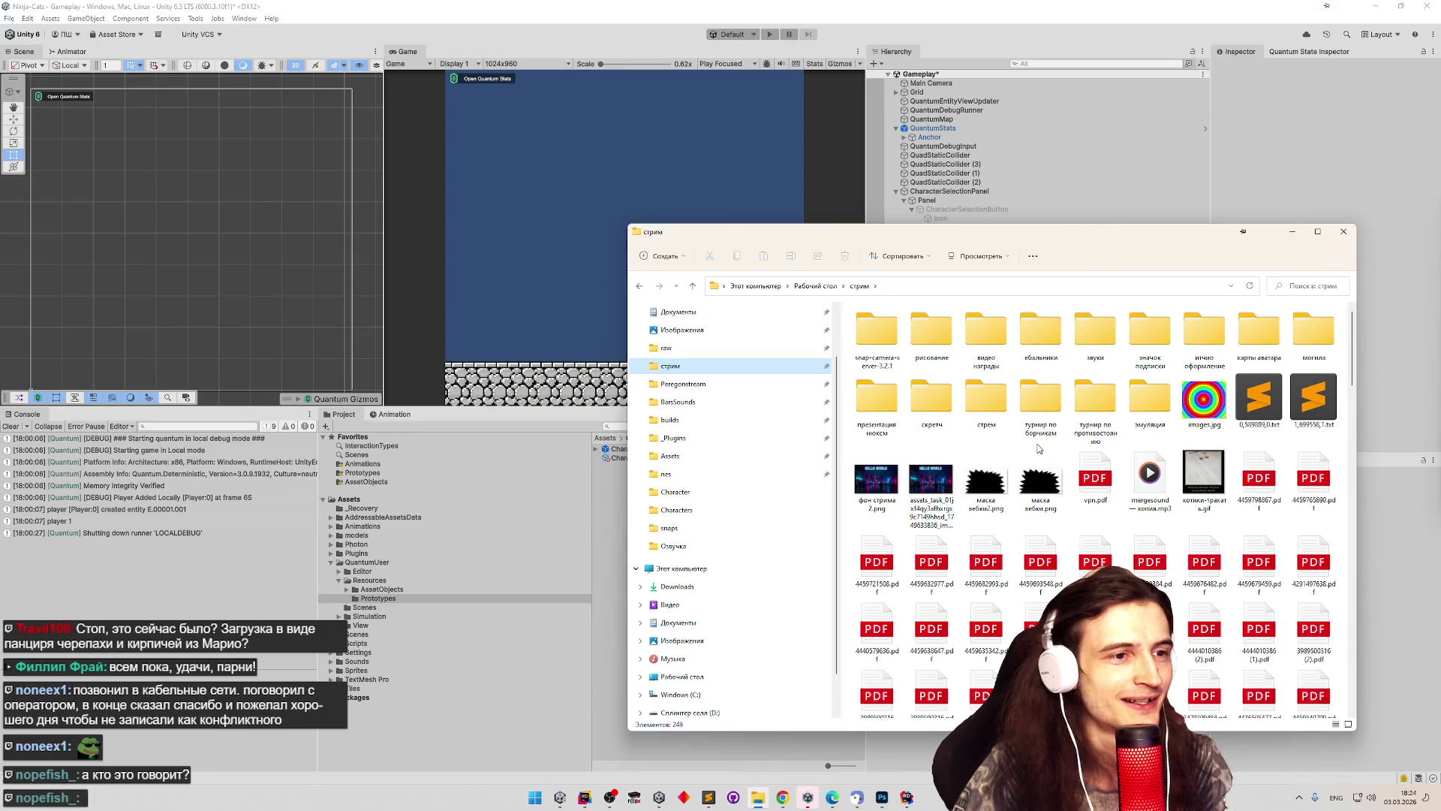
Open the raw folder and view the first screenshot full-screen in Photos.
{"action": "left_click", "coordinate": [710, 351]}
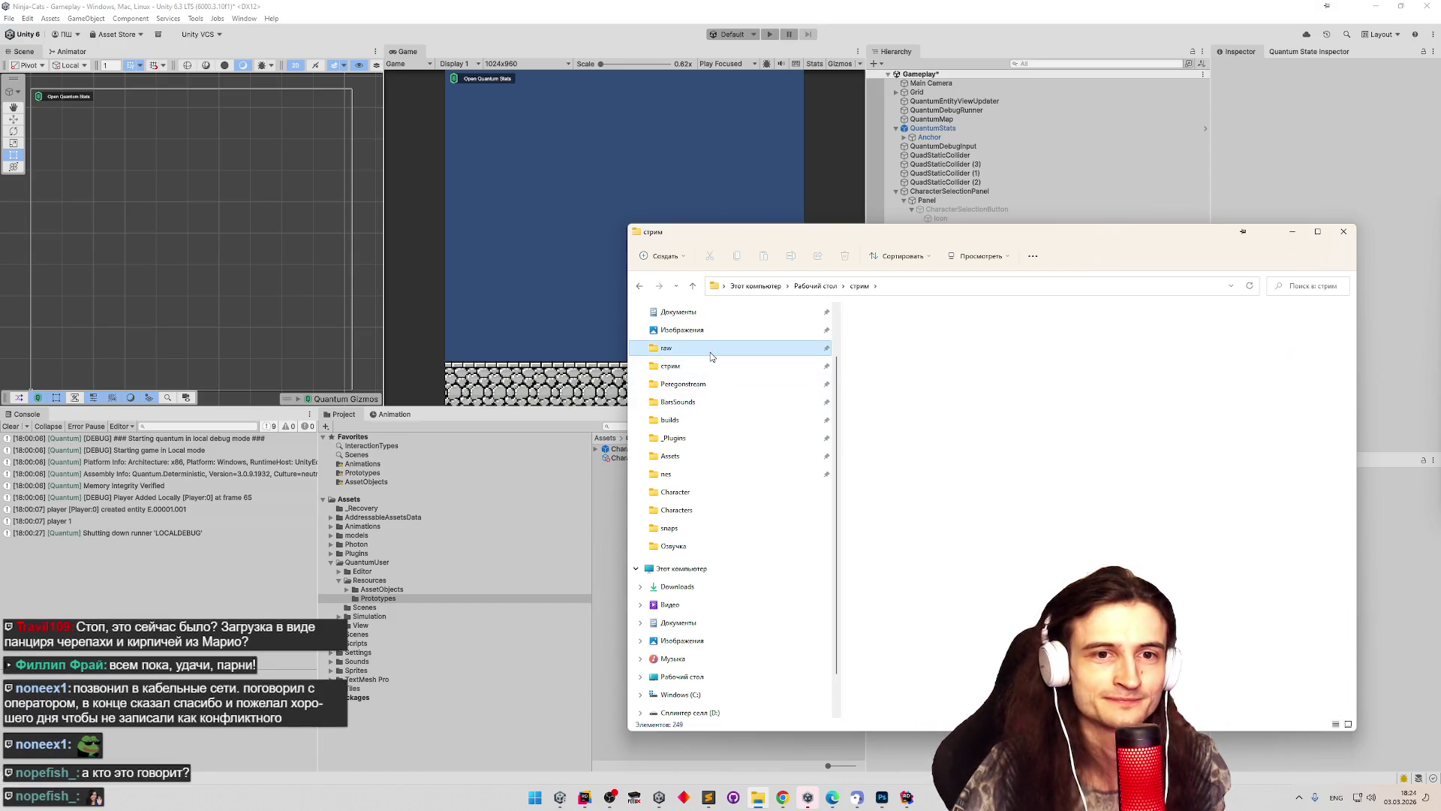
{"action": "left_click", "coordinate": [890, 385]}
{"action": "double_click", "coordinate": [890, 385]}
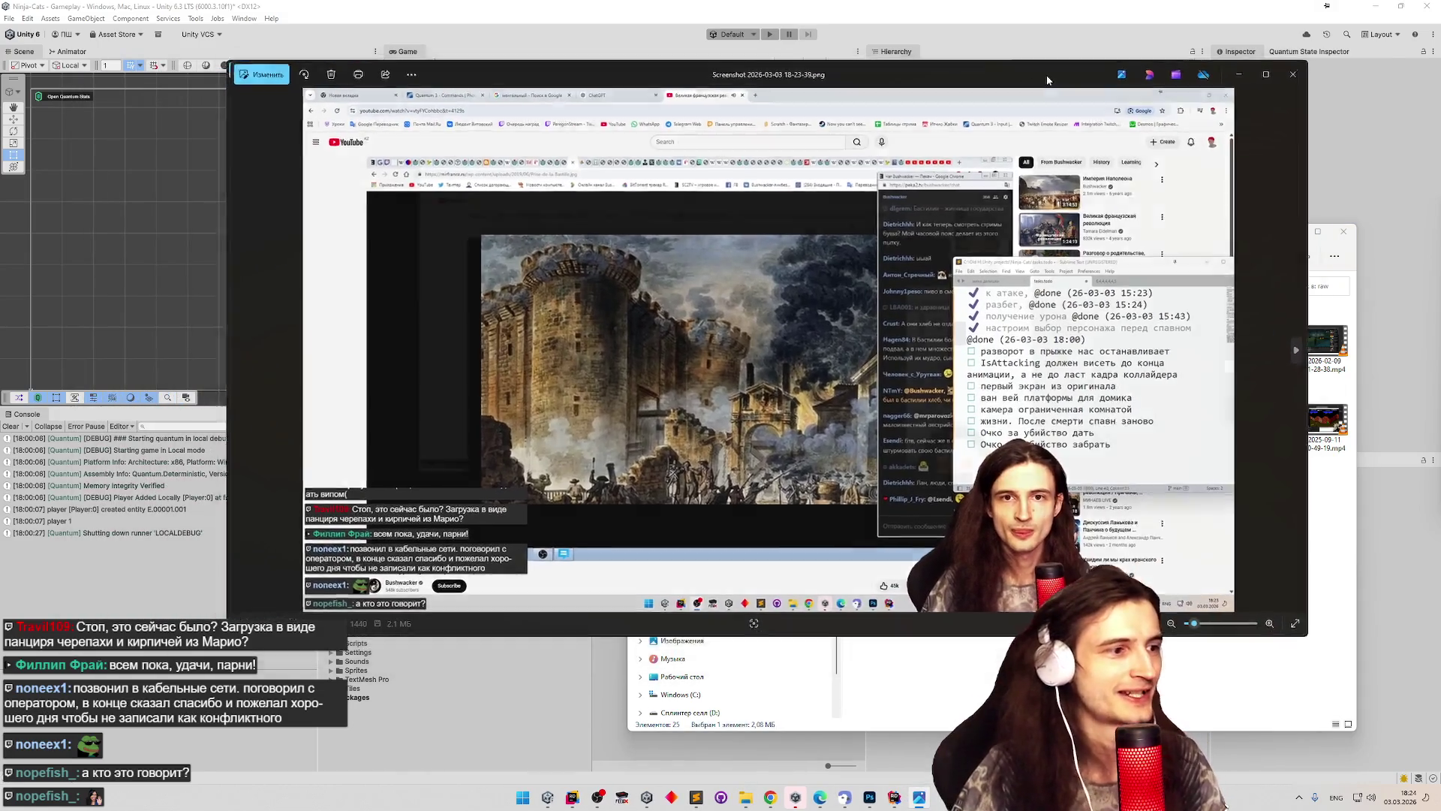
{"action": "double_click", "coordinate": [1048, 80]}
Zoom and pan around the screenshot, then close Photos and bring up the file's Open with choices.
{"action": "scroll", "coordinate": [715, 448], "scroll_direction": "up", "scroll_amount": 5}
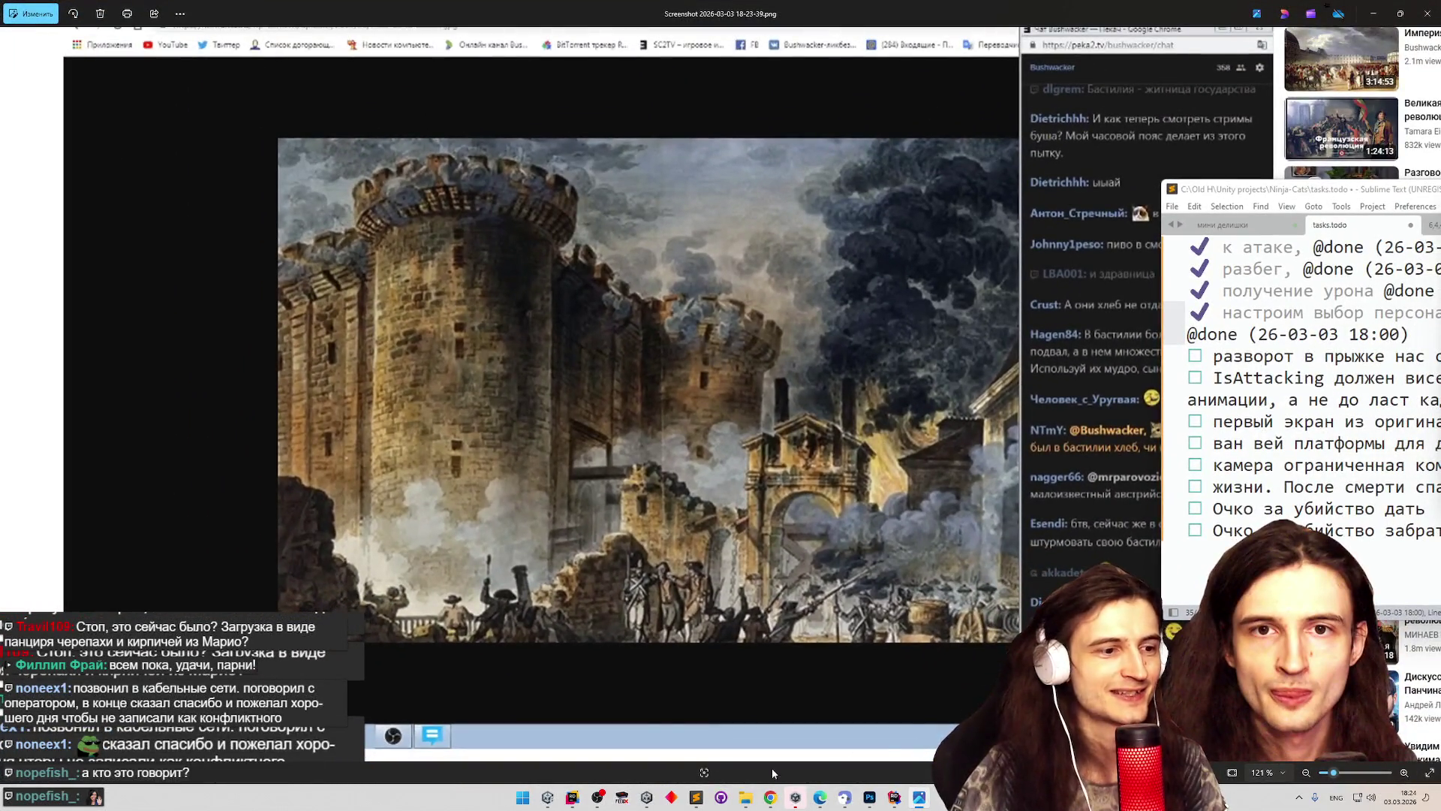
{"action": "left_click_drag", "start_coordinate": [638, 642], "coordinate": [695, 559]}
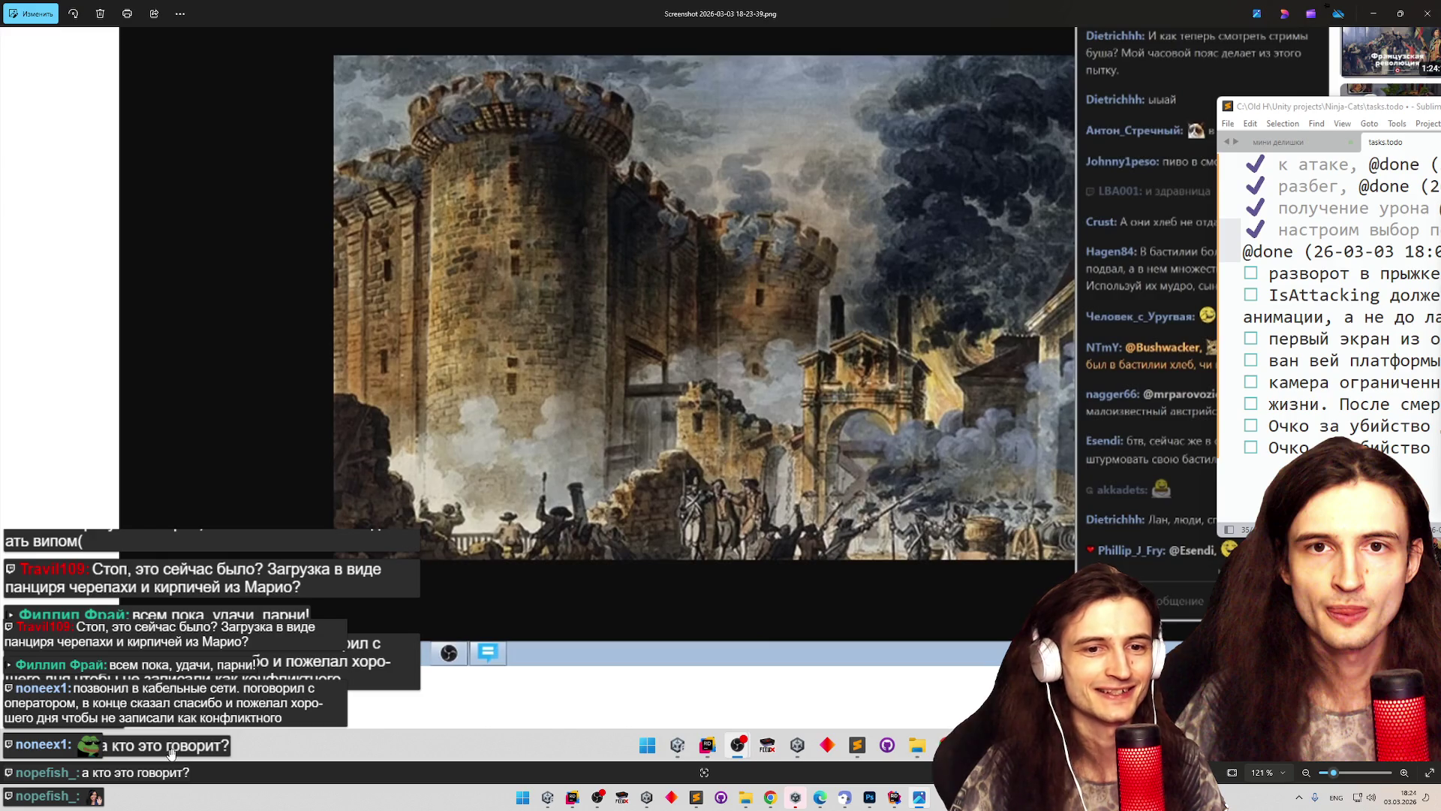
{"action": "scroll", "coordinate": [407, 480], "scroll_direction": "right", "scroll_amount": 5}
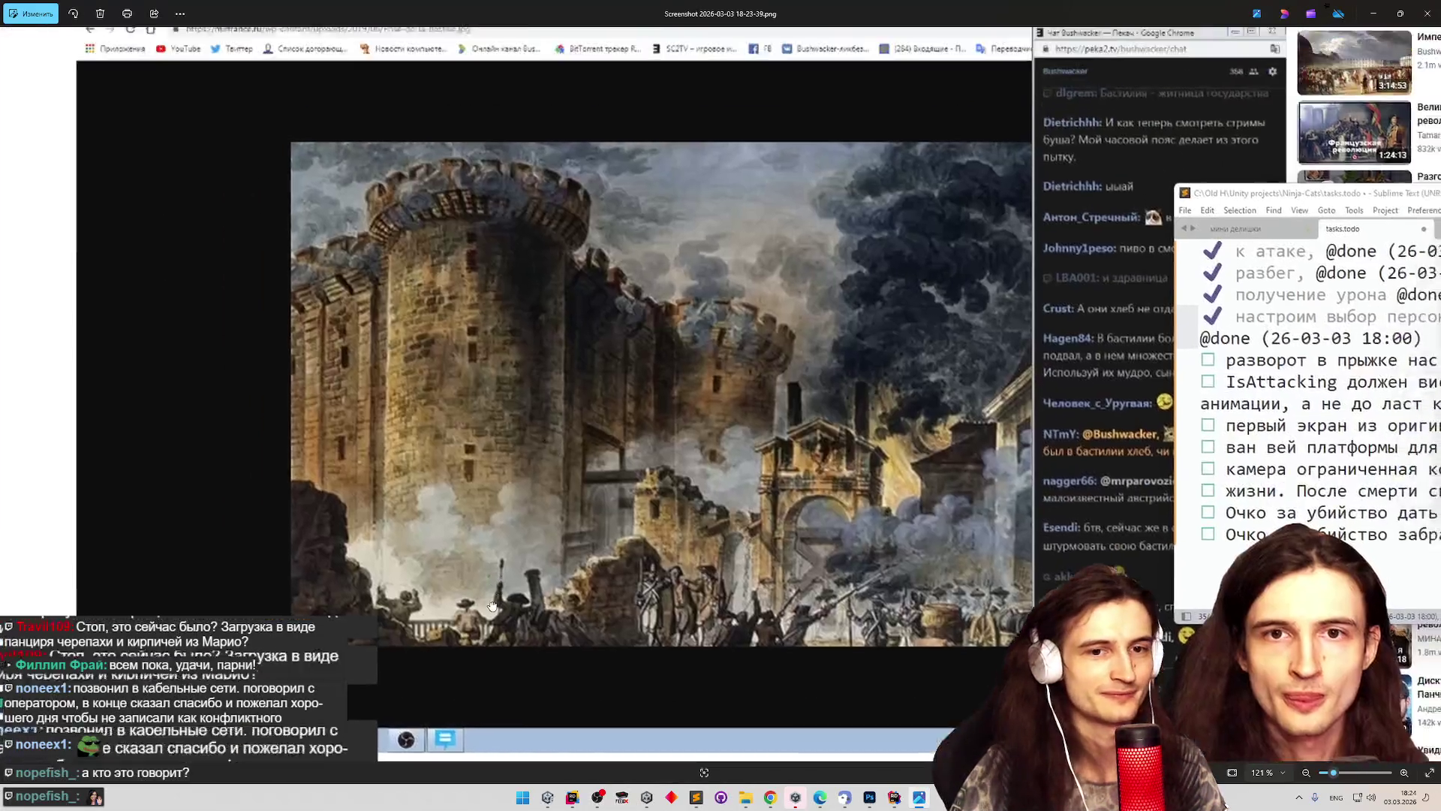
{"action": "scroll", "coordinate": [599, 484], "scroll_direction": "down", "scroll_amount": 1}
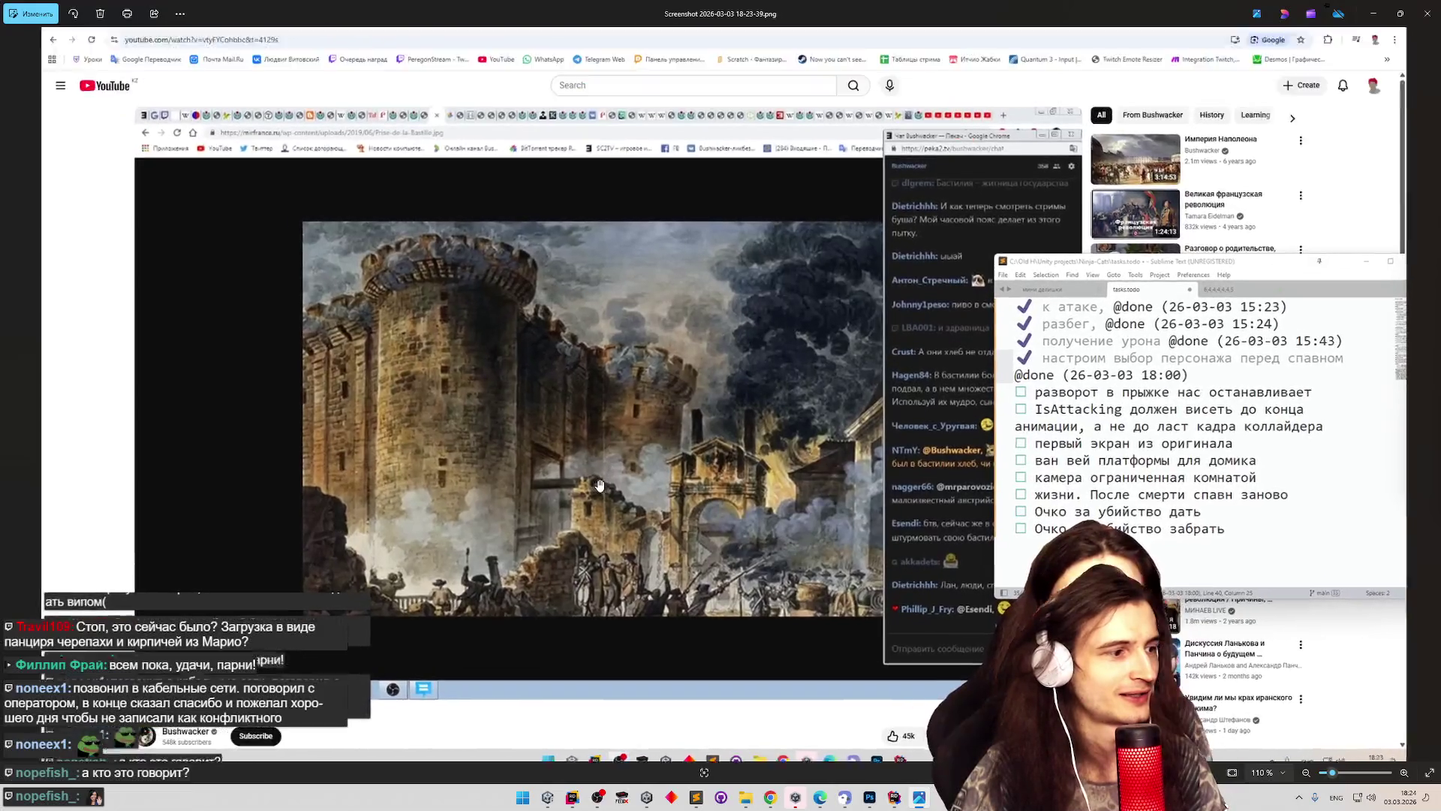
{"action": "scroll", "coordinate": [599, 484], "scroll_direction": "down", "scroll_amount": 2}
{"action": "left_click", "coordinate": [1426, 13]}
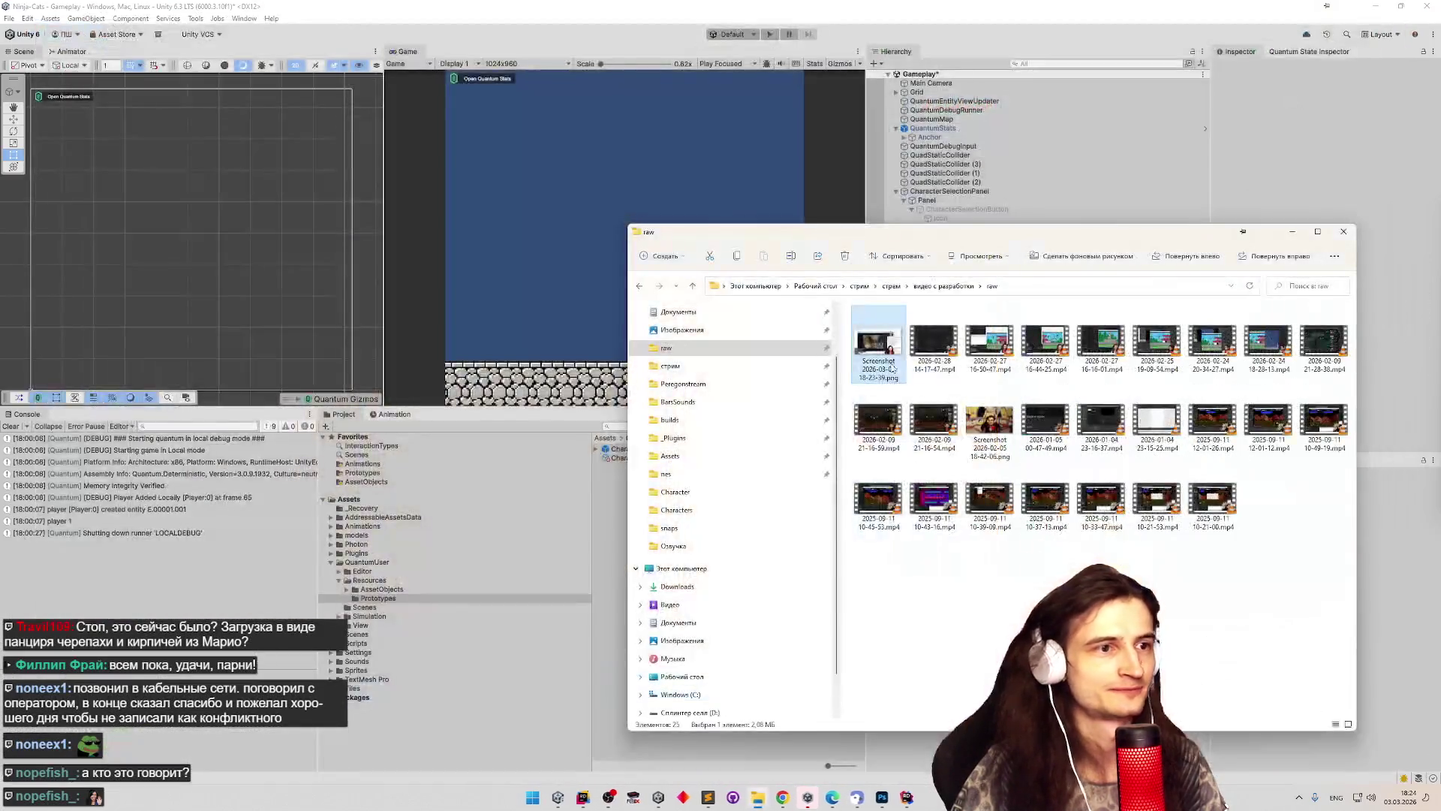
{"action": "right_click", "coordinate": [890, 350]}
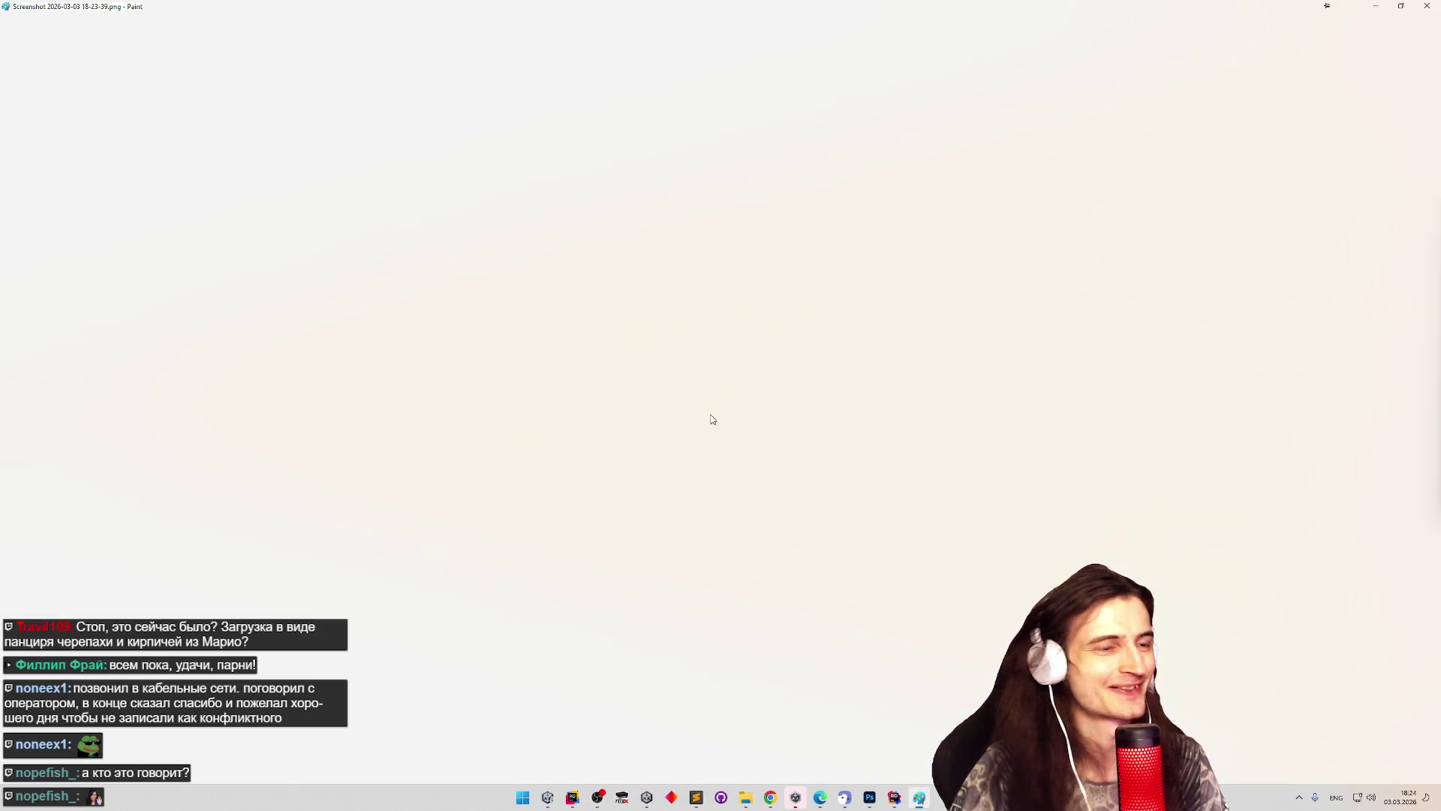
Zoom the Paint canvas and shift the whole image right and up.
{"action": "scroll", "coordinate": [437, 532], "scroll_direction": "down", "scroll_amount": 3}
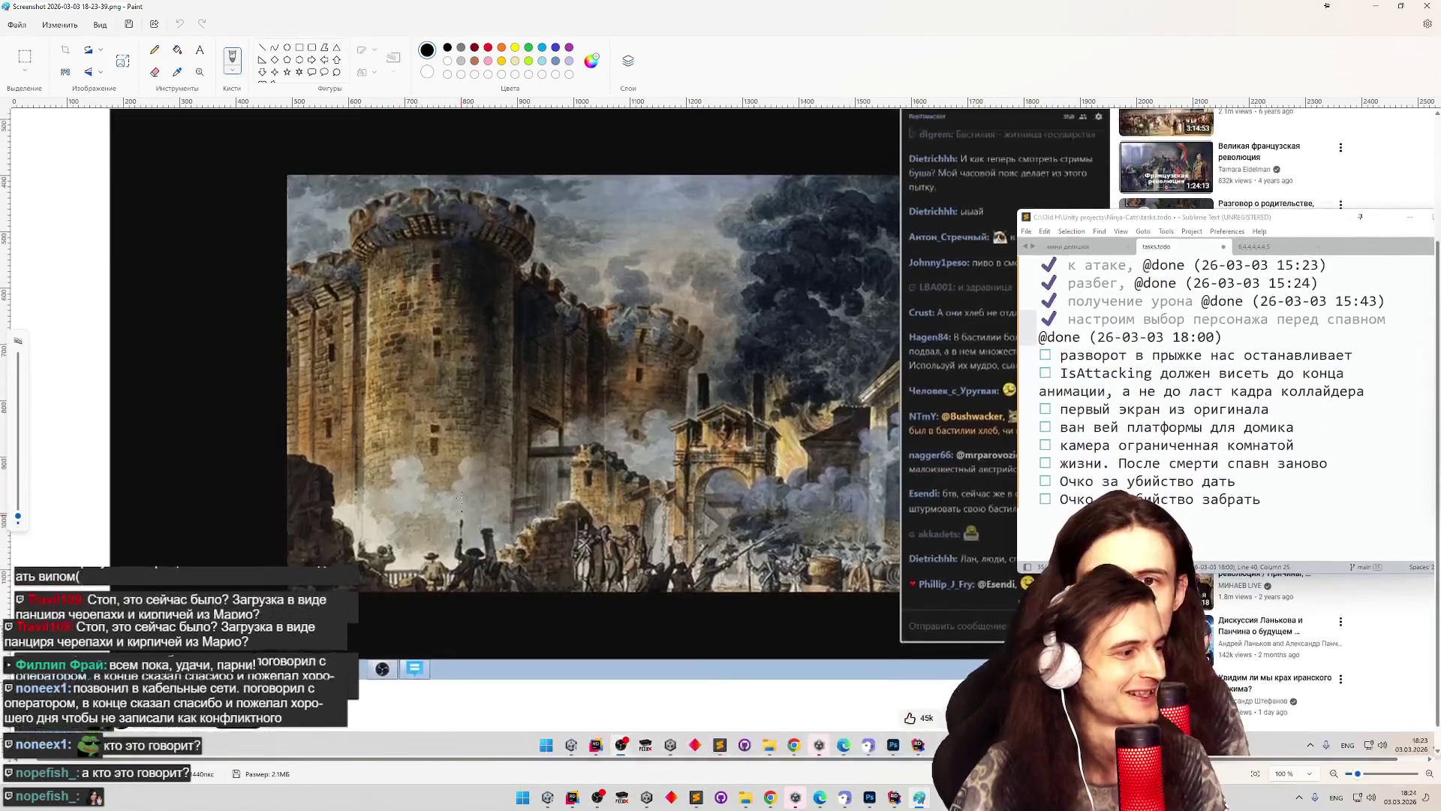
{"action": "scroll", "coordinate": [447, 513], "scroll_direction": "down", "scroll_amount": 5, "text": "ctrl"}
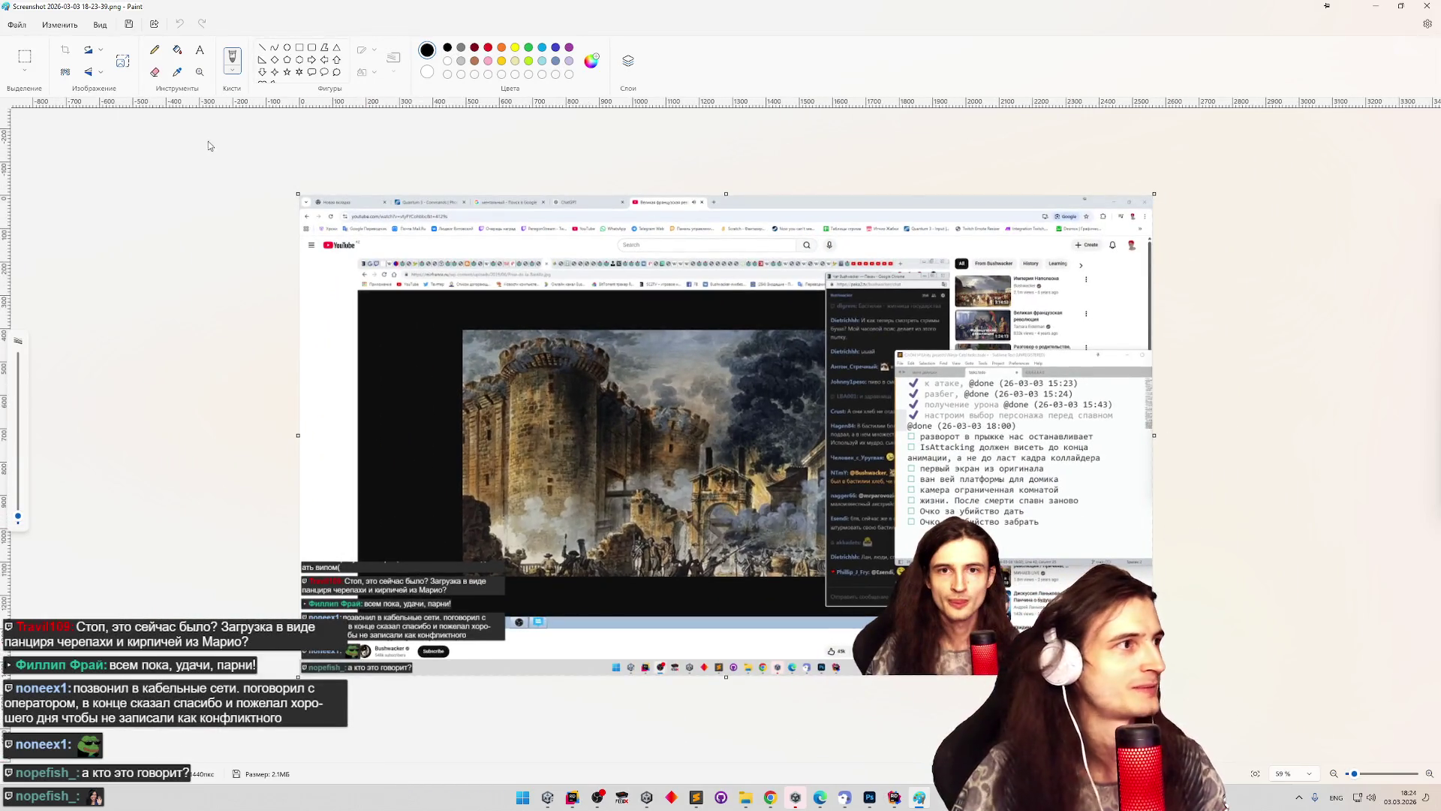
{"action": "key", "text": "ctrl+a"}
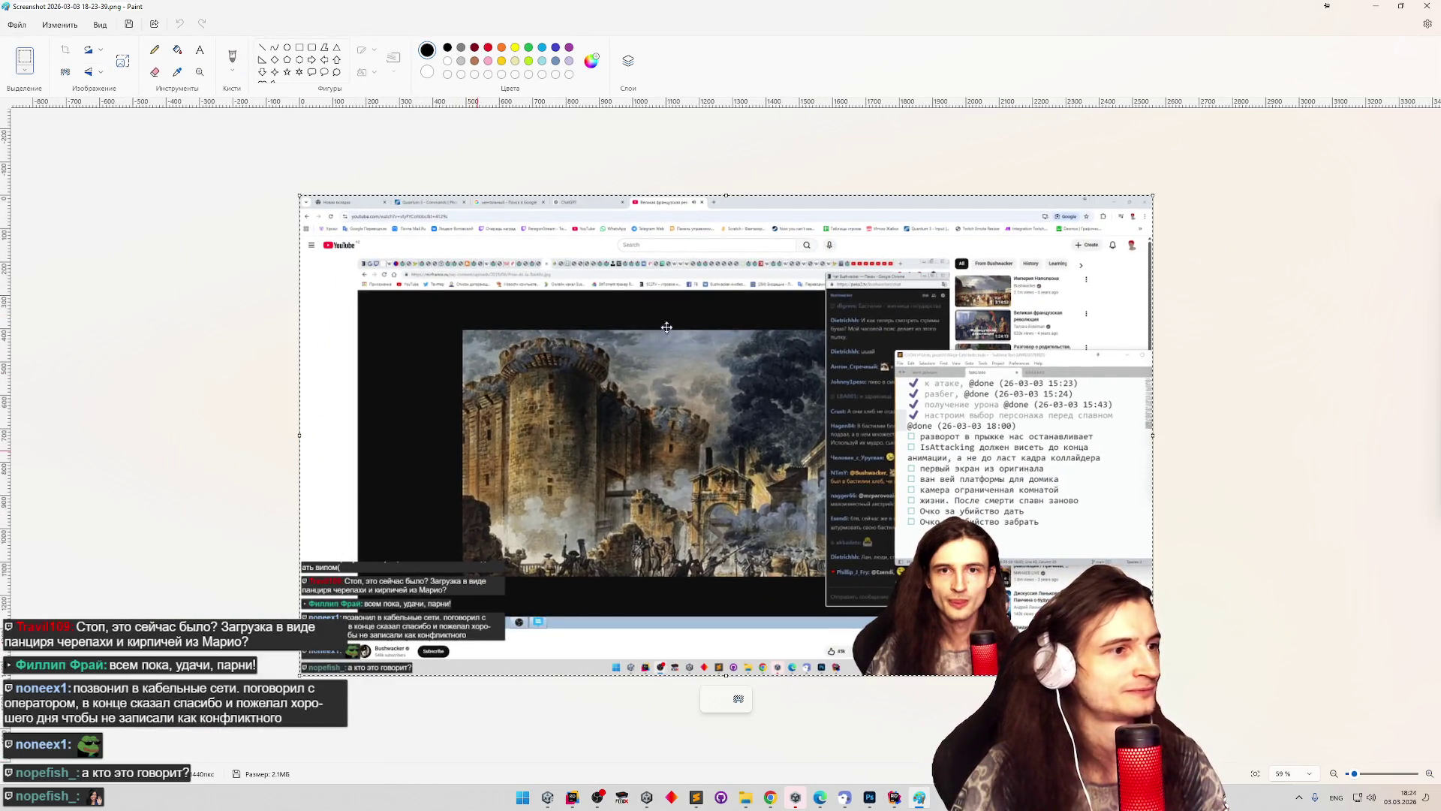
{"action": "left_click_drag", "start_coordinate": [667, 328], "coordinate": [1011, 274]}
{"action": "scroll", "coordinate": [645, 513], "scroll_direction": "up", "scroll_amount": 8, "text": "ctrl"}
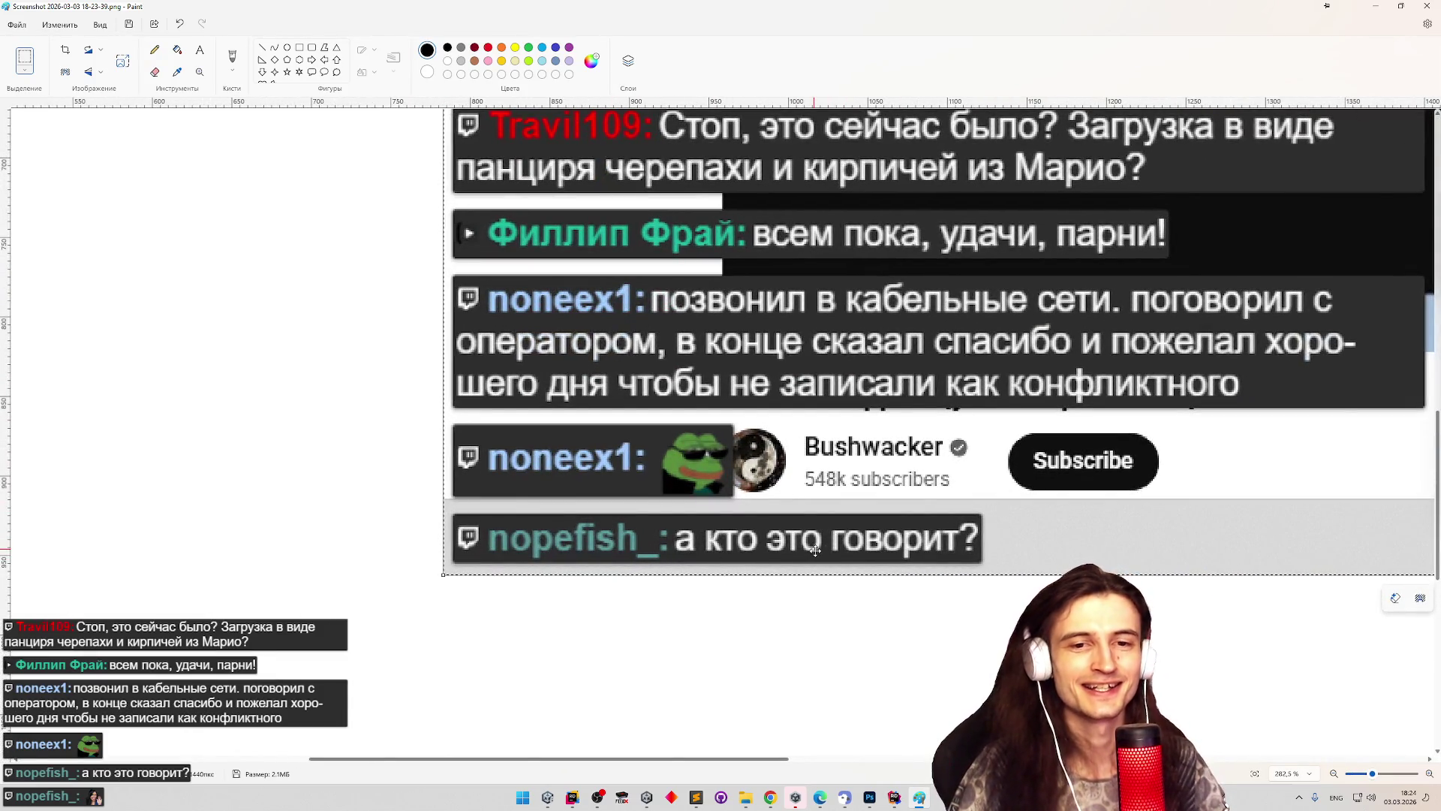
{"action": "left_click", "coordinate": [25, 61]}
Make rectangle selections around the channel name and frog emote, then close Paint without saving.
{"action": "left_click_drag", "start_coordinate": [972, 487], "coordinate": [1021, 496]}
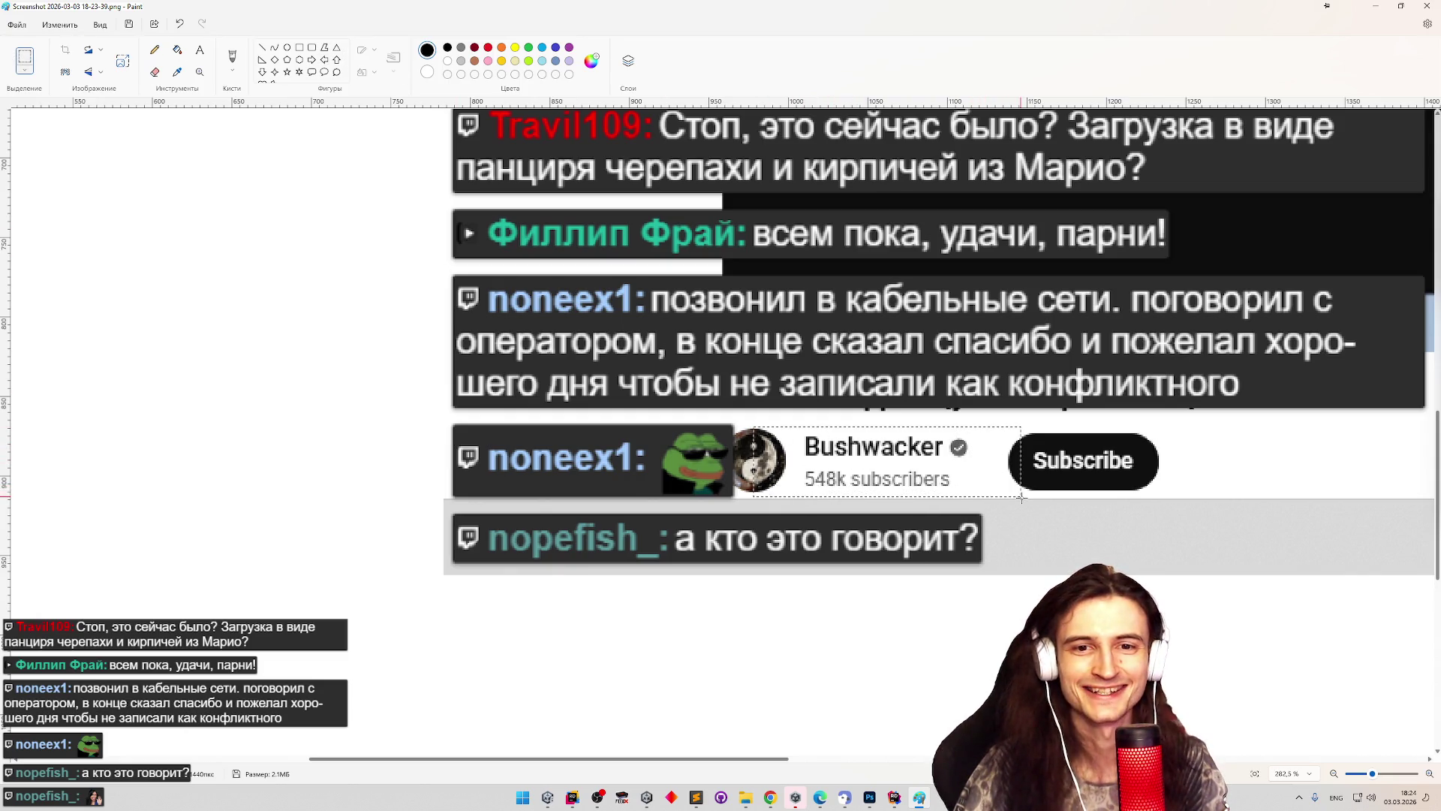
{"action": "left_click", "coordinate": [715, 365]}
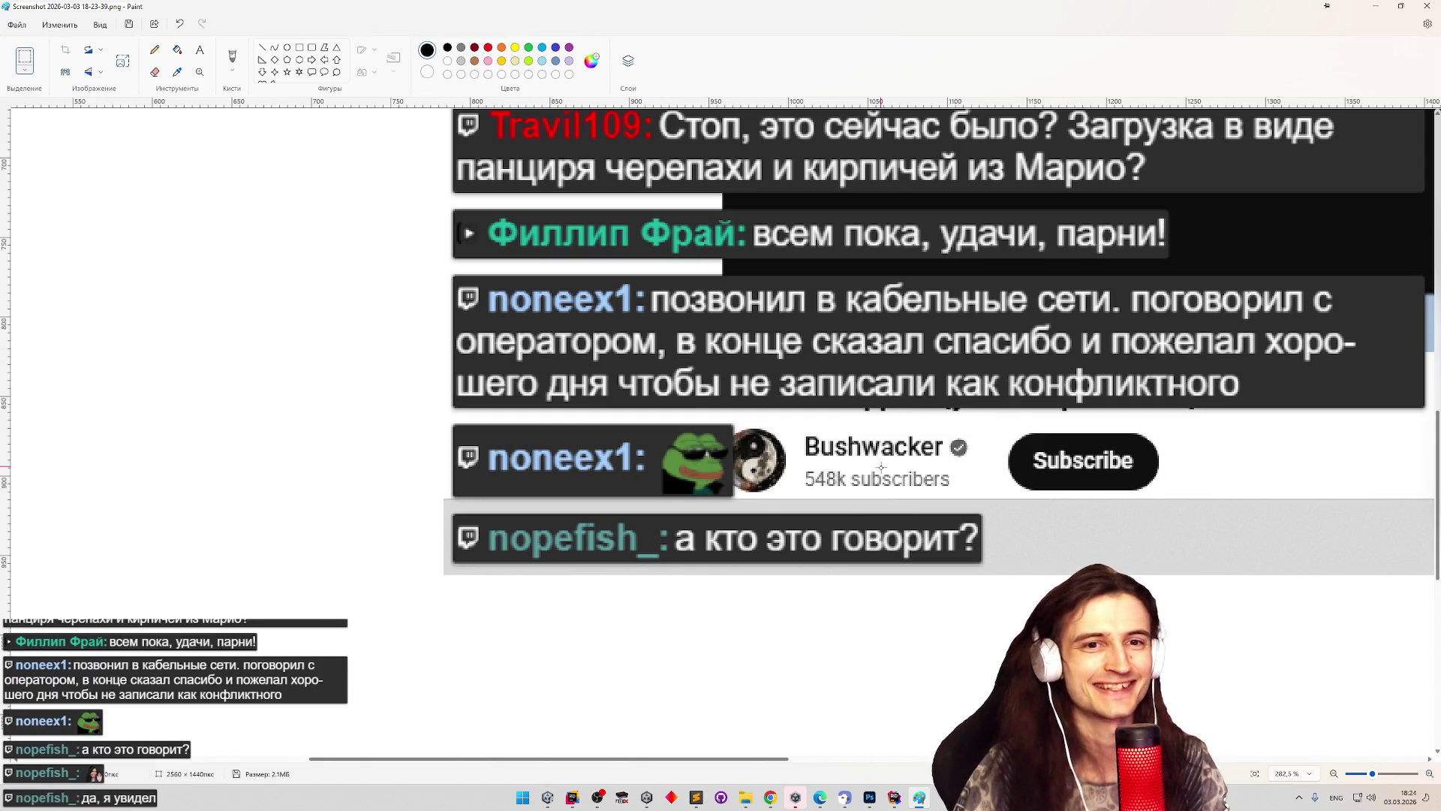
{"action": "left_click_drag", "start_coordinate": [748, 496], "coordinate": [748, 496]}
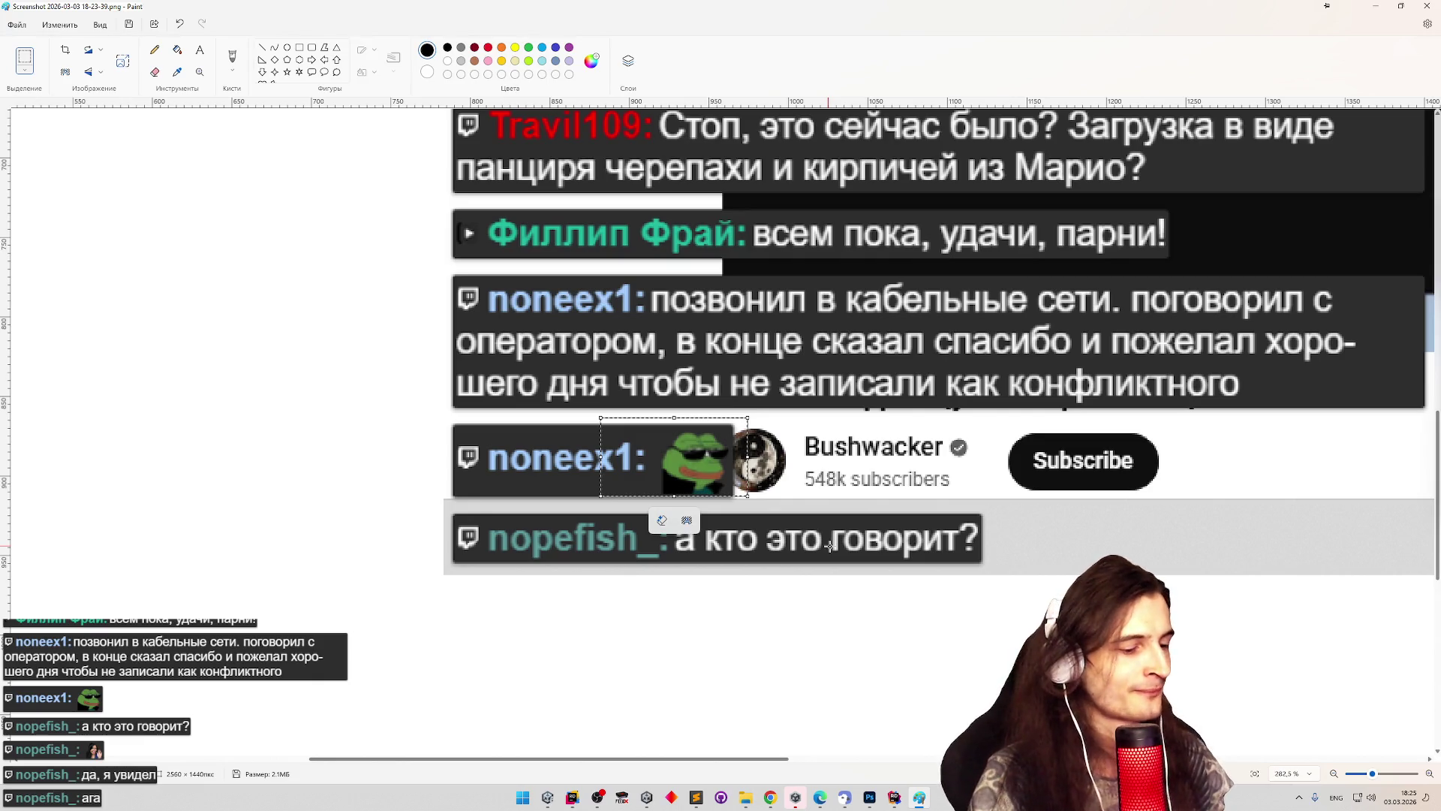
{"action": "left_click", "coordinate": [1426, 6]}
{"action": "left_click", "coordinate": [718, 430]}
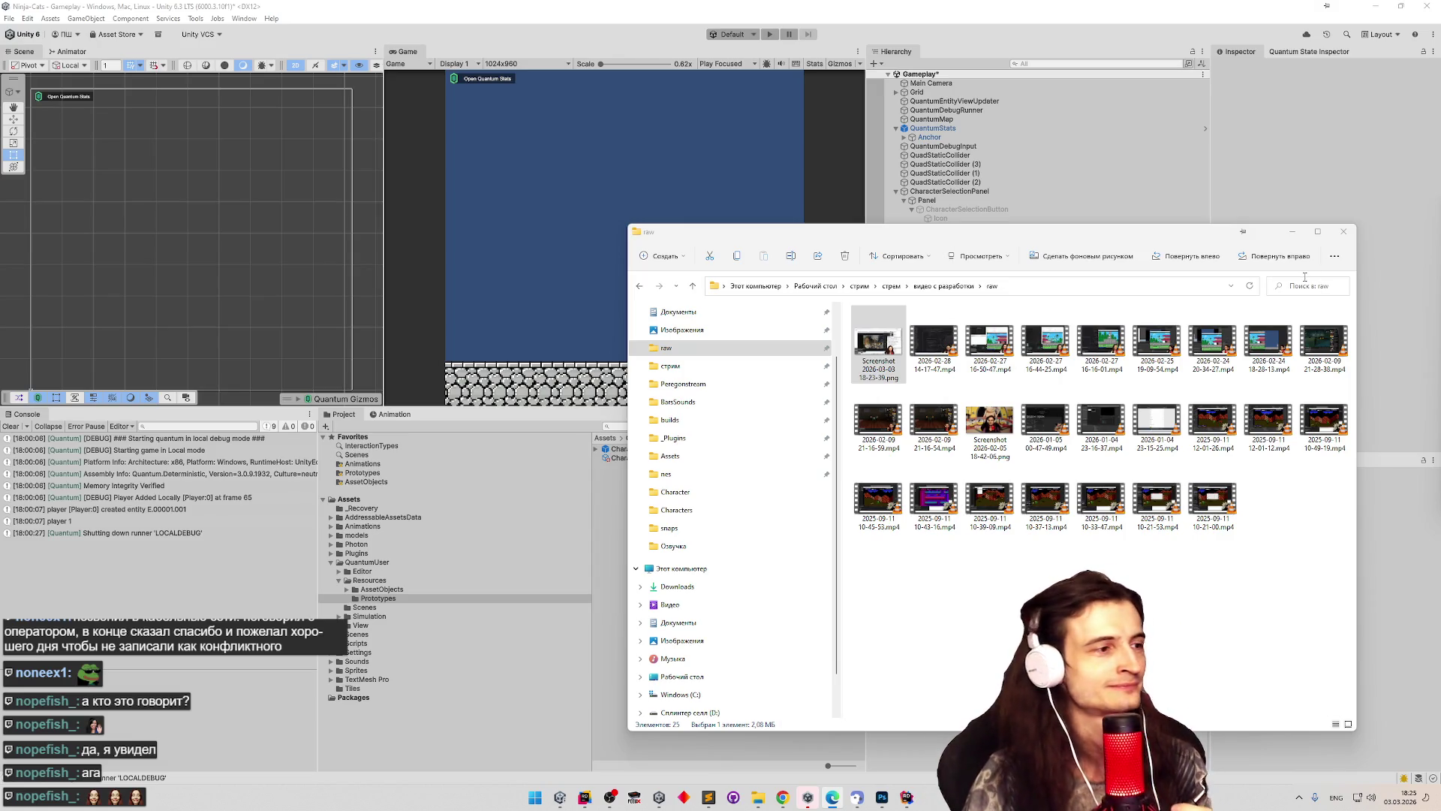
Minimize Explorer, browse the WalkData, GameData and GravityData assets, and open GameData.cs from the Inspector.
{"action": "left_click", "coordinate": [1292, 231]}
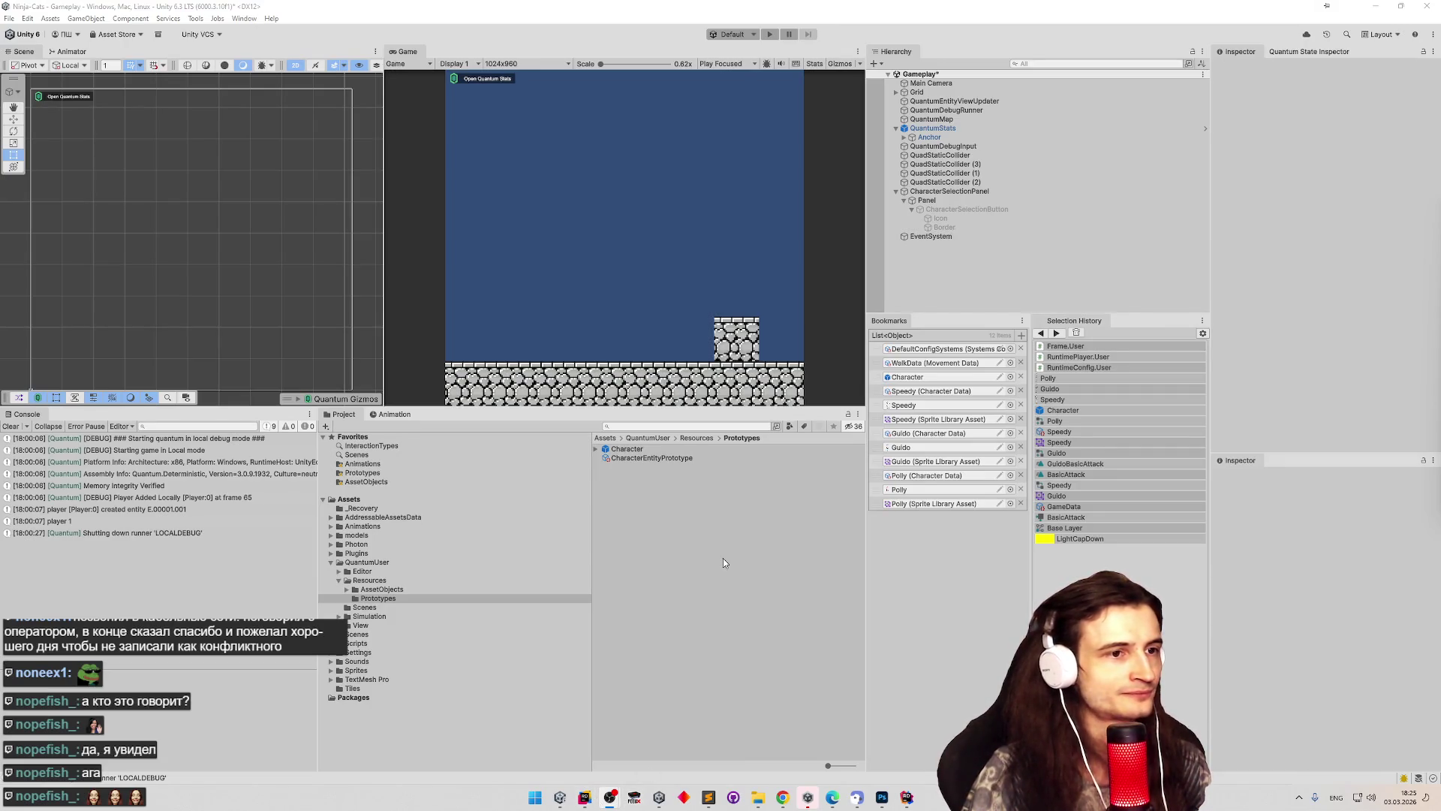
{"action": "left_click", "coordinate": [930, 362]}
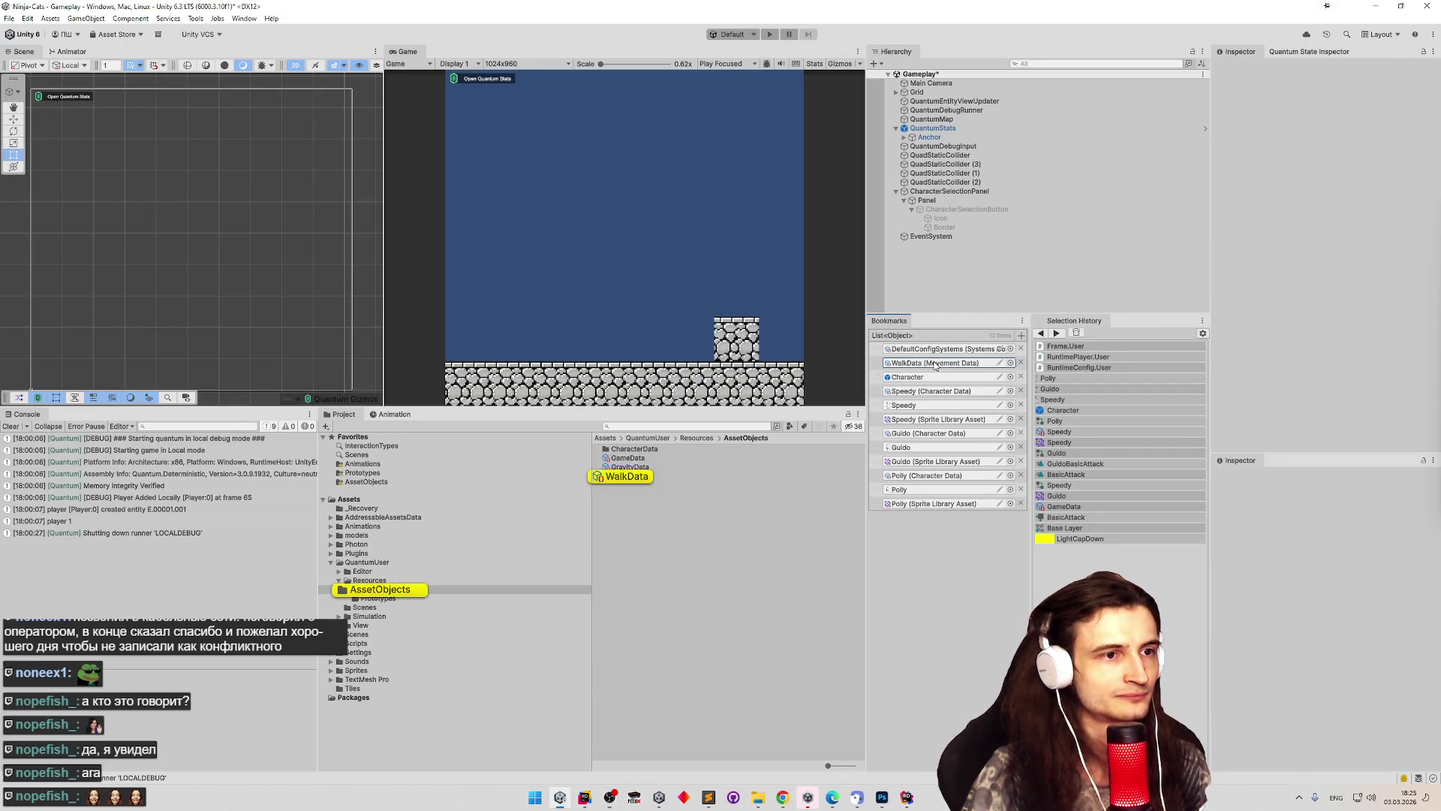
{"action": "left_click", "coordinate": [659, 459]}
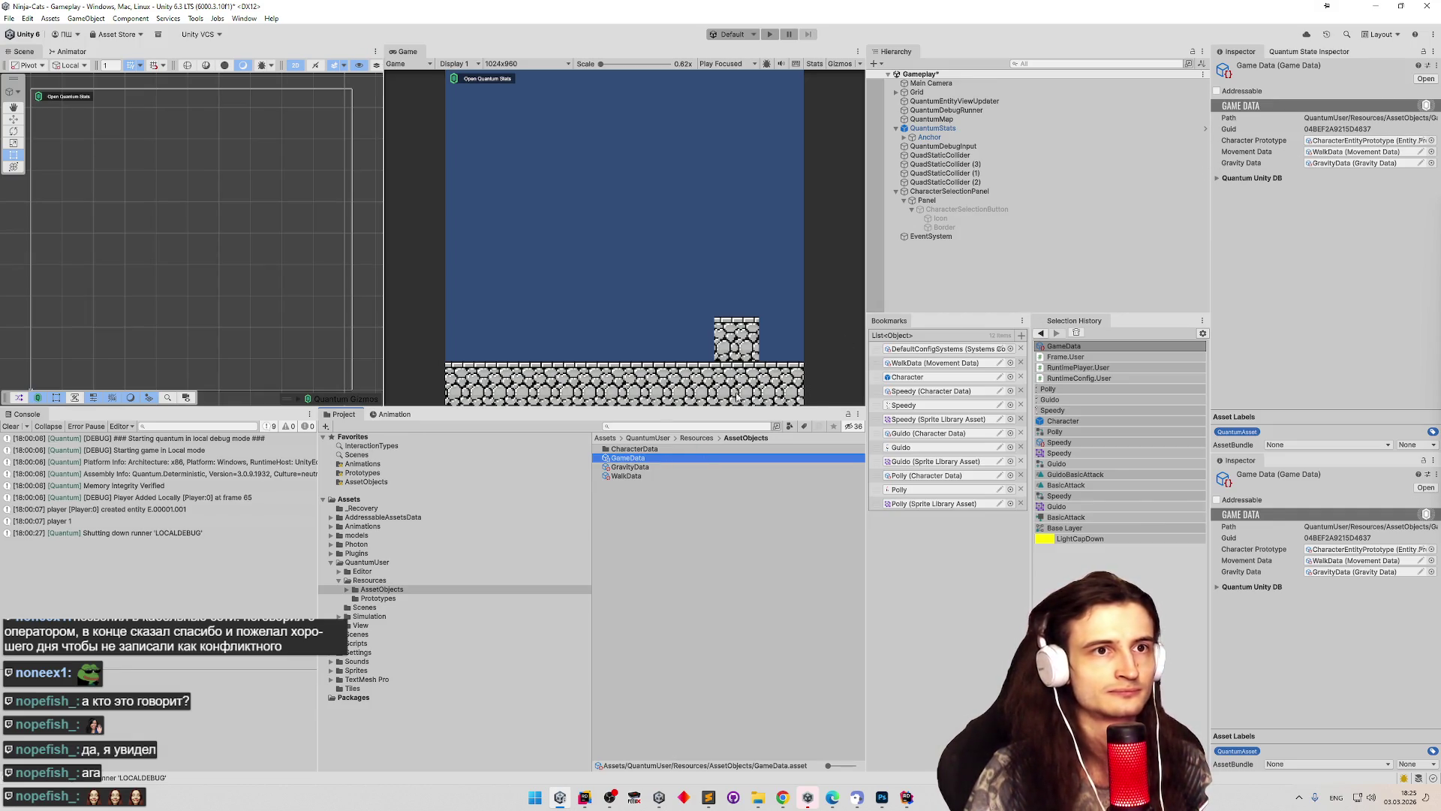
{"action": "left_click", "coordinate": [642, 471]}
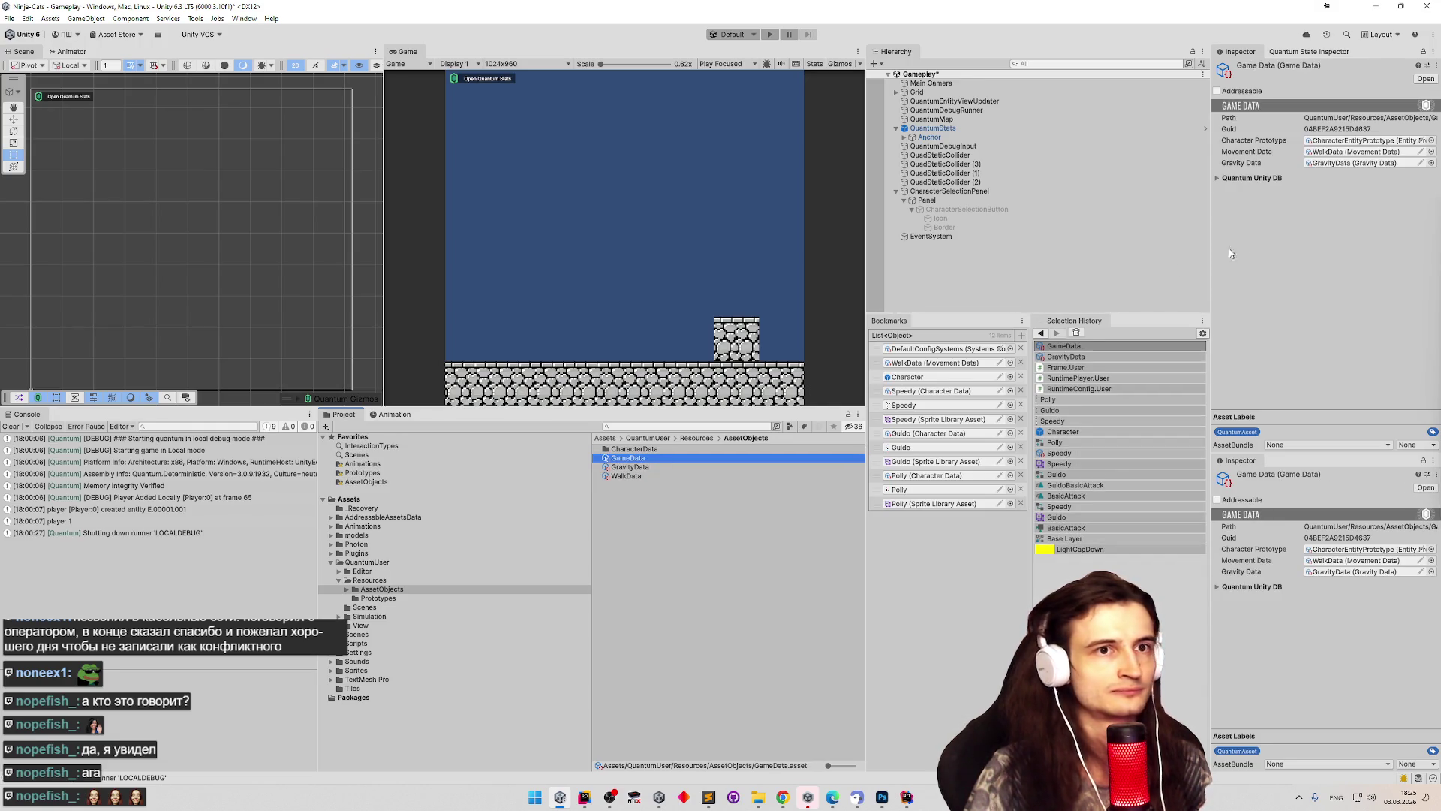
{"action": "double_click", "coordinate": [1251, 178]}
{"action": "left_click", "coordinate": [1426, 79]}
{"action": "left_click", "coordinate": [1420, 90]}
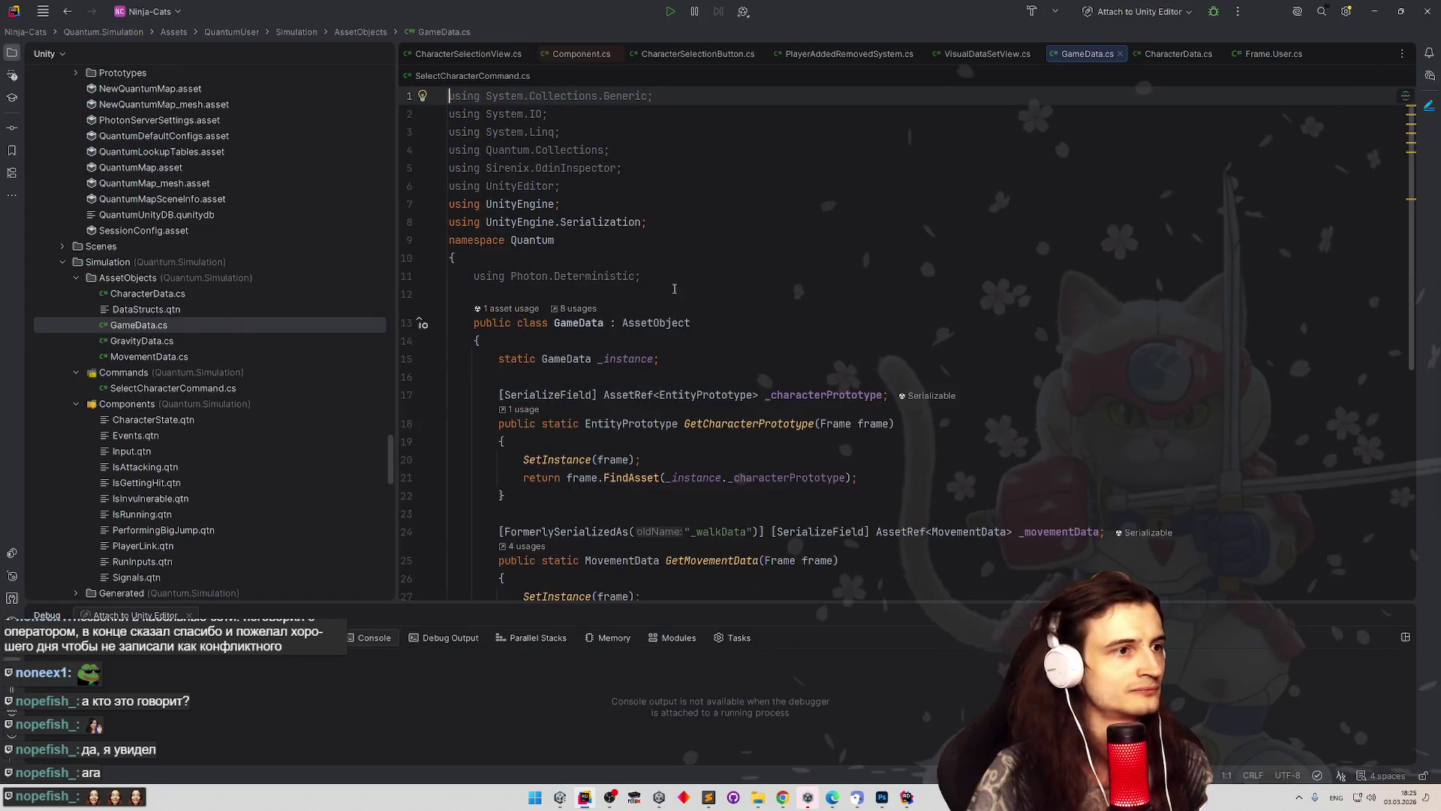
Add and then remove a line after the _instance field in GameData.cs, then minimize Rider.
{"action": "scroll", "coordinate": [674, 289], "scroll_direction": "down", "scroll_amount": 5}
{"action": "scroll", "coordinate": [729, 321], "scroll_direction": "up", "scroll_amount": 2}
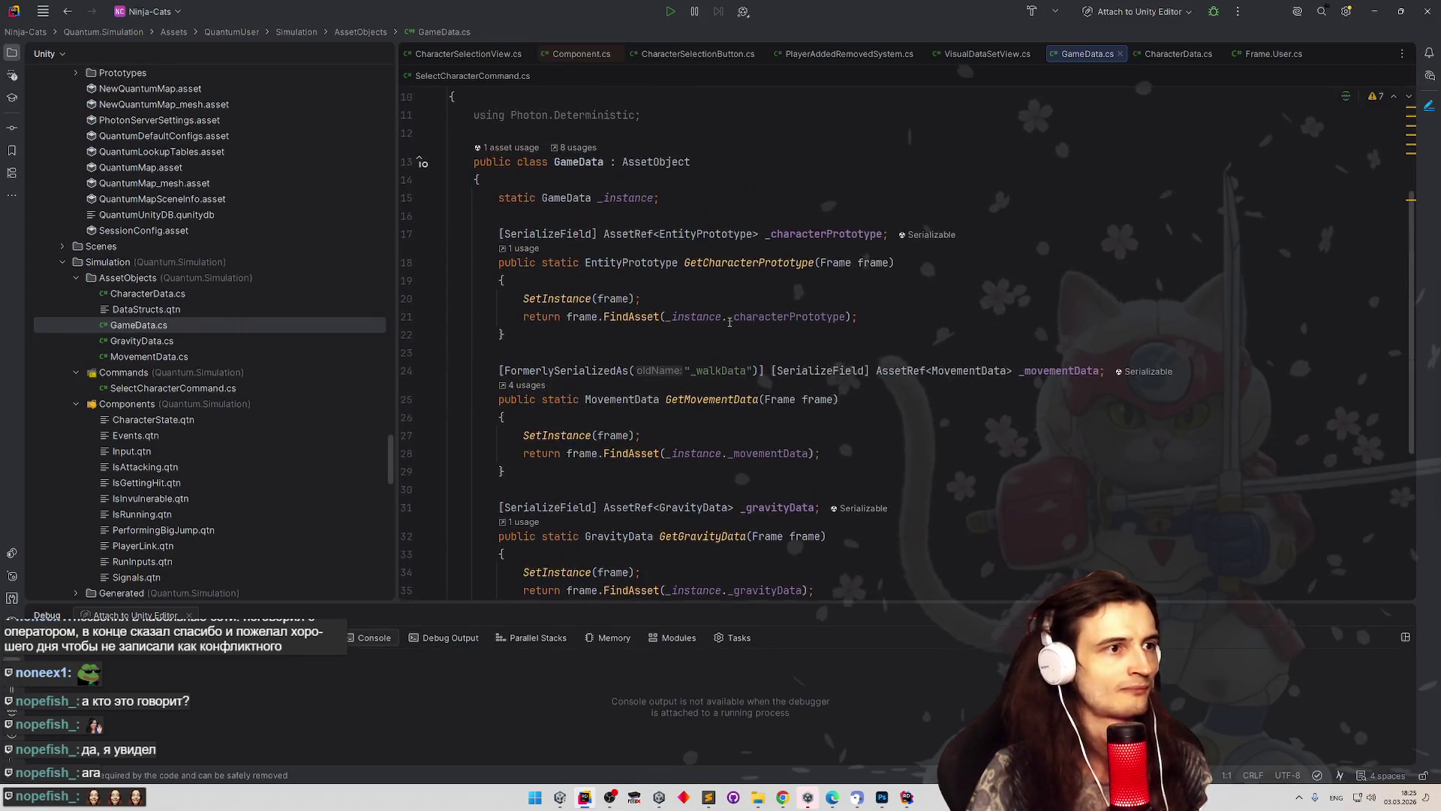
{"action": "scroll", "coordinate": [729, 322], "scroll_direction": "up", "scroll_amount": 1}
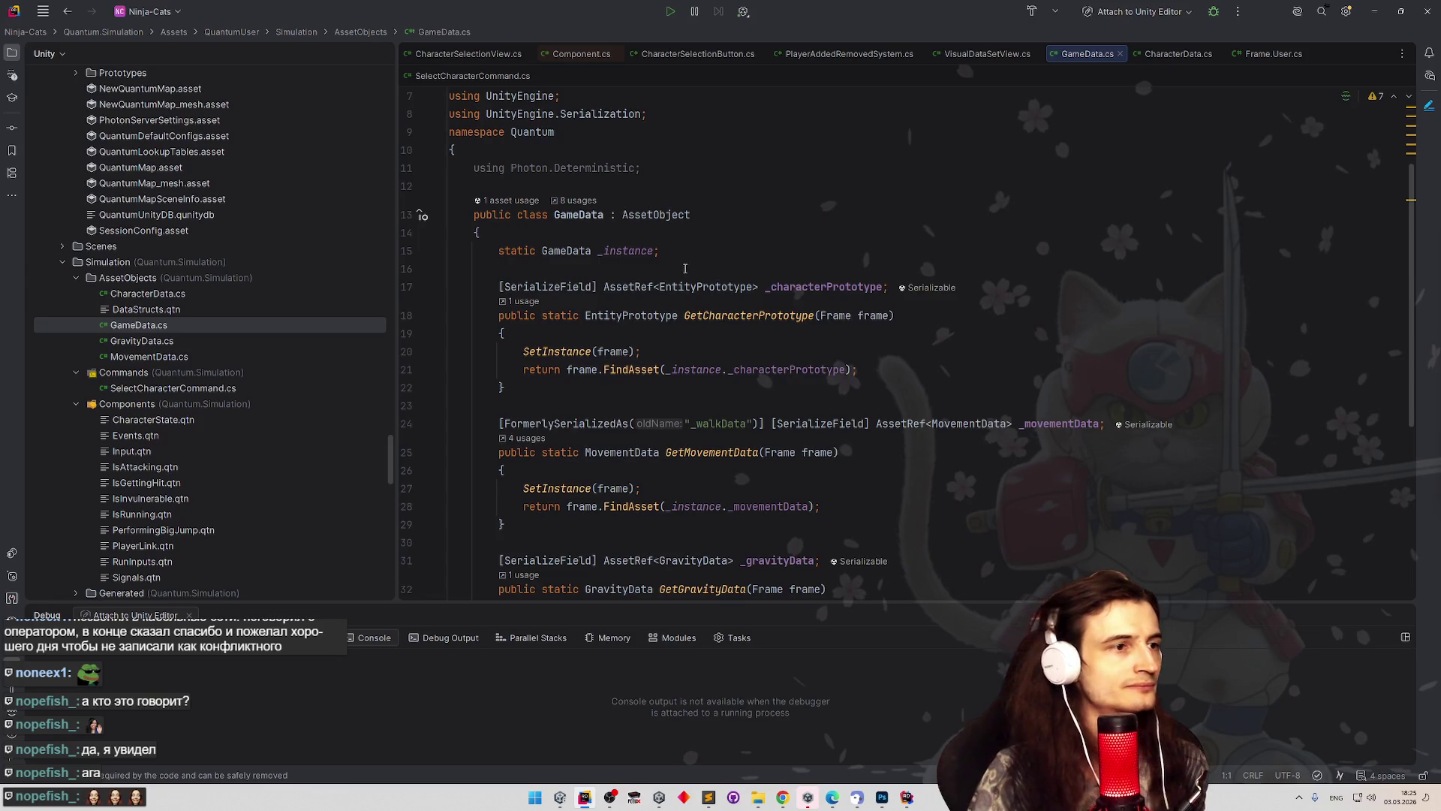
{"action": "left_click", "coordinate": [535, 269]}
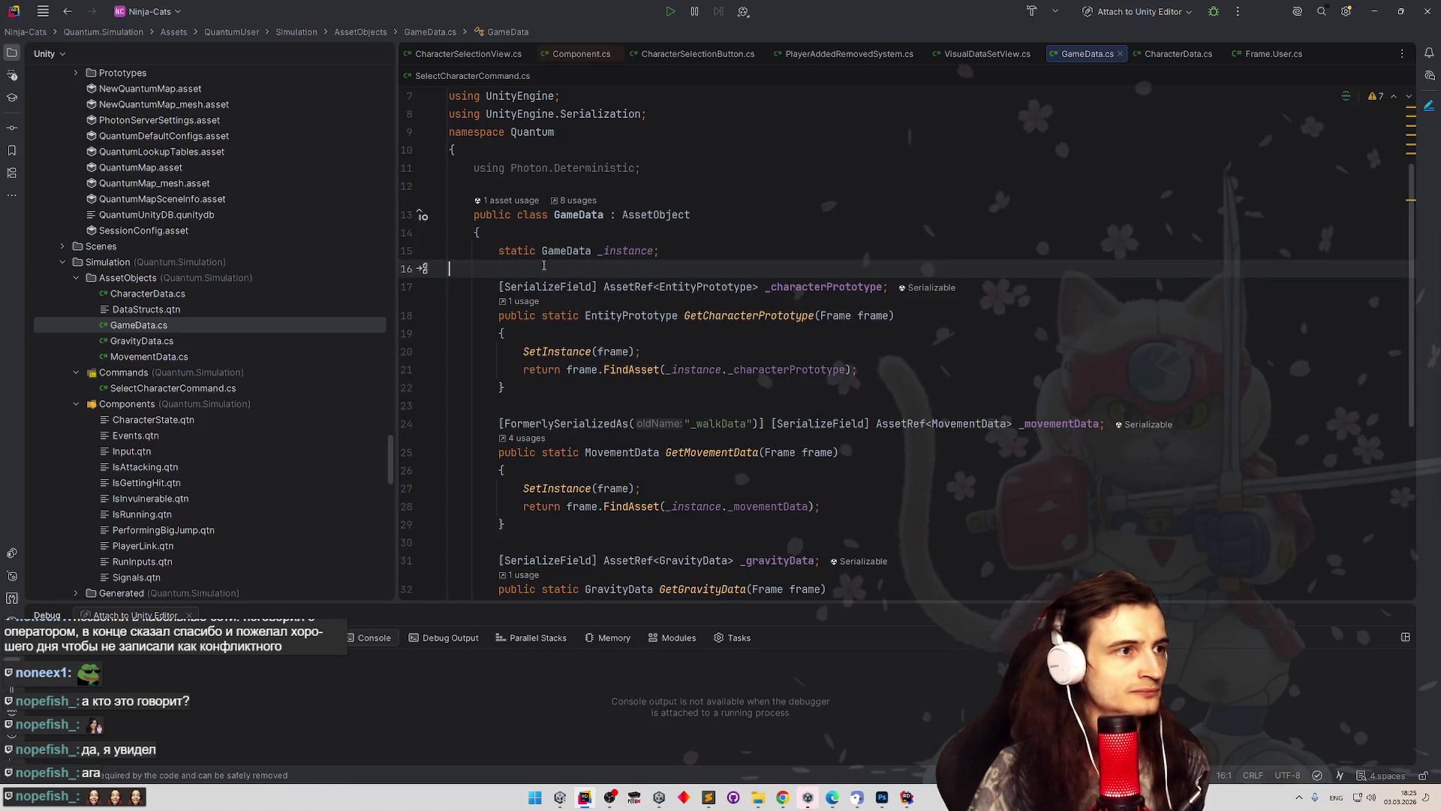
{"action": "key", "text": "Return"}
{"action": "type", "text": "public"}
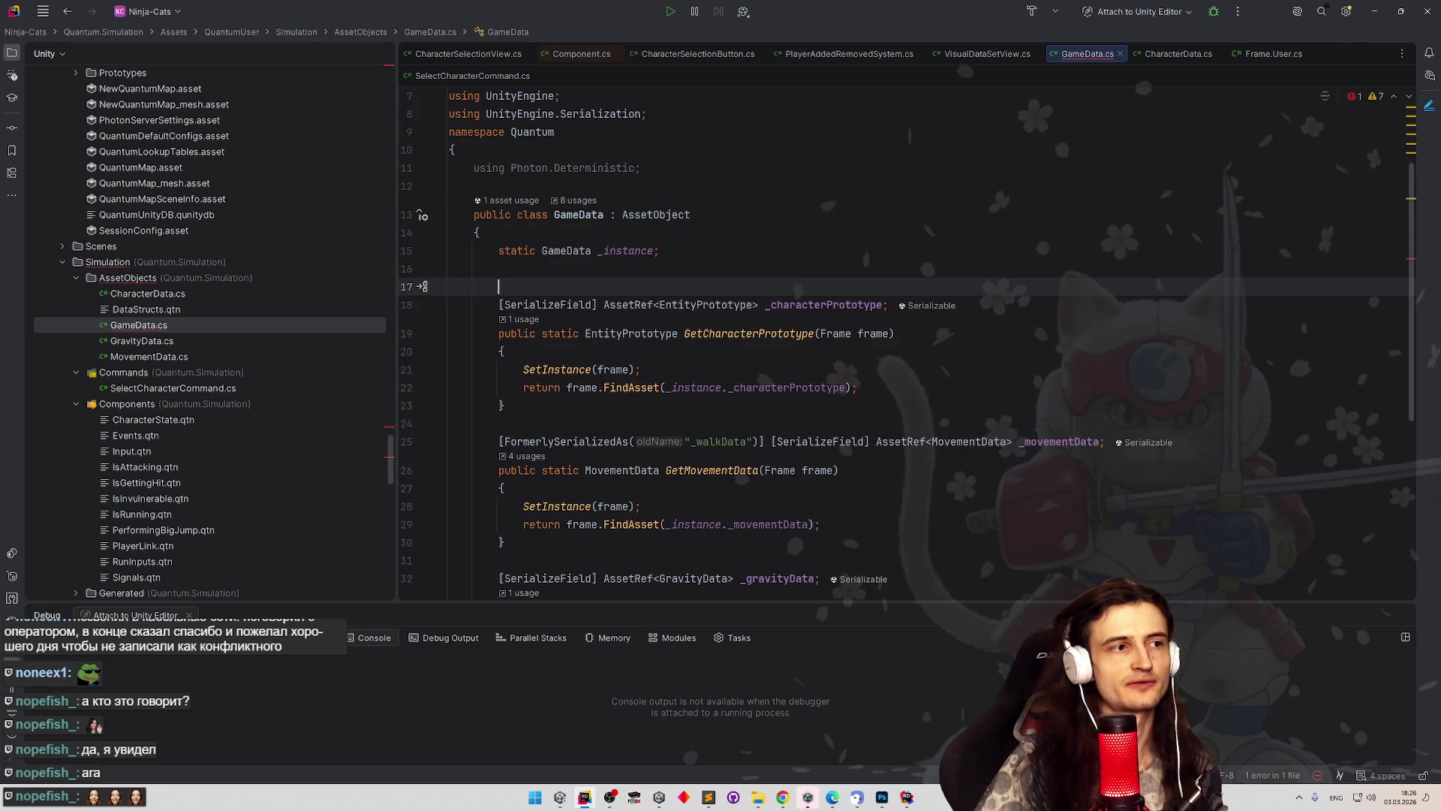
{"action": "key", "text": "BackSpace"}
{"action": "left_click", "coordinate": [1374, 12]}
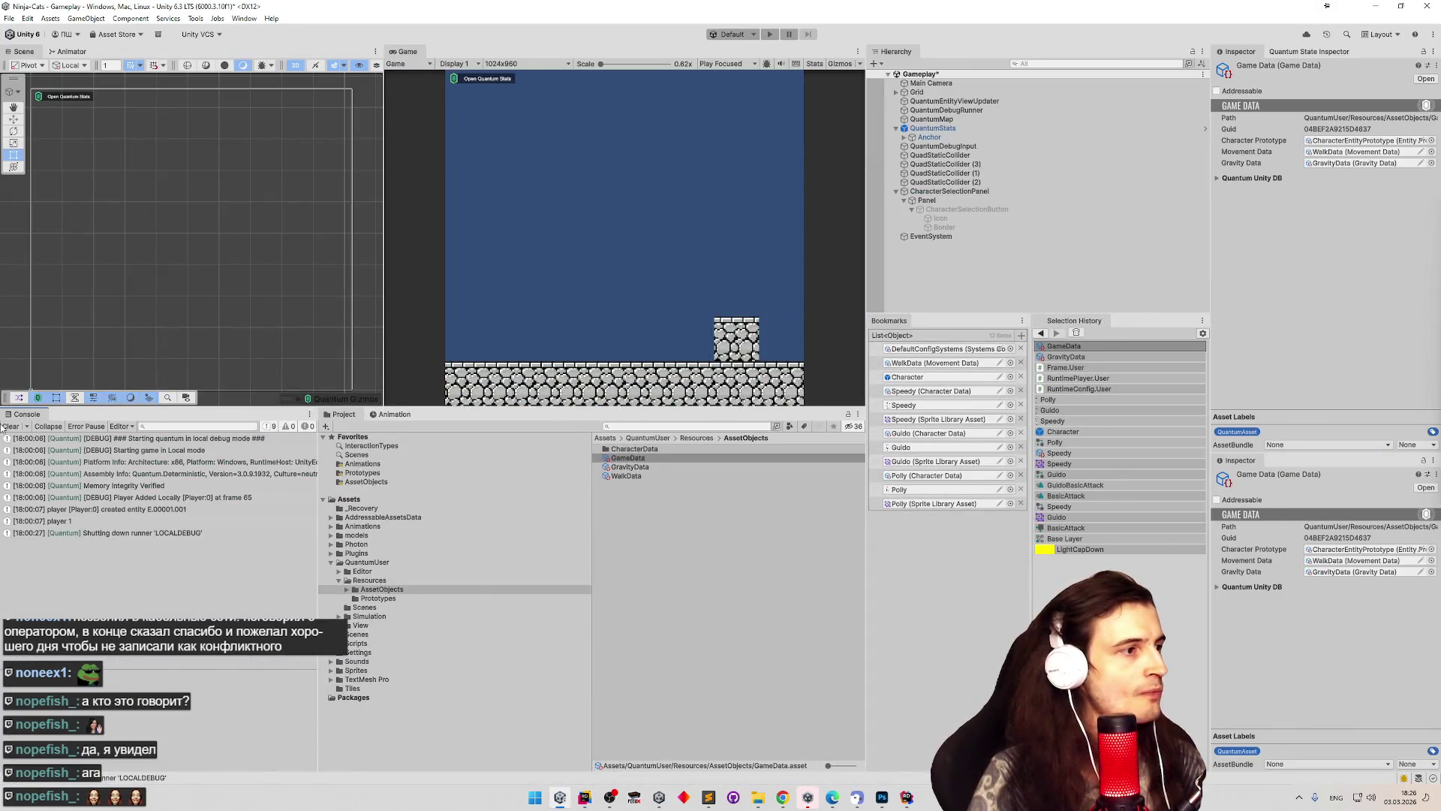
Enter Play mode, spawn the Test cat, and run it left and right with jumps.
{"action": "key", "text": "ctrl+p"}
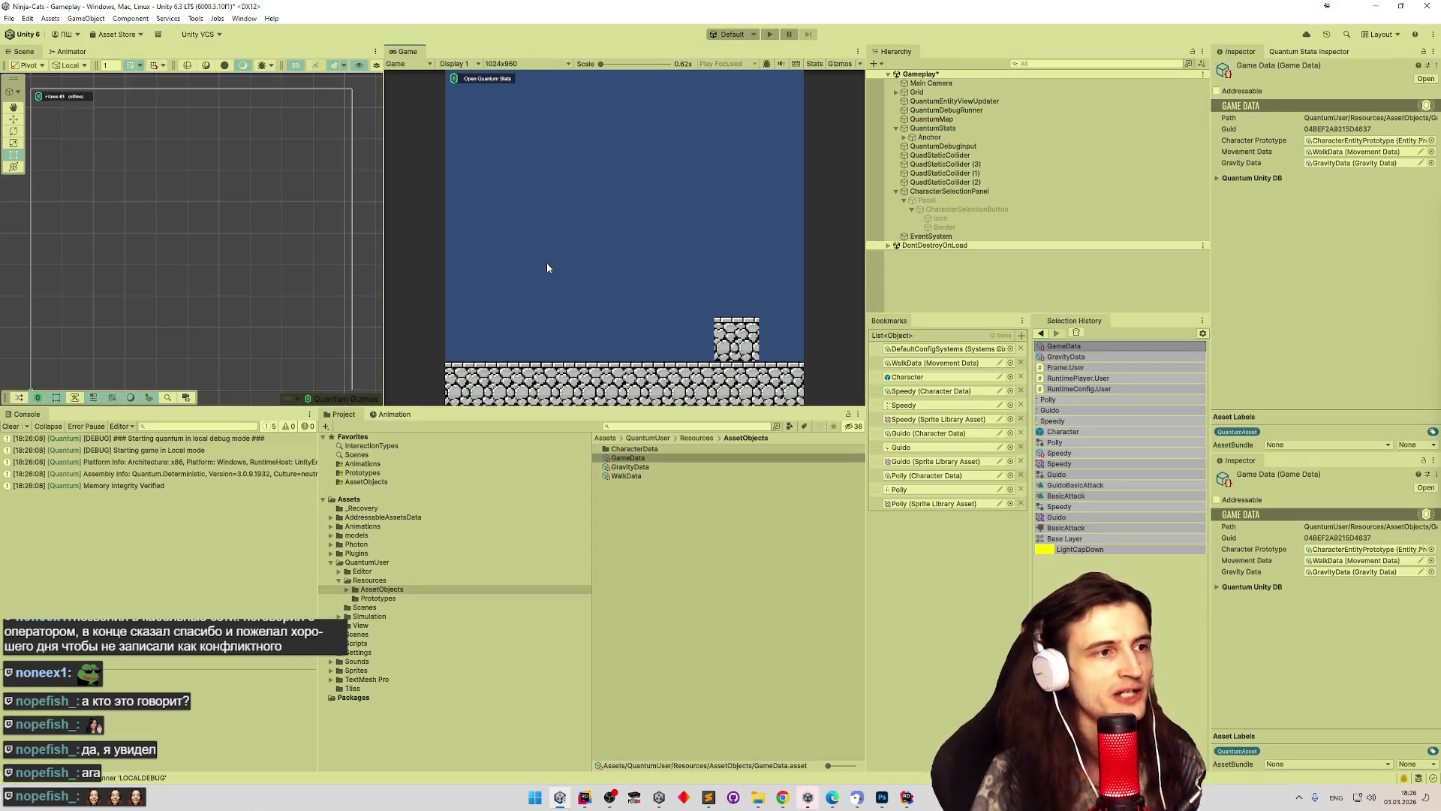
{"action": "left_click", "coordinate": [627, 241]}
{"action": "key", "text": "d"}
{"action": "key", "text": "space"}
{"action": "key", "text": "a"}
{"action": "key", "text": "space"}
{"action": "key", "text": "d"}
{"action": "key", "text": "space"}
{"action": "key", "text": "a"}
{"action": "key", "text": "space"}
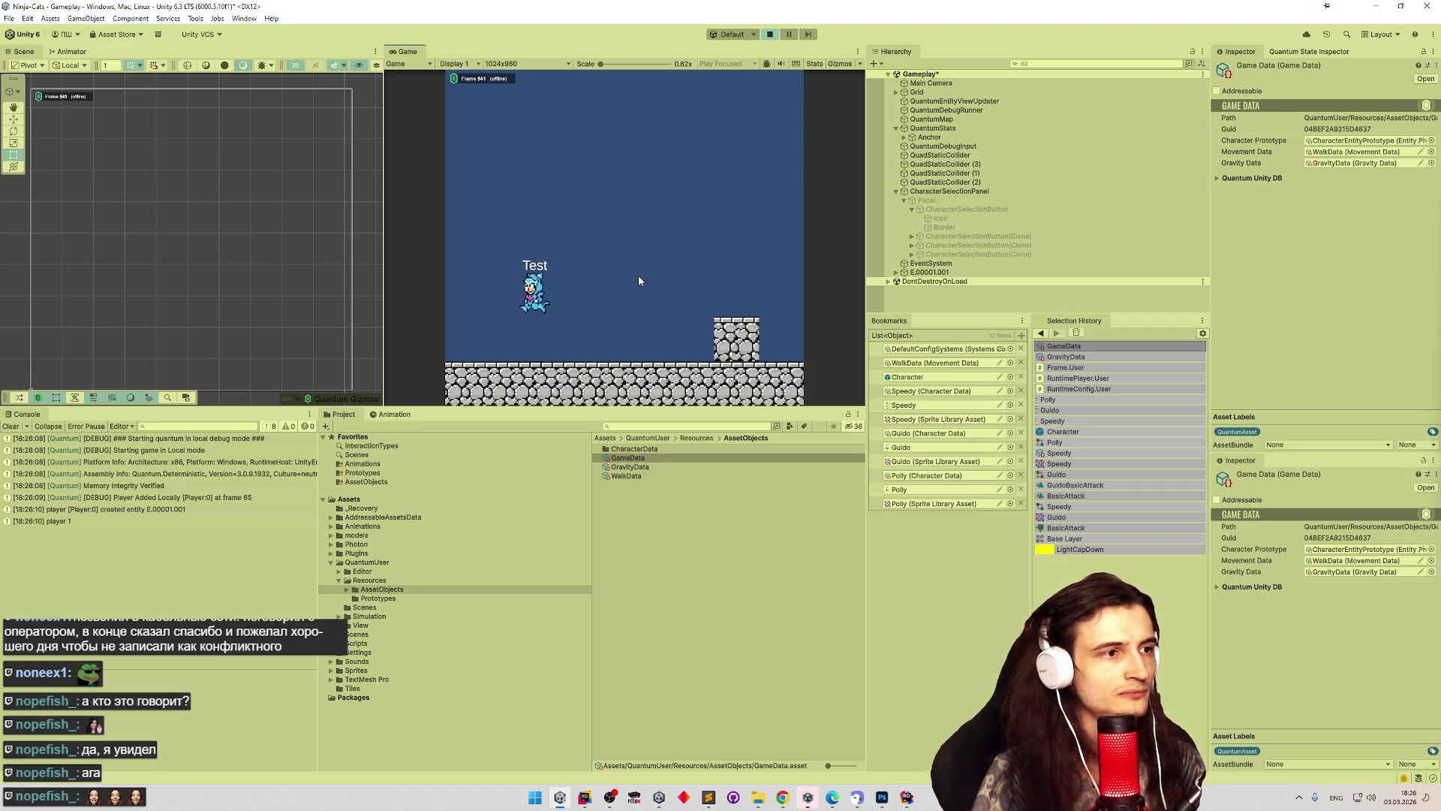
{"action": "key", "text": "d"}
Maximize the Game view and jump the cat onto and off the stone block.
{"action": "key", "text": "shift+space"}
{"action": "key", "text": "a"}
{"action": "key", "text": "space"}
{"action": "key", "text": "d"}
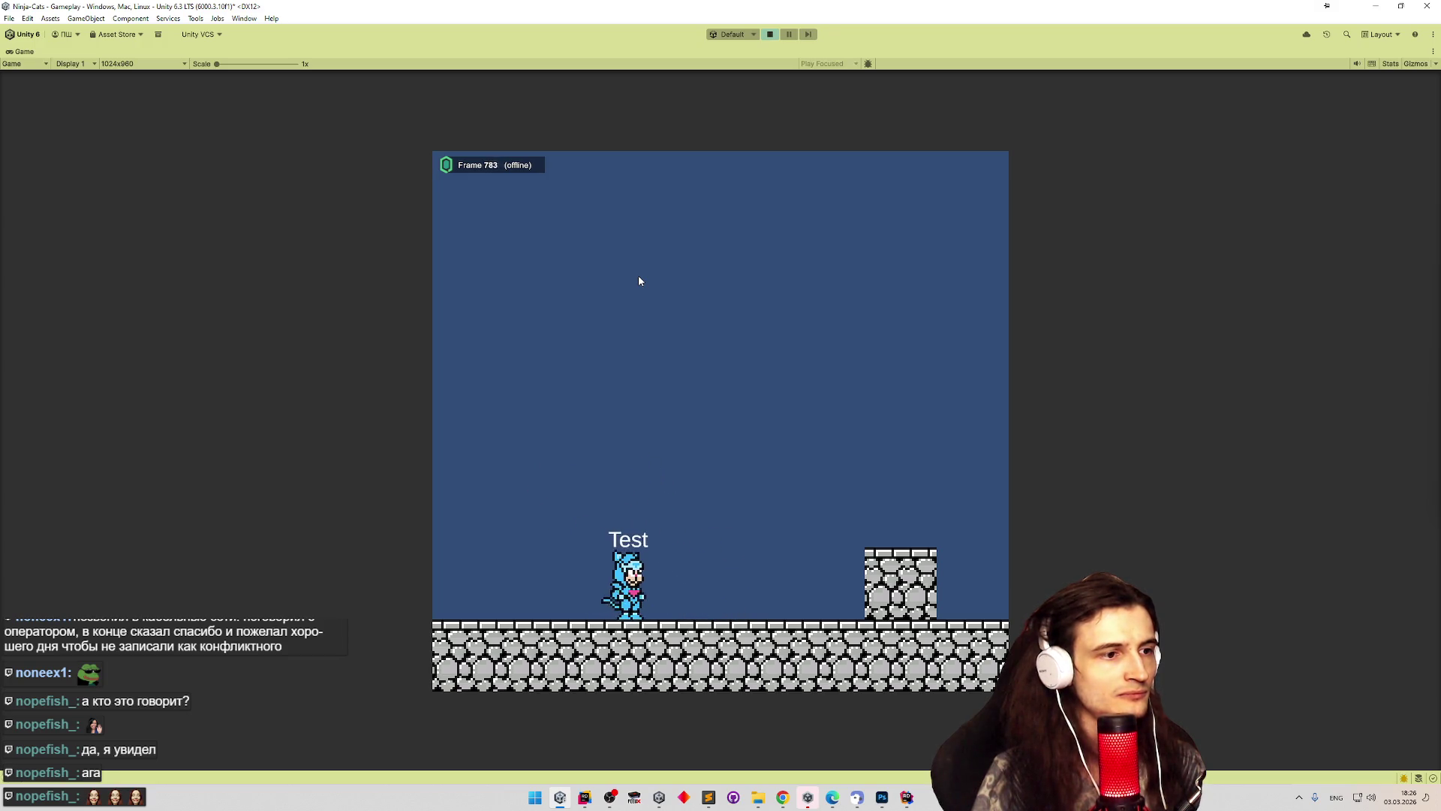
{"action": "key", "text": "space"}
{"action": "key", "text": "a"}
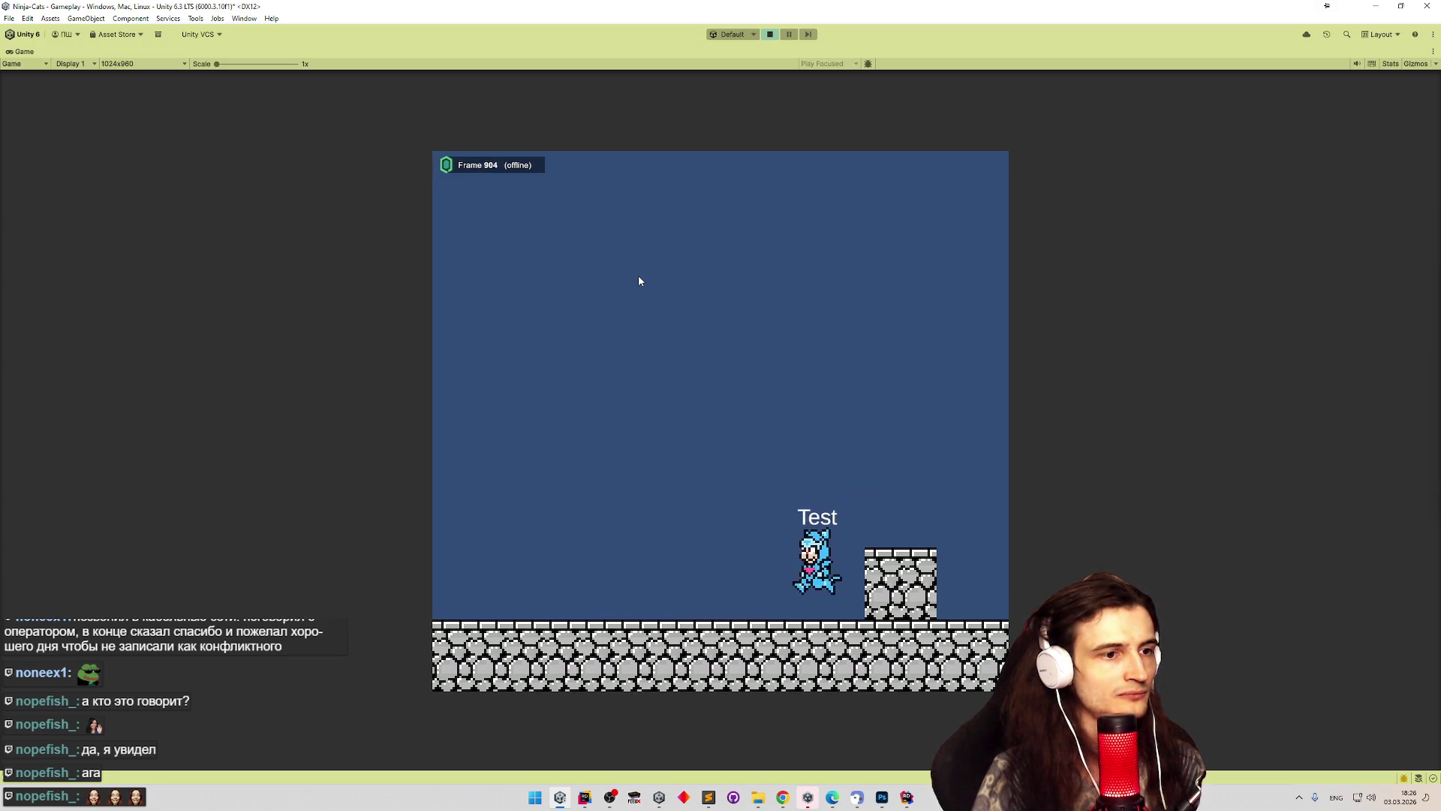
{"action": "key", "text": "space"}
{"action": "key", "text": "d"}
{"action": "key", "text": "a"}
{"action": "key", "text": "space"}
{"action": "key", "text": "d"}
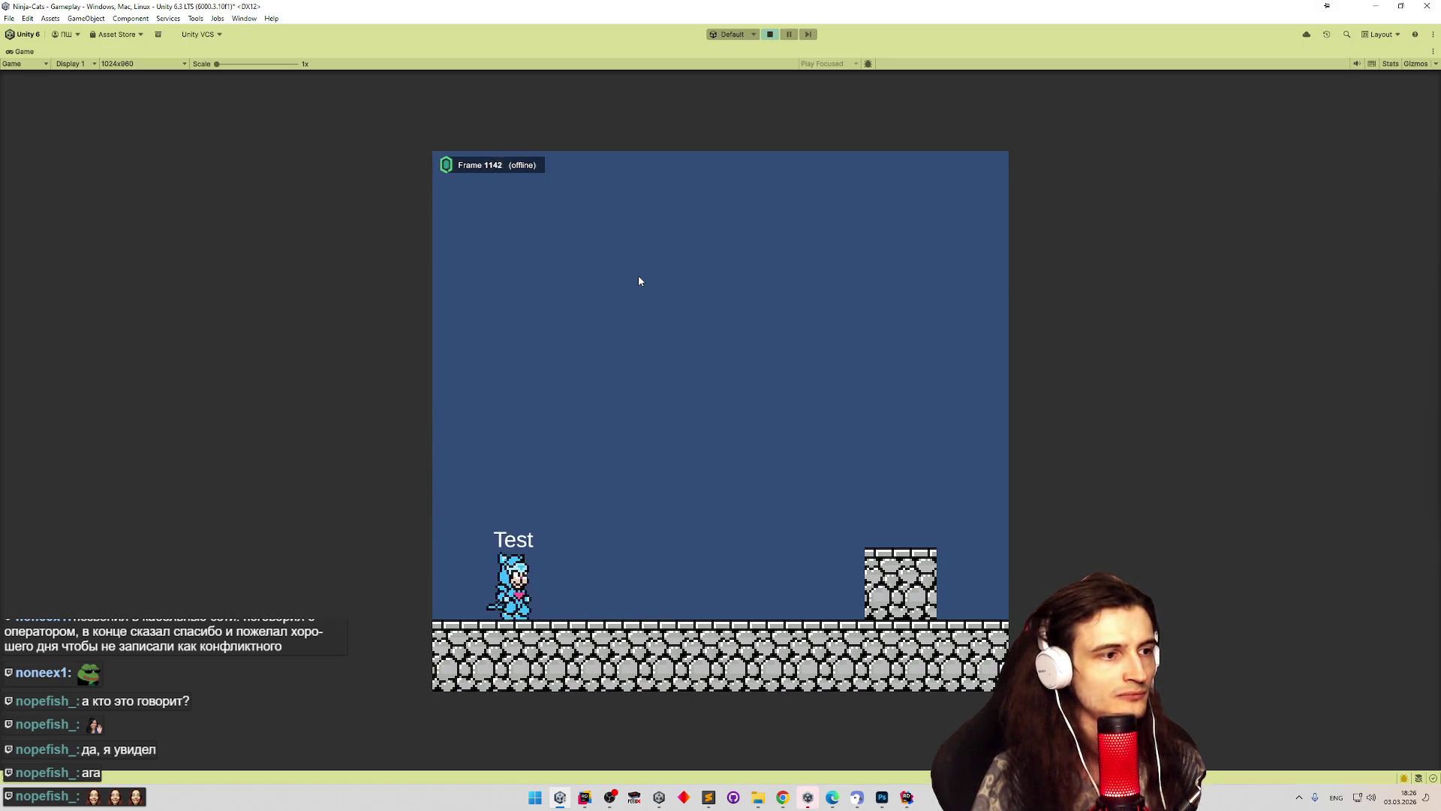
{"action": "key", "text": "space"}
{"action": "key", "text": "a"}
{"action": "key", "text": "space"}
{"action": "key", "text": "d"}
Continue steering the Test cat left and right mid-jump, then bring up the task list.
{"action": "key", "text": "space"}
{"action": "key", "text": "a"}
{"action": "key", "text": "a"}
{"action": "key", "text": "space"}
{"action": "key", "text": "d"}
{"action": "key", "text": "space"}
{"action": "key", "text": "a"}
{"action": "key", "text": "space"}
{"action": "key", "text": "d"}
{"action": "key", "text": "space"}
{"action": "key", "text": "a"}
{"action": "key", "text": "space"}
{"action": "key", "text": "d"}
{"action": "key", "text": "space"}
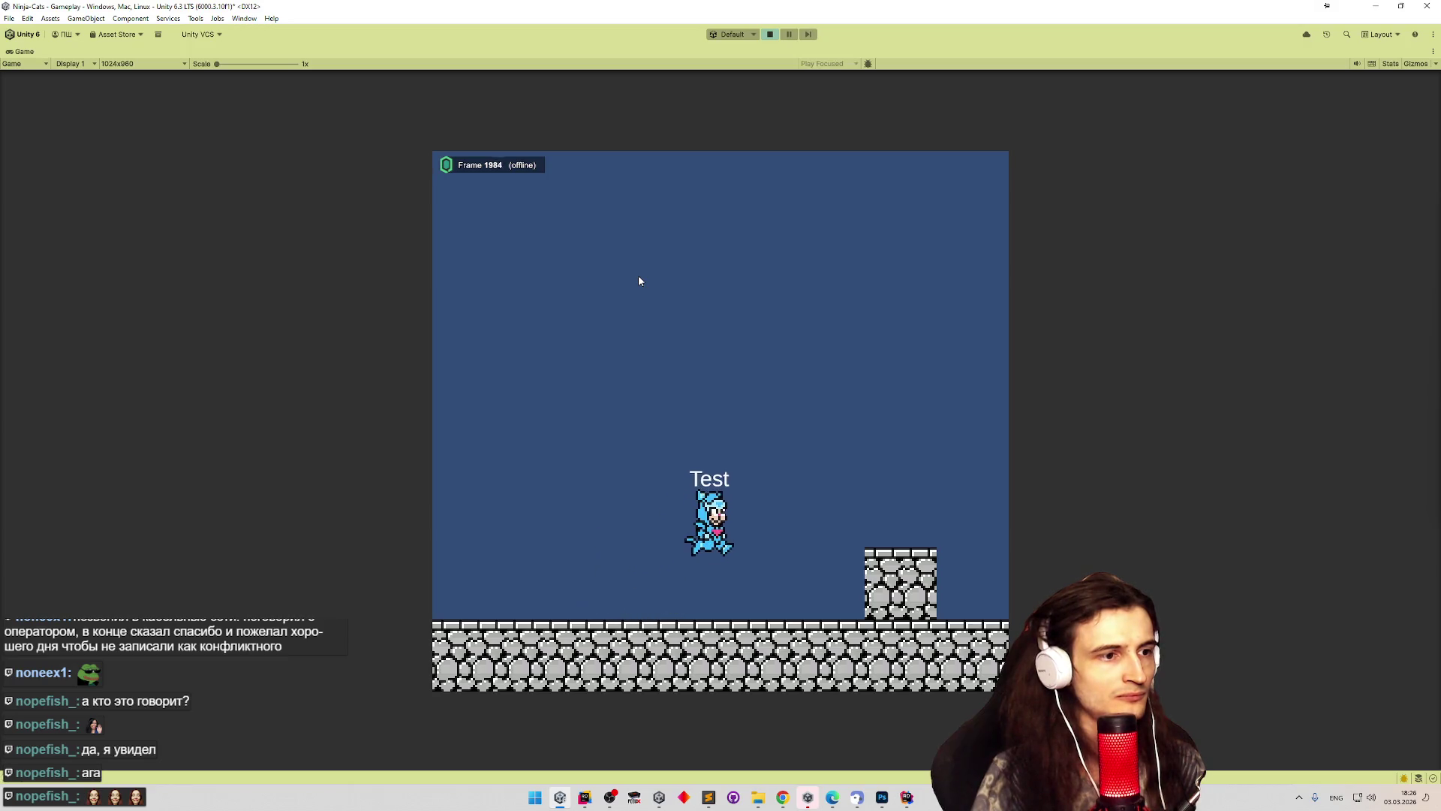
{"action": "key", "text": "a"}
{"action": "key", "text": "space"}
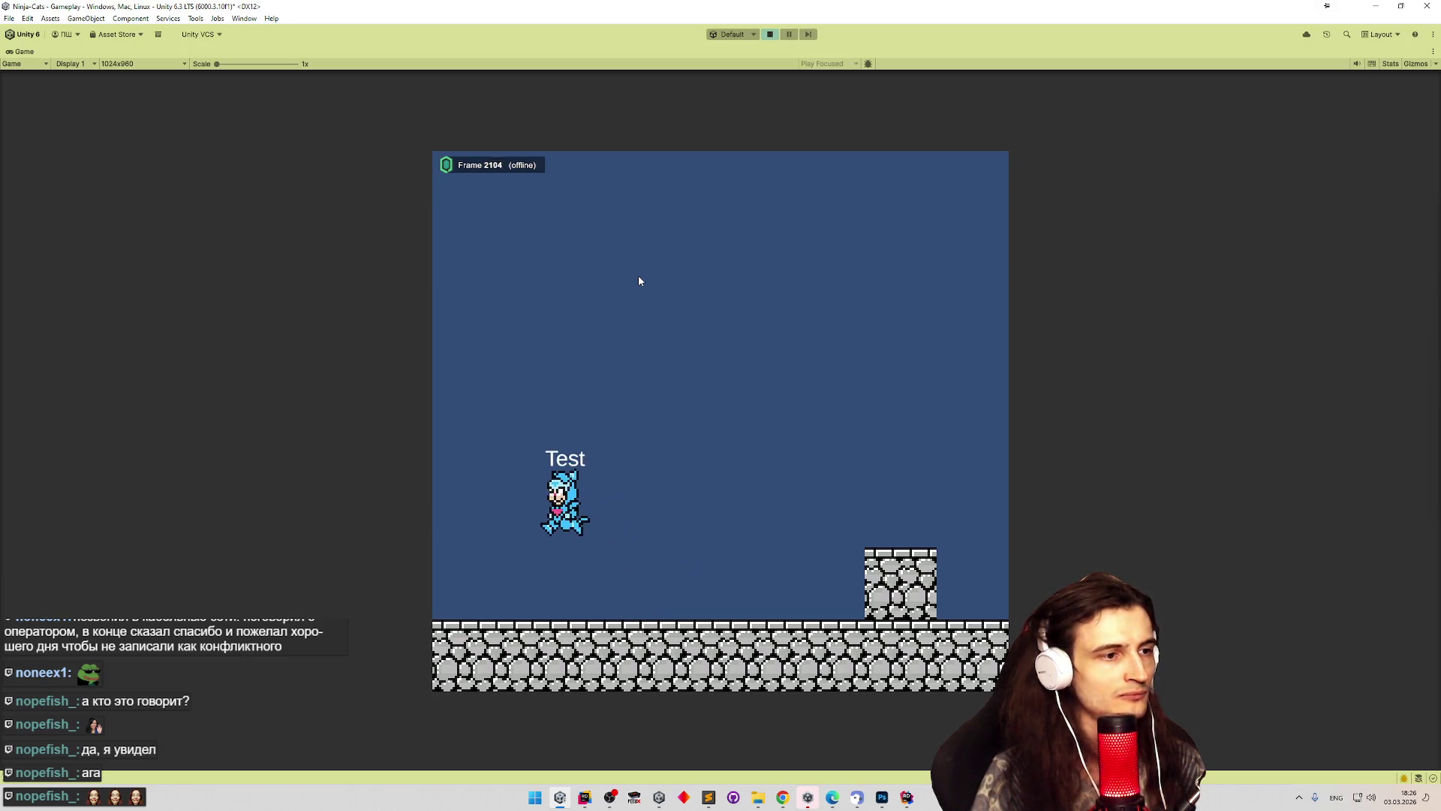
{"action": "key", "text": "d"}
{"action": "key", "text": "space"}
{"action": "key", "text": "a"}
{"action": "key", "text": "space"}
{"action": "key", "text": "d"}
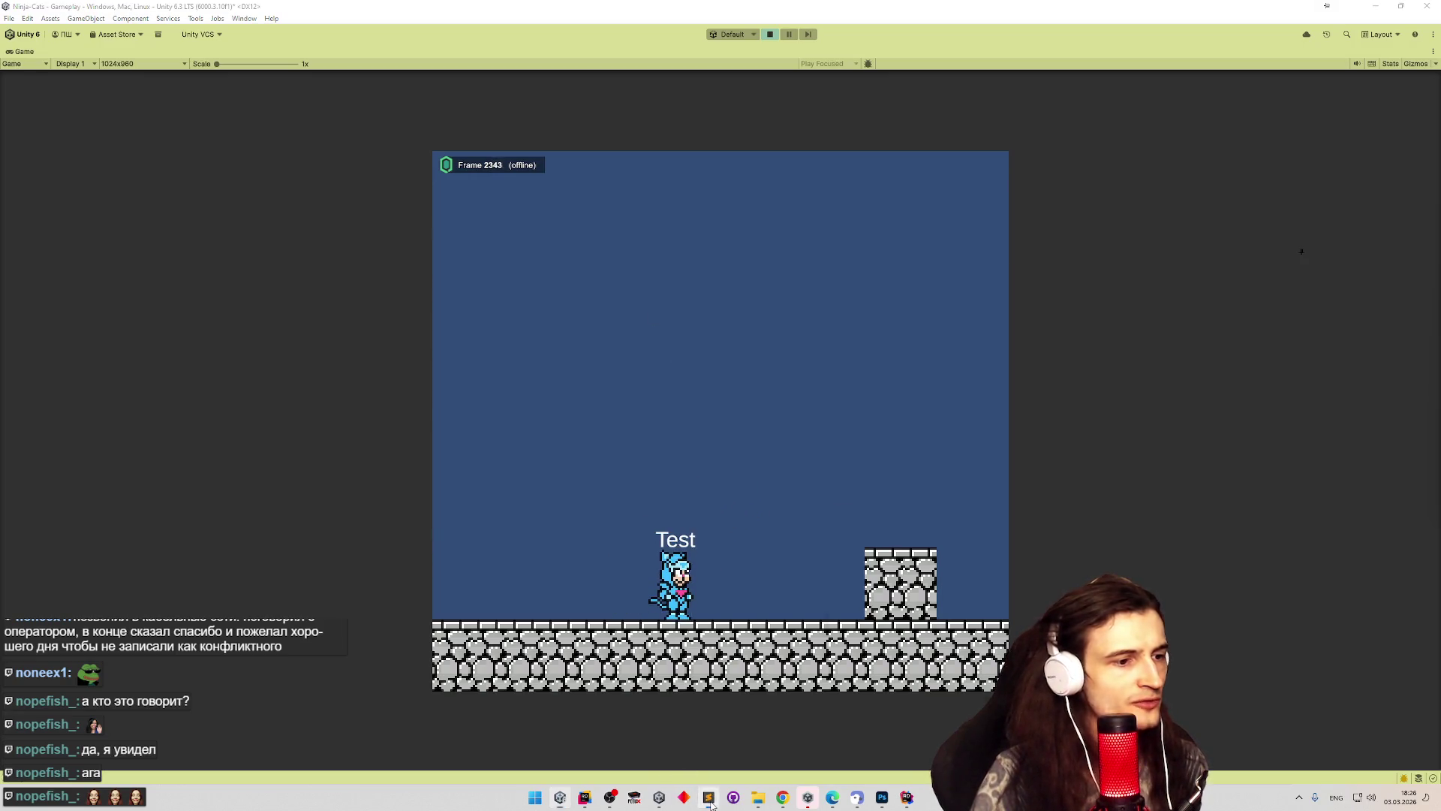
{"action": "left_click", "coordinate": [709, 797]}
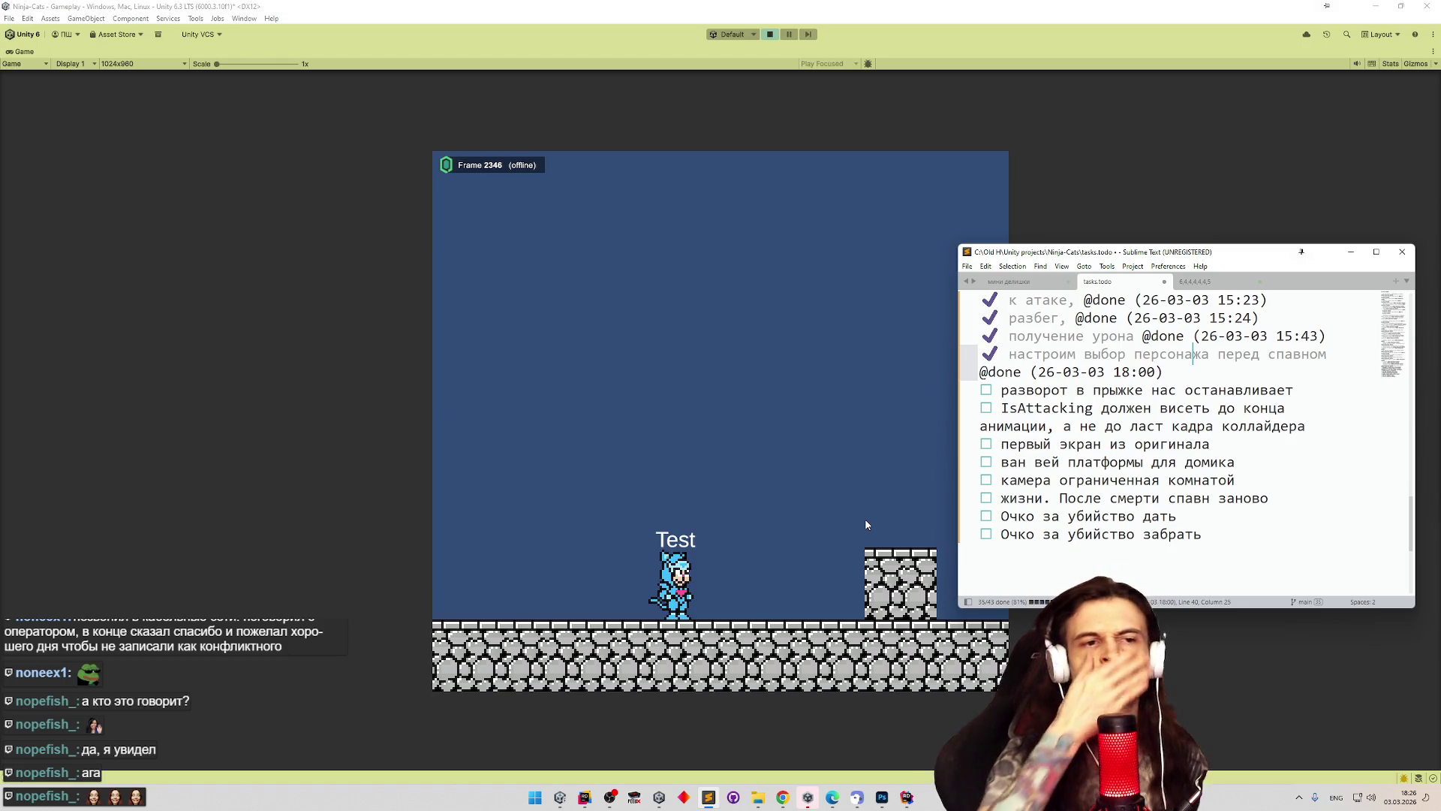
Refocus the game and keep jumping the Test cat, changing direction in mid-air.
{"action": "left_click", "coordinate": [820, 521]}
{"action": "key", "text": "space"}
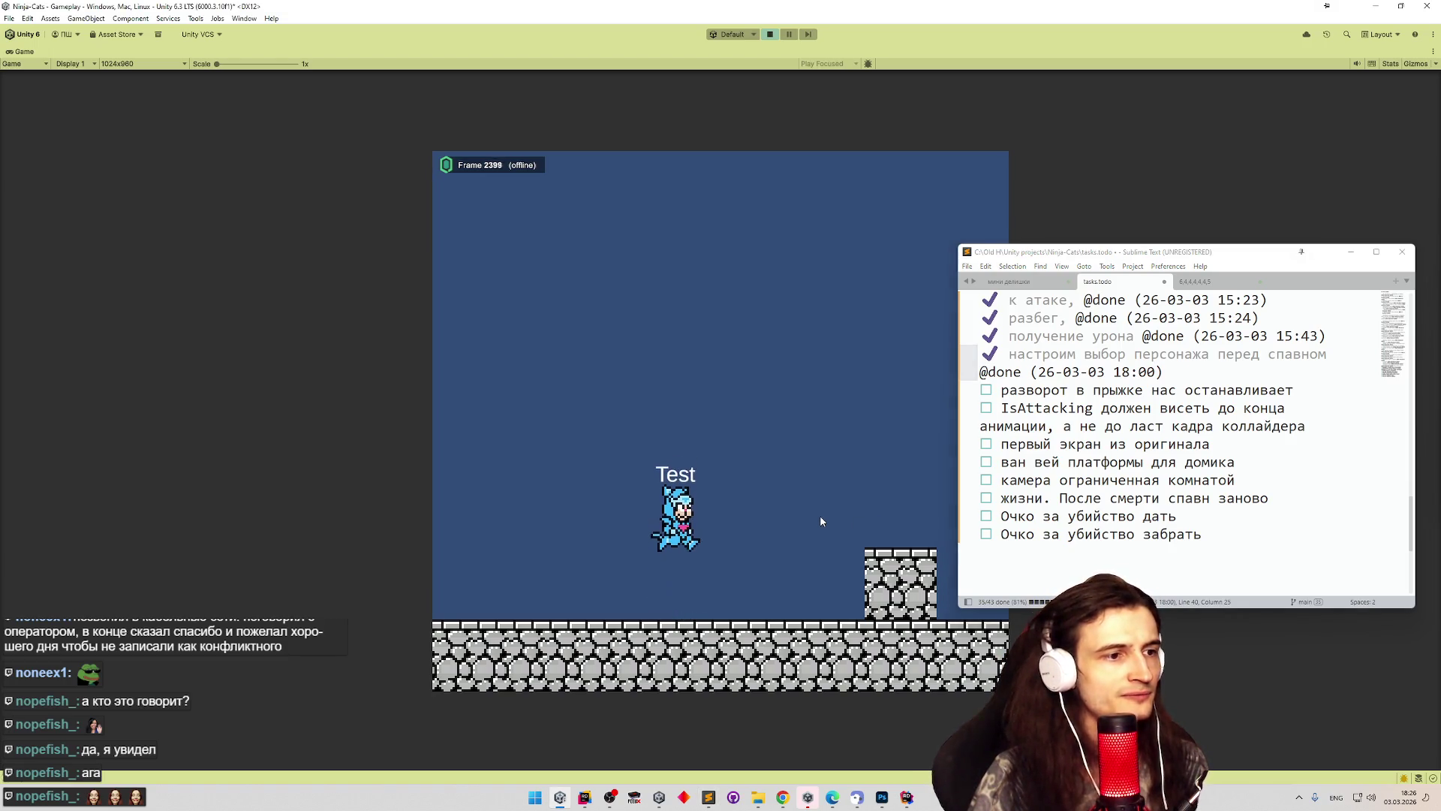
{"action": "key", "text": "space"}
{"action": "key", "text": "a"}
{"action": "key", "text": "space"}
{"action": "key", "text": "d"}
{"action": "key", "text": "a"}
{"action": "key", "text": "space"}
{"action": "key", "text": "d"}
{"action": "key", "text": "space"}
{"action": "key", "text": "a"}
{"action": "key", "text": "d"}
{"action": "key", "text": "d"}
{"action": "key", "text": "space"}
{"action": "key", "text": "a"}
{"action": "key", "text": "space"}
{"action": "key", "text": "a"}
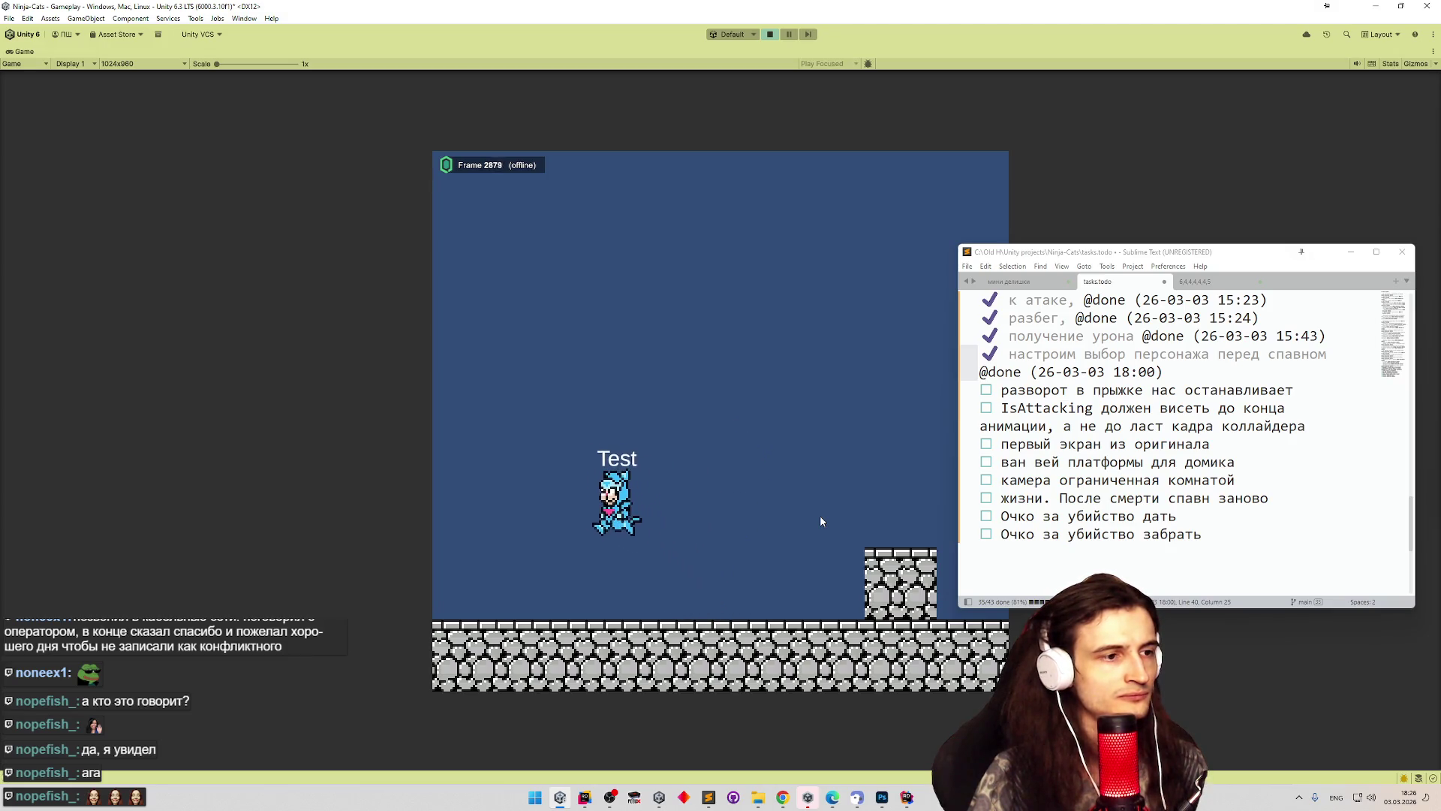
{"action": "key", "text": "d"}
{"action": "key", "text": "space"}
{"action": "key", "text": "a"}
{"action": "key", "text": "space"}
{"action": "key", "text": "d"}
{"action": "key", "text": "space"}
Continue testing mid-air turns while running and jumping left and right.
{"action": "key", "text": "a"}
{"action": "key", "text": "space"}
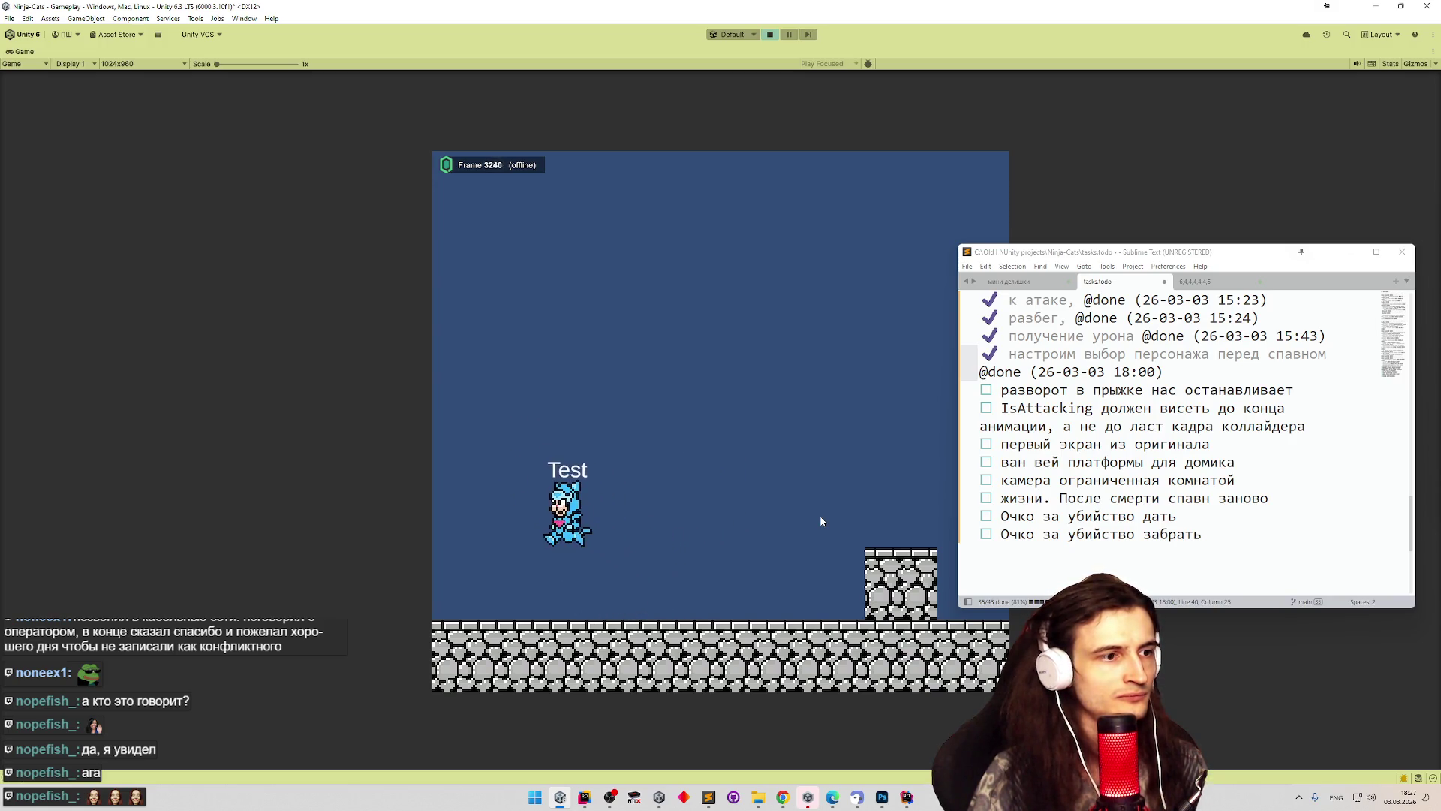
{"action": "key", "text": "d"}
{"action": "key", "text": "space"}
{"action": "key", "text": "a"}
{"action": "key", "text": "space"}
{"action": "key", "text": "d"}
{"action": "key", "text": "space"}
{"action": "key", "text": "a"}
{"action": "key", "text": "space"}
{"action": "key", "text": "d"}
{"action": "key", "text": "a"}
{"action": "key", "text": "space"}
{"action": "key", "text": "d"}
{"action": "key", "text": "space"}
{"action": "key", "text": "a"}
{"action": "key", "text": "space"}
{"action": "key", "text": "d"}
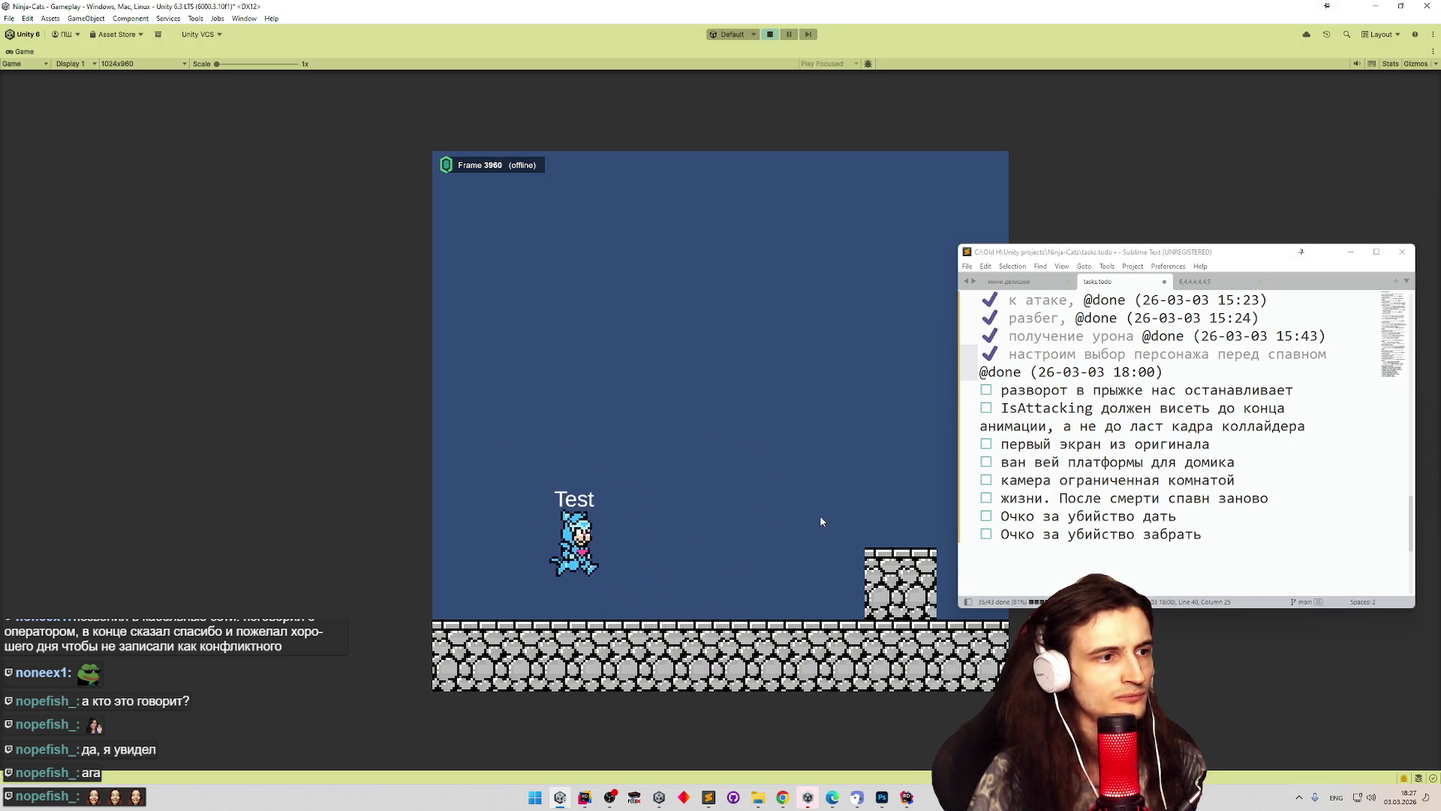
{"action": "key", "text": "space"}
{"action": "key", "text": "a"}
{"action": "key", "text": "space"}
{"action": "key", "text": "d"}
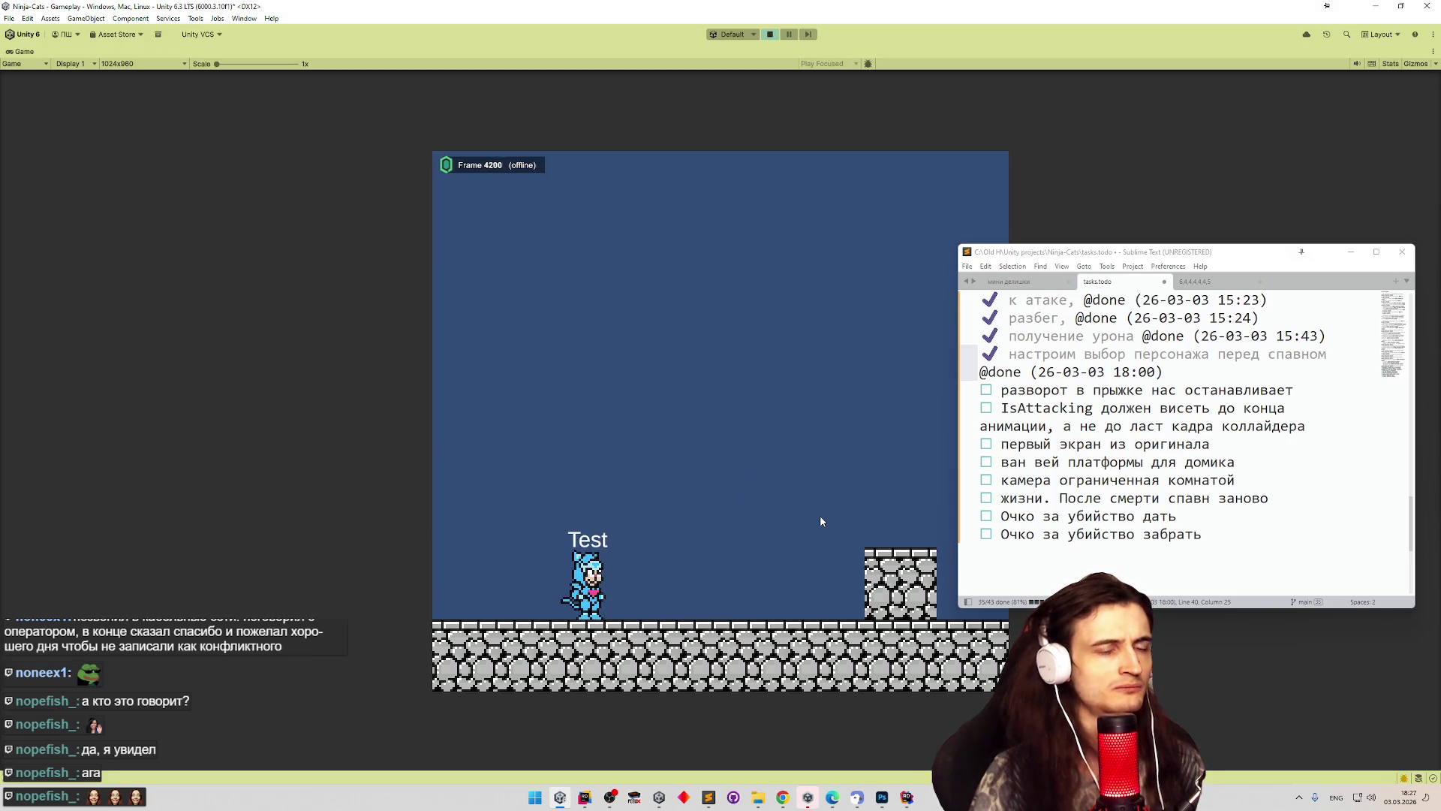
Stop Play mode and review the one-way platforms and mid-jump turning tasks.
{"action": "key", "text": "ctrl+p"}
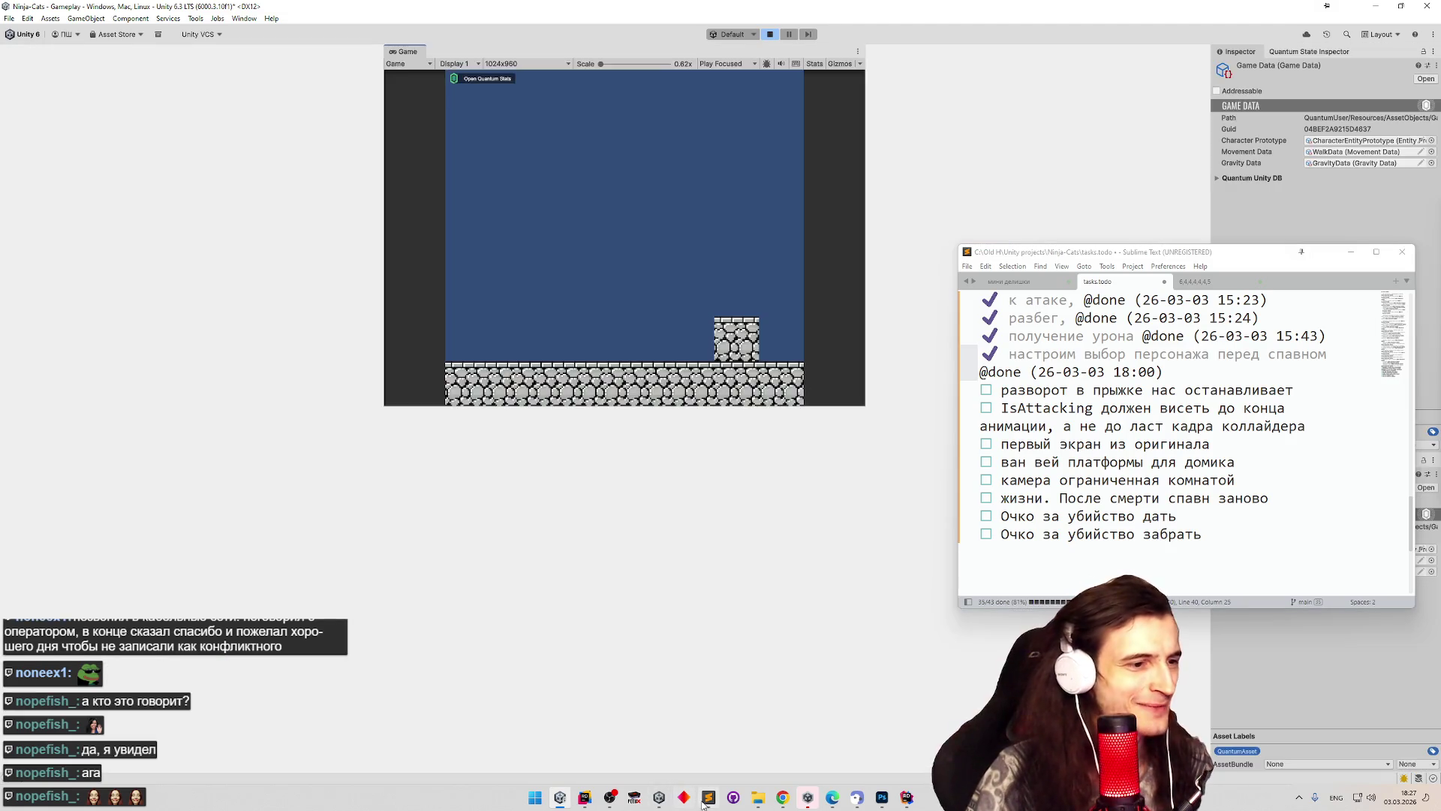
{"action": "left_click", "coordinate": [1129, 460]}
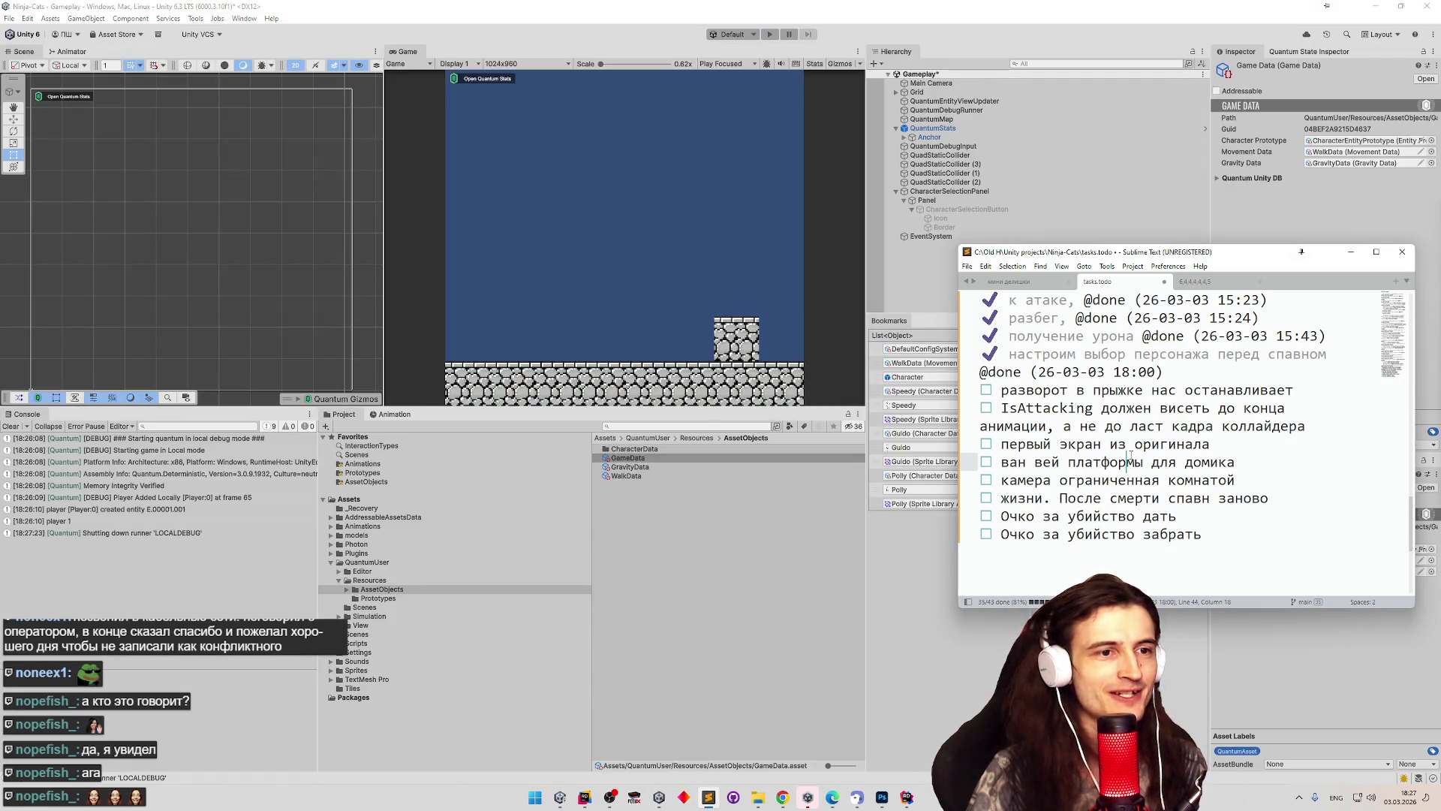
{"action": "left_click", "coordinate": [1269, 390]}
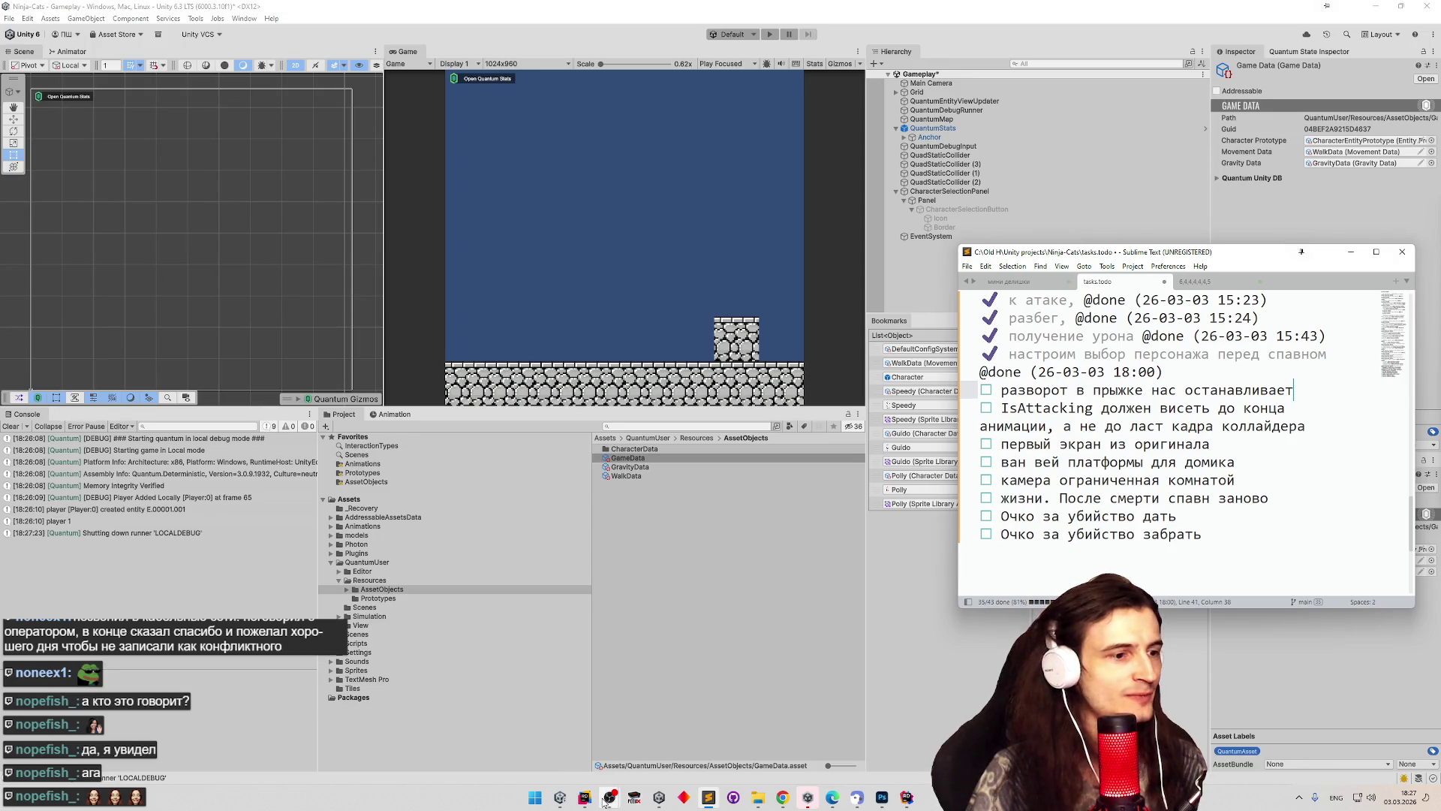
In Rider, use Search Everywhere to open KCC.cs at its JumpFall method.
{"action": "left_click", "coordinate": [584, 797]}
{"action": "key", "text": "shift"}
{"action": "key", "text": "shift"}
{"action": "type", "text": "playera"}
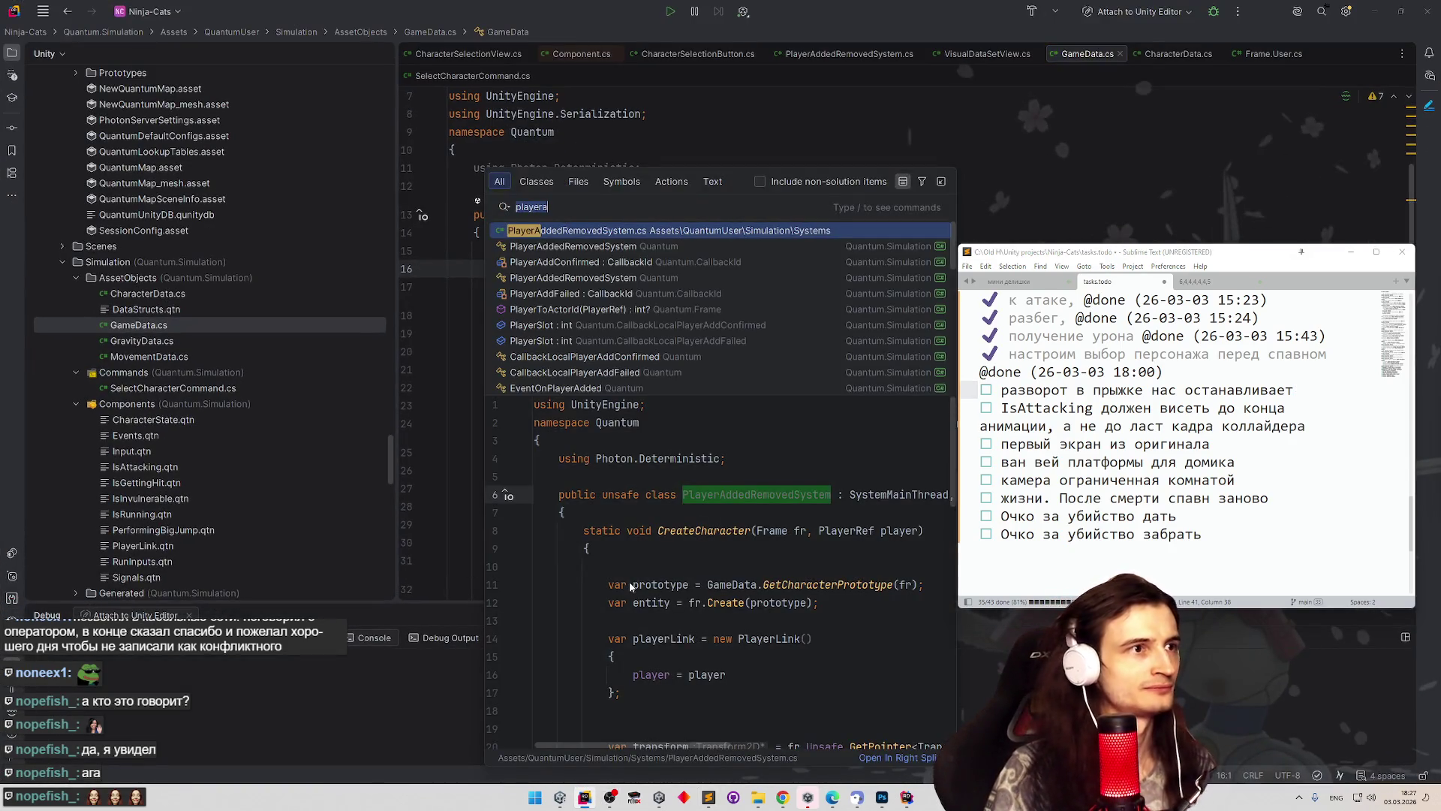
{"action": "type", "text": "kcc"}
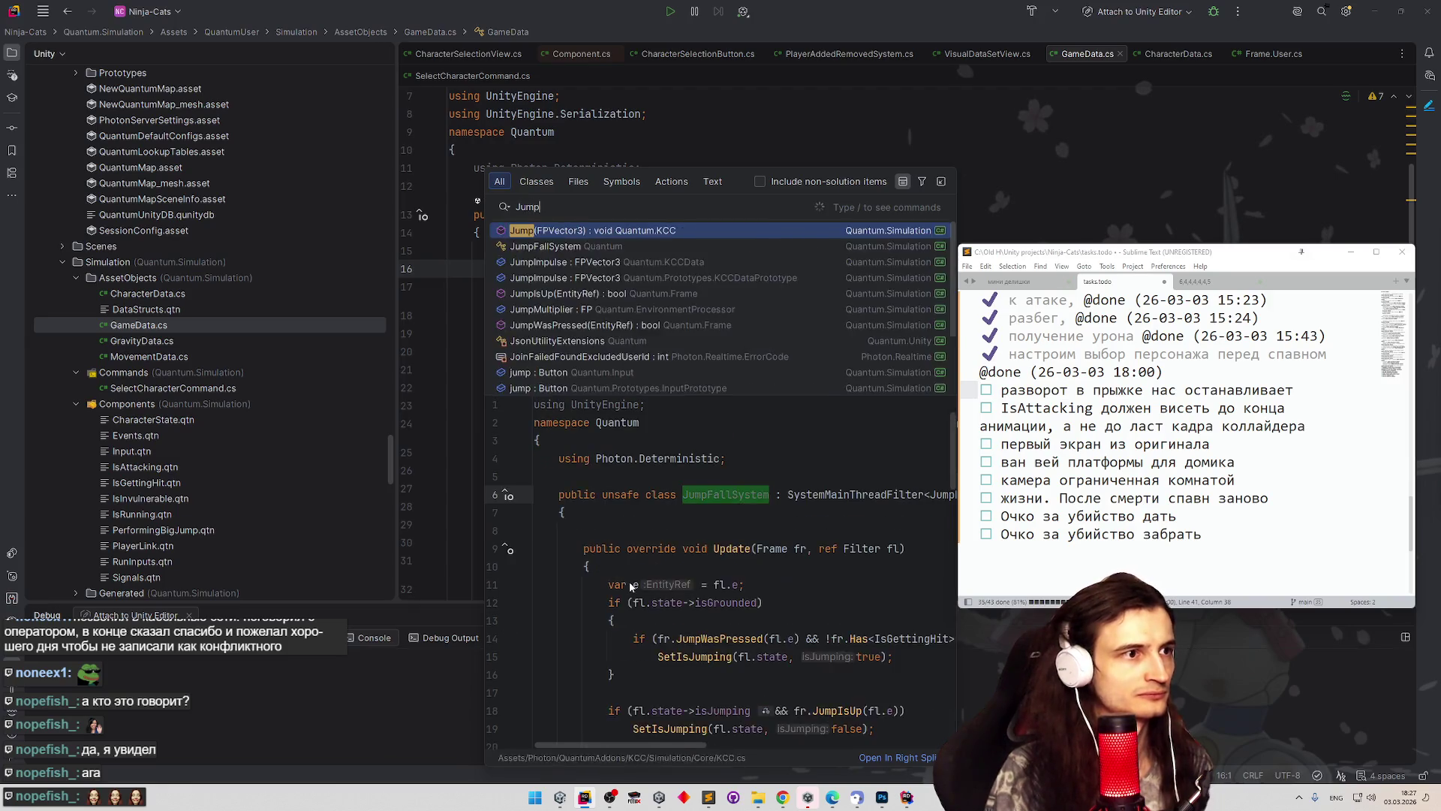
{"action": "key", "text": "Return"}
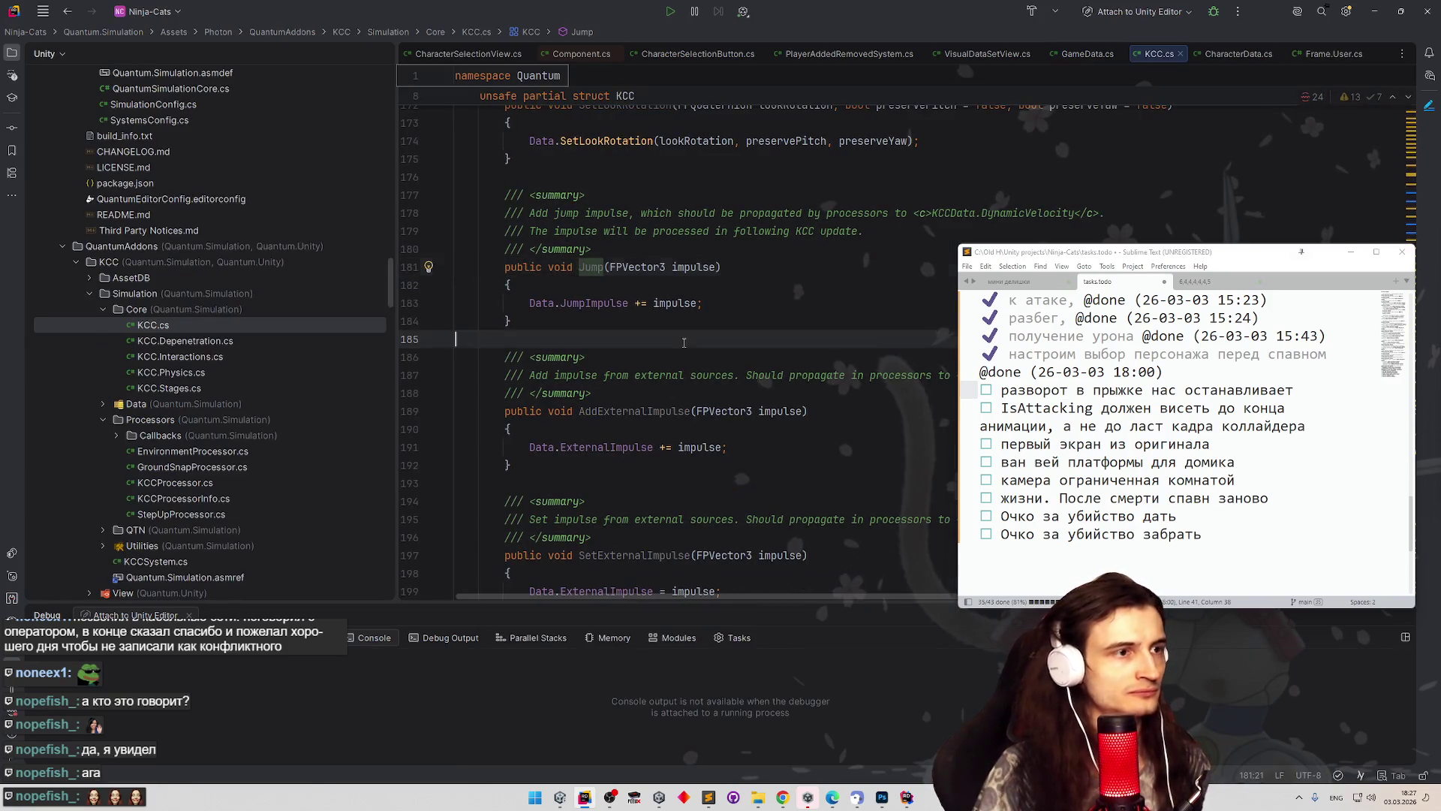
{"action": "key", "text": "shift"}
{"action": "key", "text": "shift"}
Open JumpFallSystem.cs and read how Update adds and removes PerformingBigJump.
{"action": "type", "text": "JumpFall"}
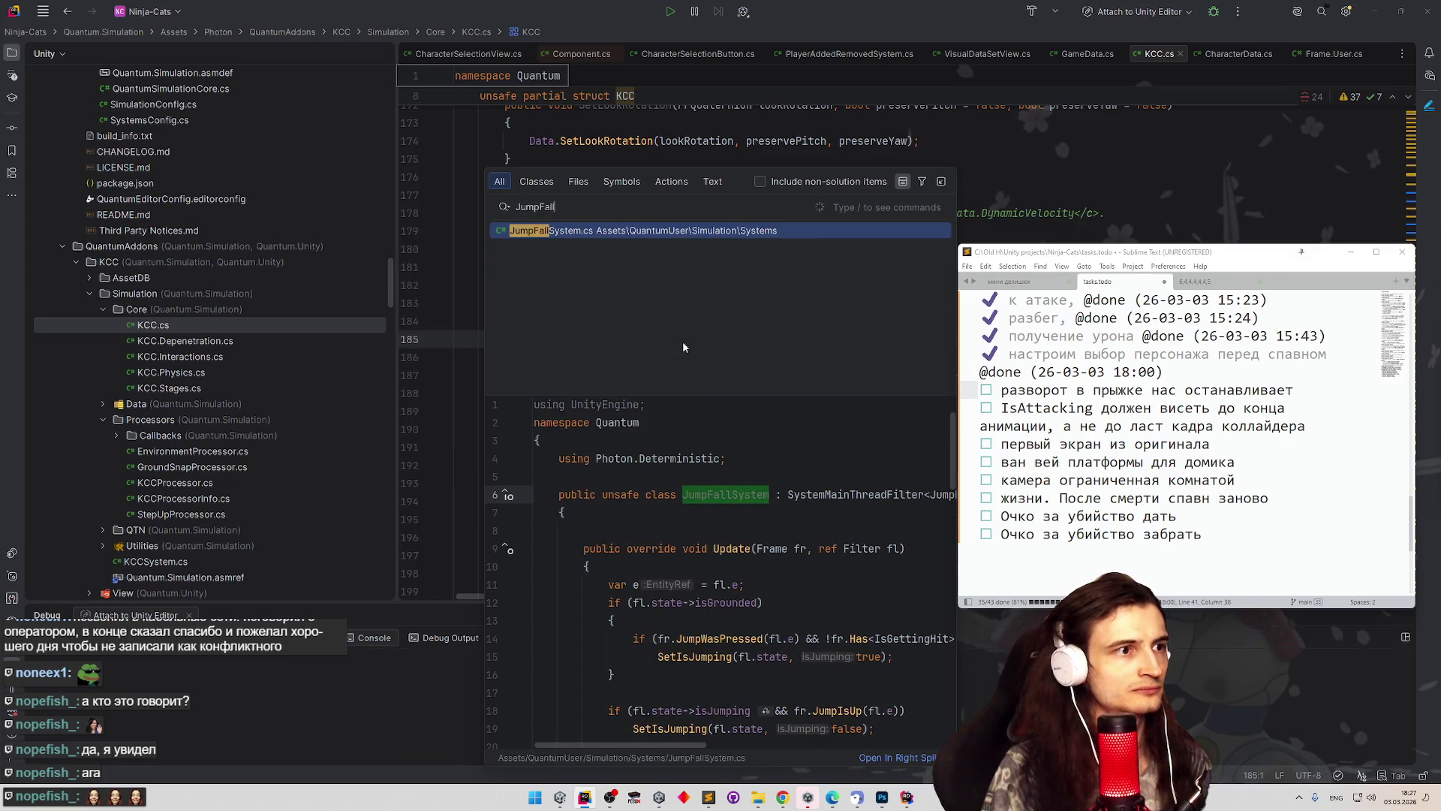
{"action": "key", "text": "Return"}
{"action": "left_click", "coordinate": [1351, 252]}
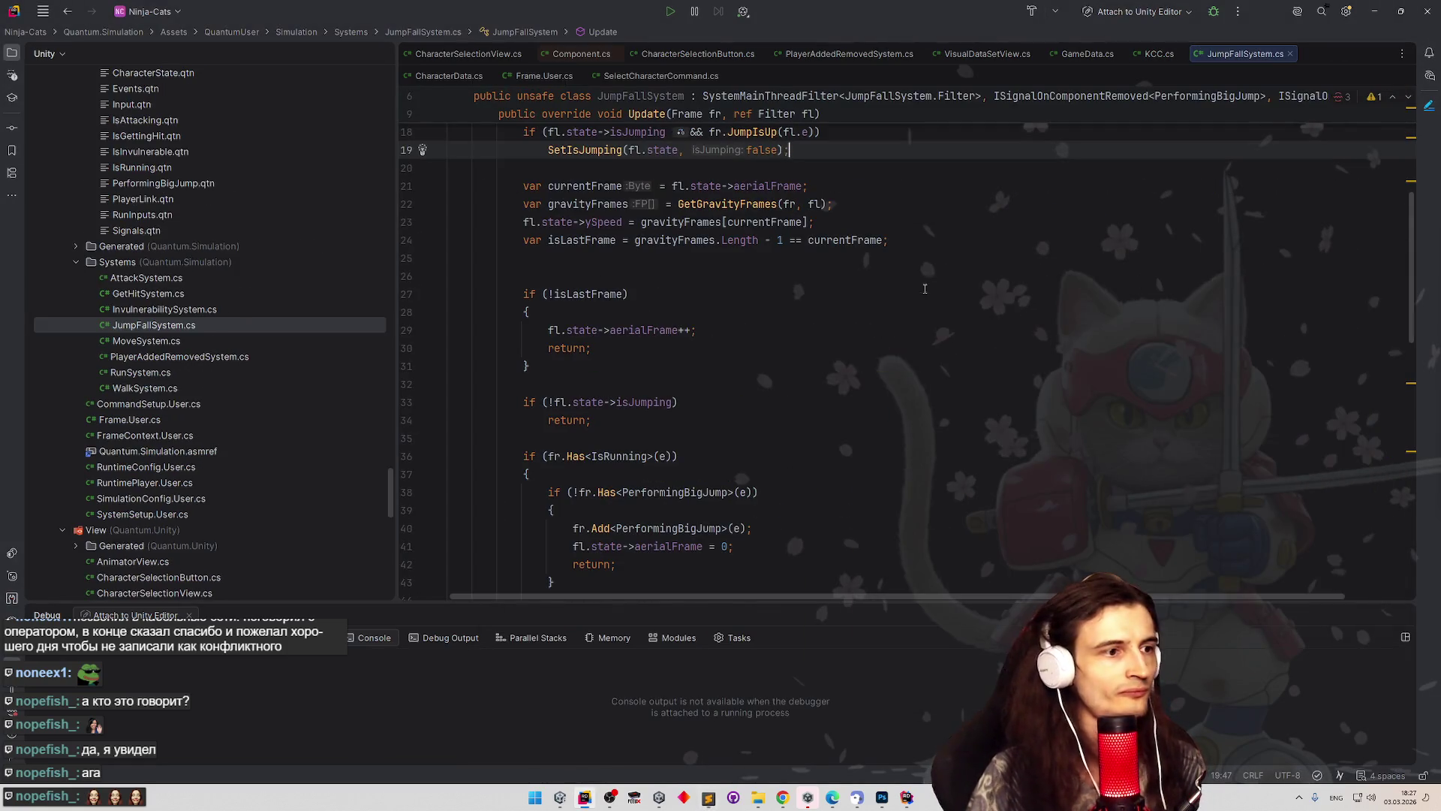
{"action": "scroll", "coordinate": [897, 277], "scroll_direction": "down", "scroll_amount": 7}
{"action": "scroll", "coordinate": [897, 277], "scroll_direction": "up", "scroll_amount": 5}
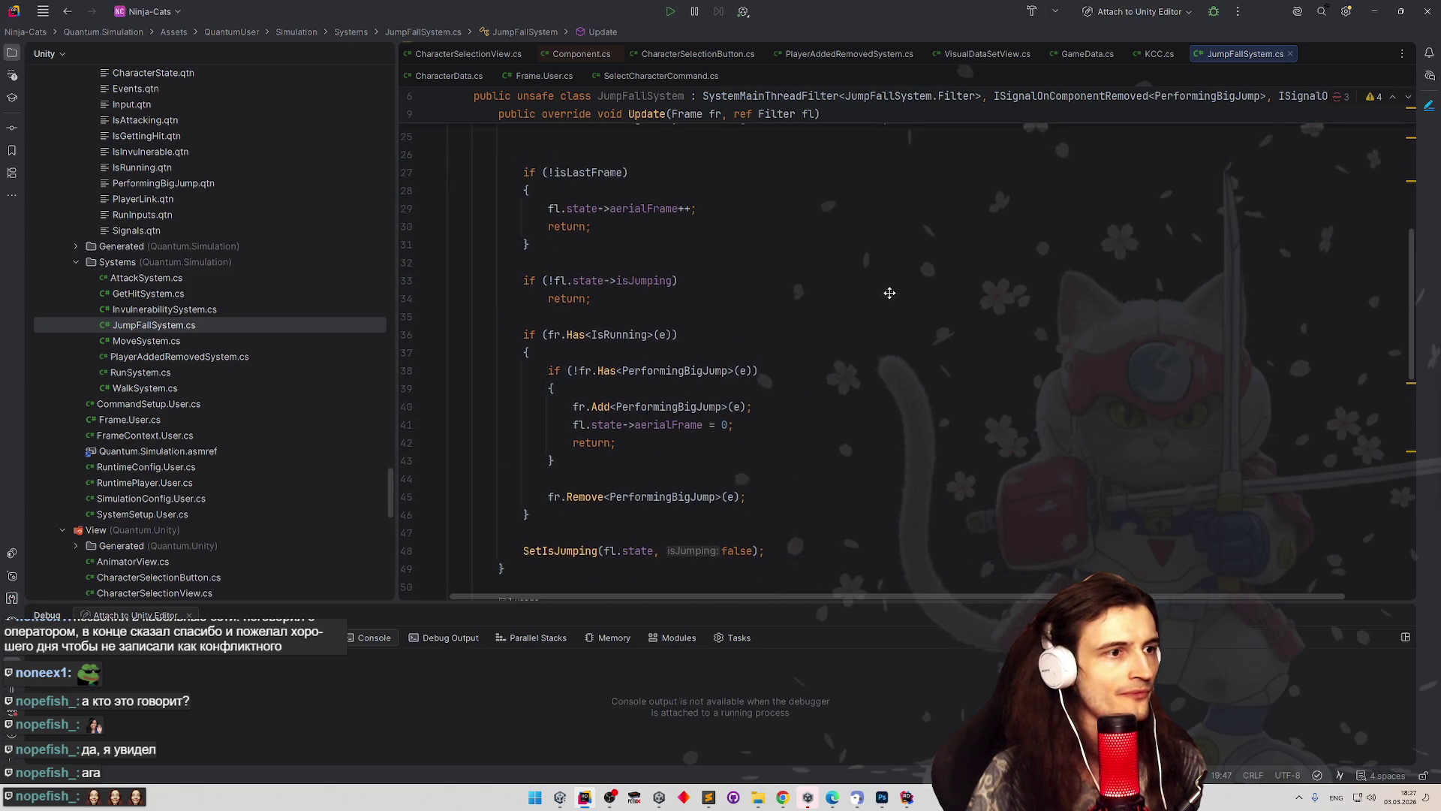
{"action": "scroll", "coordinate": [888, 296], "scroll_direction": "down", "scroll_amount": 1}
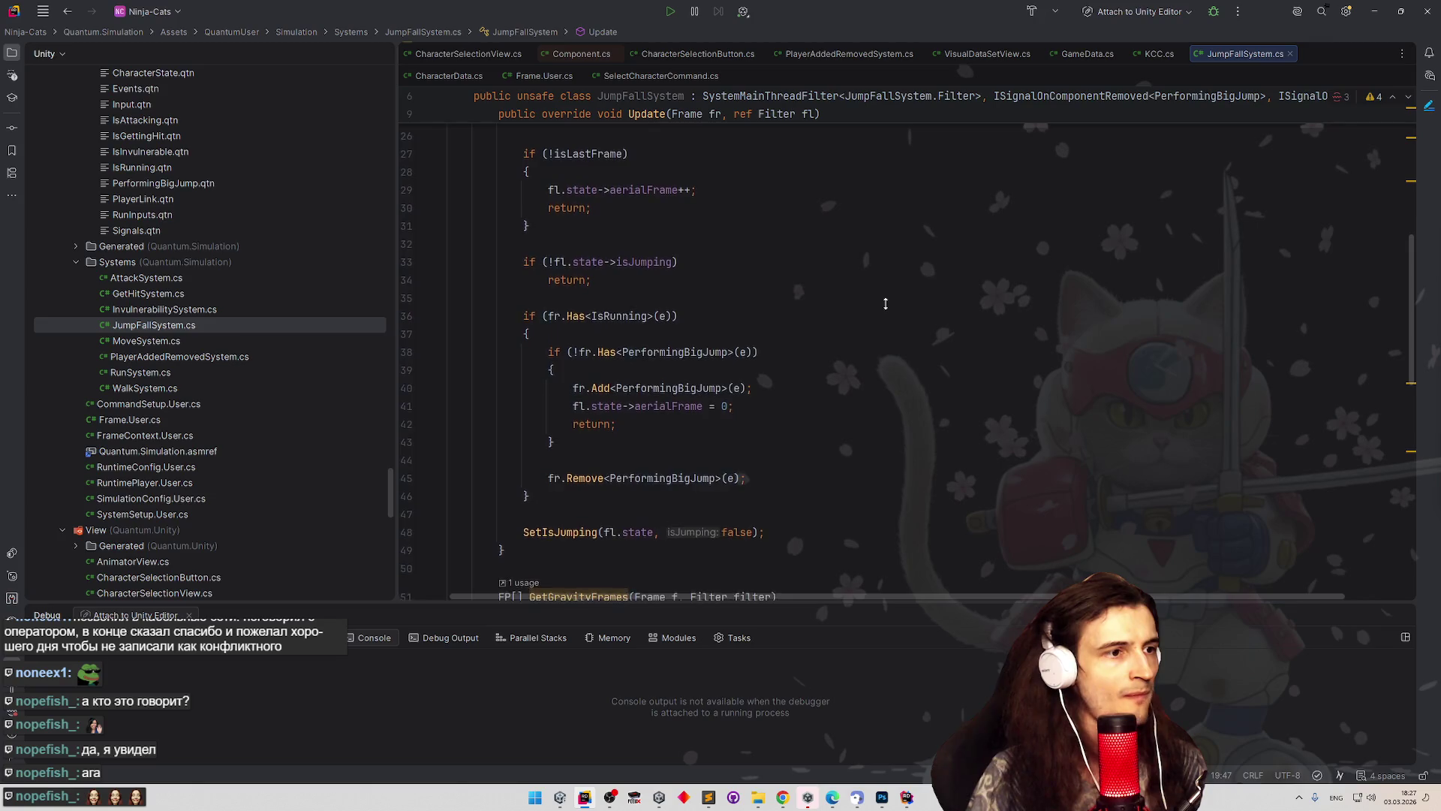
{"action": "scroll", "coordinate": [888, 297], "scroll_direction": "up", "scroll_amount": 1}
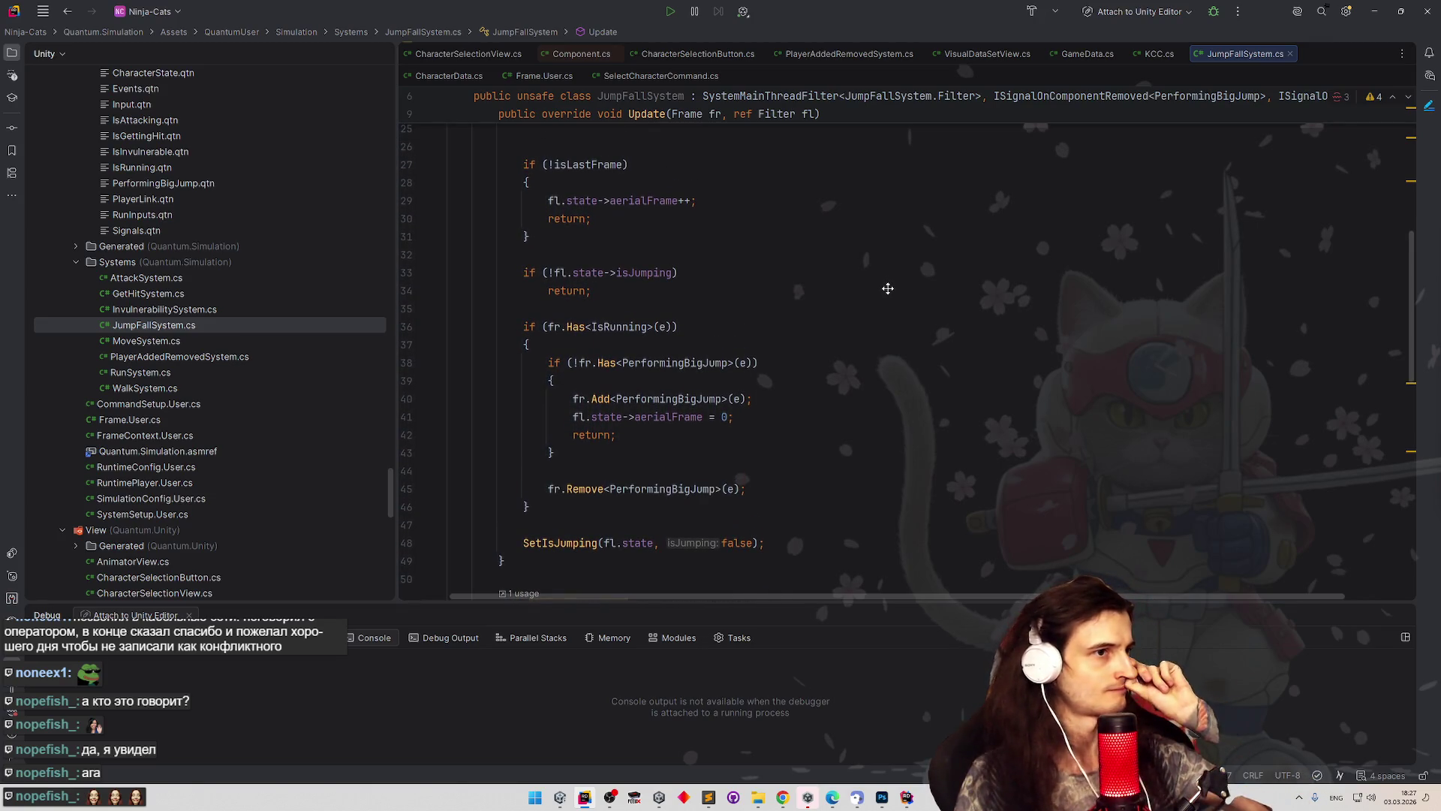
{"action": "scroll", "coordinate": [888, 293], "scroll_direction": "down", "scroll_amount": 5}
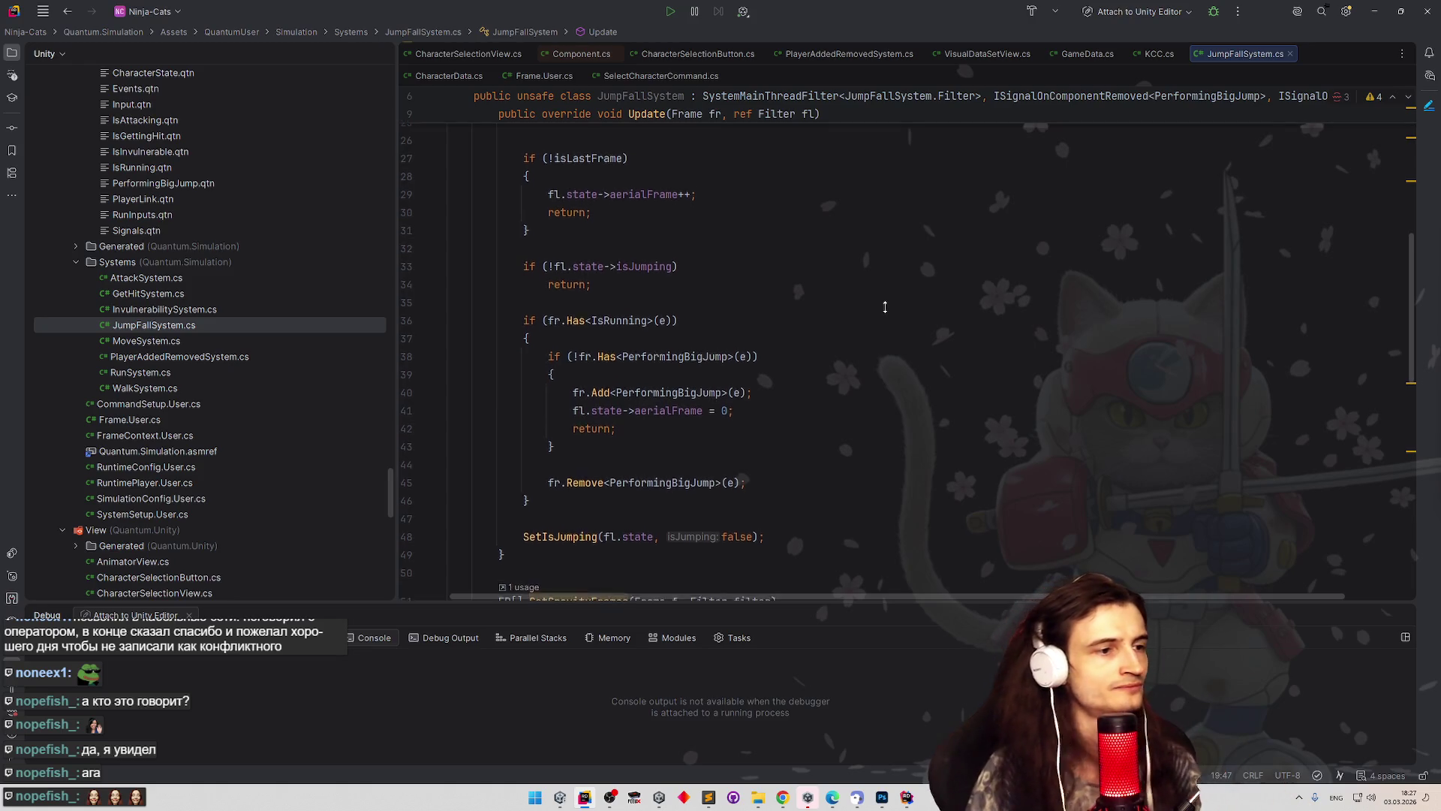
{"action": "scroll", "coordinate": [888, 300], "scroll_direction": "up", "scroll_amount": 5}
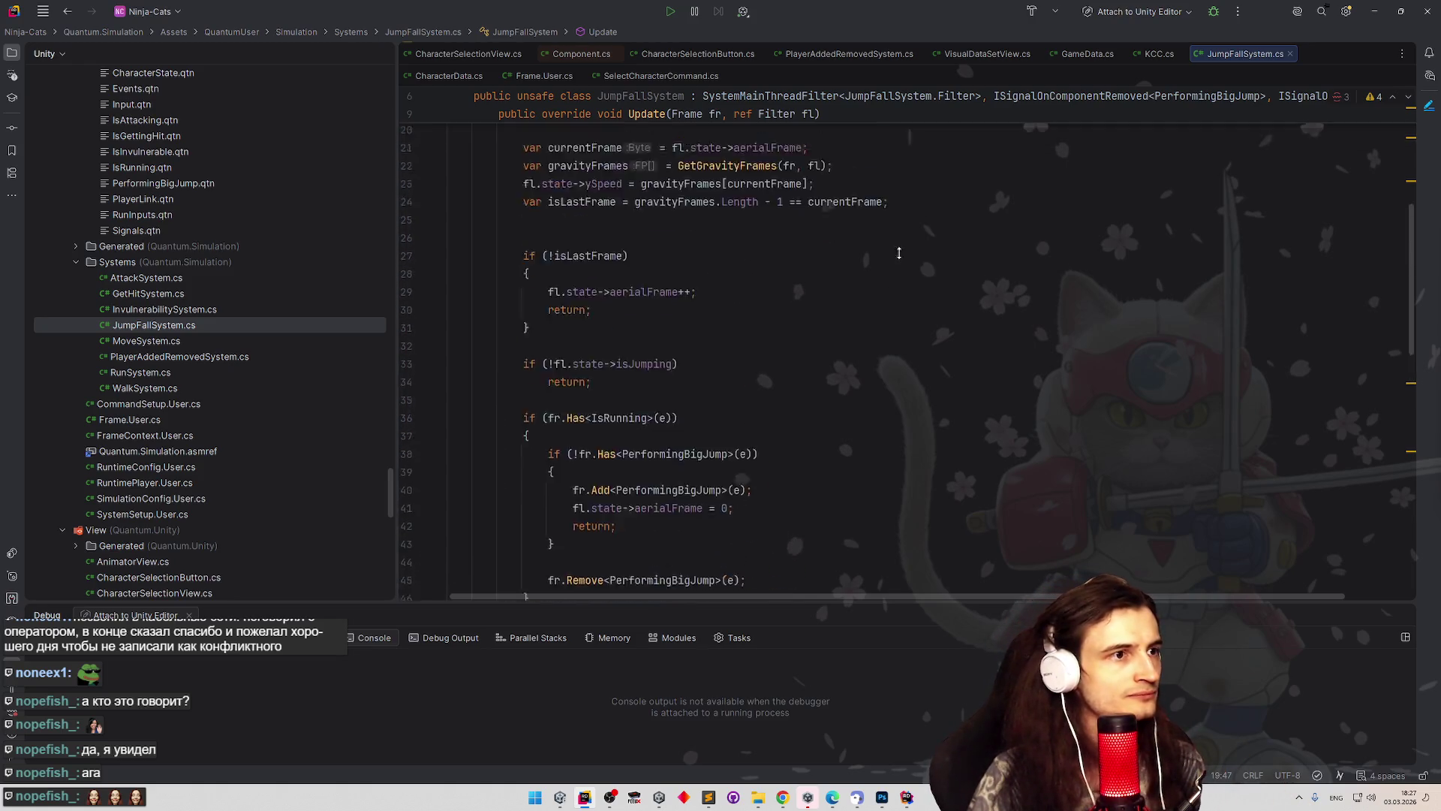
{"action": "scroll", "coordinate": [904, 270], "scroll_direction": "up", "scroll_amount": 3}
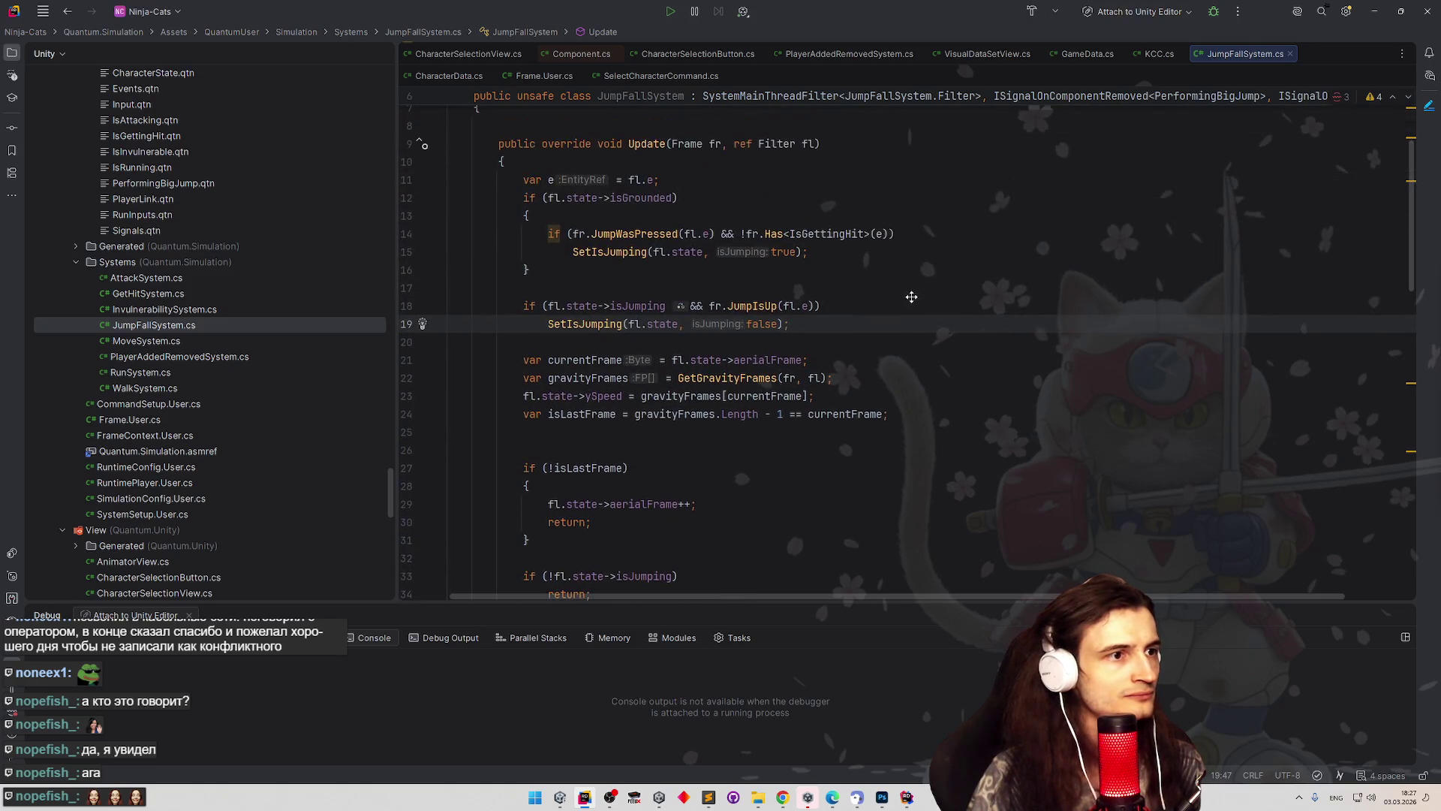
{"action": "scroll", "coordinate": [911, 297], "scroll_direction": "down", "scroll_amount": 4}
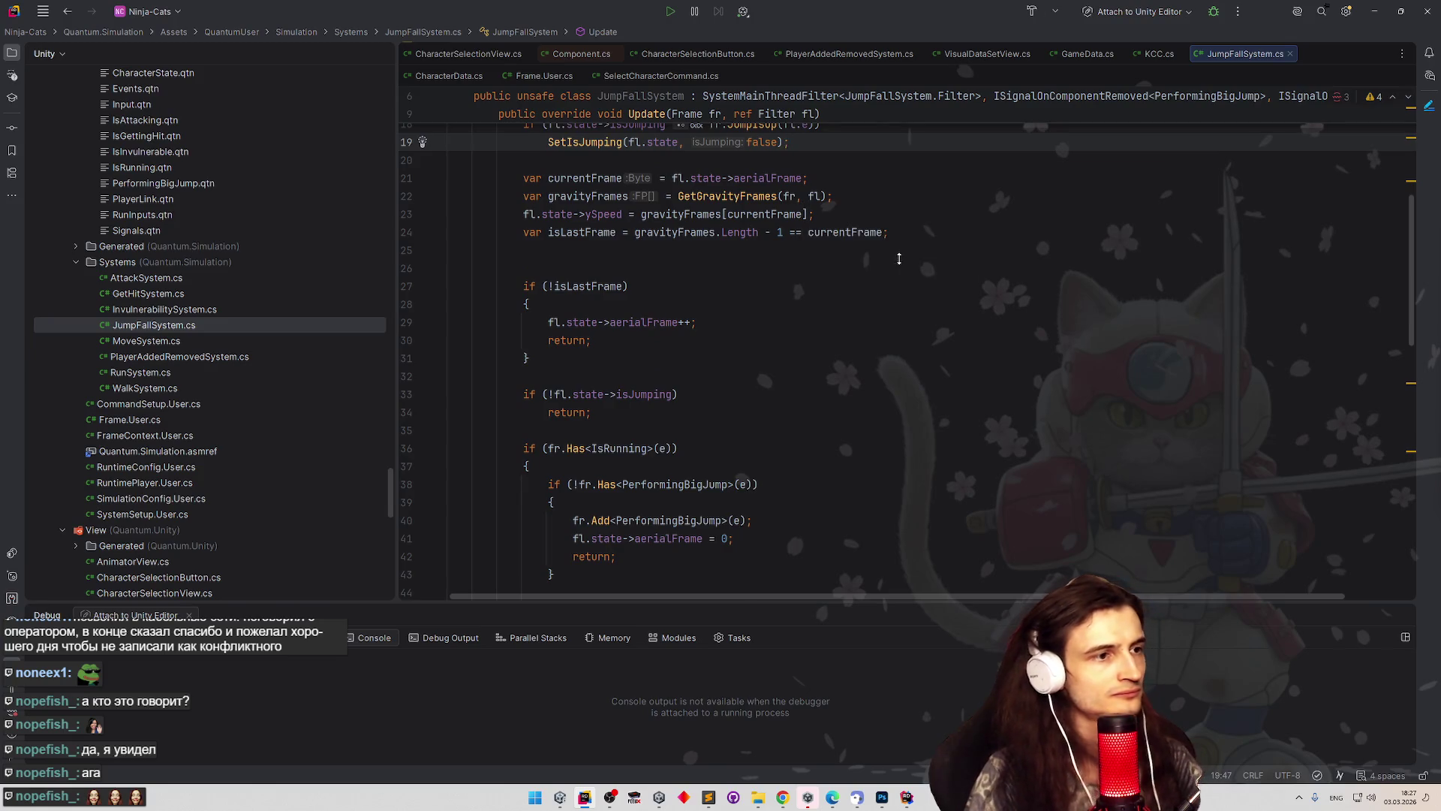
Read GetGravityFrames and SetIsJumping, then list every usage of PerformingBigJump.
{"action": "scroll", "coordinate": [901, 256], "scroll_direction": "down", "scroll_amount": 3}
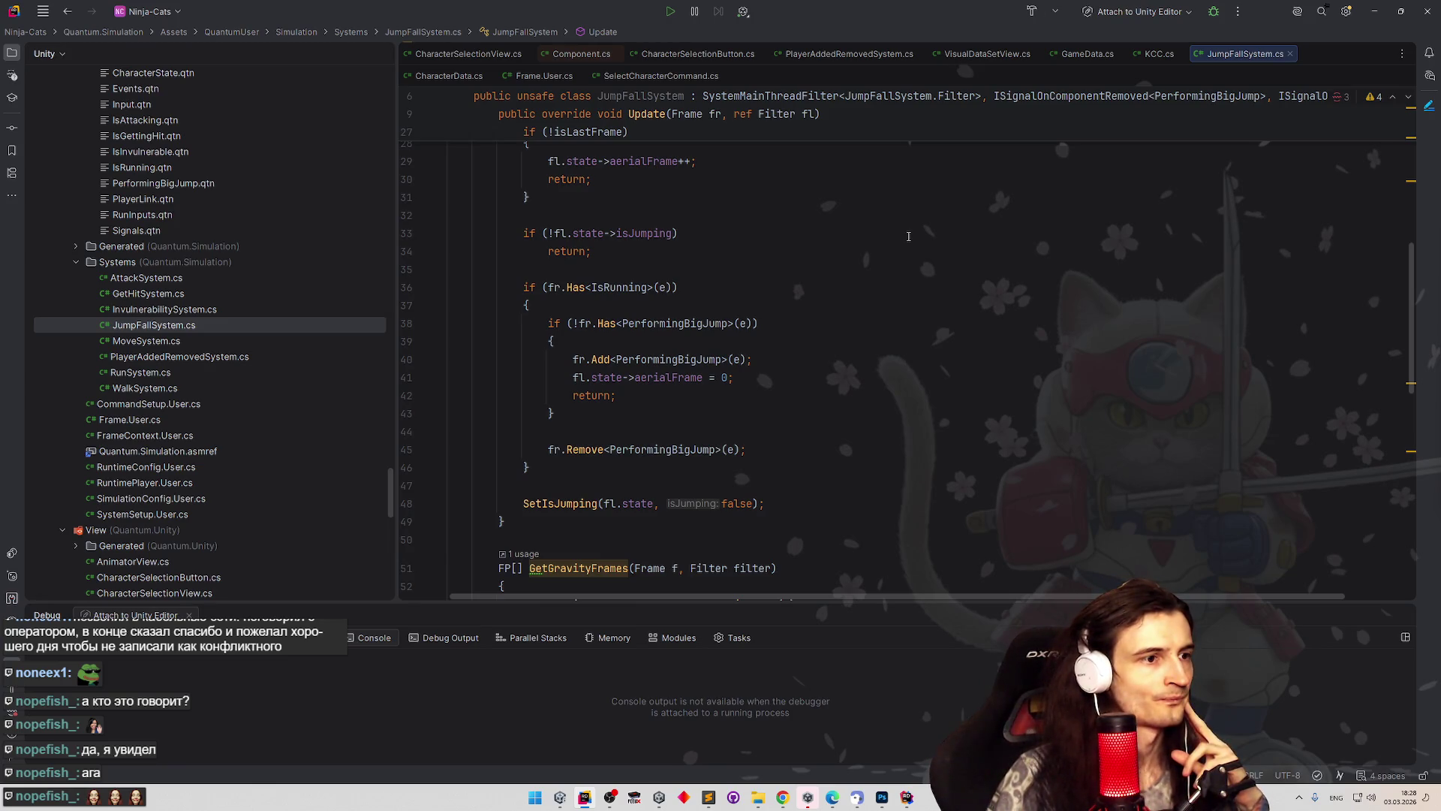
{"action": "scroll", "coordinate": [907, 234], "scroll_direction": "down", "scroll_amount": 1}
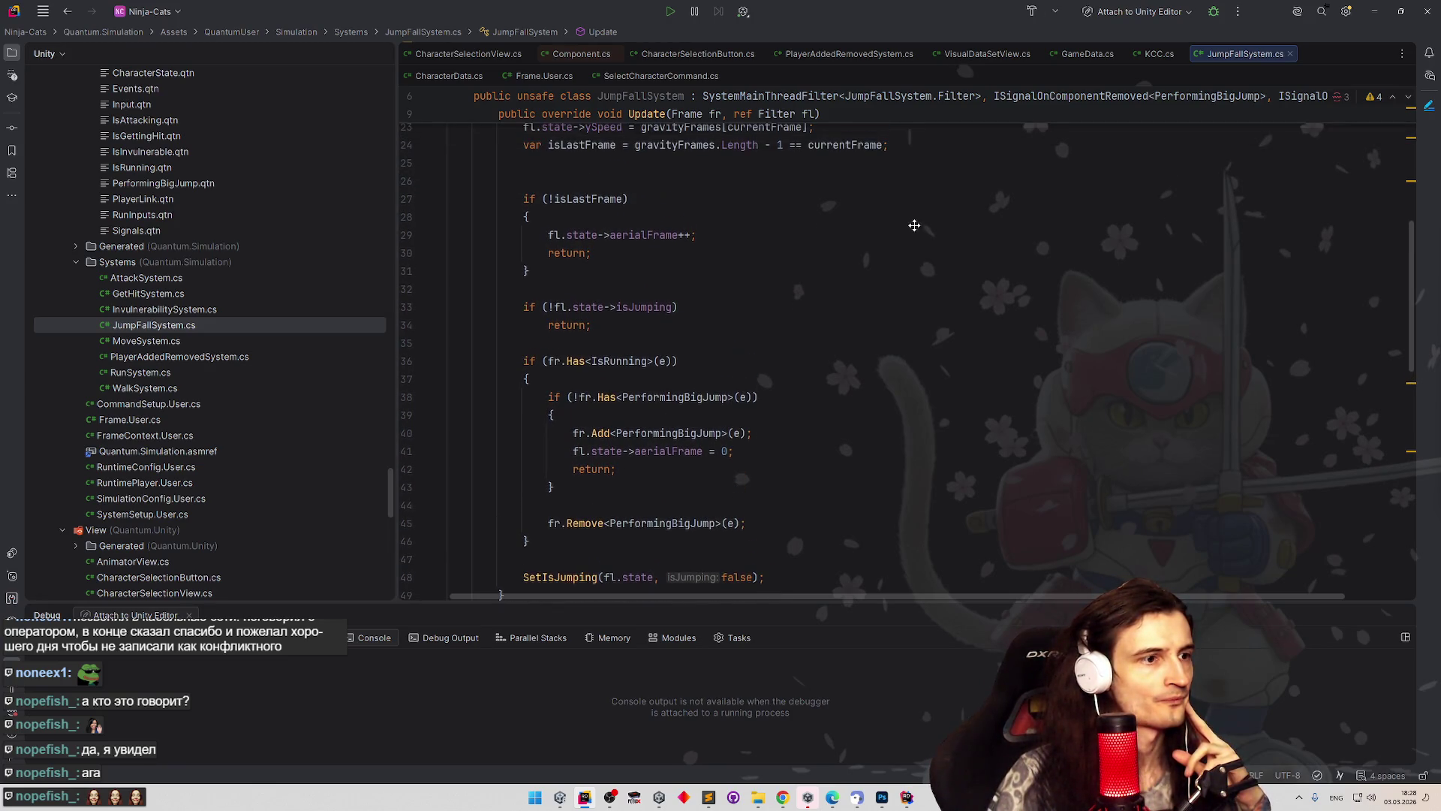
{"action": "scroll", "coordinate": [907, 249], "scroll_direction": "down", "scroll_amount": 2}
{"action": "scroll", "coordinate": [926, 194], "scroll_direction": "up", "scroll_amount": 10}
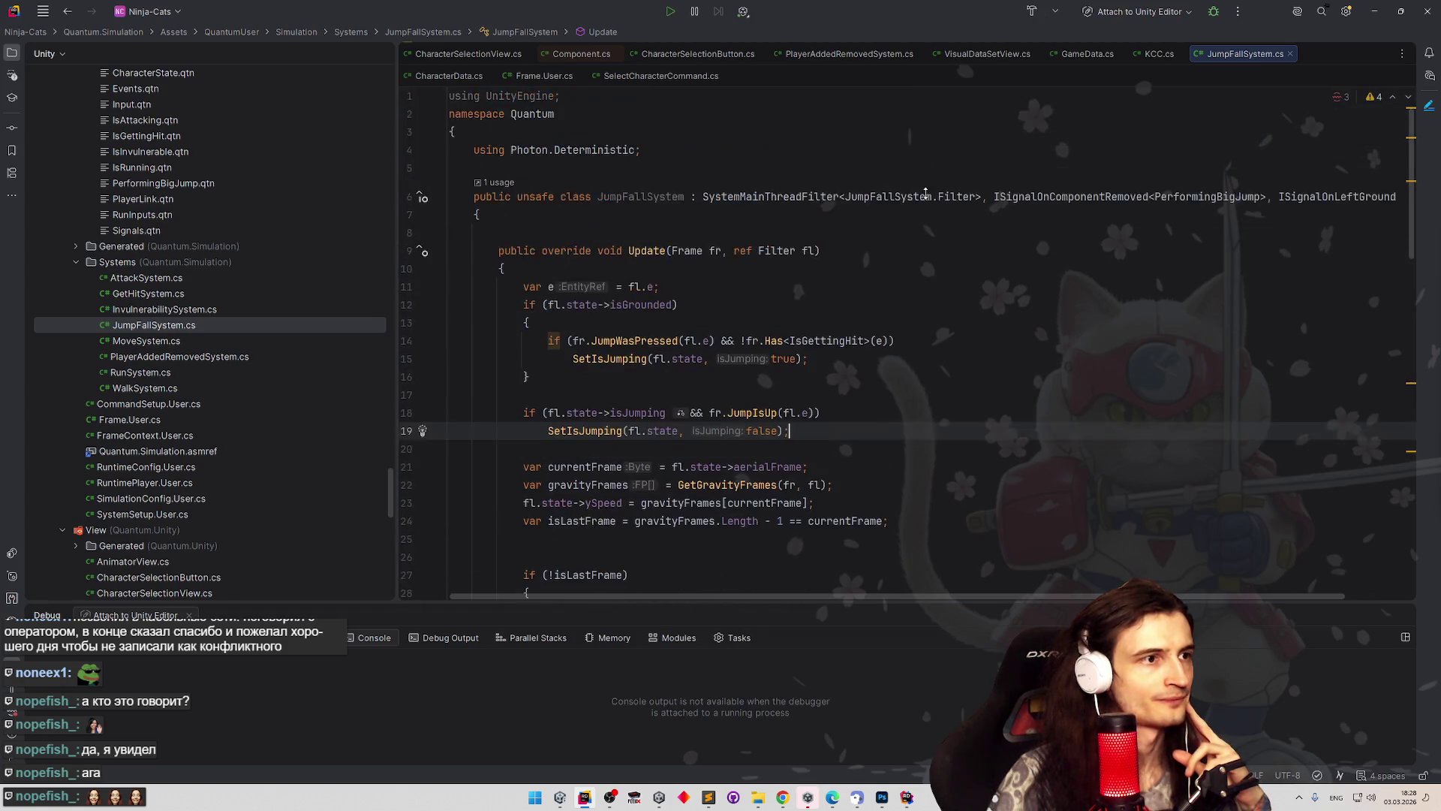
{"action": "scroll", "coordinate": [913, 233], "scroll_direction": "down", "scroll_amount": 2}
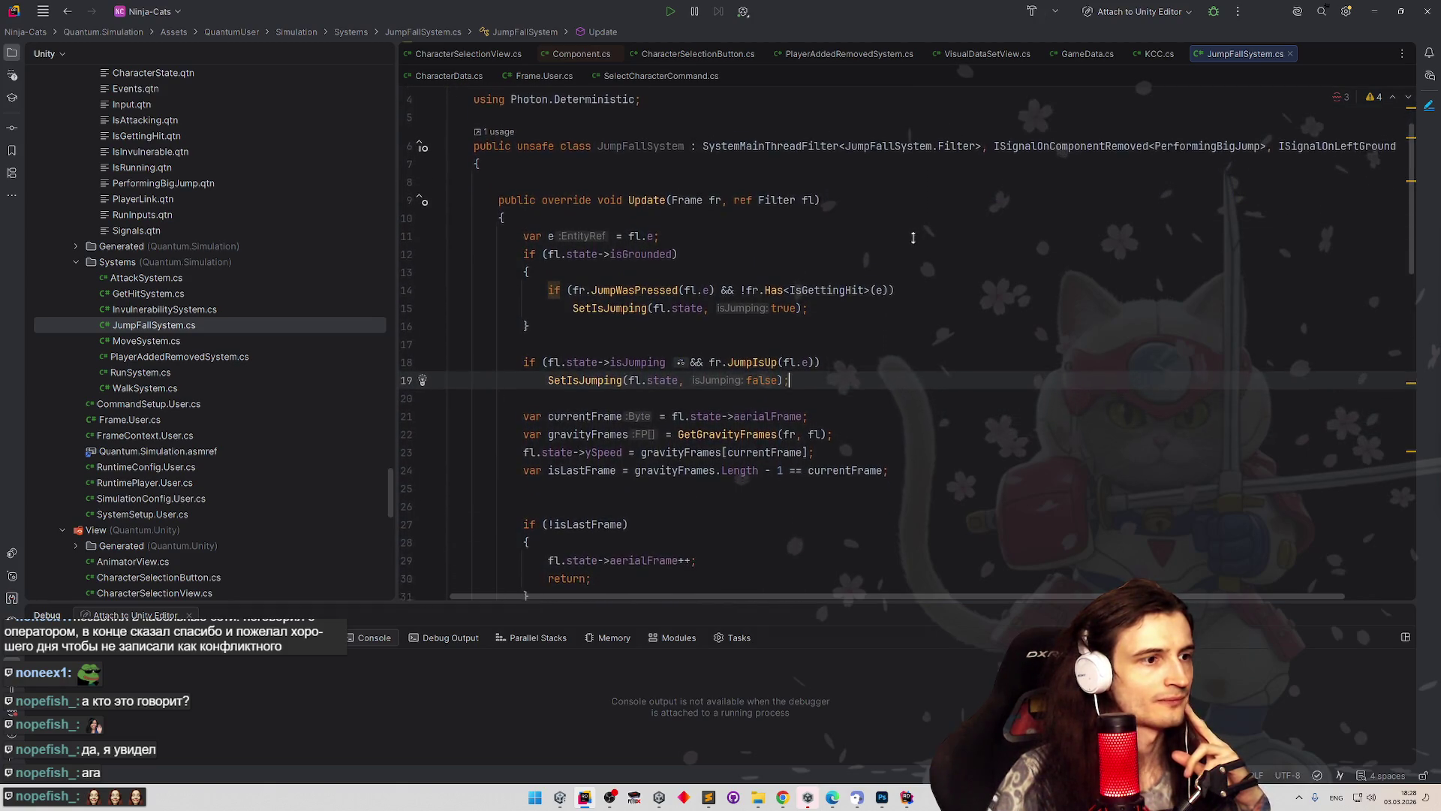
{"action": "scroll", "coordinate": [913, 238], "scroll_direction": "down", "scroll_amount": 1}
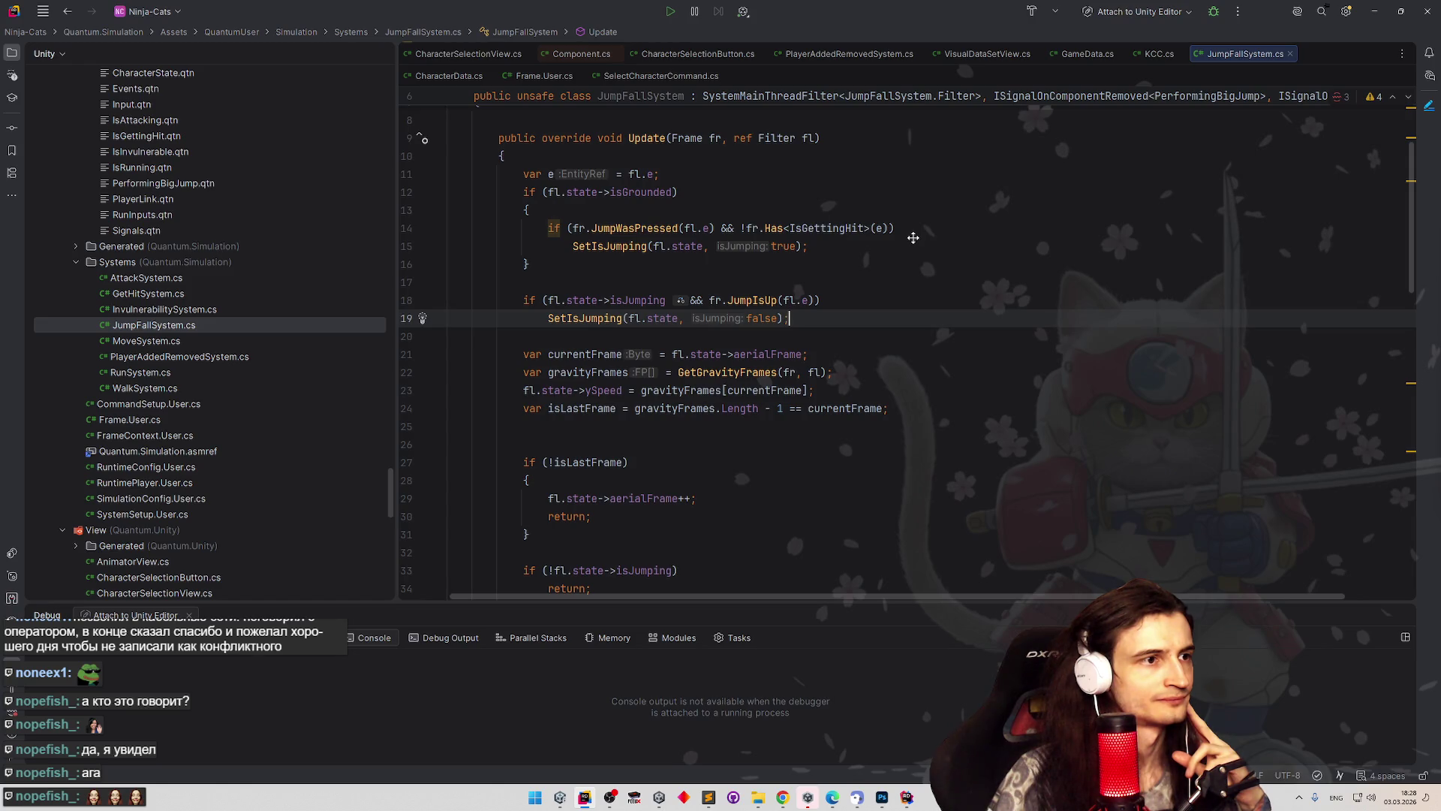
{"action": "scroll", "coordinate": [913, 247], "scroll_direction": "down", "scroll_amount": 3}
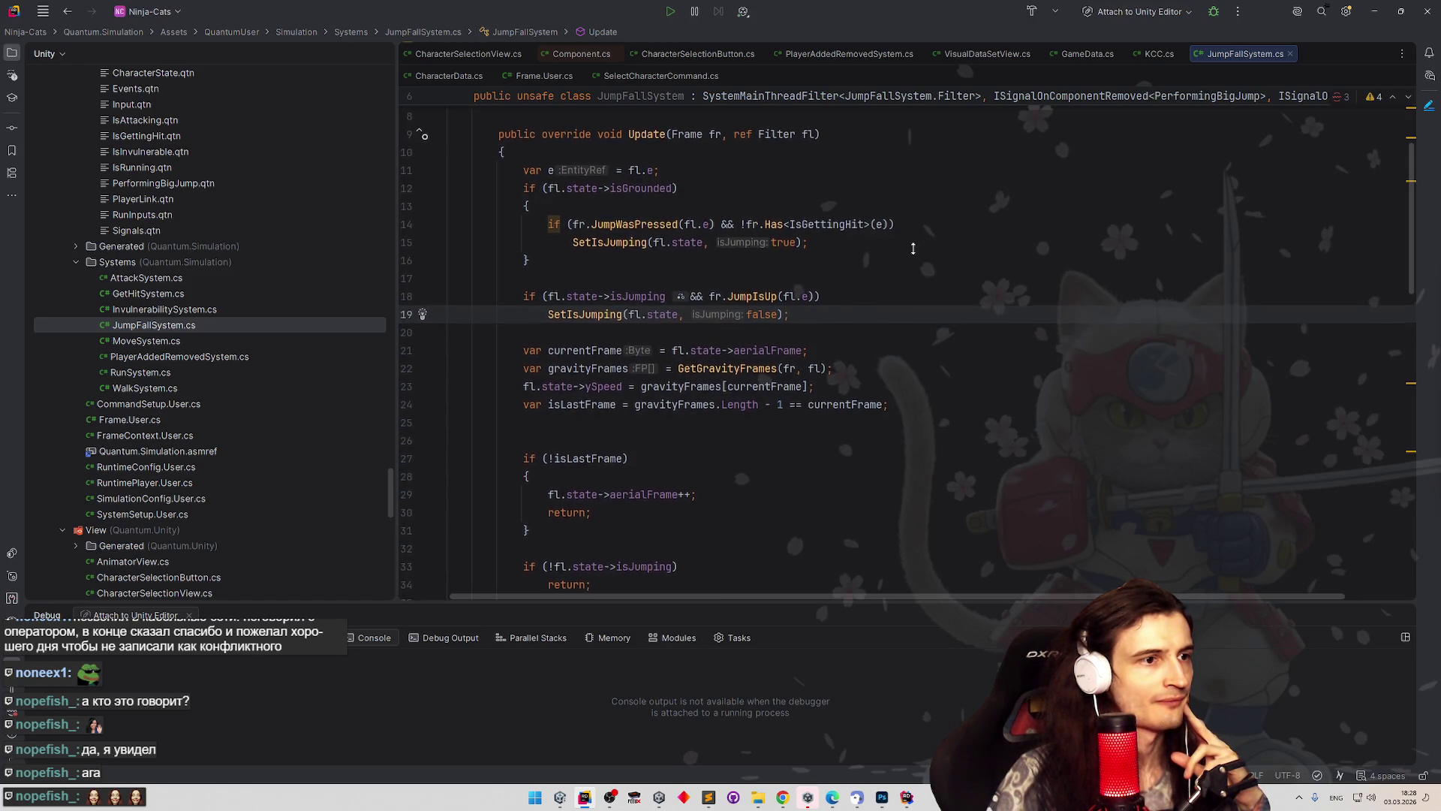
{"action": "scroll", "coordinate": [911, 256], "scroll_direction": "down", "scroll_amount": 3}
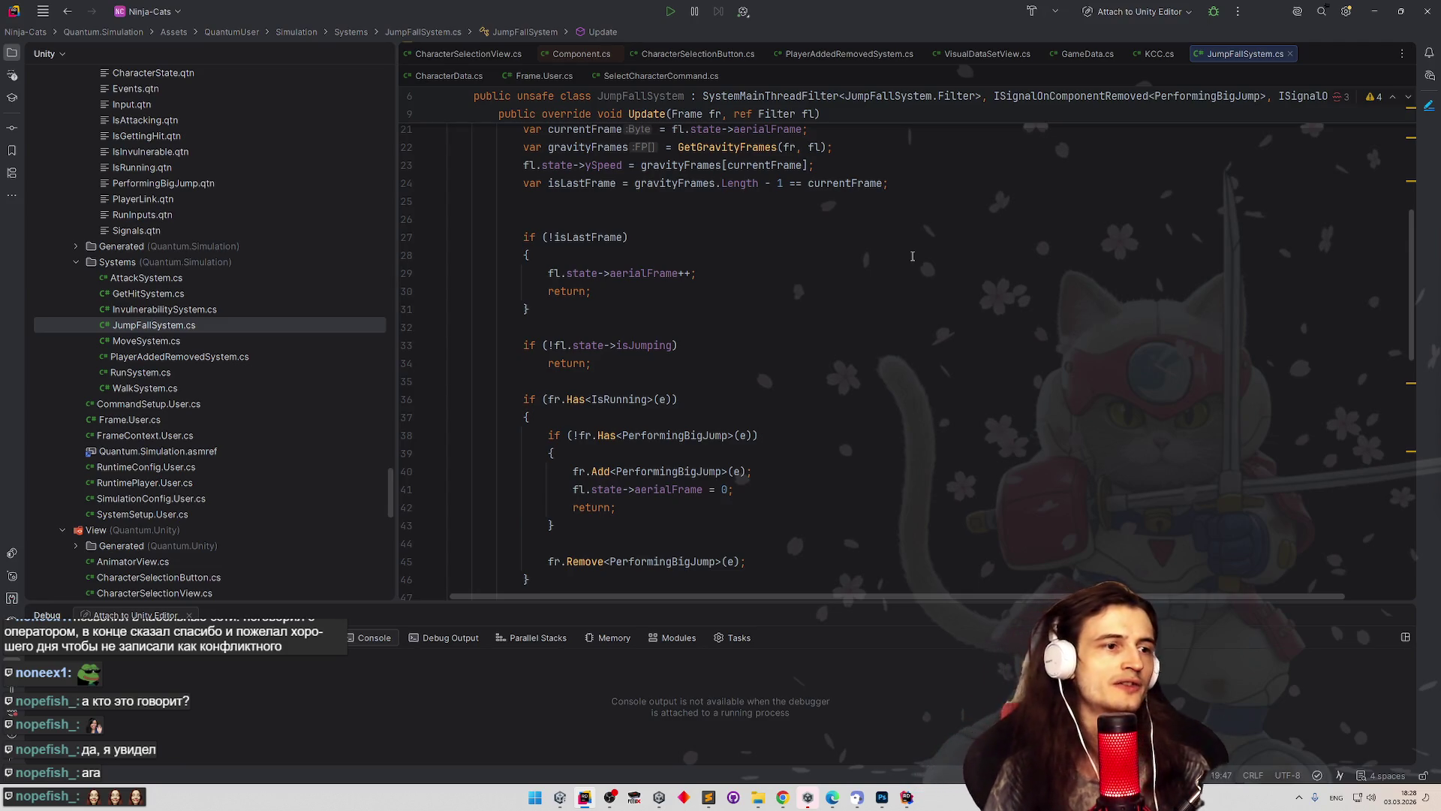
{"action": "scroll", "coordinate": [913, 256], "scroll_direction": "down", "scroll_amount": 4}
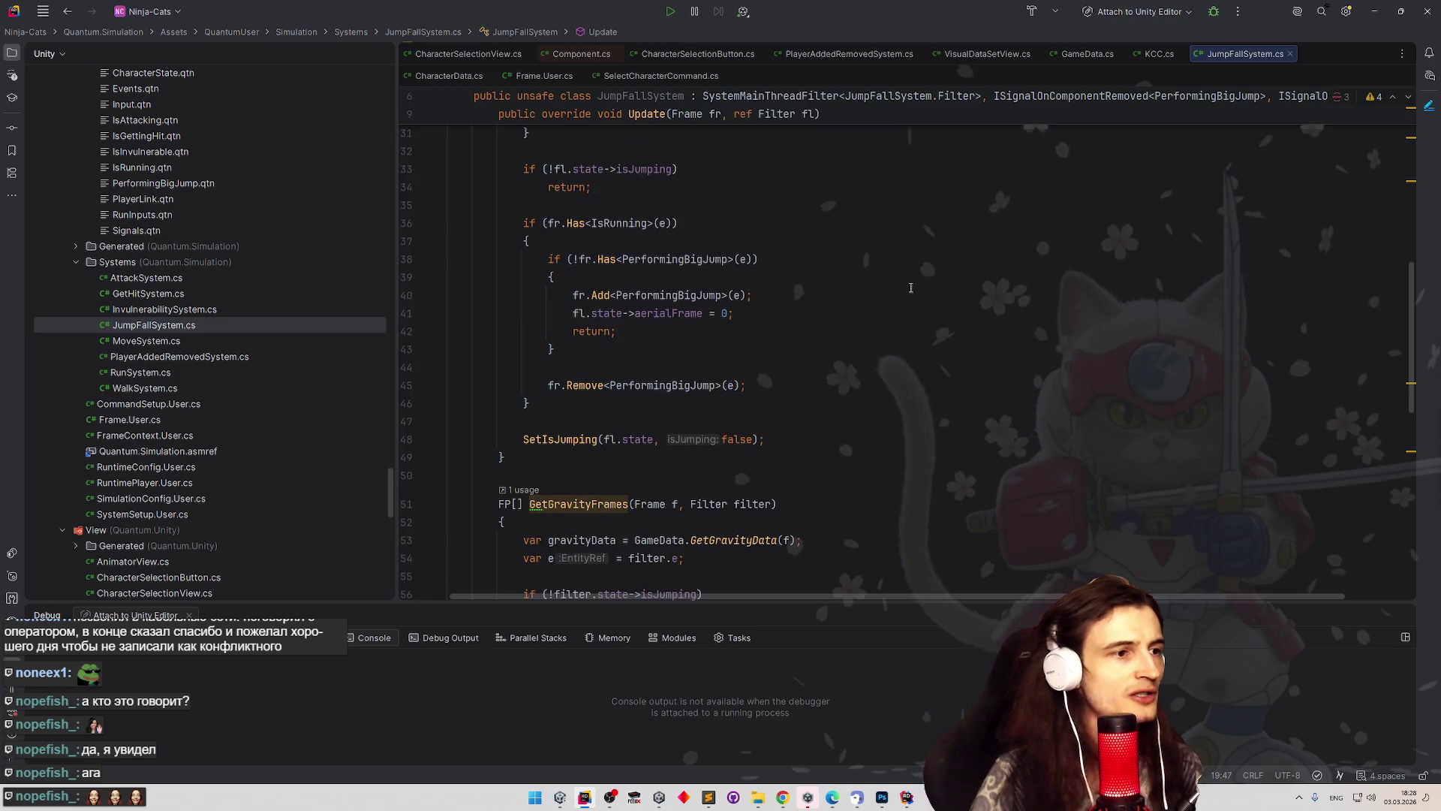
{"action": "scroll", "coordinate": [901, 313], "scroll_direction": "down", "scroll_amount": 1}
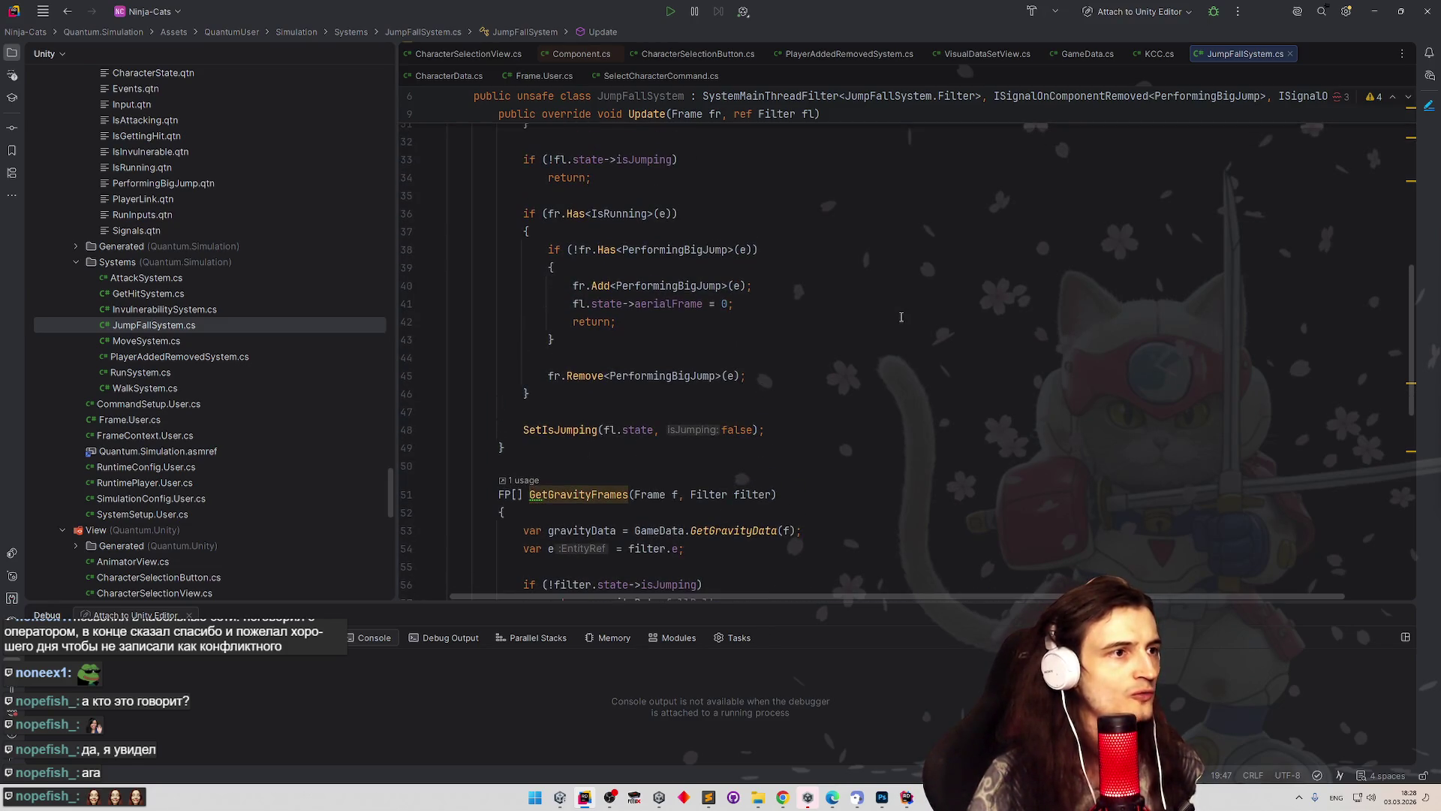
{"action": "scroll", "coordinate": [900, 317], "scroll_direction": "up", "scroll_amount": 2}
{"action": "left_click_drag", "start_coordinate": [1409, 349], "coordinate": [1373, 422]}
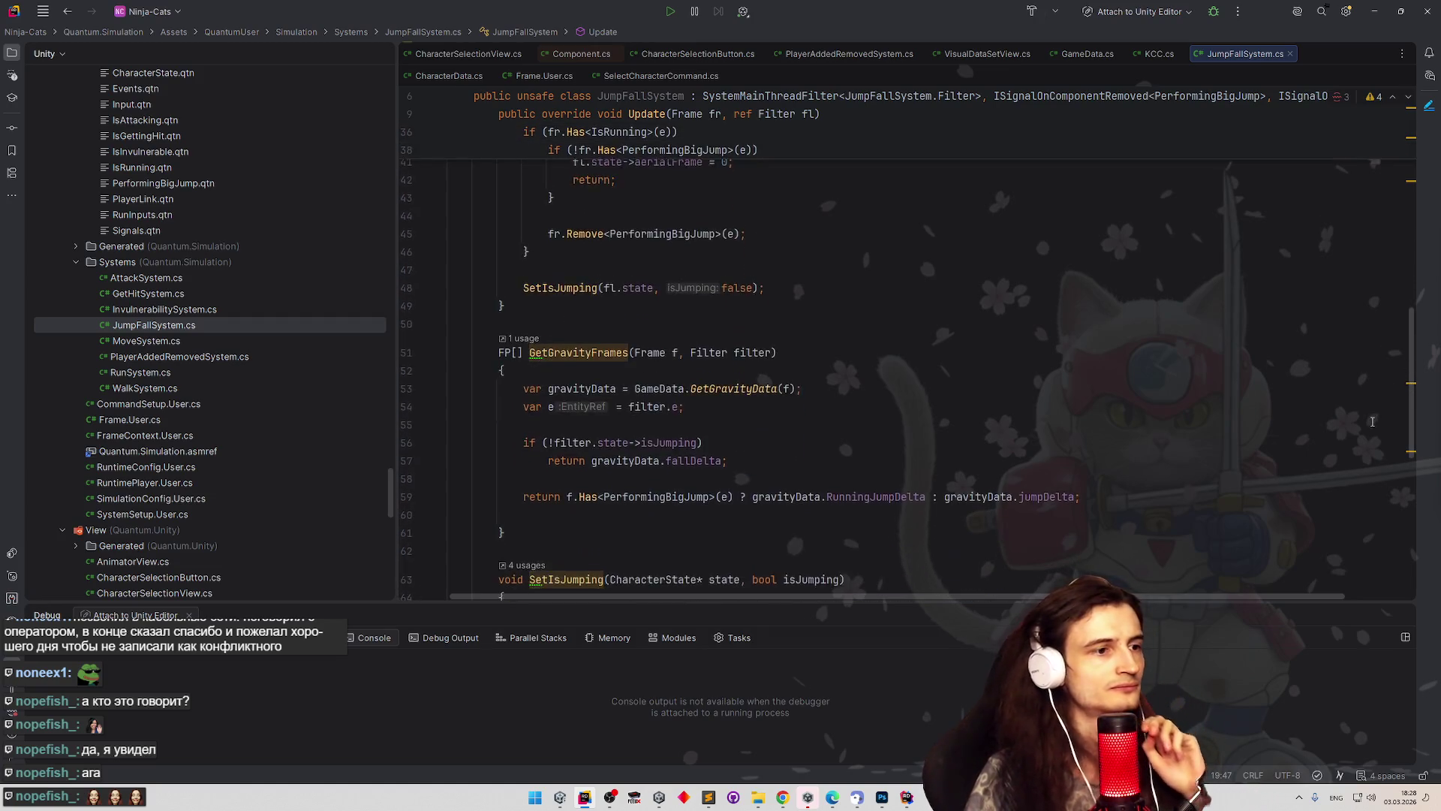
{"action": "scroll", "coordinate": [1372, 422], "scroll_direction": "down", "scroll_amount": 2}
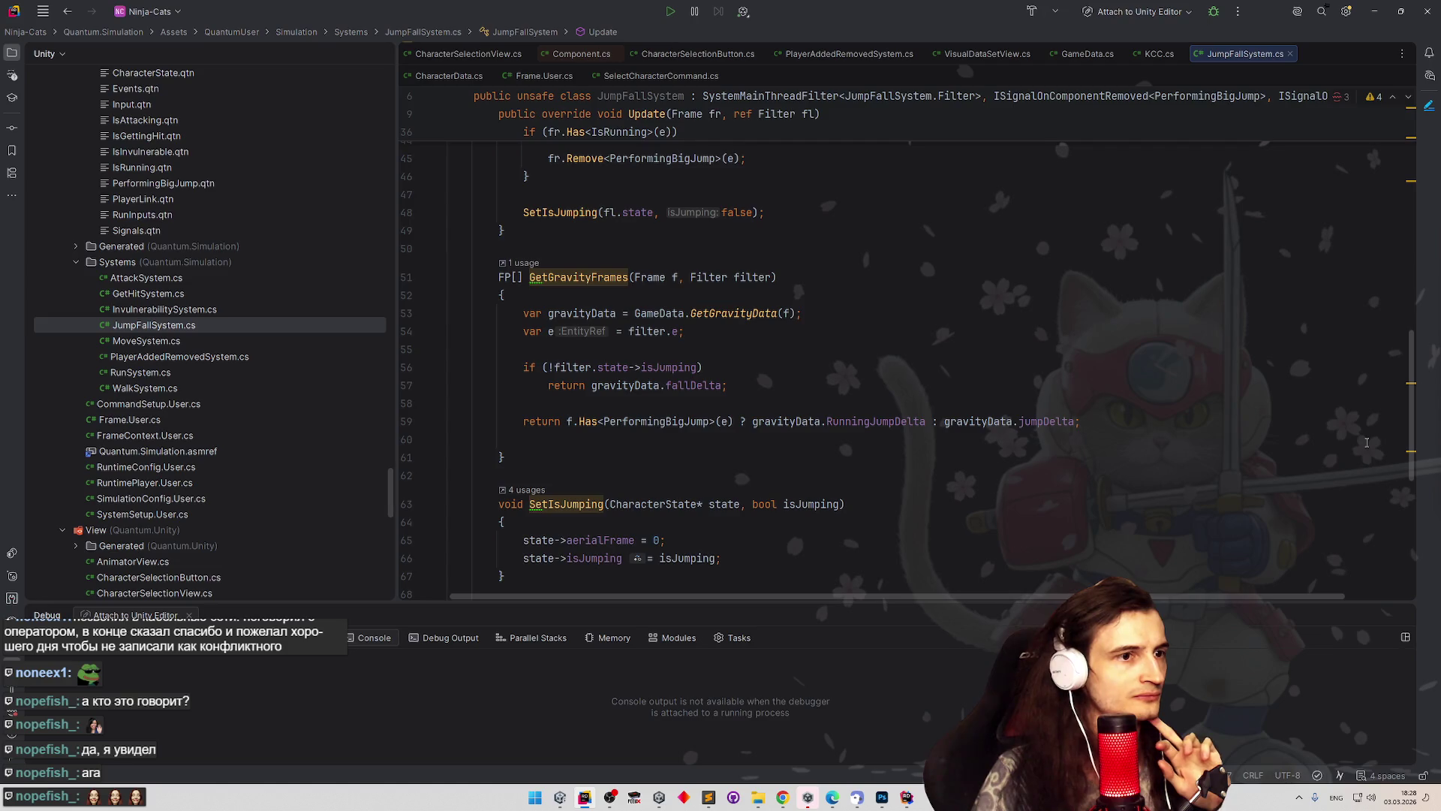
{"action": "scroll", "coordinate": [1366, 442], "scroll_direction": "down", "scroll_amount": 4}
{"action": "scroll", "coordinate": [1337, 494], "scroll_direction": "down", "scroll_amount": 2}
{"action": "scroll", "coordinate": [1328, 450], "scroll_direction": "up", "scroll_amount": 7}
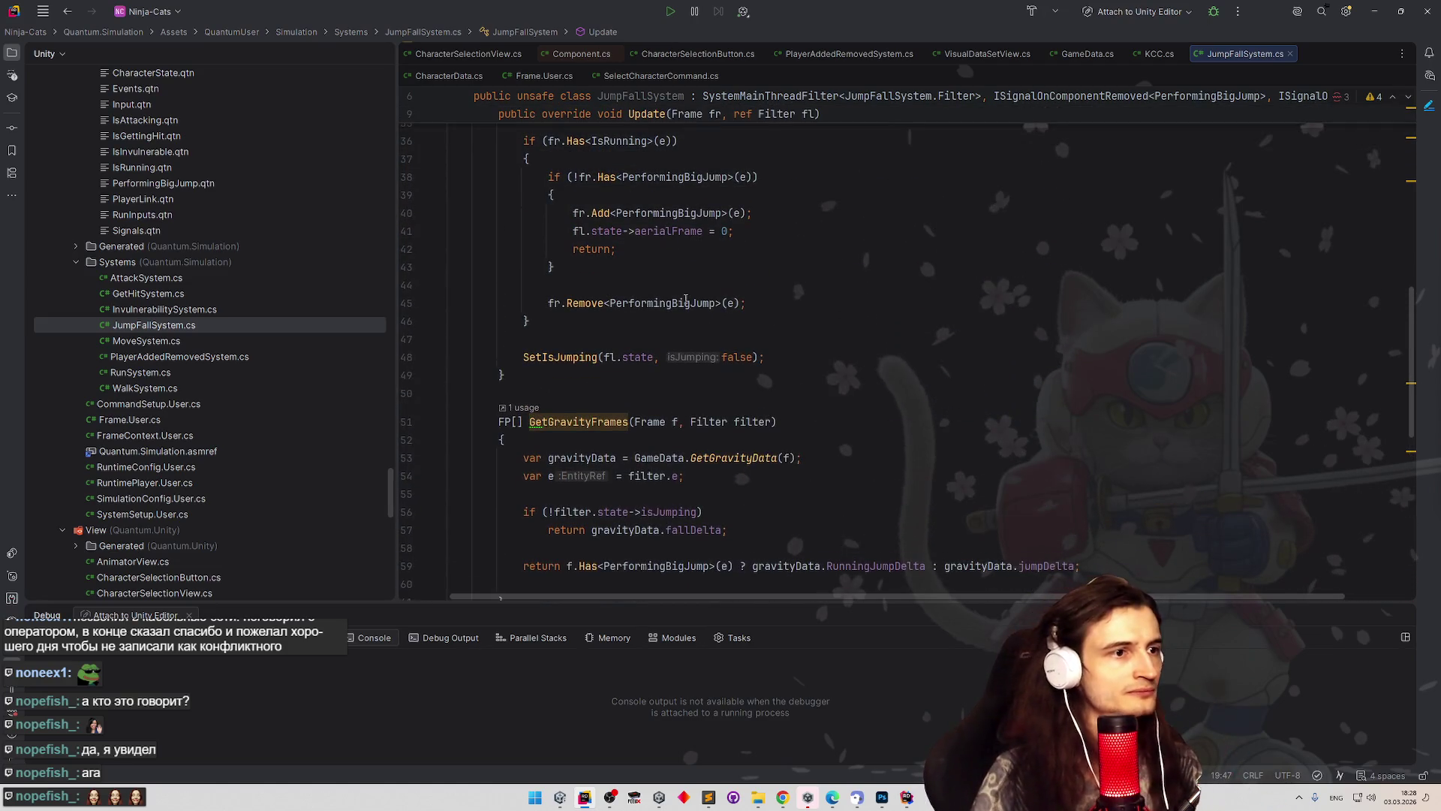
{"action": "left_click", "coordinate": [685, 301], "text": "ctrl"}
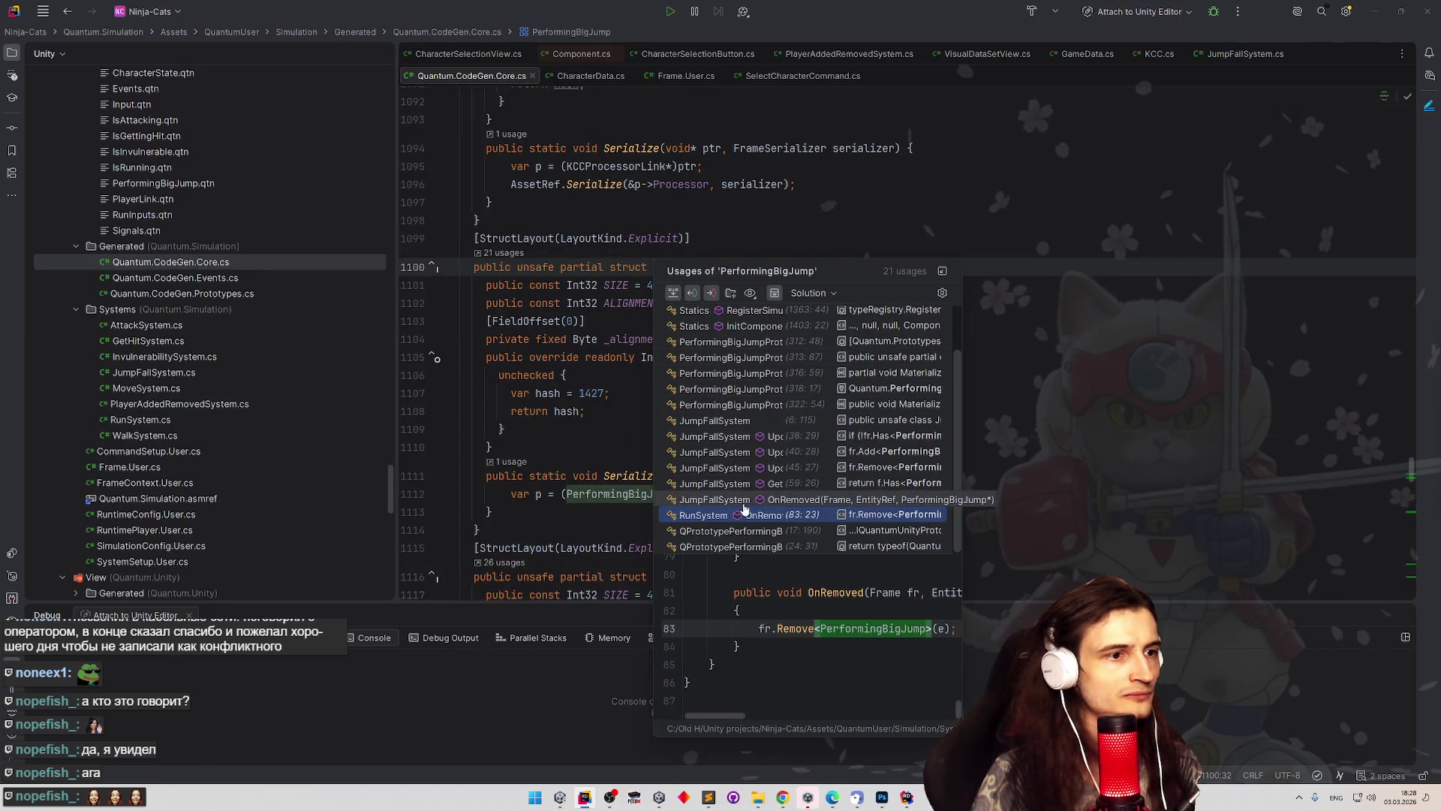
Open the RunSystem usage of PerformingBigJump and read the code around it.
{"action": "left_click", "coordinate": [709, 516]}
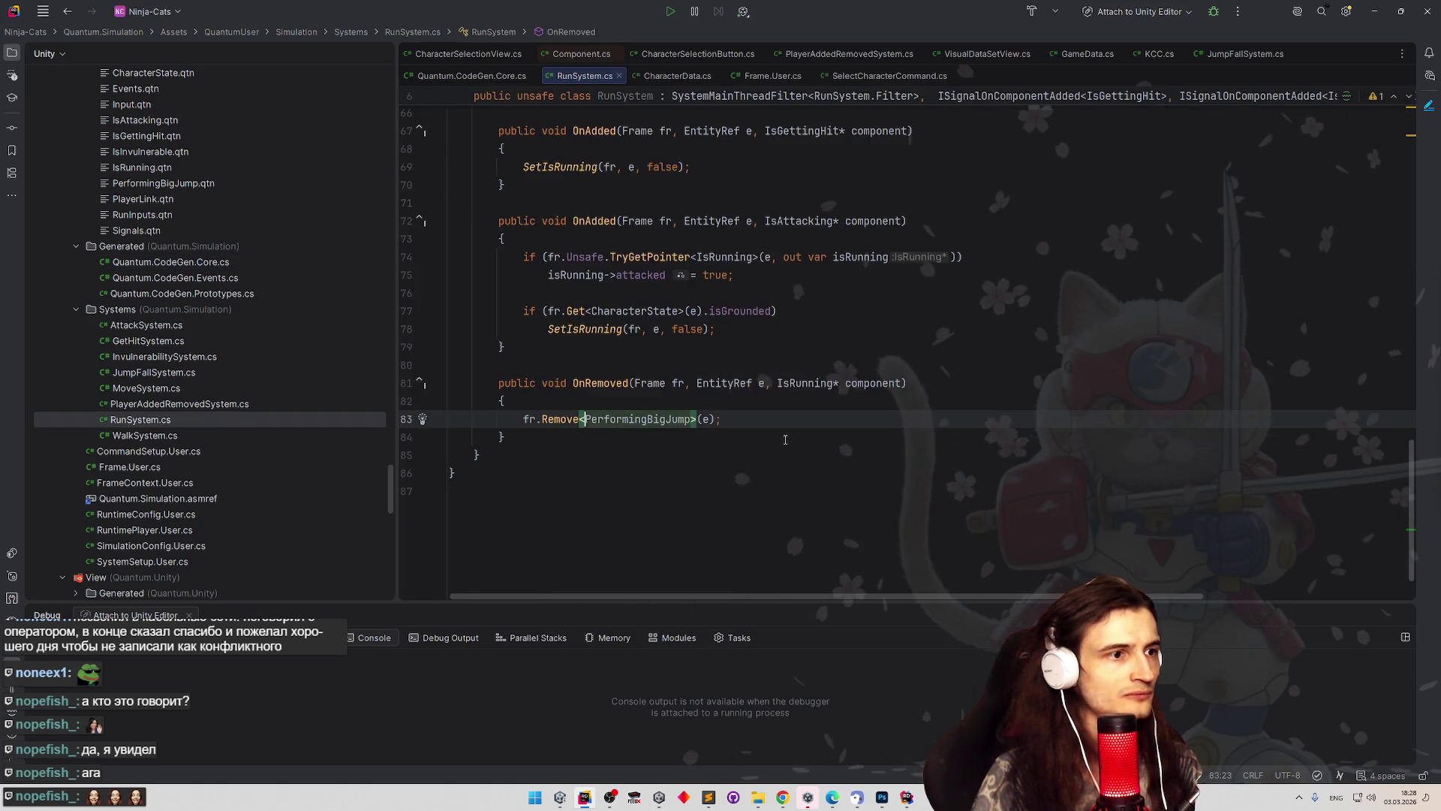
{"action": "scroll", "coordinate": [787, 435], "scroll_direction": "up", "scroll_amount": 1}
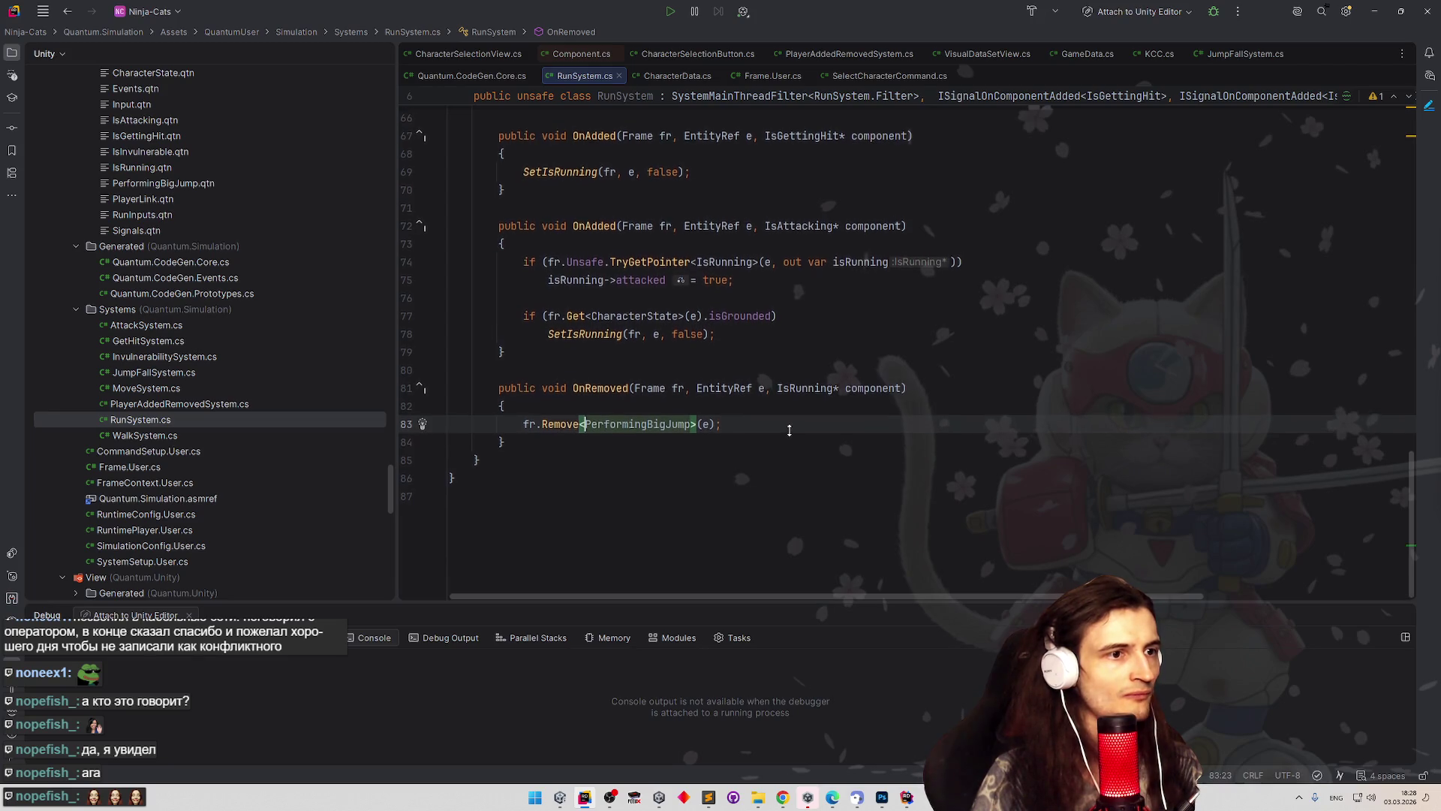
{"action": "scroll", "coordinate": [789, 430], "scroll_direction": "up", "scroll_amount": 3}
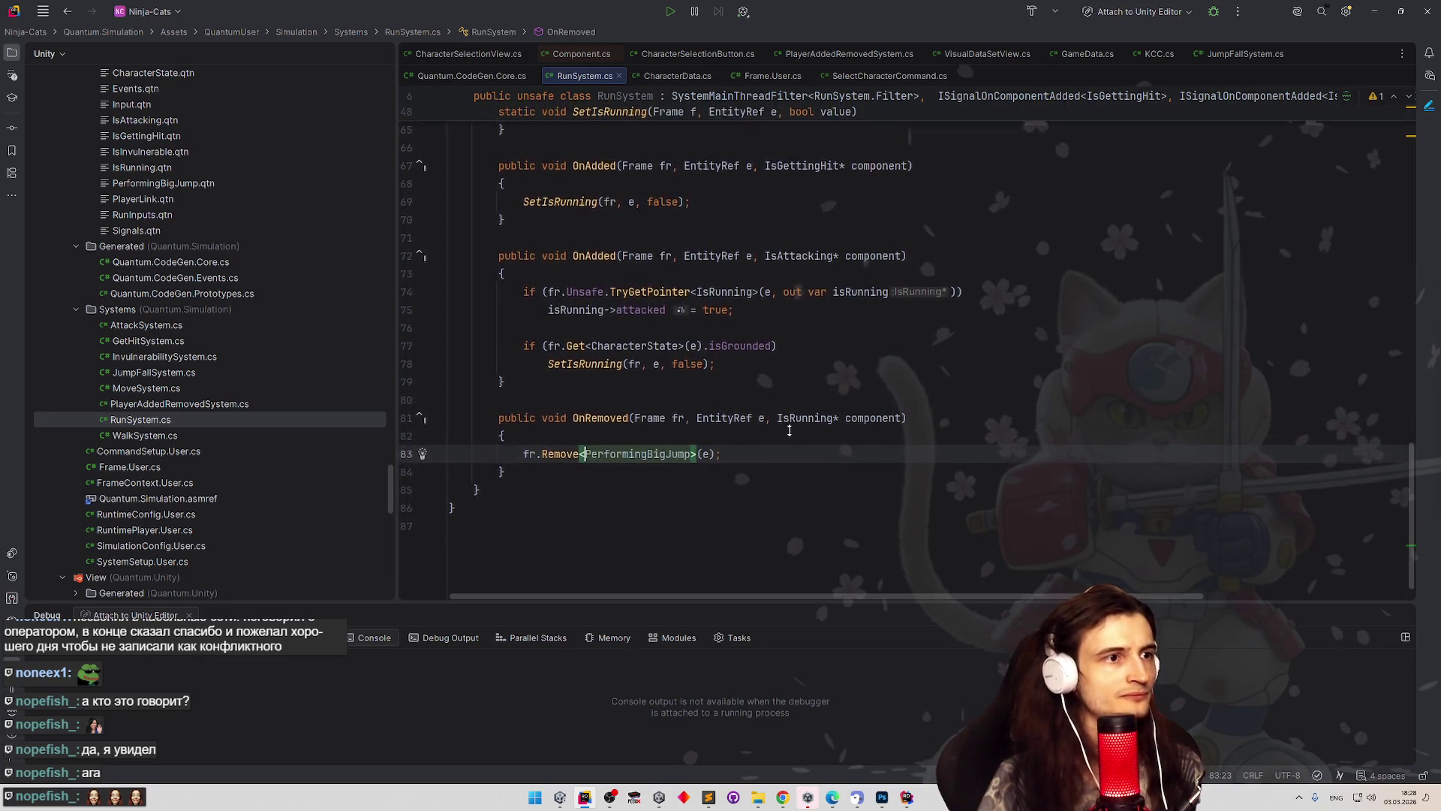
{"action": "scroll", "coordinate": [787, 442], "scroll_direction": "up", "scroll_amount": 15}
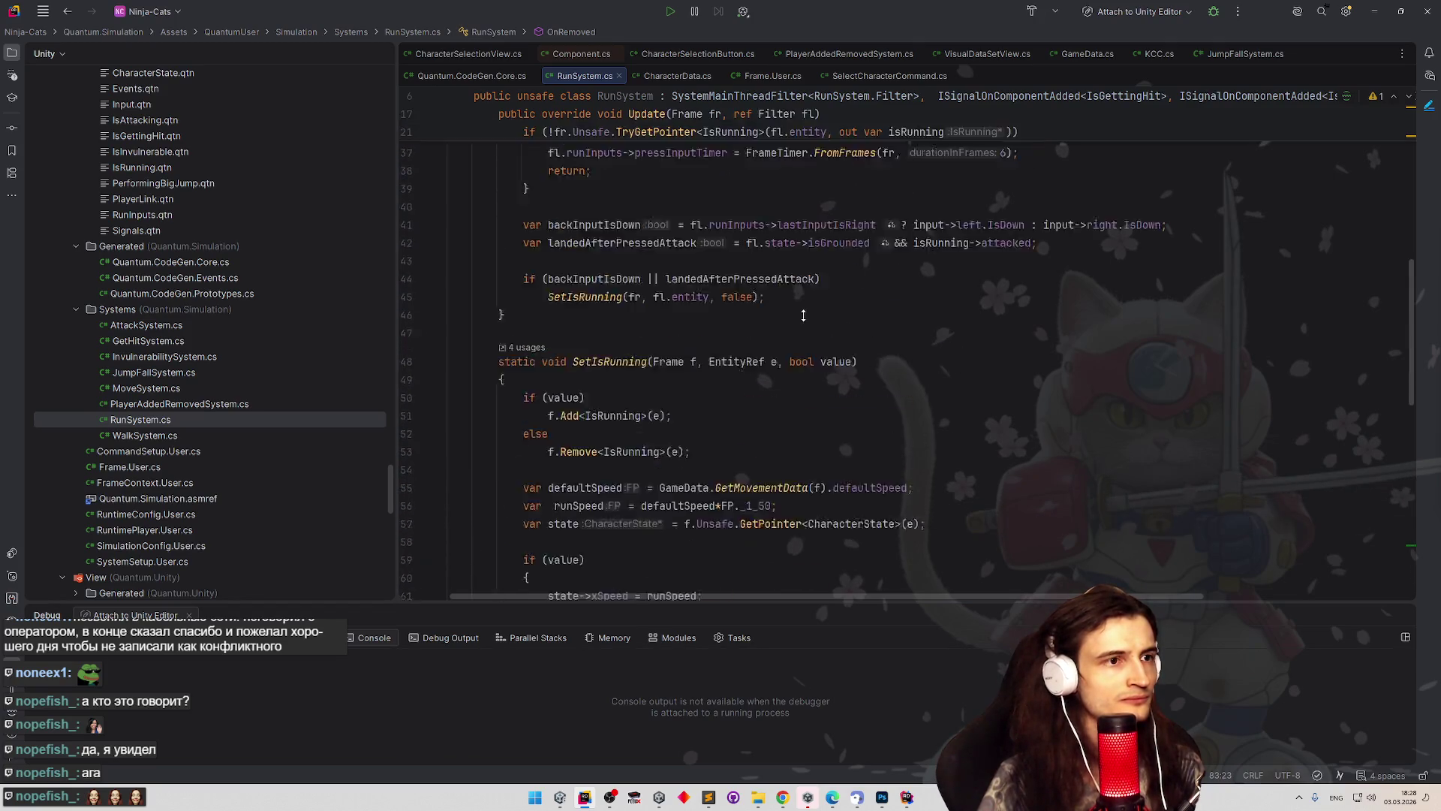
{"action": "scroll", "coordinate": [1012, 364], "scroll_direction": "up", "scroll_amount": 2}
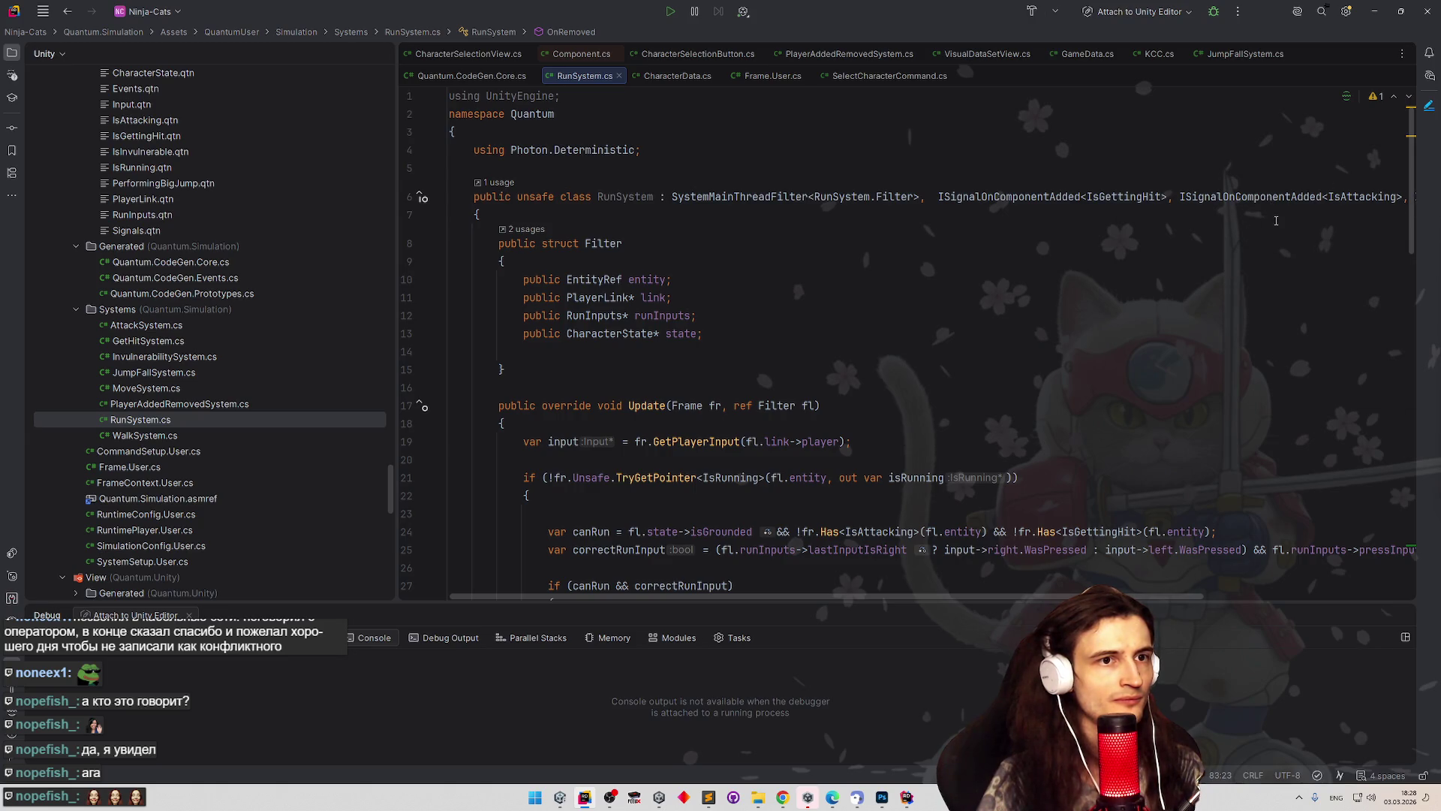
{"action": "mouse_move", "coordinate": [1081, 597]}
{"action": "left_mouse_down"}
{"action": "mouse_move", "coordinate": [1306, 609]}
{"action": "mouse_move", "coordinate": [1107, 601]}
{"action": "left_mouse_up"}
{"action": "scroll", "coordinate": [946, 415], "scroll_direction": "down", "scroll_amount": 6}
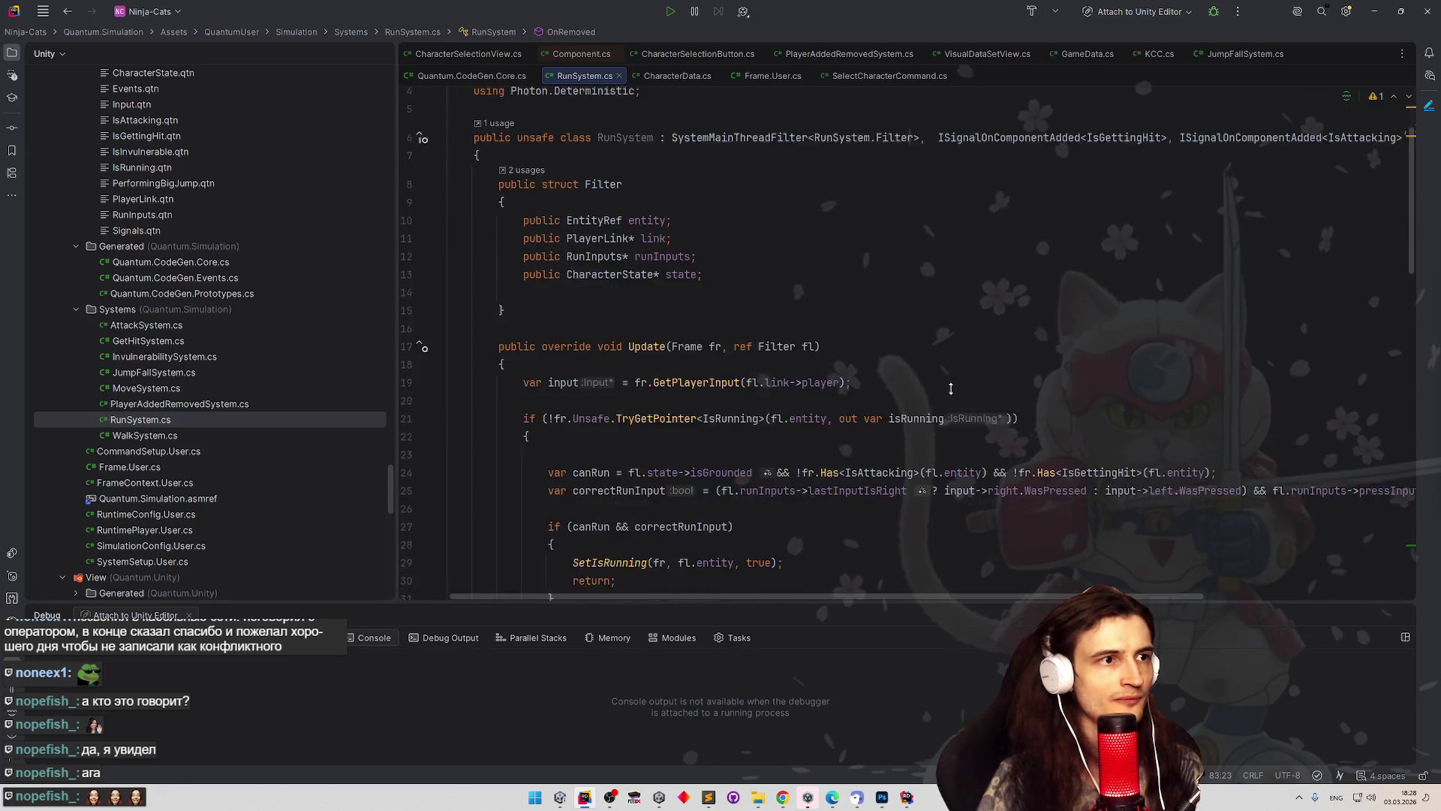
{"action": "scroll", "coordinate": [946, 415], "scroll_direction": "down", "scroll_amount": 15}
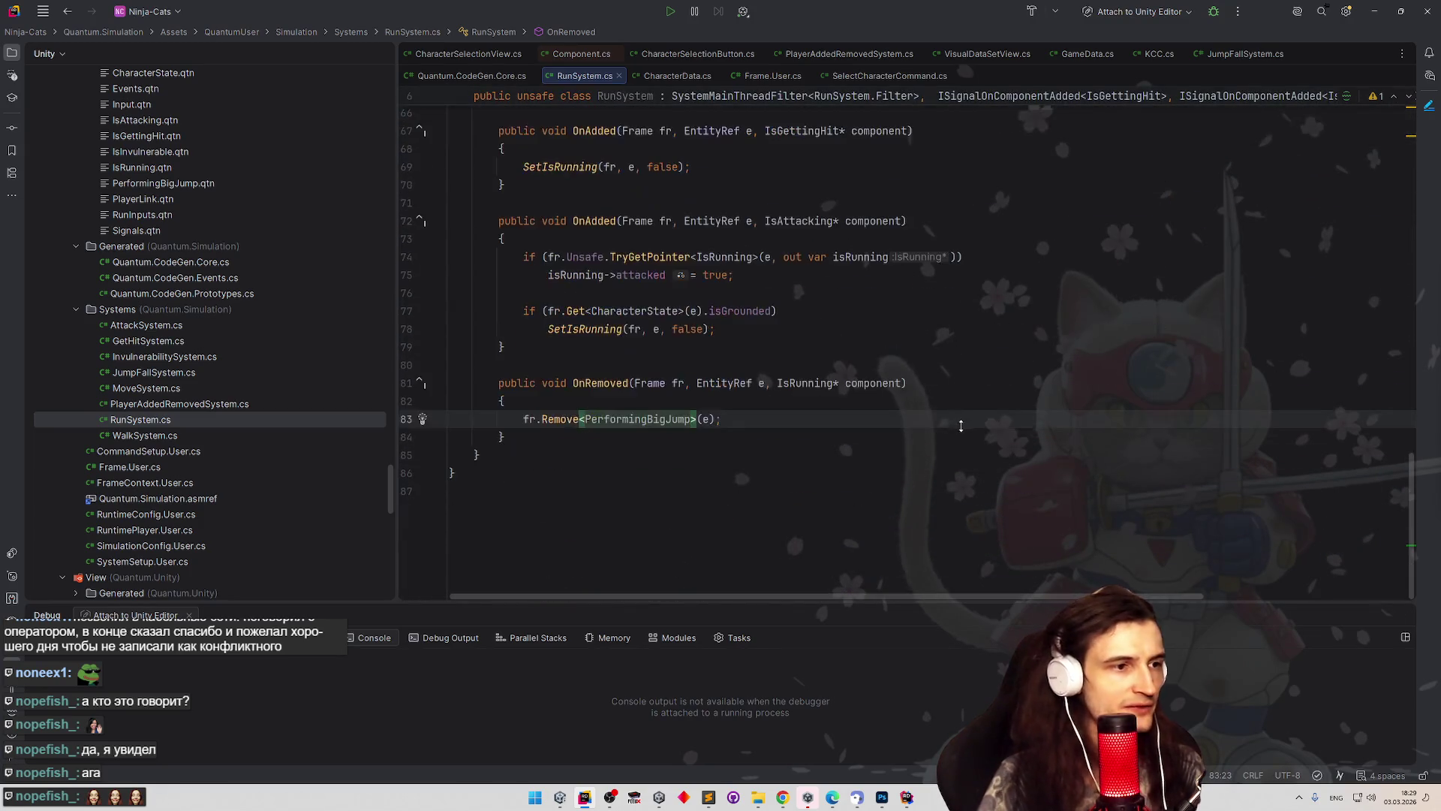
{"action": "scroll", "coordinate": [1051, 287], "scroll_direction": "up", "scroll_amount": 15}
Check the PerformingBigJump reference in OnRemoved at the end of RunSystem.cs.
{"action": "key", "text": "alt+Tab"}
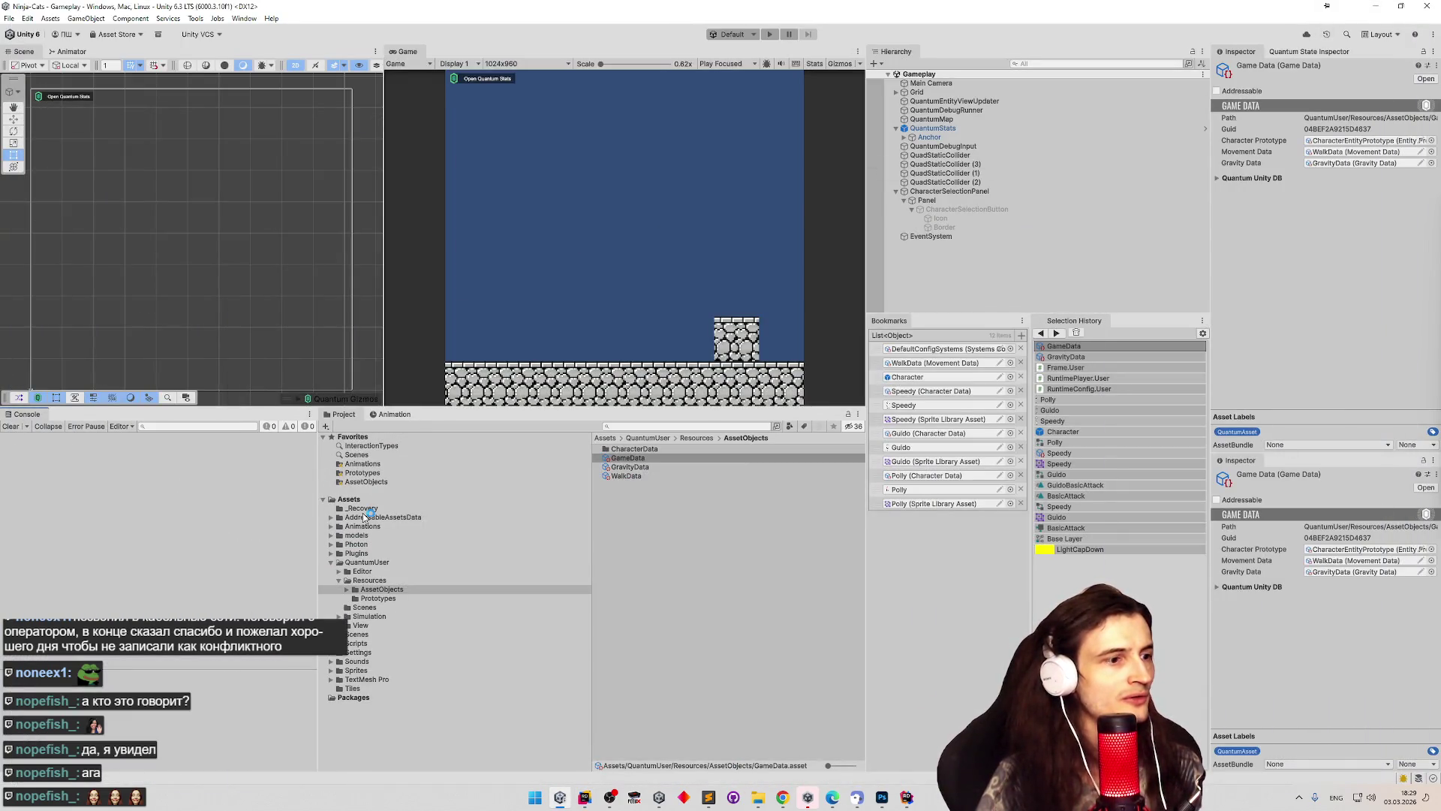
{"action": "left_click", "coordinate": [585, 797]}
{"action": "key", "text": "ctrl+End"}
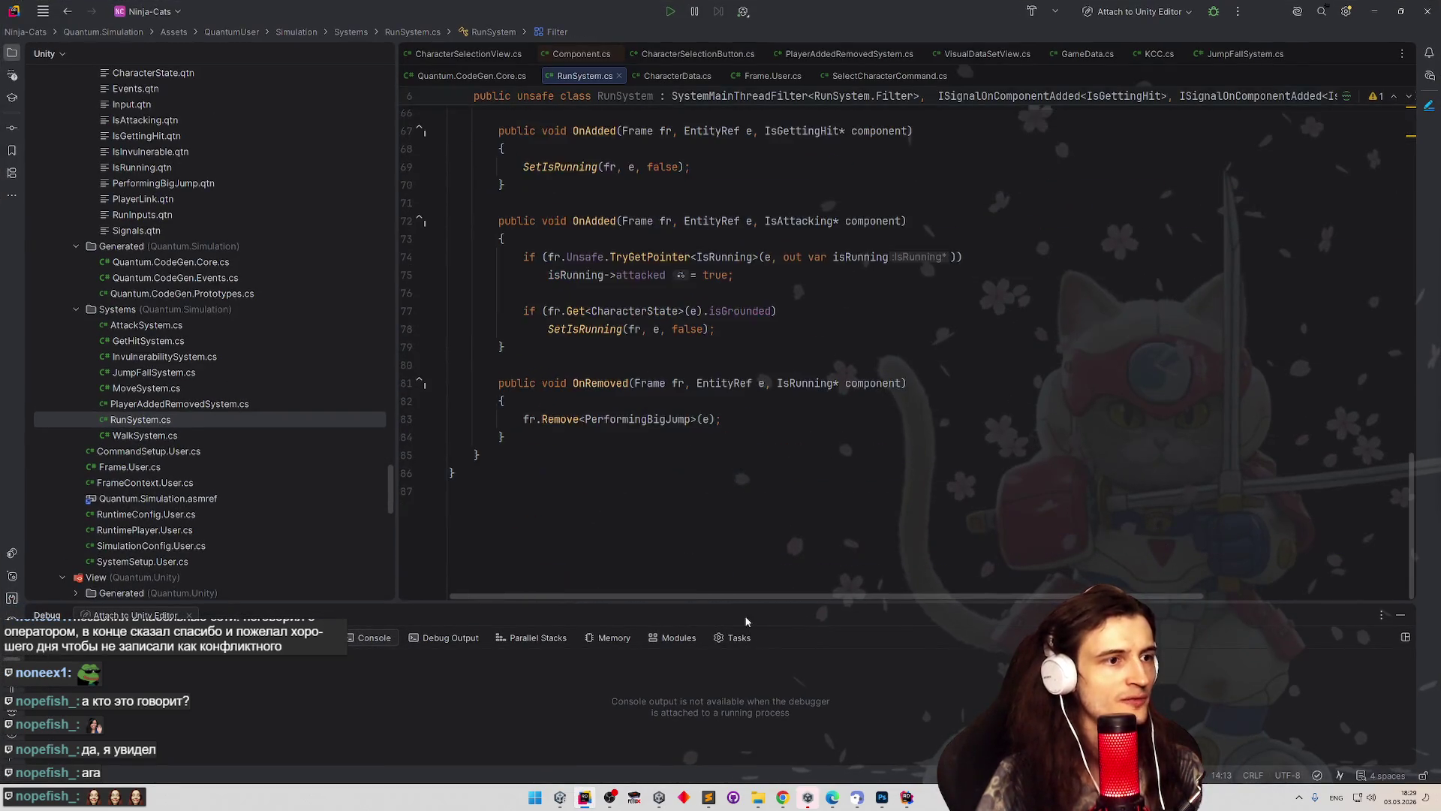
{"action": "left_click", "coordinate": [661, 420]}
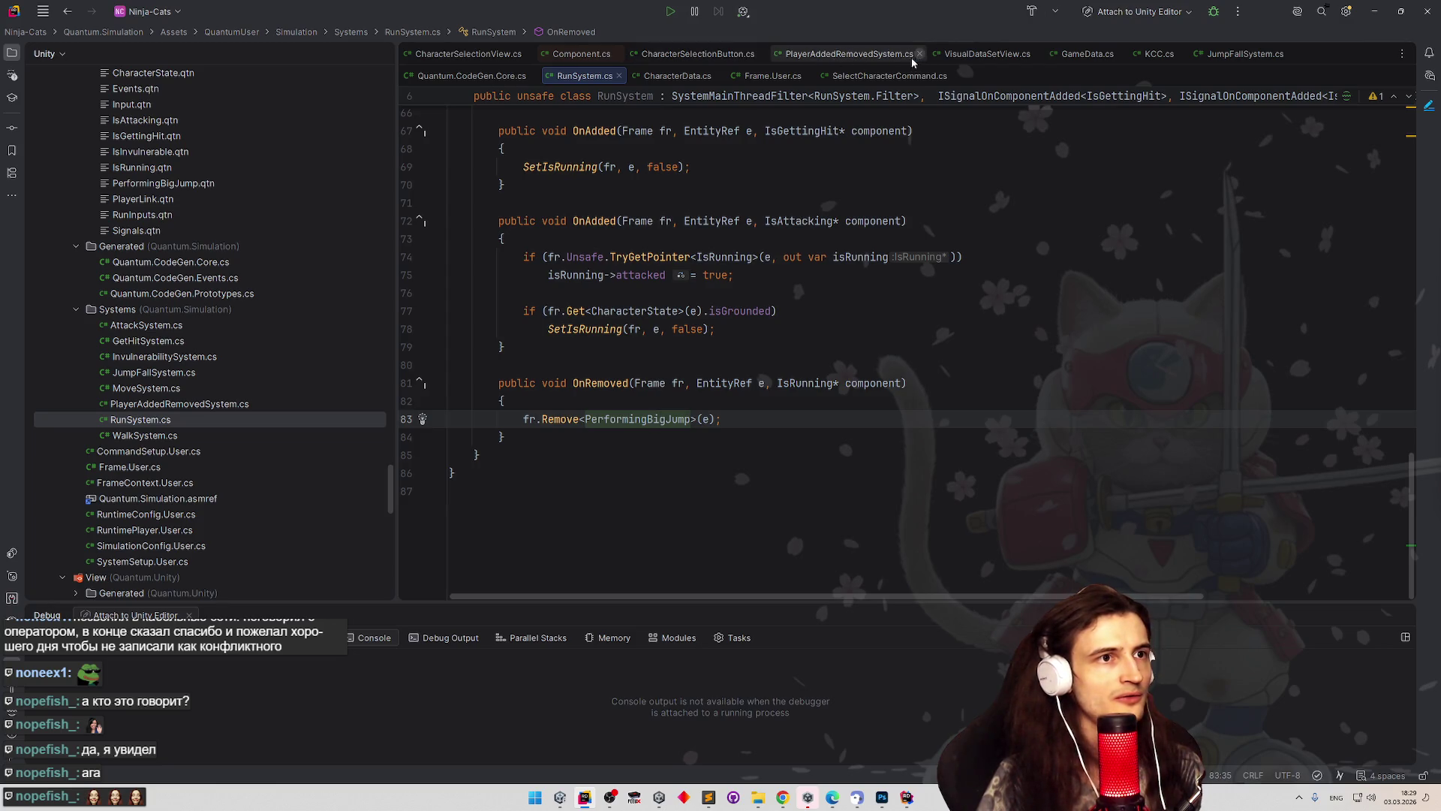
Return to JumpFallSystem.cs and read its PerformingBigJump OnRemoved and OnLeftGround handlers.
{"action": "key", "text": "ctrl+Tab"}
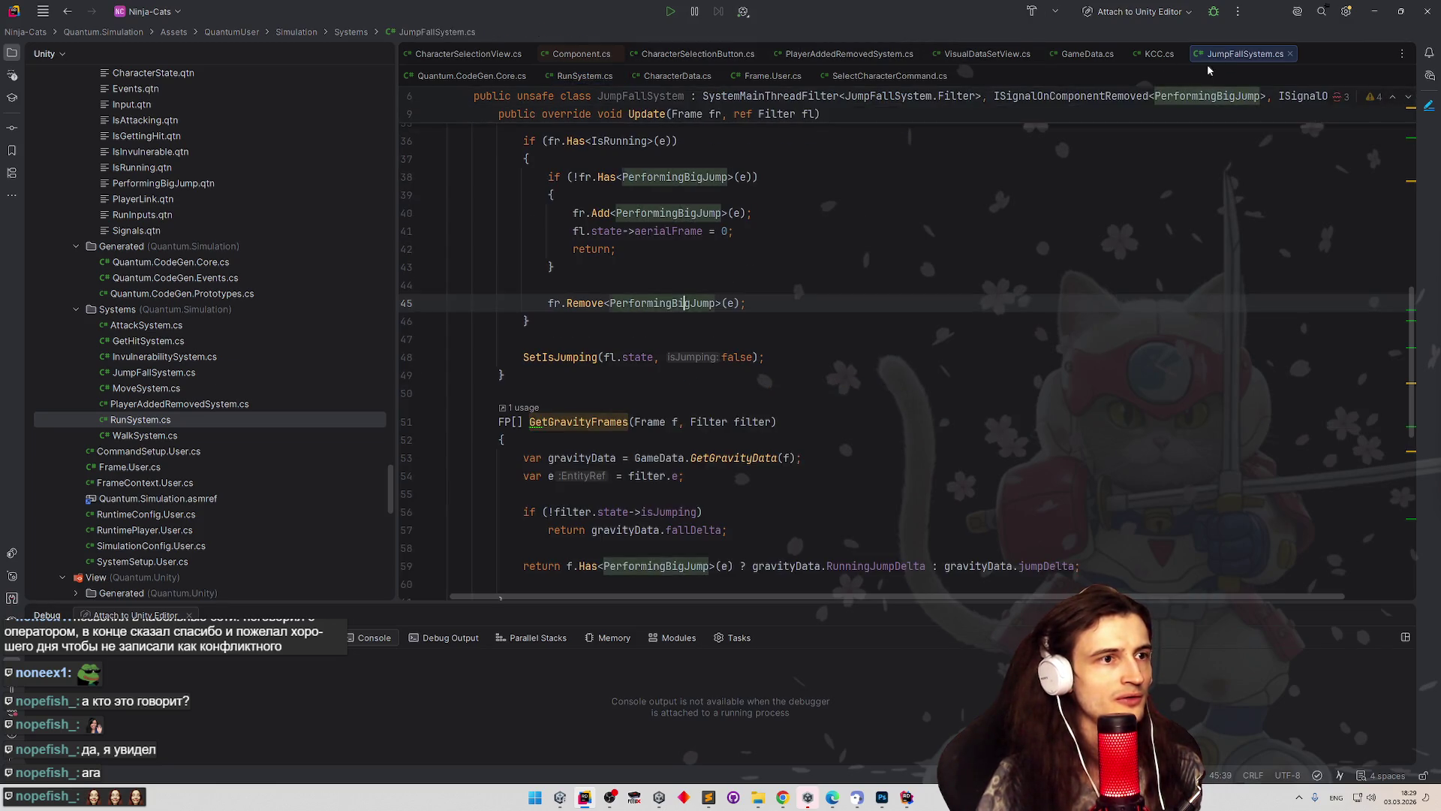
{"action": "scroll", "coordinate": [1048, 167], "scroll_direction": "up", "scroll_amount": 10}
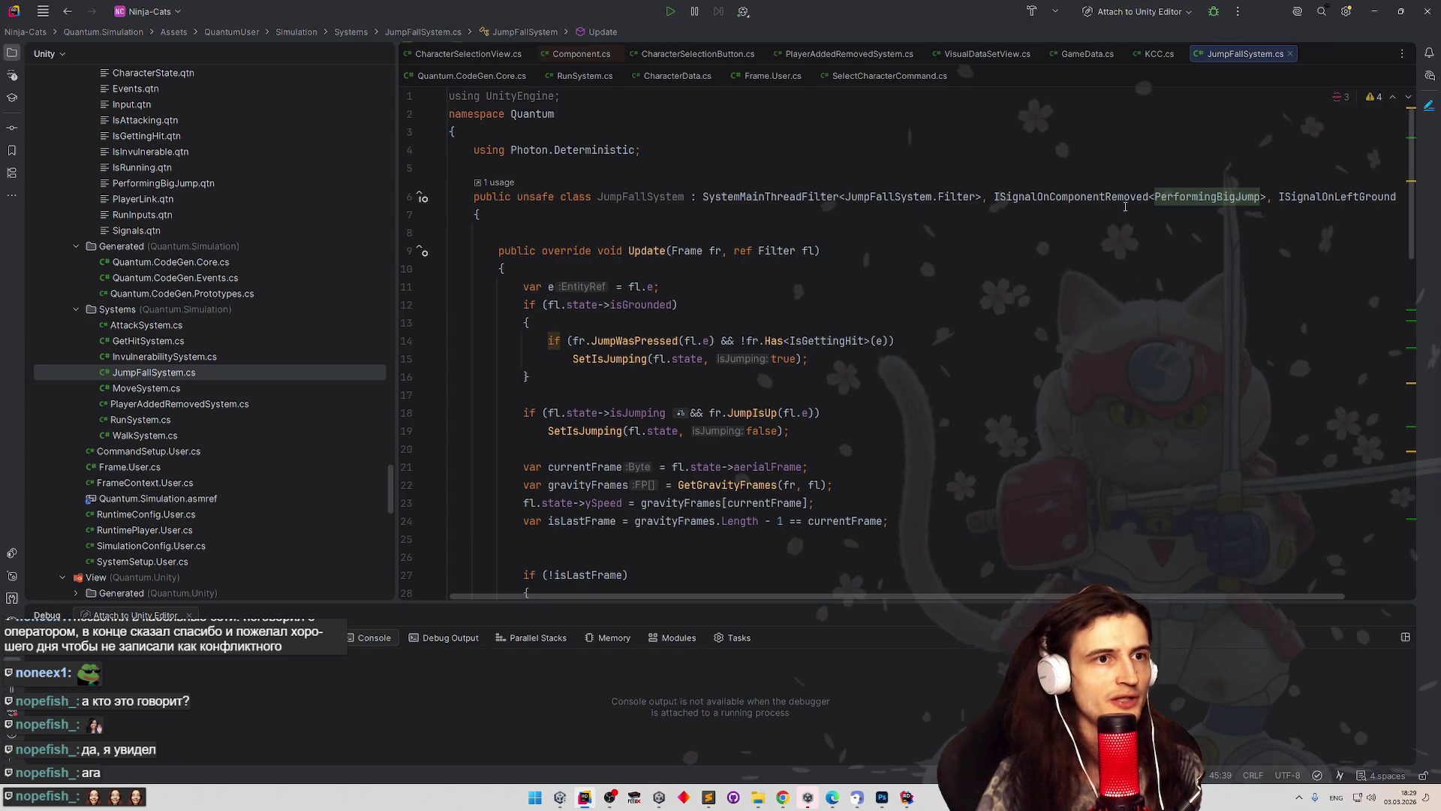
{"action": "scroll", "coordinate": [1125, 206], "scroll_direction": "down", "scroll_amount": 20}
{"action": "scroll", "coordinate": [1006, 427], "scroll_direction": "up", "scroll_amount": 1}
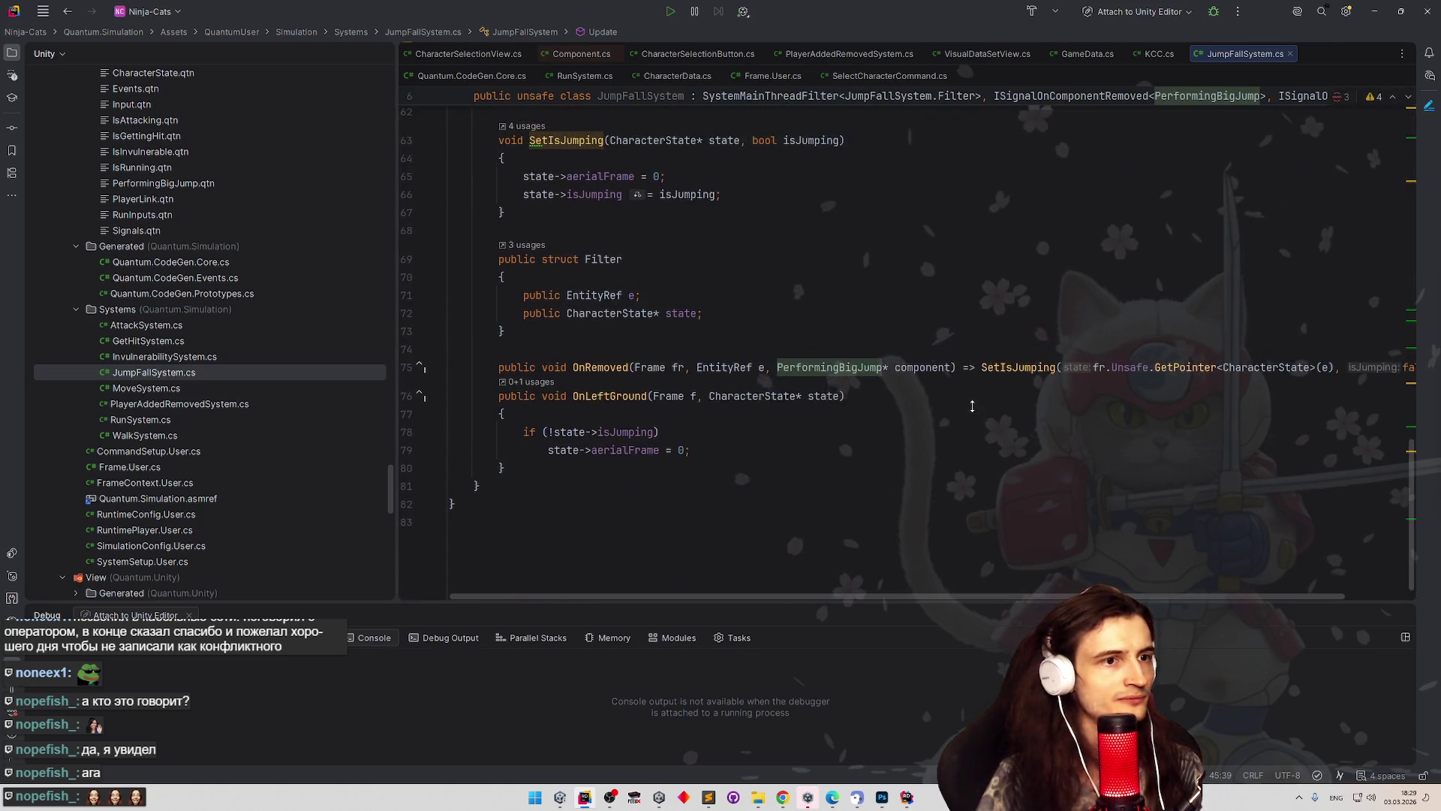
{"action": "scroll", "coordinate": [1225, 531], "scroll_direction": "down", "scroll_amount": 1}
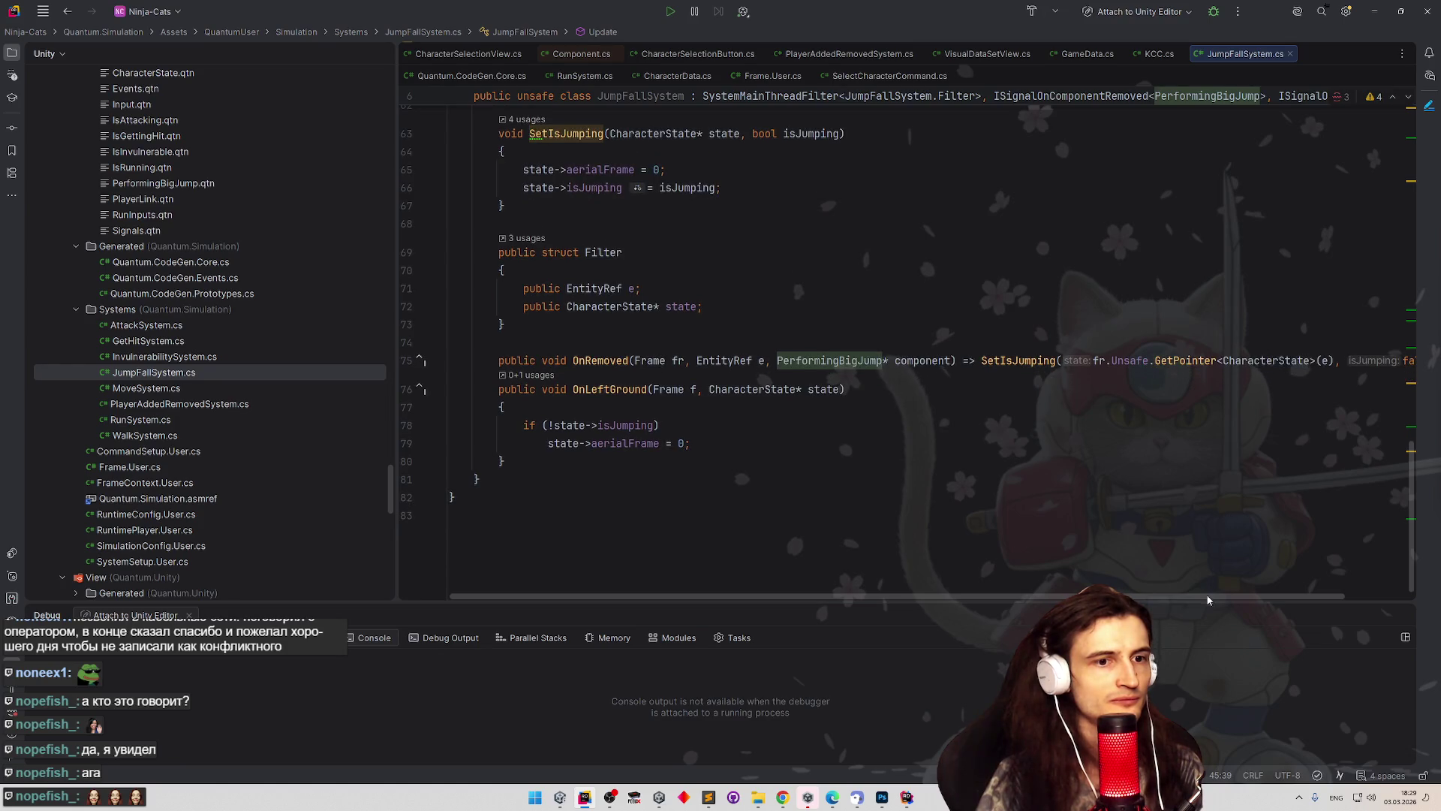
{"action": "left_click_drag", "start_coordinate": [1207, 599], "coordinate": [1288, 602]}
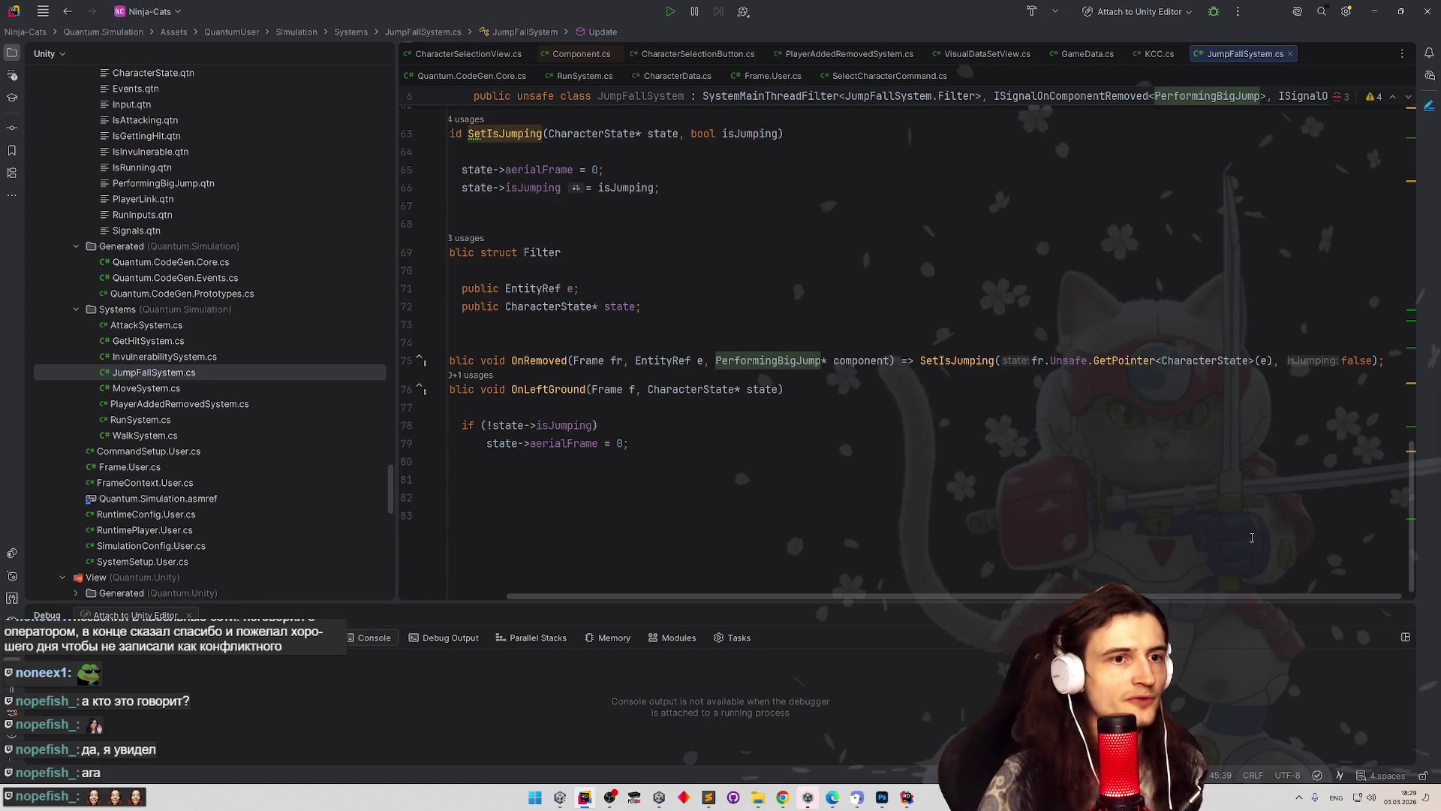
Delete the turning-mid-jump task from the tasks to-do list.
{"action": "left_click", "coordinate": [1374, 11]}
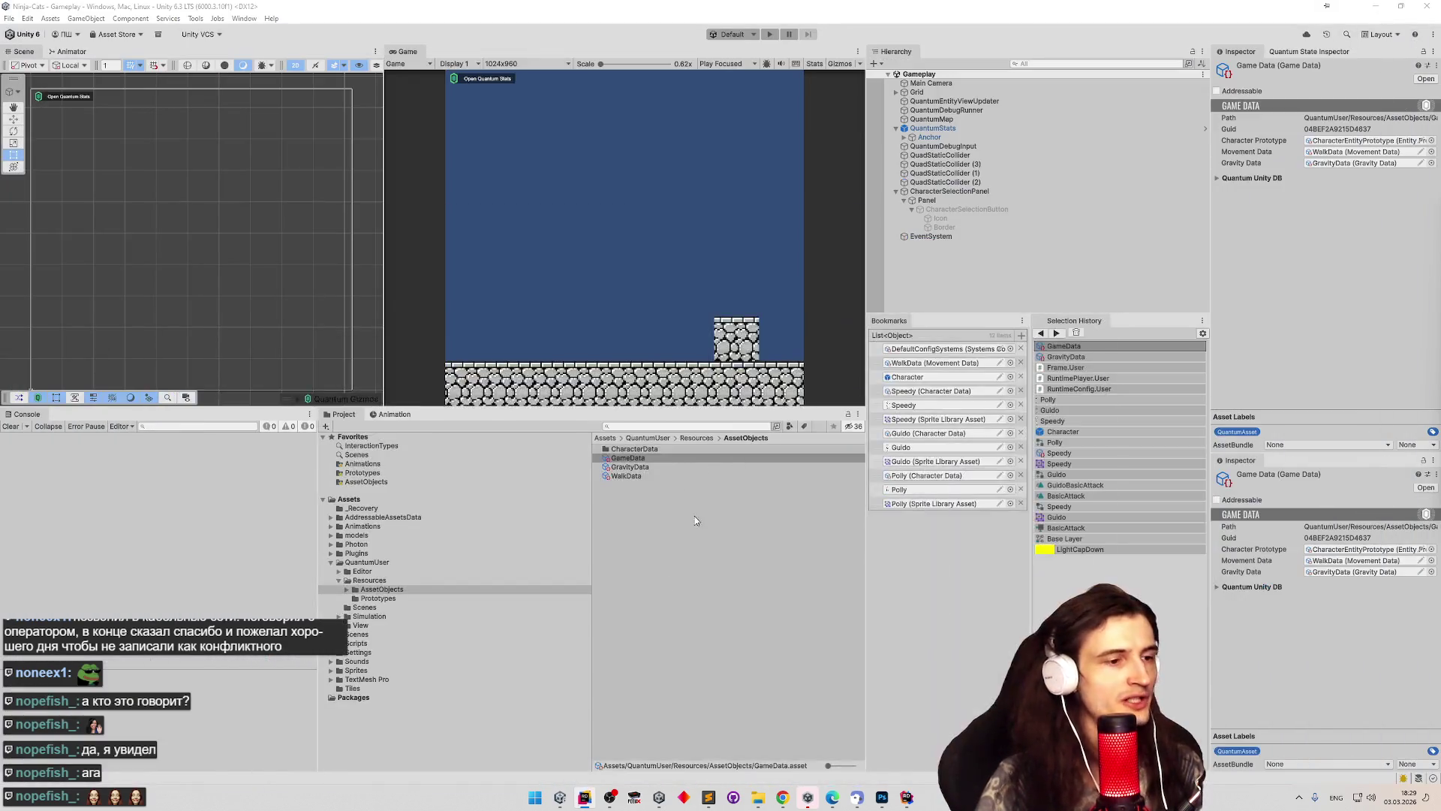
{"action": "left_click", "coordinate": [717, 798]}
{"action": "left_click", "coordinate": [717, 798]}
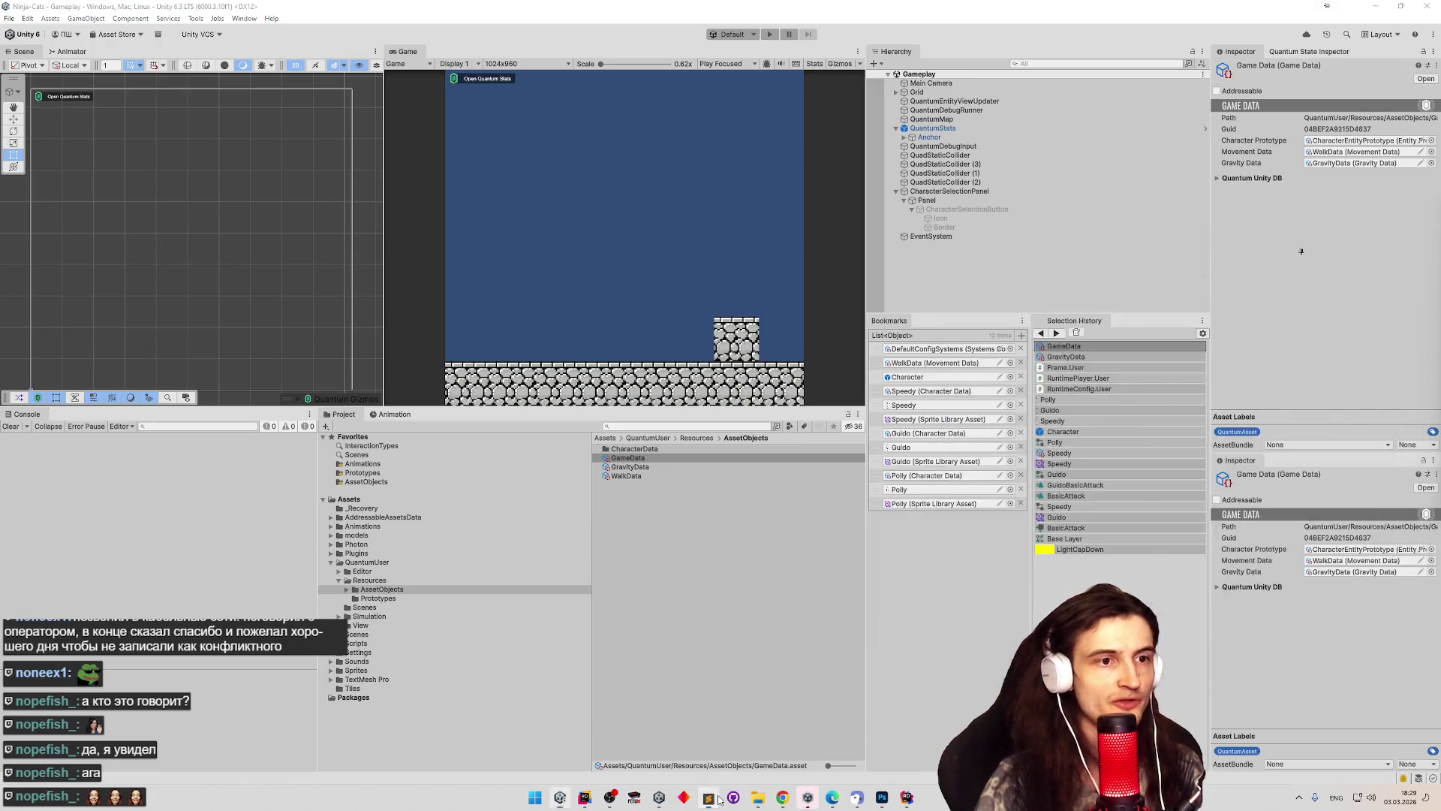
{"action": "left_click", "coordinate": [716, 798]}
{"action": "key", "text": "BackSpace"}
{"action": "key", "text": "BackSpace"}
{"action": "key", "text": "BackSpace"}
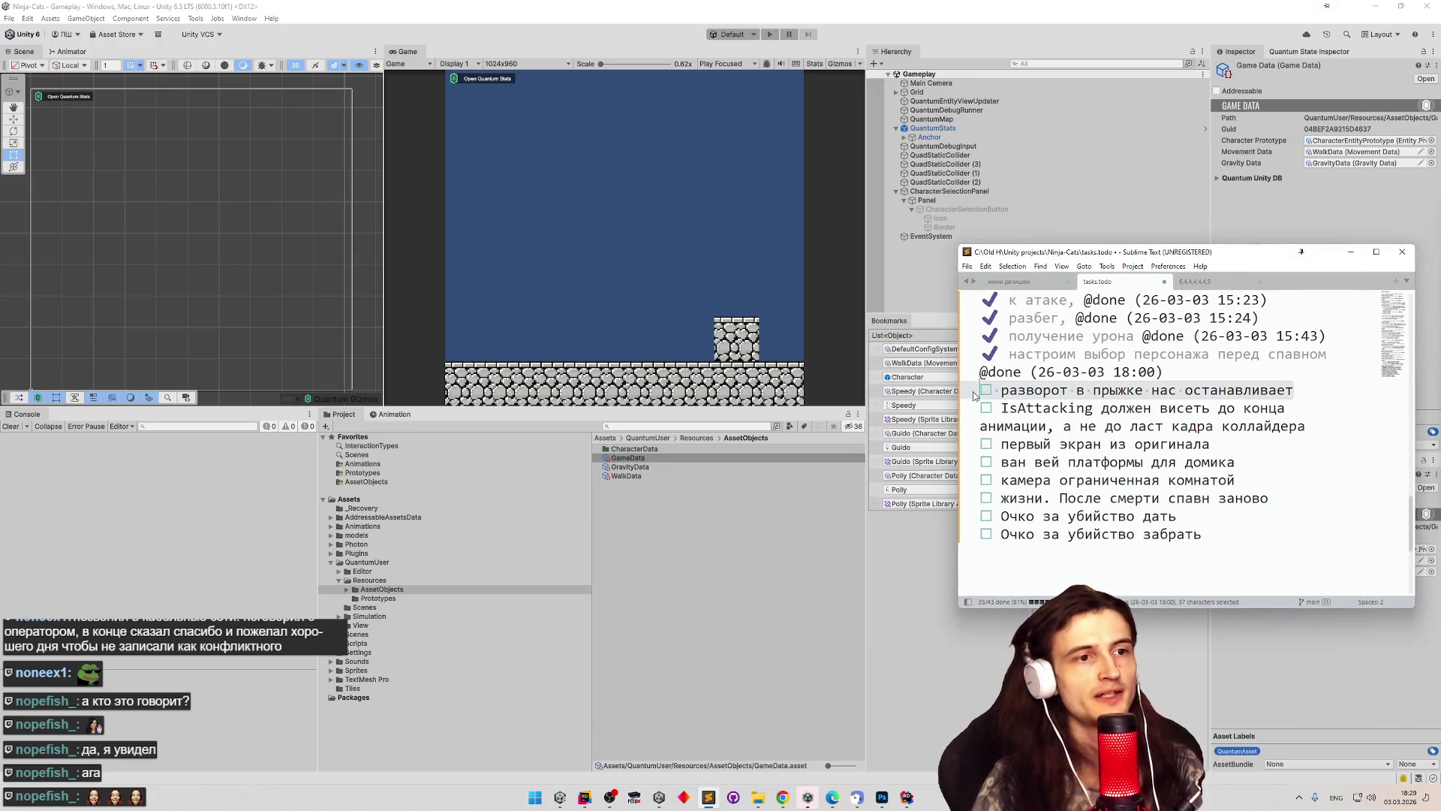
Play-test a spawned character jumping right and left, then stop the game.
{"action": "left_click", "coordinate": [569, 239]}
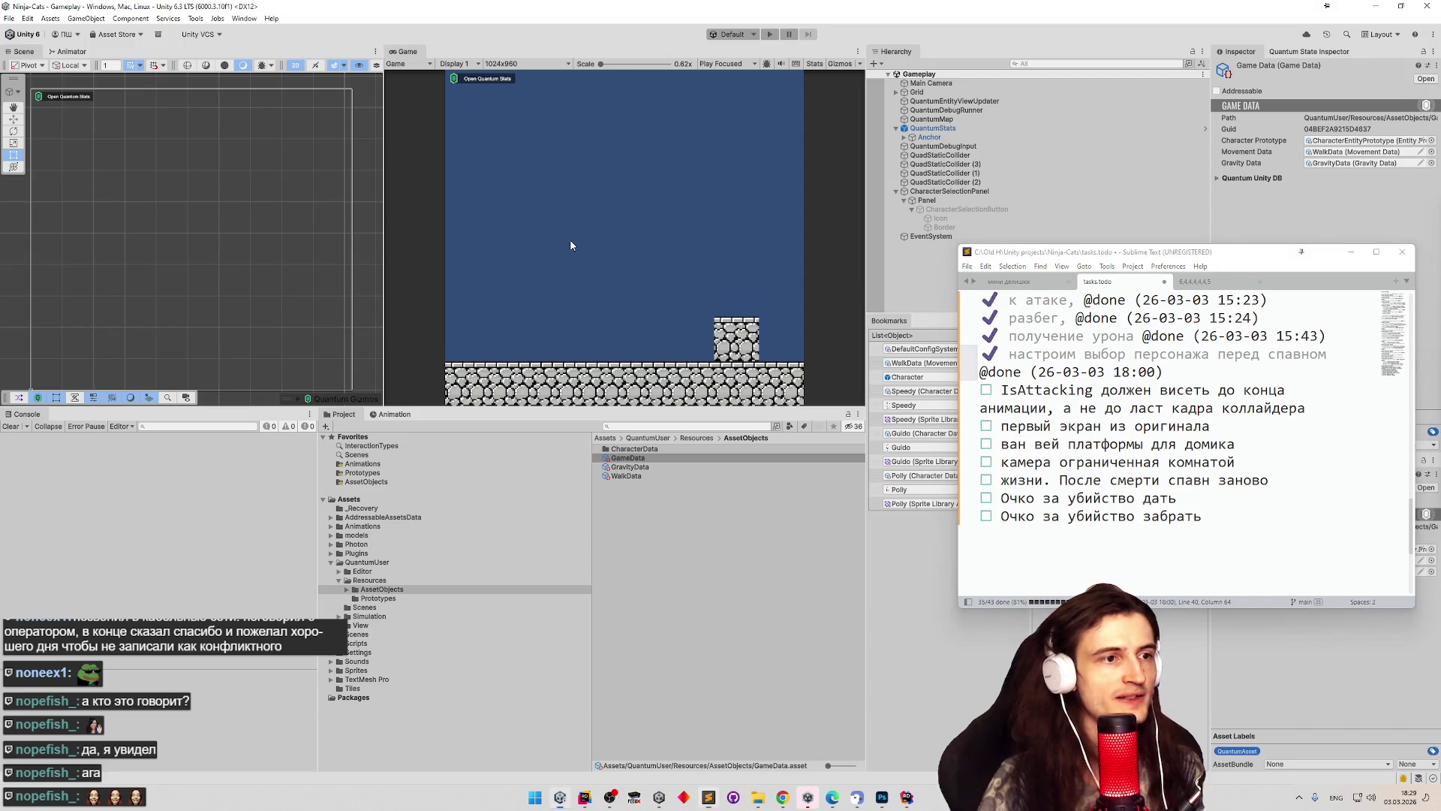
{"action": "key", "text": "ctrl+p"}
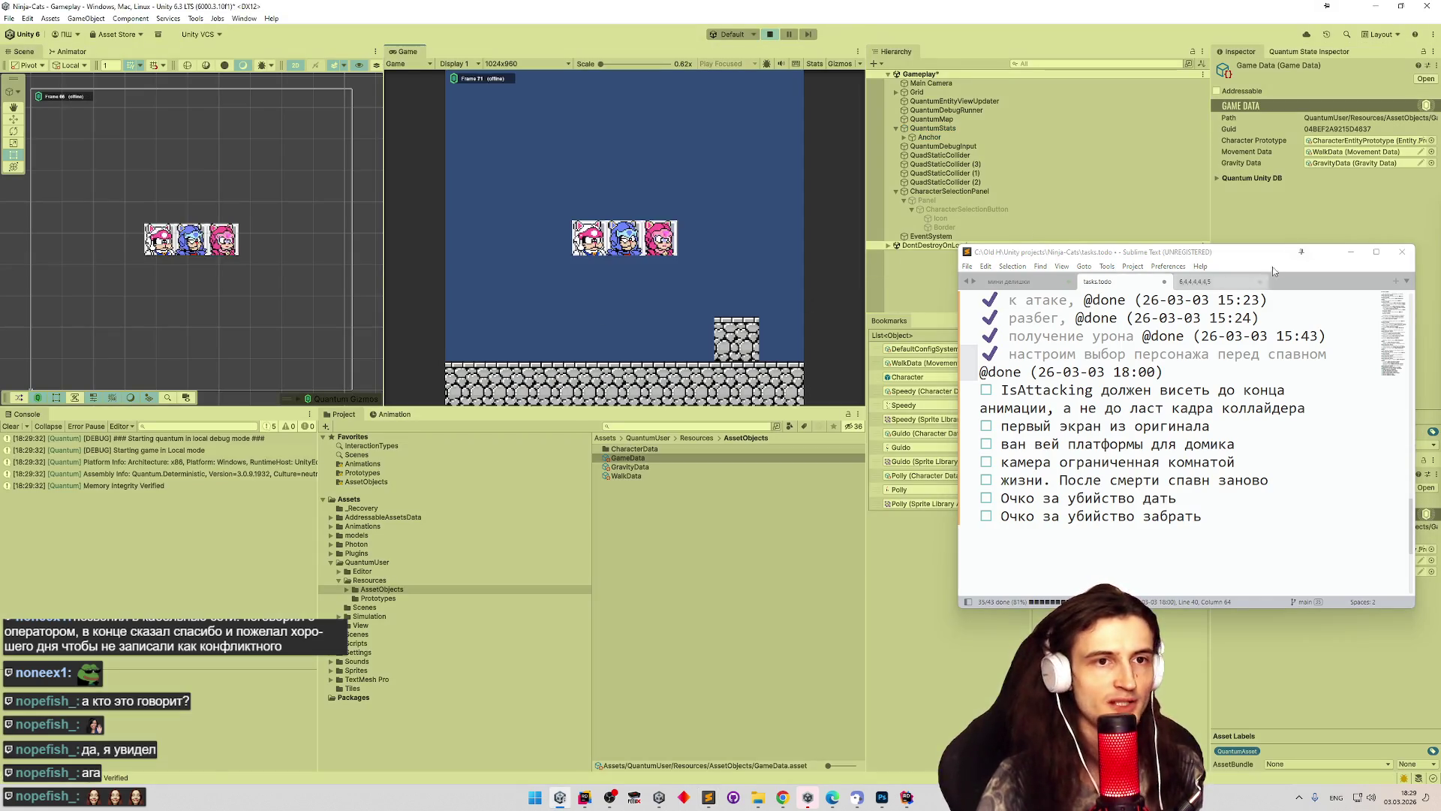
{"action": "left_click", "coordinate": [665, 235]}
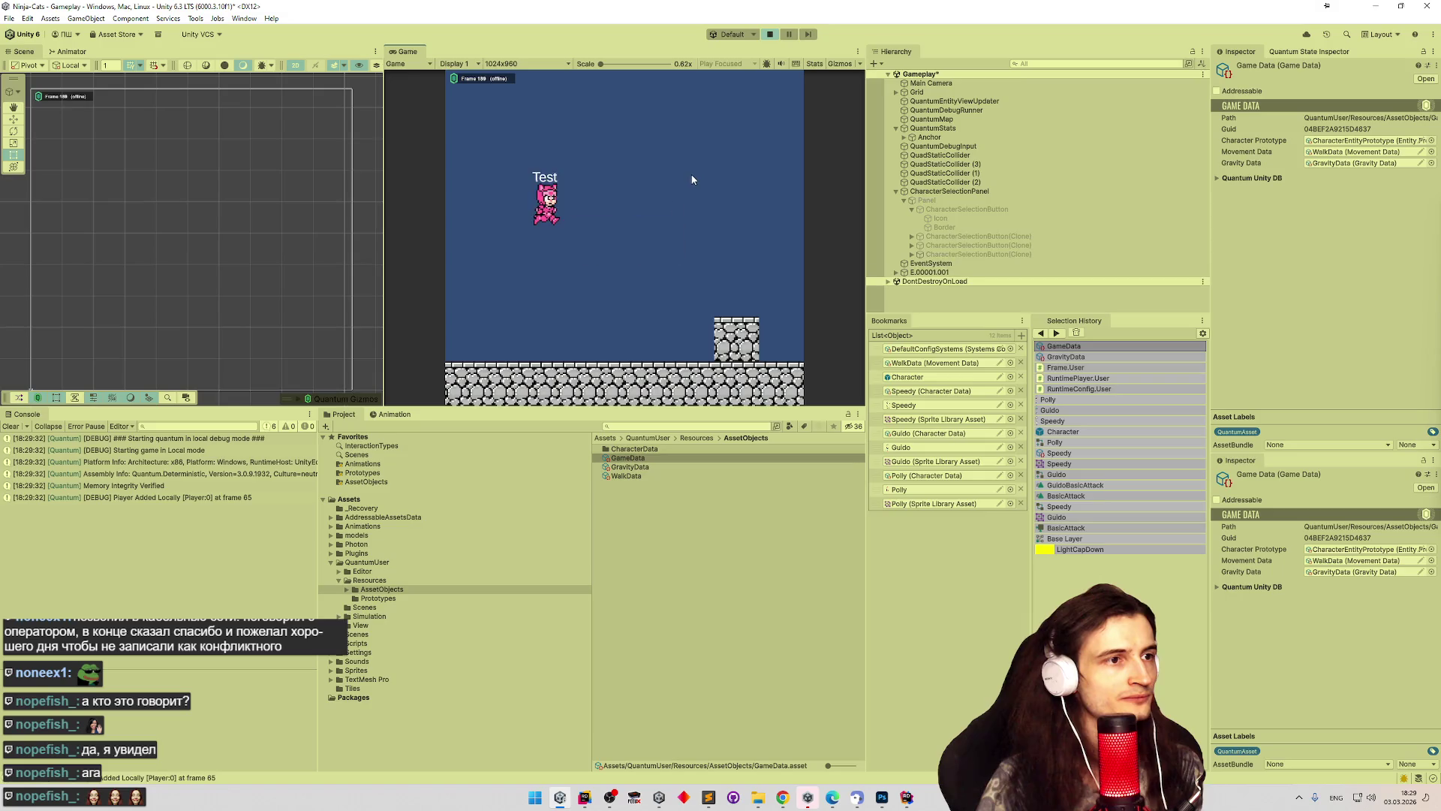
{"action": "key", "text": "space"}
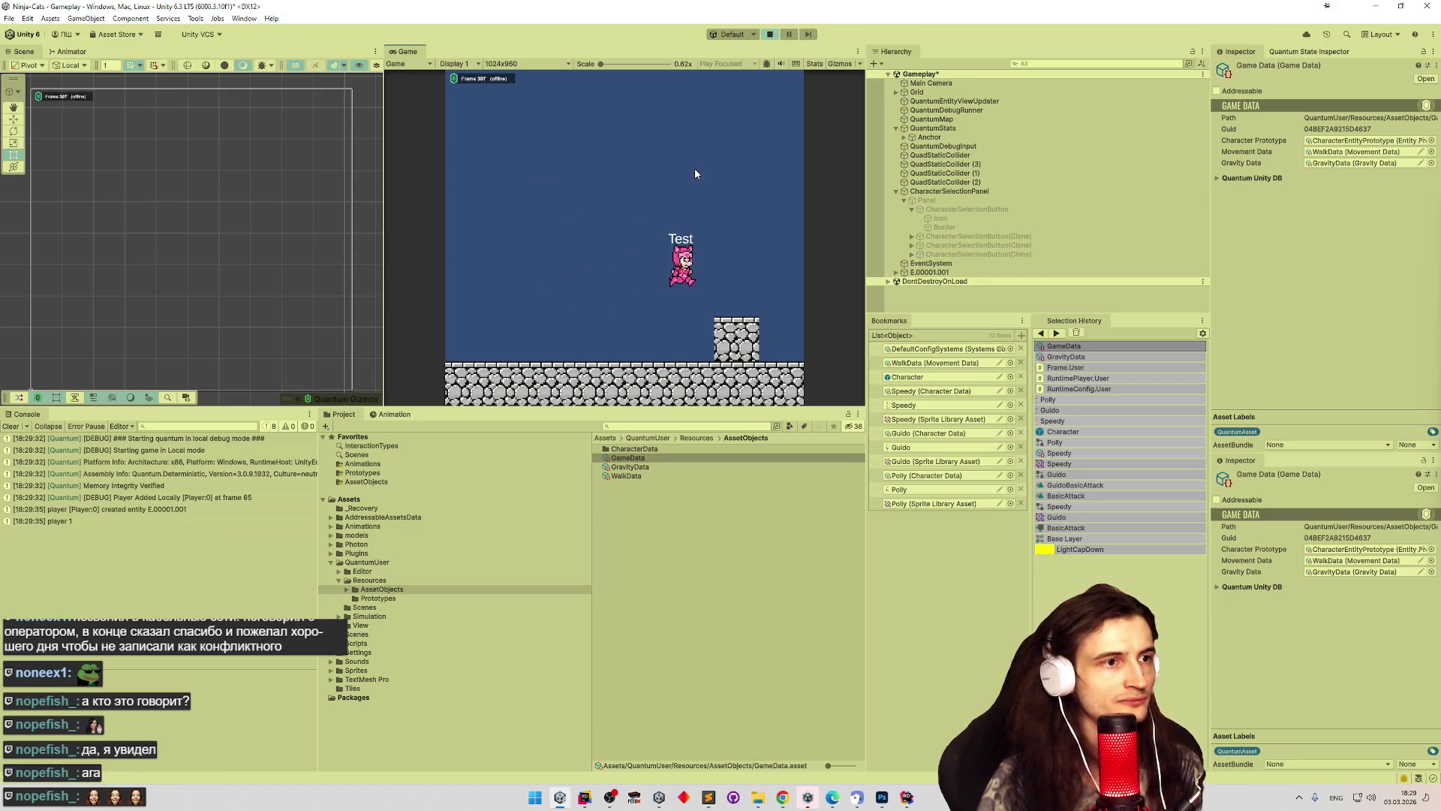
{"action": "key", "text": "Left"}
{"action": "key", "text": "space"}
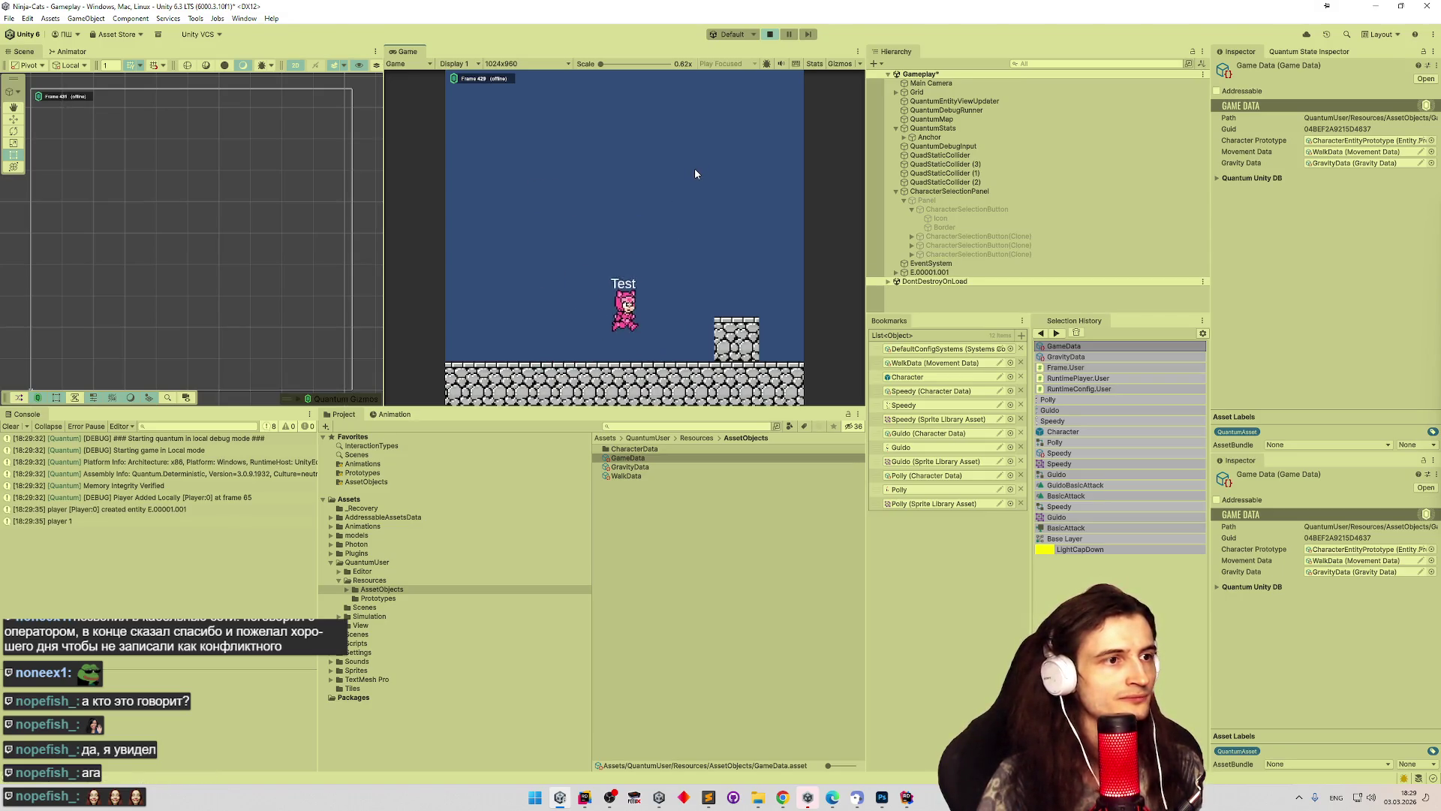
{"action": "key", "text": "ctrl+p"}
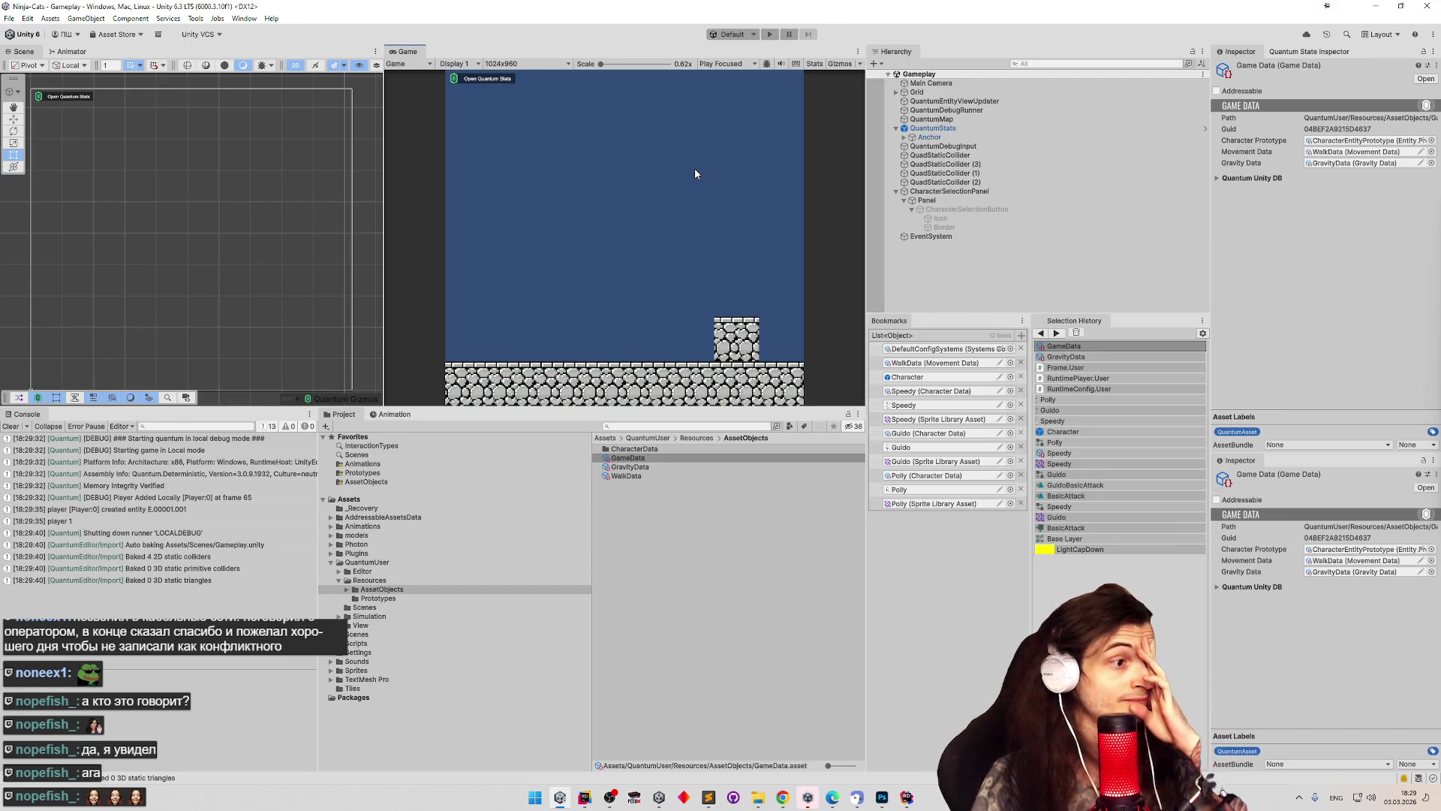
Run and stop the game once more, then return to Rider.
{"action": "key", "text": "ctrl+p"}
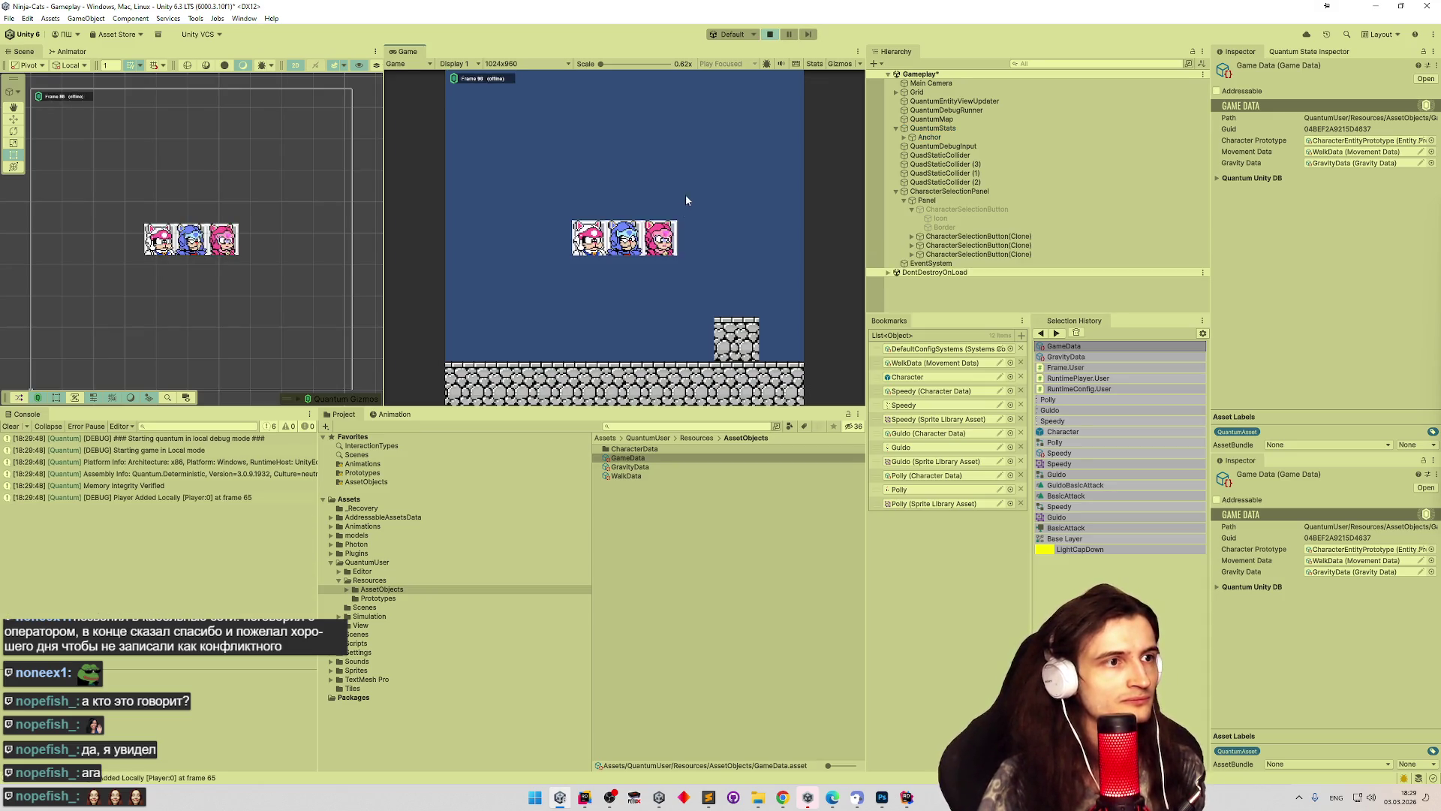
{"action": "key", "text": "ctrl+p"}
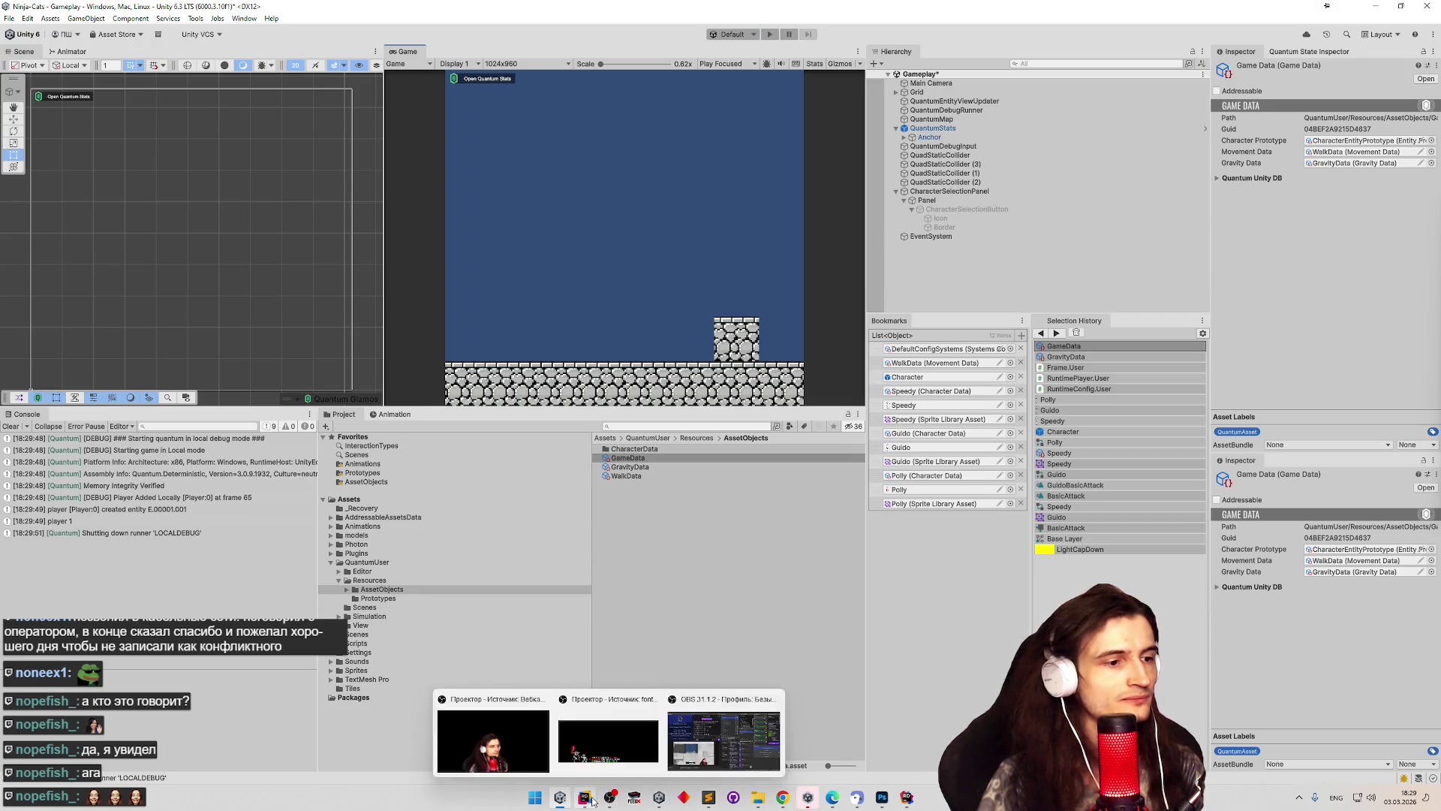
{"action": "left_click", "coordinate": [592, 802]}
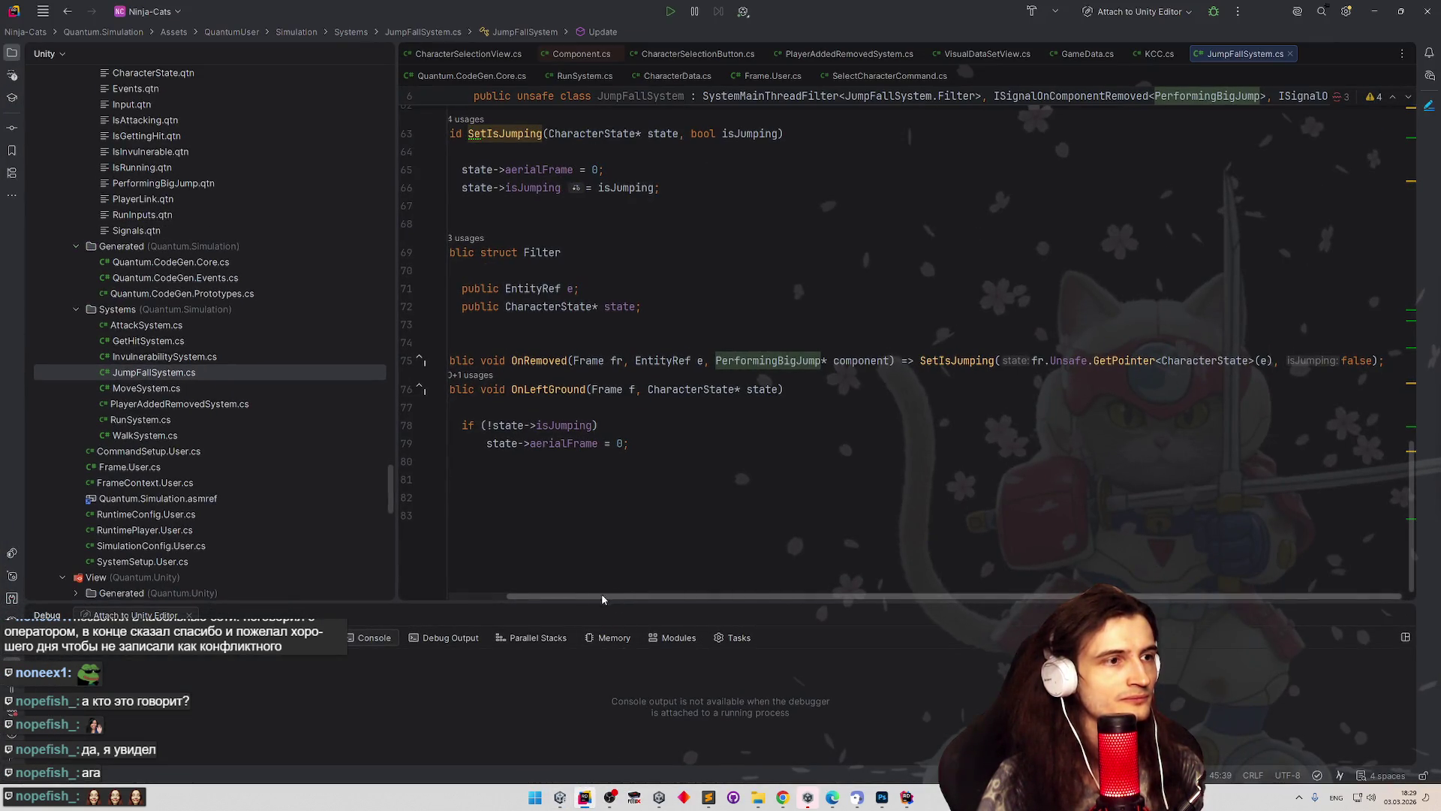
Open PlayerAddedRemovedSystem.cs and read CreateCharacter, OnPlayerRemoved and OnPlayerAdded's event call.
{"action": "scroll", "coordinate": [619, 595], "scroll_direction": "left", "scroll_amount": 3}
{"action": "scroll", "coordinate": [643, 163], "scroll_direction": "up", "scroll_amount": 5}
{"action": "scroll", "coordinate": [642, 164], "scroll_direction": "up", "scroll_amount": 15}
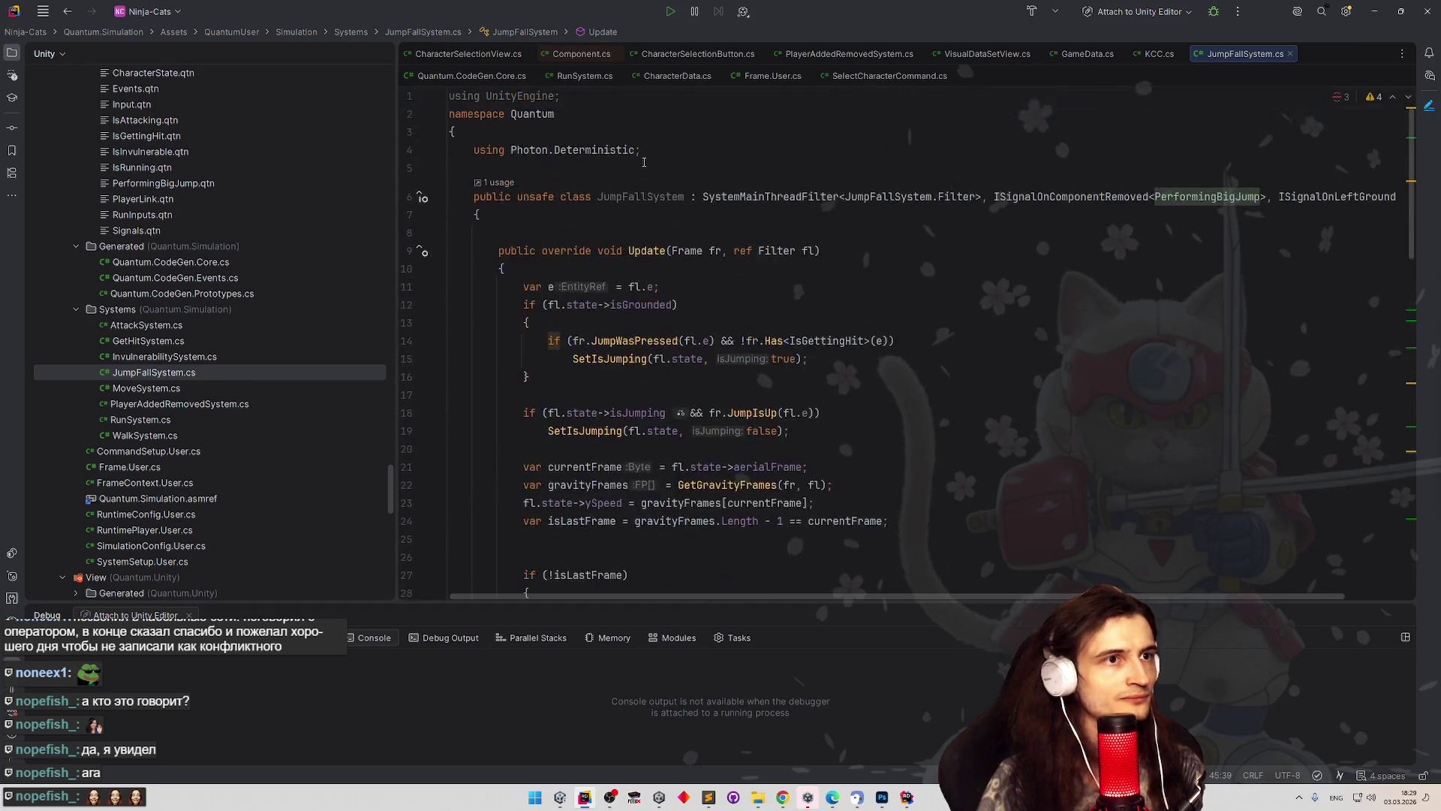
{"action": "left_click", "coordinate": [849, 54]}
{"action": "scroll", "coordinate": [739, 223], "scroll_direction": "up", "scroll_amount": 6}
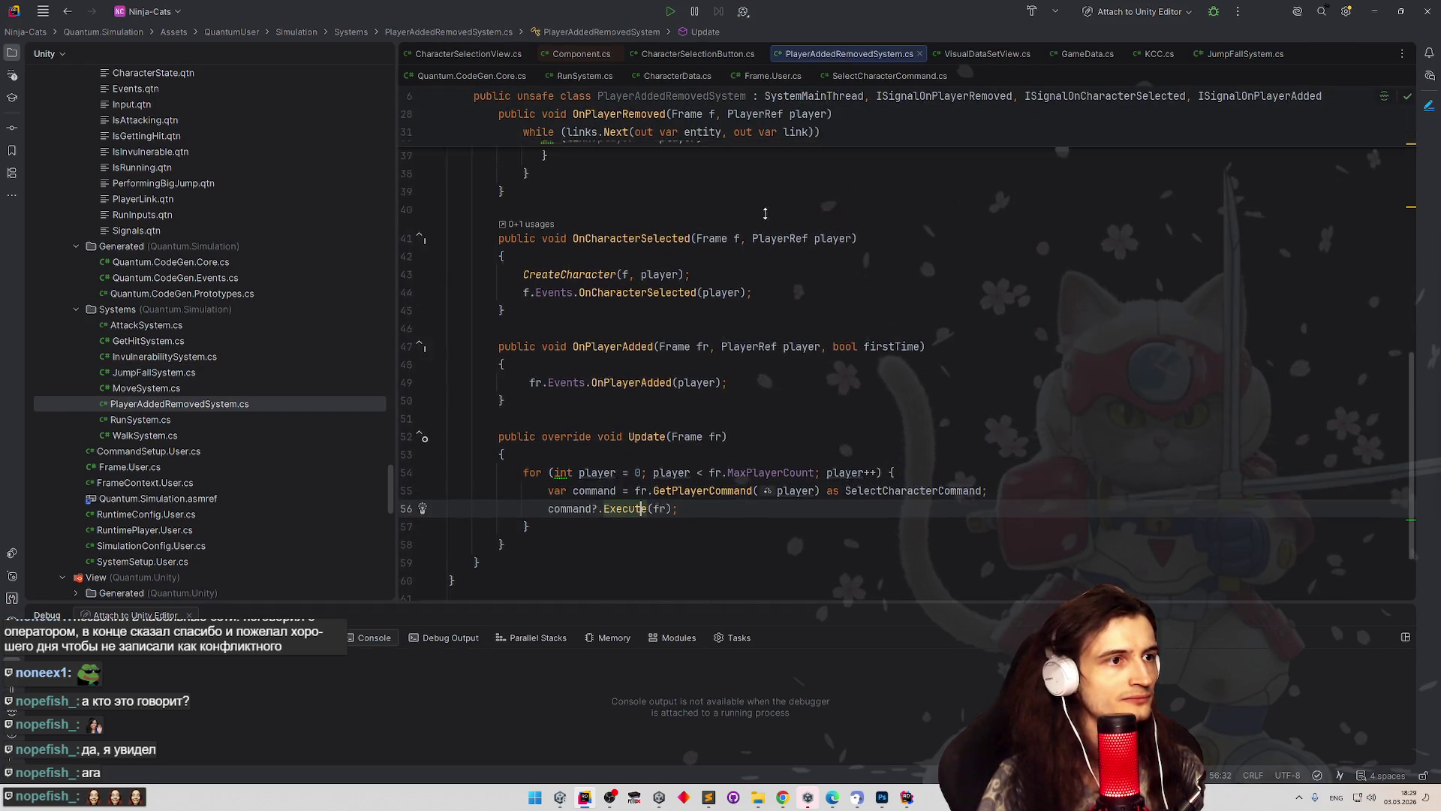
{"action": "scroll", "coordinate": [818, 295], "scroll_direction": "up", "scroll_amount": 6}
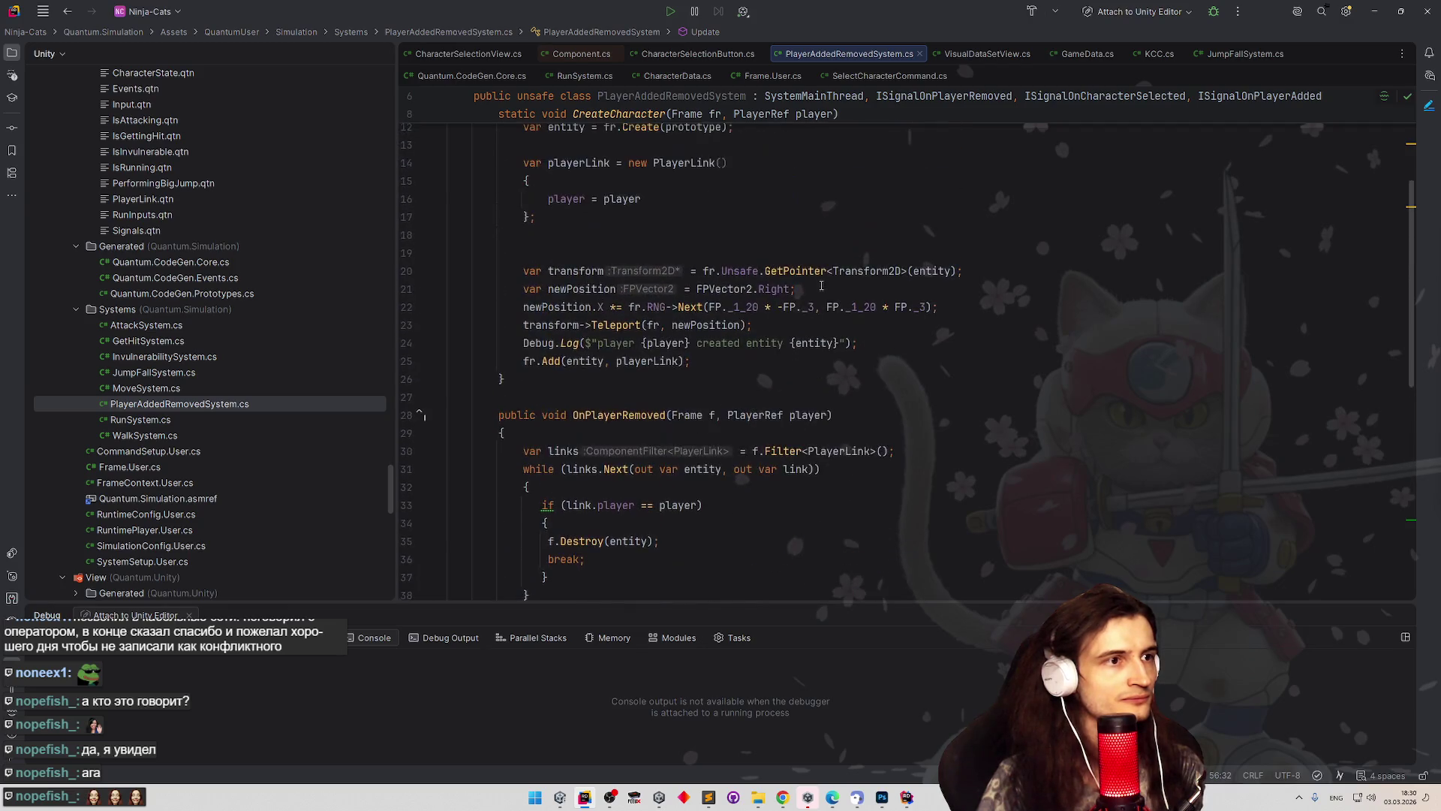
{"action": "scroll", "coordinate": [823, 316], "scroll_direction": "down", "scroll_amount": 4}
{"action": "scroll", "coordinate": [818, 315], "scroll_direction": "up", "scroll_amount": 4}
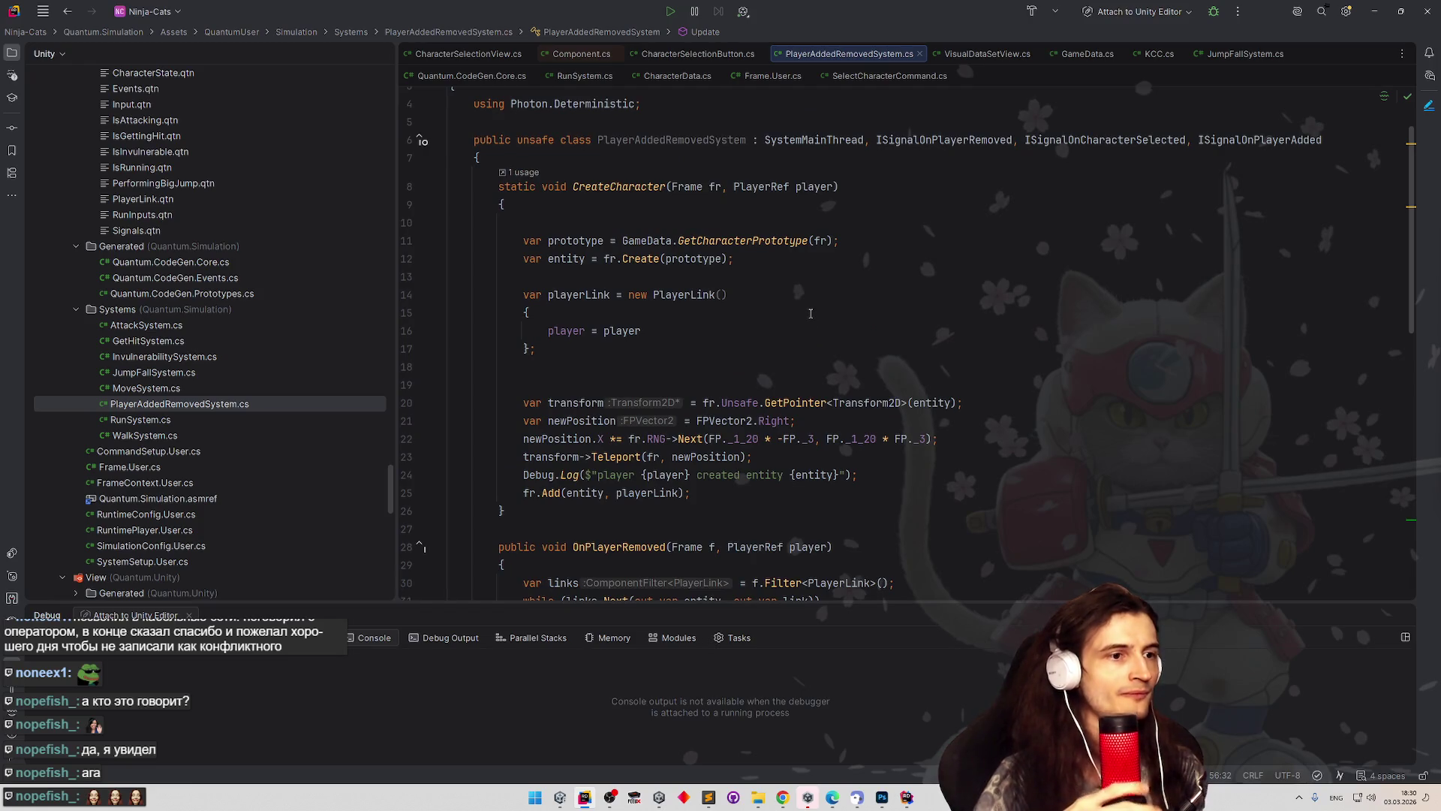
{"action": "scroll", "coordinate": [811, 313], "scroll_direction": "down", "scroll_amount": 4}
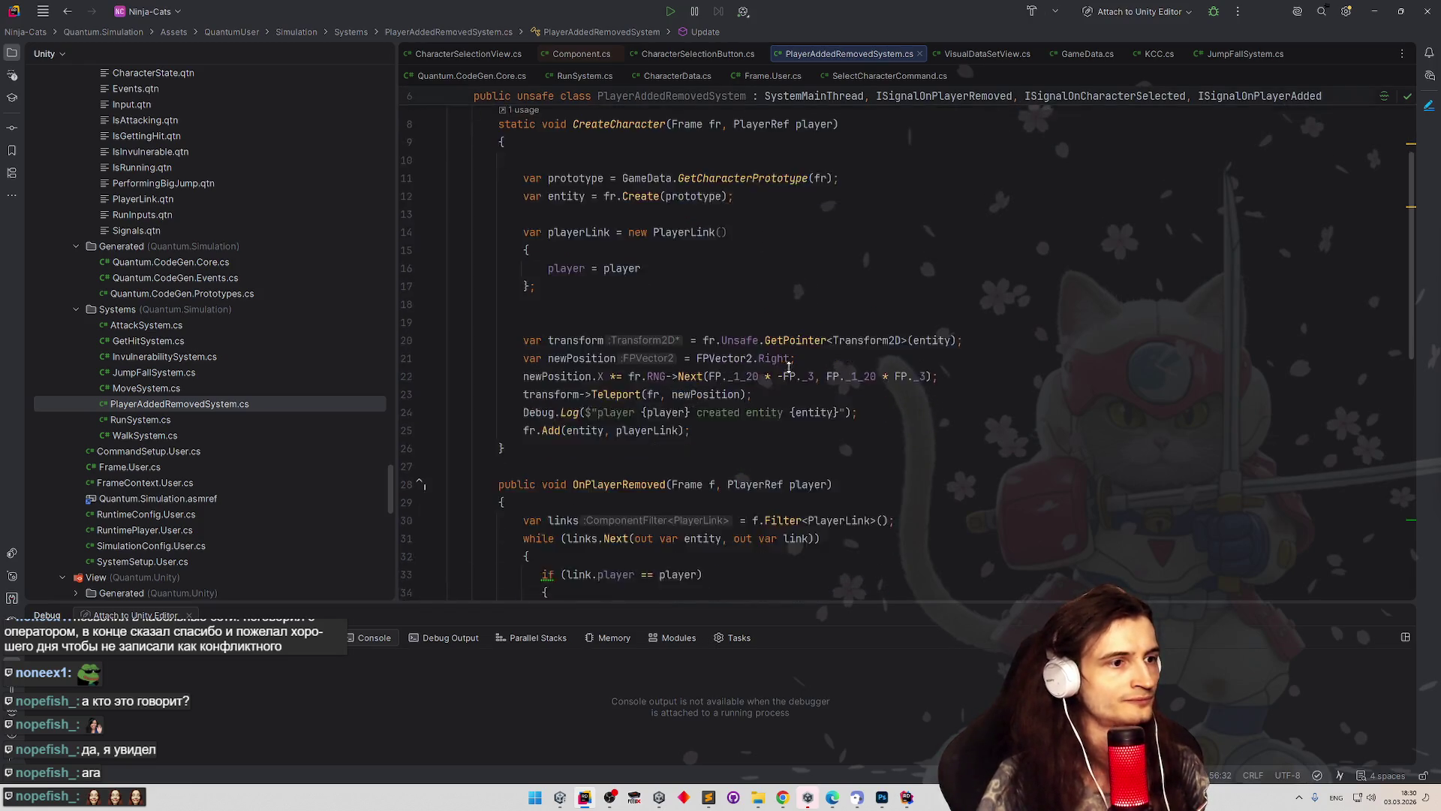
{"action": "scroll", "coordinate": [818, 293], "scroll_direction": "up", "scroll_amount": 6}
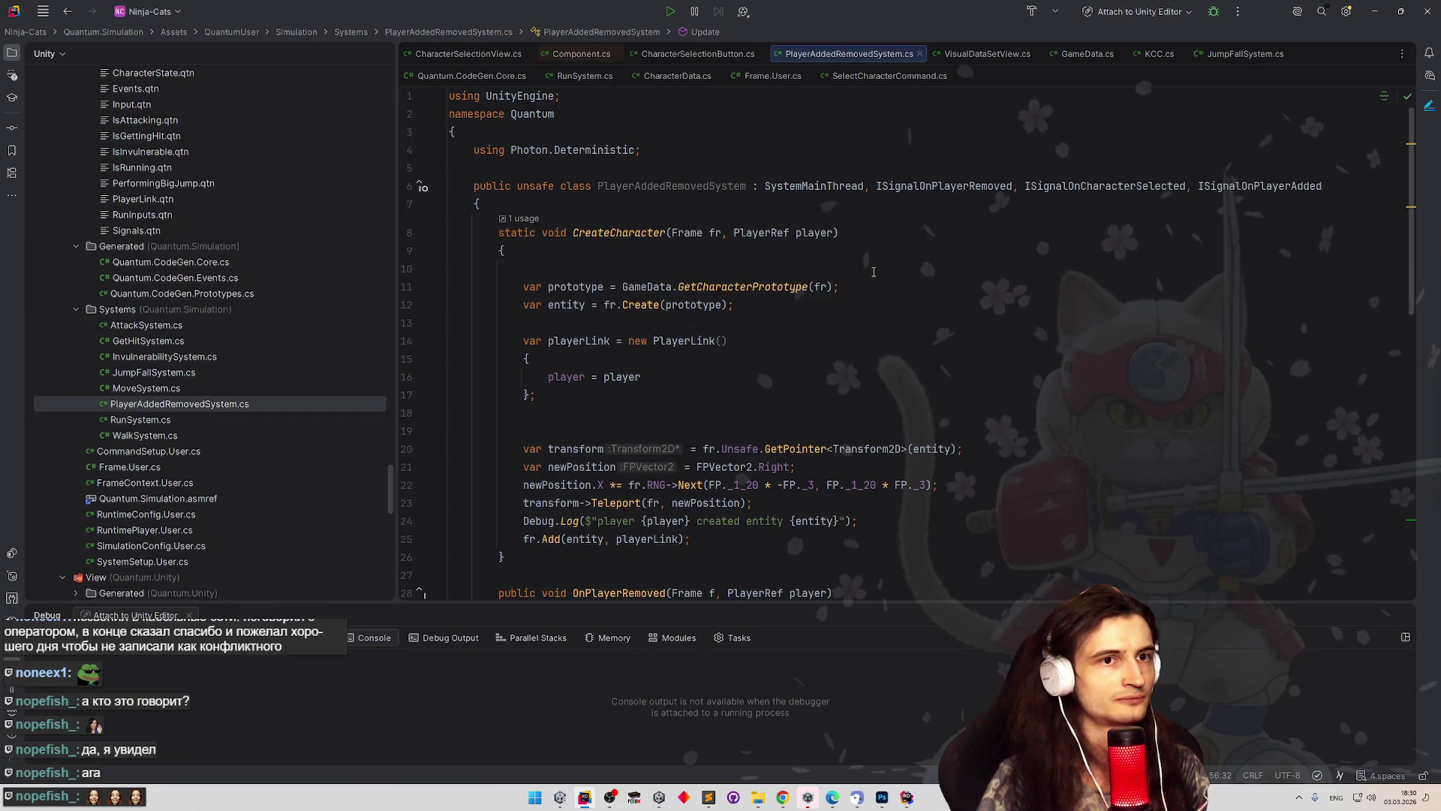
{"action": "scroll", "coordinate": [1081, 338], "scroll_direction": "down", "scroll_amount": 12}
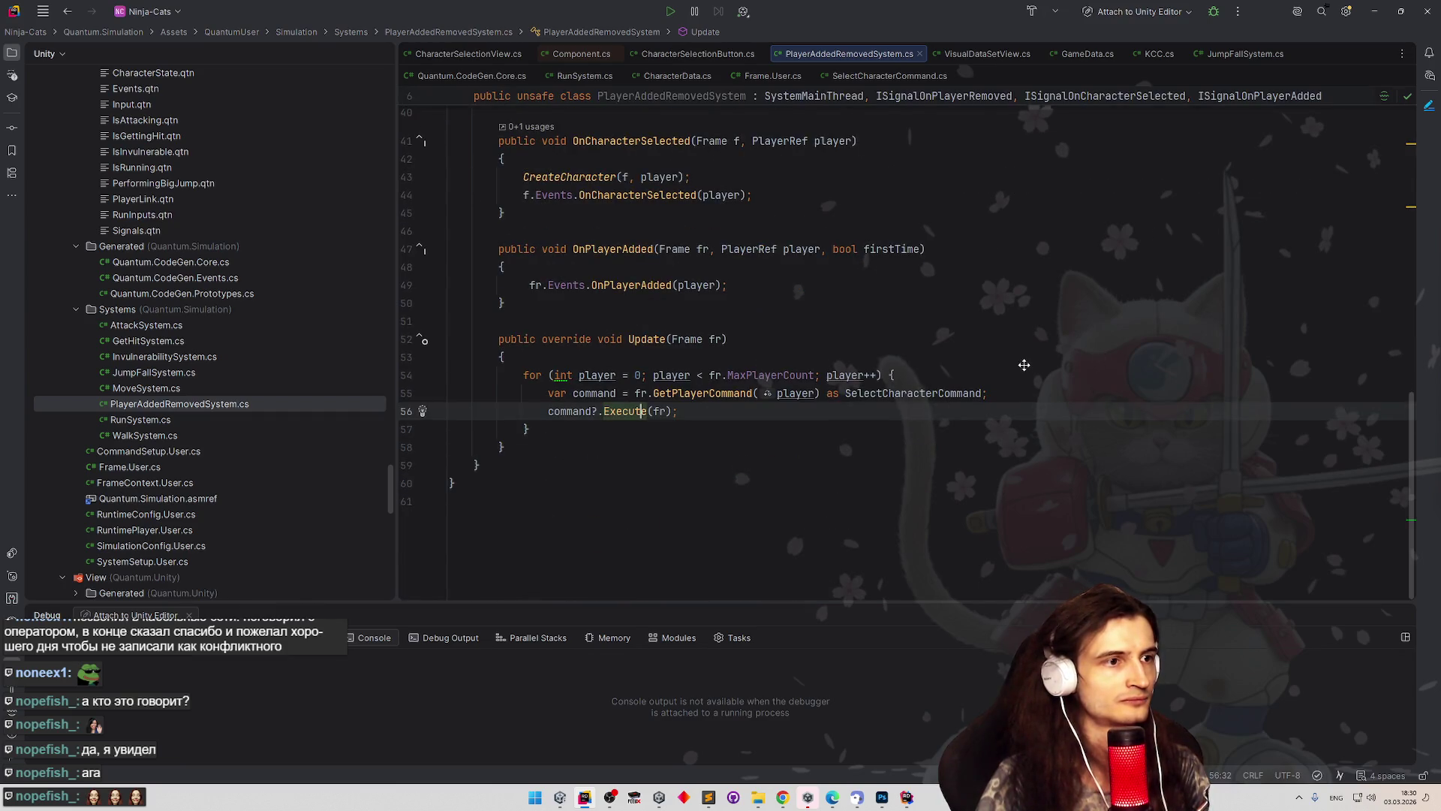
{"action": "left_click", "coordinate": [784, 372]}
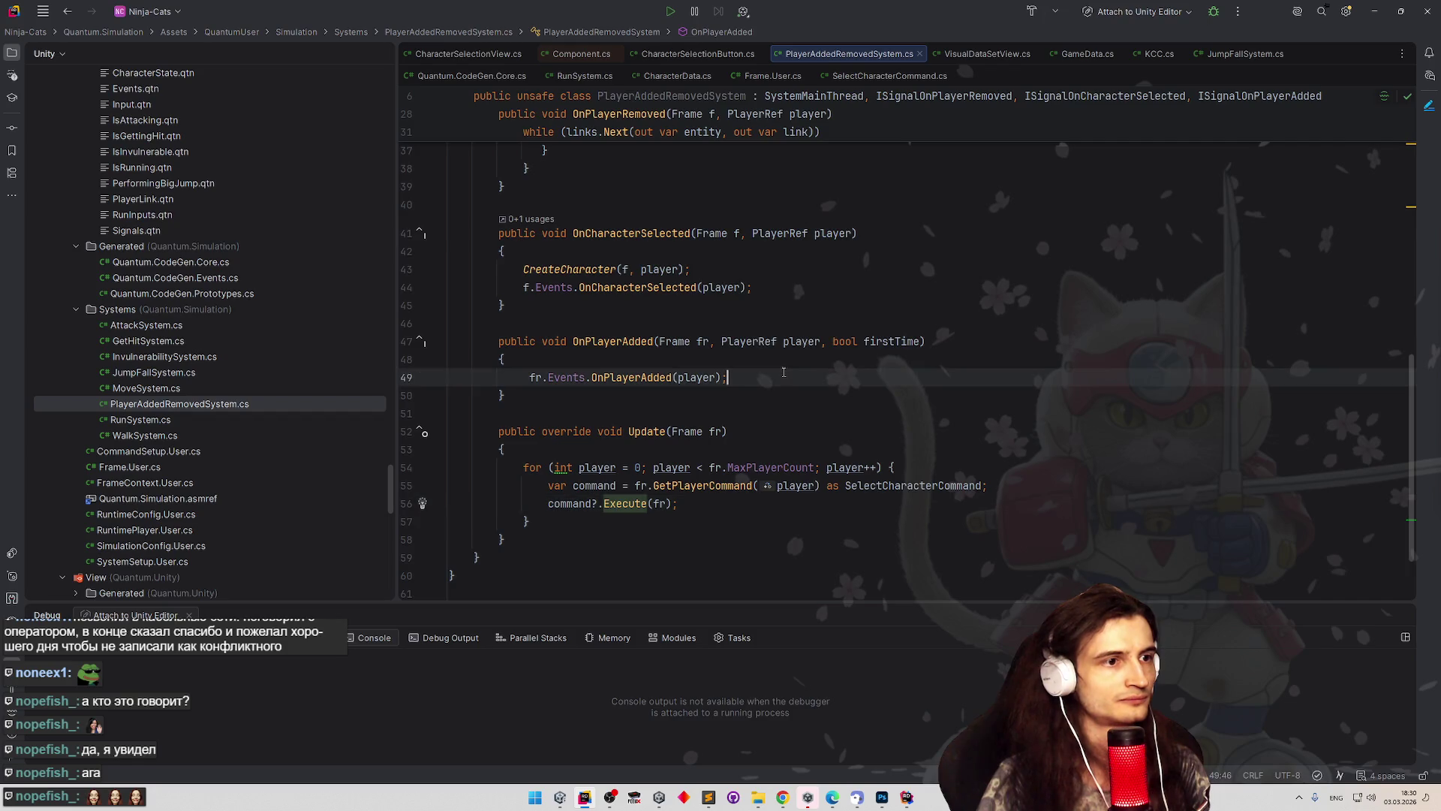
Wrap the event call in if (!fr.GetPlayerData(player).characterData.IsValid).
{"action": "key", "text": "ctrl+alt+Return"}
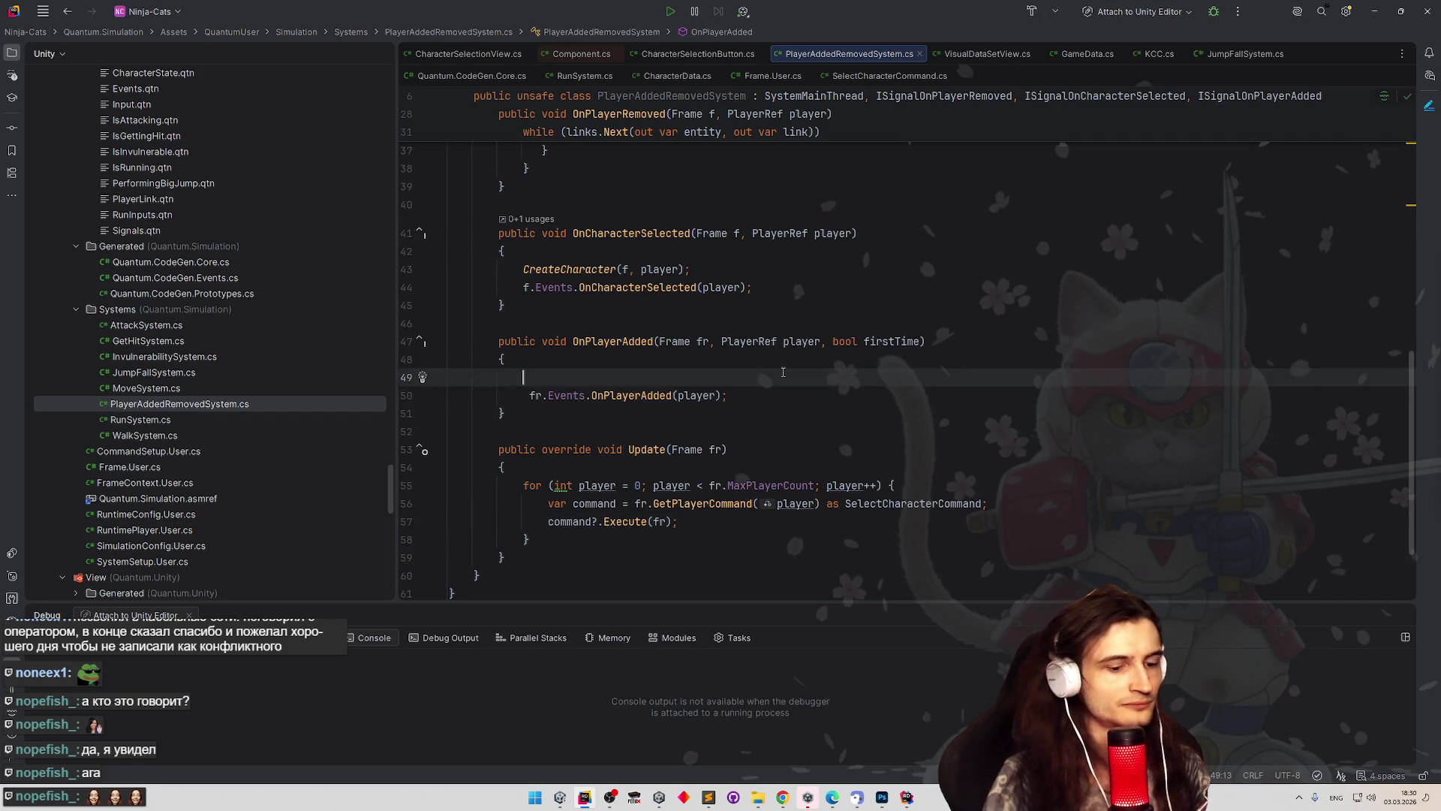
{"action": "type", "text": "if ()"}
{"action": "double_click", "coordinate": [804, 342]}
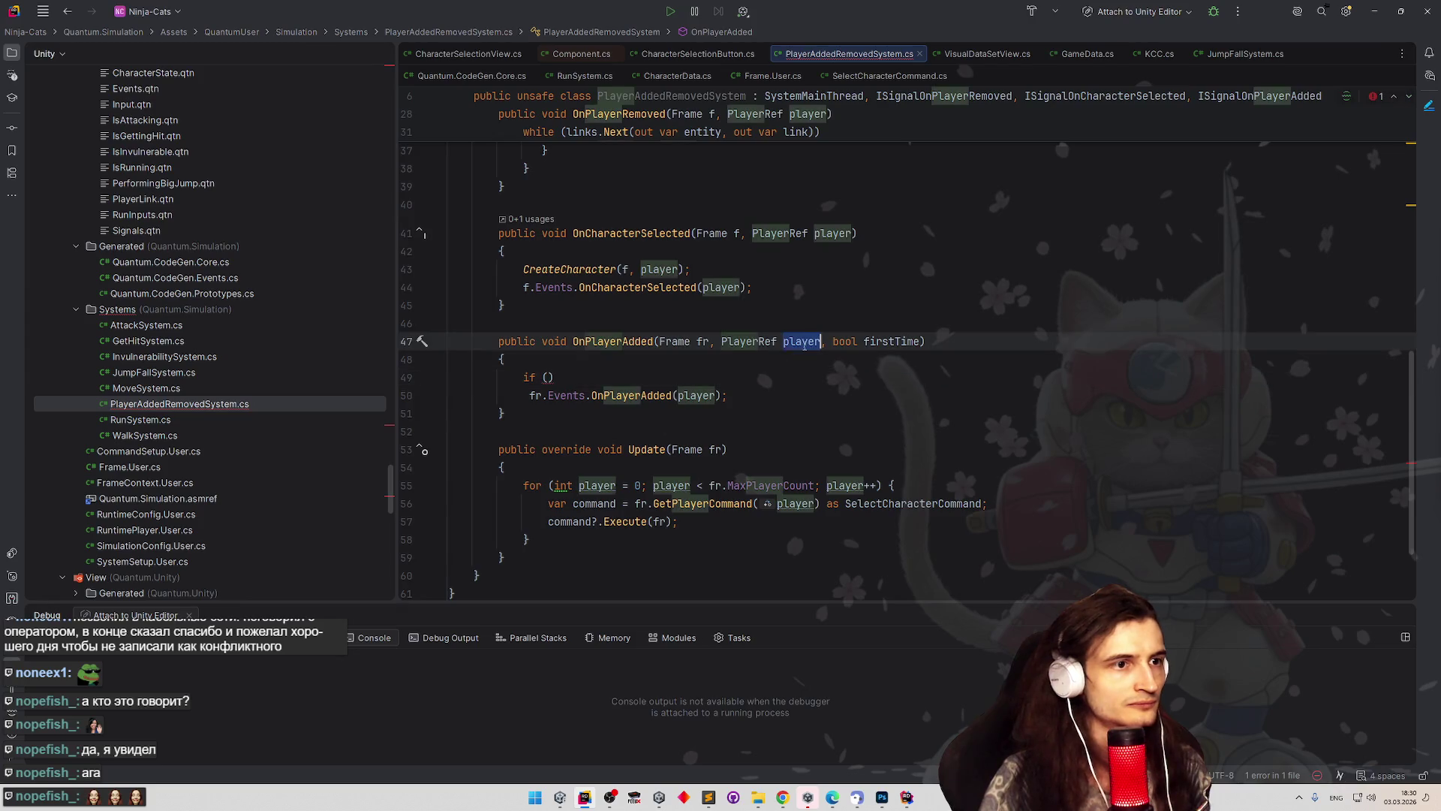
{"action": "left_click", "coordinate": [548, 378]}
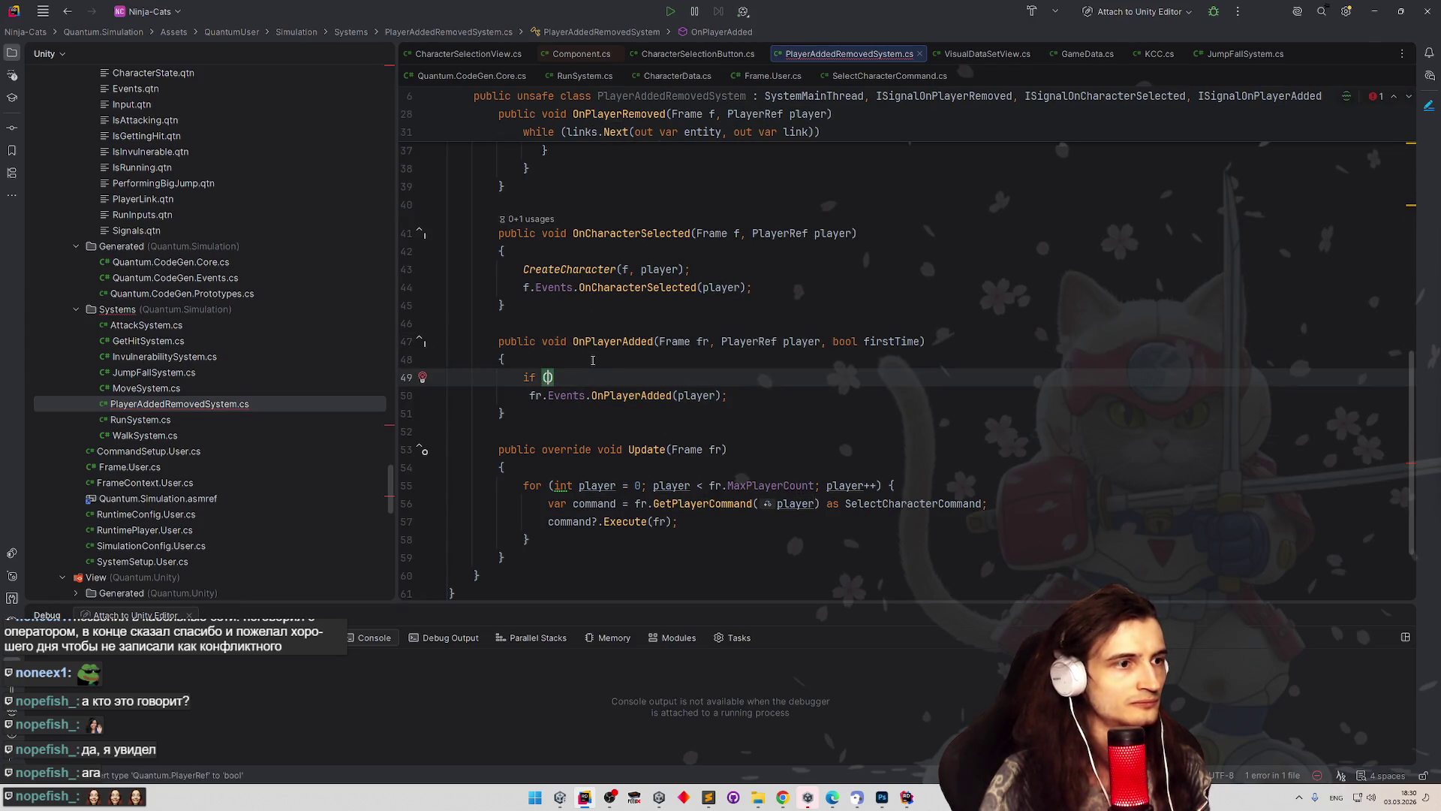
{"action": "type", "text": "fr.Get"}
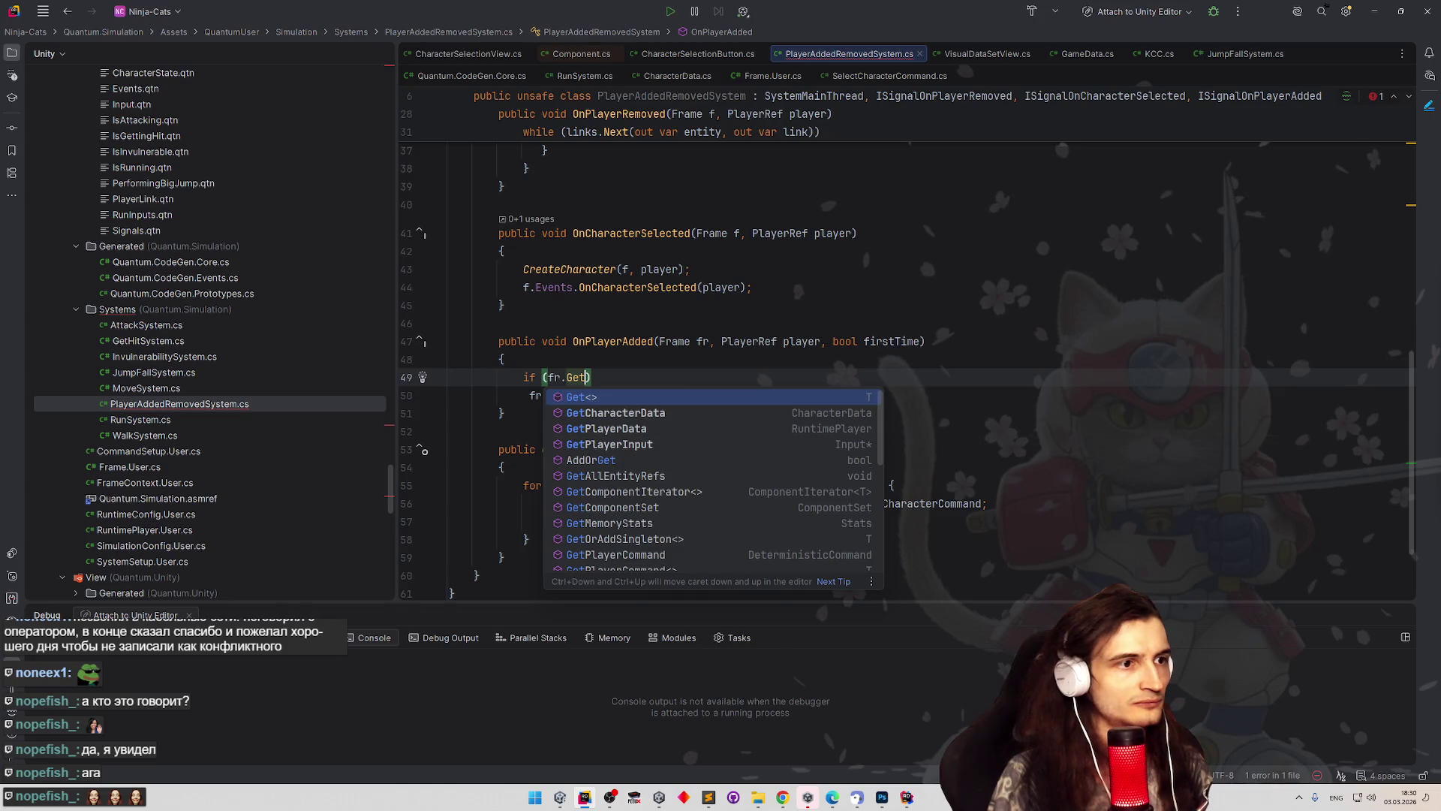
{"action": "key", "text": "Down"}
{"action": "key", "text": "Return"}
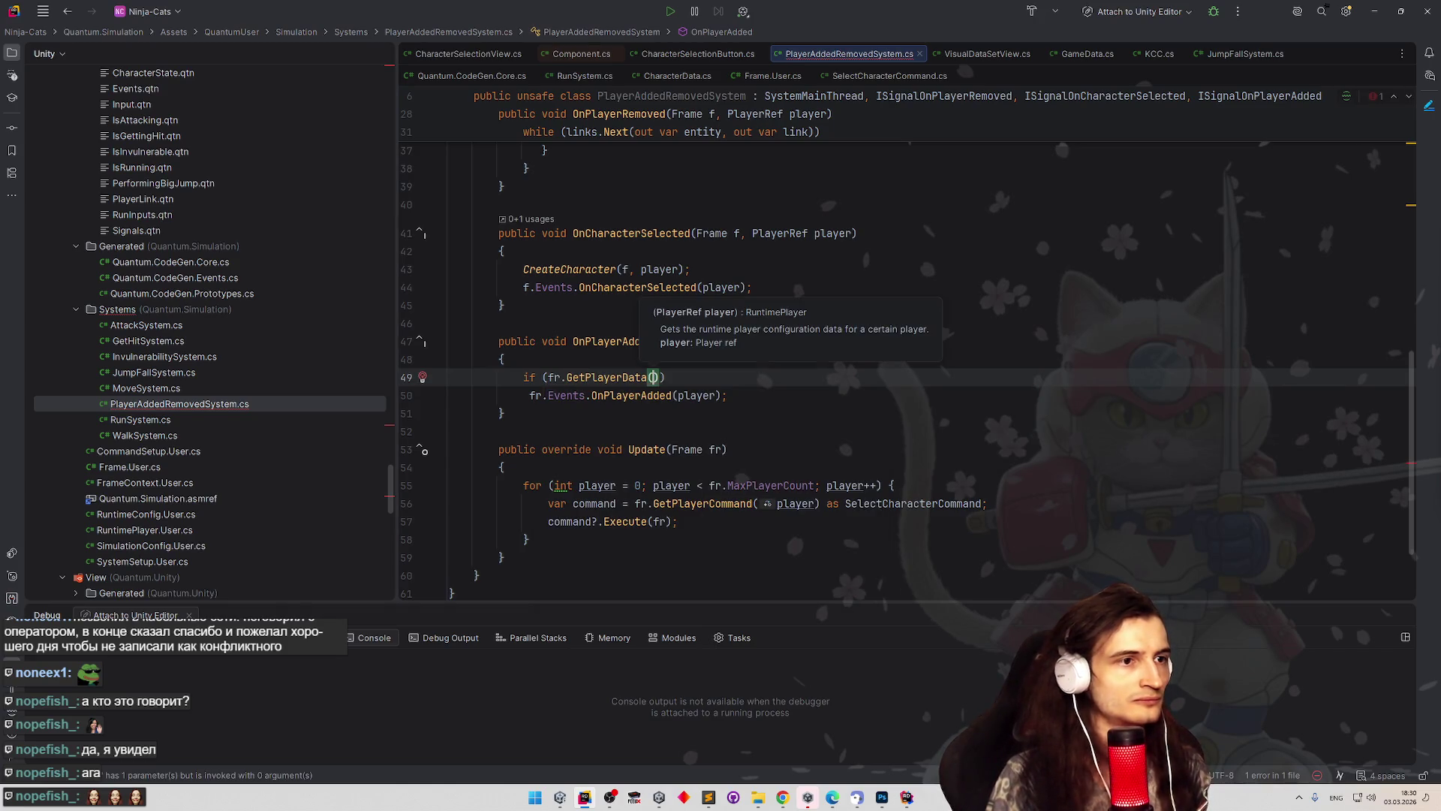
{"action": "key", "text": "Return"}
{"action": "type", "text": ")."}
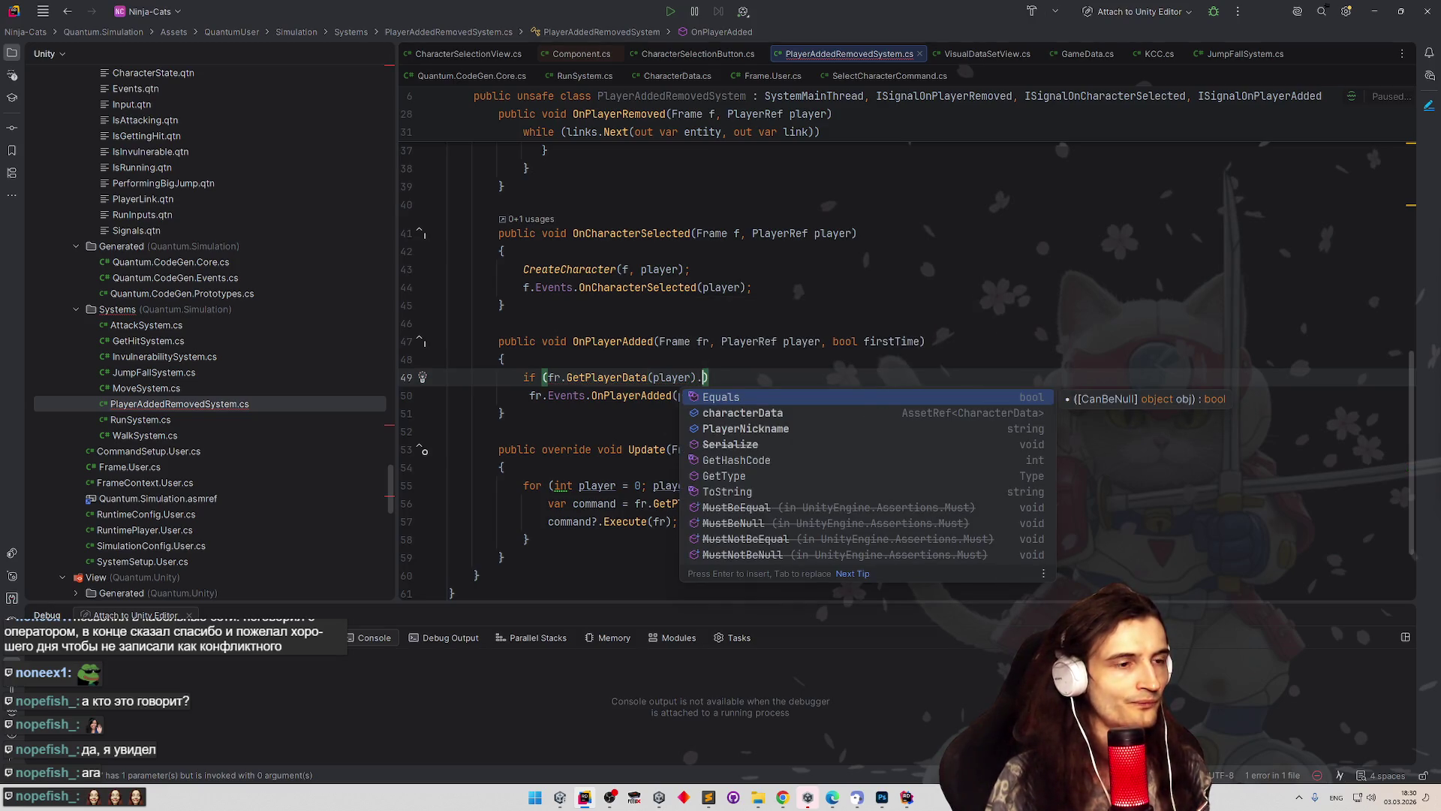
{"action": "type", "text": "c"}
{"action": "key", "text": "Return"}
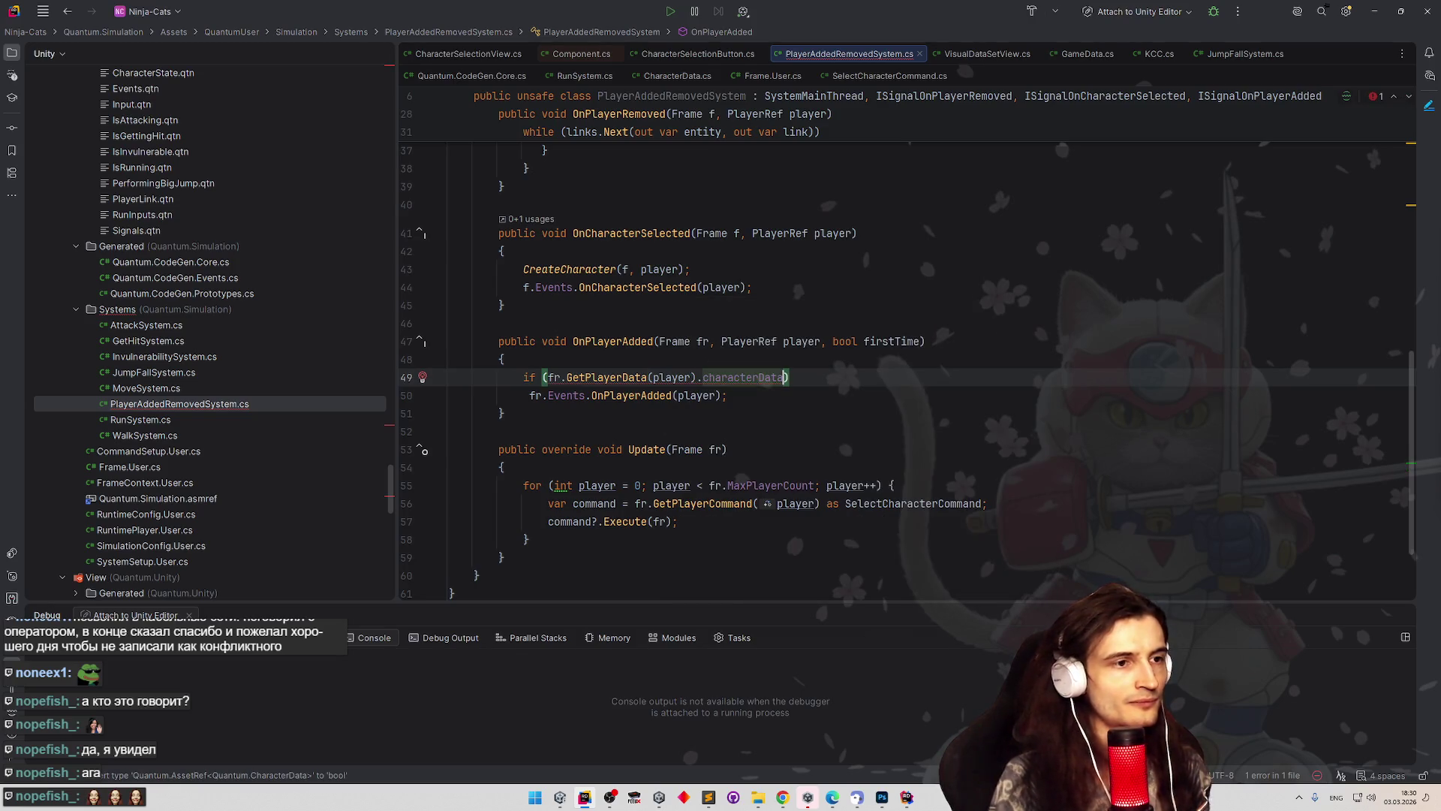
{"action": "type", "text": "is"}
{"action": "key", "text": "Return"}
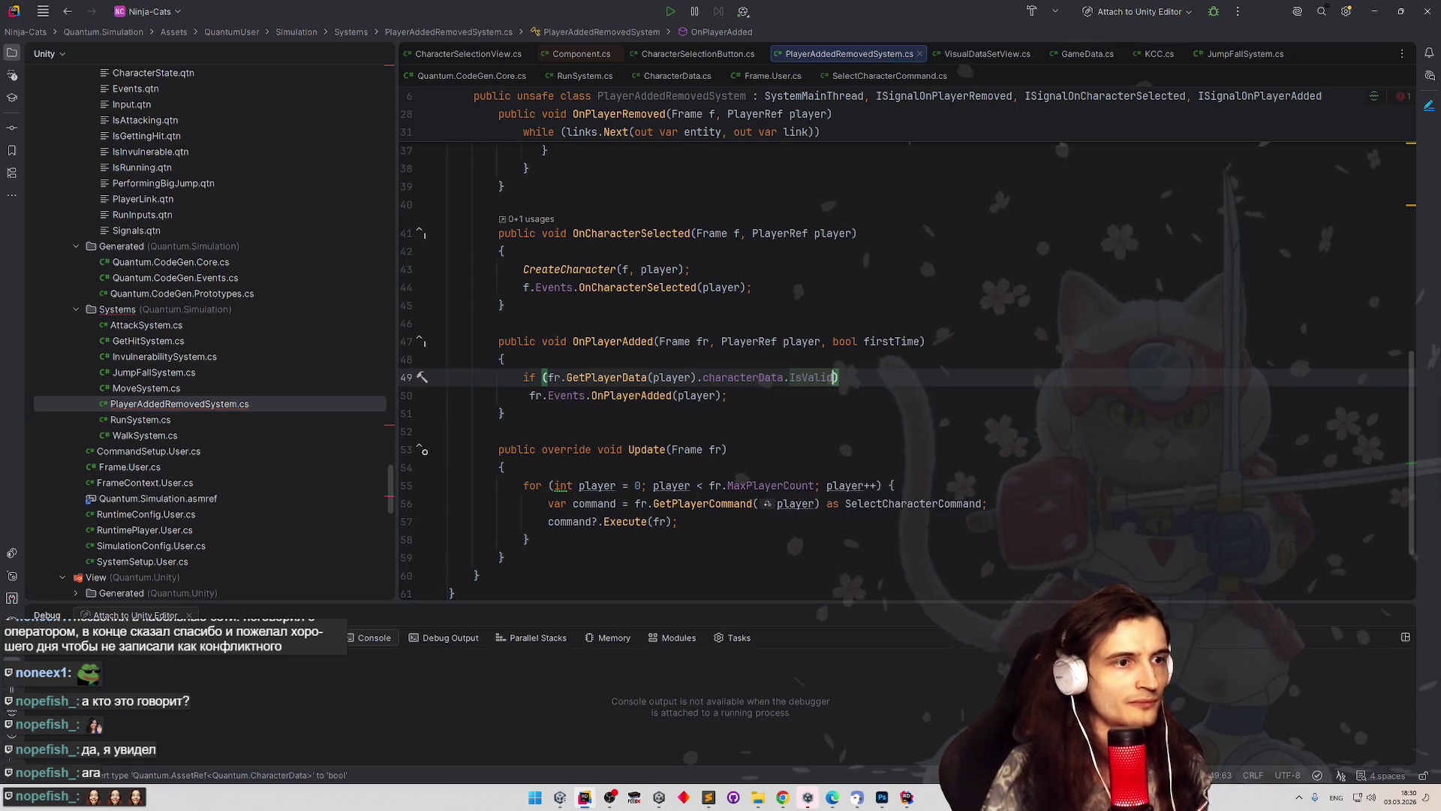
{"action": "left_click", "coordinate": [547, 376]}
{"action": "type", "text": "!"}
Add an empty else block after the OnPlayerAdded event call.
{"action": "left_click", "coordinate": [524, 395]}
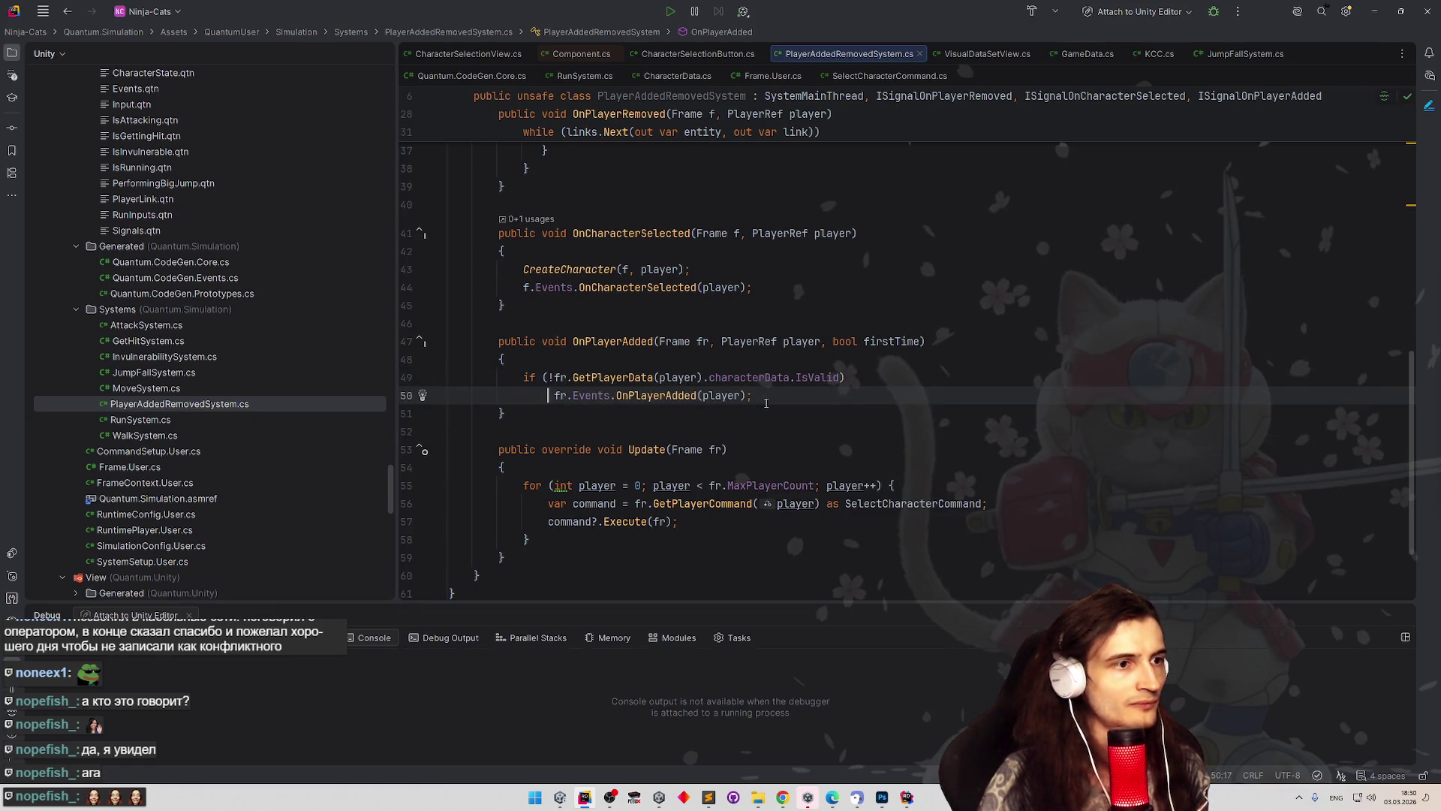
{"action": "key", "text": "Return"}
{"action": "type", "text": "else"}
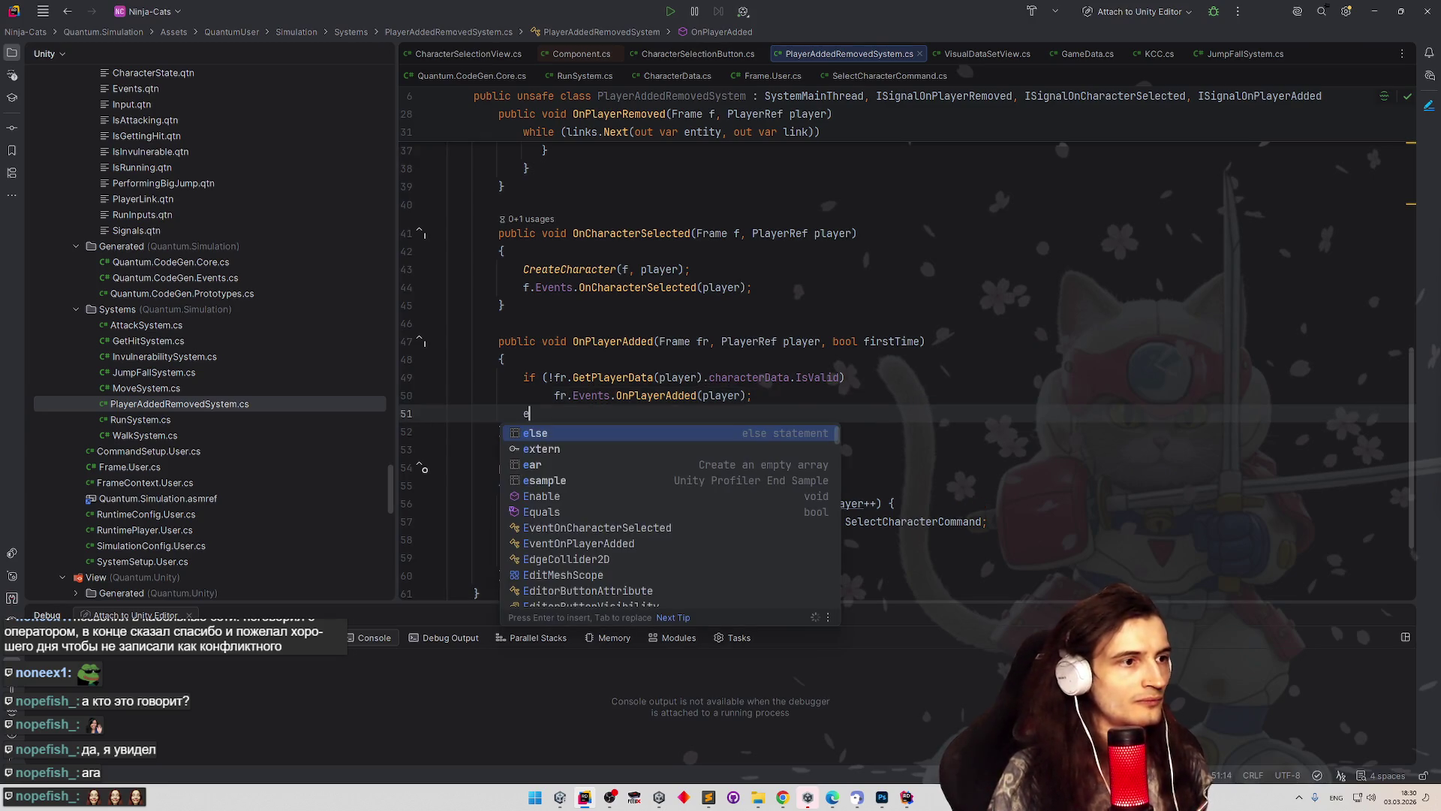
{"action": "key", "text": "Return"}
{"action": "type", "text": "{"}
{"action": "key", "text": "Return"}
{"action": "scroll", "coordinate": [721, 371], "scroll_direction": "up", "scroll_amount": 1}
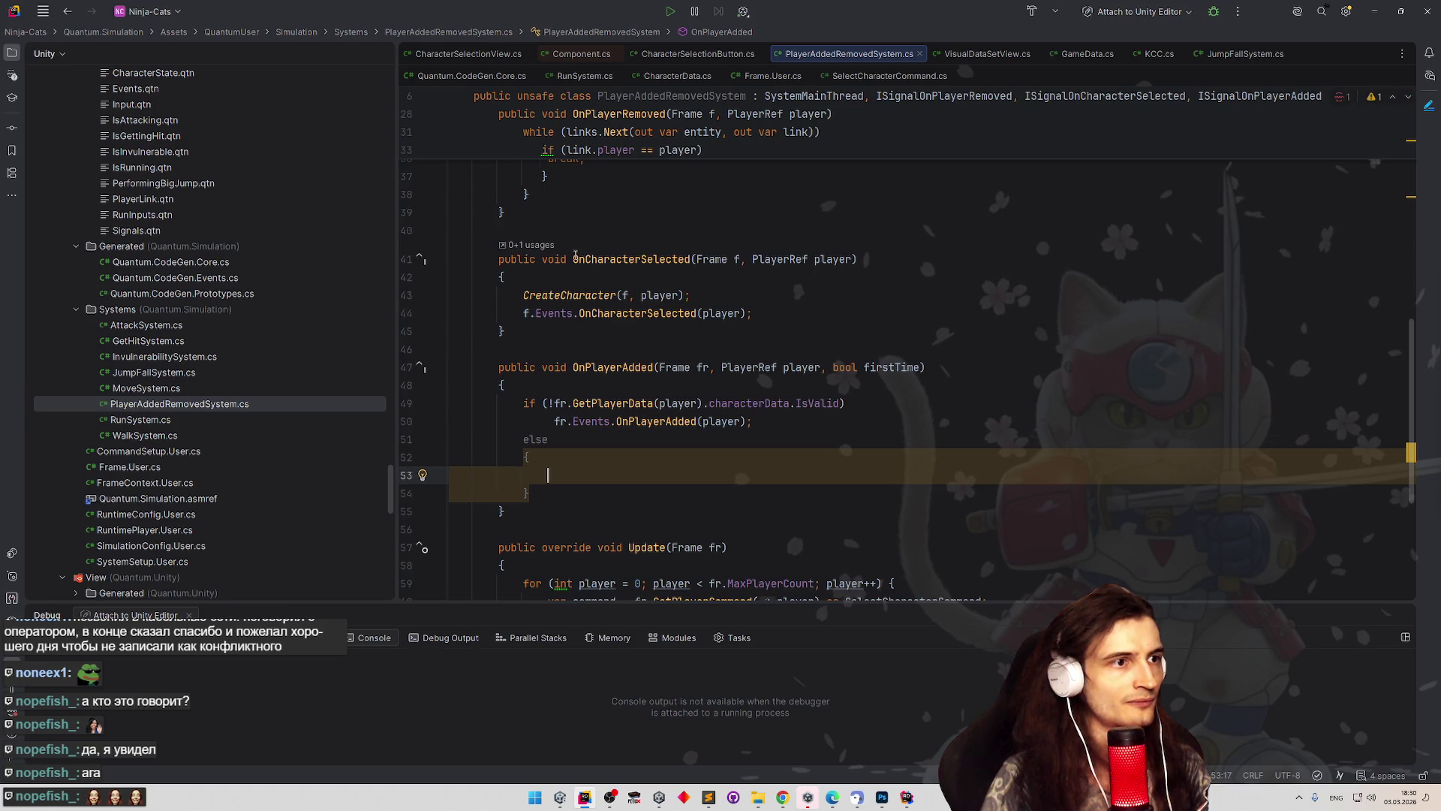
Paste the line-43 CreateCharacter call into the else block, using fr as the frame.
{"action": "left_click_drag", "start_coordinate": [575, 255], "coordinate": [696, 260]}
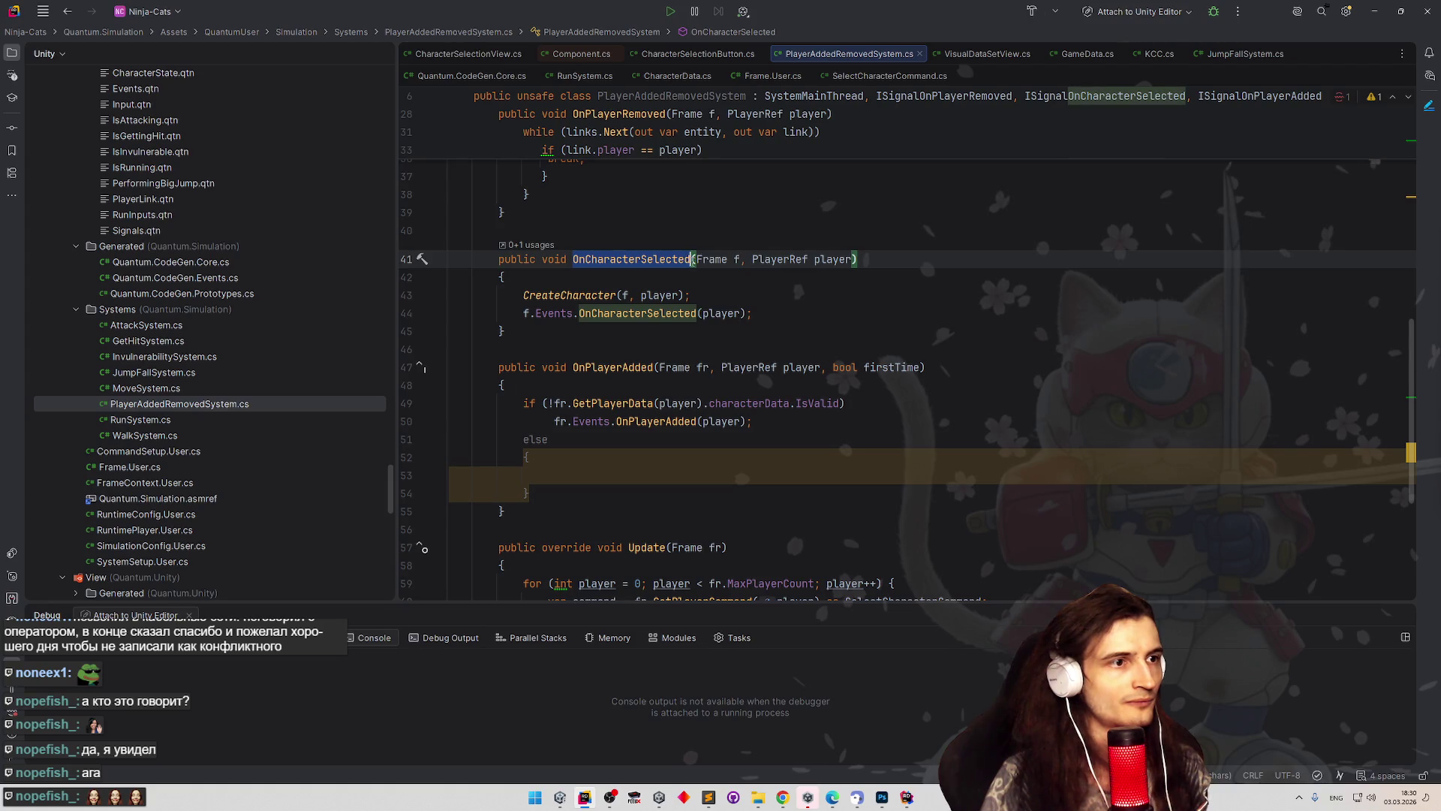
{"action": "left_click", "coordinate": [602, 475]}
{"action": "type", "text": "OnCharacterSelected();"}
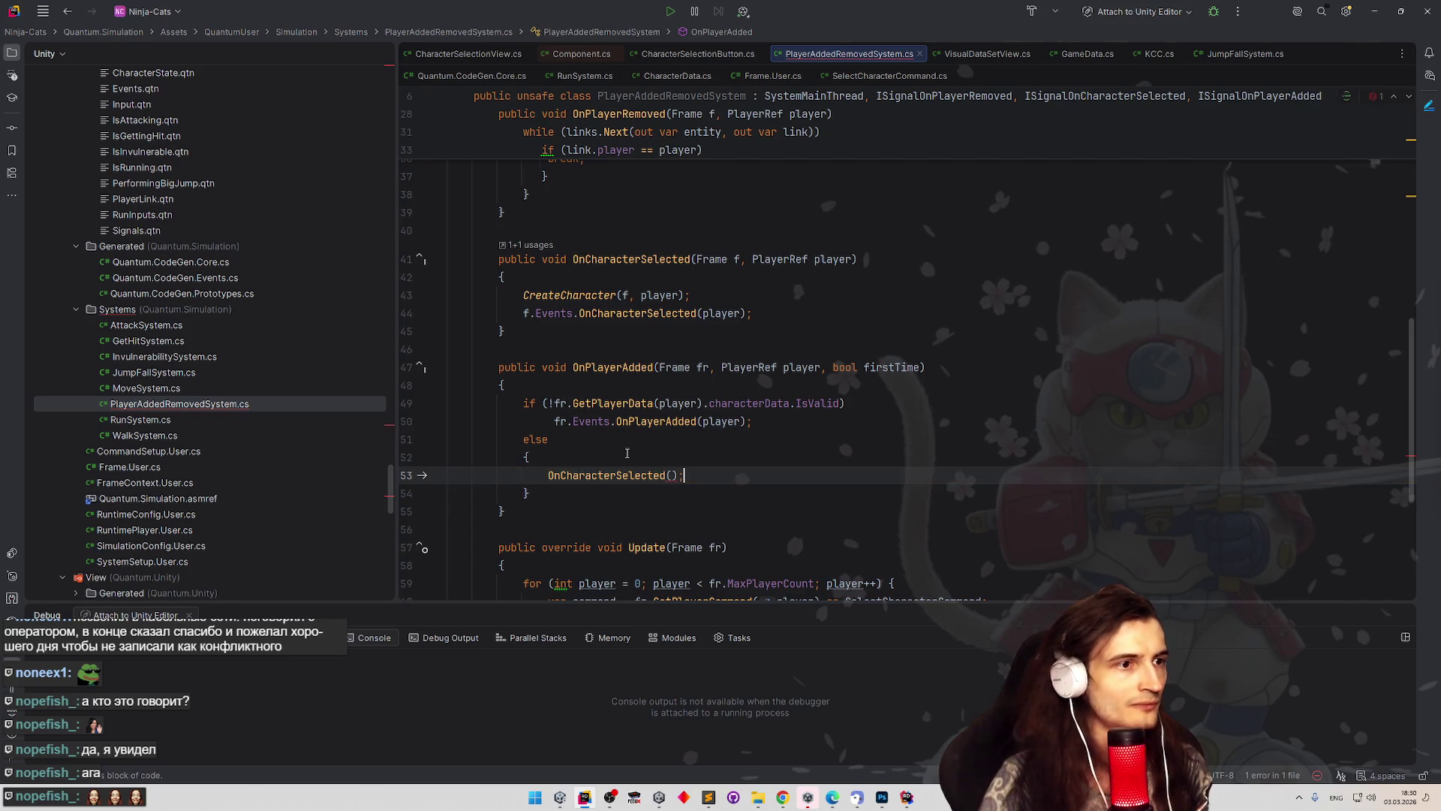
{"action": "left_click", "coordinate": [707, 367]}
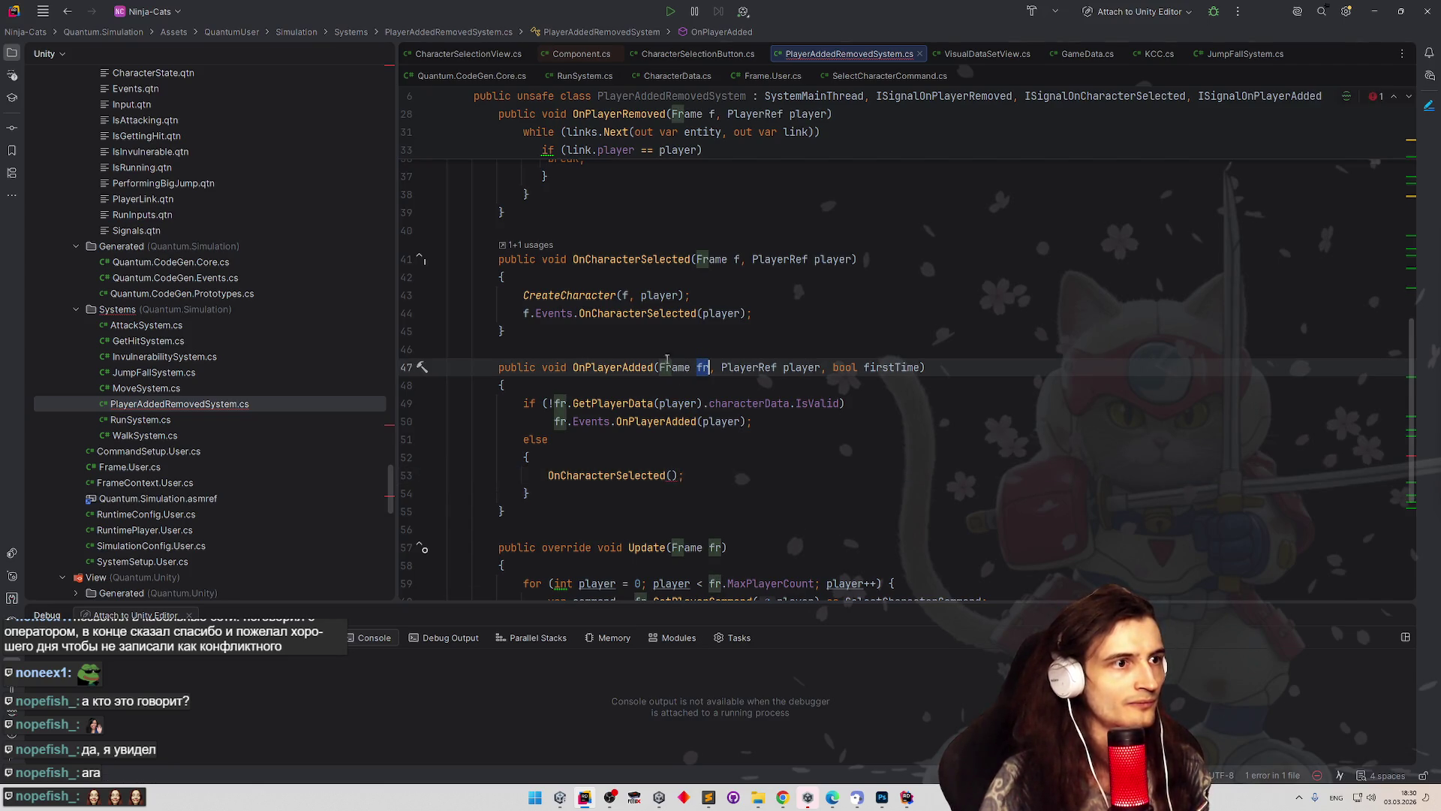
{"action": "left_click_drag", "start_coordinate": [514, 295], "coordinate": [706, 298]}
{"action": "left_click", "coordinate": [739, 259]}
{"action": "left_click_drag", "start_coordinate": [514, 295], "coordinate": [688, 295]}
{"action": "key", "text": "ctrl+c"}
{"action": "left_click_drag", "start_coordinate": [548, 475], "coordinate": [598, 475]}
{"action": "left_click_drag", "start_coordinate": [701, 475], "coordinate": [706, 476]}
{"action": "key", "text": "ctrl+v"}
{"action": "double_click", "coordinate": [702, 367]}
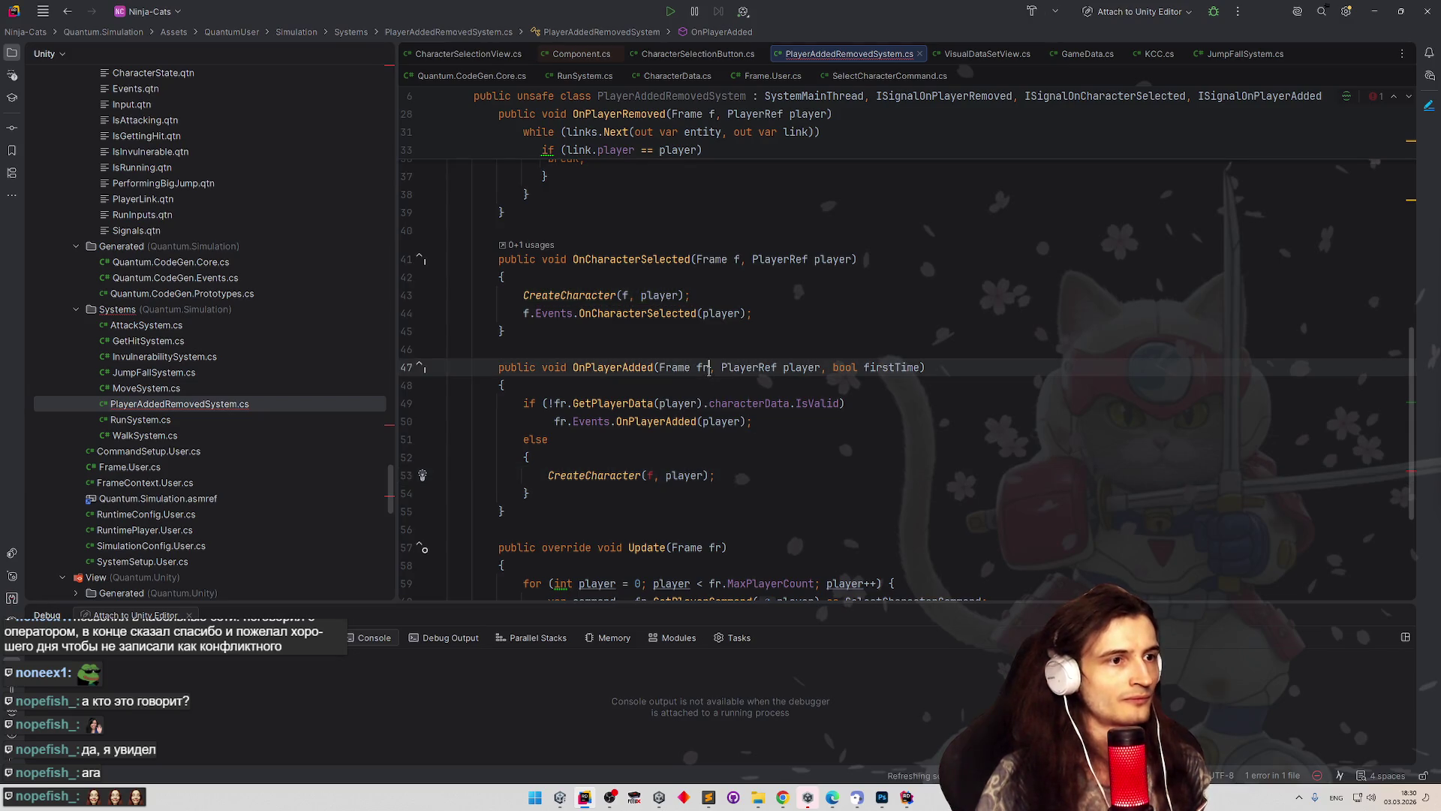
{"action": "double_click", "coordinate": [649, 476]}
{"action": "type", "text": "fr"}
{"action": "key", "text": "Up"}
{"action": "key", "text": "Up"}
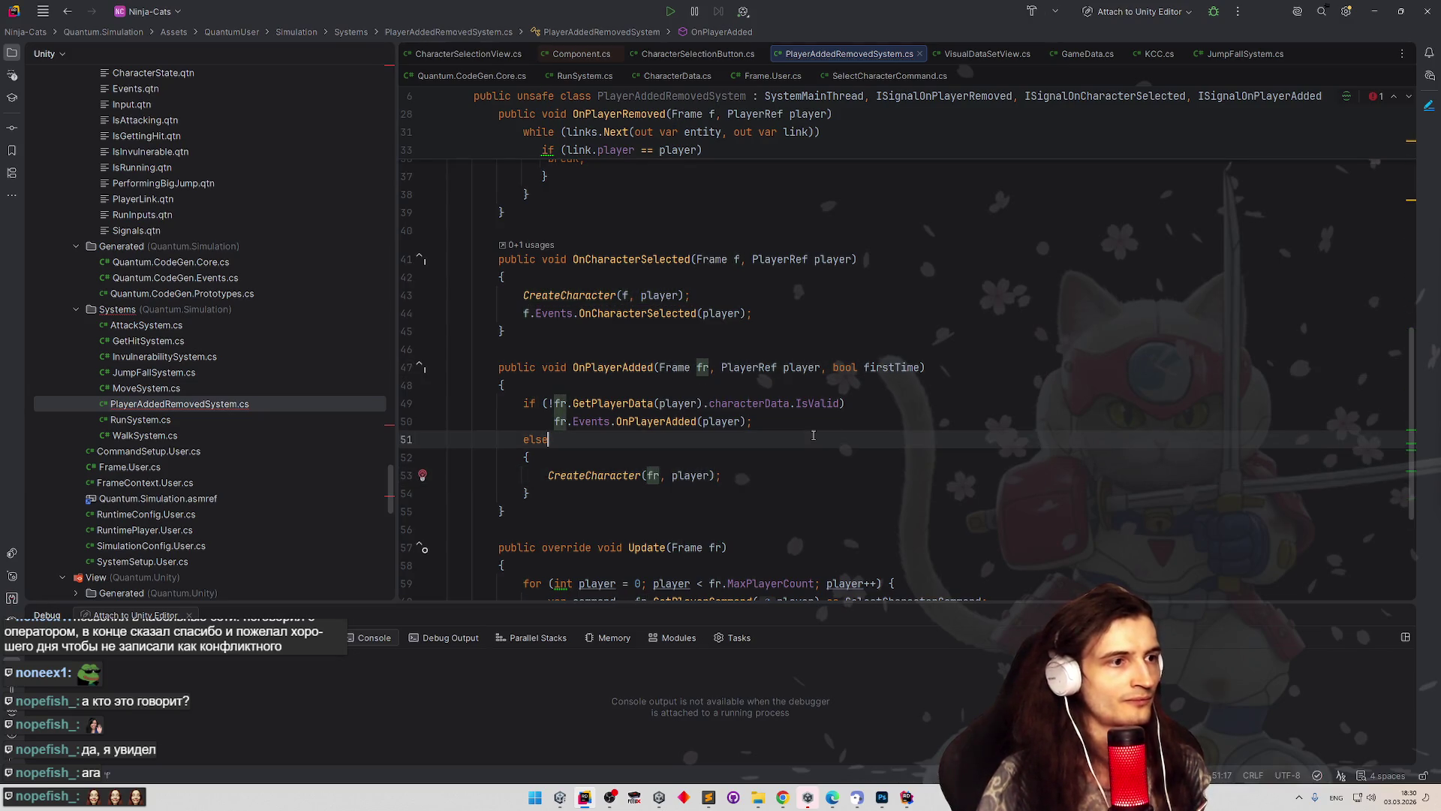
{"action": "key", "text": "alt+Tab"}
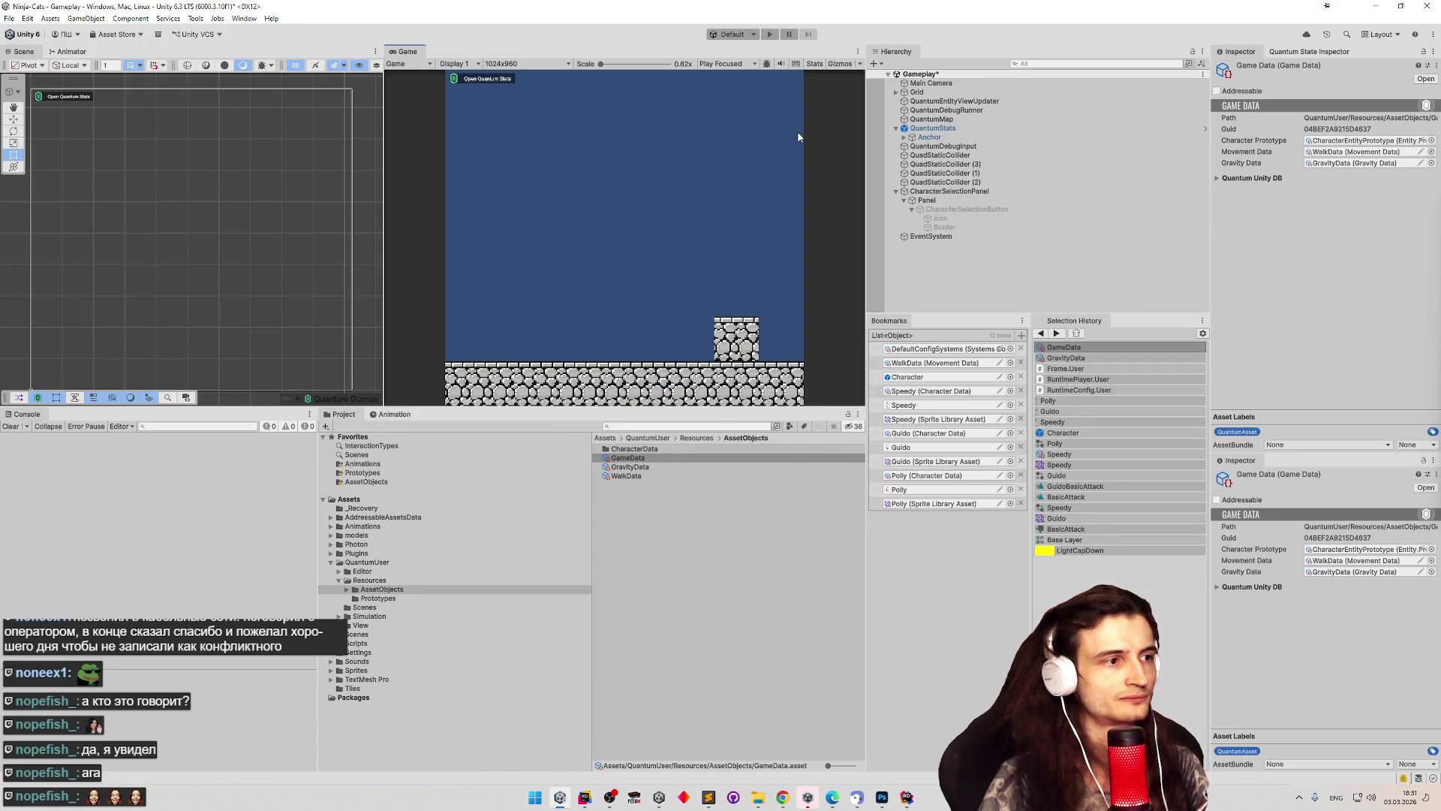
Run a quick play test, then assign Polly as the local player's Character Data.
{"action": "key", "text": "ctrl+p"}
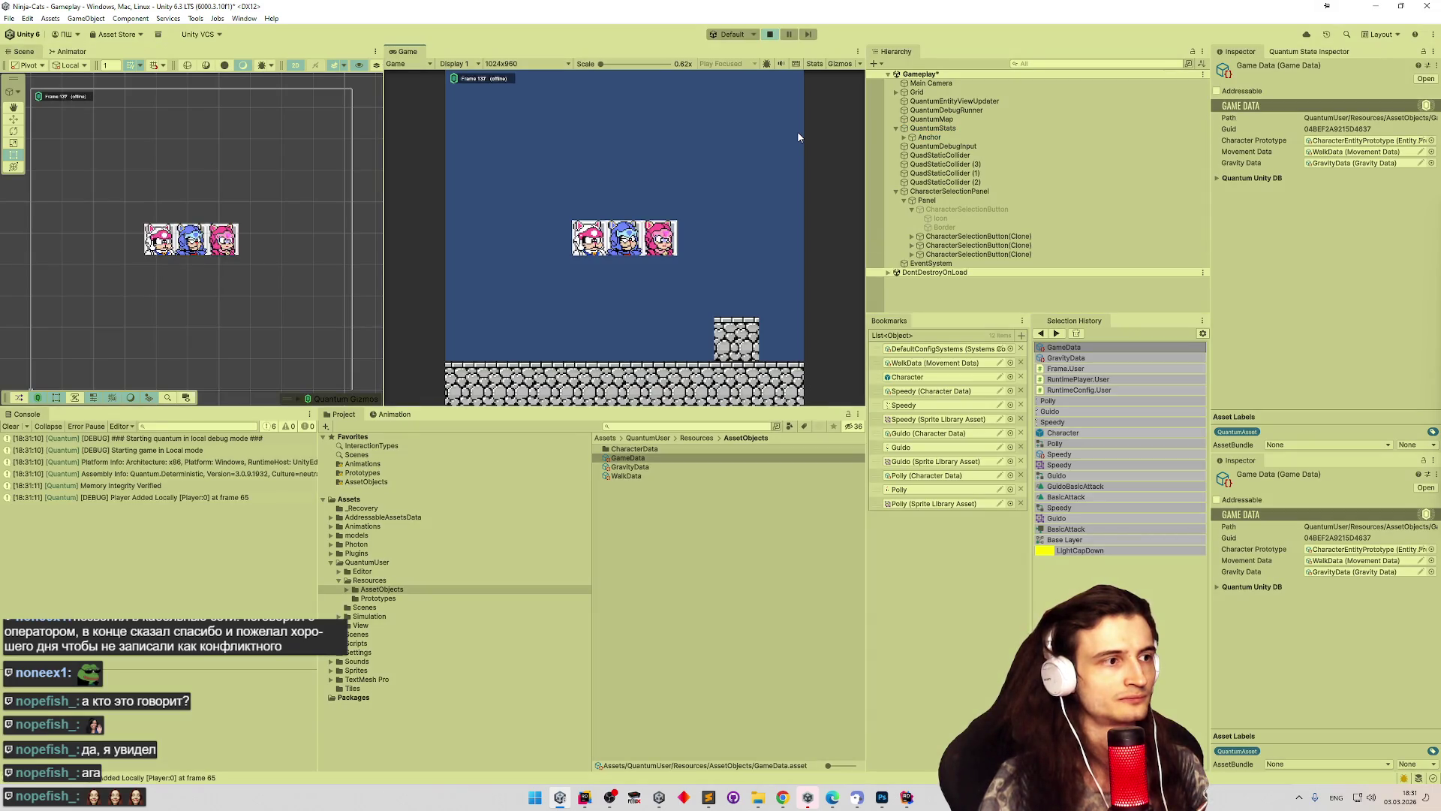
{"action": "key", "text": "ctrl+p"}
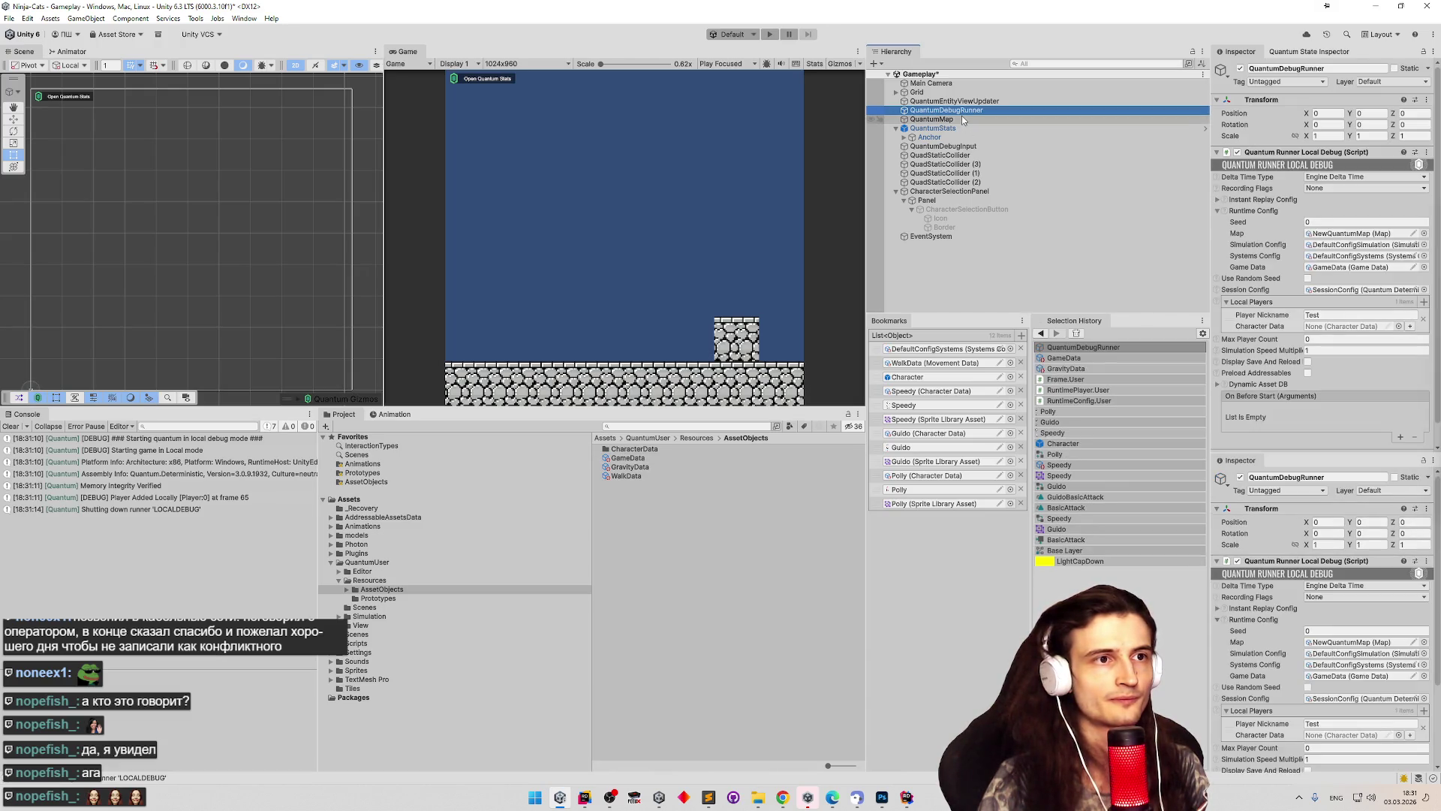
{"action": "left_click", "coordinate": [1217, 212]}
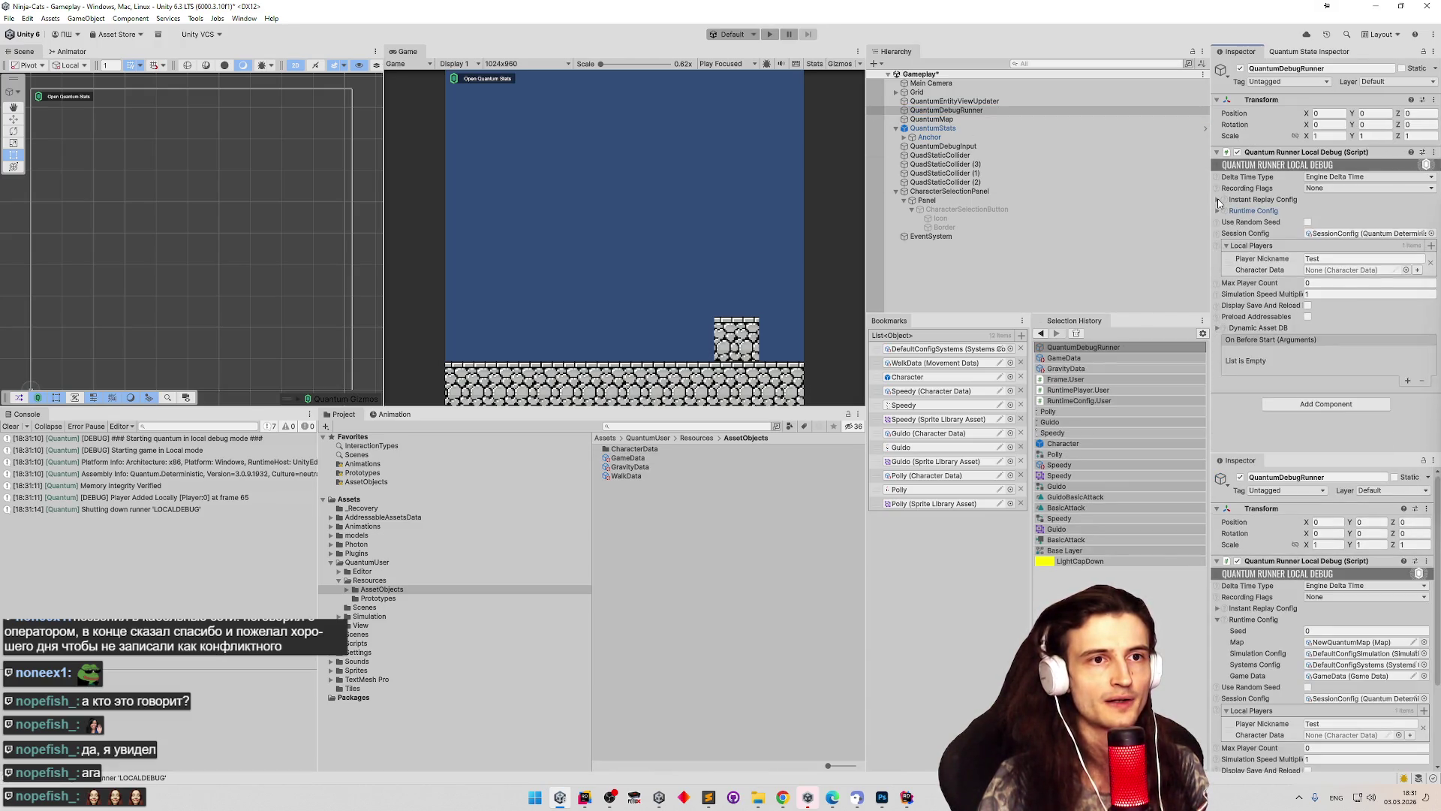
{"action": "left_click", "coordinate": [1405, 271]}
{"action": "double_click", "coordinate": [808, 316]}
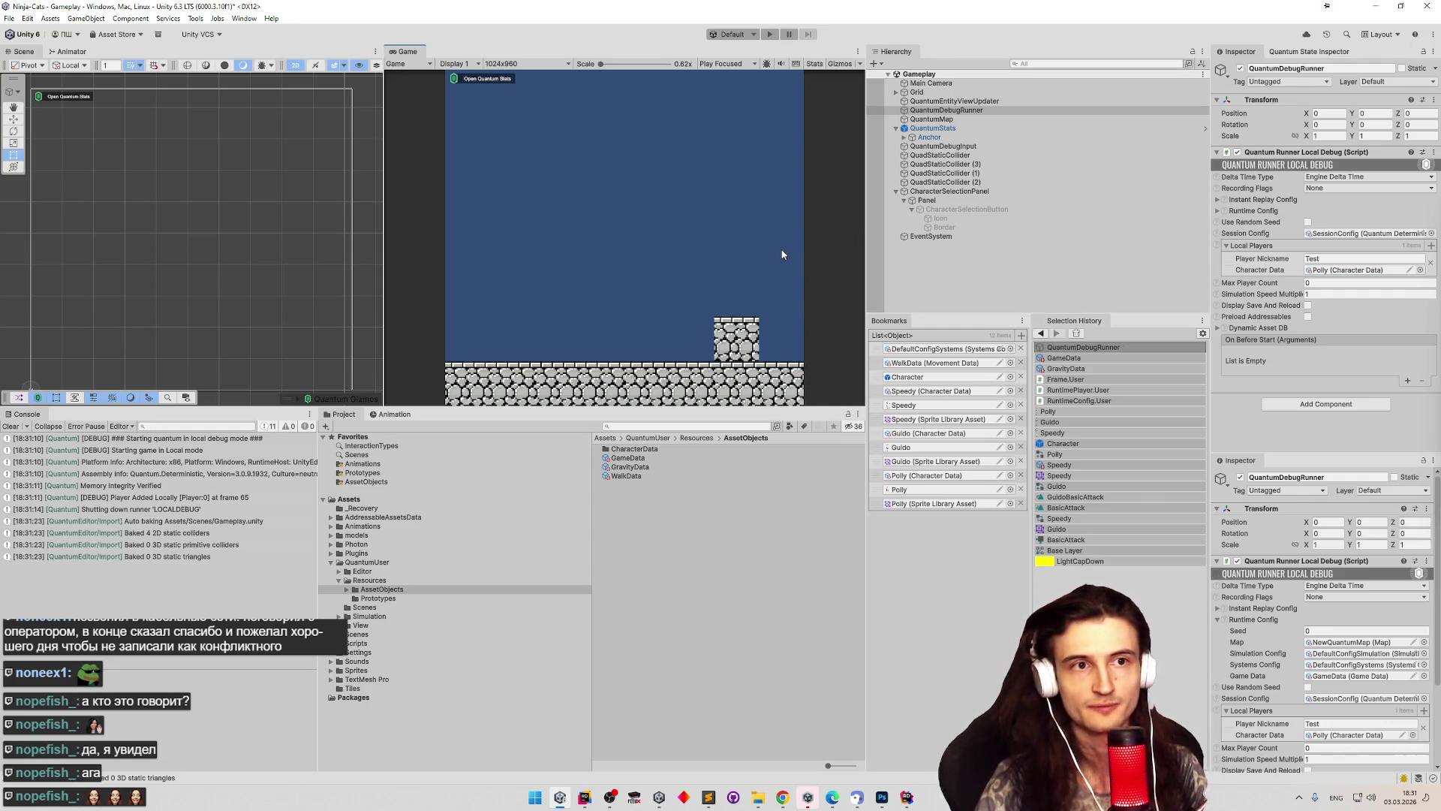
Play-test Polly running left and right and attacking in a maximized game view.
{"action": "key", "text": "ctrl+p"}
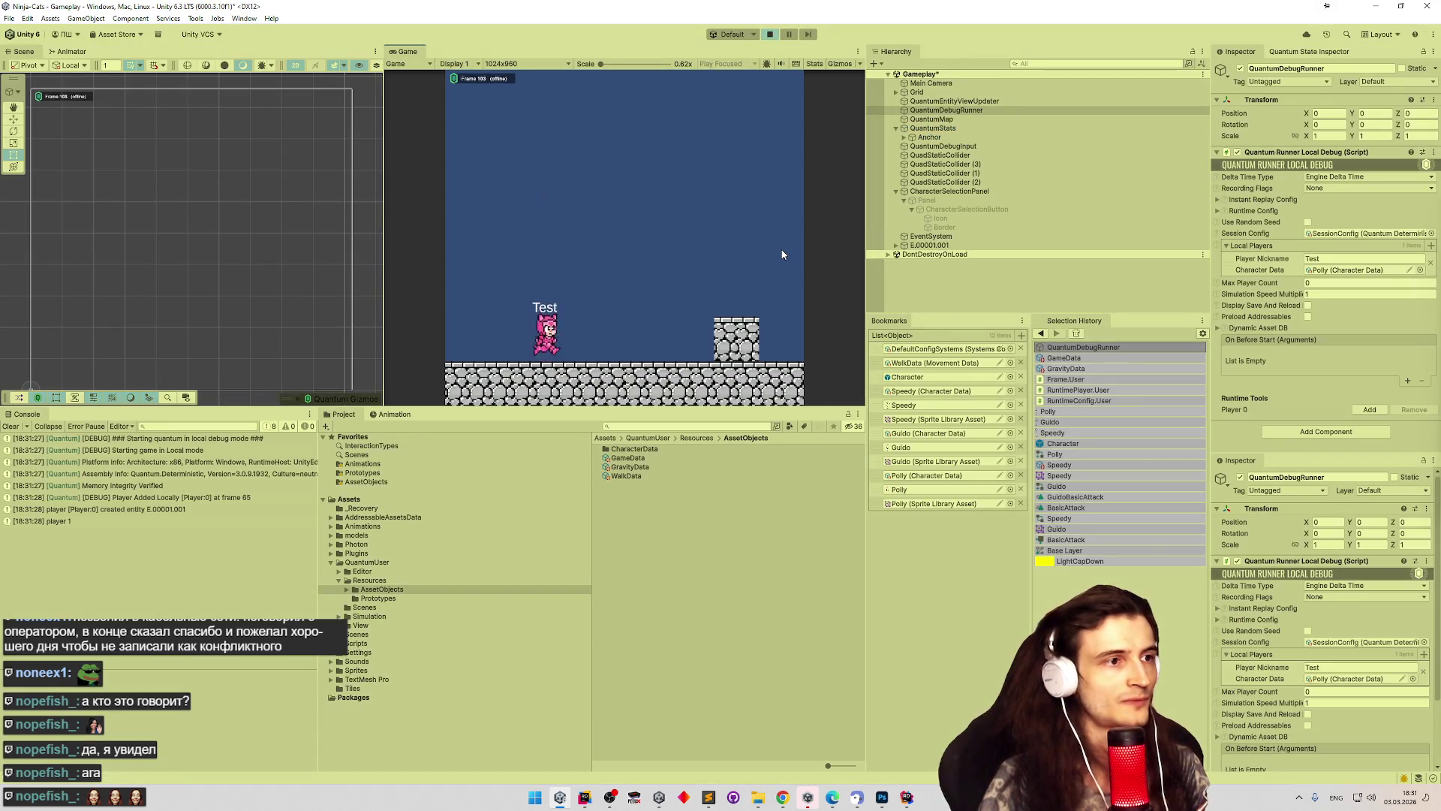
{"action": "key", "text": "d"}
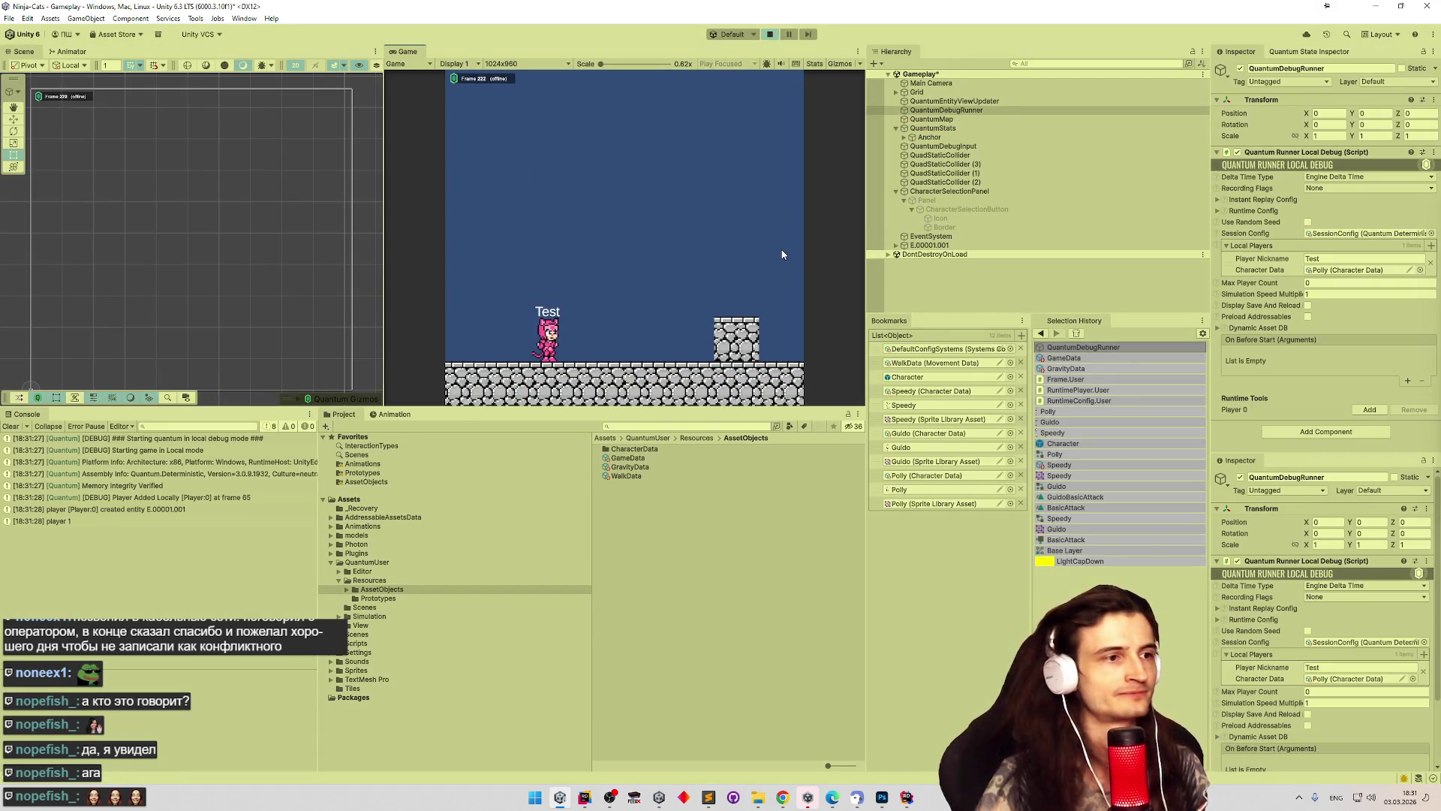
{"action": "key", "text": "shift+space"}
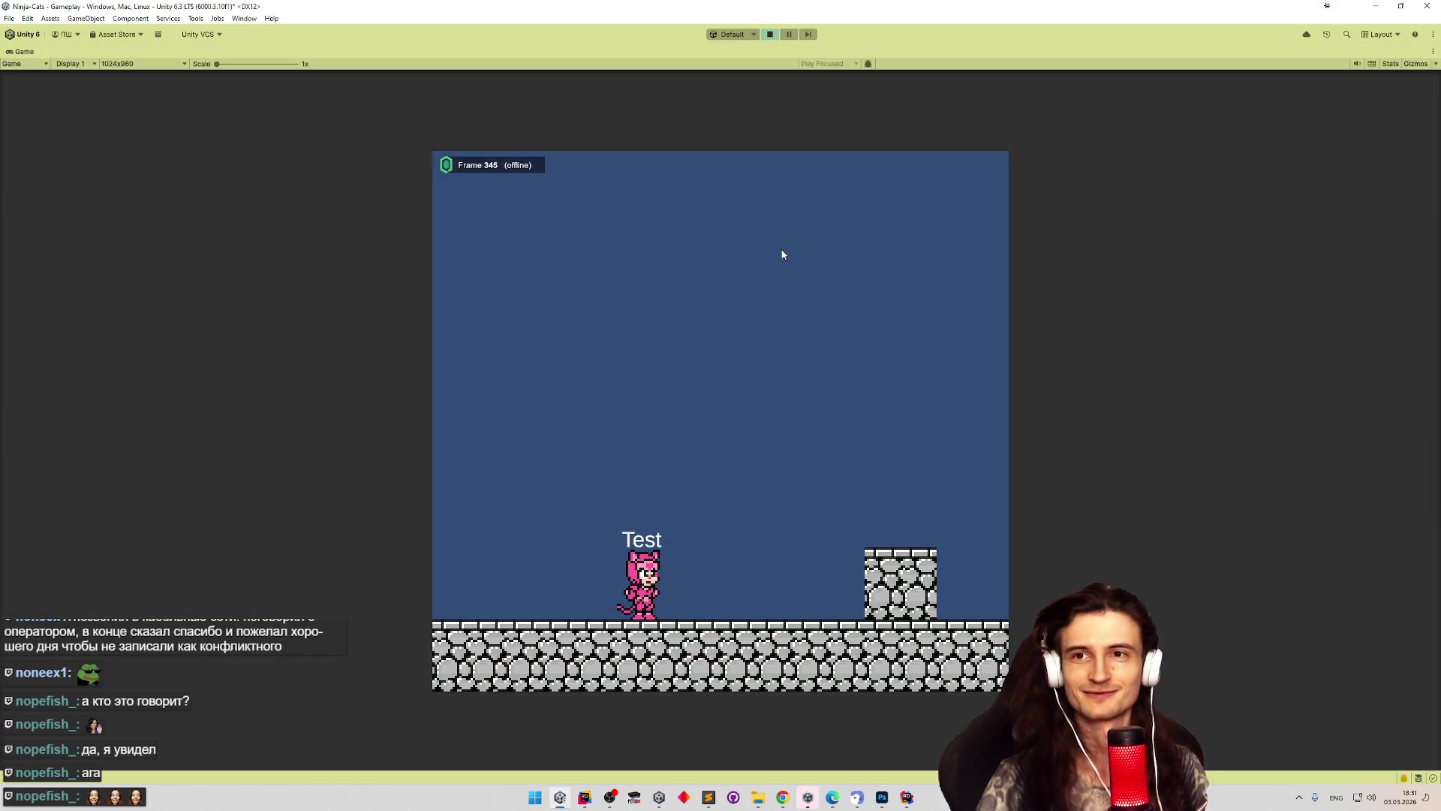
{"action": "key", "text": "d"}
{"action": "key", "text": "a"}
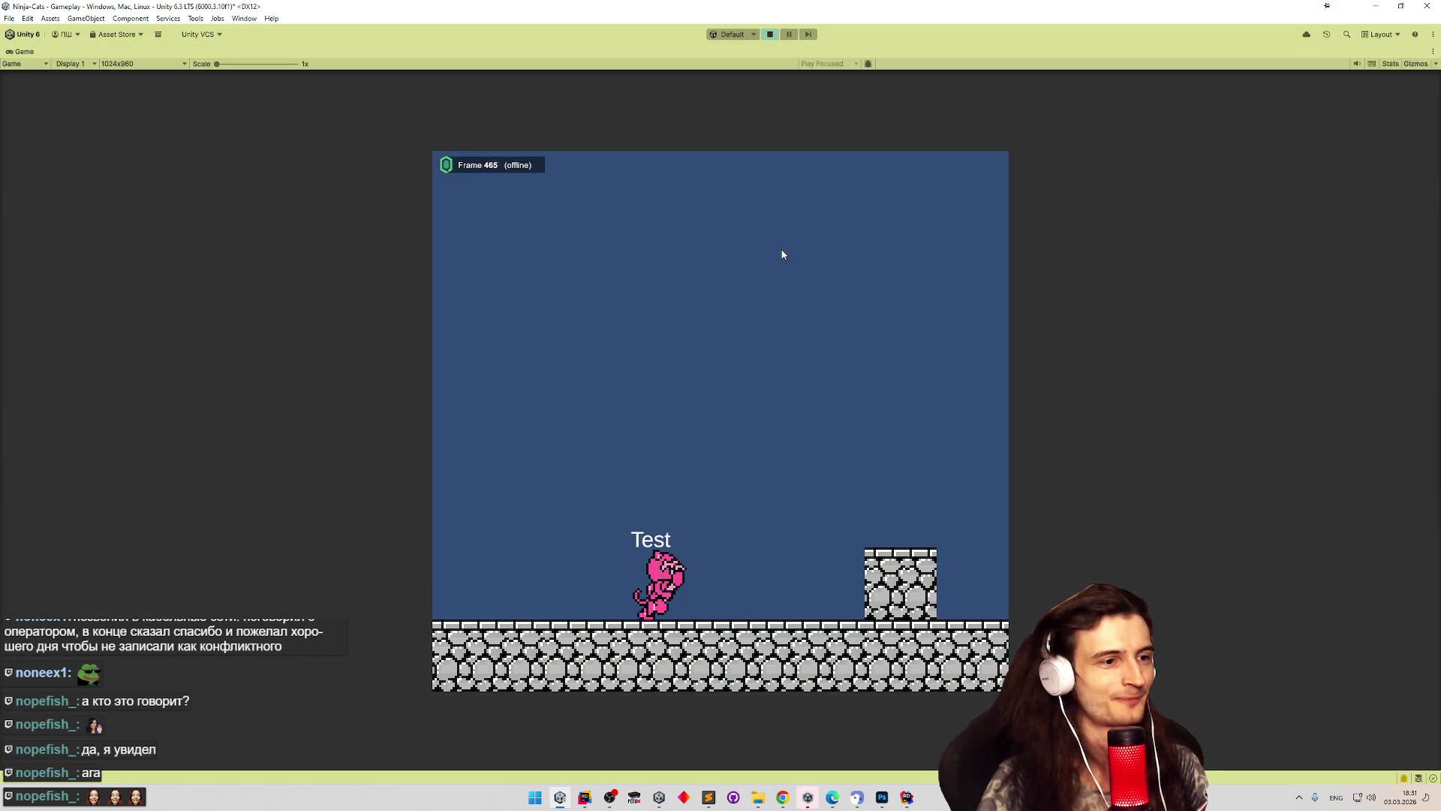
{"action": "key", "text": "d"}
{"action": "key", "text": "d"}
{"action": "left_click", "coordinate": [782, 254]}
{"action": "key", "text": "d"}
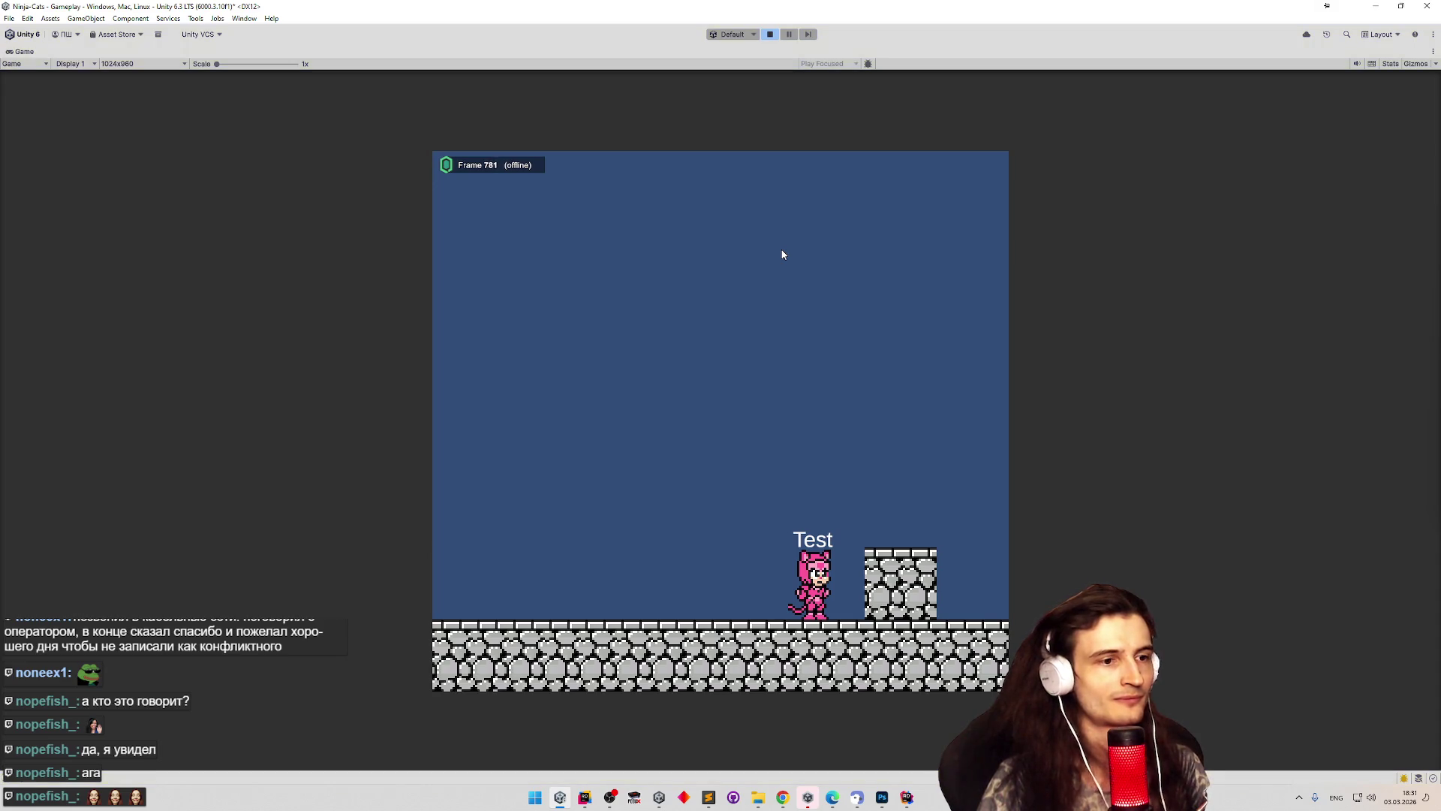
{"action": "key", "text": "ctrl+p"}
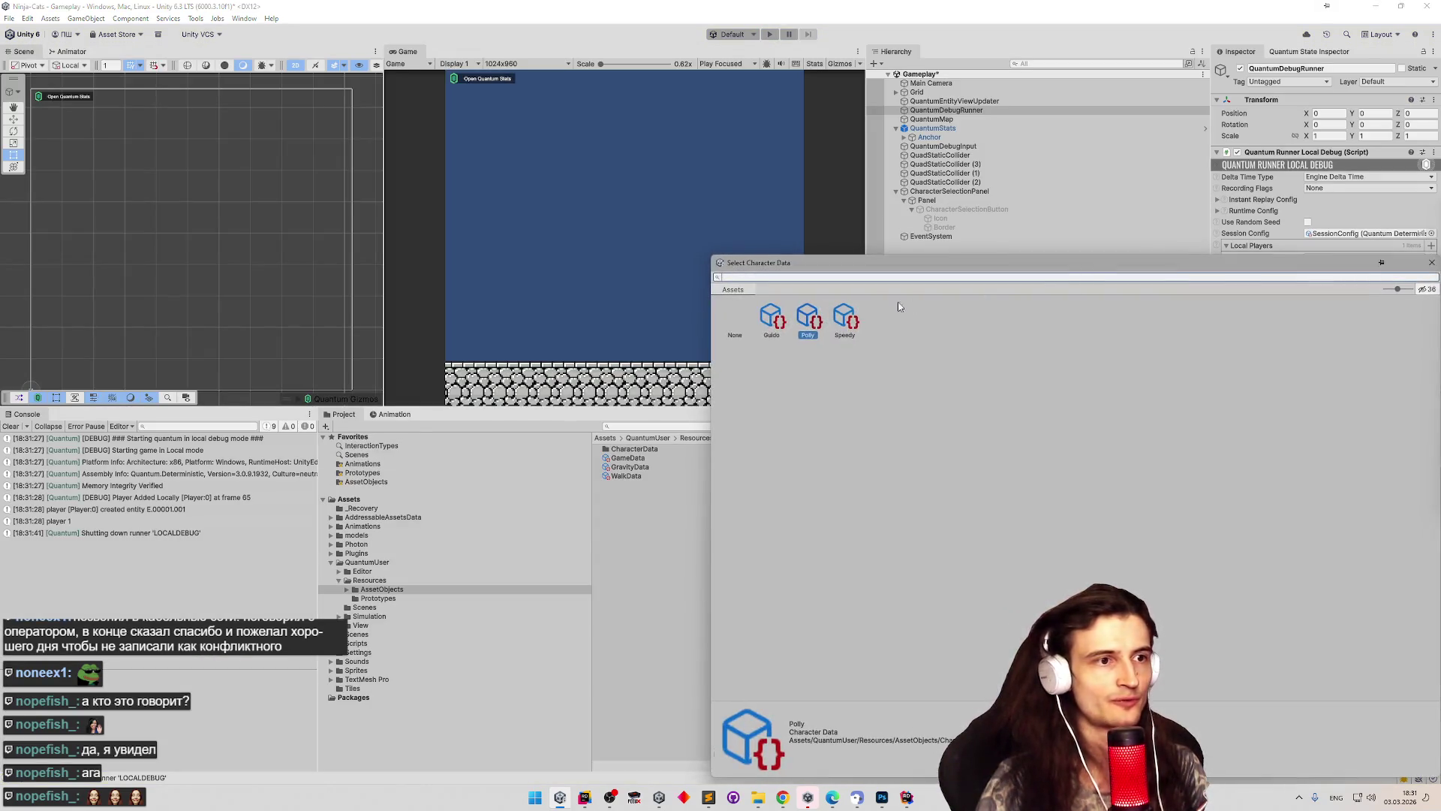
Swap the Character Data to Guido and play-test running right and left.
{"action": "double_click", "coordinate": [773, 316]}
{"action": "key", "text": "ctrl+p"}
{"action": "key", "text": "Right"}
{"action": "key", "text": "Left"}
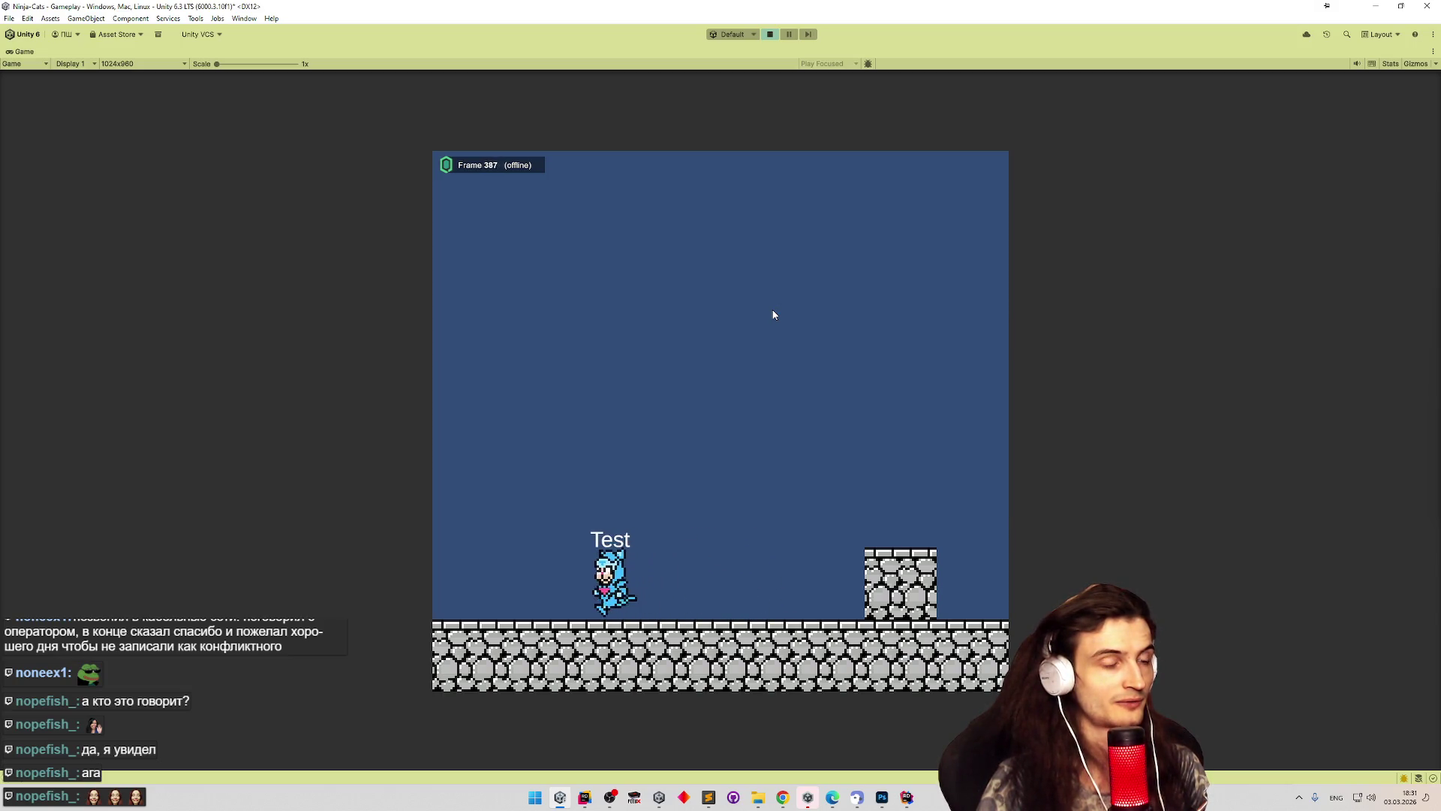
{"action": "key", "text": "Right"}
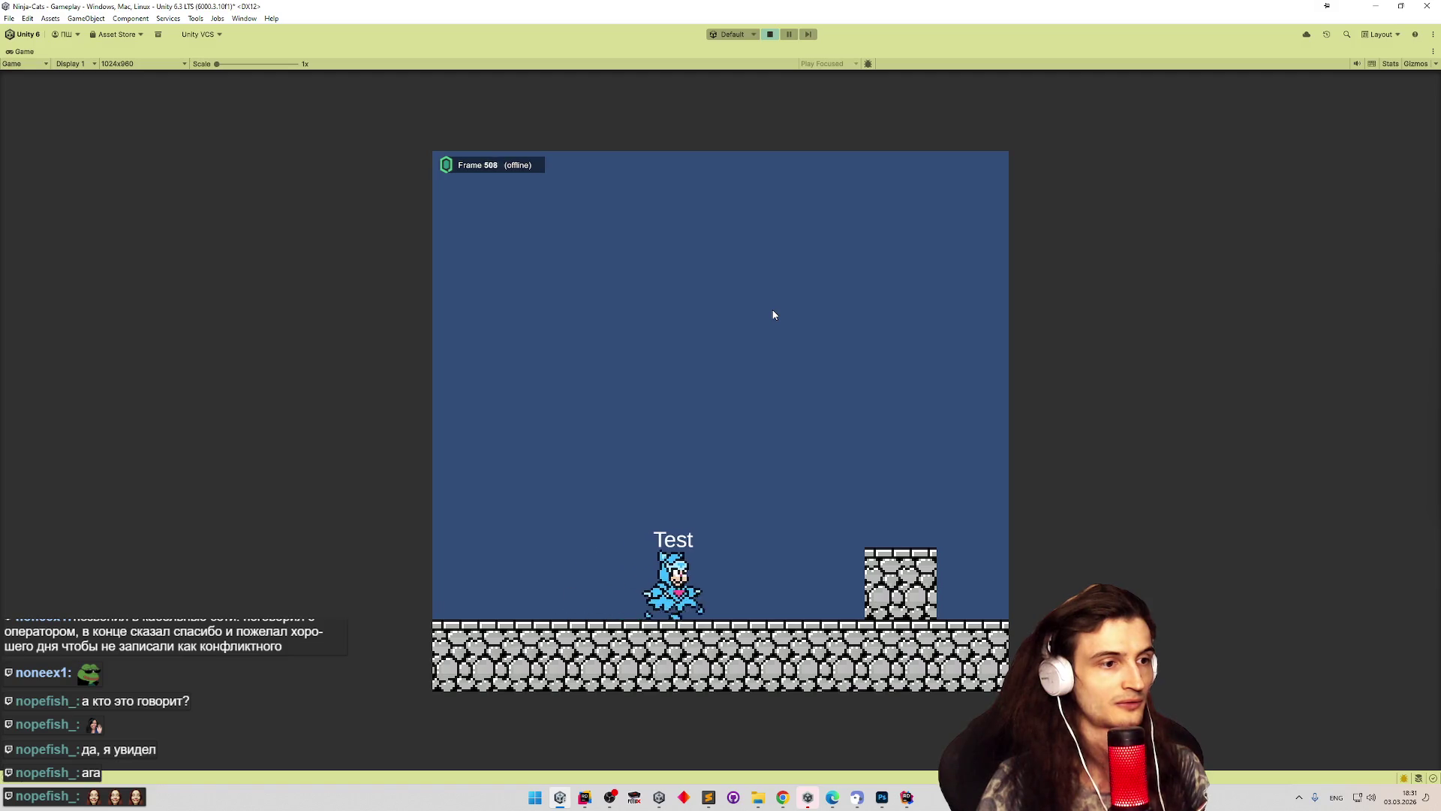
{"action": "key", "text": "ctrl+p"}
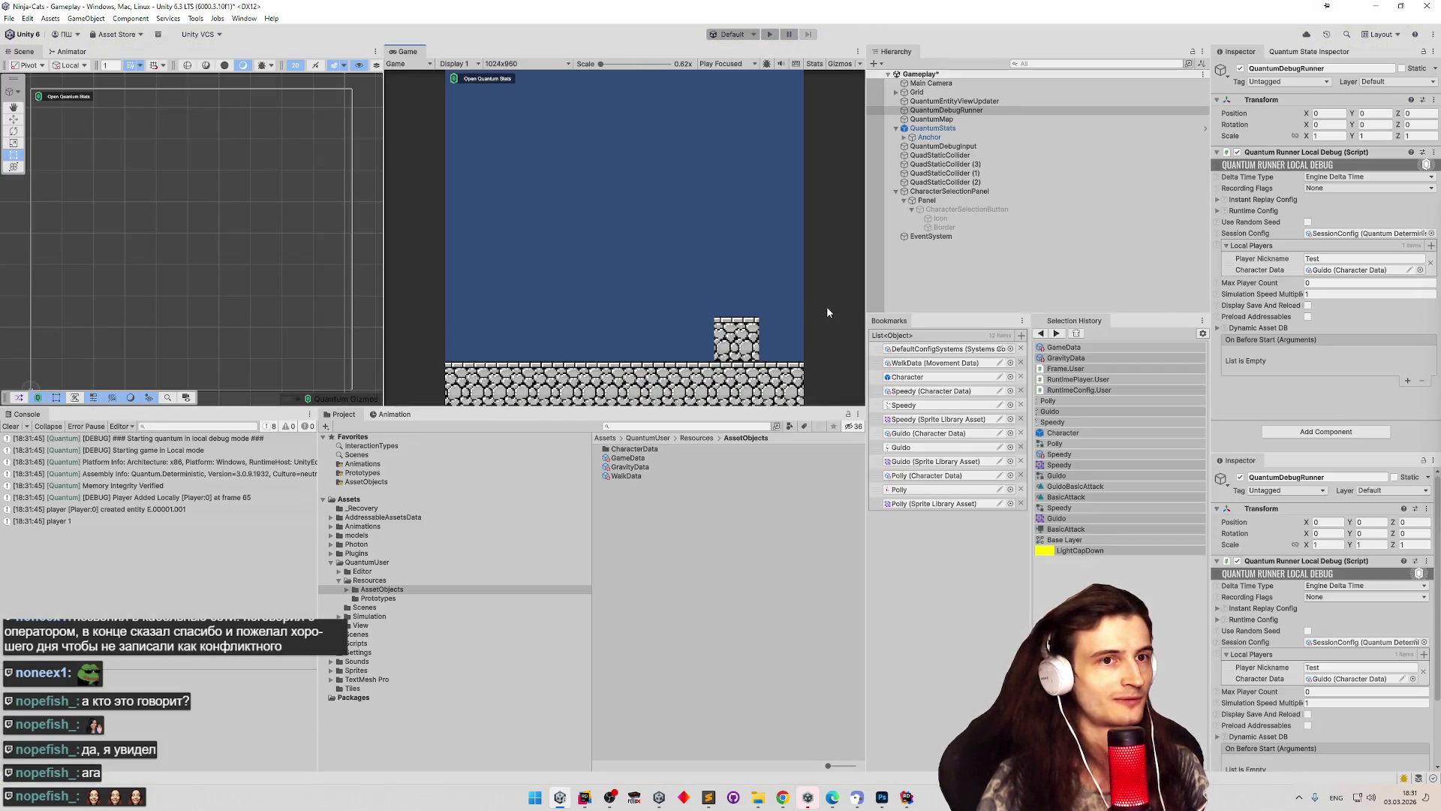
Assign Speedy as the Test player's Character Data and enter Play mode.
{"action": "left_click", "coordinate": [1420, 271]}
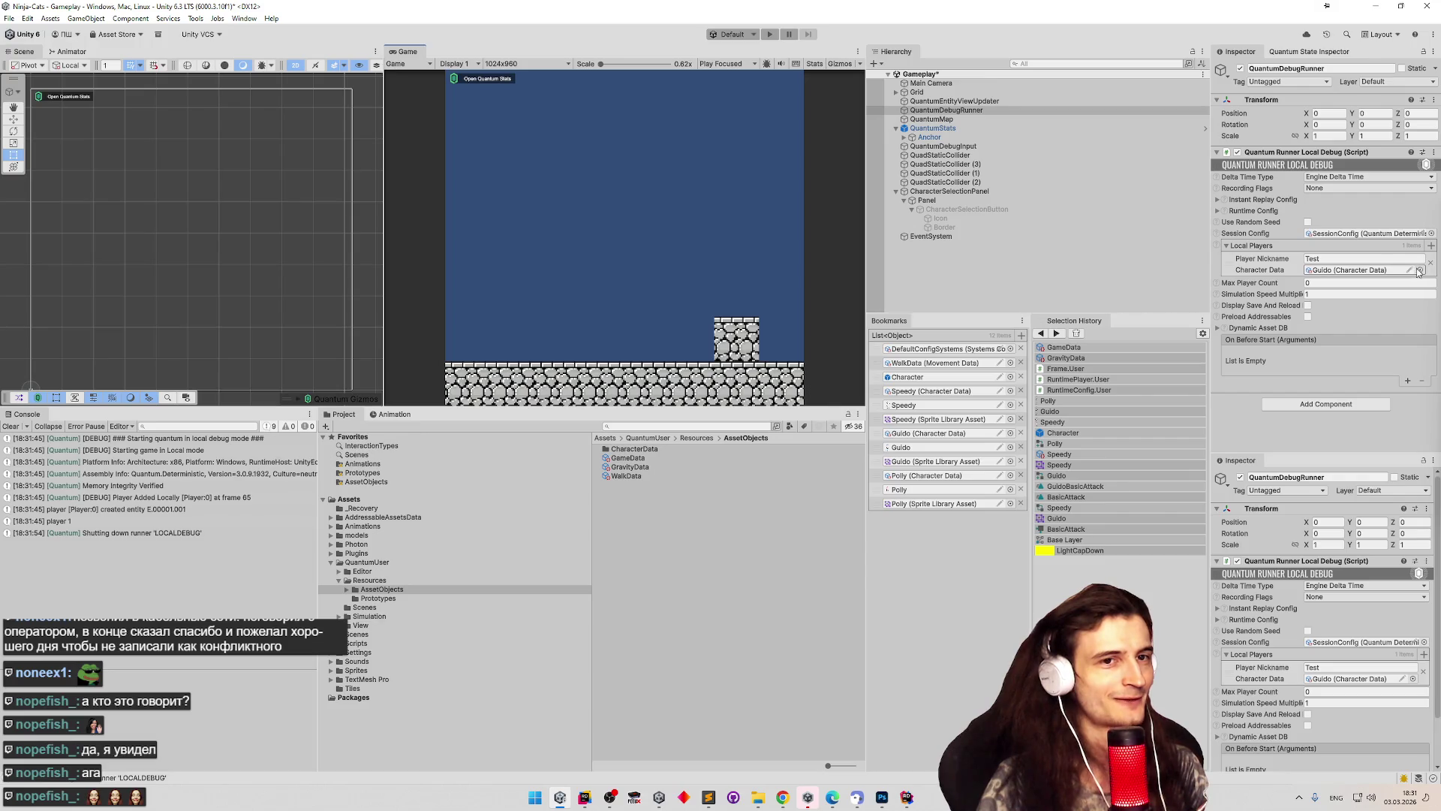
{"action": "double_click", "coordinate": [844, 313]}
{"action": "key", "text": "ctrl+p"}
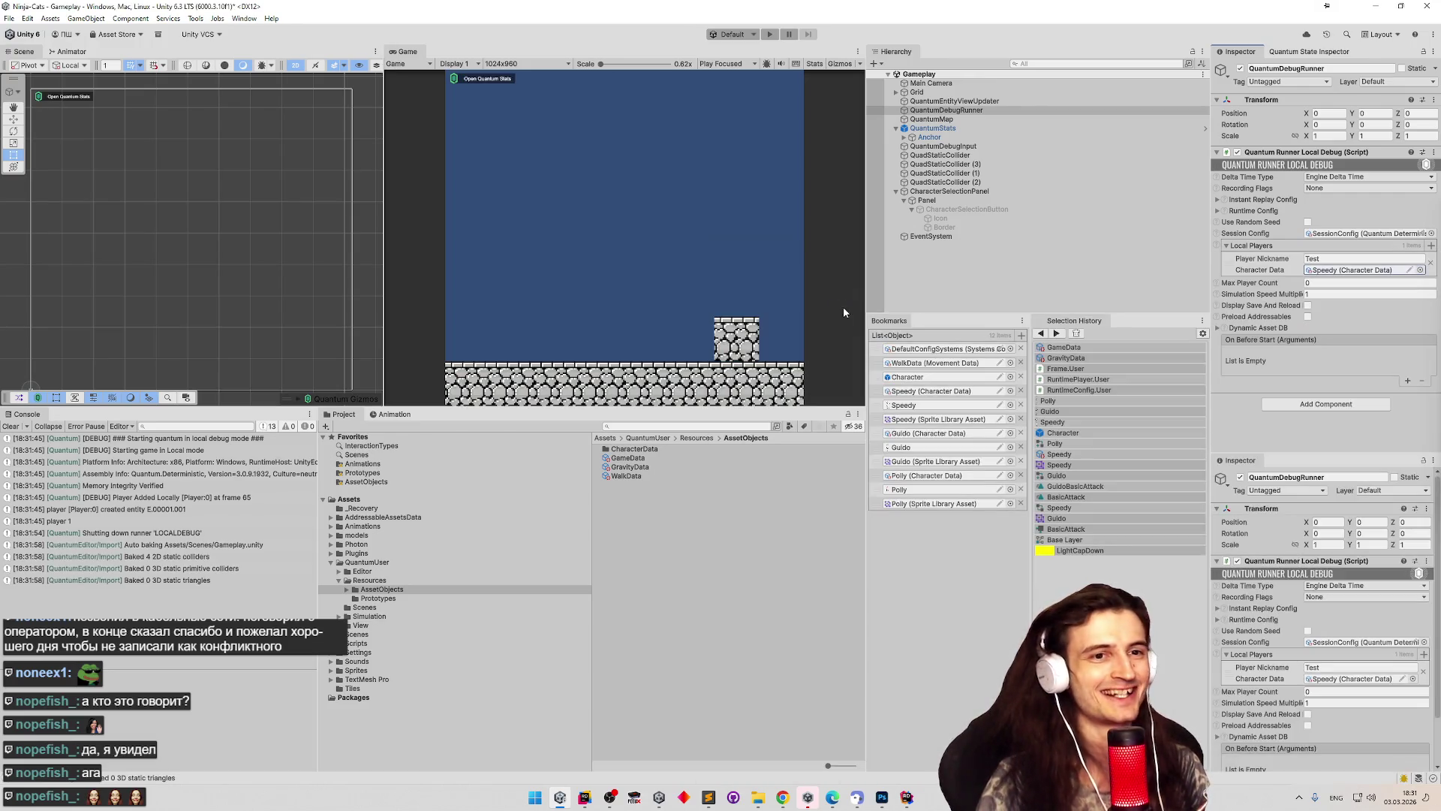
Play-test Speedy walking and attacking, then stop and clear the console log.
{"action": "key", "text": "d"}
{"action": "key", "text": "a"}
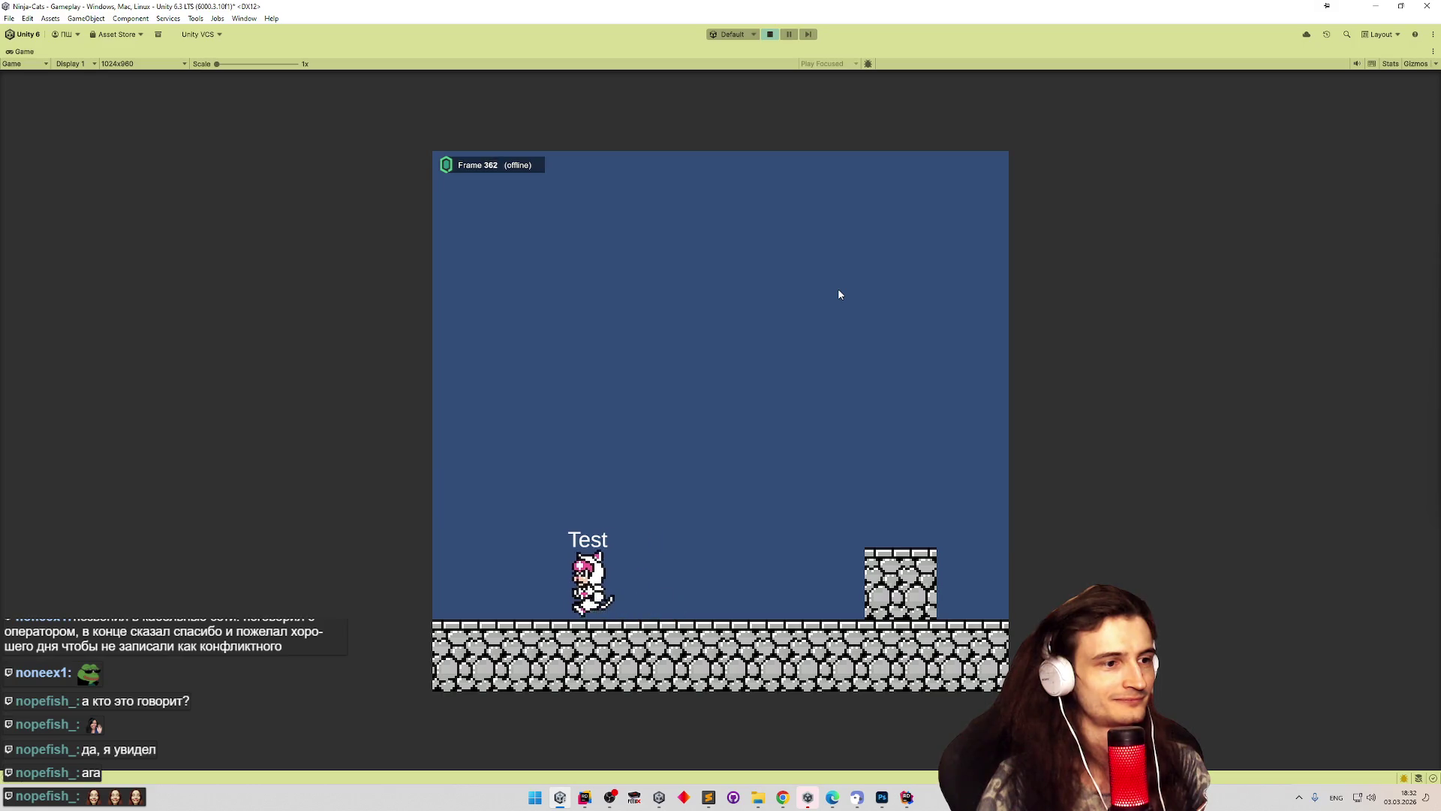
{"action": "key", "text": "d"}
{"action": "key", "text": "d"}
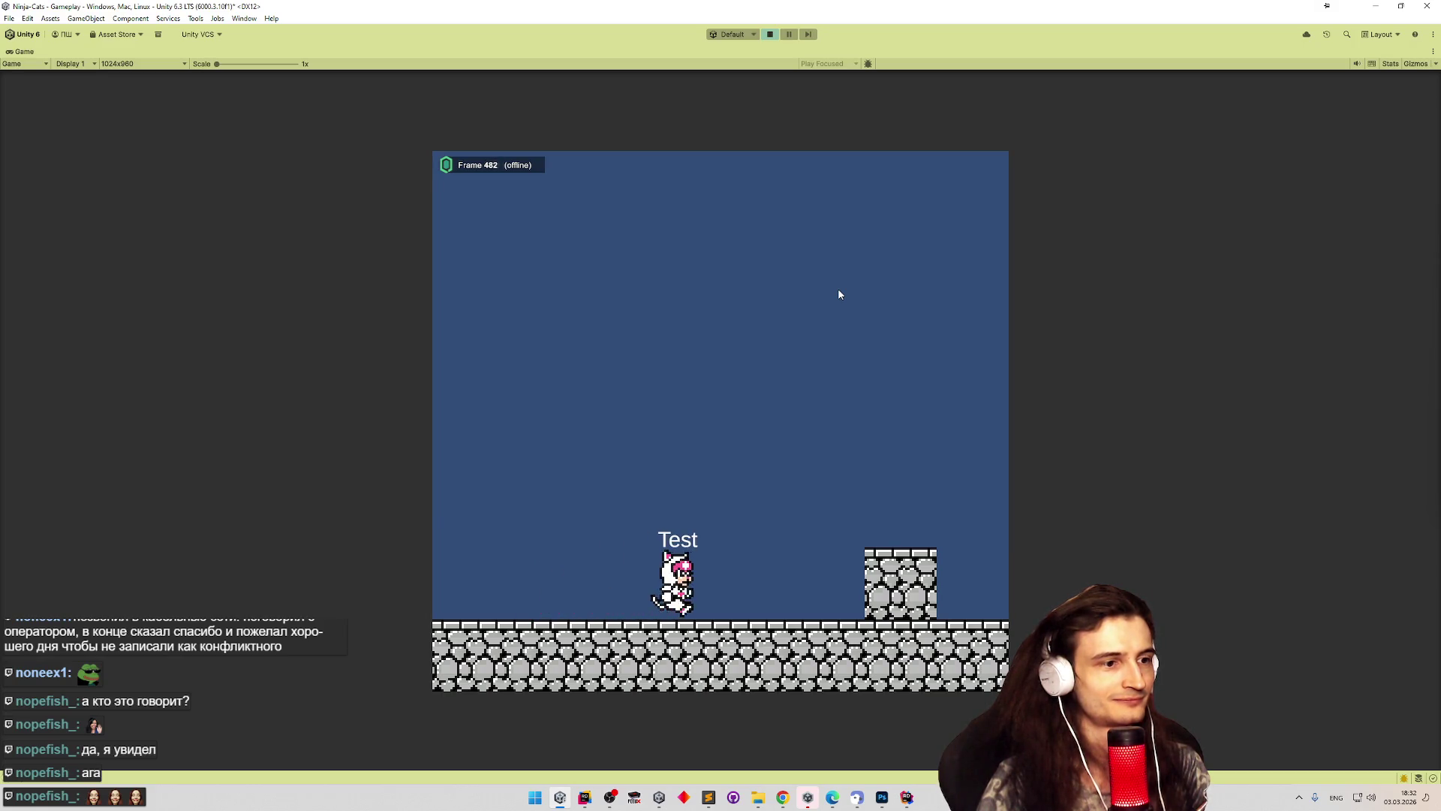
{"action": "key", "text": "a"}
{"action": "key", "text": "a"}
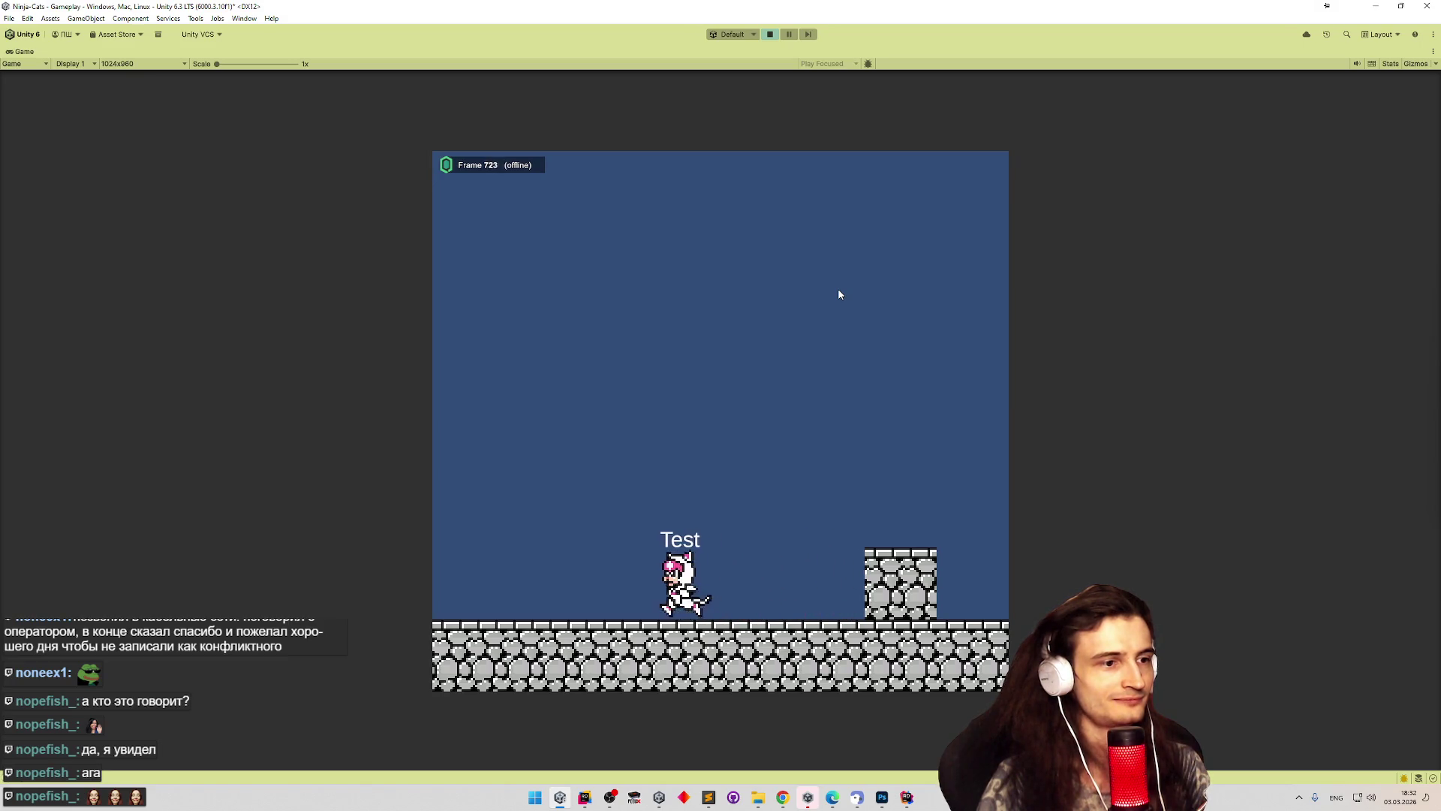
{"action": "key", "text": "ctrl+p"}
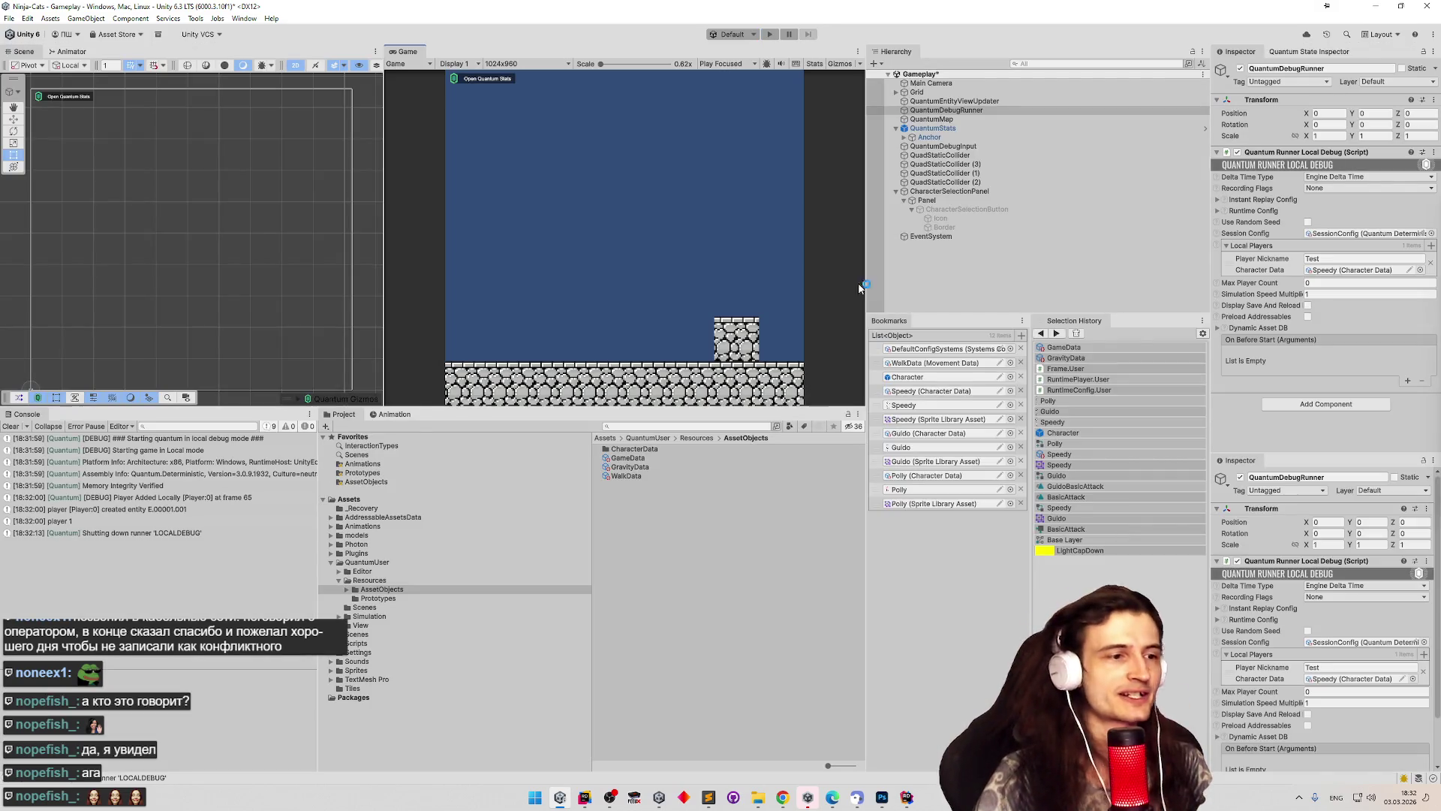
{"action": "left_click", "coordinate": [11, 425]}
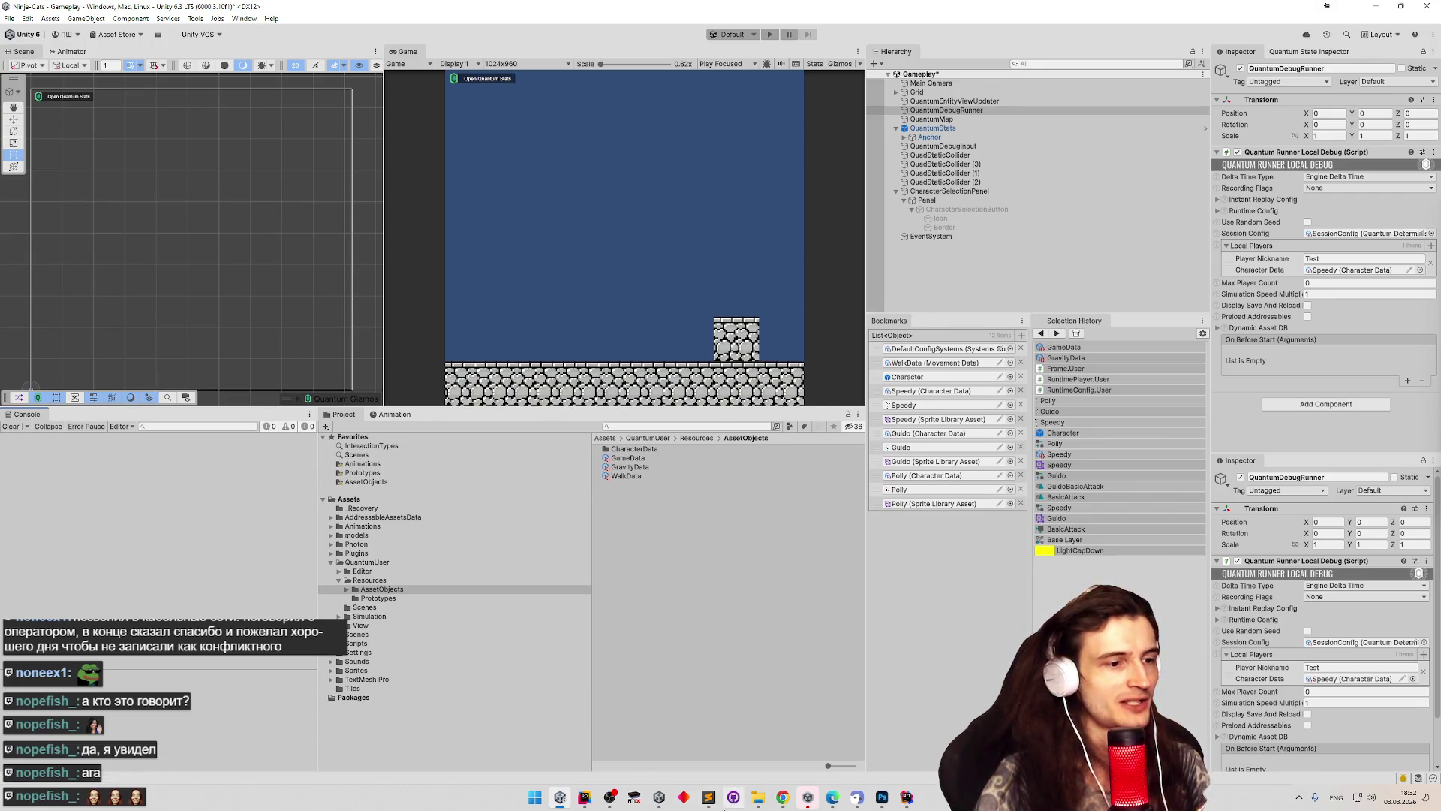
{"action": "left_click", "coordinate": [709, 797]}
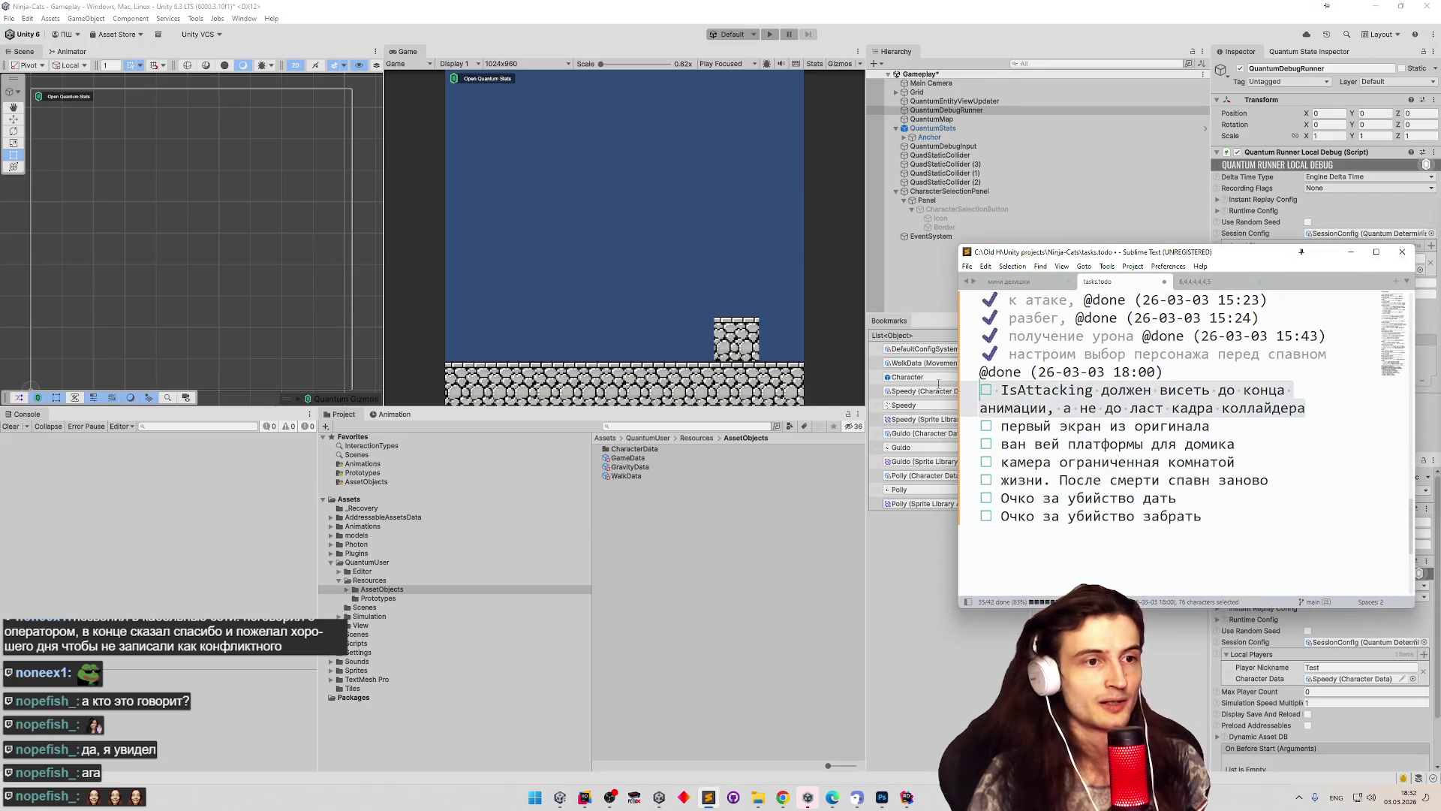
Delete the IsAttacking task line from tasks.todo and minimize Sublime Text.
{"action": "key", "text": "BackSpace"}
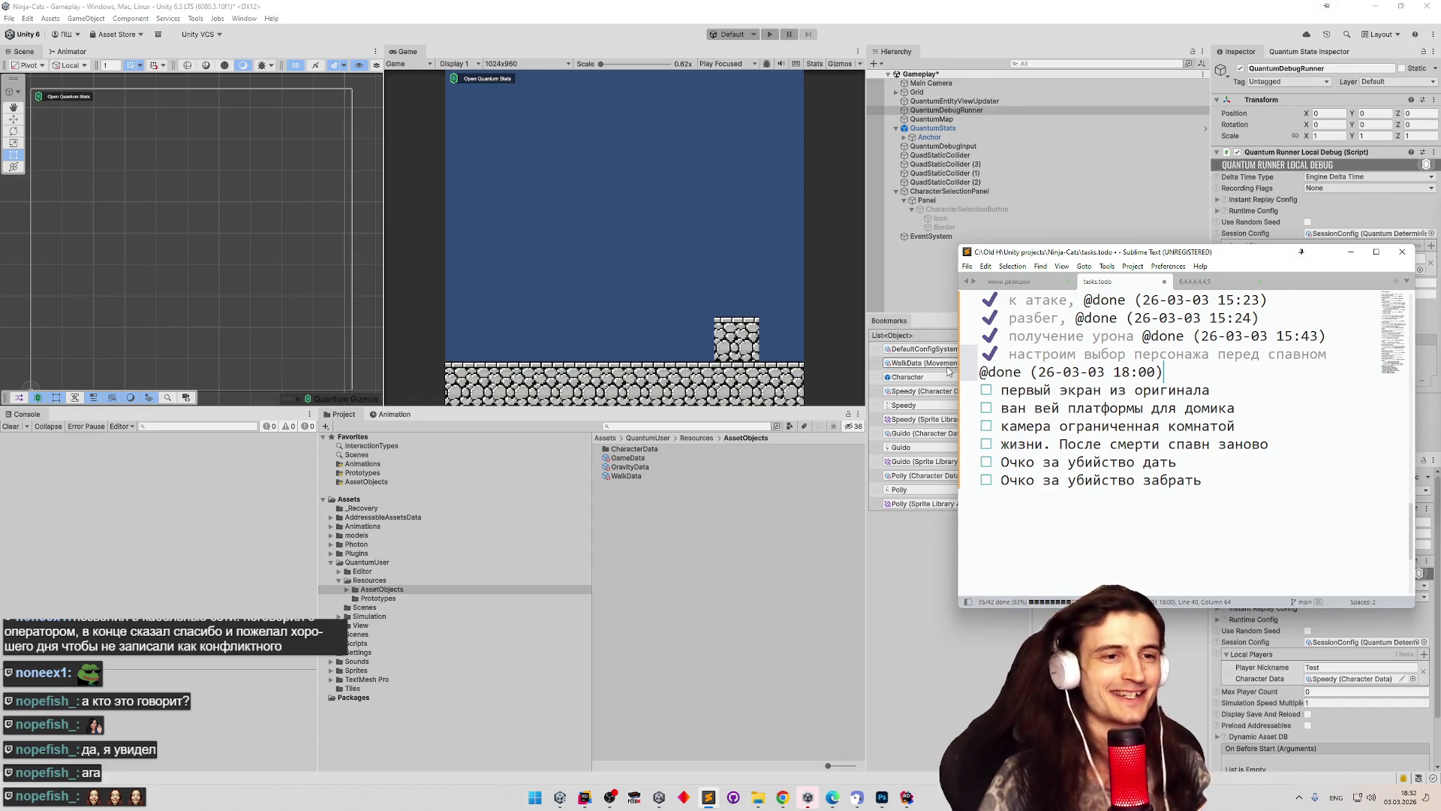
{"action": "left_click", "coordinate": [1350, 252]}
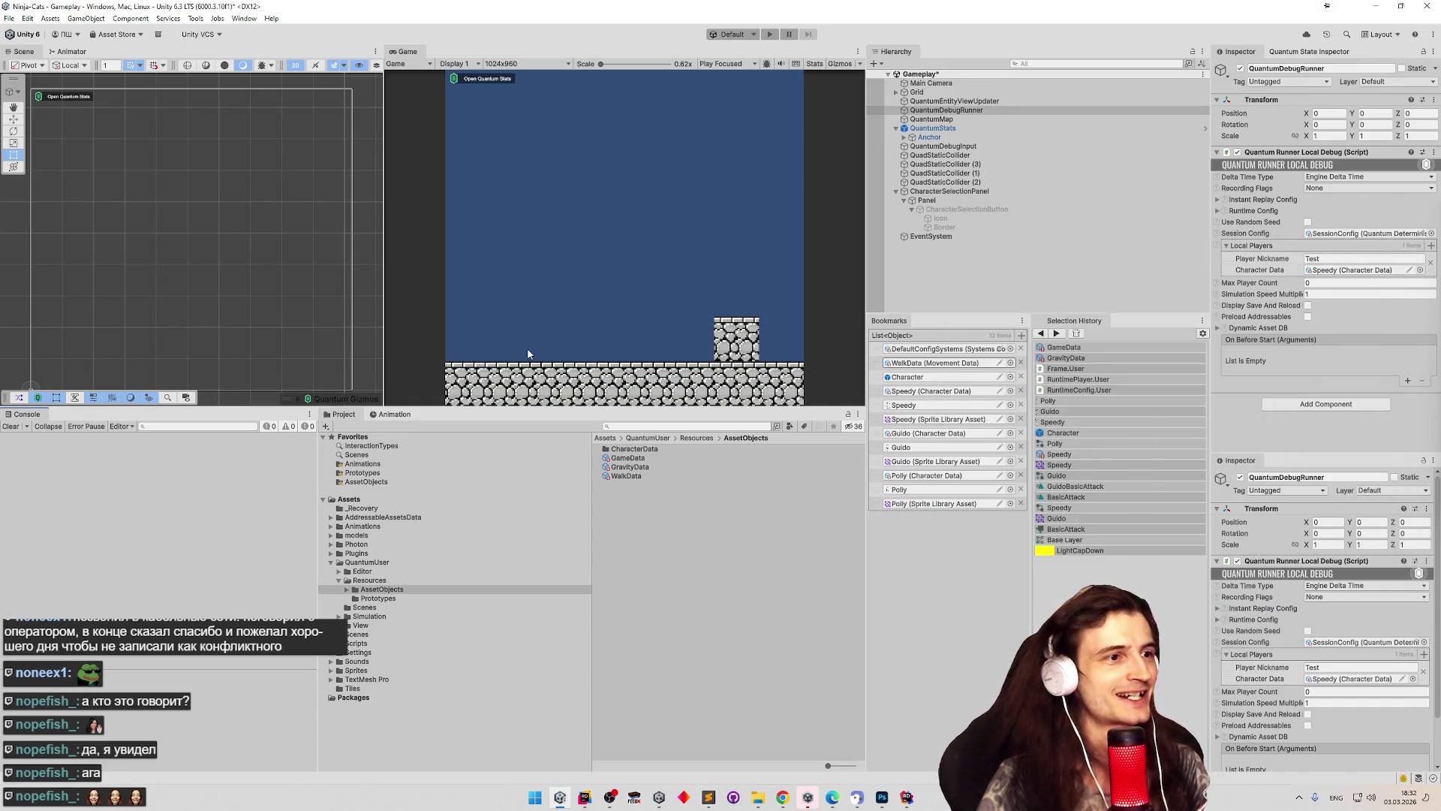
Resize the editor panels so the Scene and Game views are taller and wider, then switch to File Explorer.
{"action": "left_click_drag", "start_coordinate": [537, 408], "coordinate": [536, 436]}
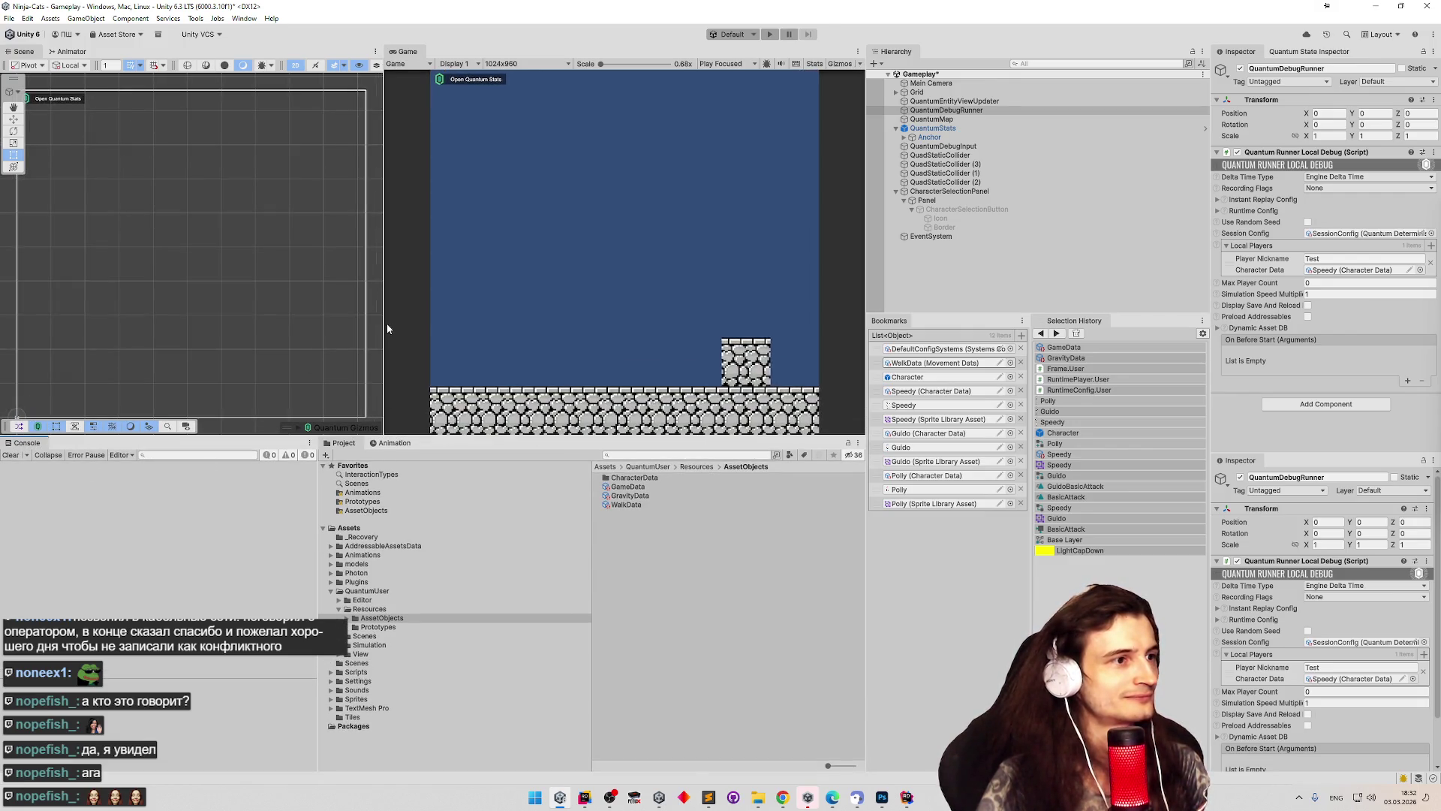
{"action": "left_click_drag", "start_coordinate": [386, 329], "coordinate": [261, 330]}
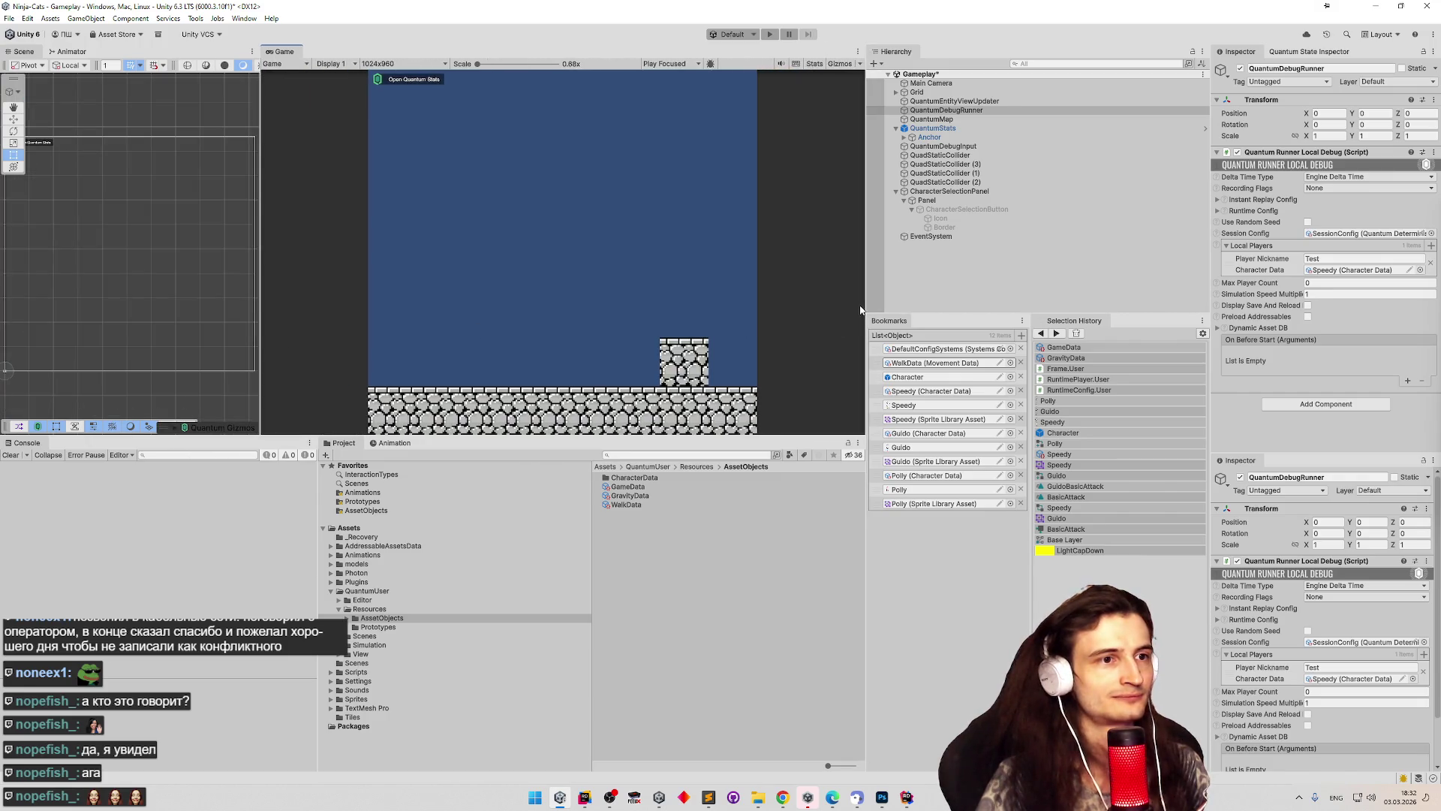
{"action": "left_click_drag", "start_coordinate": [866, 310], "coordinate": [967, 306]}
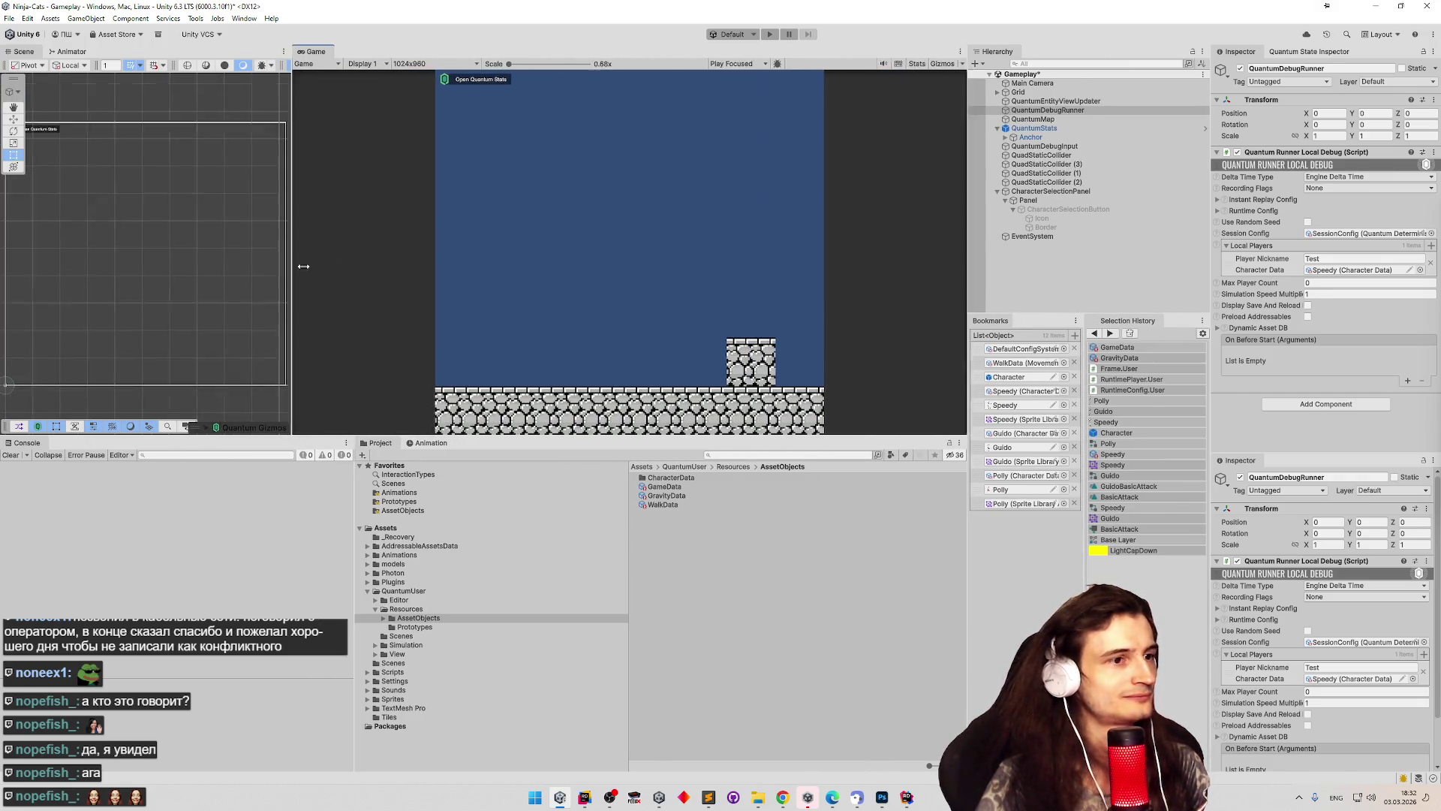
{"action": "left_click_drag", "start_coordinate": [296, 270], "coordinate": [378, 279]}
{"action": "left_click", "coordinate": [759, 797]}
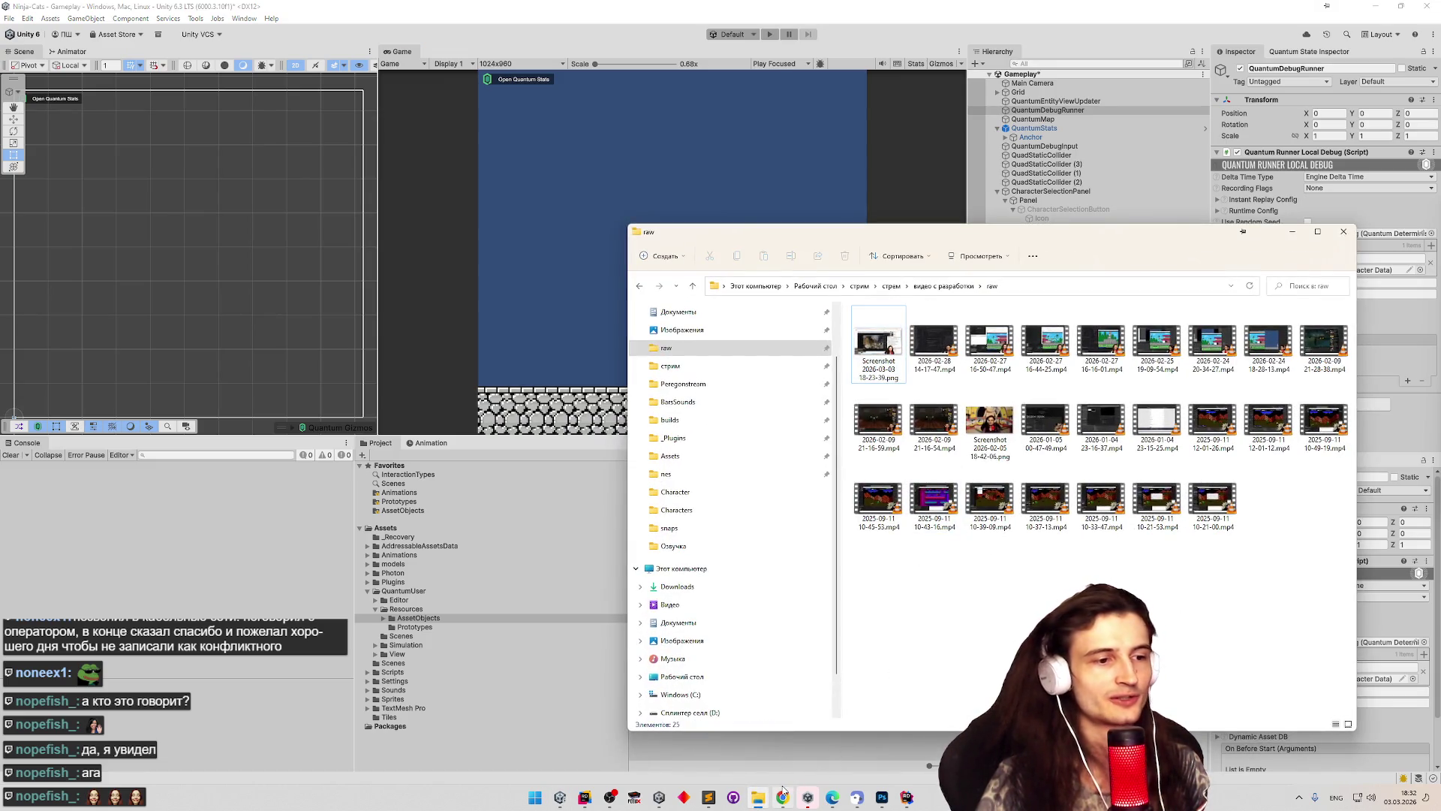
Navigate File Explorer to the Ninja-Cats project's Assets > Sprites folder and widen the Name column.
{"action": "left_click", "coordinate": [783, 797]}
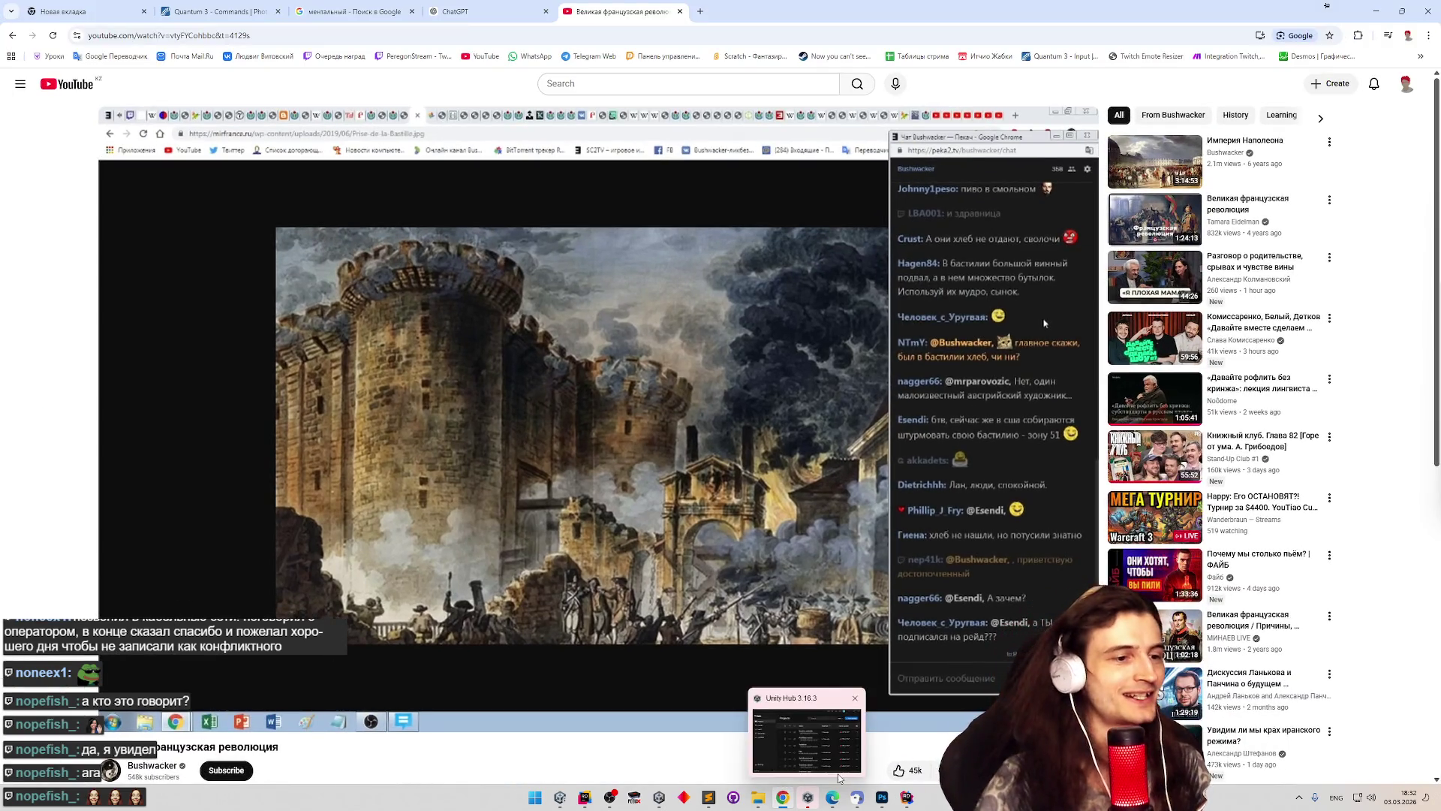
{"action": "left_click", "coordinate": [783, 797]}
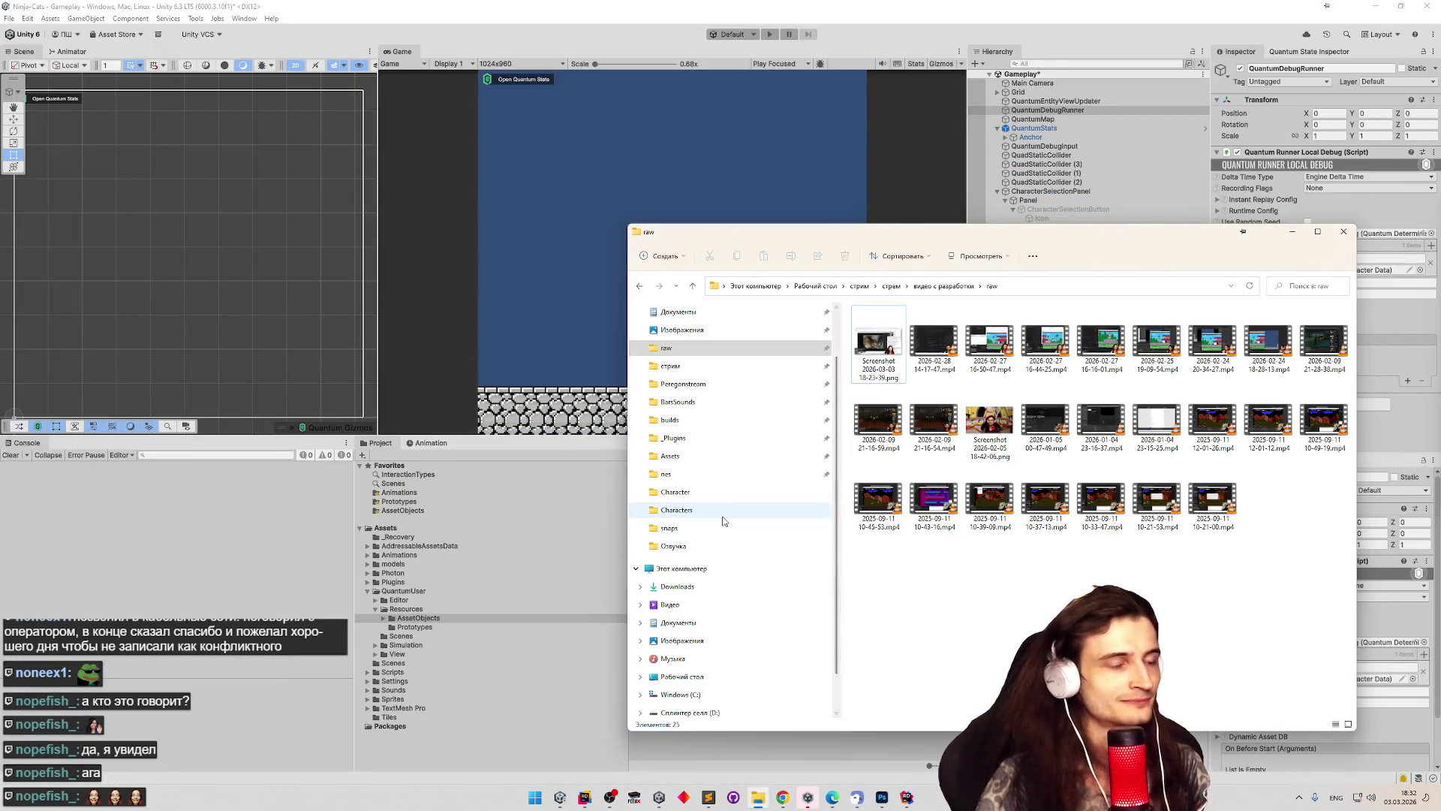
{"action": "left_click", "coordinate": [729, 474]}
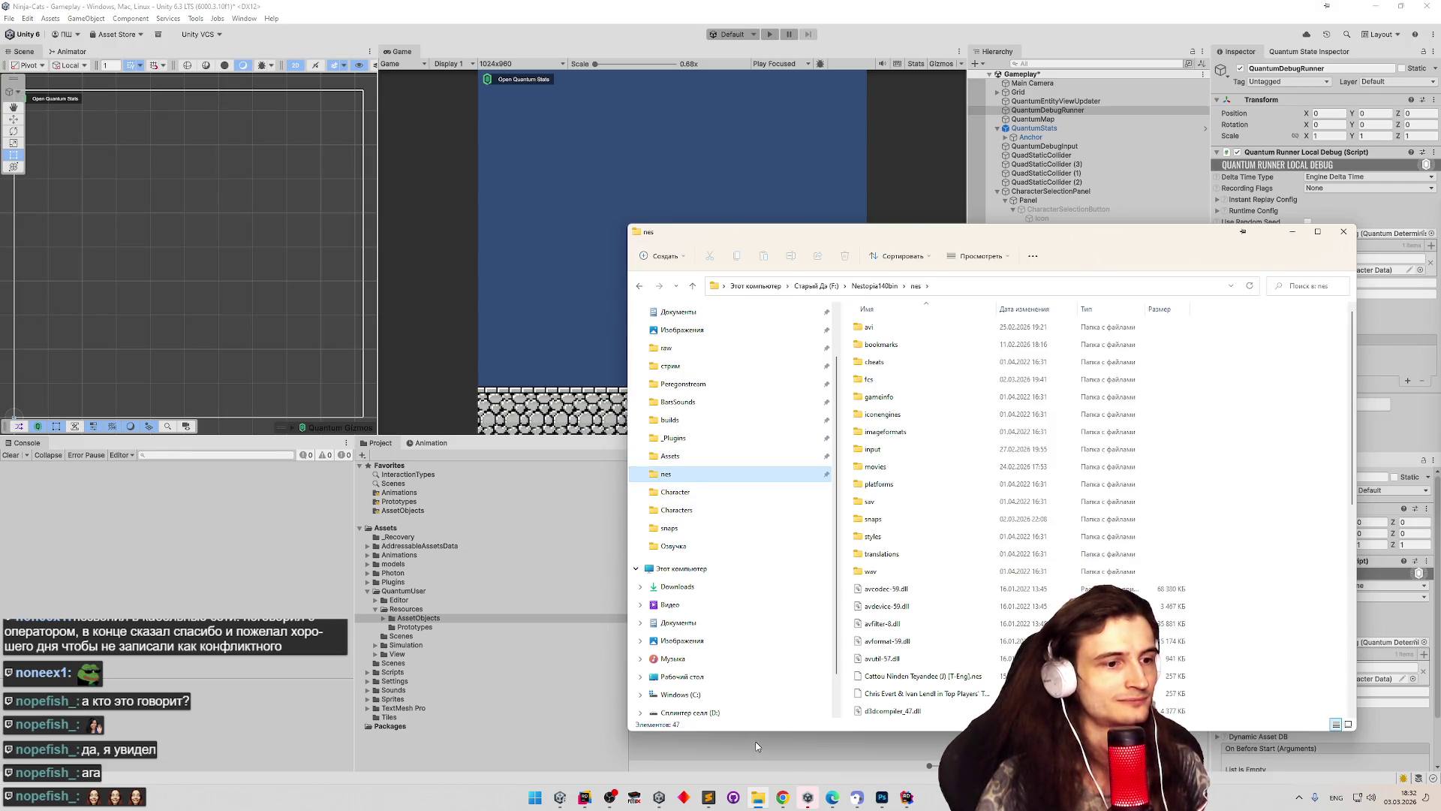
{"action": "left_click", "coordinate": [708, 458]}
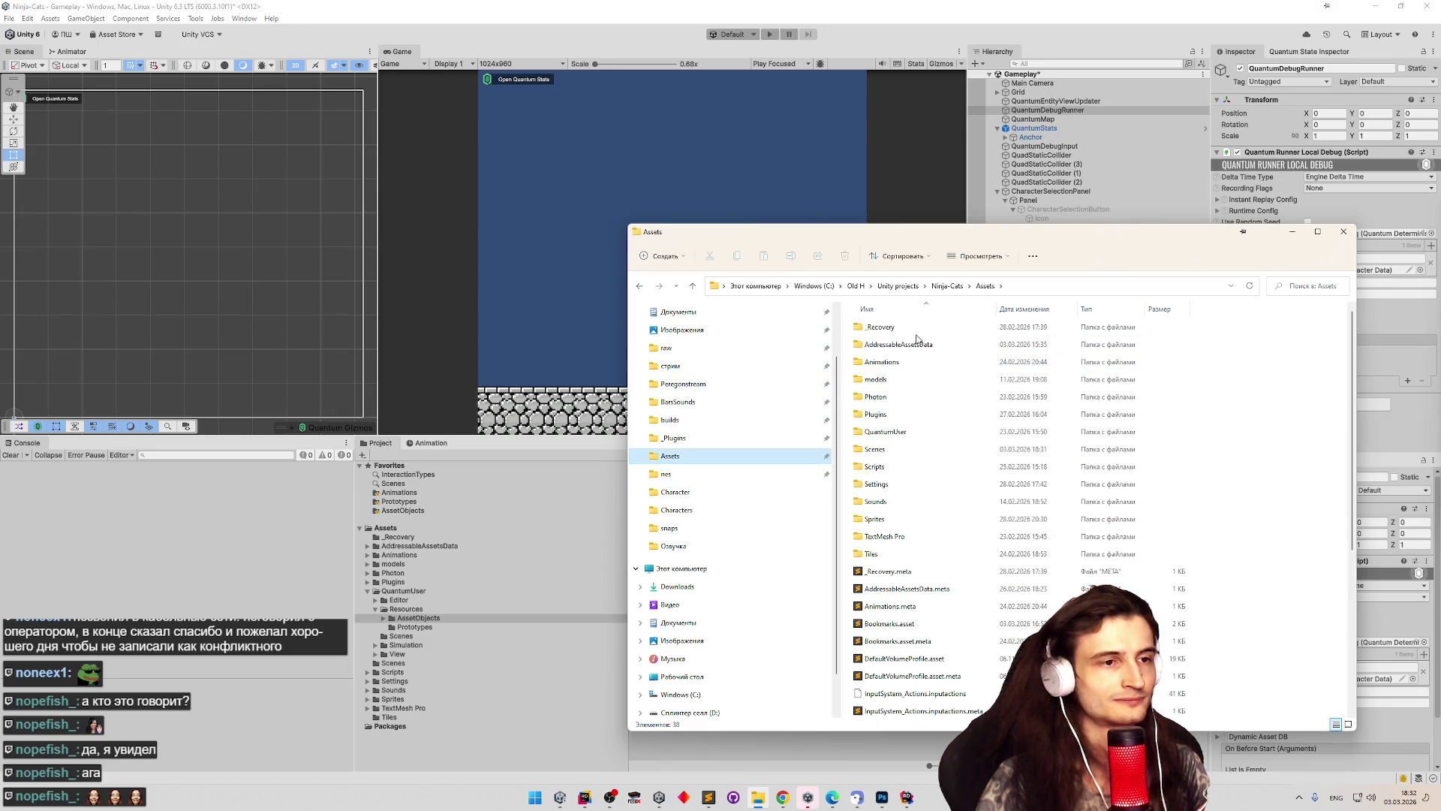
{"action": "double_click", "coordinate": [893, 521]}
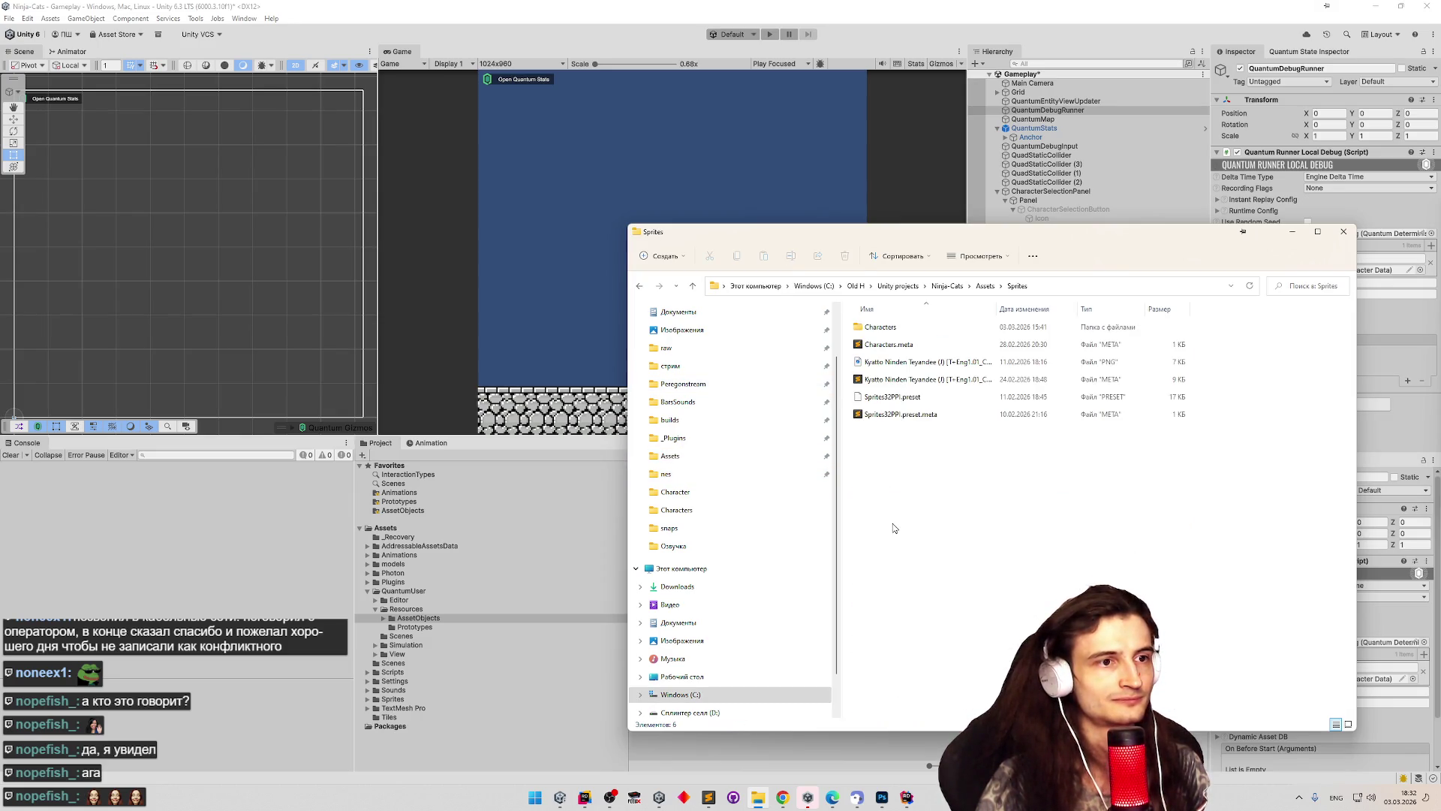
{"action": "left_click_drag", "start_coordinate": [996, 308], "coordinate": [1109, 308]}
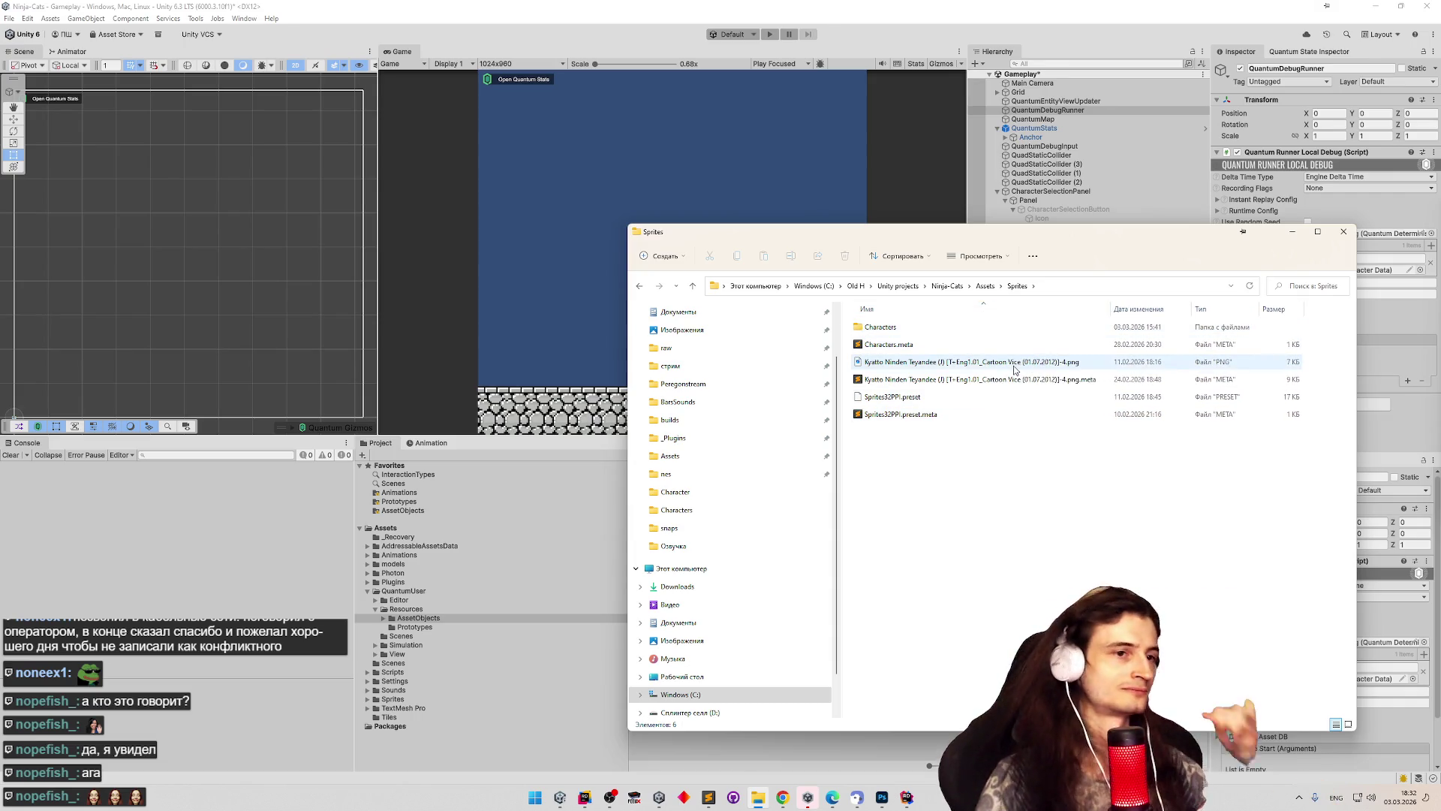
Look inside the Characters folder, return to Sprites, and launch the FCEUX emulator.
{"action": "double_click", "coordinate": [913, 330]}
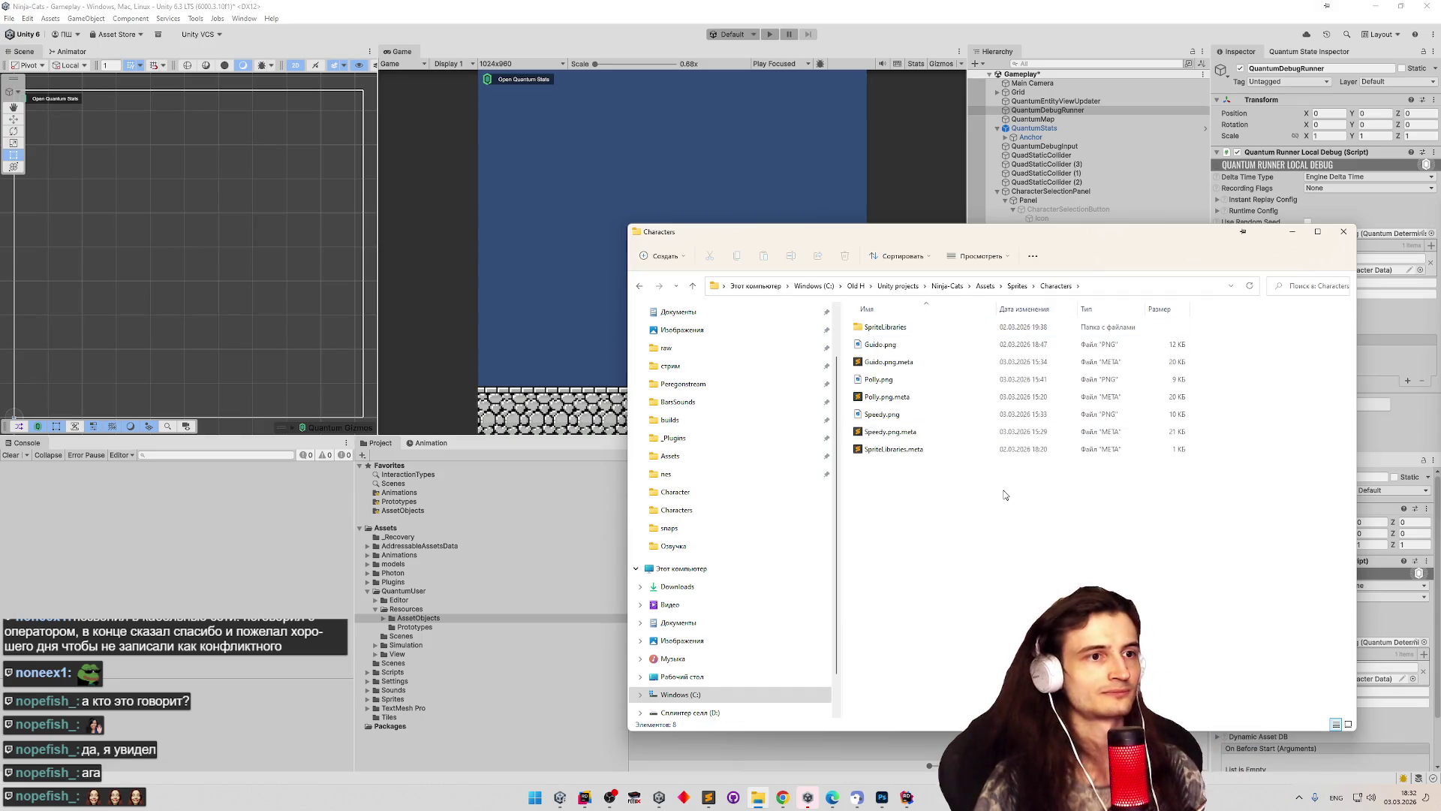
{"action": "key", "text": "alt+Left"}
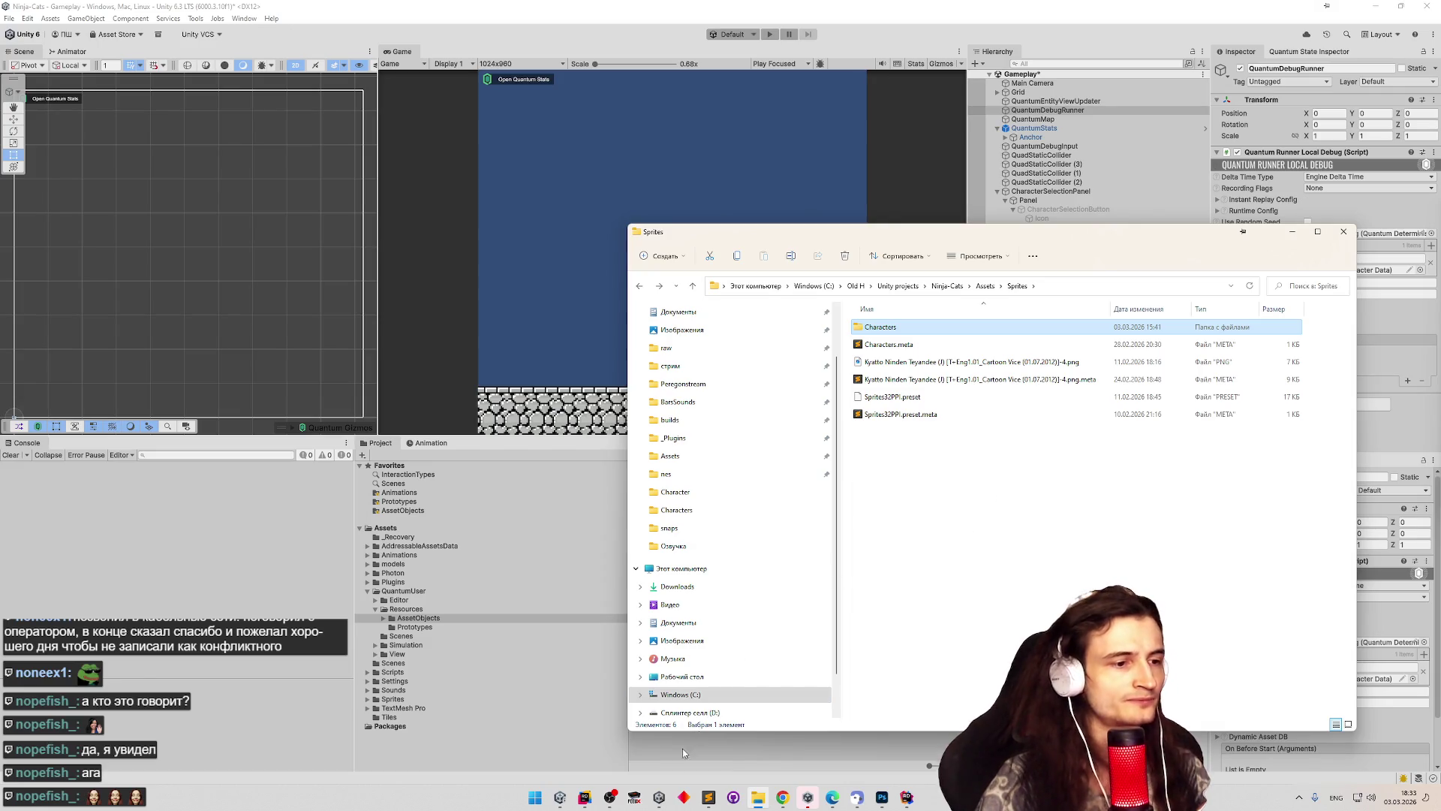
{"action": "left_click", "coordinate": [659, 797]}
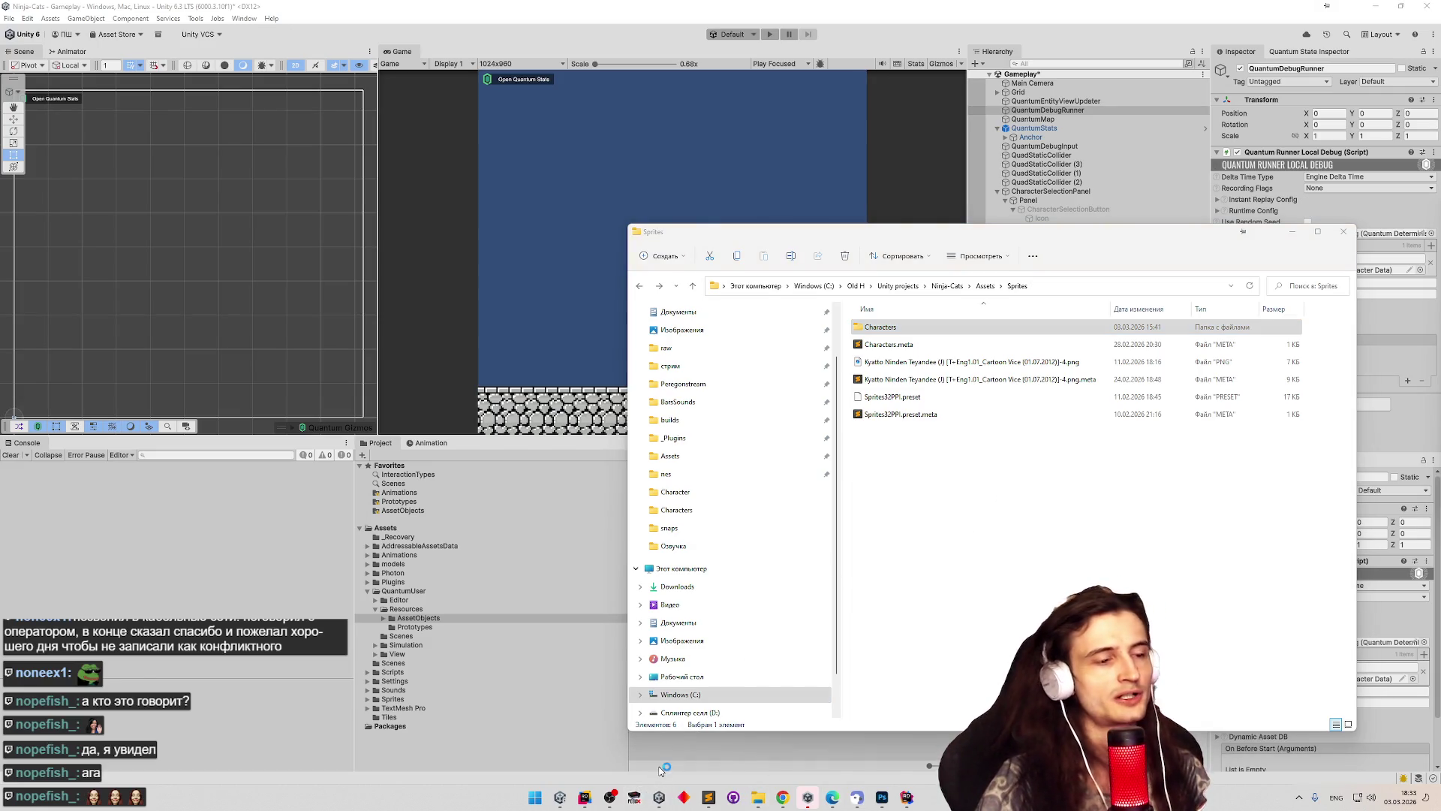
{"action": "left_click", "coordinate": [624, 208]}
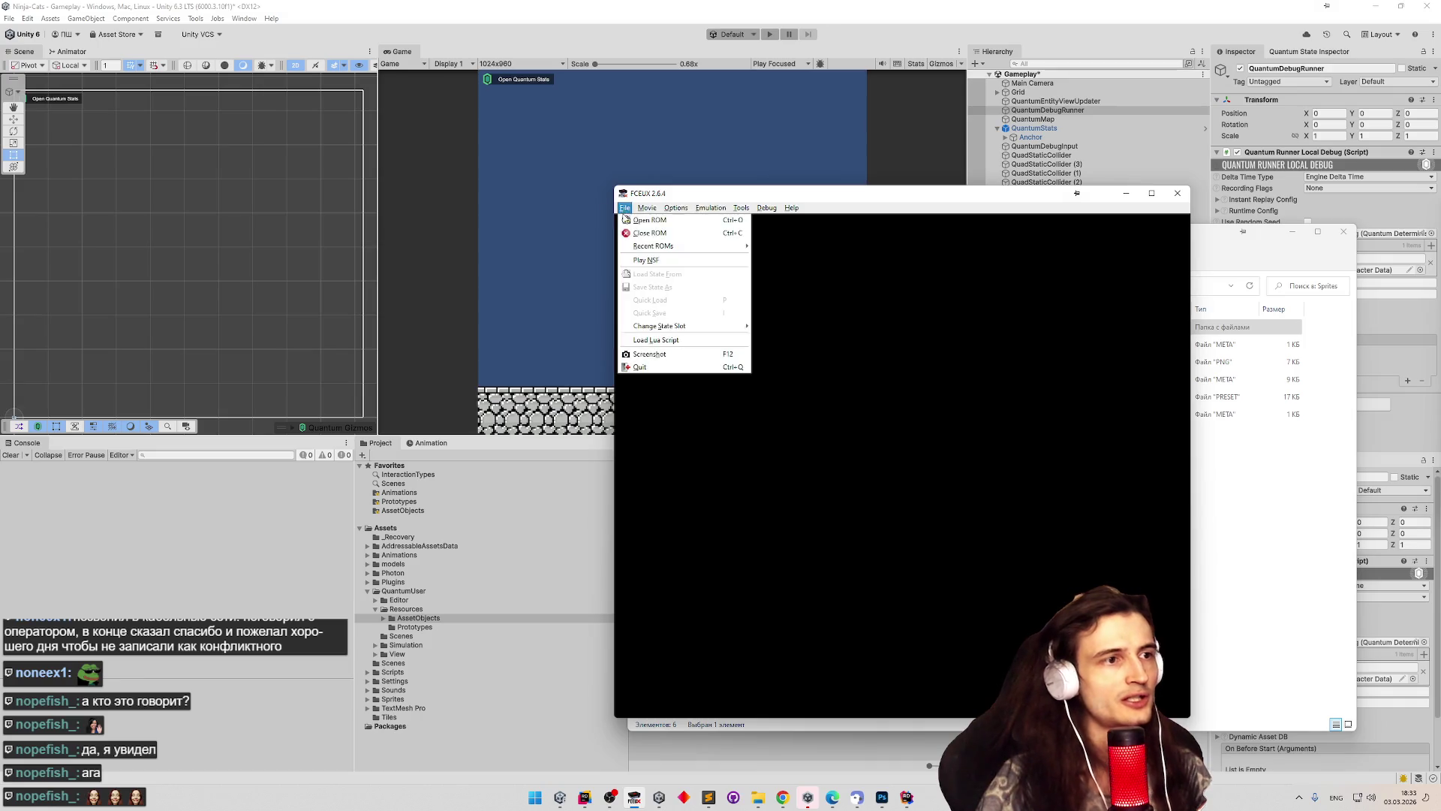
Load the Kyatto Ninden Teyandee ROM from Recent ROMs and start the stage as Speedy.
{"action": "mouse_move", "coordinate": [704, 247]}
{"action": "left_click", "coordinate": [758, 246]}
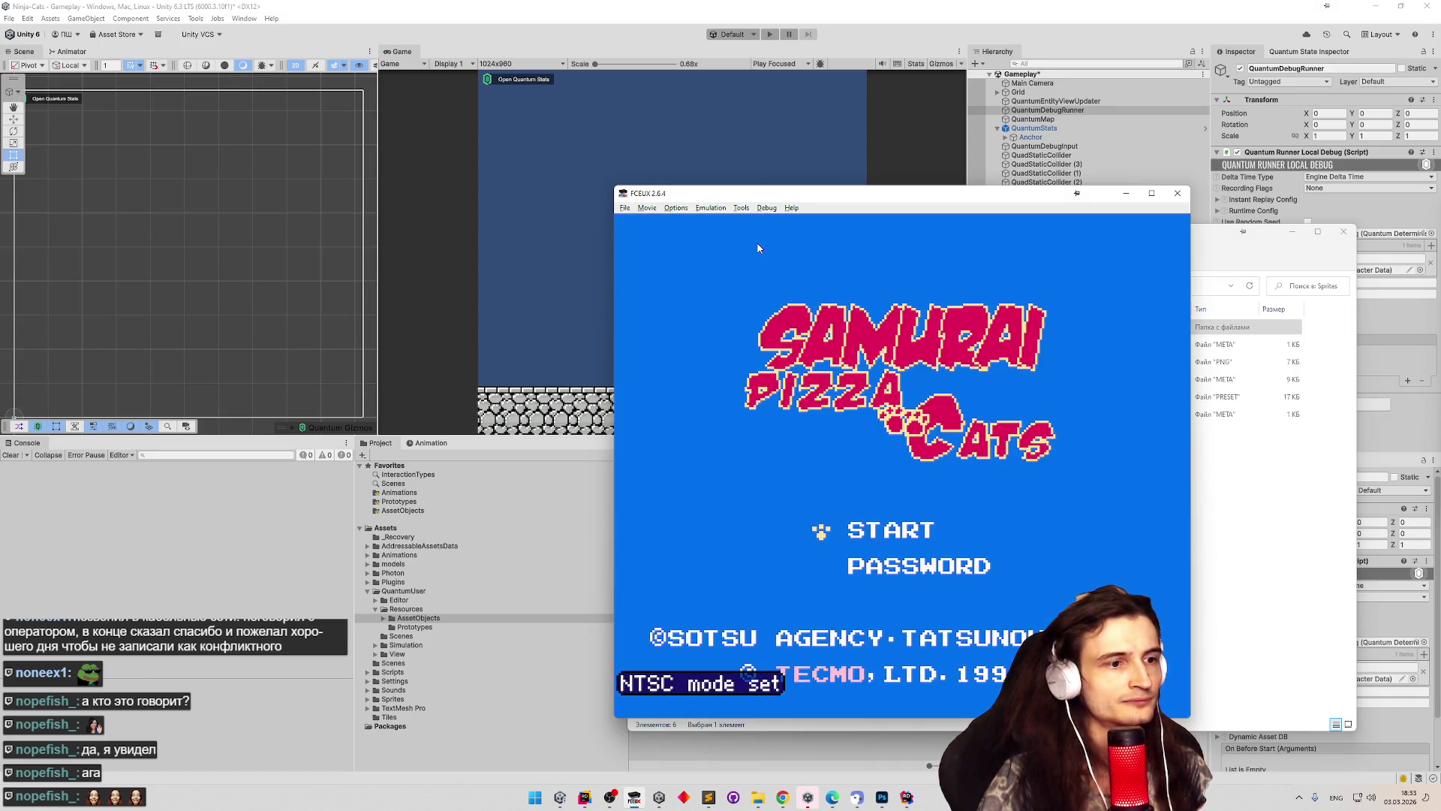
{"action": "key", "text": "Return"}
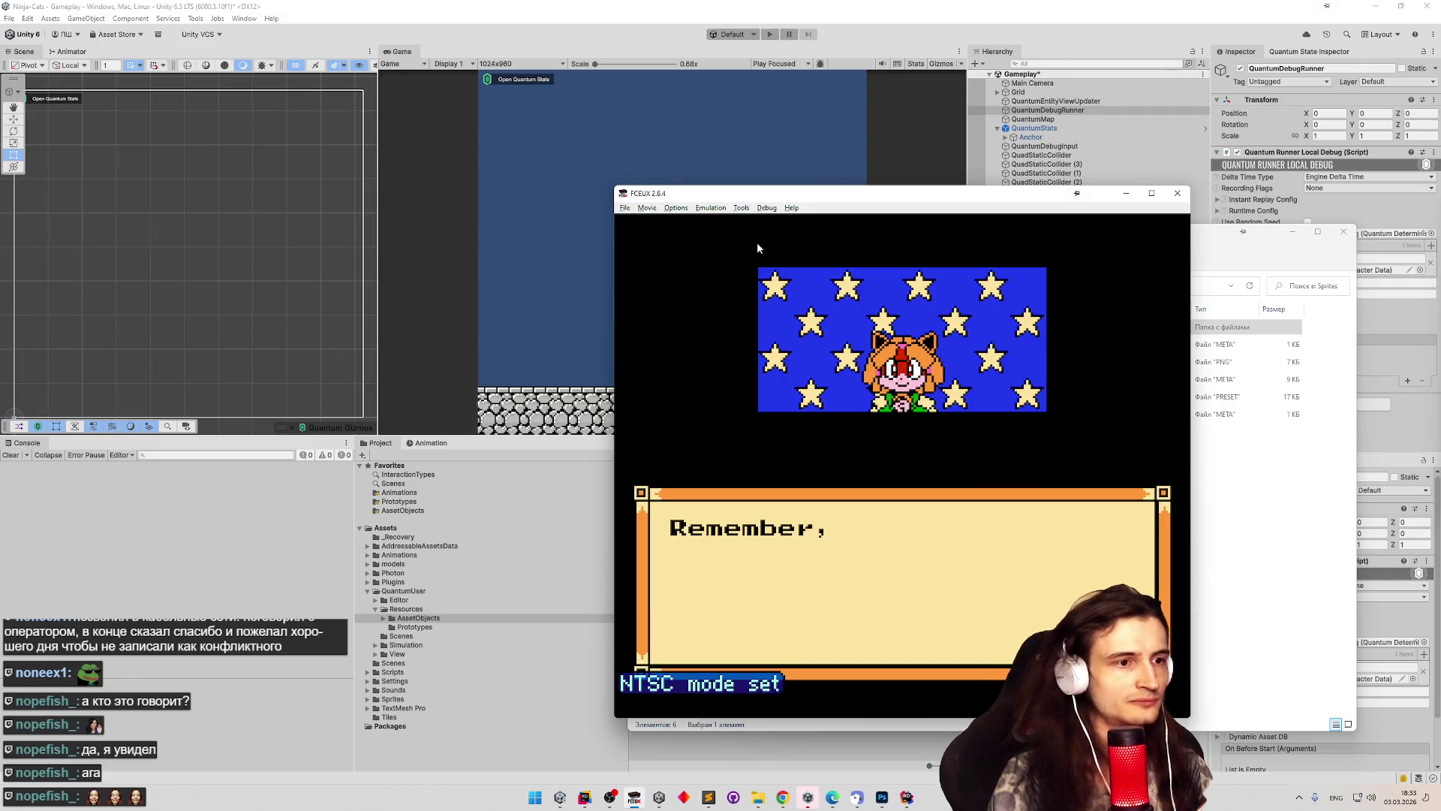
{"action": "key", "text": "Return"}
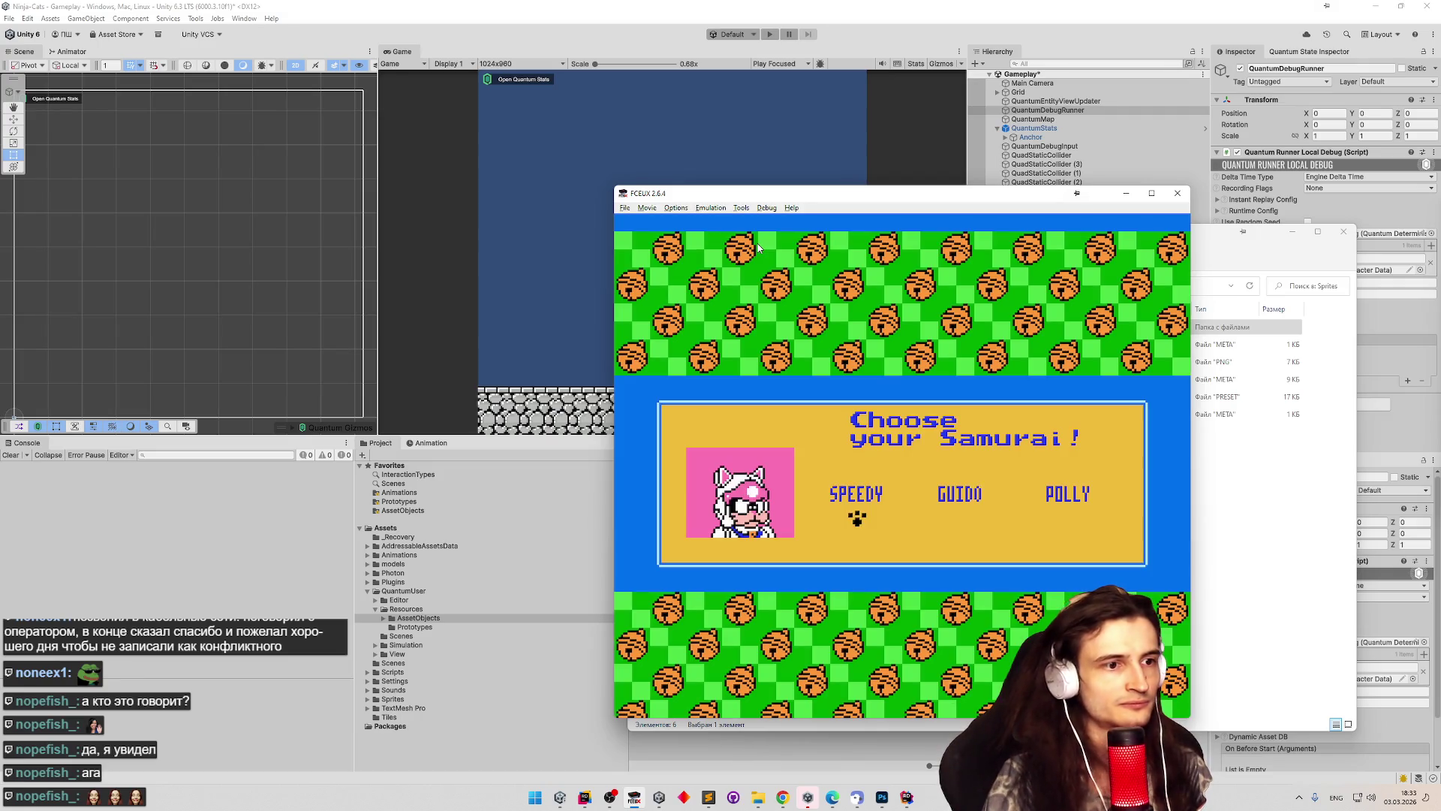
{"action": "key", "text": "Return"}
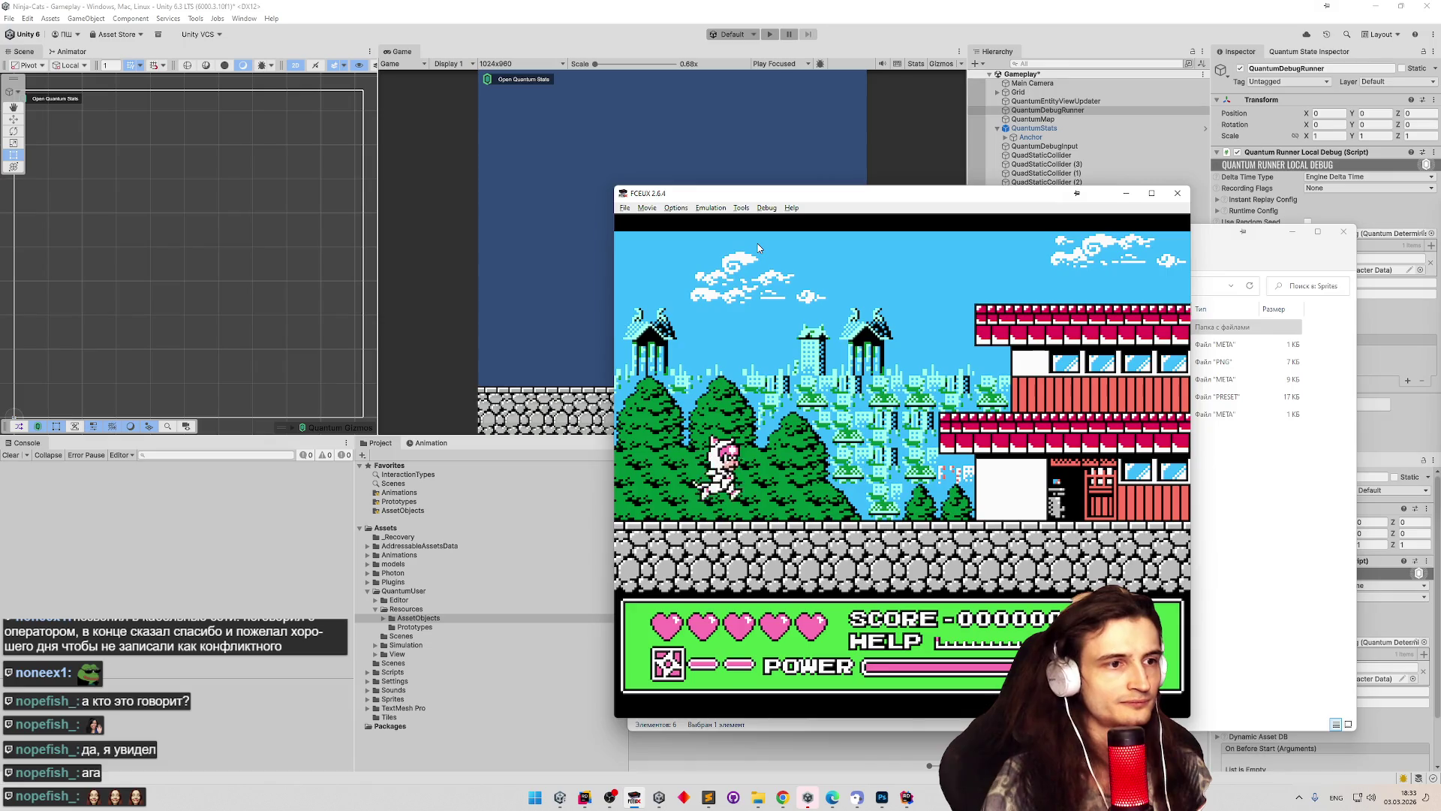
Walk and jump Speedy around the level start, saving snapshot 21 with F12.
{"action": "key", "text": "Left"}
{"action": "key", "text": "Right"}
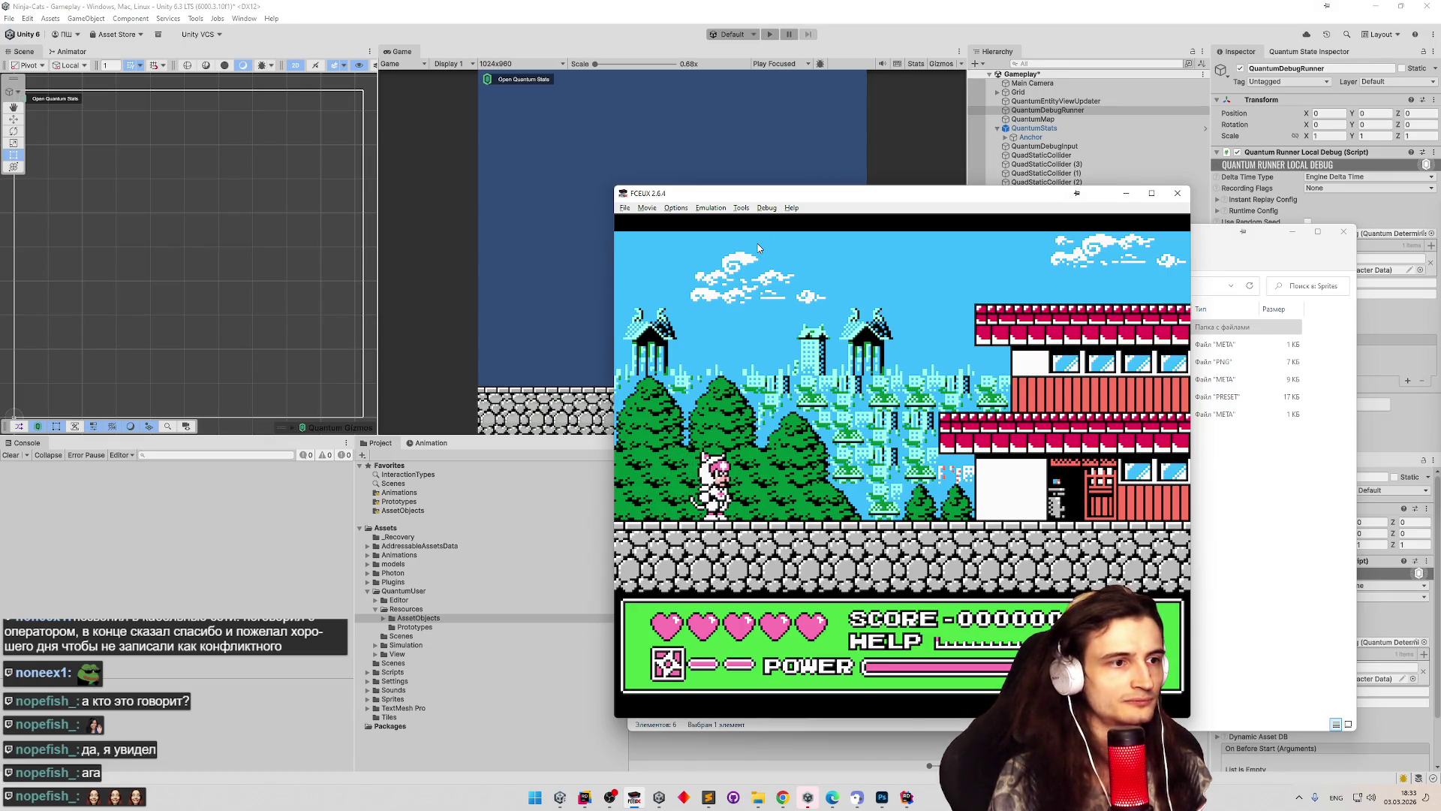
{"action": "key", "text": "Right"}
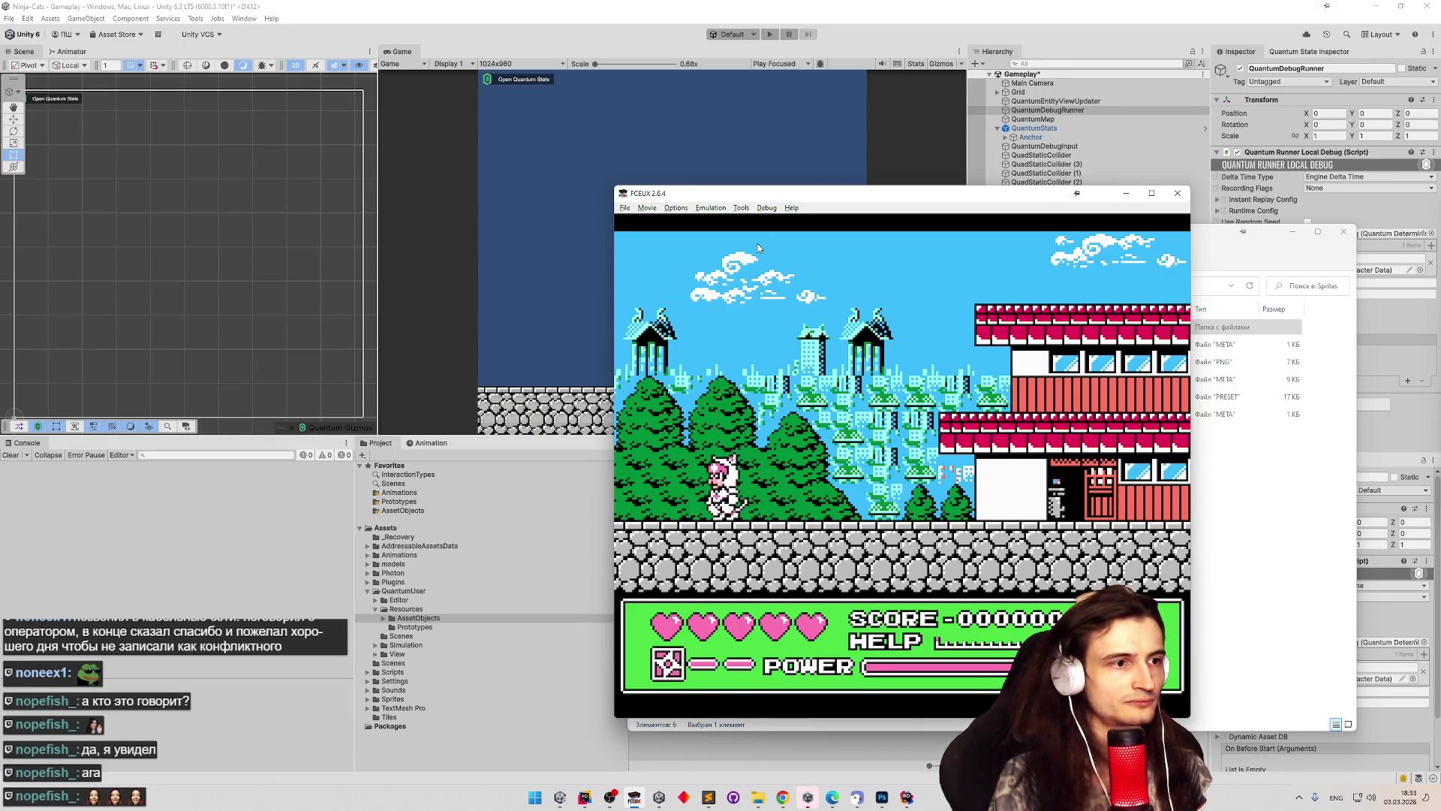
{"action": "key", "text": "f"}
{"action": "key", "text": "f"}
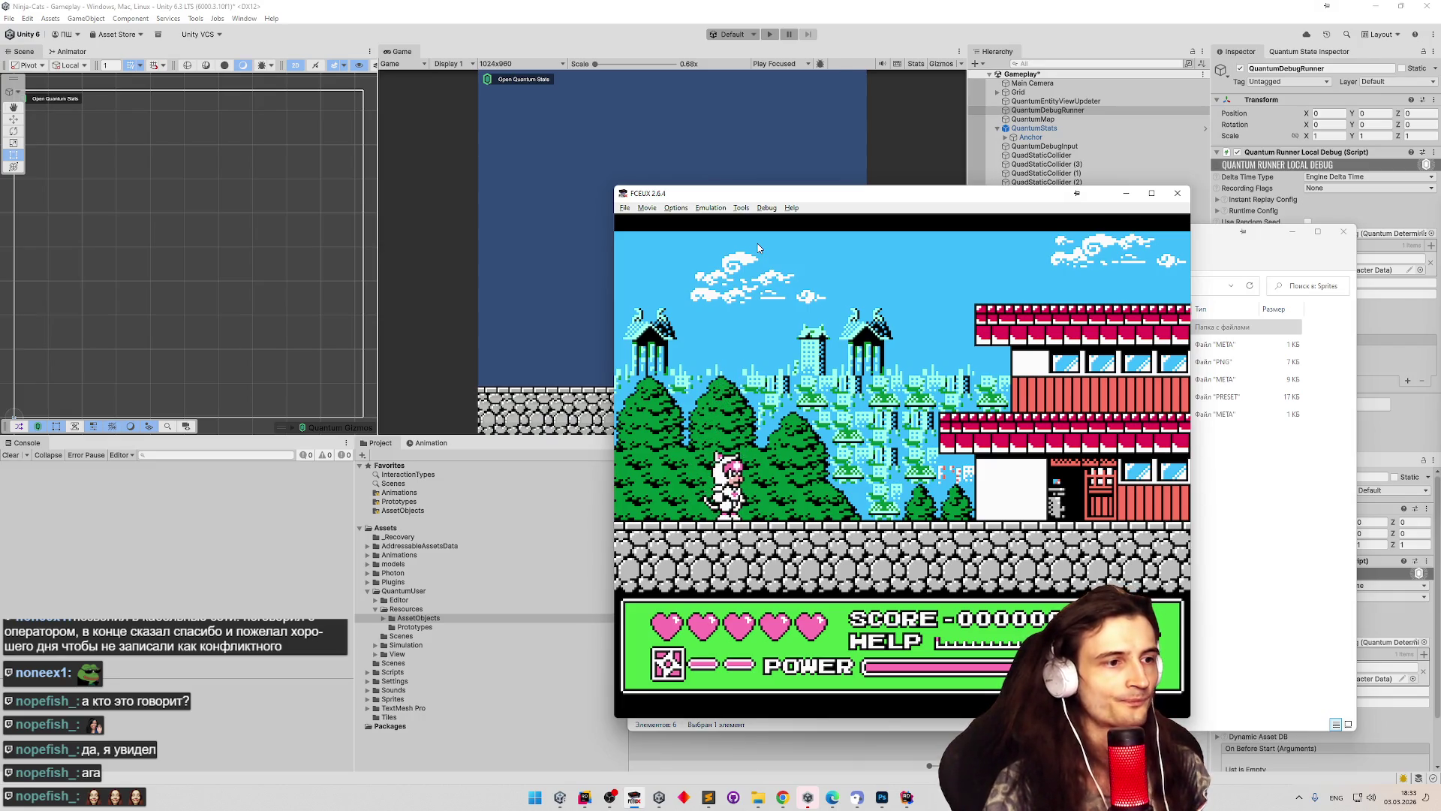
{"action": "key", "text": "Up"}
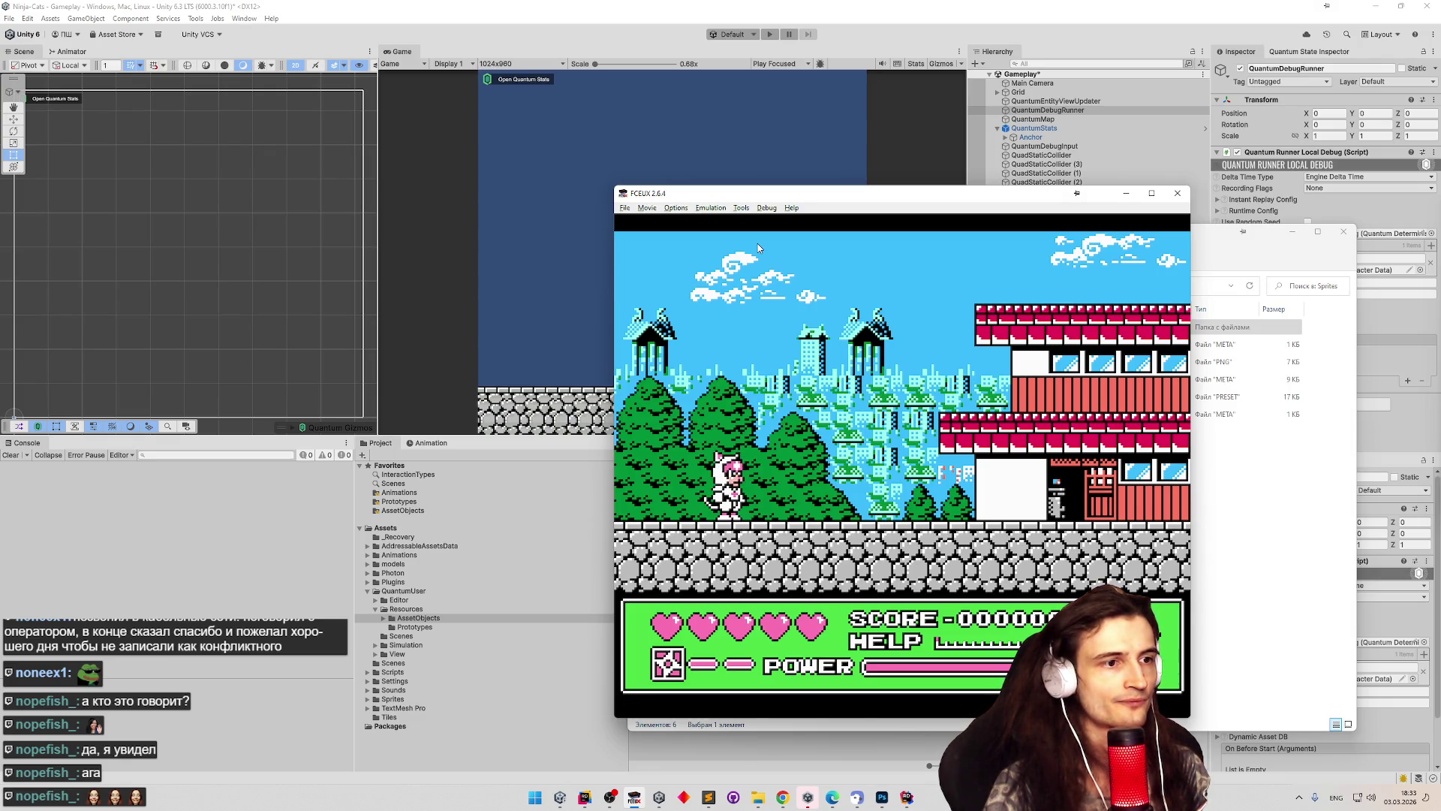
{"action": "key", "text": "Right"}
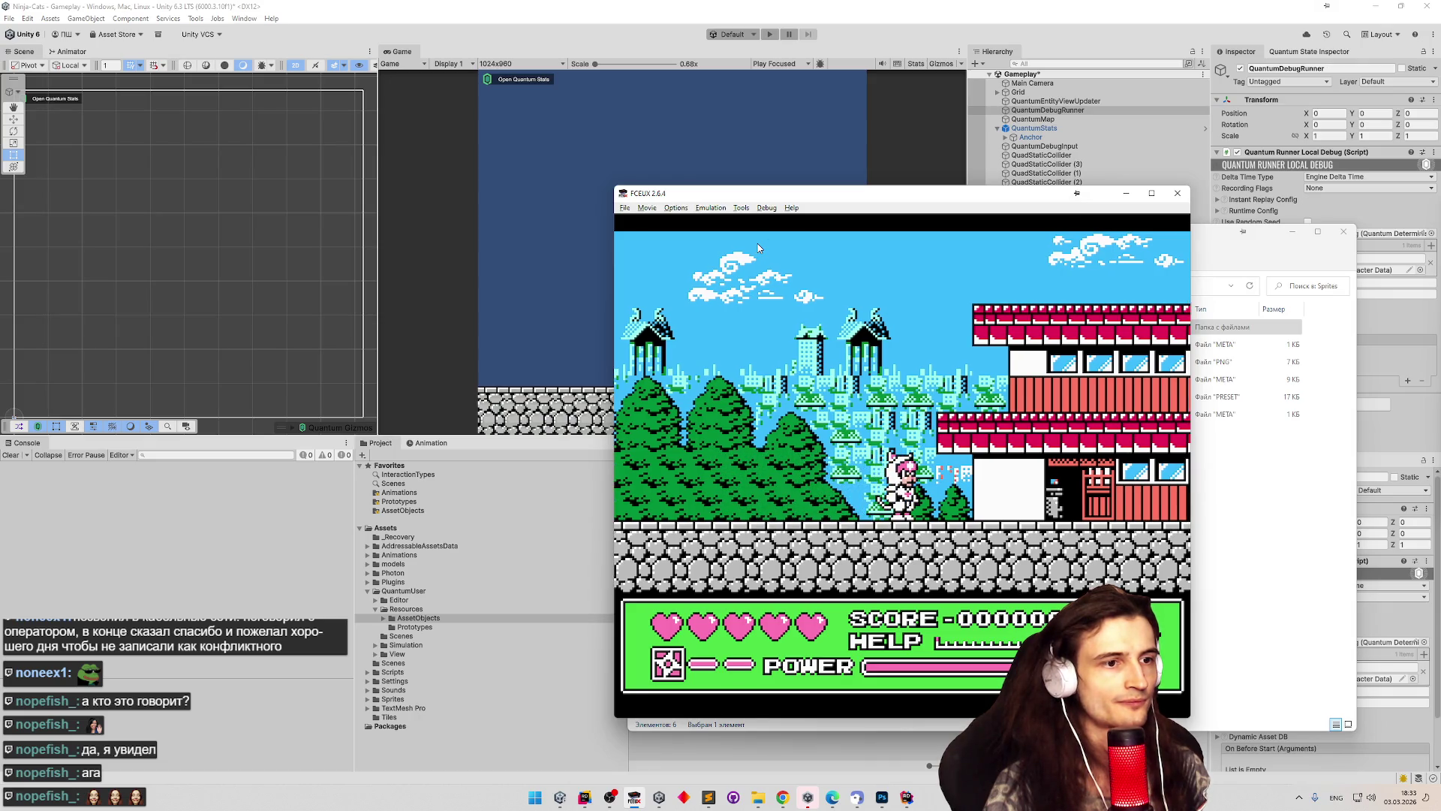
{"action": "key", "text": "Left"}
{"action": "key", "text": "f"}
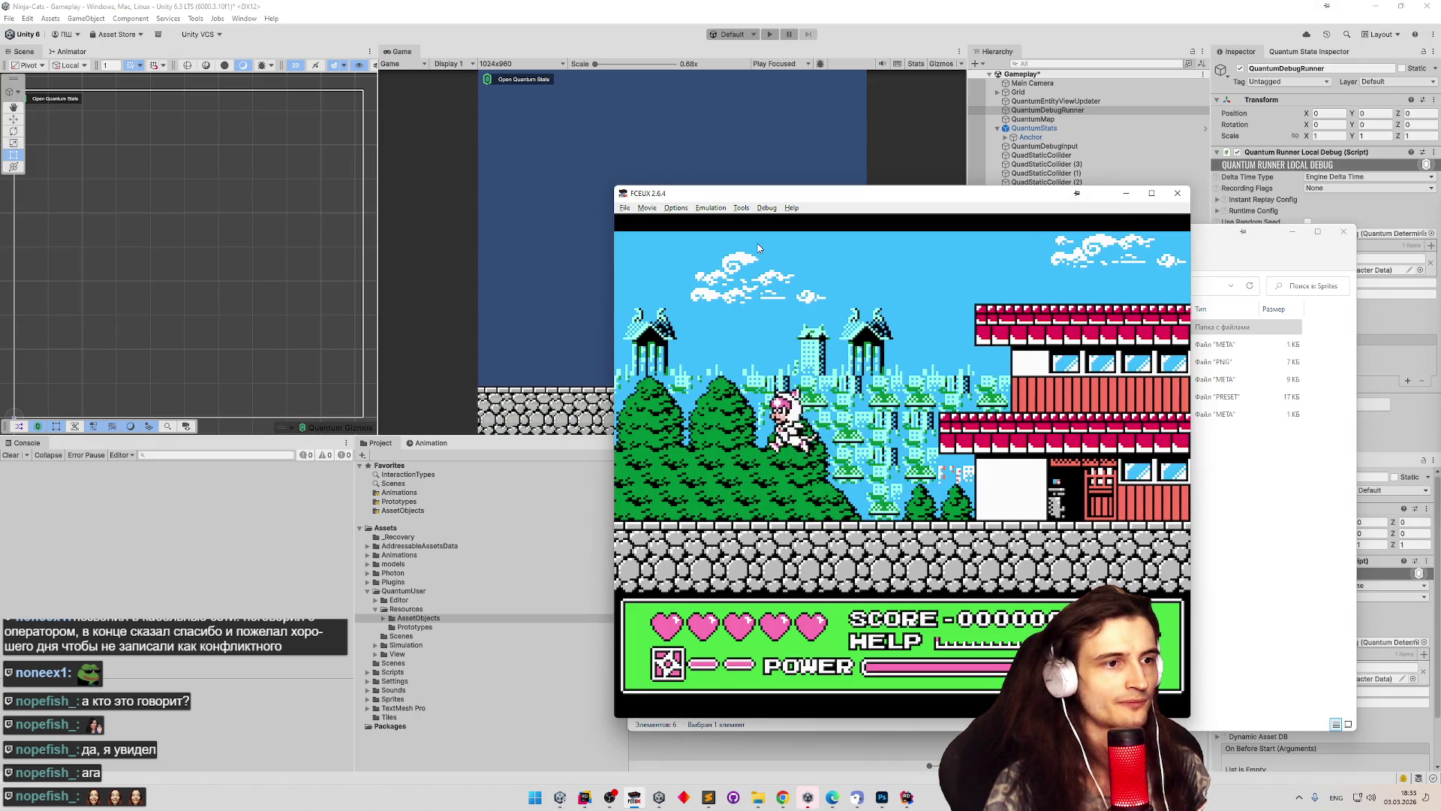
{"action": "key", "text": "Left"}
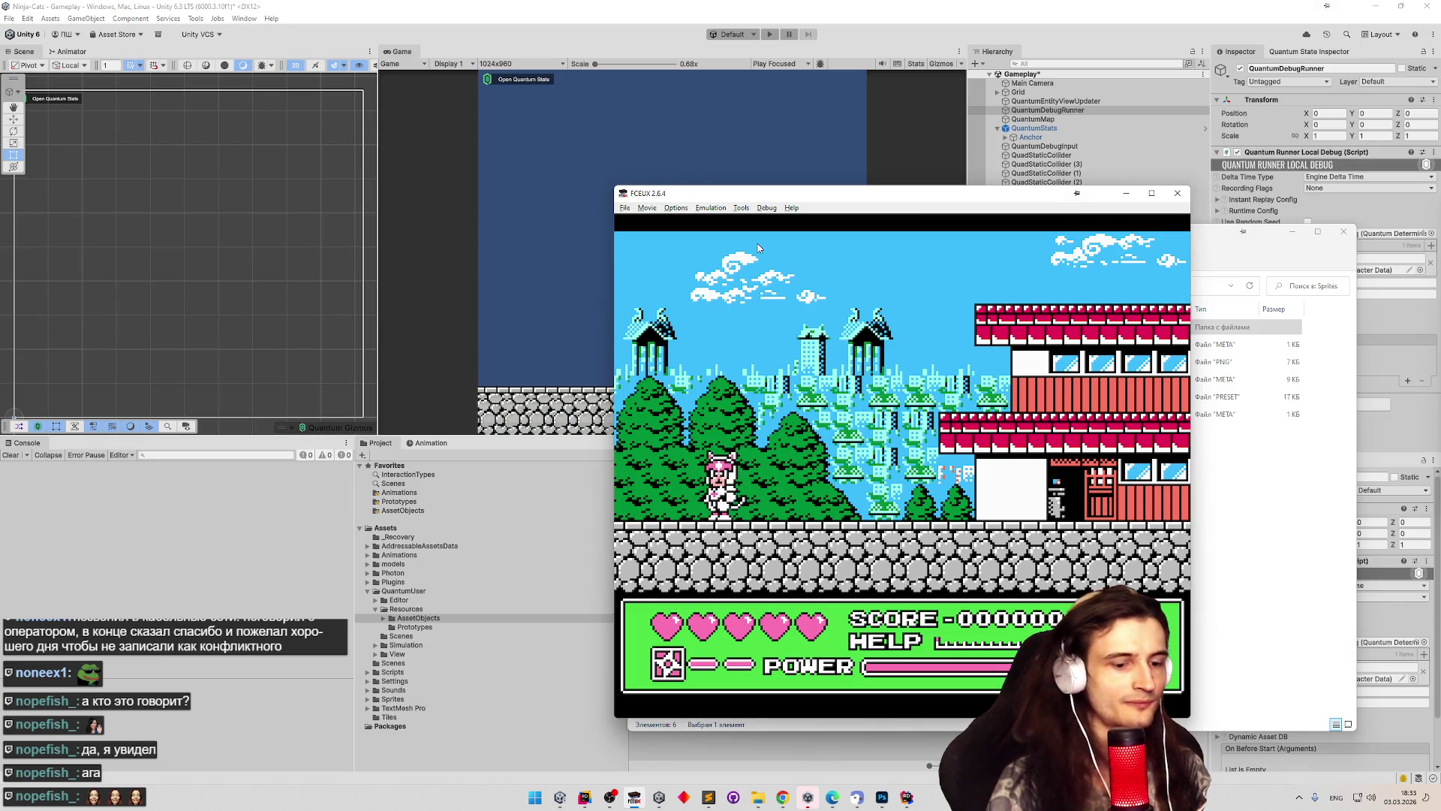
{"action": "key", "text": "F12"}
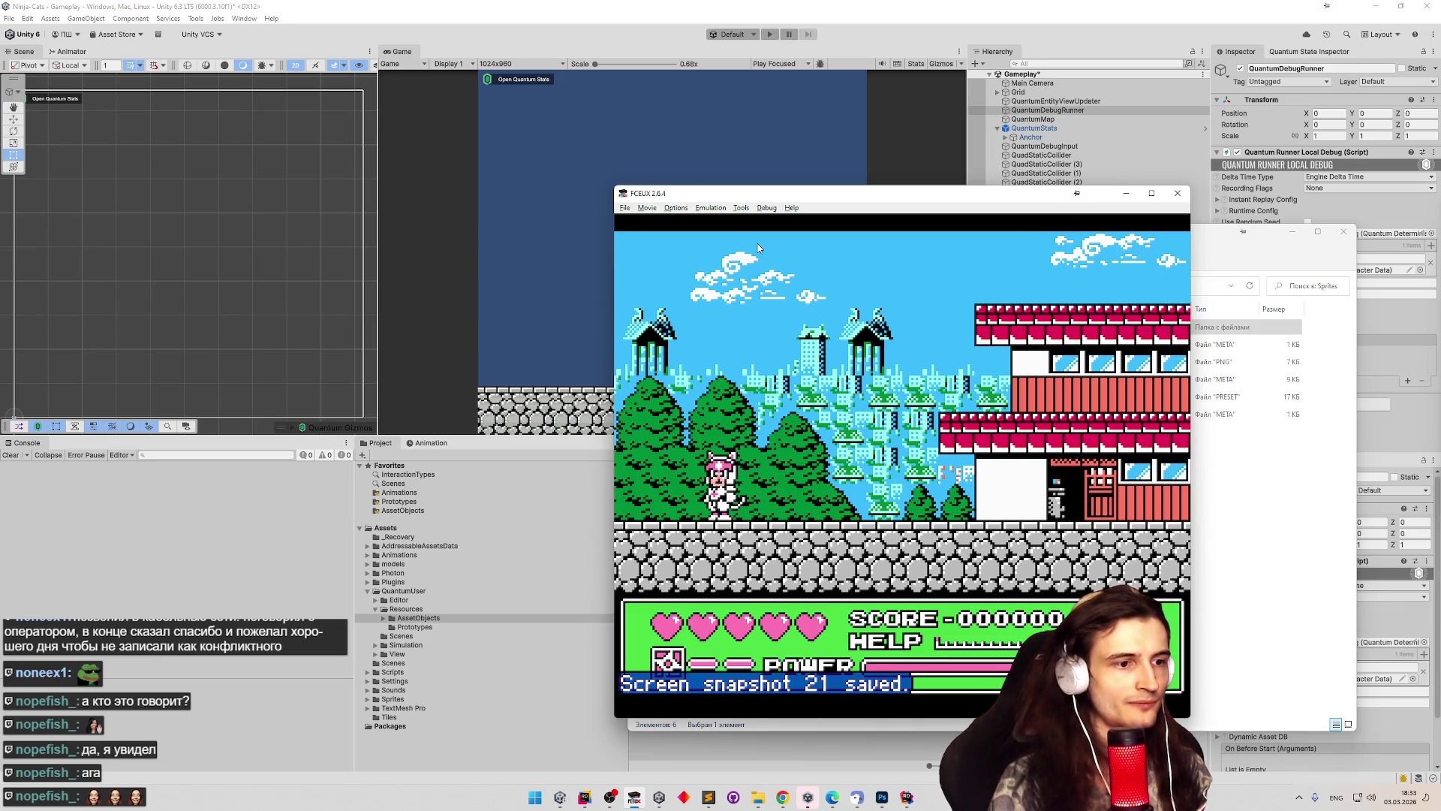
{"action": "key", "text": "Right"}
{"action": "key", "text": "Left"}
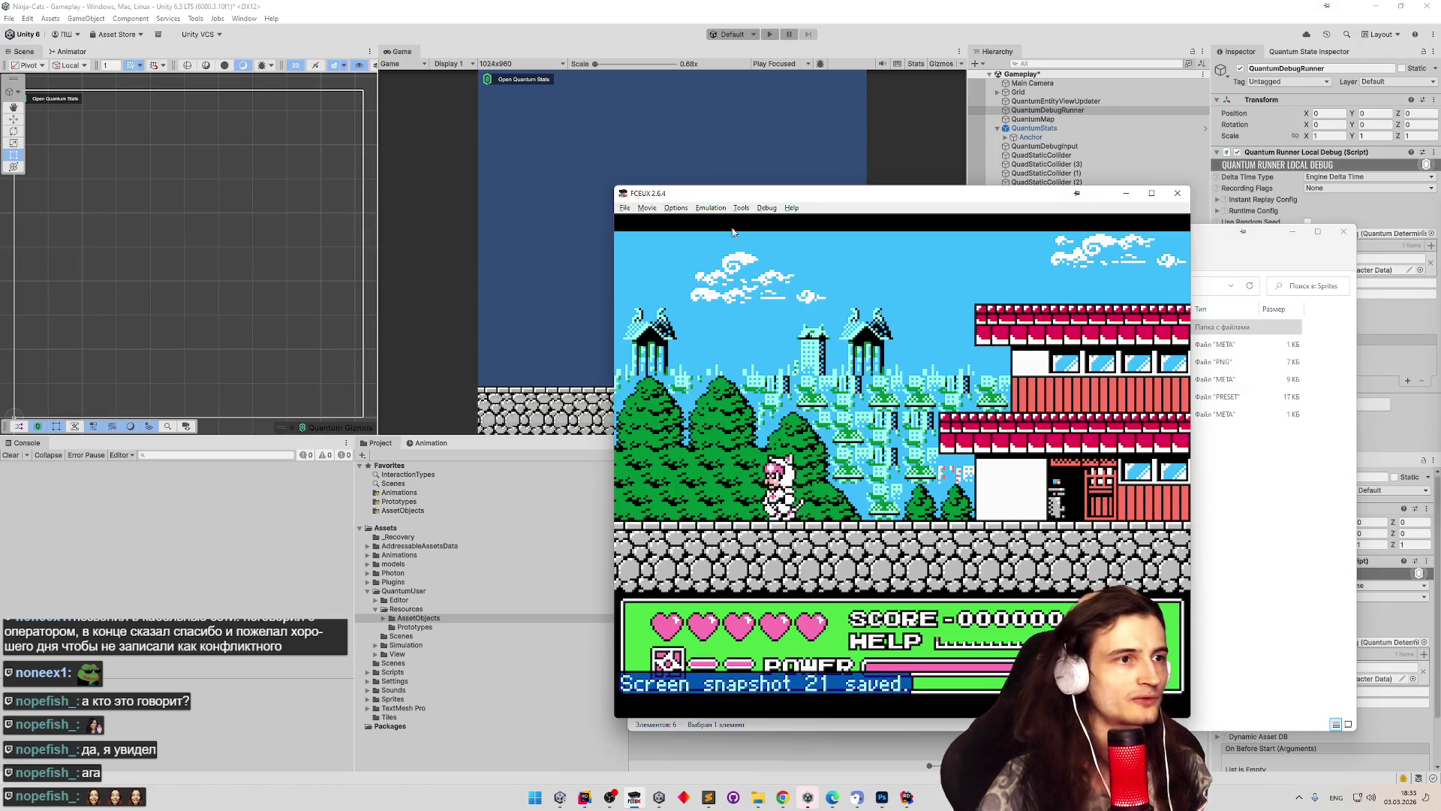
Shrink the FCEUX window to 1x via Options > Window Resize.
{"action": "left_click", "coordinate": [683, 209]}
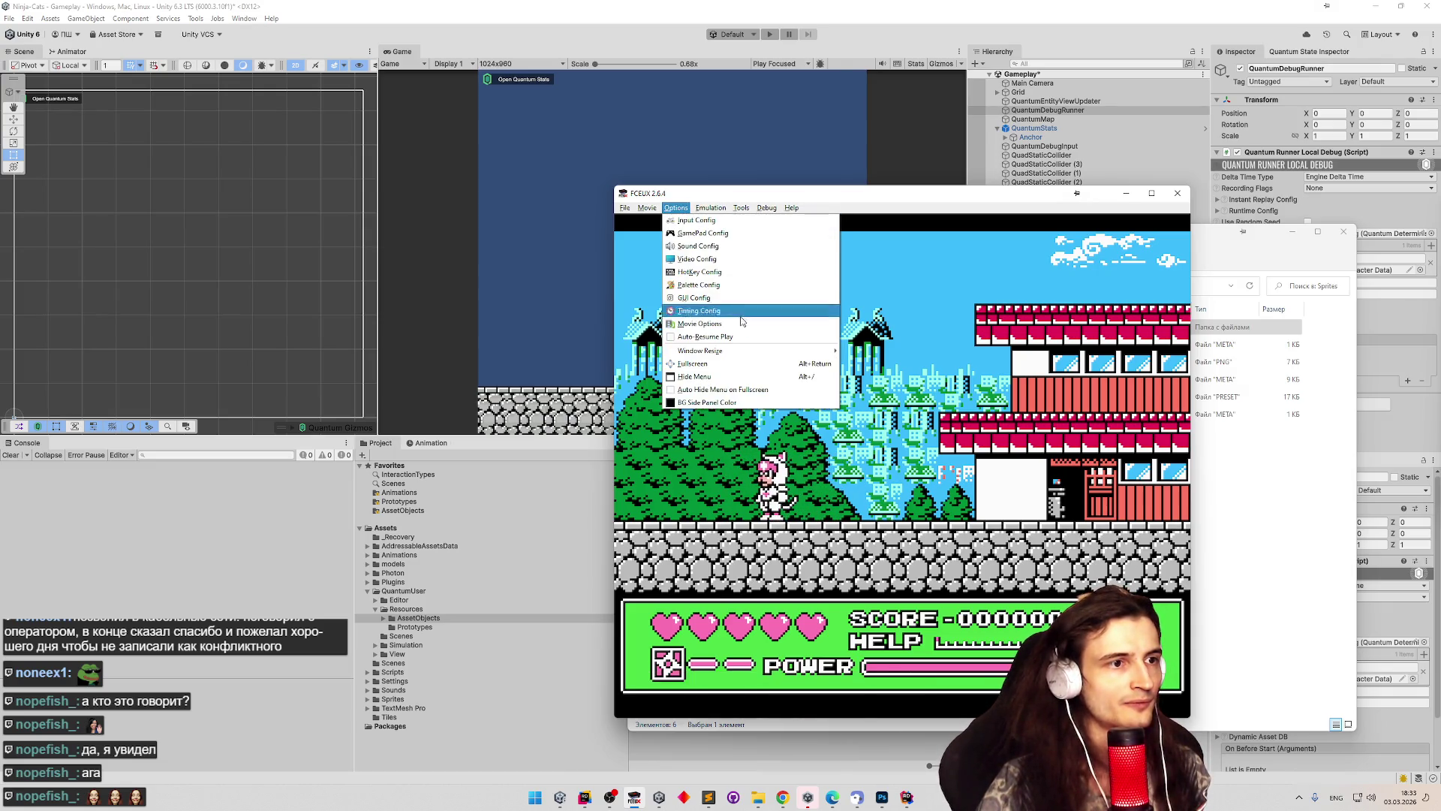
{"action": "mouse_move", "coordinate": [786, 352]}
{"action": "left_click", "coordinate": [851, 358]}
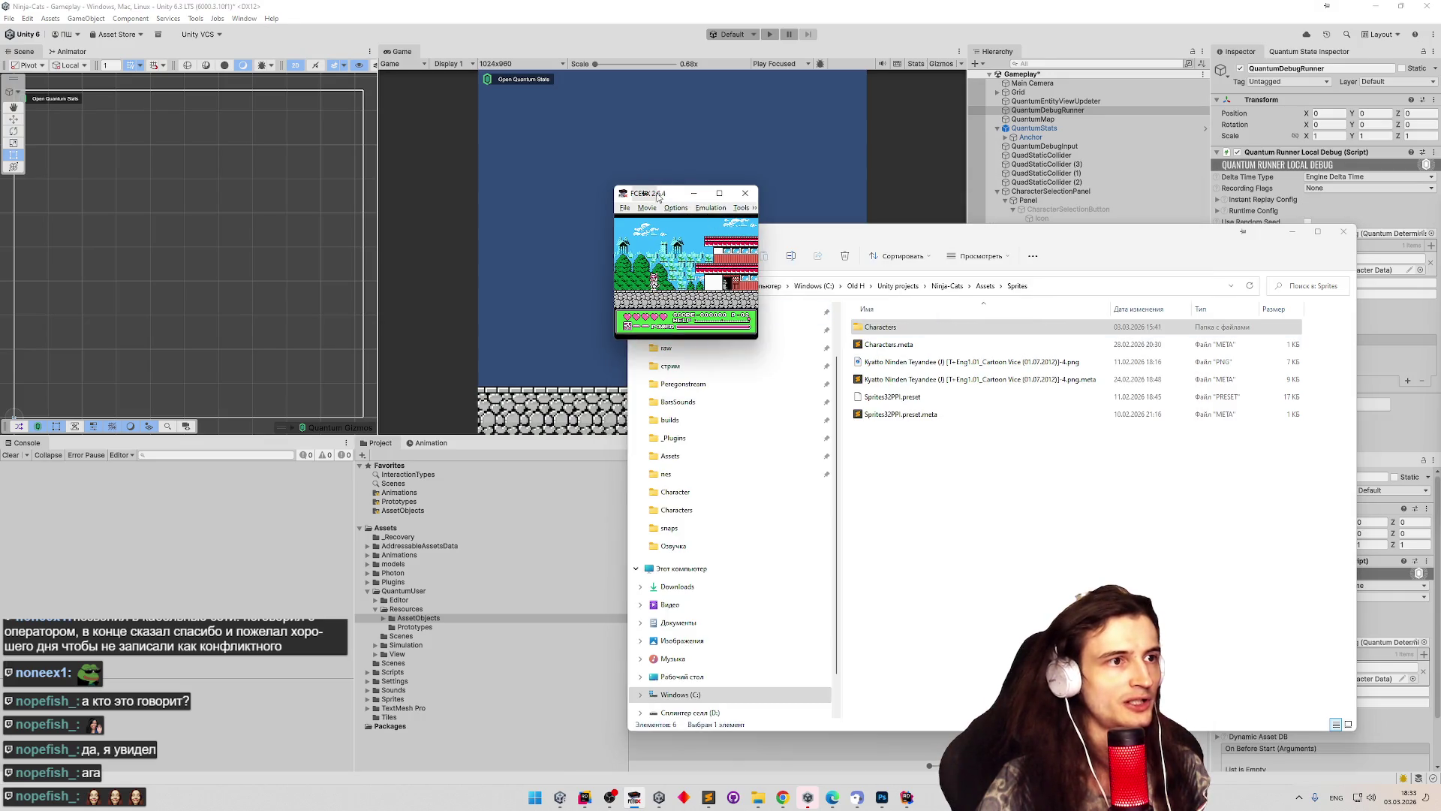
Move the 1x game window over the Sprites folder, save snapshot 22, and run Speedy along the building.
{"action": "left_click_drag", "start_coordinate": [677, 201], "coordinate": [904, 339]}
{"action": "key", "text": "F12"}
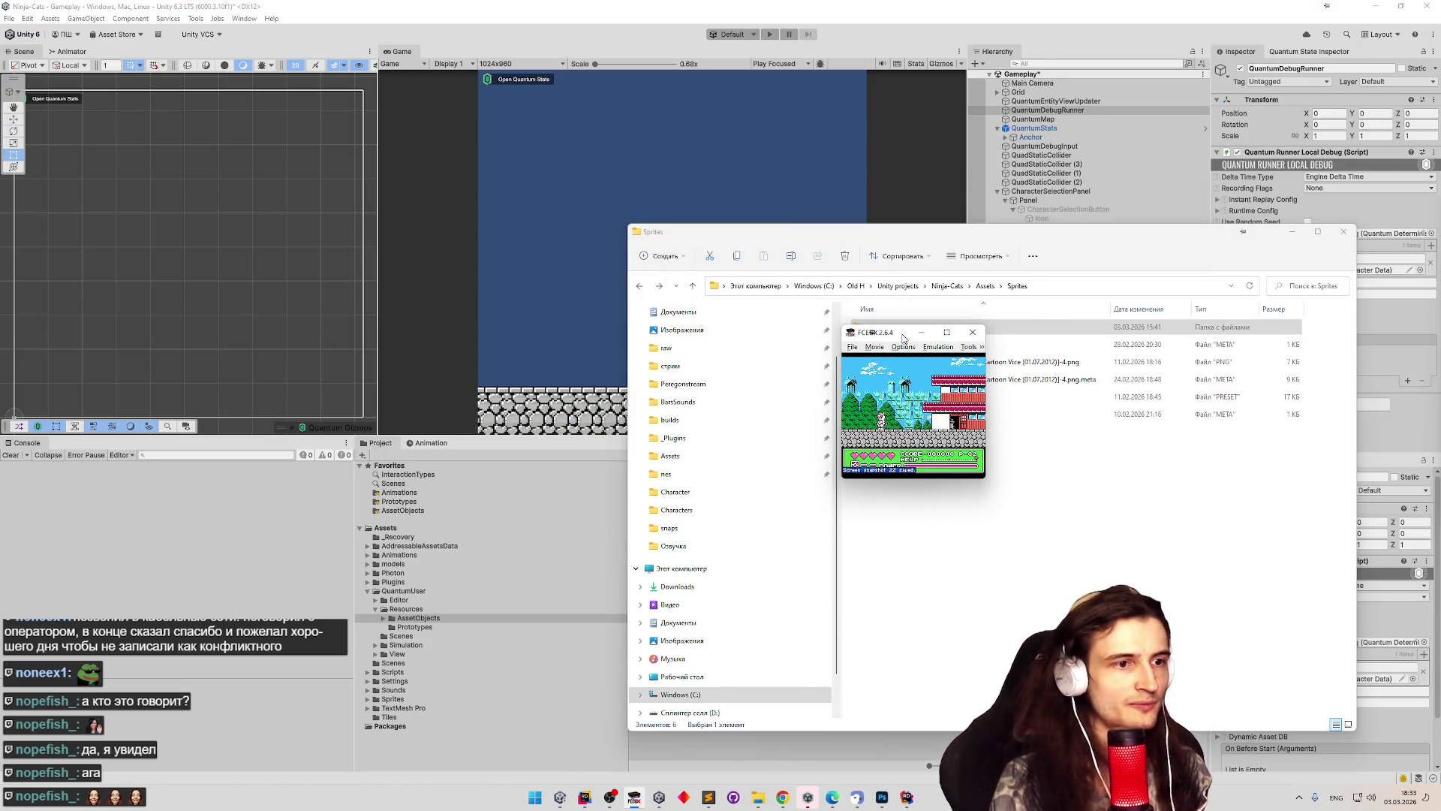
{"action": "key", "text": "Right"}
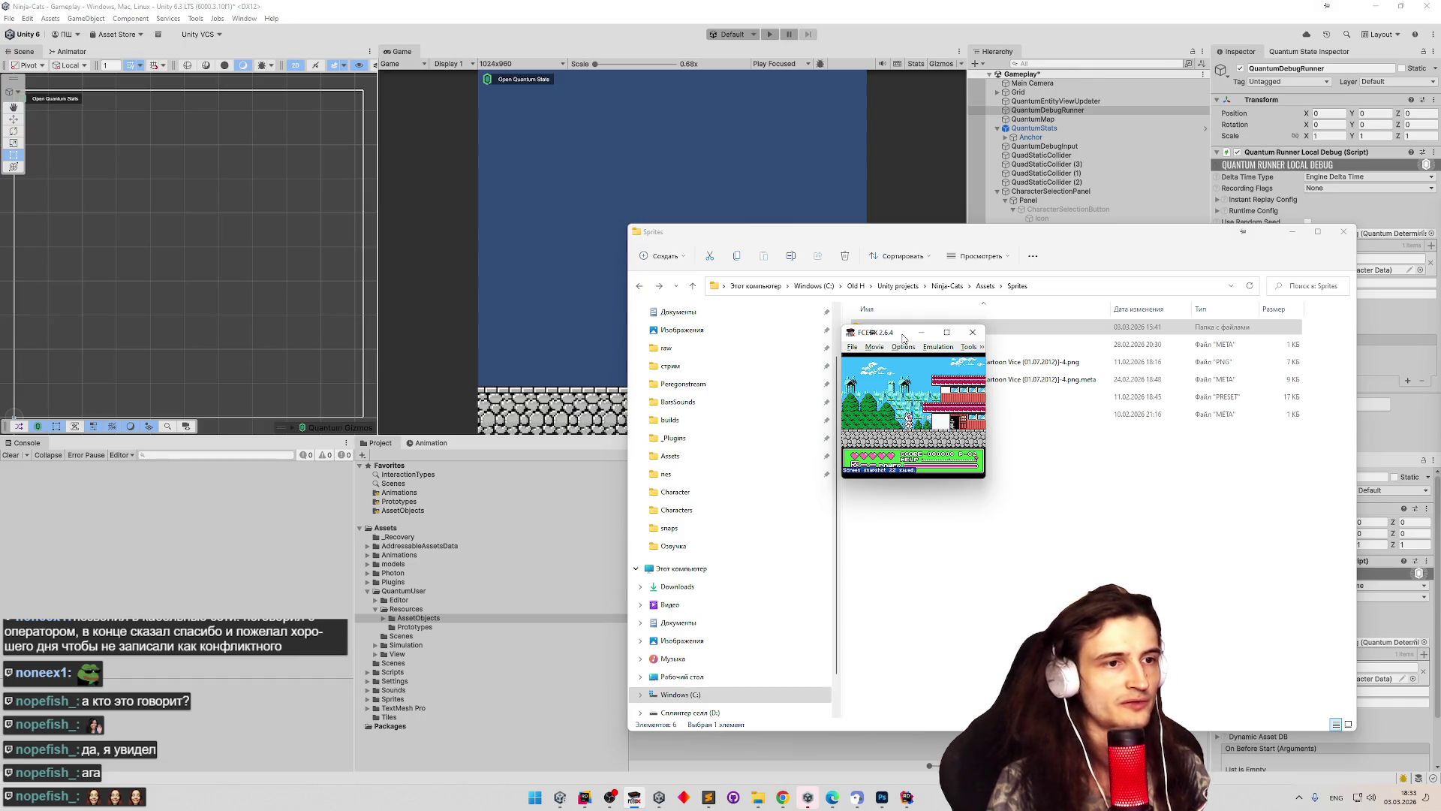
{"action": "key", "text": "Right"}
{"action": "key", "text": "Right"}
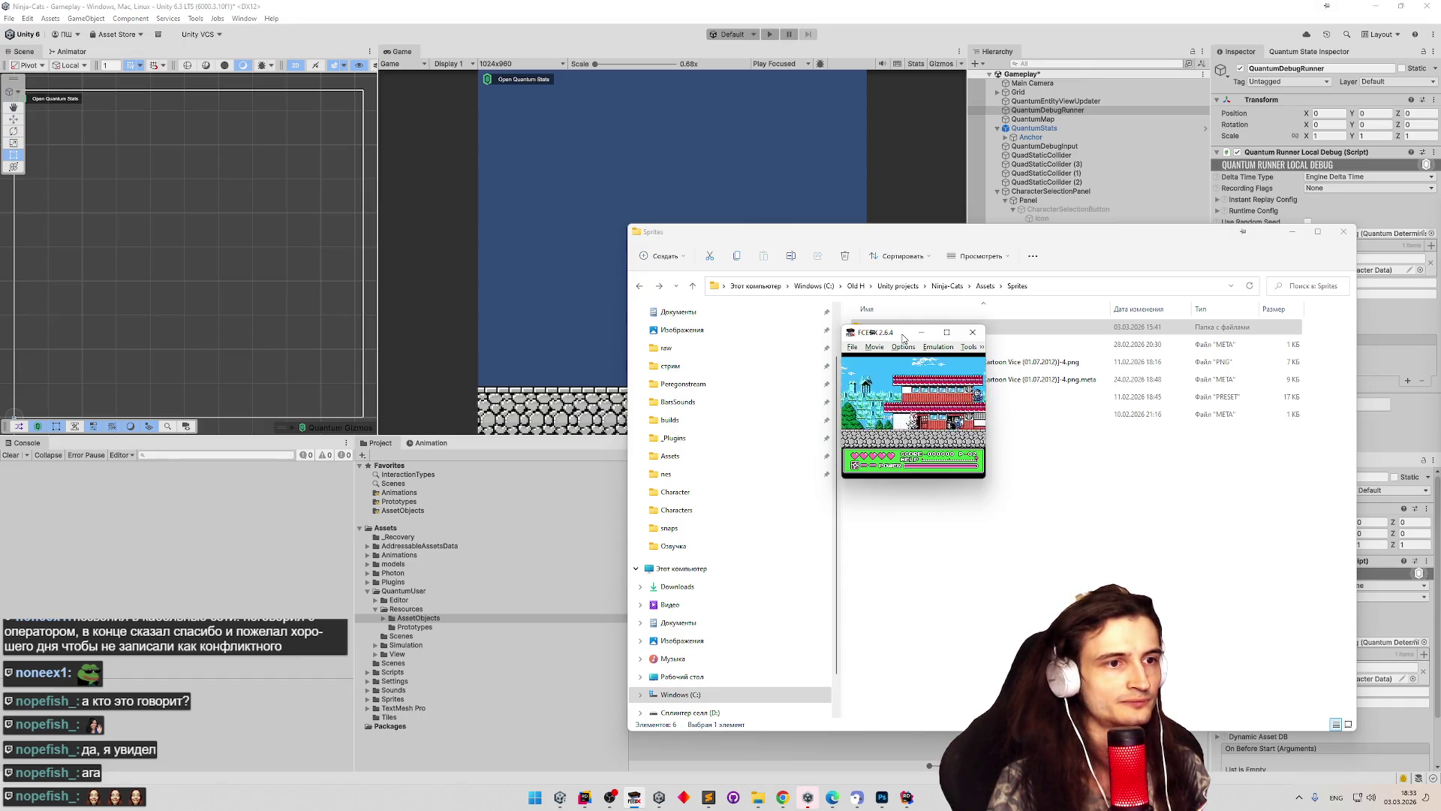
{"action": "key", "text": "Left"}
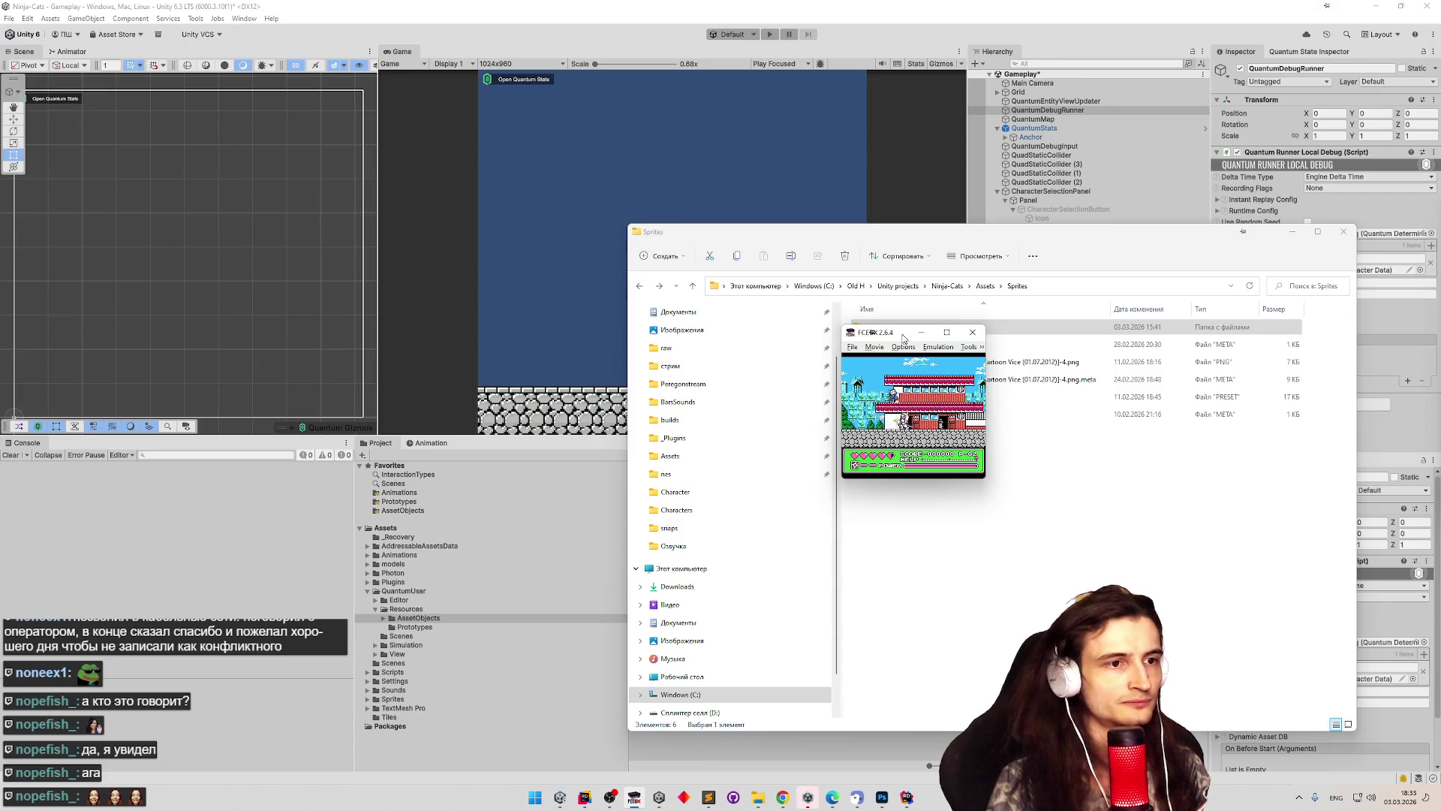
{"action": "key", "text": "Right"}
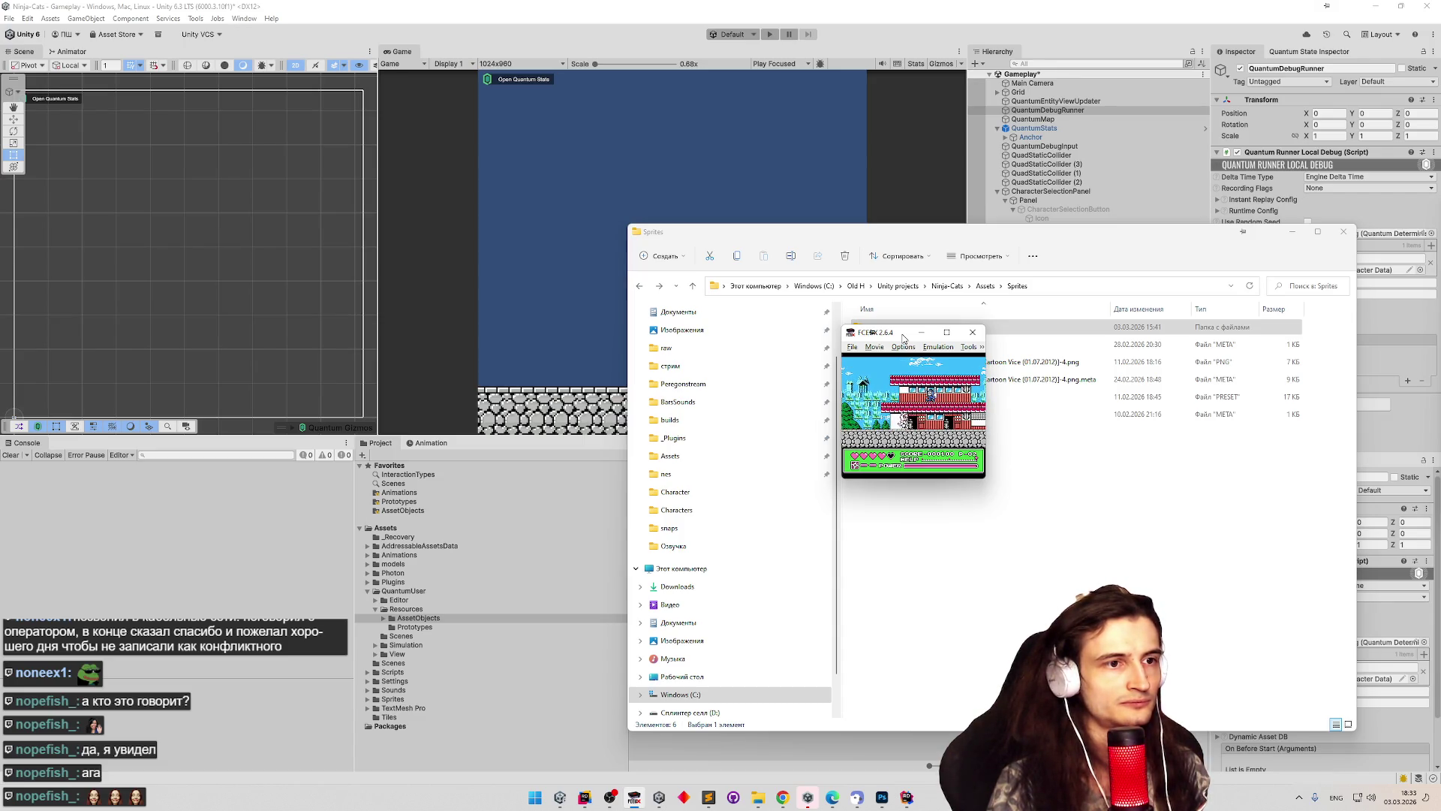
{"action": "key", "text": "Right"}
{"action": "key", "text": "Right"}
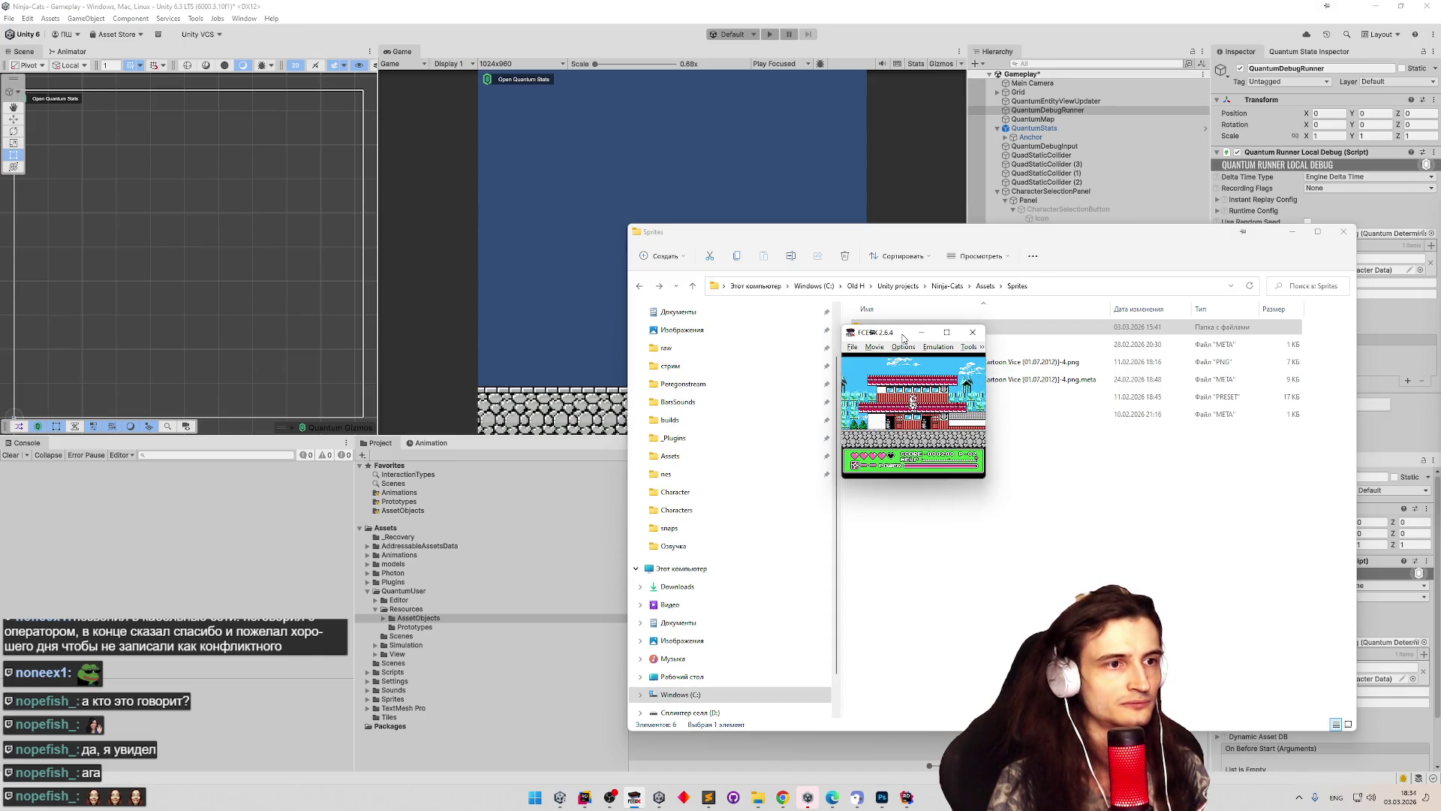
{"action": "key", "text": "Right"}
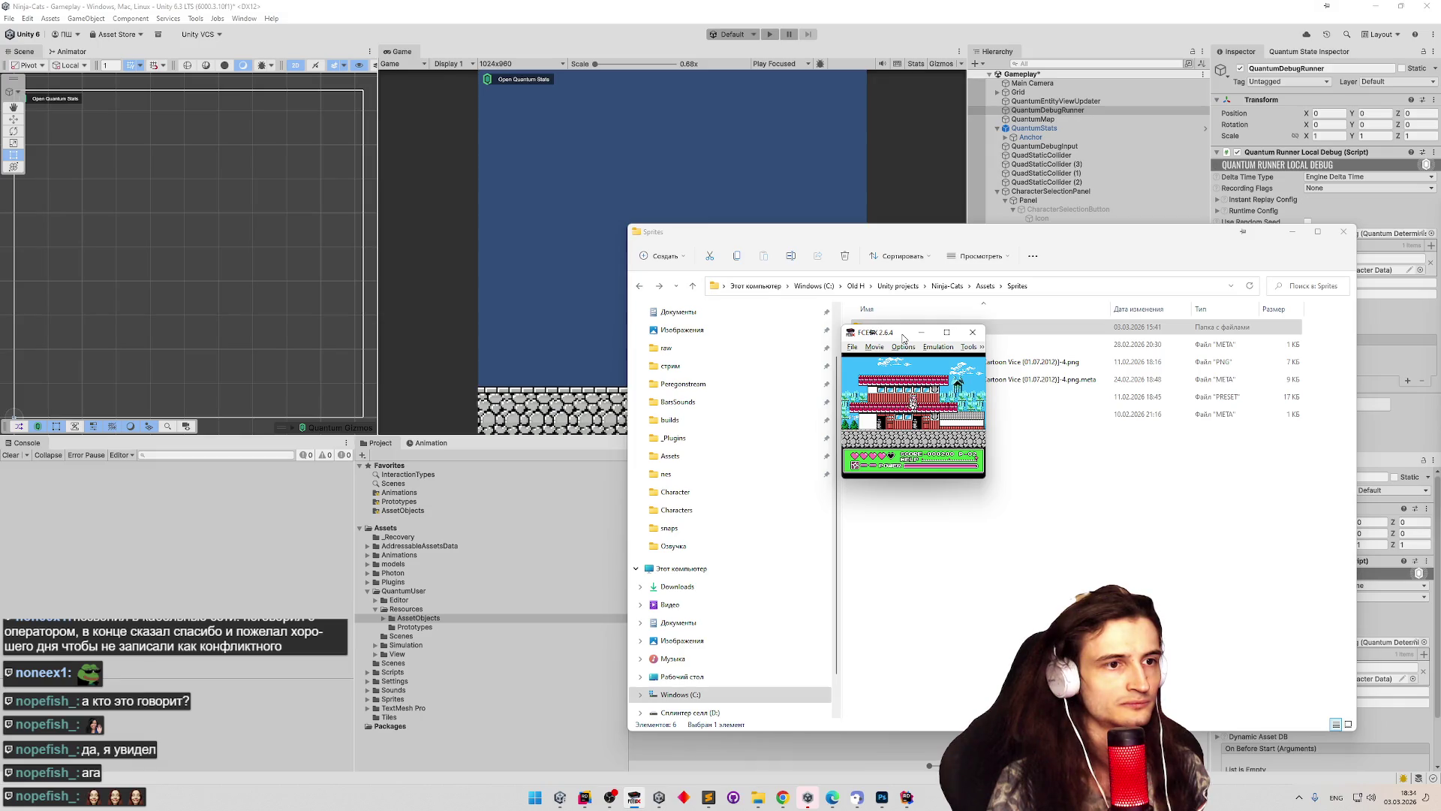
{"action": "key", "text": "Right"}
Save snapshots 23 through 27 at successive stretches of the level, then minimise FCEUX.
{"action": "key", "text": "F12"}
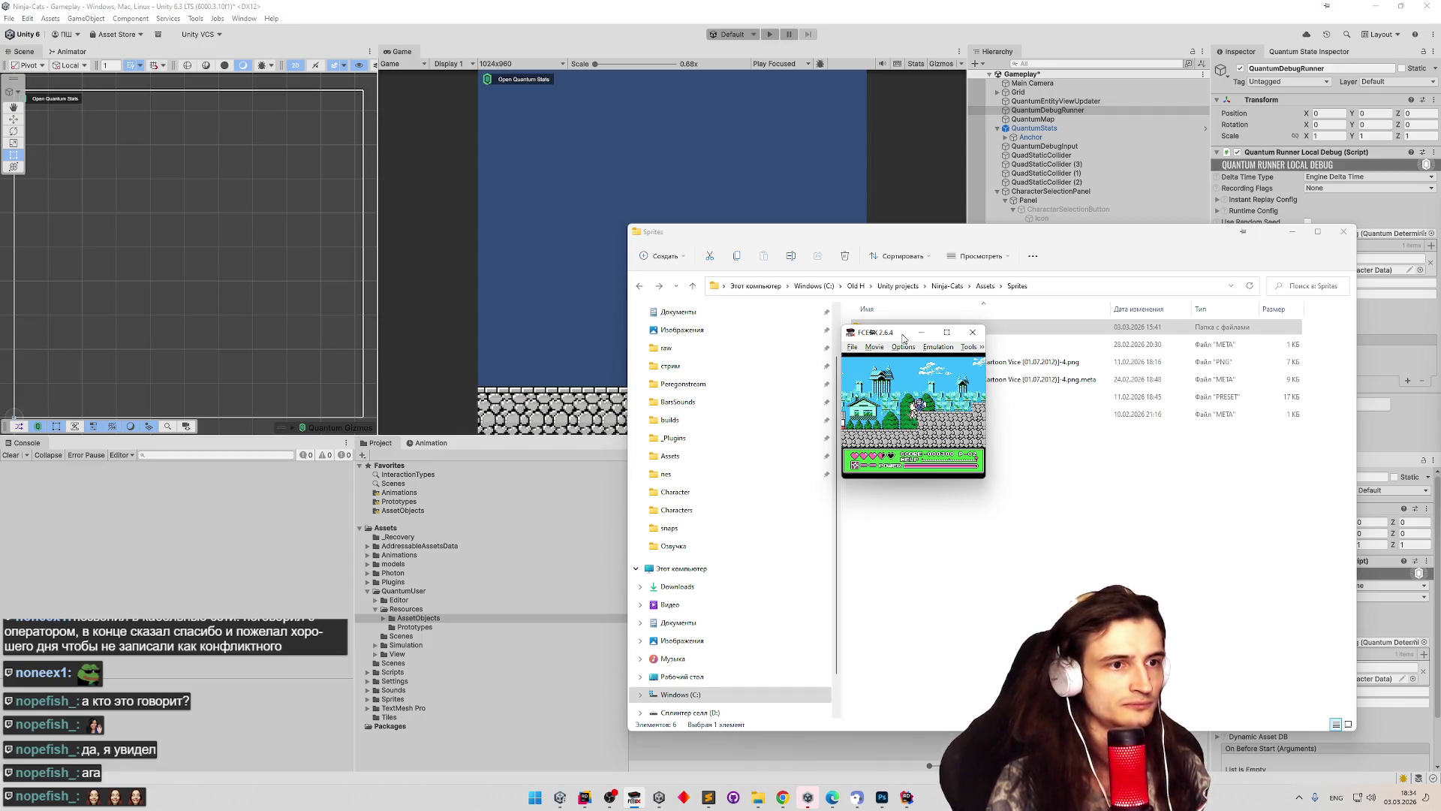
{"action": "key", "text": "F12"}
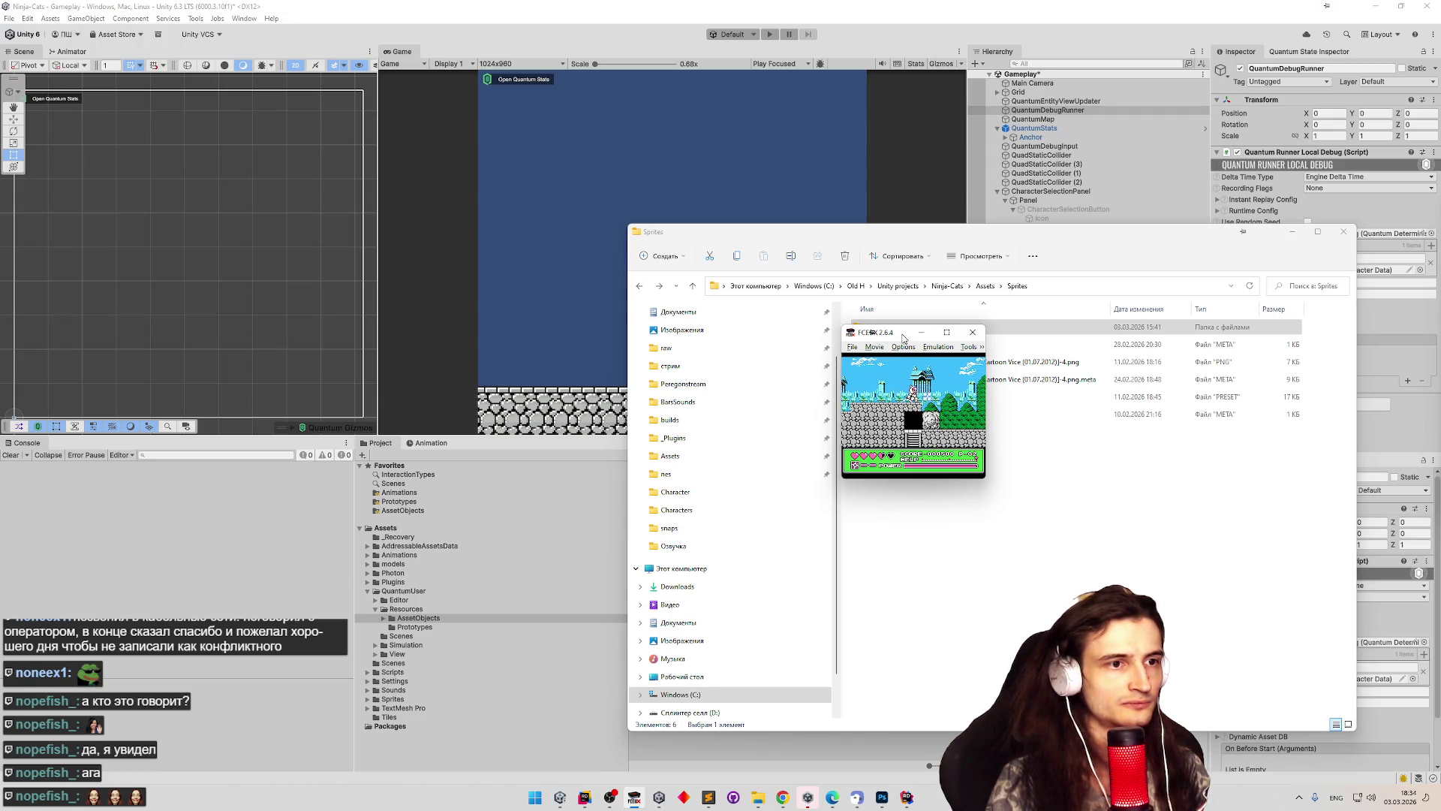
{"action": "key", "text": "F12"}
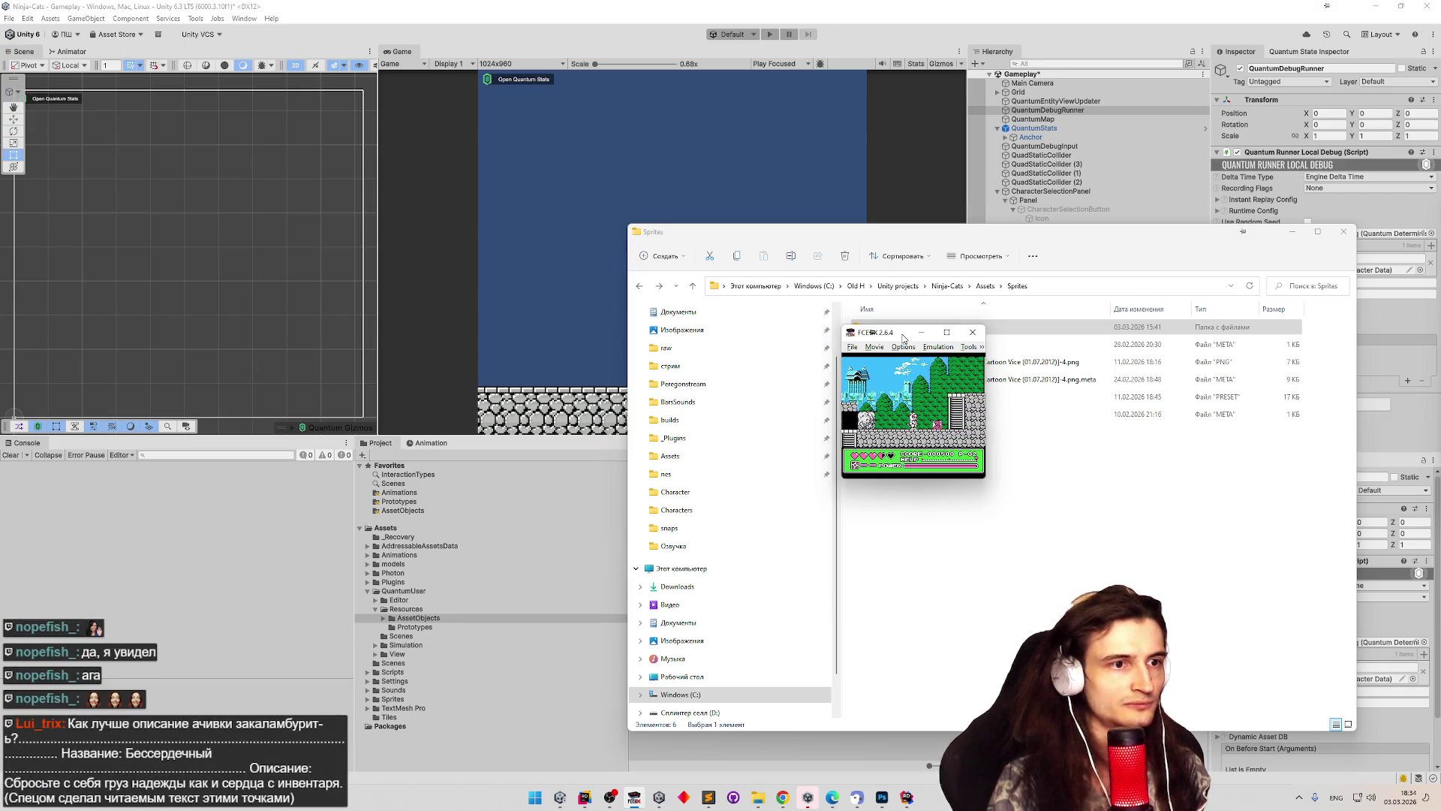
{"action": "key", "text": "F12"}
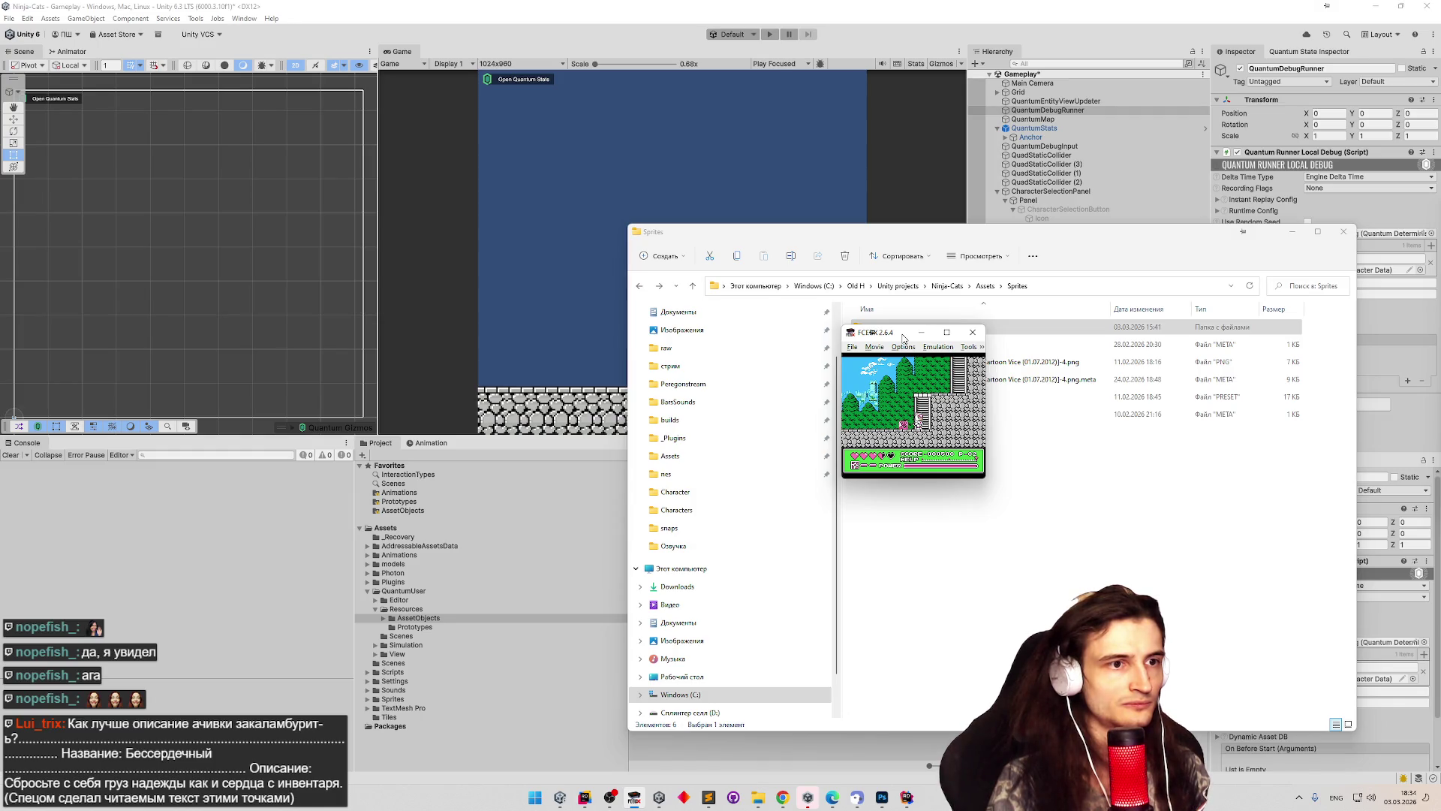
{"action": "key", "text": "F12"}
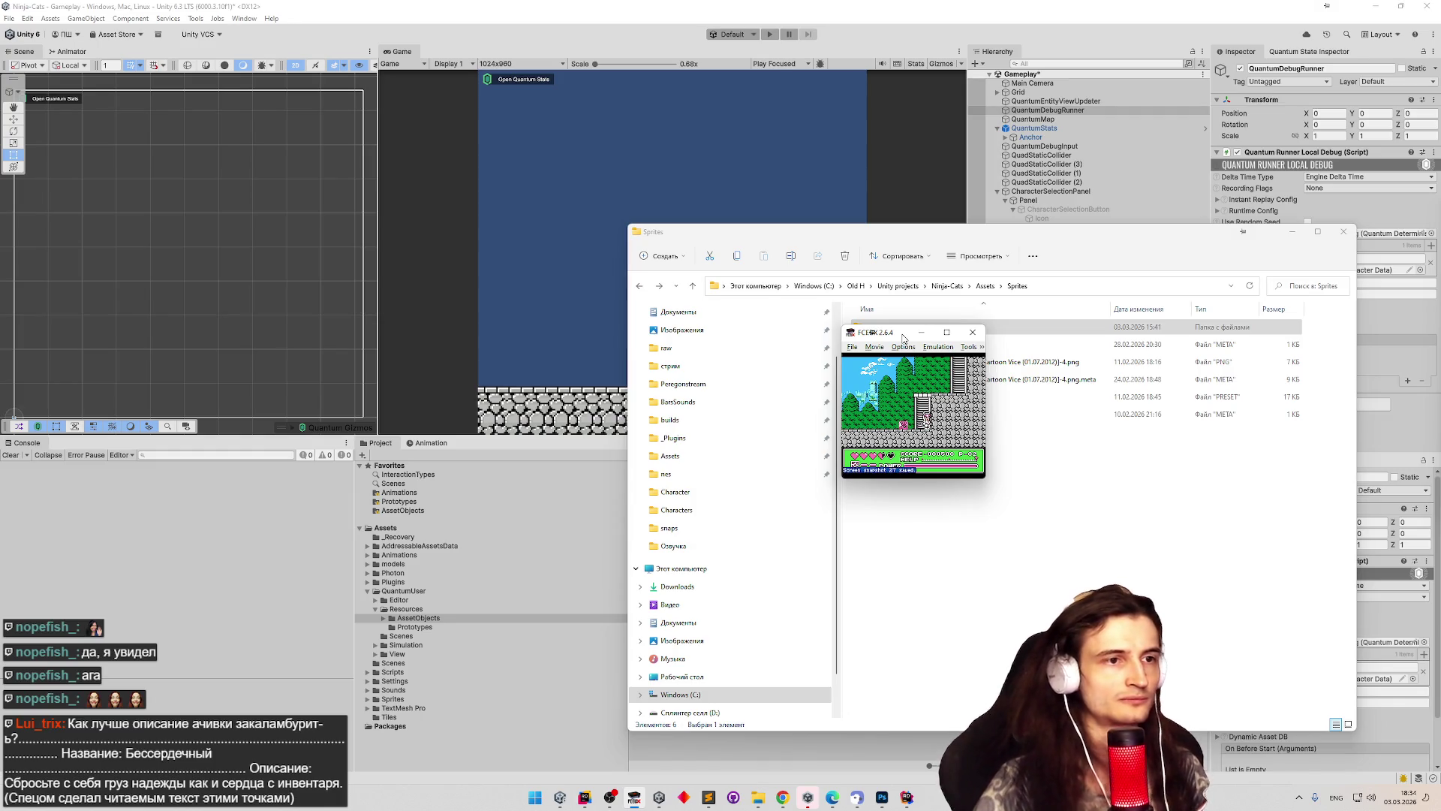
{"action": "left_click", "coordinate": [919, 332]}
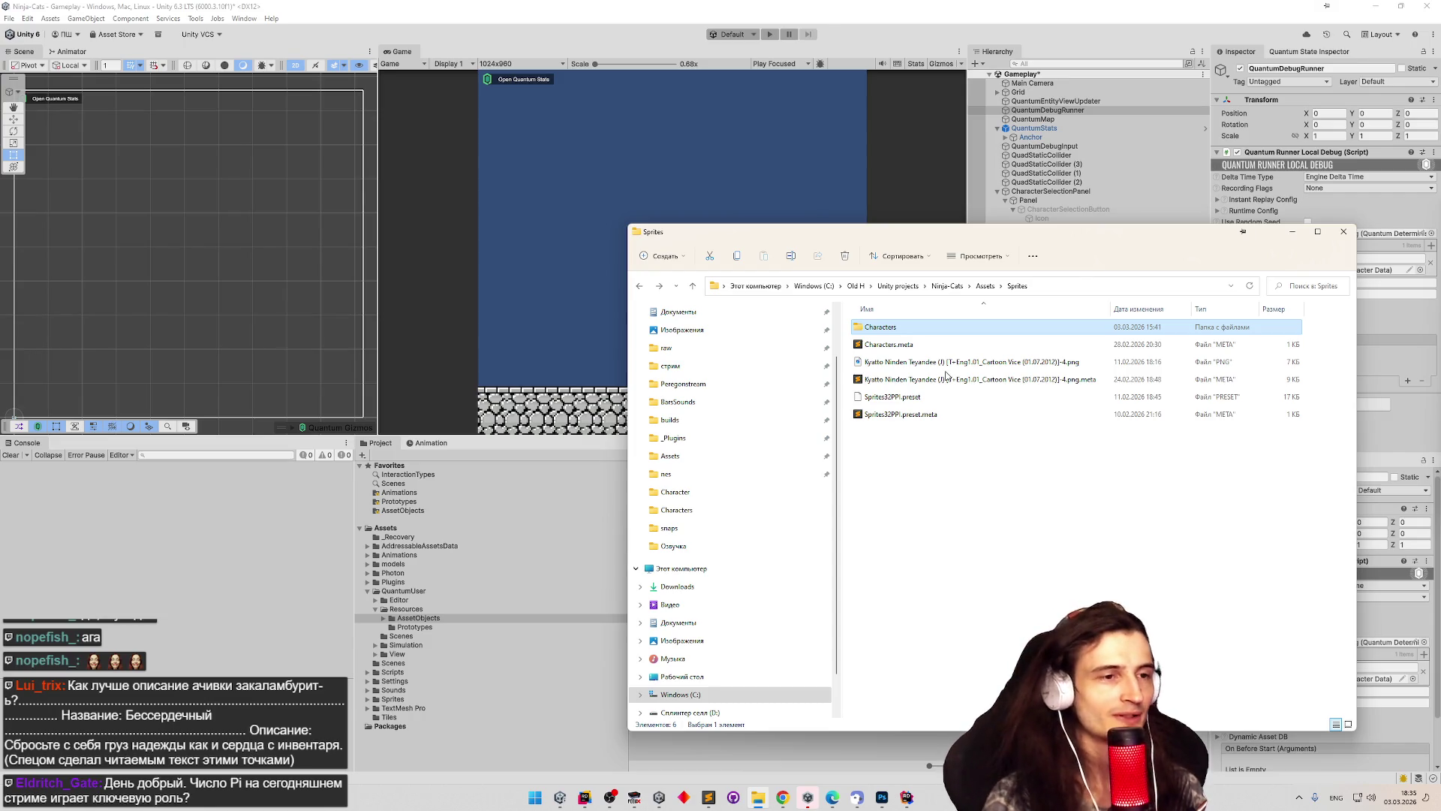
Switch back to the Unity editor showing the AssetObjects folder.
{"action": "key", "text": "alt+Tab"}
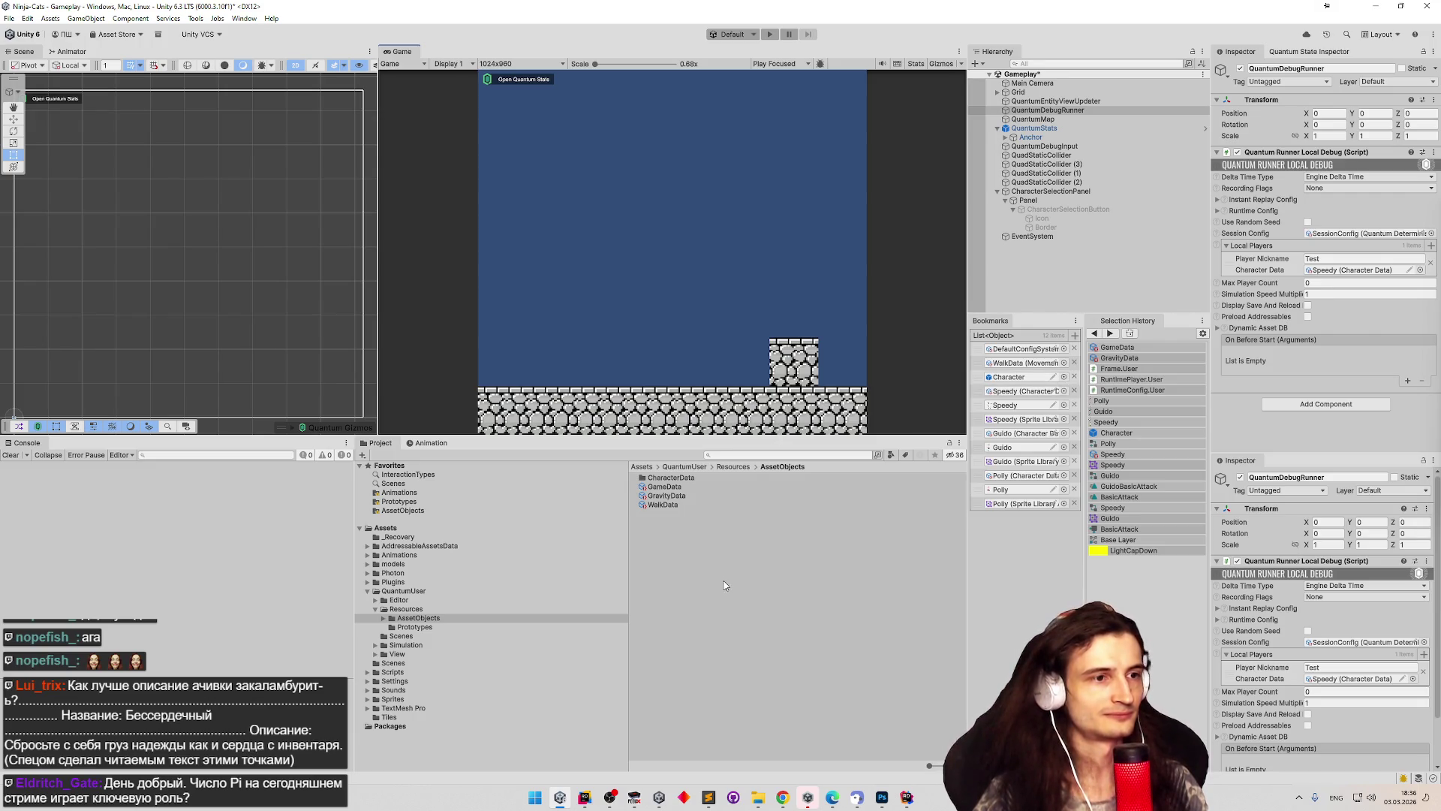
Bring Photoshop forward with the Polly.png sprite sheet showing.
{"action": "scroll", "coordinate": [743, 601], "scroll_direction": "up", "scroll_amount": 2}
{"action": "scroll", "coordinate": [773, 638], "scroll_direction": "down", "scroll_amount": 2}
{"action": "scroll", "coordinate": [803, 675], "scroll_direction": "up", "scroll_amount": 2}
{"action": "scroll", "coordinate": [833, 705], "scroll_direction": "down", "scroll_amount": 2}
{"action": "left_click", "coordinate": [883, 797]}
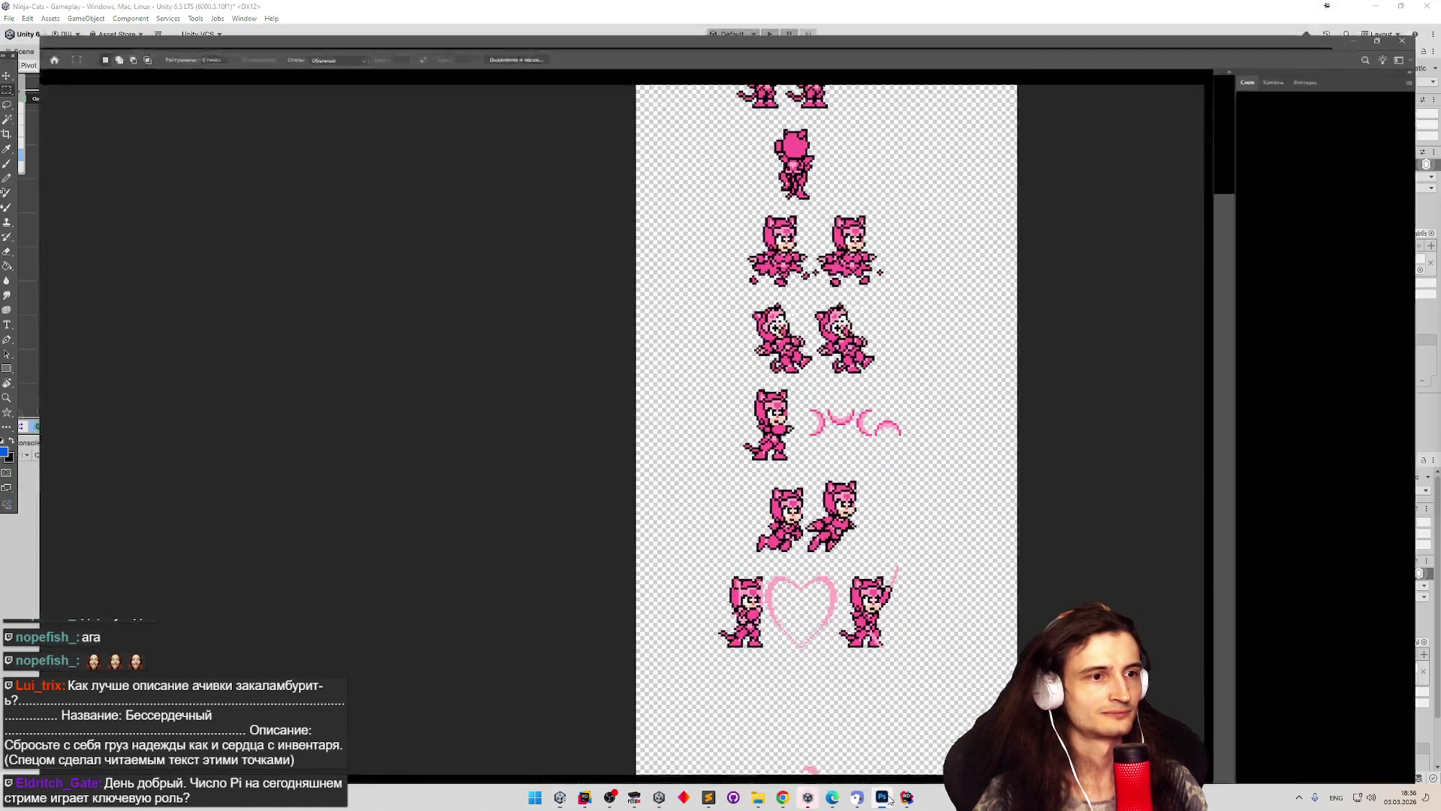
{"action": "left_click", "coordinate": [885, 798]}
{"action": "left_click", "coordinate": [886, 799]}
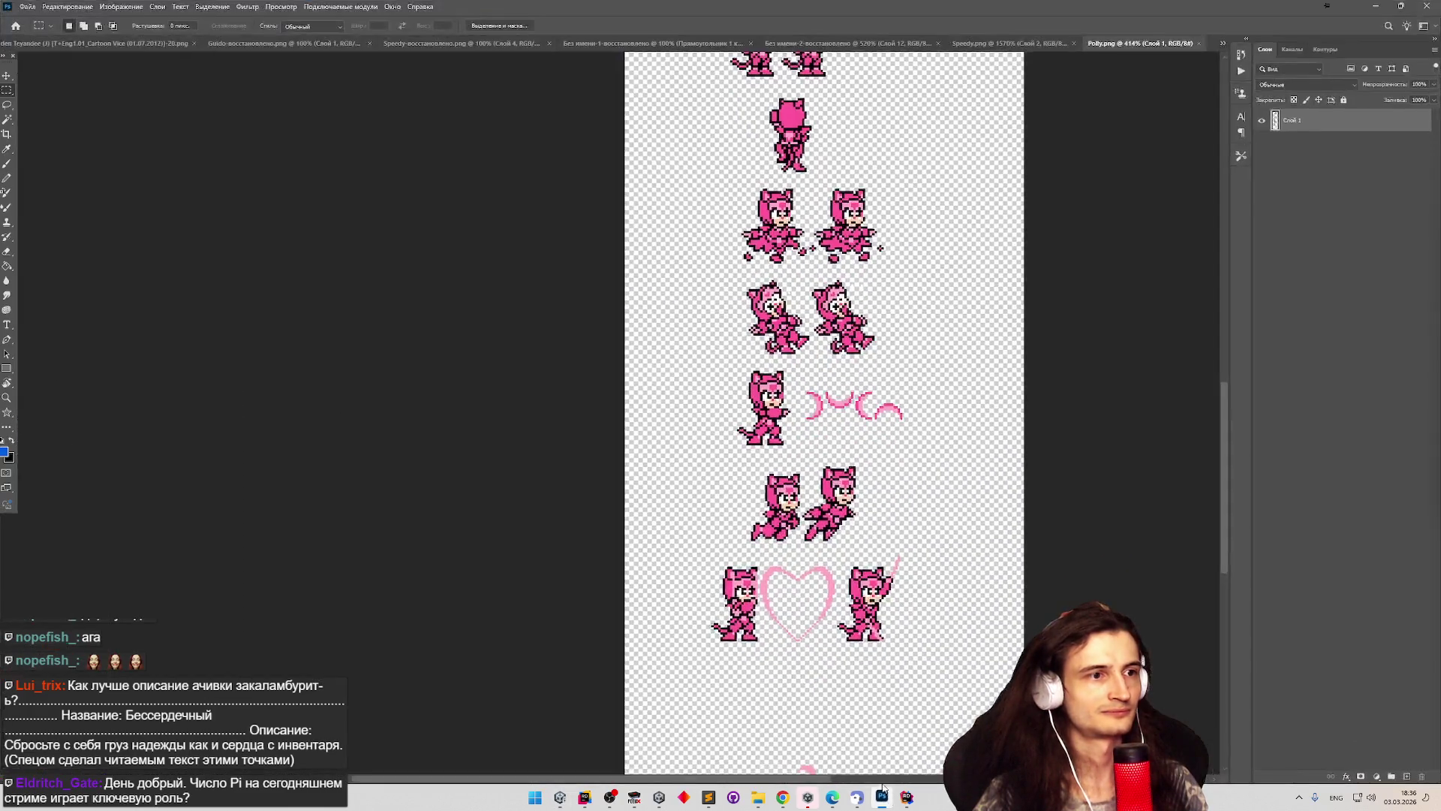
Try Close All on the document tabs, then cancel saving Speedy as a PSD.
{"action": "scroll", "coordinate": [591, 299], "scroll_direction": "down", "scroll_amount": 2}
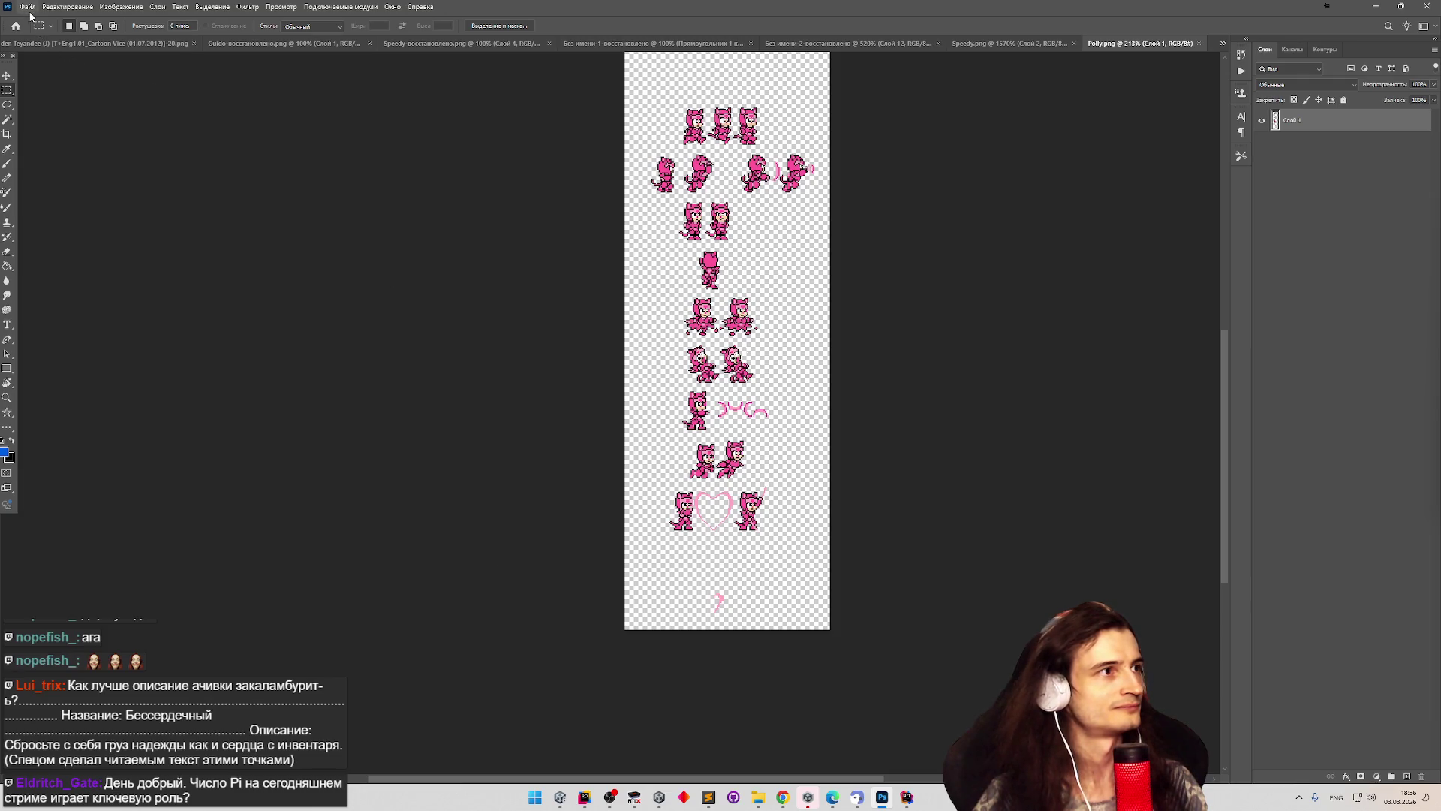
{"action": "right_click", "coordinate": [187, 51]}
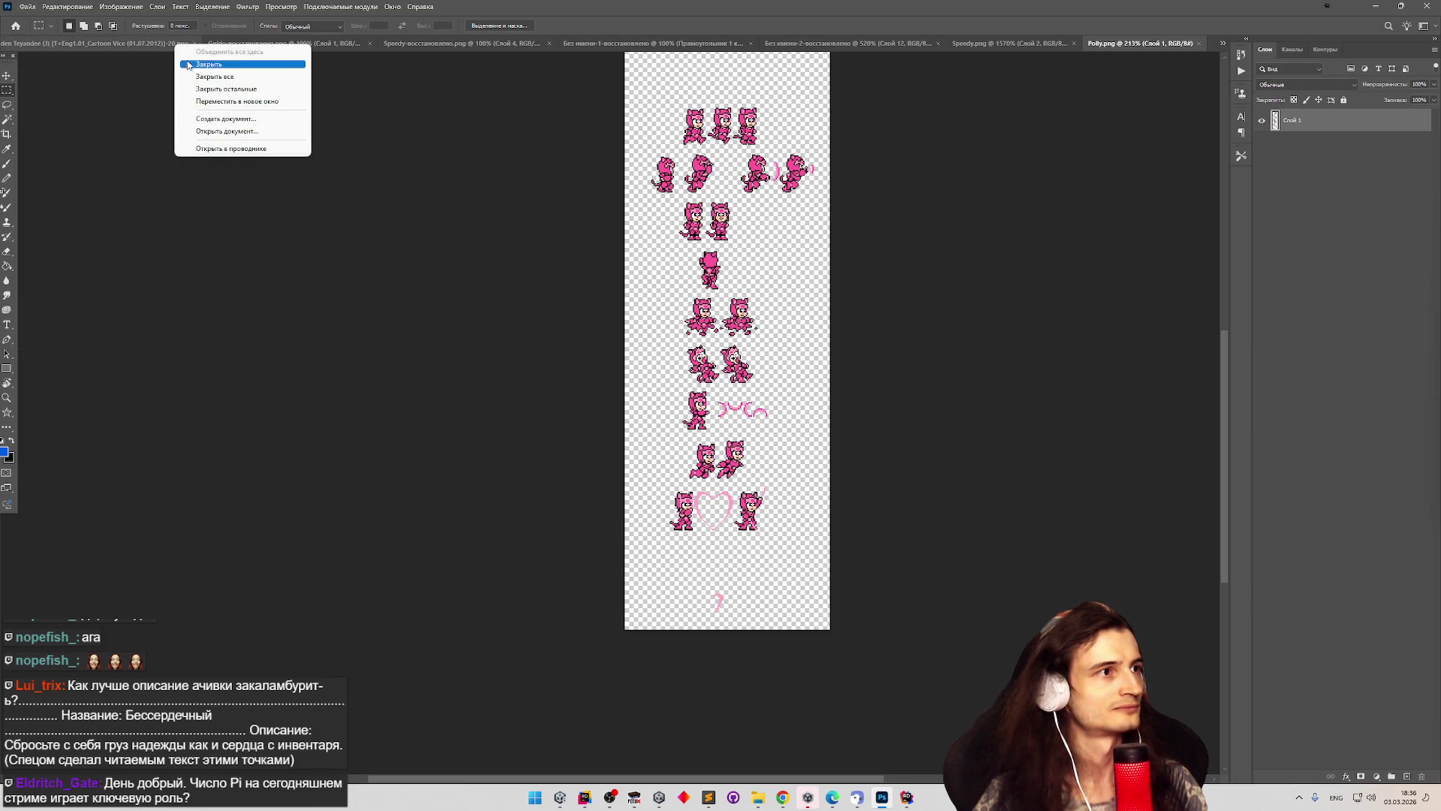
{"action": "left_click", "coordinate": [218, 87]}
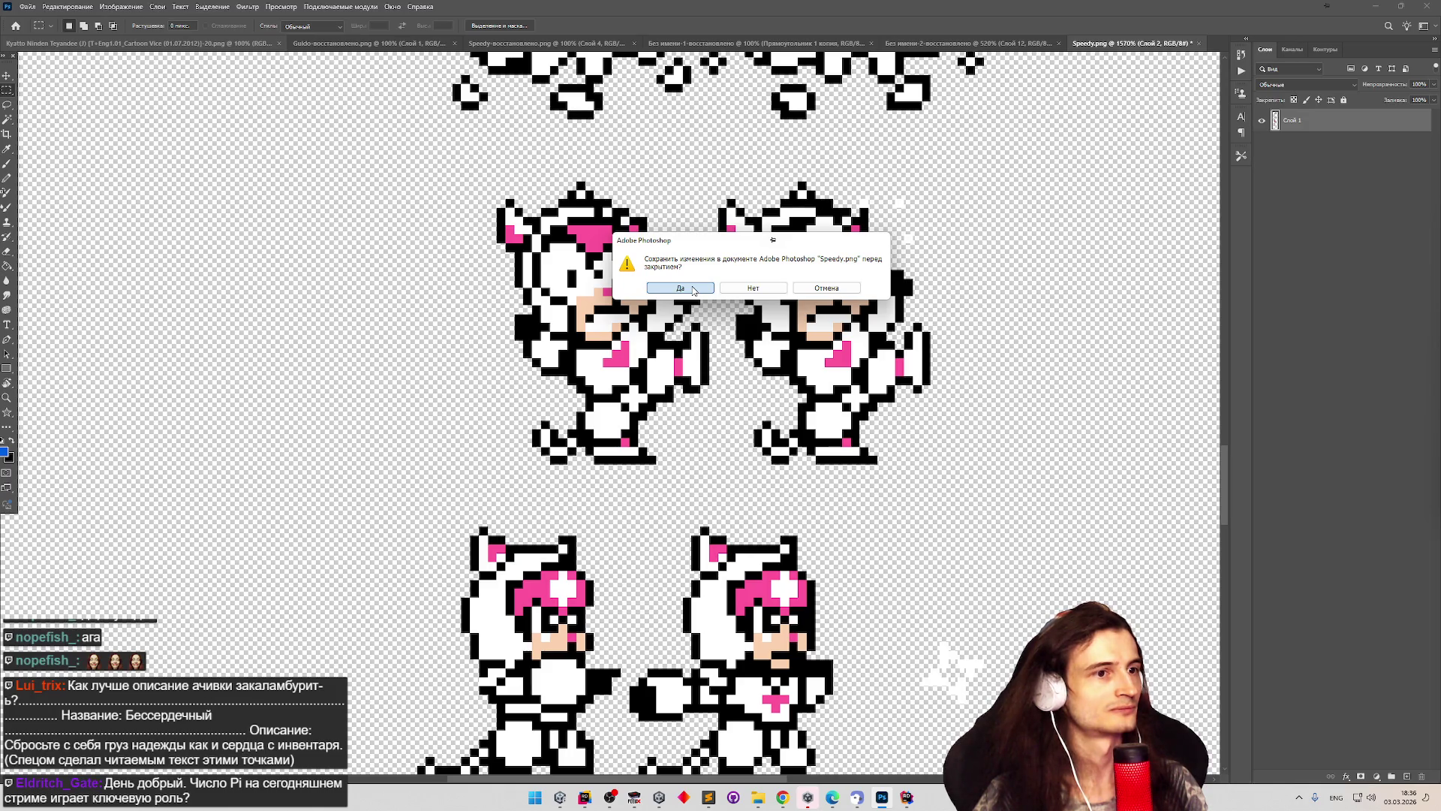
{"action": "left_click", "coordinate": [693, 291]}
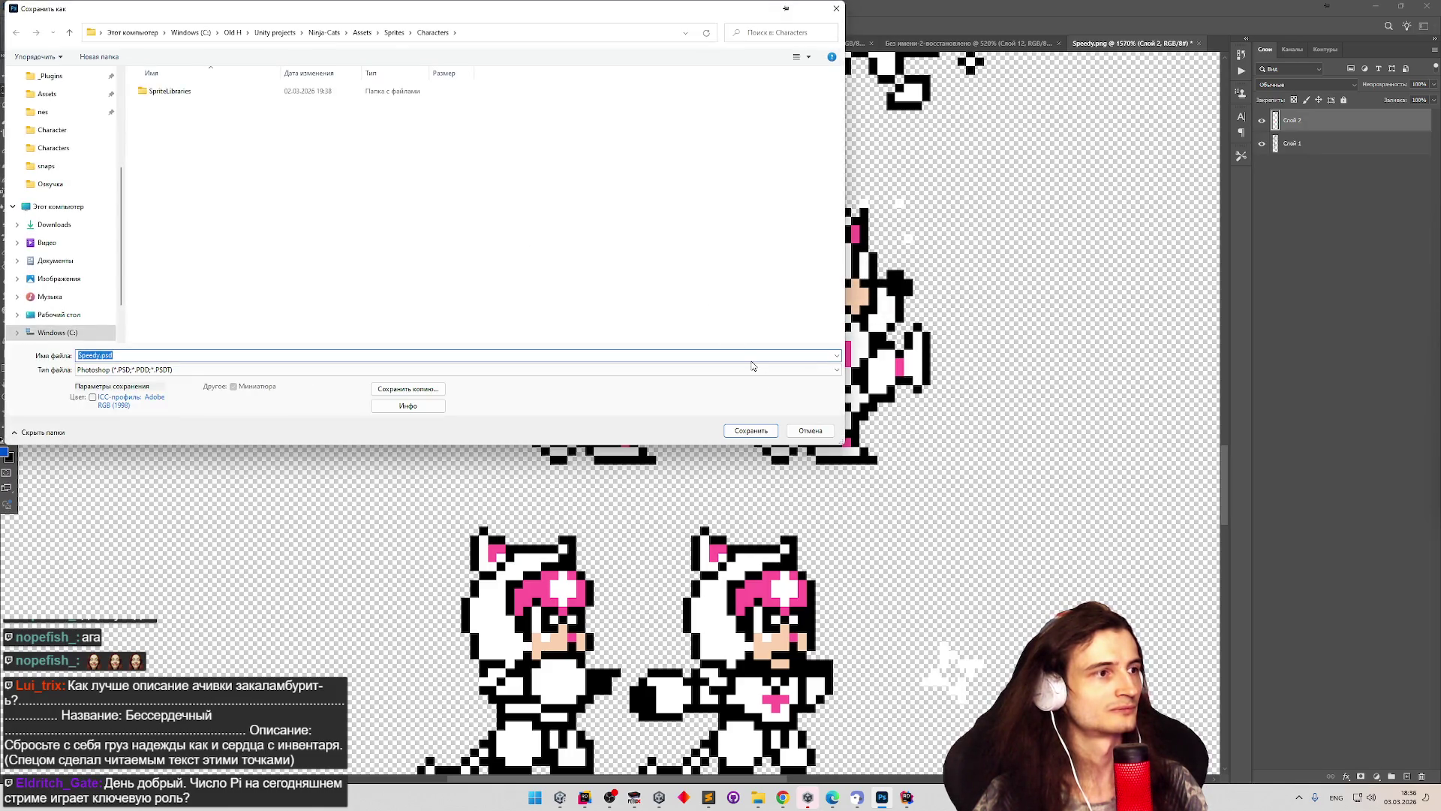
{"action": "left_click", "coordinate": [811, 435]}
Close the Speedy document via File > Close, discarding its changes.
{"action": "left_click", "coordinate": [27, 7]}
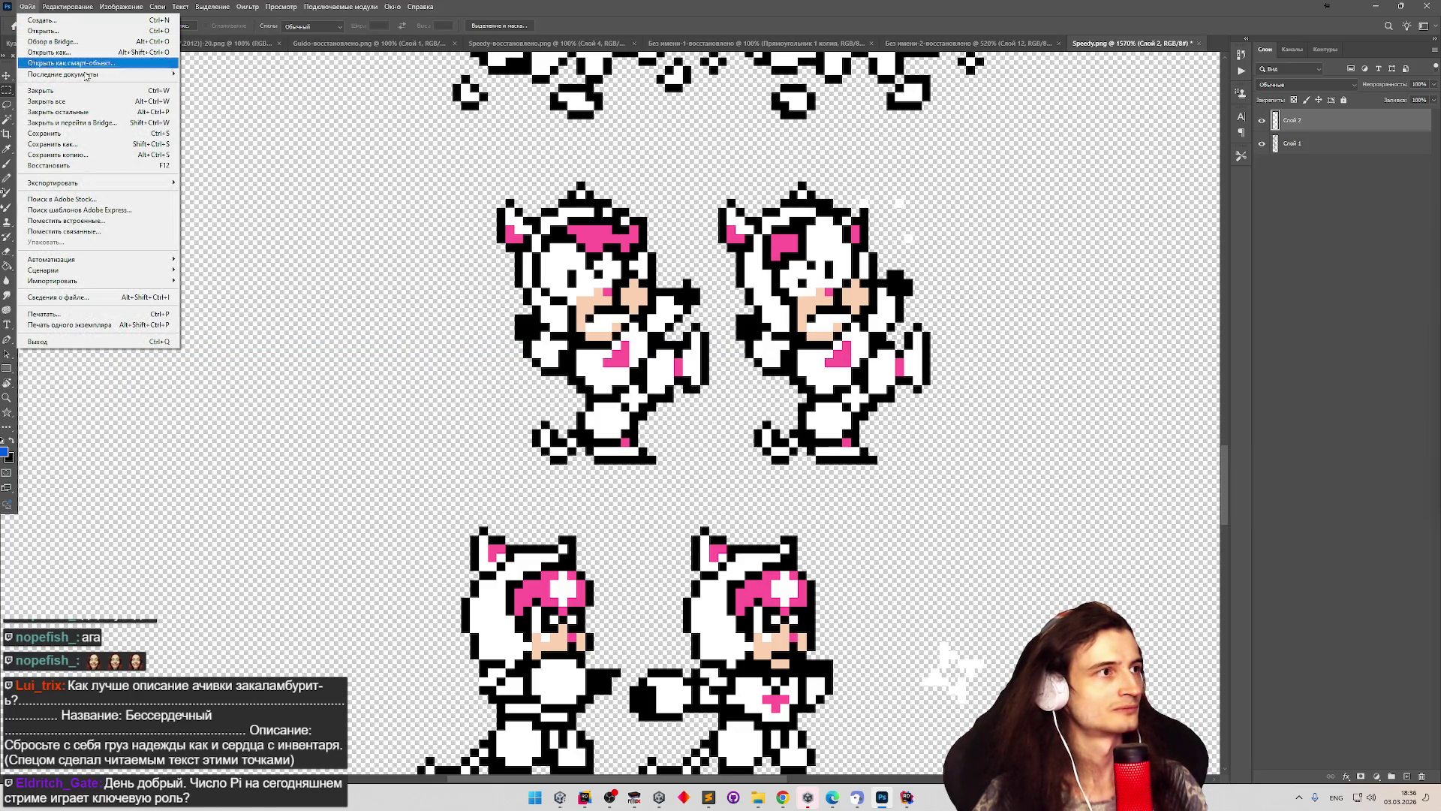
{"action": "left_click", "coordinate": [81, 90]}
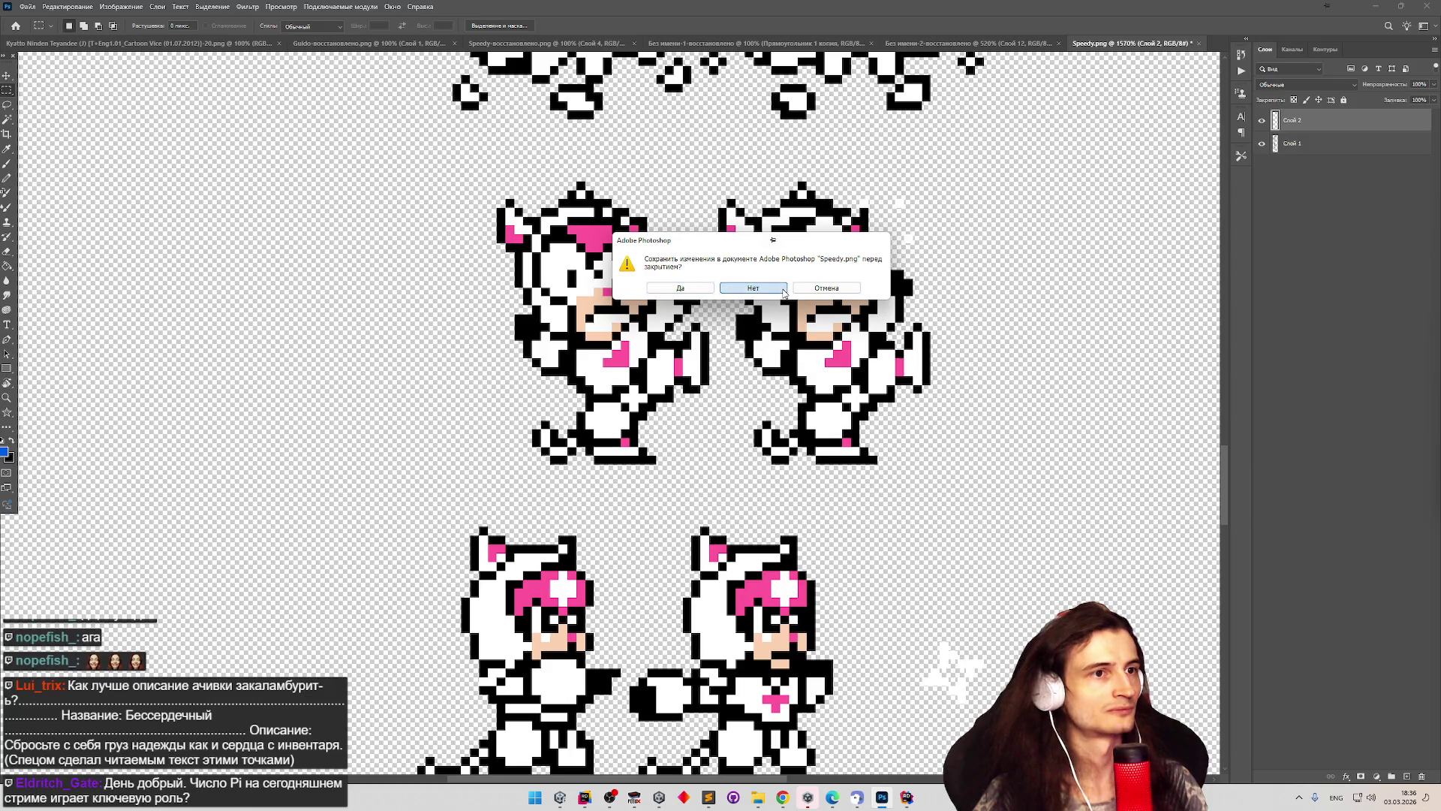
{"action": "left_click", "coordinate": [698, 288]}
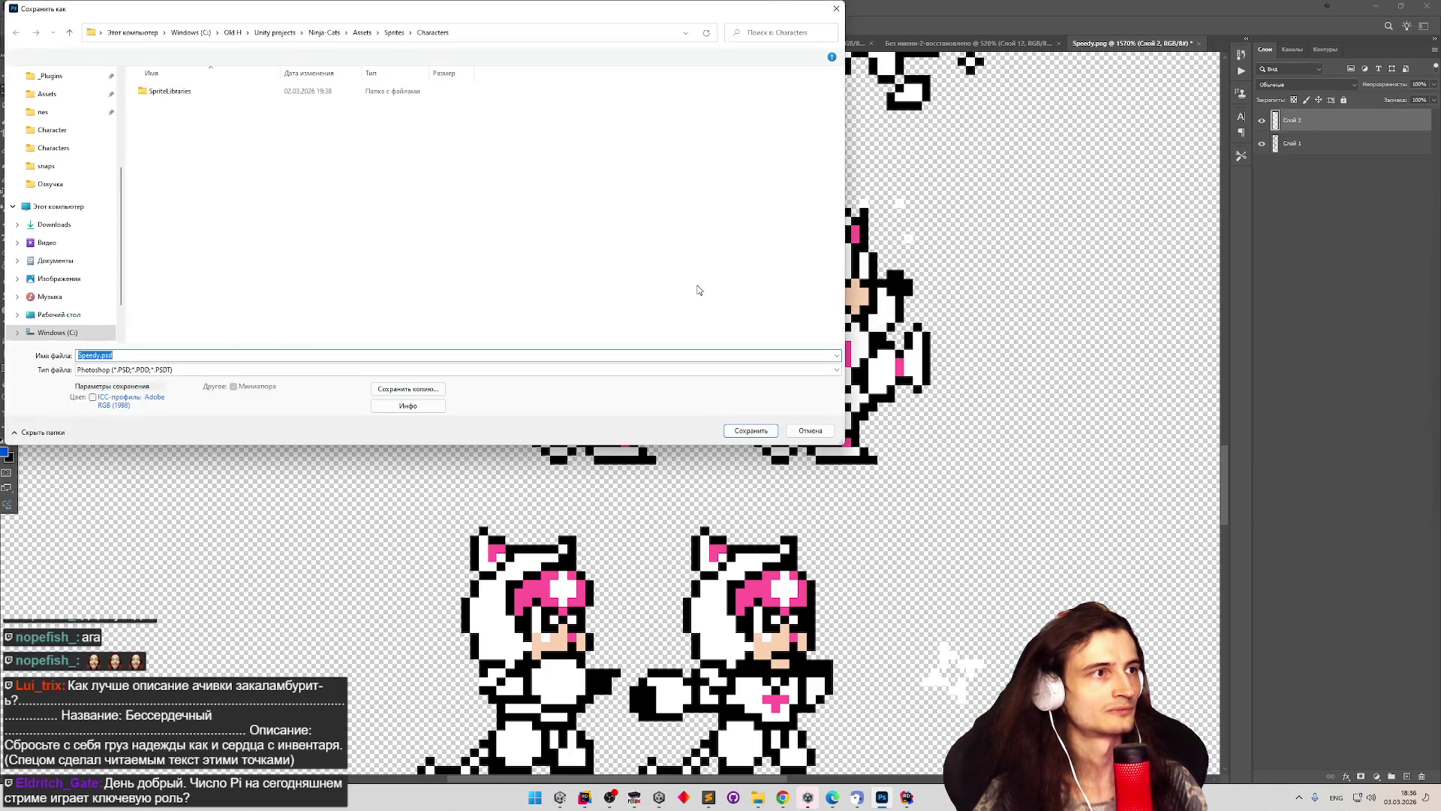
{"action": "left_click", "coordinate": [810, 430]}
{"action": "left_click", "coordinate": [27, 6]}
{"action": "left_click", "coordinate": [45, 90]}
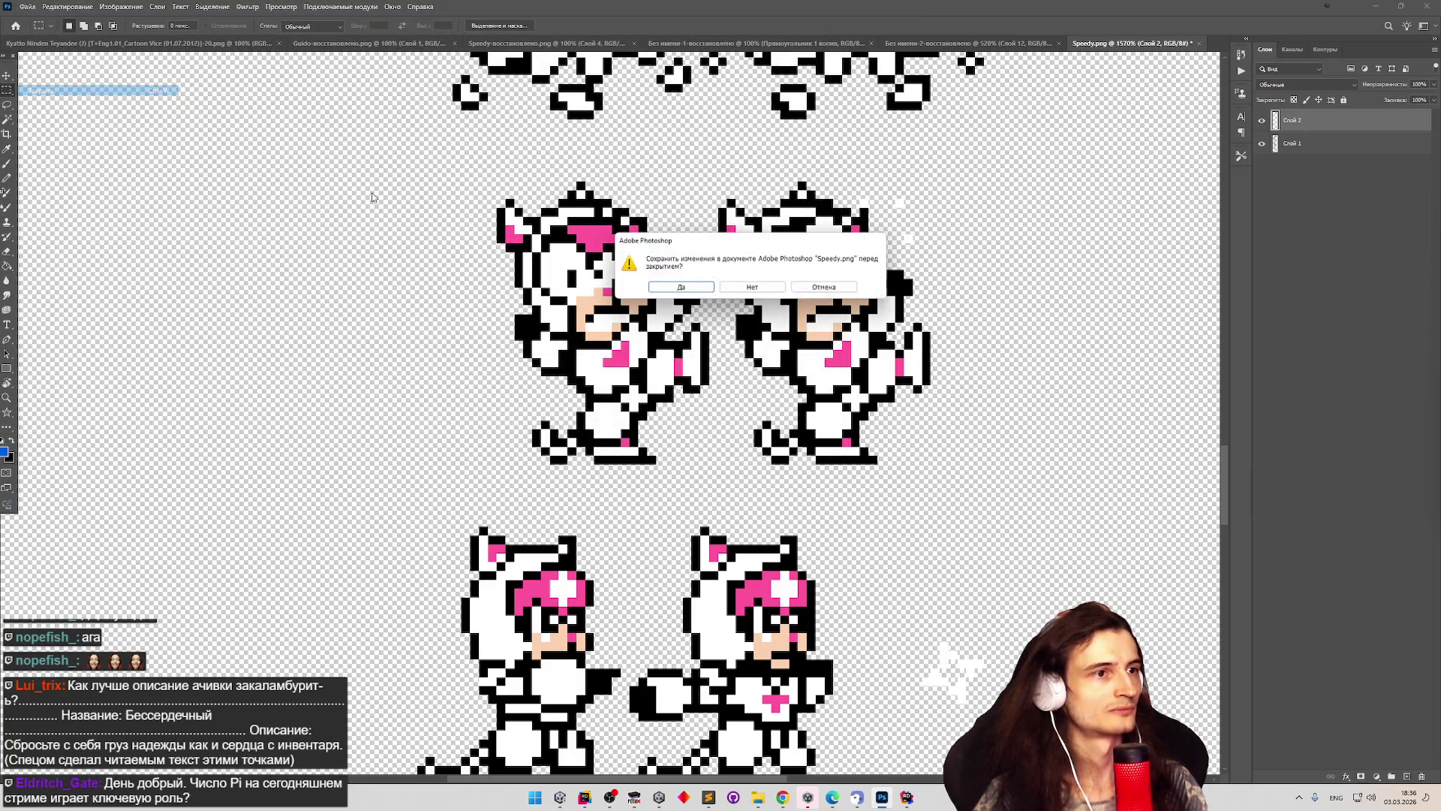
{"action": "left_click", "coordinate": [752, 287]}
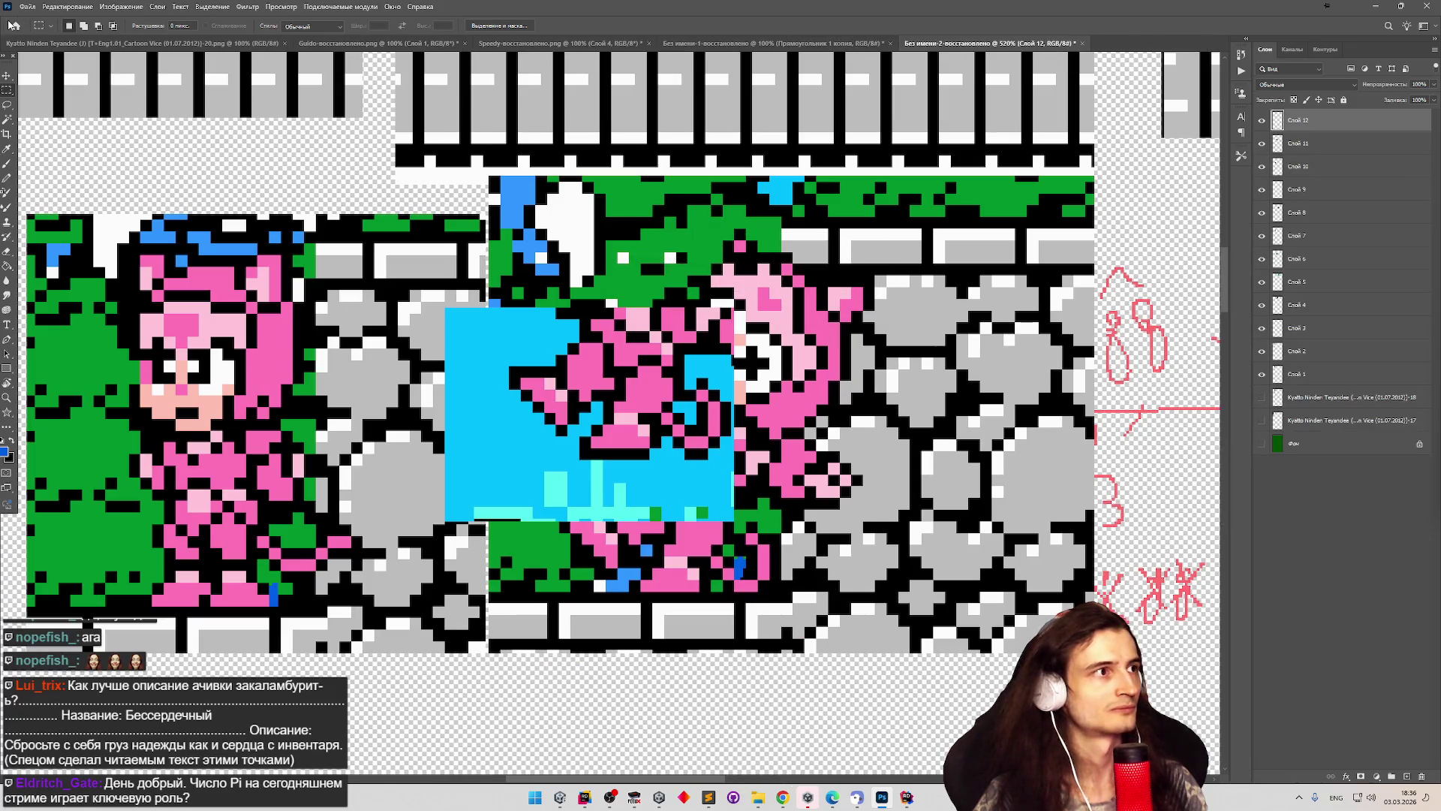
Close All remaining documents, including Без имени-2, without saving any of them.
{"action": "right_click", "coordinate": [88, 43]}
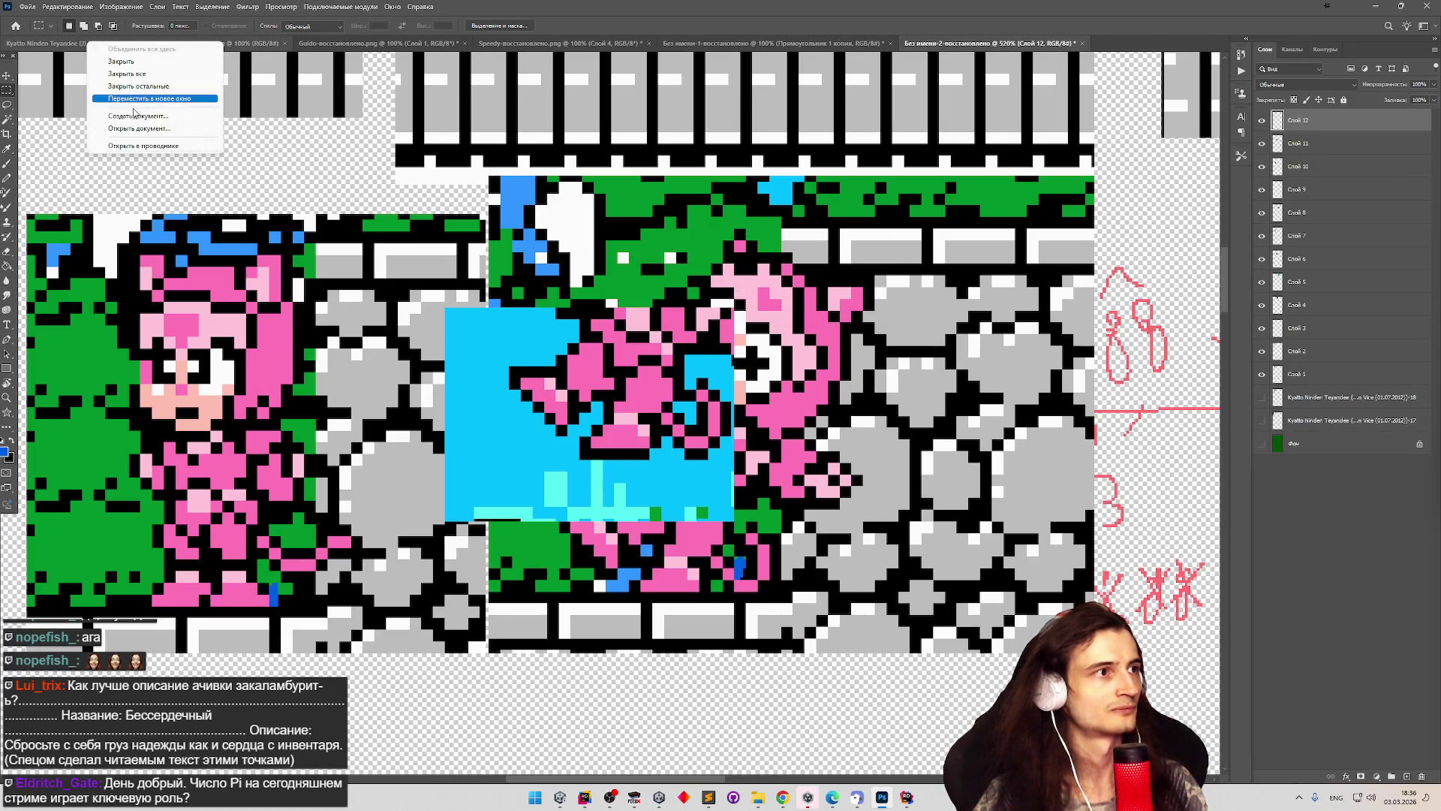
{"action": "left_click", "coordinate": [135, 84]}
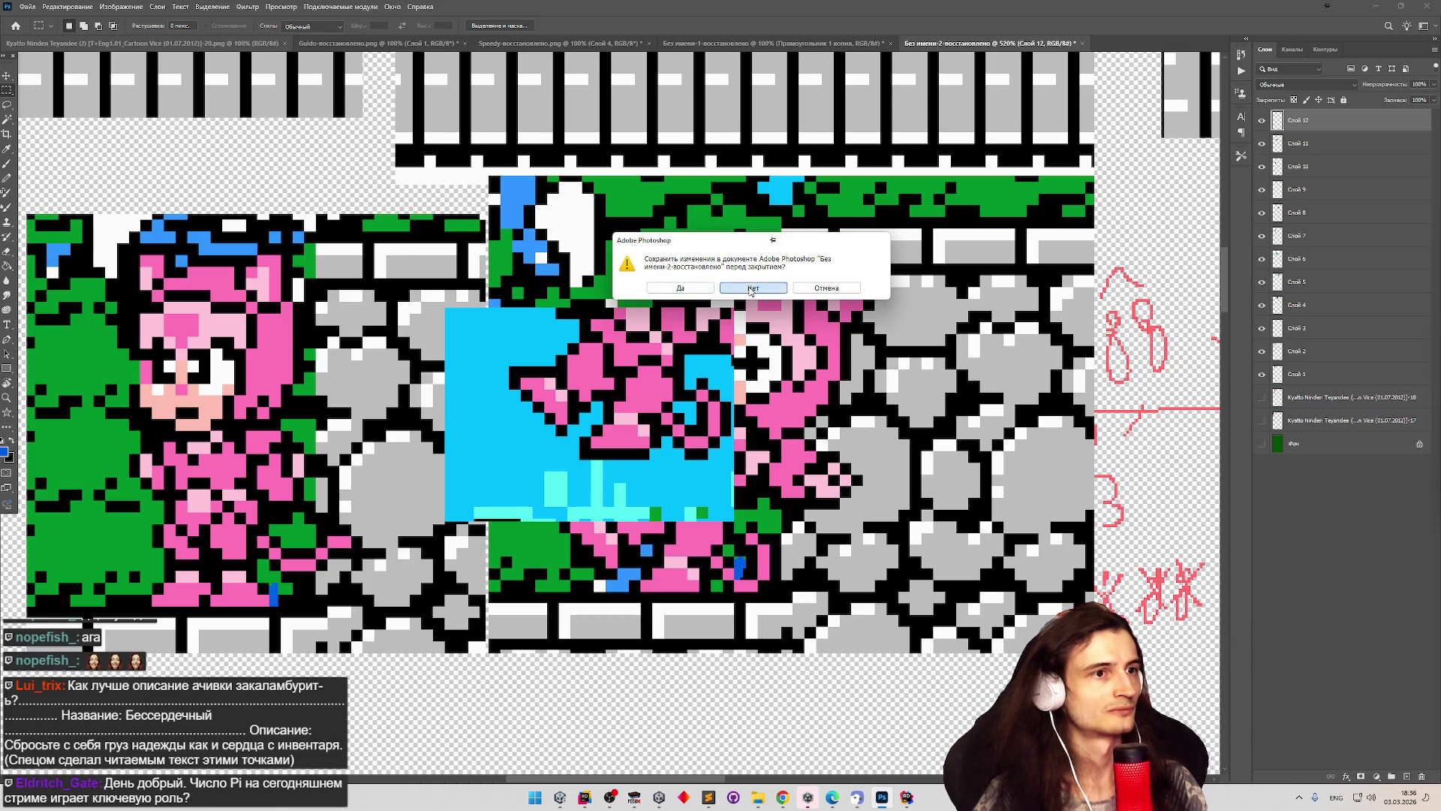
{"action": "left_click", "coordinate": [753, 287]}
{"action": "left_click", "coordinate": [751, 287]}
{"action": "left_click", "coordinate": [750, 288]}
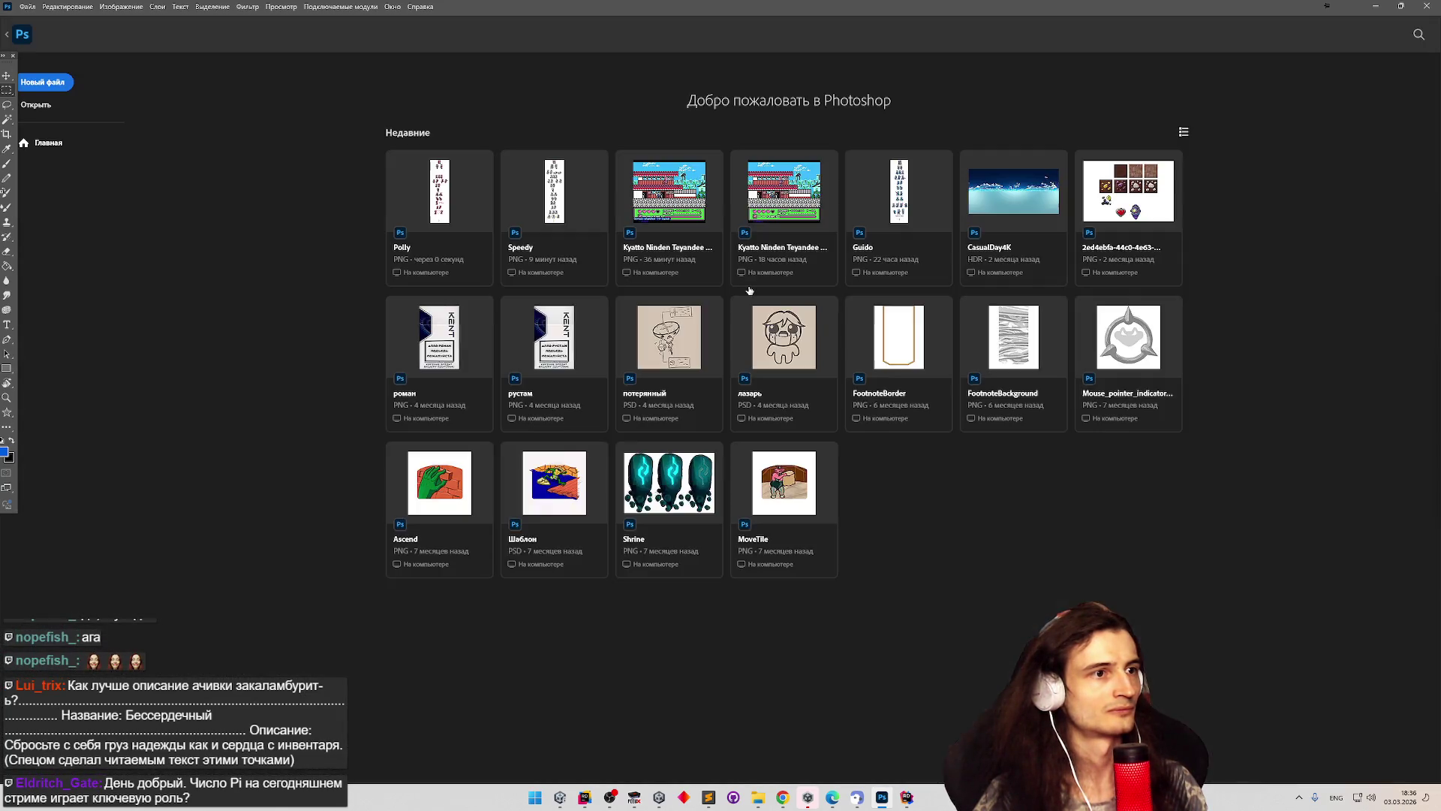
Create a new document from the default green-background preset.
{"action": "left_click", "coordinate": [43, 82]}
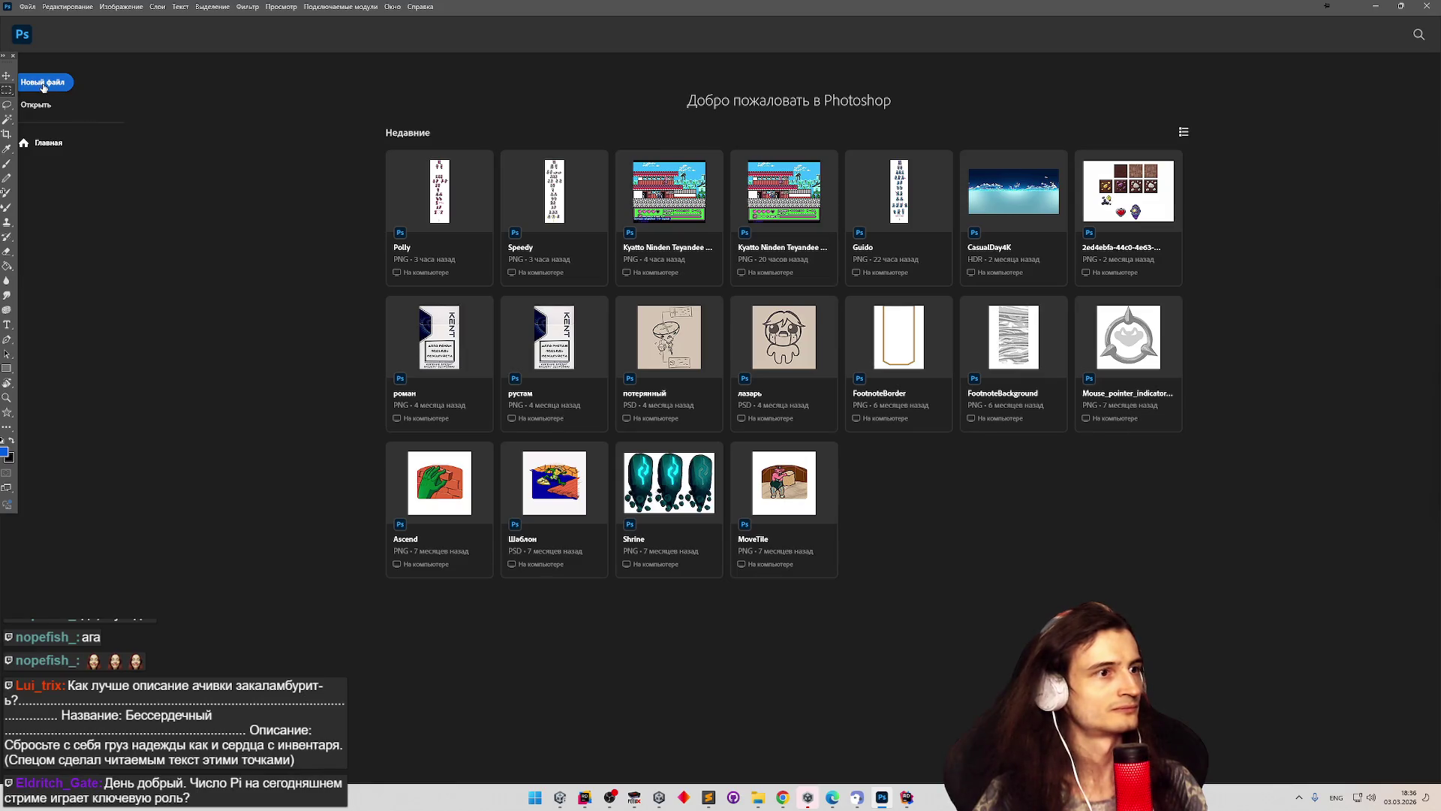
{"action": "left_click", "coordinate": [901, 545]}
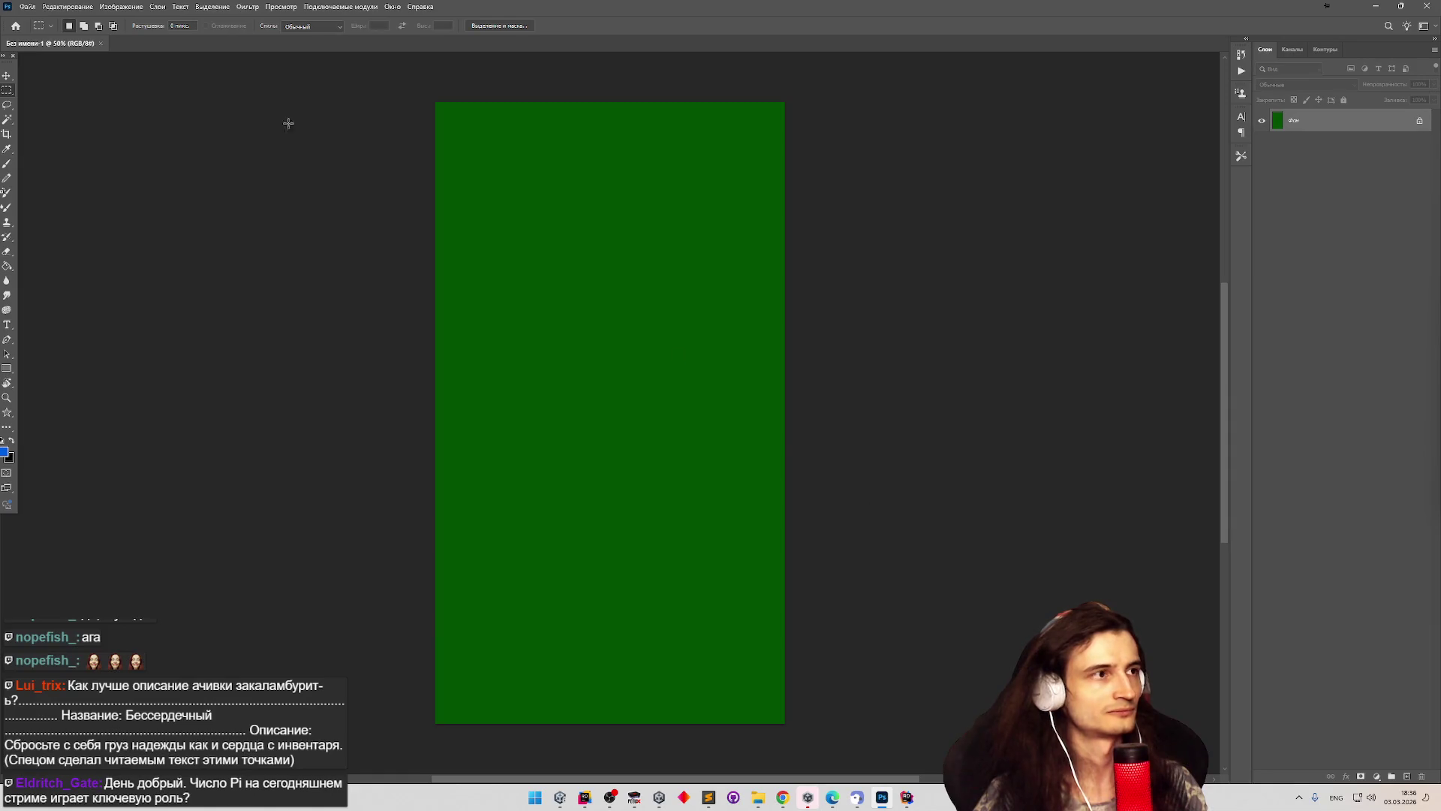
{"action": "left_click", "coordinate": [27, 6]}
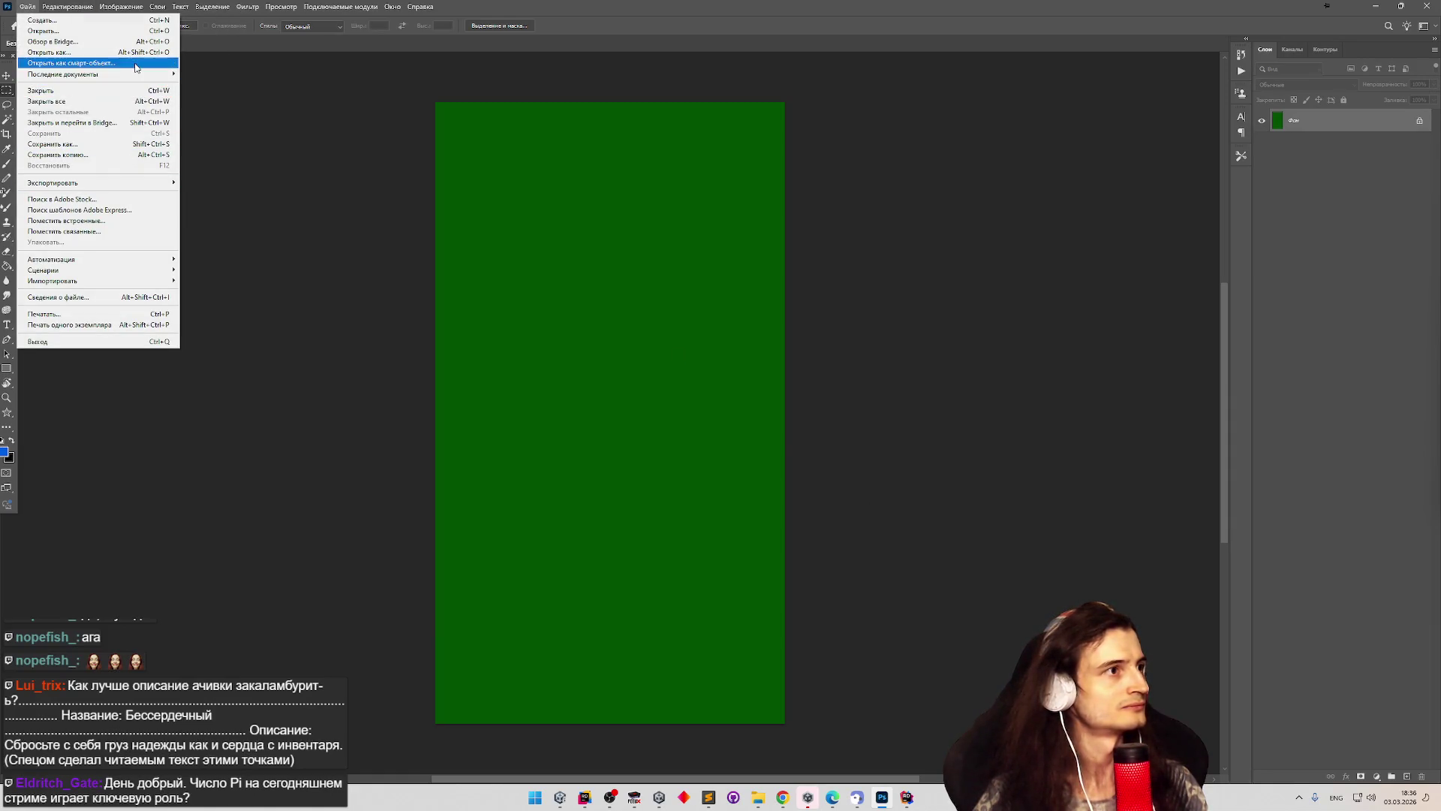
{"action": "mouse_move", "coordinate": [136, 75]}
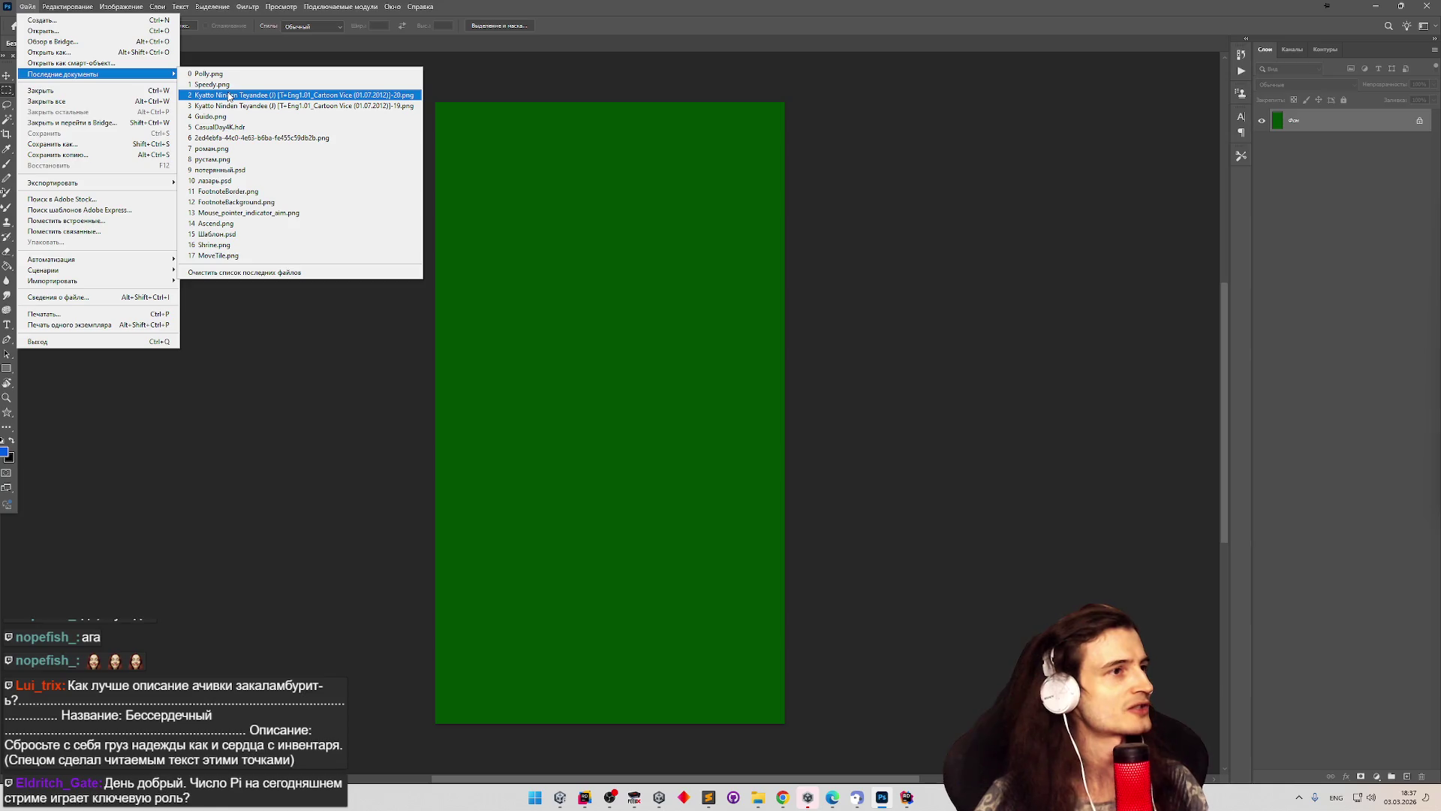
Create another new document sized 2200 × 1000 pixels.
{"action": "left_click", "coordinate": [33, 20]}
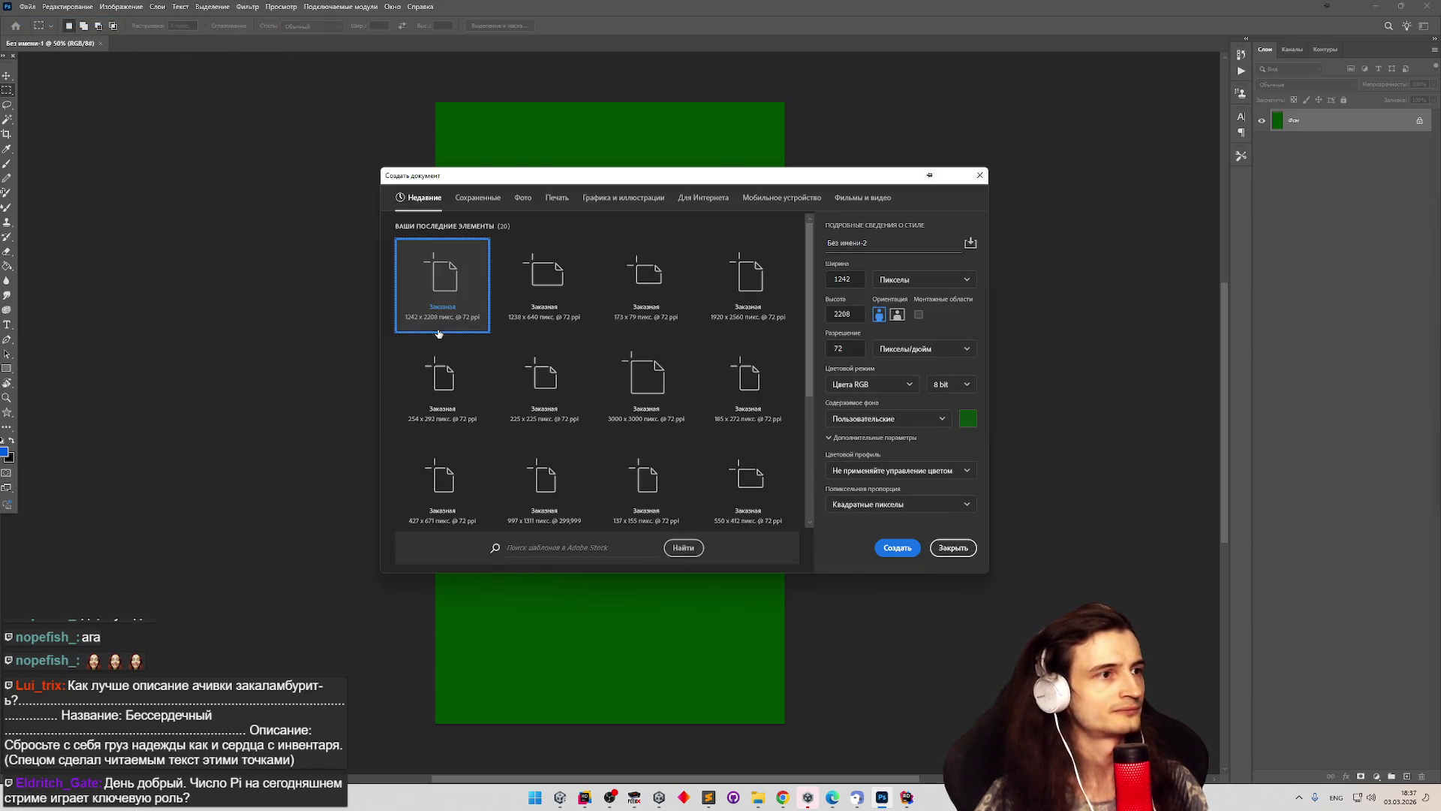
{"action": "double_click", "coordinate": [843, 279]}
{"action": "type", "text": "2200"}
{"action": "key", "text": "Tab"}
{"action": "type", "text": "1000"}
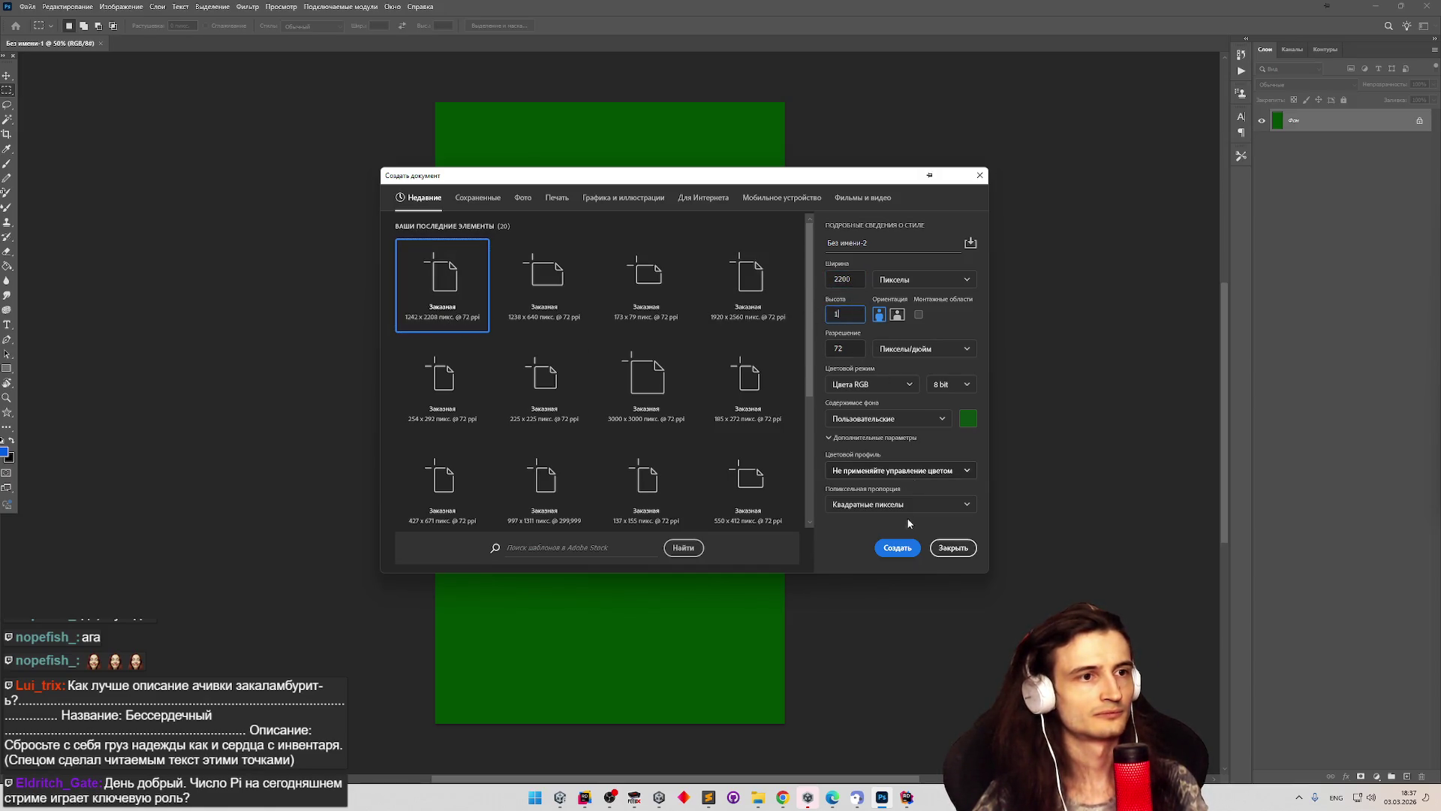
{"action": "left_click", "coordinate": [898, 548]}
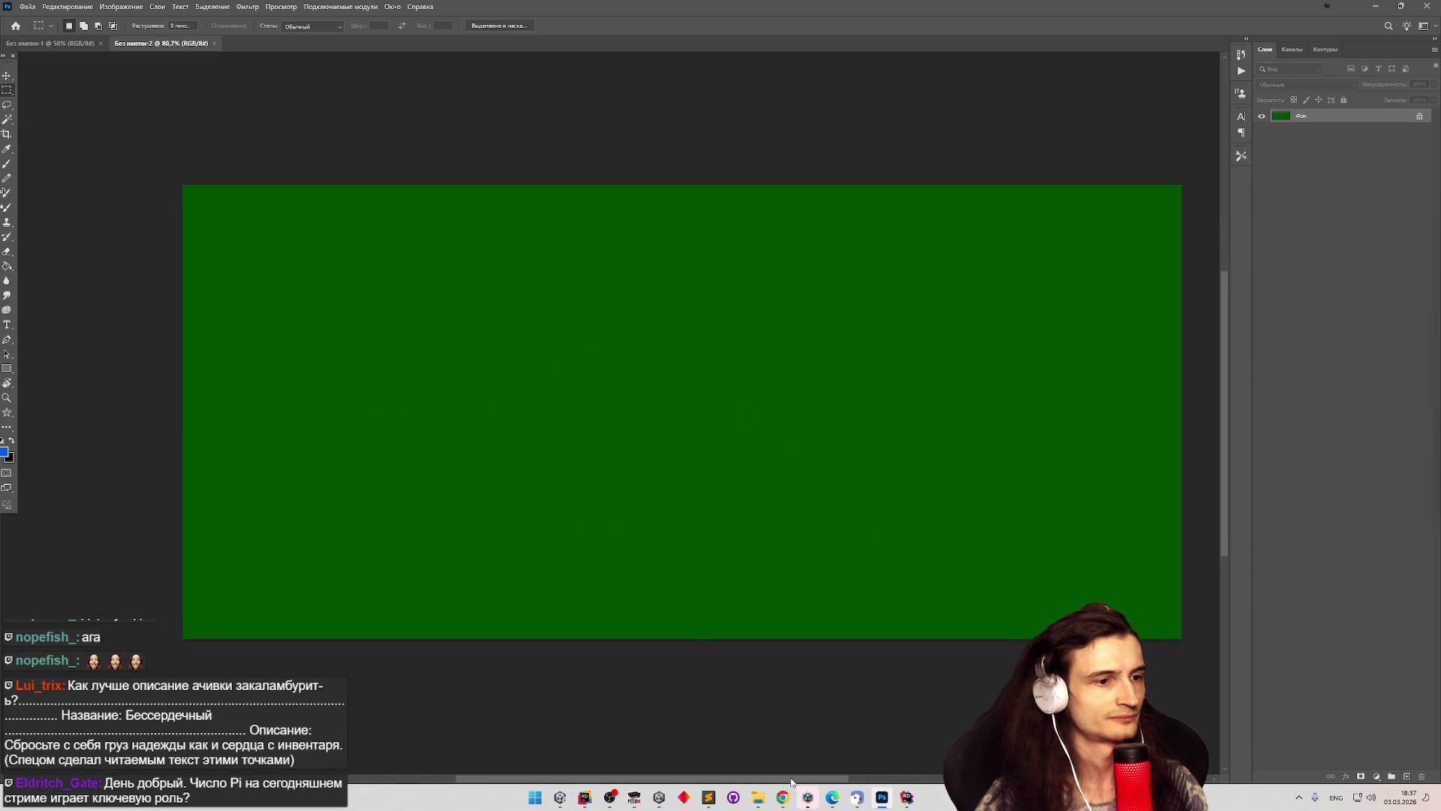
{"action": "left_click", "coordinate": [756, 799]}
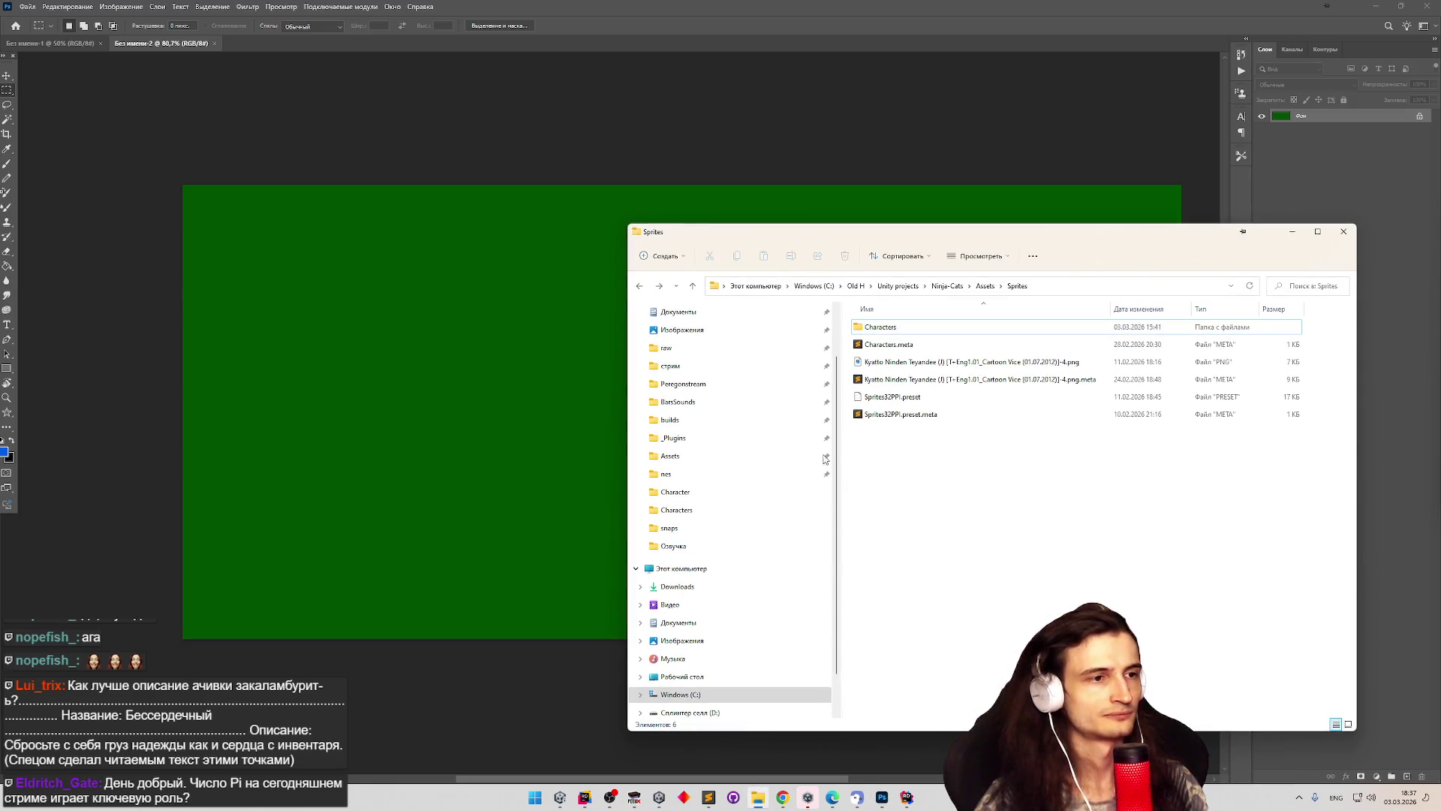
Pin the nes > snaps screenshots folder to Quick Access and drag a level snapshot onto the Photoshop canvas.
{"action": "left_click", "coordinate": [669, 546]}
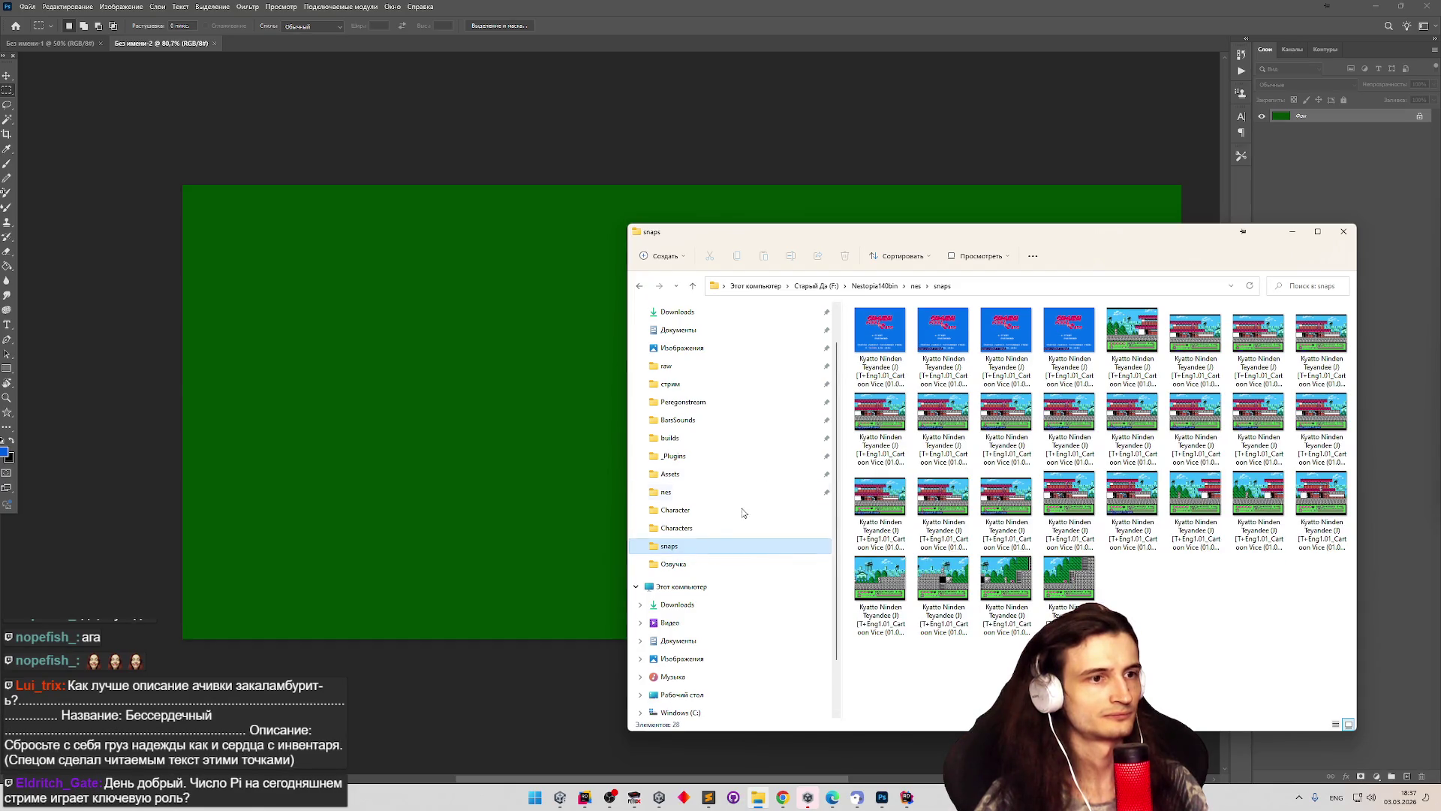
{"action": "left_click", "coordinate": [915, 286]}
{"action": "mouse_move", "coordinate": [873, 519]}
{"action": "left_mouse_down"}
{"action": "mouse_move", "coordinate": [753, 451]}
{"action": "mouse_move", "coordinate": [667, 449]}
{"action": "left_mouse_up"}
{"action": "left_click_drag", "start_coordinate": [664, 448], "coordinate": [664, 448]}
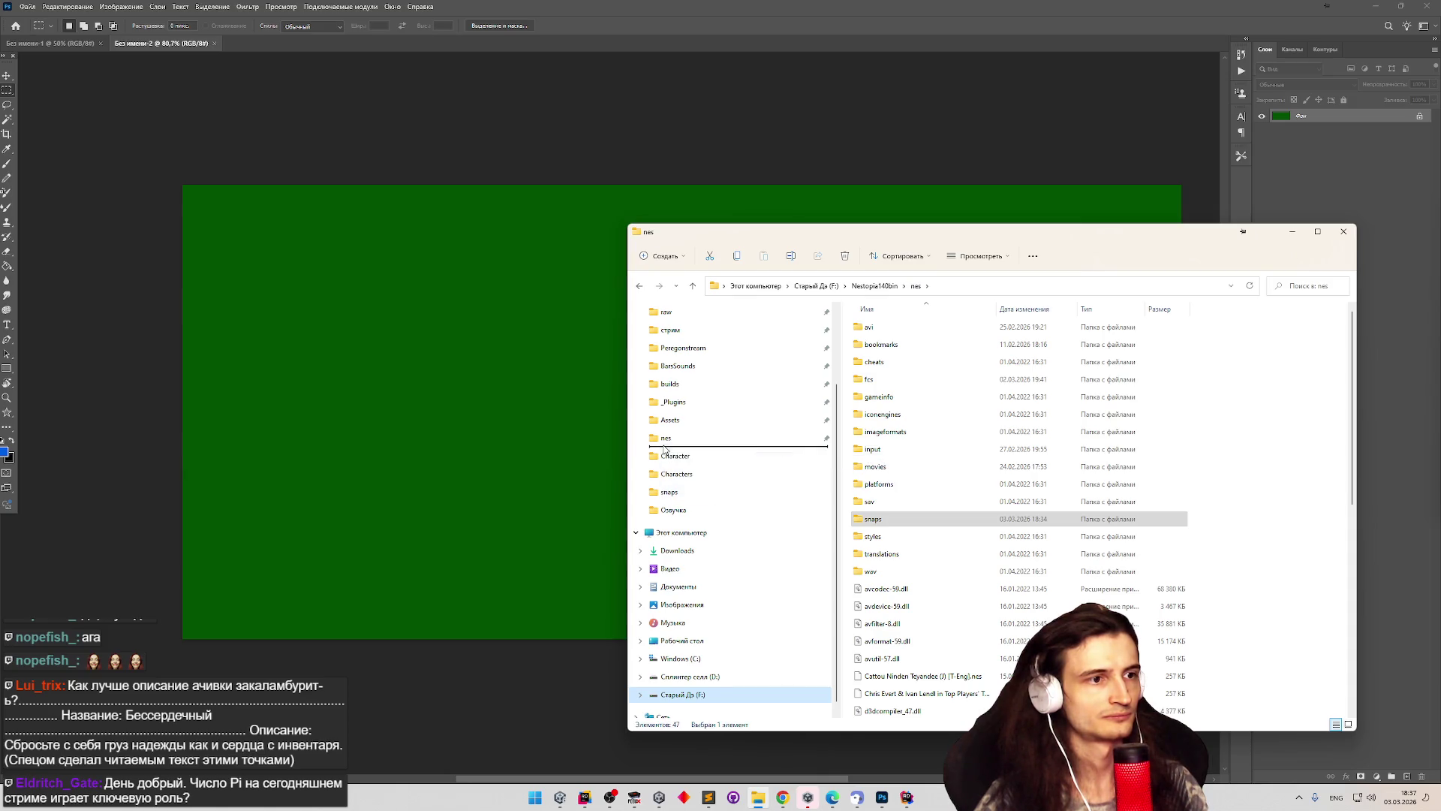
{"action": "left_click", "coordinate": [696, 456]}
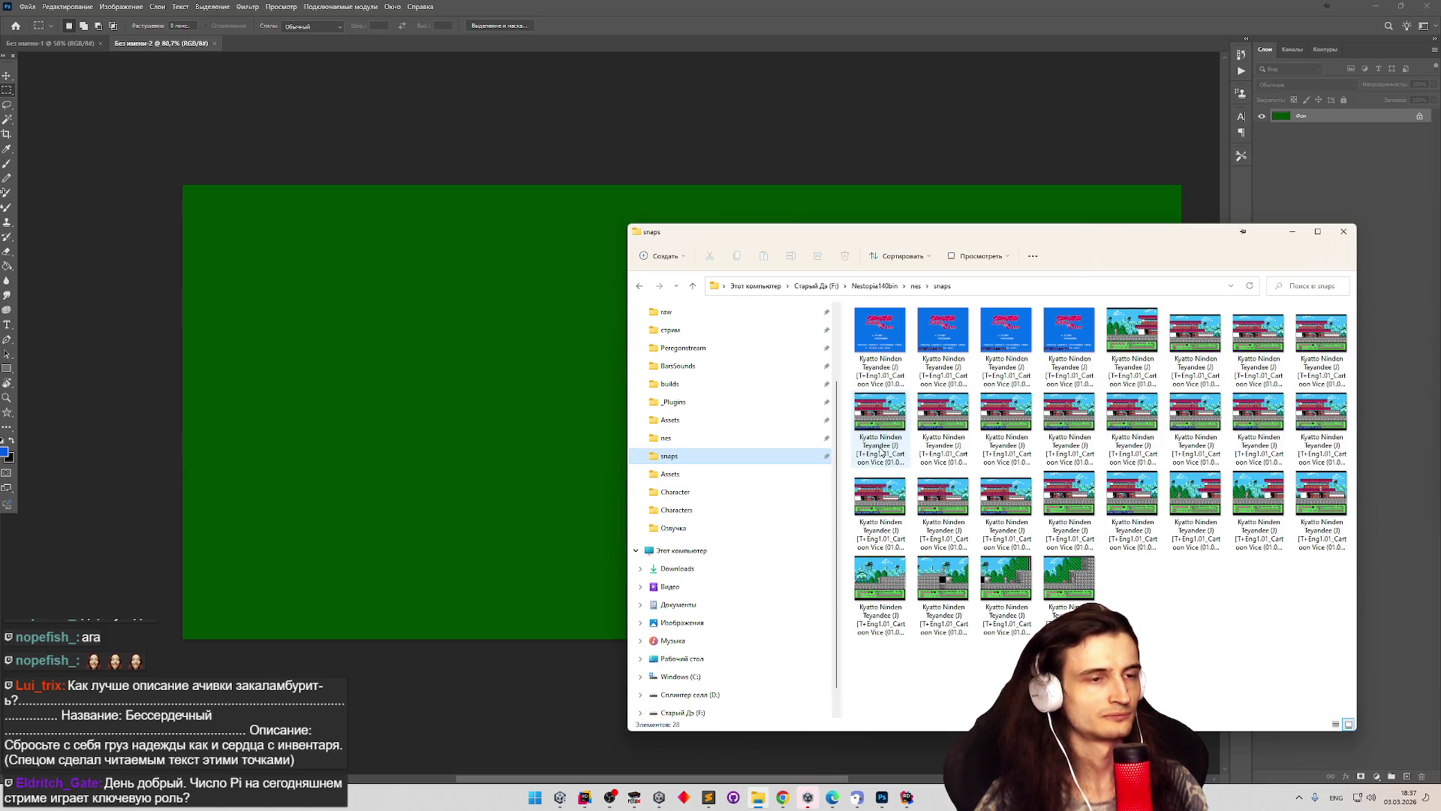
{"action": "left_click", "coordinate": [1134, 578]}
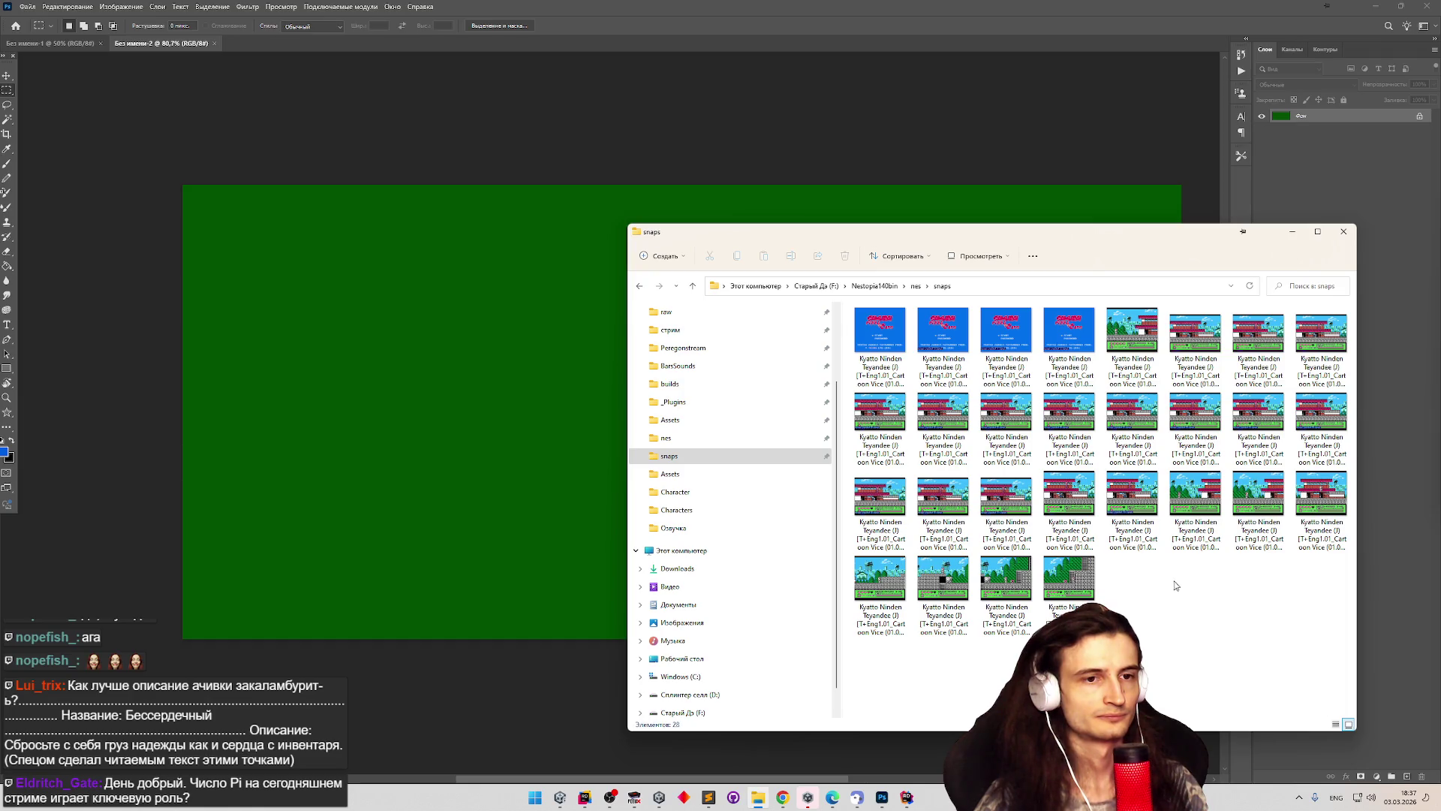
{"action": "mouse_move", "coordinate": [1264, 524]}
{"action": "left_mouse_down"}
{"action": "mouse_move", "coordinate": [968, 496]}
{"action": "mouse_move", "coordinate": [335, 317]}
{"action": "left_mouse_up"}
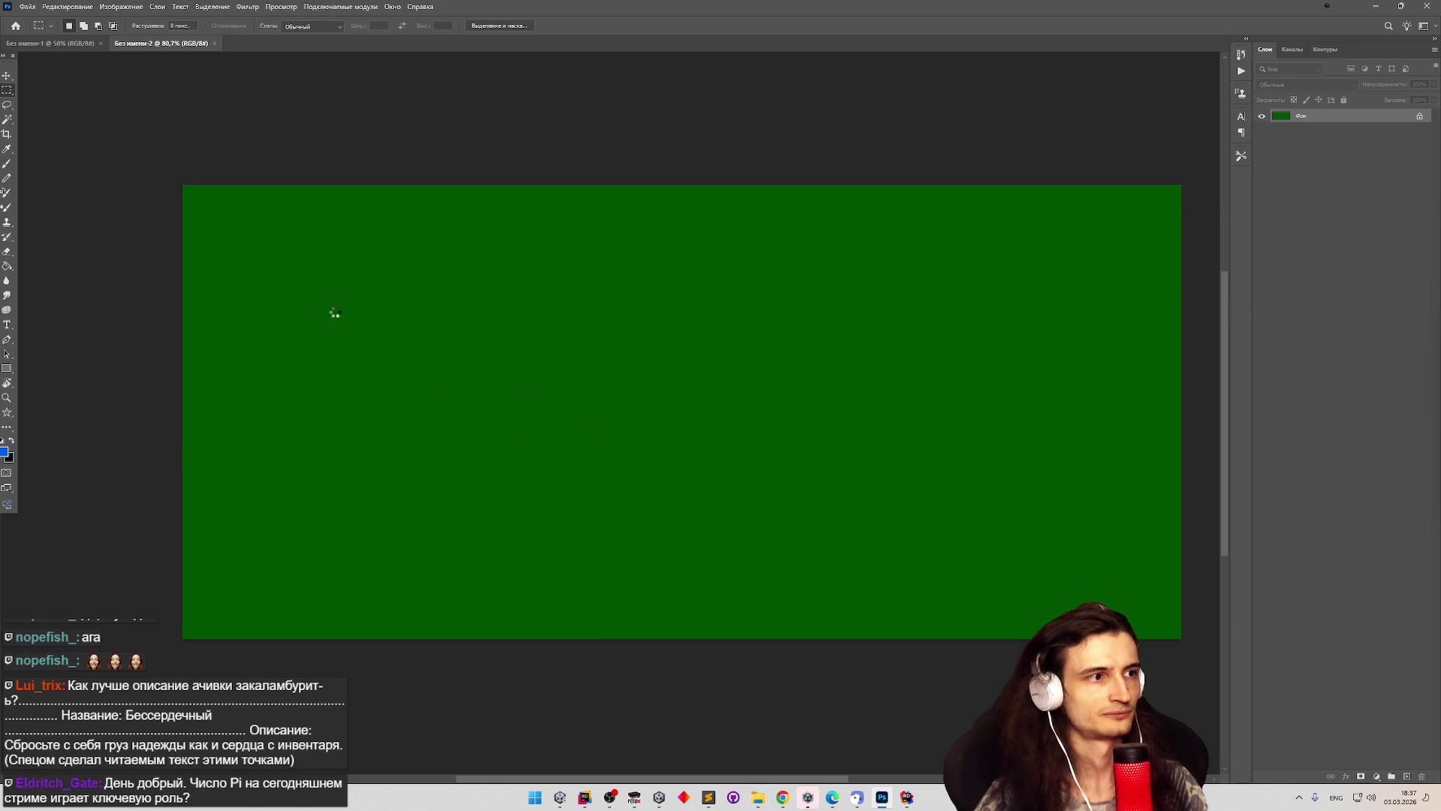
Move the placed snapshot to the canvas's upper-left corner, commit it, and rasterize its layer.
{"action": "left_click_drag", "start_coordinate": [702, 415], "coordinate": [360, 294]}
{"action": "right_click", "coordinate": [358, 287]}
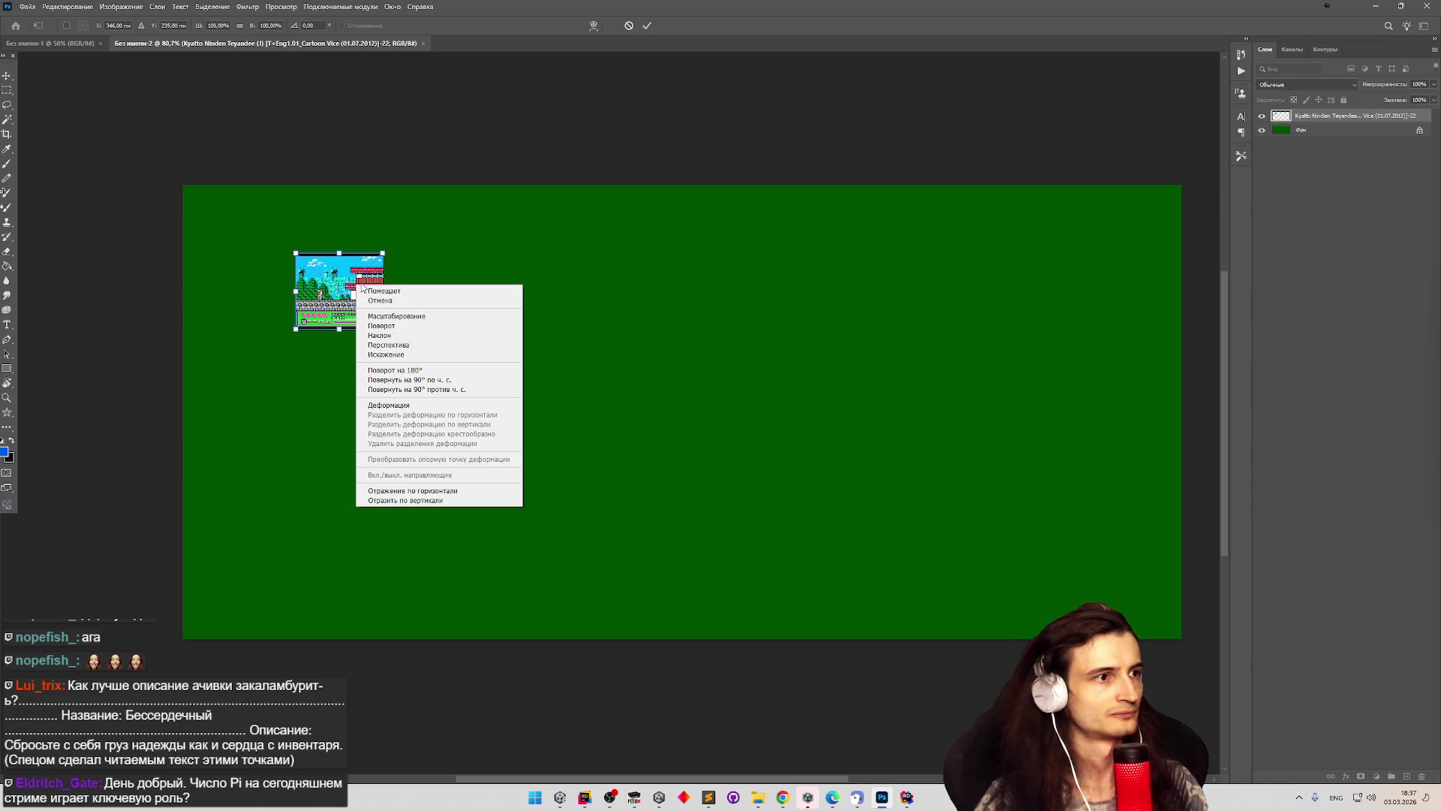
{"action": "left_click", "coordinate": [1361, 117]}
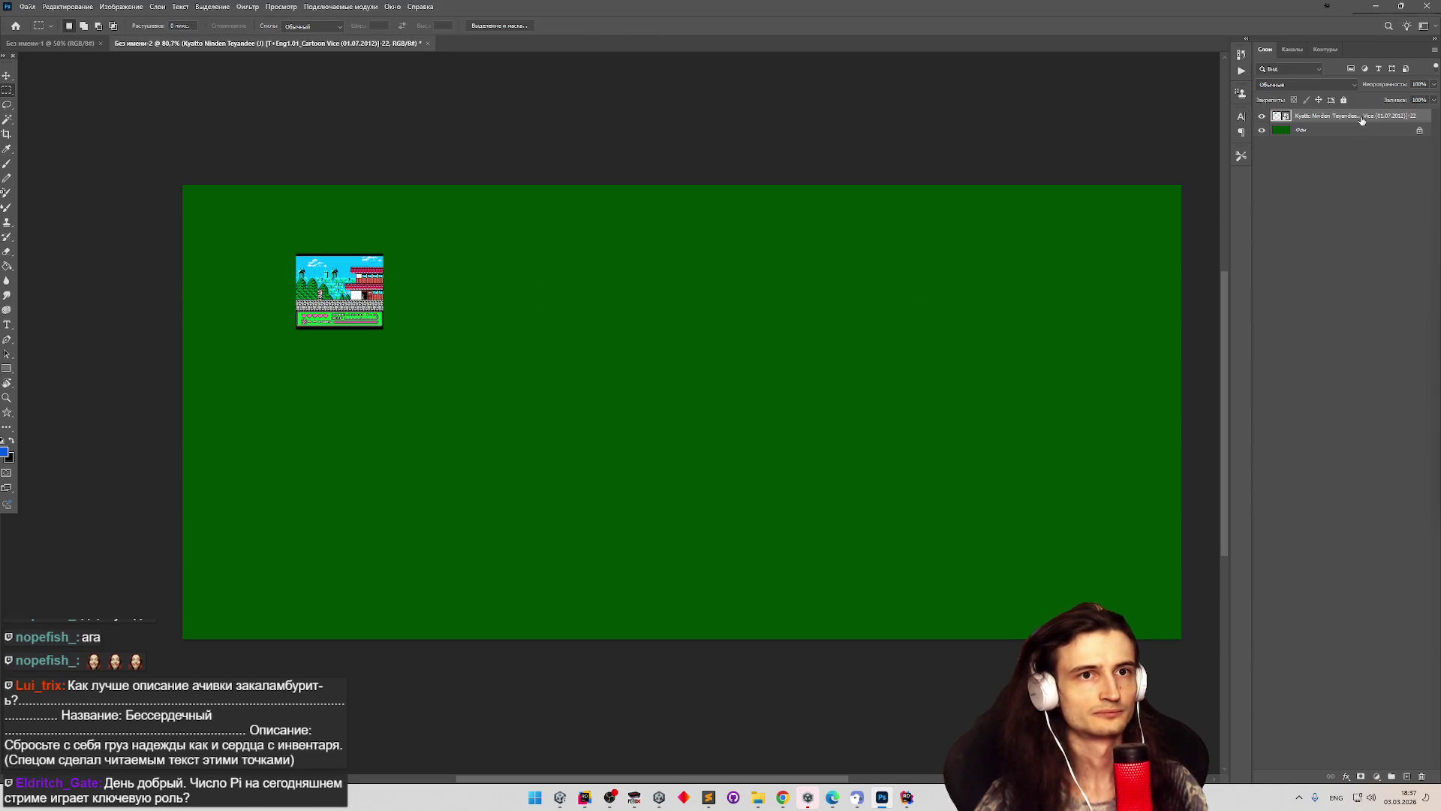
{"action": "right_click", "coordinate": [1362, 119]}
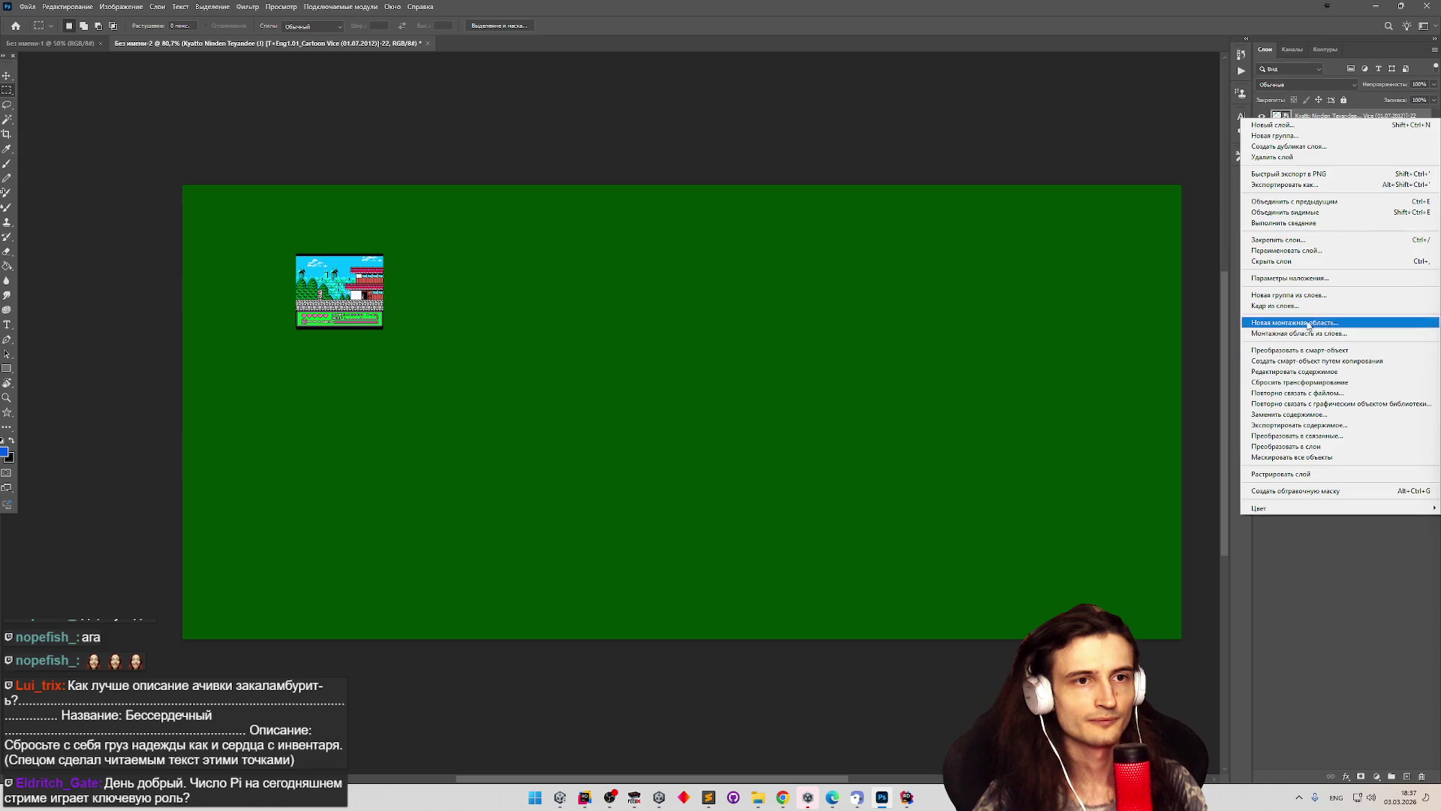
{"action": "left_click", "coordinate": [1310, 472]}
Delete the screenshot layer, leaving only the green background.
{"action": "scroll", "coordinate": [284, 287], "scroll_direction": "up", "scroll_amount": 5}
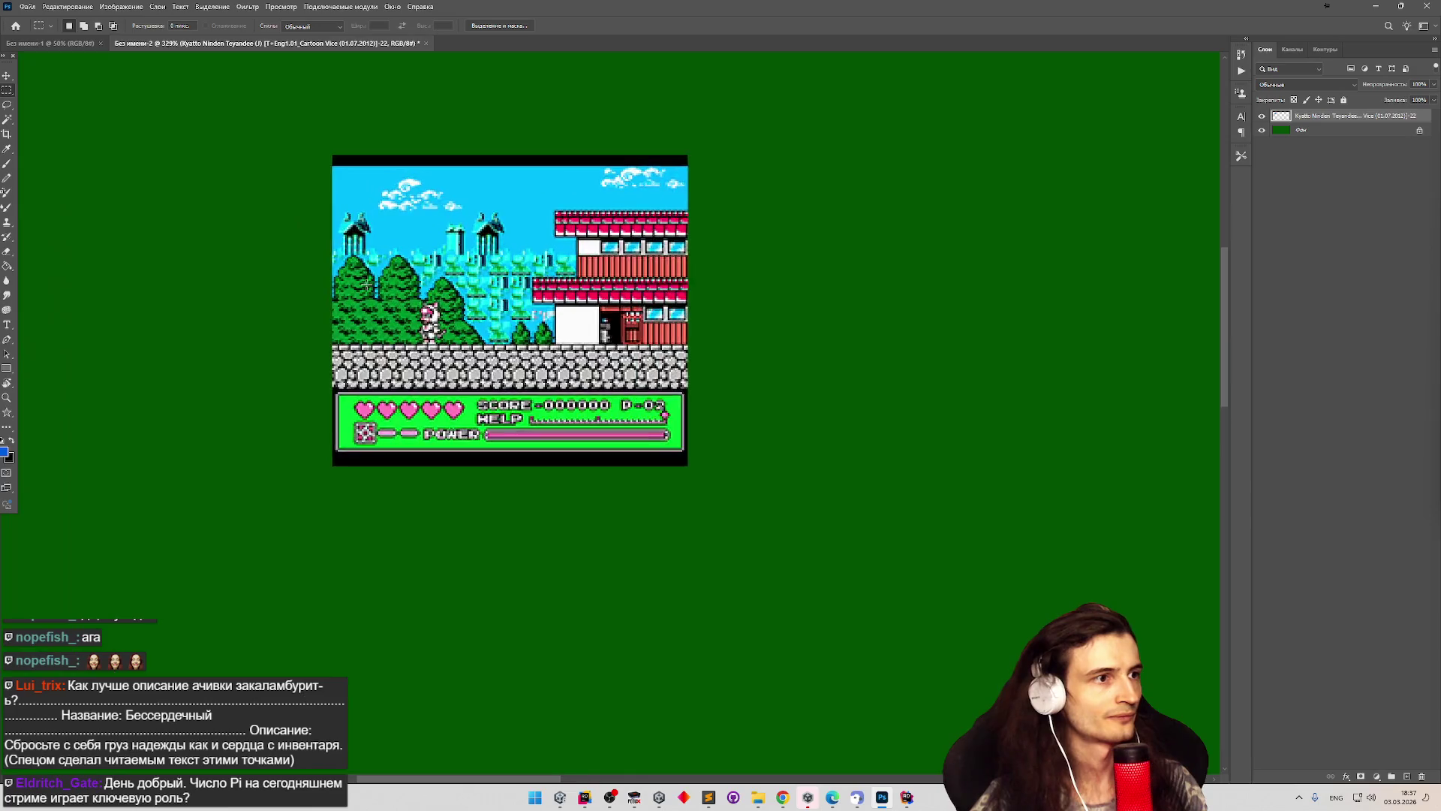
{"action": "scroll", "coordinate": [365, 284], "scroll_direction": "up", "scroll_amount": 3}
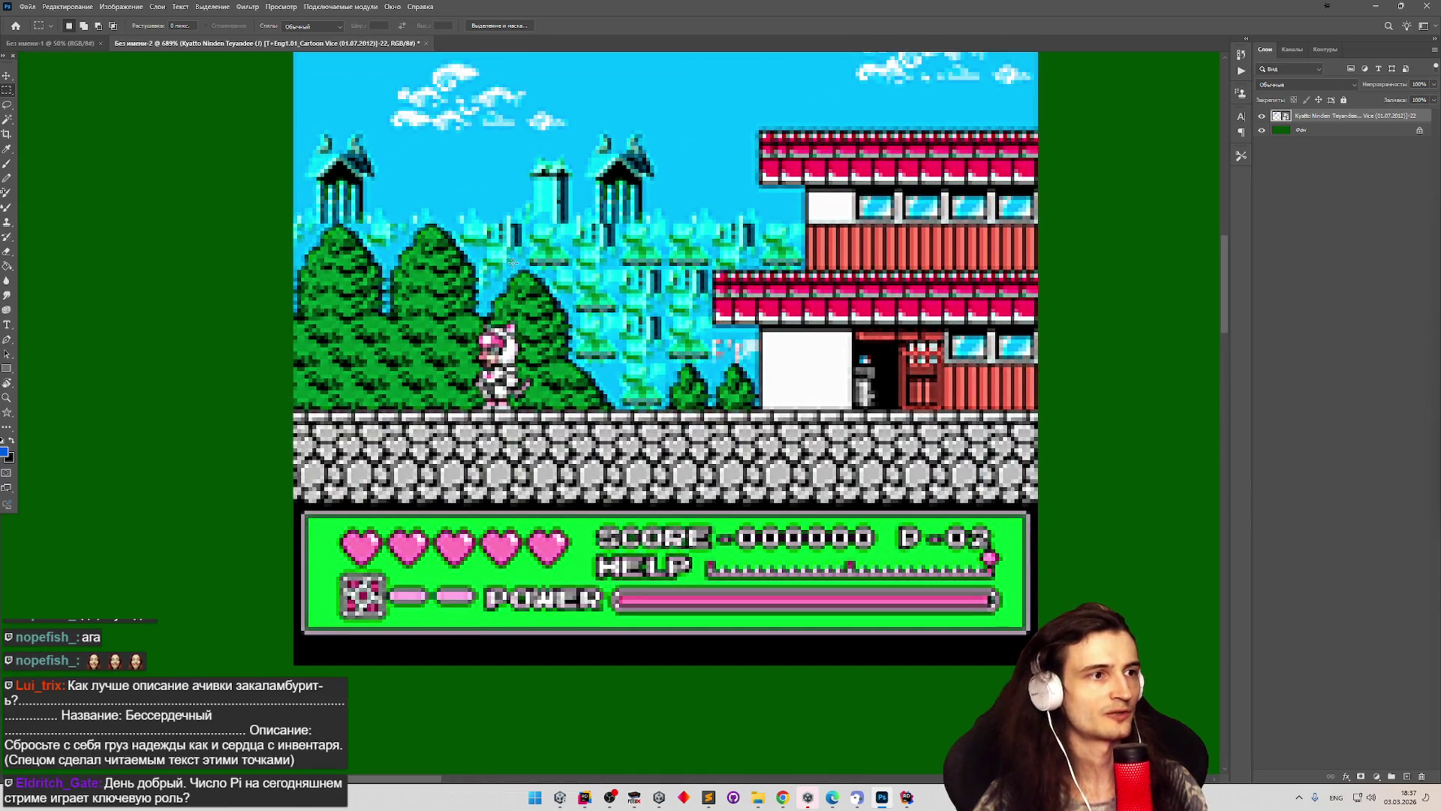
{"action": "key", "text": "Delete"}
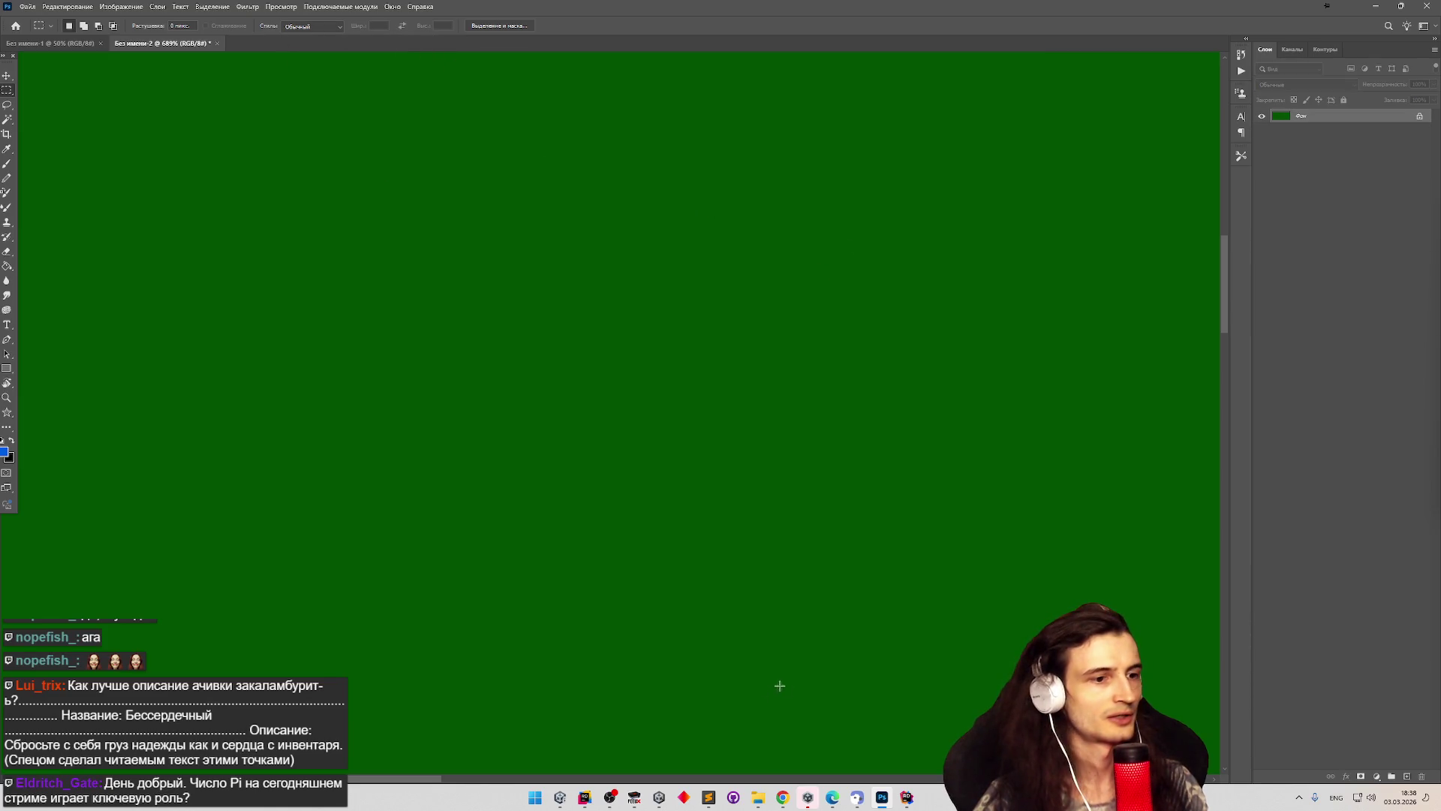
Open level screenshots 22 through 25 from the snaps folder, skipping the colour profile each time.
{"action": "left_click", "coordinate": [757, 797]}
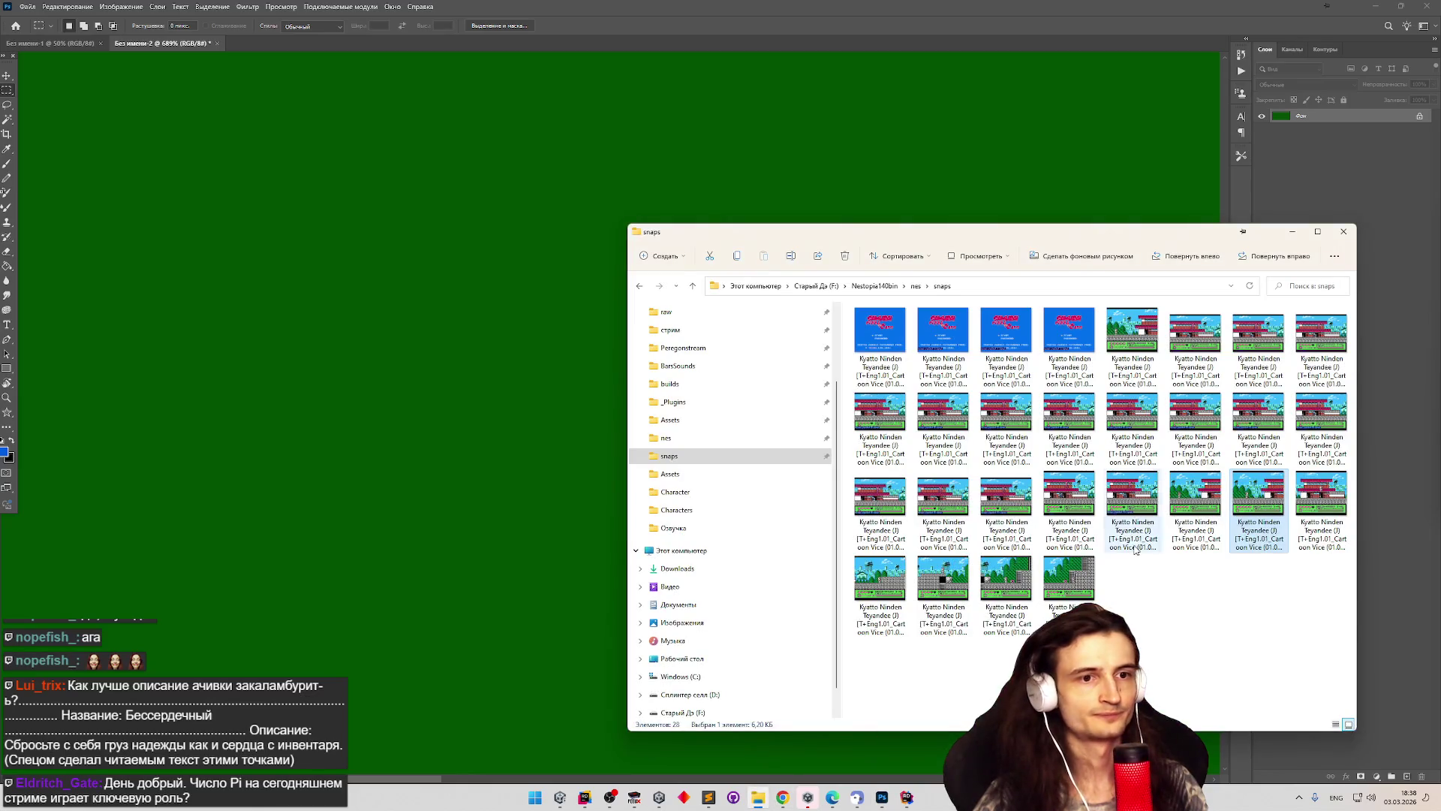
{"action": "left_click_drag", "start_coordinate": [1214, 450], "coordinate": [350, 42]}
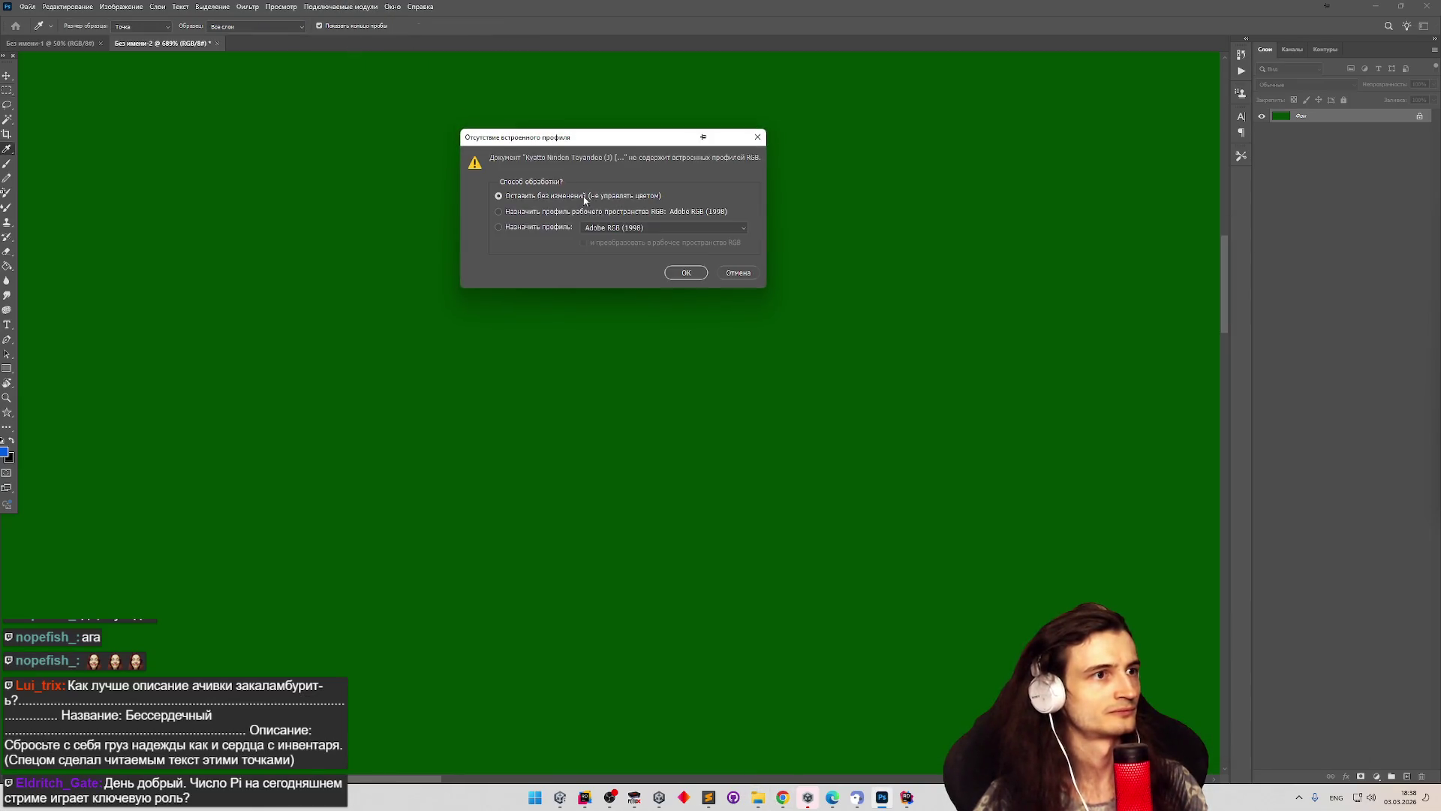
{"action": "left_click", "coordinate": [689, 276]}
{"action": "left_click", "coordinate": [757, 797]}
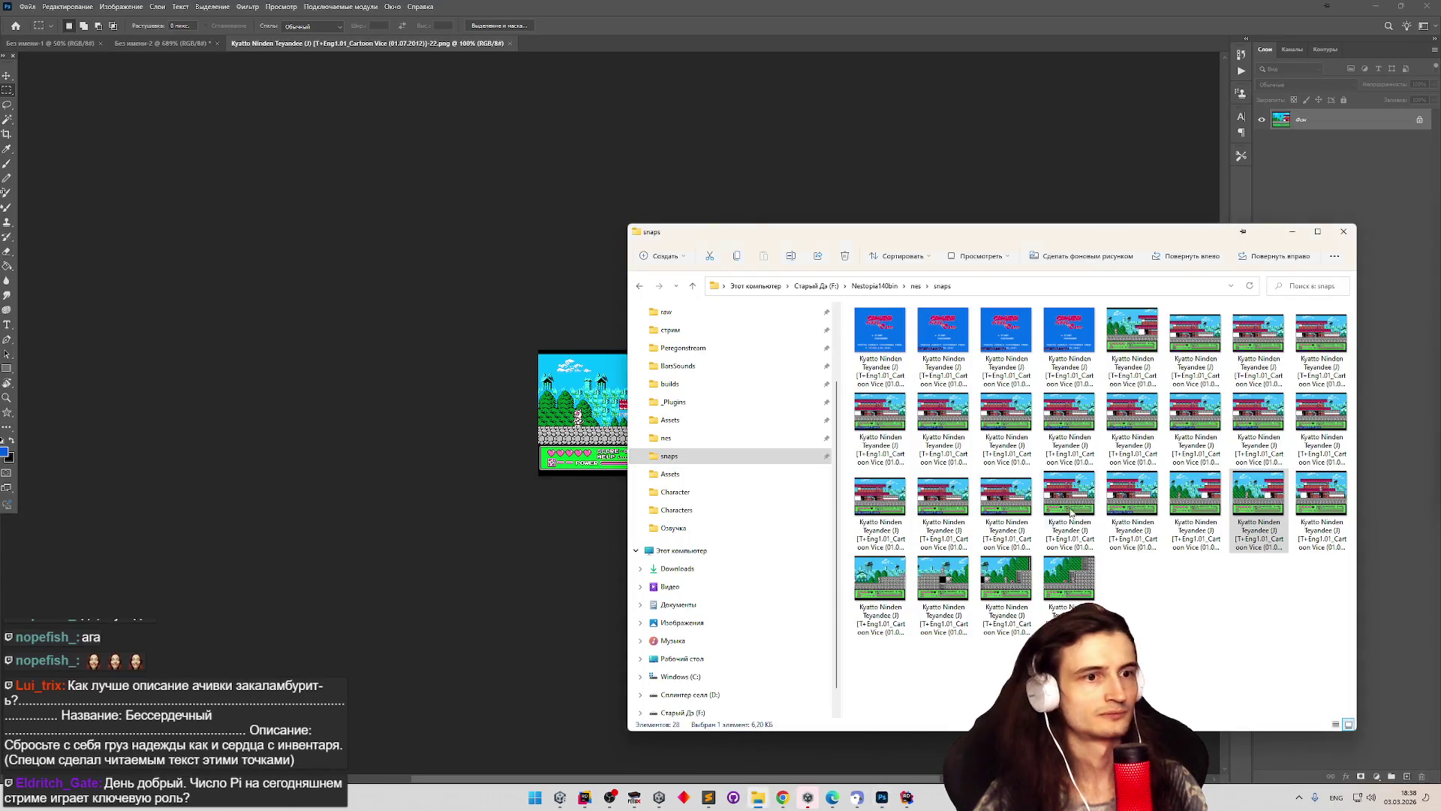
{"action": "mouse_move", "coordinate": [1321, 495]}
{"action": "left_mouse_down"}
{"action": "mouse_move", "coordinate": [539, 260]}
{"action": "mouse_move", "coordinate": [556, 48]}
{"action": "left_mouse_up"}
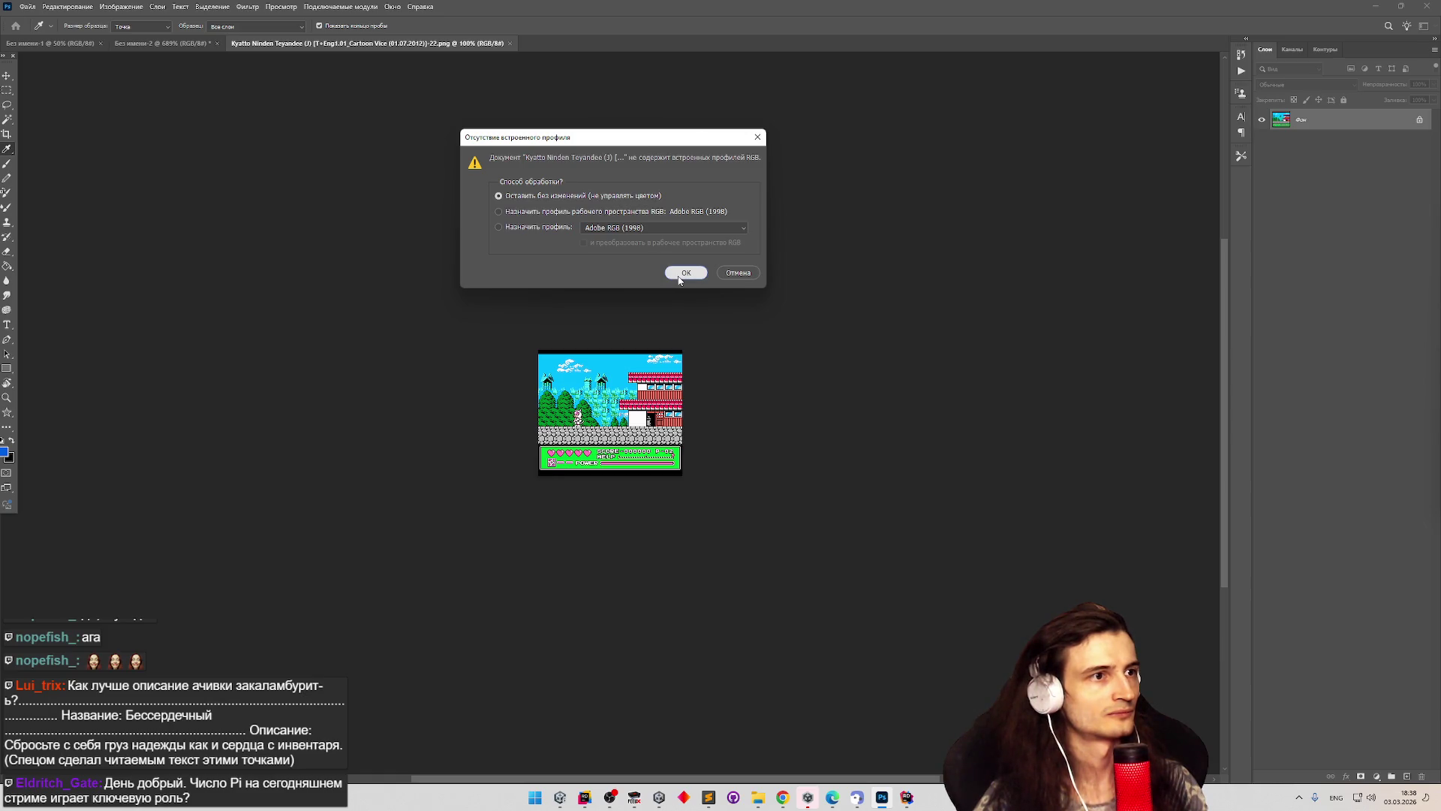
{"action": "left_click", "coordinate": [685, 274]}
{"action": "left_click", "coordinate": [757, 797]}
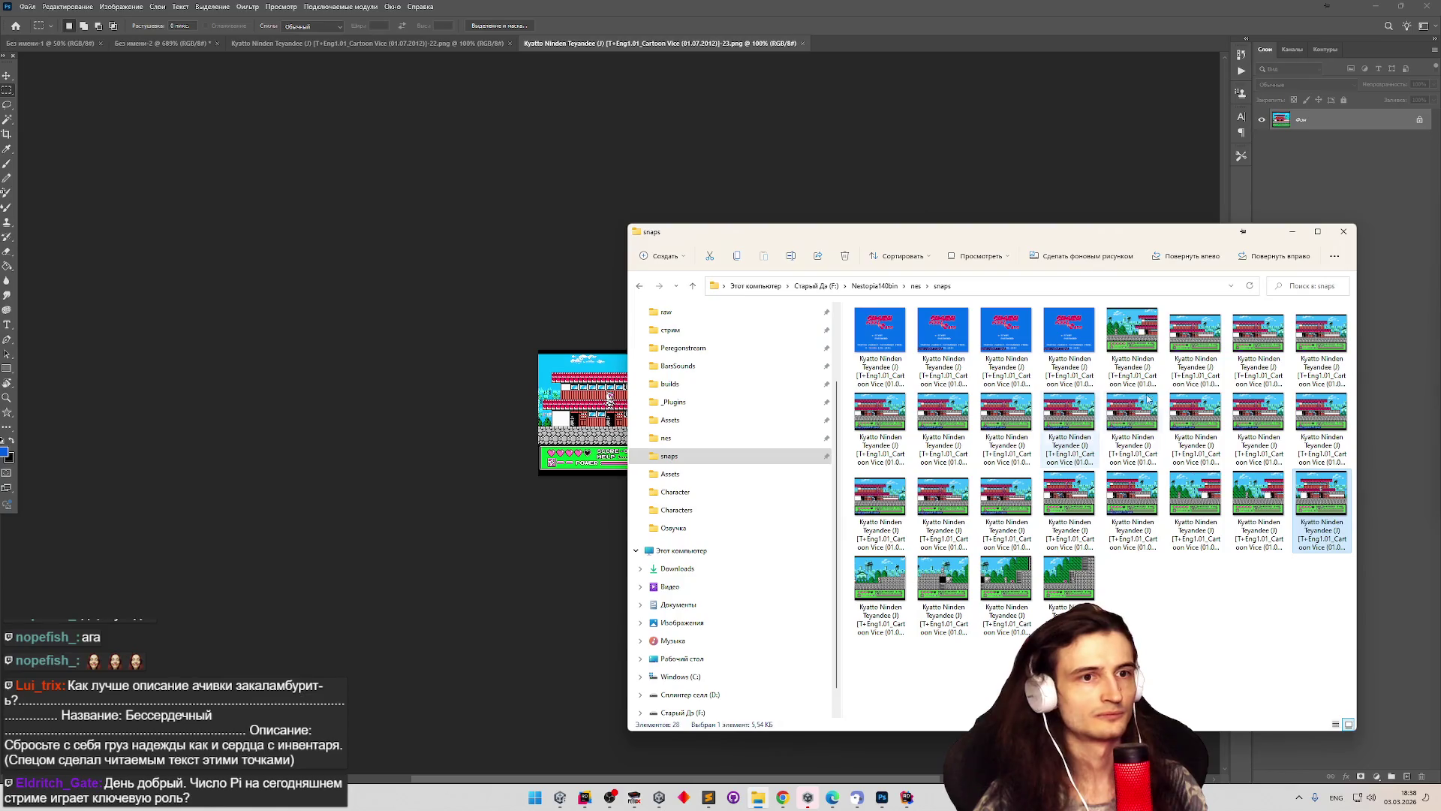
{"action": "mouse_move", "coordinate": [1000, 550]}
{"action": "left_mouse_down"}
{"action": "mouse_move", "coordinate": [814, 39]}
{"action": "mouse_move", "coordinate": [868, 39]}
{"action": "mouse_move", "coordinate": [843, 39]}
{"action": "left_mouse_up"}
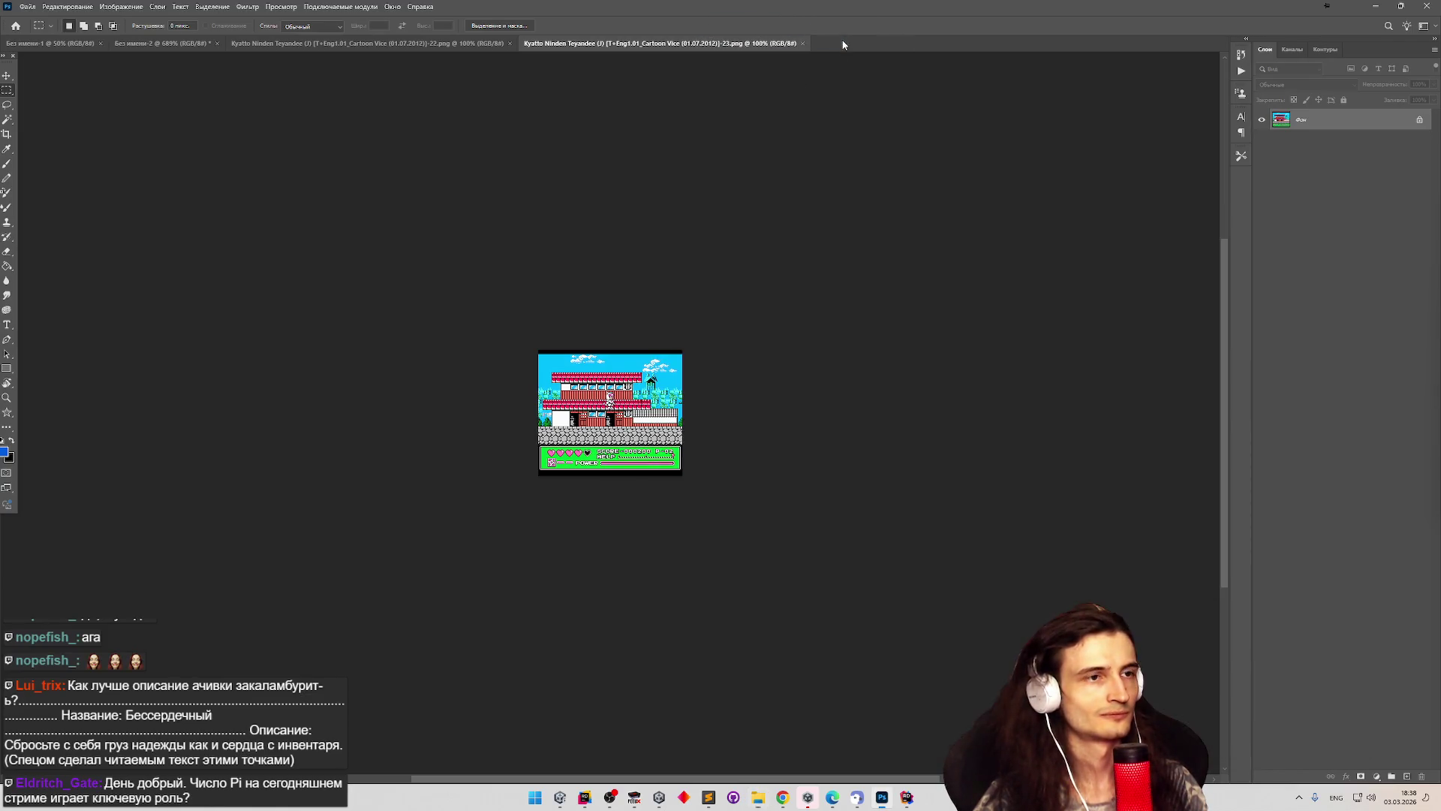
{"action": "left_click", "coordinate": [681, 273]}
{"action": "left_click", "coordinate": [757, 797]}
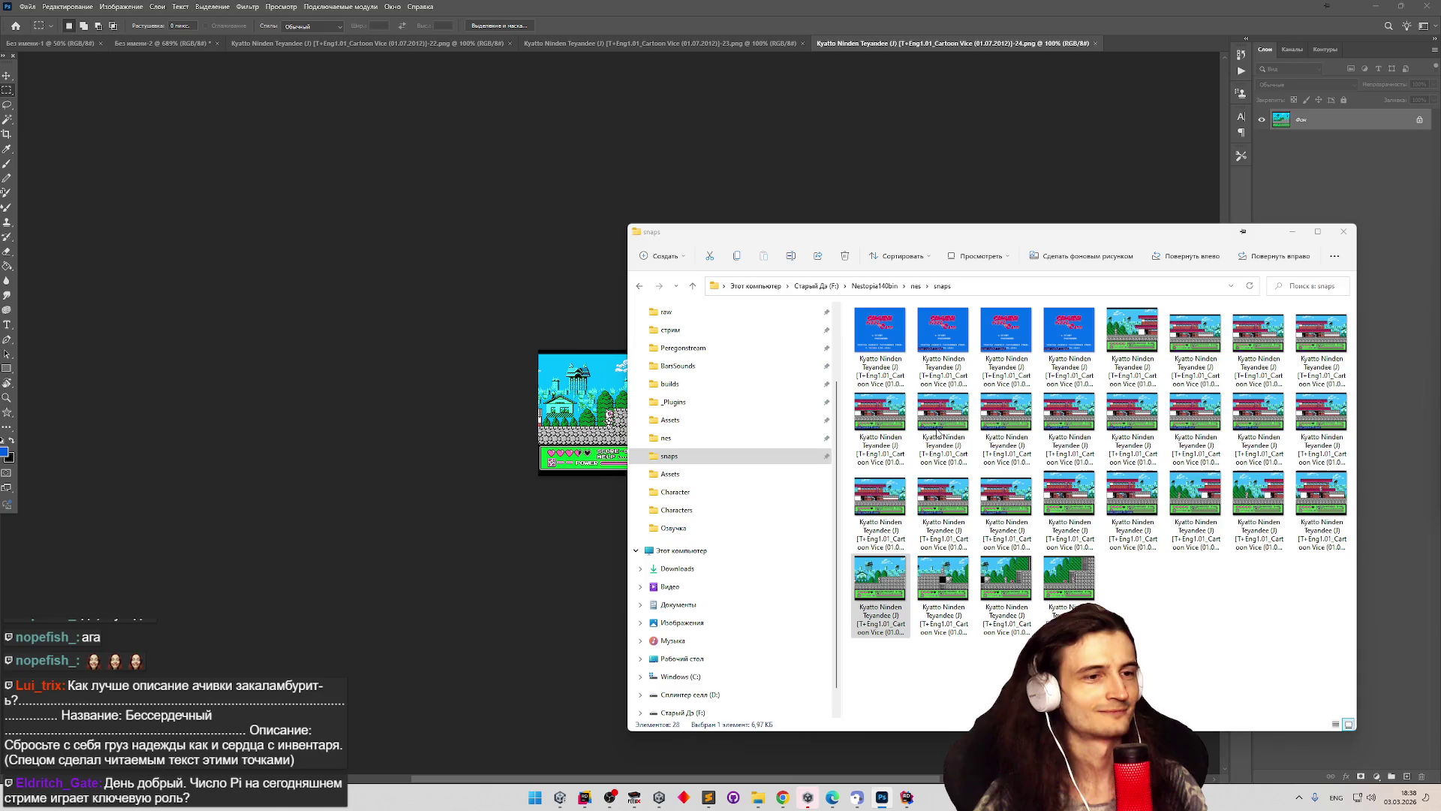
{"action": "mouse_move", "coordinate": [994, 168]}
{"action": "left_mouse_down"}
{"action": "mouse_move", "coordinate": [1126, 34]}
{"action": "mouse_move", "coordinate": [1148, 39]}
{"action": "left_mouse_up"}
{"action": "left_click", "coordinate": [686, 272]}
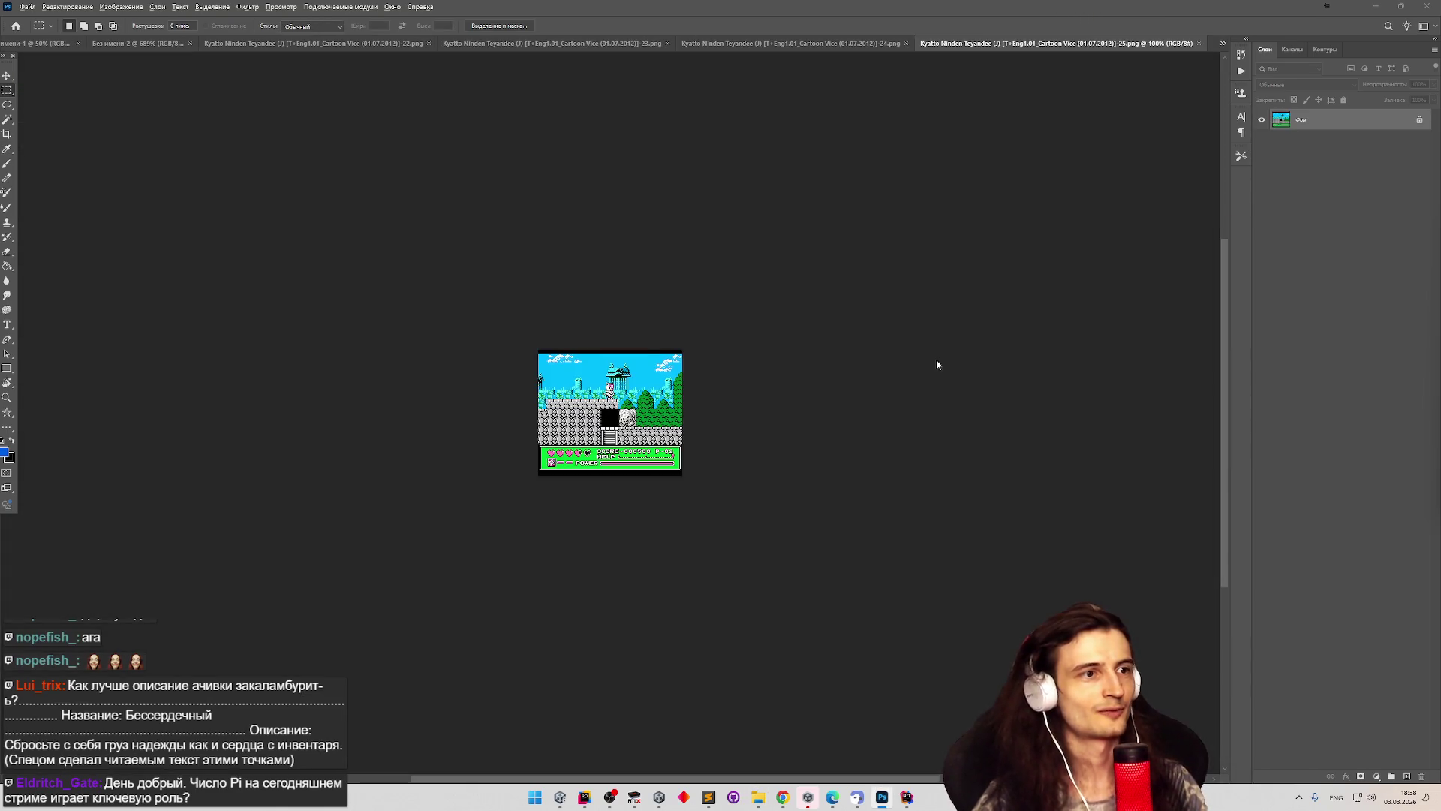
Open screenshots 26 and 27 as their own documents instead of placed layers.
{"action": "left_click", "coordinate": [757, 797]}
{"action": "mouse_move", "coordinate": [1172, 169]}
{"action": "left_mouse_down"}
{"action": "mouse_move", "coordinate": [1194, 22]}
{"action": "mouse_move", "coordinate": [1205, 47]}
{"action": "left_mouse_up"}
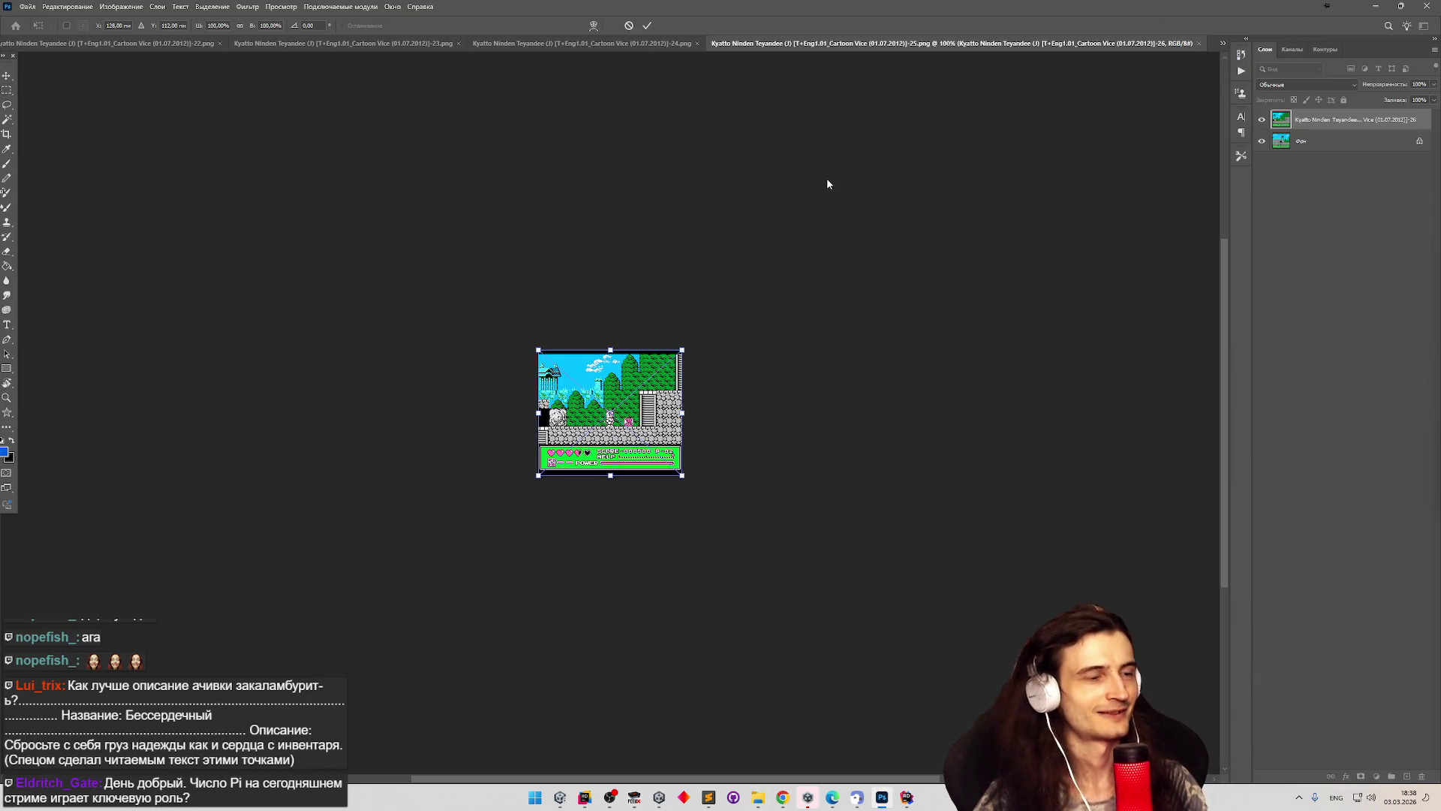
{"action": "key", "text": "Escape"}
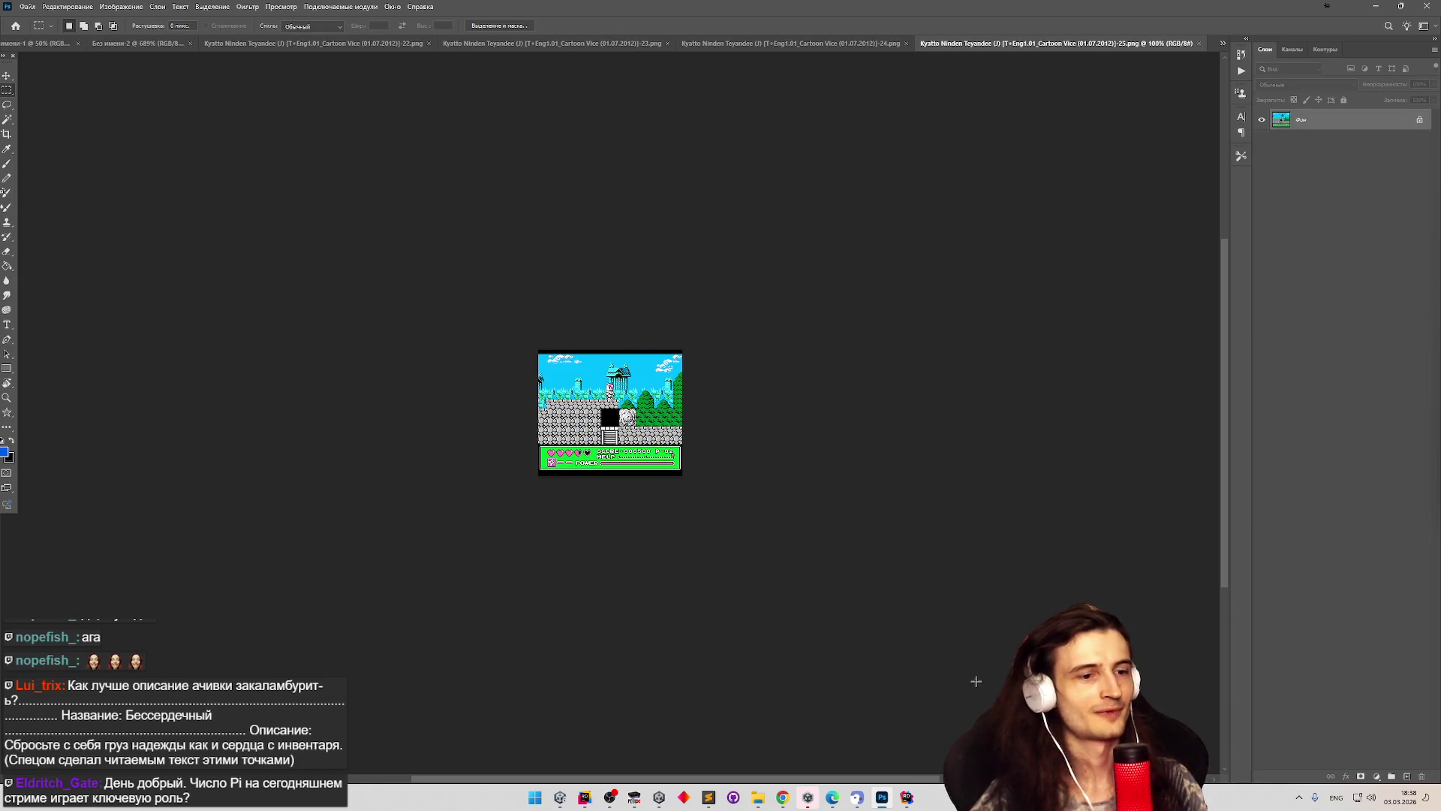
{"action": "left_click", "coordinate": [758, 797]}
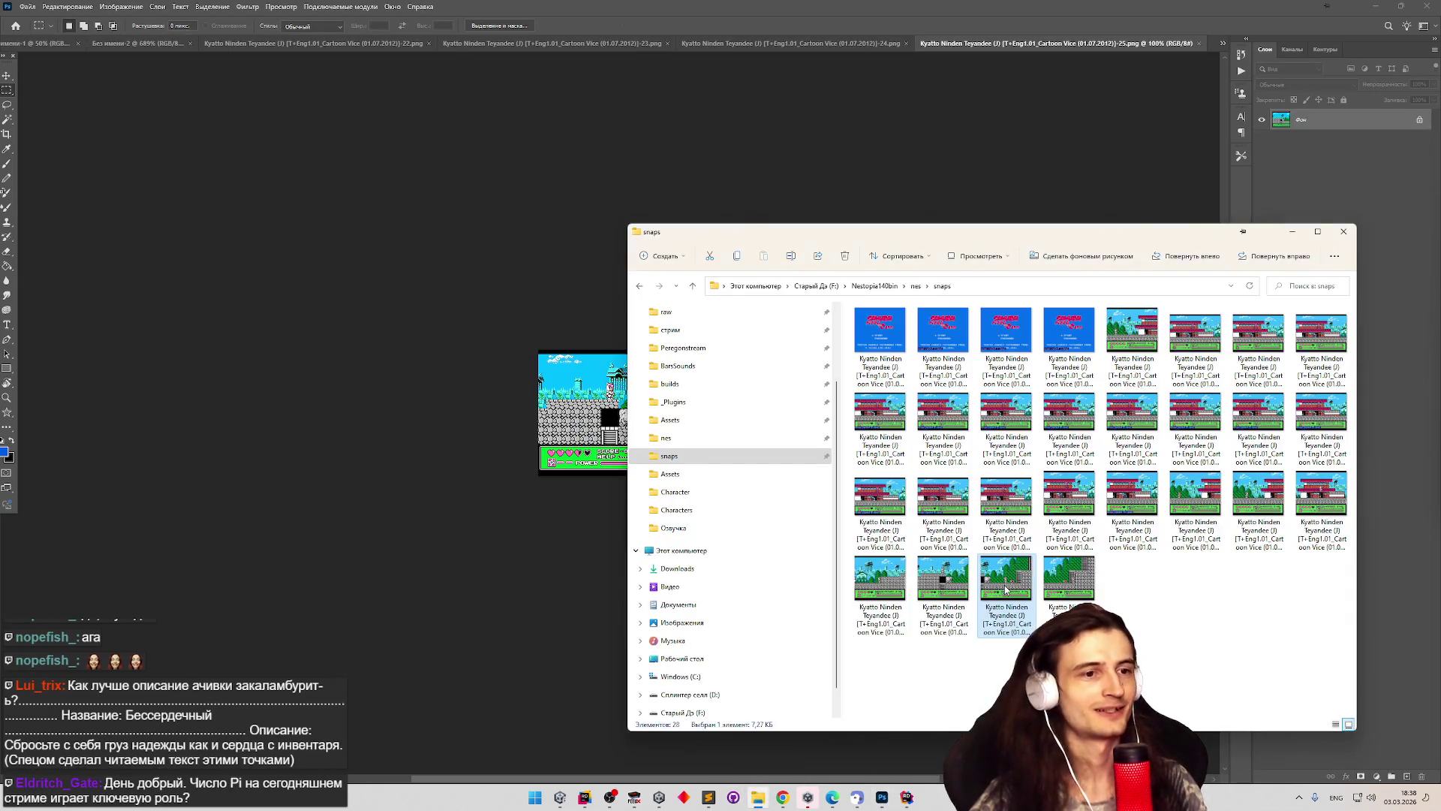
{"action": "mouse_move", "coordinate": [1005, 591]}
{"action": "left_mouse_down"}
{"action": "mouse_move", "coordinate": [1111, 45]}
{"action": "mouse_move", "coordinate": [946, 169]}
{"action": "left_mouse_up"}
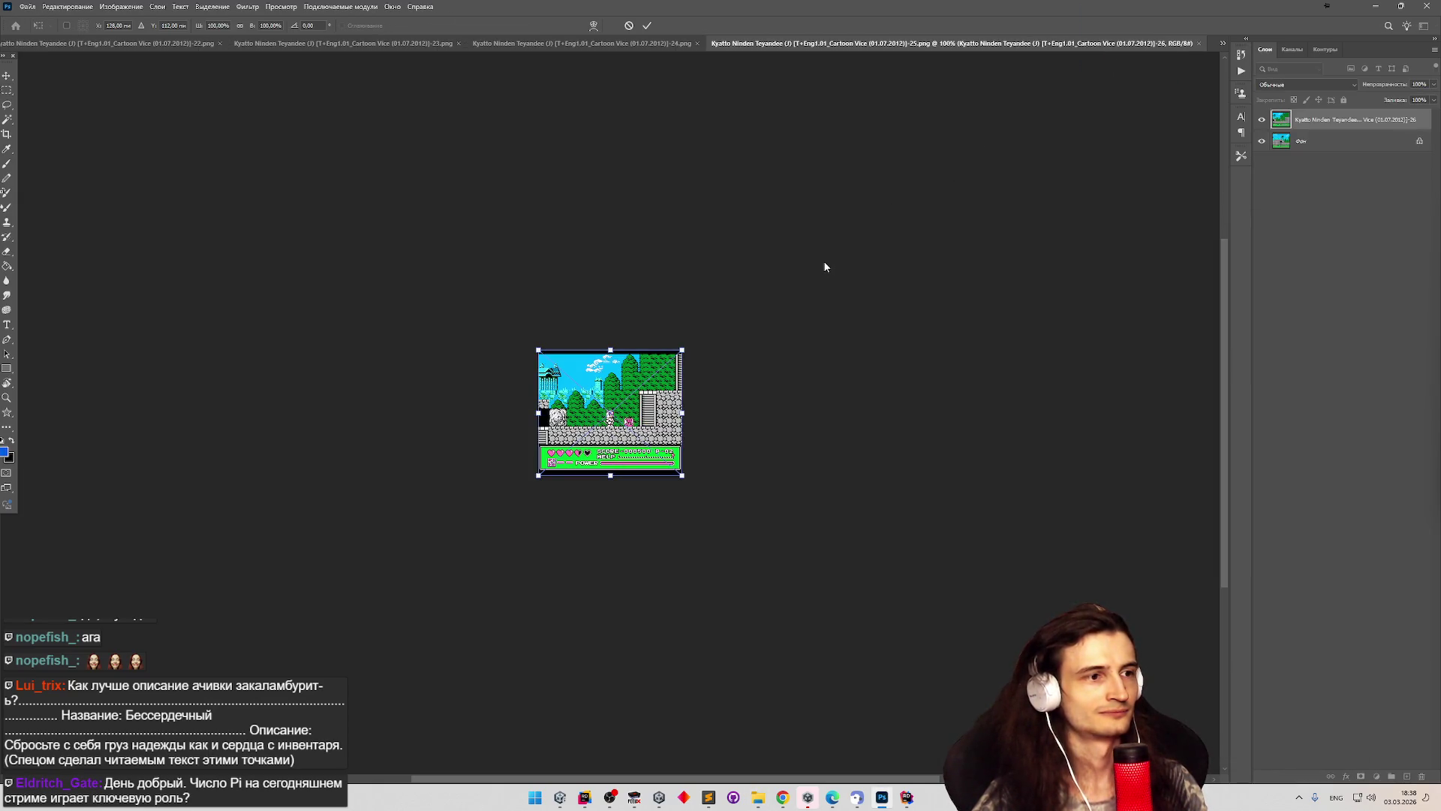
{"action": "key", "text": "Escape"}
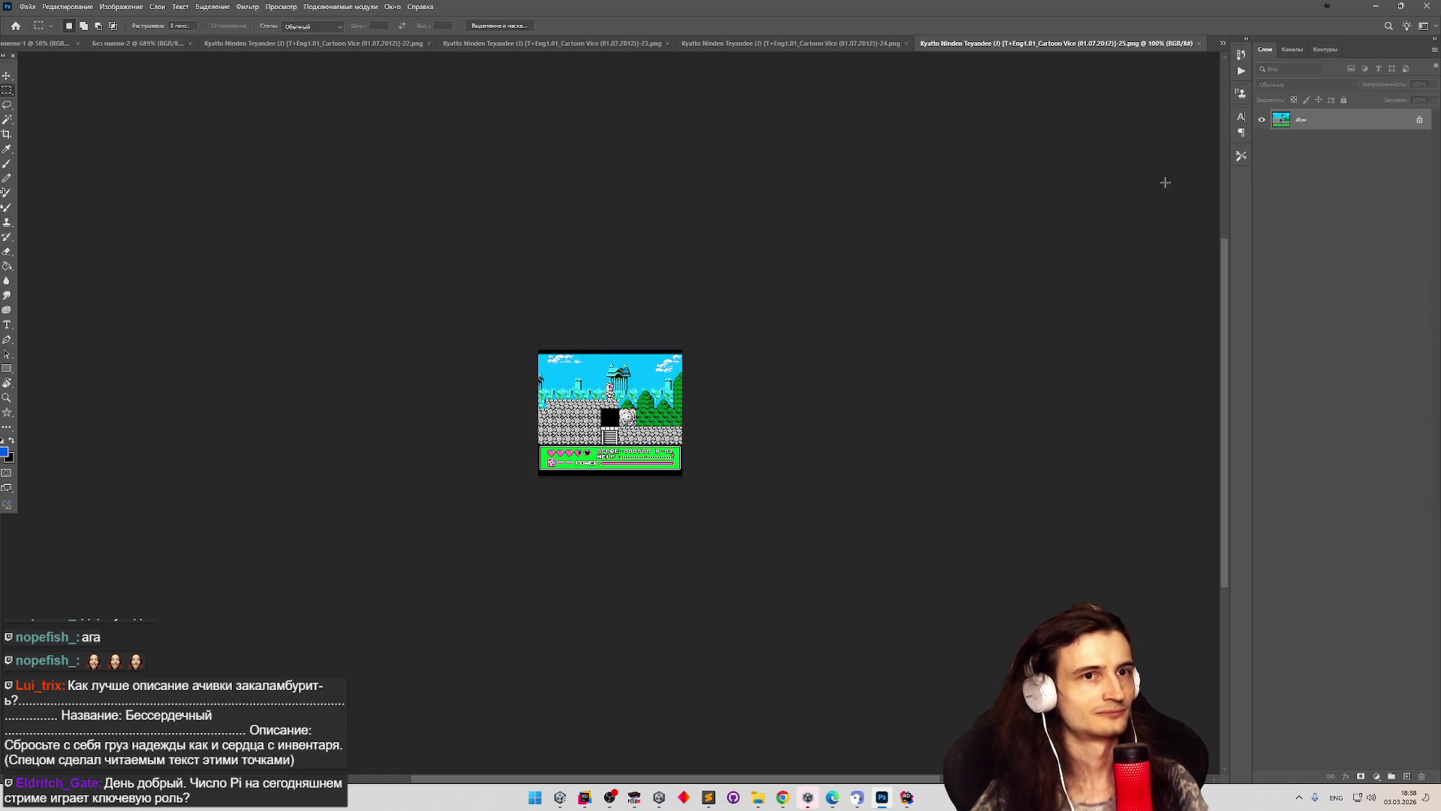
{"action": "key", "text": "alt+Tab"}
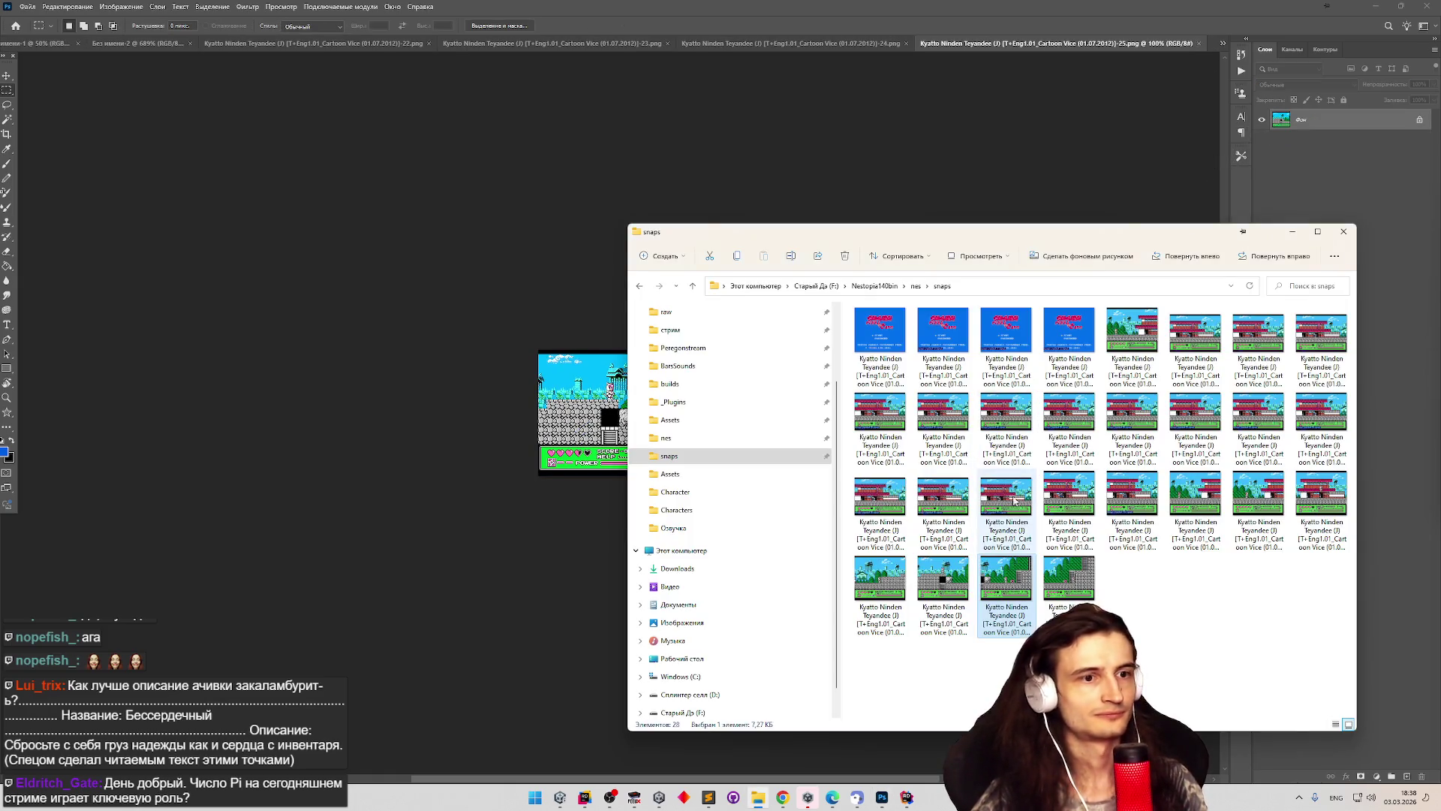
{"action": "left_click_drag", "start_coordinate": [1006, 578], "coordinate": [1213, 47]}
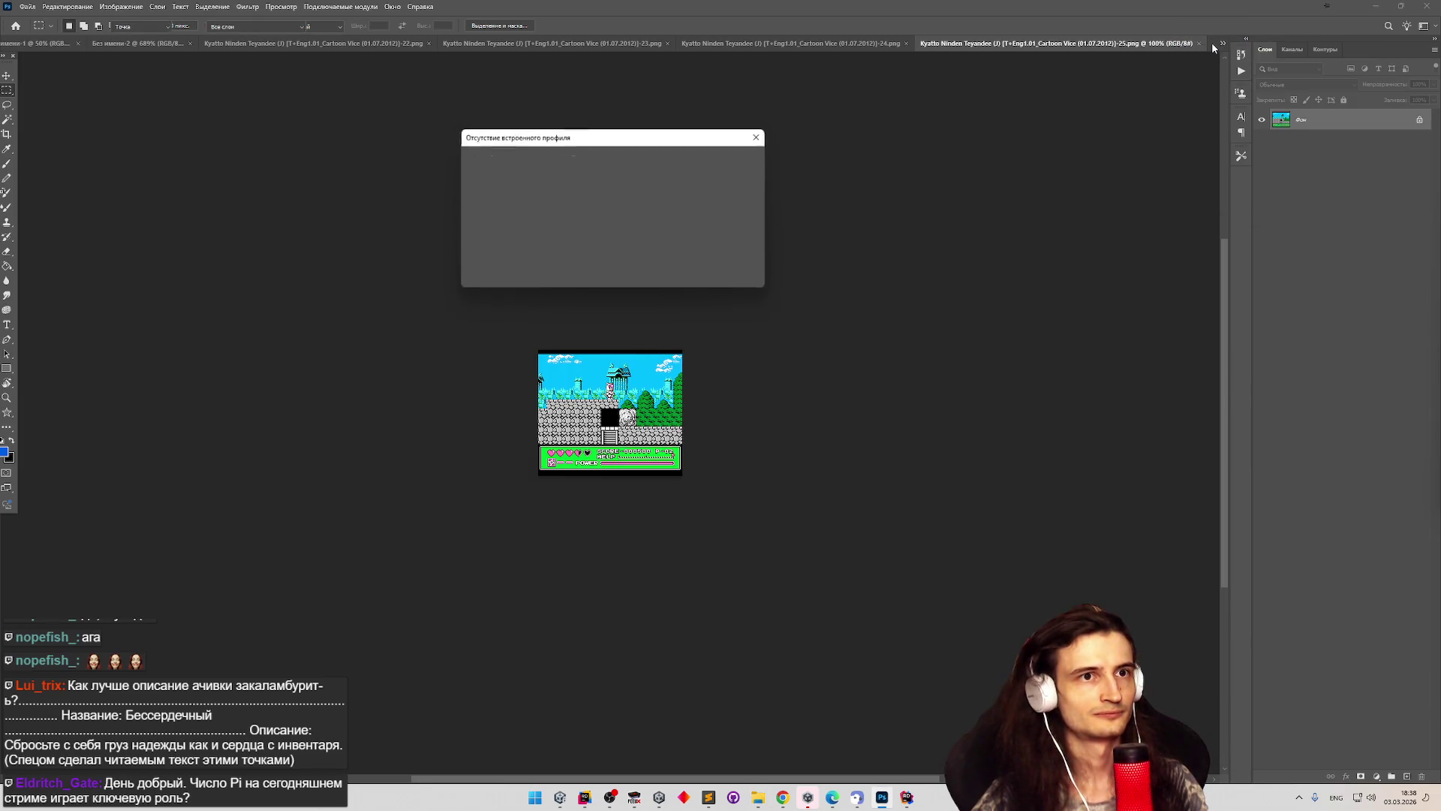
{"action": "key", "text": "Return"}
{"action": "key", "text": "alt+Tab"}
{"action": "left_click_drag", "start_coordinate": [1069, 578], "coordinate": [1214, 48]}
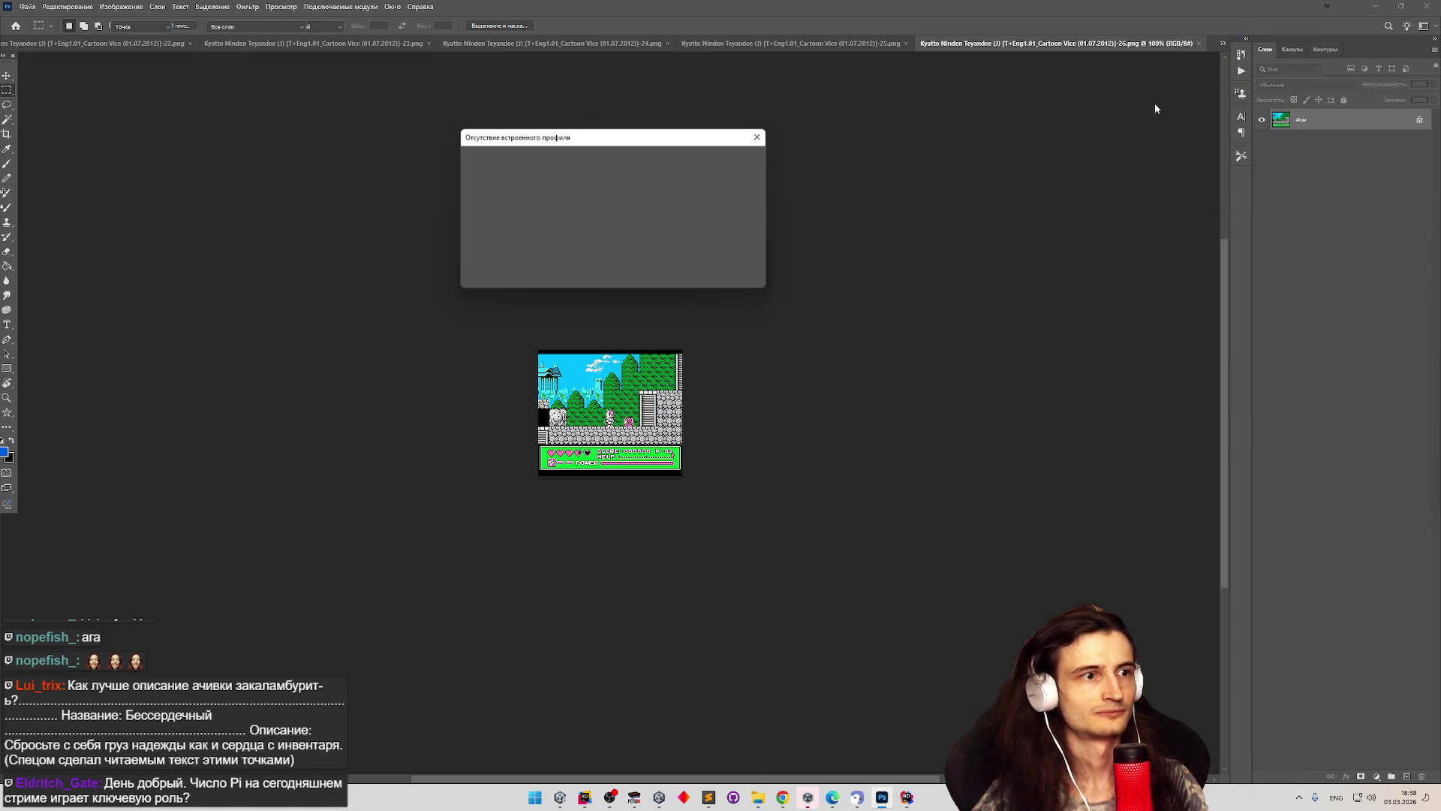
{"action": "left_click", "coordinate": [693, 275]}
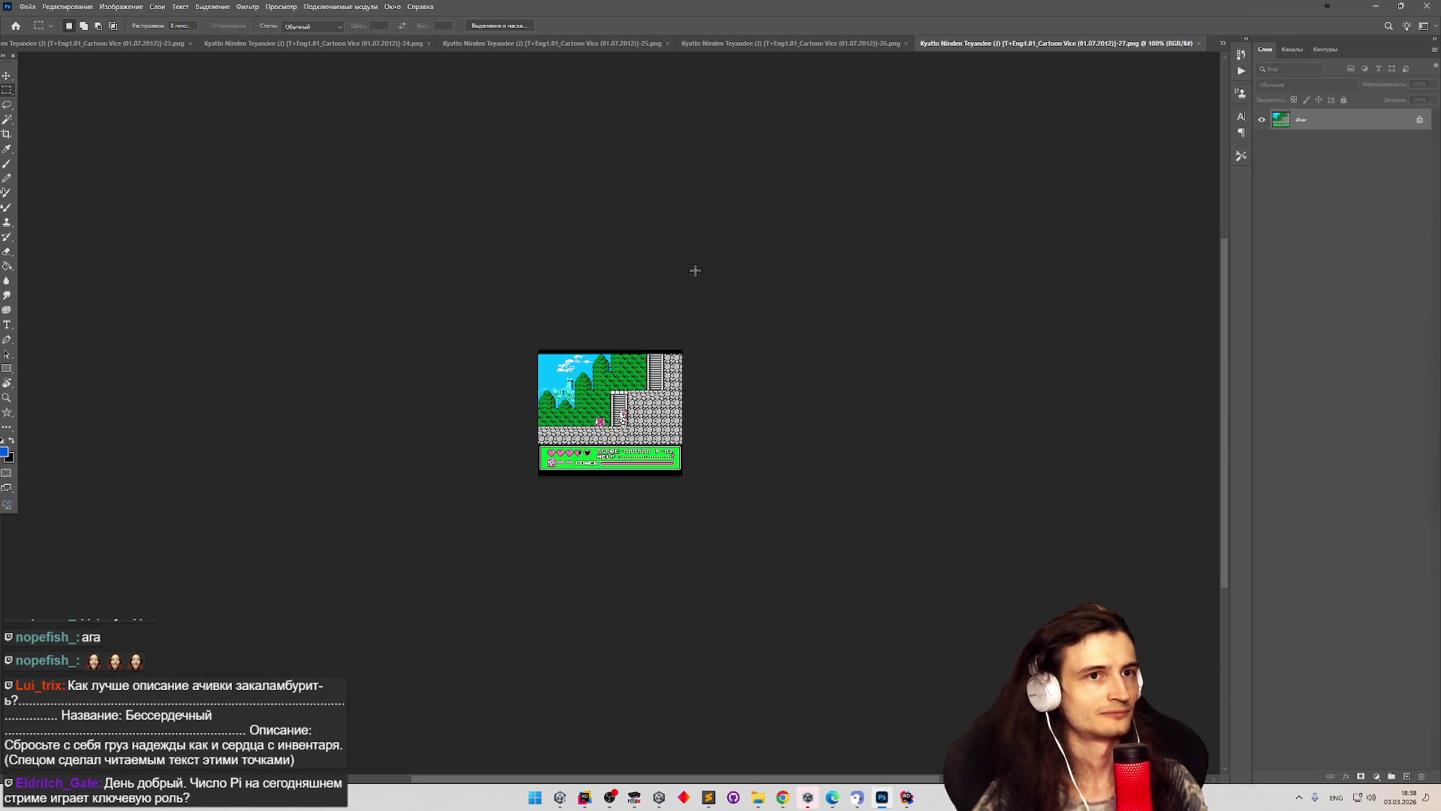
Float screenshots 23 and 22 as separate windows and return to the untitled green document.
{"action": "left_click", "coordinate": [11, 47]}
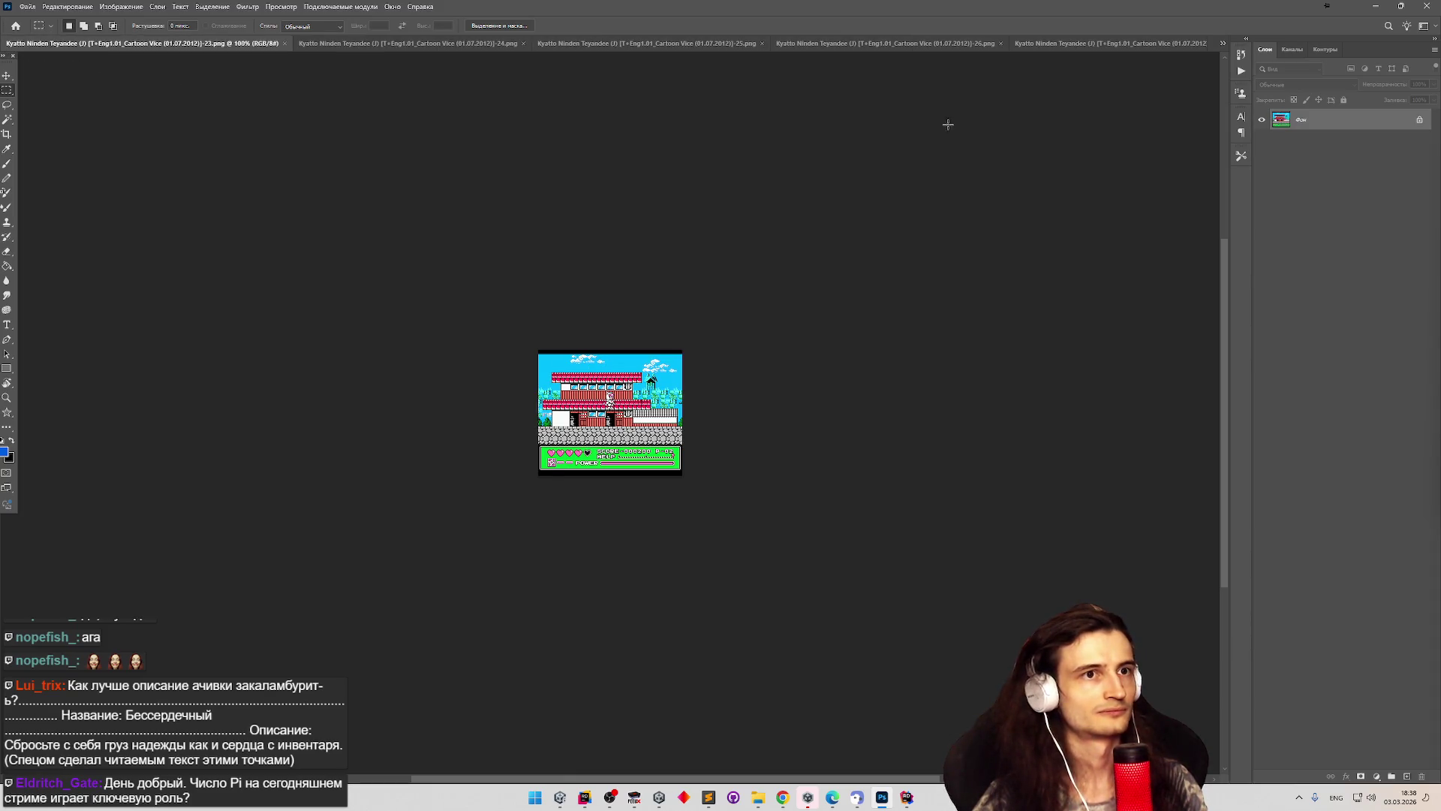
{"action": "mouse_move", "coordinate": [219, 47]}
{"action": "left_mouse_down"}
{"action": "mouse_move", "coordinate": [353, 47]}
{"action": "mouse_move", "coordinate": [405, 188]}
{"action": "mouse_move", "coordinate": [395, 176]}
{"action": "left_mouse_up"}
{"action": "left_click_drag", "start_coordinate": [8, 45], "coordinate": [288, 80]}
{"action": "mouse_move", "coordinate": [54, 46]}
{"action": "left_mouse_down"}
{"action": "mouse_move", "coordinate": [488, 134]}
{"action": "mouse_move", "coordinate": [57, 34]}
{"action": "mouse_move", "coordinate": [24, 44]}
{"action": "left_mouse_up"}
{"action": "key", "text": "ctrl+plus"}
{"action": "key", "text": "ctrl+minus"}
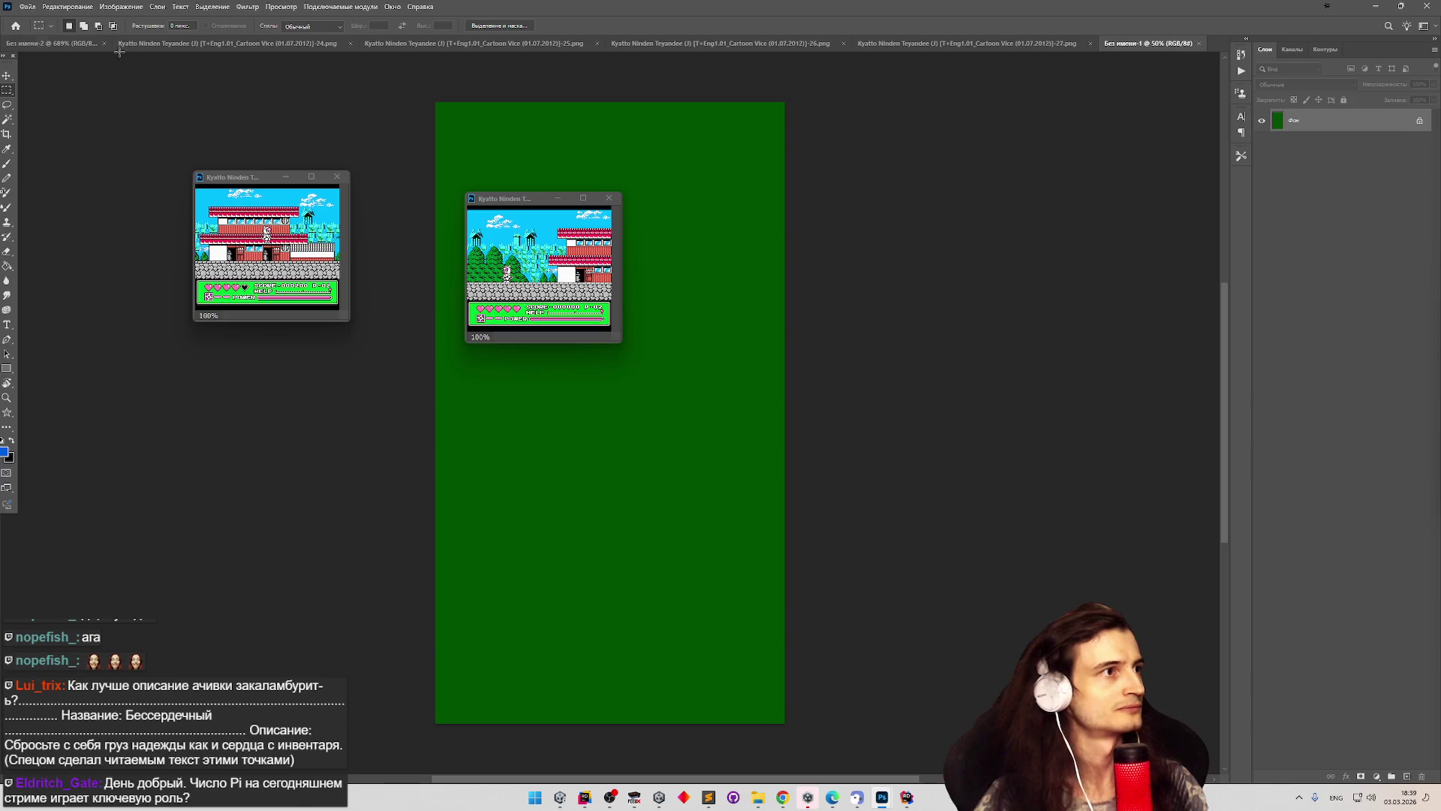
Close the first untitled document and float screenshots 24, 25, 26 and 27 as separate windows.
{"action": "left_click", "coordinate": [90, 43]}
{"action": "left_click", "coordinate": [1155, 43]}
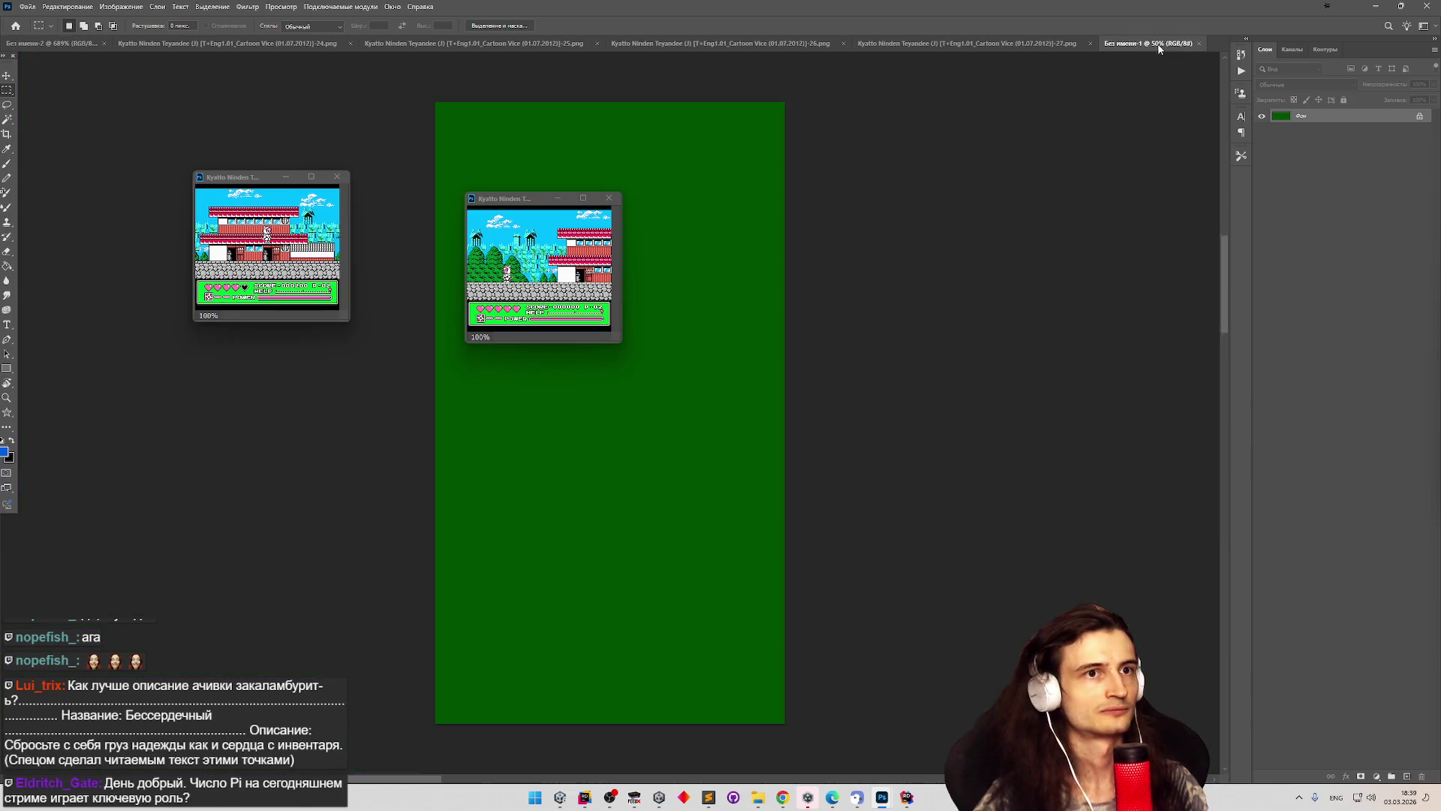
{"action": "left_click", "coordinate": [1198, 43]}
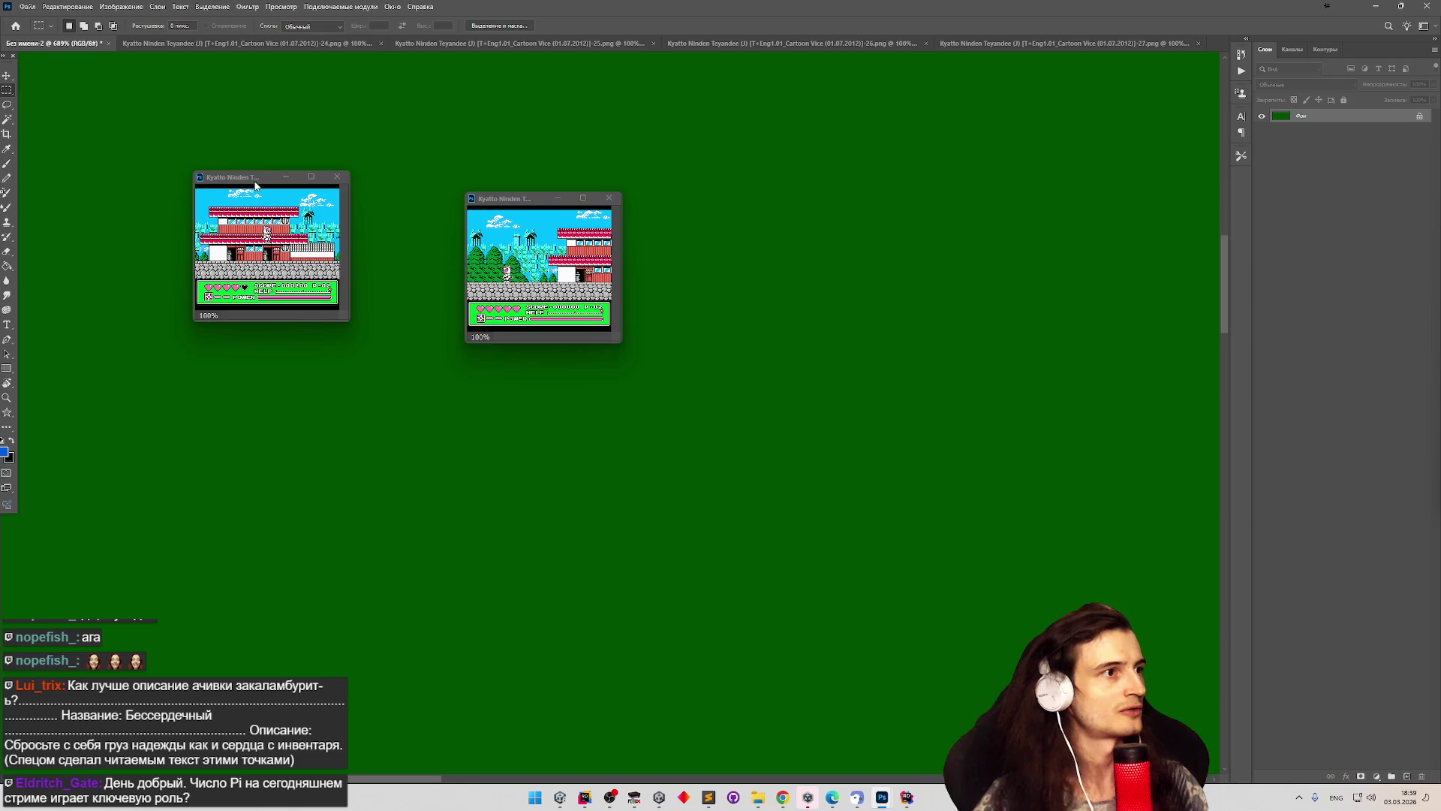
{"action": "left_click_drag", "start_coordinate": [276, 45], "coordinate": [521, 145]}
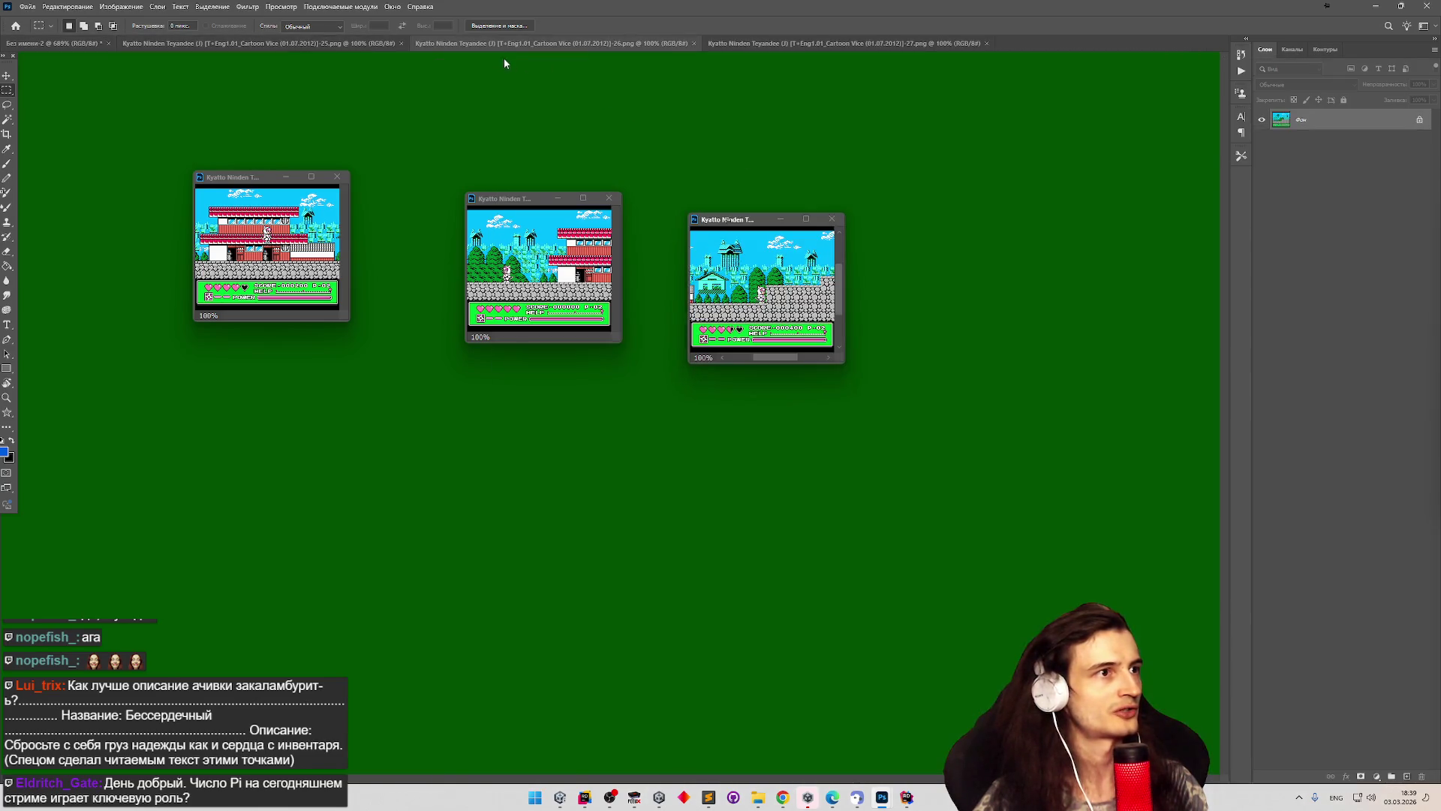
{"action": "left_click_drag", "start_coordinate": [503, 45], "coordinate": [464, 62]}
{"action": "left_click_drag", "start_coordinate": [259, 43], "coordinate": [165, 79]}
{"action": "left_click_drag", "start_coordinate": [263, 43], "coordinate": [653, 118]}
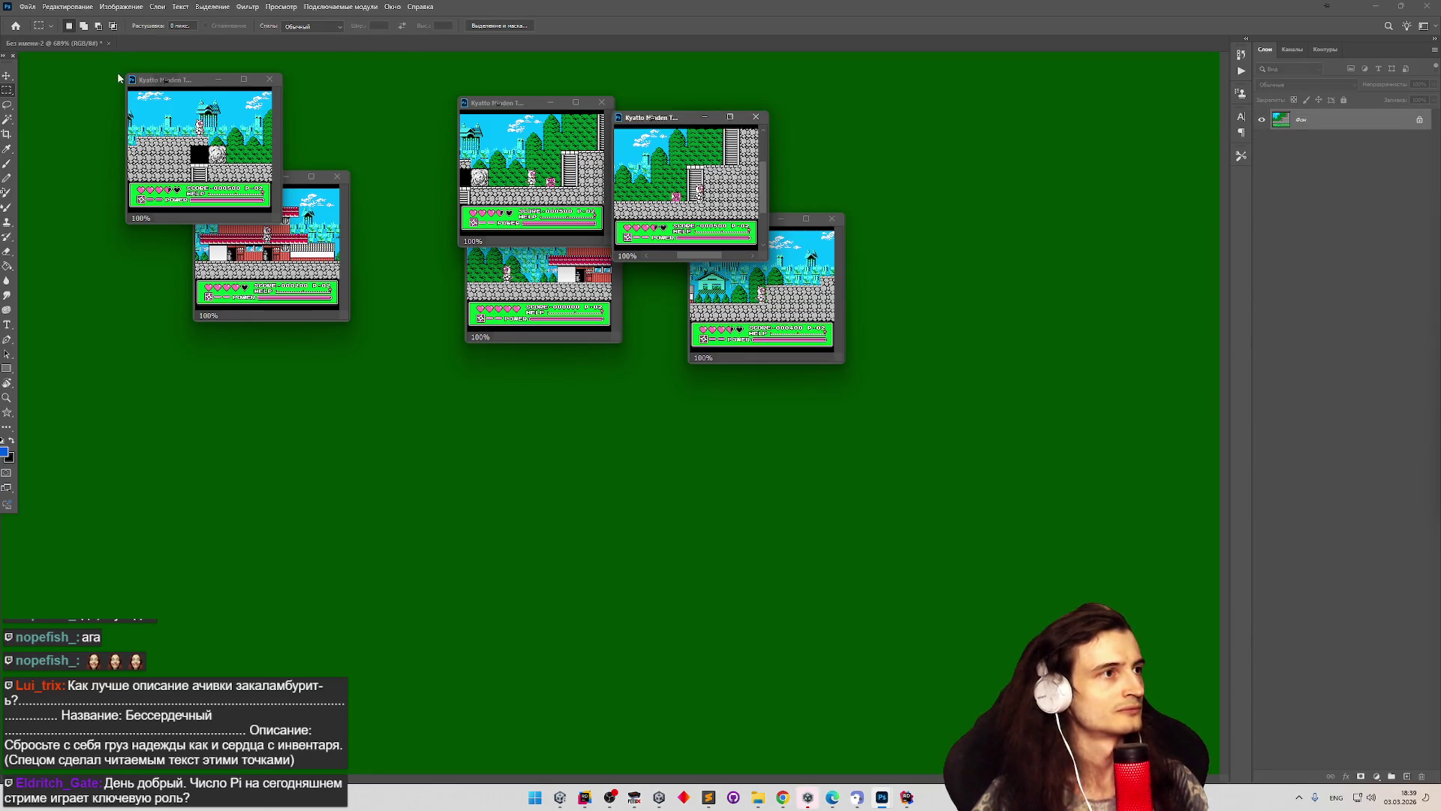
Arrange the screenshot windows and paste one screenshot into the green document as a layer.
{"action": "mouse_move", "coordinate": [148, 86]}
{"action": "left_mouse_down"}
{"action": "mouse_move", "coordinate": [587, 278]}
{"action": "mouse_move", "coordinate": [754, 400]}
{"action": "left_mouse_up"}
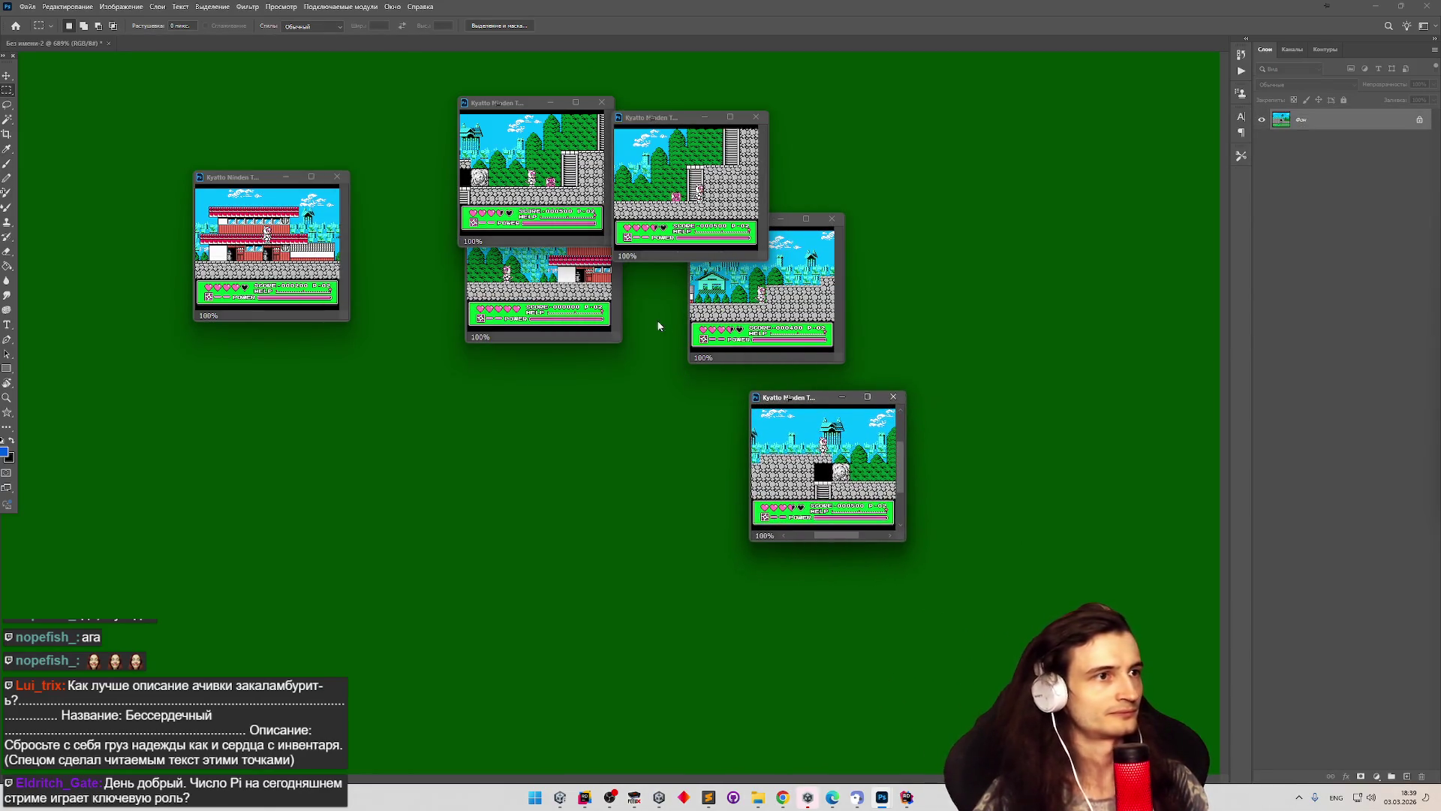
{"action": "mouse_move", "coordinate": [514, 114]}
{"action": "left_mouse_down"}
{"action": "mouse_move", "coordinate": [879, 145]}
{"action": "mouse_move", "coordinate": [936, 124]}
{"action": "left_mouse_up"}
{"action": "left_click", "coordinate": [533, 225]}
{"action": "key", "text": "ctrl+c"}
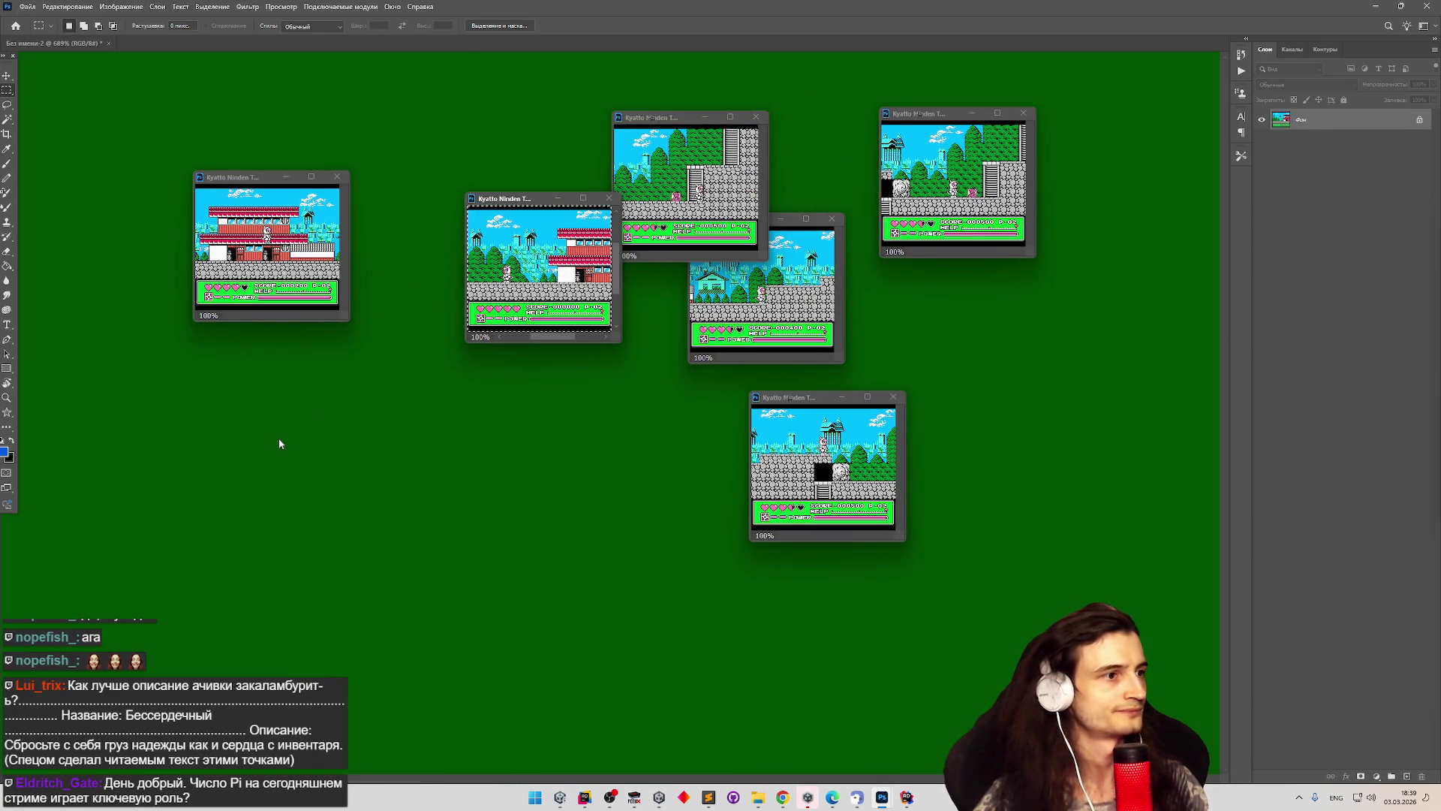
{"action": "key", "text": "ctrl+Tab"}
{"action": "key", "text": "ctrl+v"}
Paste the next screenshot into the green document as a new layer and move it up-left.
{"action": "scroll", "coordinate": [292, 406], "scroll_direction": "down", "scroll_amount": 5}
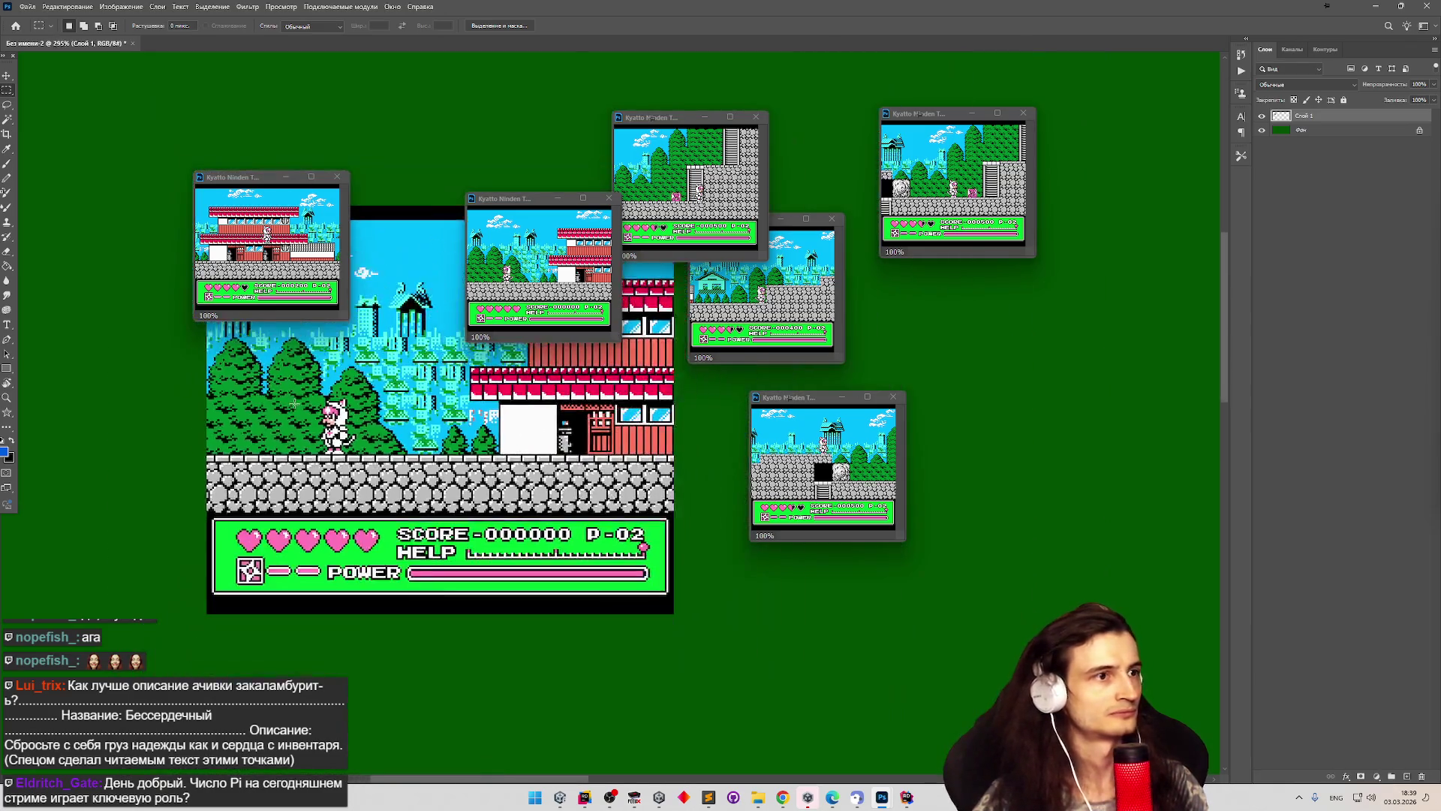
{"action": "scroll", "coordinate": [437, 453], "scroll_direction": "up", "scroll_amount": 2}
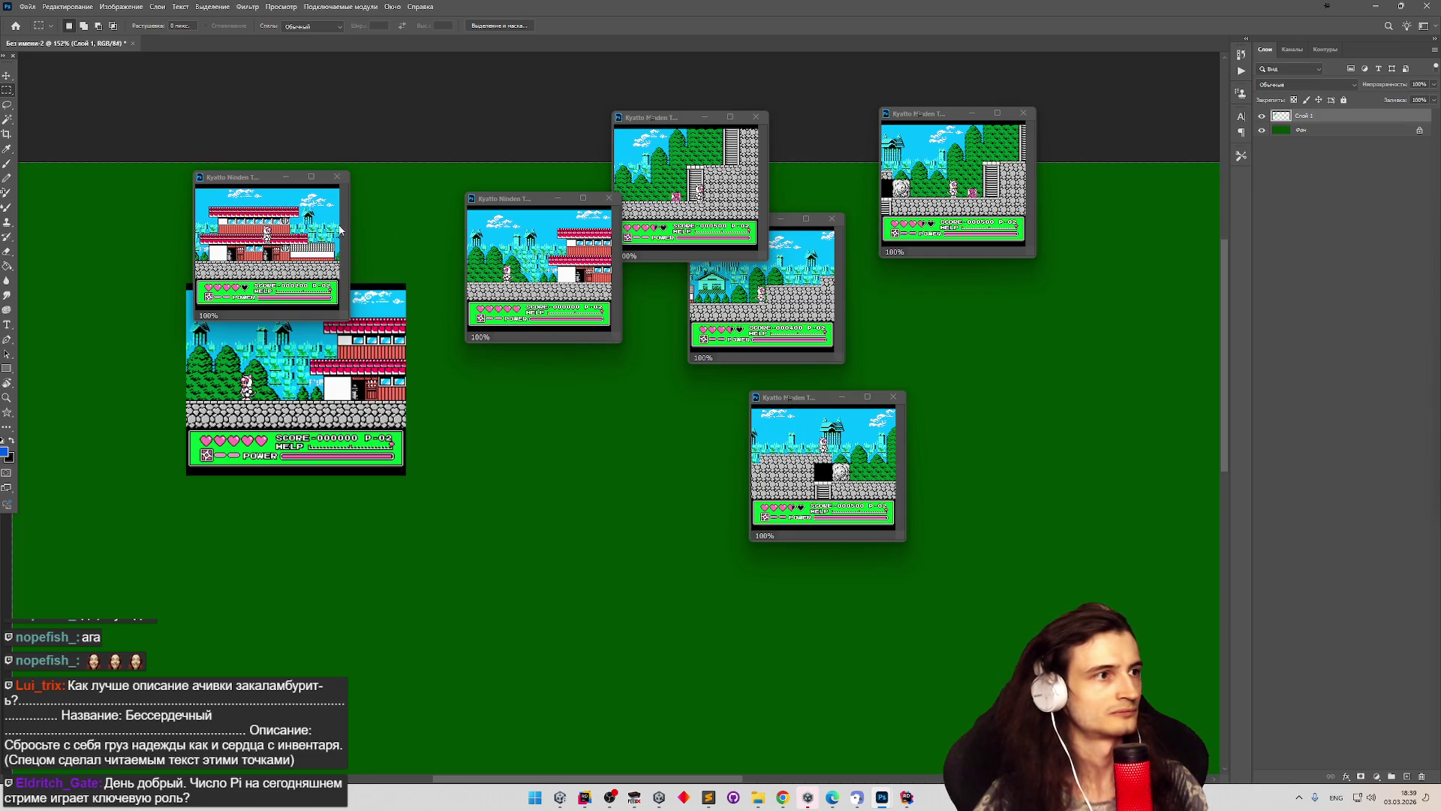
{"action": "left_click", "coordinate": [339, 229]}
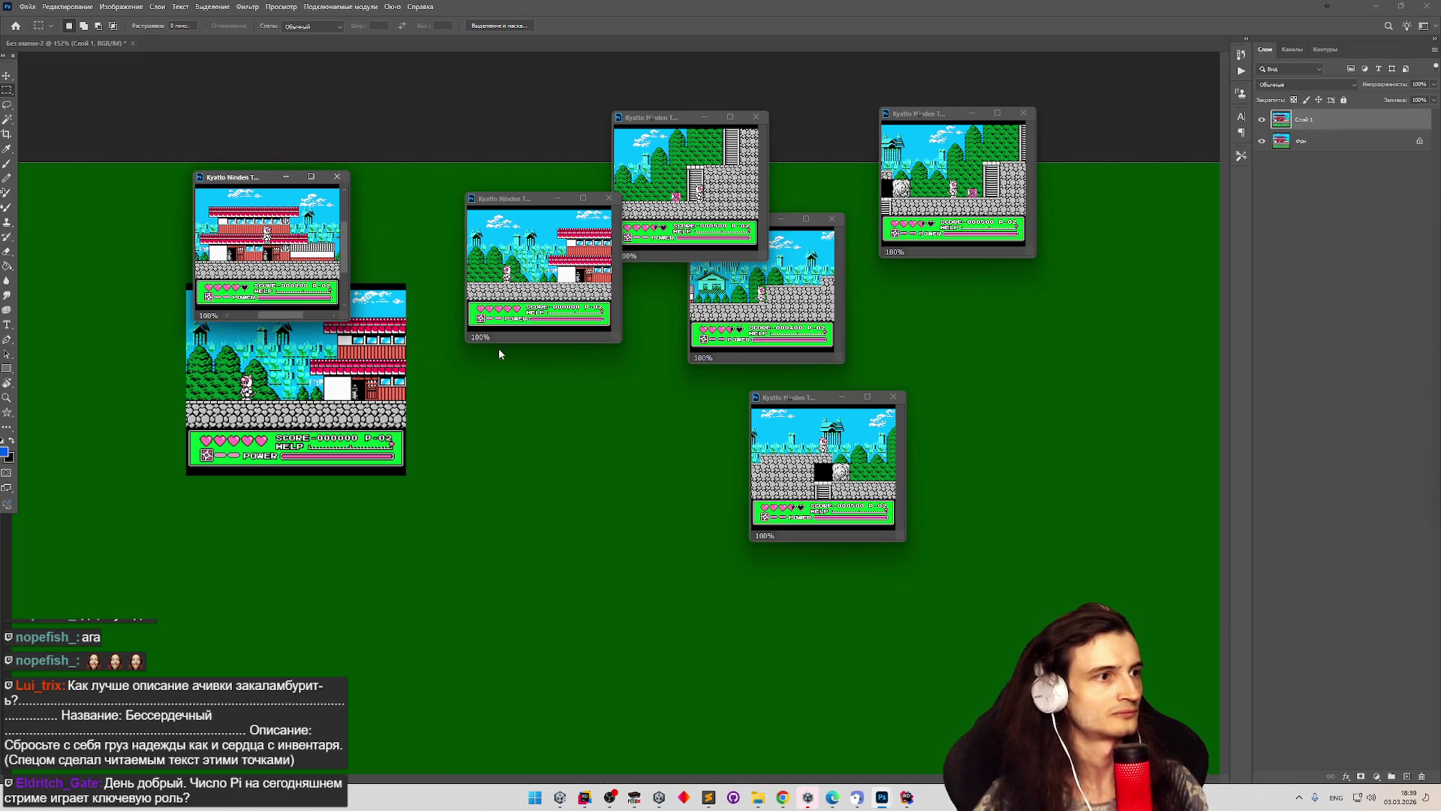
{"action": "left_click", "coordinate": [10, 75]}
{"action": "left_click", "coordinate": [484, 423]}
{"action": "key", "text": "ctrl+v"}
{"action": "mouse_move", "coordinate": [568, 435]}
{"action": "left_mouse_down"}
{"action": "mouse_move", "coordinate": [512, 434]}
{"action": "mouse_move", "coordinate": [363, 354]}
{"action": "left_mouse_up"}
Slide the second screenshot right up against the first one.
{"action": "left_click", "coordinate": [241, 370]}
{"action": "scroll", "coordinate": [241, 371], "scroll_direction": "up", "scroll_amount": 2}
{"action": "mouse_move", "coordinate": [390, 415]}
{"action": "left_mouse_down"}
{"action": "mouse_move", "coordinate": [409, 415]}
{"action": "mouse_move", "coordinate": [390, 415]}
{"action": "left_mouse_up"}
{"action": "scroll", "coordinate": [389, 415], "scroll_direction": "up", "scroll_amount": 1}
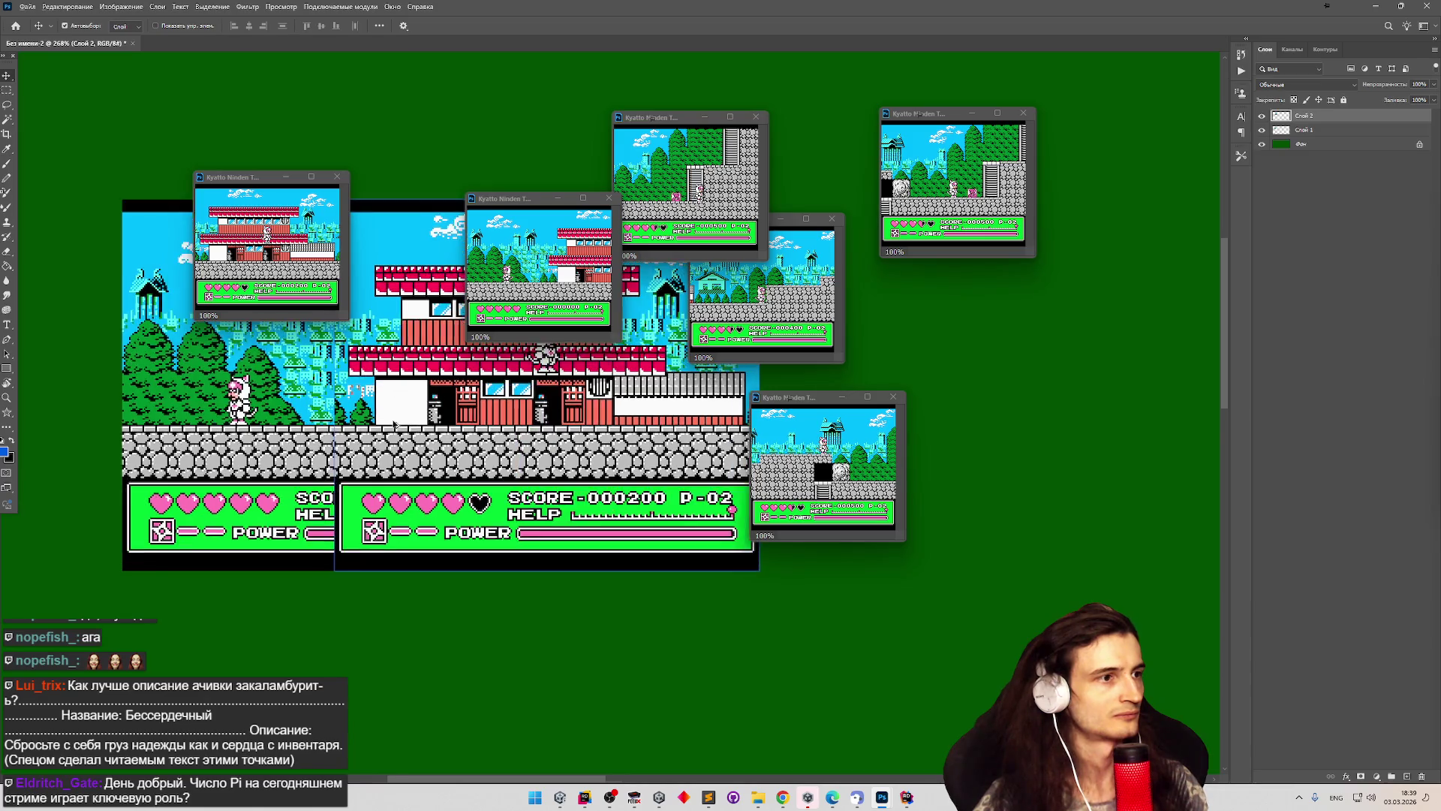
{"action": "scroll", "coordinate": [390, 415], "scroll_direction": "down", "scroll_amount": 2}
{"action": "left_click", "coordinate": [339, 367]}
{"action": "scroll", "coordinate": [339, 368], "scroll_direction": "up", "scroll_amount": 1}
{"action": "scroll", "coordinate": [339, 367], "scroll_direction": "up", "scroll_amount": 1}
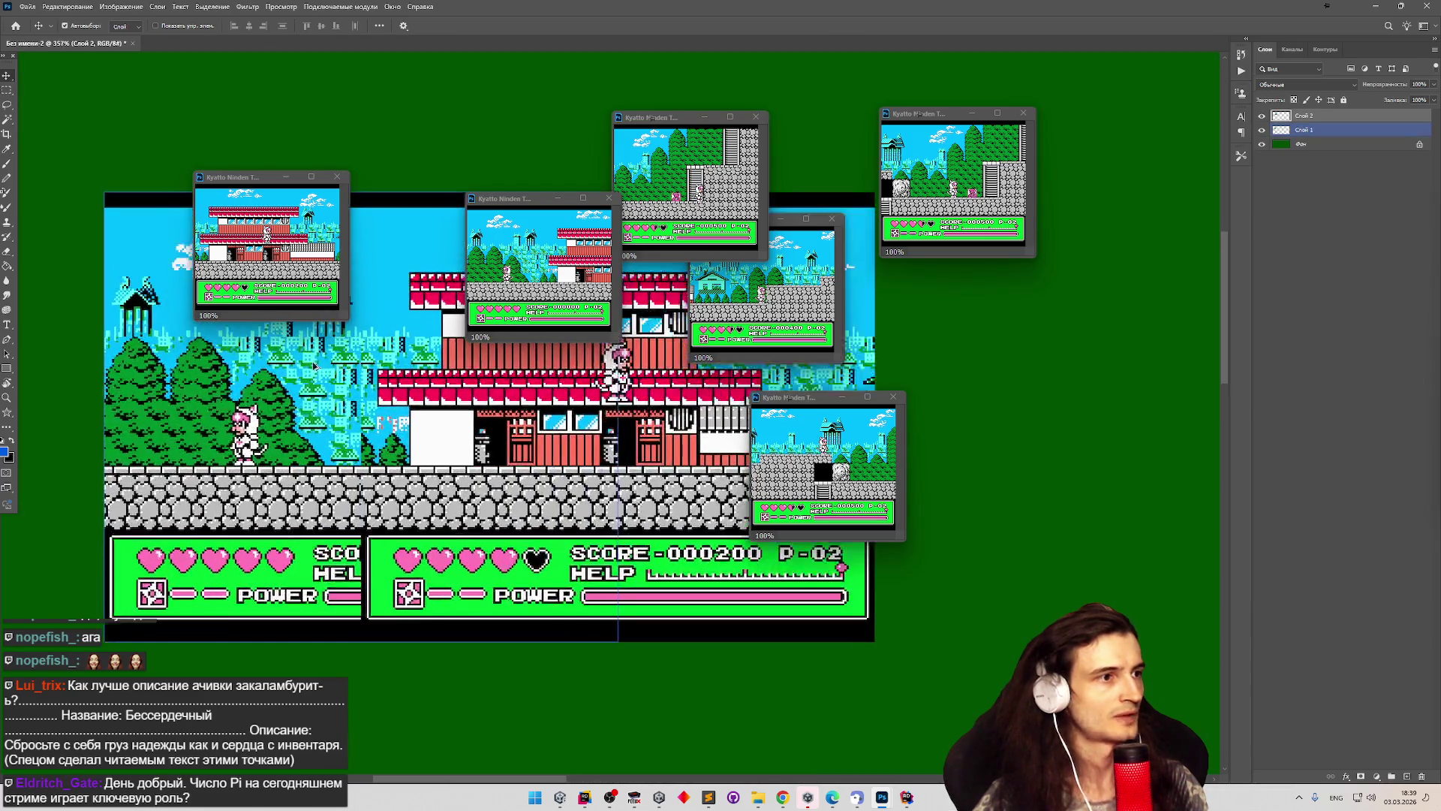
{"action": "mouse_move", "coordinate": [412, 396]}
{"action": "left_mouse_down"}
{"action": "mouse_move", "coordinate": [485, 395]}
{"action": "mouse_move", "coordinate": [436, 396]}
{"action": "left_mouse_up"}
Fine-align it at 40% opacity, restore 100%, and close the first floating screenshot window.
{"action": "left_click_drag", "start_coordinate": [1435, 87], "coordinate": [1411, 98]}
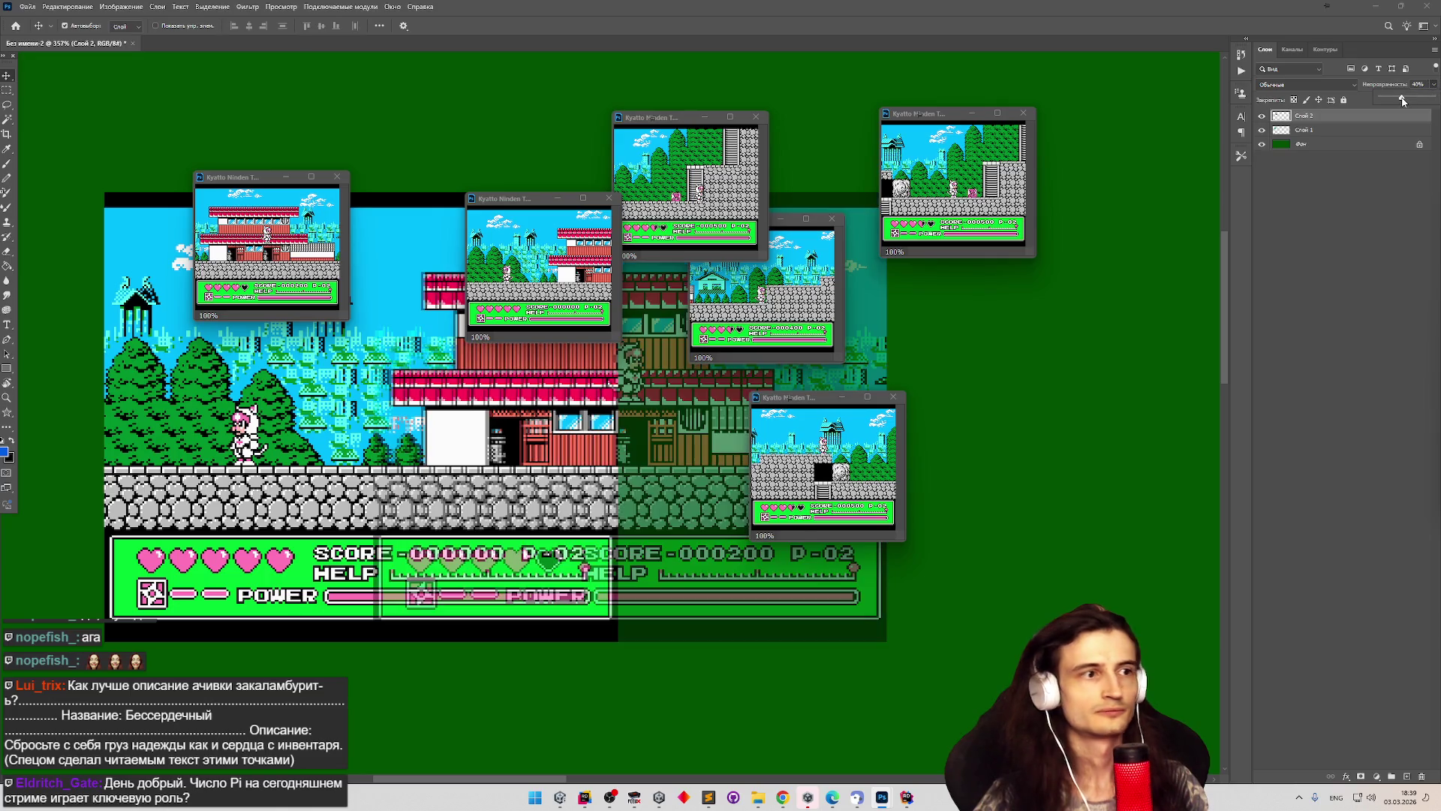
{"action": "left_click_drag", "start_coordinate": [510, 391], "coordinate": [514, 393]}
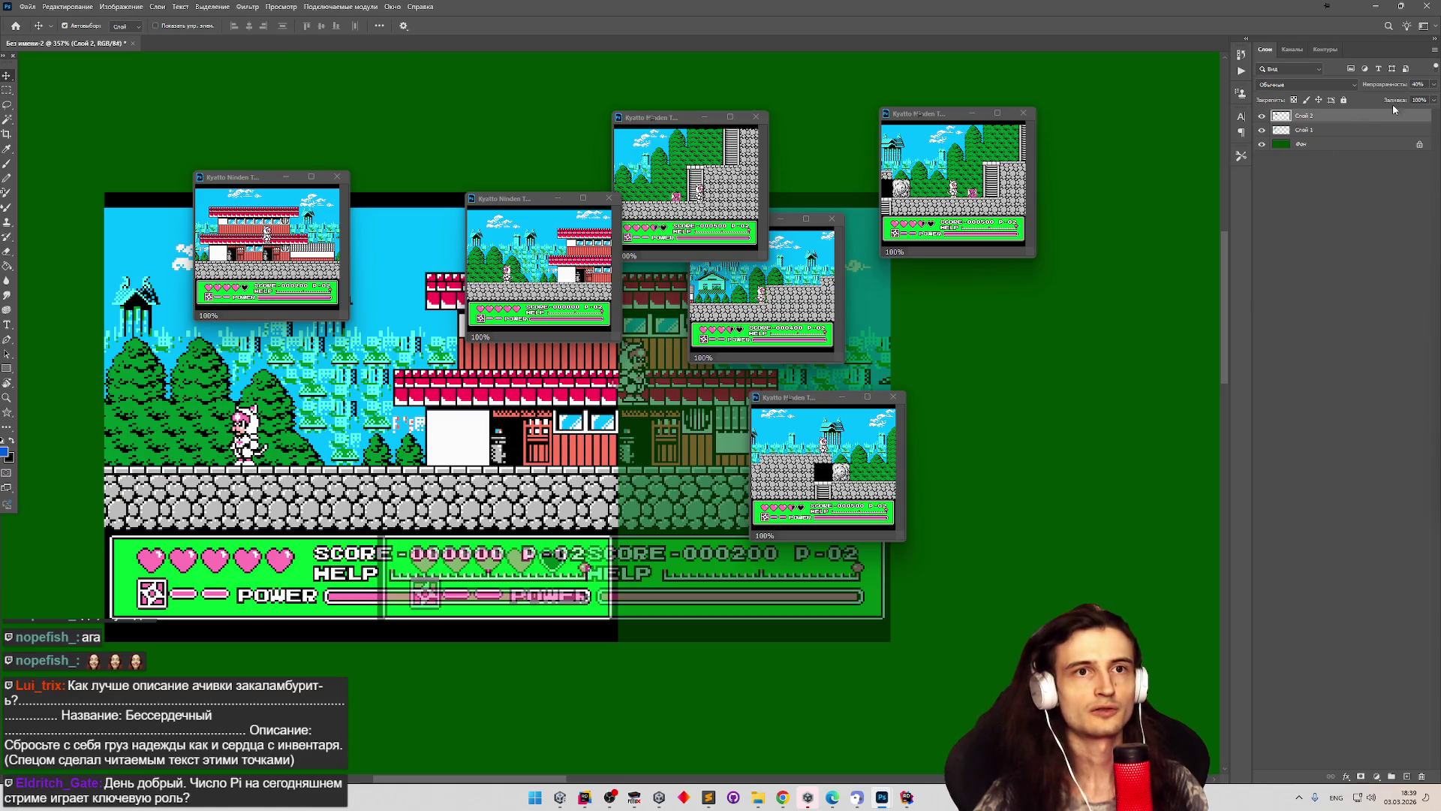
{"action": "left_click_drag", "start_coordinate": [1434, 100], "coordinate": [1435, 99]}
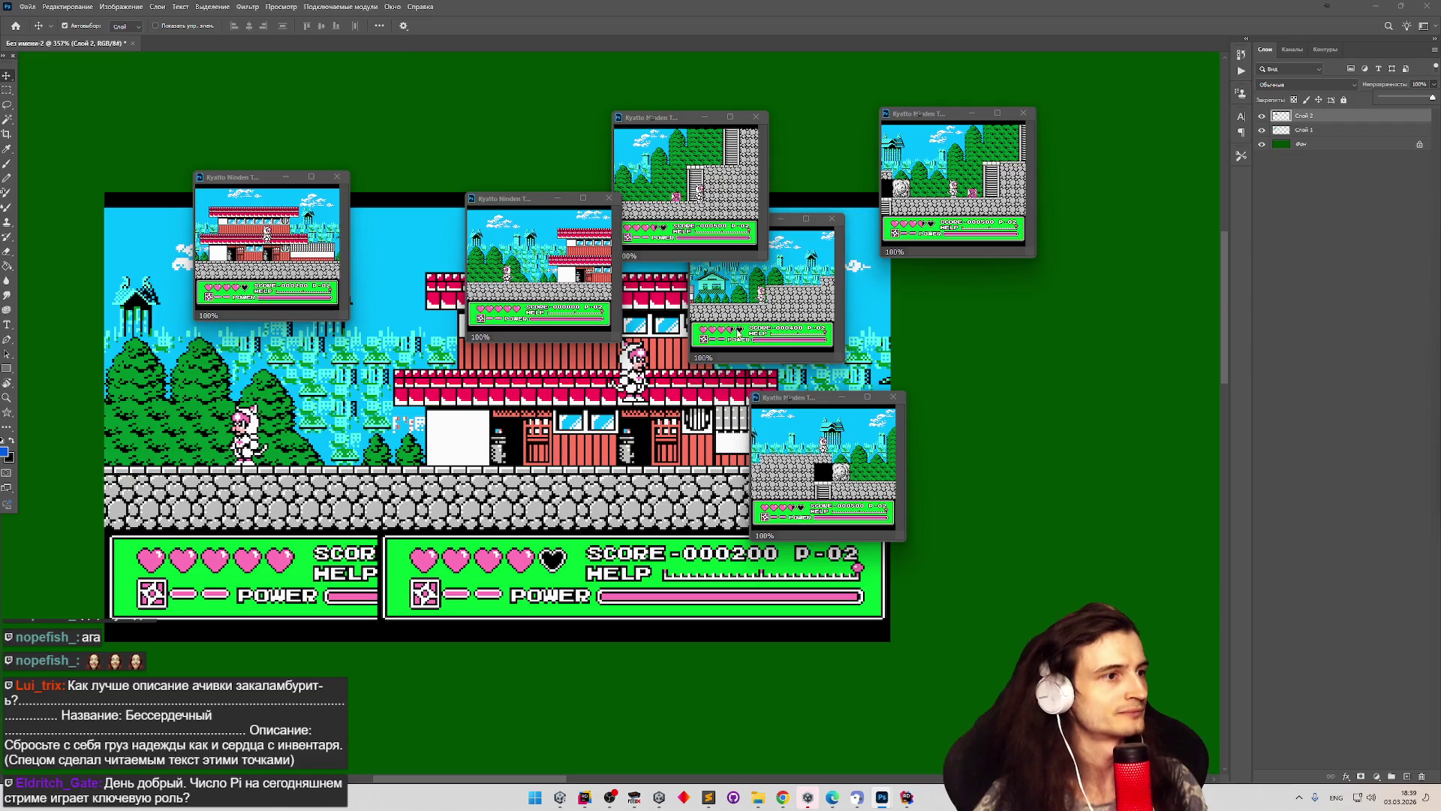
{"action": "scroll", "coordinate": [515, 372], "scroll_direction": "down", "scroll_amount": 2}
{"action": "left_click_drag", "start_coordinate": [499, 387], "coordinate": [667, 402]}
{"action": "key", "text": "ctrl+z"}
{"action": "key", "text": "ctrl+z"}
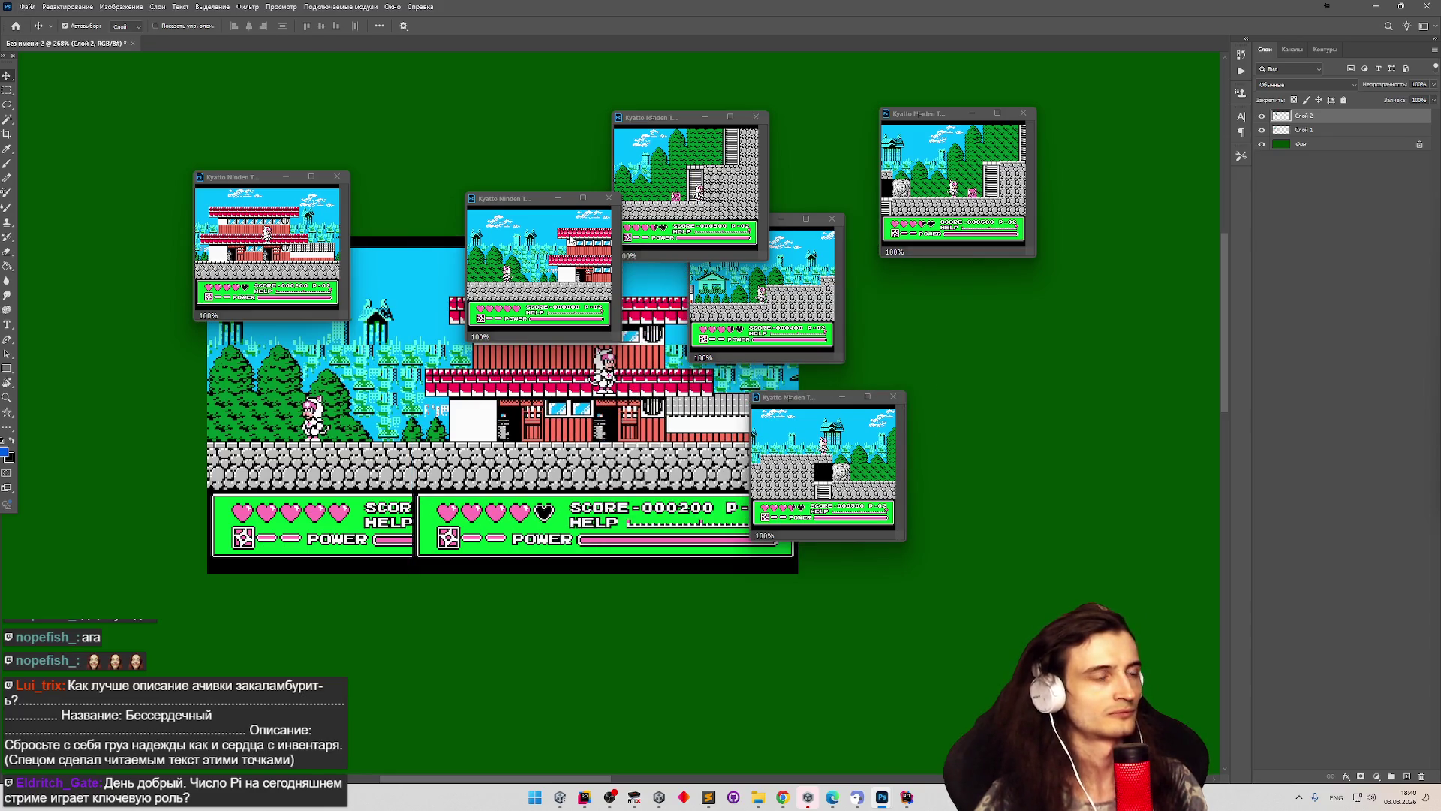
{"action": "left_click", "coordinate": [340, 180]}
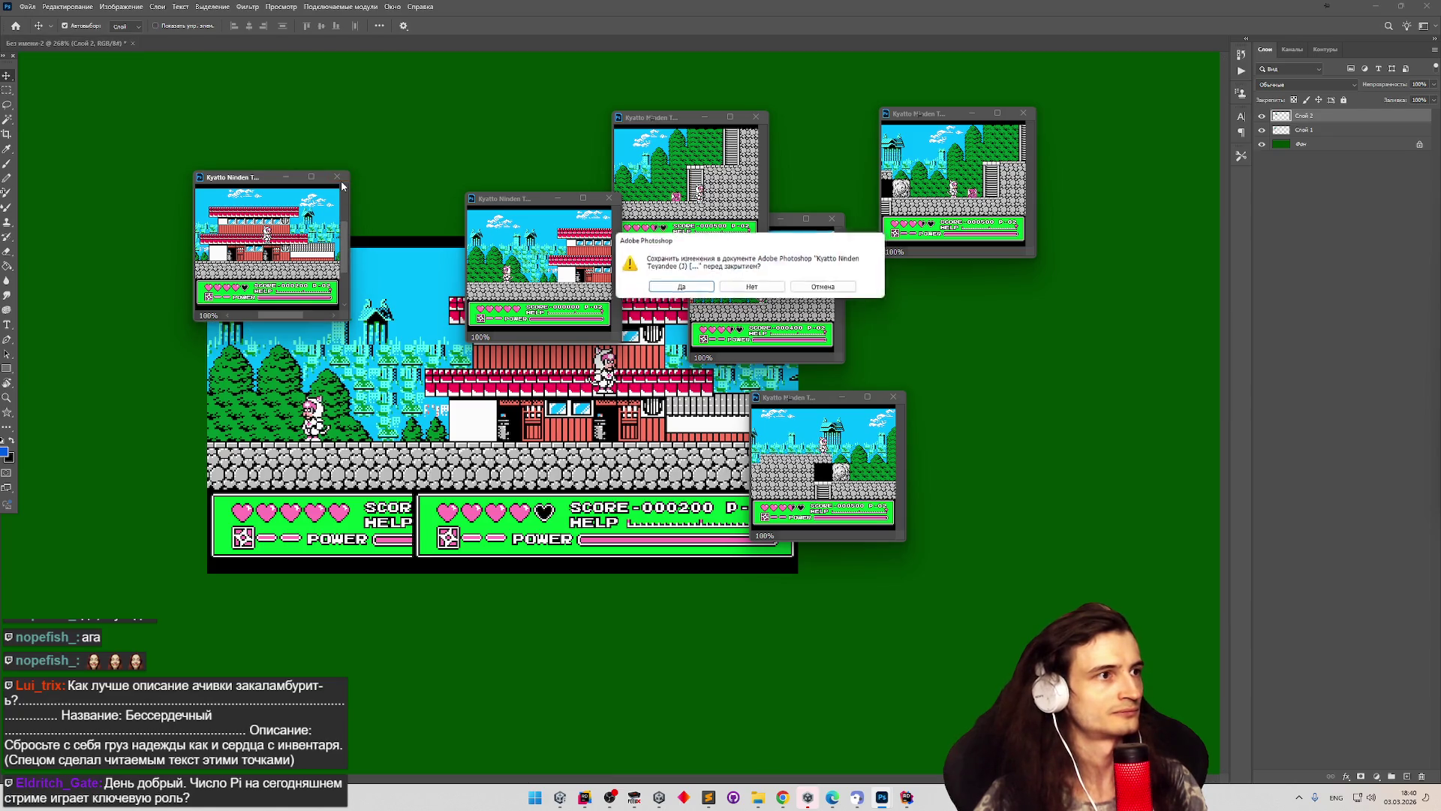
Close the two used screenshot windows without saving and move the remaining window aside.
{"action": "left_click", "coordinate": [746, 289]}
{"action": "key", "text": "ctrl+w"}
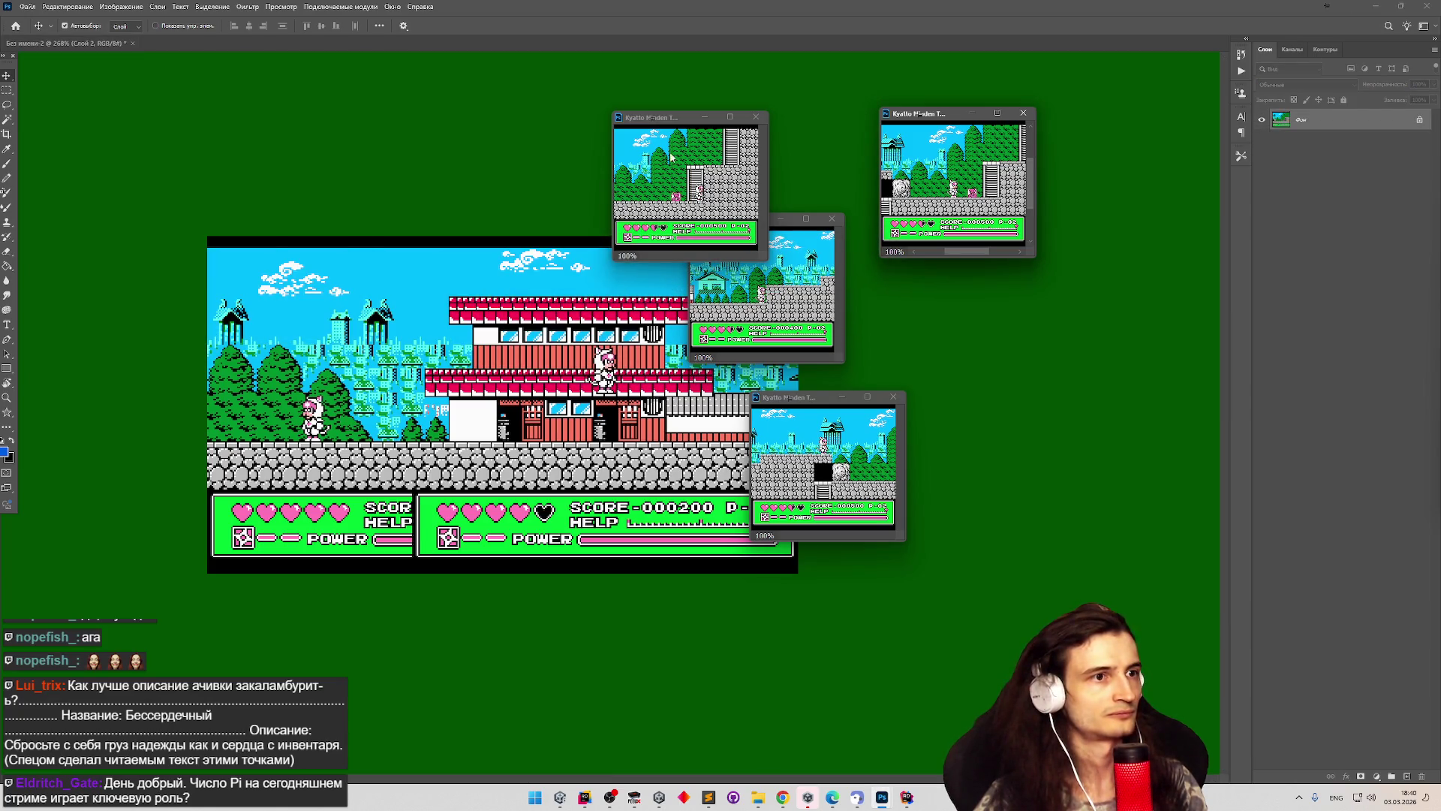
{"action": "left_click_drag", "start_coordinate": [677, 123], "coordinate": [624, 78]}
{"action": "mouse_move", "coordinate": [761, 227]}
{"action": "left_mouse_down"}
{"action": "mouse_move", "coordinate": [471, 210]}
{"action": "mouse_move", "coordinate": [535, 361]}
{"action": "mouse_move", "coordinate": [945, 379]}
{"action": "mouse_move", "coordinate": [1022, 364]}
{"action": "left_mouse_up"}
{"action": "left_click", "coordinate": [842, 396]}
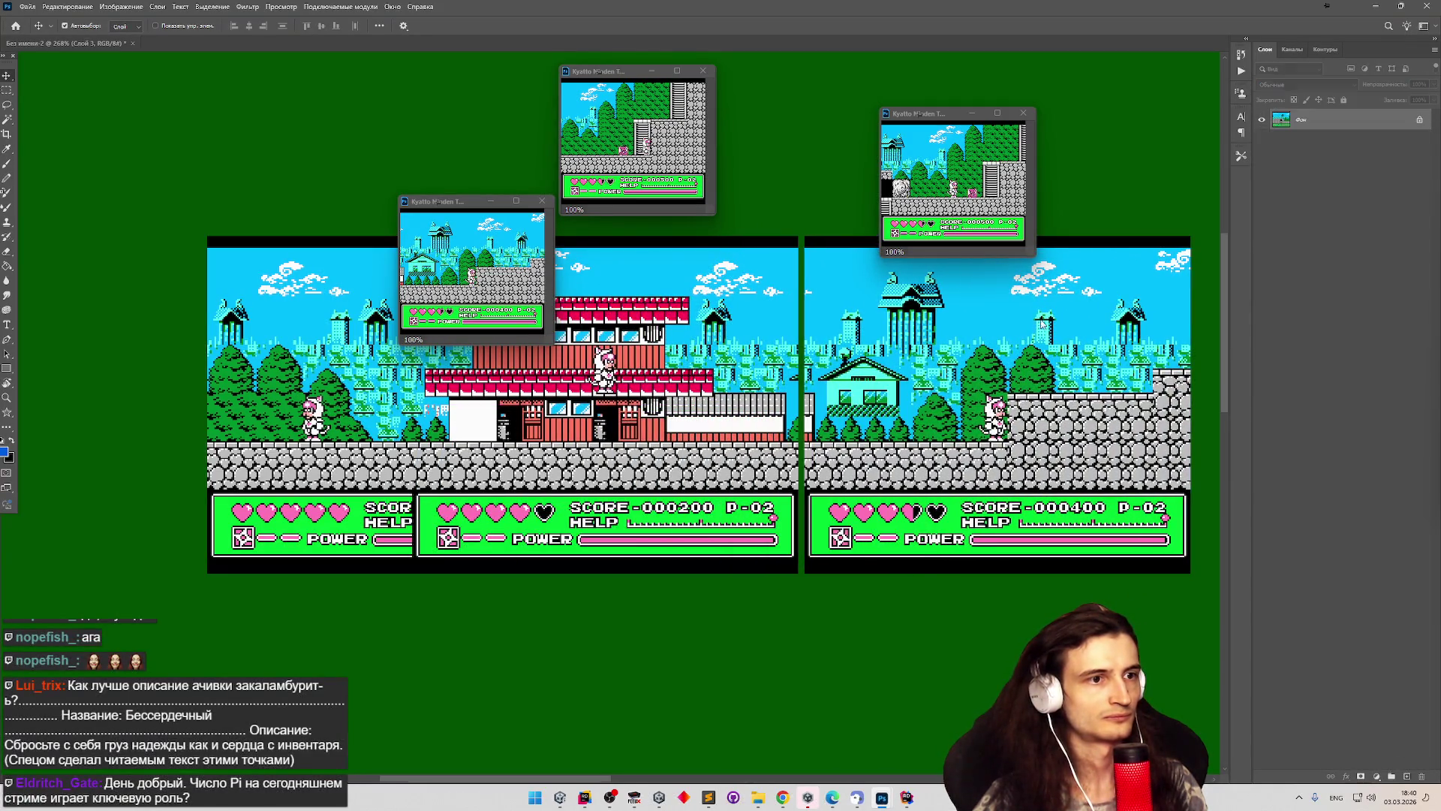
Align the third screenshot at the strip's right end at 30% opacity, then restore 100%.
{"action": "left_click_drag", "start_coordinate": [842, 358], "coordinate": [819, 358]}
{"action": "left_click", "coordinate": [1376, 144]}
{"action": "left_click_drag", "start_coordinate": [1431, 93], "coordinate": [1394, 97]}
{"action": "left_click_drag", "start_coordinate": [901, 354], "coordinate": [906, 353]}
{"action": "left_click", "coordinate": [1432, 85]}
{"action": "left_click_drag", "start_coordinate": [1396, 96], "coordinate": [1432, 96]}
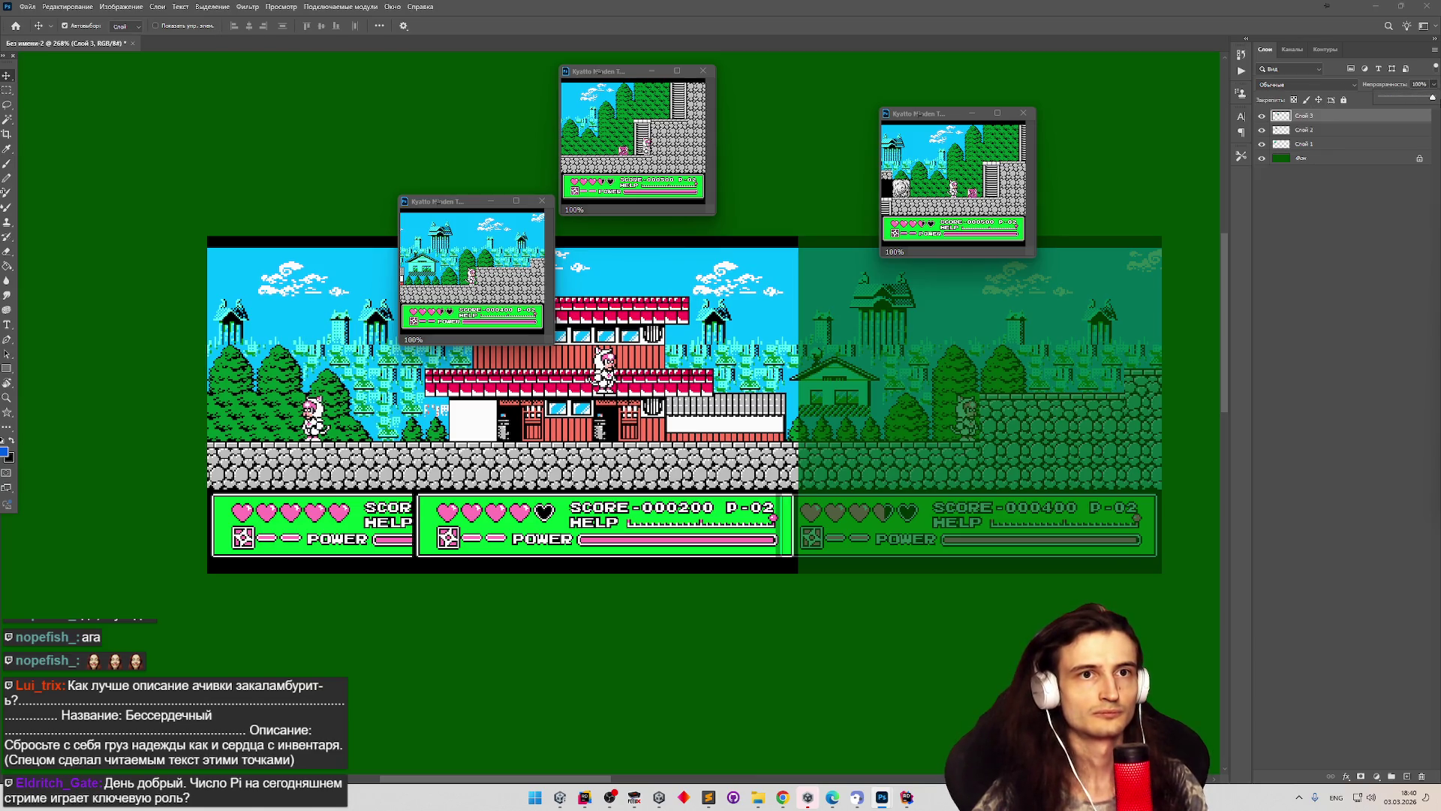
{"action": "scroll", "coordinate": [563, 413], "scroll_direction": "down", "scroll_amount": 5}
{"action": "scroll", "coordinate": [910, 431], "scroll_direction": "up", "scroll_amount": 2}
{"action": "scroll", "coordinate": [866, 386], "scroll_direction": "up", "scroll_amount": 1}
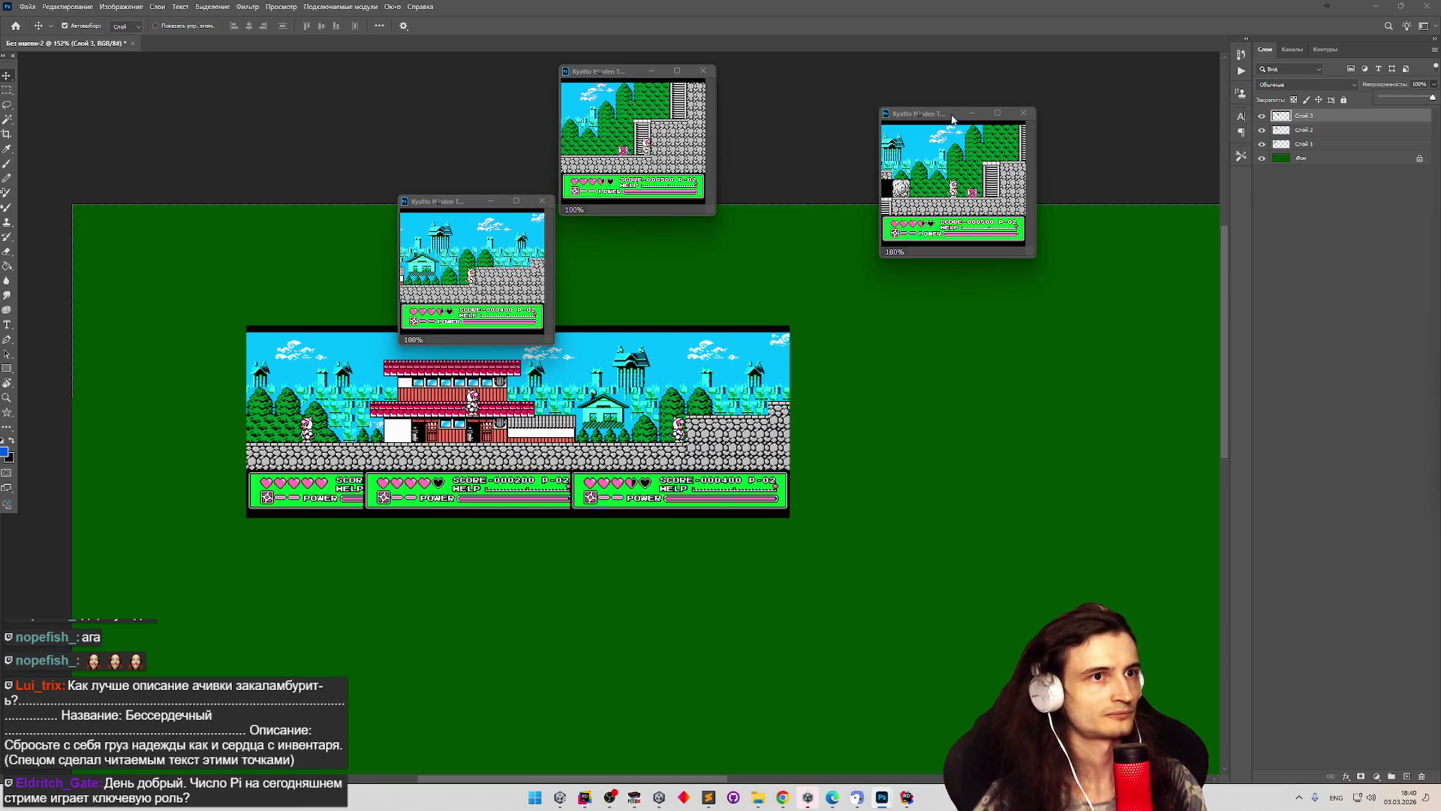
{"action": "left_click_drag", "start_coordinate": [952, 118], "coordinate": [1057, 159]}
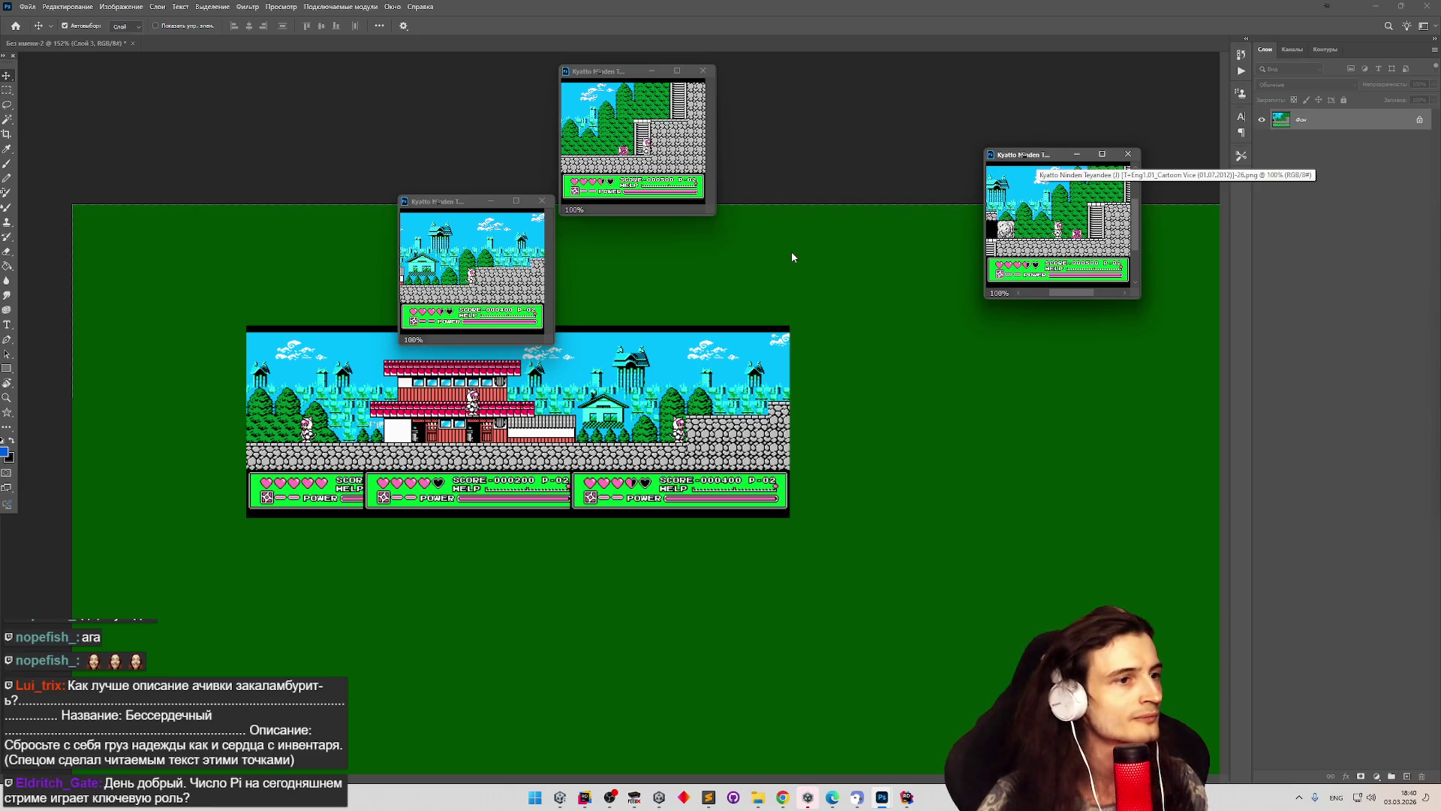
Close the middle screenshot window and rearrange the remaining ones, cancelling a stray snapshot placement.
{"action": "left_click", "coordinate": [542, 201]}
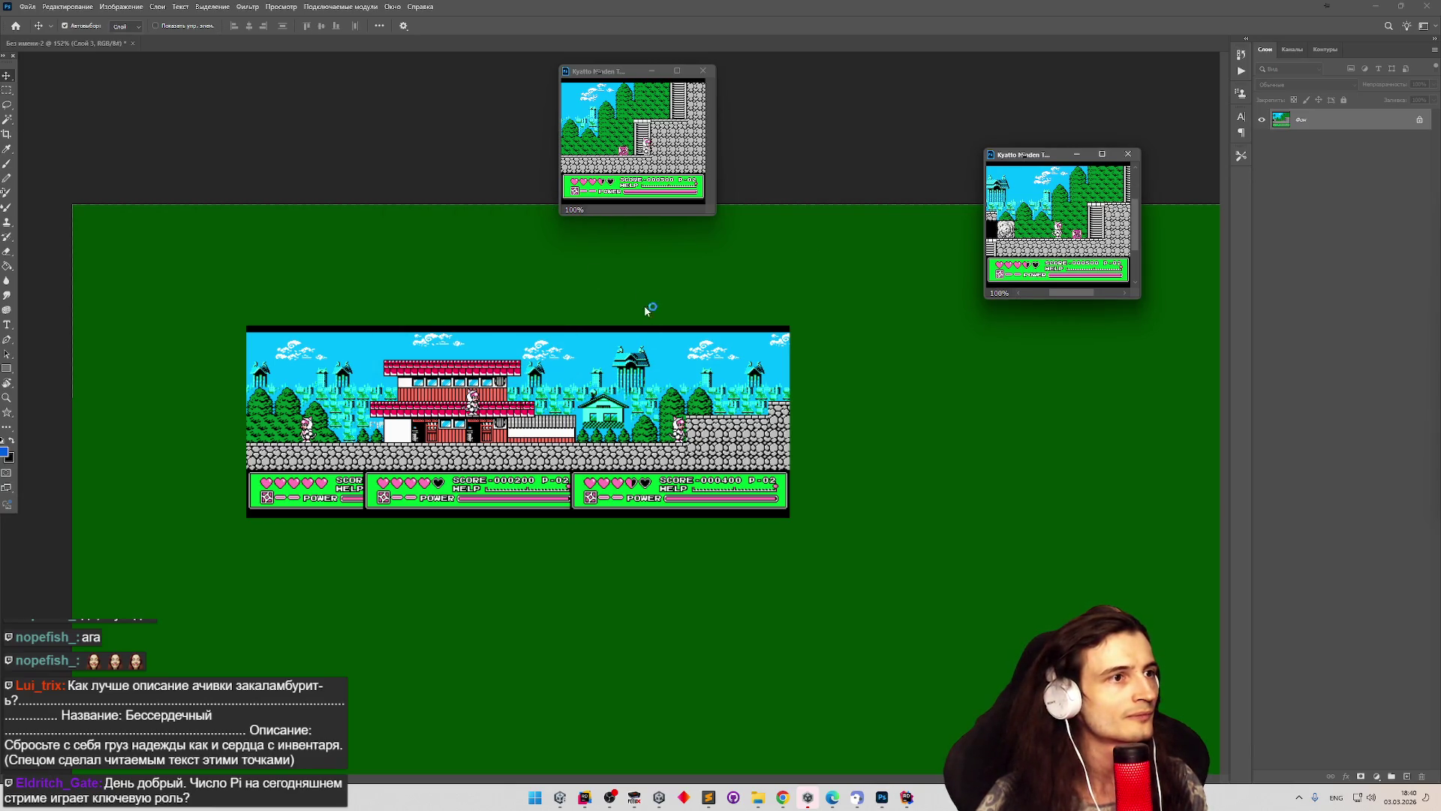
{"action": "mouse_move", "coordinate": [612, 71]}
{"action": "left_mouse_down"}
{"action": "mouse_move", "coordinate": [624, 106]}
{"action": "mouse_move", "coordinate": [1119, 284]}
{"action": "left_mouse_up"}
{"action": "left_click", "coordinate": [1053, 166]}
{"action": "mouse_move", "coordinate": [1054, 159]}
{"action": "left_mouse_down"}
{"action": "mouse_move", "coordinate": [973, 268]}
{"action": "mouse_move", "coordinate": [983, 293]}
{"action": "left_mouse_up"}
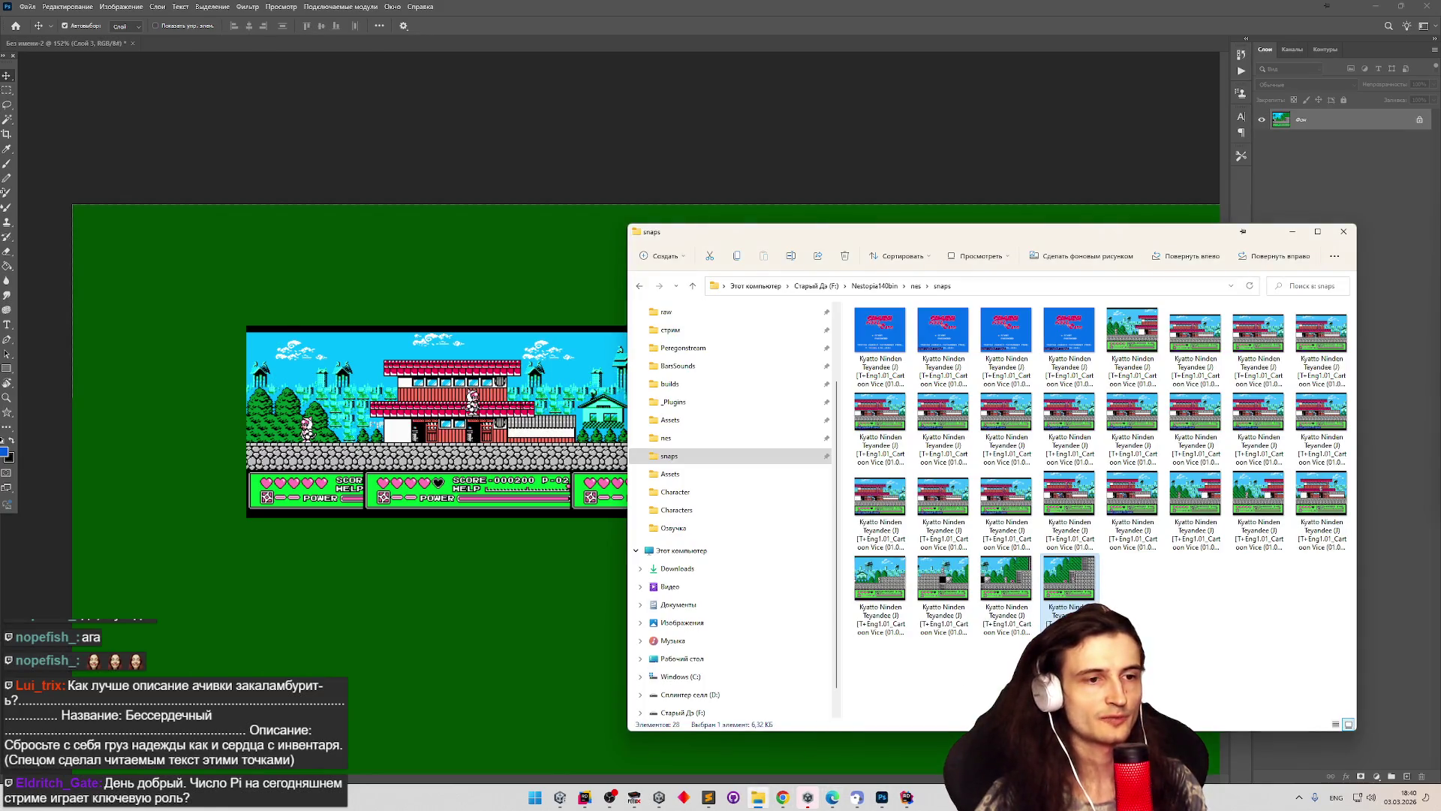
{"action": "mouse_move", "coordinate": [942, 581]}
{"action": "left_mouse_down"}
{"action": "mouse_move", "coordinate": [721, 570]}
{"action": "mouse_move", "coordinate": [489, 272]}
{"action": "mouse_move", "coordinate": [489, 52]}
{"action": "left_mouse_up"}
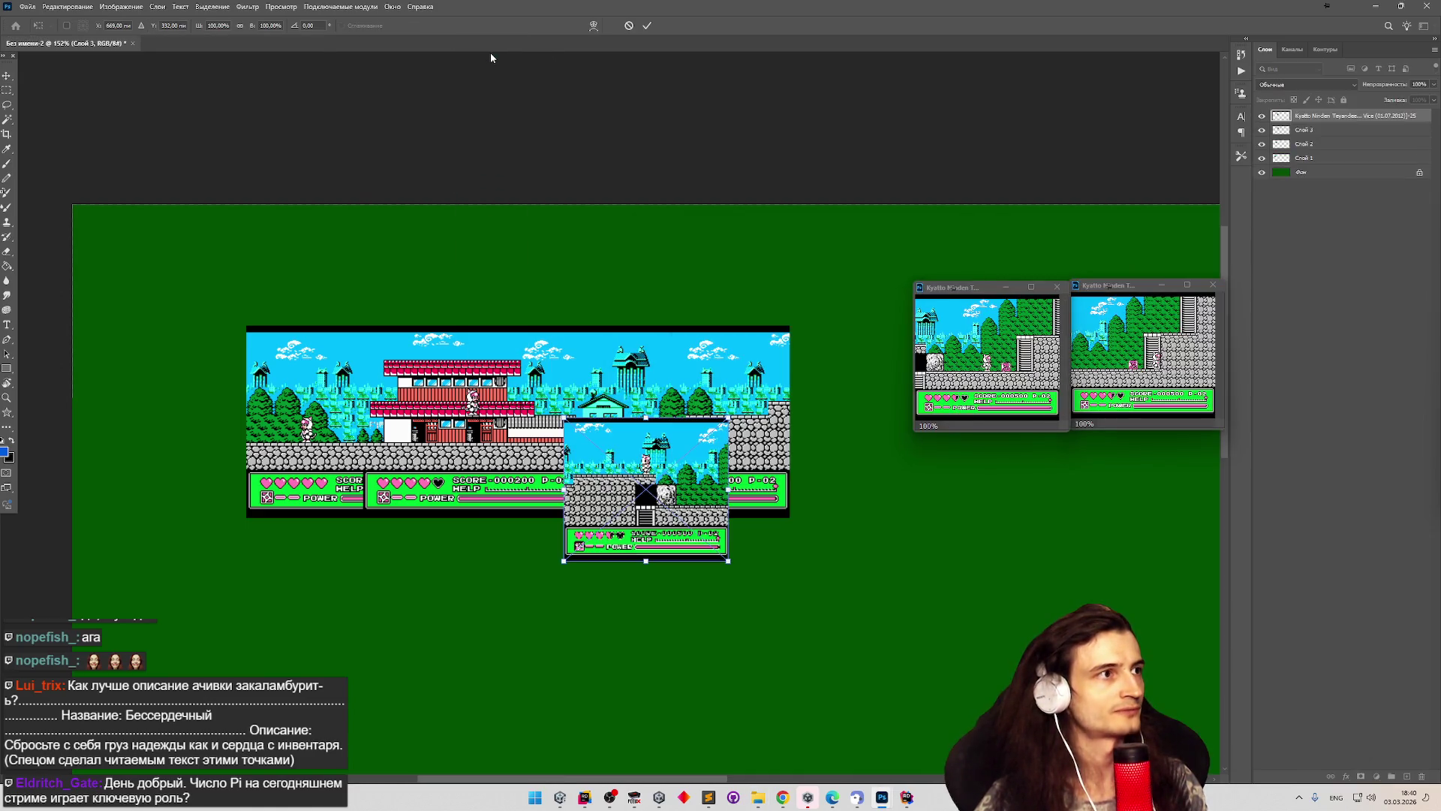
{"action": "key", "text": "Escape"}
{"action": "left_click", "coordinate": [758, 797]}
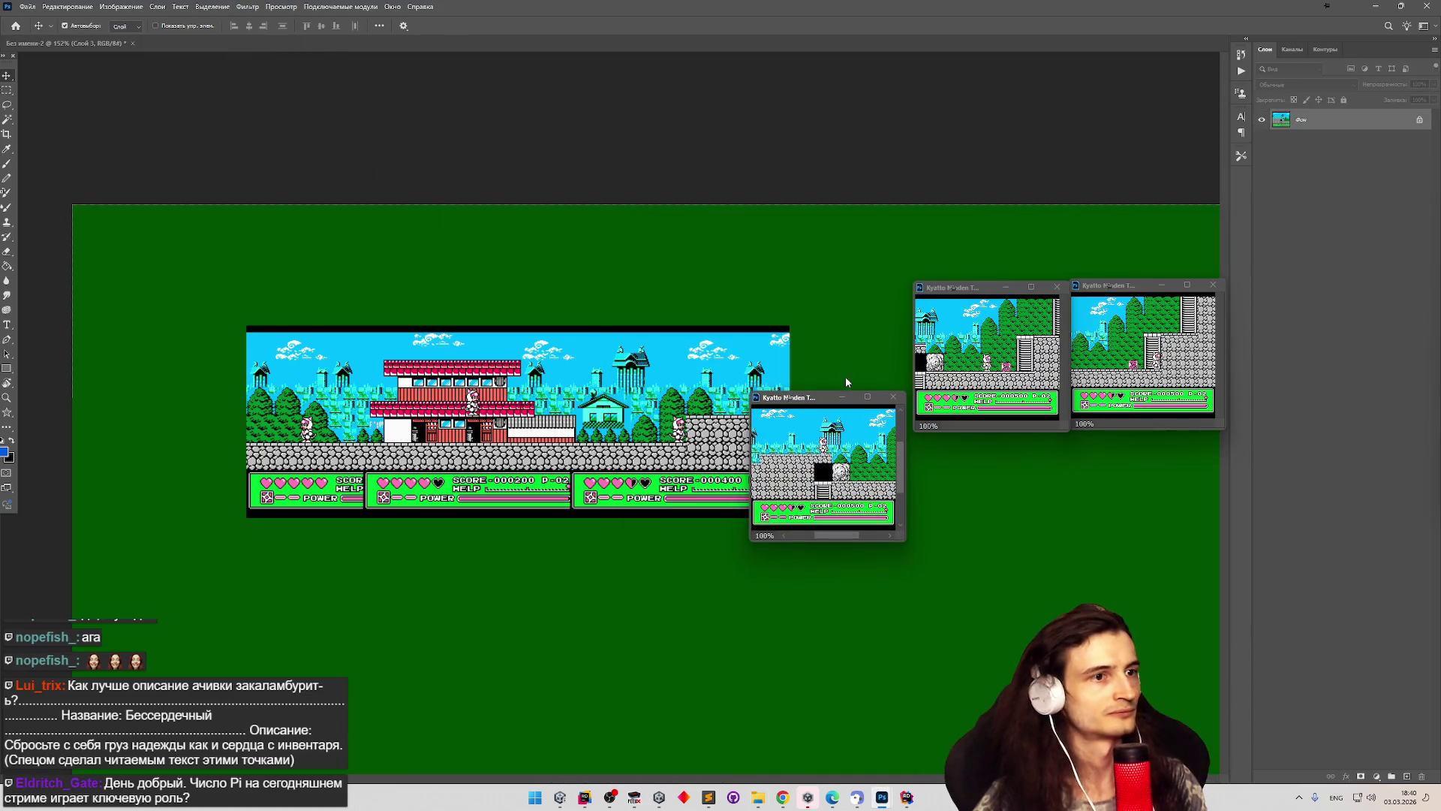
Copy the next snapshot to the strip's right end at full opacity and merge all layers.
{"action": "key", "text": "ctrl+a"}
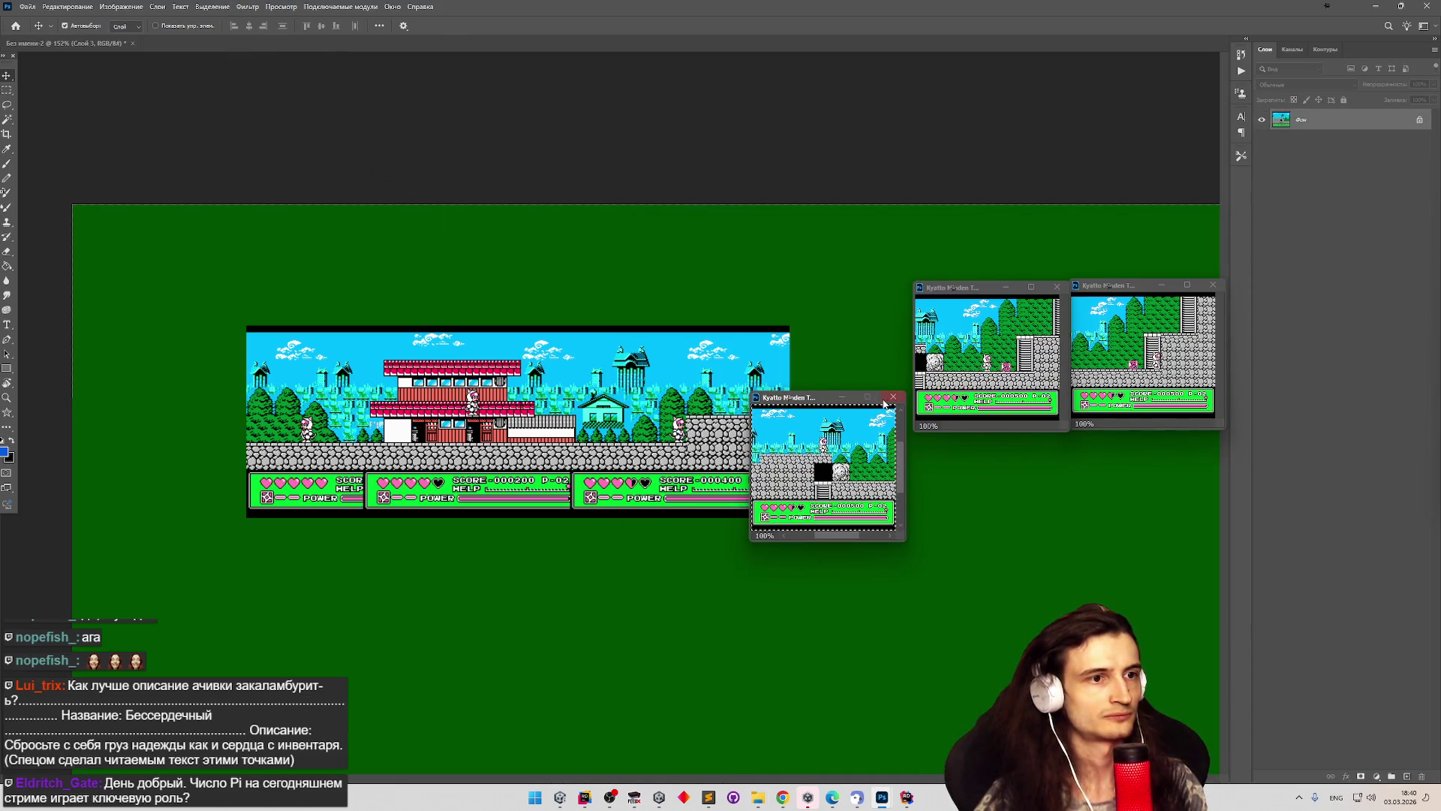
{"action": "key", "text": "ctrl+c"}
{"action": "key", "text": "ctrl+v"}
{"action": "left_click", "coordinate": [894, 396]}
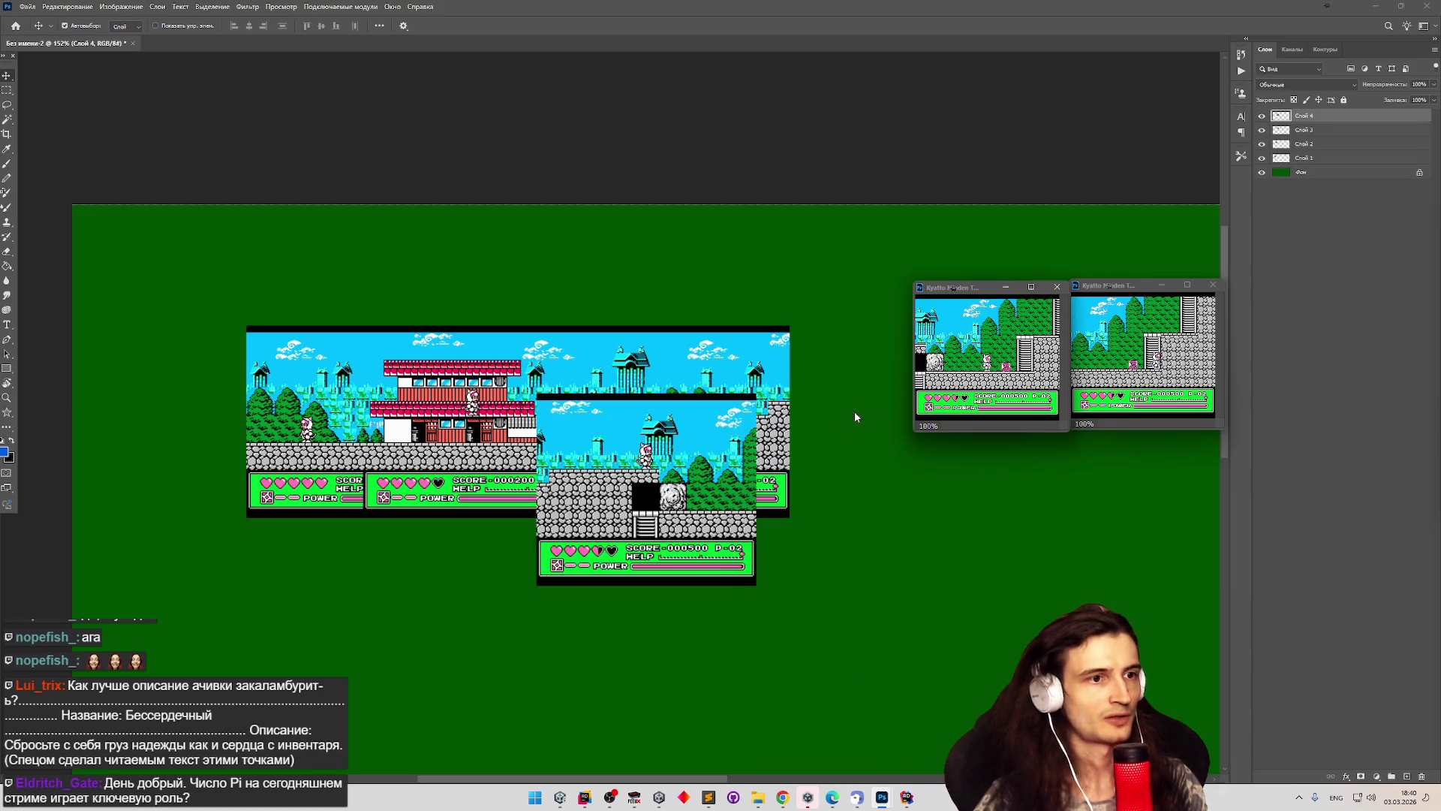
{"action": "mouse_move", "coordinate": [593, 531]}
{"action": "left_mouse_down"}
{"action": "mouse_move", "coordinate": [861, 494]}
{"action": "mouse_move", "coordinate": [849, 463]}
{"action": "mouse_move", "coordinate": [814, 464]}
{"action": "mouse_move", "coordinate": [846, 424]}
{"action": "left_mouse_up"}
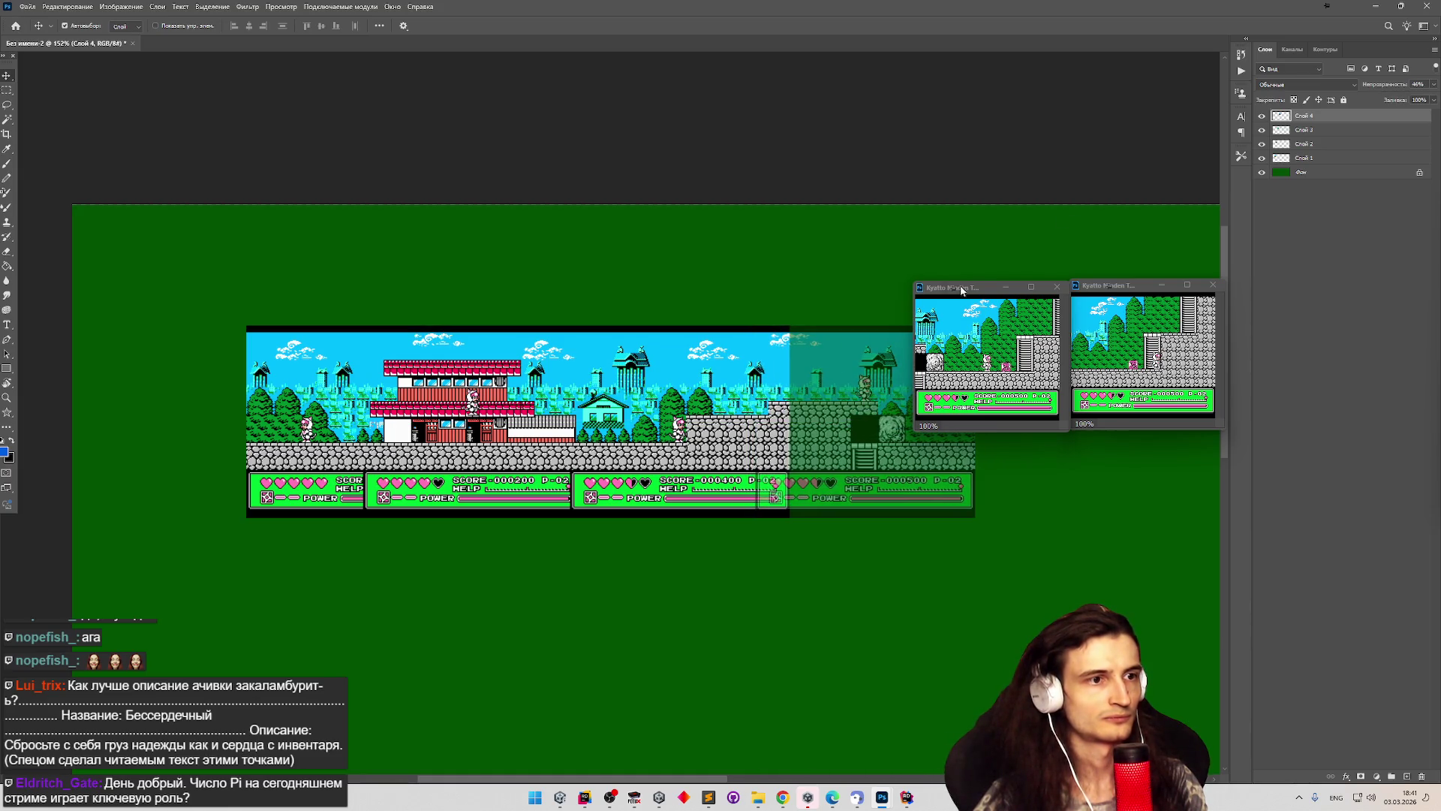
{"action": "left_click", "coordinate": [1432, 86]}
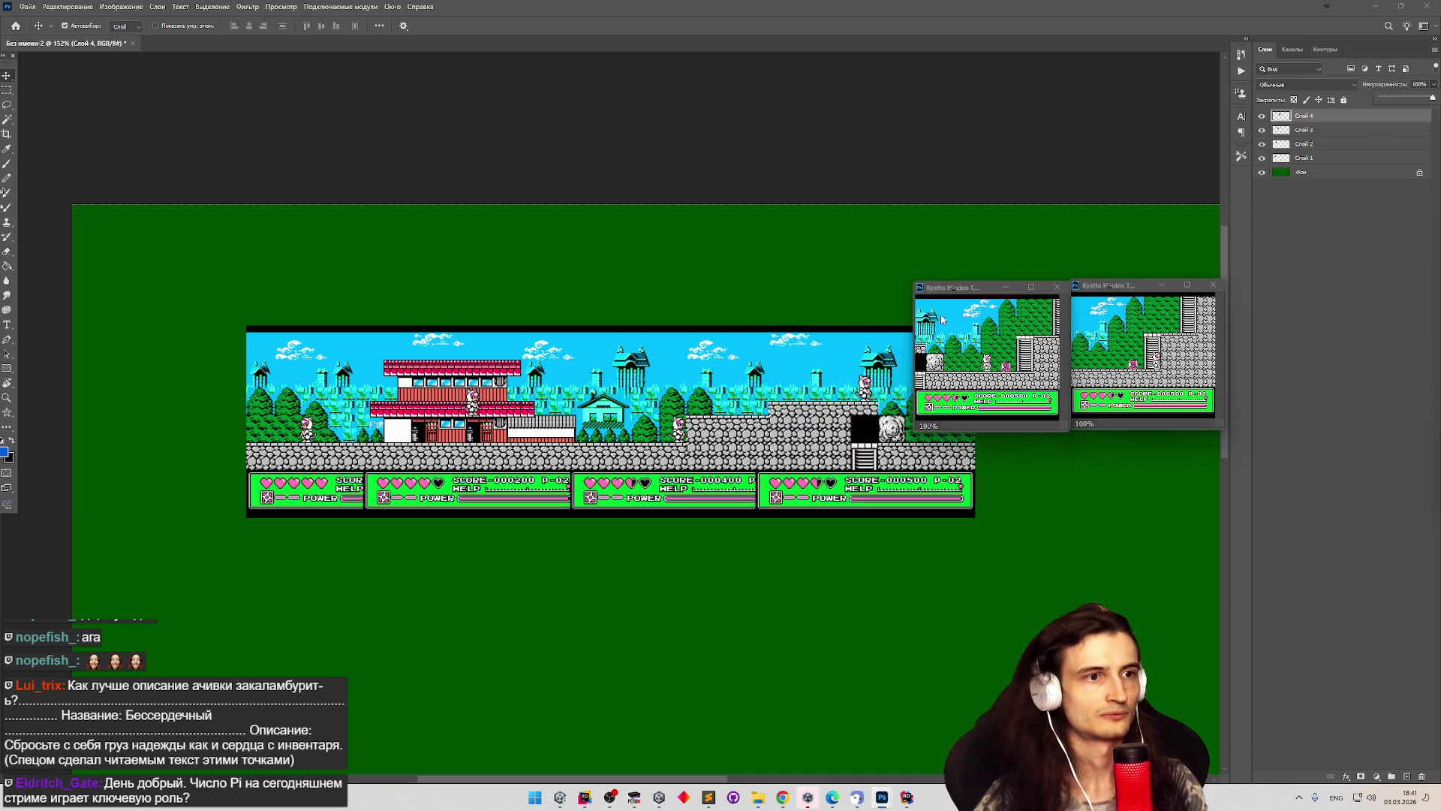
{"action": "scroll", "coordinate": [825, 376], "scroll_direction": "down", "scroll_amount": 3}
{"action": "scroll", "coordinate": [827, 366], "scroll_direction": "up", "scroll_amount": 2}
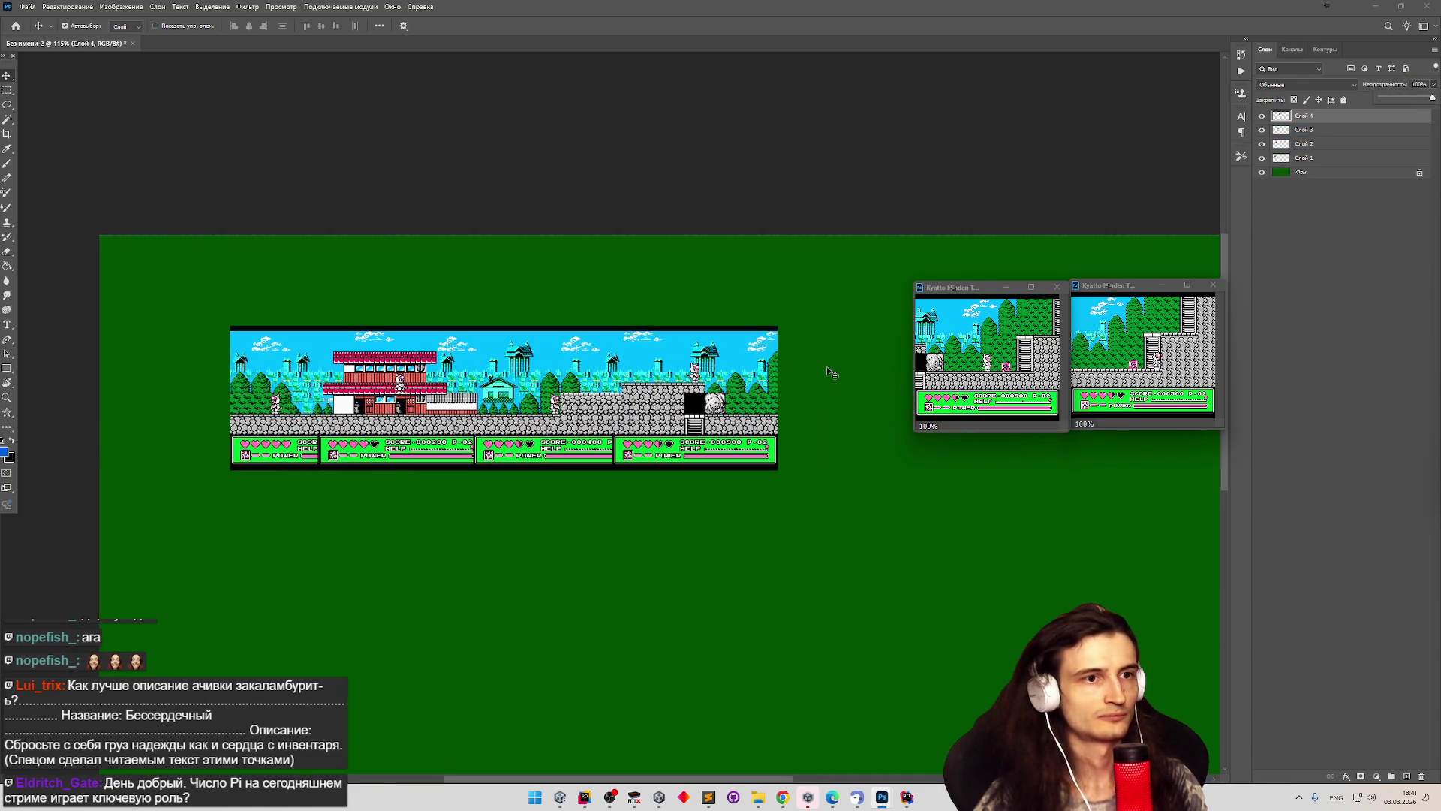
{"action": "key", "text": "ctrl+shift+e"}
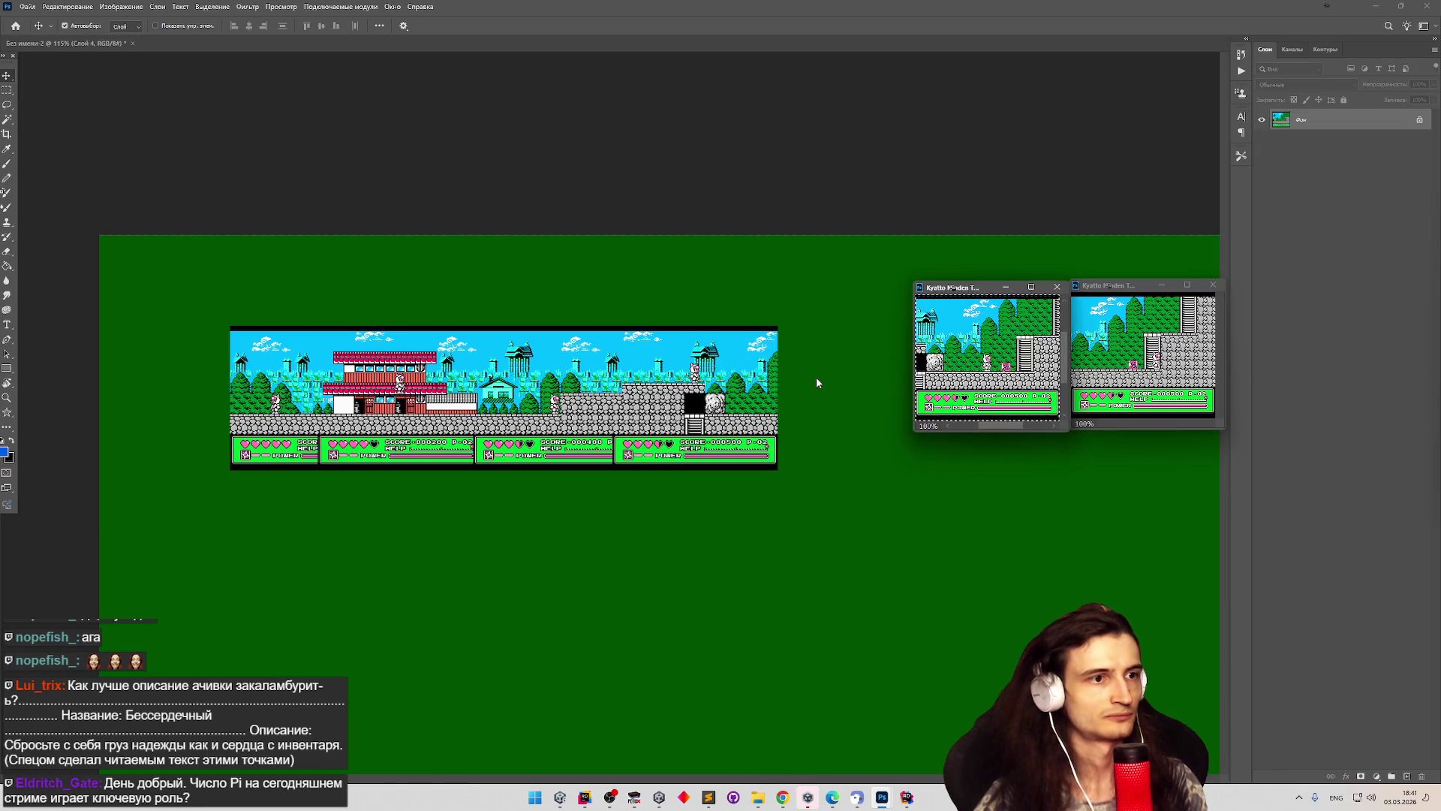
Paste the fifth screenshot at the strip's end, align it at 38% opacity, then restore 100%.
{"action": "left_click", "coordinate": [817, 377]}
{"action": "key", "text": "ctrl+v"}
{"action": "mouse_move", "coordinate": [622, 479]}
{"action": "left_mouse_down"}
{"action": "mouse_move", "coordinate": [809, 415]}
{"action": "mouse_move", "coordinate": [824, 368]}
{"action": "mouse_move", "coordinate": [740, 370]}
{"action": "left_mouse_up"}
{"action": "left_click", "coordinate": [1434, 84]}
{"action": "left_click_drag", "start_coordinate": [1430, 97], "coordinate": [1399, 98]}
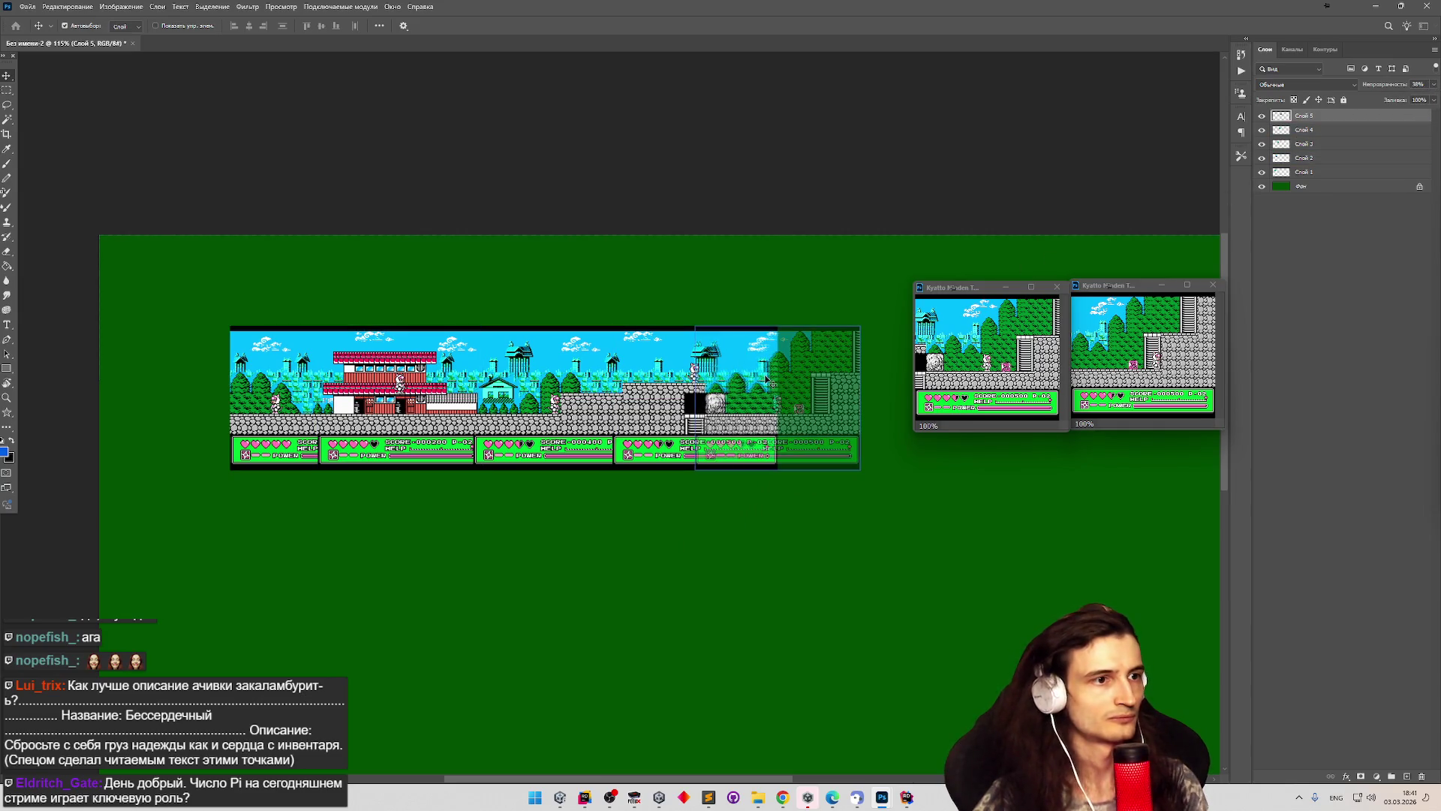
{"action": "key", "text": "Left"}
{"action": "key", "text": "Left"}
{"action": "key", "text": "Left"}
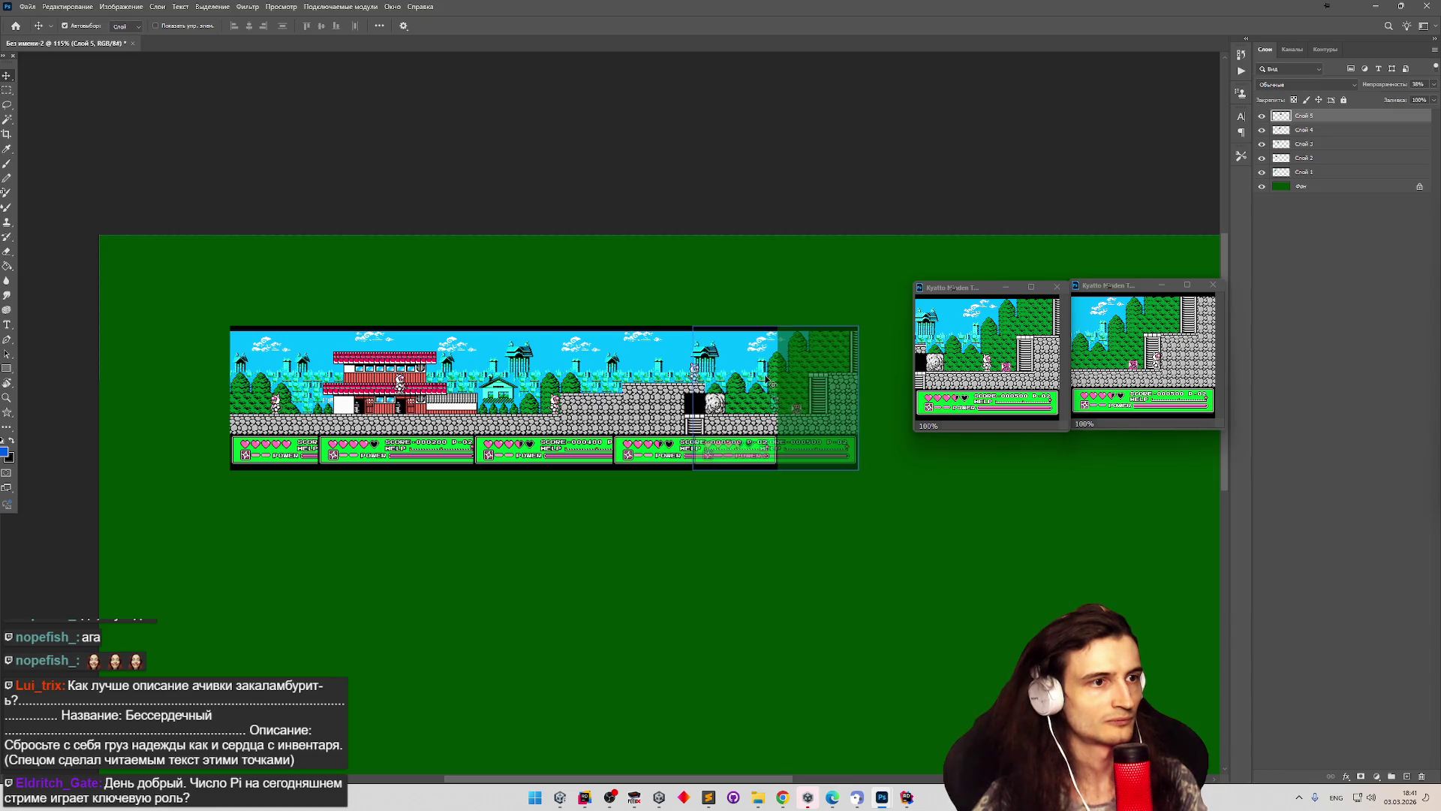
{"action": "key", "text": "Left"}
{"action": "key", "text": "Left"}
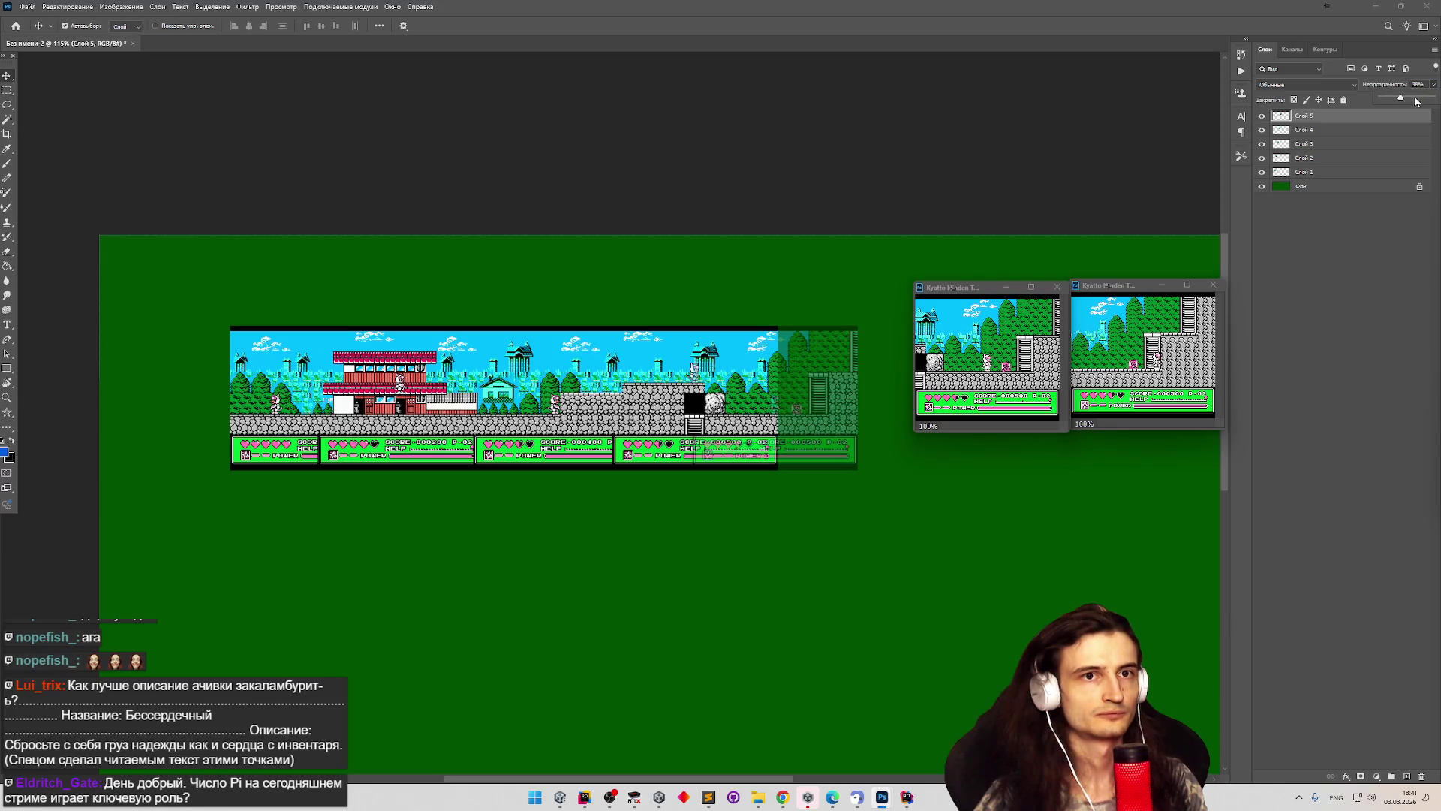
{"action": "left_click_drag", "start_coordinate": [1415, 100], "coordinate": [1433, 101]}
{"action": "scroll", "coordinate": [785, 355], "scroll_direction": "down", "scroll_amount": 3}
{"action": "scroll", "coordinate": [785, 355], "scroll_direction": "up", "scroll_amount": 2}
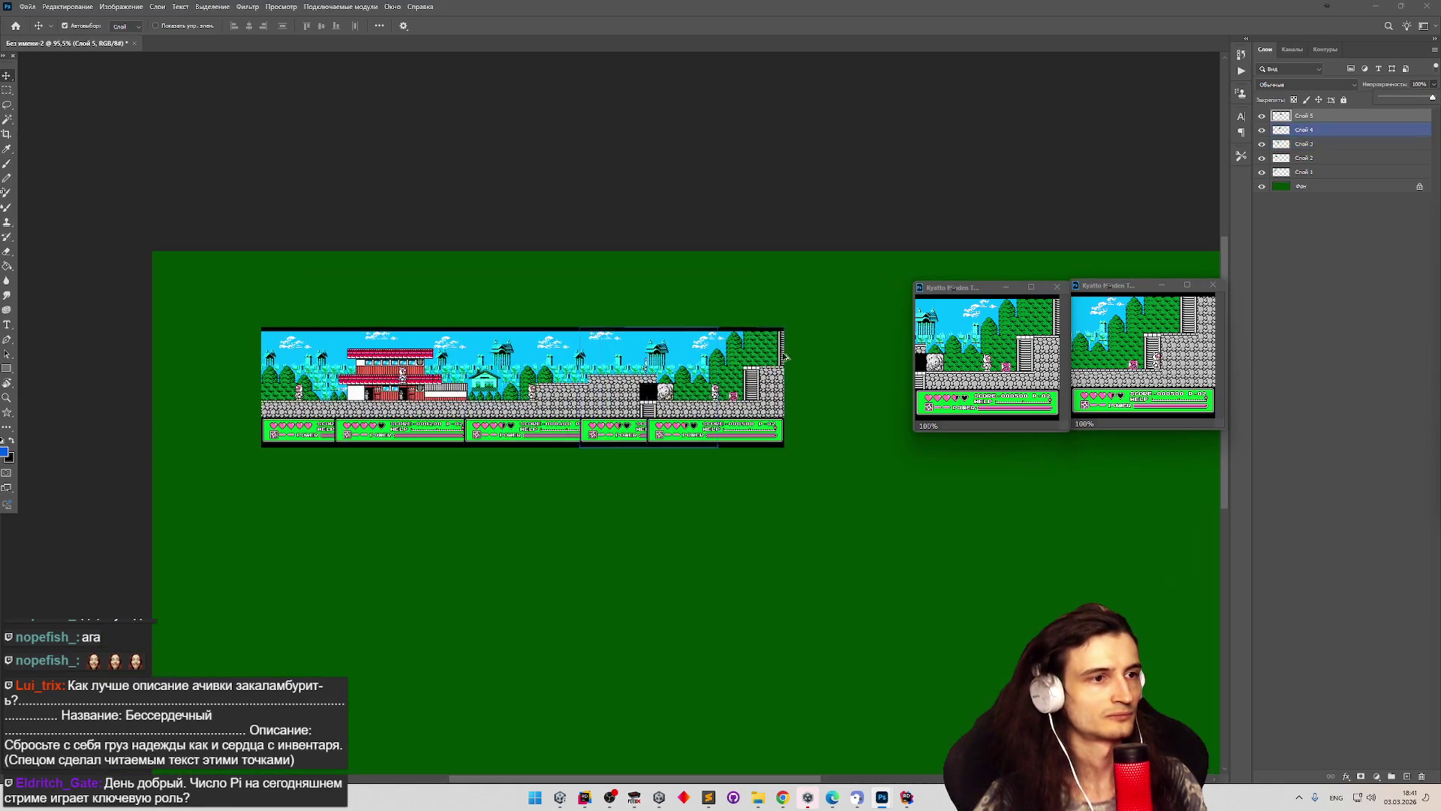
{"action": "scroll", "coordinate": [785, 356], "scroll_direction": "up", "scroll_amount": 3}
Copy the next screenshot to the strip's right end and slide it about 30 px left at reduced opacity.
{"action": "left_click", "coordinate": [1057, 288]}
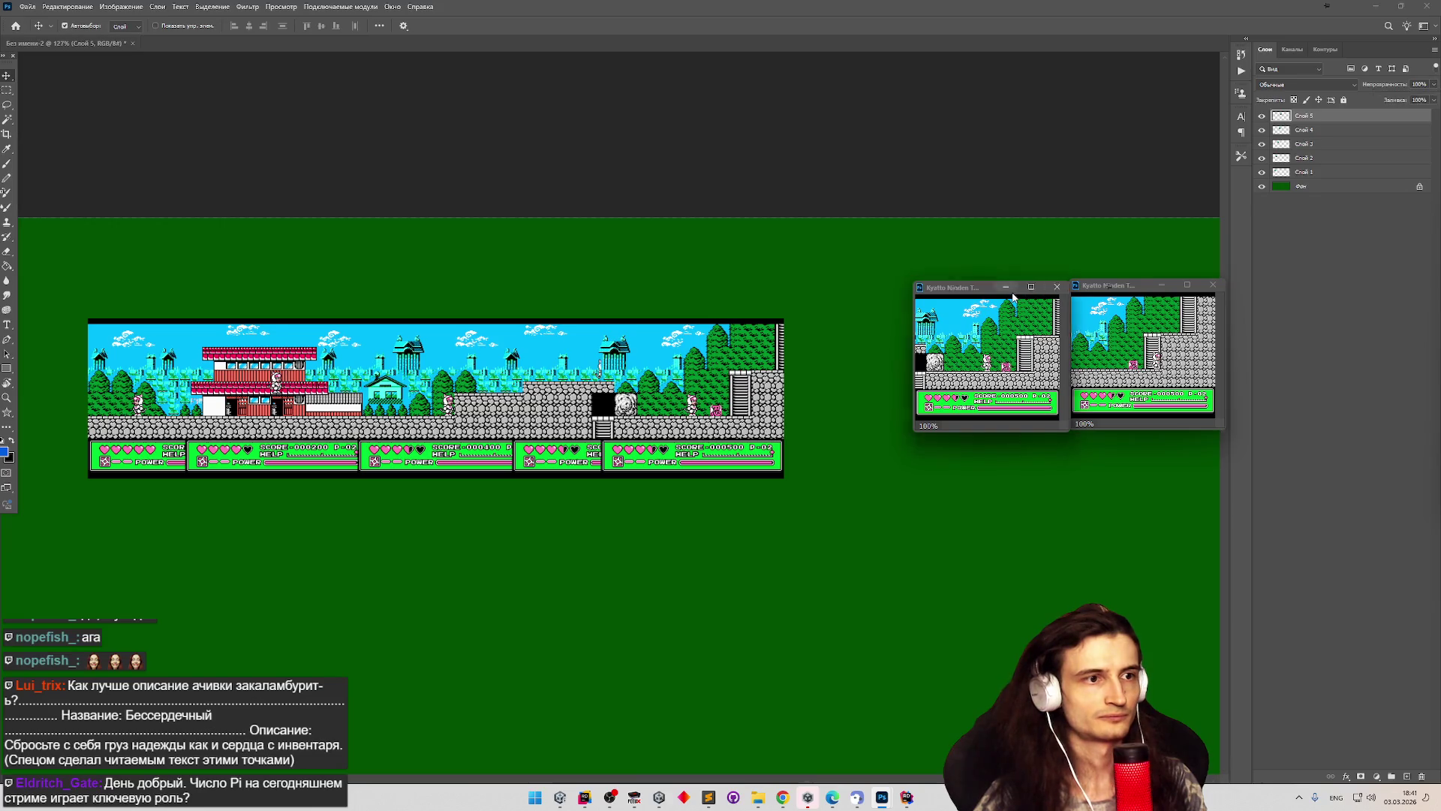
{"action": "mouse_move", "coordinate": [1124, 351]}
{"action": "left_mouse_down"}
{"action": "mouse_move", "coordinate": [984, 363]}
{"action": "mouse_move", "coordinate": [1089, 338]}
{"action": "left_mouse_up"}
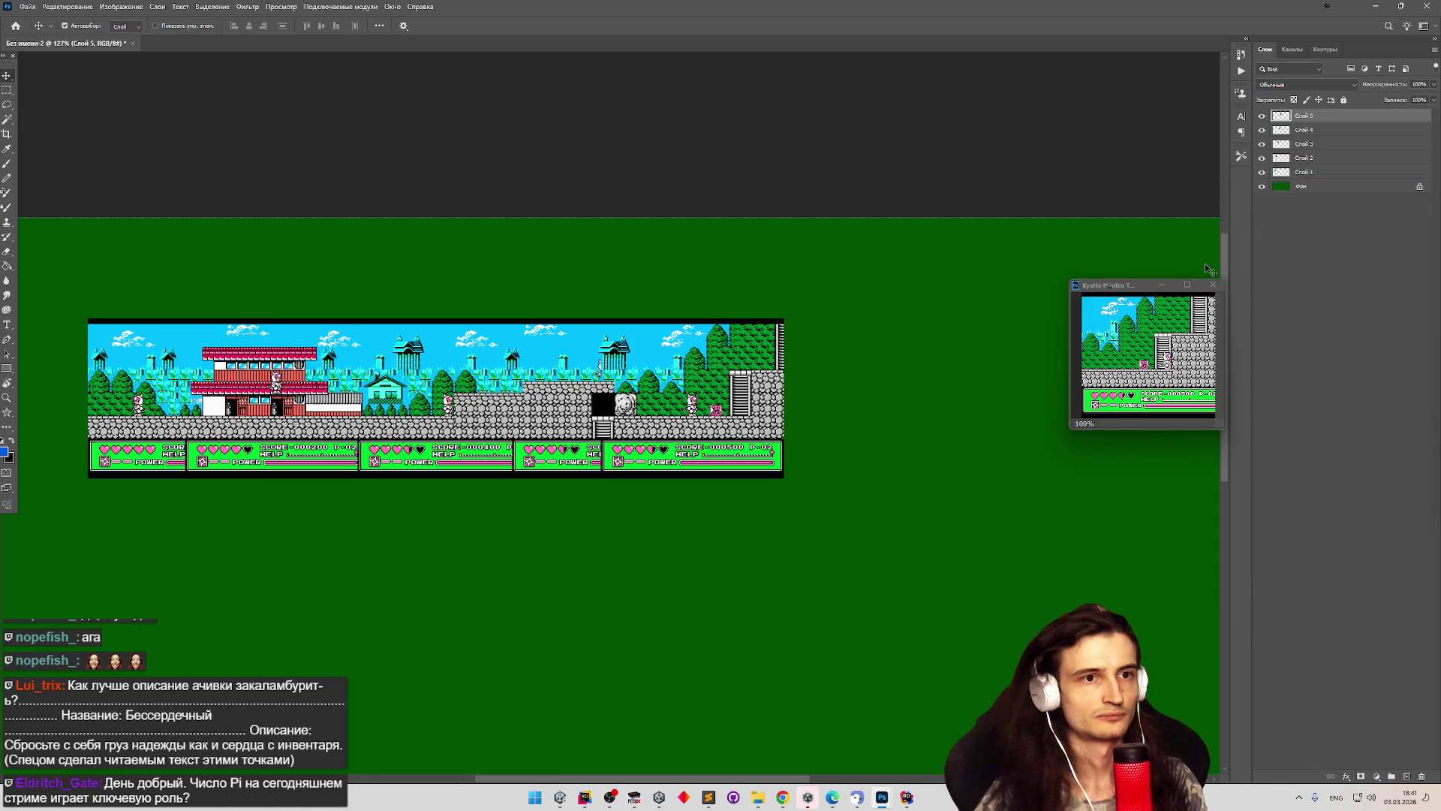
{"action": "key", "text": "ctrl+a"}
{"action": "key", "text": "ctrl+c"}
{"action": "left_click", "coordinate": [890, 364]}
{"action": "key", "text": "ctrl+v"}
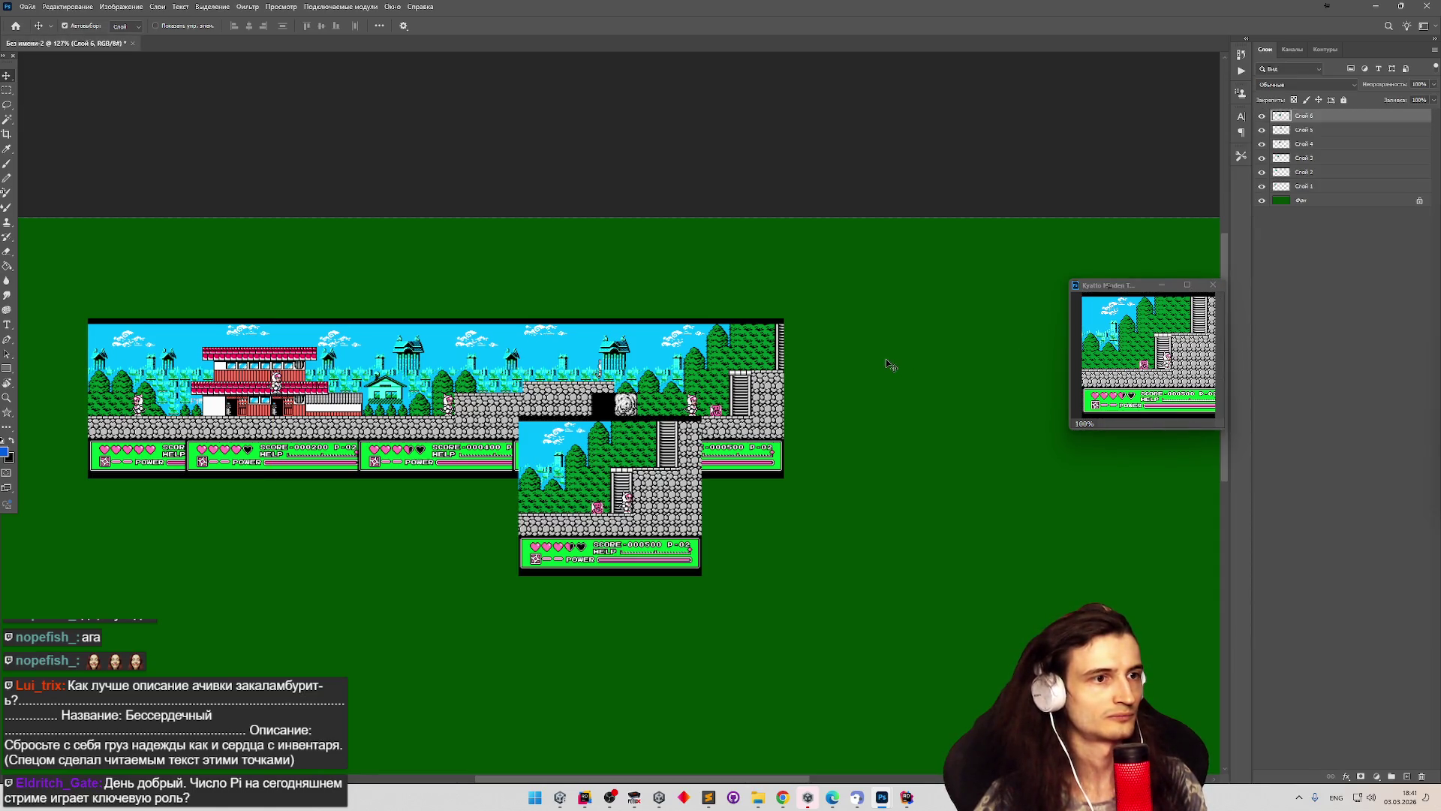
{"action": "mouse_move", "coordinate": [655, 462]}
{"action": "left_mouse_down"}
{"action": "mouse_move", "coordinate": [690, 448]}
{"action": "mouse_move", "coordinate": [725, 364]}
{"action": "mouse_move", "coordinate": [815, 363]}
{"action": "left_mouse_up"}
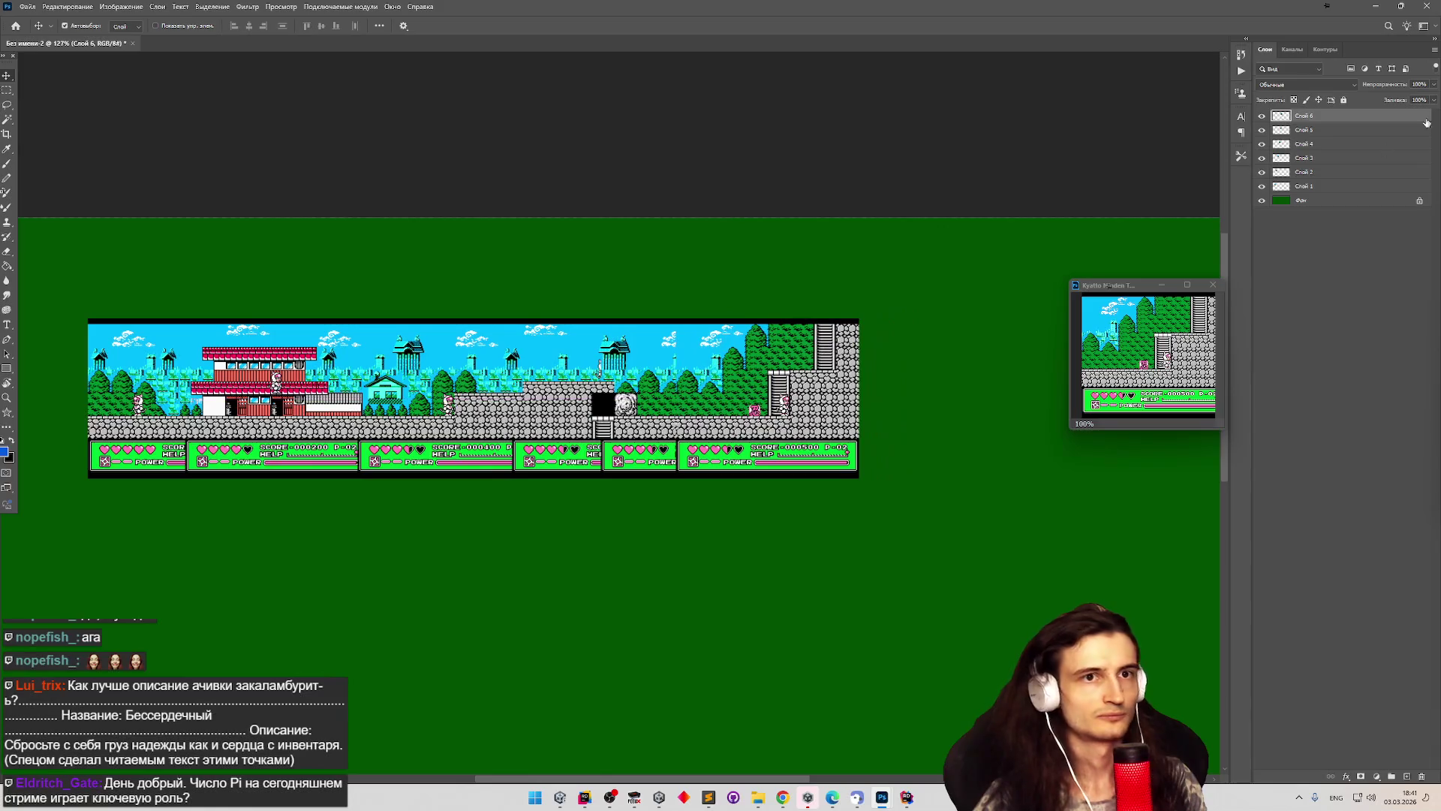
{"action": "left_click_drag", "start_coordinate": [1401, 100], "coordinate": [1397, 100]}
{"action": "left_click_drag", "start_coordinate": [807, 380], "coordinate": [781, 382]}
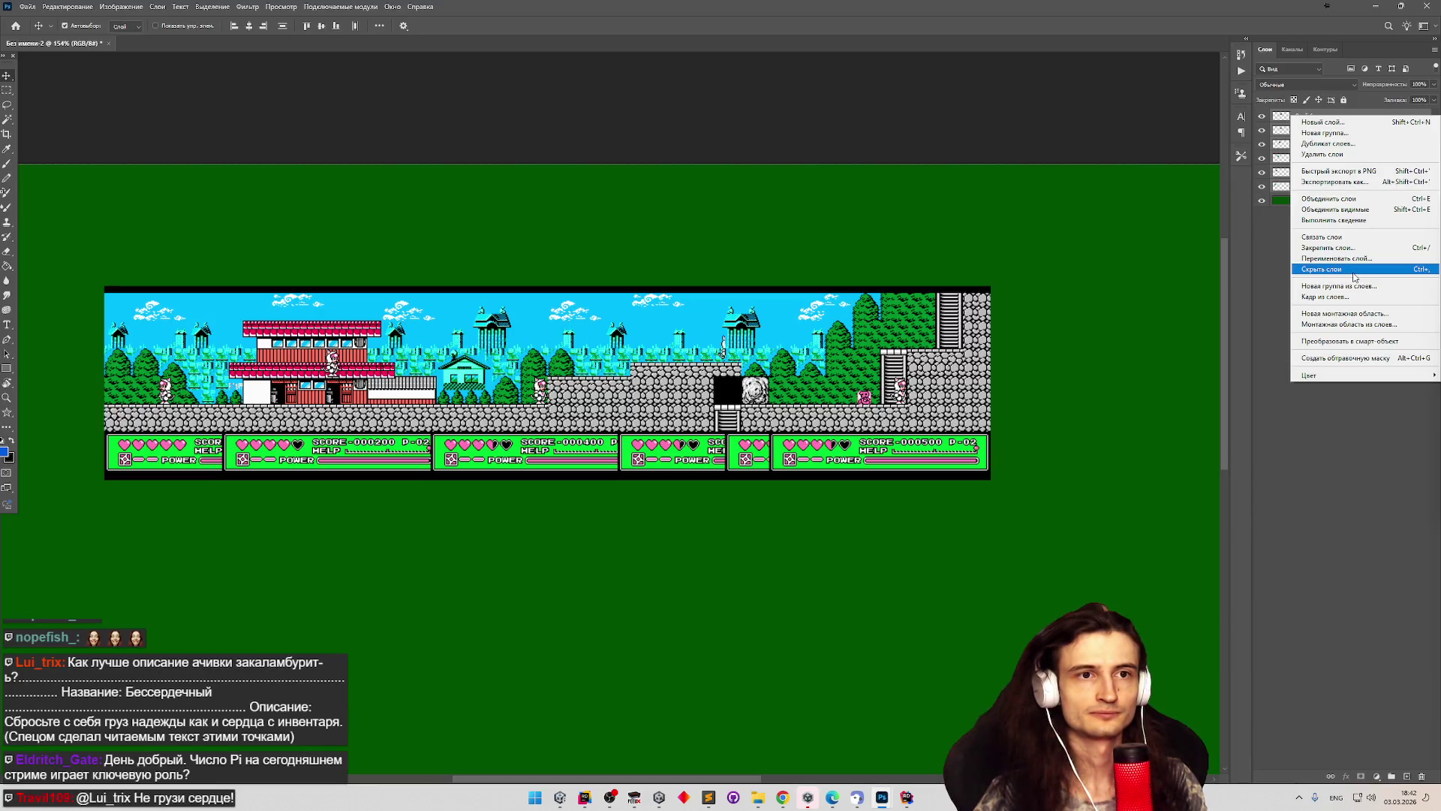
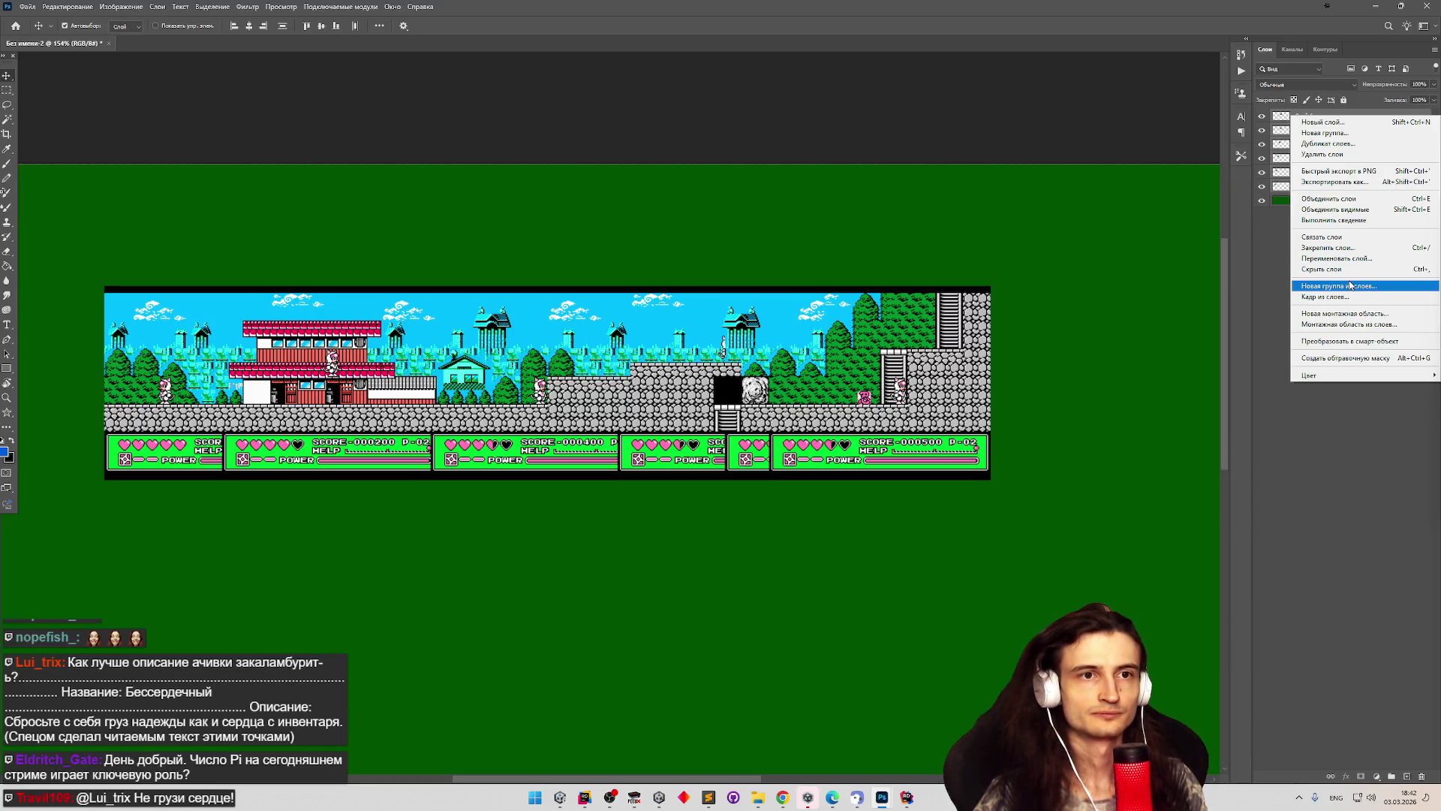
Merge Visible so the screenshot layers form one layer, then zoom along the strip to check it.
{"action": "left_click", "coordinate": [1364, 210]}
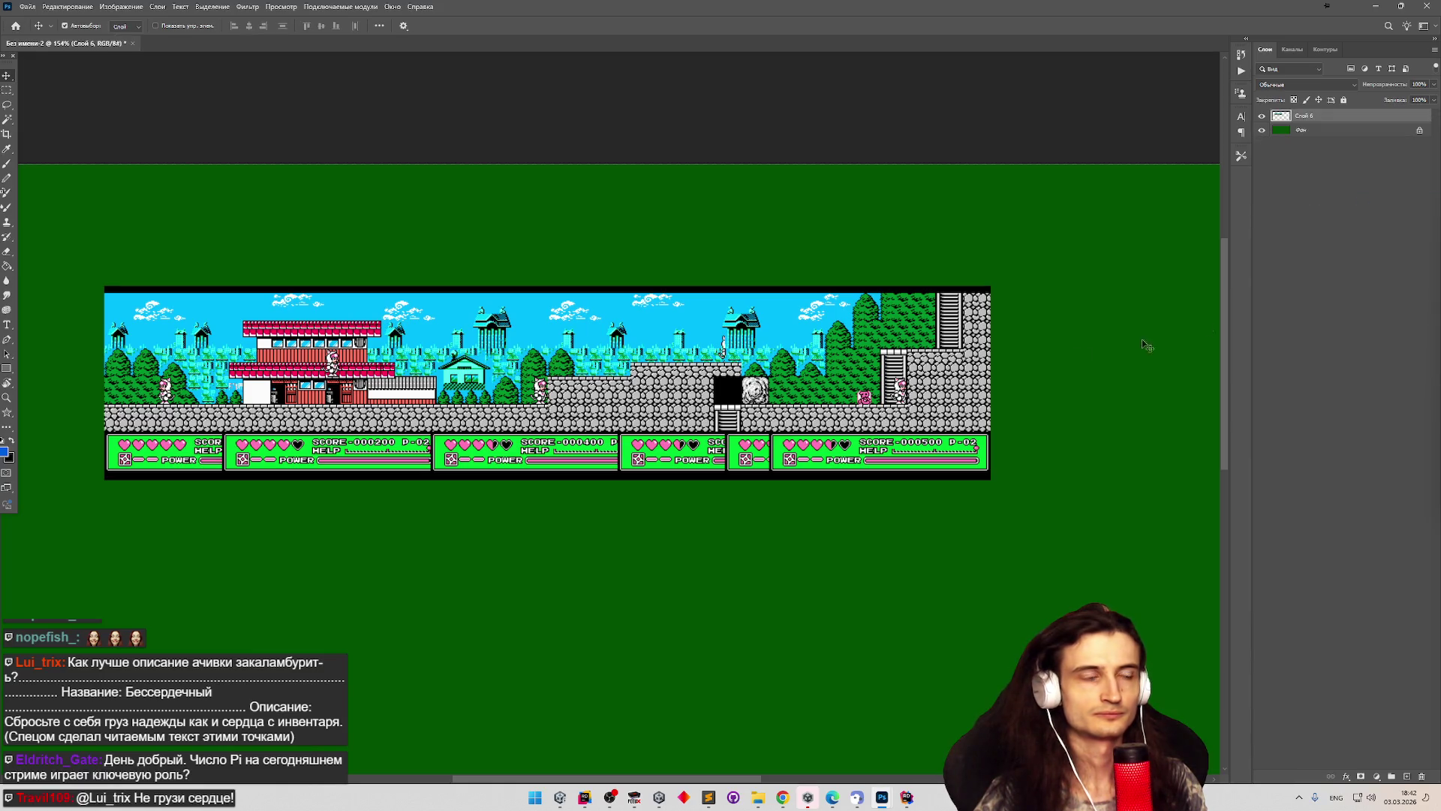
{"action": "scroll", "coordinate": [95, 380], "scroll_direction": "up", "scroll_amount": 5}
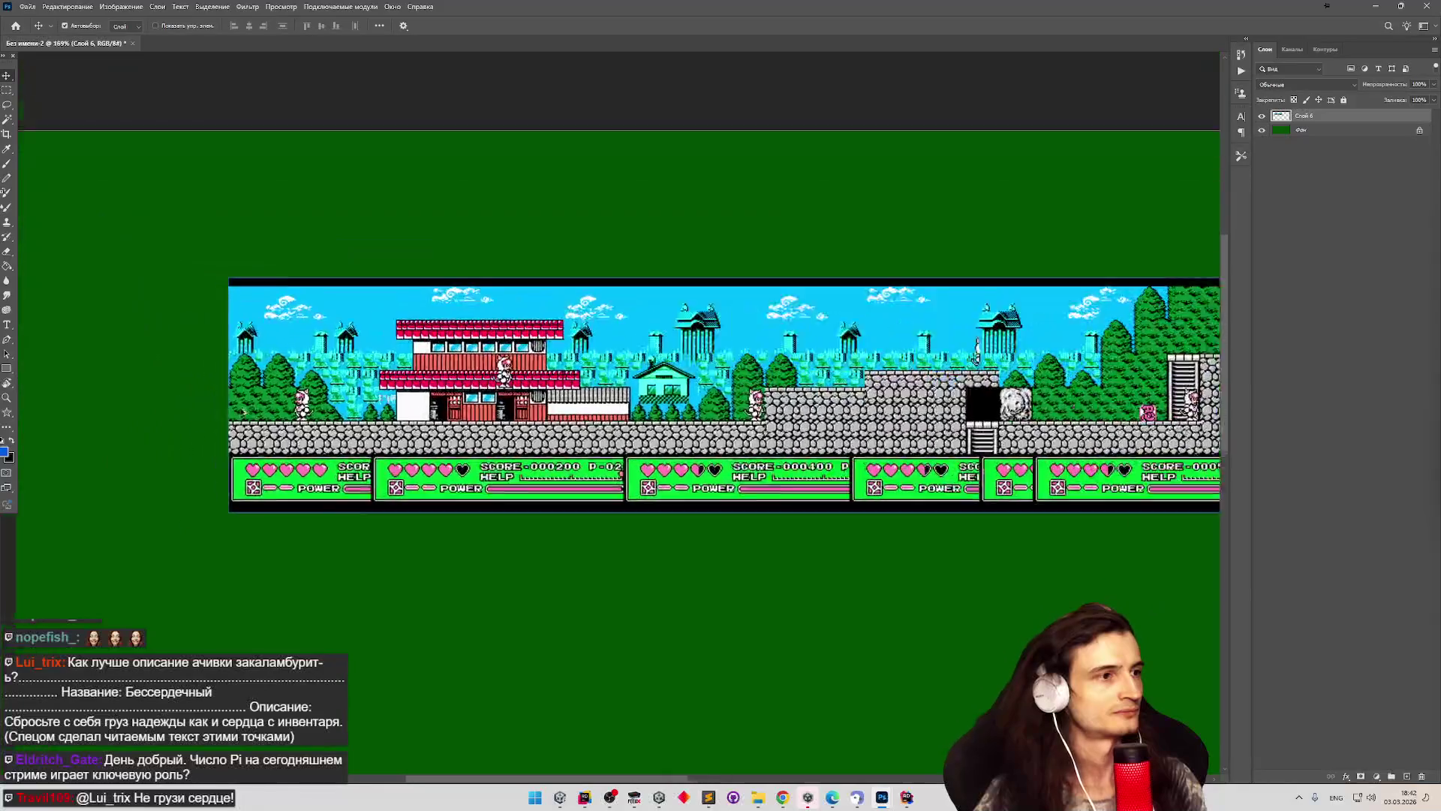
{"action": "scroll", "coordinate": [309, 386], "scroll_direction": "up", "scroll_amount": 4}
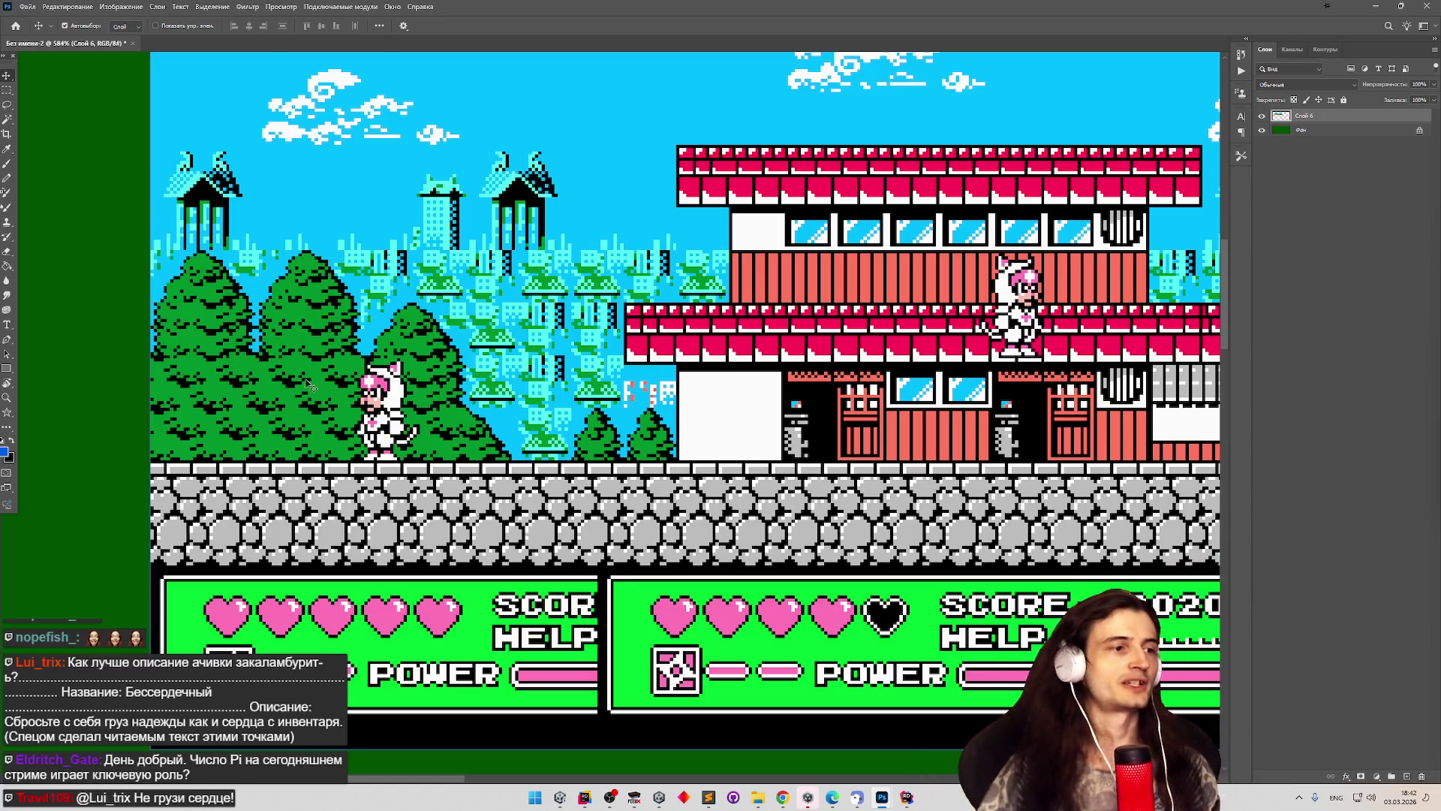
{"action": "scroll", "coordinate": [376, 343], "scroll_direction": "down", "scroll_amount": 10}
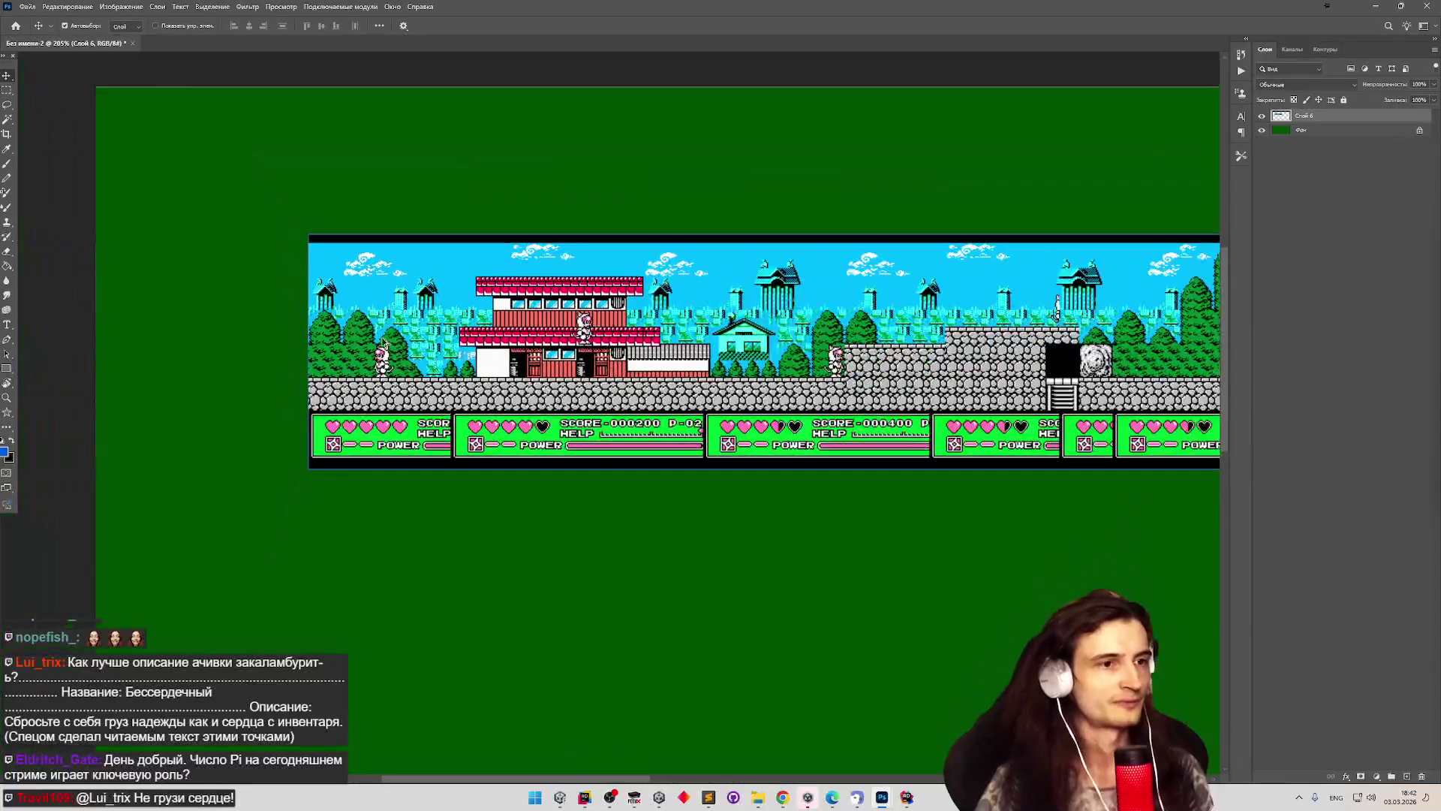
{"action": "scroll", "coordinate": [380, 343], "scroll_direction": "down", "scroll_amount": 2}
{"action": "scroll", "coordinate": [283, 343], "scroll_direction": "up", "scroll_amount": 3}
{"action": "scroll", "coordinate": [347, 311], "scroll_direction": "down", "scroll_amount": 5}
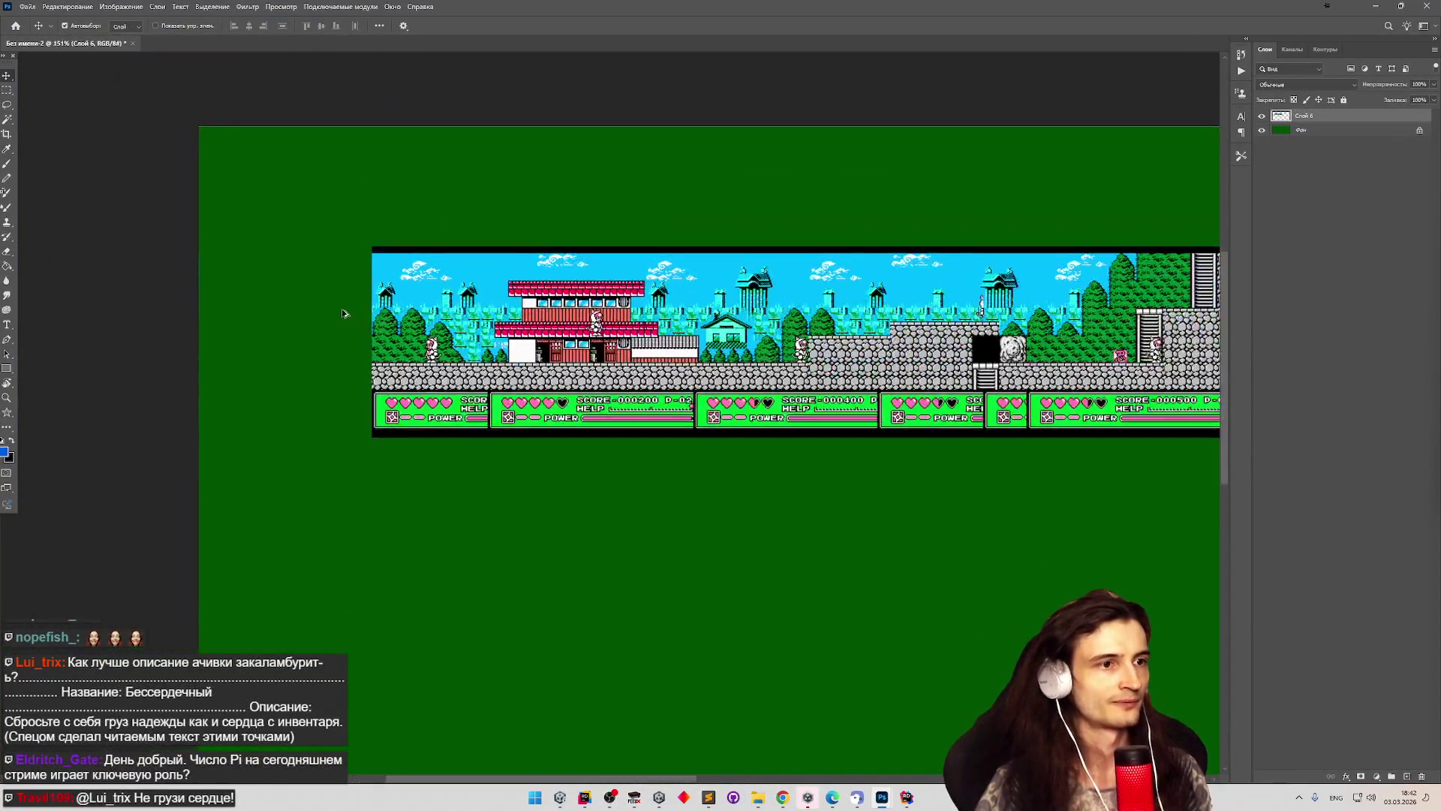
{"action": "scroll", "coordinate": [411, 300], "scroll_direction": "up", "scroll_amount": 4}
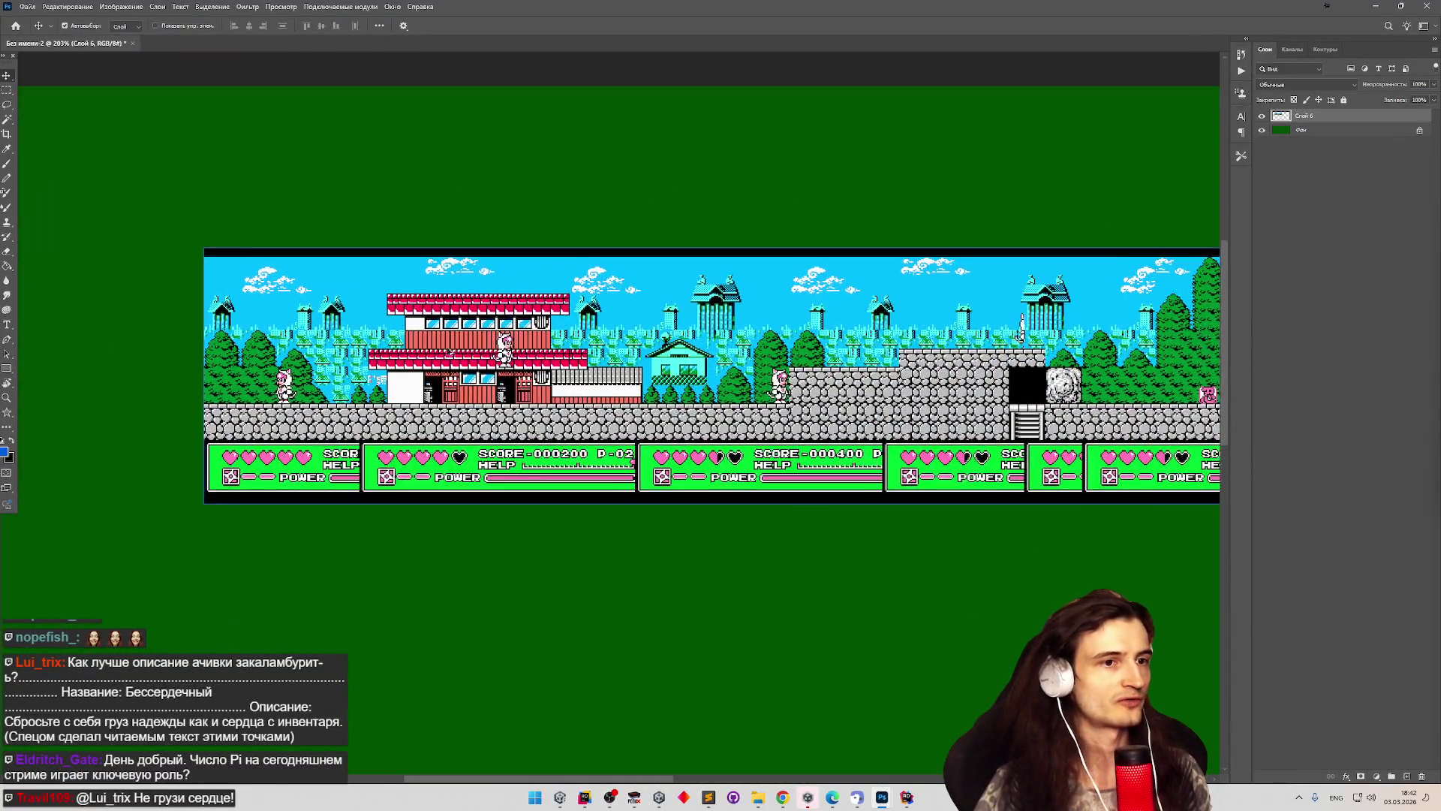
{"action": "scroll", "coordinate": [595, 370], "scroll_direction": "up", "scroll_amount": 1}
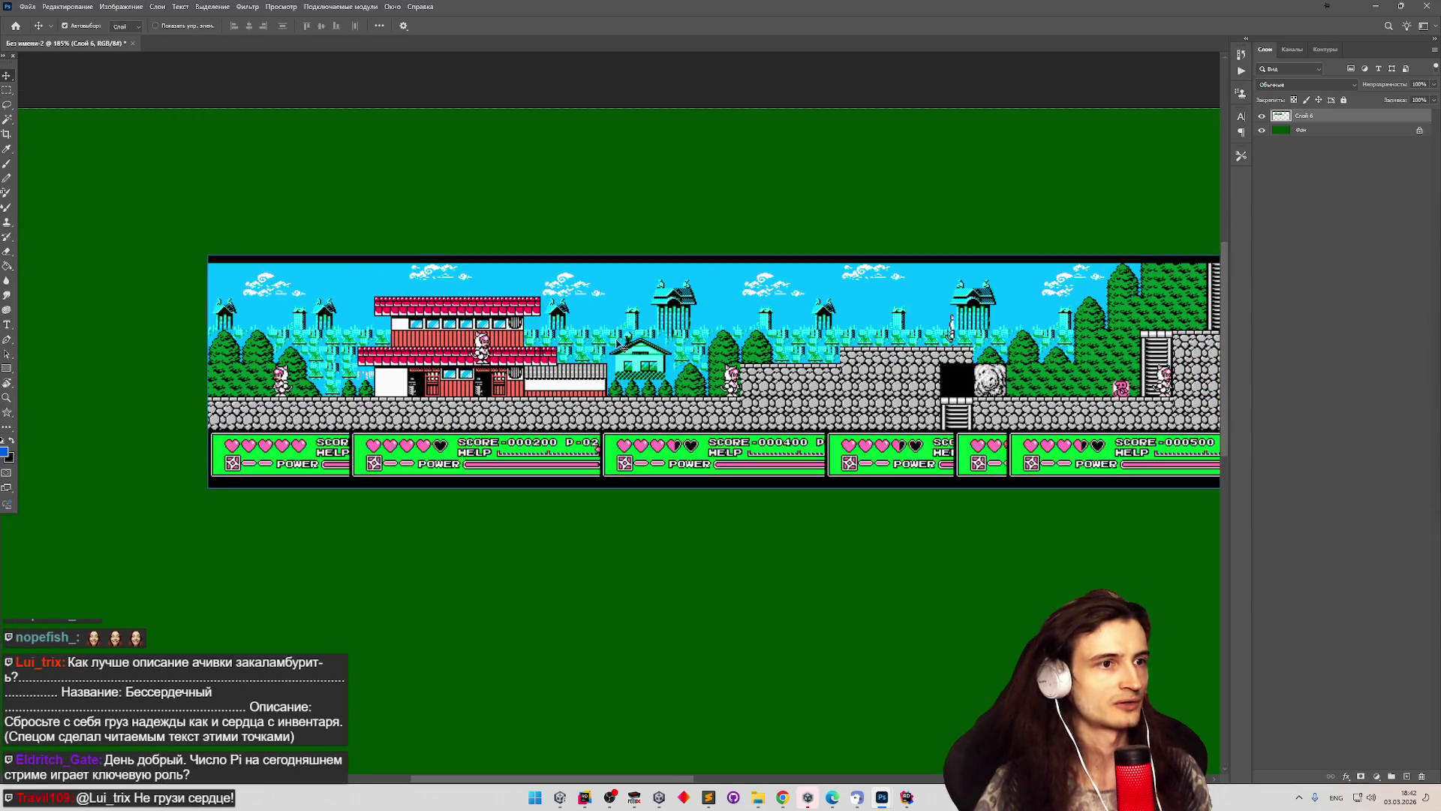
Pick the Rectangular Marquee tool, zoom in on the building, then bring FCEUX forward.
{"action": "left_click", "coordinate": [7, 91]}
{"action": "scroll", "coordinate": [1121, 304], "scroll_direction": "up", "scroll_amount": 1}
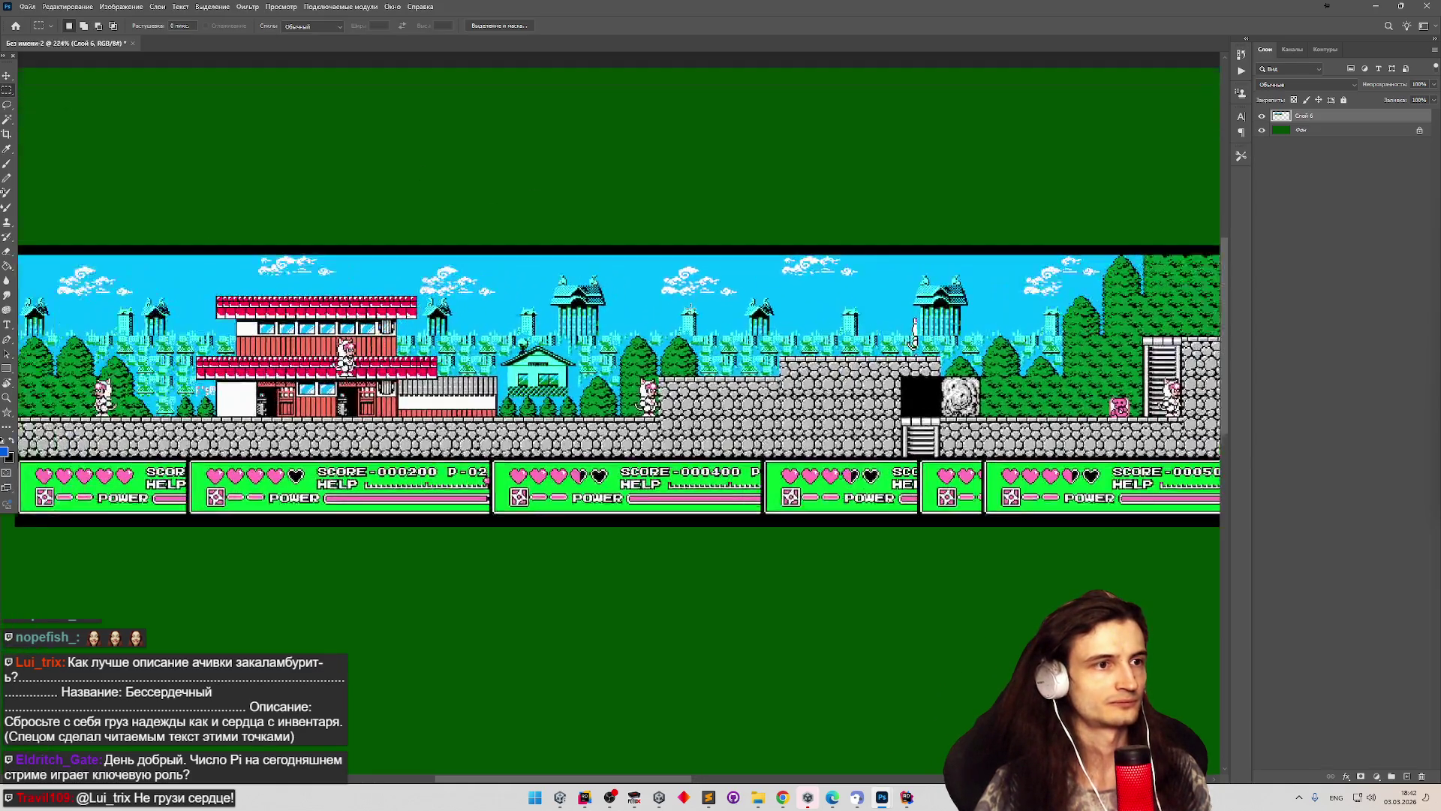
{"action": "scroll", "coordinate": [661, 290], "scroll_direction": "up", "scroll_amount": 1}
{"action": "scroll", "coordinate": [661, 291], "scroll_direction": "down", "scroll_amount": 3}
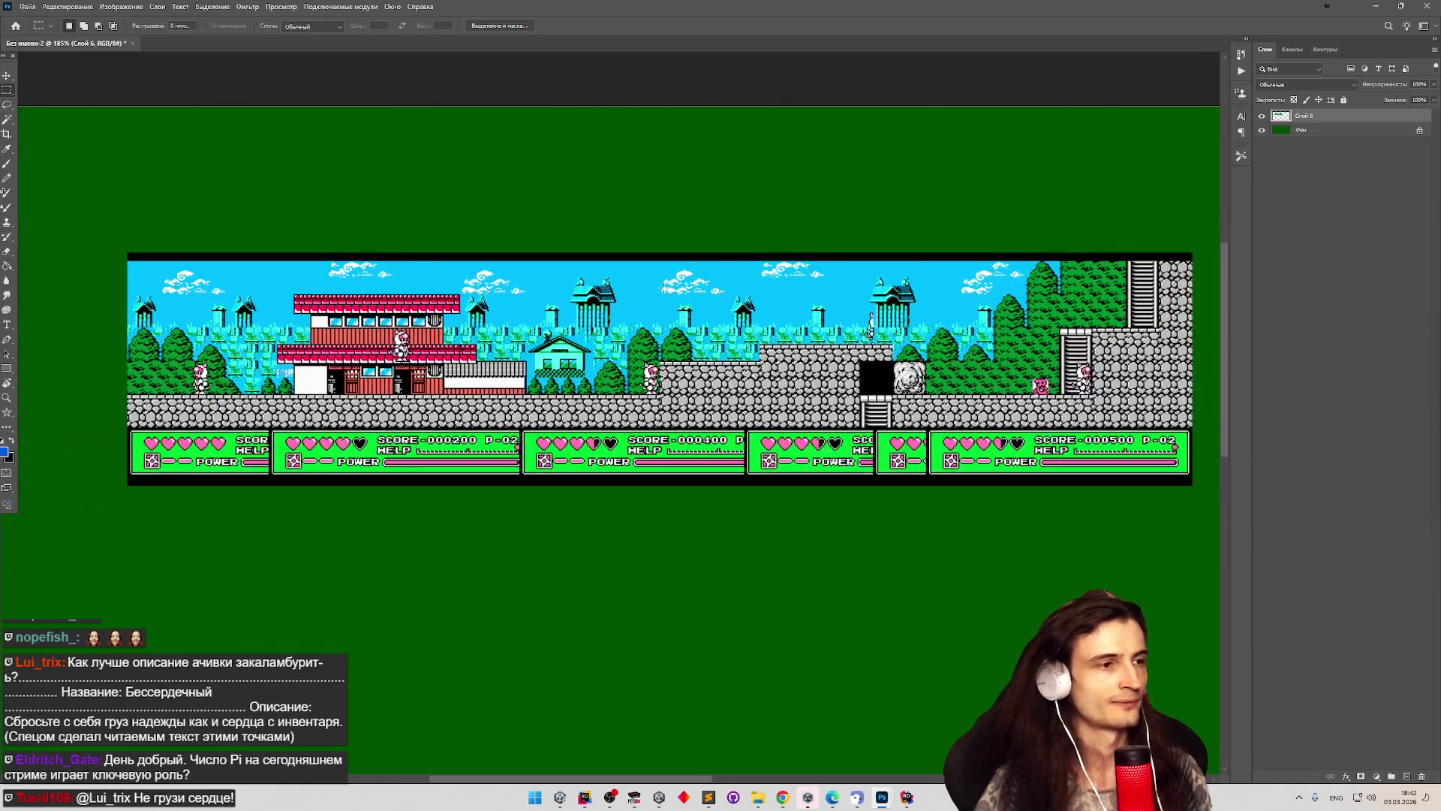
{"action": "scroll", "coordinate": [664, 289], "scroll_direction": "up", "scroll_amount": 1}
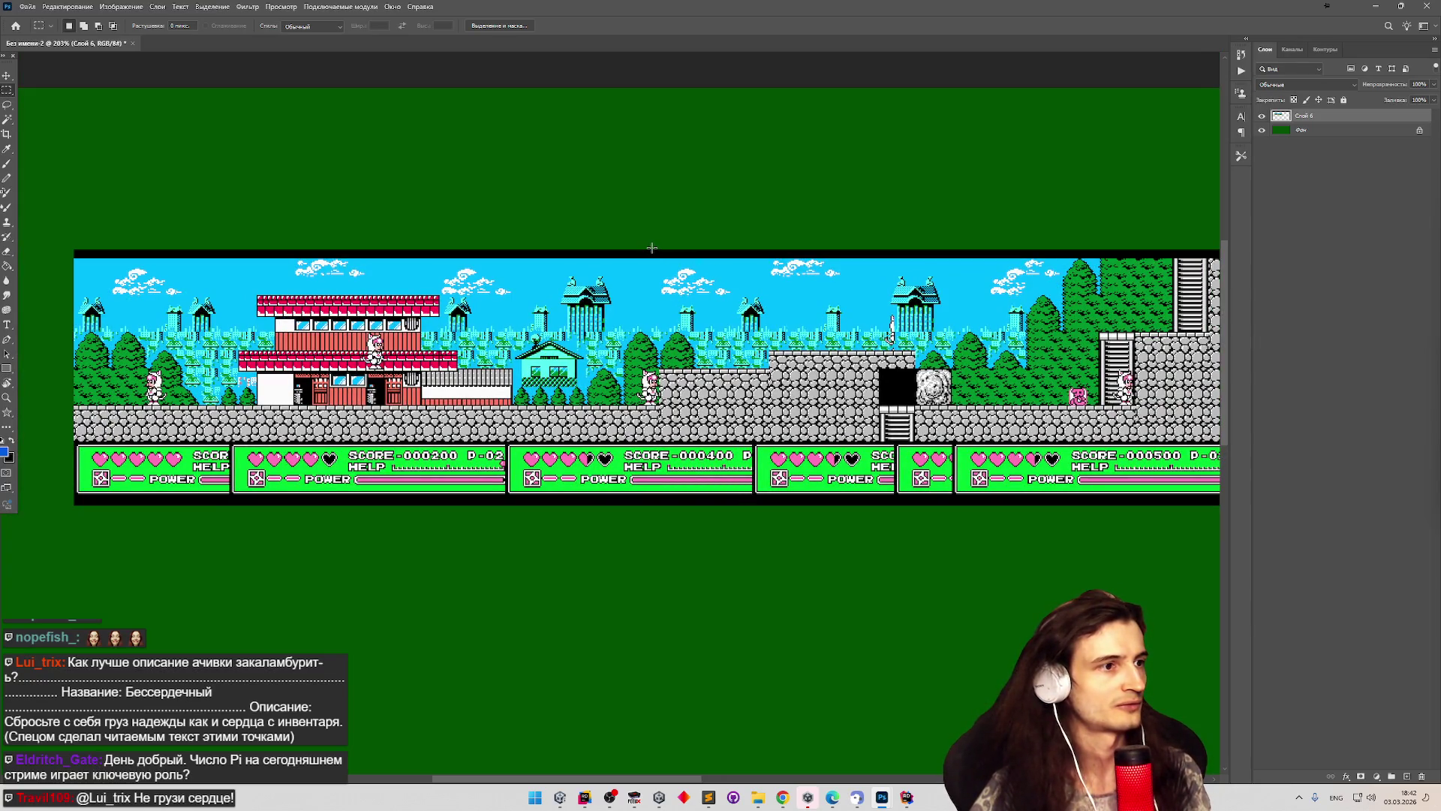
{"action": "scroll", "coordinate": [367, 358], "scroll_direction": "up", "scroll_amount": 6}
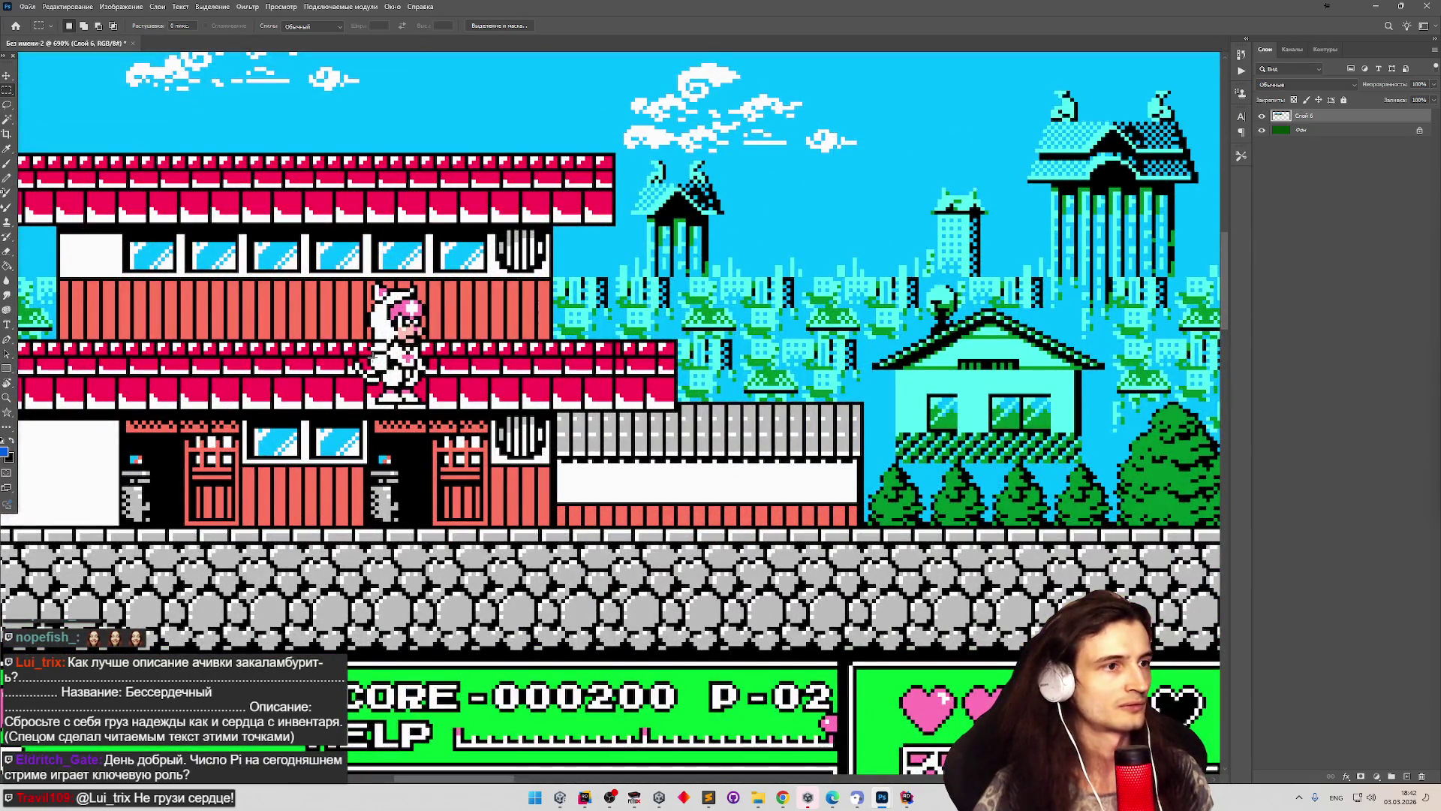
{"action": "scroll", "coordinate": [360, 366], "scroll_direction": "down", "scroll_amount": 5}
{"action": "scroll", "coordinate": [360, 366], "scroll_direction": "up", "scroll_amount": 6}
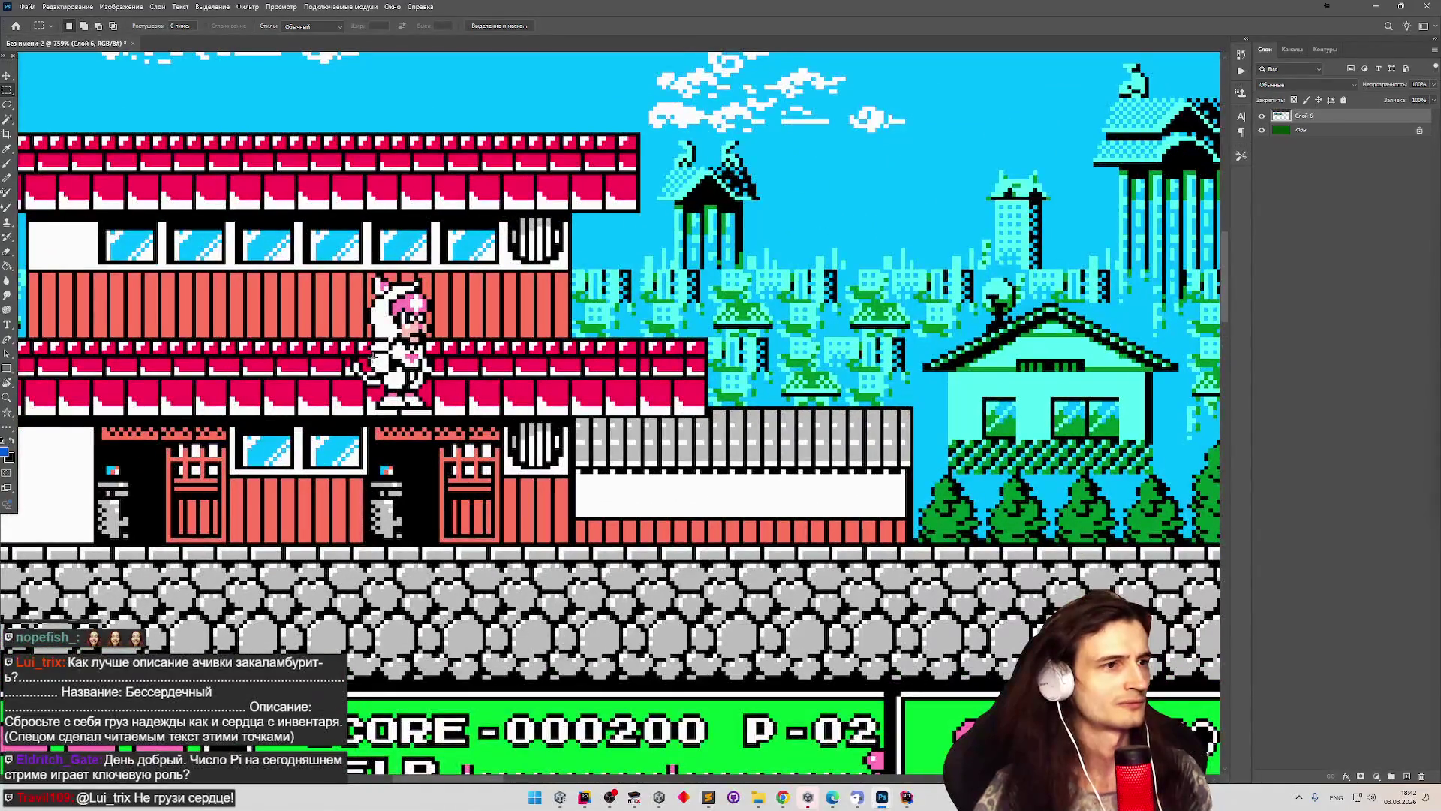
{"action": "scroll", "coordinate": [364, 366], "scroll_direction": "down", "scroll_amount": 2}
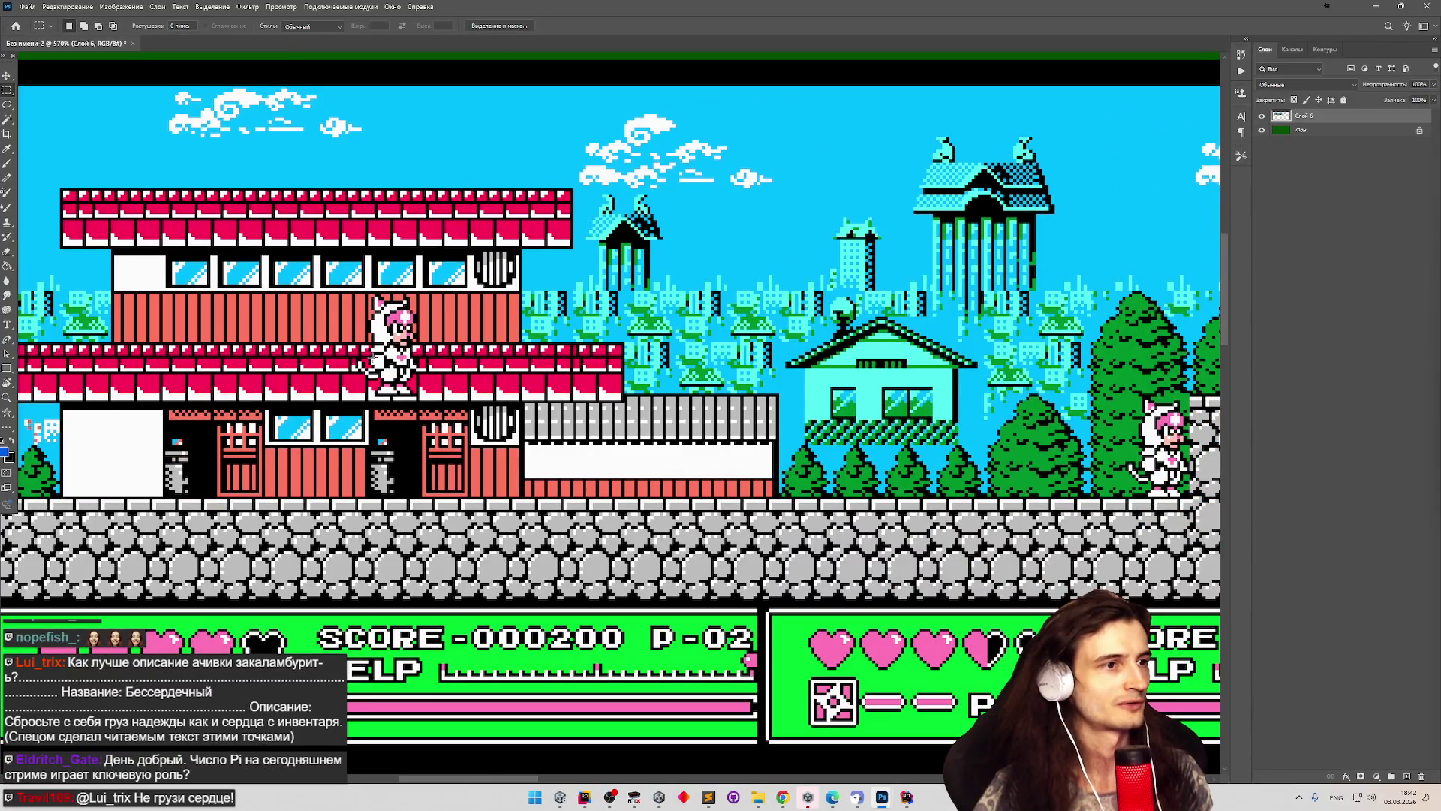
{"action": "scroll", "coordinate": [374, 376], "scroll_direction": "down", "scroll_amount": 1}
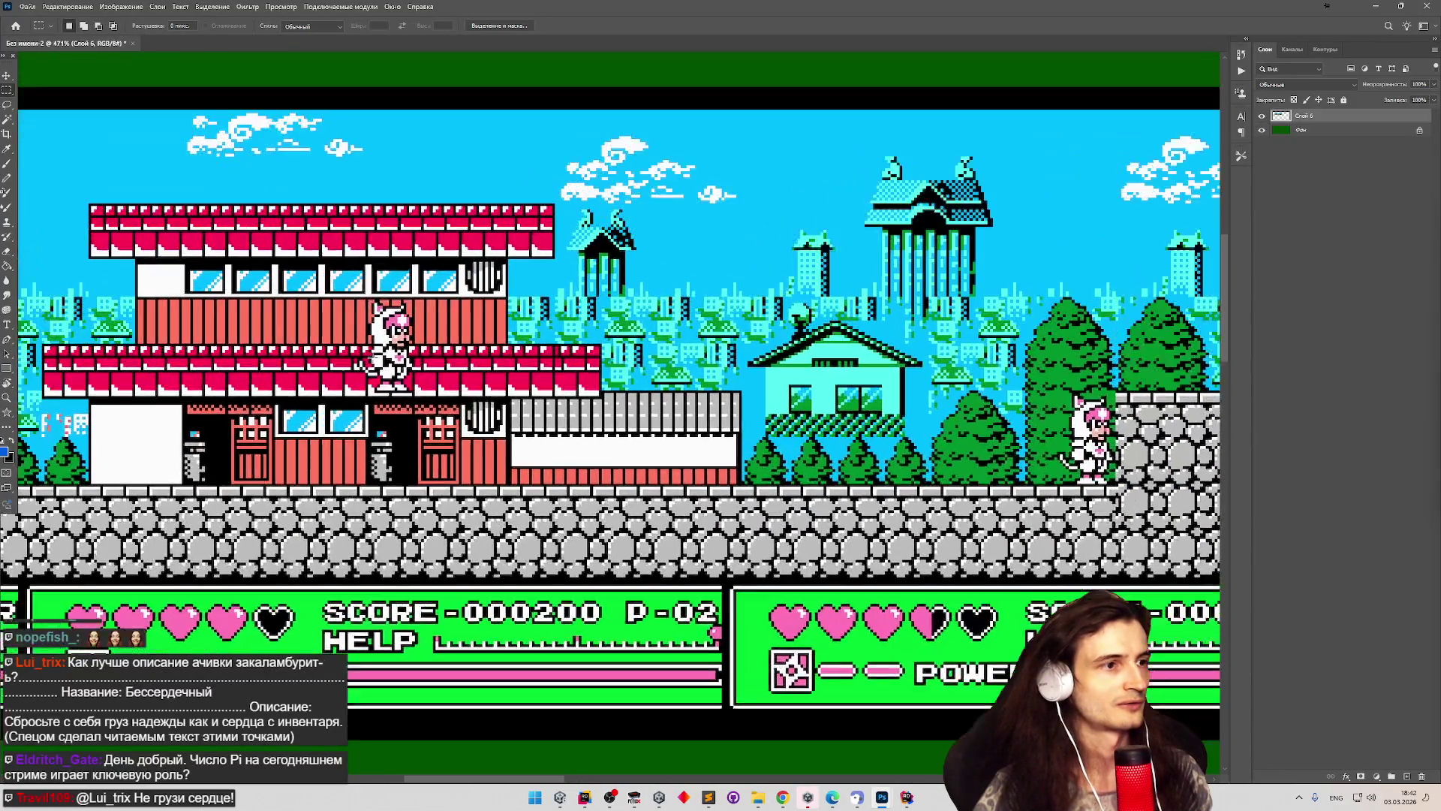
{"action": "left_click", "coordinate": [633, 795]}
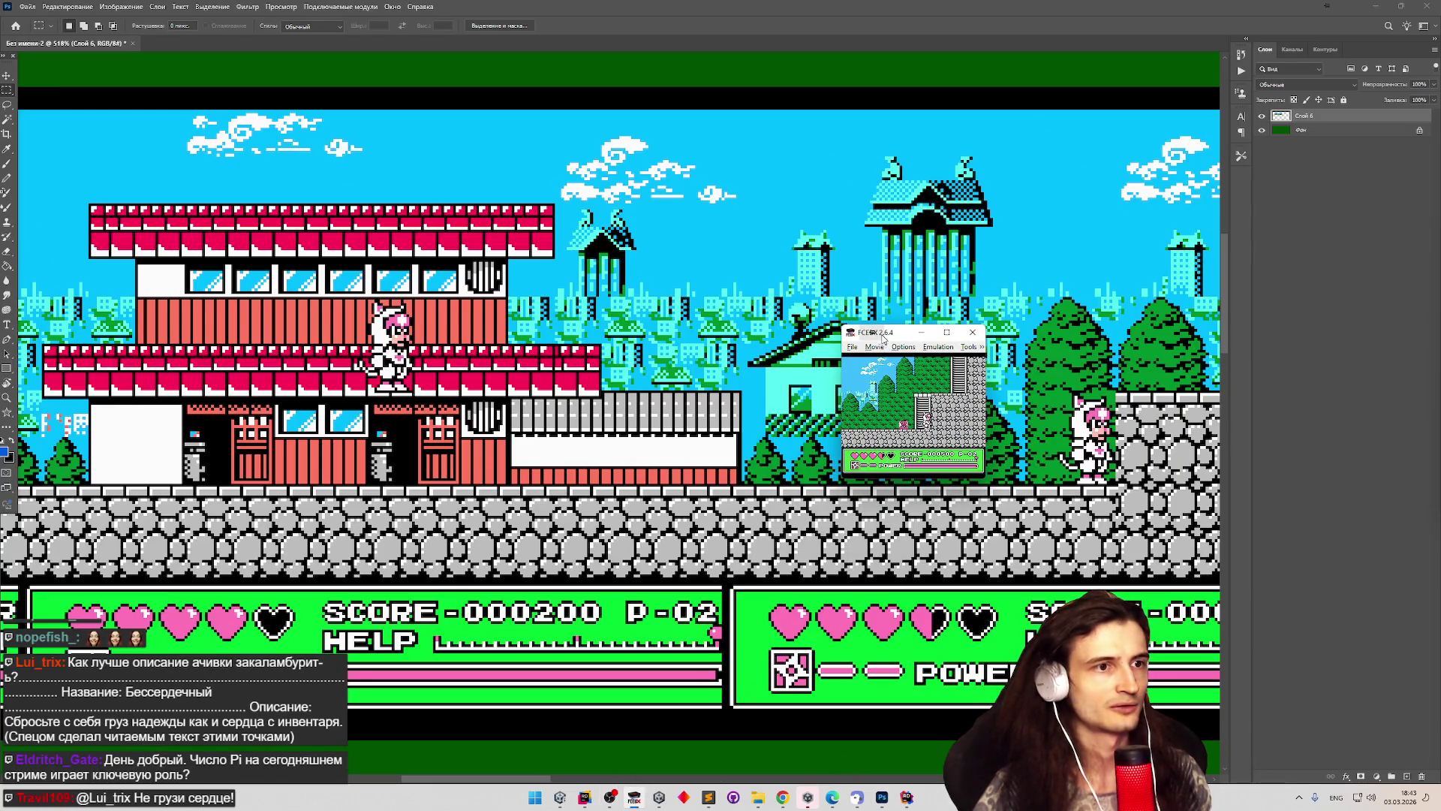
Put FCEUX in fullscreen and walk the character left across the rooftops.
{"action": "left_click", "coordinate": [875, 346]}
{"action": "left_click", "coordinate": [938, 492]}
{"action": "key", "text": "Left"}
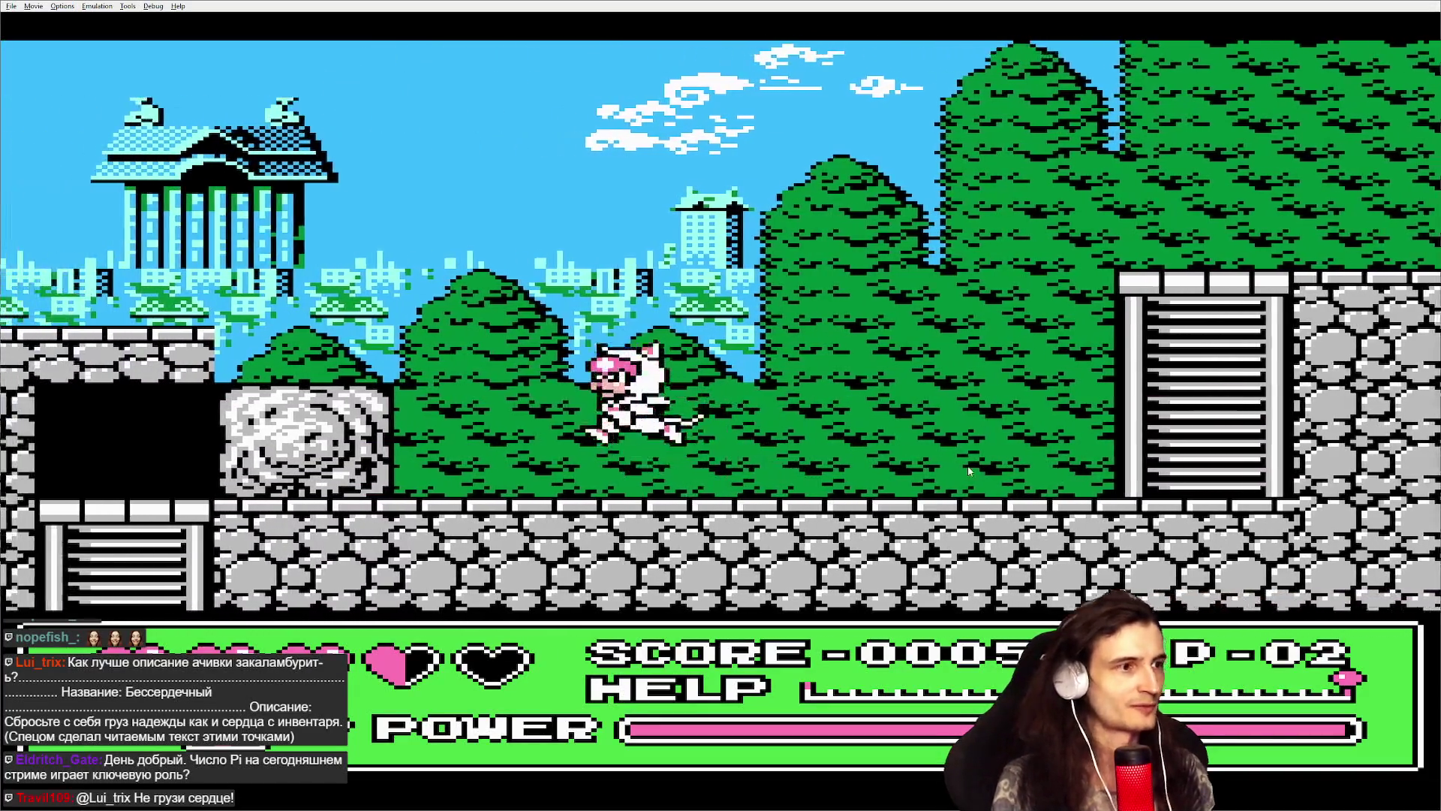
{"action": "key", "text": "Left"}
{"action": "key", "text": "Left"}
{"action": "key", "text": "Left"}
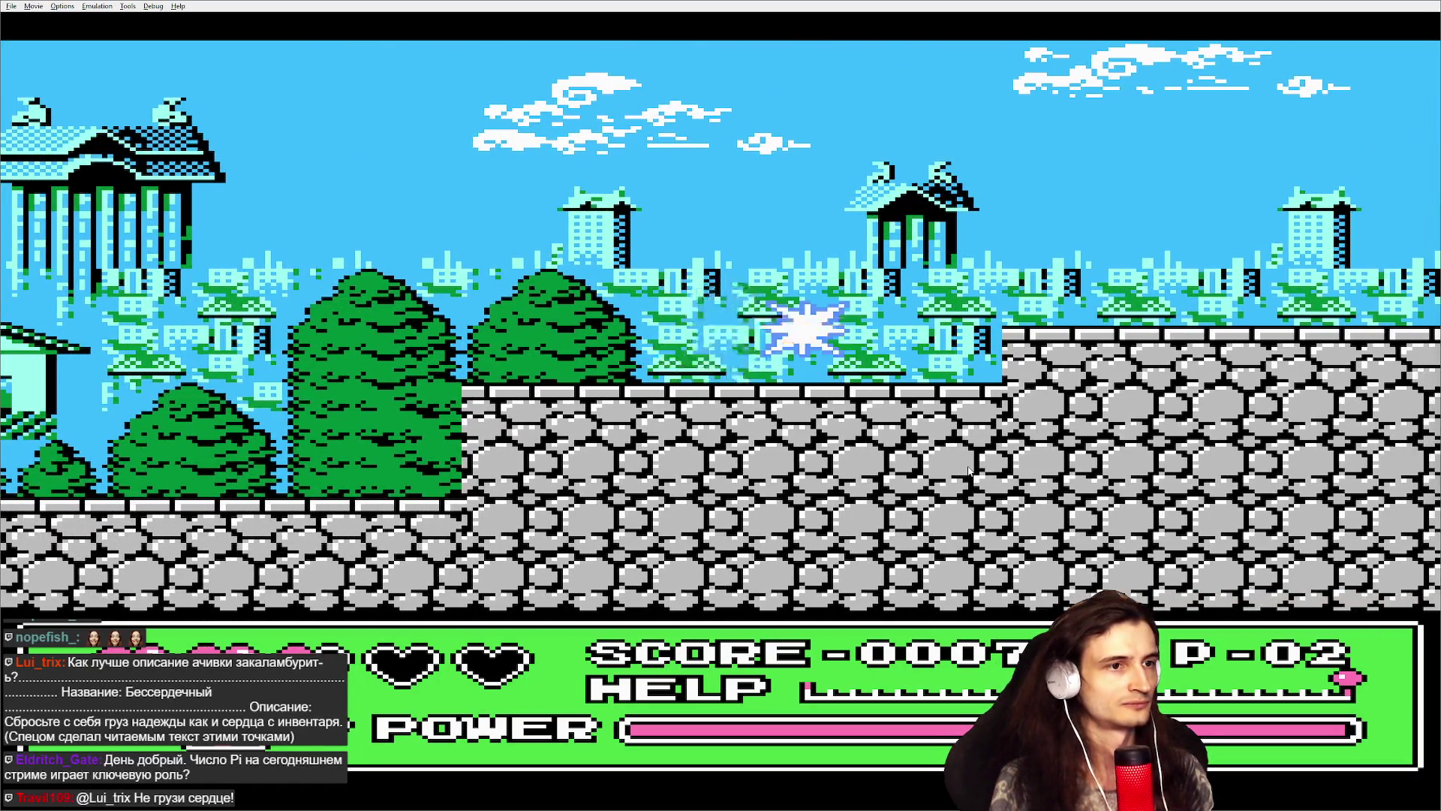
{"action": "key", "text": "Left"}
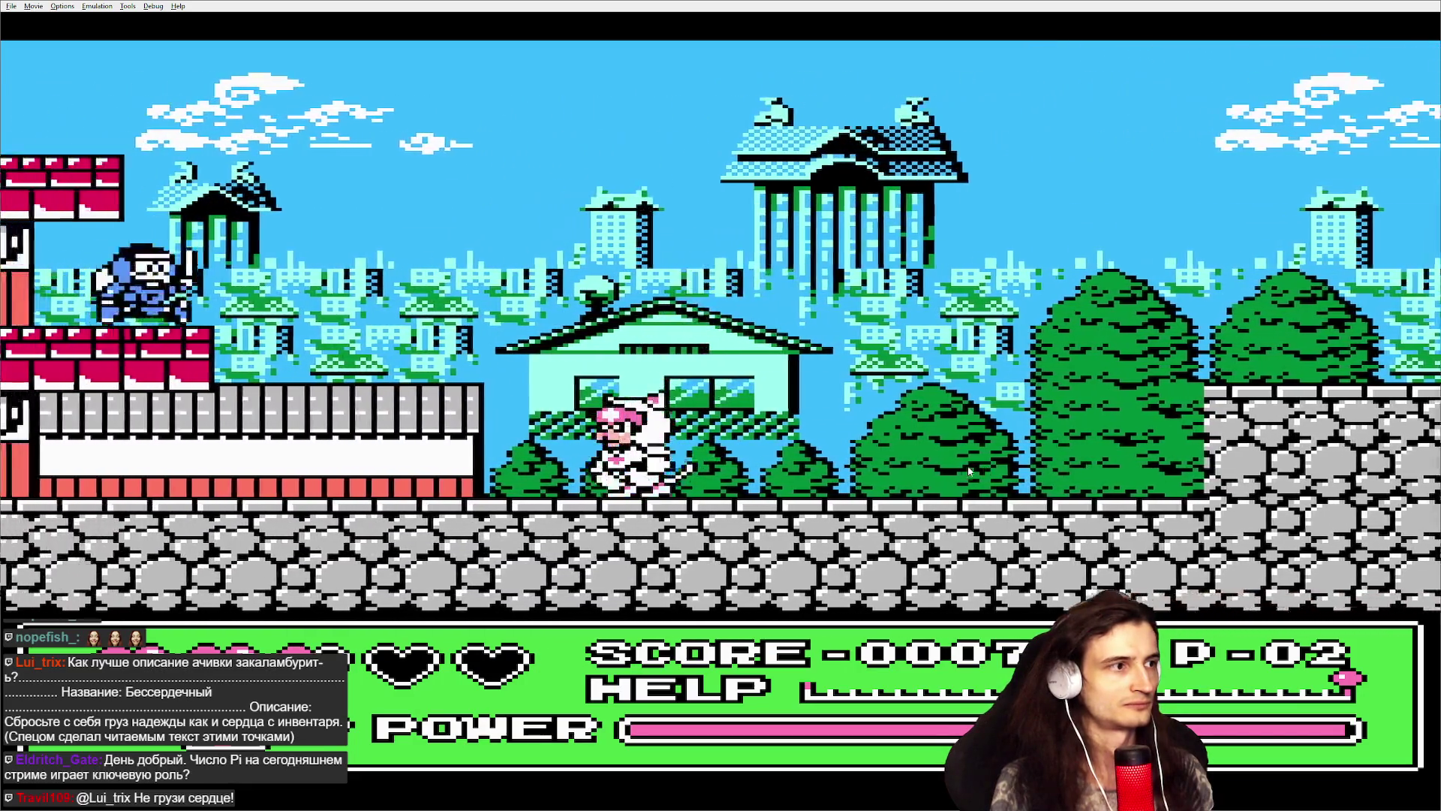
{"action": "key", "text": "Left"}
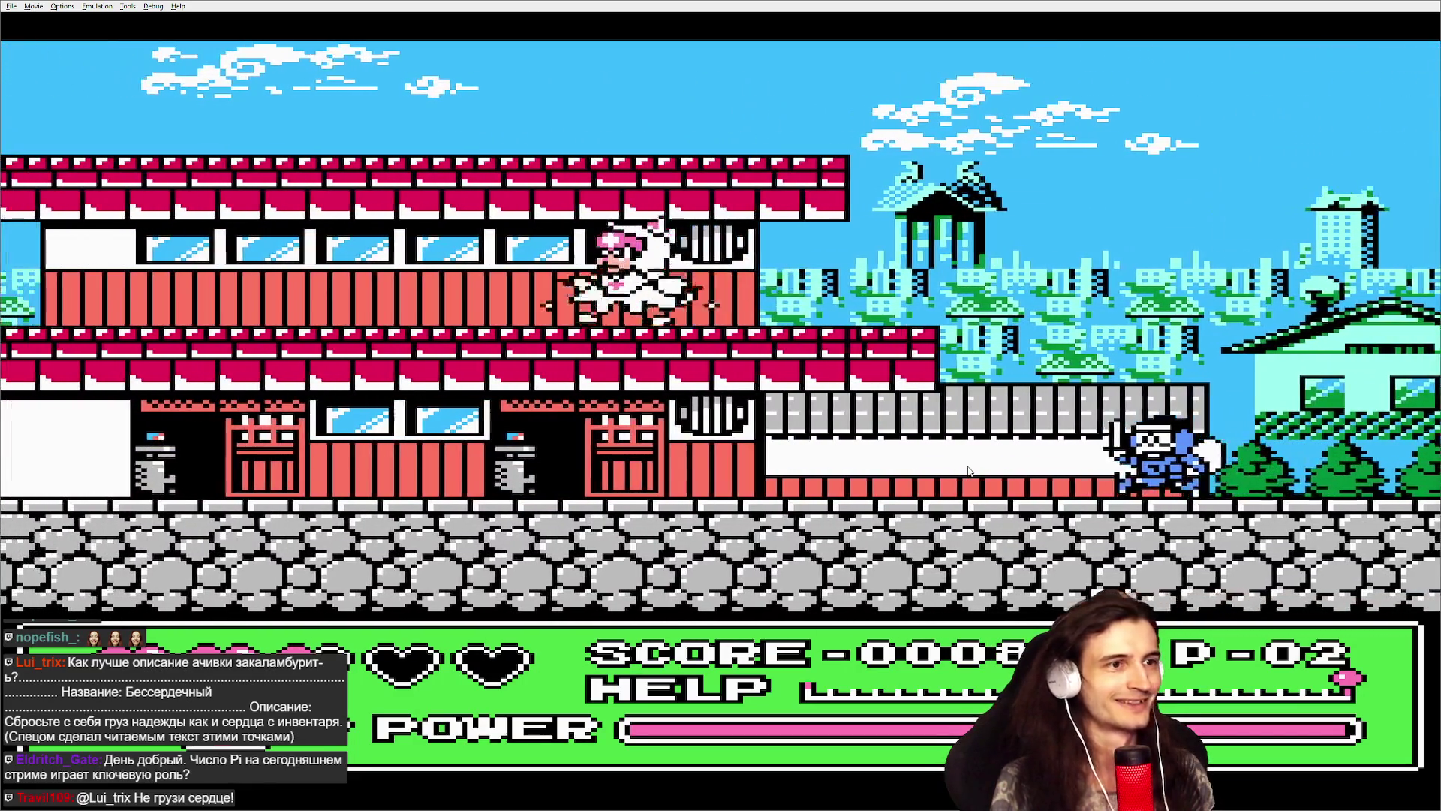
{"action": "key", "text": "Left"}
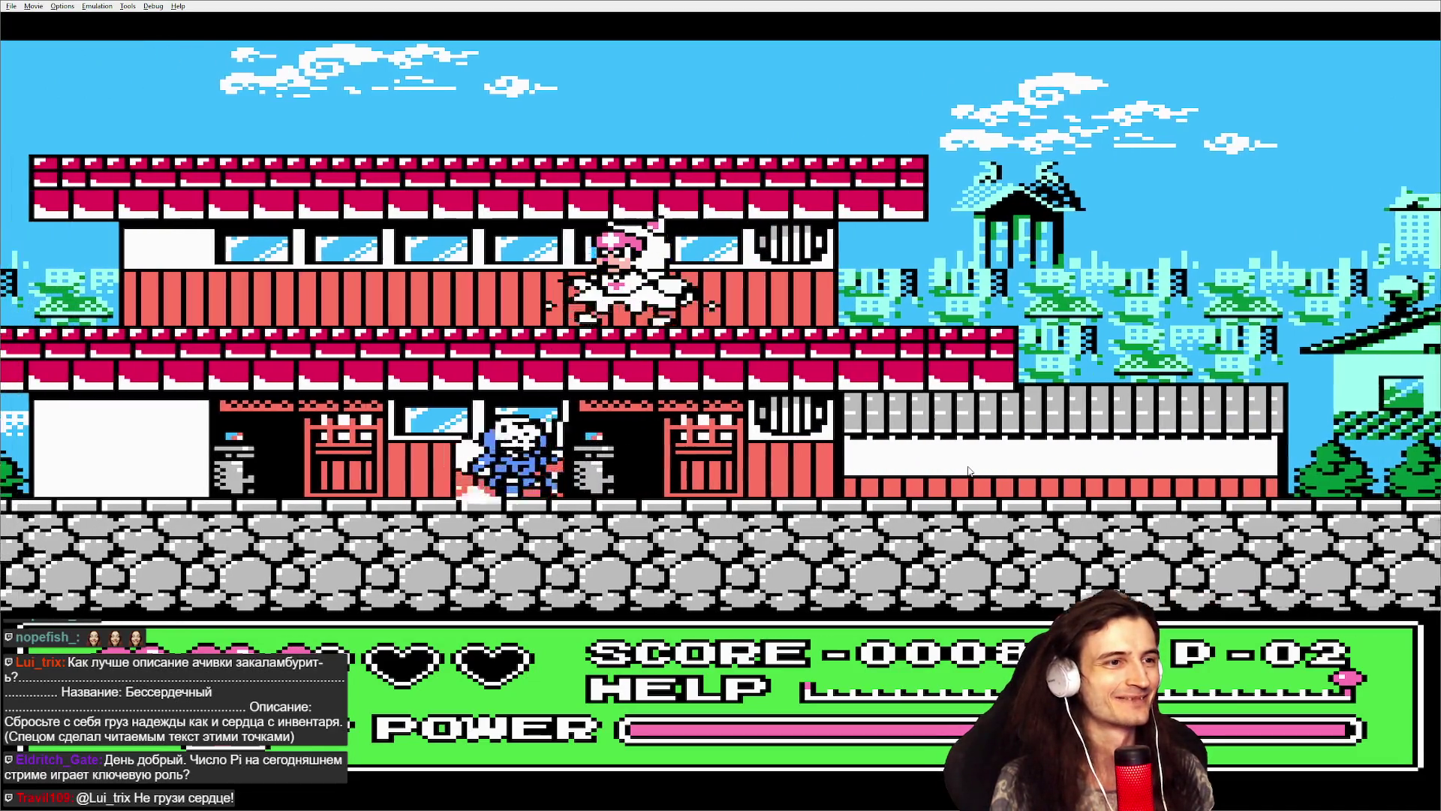
Run the character right toward the small house, then leave fullscreen back to Photoshop.
{"action": "key", "text": "Right"}
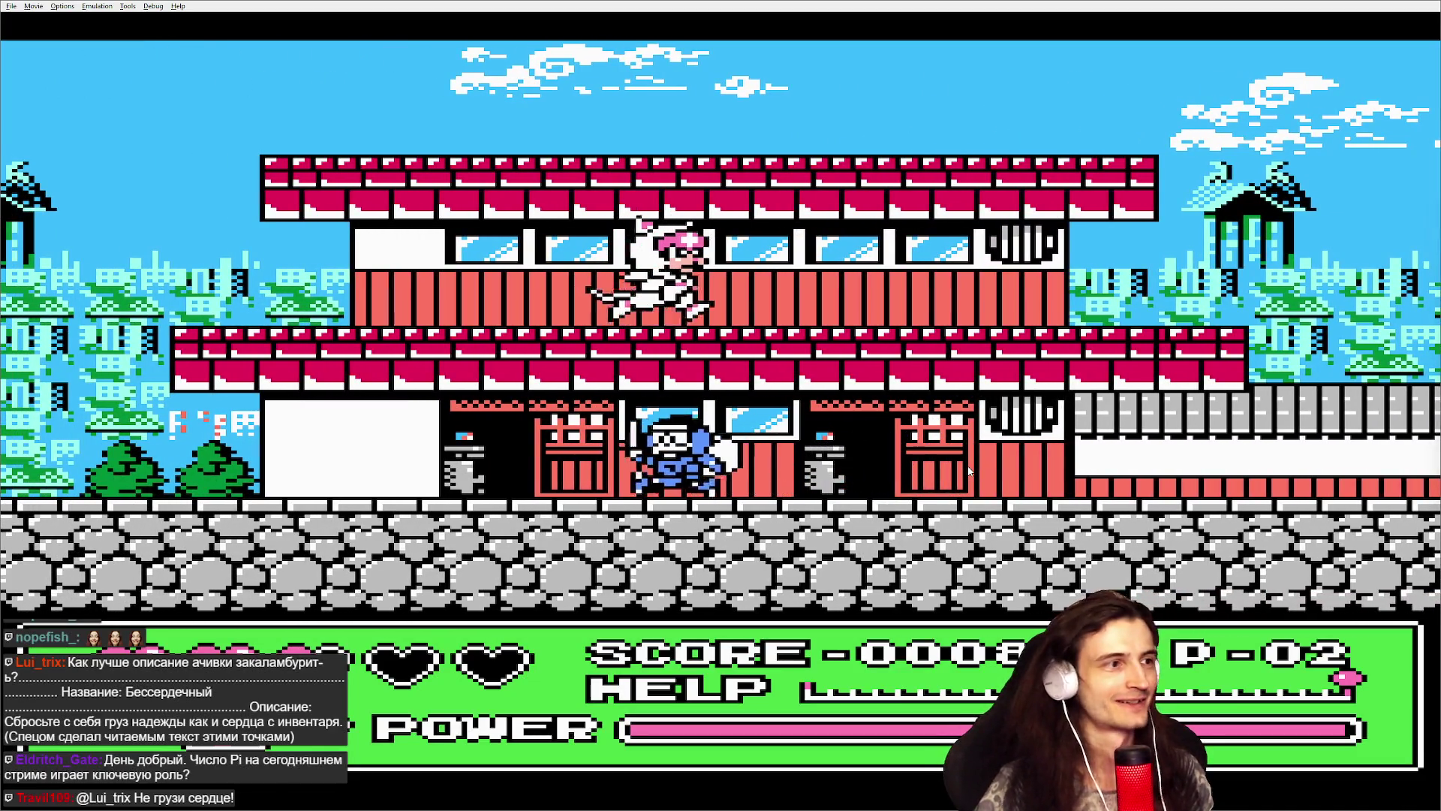
{"action": "key", "text": "Right"}
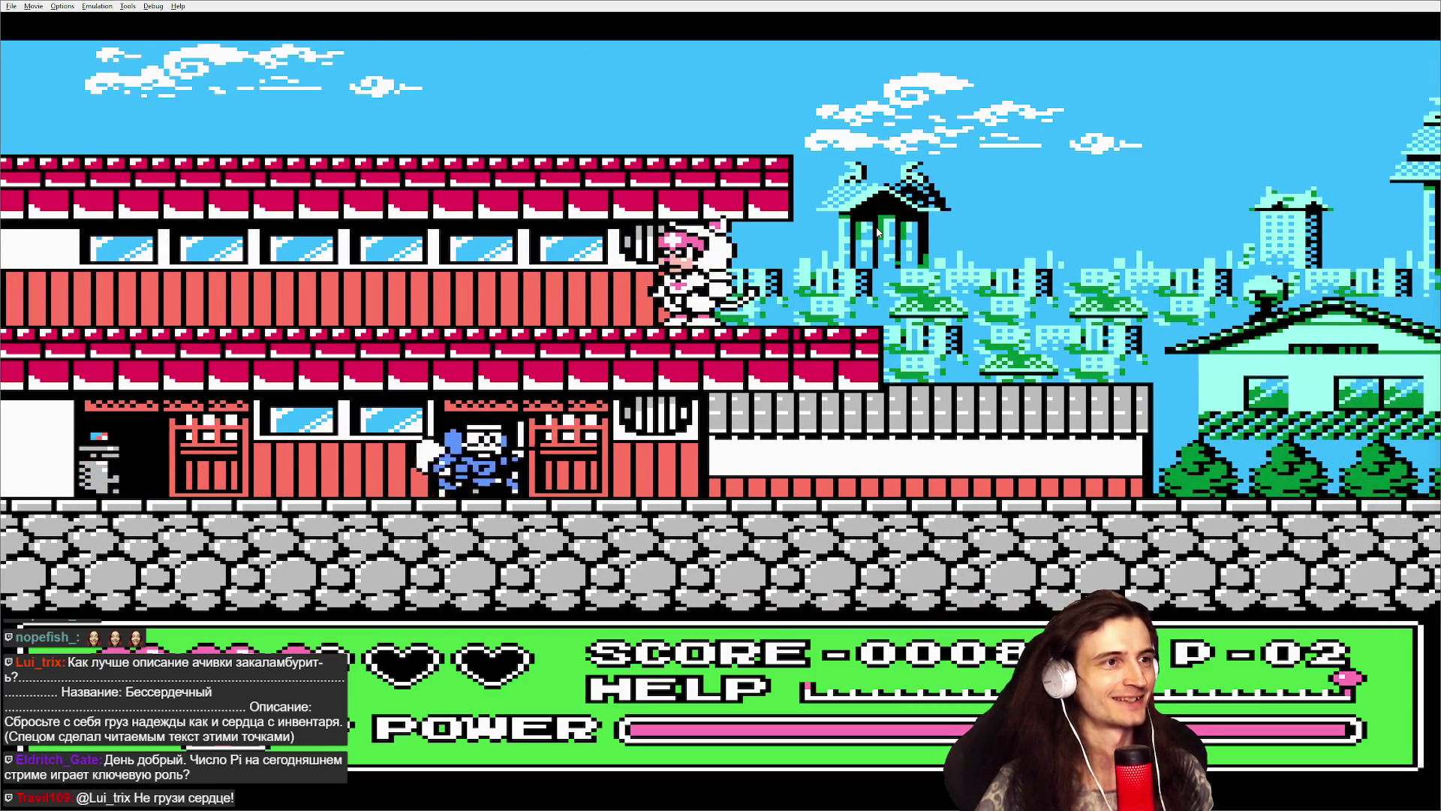
{"action": "key", "text": "Right"}
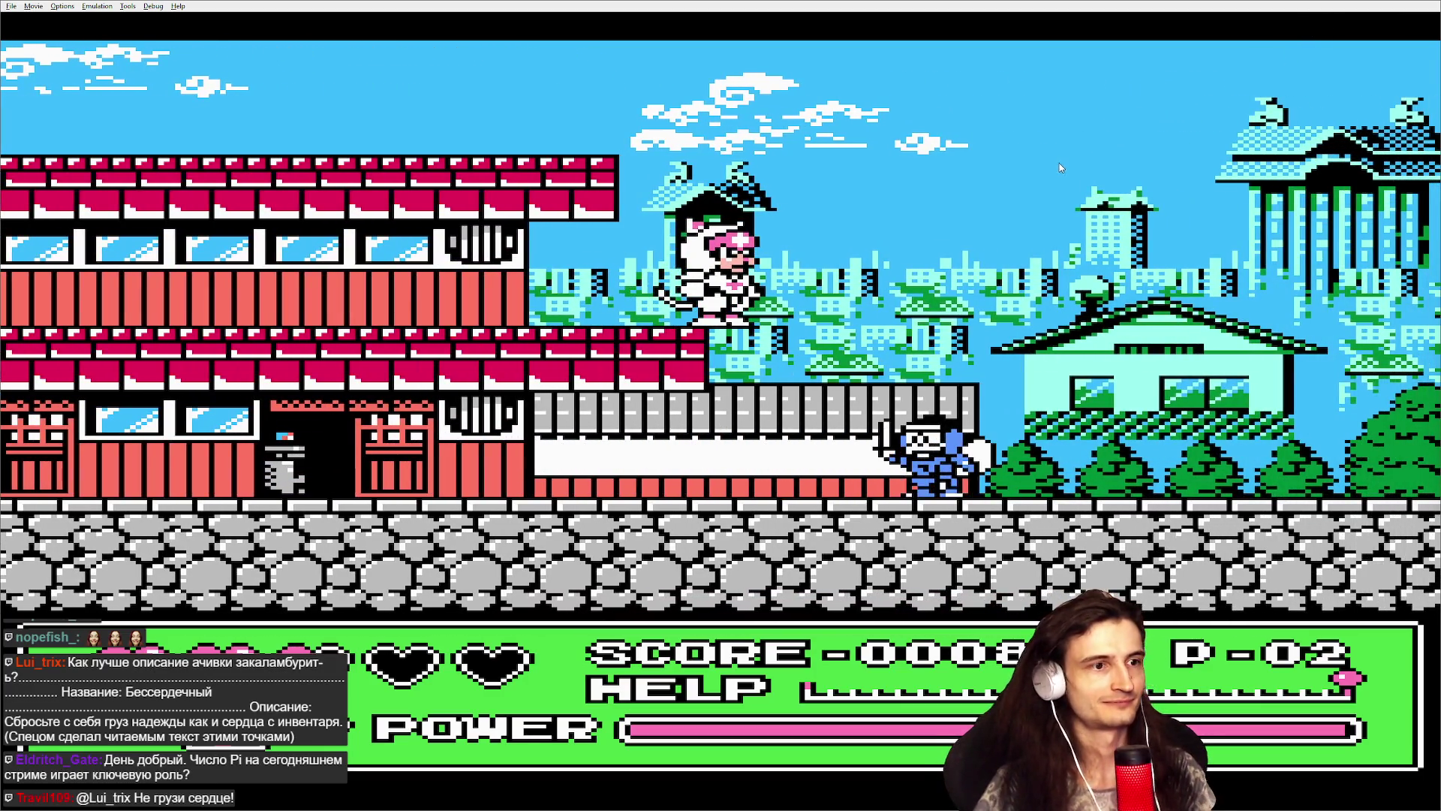
{"action": "right_click", "coordinate": [531, 149]}
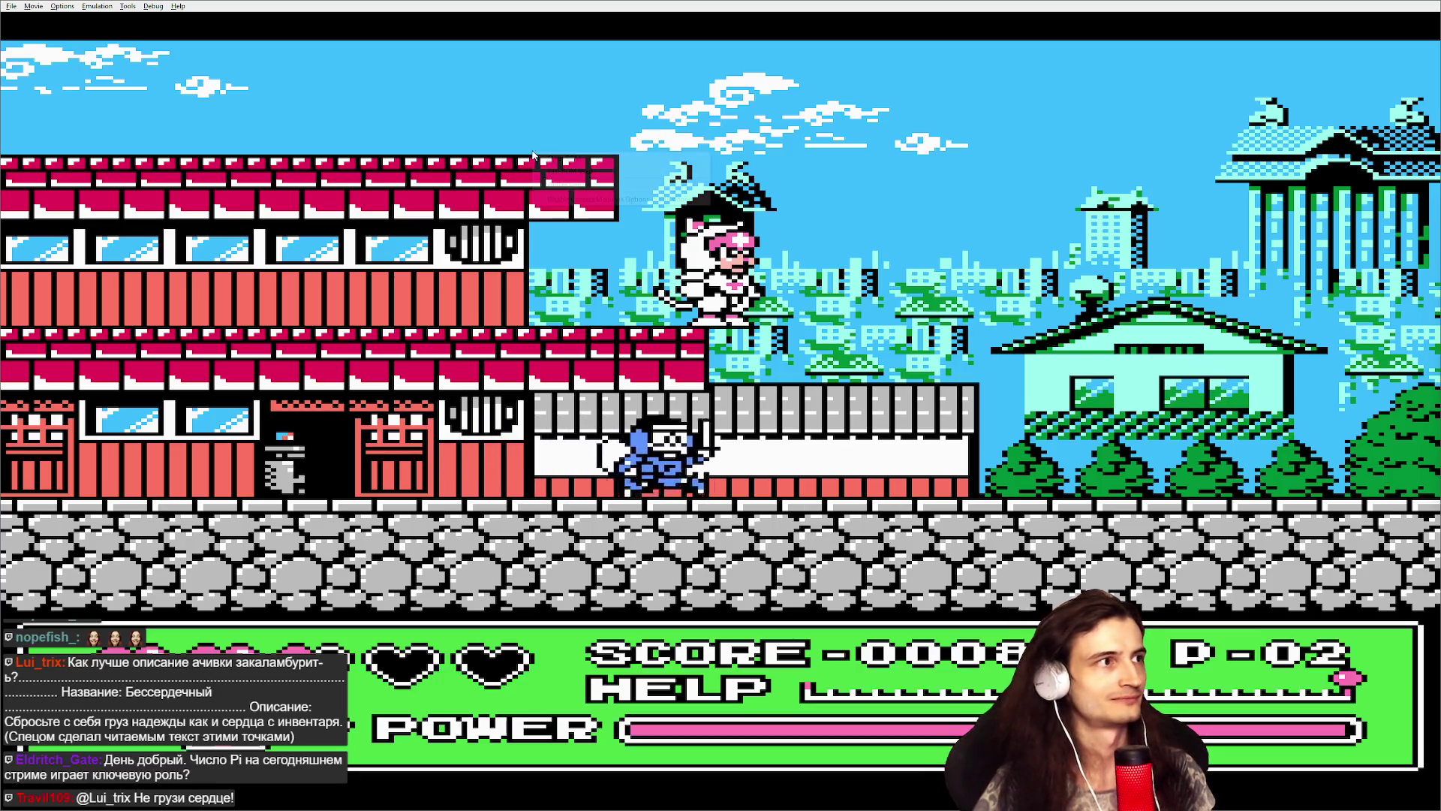
{"action": "left_click", "coordinate": [32, 7]}
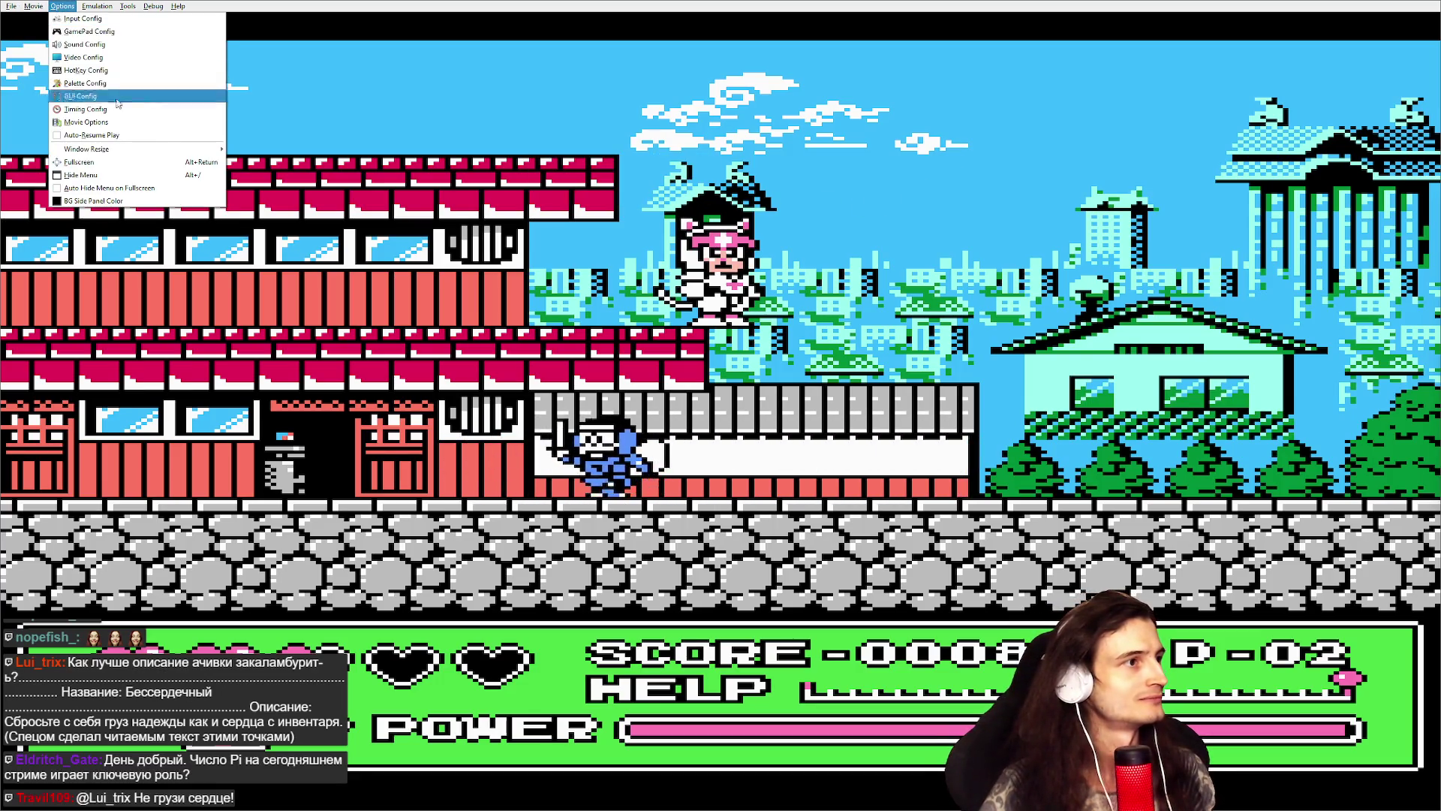
{"action": "key", "text": "alt+Tab"}
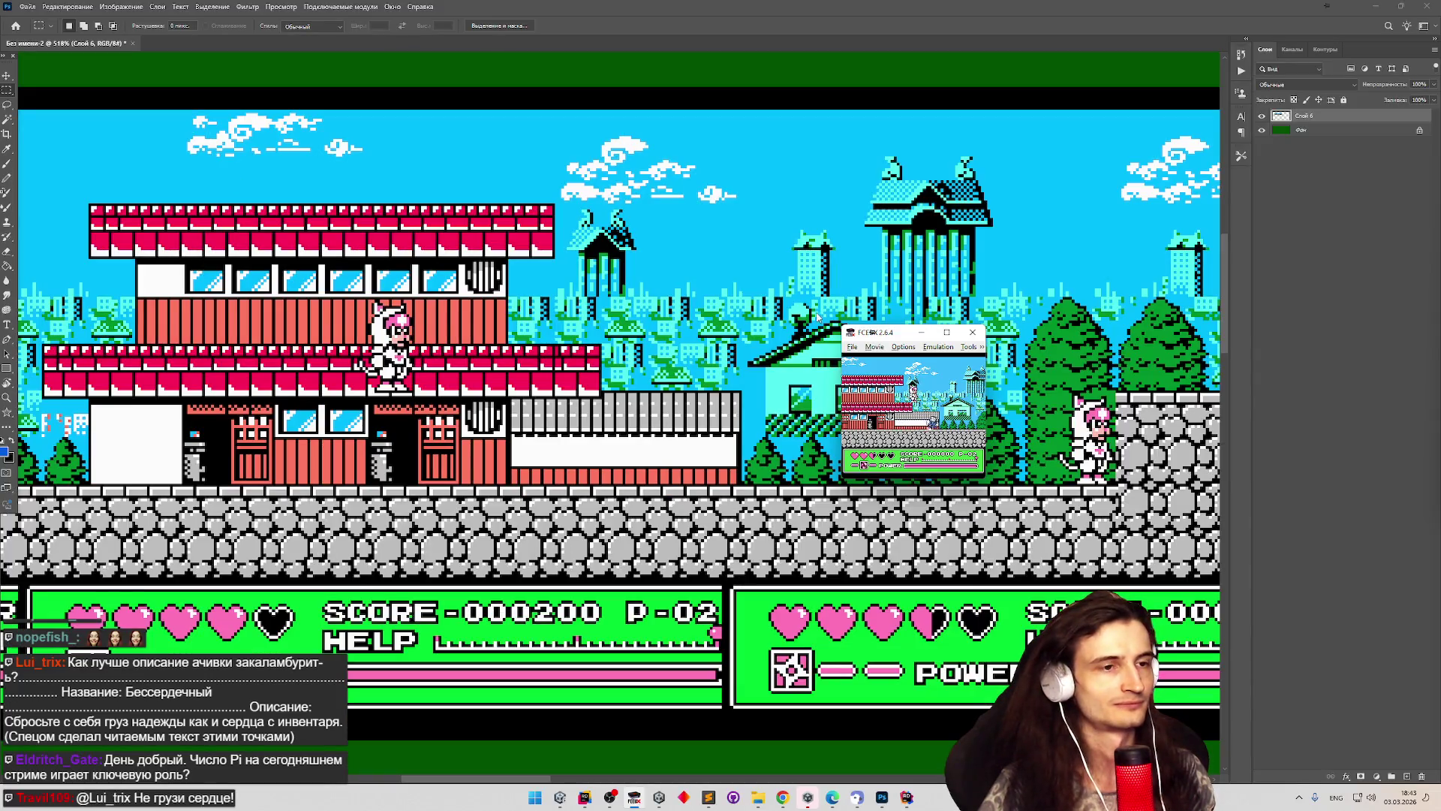
{"action": "left_click", "coordinate": [923, 333]}
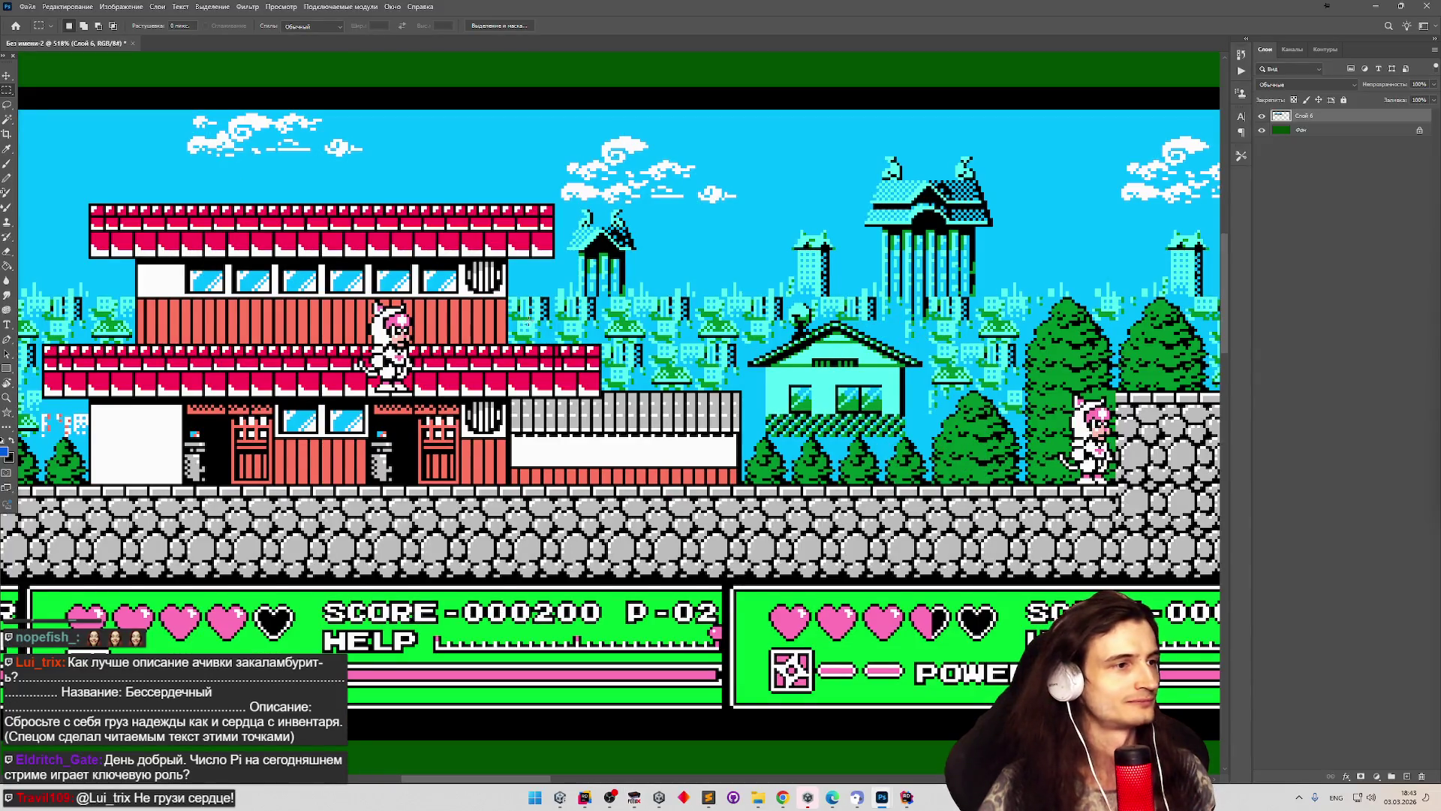
{"action": "scroll", "coordinate": [687, 275], "scroll_direction": "down", "scroll_amount": 4}
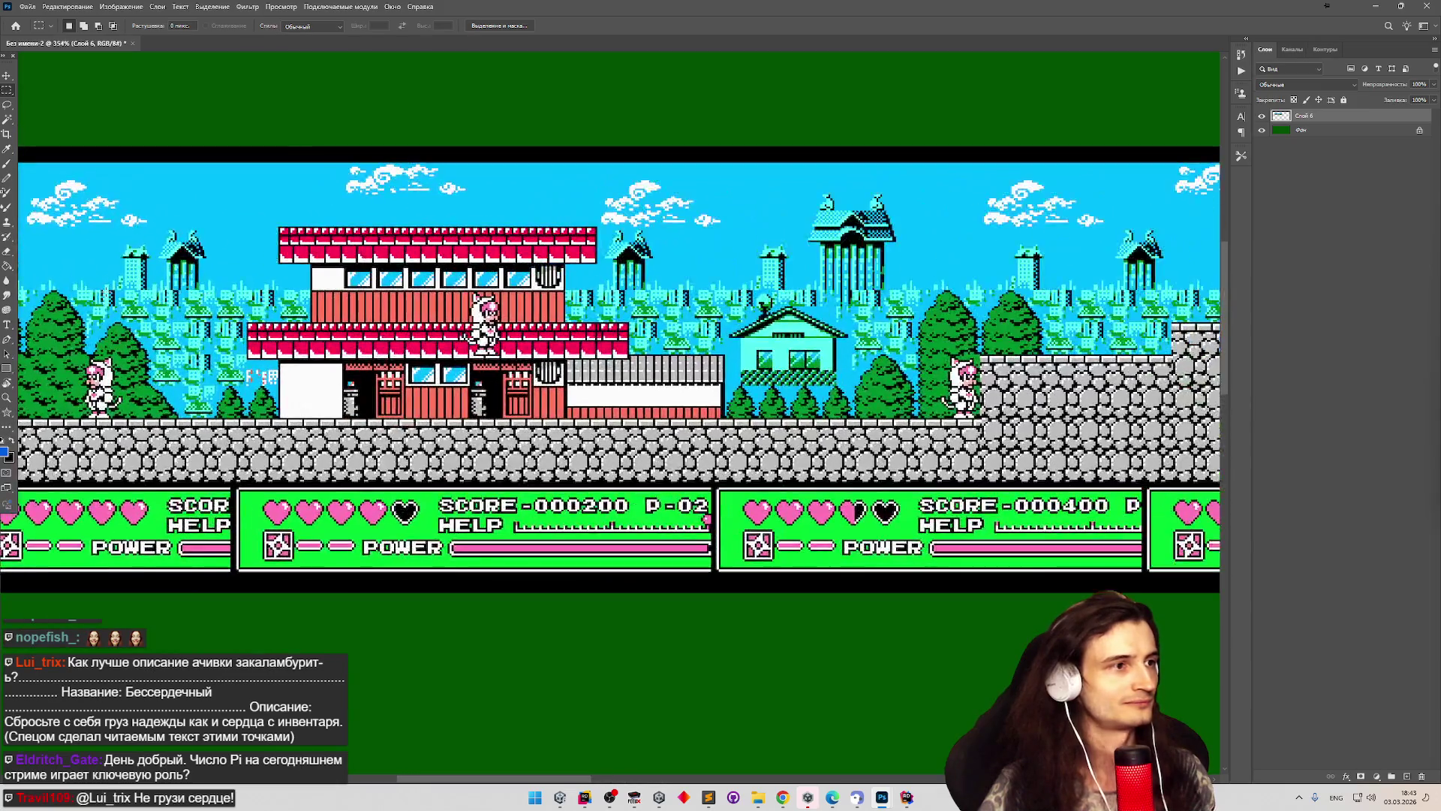
{"action": "scroll", "coordinate": [94, 281], "scroll_direction": "up", "scroll_amount": 2}
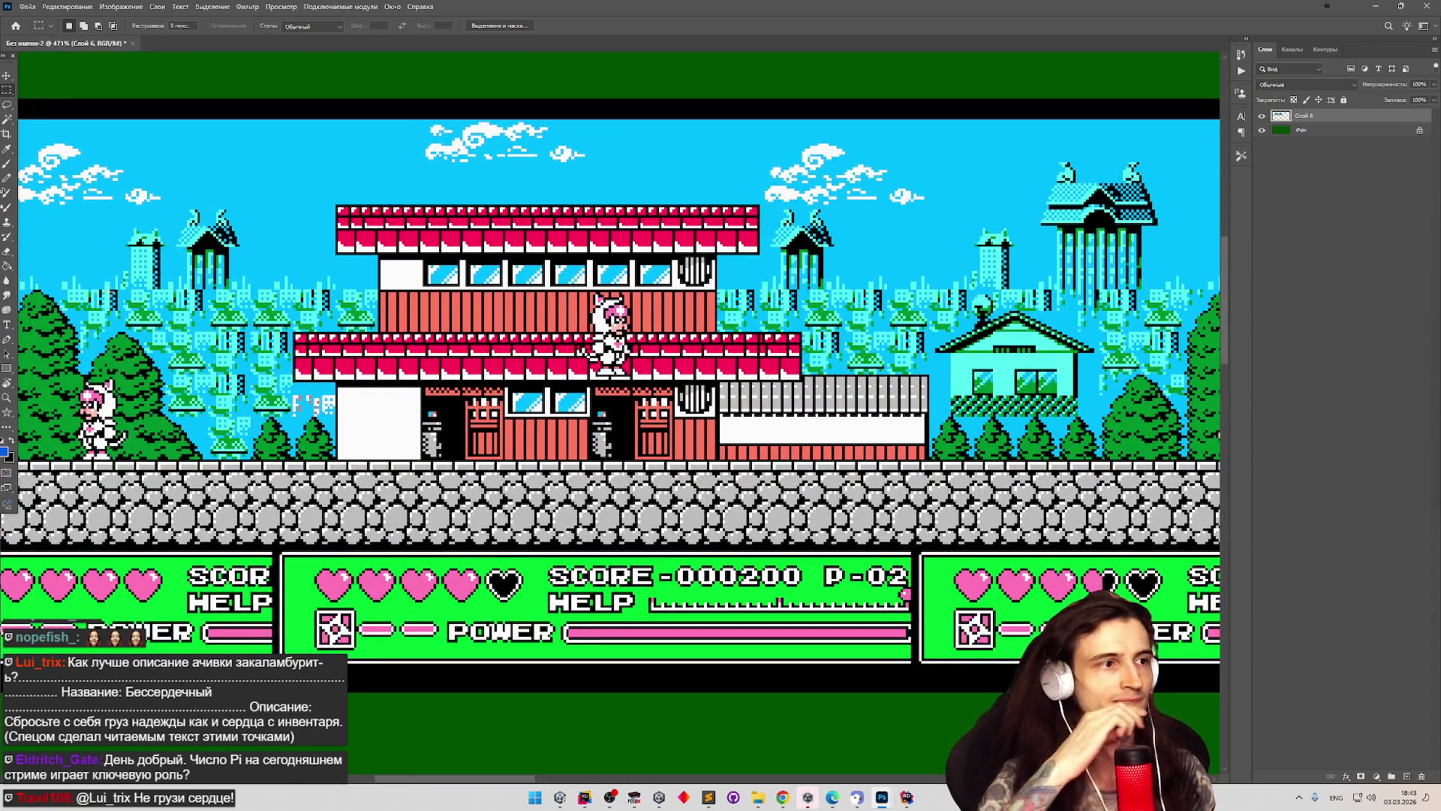
{"action": "scroll", "coordinate": [270, 225], "scroll_direction": "down", "scroll_amount": 5}
{"action": "scroll", "coordinate": [270, 225], "scroll_direction": "up", "scroll_amount": 3}
{"action": "scroll", "coordinate": [355, 232], "scroll_direction": "down", "scroll_amount": 5}
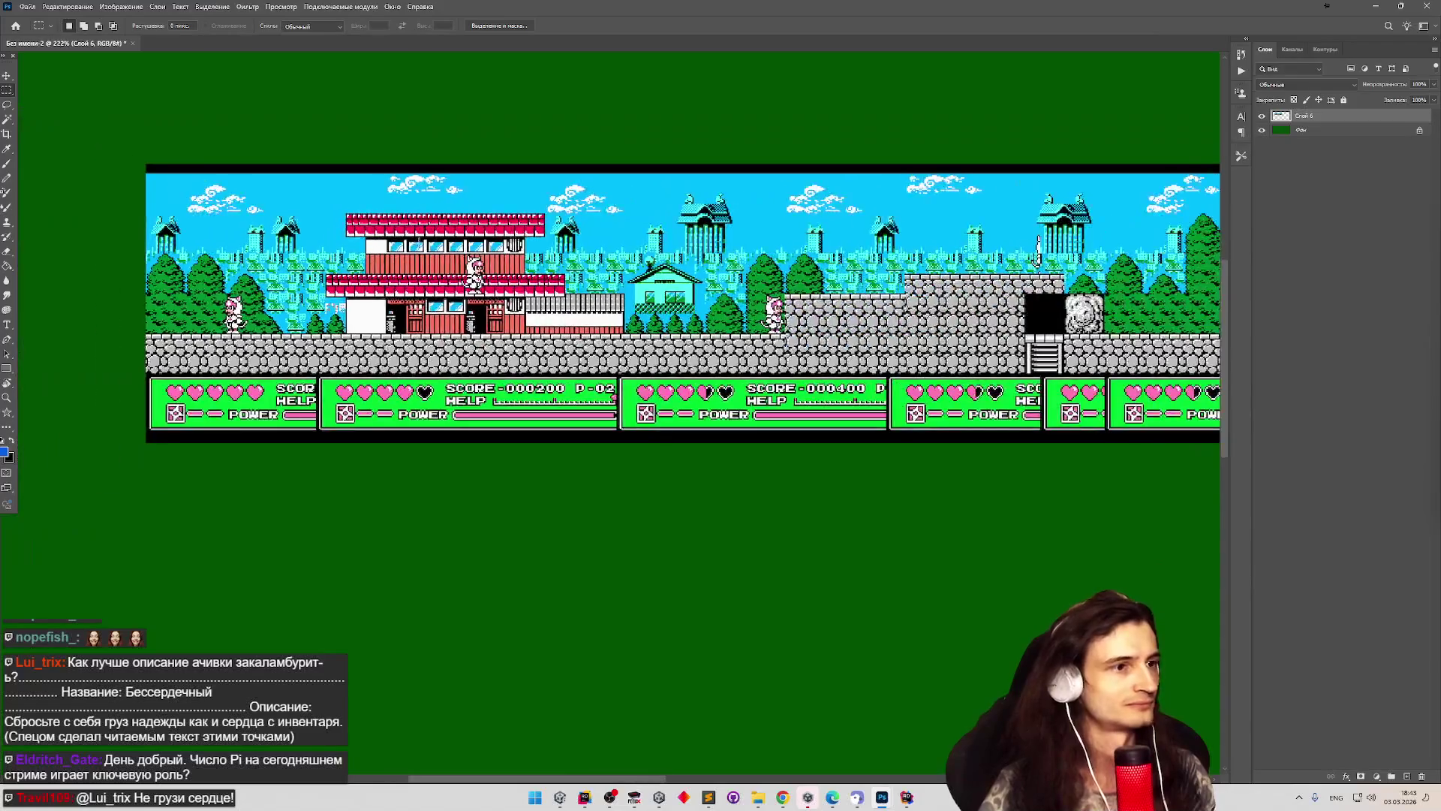
{"action": "scroll", "coordinate": [312, 229], "scroll_direction": "up", "scroll_amount": 2}
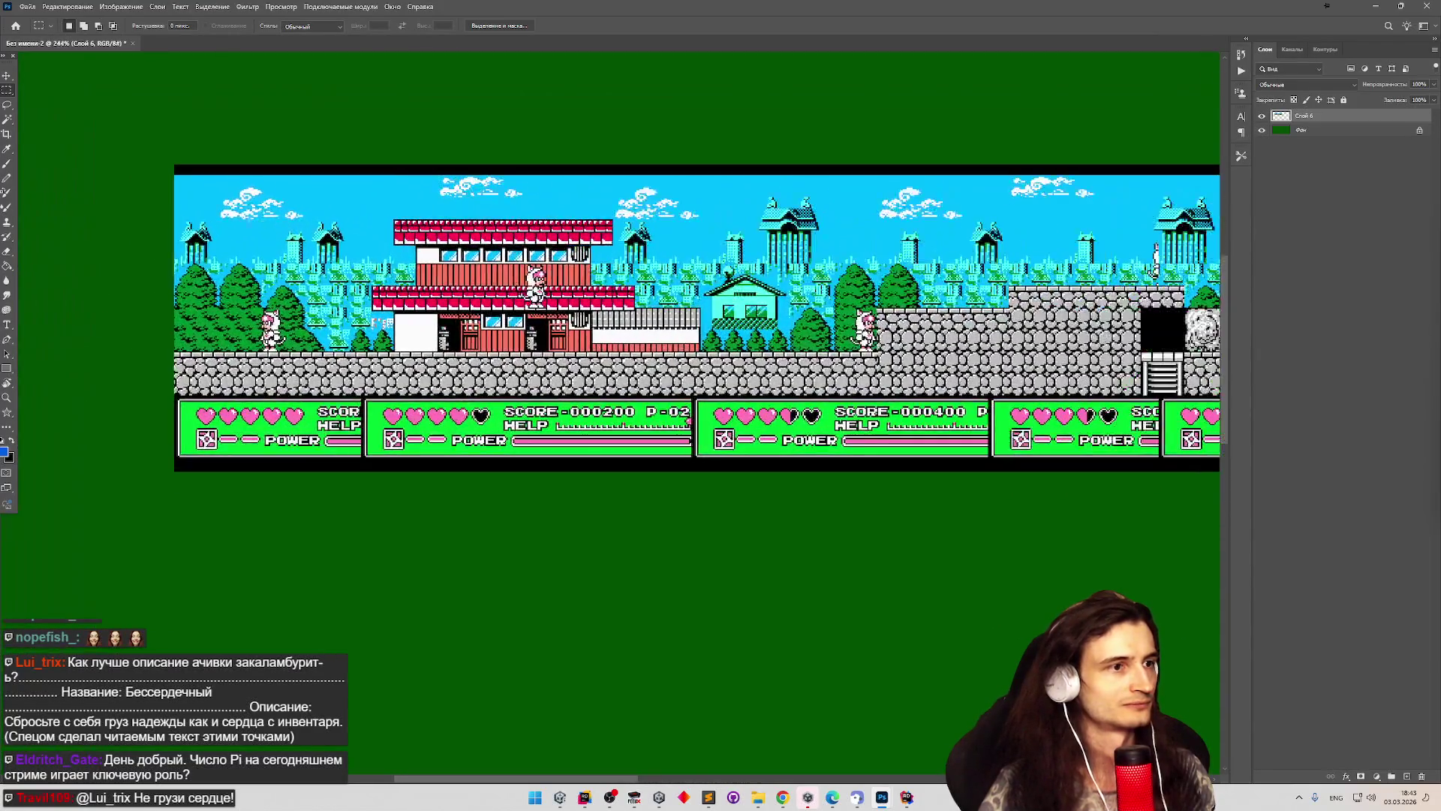
{"action": "scroll", "coordinate": [241, 216], "scroll_direction": "up", "scroll_amount": 3}
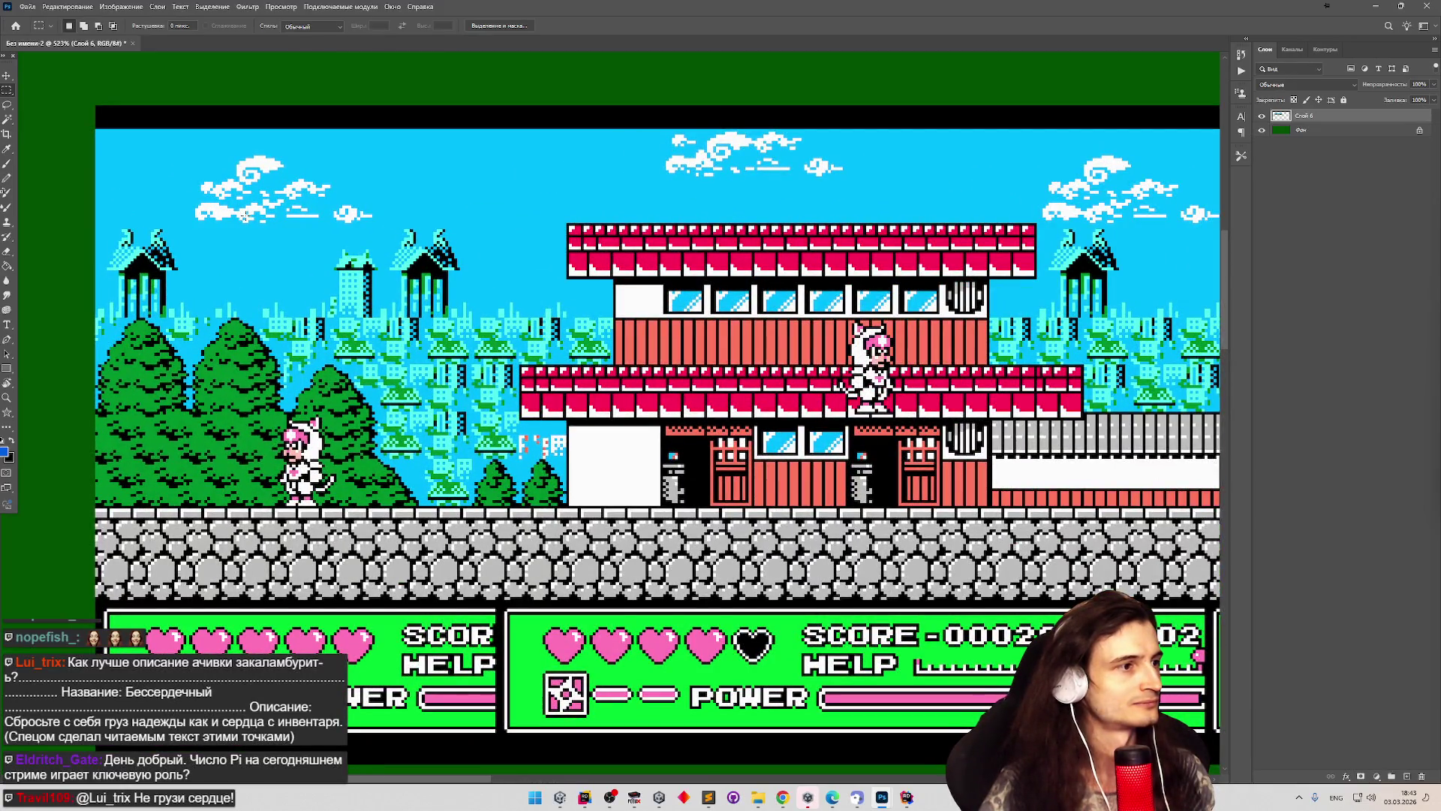
{"action": "scroll", "coordinate": [244, 216], "scroll_direction": "down", "scroll_amount": 3}
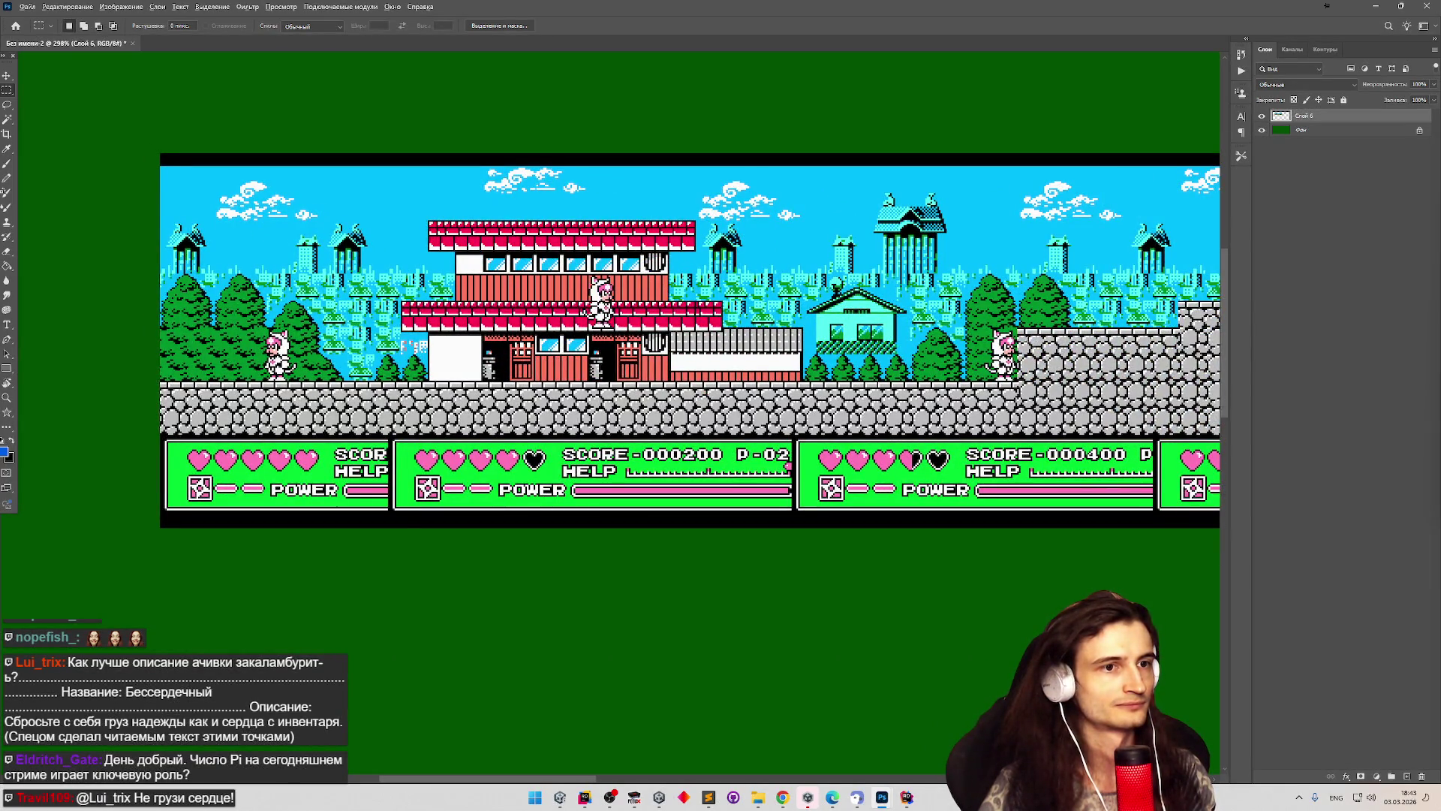
{"action": "scroll", "coordinate": [1036, 342], "scroll_direction": "up", "scroll_amount": 2}
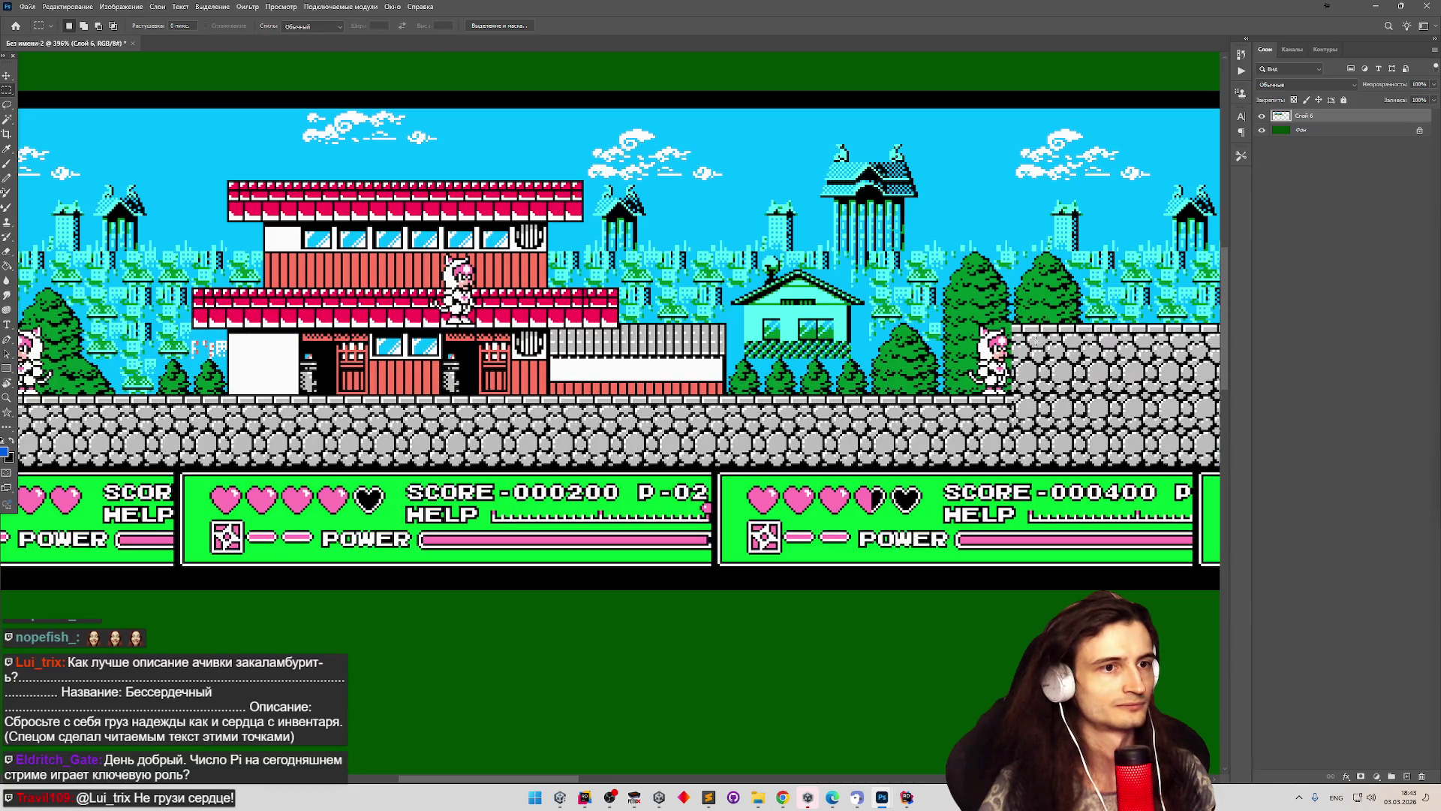
{"action": "scroll", "coordinate": [1037, 341], "scroll_direction": "up", "scroll_amount": 3}
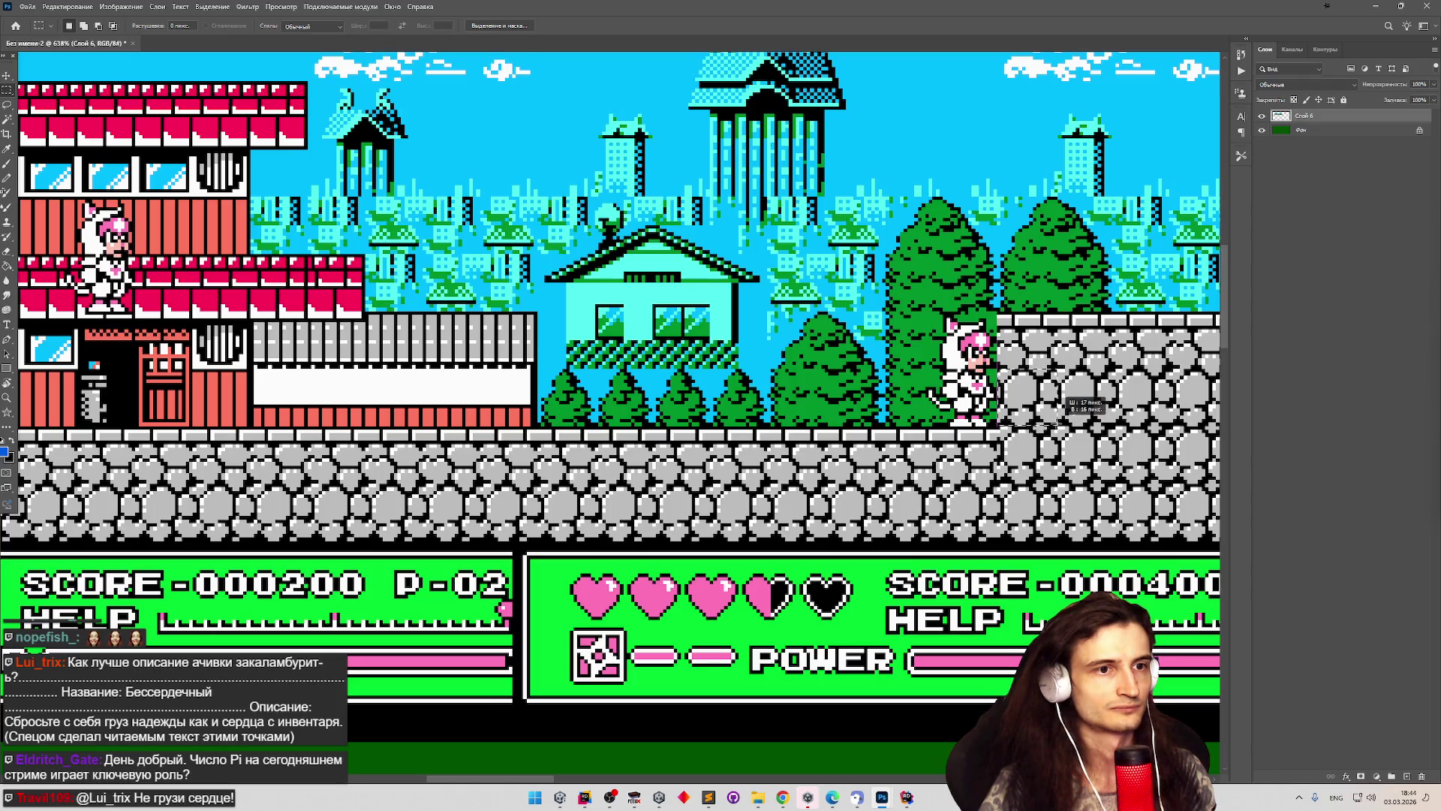
{"action": "scroll", "coordinate": [910, 390], "scroll_direction": "up", "scroll_amount": 2}
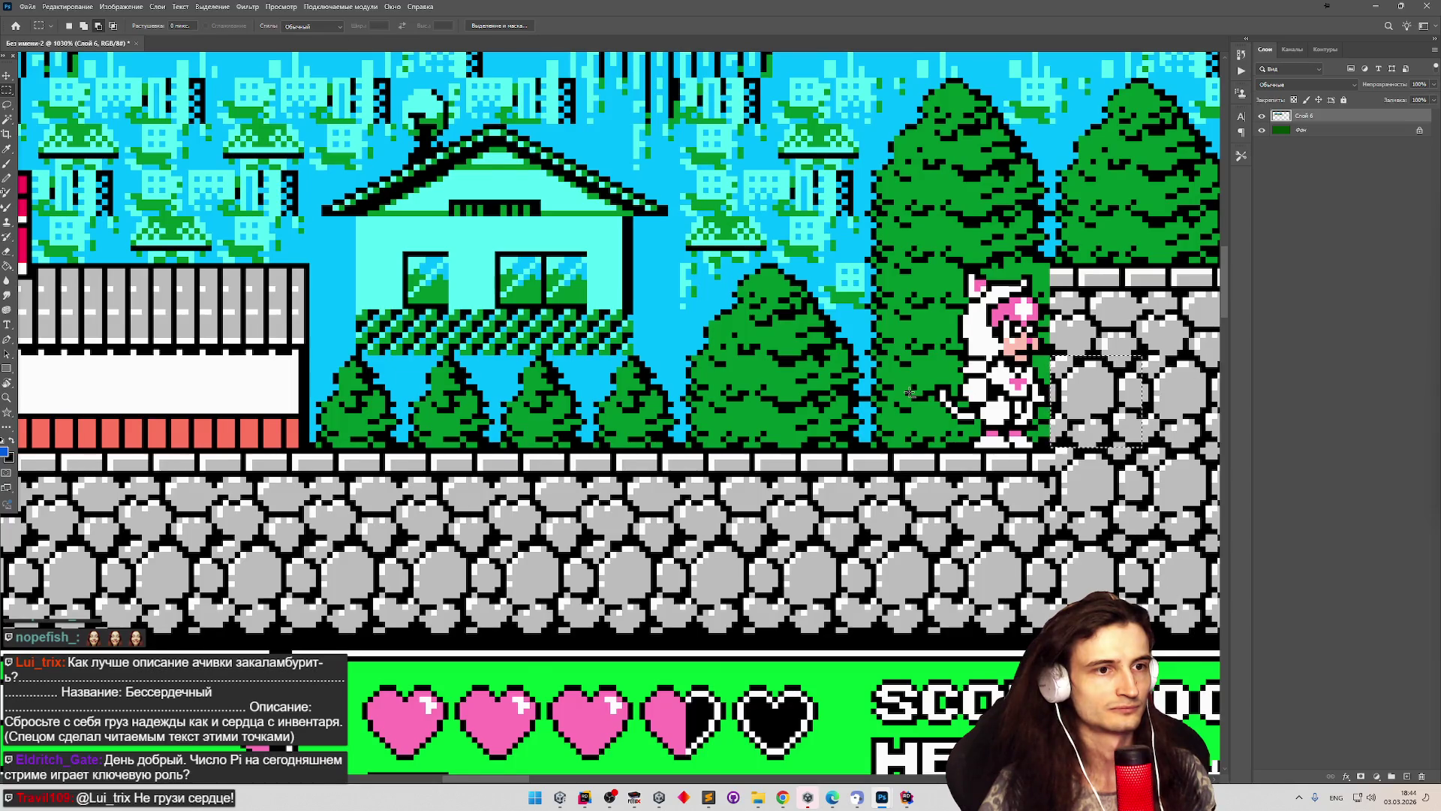
{"action": "scroll", "coordinate": [910, 391], "scroll_direction": "down", "scroll_amount": 1}
{"action": "scroll", "coordinate": [911, 391], "scroll_direction": "up", "scroll_amount": 2}
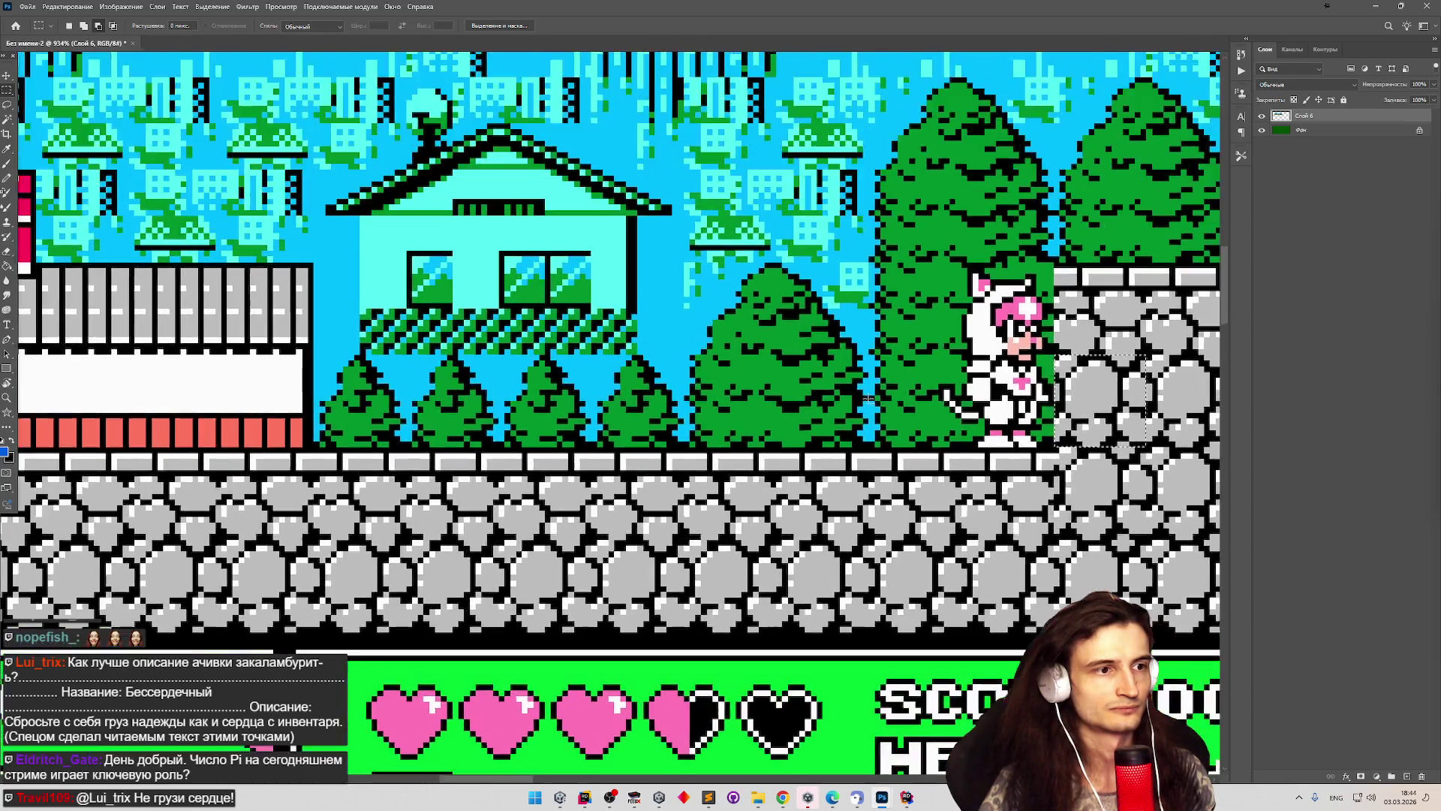
{"action": "scroll", "coordinate": [518, 373], "scroll_direction": "down", "scroll_amount": 3}
{"action": "scroll", "coordinate": [802, 333], "scroll_direction": "up", "scroll_amount": 4}
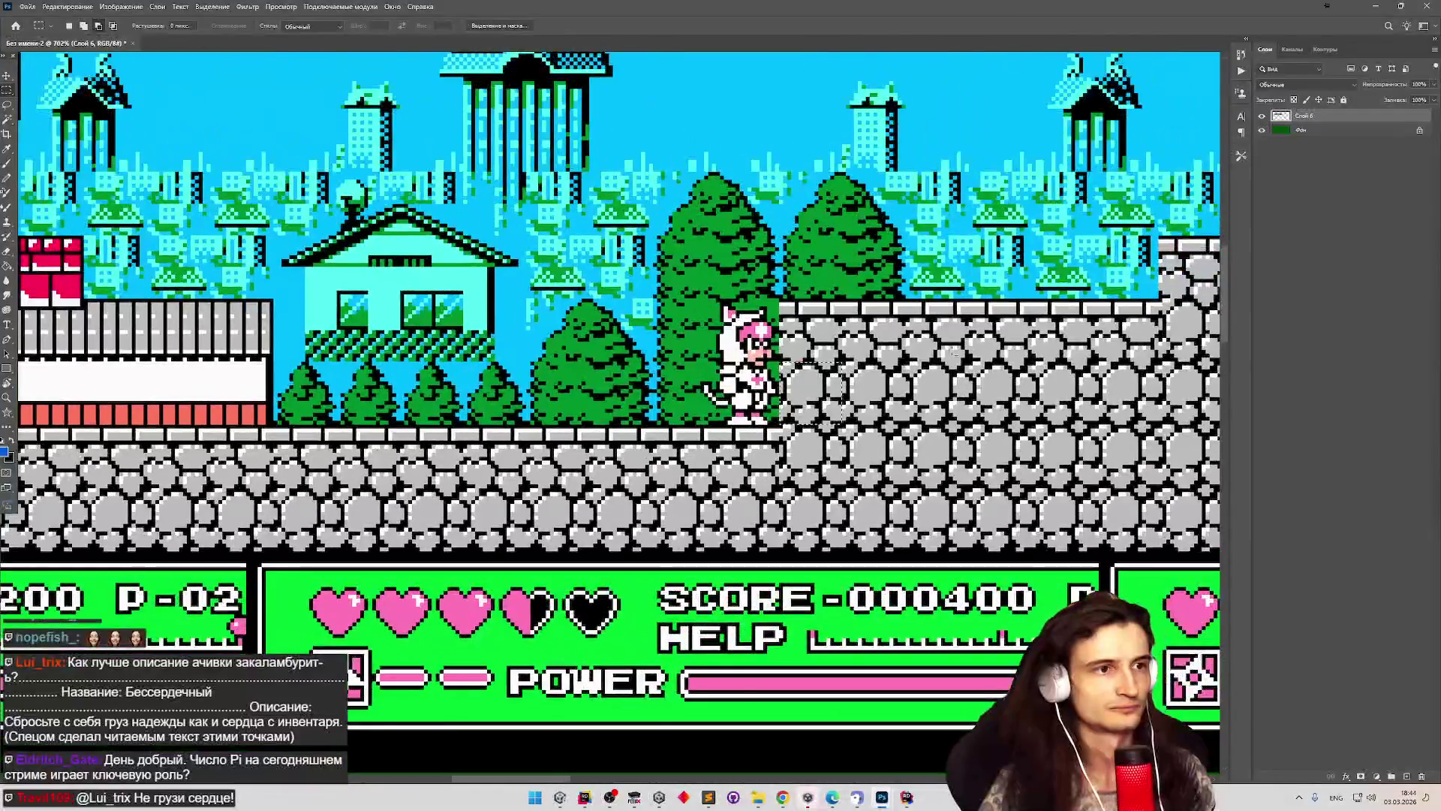
{"action": "scroll", "coordinate": [800, 332], "scroll_direction": "up", "scroll_amount": 1}
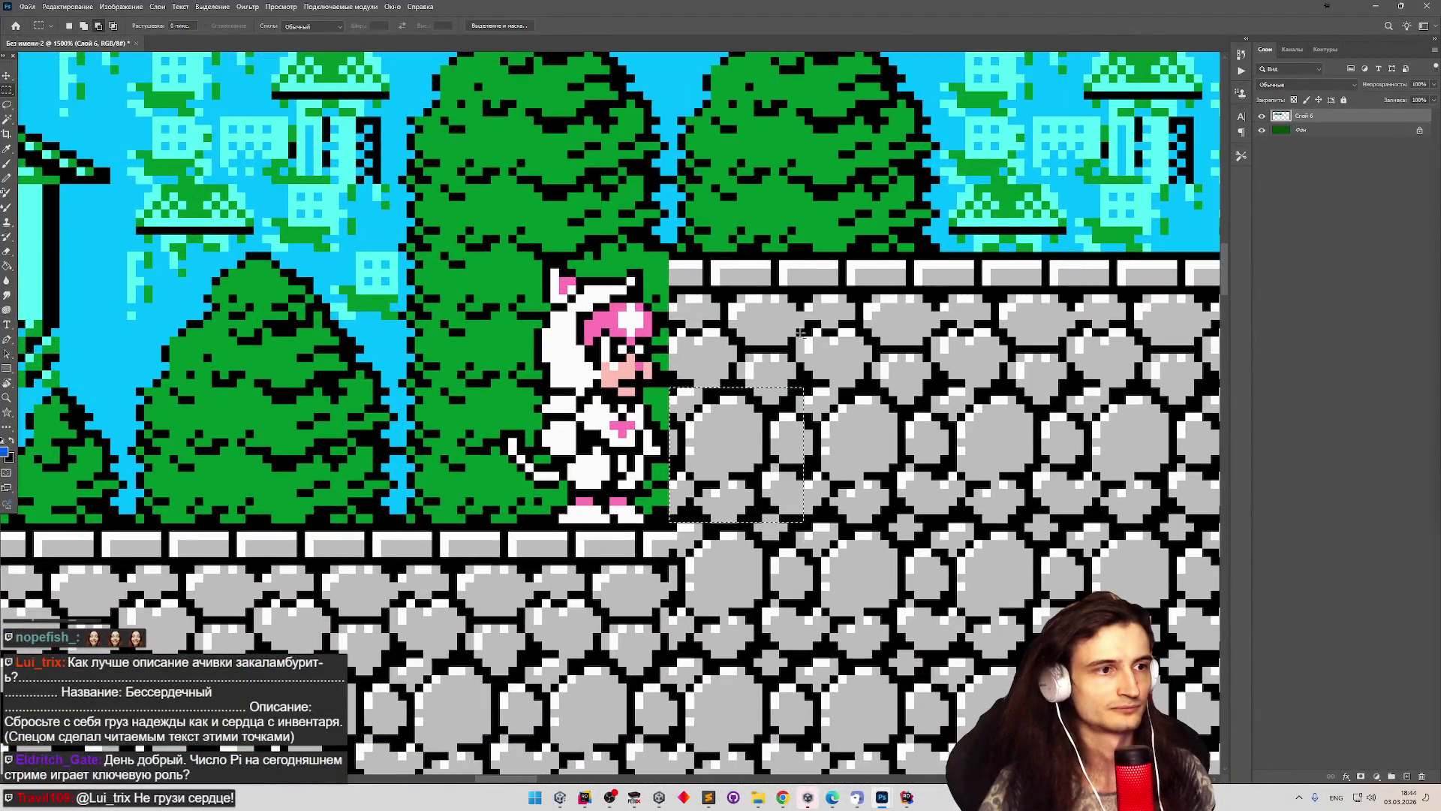
{"action": "scroll", "coordinate": [775, 359], "scroll_direction": "down", "scroll_amount": 3}
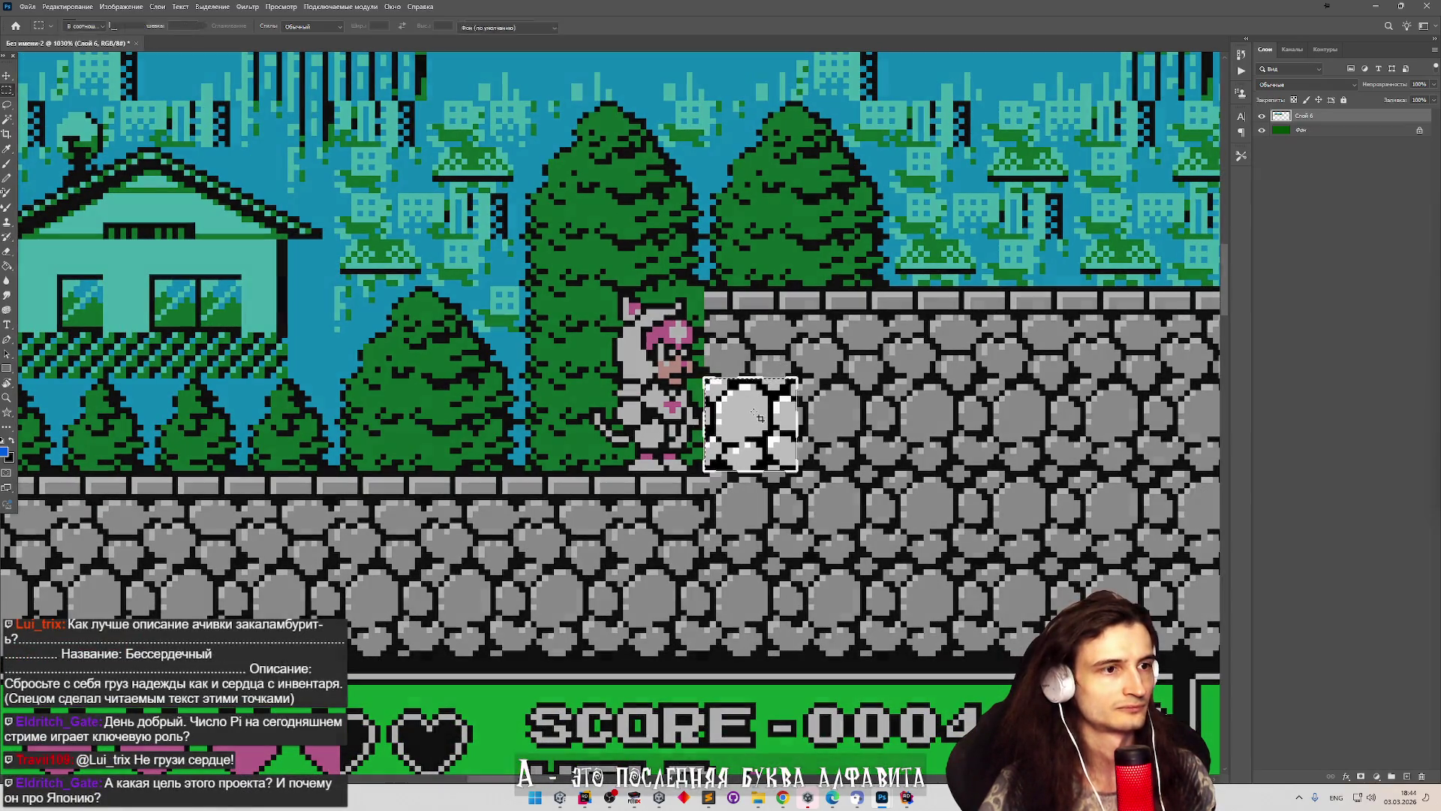
{"action": "key", "text": "v"}
{"action": "mouse_move", "coordinate": [756, 416]}
{"action": "left_mouse_down"}
{"action": "mouse_move", "coordinate": [649, 564]}
{"action": "mouse_move", "coordinate": [660, 550]}
{"action": "mouse_move", "coordinate": [650, 612]}
{"action": "left_mouse_up"}
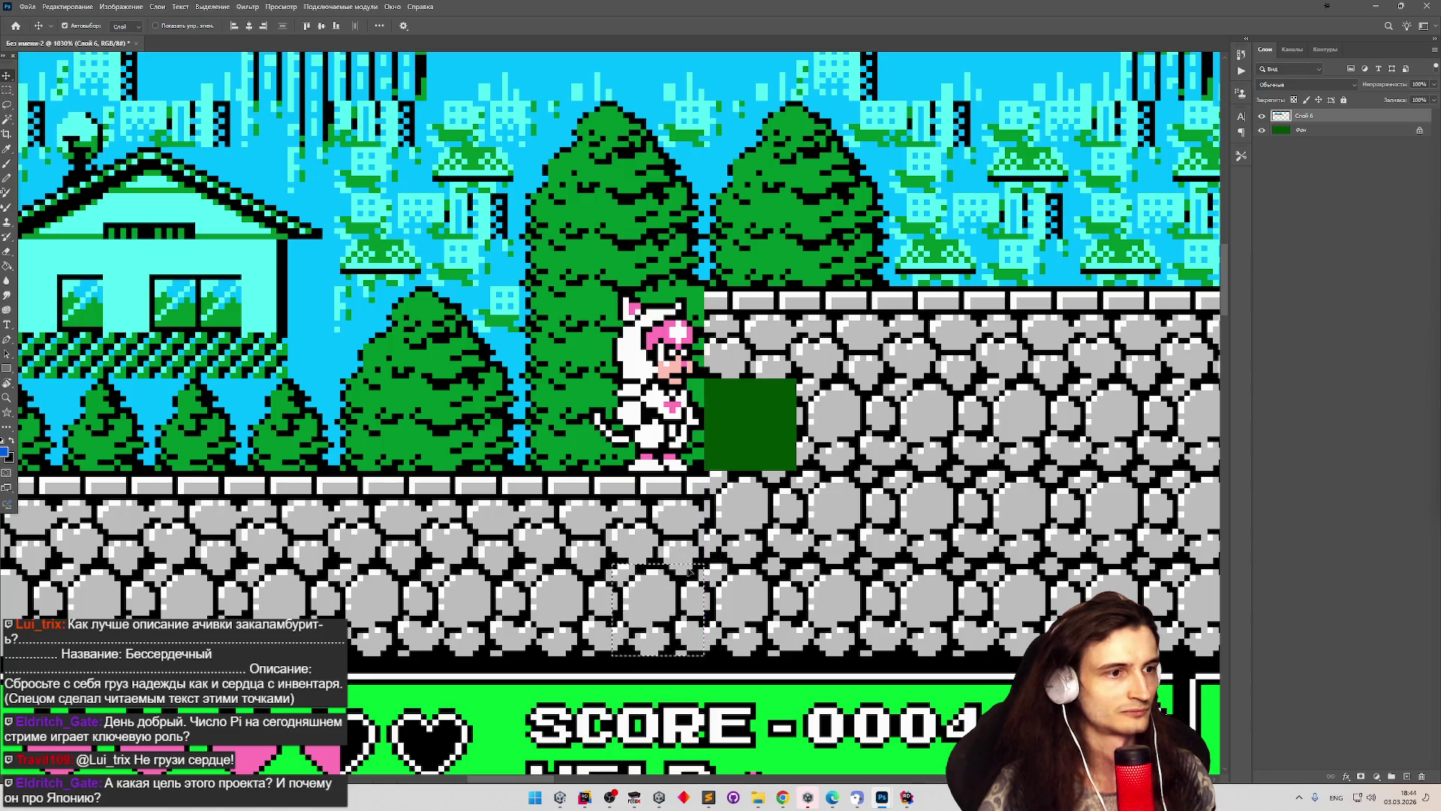
{"action": "key", "text": "ctrl+z"}
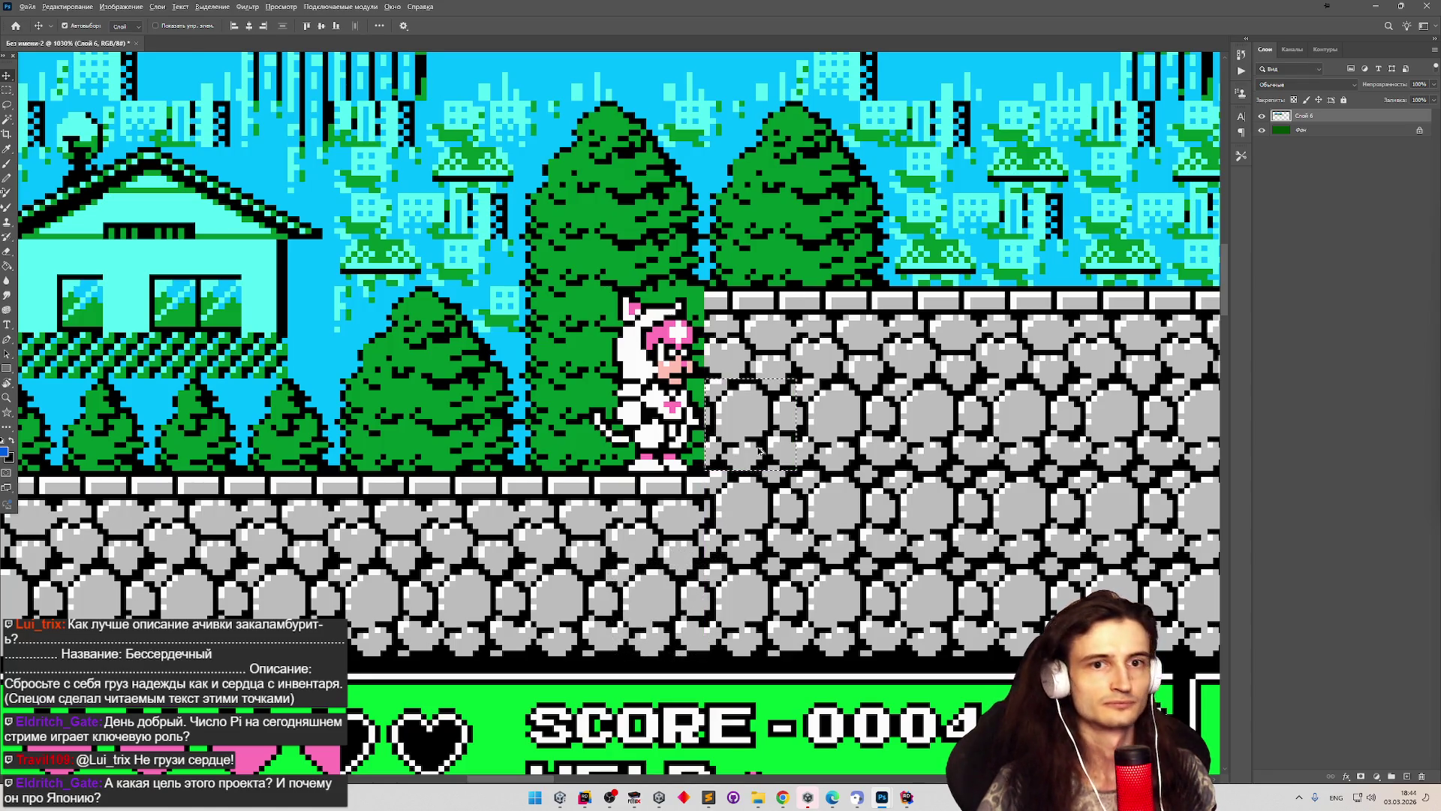
{"action": "scroll", "coordinate": [750, 480], "scroll_direction": "down", "scroll_amount": 5}
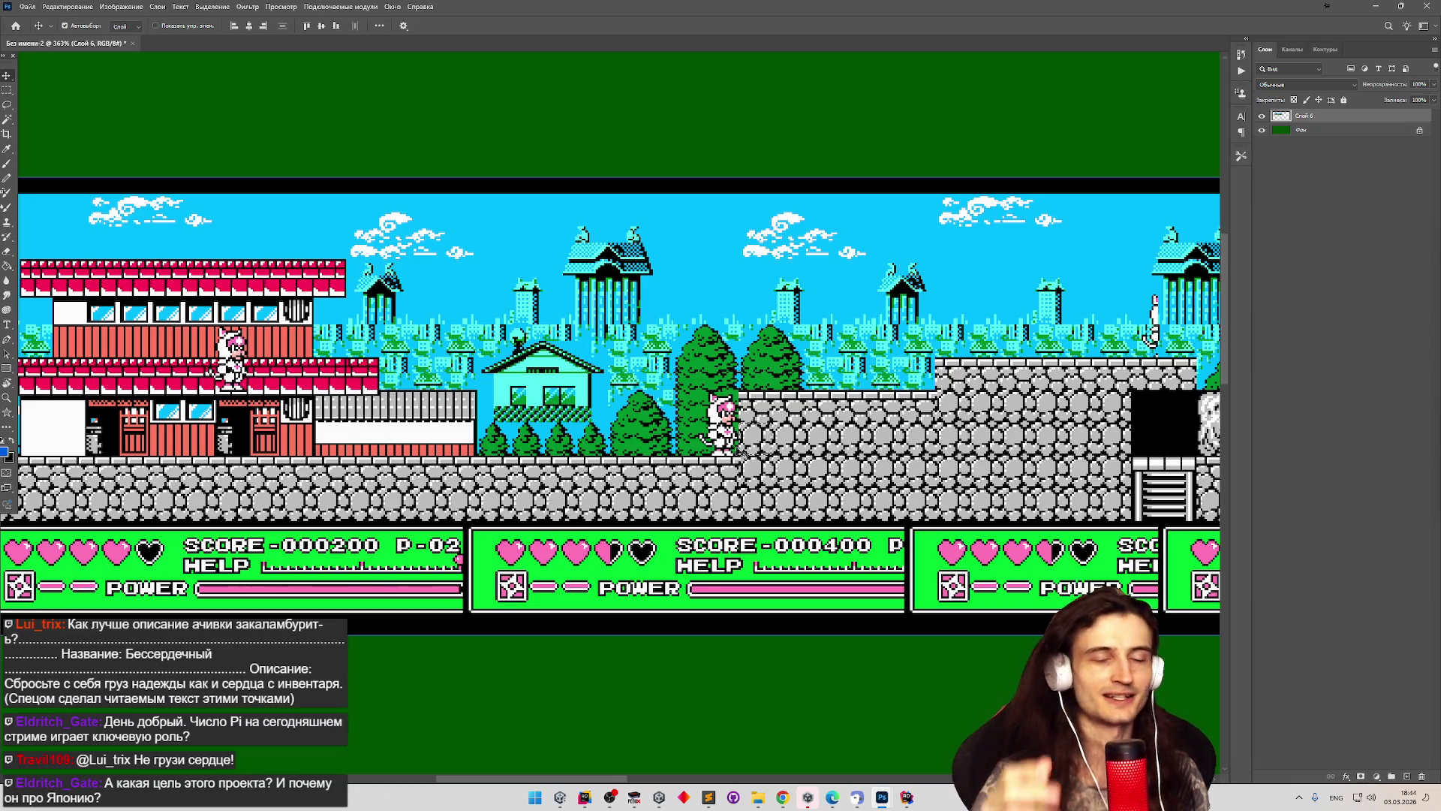
{"action": "scroll", "coordinate": [788, 387], "scroll_direction": "down", "scroll_amount": 5}
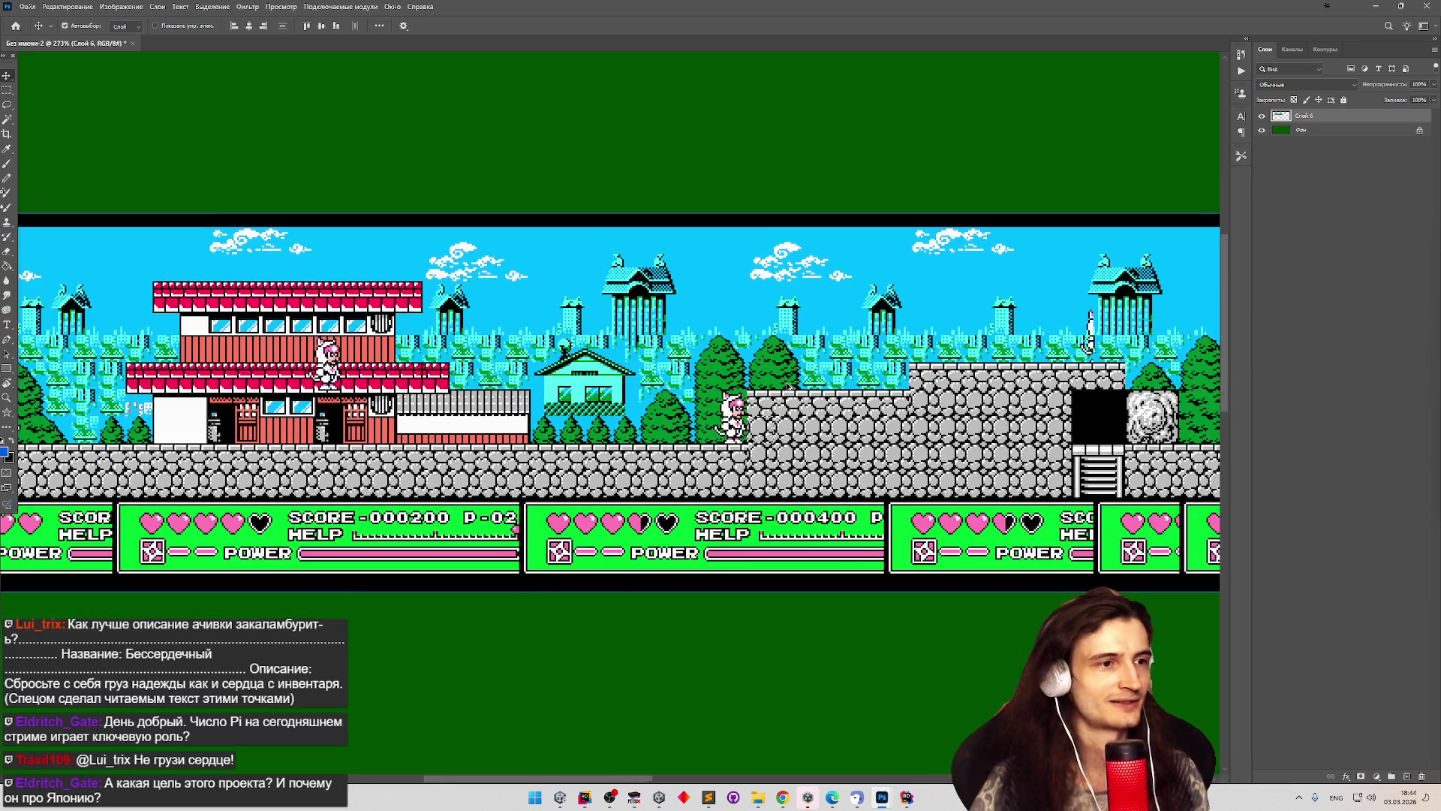
{"action": "scroll", "coordinate": [523, 398], "scroll_direction": "up", "scroll_amount": 4}
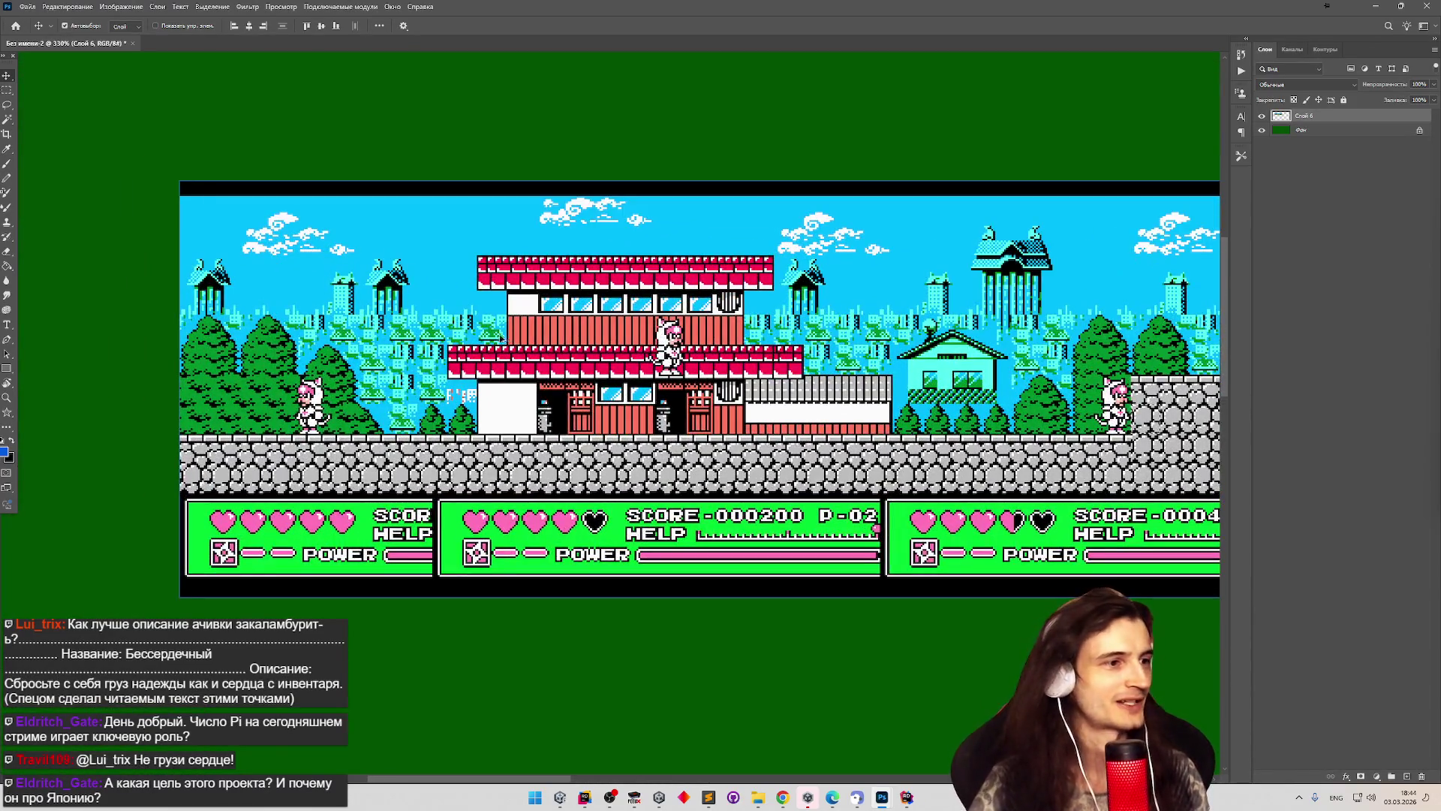
{"action": "scroll", "coordinate": [970, 413], "scroll_direction": "up", "scroll_amount": 4}
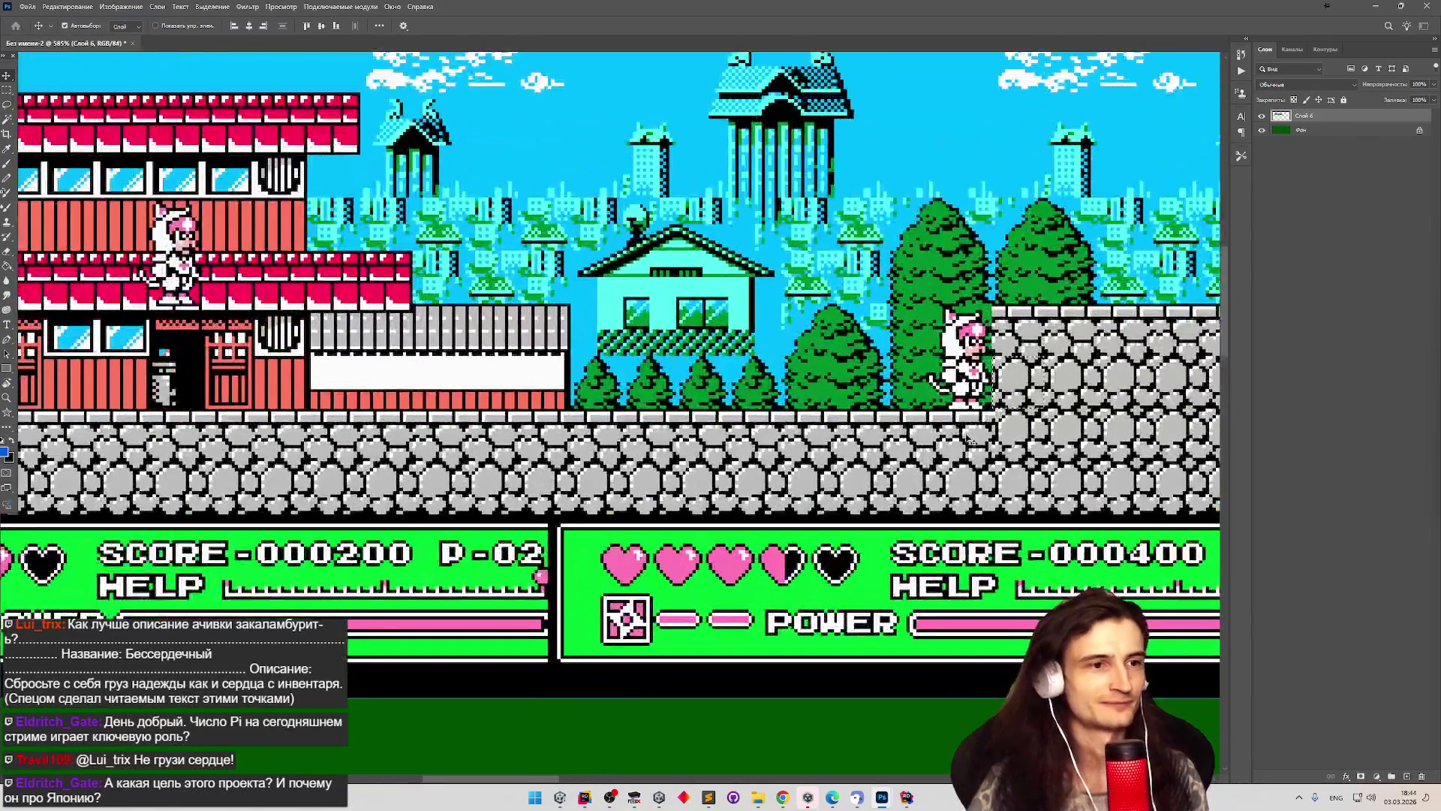
{"action": "scroll", "coordinate": [960, 414], "scroll_direction": "down", "scroll_amount": 1}
{"action": "scroll", "coordinate": [922, 415], "scroll_direction": "up", "scroll_amount": 1}
{"action": "scroll", "coordinate": [922, 414], "scroll_direction": "down", "scroll_amount": 3}
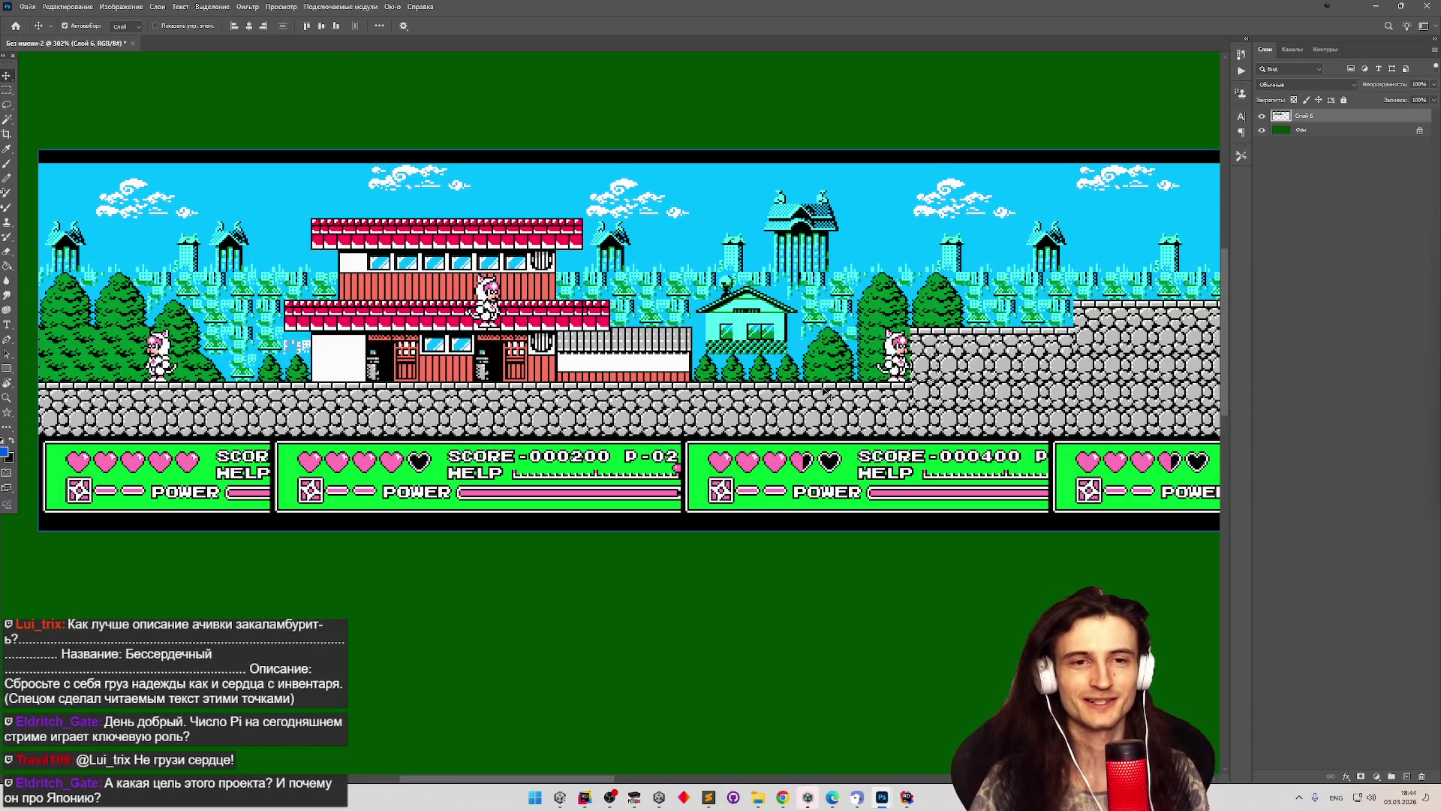
{"action": "scroll", "coordinate": [824, 385], "scroll_direction": "down", "scroll_amount": 1}
{"action": "scroll", "coordinate": [304, 349], "scroll_direction": "up", "scroll_amount": 4}
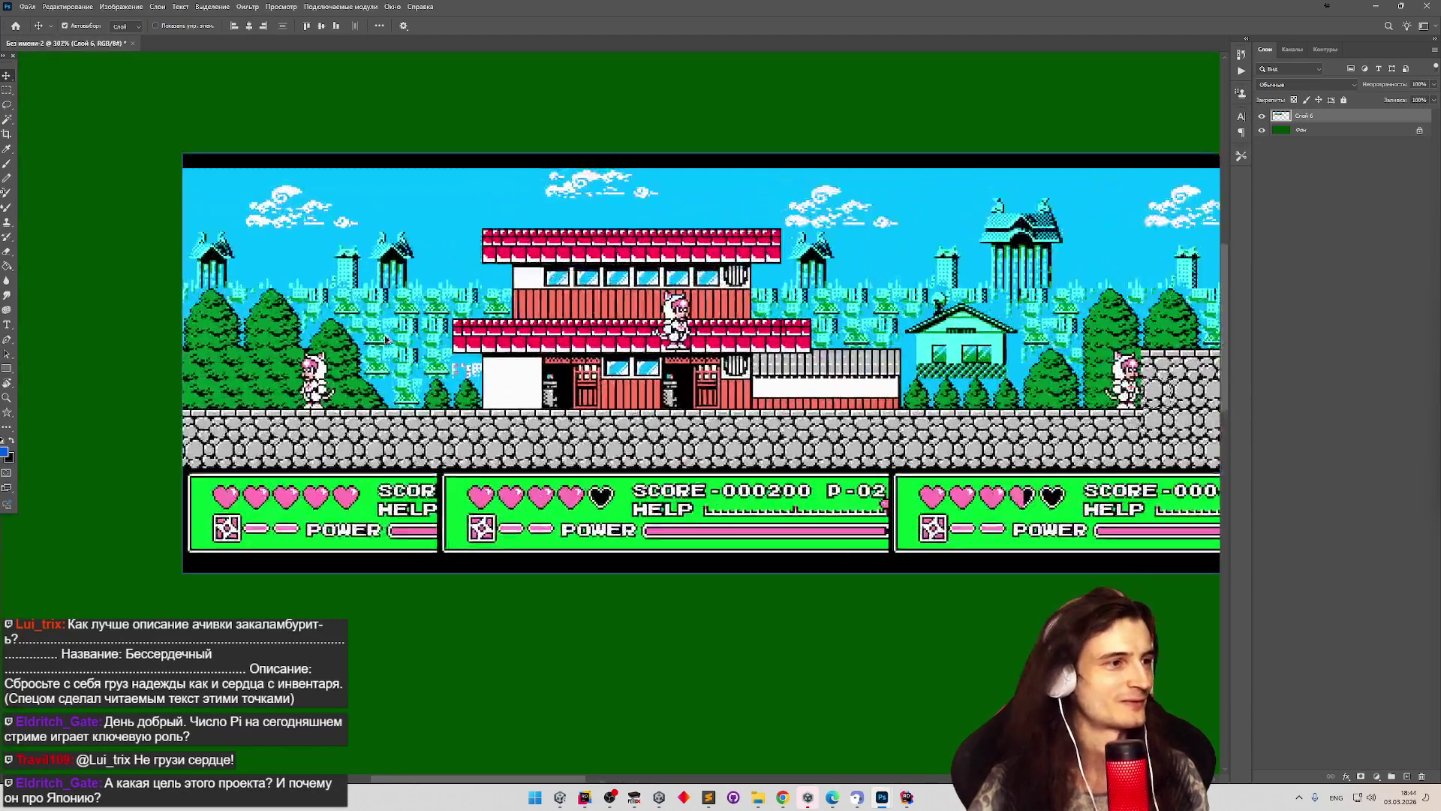
{"action": "scroll", "coordinate": [304, 349], "scroll_direction": "down", "scroll_amount": 2}
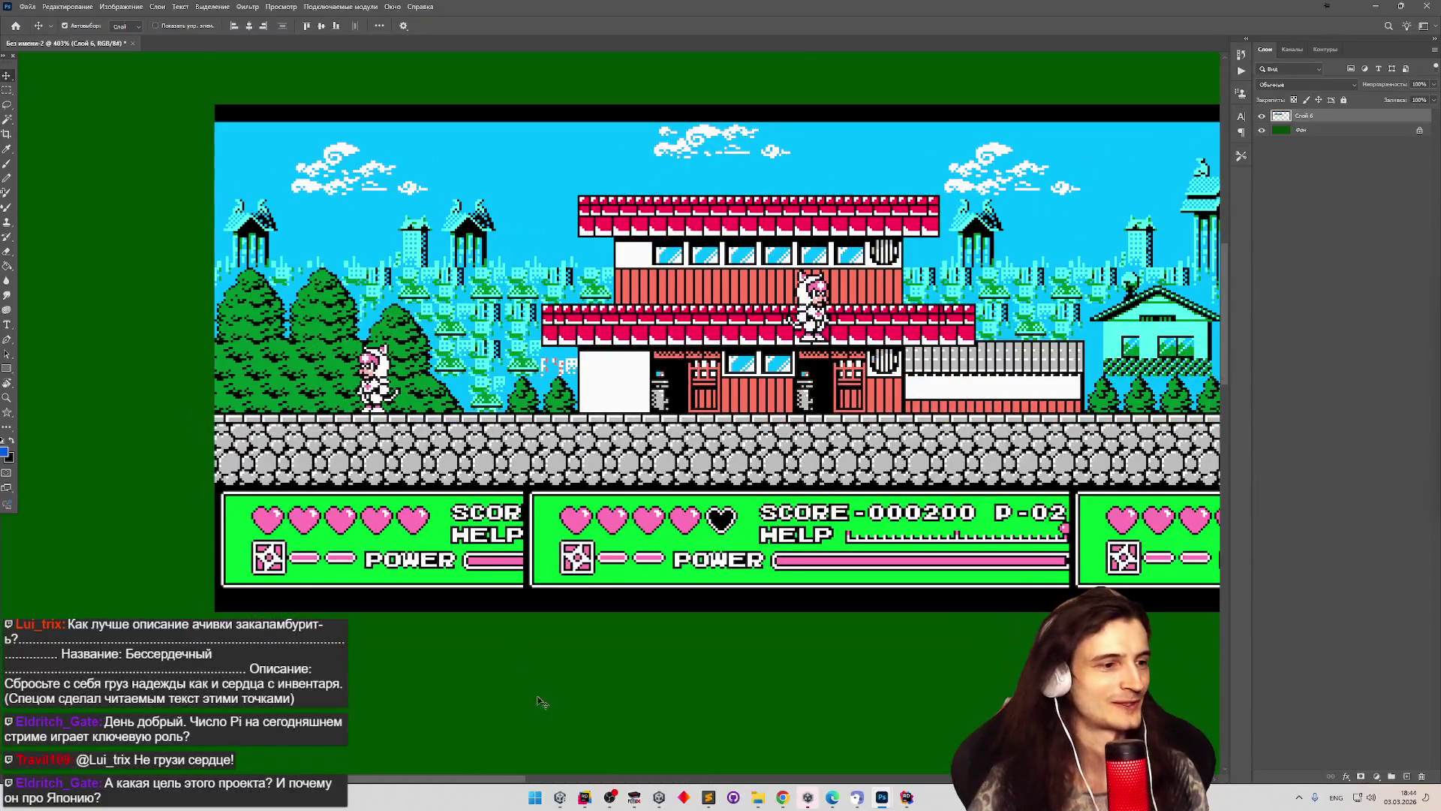
{"action": "left_click", "coordinate": [559, 797]}
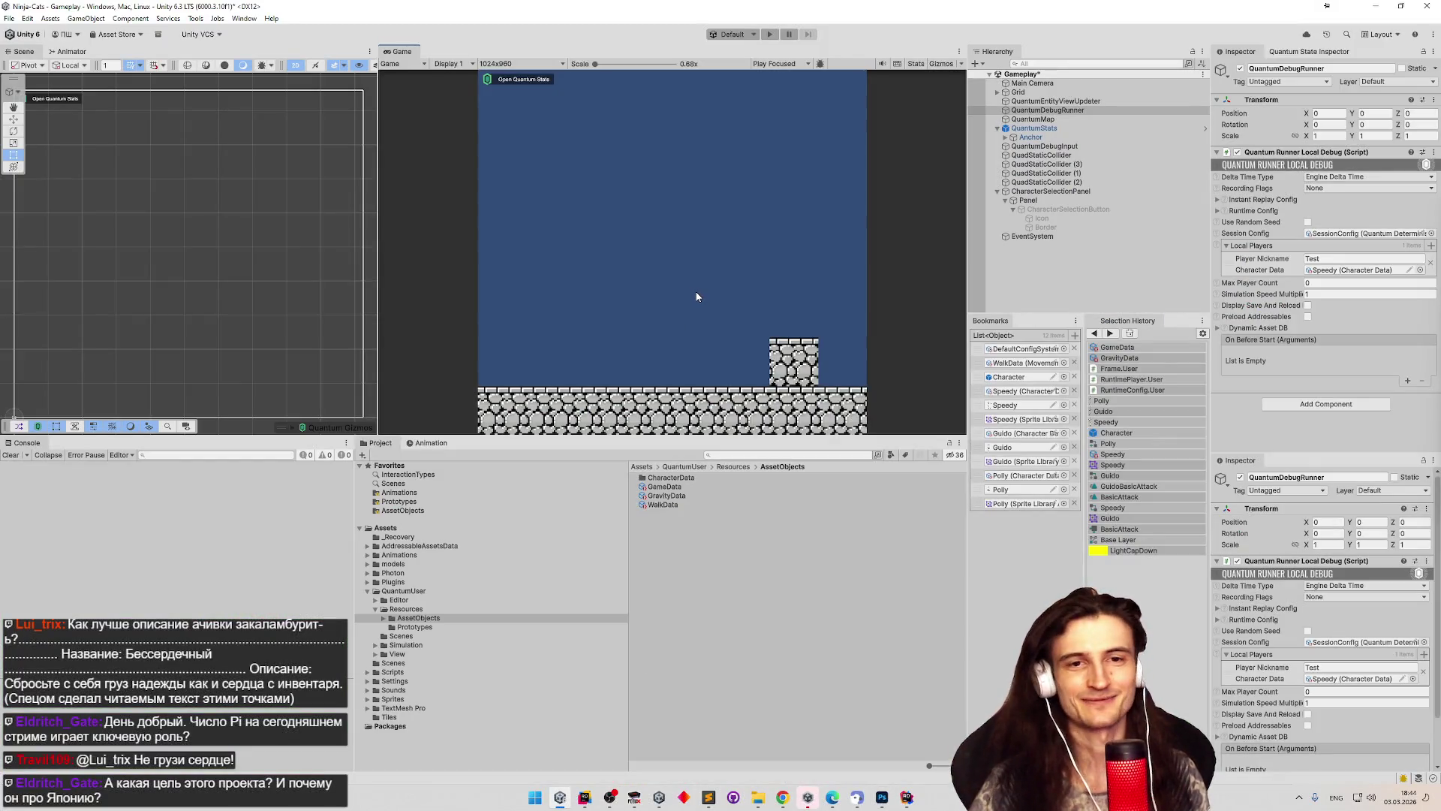
Play-test the Unity scene, jumping the character onto the stone block and back down.
{"action": "key", "text": "ctrl+p"}
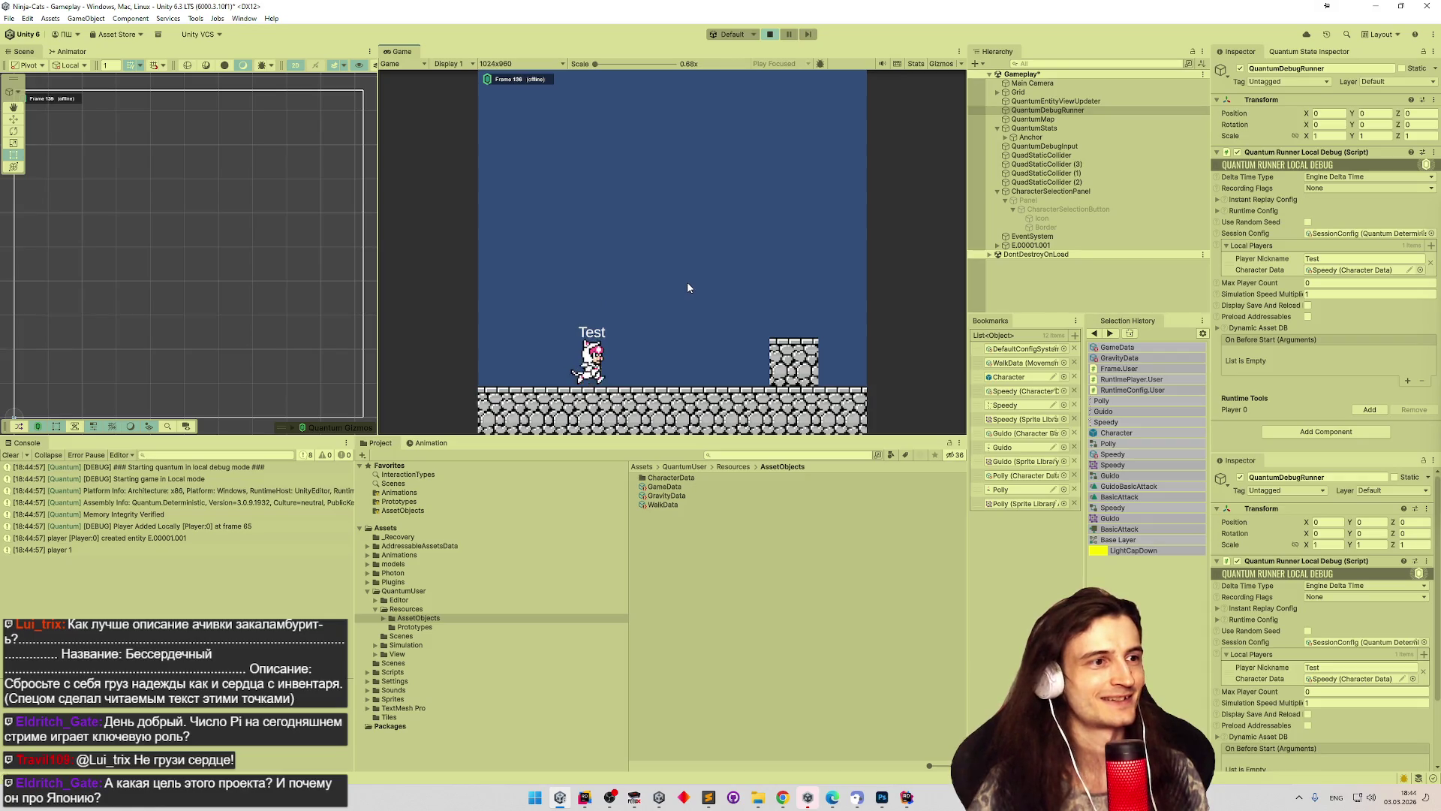
{"action": "left_click", "coordinate": [1347, 270]}
{"action": "key", "text": "ctrl+p"}
{"action": "key", "text": "ctrl+p"}
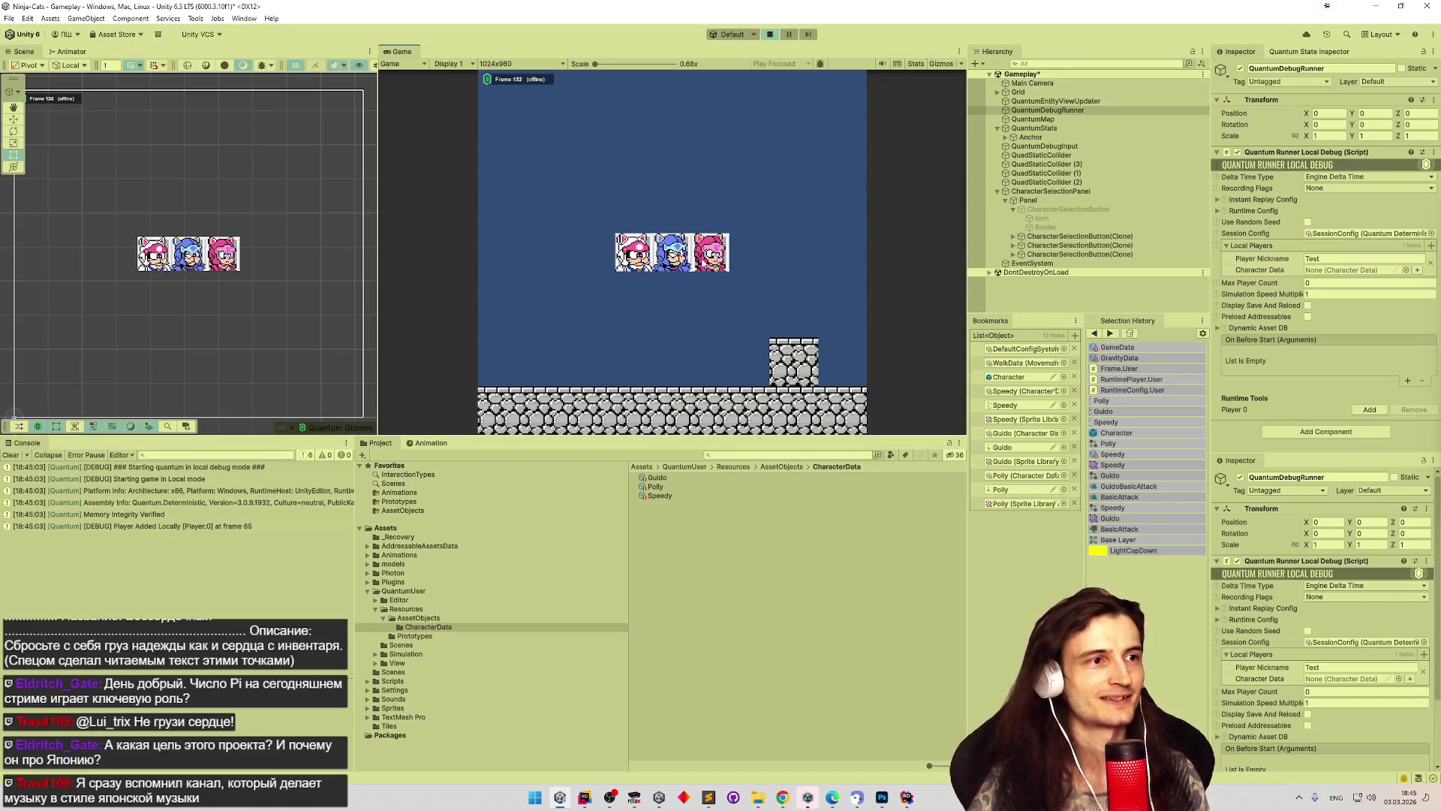
{"action": "left_click", "coordinate": [672, 252]}
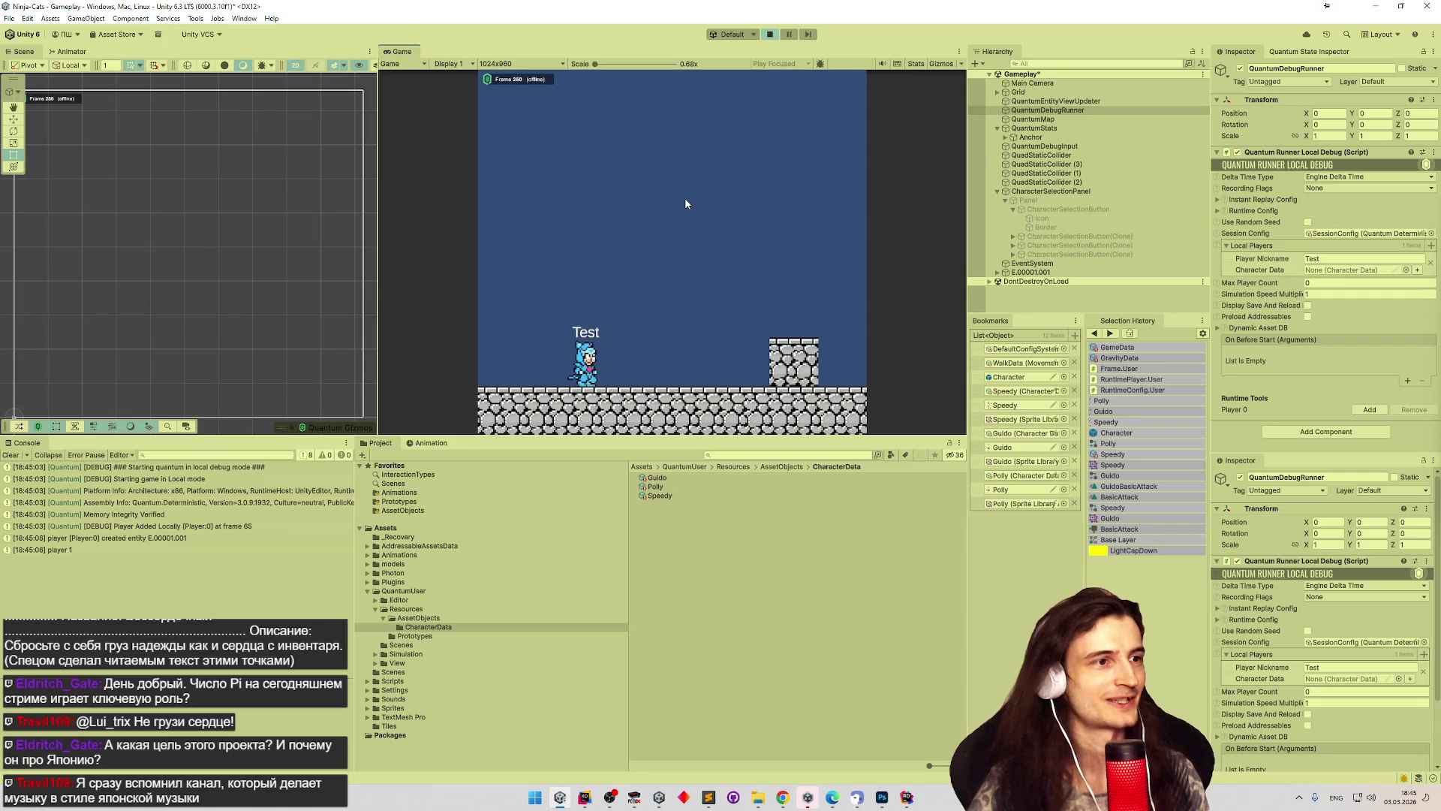
{"action": "key", "text": "Right"}
{"action": "key", "text": "space"}
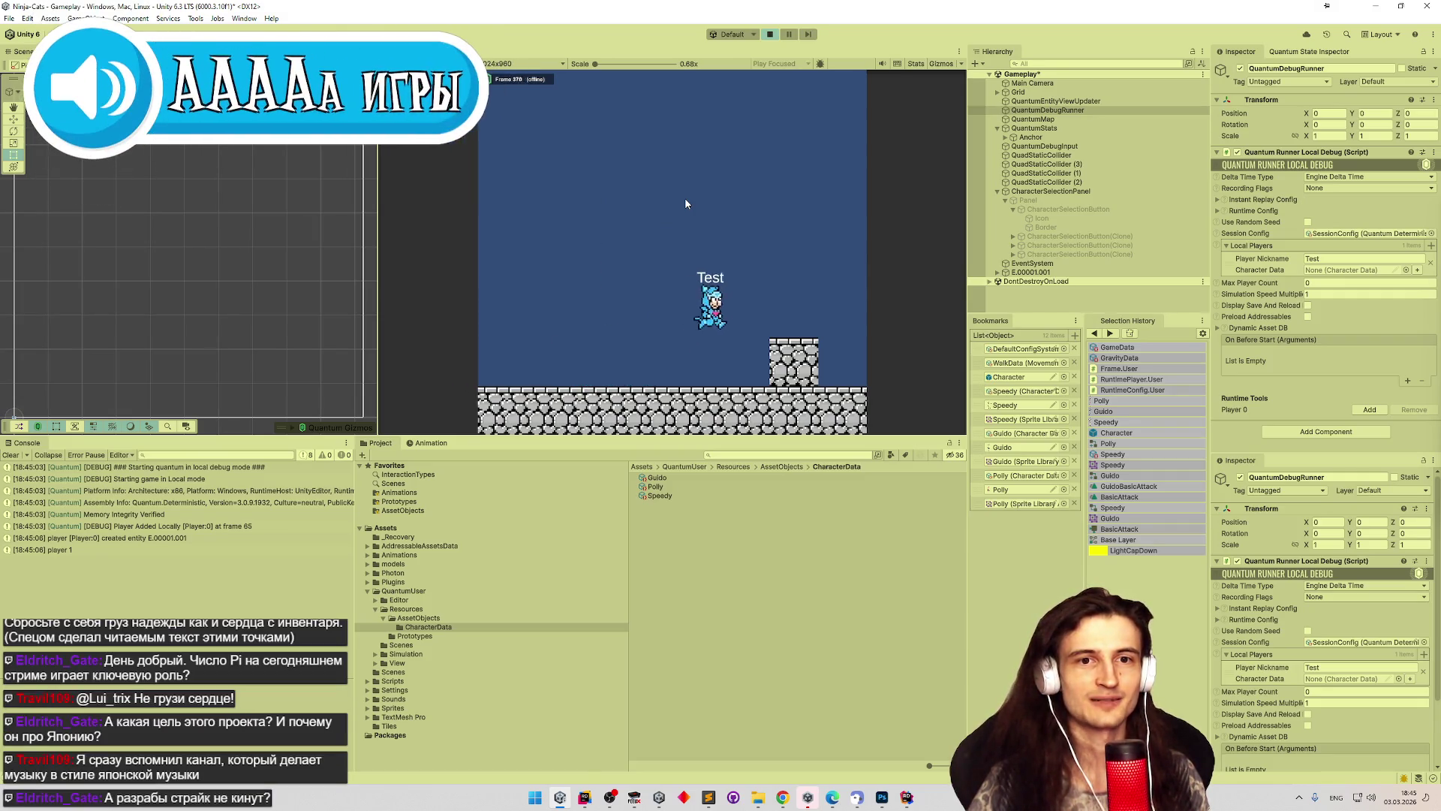
{"action": "key", "text": "Left"}
{"action": "key", "text": "space"}
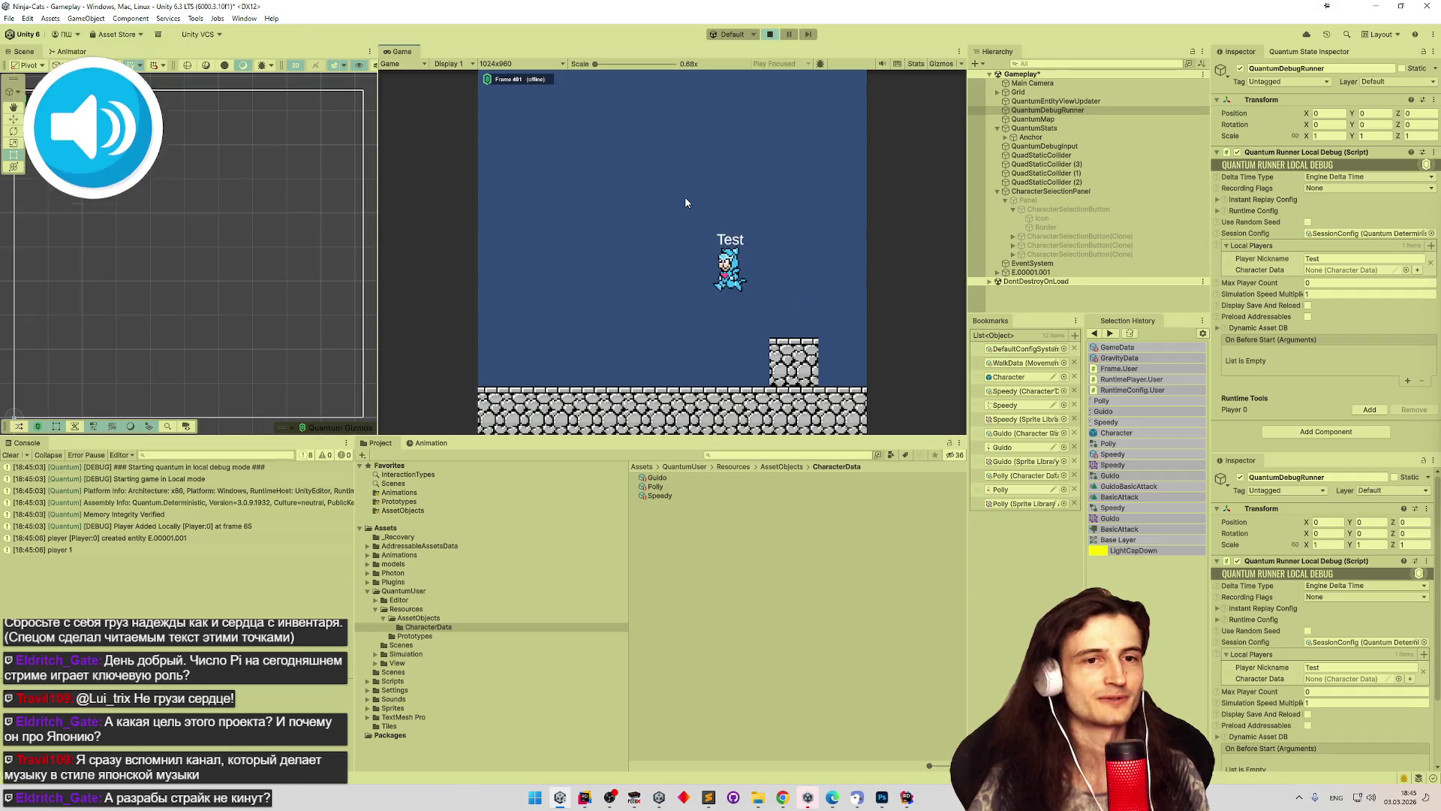
{"action": "key", "text": "ctrl+p"}
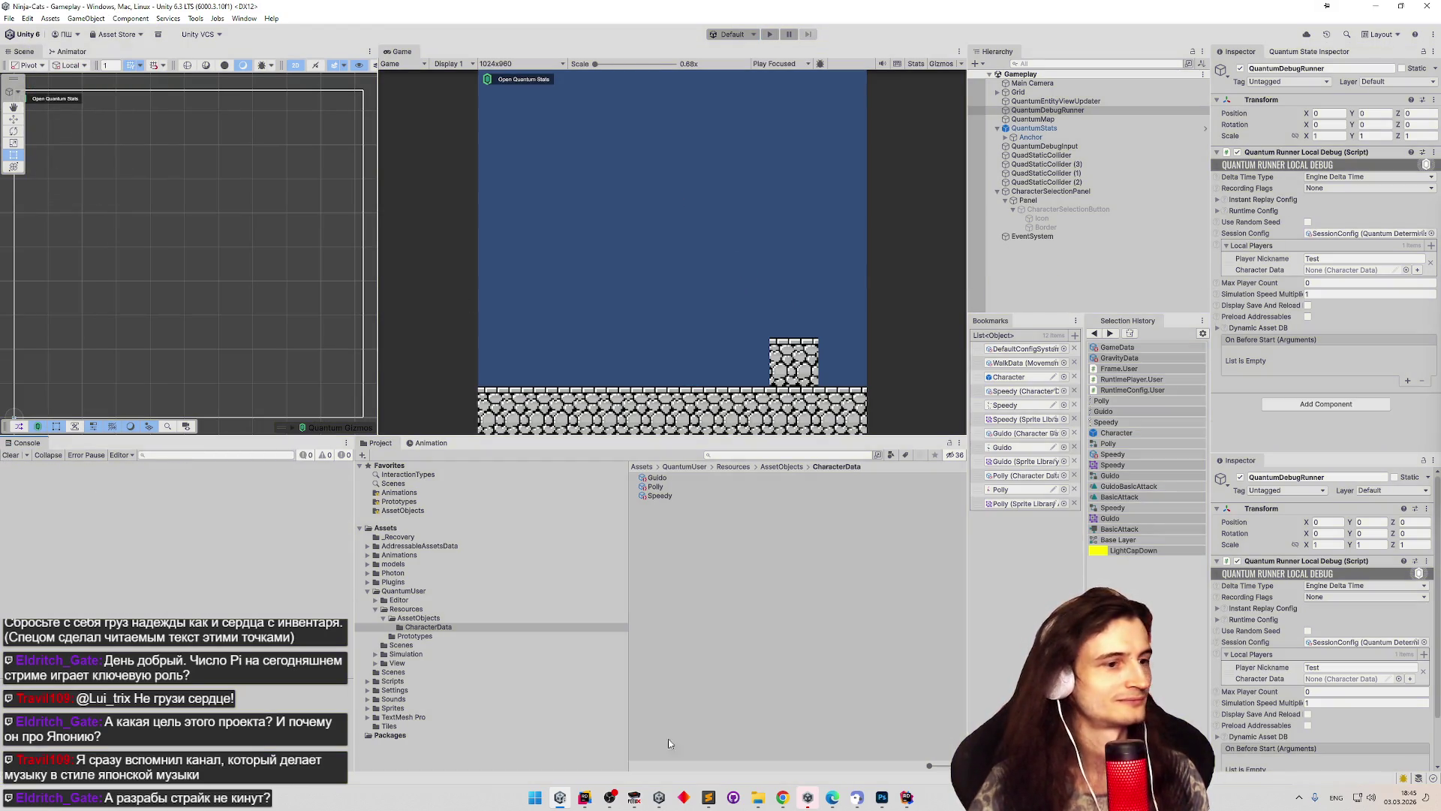
Briefly show the browser, then switch to the Photoshop level-map document.
{"action": "left_click", "coordinate": [782, 797]}
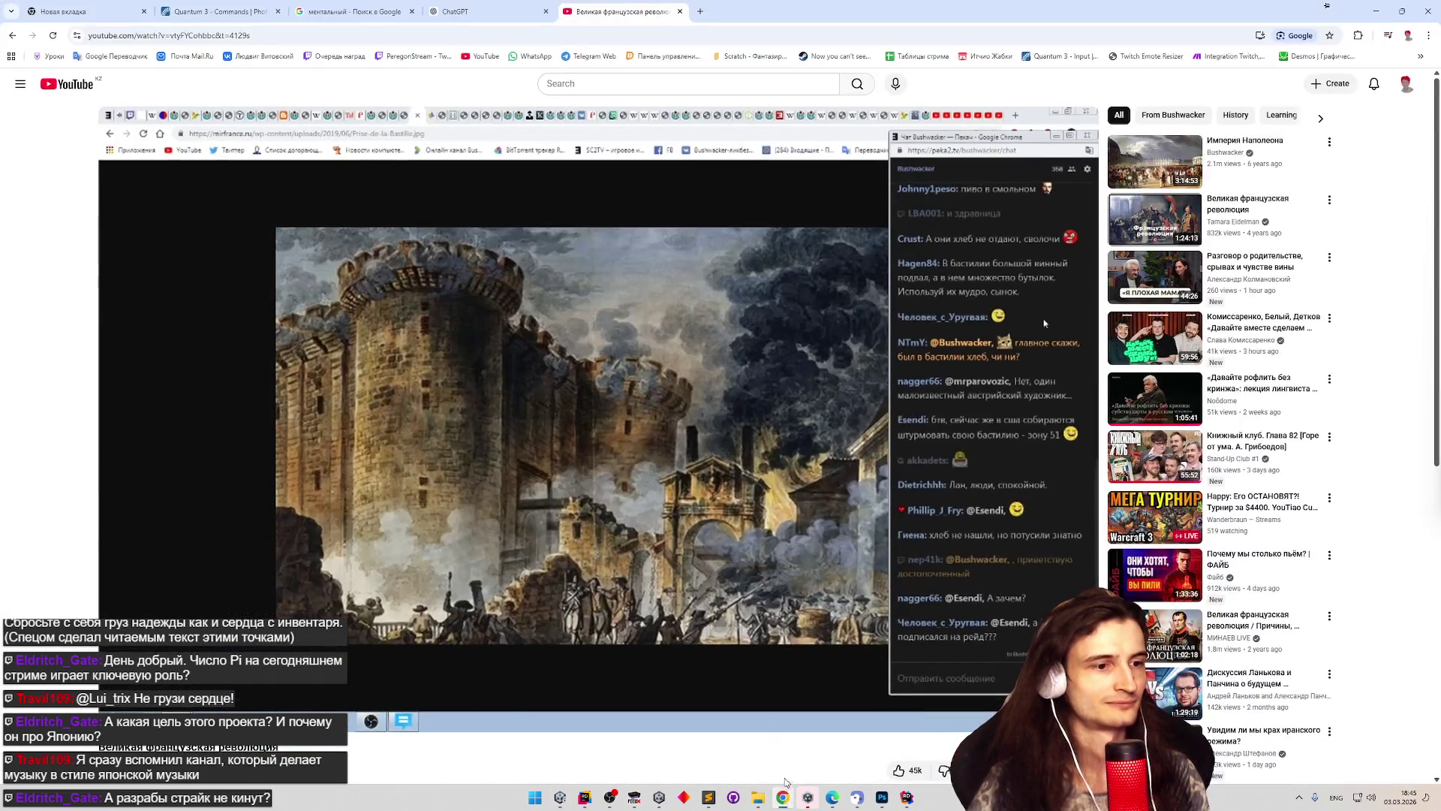
{"action": "left_click", "coordinate": [783, 797]}
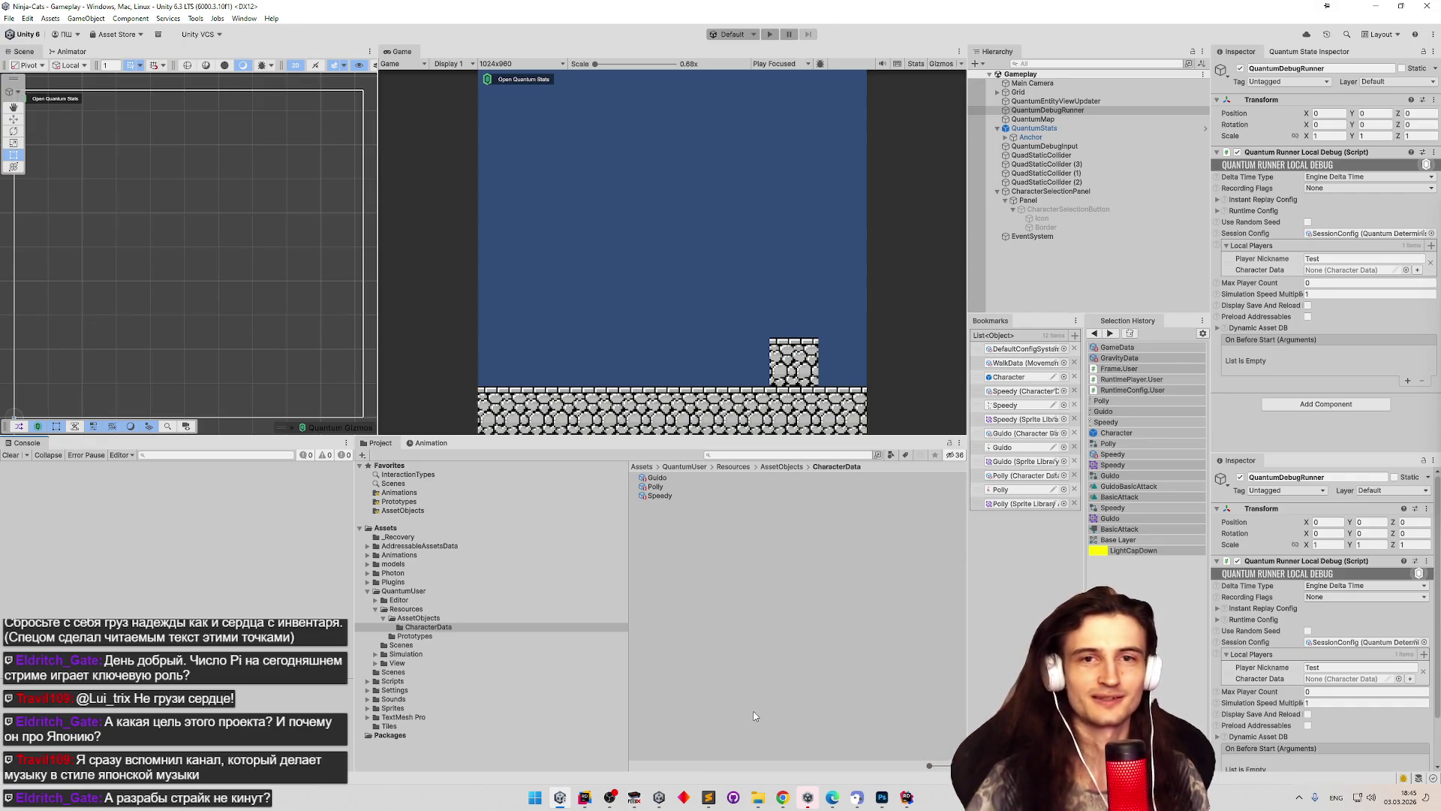
{"action": "mouse_move", "coordinate": [634, 799]}
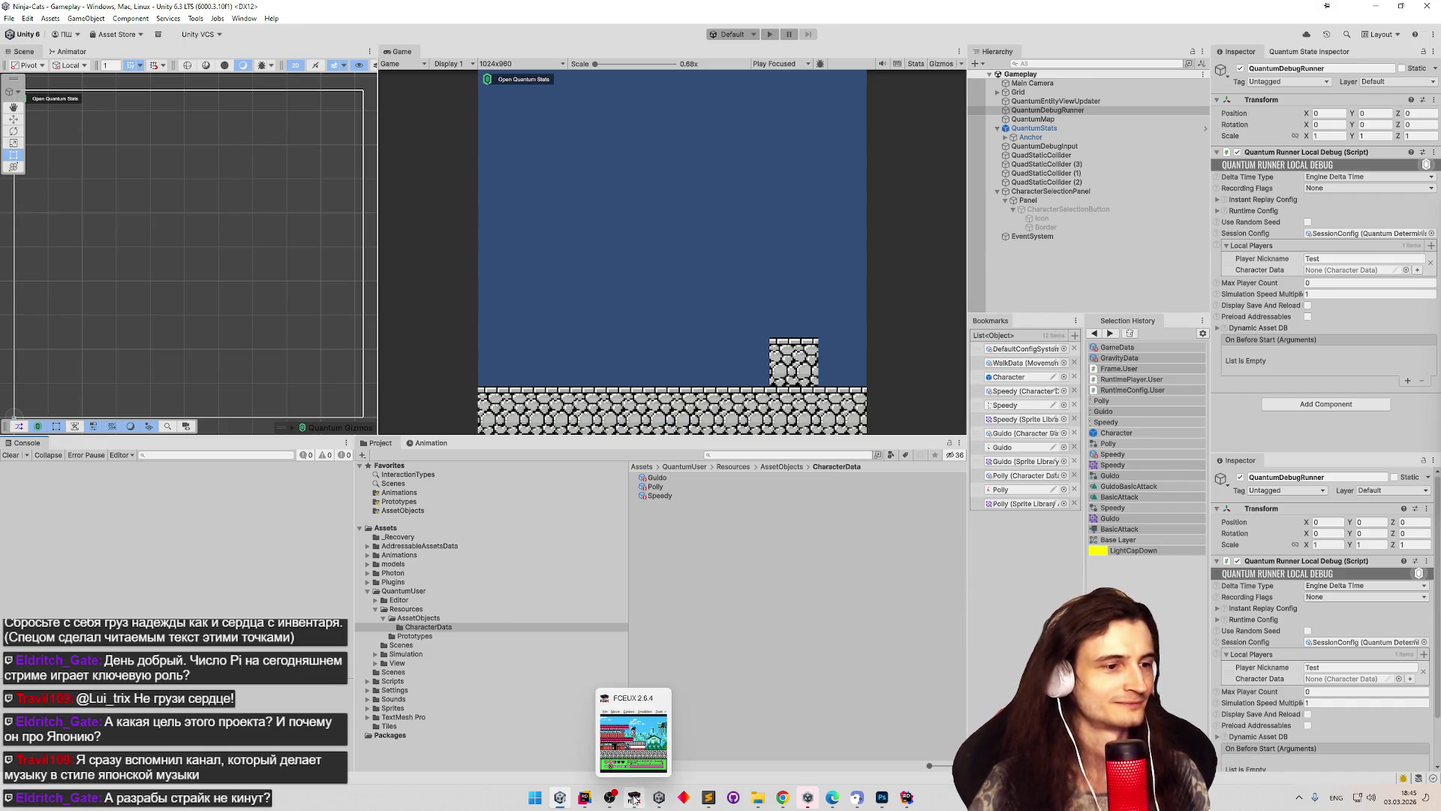
{"action": "mouse_move", "coordinate": [882, 797]}
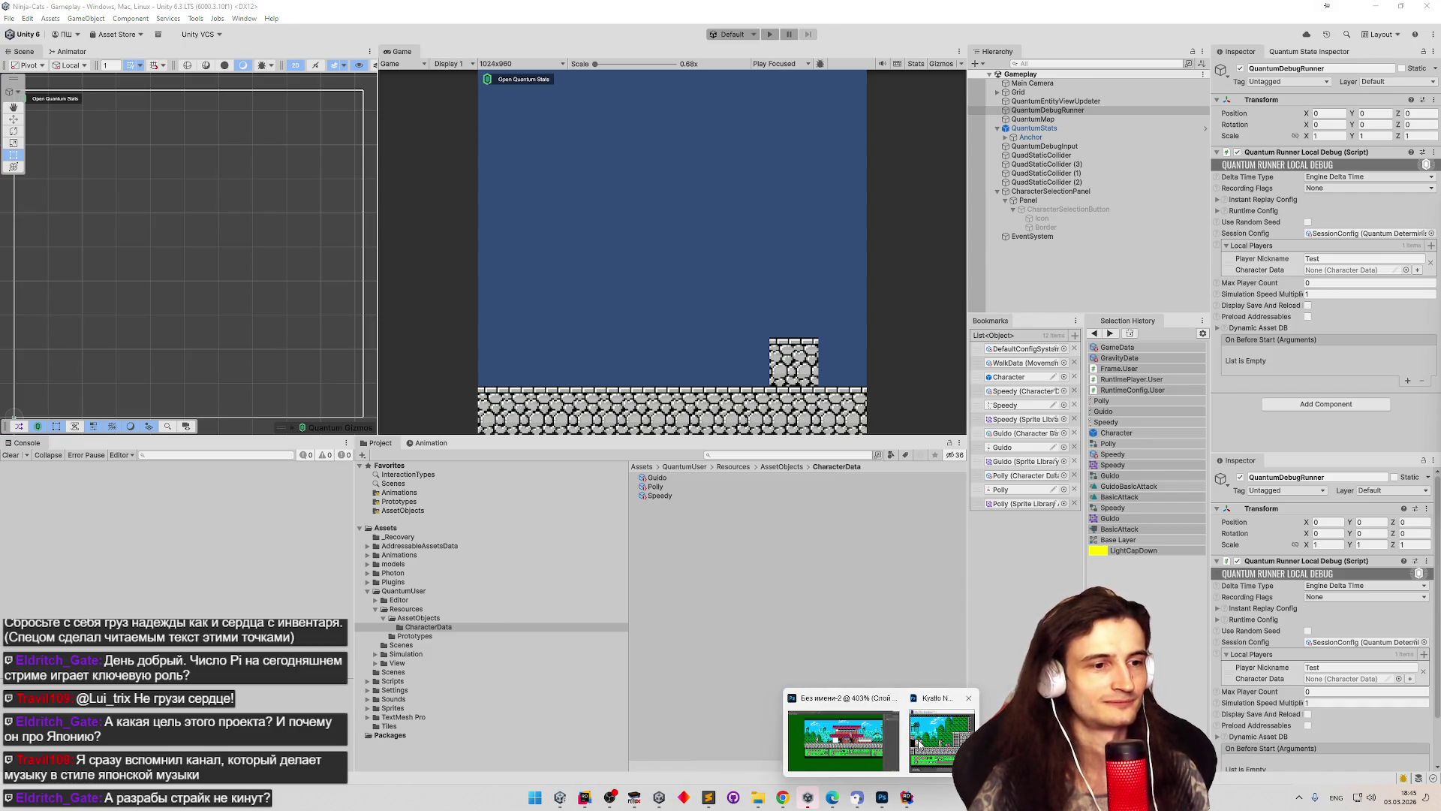
{"action": "left_click", "coordinate": [918, 743]}
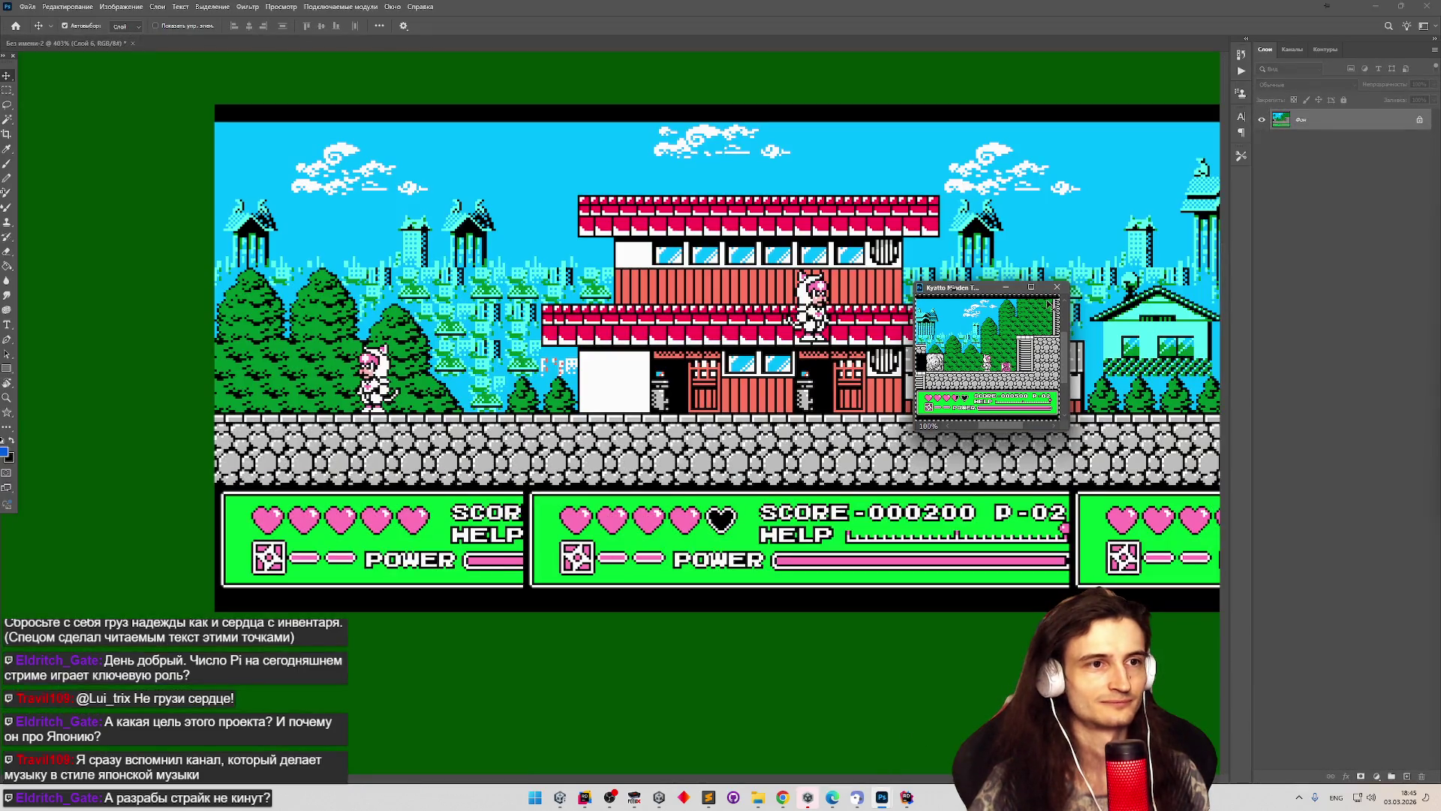
Dismiss the floating game window and zoom around the strip's ground tiles.
{"action": "left_click", "coordinate": [1057, 287]}
{"action": "scroll", "coordinate": [518, 409], "scroll_direction": "down", "scroll_amount": 5}
{"action": "scroll", "coordinate": [518, 409], "scroll_direction": "up", "scroll_amount": 4}
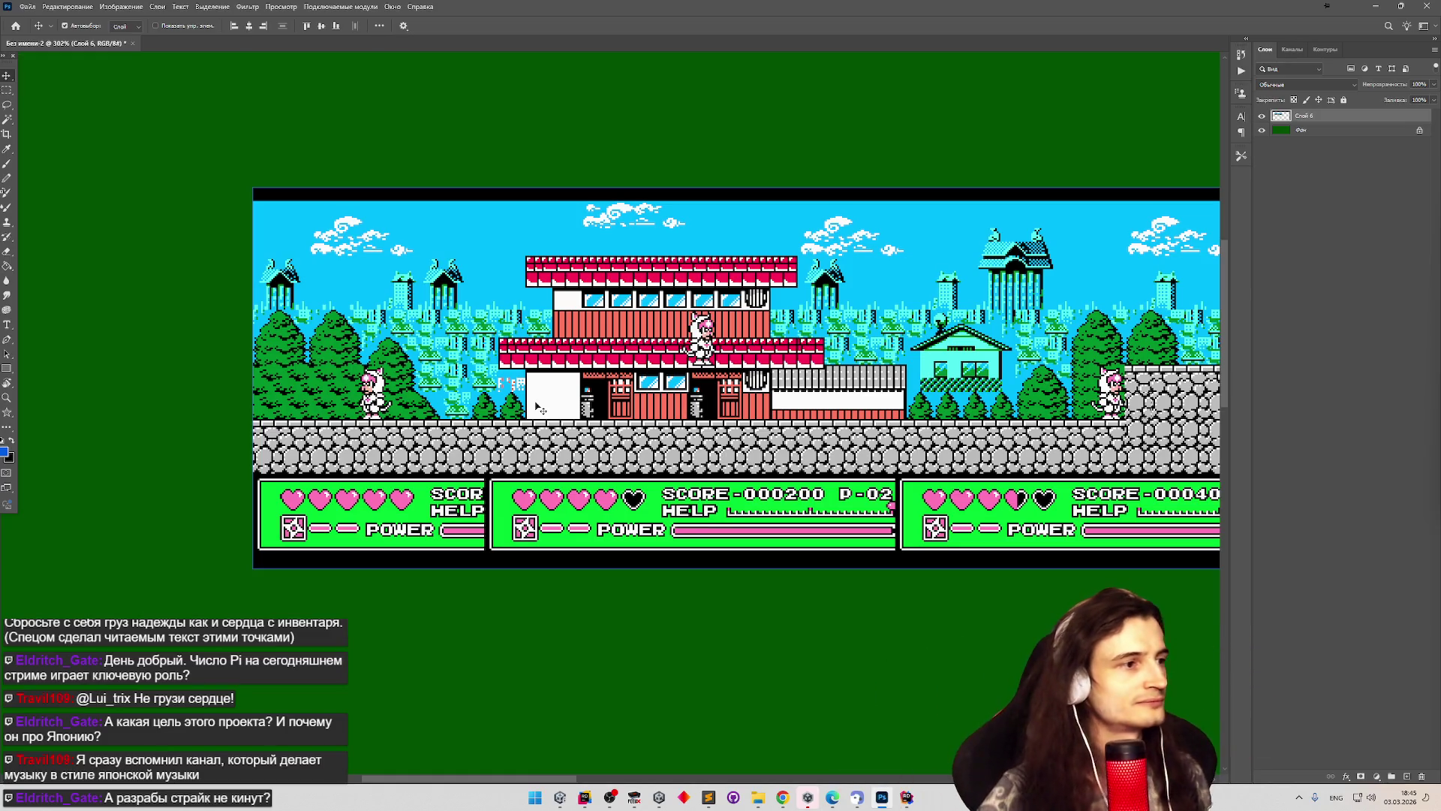
{"action": "scroll", "coordinate": [538, 405], "scroll_direction": "down", "scroll_amount": 1}
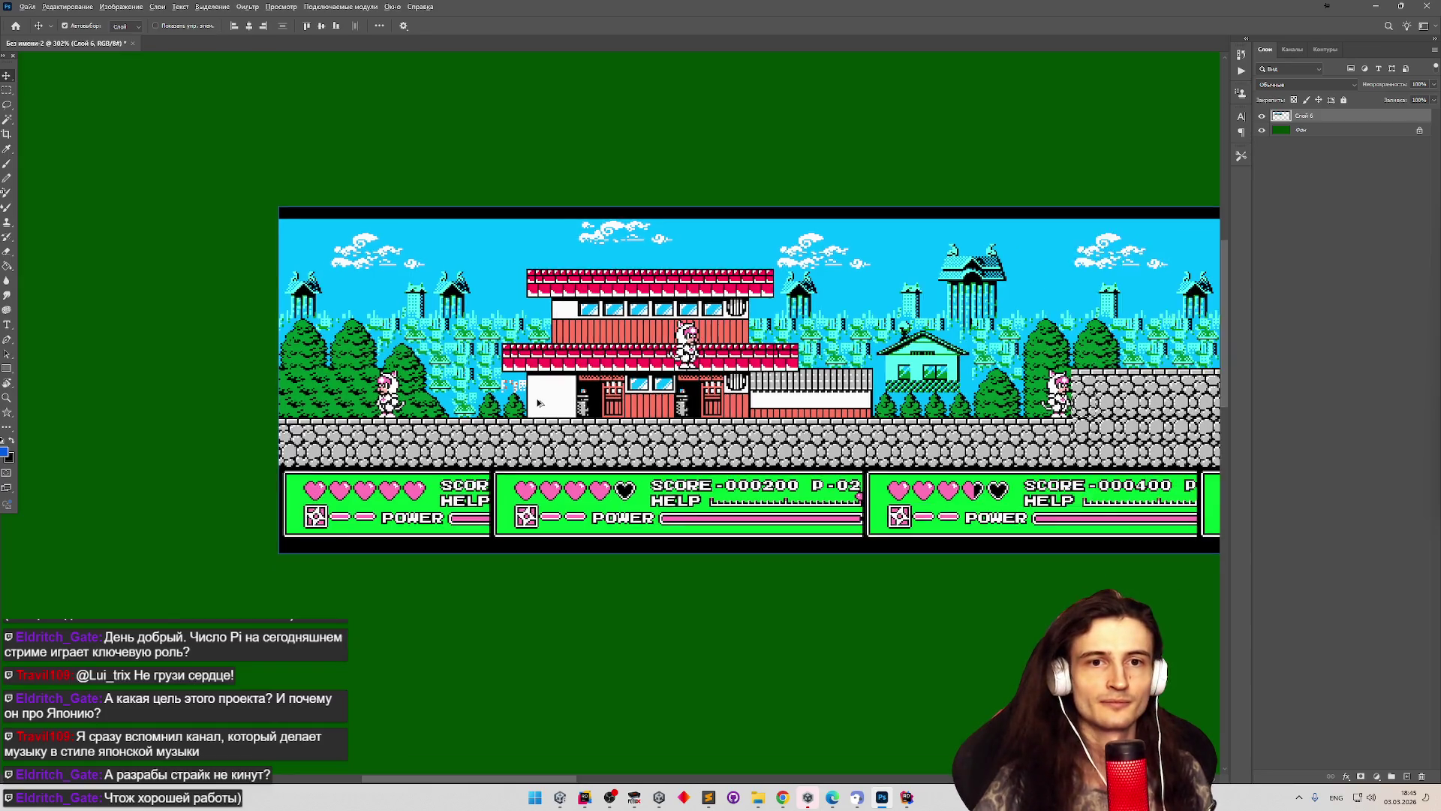
{"action": "scroll", "coordinate": [538, 403], "scroll_direction": "down", "scroll_amount": 2}
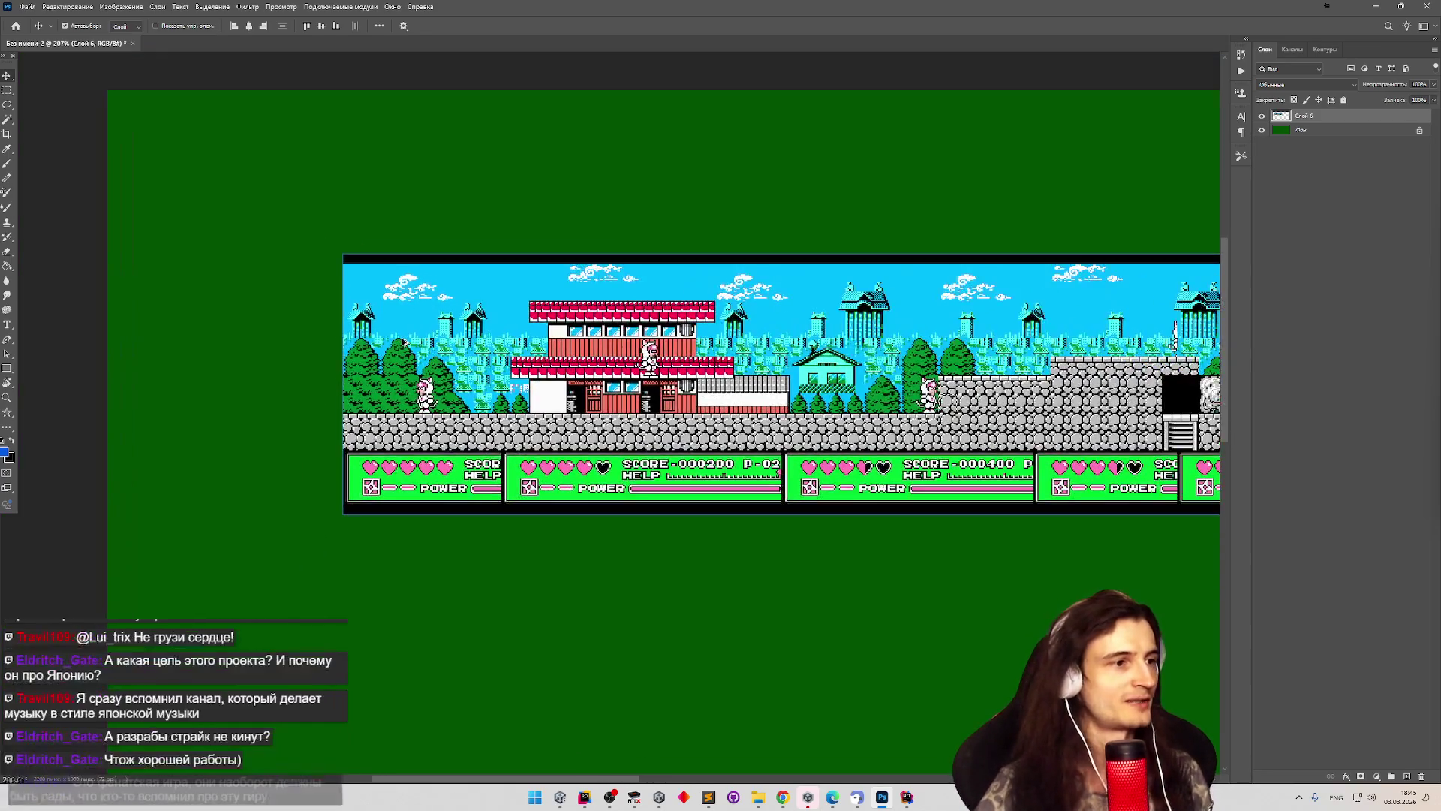
{"action": "scroll", "coordinate": [403, 349], "scroll_direction": "up", "scroll_amount": 3}
{"action": "scroll", "coordinate": [403, 353], "scroll_direction": "up", "scroll_amount": 1}
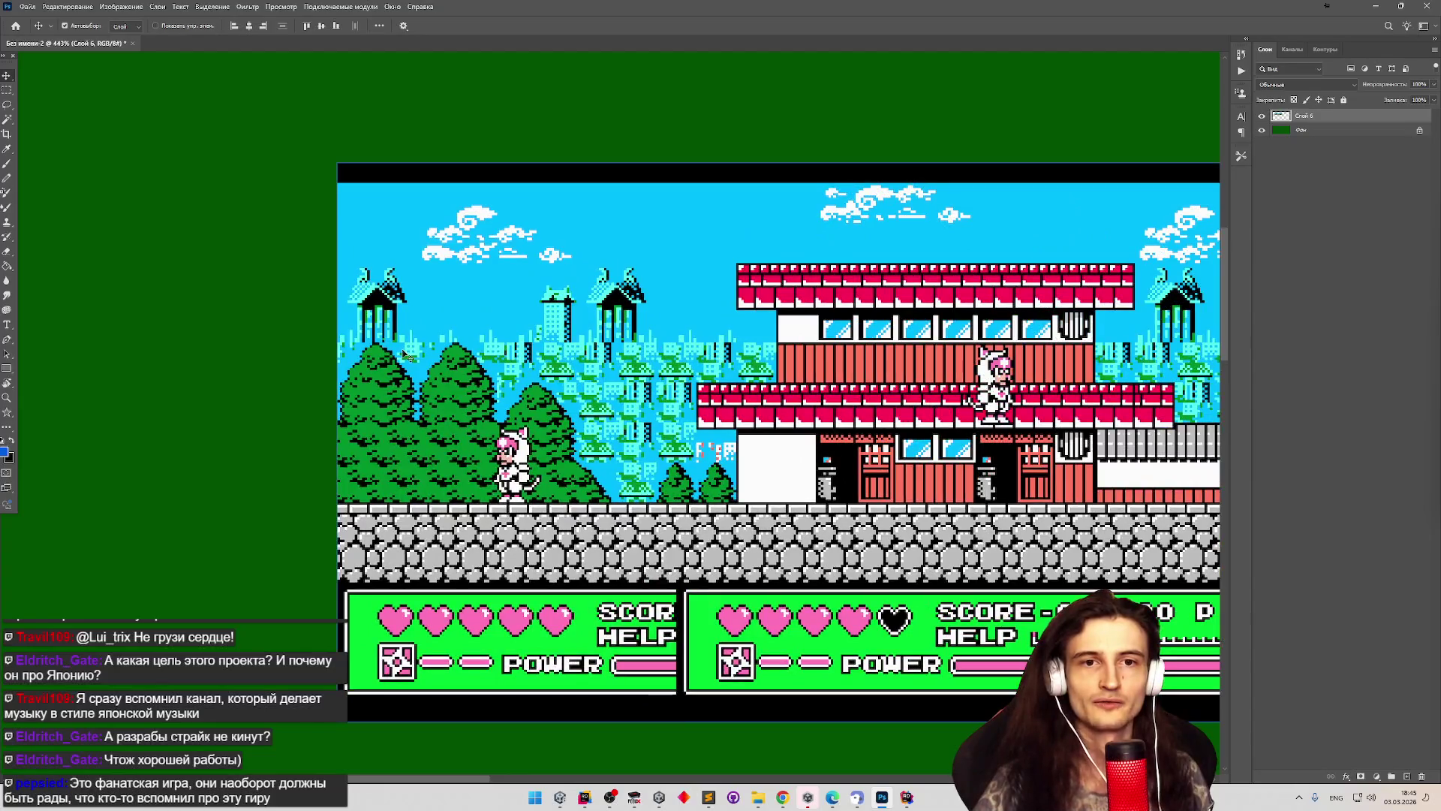
{"action": "scroll", "coordinate": [403, 352], "scroll_direction": "down", "scroll_amount": 1}
{"action": "scroll", "coordinate": [403, 352], "scroll_direction": "down", "scroll_amount": 1}
{"action": "scroll", "coordinate": [403, 352], "scroll_direction": "up", "scroll_amount": 1}
{"action": "scroll", "coordinate": [405, 352], "scroll_direction": "down", "scroll_amount": 1}
{"action": "scroll", "coordinate": [403, 354], "scroll_direction": "up", "scroll_amount": 2}
Marquee-select a small stone-block tile from the ground at the strip's left end.
{"action": "key", "text": "m"}
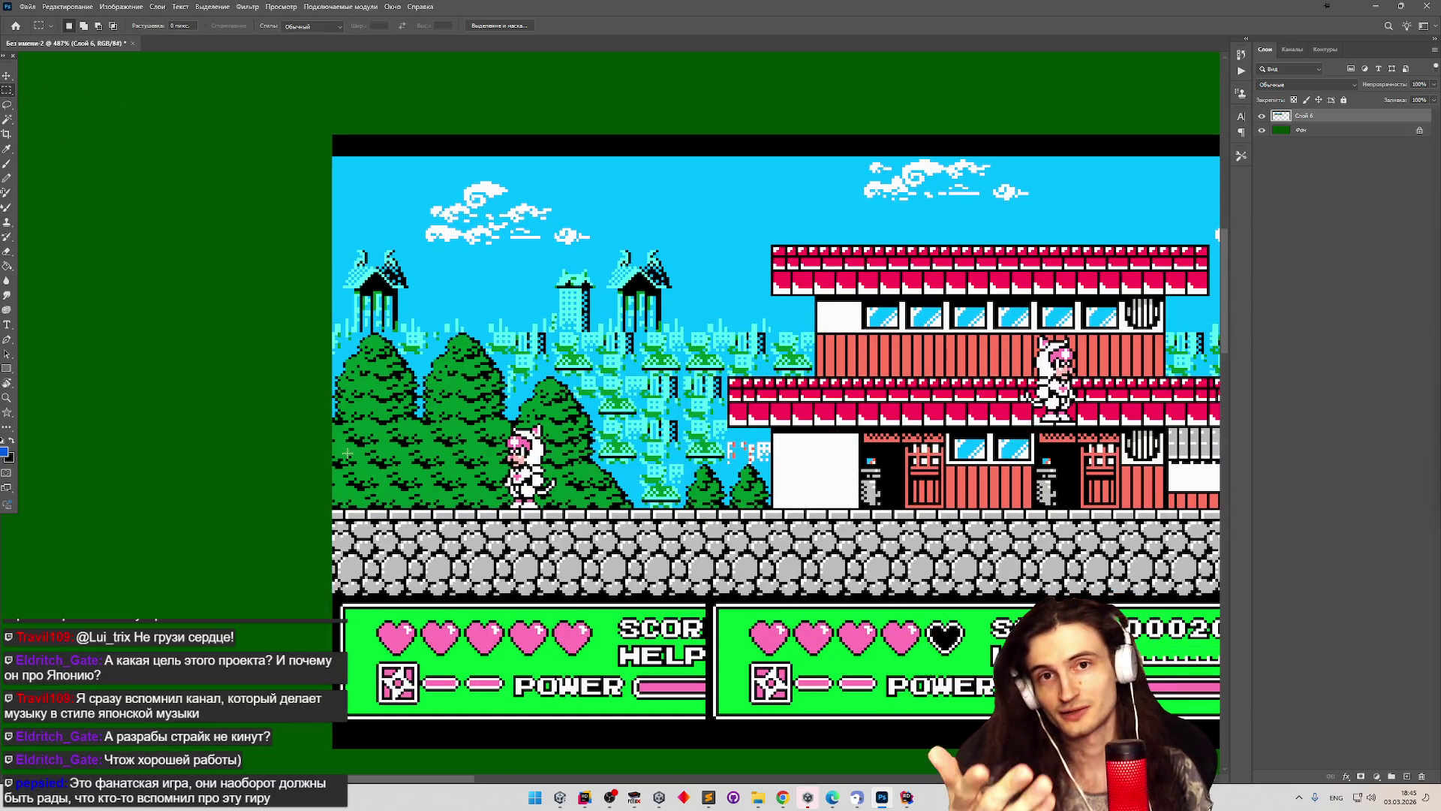
{"action": "scroll", "coordinate": [286, 550], "scroll_direction": "up", "scroll_amount": 4}
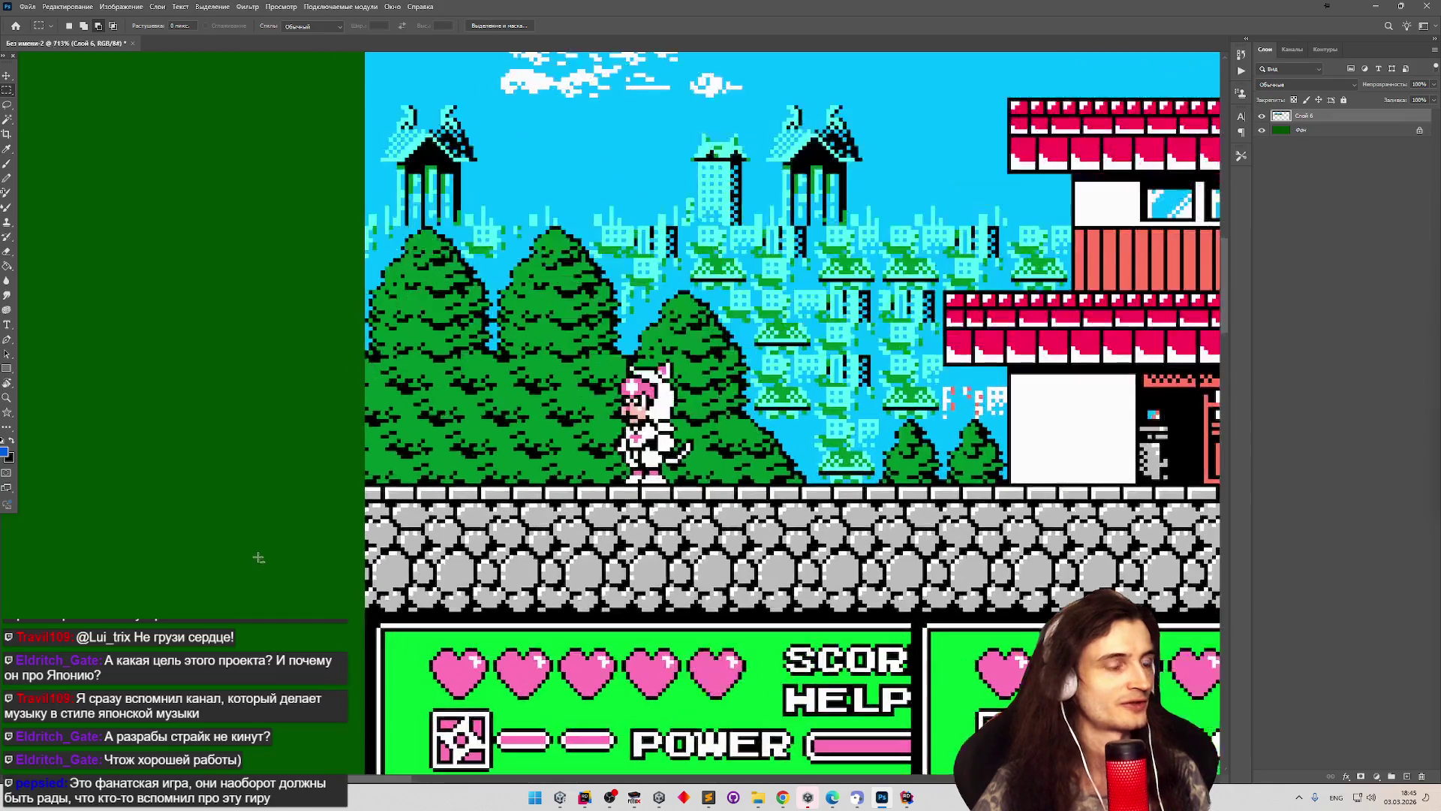
{"action": "scroll", "coordinate": [361, 487], "scroll_direction": "up", "scroll_amount": 4}
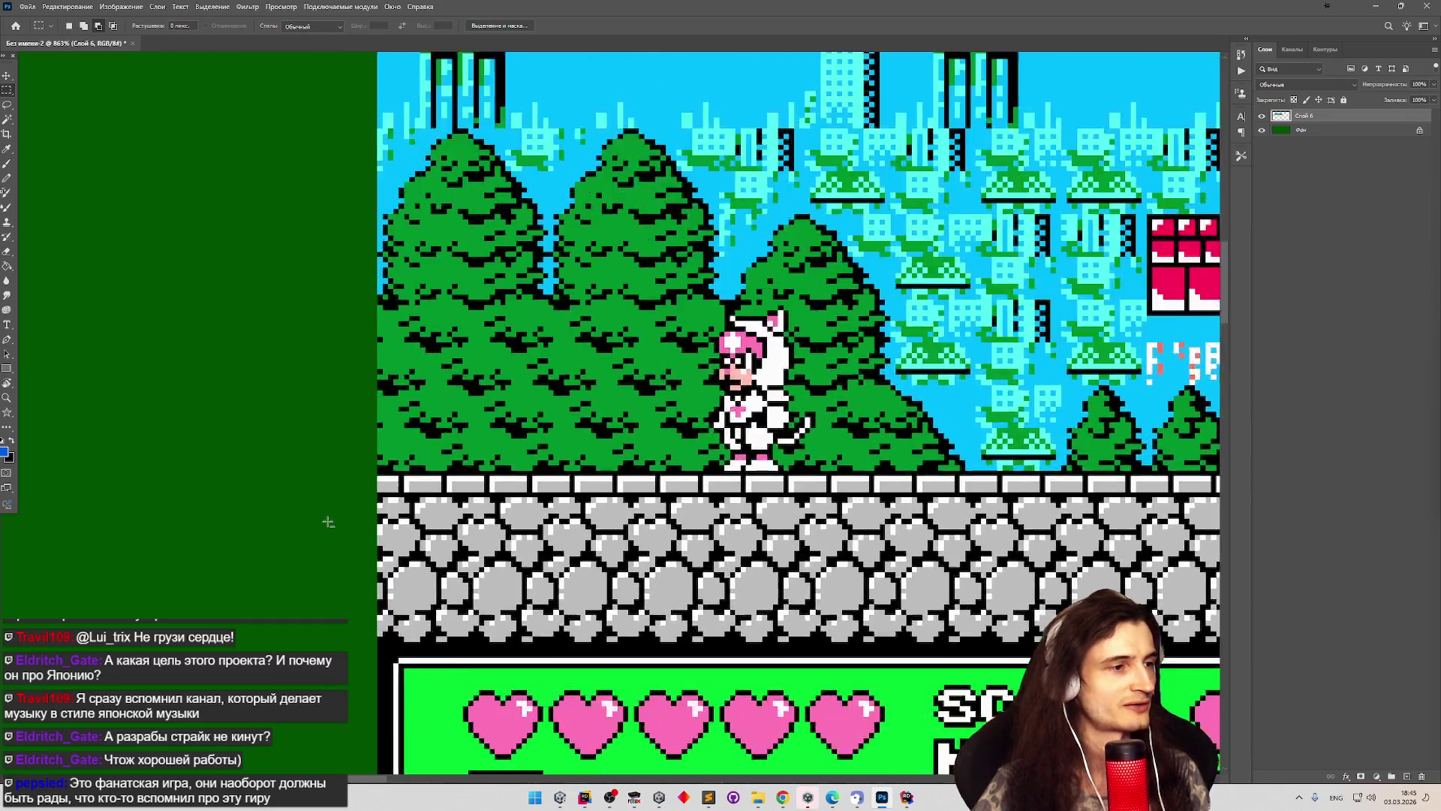
{"action": "mouse_move", "coordinate": [390, 457]}
{"action": "left_mouse_down"}
{"action": "mouse_move", "coordinate": [449, 484]}
{"action": "mouse_move", "coordinate": [465, 524]}
{"action": "mouse_move", "coordinate": [499, 529]}
{"action": "mouse_move", "coordinate": [501, 563]}
{"action": "left_mouse_up"}
{"action": "scroll", "coordinate": [367, 515], "scroll_direction": "down", "scroll_amount": 4, "text": "alt"}
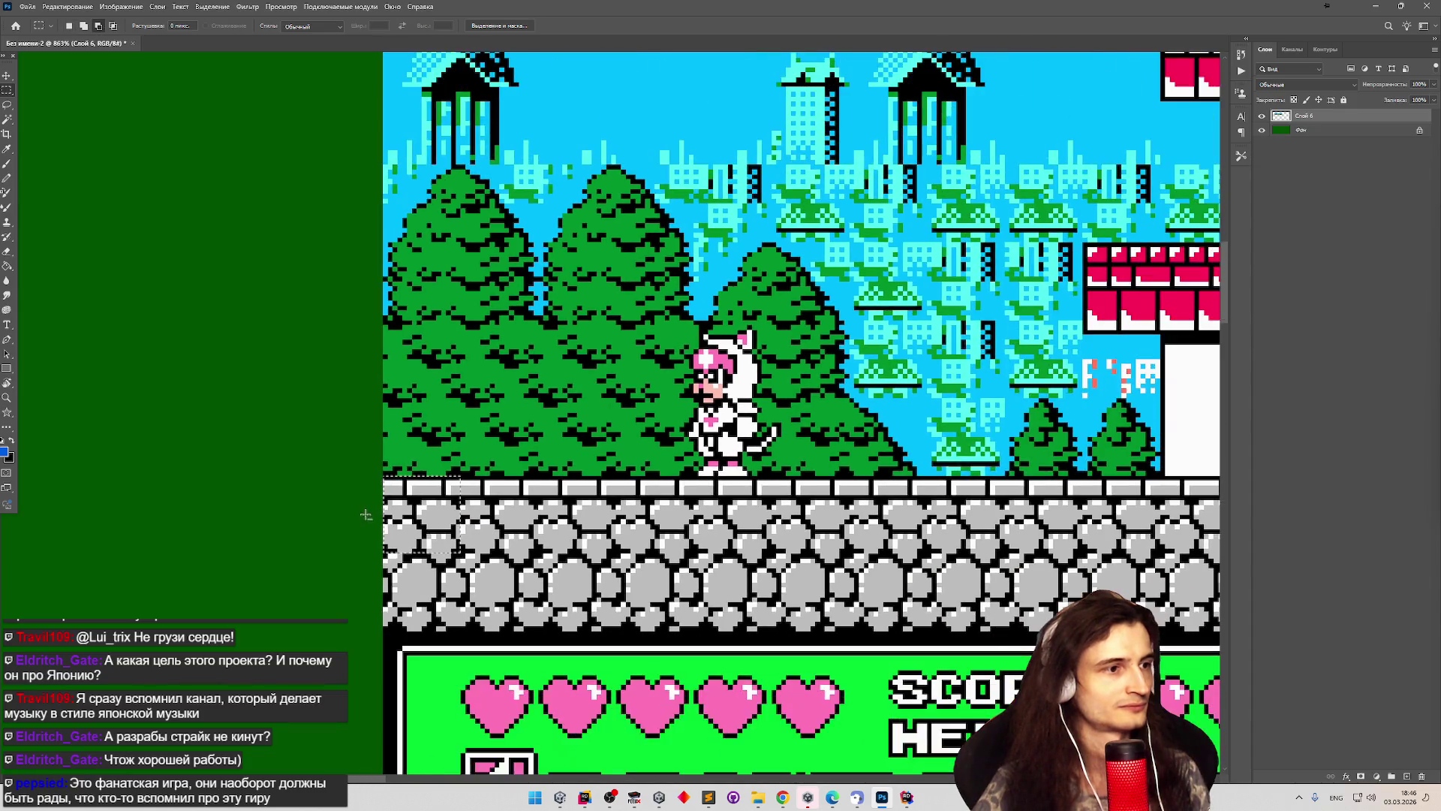
{"action": "scroll", "coordinate": [367, 515], "scroll_direction": "down", "scroll_amount": 2, "text": "alt"}
Move the selected stone-block tile out onto the green canvas above the strip.
{"action": "key", "text": "v"}
{"action": "mouse_move", "coordinate": [397, 504]}
{"action": "left_mouse_down"}
{"action": "mouse_move", "coordinate": [345, 504]}
{"action": "mouse_move", "coordinate": [196, 322]}
{"action": "left_mouse_up"}
{"action": "scroll", "coordinate": [266, 460], "scroll_direction": "down", "scroll_amount": 5}
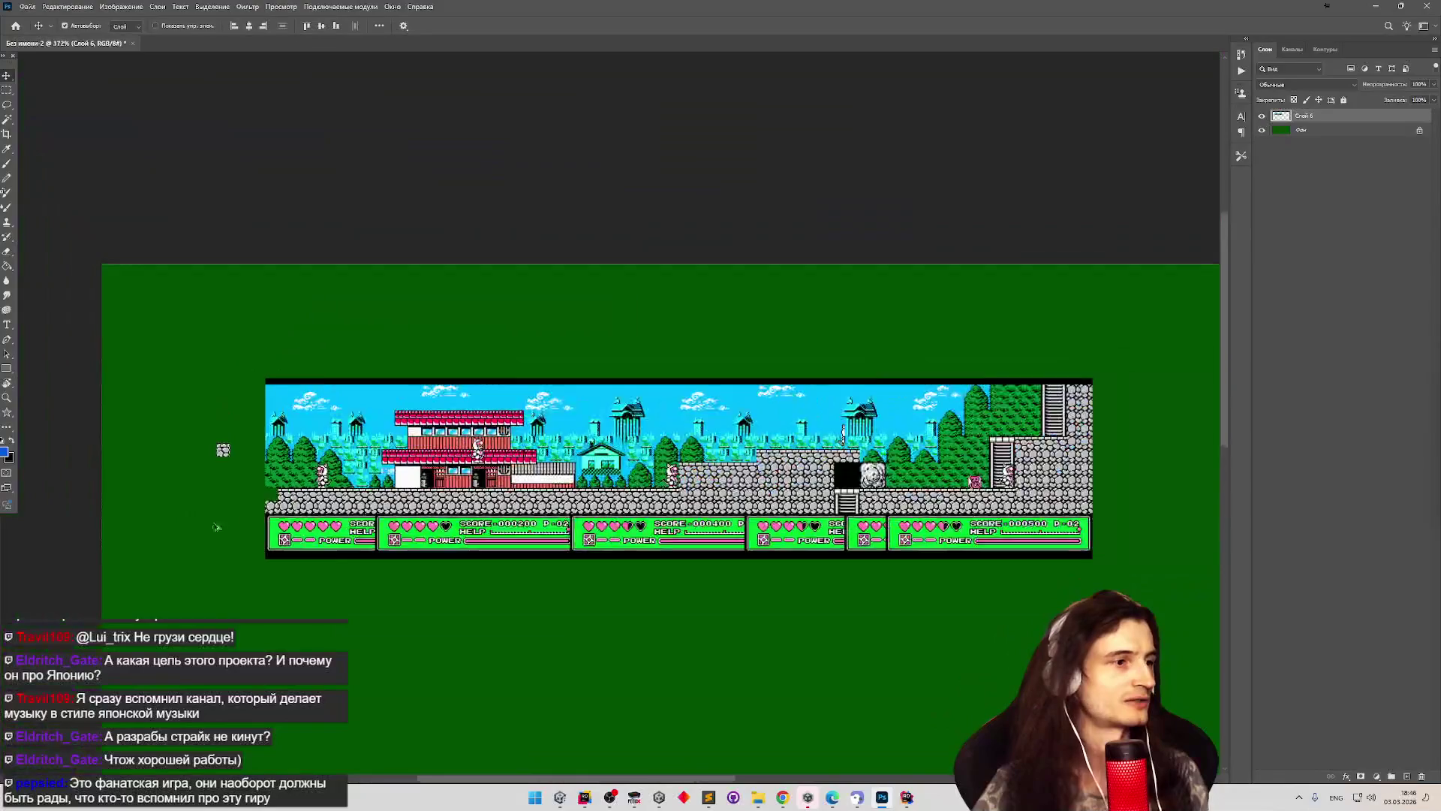
{"action": "scroll", "coordinate": [127, 581], "scroll_direction": "up", "scroll_amount": 2}
{"action": "scroll", "coordinate": [127, 581], "scroll_direction": "up", "scroll_amount": 2}
{"action": "mouse_move", "coordinate": [312, 328]}
{"action": "left_mouse_down"}
{"action": "mouse_move", "coordinate": [256, 520]}
{"action": "mouse_move", "coordinate": [259, 574]}
{"action": "mouse_move", "coordinate": [220, 574]}
{"action": "mouse_move", "coordinate": [263, 334]}
{"action": "left_mouse_up"}
{"action": "scroll", "coordinate": [277, 165], "scroll_direction": "down", "scroll_amount": 3}
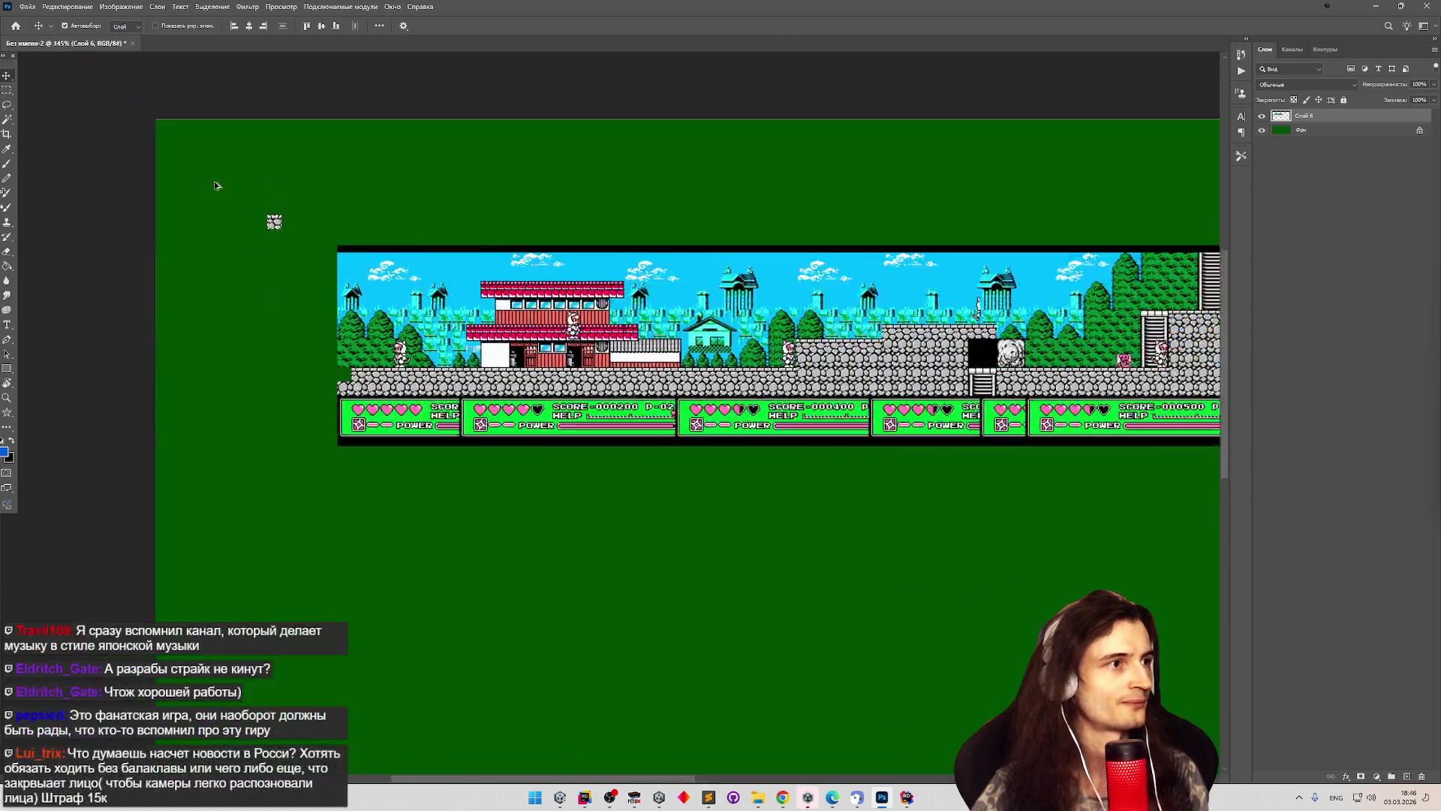
Fine-tune the stone tile's position with small drags and drop it up-left of the map.
{"action": "scroll", "coordinate": [218, 182], "scroll_direction": "up", "scroll_amount": 4}
{"action": "left_click_drag", "start_coordinate": [341, 270], "coordinate": [352, 260]}
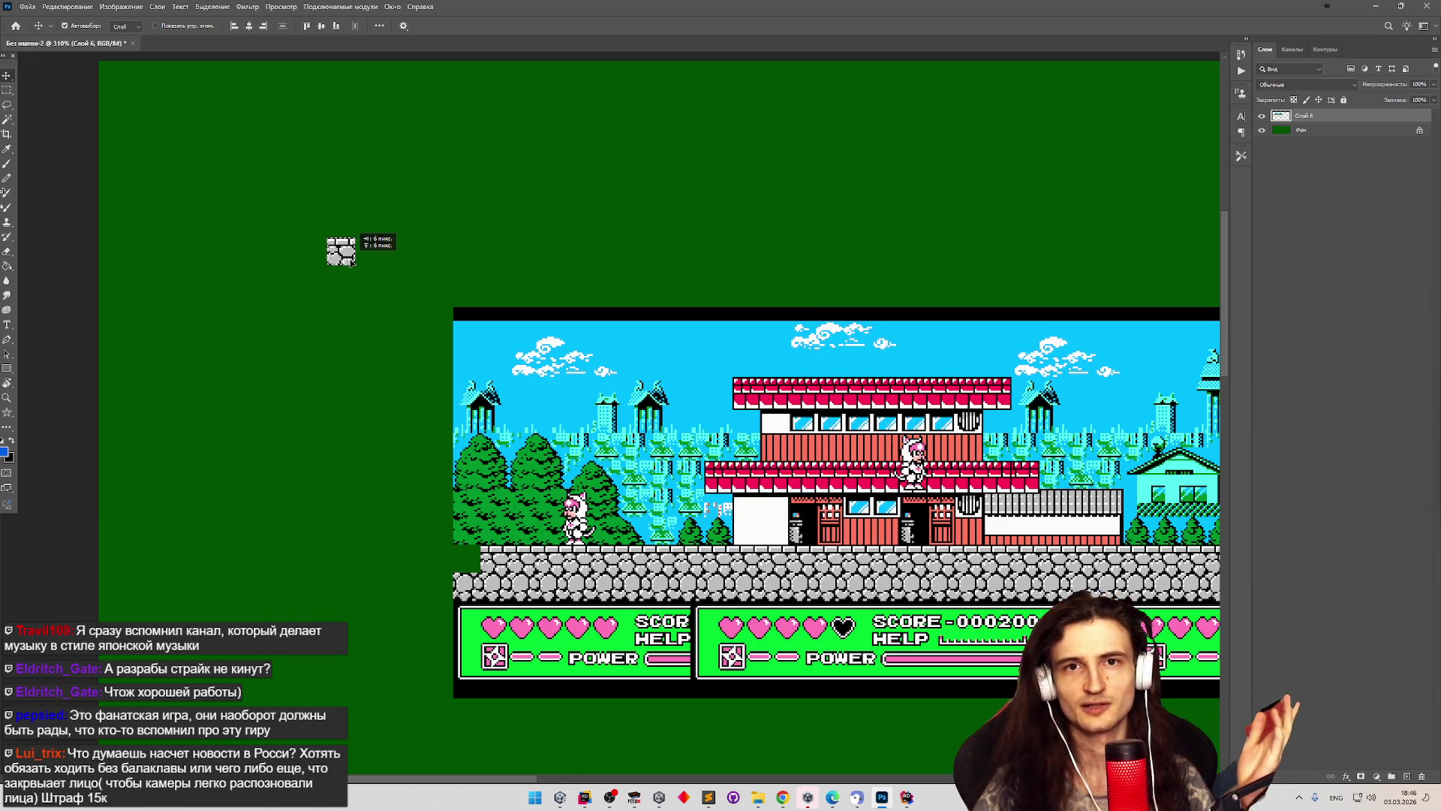
{"action": "left_click_drag", "start_coordinate": [351, 262], "coordinate": [355, 259]}
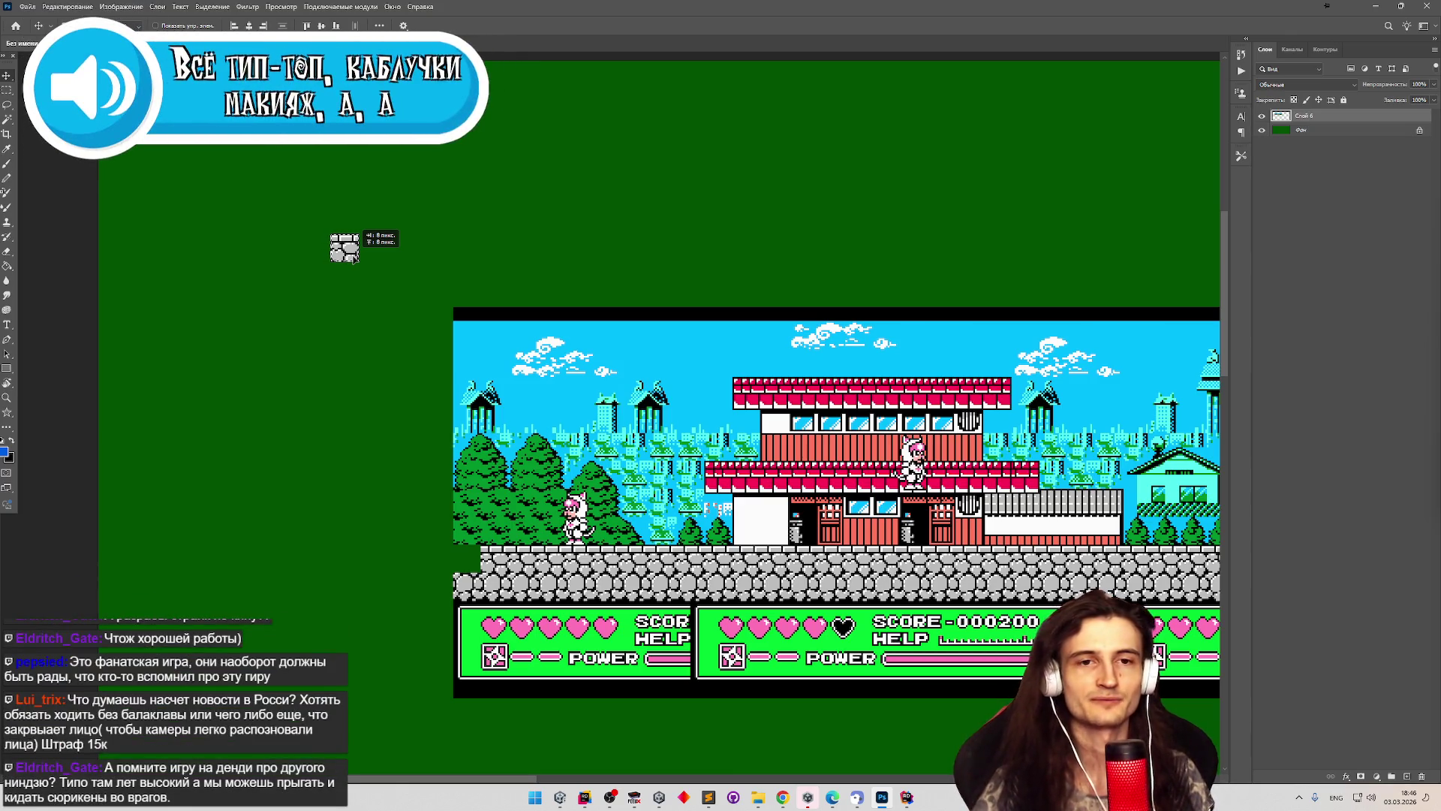
{"action": "left_click_drag", "start_coordinate": [352, 259], "coordinate": [336, 284]}
{"action": "scroll", "coordinate": [343, 265], "scroll_direction": "up", "scroll_amount": 1}
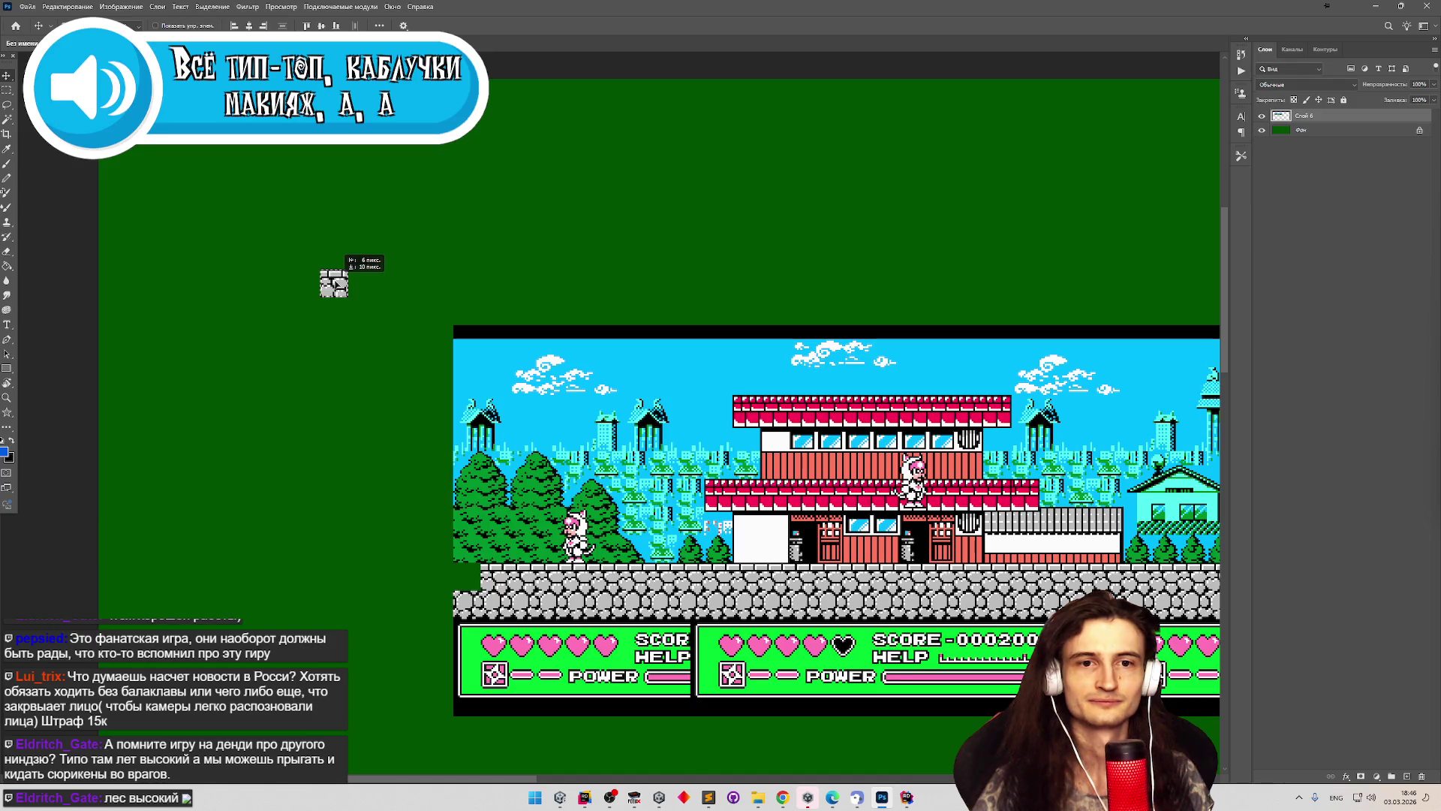
{"action": "left_click_drag", "start_coordinate": [334, 284], "coordinate": [334, 284]}
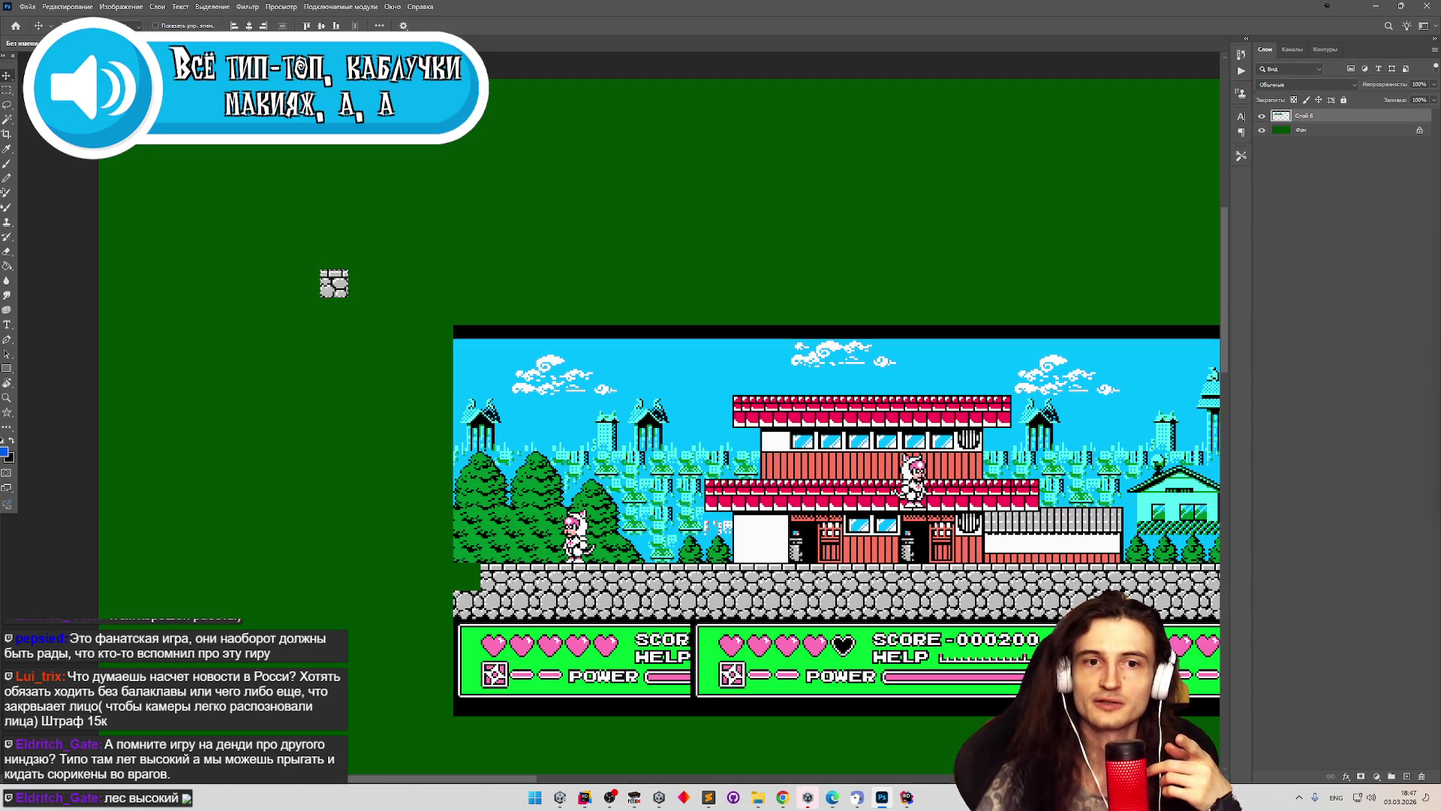
In the TipaSounds folder, remove the stray space from the 'Всё тип-топ' sound file name.
{"action": "left_click", "coordinate": [758, 797]}
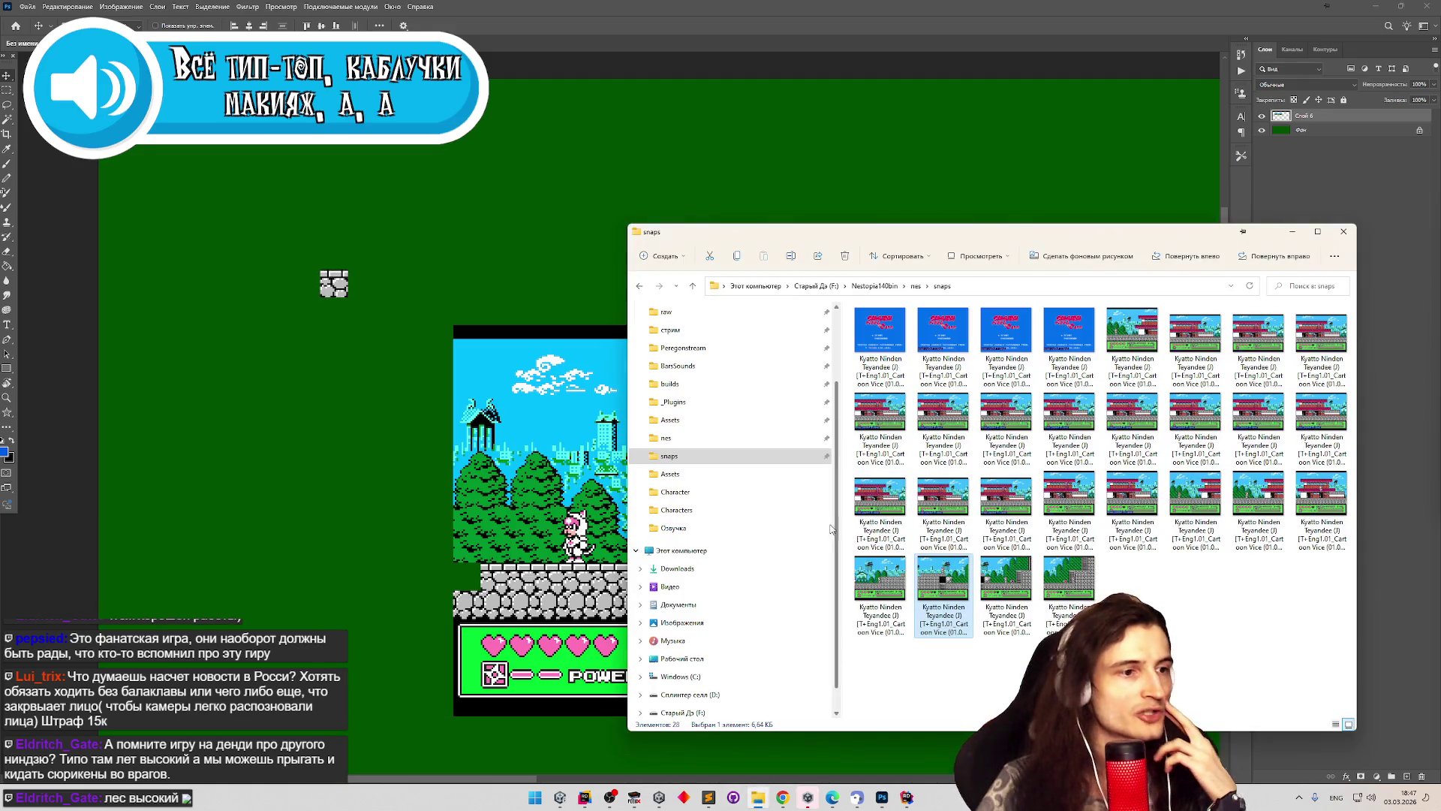
{"action": "scroll", "coordinate": [724, 424], "scroll_direction": "up", "scroll_amount": 2}
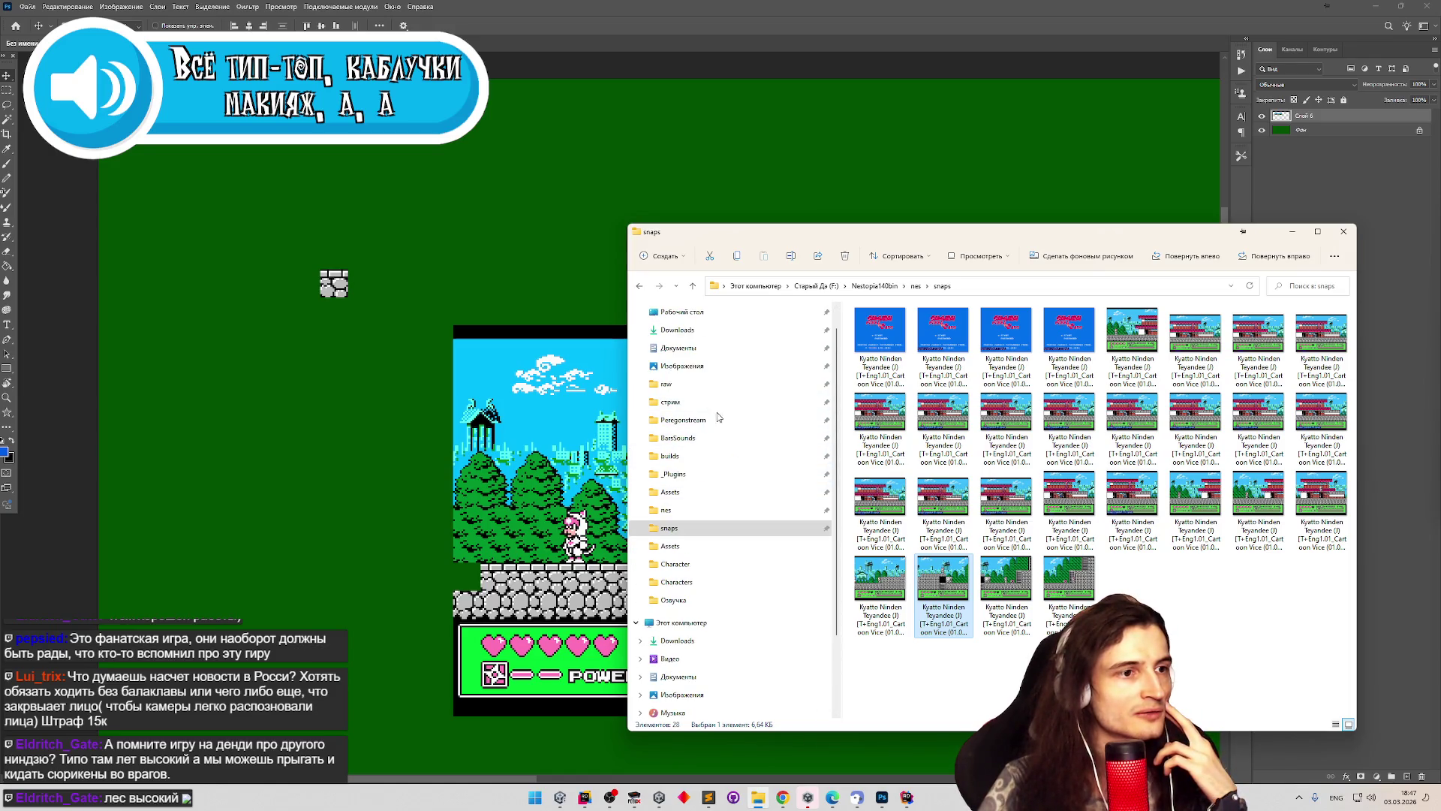
{"action": "left_click", "coordinate": [718, 419]}
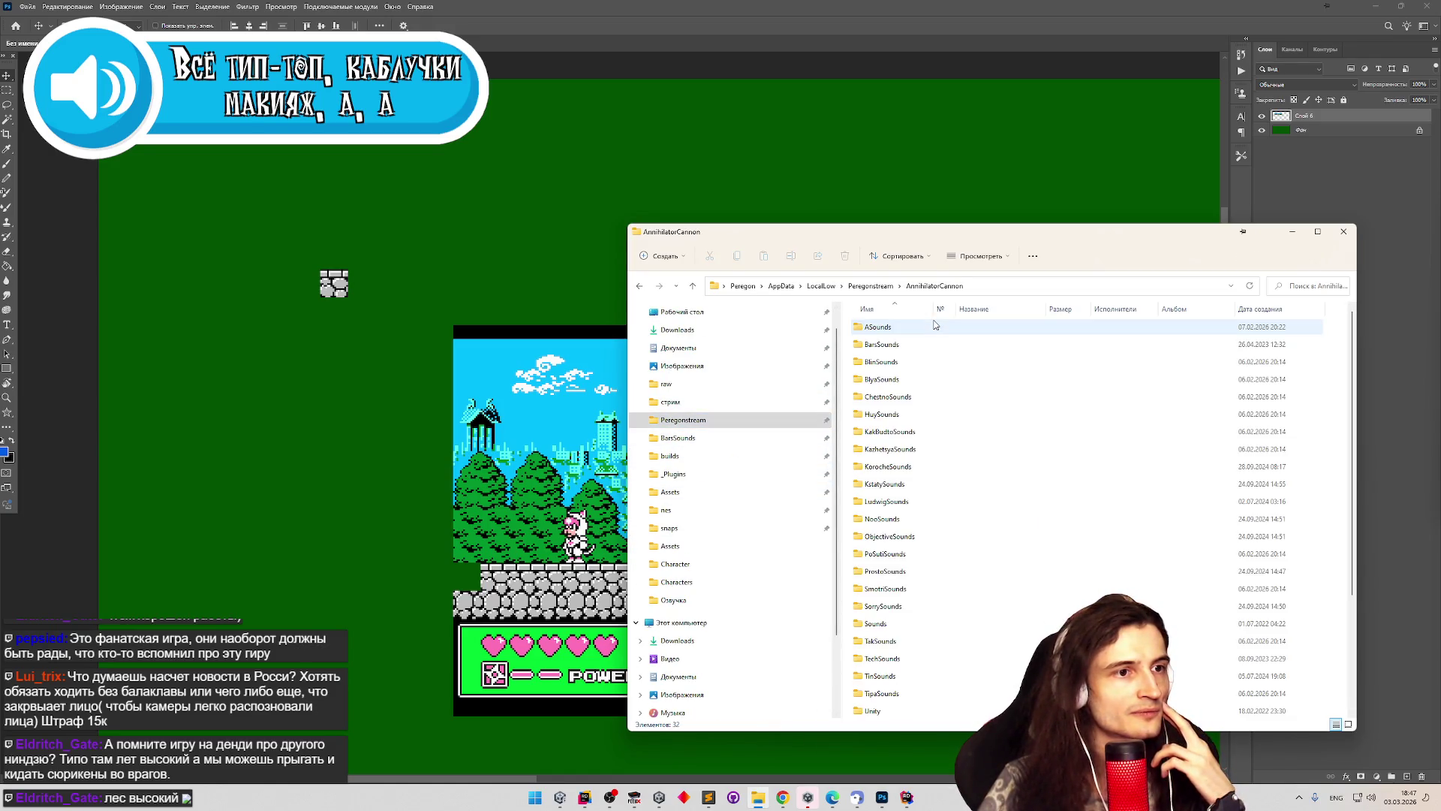
{"action": "double_click", "coordinate": [931, 328]}
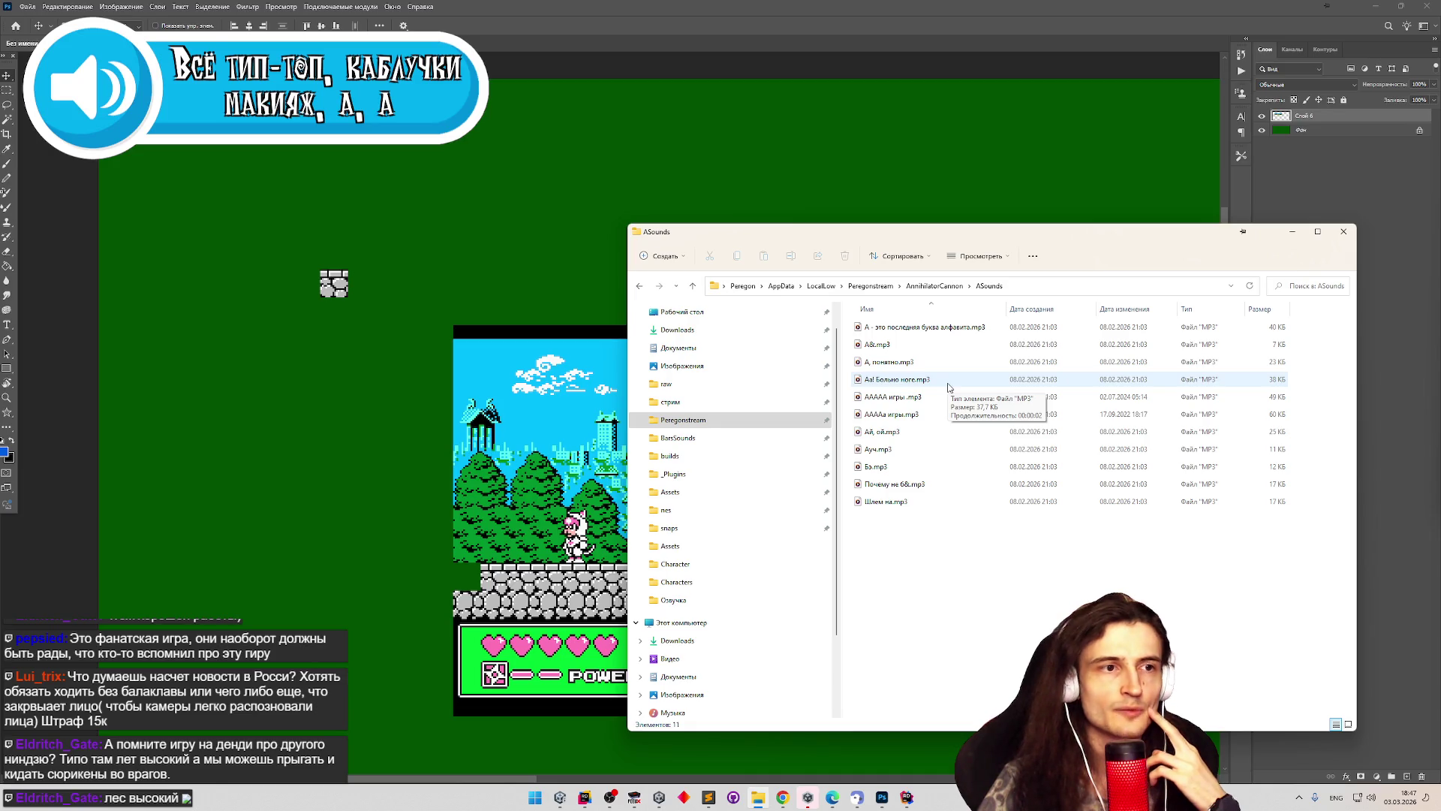
{"action": "left_click", "coordinate": [947, 288]}
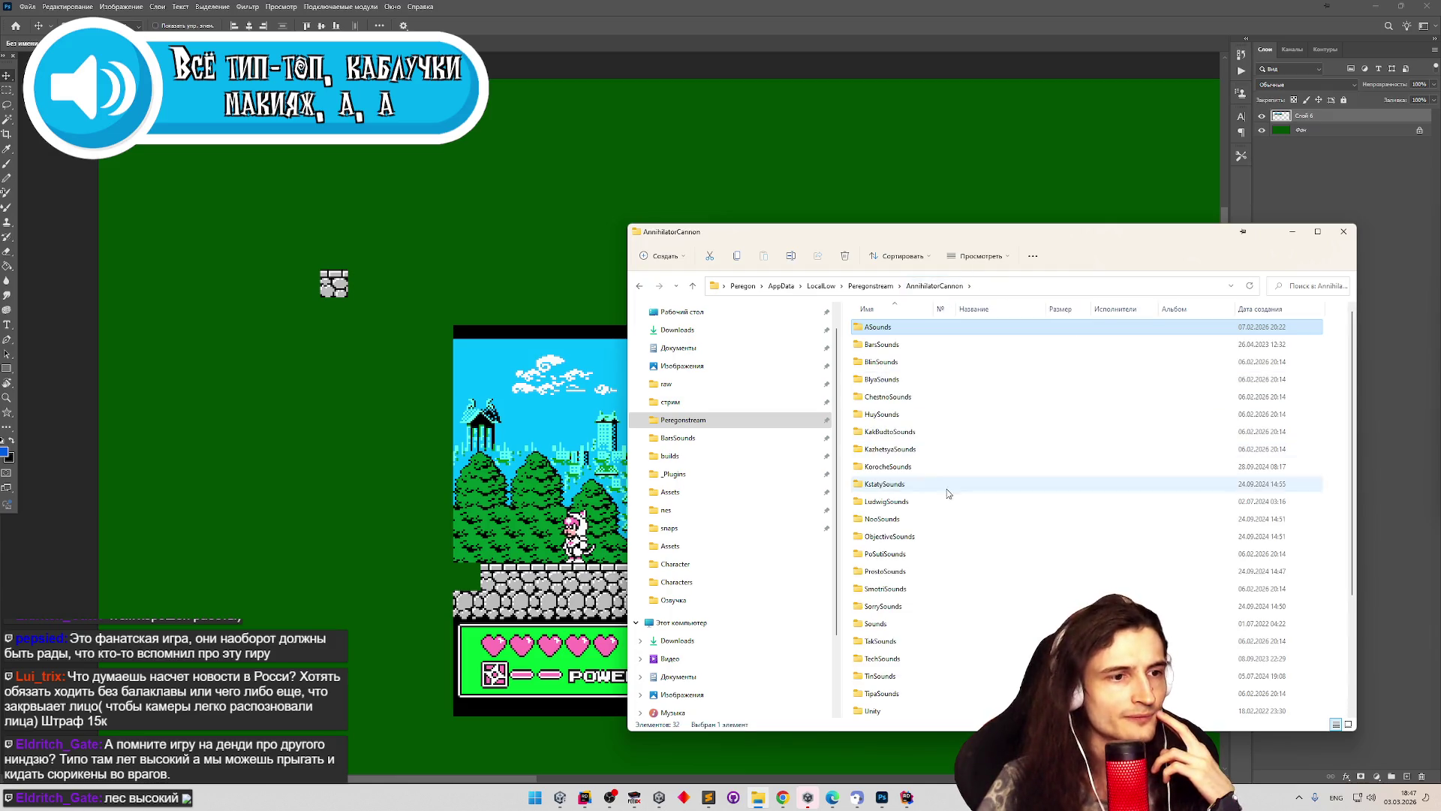
{"action": "double_click", "coordinate": [909, 692]}
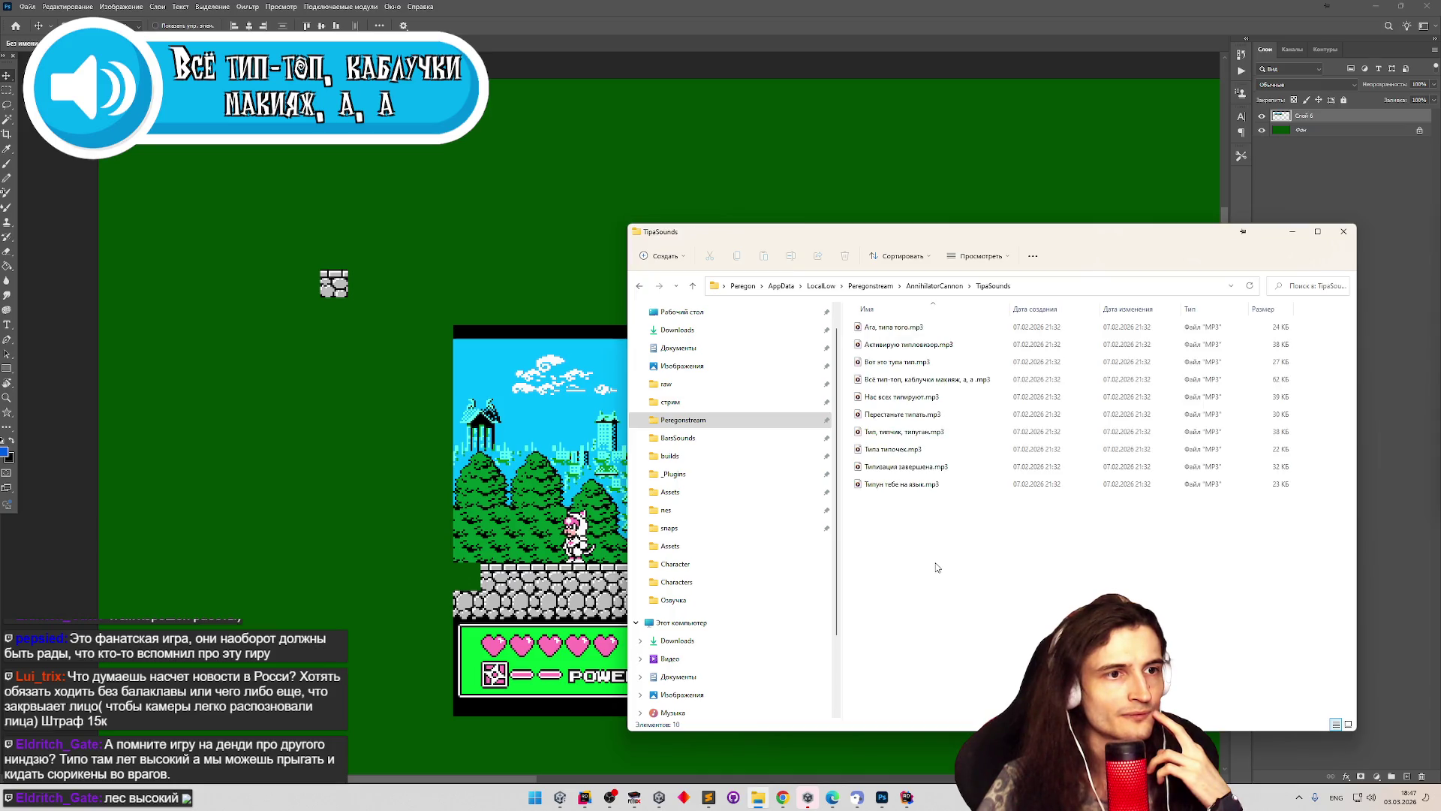
{"action": "left_click", "coordinate": [983, 379]}
{"action": "left_click", "coordinate": [983, 379]}
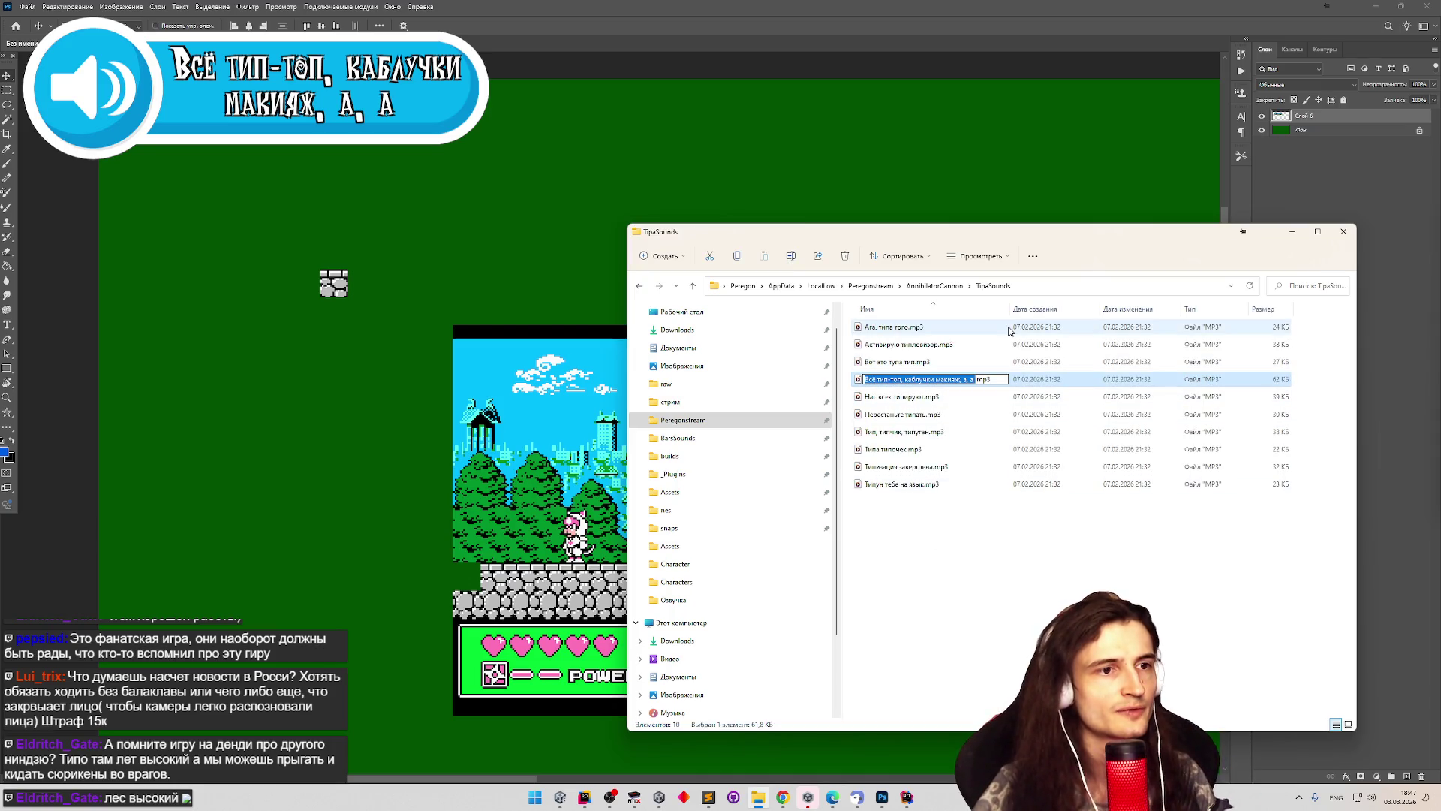
{"action": "key", "text": "BackSpace"}
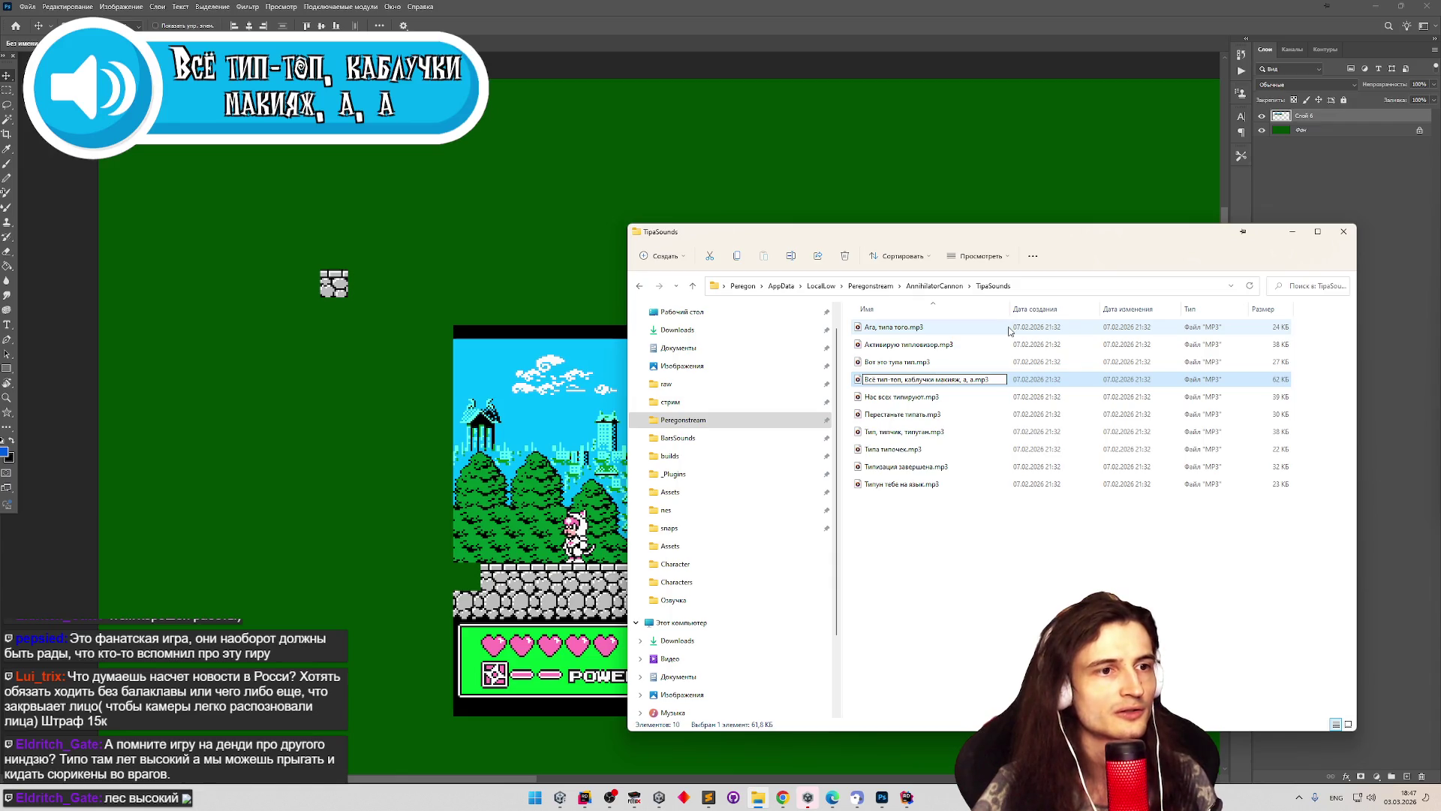
{"action": "key", "text": "Return"}
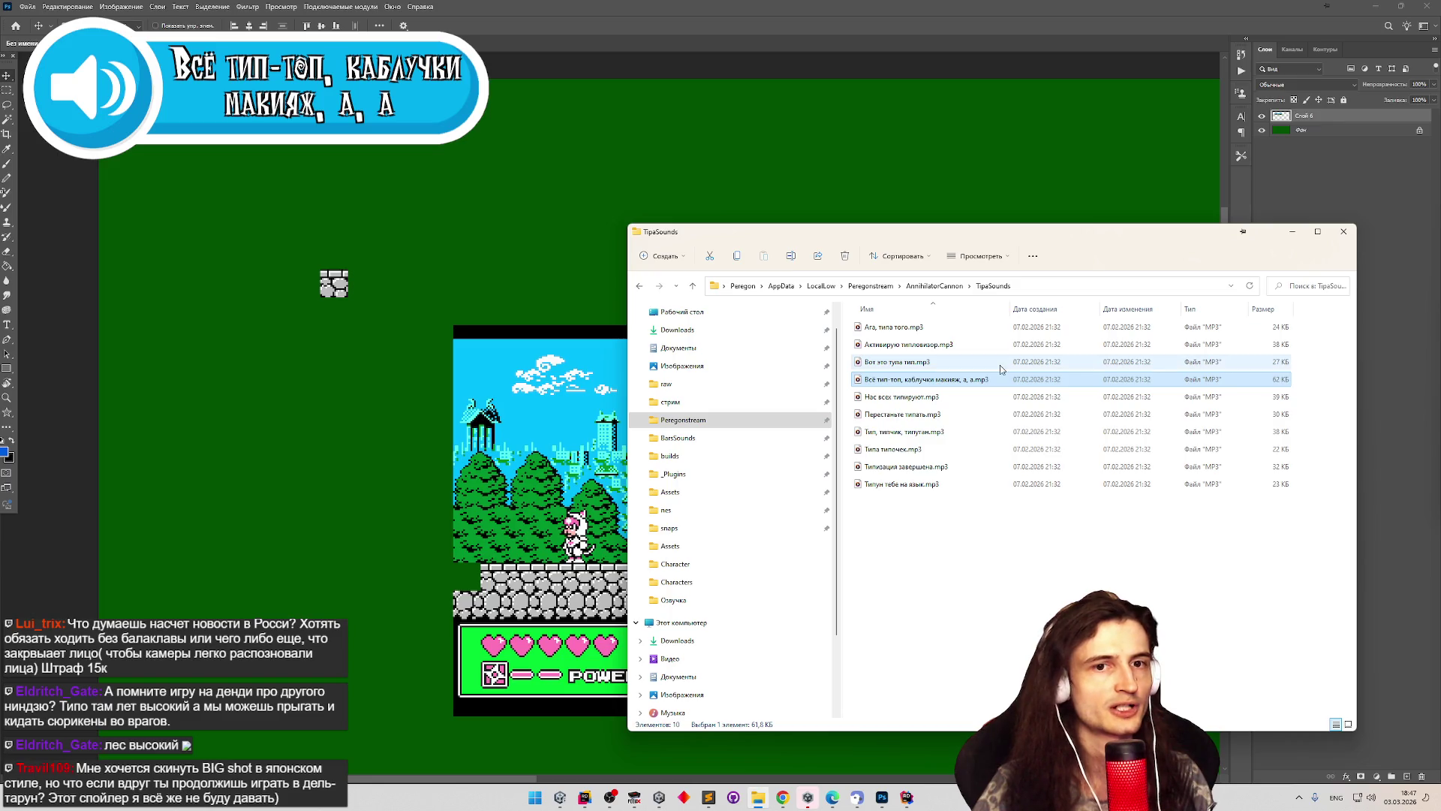
Go to Peregonstream's AnnihilatorCannon folder and open Player.log in Sublime Text.
{"action": "left_click", "coordinate": [1292, 232]}
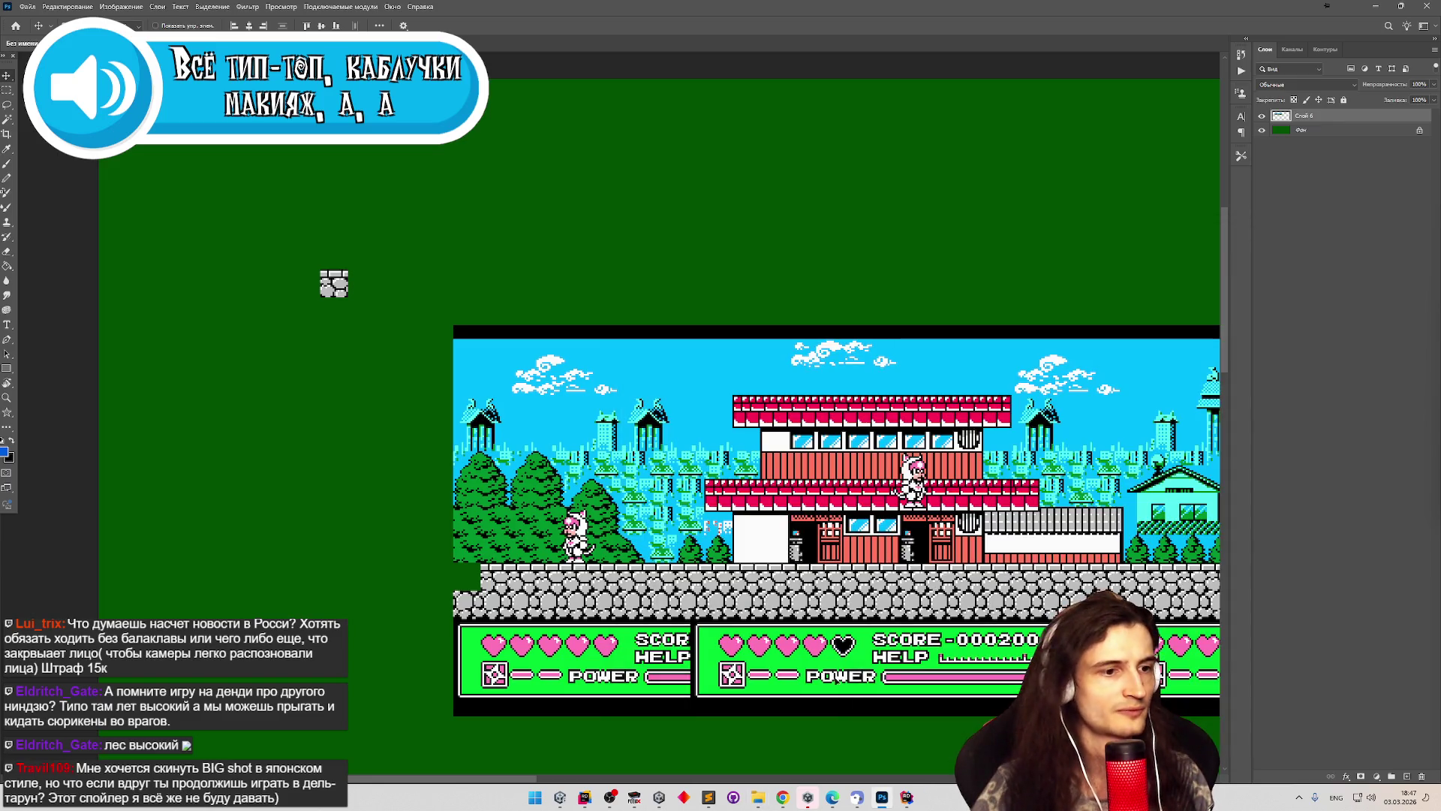
{"action": "left_click", "coordinate": [758, 797]}
{"action": "scroll", "coordinate": [734, 444], "scroll_direction": "up", "scroll_amount": 1}
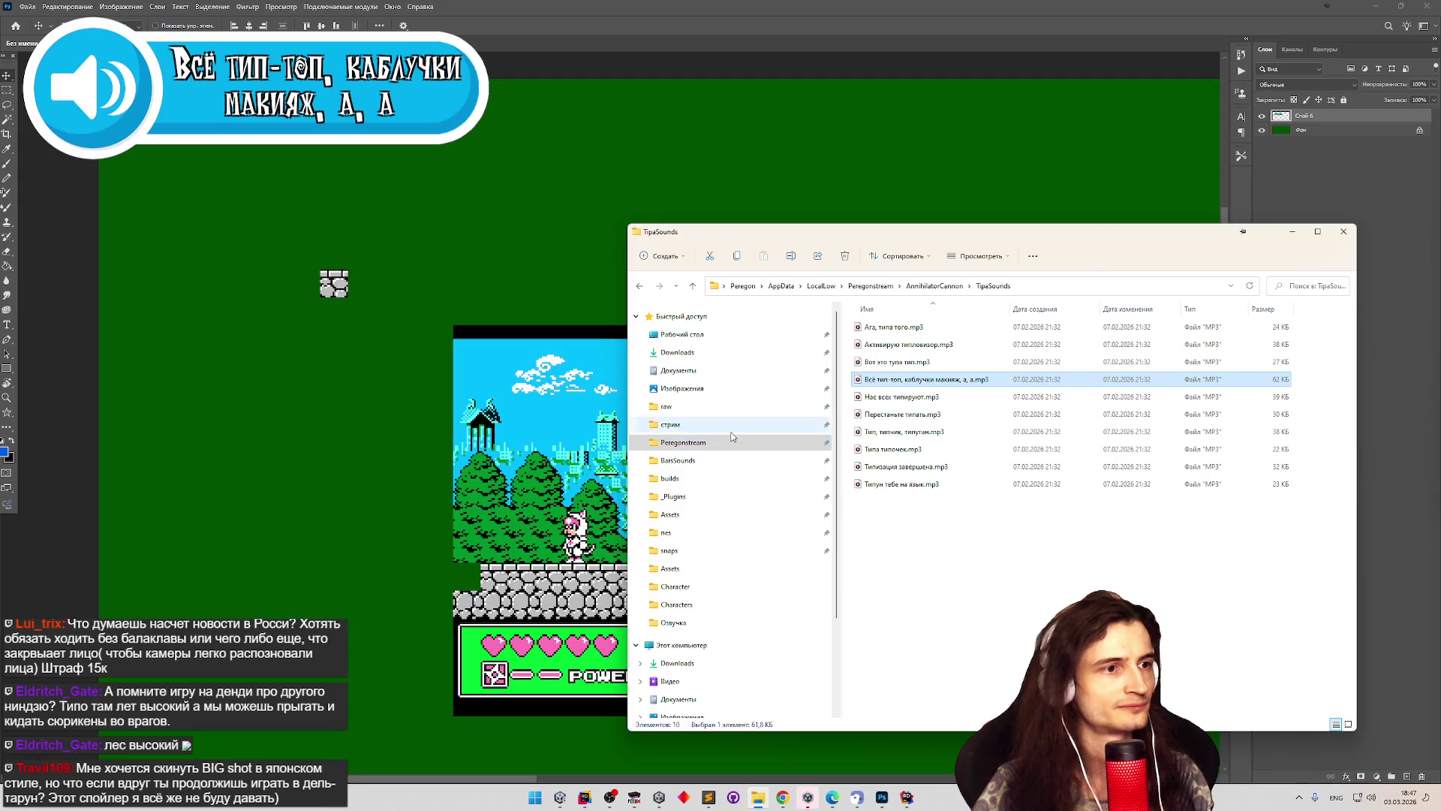
{"action": "left_click", "coordinate": [732, 443]}
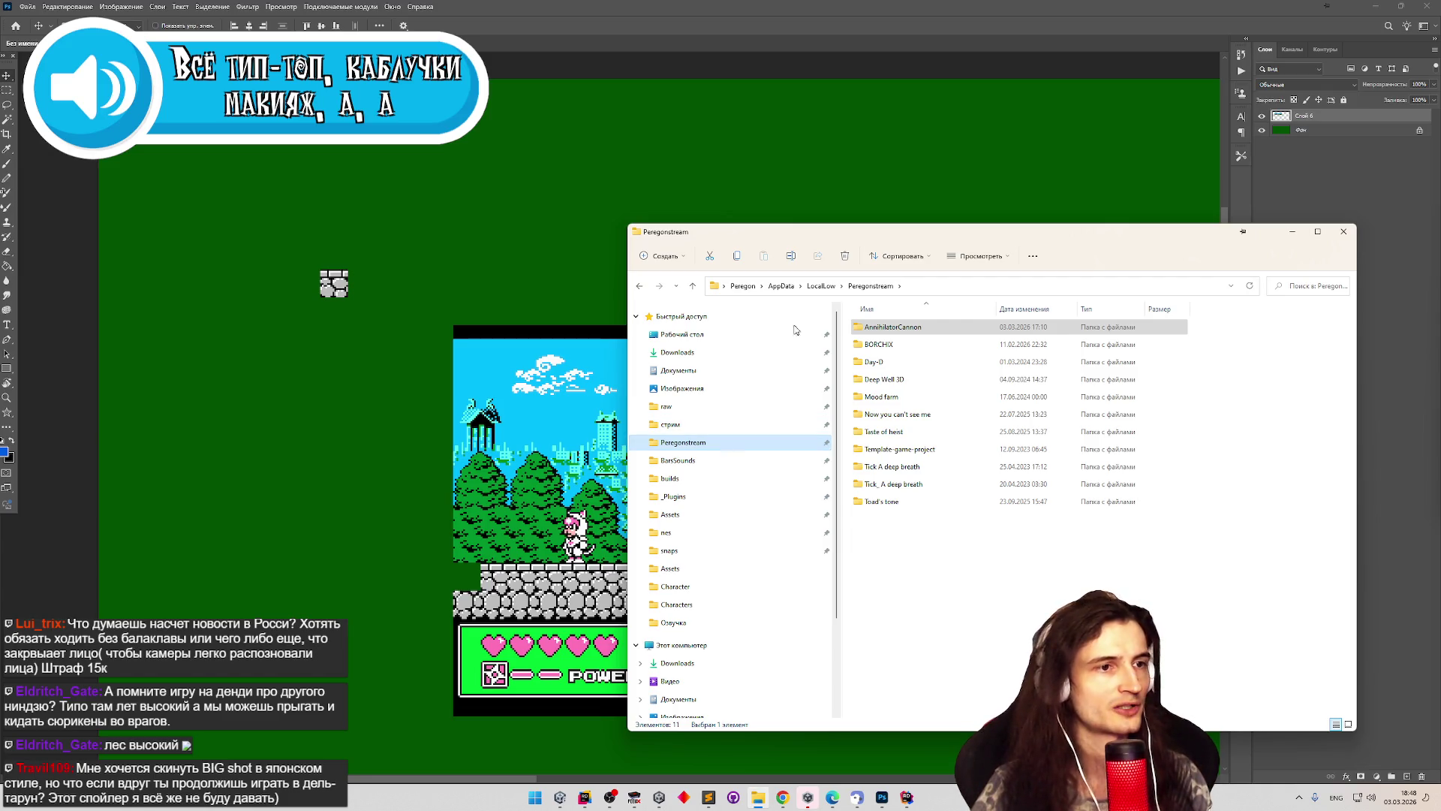
{"action": "mouse_move", "coordinate": [864, 247]}
{"action": "left_mouse_down"}
{"action": "mouse_move", "coordinate": [1151, 388]}
{"action": "mouse_move", "coordinate": [858, 196]}
{"action": "mouse_move", "coordinate": [822, 219]}
{"action": "left_mouse_up"}
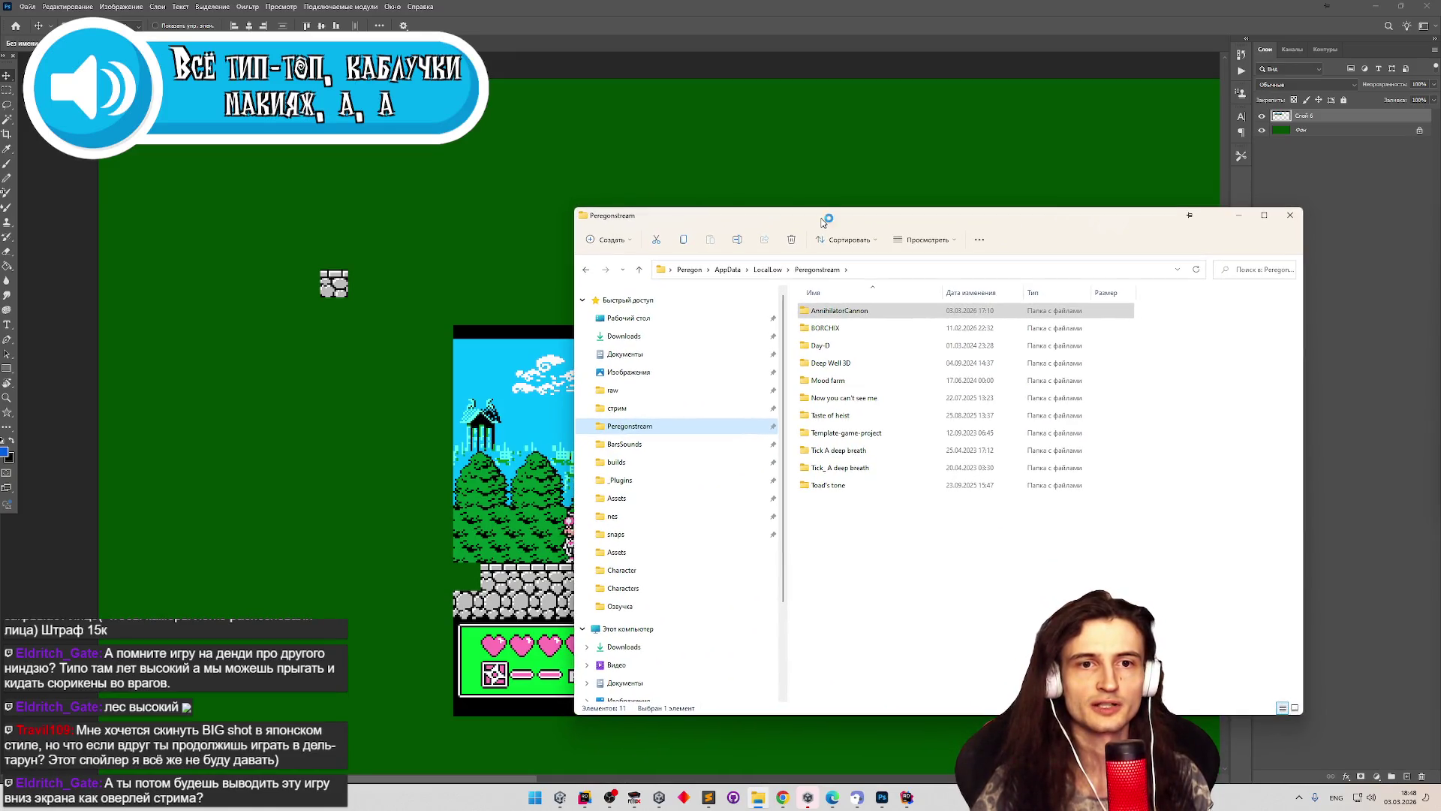
{"action": "left_click", "coordinate": [867, 531]}
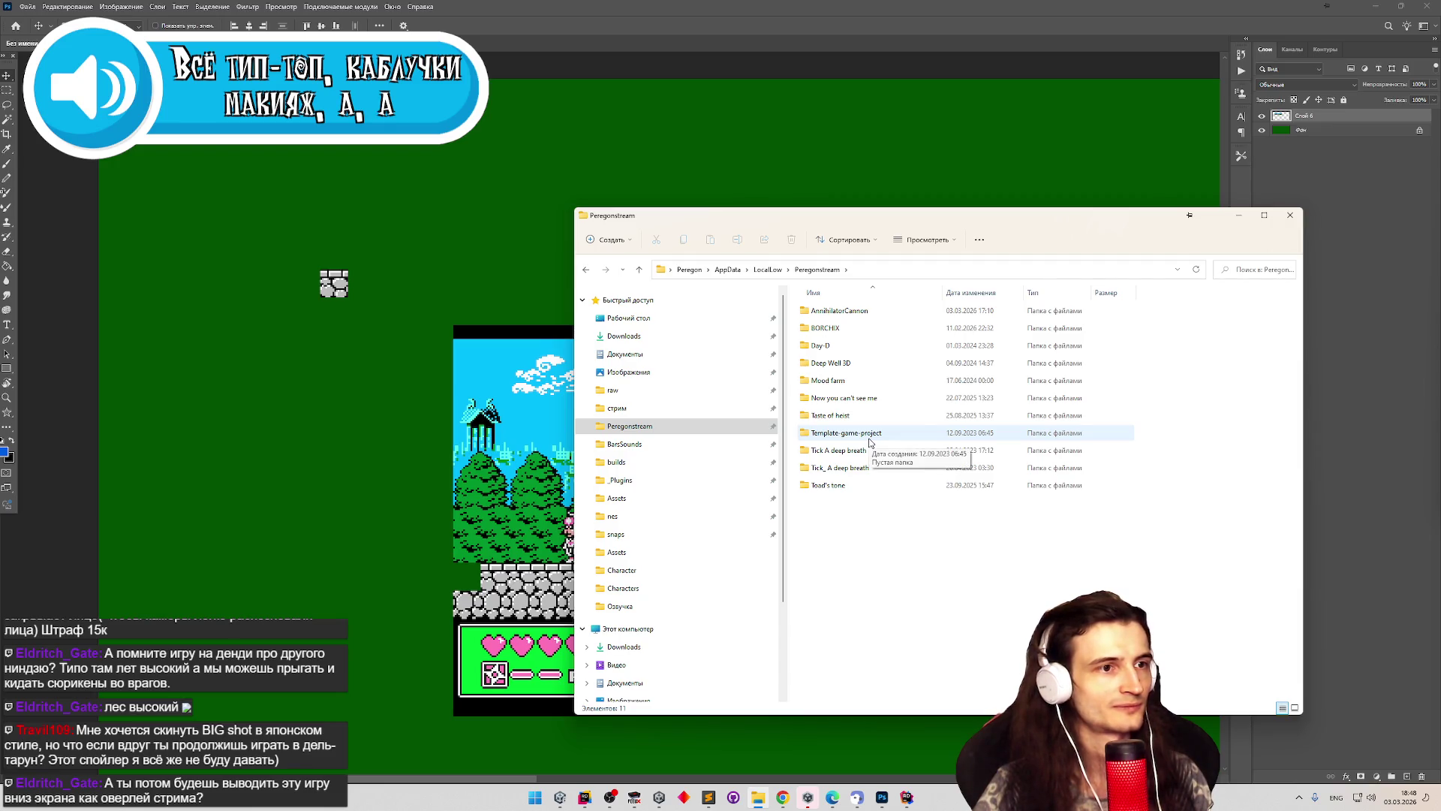
{"action": "mouse_move", "coordinate": [897, 222]}
{"action": "left_mouse_down"}
{"action": "mouse_move", "coordinate": [927, 593]}
{"action": "mouse_move", "coordinate": [876, 169]}
{"action": "mouse_move", "coordinate": [922, 201]}
{"action": "left_mouse_up"}
{"action": "double_click", "coordinate": [884, 294]}
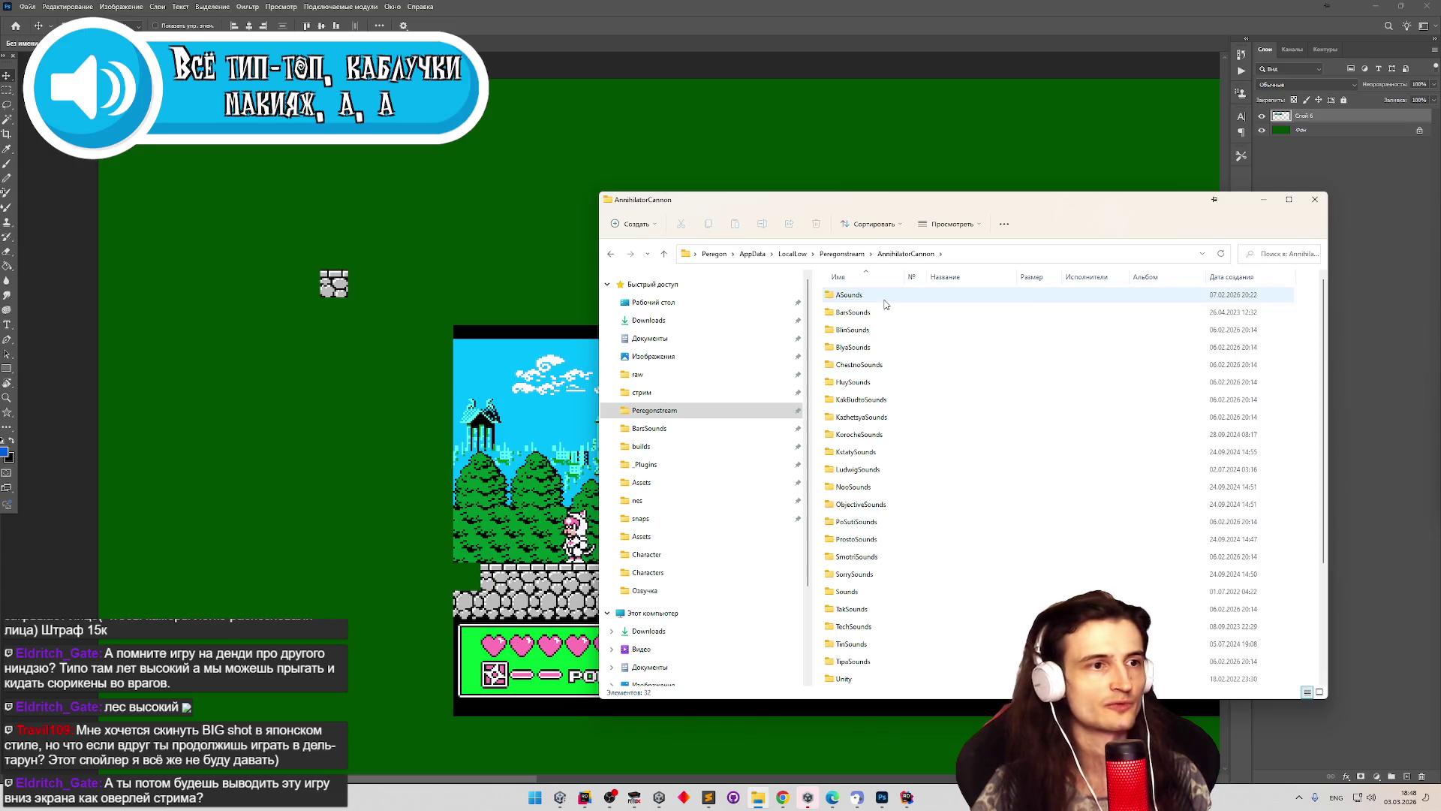
{"action": "scroll", "coordinate": [924, 379], "scroll_direction": "down", "scroll_amount": 3}
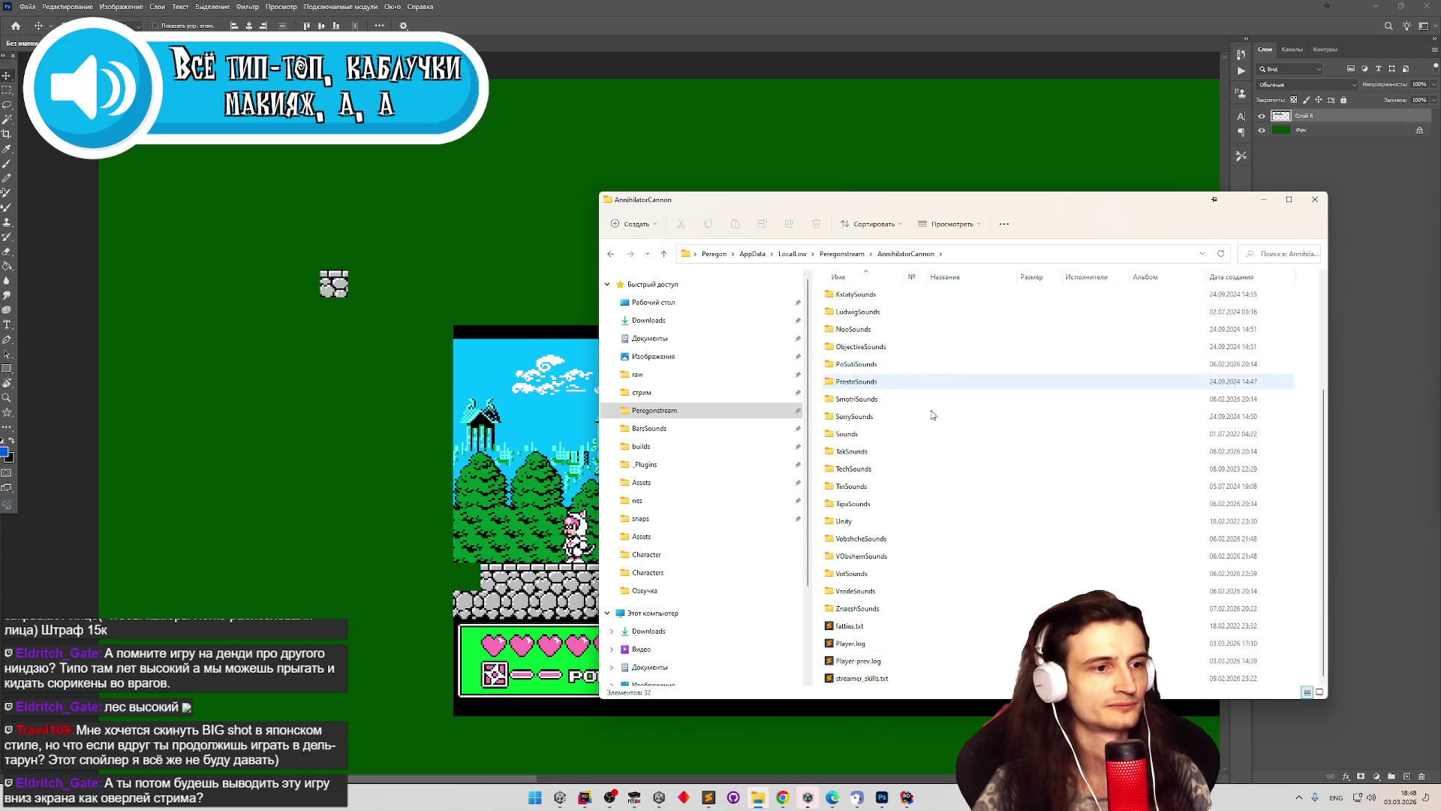
{"action": "double_click", "coordinate": [871, 644]}
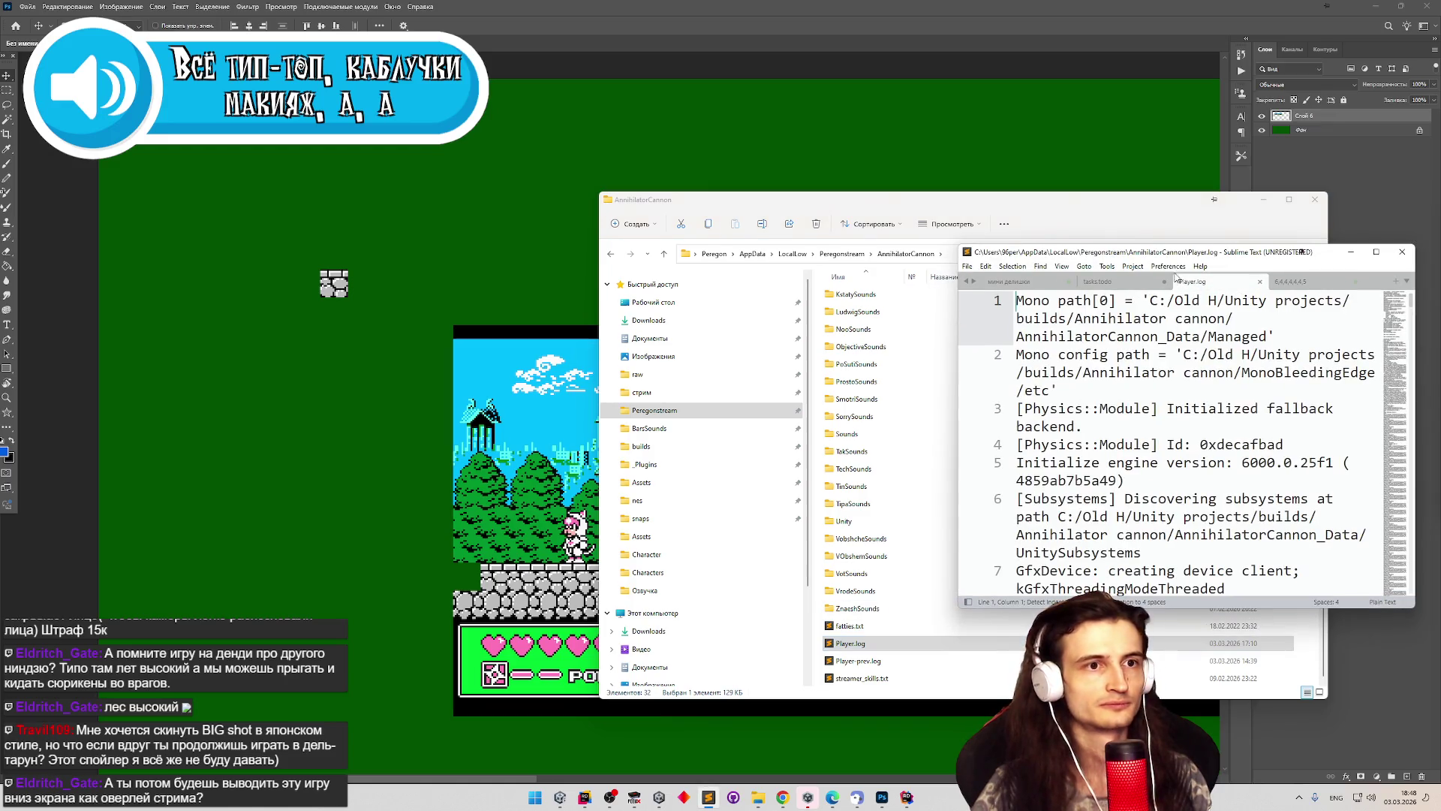
Reposition the Sublime Text log window on screen.
{"action": "left_click_drag", "start_coordinate": [1176, 278], "coordinate": [799, 199]}
{"action": "mouse_move", "coordinate": [1020, 221]}
{"action": "left_mouse_down"}
{"action": "mouse_move", "coordinate": [1017, 528]}
{"action": "mouse_move", "coordinate": [1103, 597]}
{"action": "mouse_move", "coordinate": [1245, 672]}
{"action": "mouse_move", "coordinate": [1242, 647]}
{"action": "left_mouse_up"}
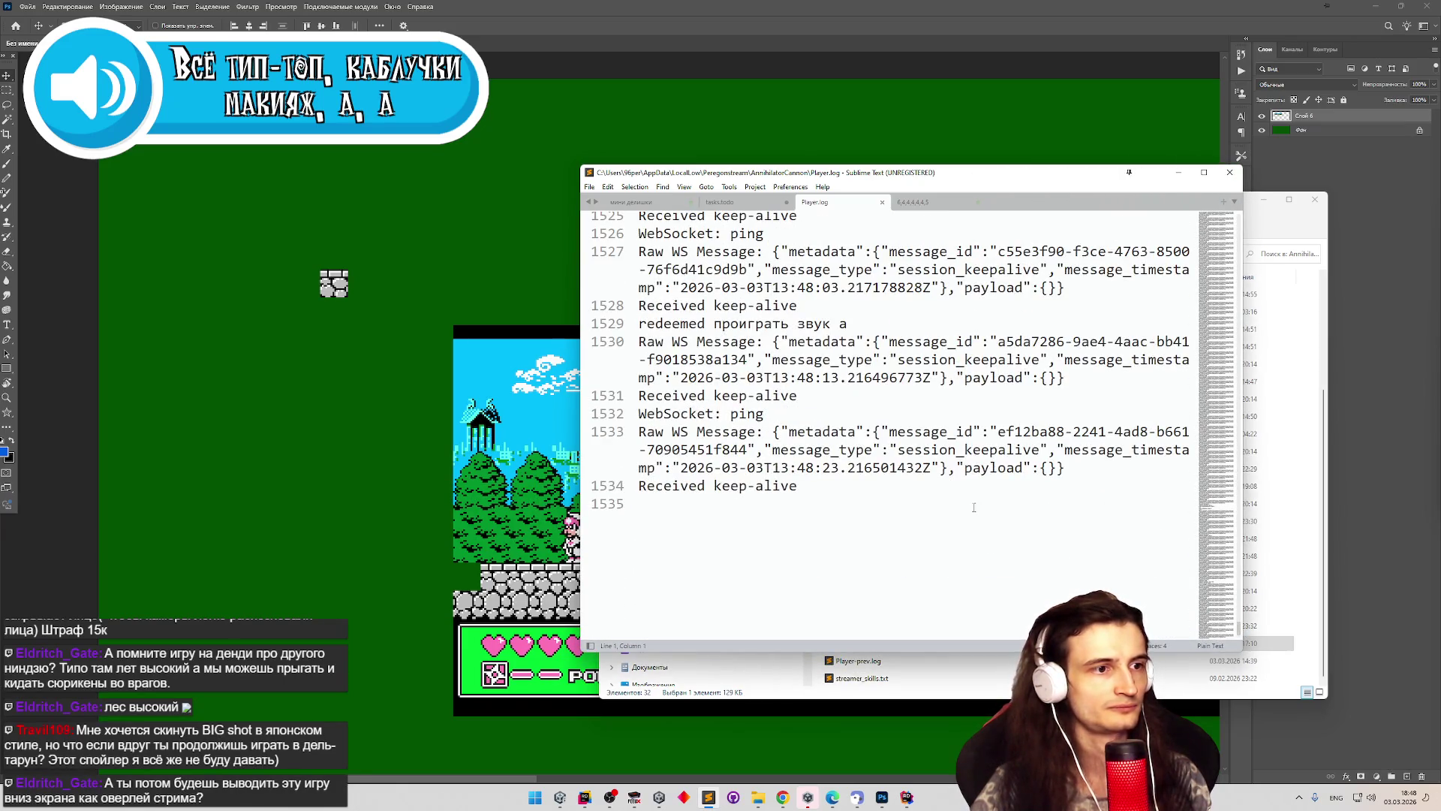
{"action": "left_click_drag", "start_coordinate": [988, 469], "coordinate": [989, 430]}
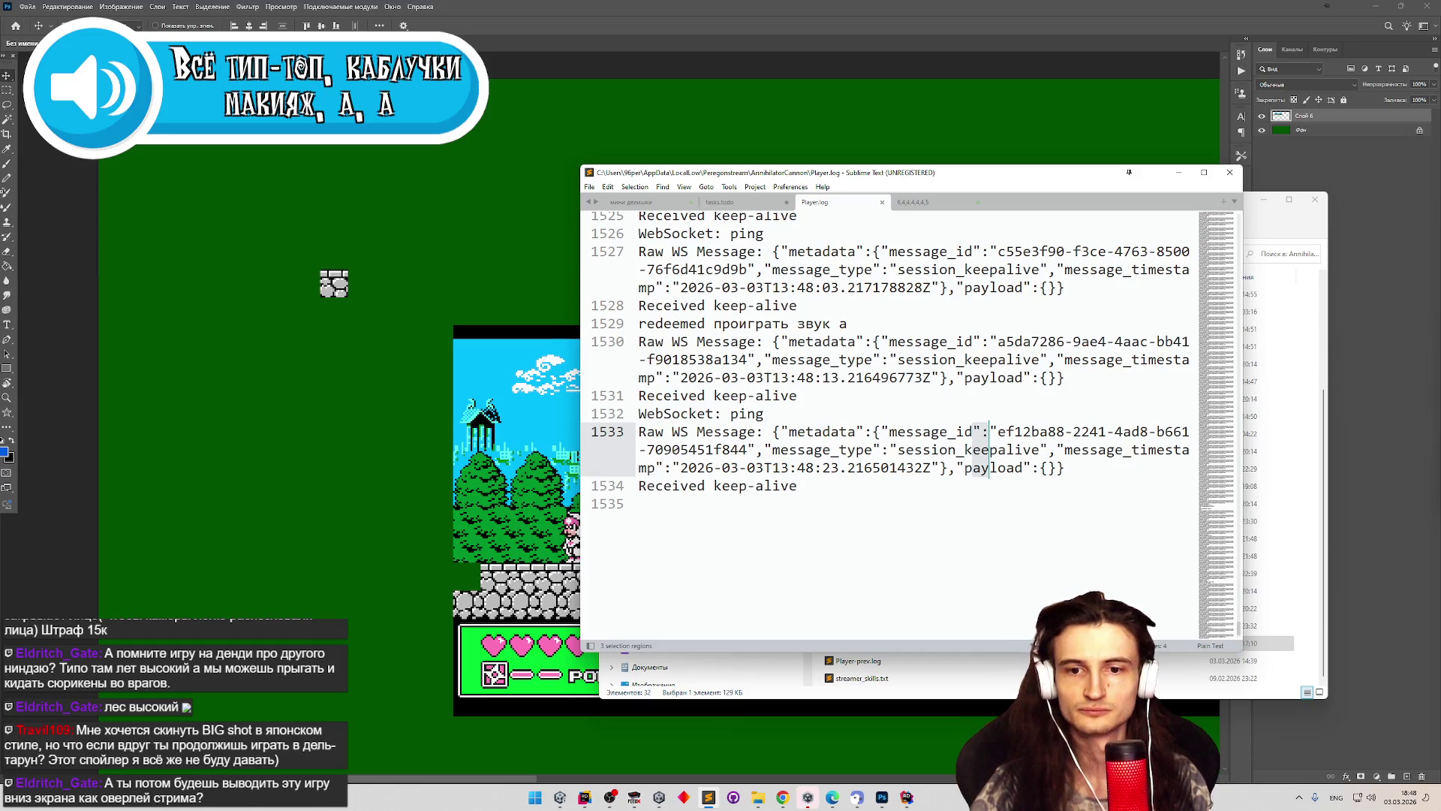
{"action": "key", "text": "super+d"}
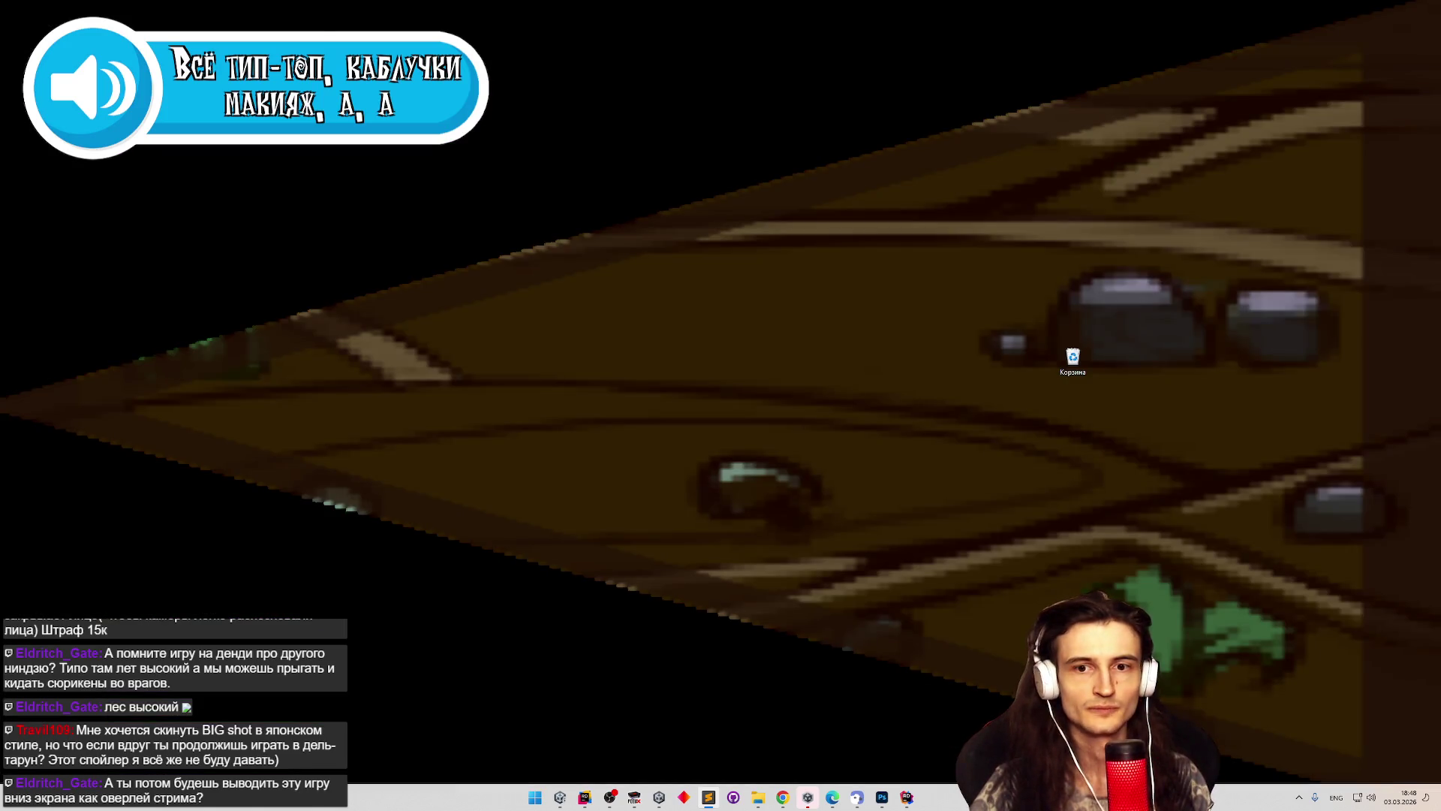
{"action": "key", "text": "super+d"}
{"action": "mouse_move", "coordinate": [1243, 628]}
{"action": "left_mouse_down"}
{"action": "mouse_move", "coordinate": [1252, 504]}
{"action": "mouse_move", "coordinate": [1253, 525]}
{"action": "left_mouse_up"}
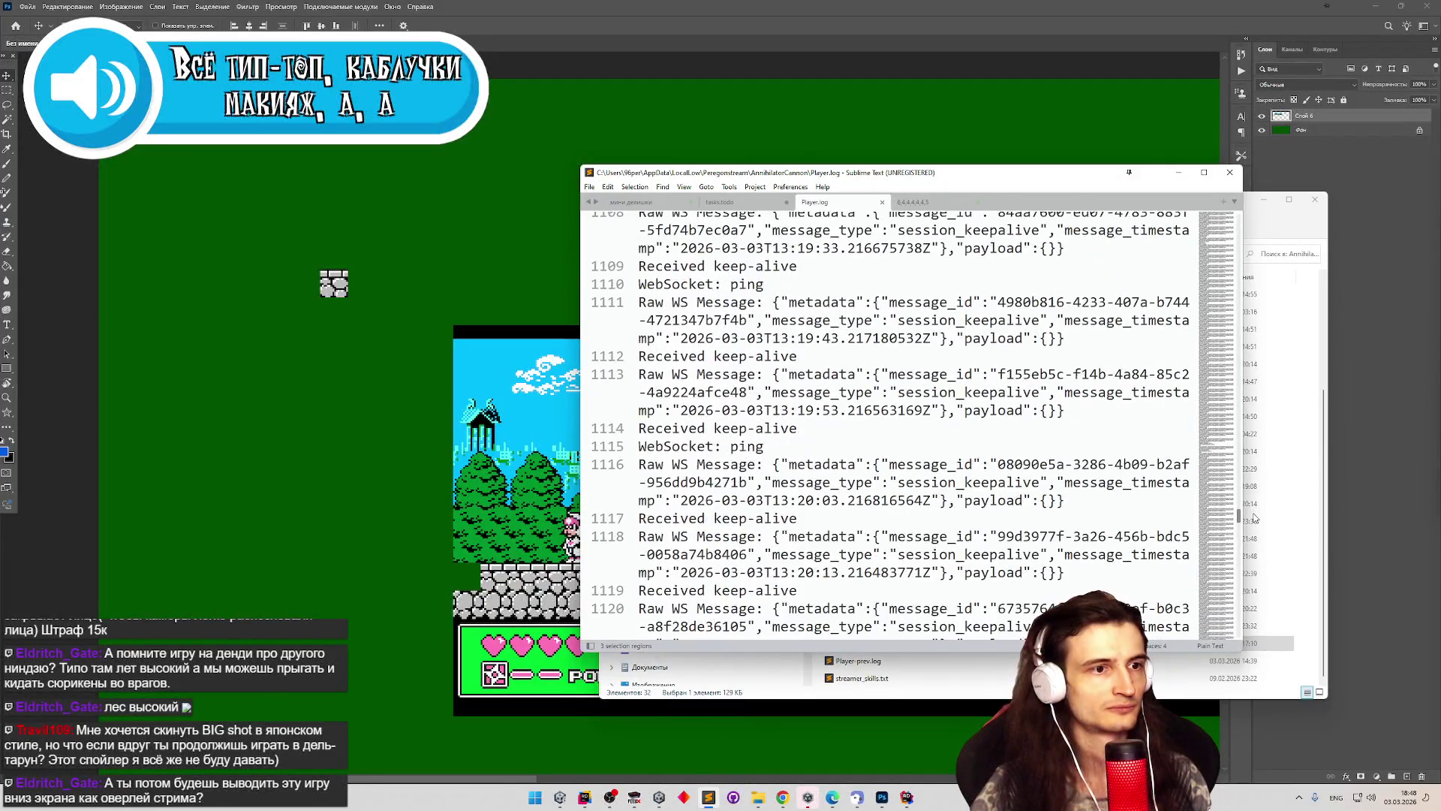
Search Player.log for 'ти', mark the 404 Not Found line, and hide the window.
{"action": "left_click", "coordinate": [1035, 392]}
{"action": "key", "text": "ctrl+f"}
{"action": "type", "text": "Speedy"}
{"action": "key", "text": "super+space"}
{"action": "key", "text": "ctrl+a"}
{"action": "type", "text": "ти"}
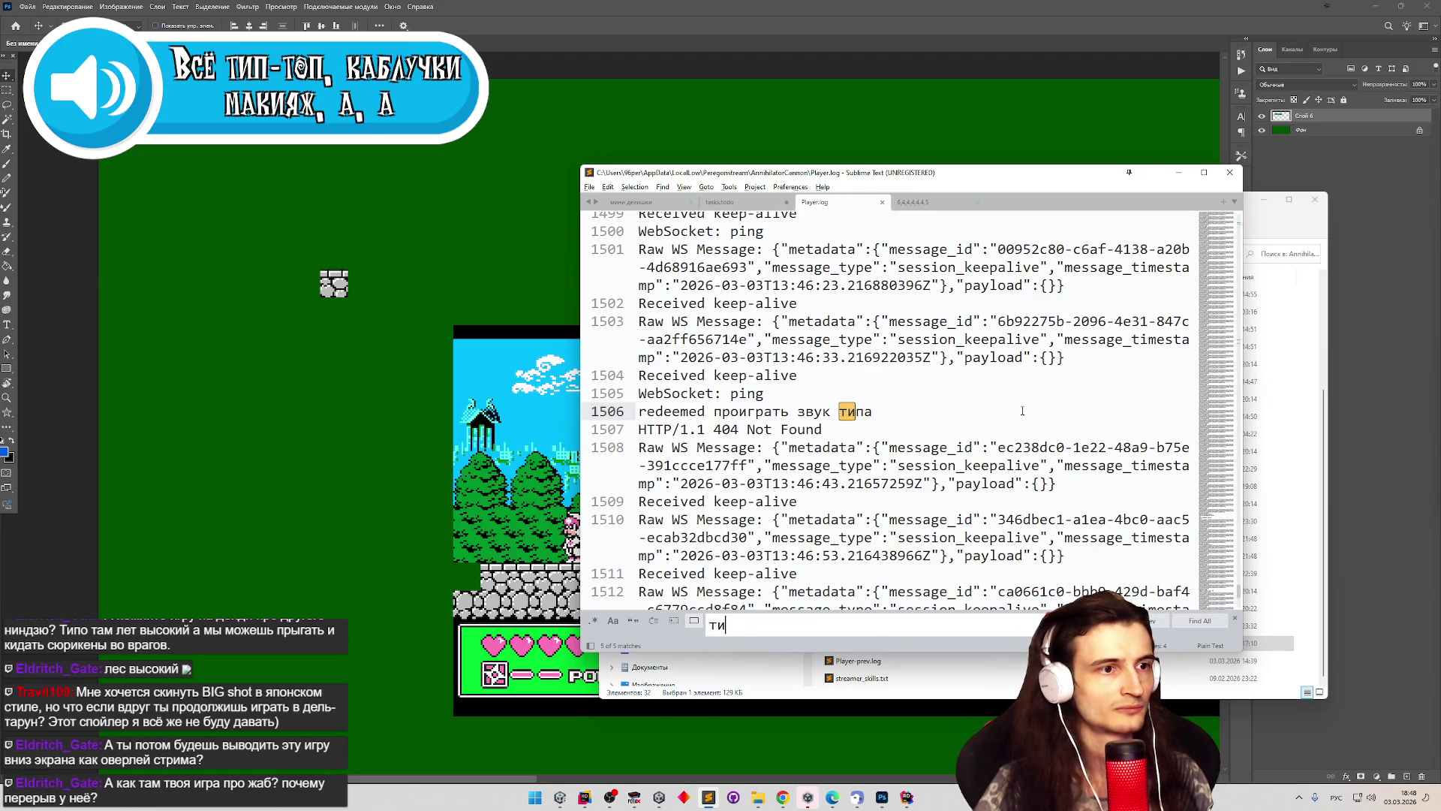
{"action": "left_click", "coordinate": [1020, 412]}
{"action": "left_click", "coordinate": [876, 428]}
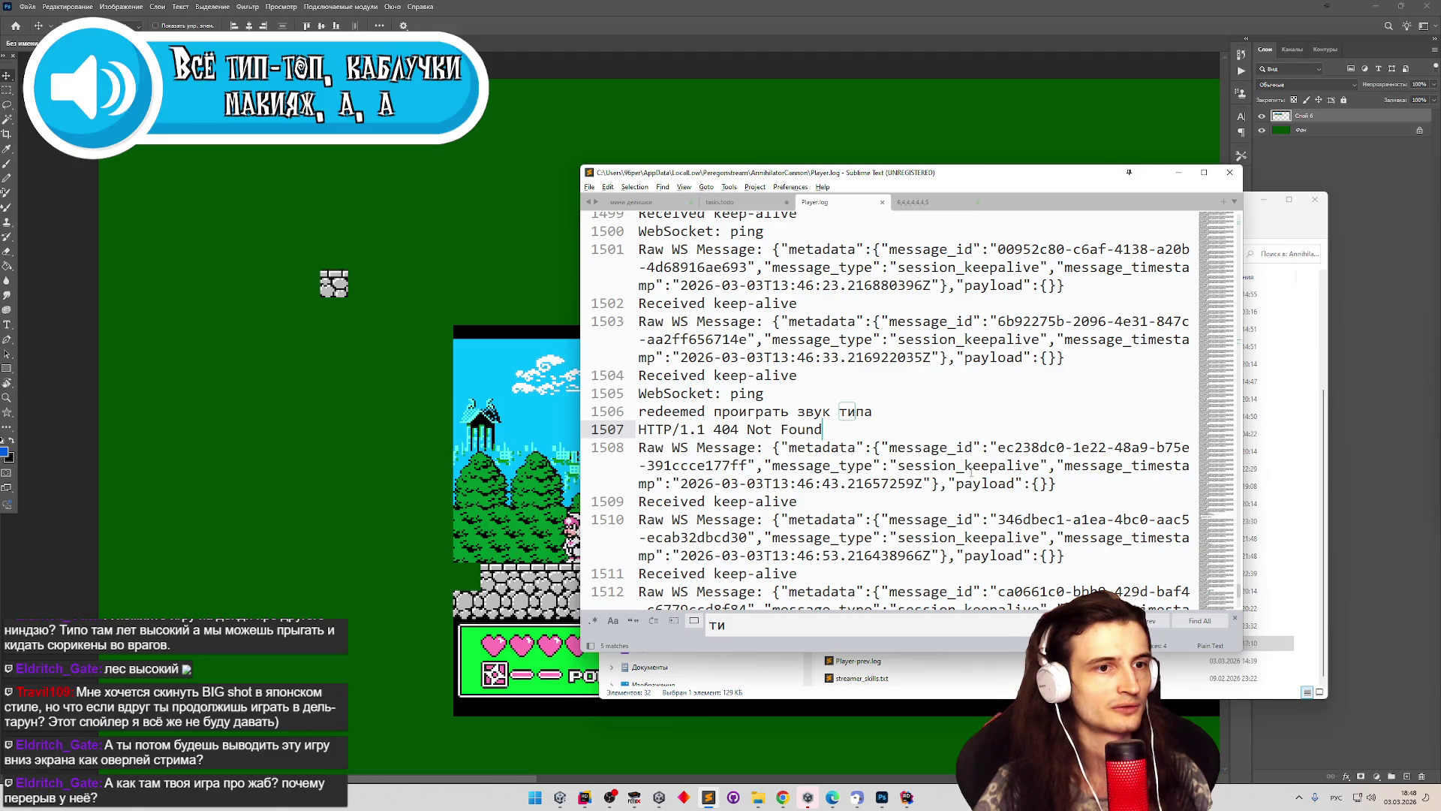
{"action": "scroll", "coordinate": [971, 471], "scroll_direction": "down", "scroll_amount": 1}
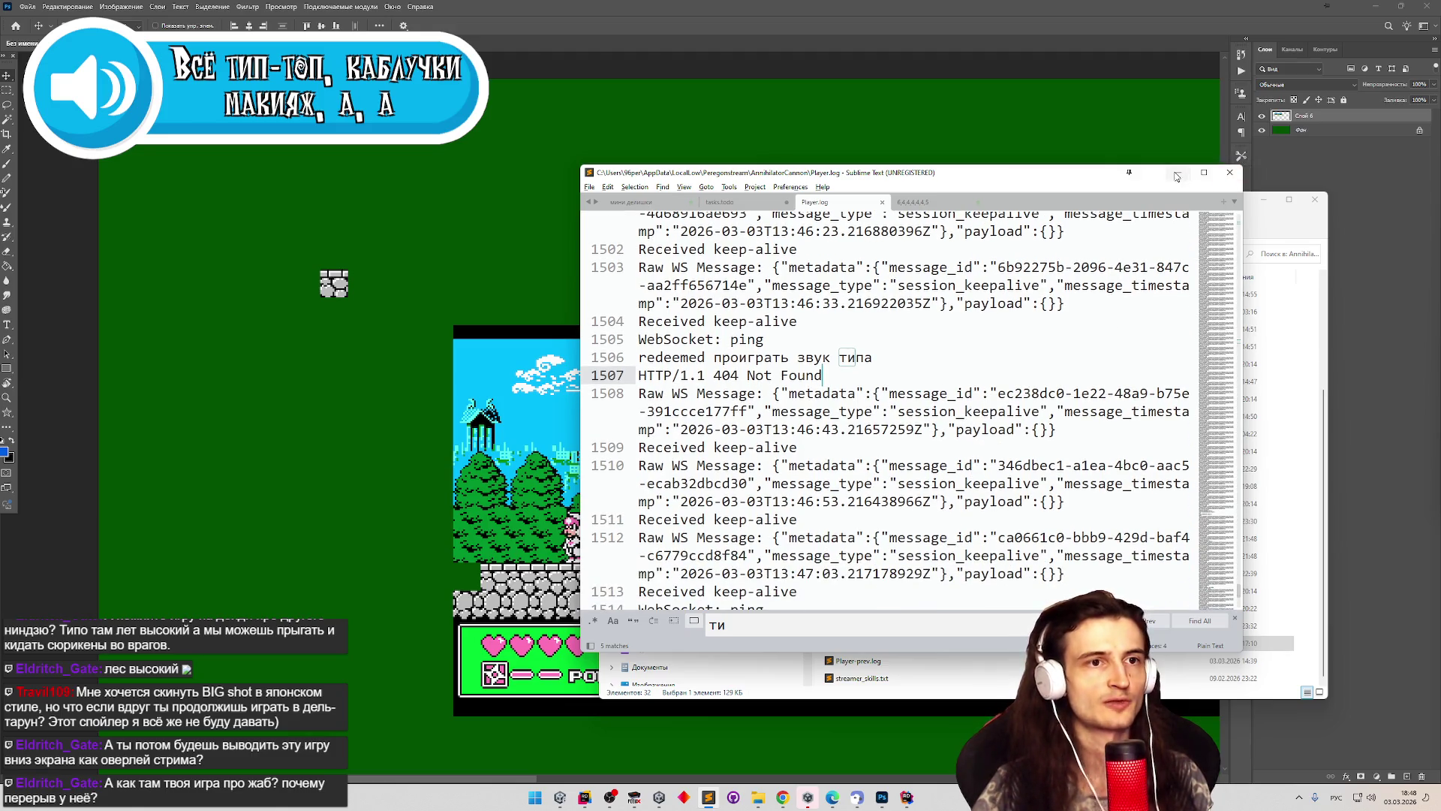
{"action": "left_click", "coordinate": [1178, 172]}
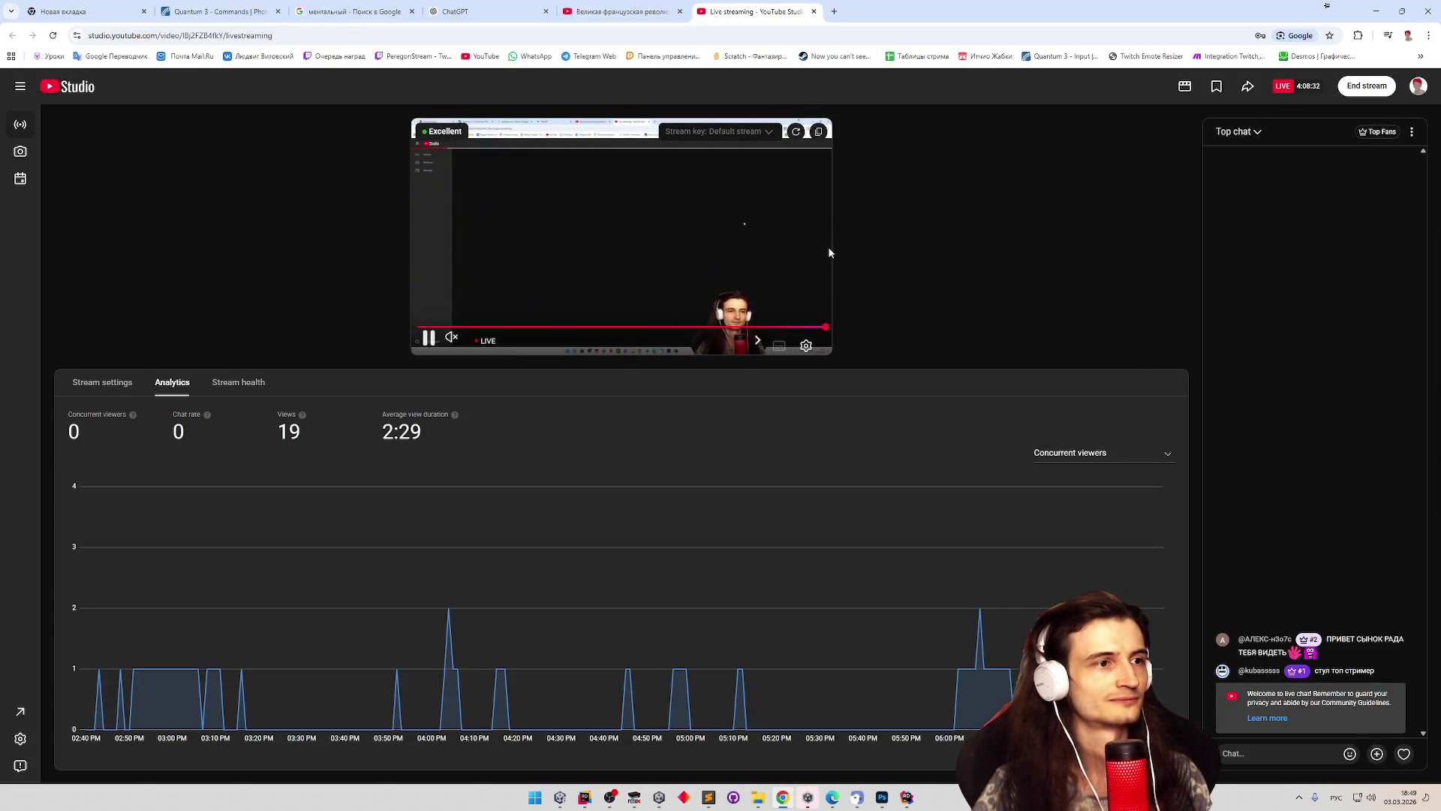
Close the YouTube Studio tab and minimize Chrome and the Explorer window.
{"action": "key", "text": "ctrl+w"}
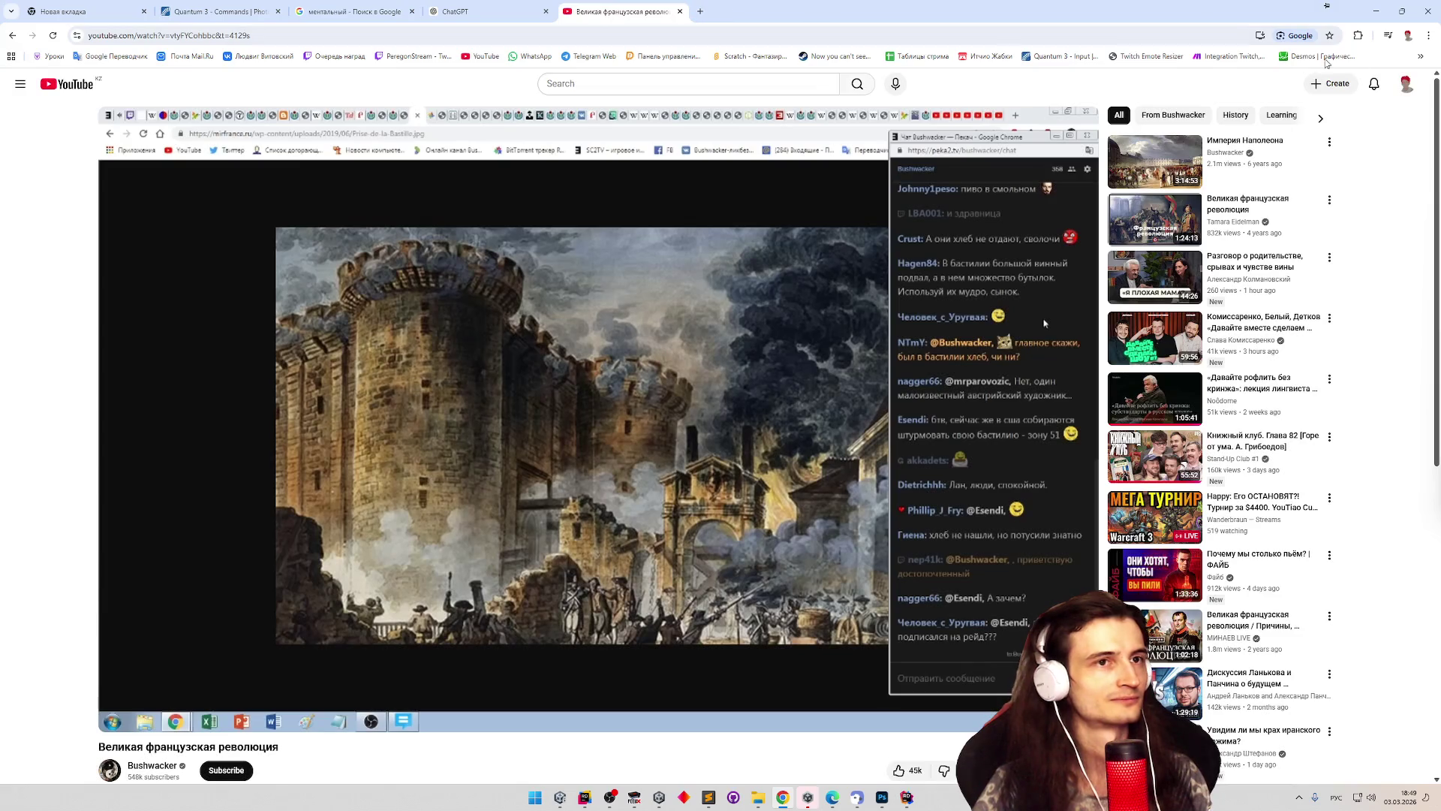
{"action": "left_click", "coordinate": [1376, 11]}
{"action": "left_click", "coordinate": [1264, 199]}
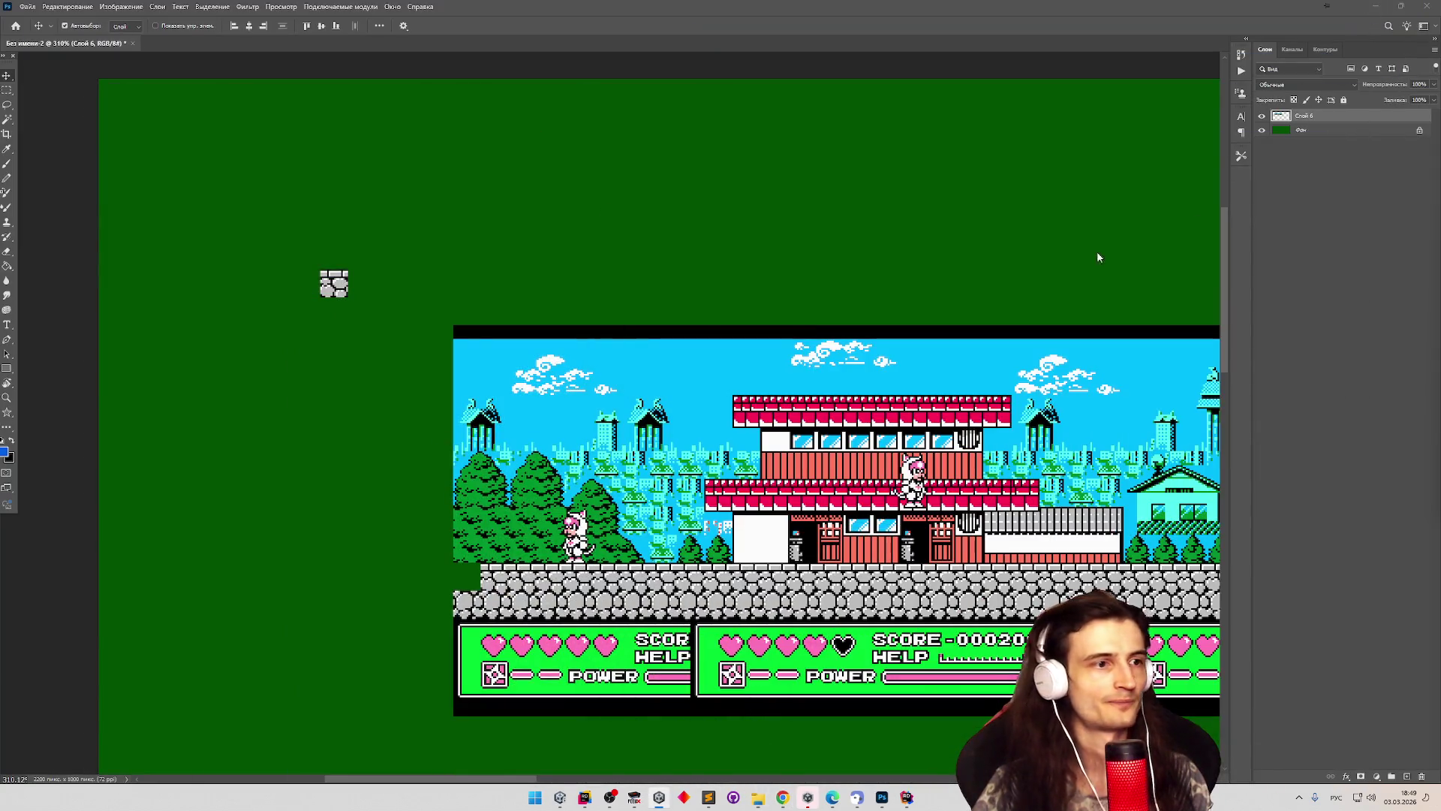
On the background layer, marquee a 16×17 px stone block at the stone row's left end.
{"action": "scroll", "coordinate": [1097, 257], "scroll_direction": "down", "scroll_amount": 2}
{"action": "scroll", "coordinate": [623, 516], "scroll_direction": "up", "scroll_amount": 2}
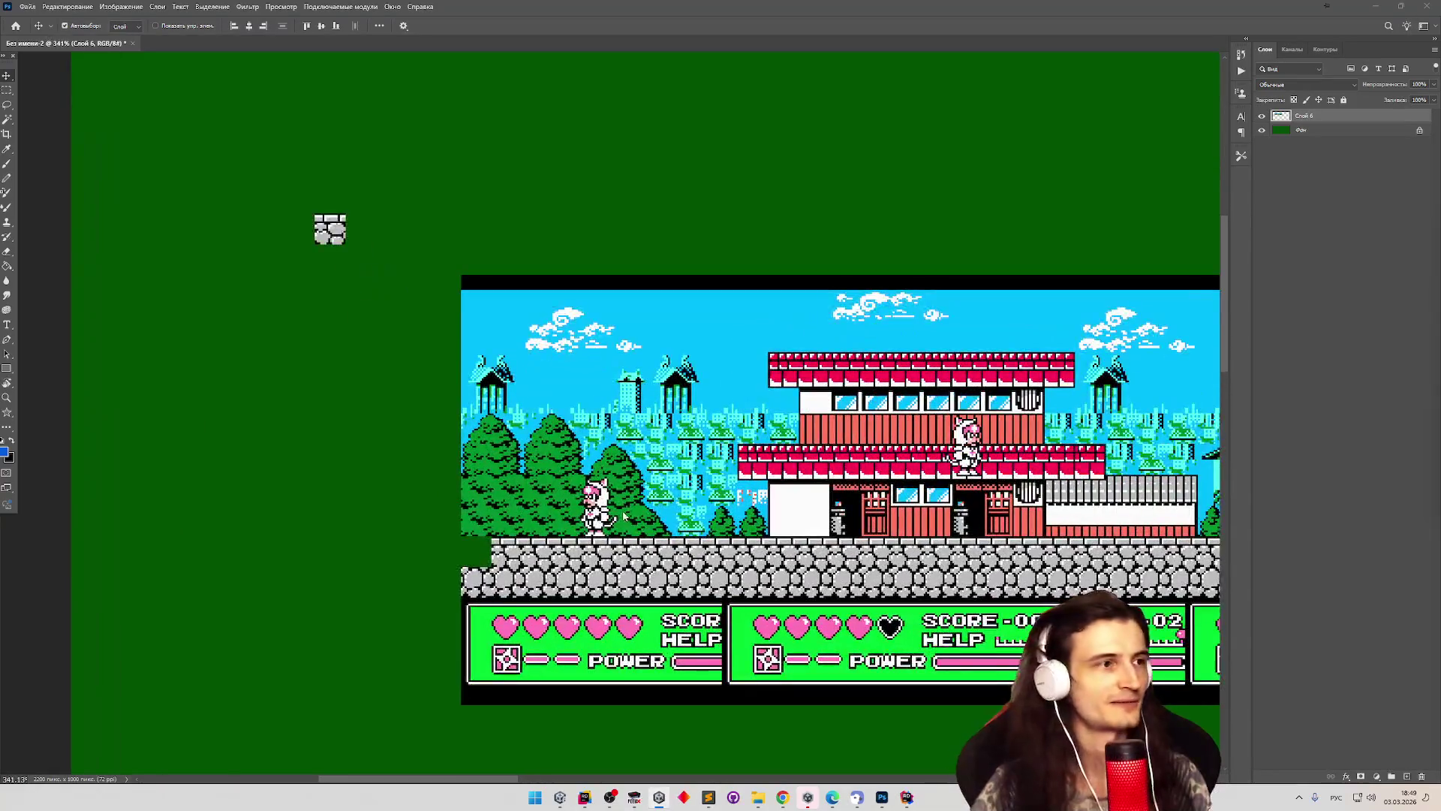
{"action": "scroll", "coordinate": [280, 343], "scroll_direction": "up", "scroll_amount": 1}
{"action": "scroll", "coordinate": [290, 344], "scroll_direction": "down", "scroll_amount": 1}
{"action": "scroll", "coordinate": [290, 347], "scroll_direction": "down", "scroll_amount": 2}
{"action": "scroll", "coordinate": [348, 348], "scroll_direction": "up", "scroll_amount": 2}
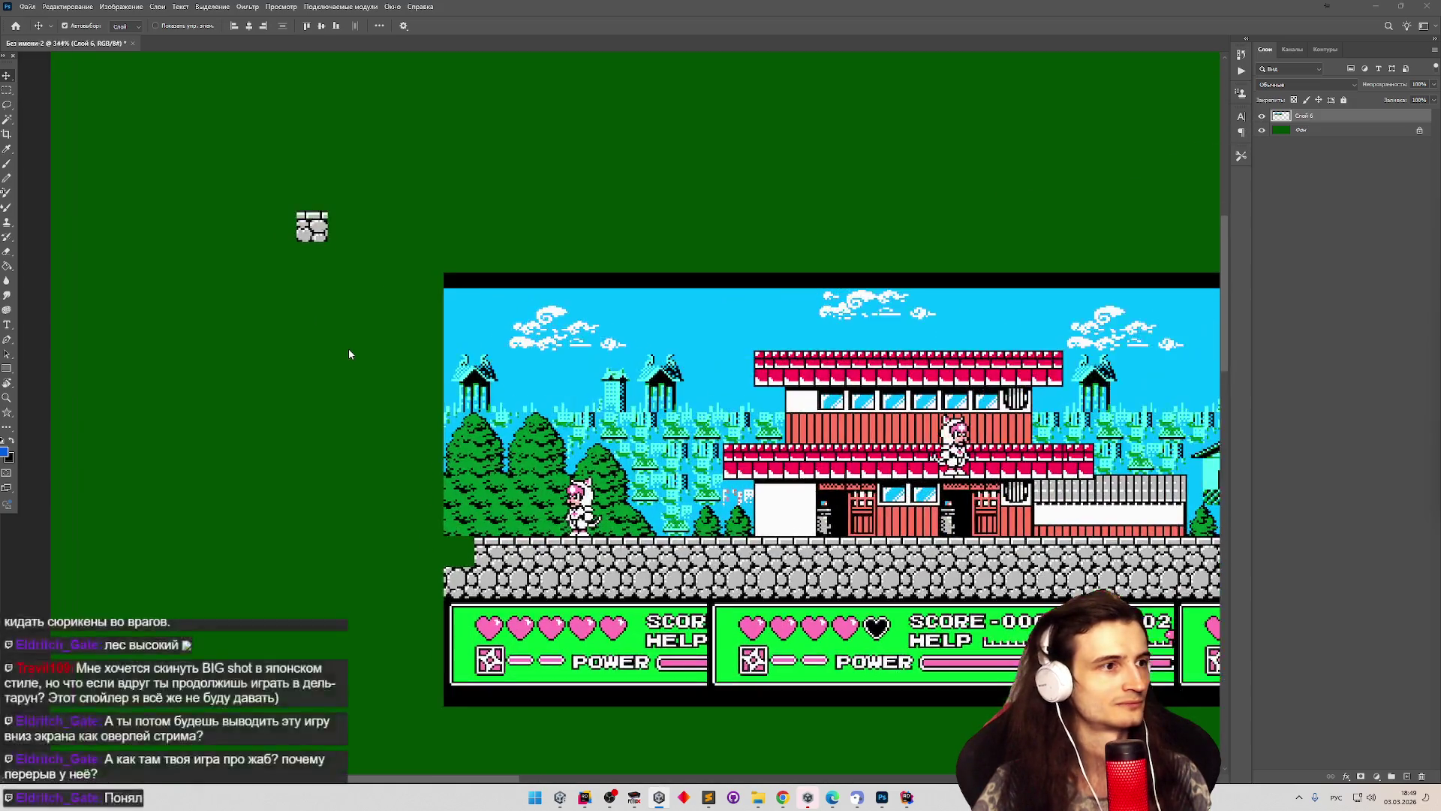
{"action": "left_click", "coordinate": [1328, 130]}
{"action": "scroll", "coordinate": [384, 576], "scroll_direction": "up", "scroll_amount": 1}
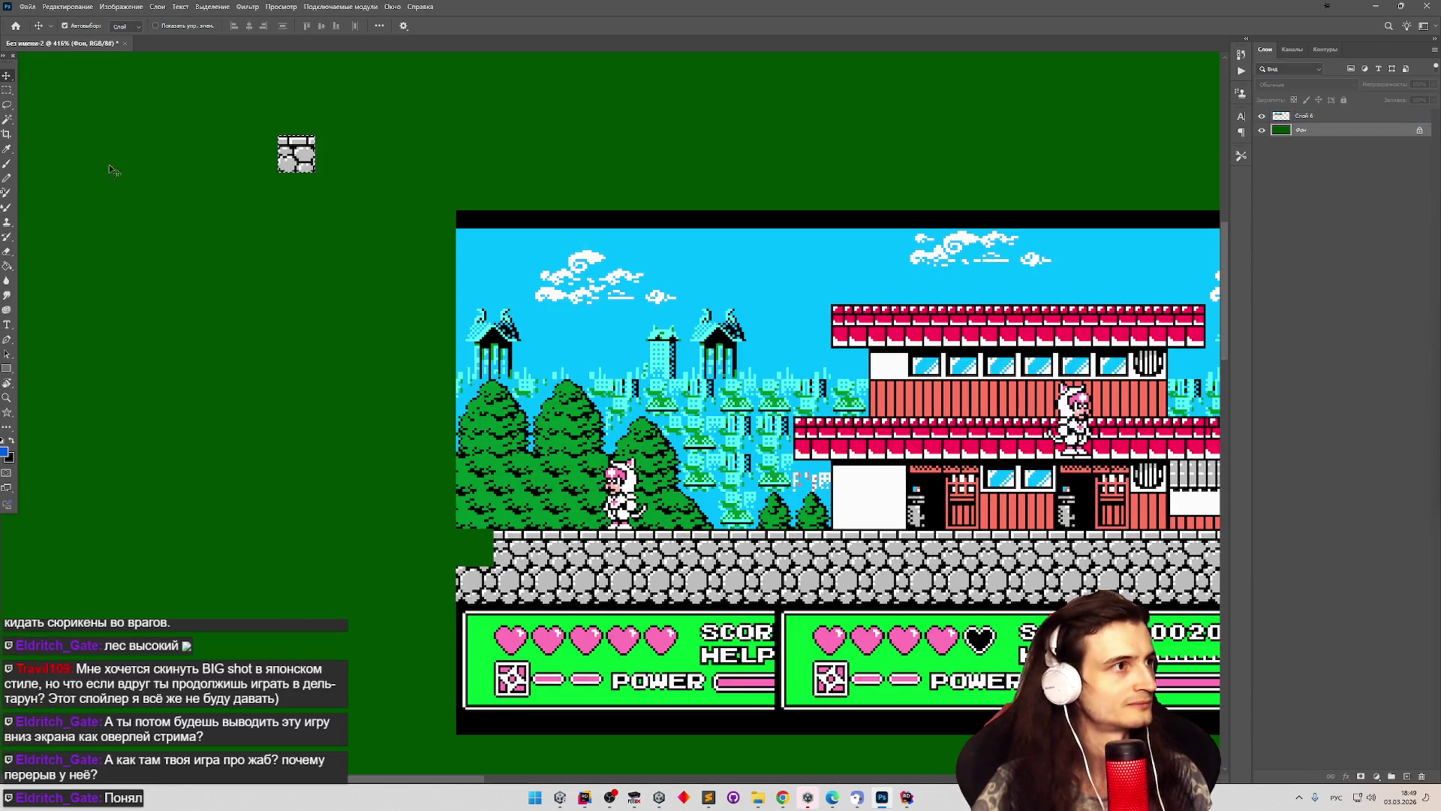
{"action": "left_click", "coordinate": [7, 91]}
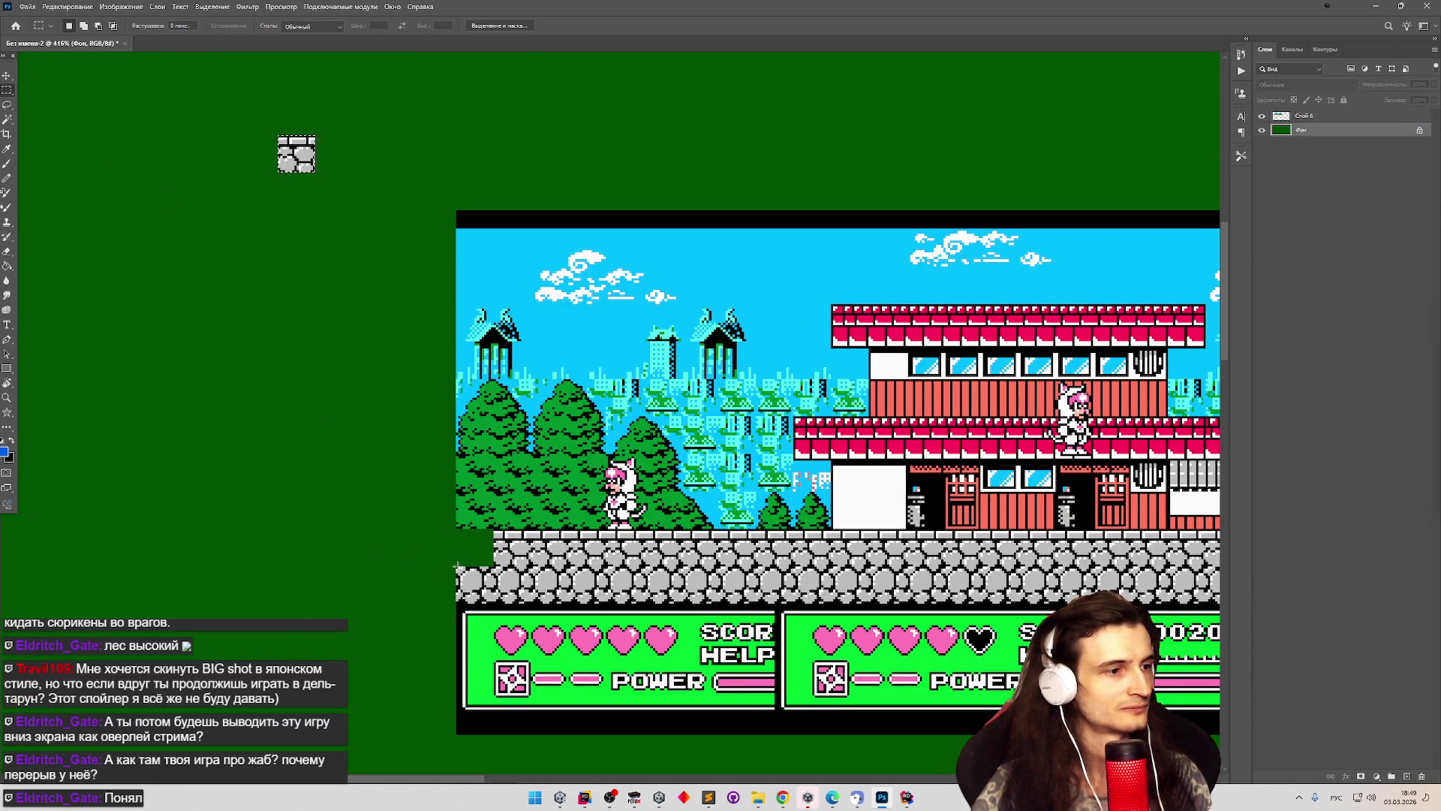
{"action": "scroll", "coordinate": [455, 564], "scroll_direction": "up", "scroll_amount": 2}
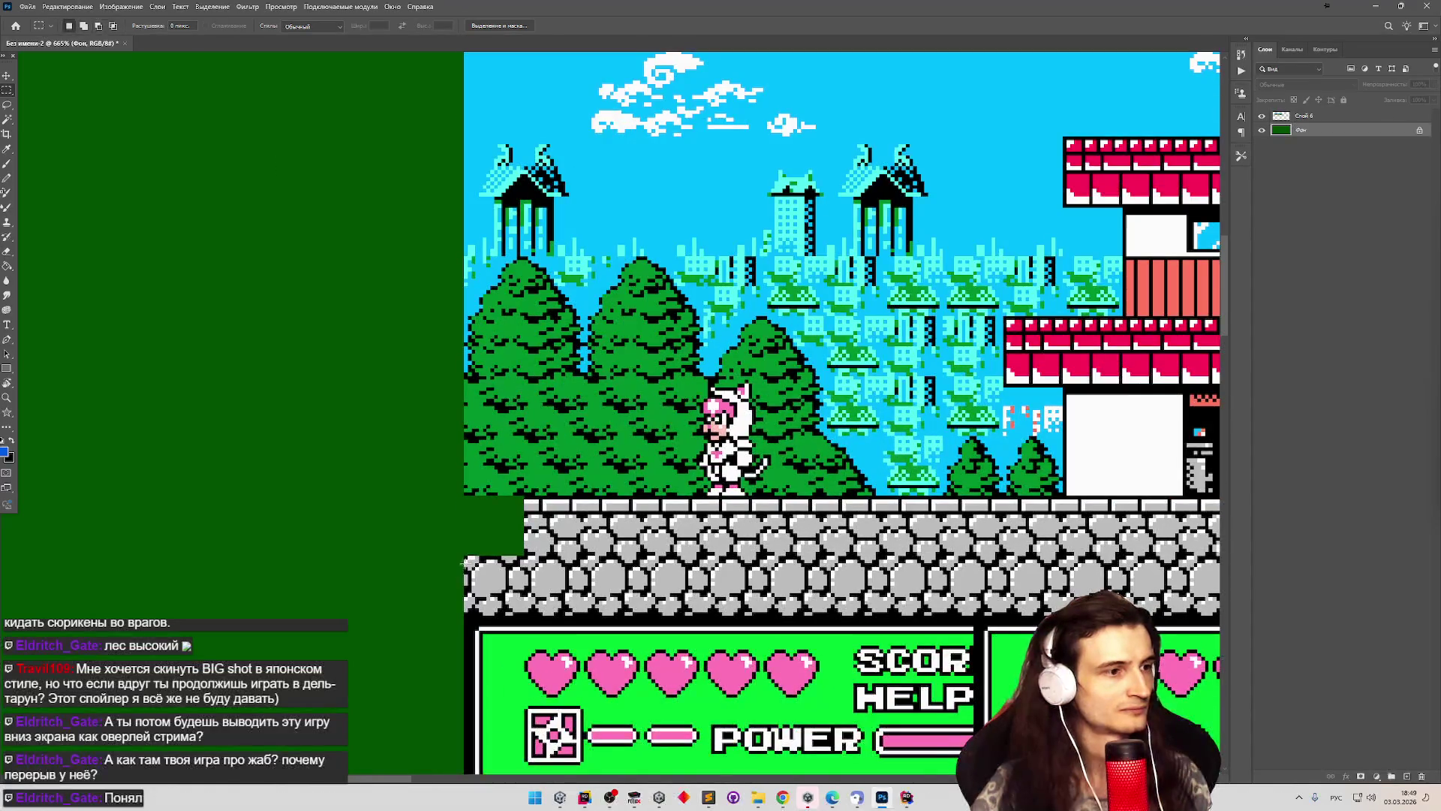
{"action": "mouse_move", "coordinate": [466, 557]}
{"action": "left_mouse_down"}
{"action": "mouse_move", "coordinate": [521, 617]}
{"action": "mouse_move", "coordinate": [361, 211]}
{"action": "mouse_move", "coordinate": [325, 170]}
{"action": "left_mouse_up"}
Move the stone block flush beneath the first stone sample on Слой 6, then deselect it.
{"action": "key", "text": "v"}
{"action": "scroll", "coordinate": [480, 525], "scroll_direction": "down", "scroll_amount": 1}
{"action": "left_click", "coordinate": [497, 569]}
{"action": "key", "text": "ctrl+z"}
{"action": "left_click", "coordinate": [1321, 116]}
{"action": "left_click", "coordinate": [1261, 116]}
{"action": "left_click", "coordinate": [1262, 116]}
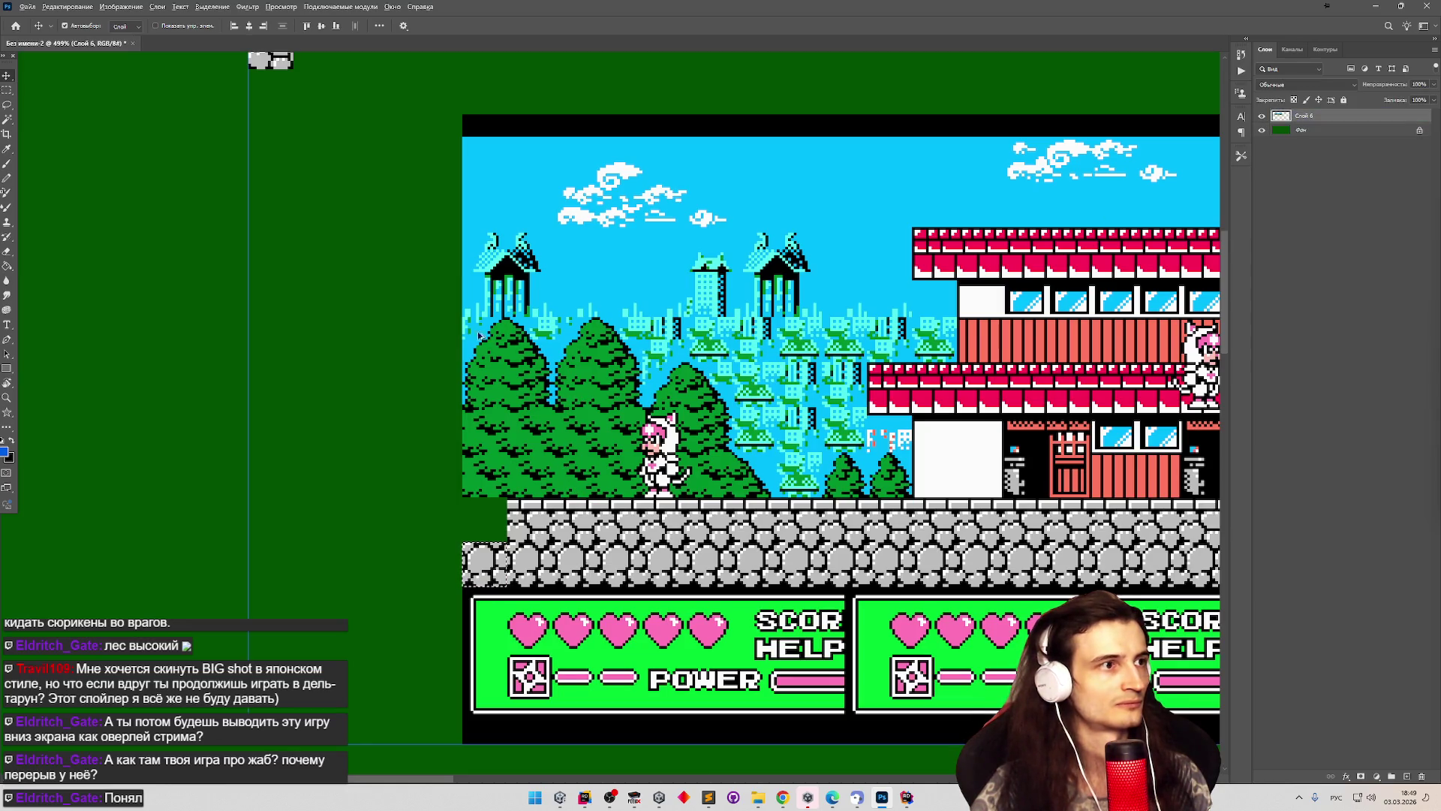
{"action": "scroll", "coordinate": [471, 417], "scroll_direction": "down", "scroll_amount": 2}
{"action": "mouse_move", "coordinate": [480, 544]}
{"action": "left_mouse_down"}
{"action": "mouse_move", "coordinate": [368, 342]}
{"action": "mouse_move", "coordinate": [303, 145]}
{"action": "left_mouse_up"}
{"action": "scroll", "coordinate": [285, 97], "scroll_direction": "up", "scroll_amount": 5}
{"action": "left_click_drag", "start_coordinate": [353, 248], "coordinate": [358, 240]}
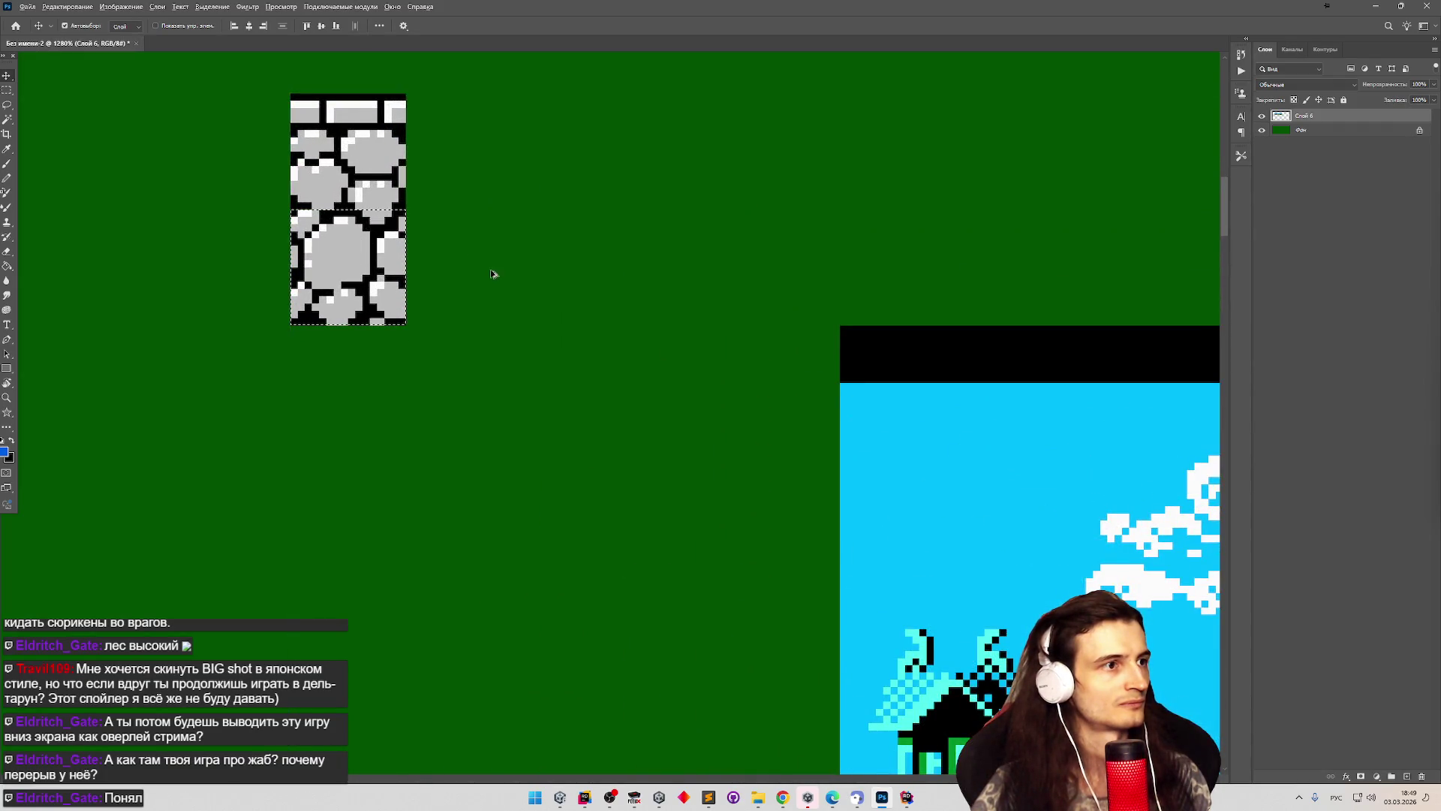
{"action": "scroll", "coordinate": [492, 270], "scroll_direction": "down", "scroll_amount": 5}
{"action": "scroll", "coordinate": [592, 549], "scroll_direction": "up", "scroll_amount": 3}
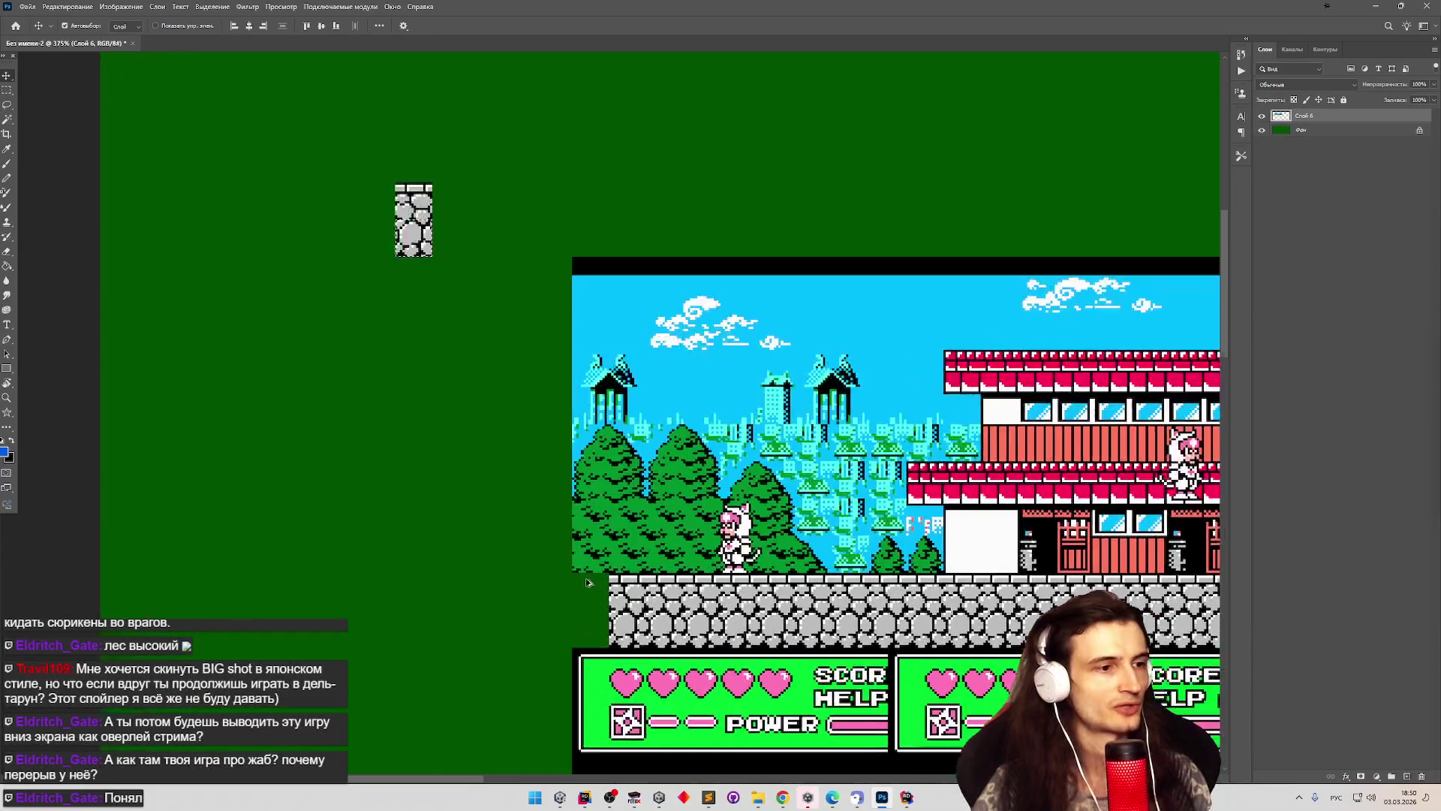
{"action": "scroll", "coordinate": [589, 537], "scroll_direction": "down", "scroll_amount": 5}
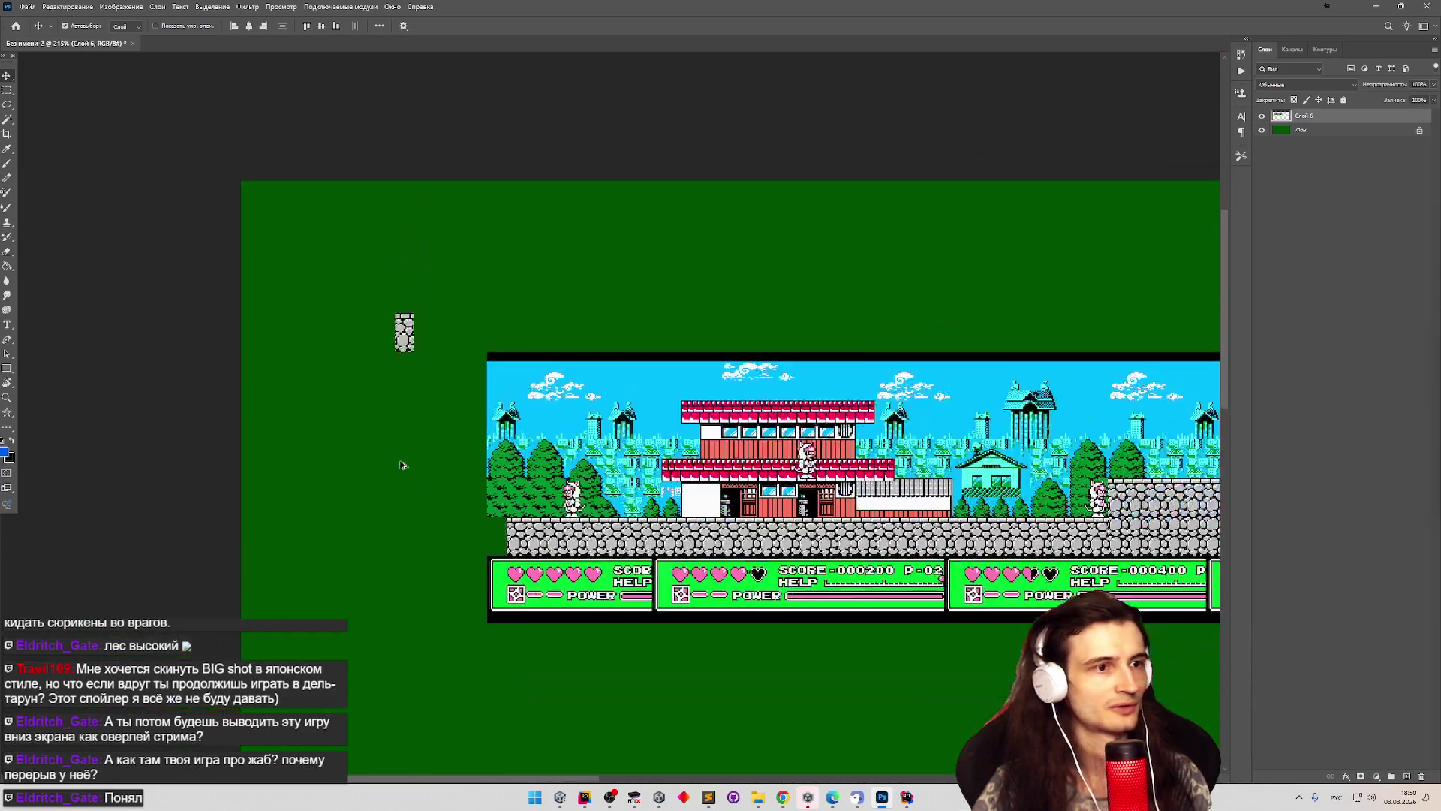
{"action": "scroll", "coordinate": [826, 480], "scroll_direction": "up", "scroll_amount": 3}
{"action": "scroll", "coordinate": [825, 480], "scroll_direction": "up", "scroll_amount": 1}
{"action": "scroll", "coordinate": [526, 375], "scroll_direction": "down", "scroll_amount": 3}
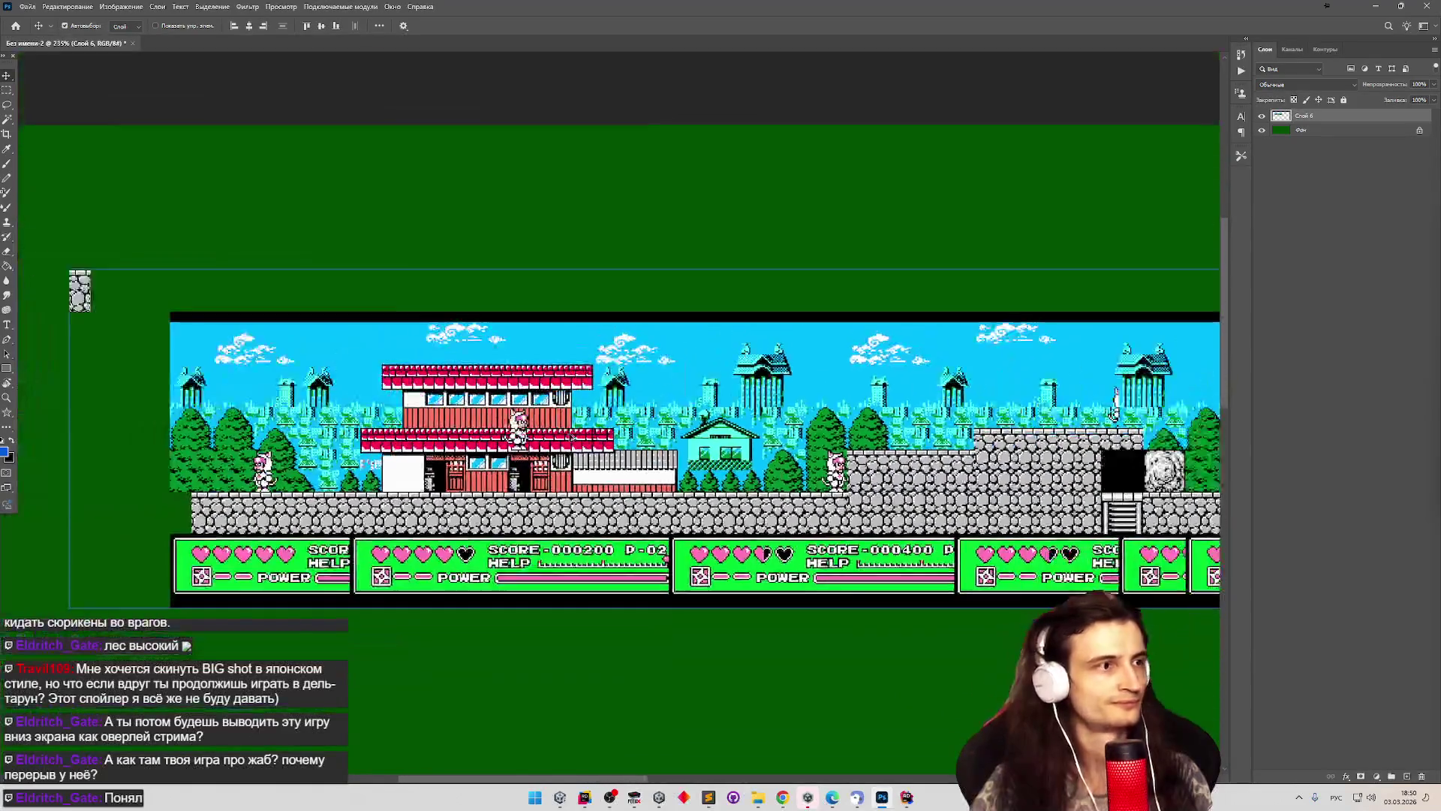
{"action": "scroll", "coordinate": [180, 281], "scroll_direction": "up", "scroll_amount": 2}
{"action": "scroll", "coordinate": [188, 289], "scroll_direction": "up", "scroll_amount": 3}
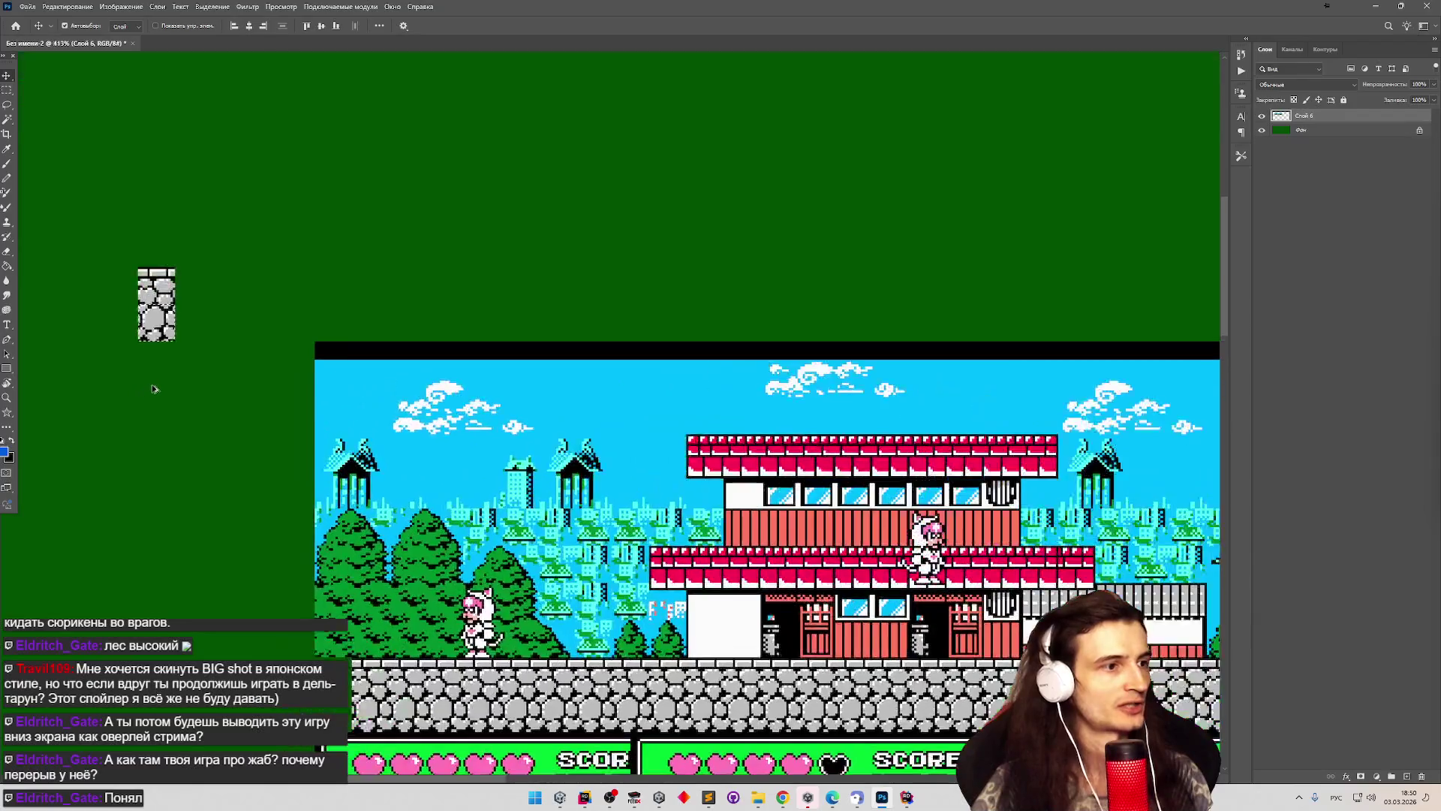
{"action": "scroll", "coordinate": [636, 629], "scroll_direction": "down", "scroll_amount": 3}
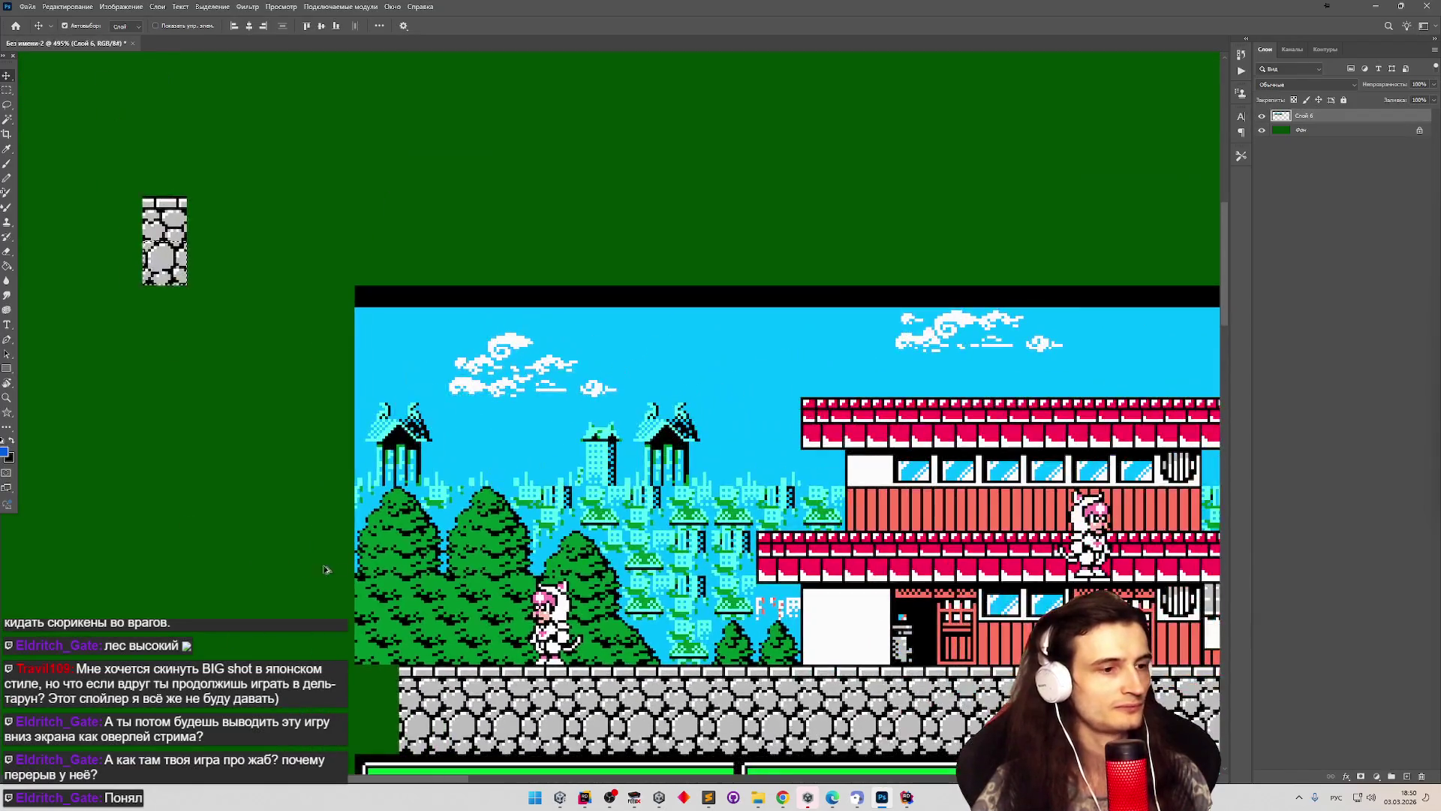
{"action": "scroll", "coordinate": [460, 601], "scroll_direction": "up", "scroll_amount": 3}
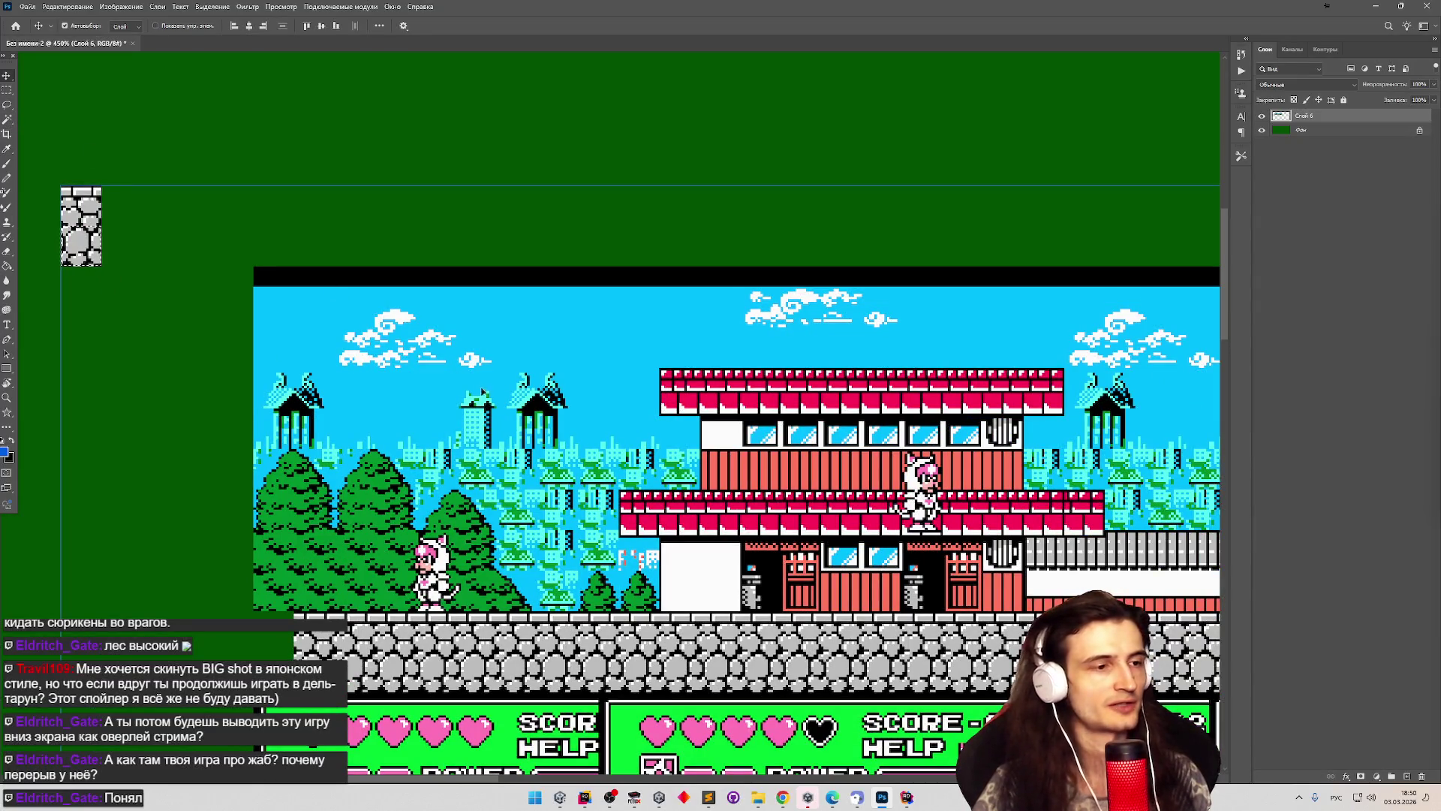
{"action": "key", "text": "ctrl+d"}
{"action": "key", "text": "m"}
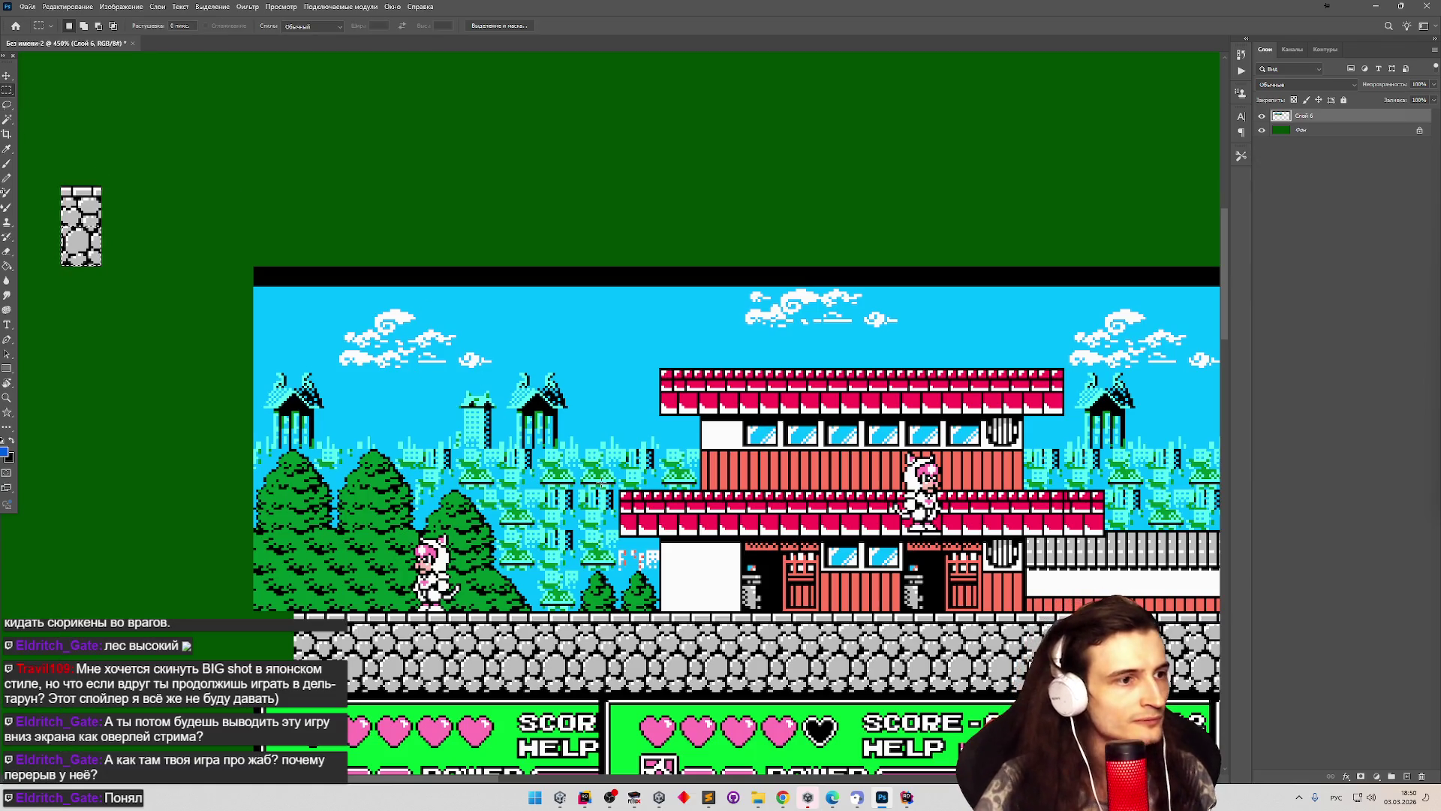
Try marqueeing a single red roof tile in the stage screenshot, zooming in closely.
{"action": "left_click_drag", "start_coordinate": [620, 489], "coordinate": [654, 524]}
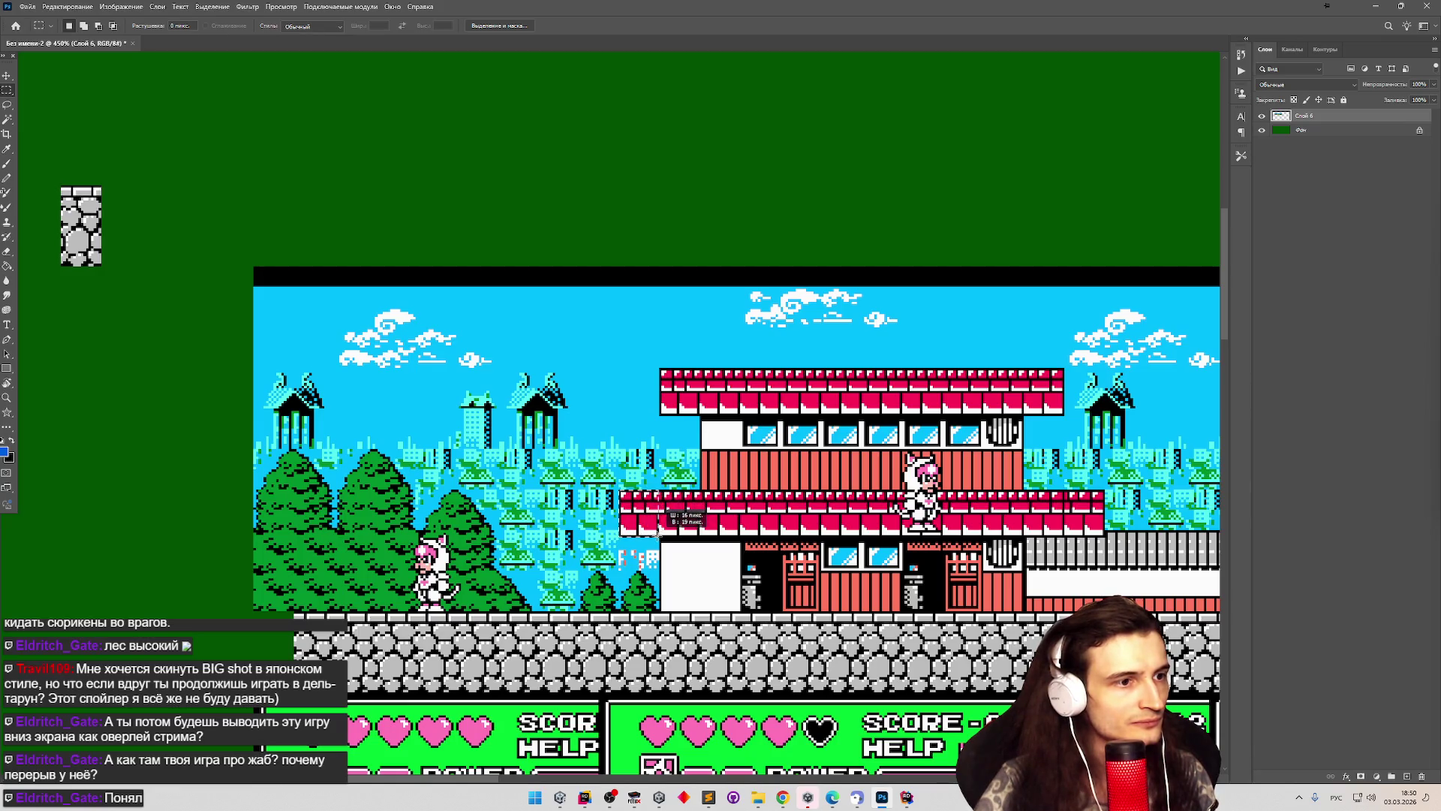
{"action": "left_click_drag", "start_coordinate": [658, 528], "coordinate": [659, 528]}
{"action": "scroll", "coordinate": [617, 553], "scroll_direction": "up", "scroll_amount": 5}
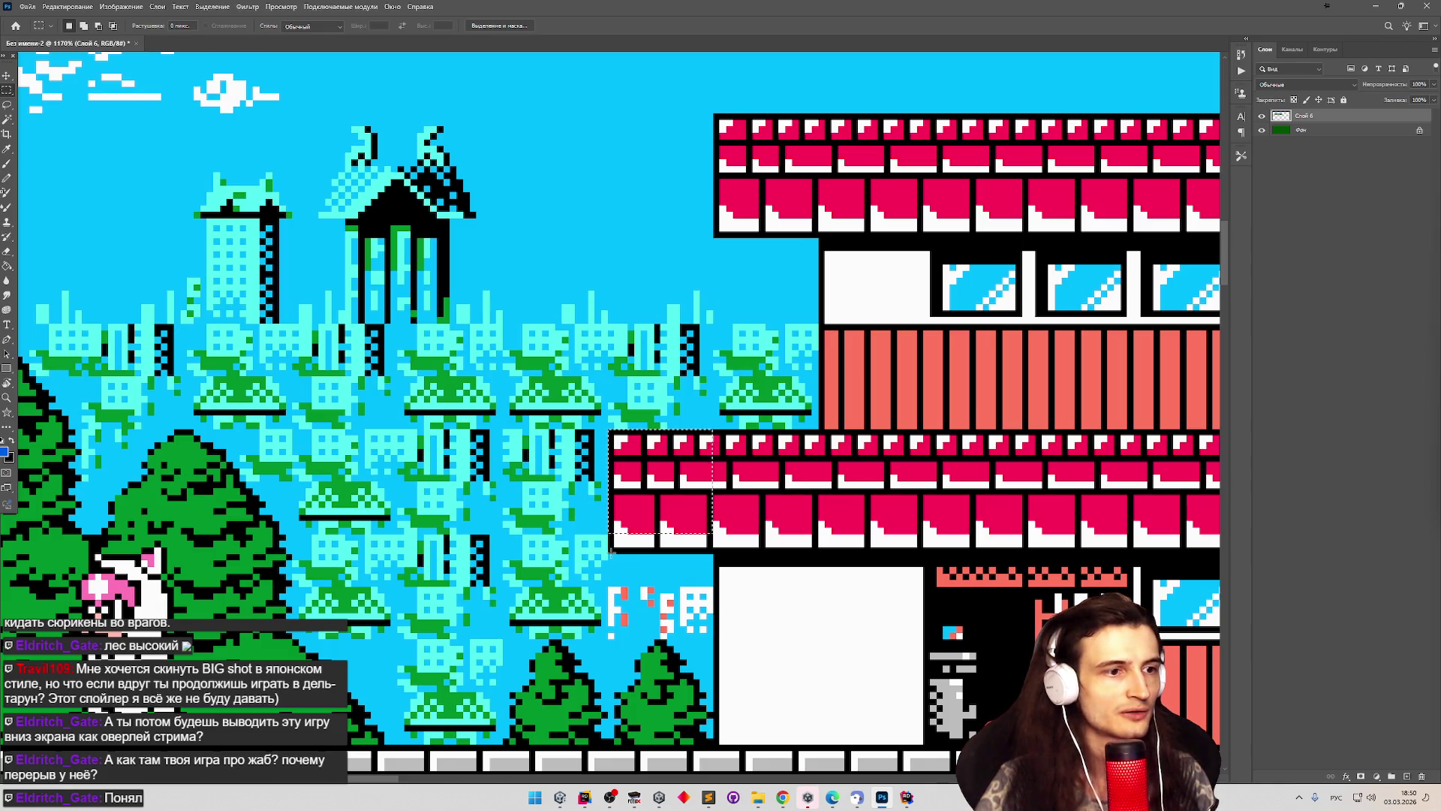
{"action": "scroll", "coordinate": [610, 553], "scroll_direction": "down", "scroll_amount": 5}
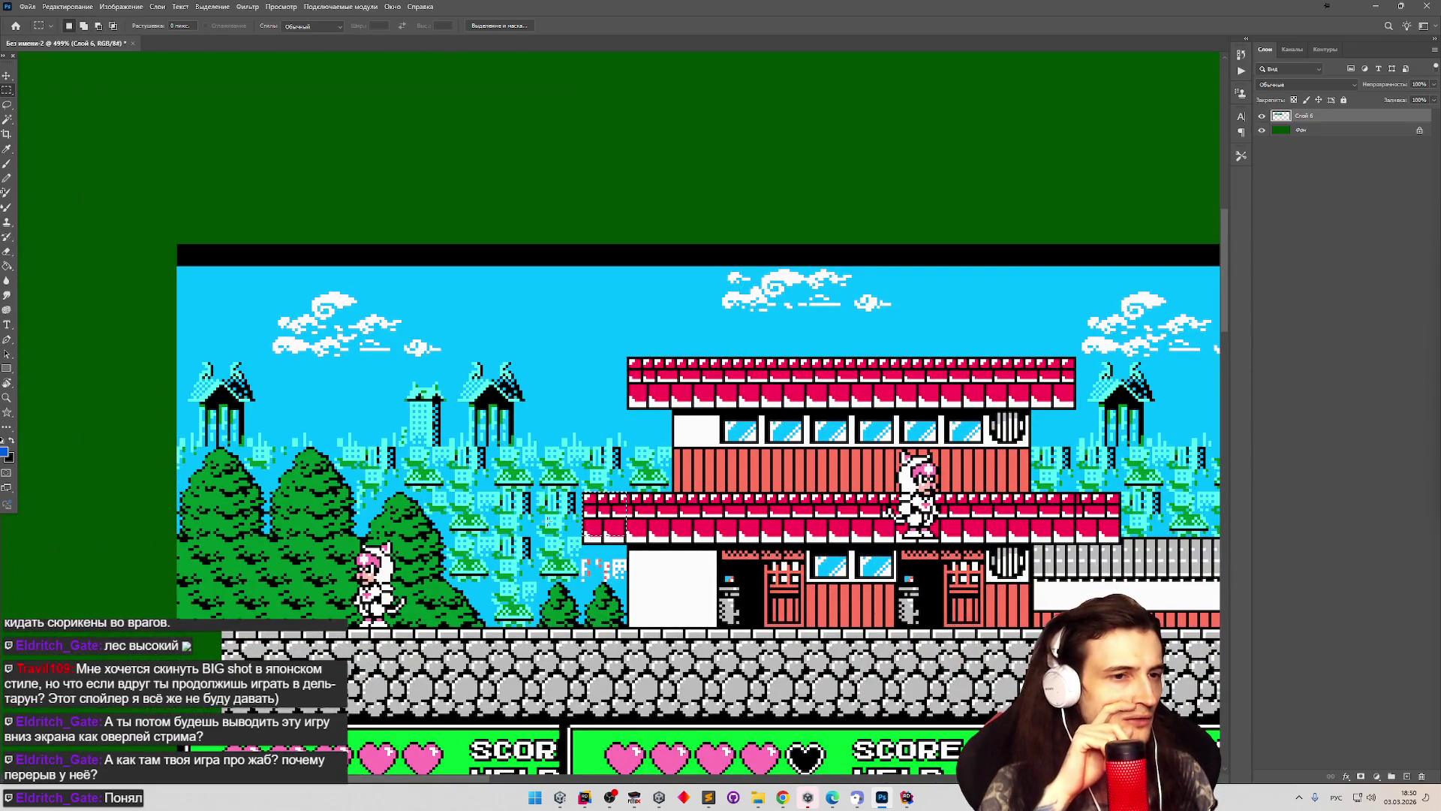
{"action": "scroll", "coordinate": [567, 507], "scroll_direction": "up", "scroll_amount": 1}
{"action": "scroll", "coordinate": [561, 507], "scroll_direction": "up", "scroll_amount": 3}
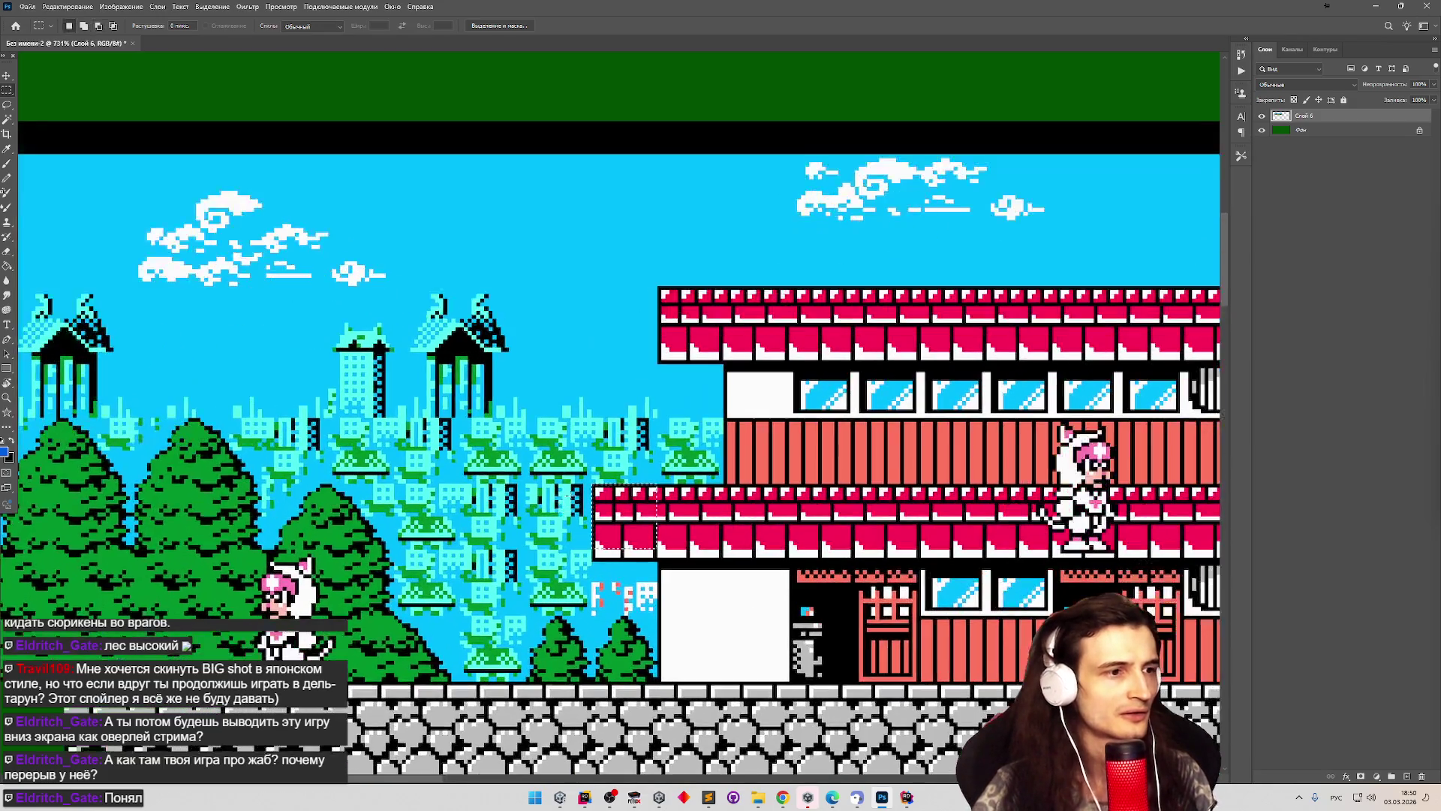
{"action": "scroll", "coordinate": [568, 496], "scroll_direction": "up", "scroll_amount": 1}
{"action": "scroll", "coordinate": [591, 514], "scroll_direction": "down", "scroll_amount": 2}
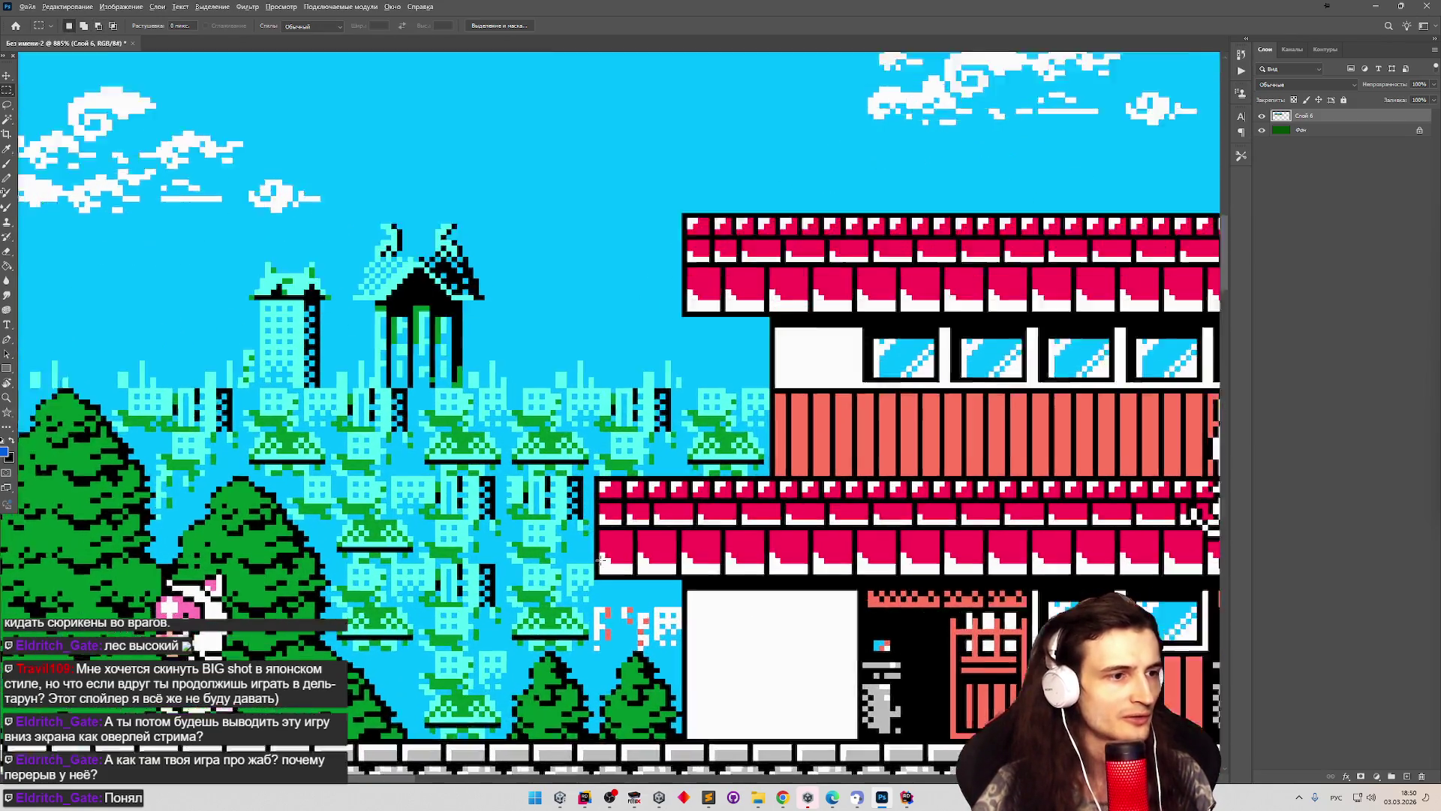
{"action": "scroll", "coordinate": [601, 533], "scroll_direction": "up", "scroll_amount": 4}
{"action": "scroll", "coordinate": [612, 555], "scroll_direction": "down", "scroll_amount": 2}
{"action": "scroll", "coordinate": [625, 576], "scroll_direction": "up", "scroll_amount": 2}
{"action": "scroll", "coordinate": [625, 576], "scroll_direction": "down", "scroll_amount": 4}
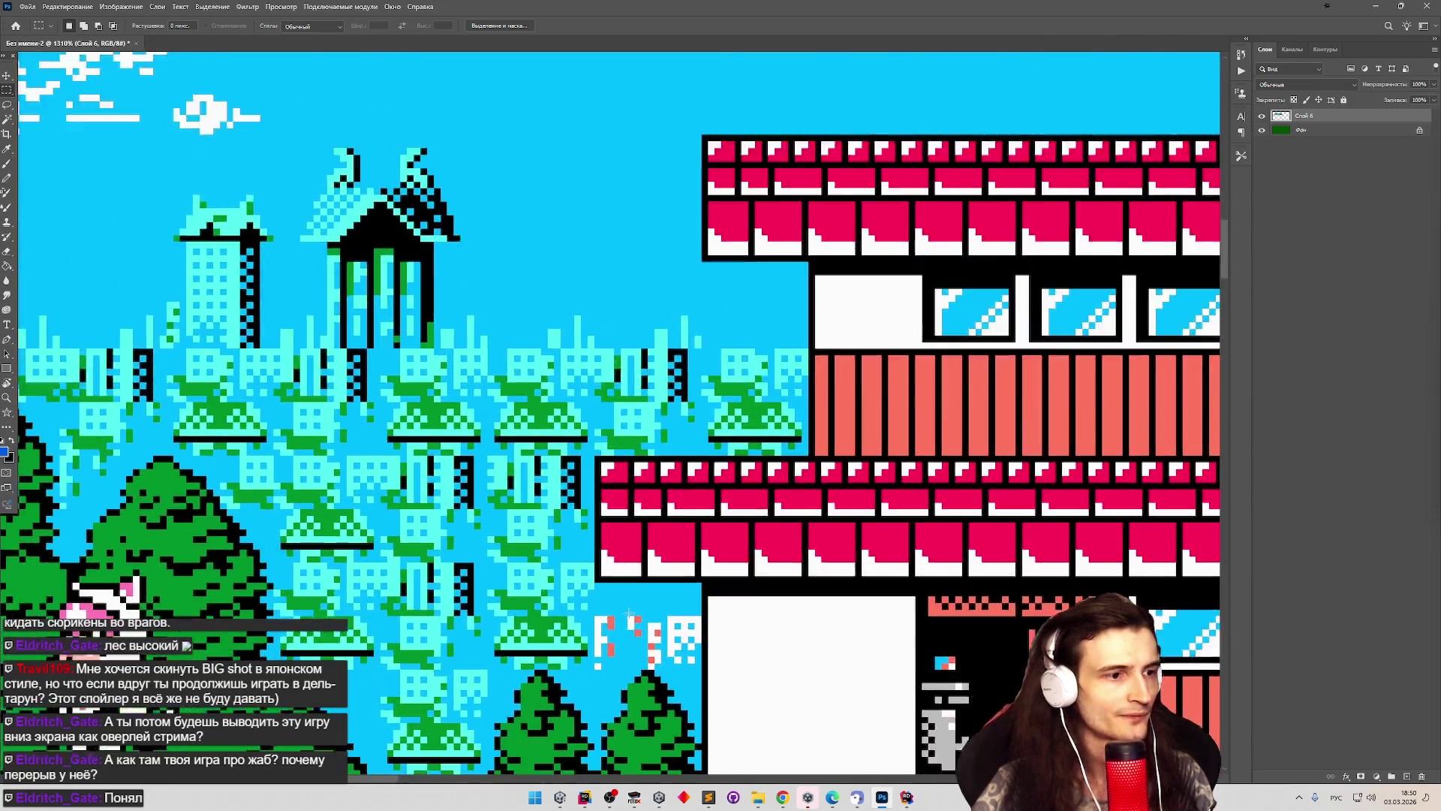
{"action": "scroll", "coordinate": [617, 692], "scroll_direction": "up", "scroll_amount": 4}
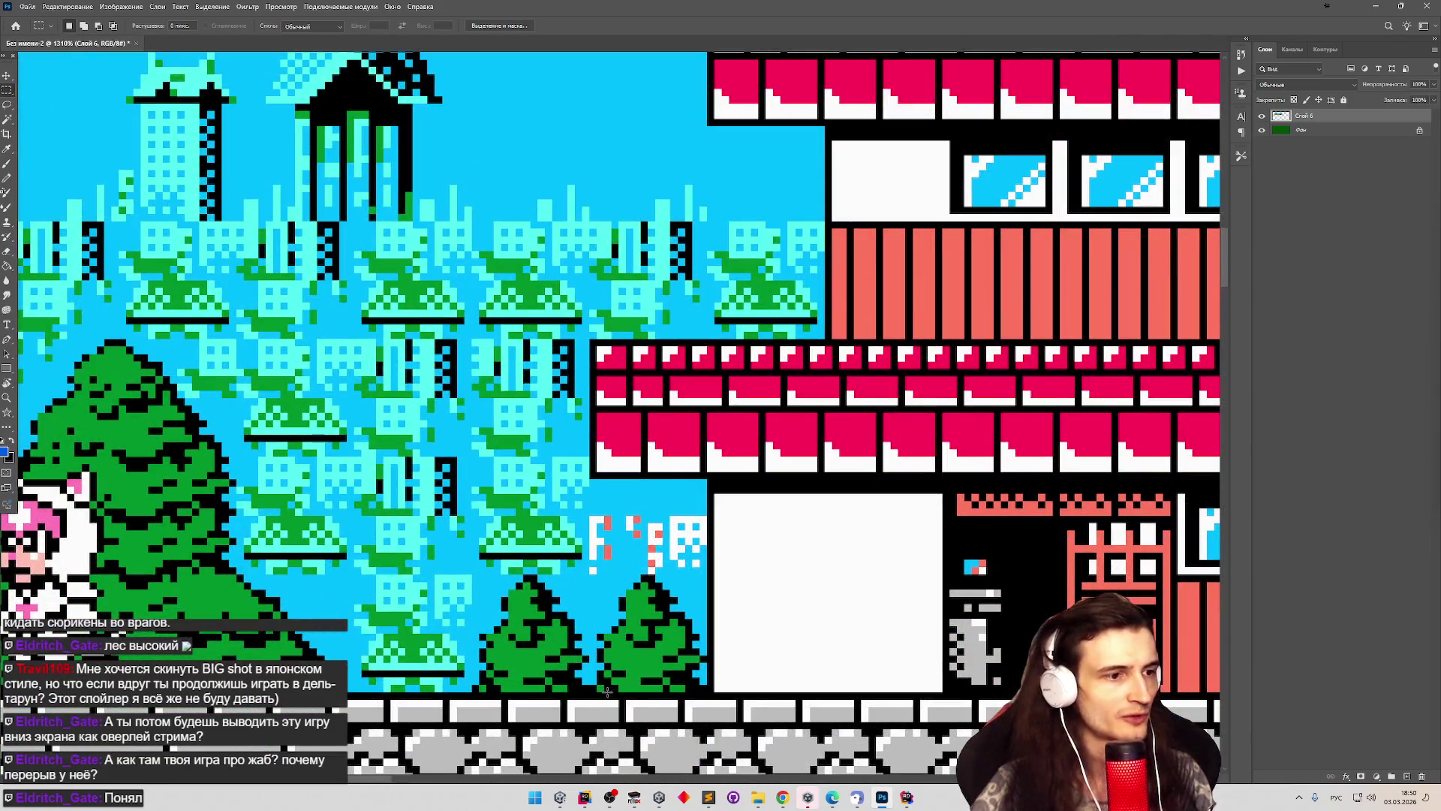
{"action": "scroll", "coordinate": [509, 660], "scroll_direction": "down", "scroll_amount": 5}
{"action": "scroll", "coordinate": [509, 659], "scroll_direction": "up", "scroll_amount": 3}
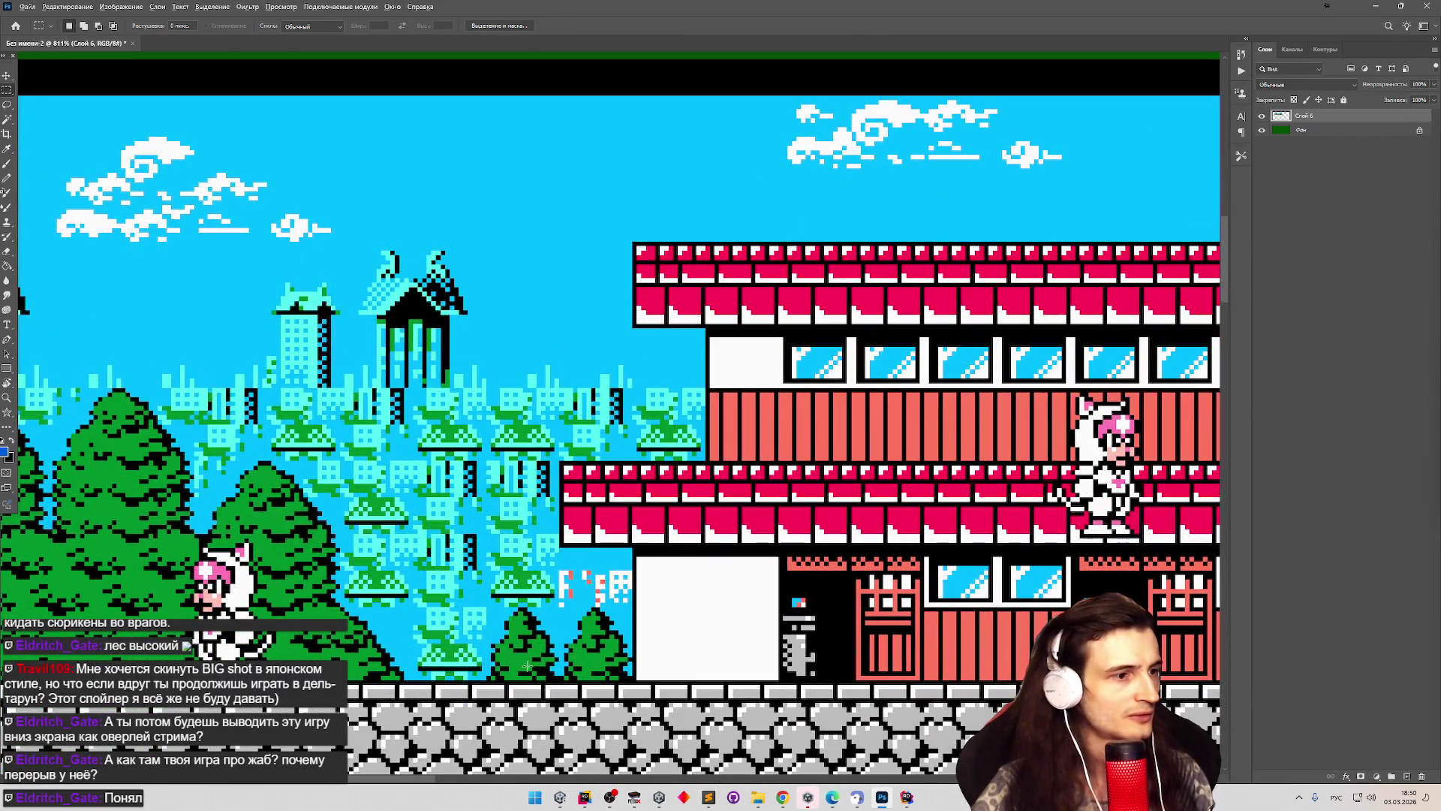
{"action": "scroll", "coordinate": [557, 665], "scroll_direction": "up", "scroll_amount": 4}
Draw the final selection around the left end of the lower red roof.
{"action": "mouse_move", "coordinate": [564, 560]}
{"action": "left_mouse_down"}
{"action": "mouse_move", "coordinate": [689, 657]}
{"action": "mouse_move", "coordinate": [687, 685]}
{"action": "left_mouse_up"}
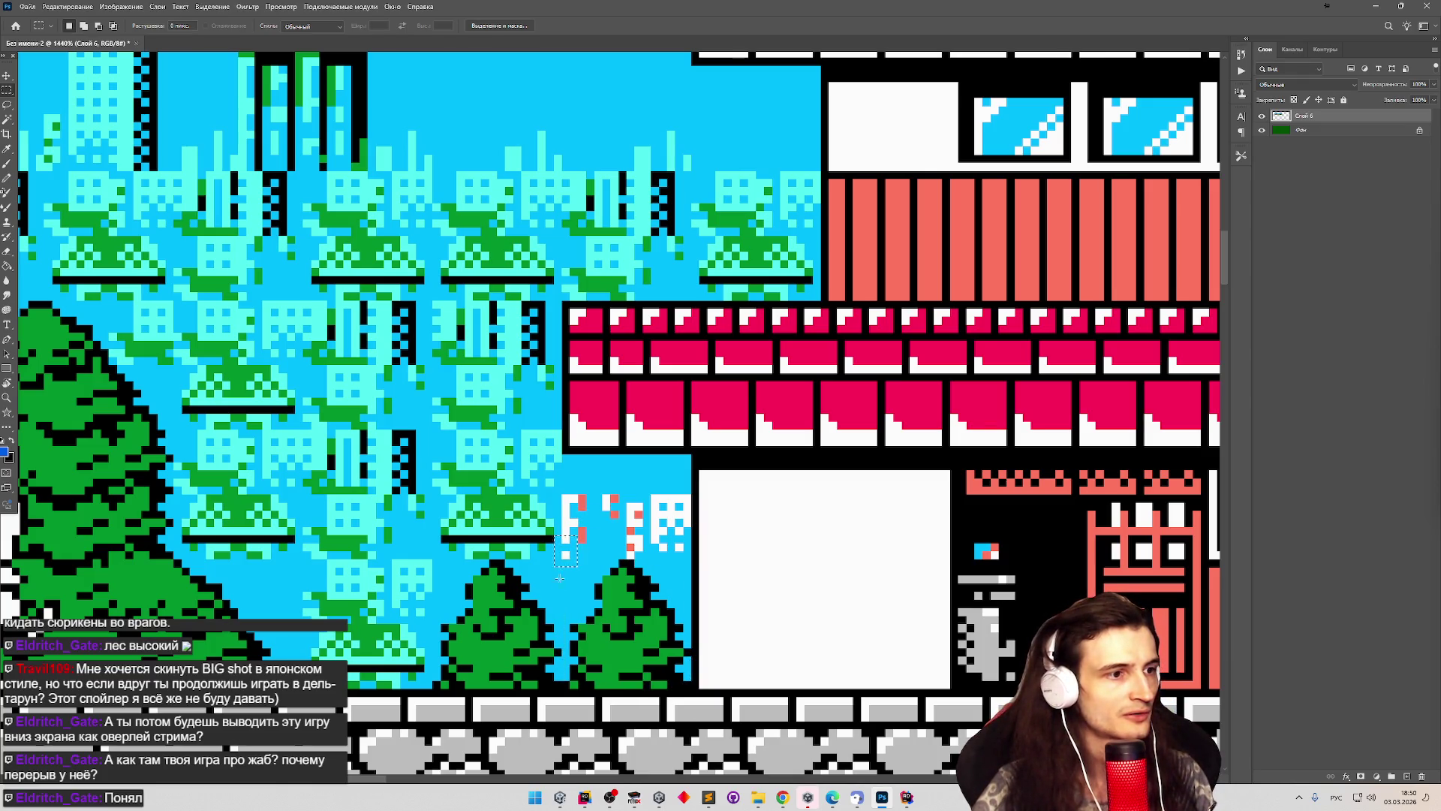
{"action": "mouse_move", "coordinate": [568, 554]}
{"action": "left_mouse_down"}
{"action": "mouse_move", "coordinate": [689, 448]}
{"action": "mouse_move", "coordinate": [689, 431]}
{"action": "left_mouse_up"}
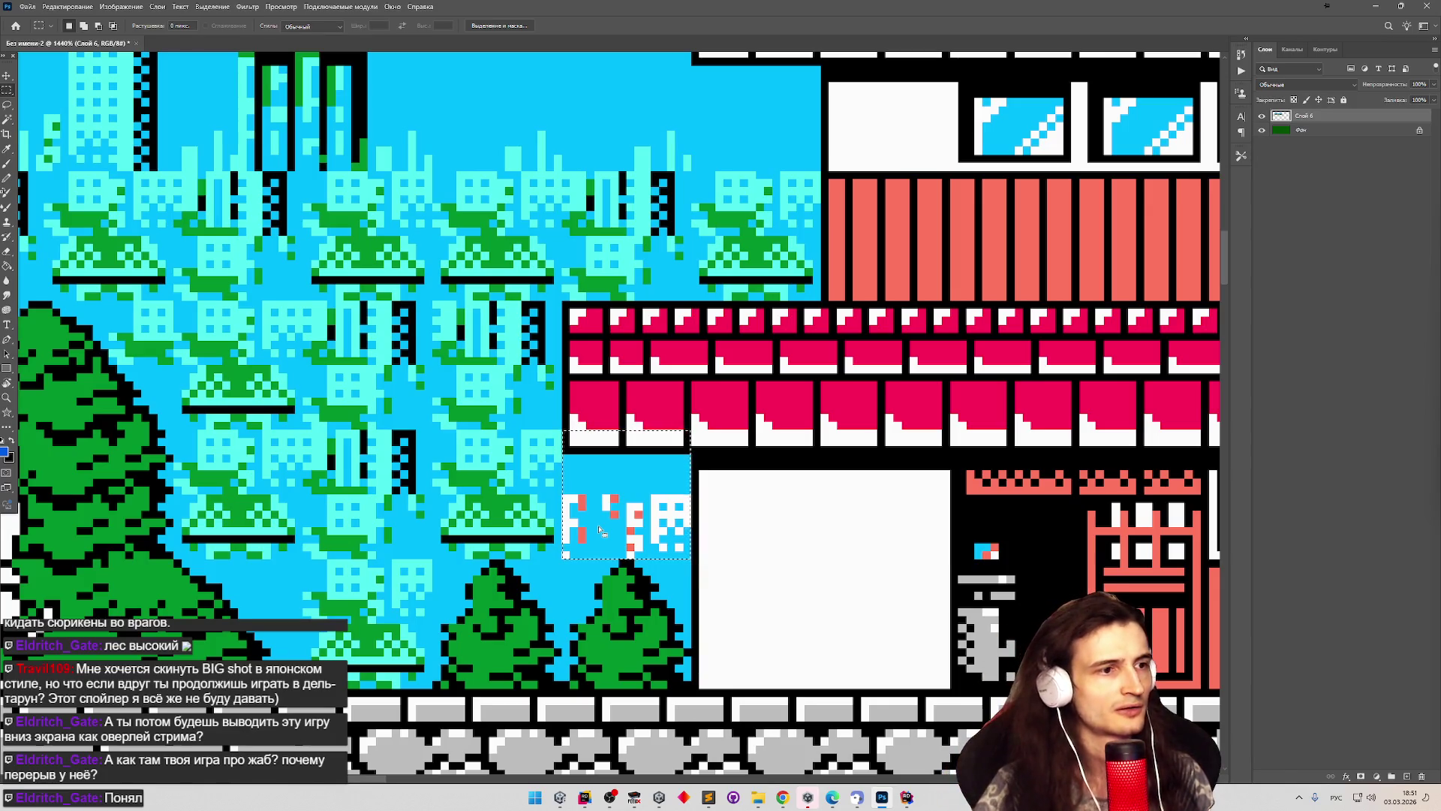
{"action": "scroll", "coordinate": [600, 528], "scroll_direction": "down", "scroll_amount": 5}
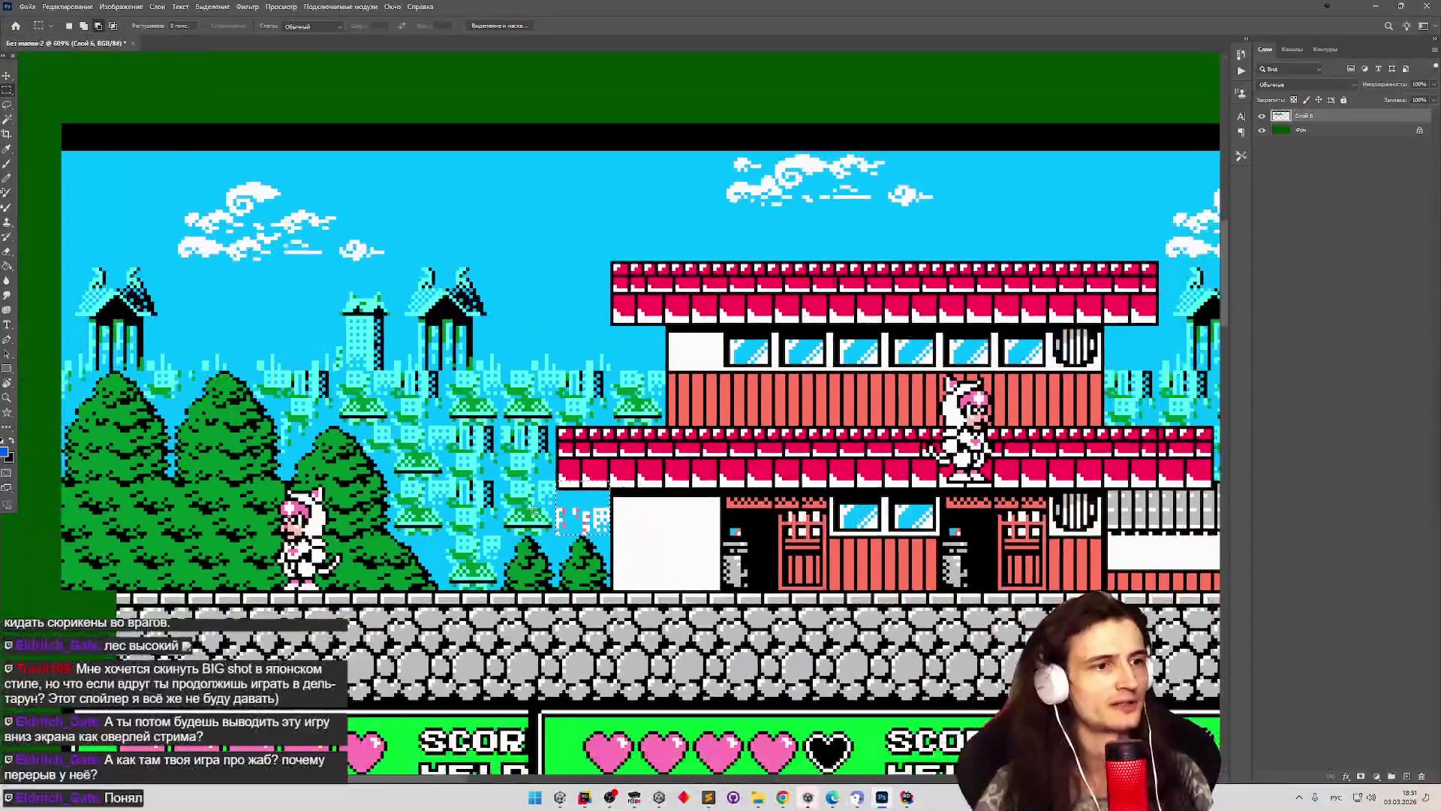
{"action": "scroll", "coordinate": [681, 521], "scroll_direction": "up", "scroll_amount": 4}
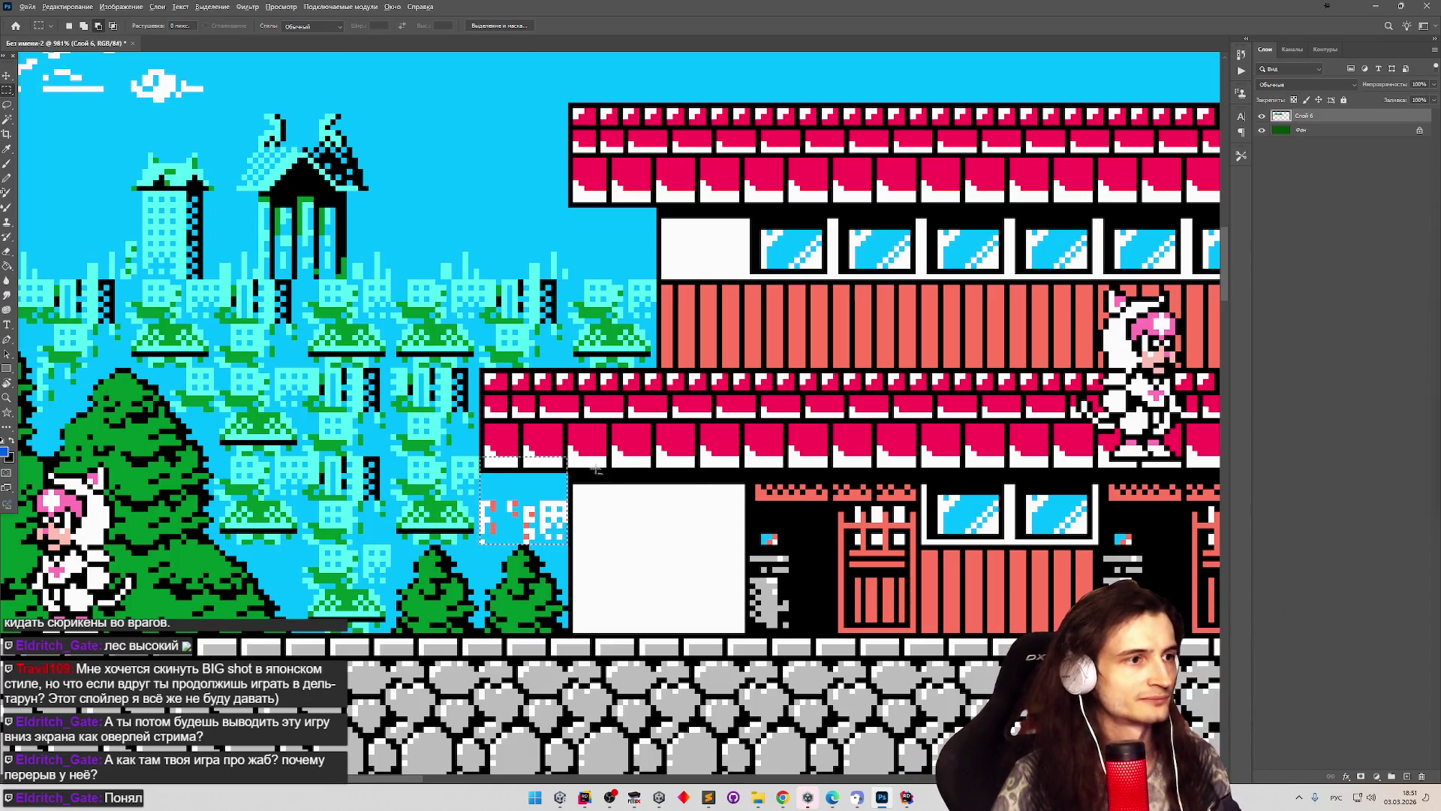
{"action": "scroll", "coordinate": [481, 449], "scroll_direction": "down", "scroll_amount": 10}
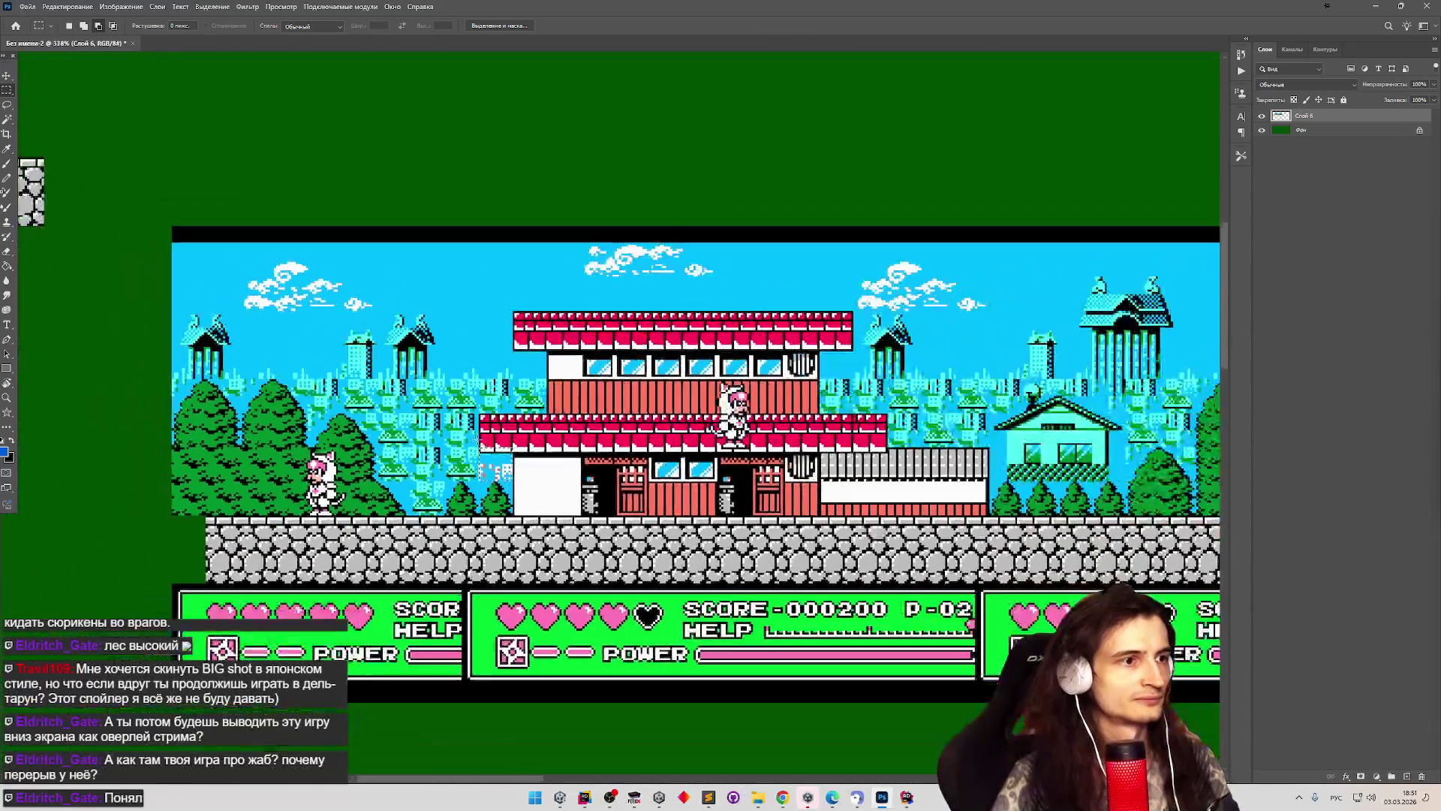
{"action": "scroll", "coordinate": [481, 449], "scroll_direction": "up", "scroll_amount": 1}
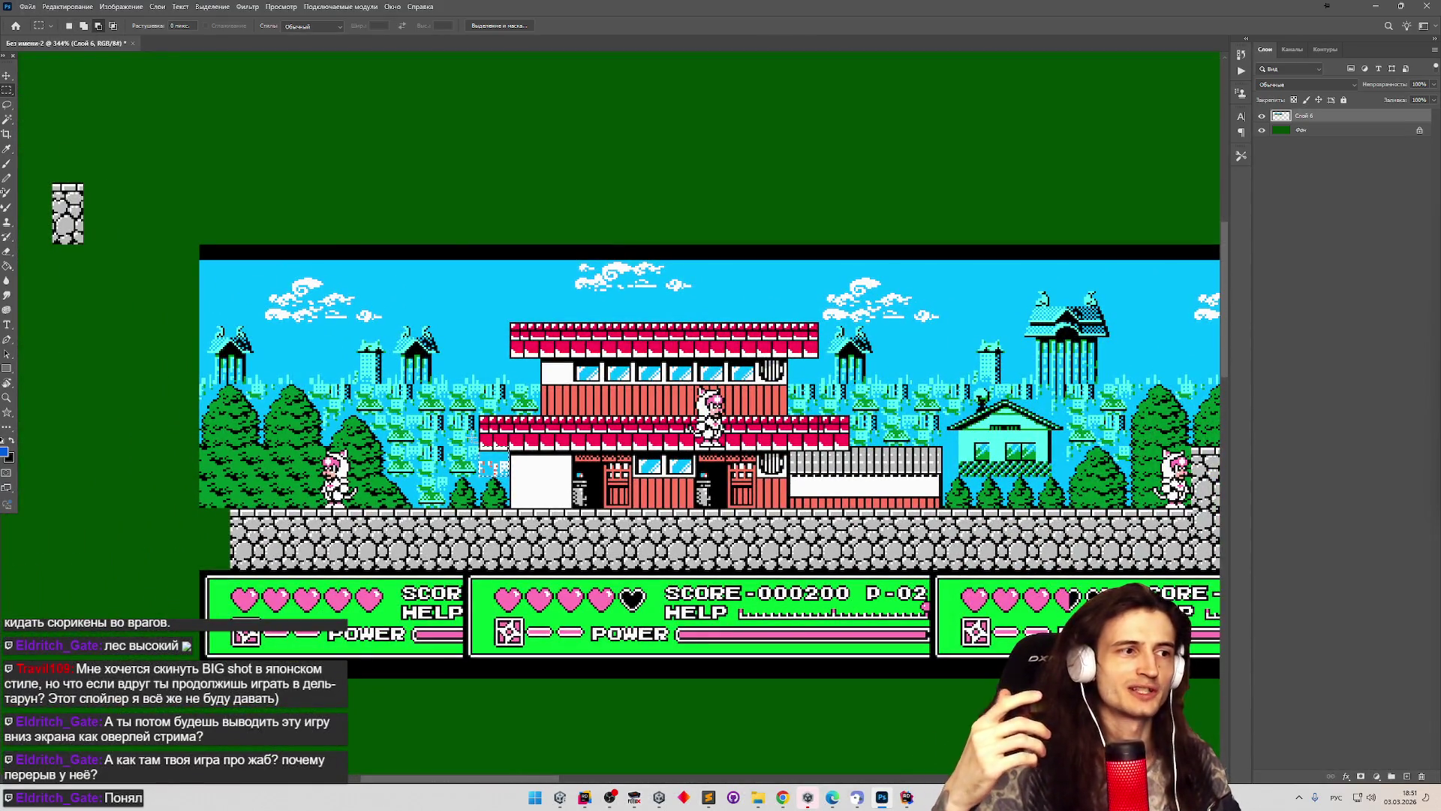
{"action": "scroll", "coordinate": [481, 433], "scroll_direction": "up", "scroll_amount": 8}
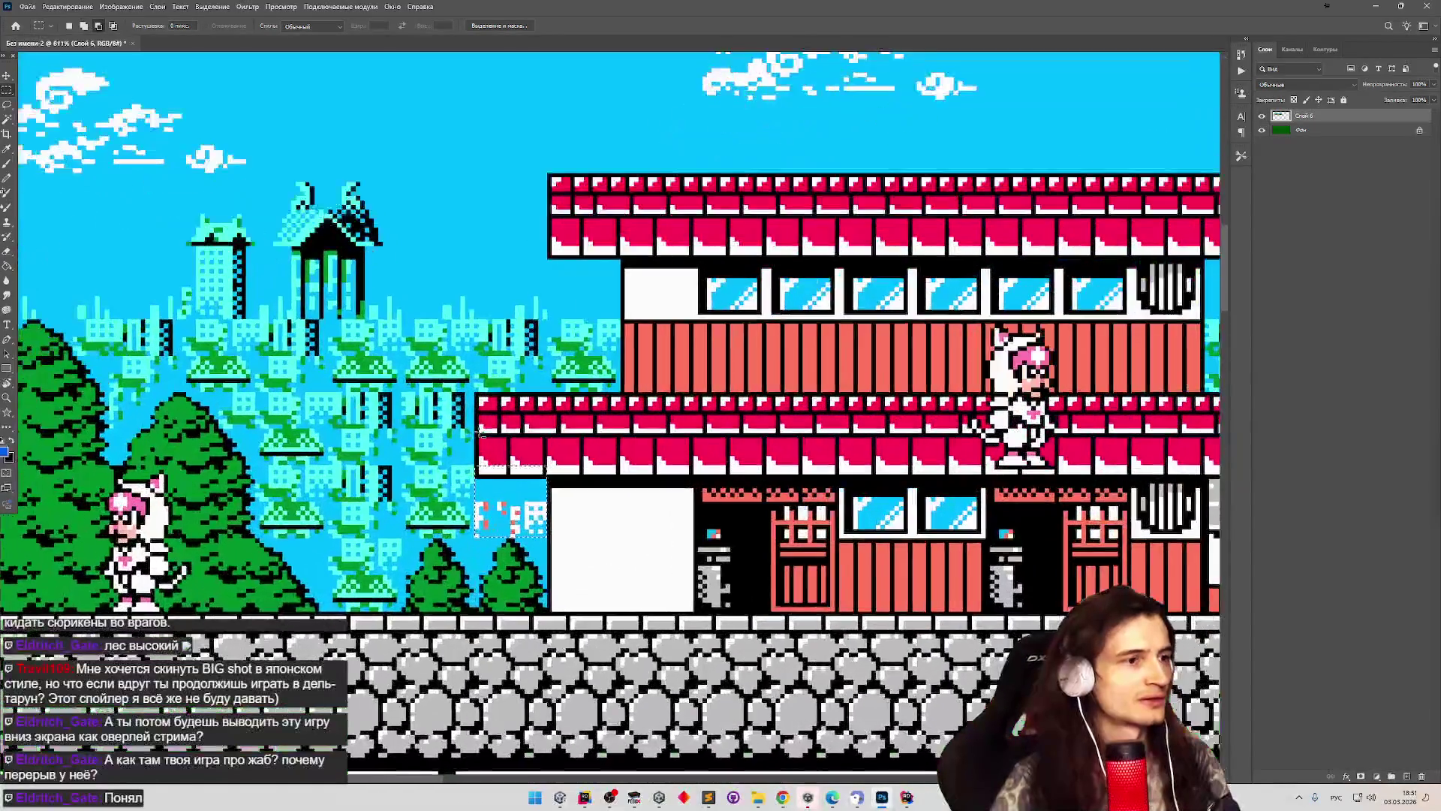
{"action": "scroll", "coordinate": [481, 428], "scroll_direction": "up", "scroll_amount": 2}
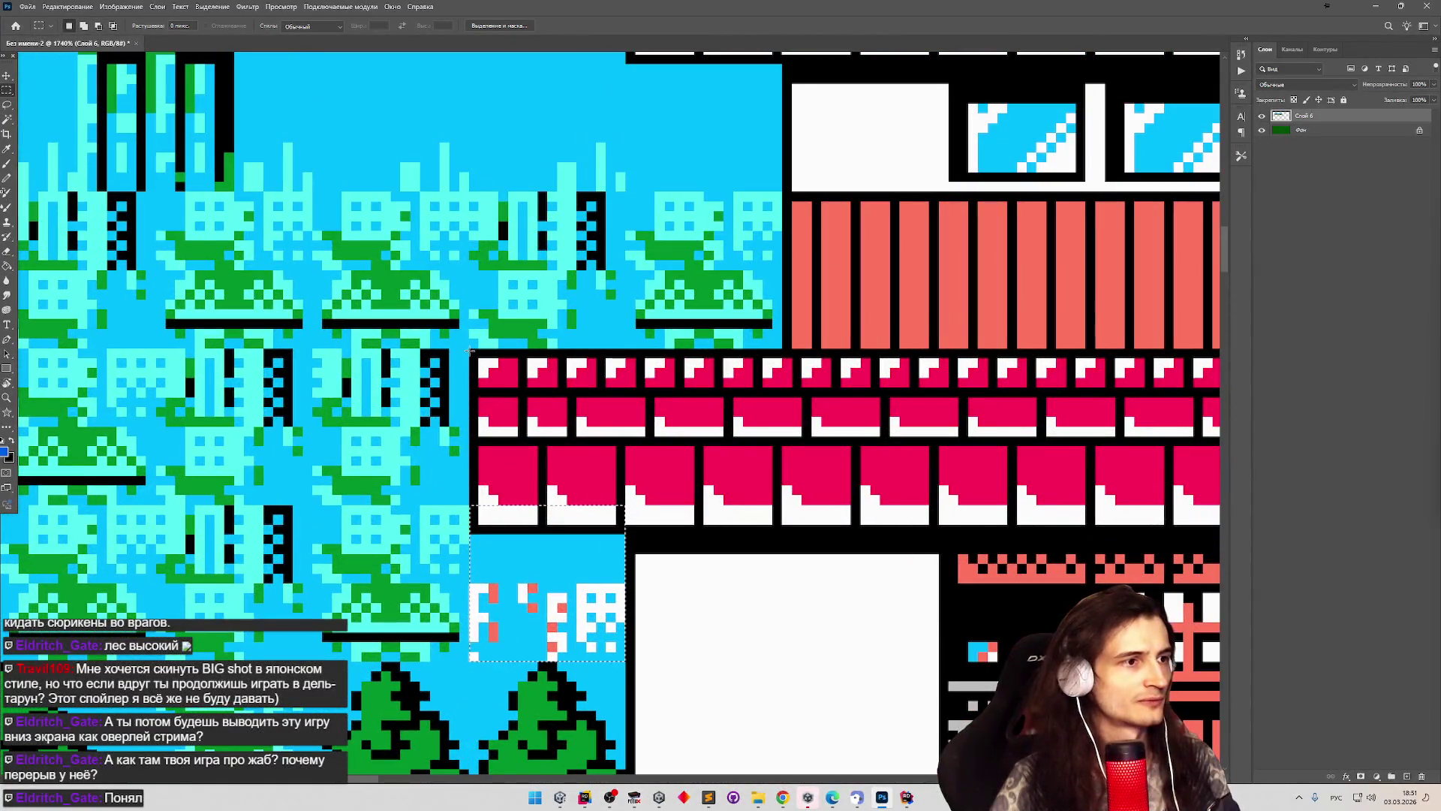
{"action": "left_click_drag", "start_coordinate": [470, 350], "coordinate": [621, 530]}
Drag the selected roof piece out beside the stone tile on the green canvas.
{"action": "scroll", "coordinate": [657, 450], "scroll_direction": "down", "scroll_amount": 1}
{"action": "scroll", "coordinate": [656, 451], "scroll_direction": "down", "scroll_amount": 4}
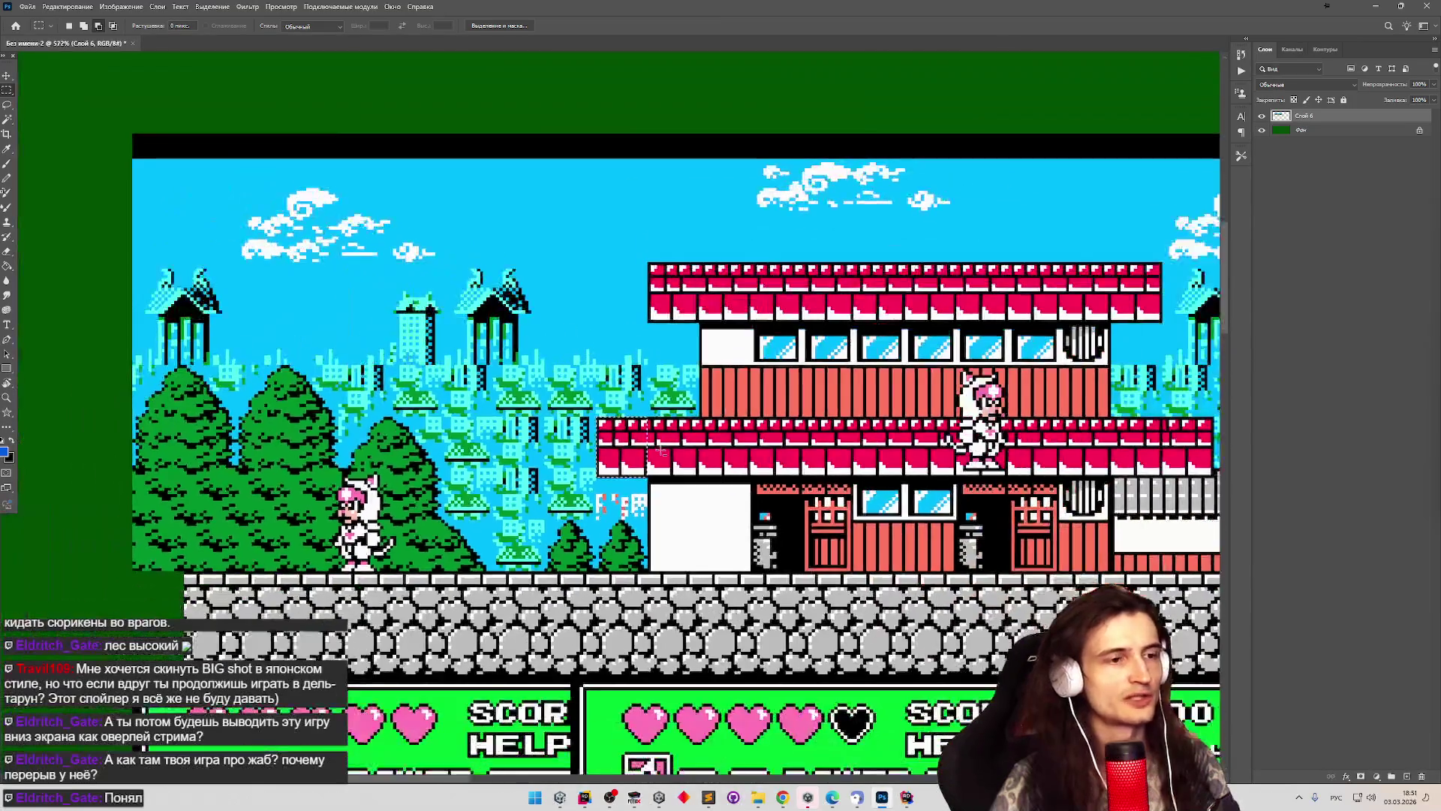
{"action": "scroll", "coordinate": [660, 451], "scroll_direction": "down", "scroll_amount": 1}
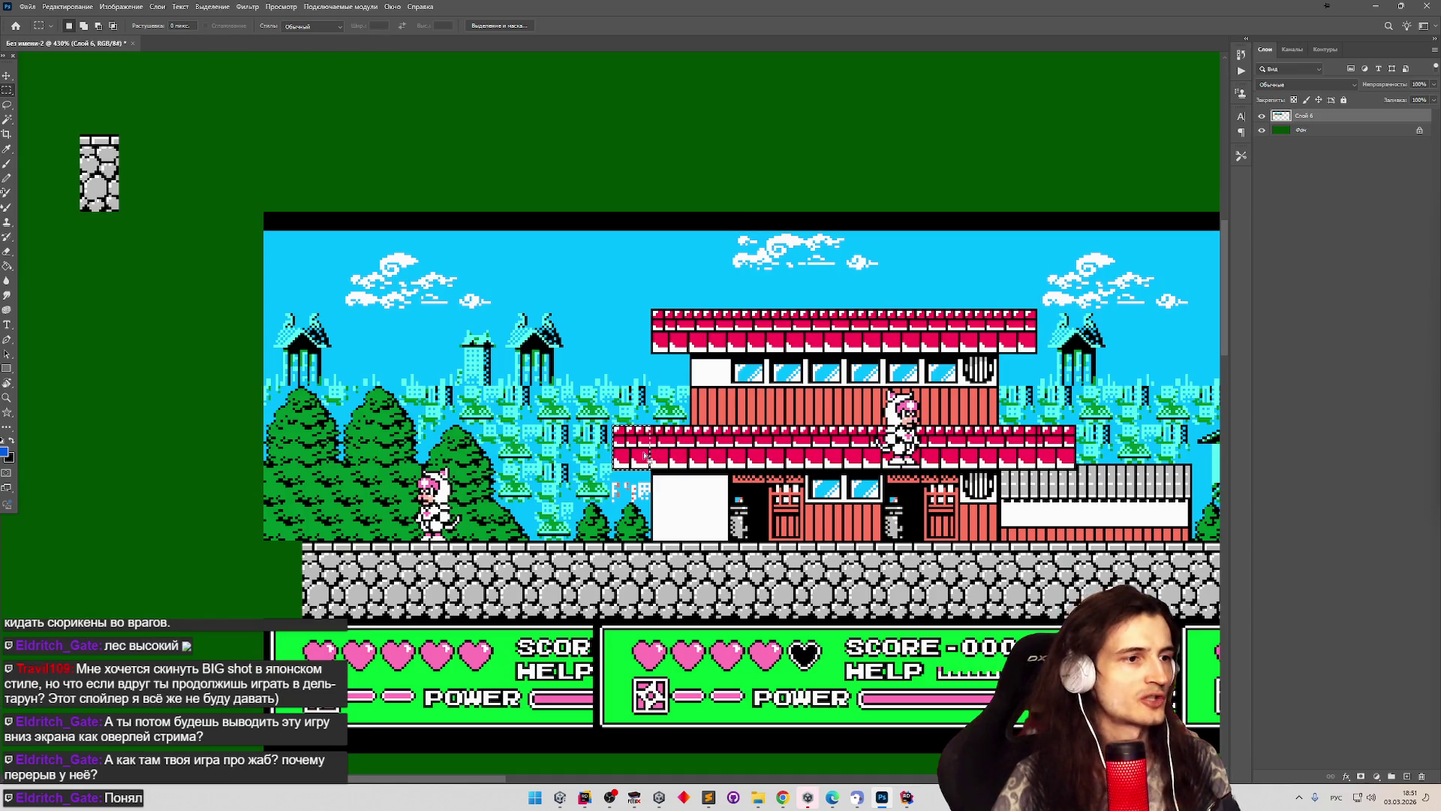
{"action": "key", "text": "v"}
{"action": "mouse_move", "coordinate": [639, 449]}
{"action": "left_mouse_down"}
{"action": "mouse_move", "coordinate": [396, 296]}
{"action": "mouse_move", "coordinate": [191, 202]}
{"action": "mouse_move", "coordinate": [179, 162]}
{"action": "mouse_move", "coordinate": [153, 159]}
{"action": "mouse_move", "coordinate": [191, 146]}
{"action": "left_mouse_up"}
Select the stone tile's lower half and move it down as a separate boulder tile.
{"action": "scroll", "coordinate": [89, 163], "scroll_direction": "up", "scroll_amount": 3}
{"action": "scroll", "coordinate": [88, 163], "scroll_direction": "up", "scroll_amount": 2}
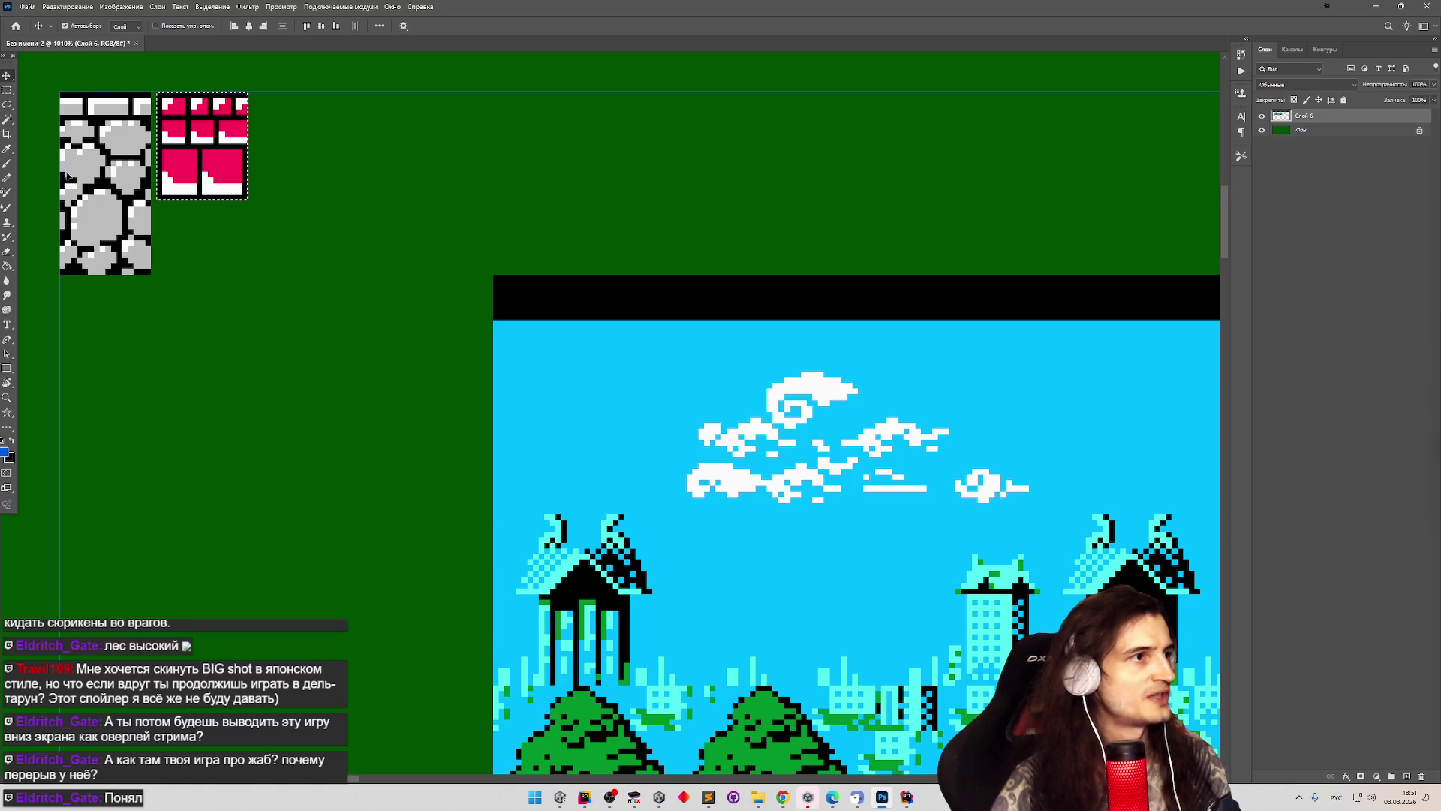
{"action": "scroll", "coordinate": [42, 148], "scroll_direction": "down", "scroll_amount": 2}
{"action": "scroll", "coordinate": [42, 148], "scroll_direction": "up", "scroll_amount": 1}
{"action": "key", "text": "m"}
{"action": "left_click_drag", "start_coordinate": [55, 305], "coordinate": [124, 224]}
{"action": "left_click", "coordinate": [124, 224]}
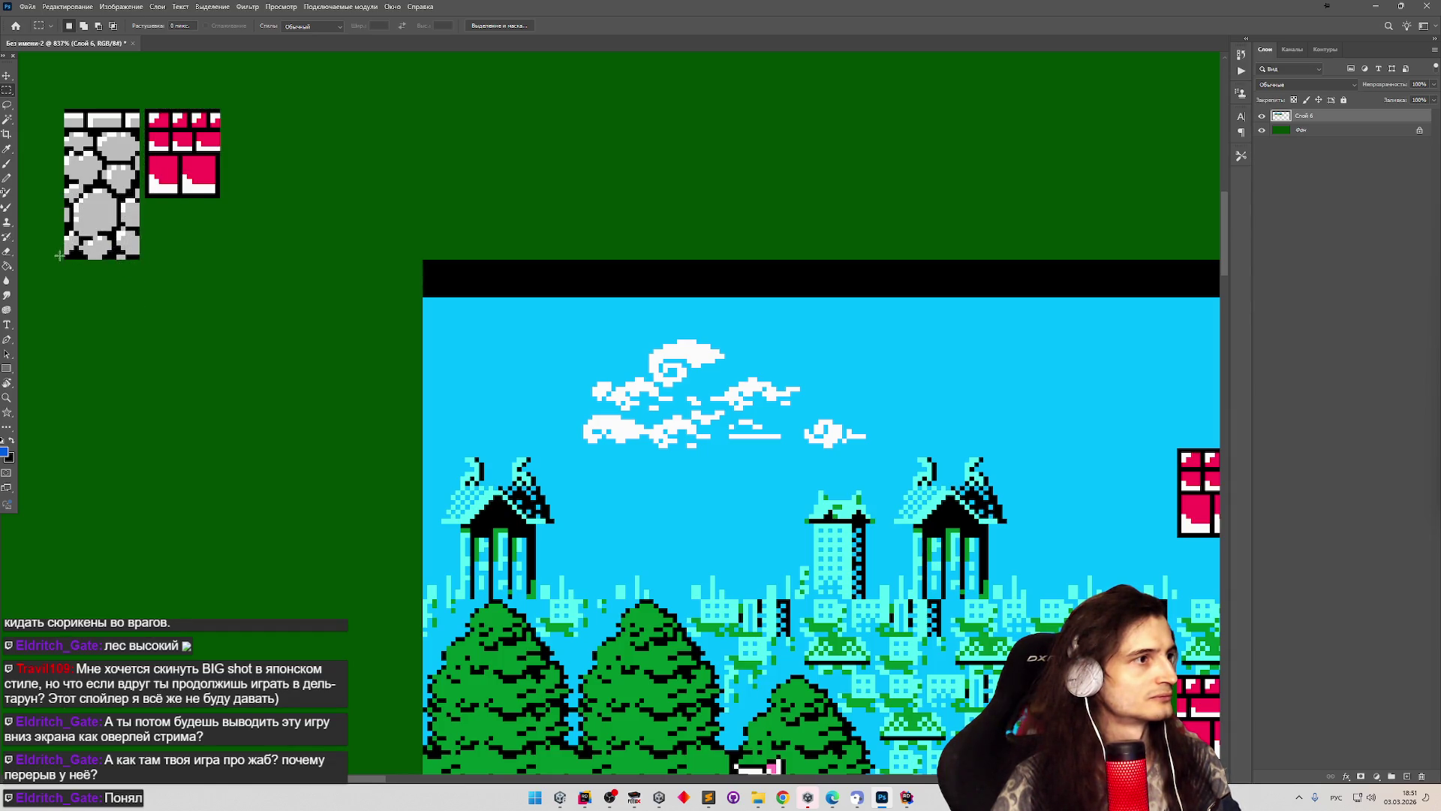
{"action": "left_click_drag", "start_coordinate": [70, 256], "coordinate": [139, 188]}
{"action": "key", "text": "v"}
{"action": "left_click_drag", "start_coordinate": [107, 237], "coordinate": [107, 271]}
{"action": "left_click", "coordinate": [10, 95]}
{"action": "left_click", "coordinate": [120, 110]}
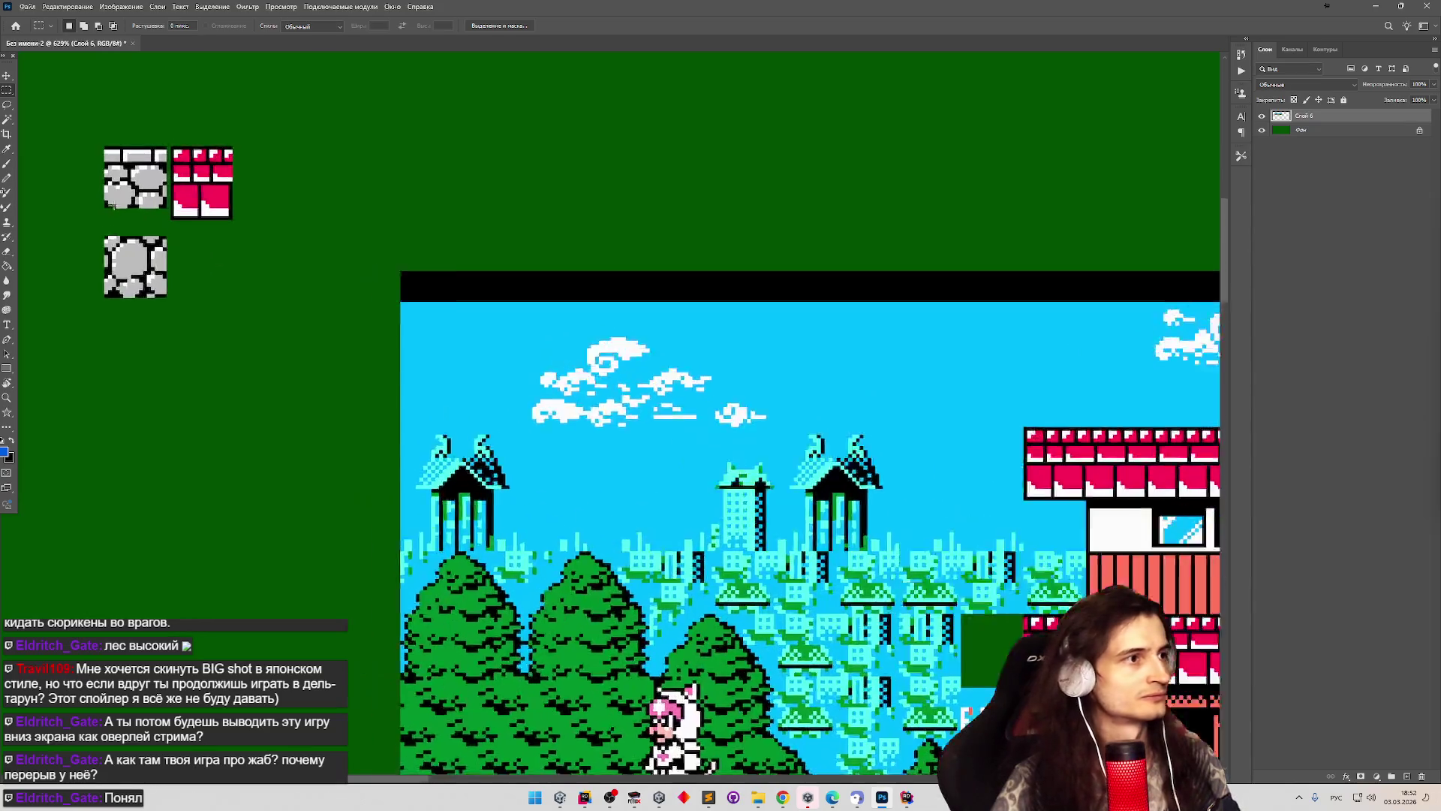
{"action": "scroll", "coordinate": [222, 271], "scroll_direction": "up", "scroll_amount": 1}
{"action": "left_click", "coordinate": [11, 79]}
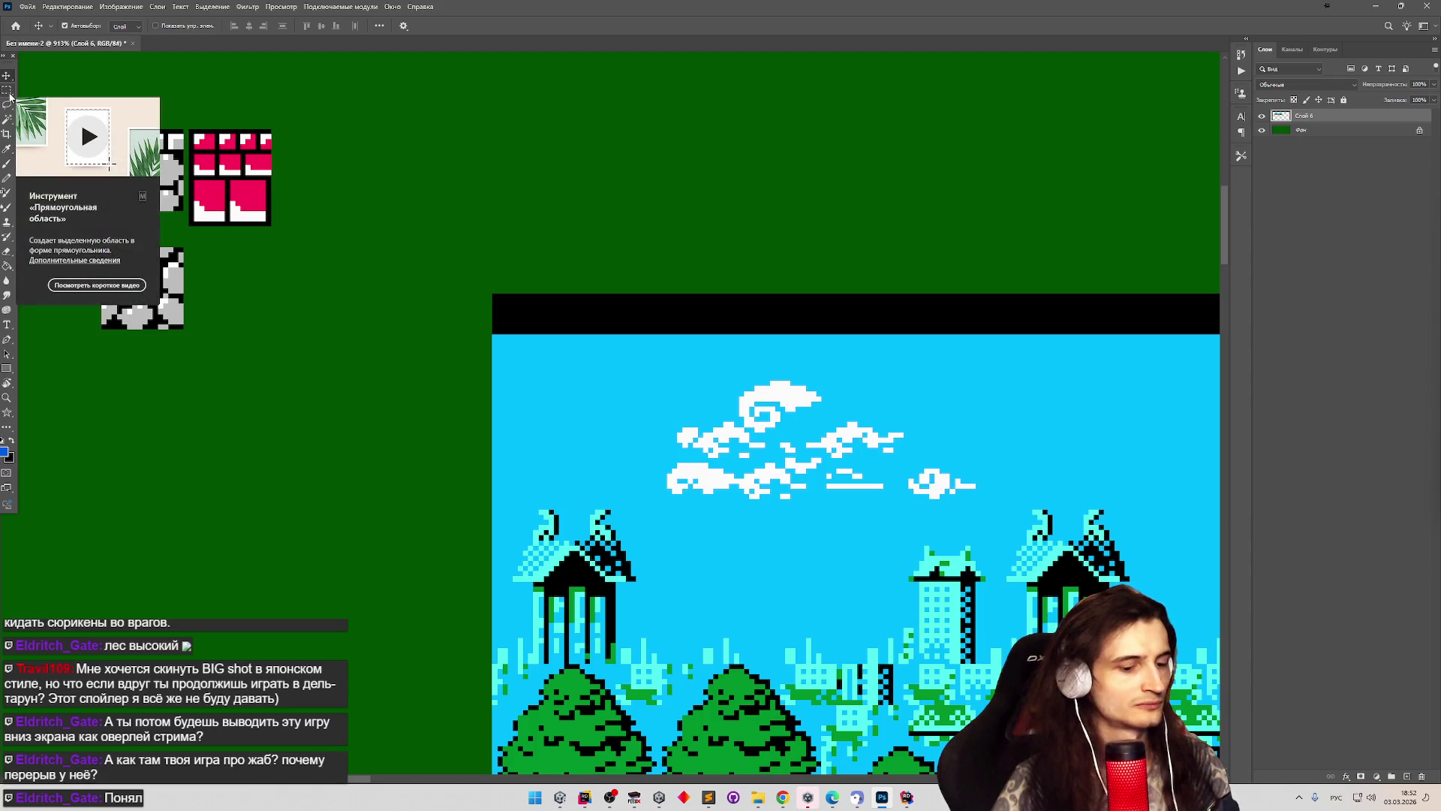
Marquee the existing red roof tile sample on the green canvas.
{"action": "left_click", "coordinate": [10, 93]}
{"action": "mouse_move", "coordinate": [302, 124]}
{"action": "left_mouse_down"}
{"action": "mouse_move", "coordinate": [200, 156]}
{"action": "mouse_move", "coordinate": [203, 234]}
{"action": "mouse_move", "coordinate": [190, 237]}
{"action": "mouse_move", "coordinate": [207, 354]}
{"action": "mouse_move", "coordinate": [132, 438]}
{"action": "mouse_move", "coordinate": [138, 407]}
{"action": "left_mouse_up"}
{"action": "key", "text": "v"}
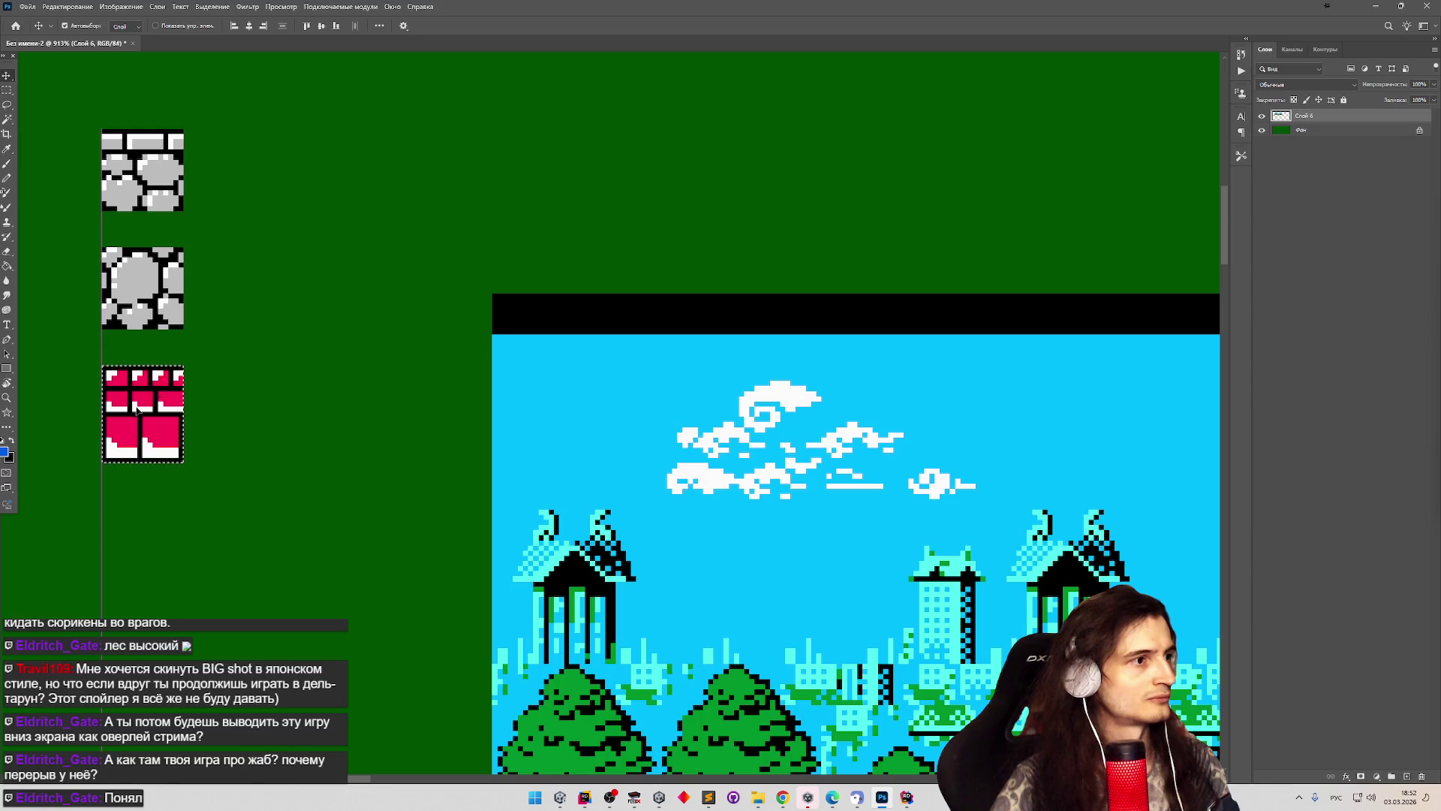
{"action": "scroll", "coordinate": [138, 407], "scroll_direction": "down", "scroll_amount": 5}
{"action": "scroll", "coordinate": [374, 679], "scroll_direction": "up", "scroll_amount": 1}
{"action": "scroll", "coordinate": [450, 600], "scroll_direction": "down", "scroll_amount": 2}
{"action": "scroll", "coordinate": [656, 510], "scroll_direction": "up", "scroll_amount": 4}
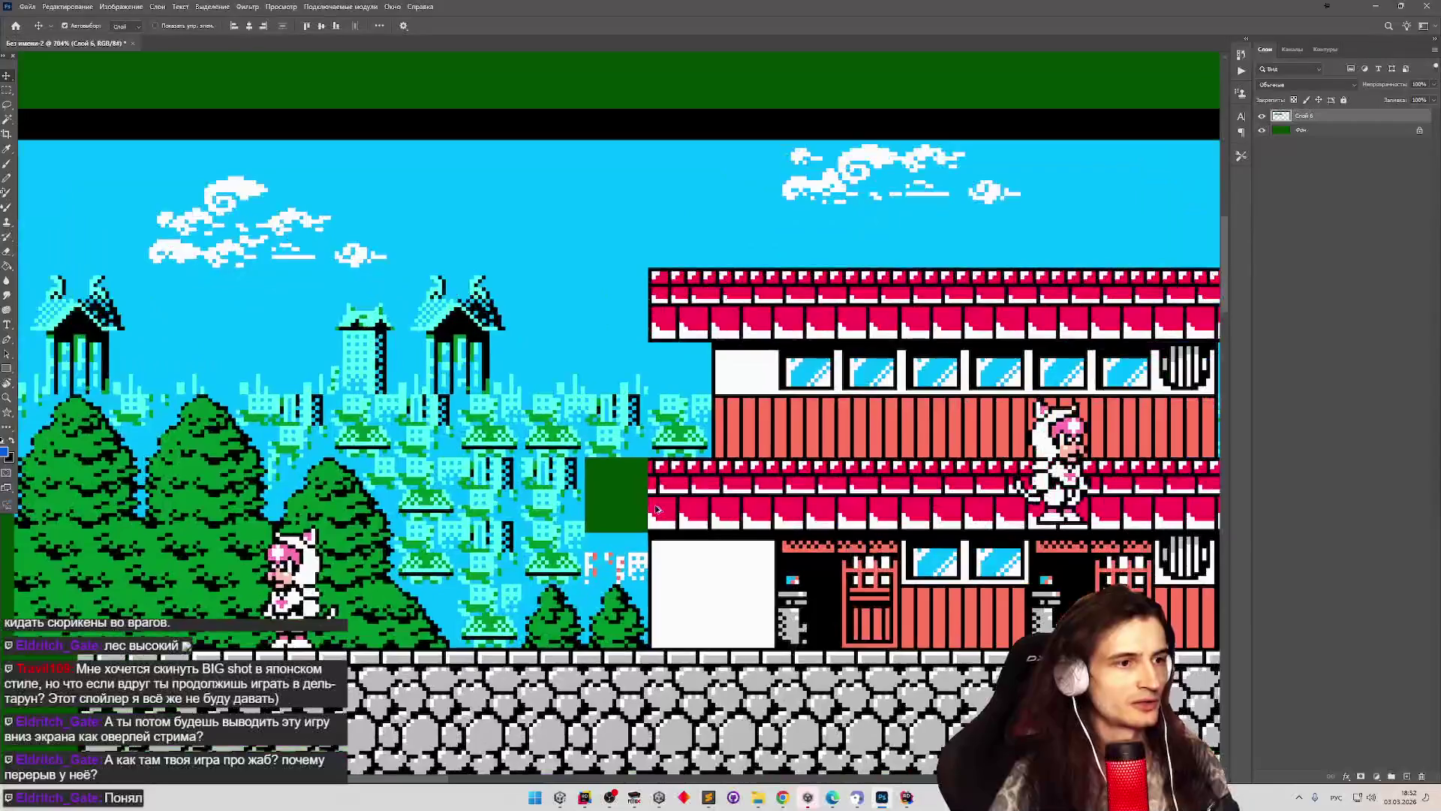
{"action": "scroll", "coordinate": [655, 510], "scroll_direction": "up", "scroll_amount": 1}
Select the roof piece beside the green gap and move it next to the first roof sample.
{"action": "key", "text": "m"}
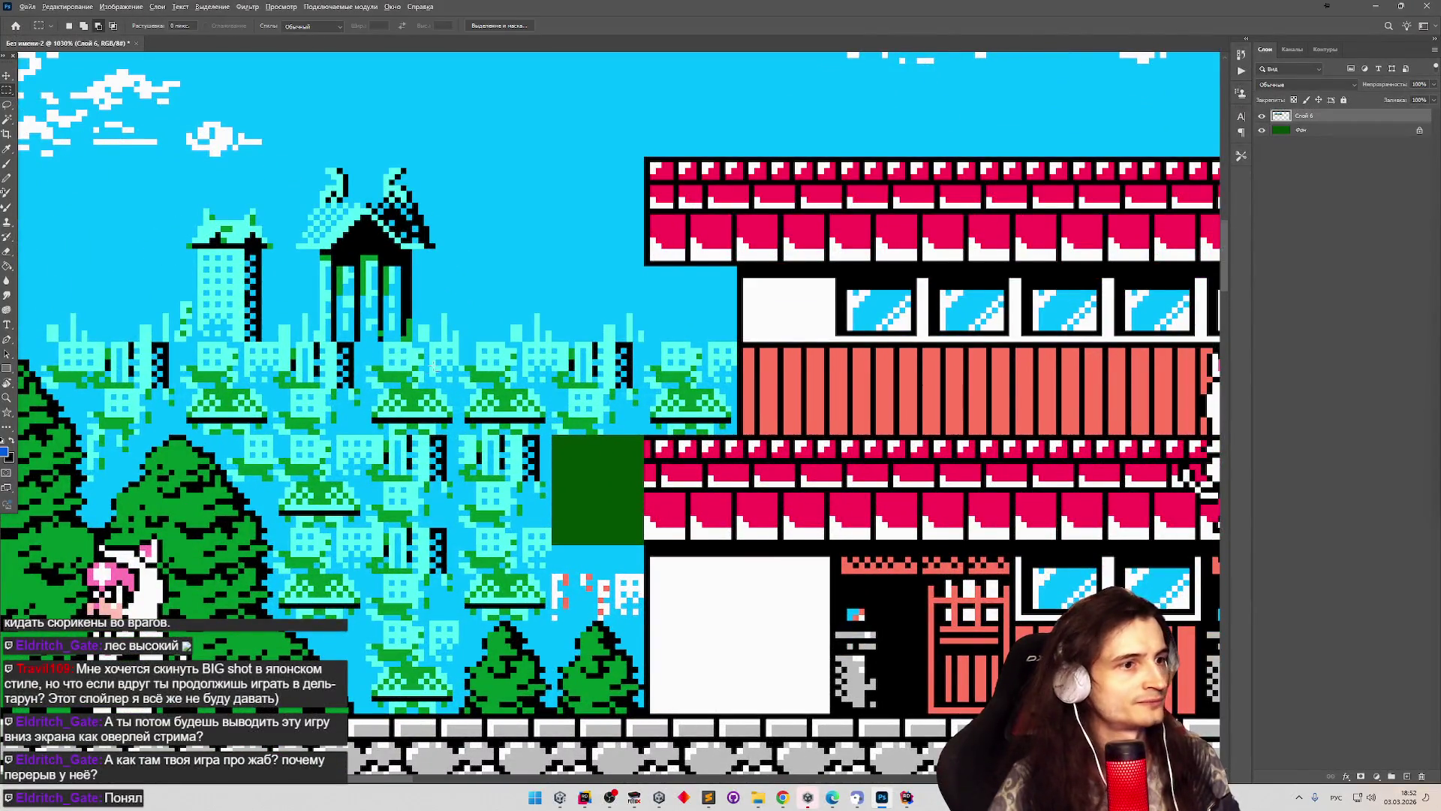
{"action": "scroll", "coordinate": [434, 367], "scroll_direction": "down", "scroll_amount": 3}
{"action": "scroll", "coordinate": [434, 366], "scroll_direction": "down", "scroll_amount": 4}
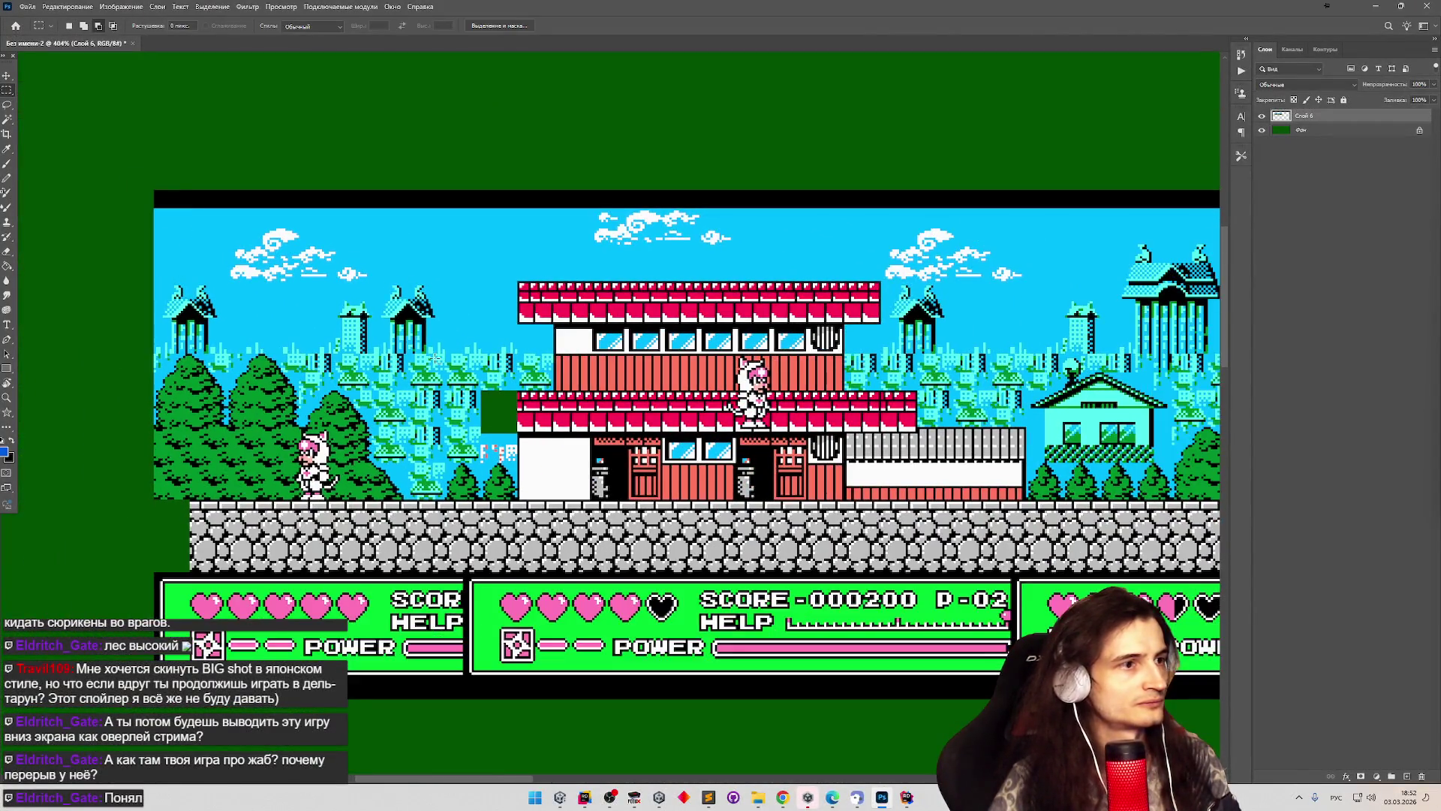
{"action": "scroll", "coordinate": [35, 240], "scroll_direction": "up", "scroll_amount": 4}
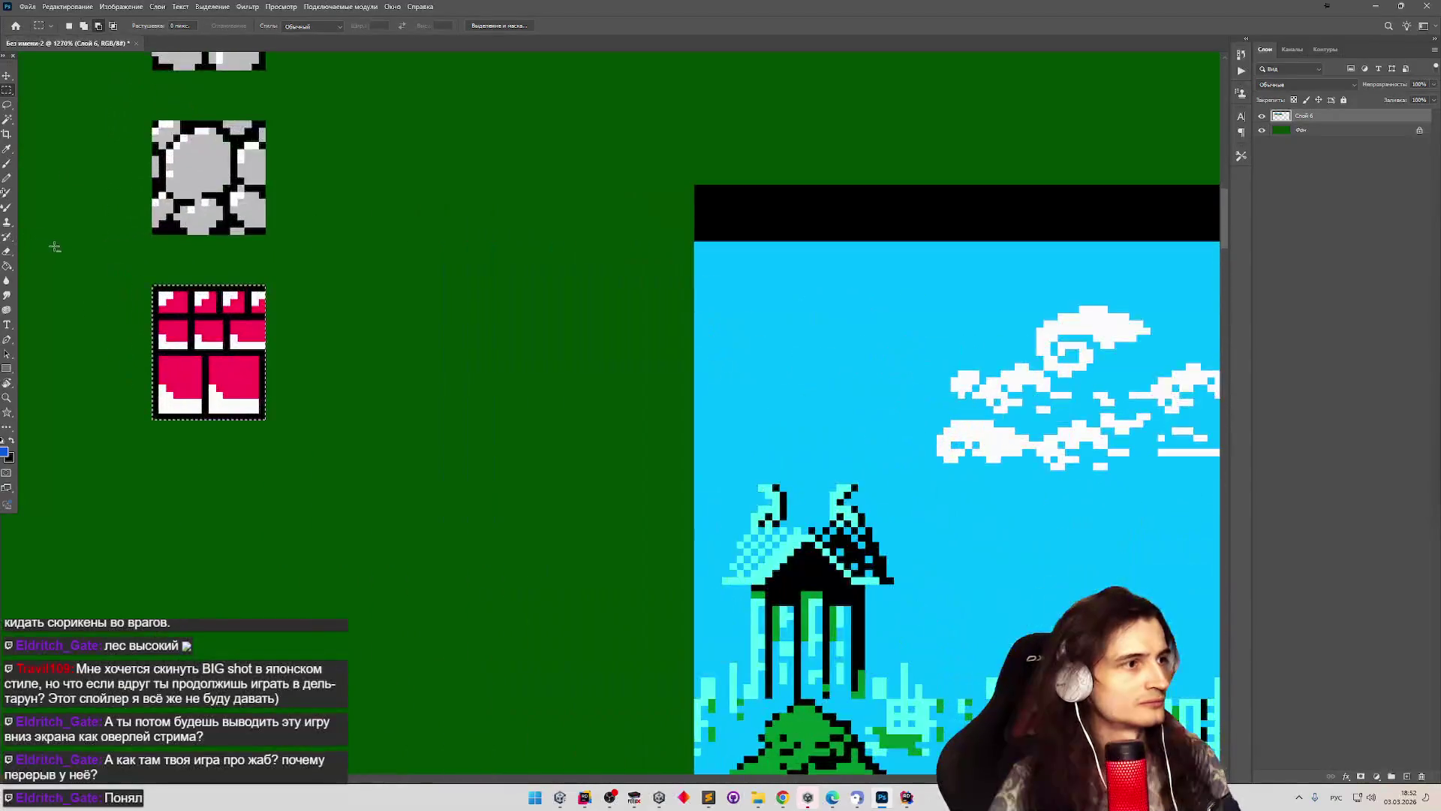
{"action": "scroll", "coordinate": [55, 248], "scroll_direction": "down", "scroll_amount": 1}
{"action": "scroll", "coordinate": [76, 247], "scroll_direction": "down", "scroll_amount": 5}
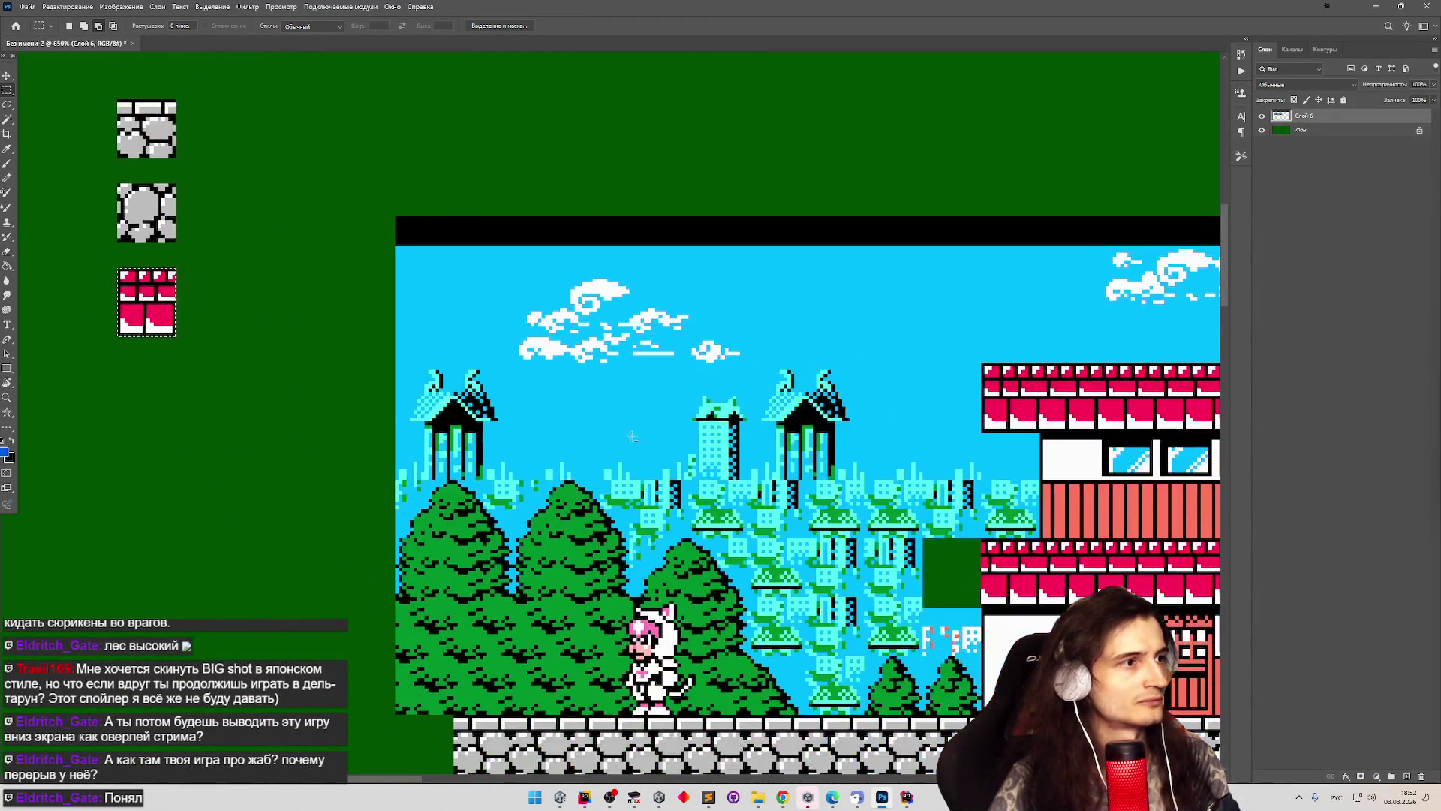
{"action": "scroll", "coordinate": [930, 518], "scroll_direction": "up", "scroll_amount": 2}
{"action": "scroll", "coordinate": [749, 463], "scroll_direction": "up", "scroll_amount": 5}
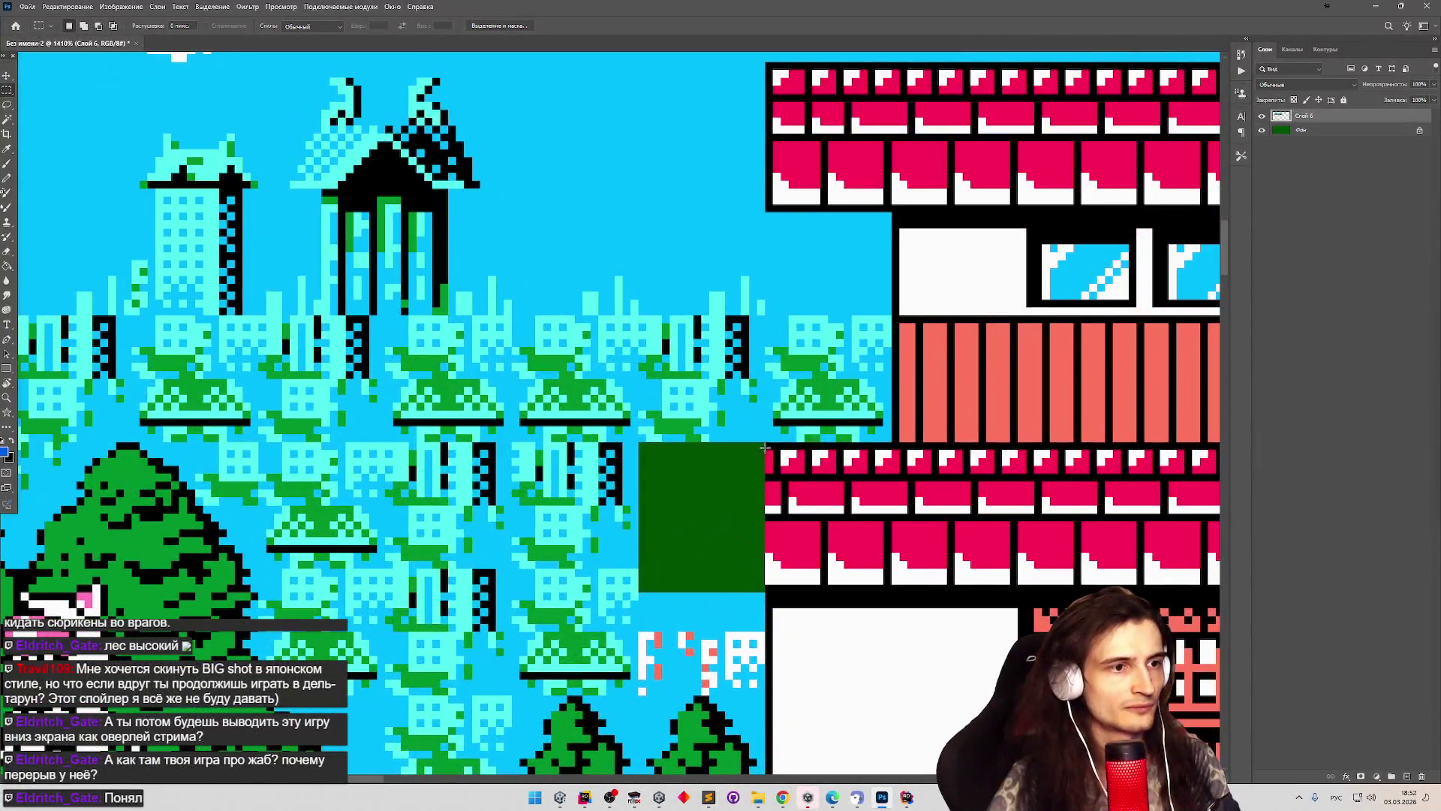
{"action": "mouse_move", "coordinate": [765, 444]}
{"action": "left_mouse_down"}
{"action": "mouse_move", "coordinate": [842, 524]}
{"action": "mouse_move", "coordinate": [854, 590]}
{"action": "mouse_move", "coordinate": [887, 590]}
{"action": "left_mouse_up"}
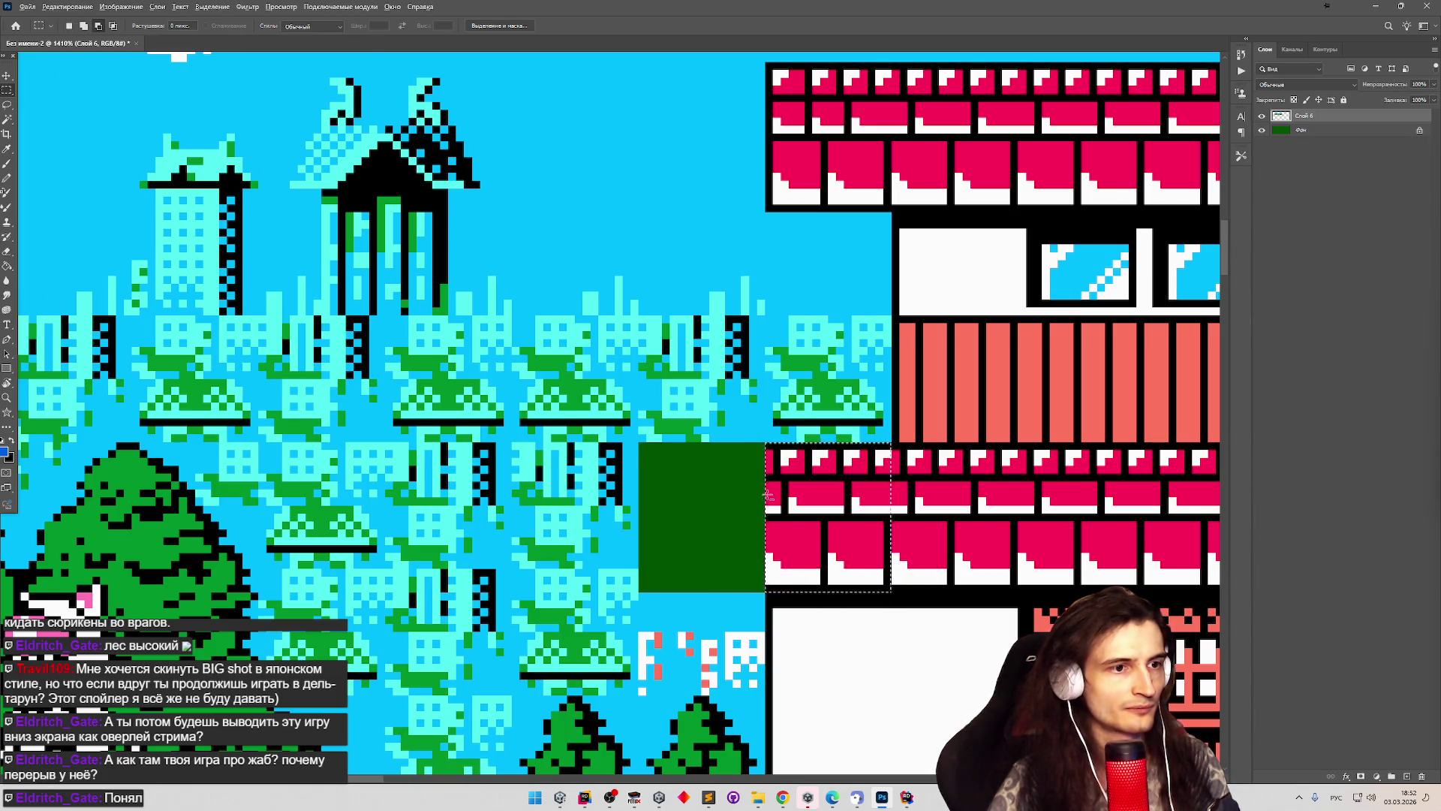
{"action": "scroll", "coordinate": [767, 491], "scroll_direction": "down", "scroll_amount": 5}
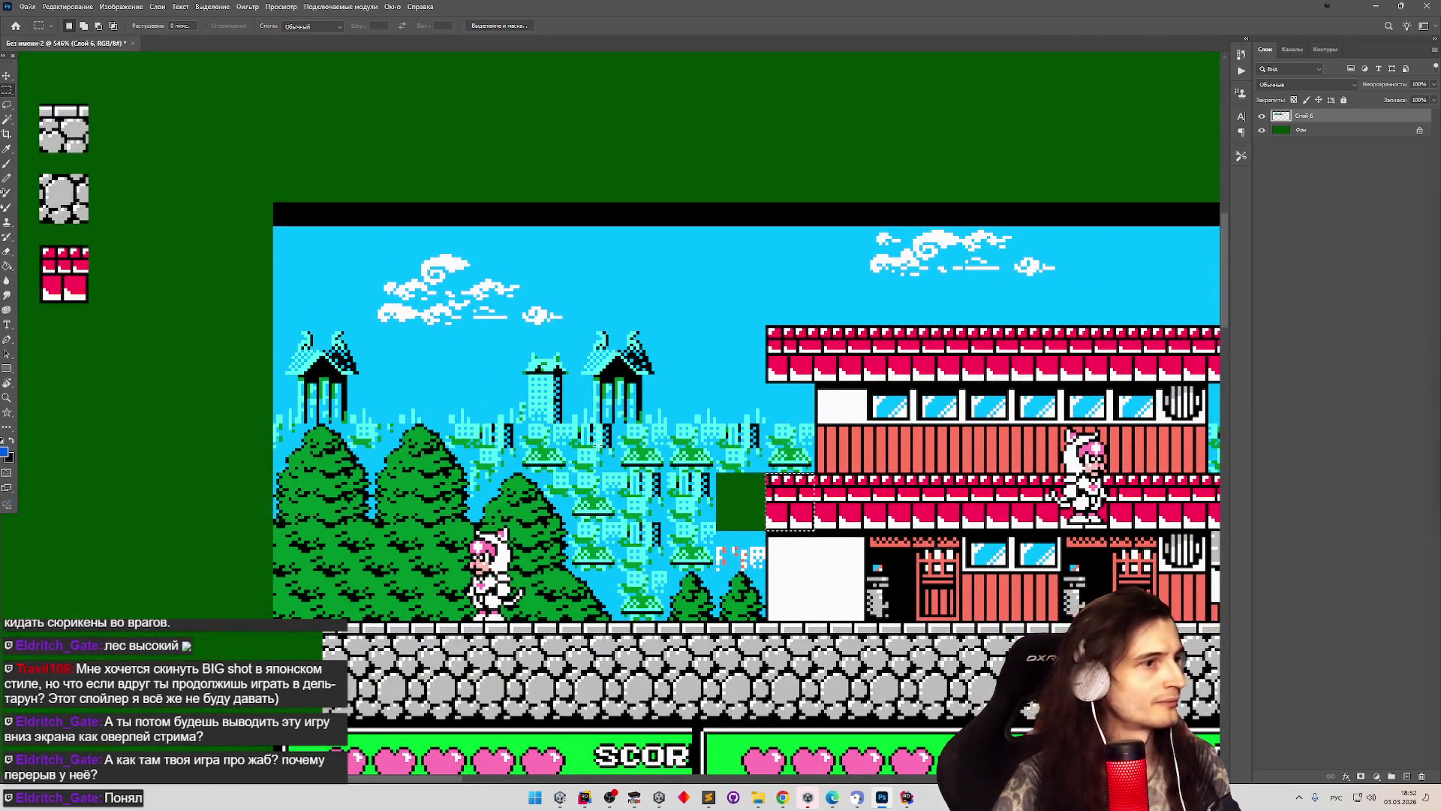
{"action": "key", "text": "v"}
{"action": "mouse_move", "coordinate": [779, 491]}
{"action": "left_mouse_down"}
{"action": "mouse_move", "coordinate": [196, 316]}
{"action": "mouse_move", "coordinate": [127, 274]}
{"action": "left_mouse_up"}
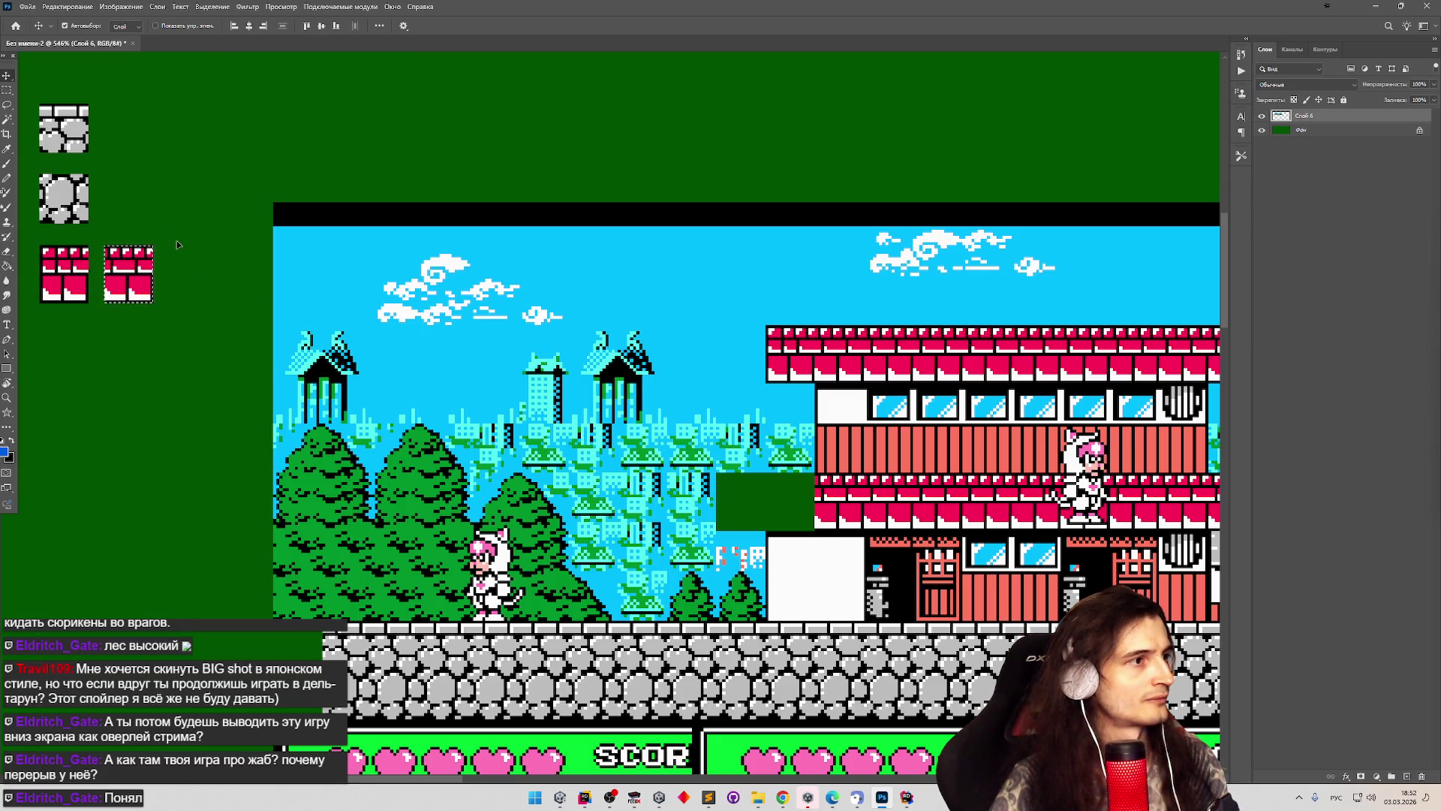
{"action": "scroll", "coordinate": [676, 450], "scroll_direction": "down", "scroll_amount": 5}
{"action": "scroll", "coordinate": [675, 450], "scroll_direction": "up", "scroll_amount": 3}
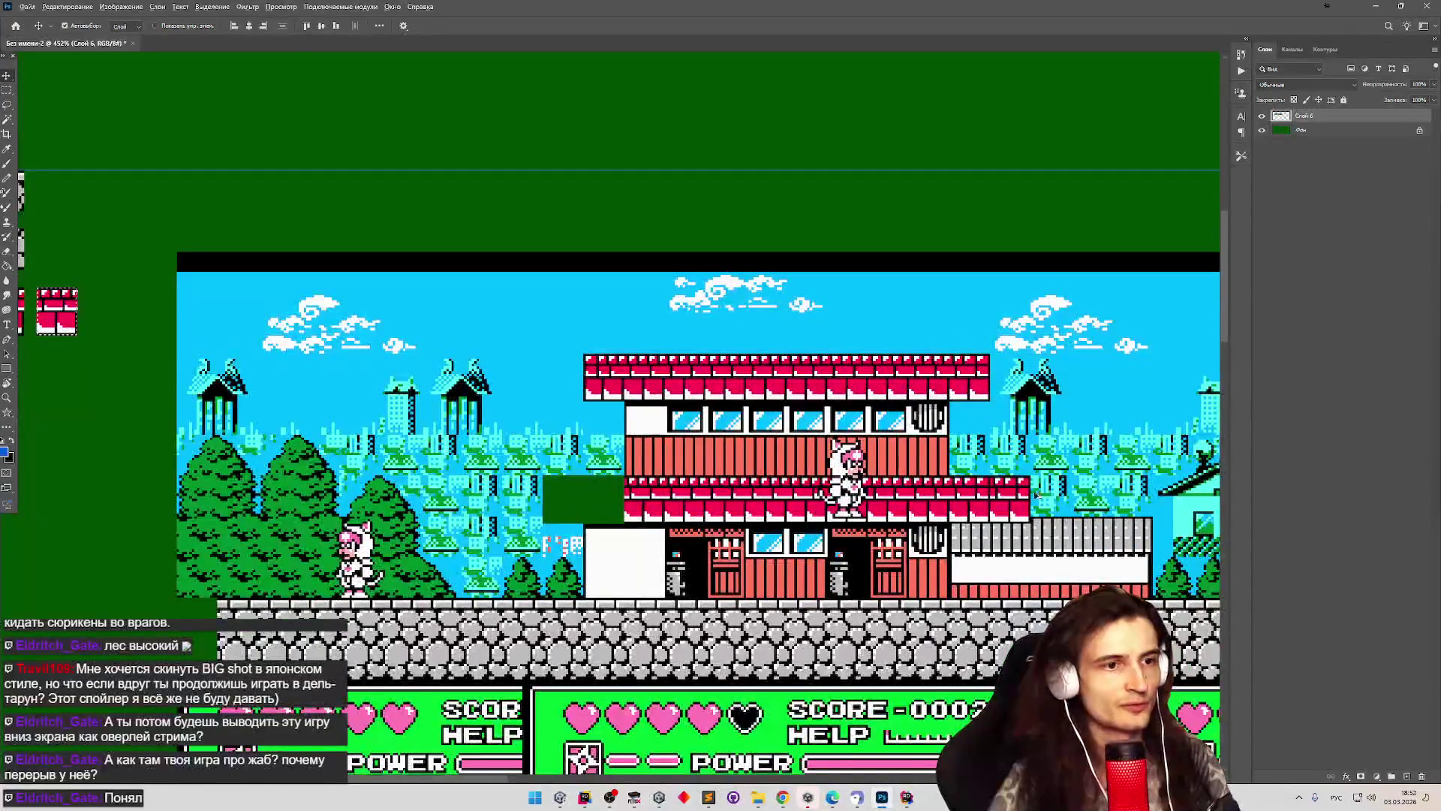
Test-nudge the layer contents, then undo and redo that move.
{"action": "scroll", "coordinate": [1035, 493], "scroll_direction": "up", "scroll_amount": 3}
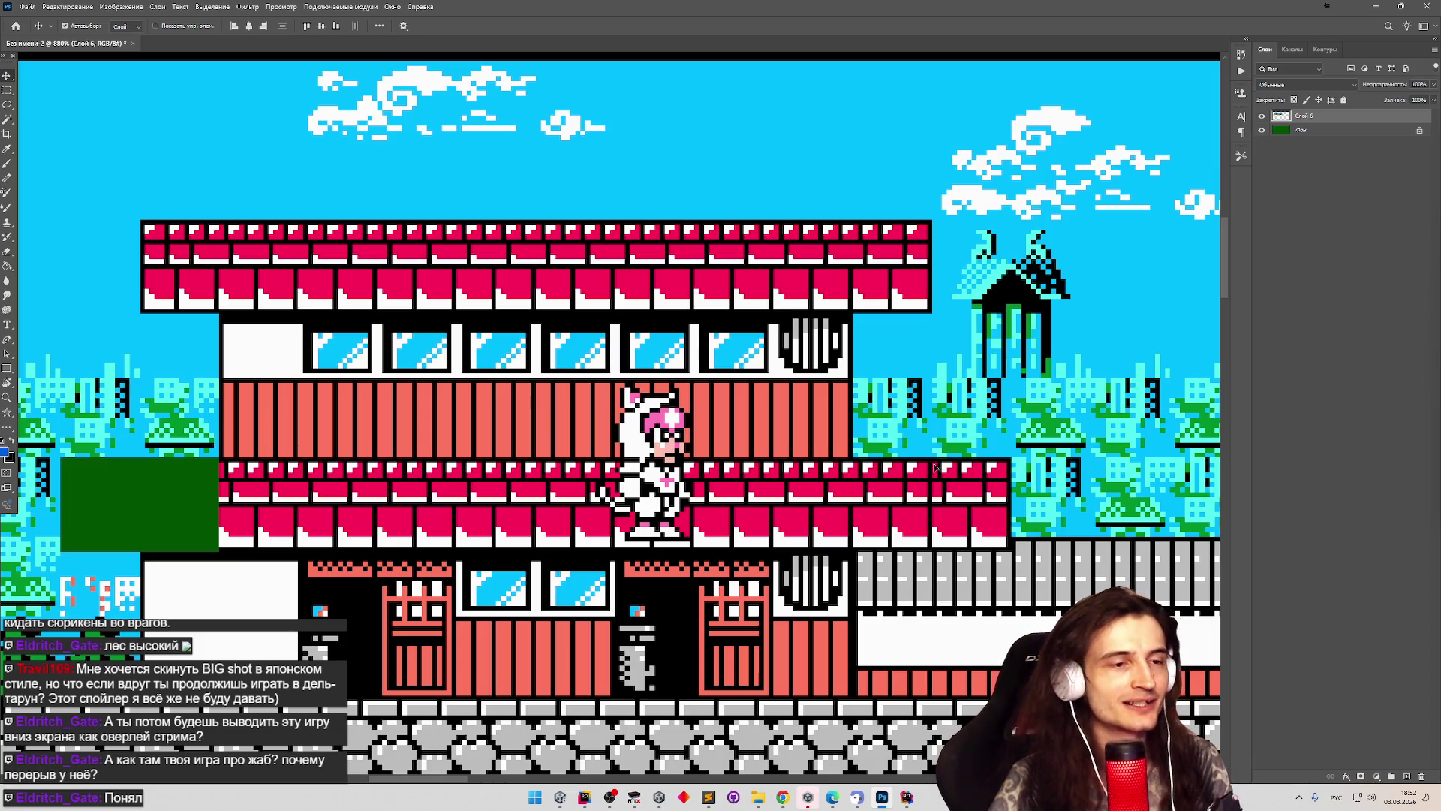
{"action": "left_click_drag", "start_coordinate": [971, 492], "coordinate": [973, 491]}
{"action": "key", "text": "ctrl+z"}
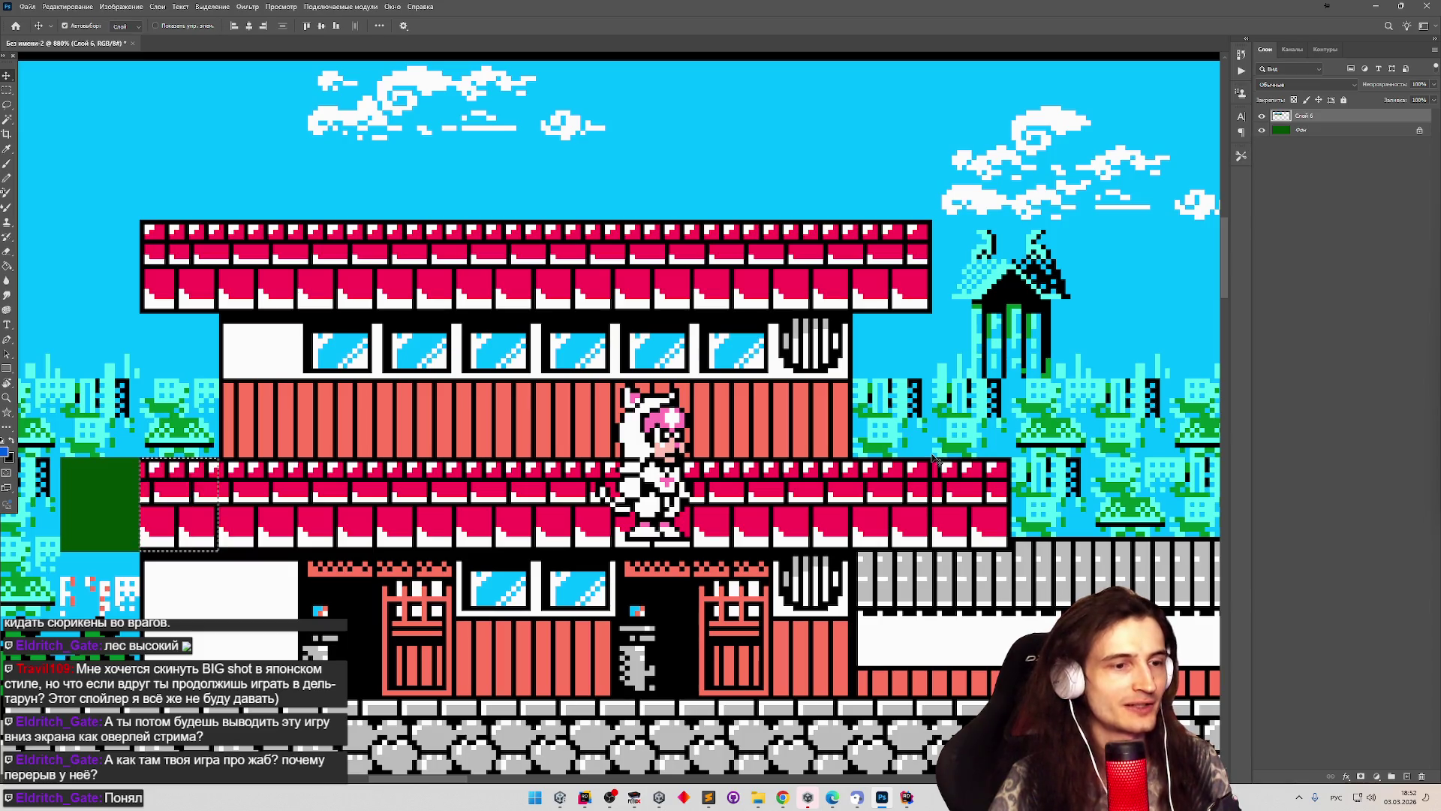
{"action": "key", "text": "ctrl+shift+z"}
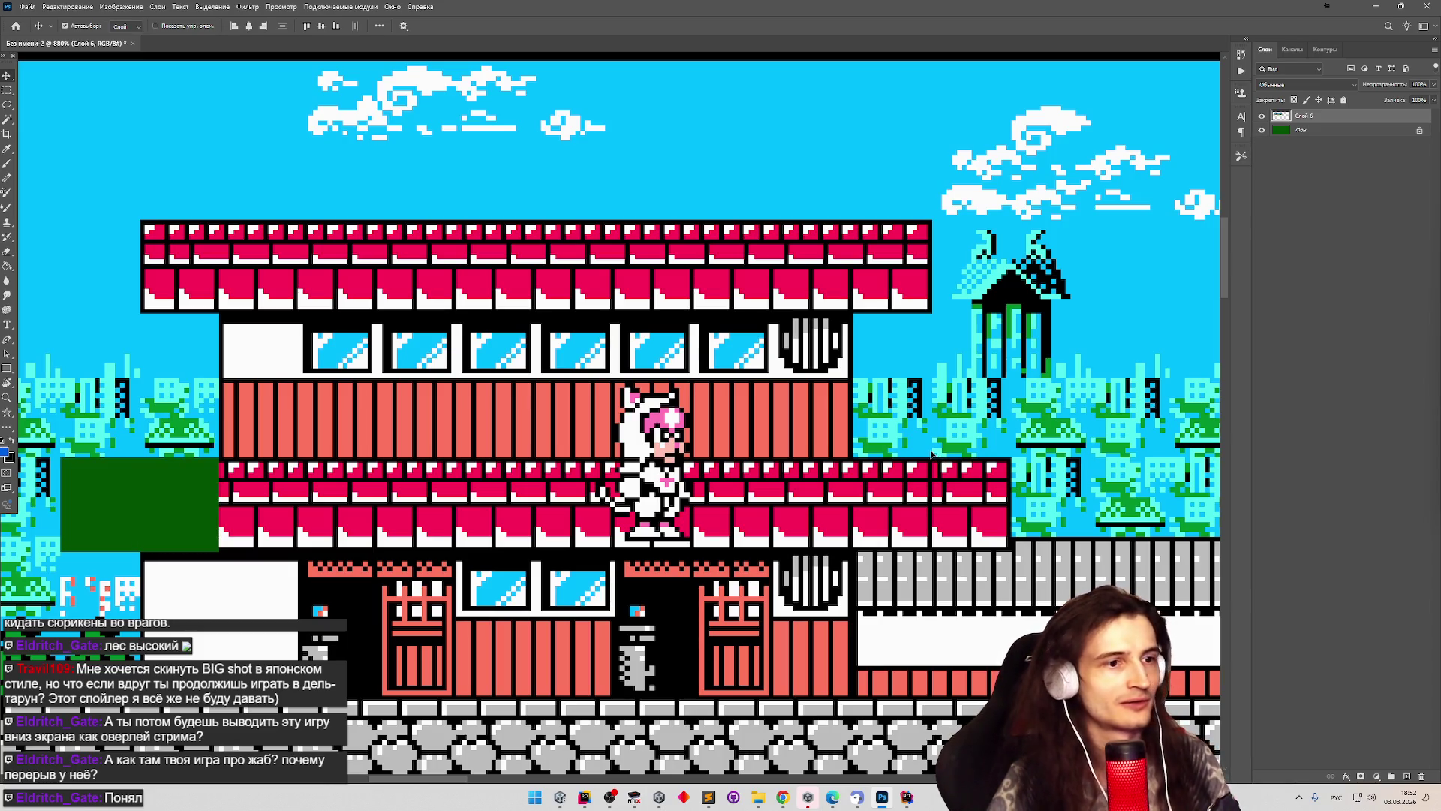
Select a 16x19 px piece at the upper roof's right end and copy it to a new layer.
{"action": "key", "text": "m"}
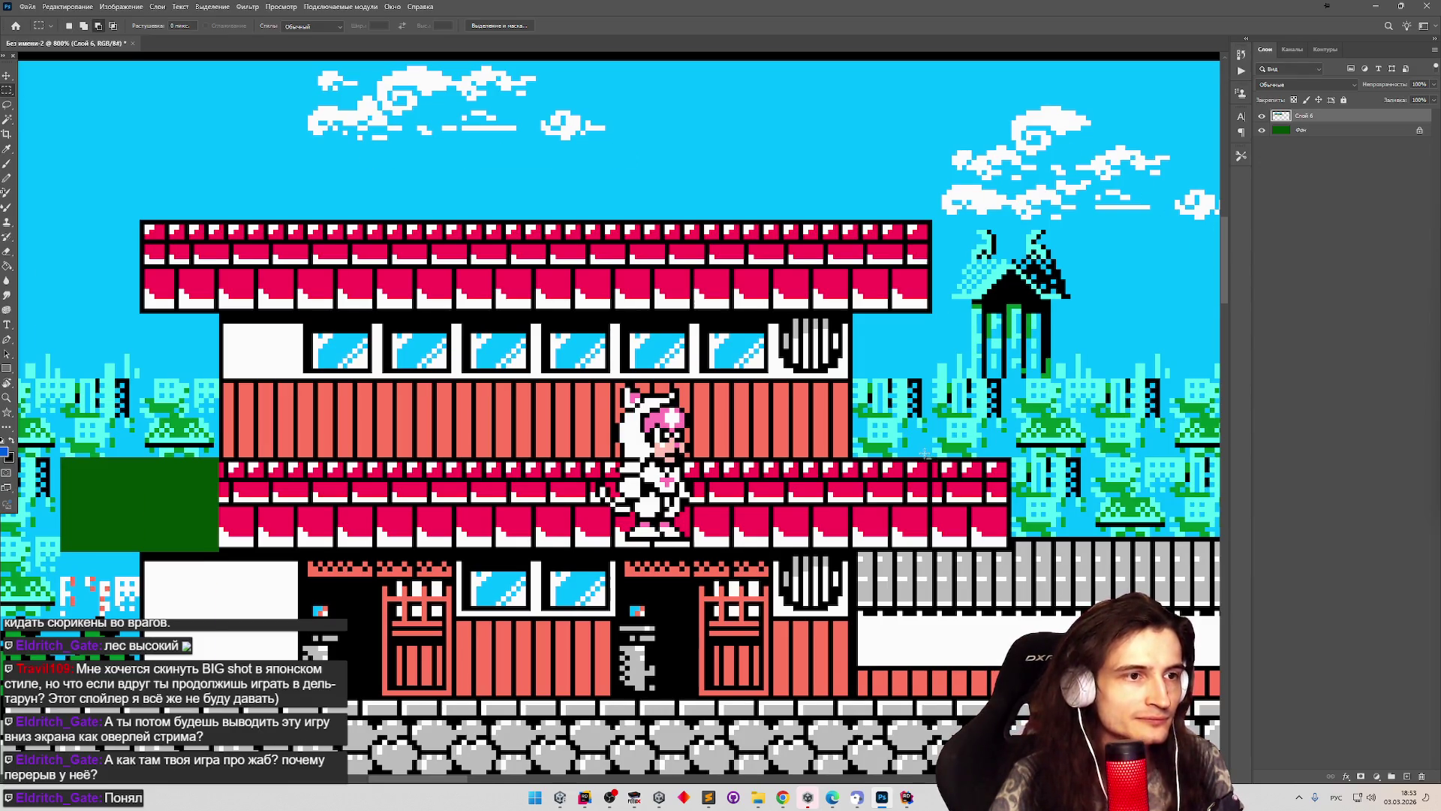
{"action": "scroll", "coordinate": [926, 453], "scroll_direction": "down", "scroll_amount": 5}
{"action": "scroll", "coordinate": [887, 322], "scroll_direction": "up", "scroll_amount": 5}
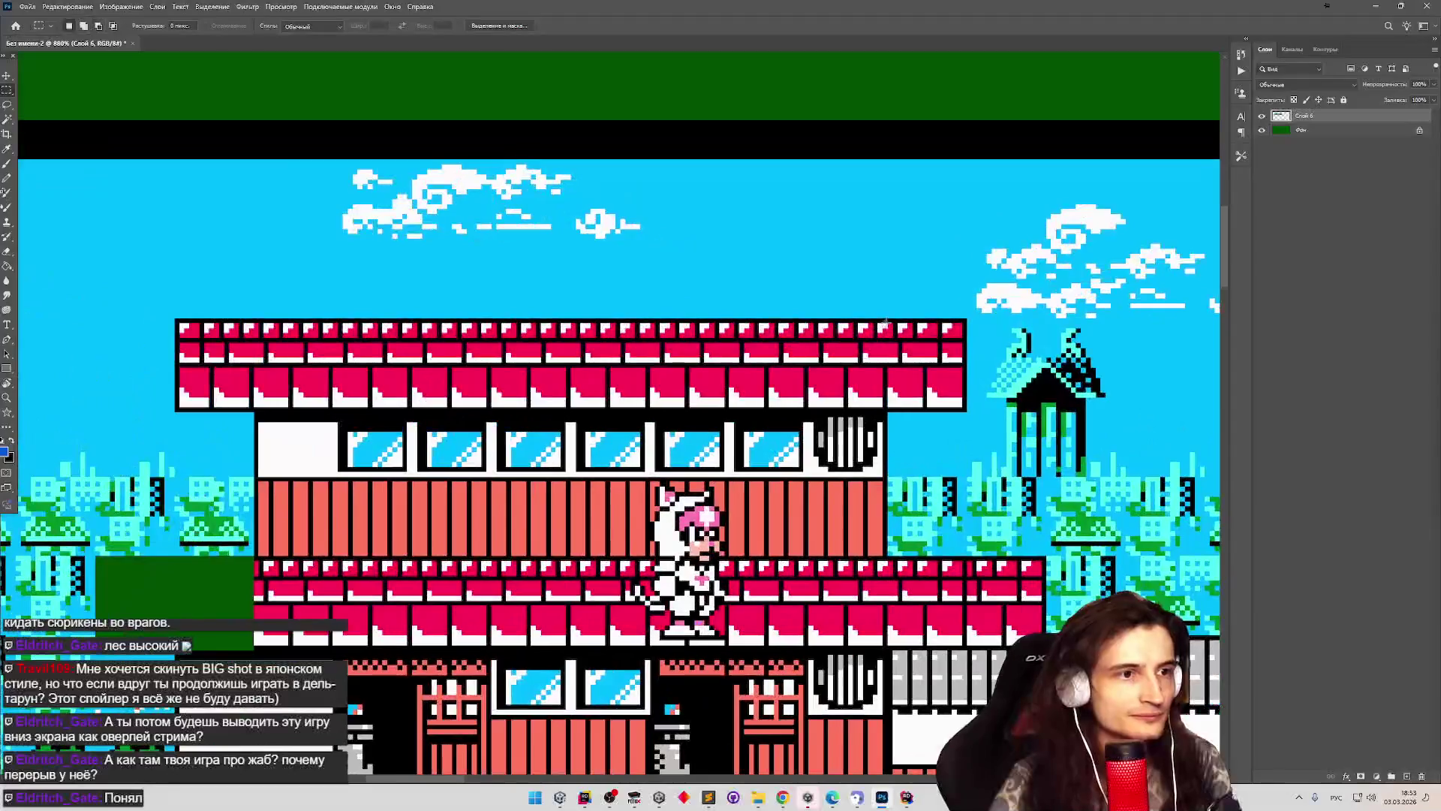
{"action": "mouse_move", "coordinate": [887, 318]}
{"action": "left_mouse_down"}
{"action": "mouse_move", "coordinate": [890, 354]}
{"action": "mouse_move", "coordinate": [912, 331]}
{"action": "mouse_move", "coordinate": [968, 412]}
{"action": "left_mouse_up"}
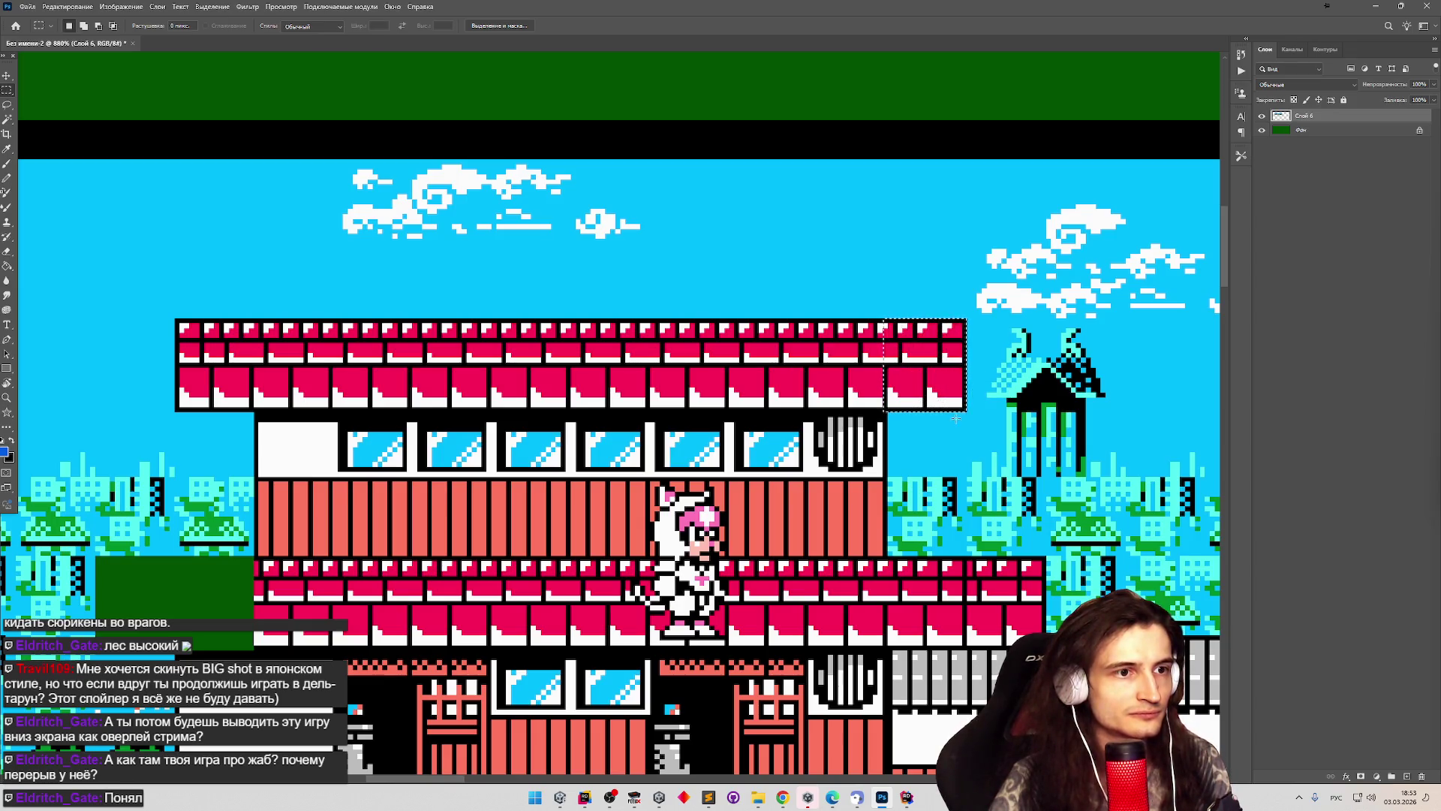
{"action": "left_click_drag", "start_coordinate": [894, 330], "coordinate": [965, 406]}
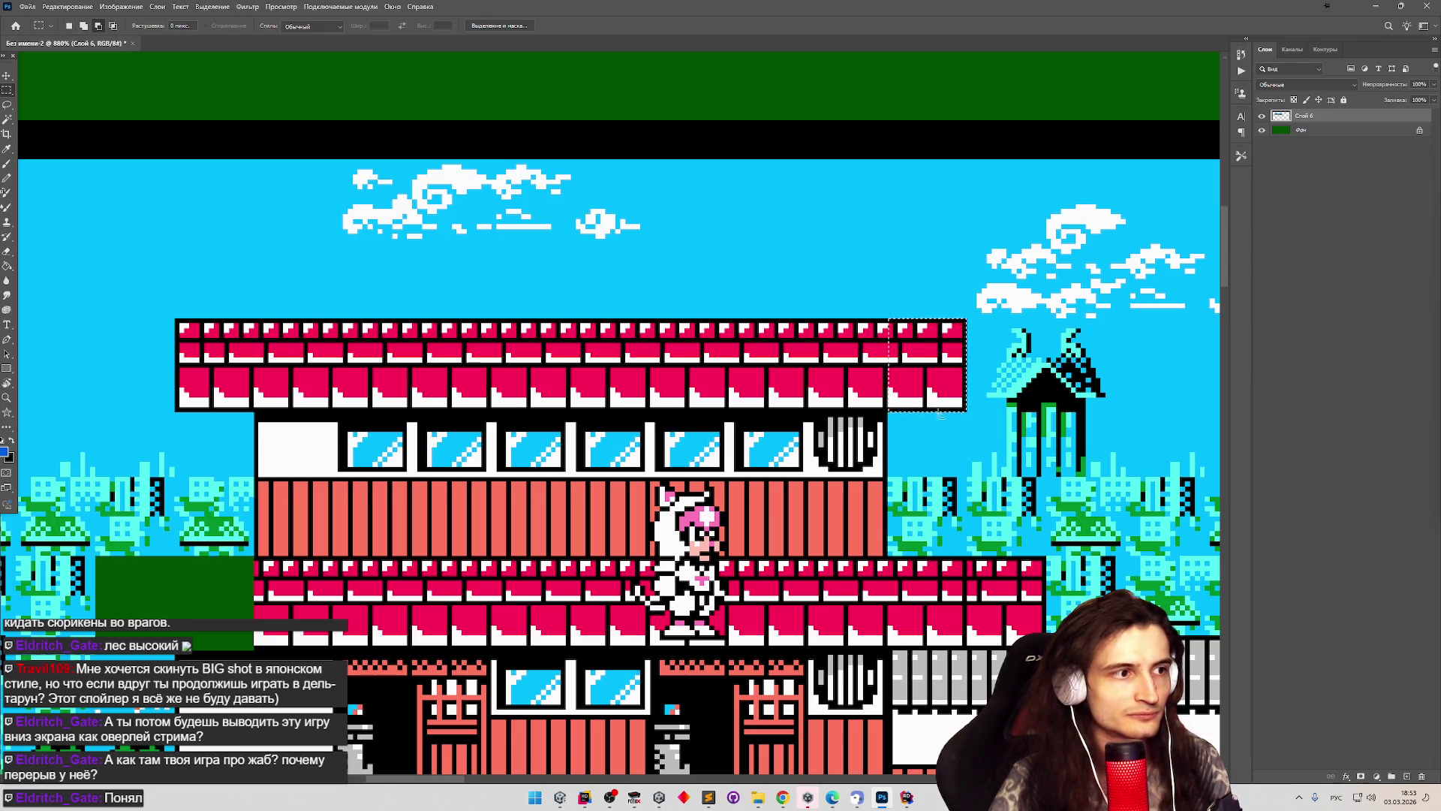
{"action": "scroll", "coordinate": [217, 405], "scroll_direction": "down", "scroll_amount": 5}
{"action": "scroll", "coordinate": [216, 405], "scroll_direction": "up", "scroll_amount": 1}
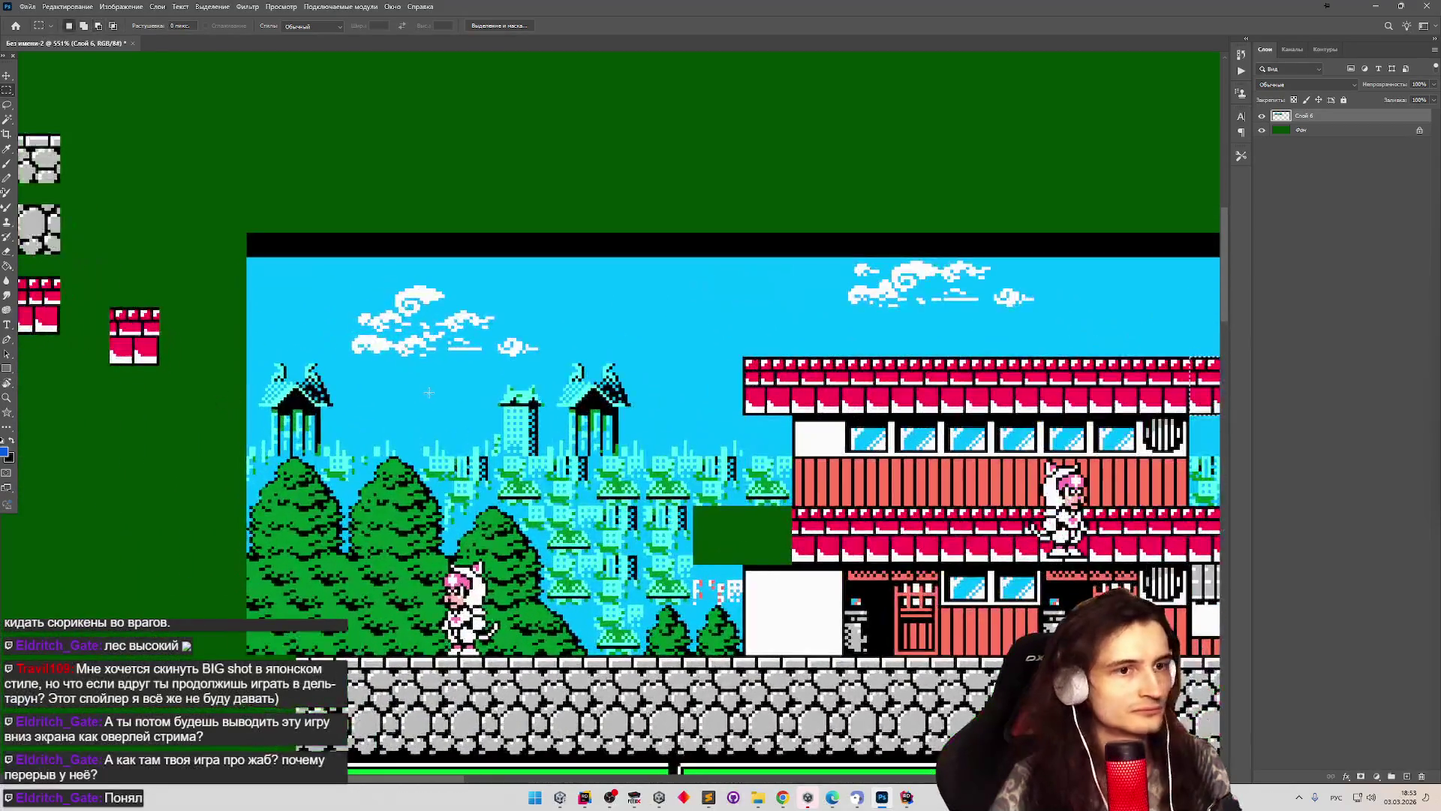
{"action": "scroll", "coordinate": [101, 361], "scroll_direction": "up", "scroll_amount": 5}
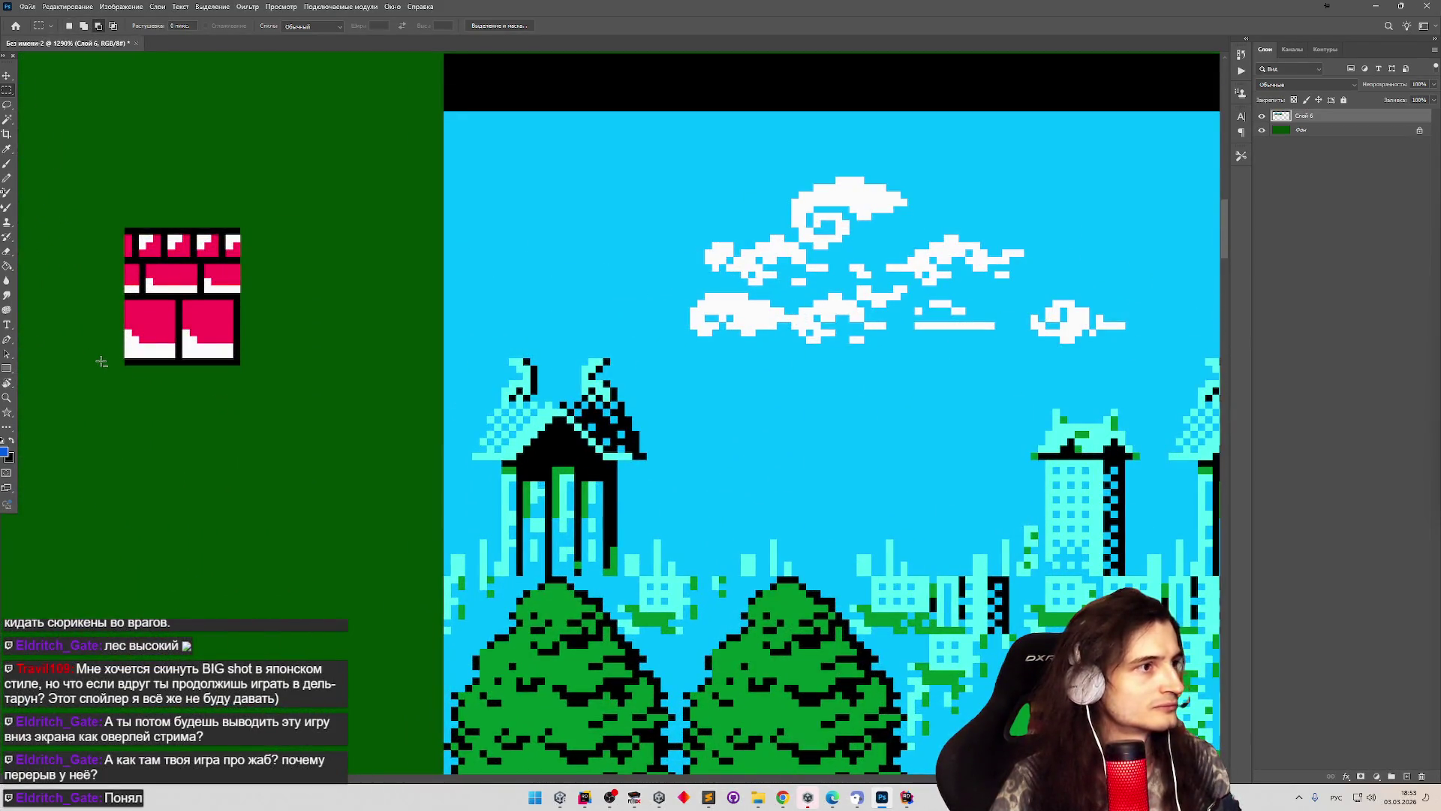
{"action": "scroll", "coordinate": [102, 362], "scroll_direction": "down", "scroll_amount": 5}
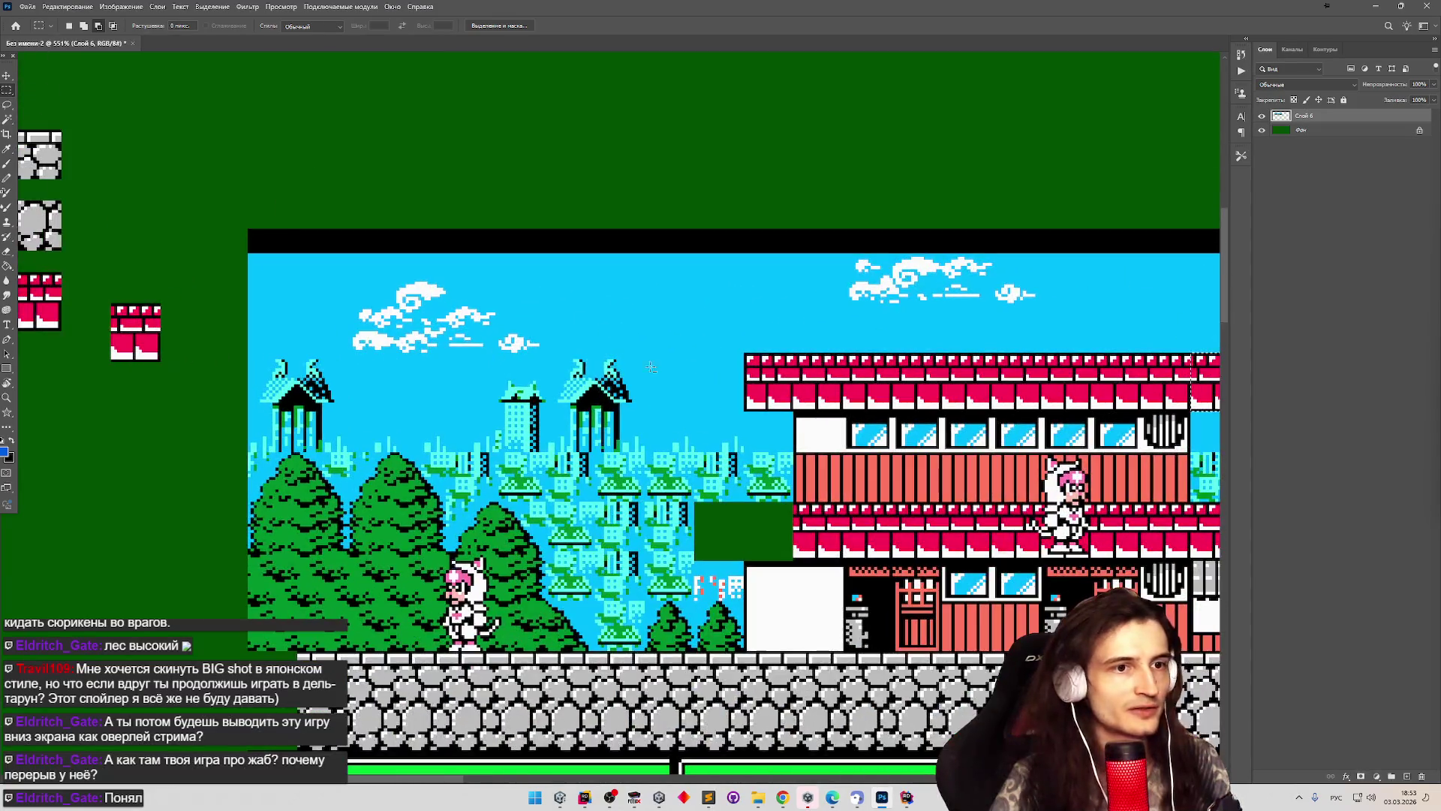
{"action": "scroll", "coordinate": [650, 367], "scroll_direction": "down", "scroll_amount": 1}
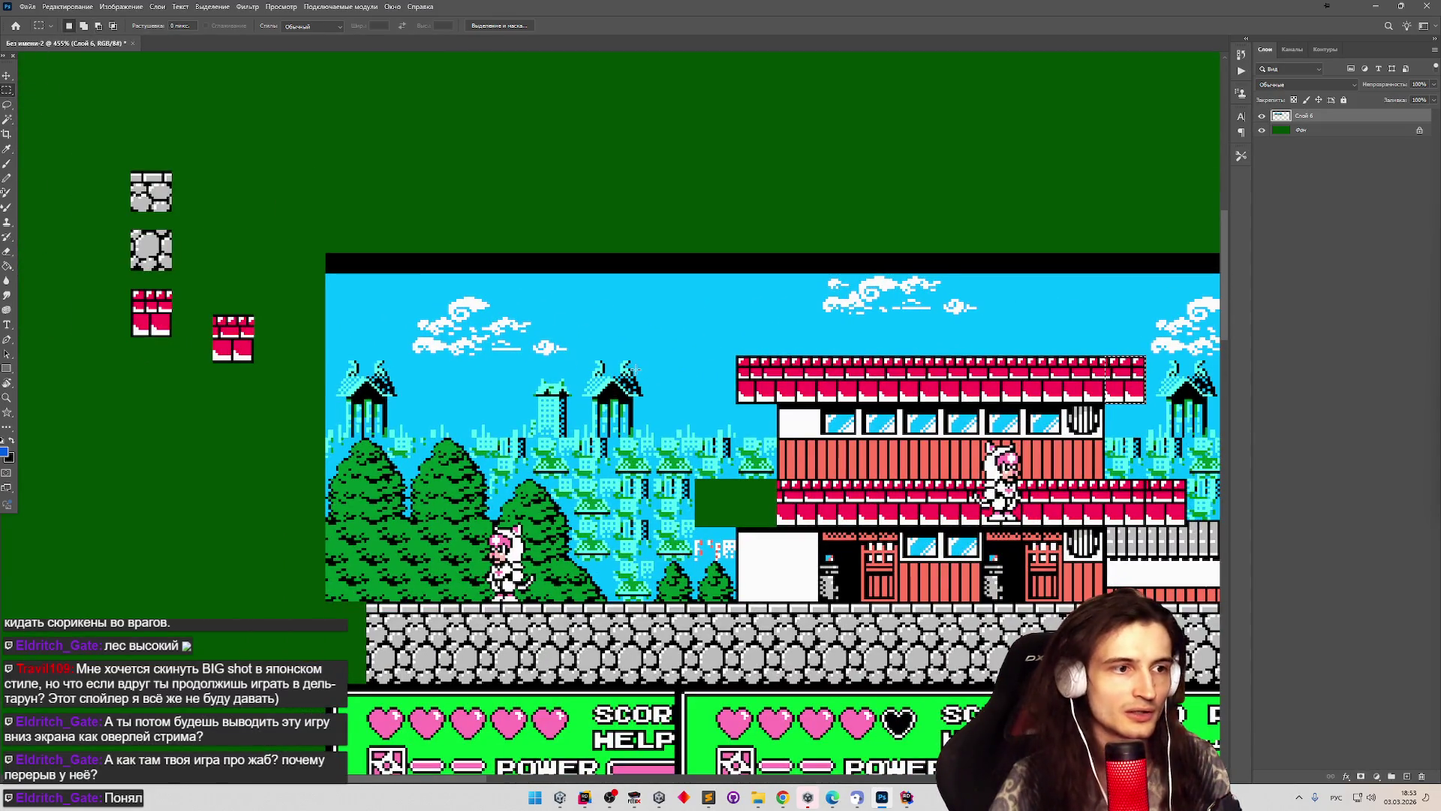
{"action": "key", "text": "ctrl+j"}
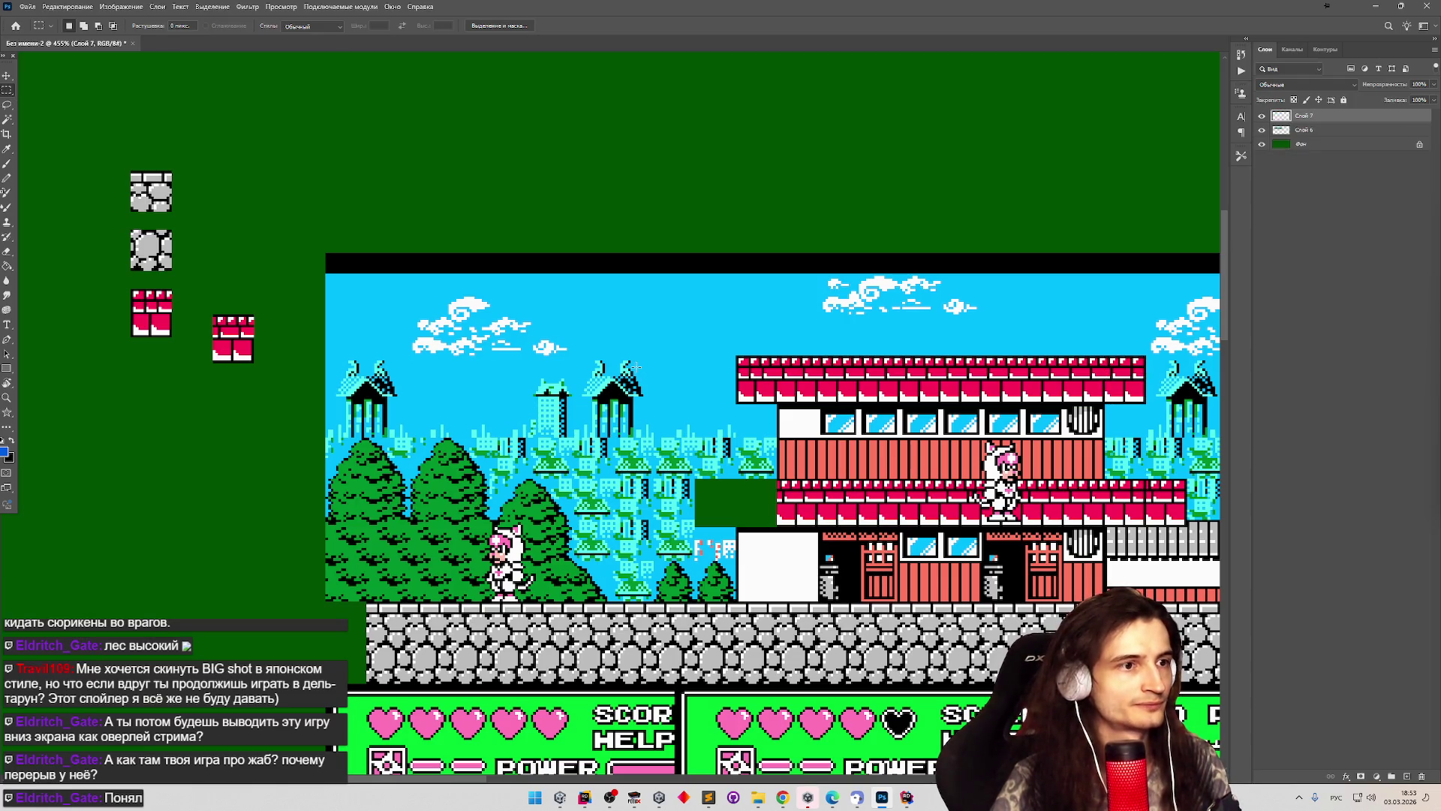
Drag the new roof tile onto the green area and realign the middle roof tile into the row.
{"action": "mouse_move", "coordinate": [1113, 394]}
{"action": "left_mouse_down"}
{"action": "mouse_move", "coordinate": [272, 321]}
{"action": "mouse_move", "coordinate": [379, 382]}
{"action": "mouse_move", "coordinate": [384, 422]}
{"action": "left_mouse_up"}
{"action": "scroll", "coordinate": [288, 321], "scroll_direction": "up", "scroll_amount": 4}
{"action": "key", "text": "m"}
{"action": "key", "text": "v"}
{"action": "left_click_drag", "start_coordinate": [389, 359], "coordinate": [367, 309]}
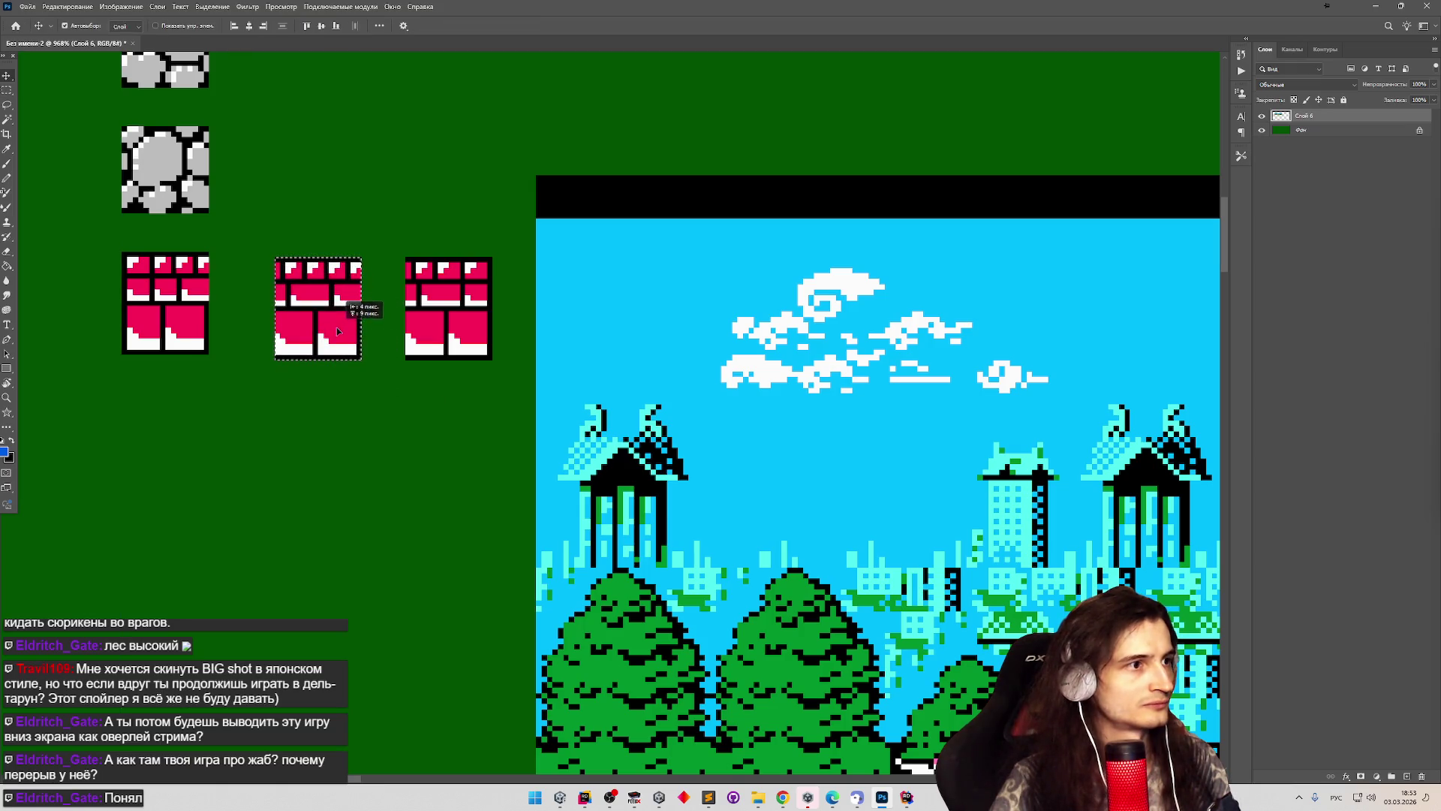
{"action": "scroll", "coordinate": [367, 309], "scroll_direction": "down", "scroll_amount": 4}
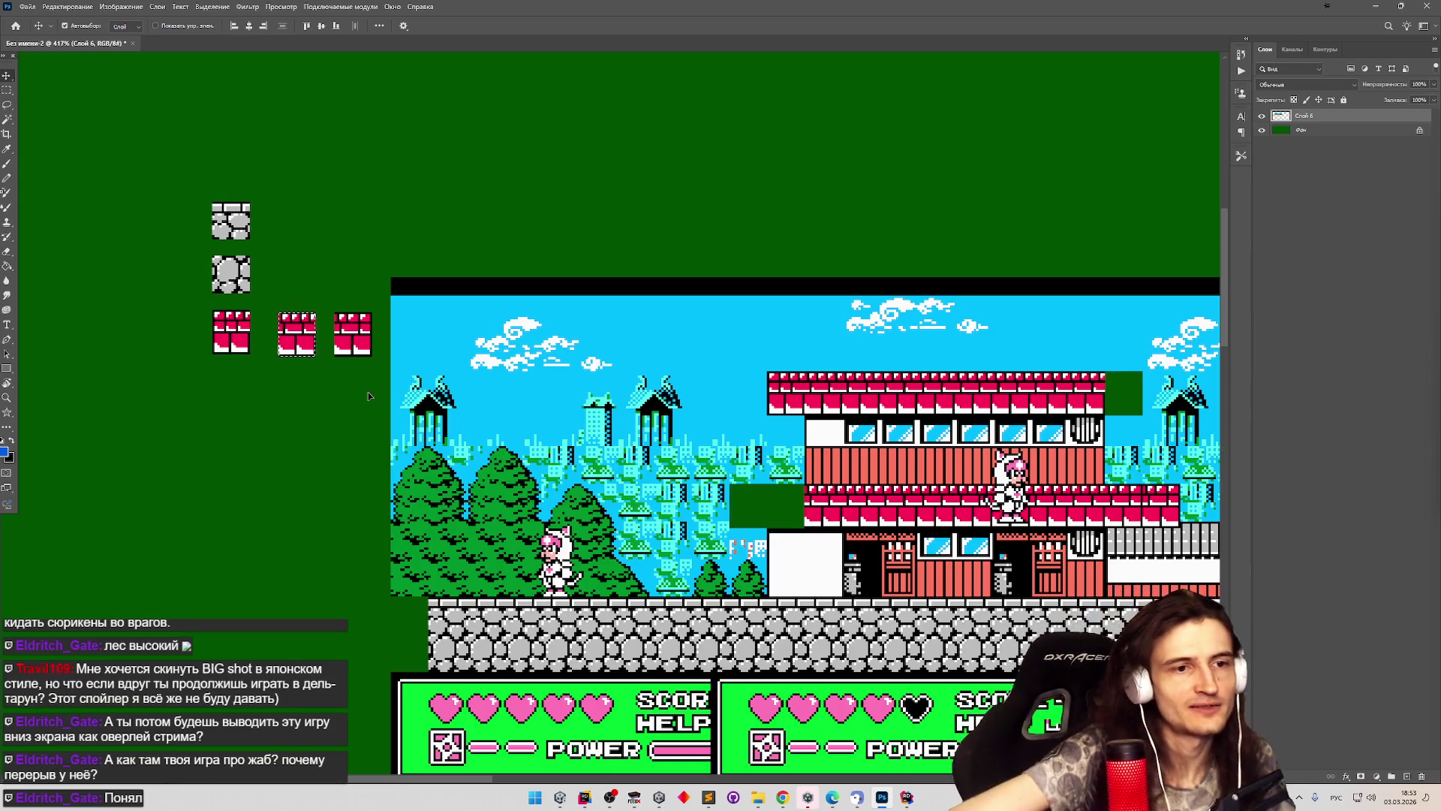
{"action": "scroll", "coordinate": [341, 389], "scroll_direction": "up", "scroll_amount": 1}
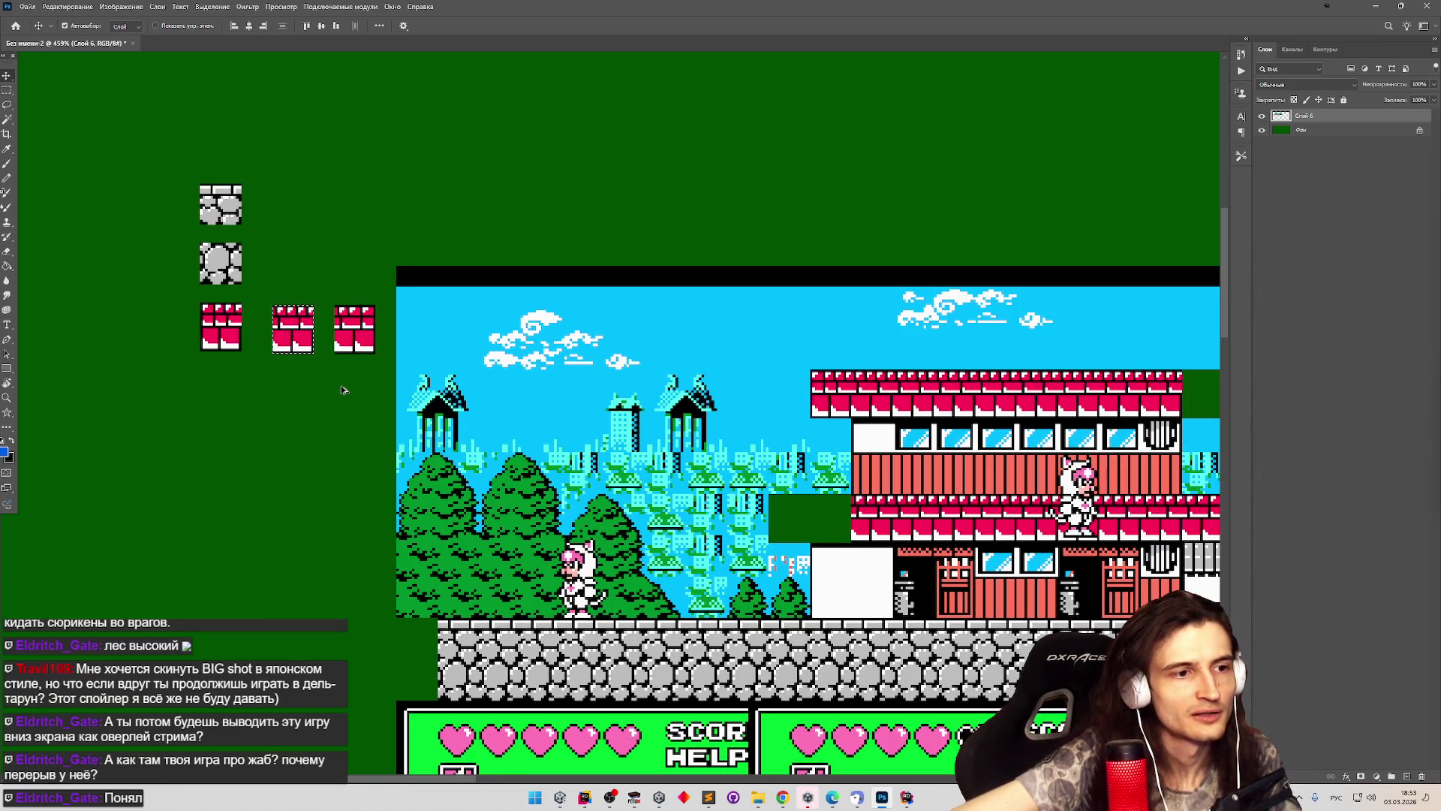
{"action": "scroll", "coordinate": [340, 388], "scroll_direction": "up", "scroll_amount": 2}
{"action": "left_click", "coordinate": [300, 384]}
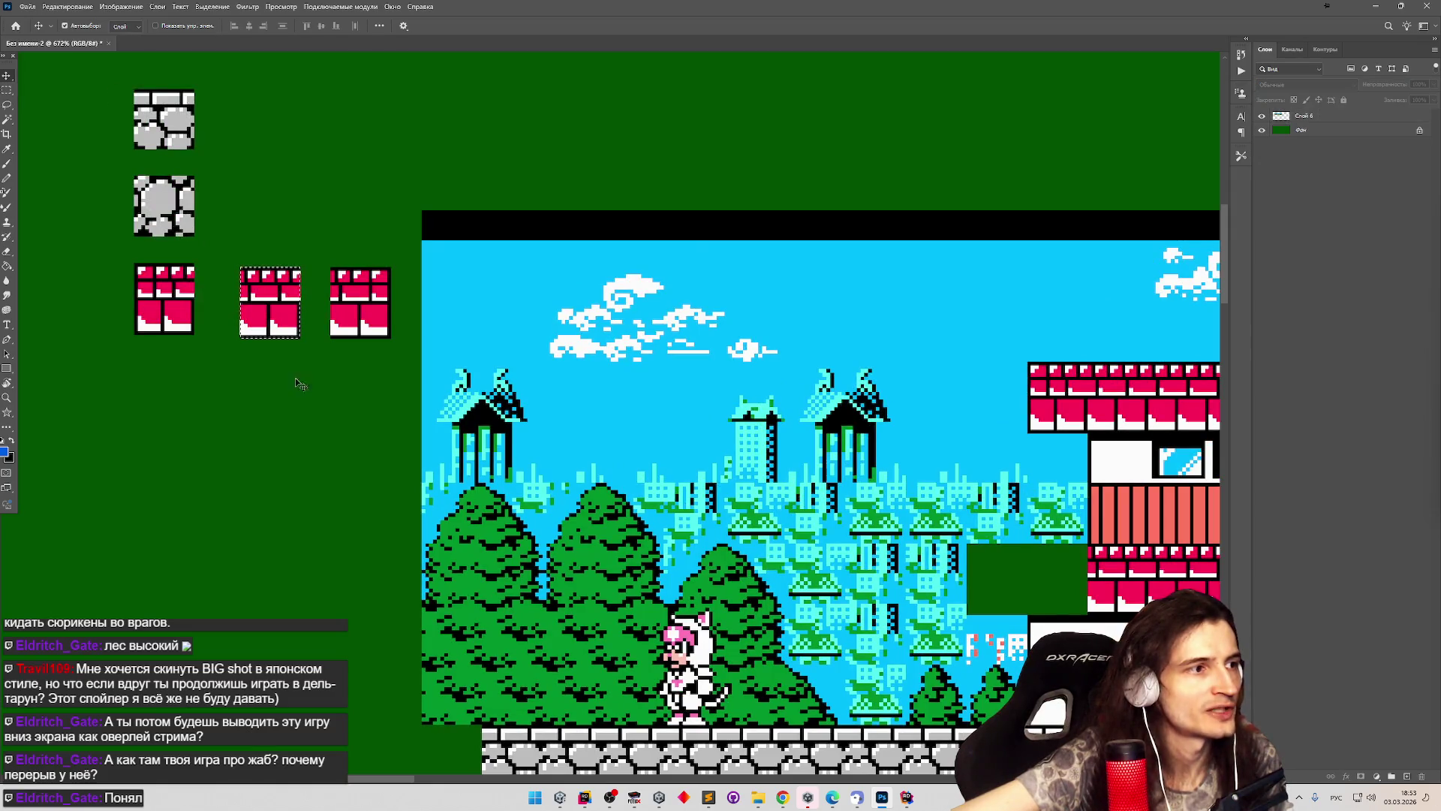
{"action": "scroll", "coordinate": [244, 320], "scroll_direction": "down", "scroll_amount": 2}
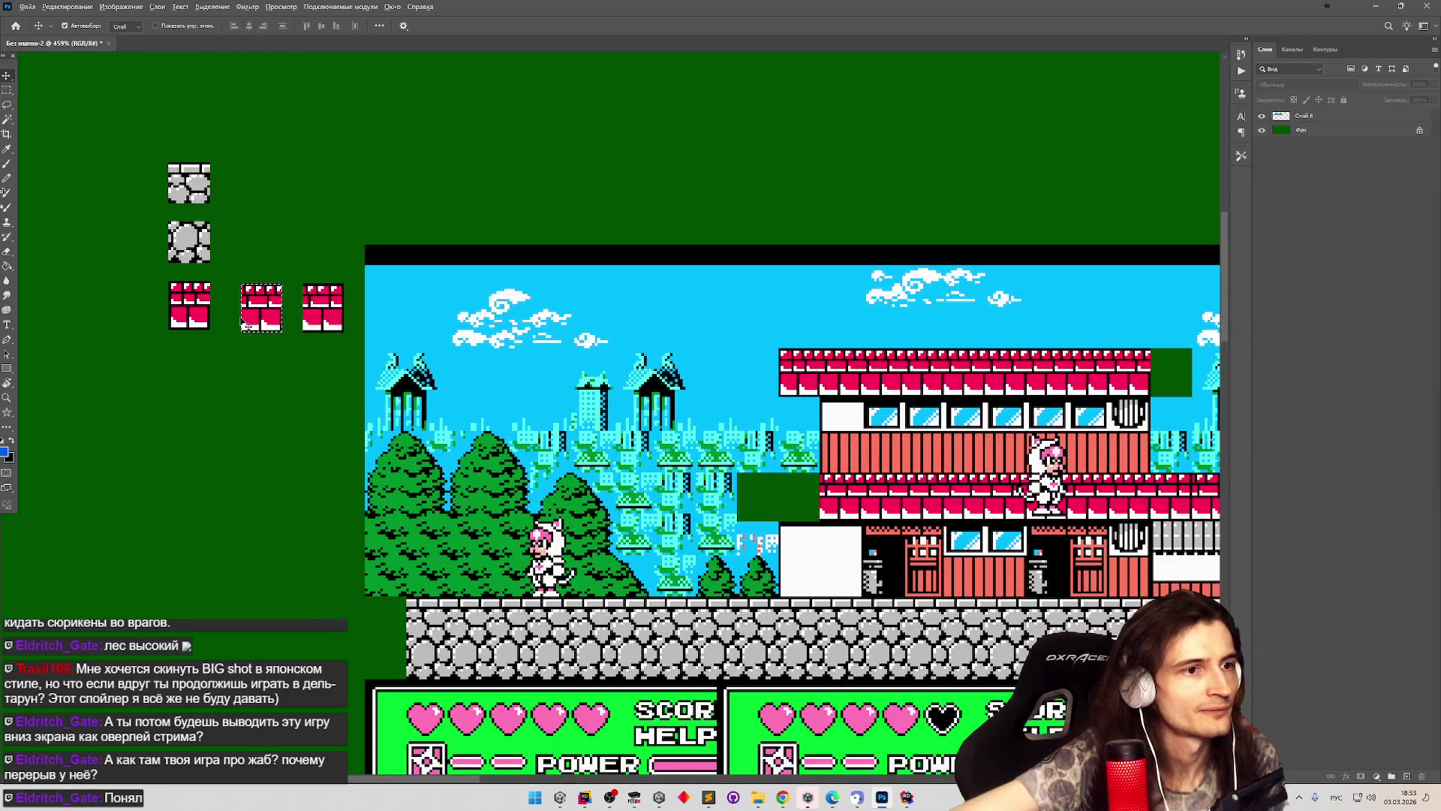
{"action": "left_click", "coordinate": [242, 322]}
{"action": "scroll", "coordinate": [455, 406], "scroll_direction": "down", "scroll_amount": 1}
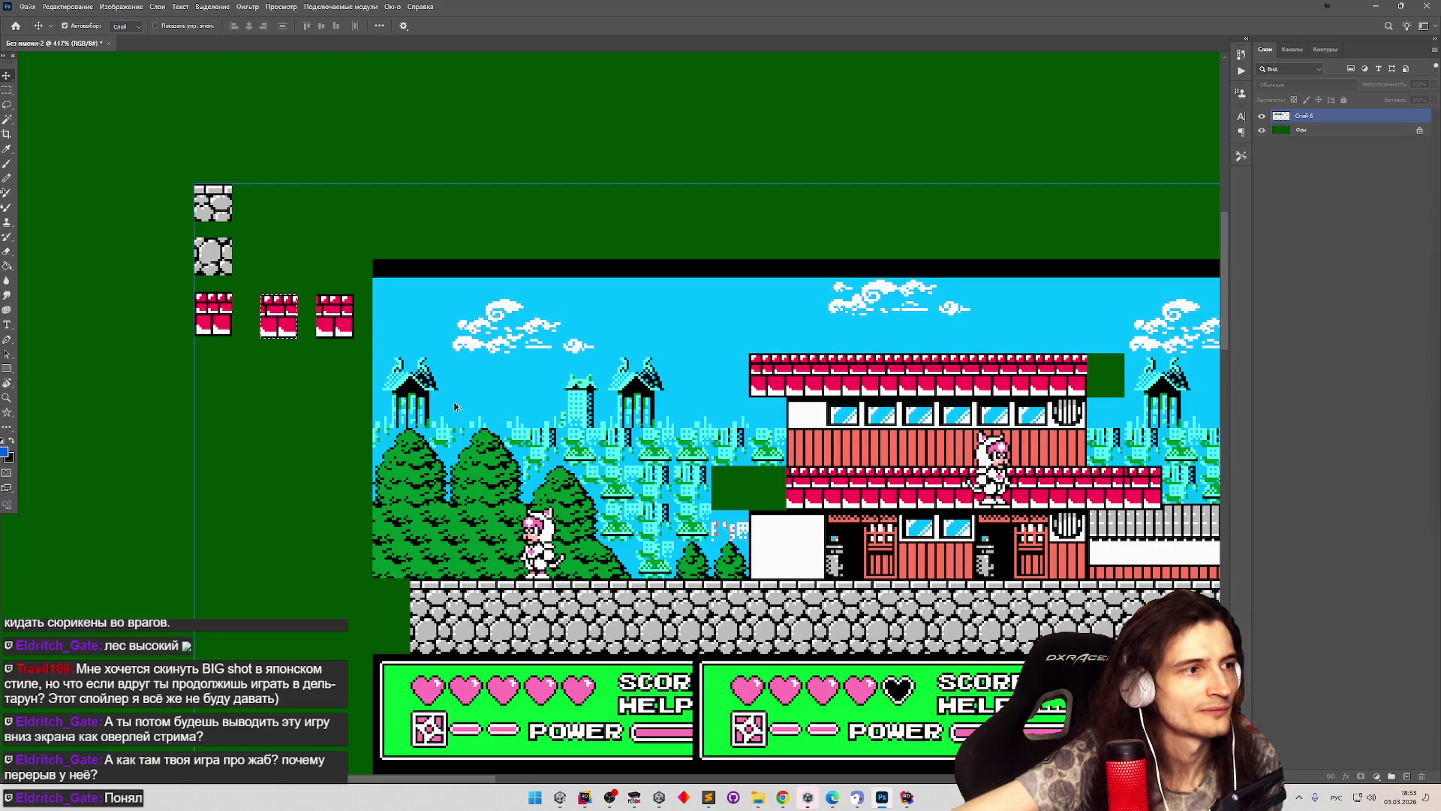
{"action": "left_click", "coordinate": [455, 406]}
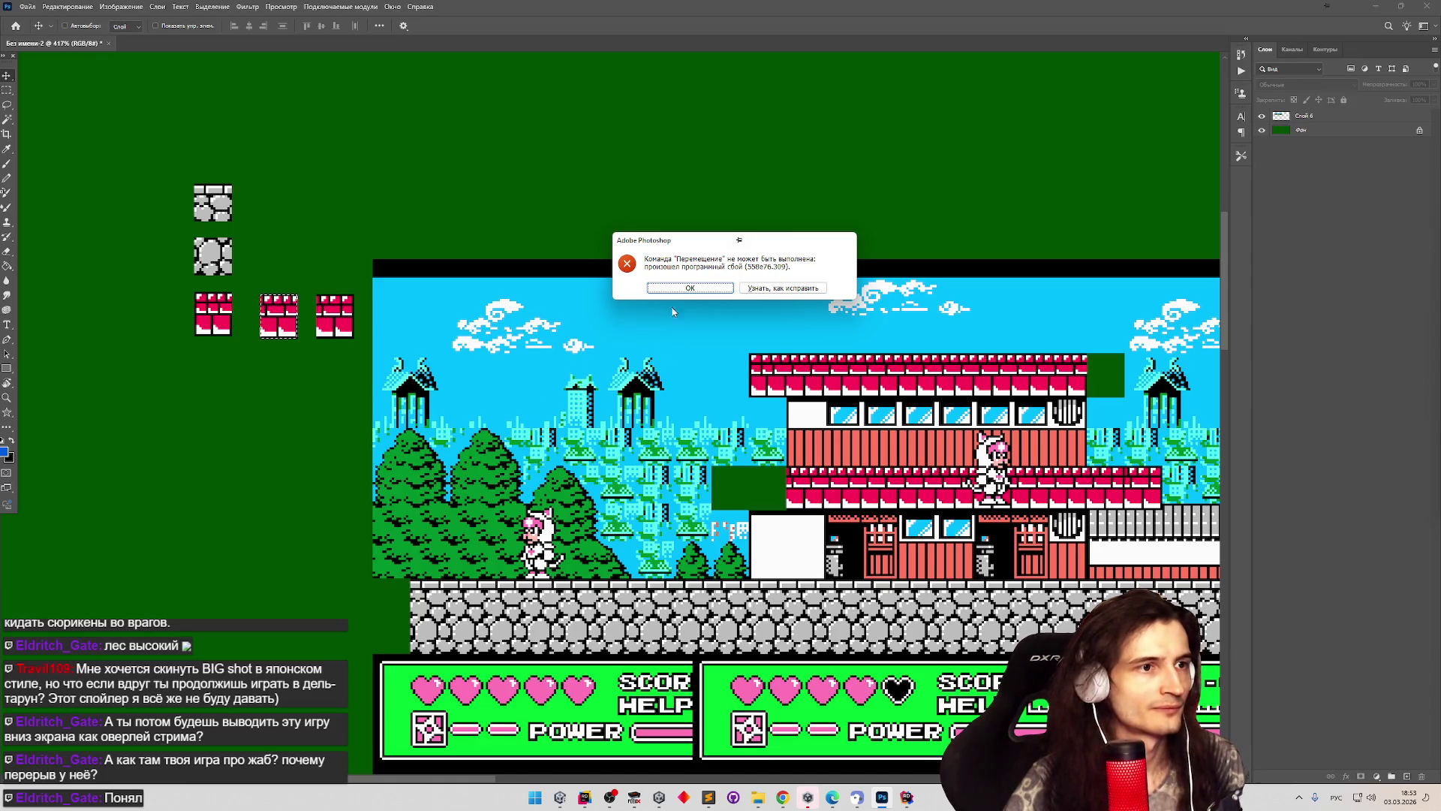
{"action": "left_click", "coordinate": [694, 289]}
{"action": "left_click", "coordinate": [7, 89]}
{"action": "scroll", "coordinate": [168, 252], "scroll_direction": "up", "scroll_amount": 4}
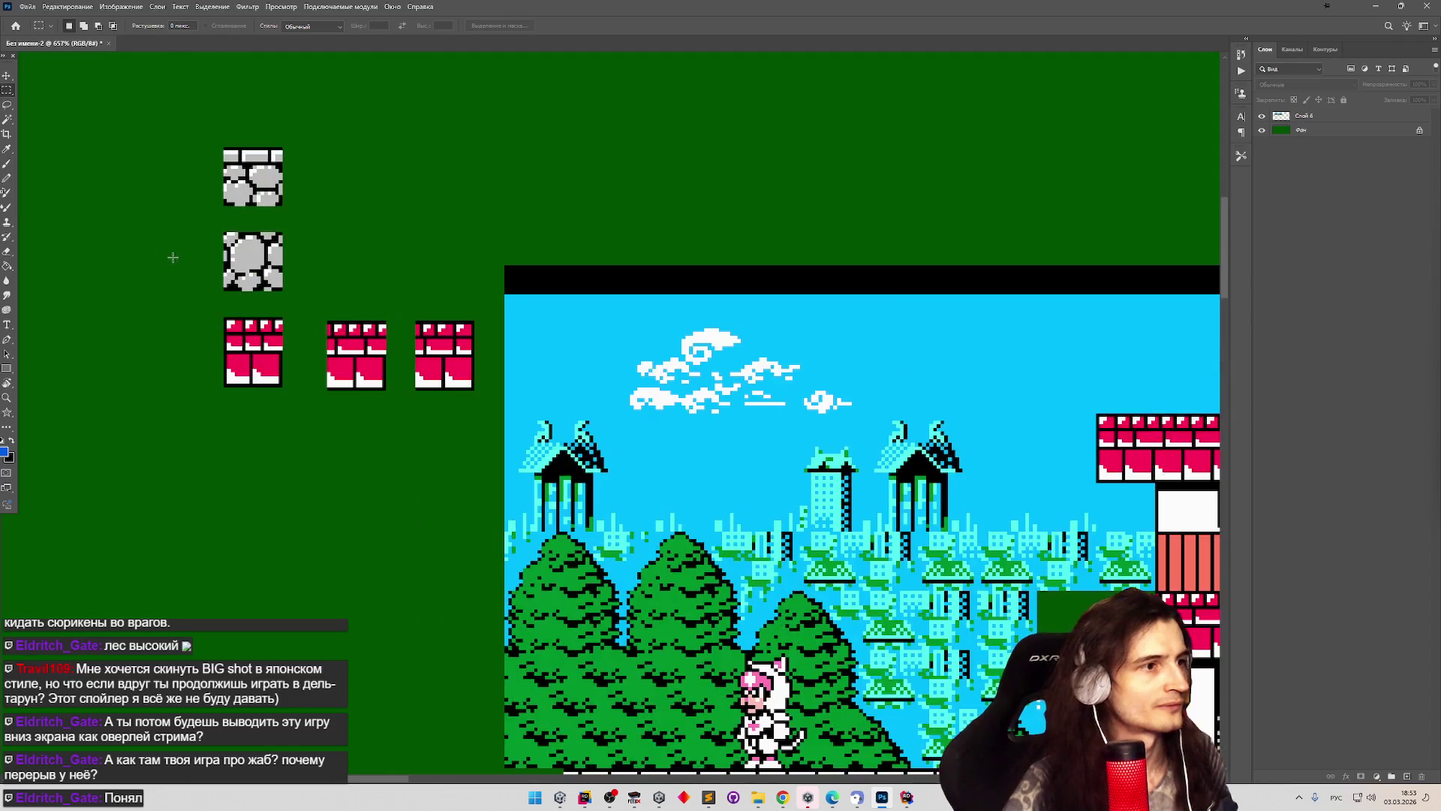
{"action": "scroll", "coordinate": [172, 257], "scroll_direction": "down", "scroll_amount": 3}
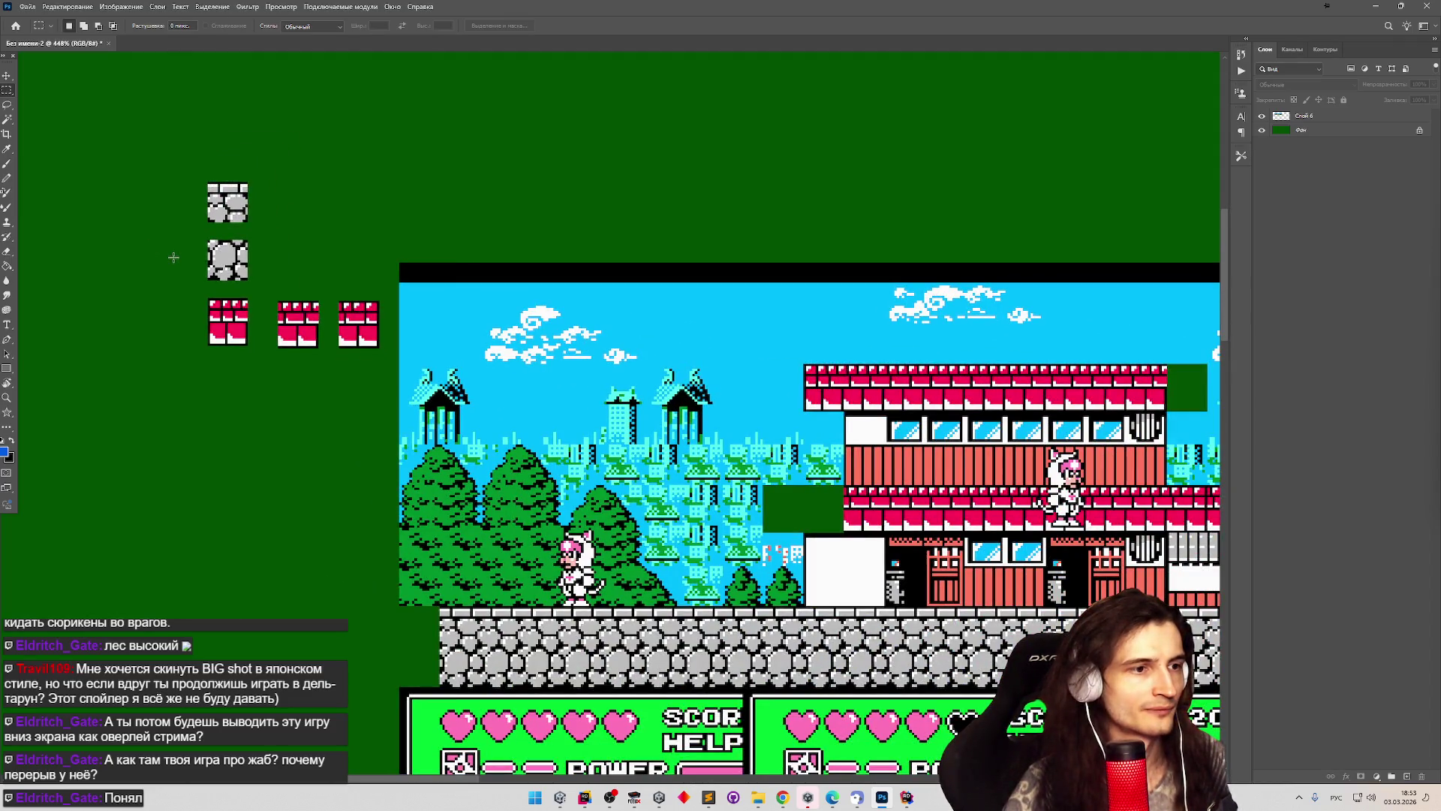
{"action": "scroll", "coordinate": [173, 257], "scroll_direction": "up", "scroll_amount": 5}
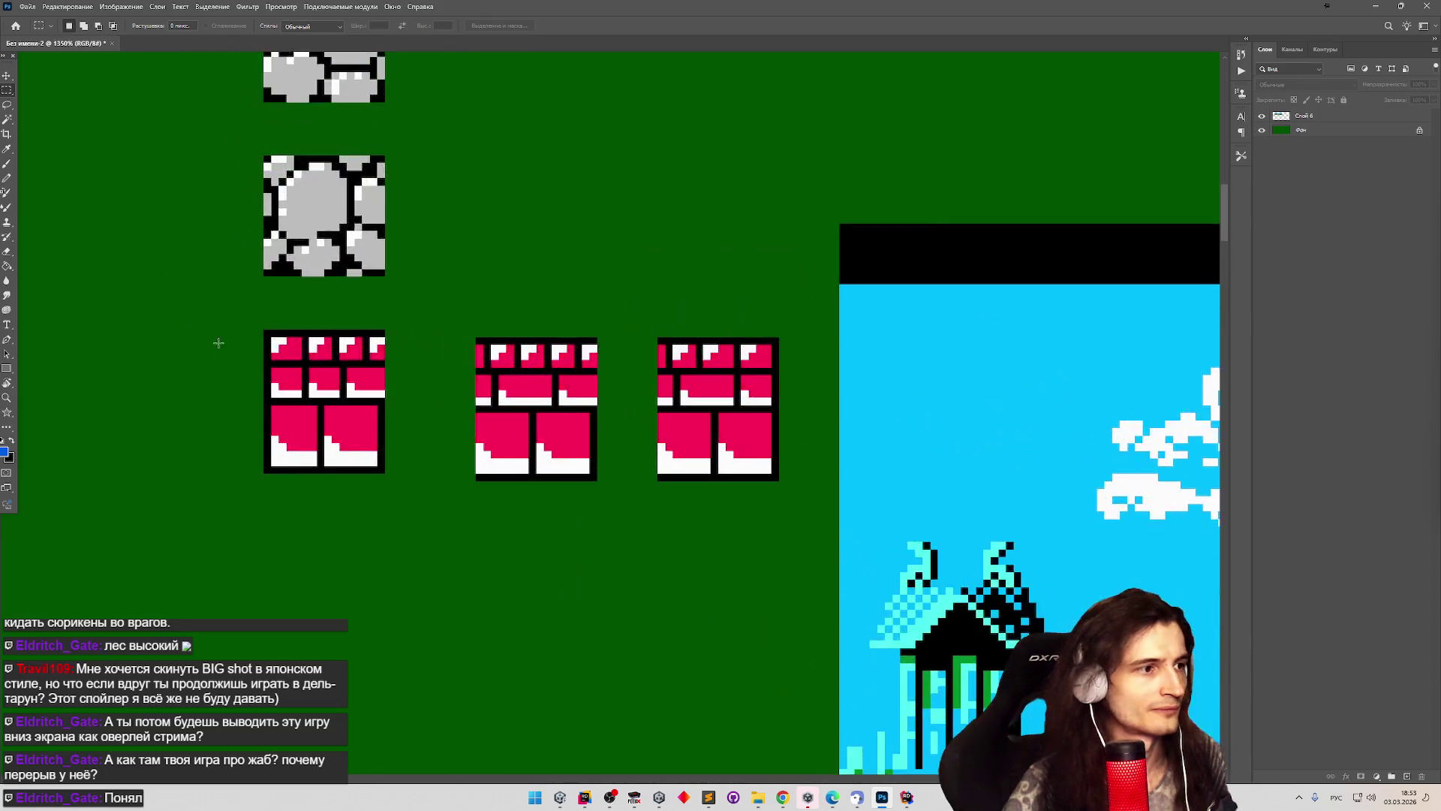
{"action": "scroll", "coordinate": [225, 474], "scroll_direction": "down", "scroll_amount": 5}
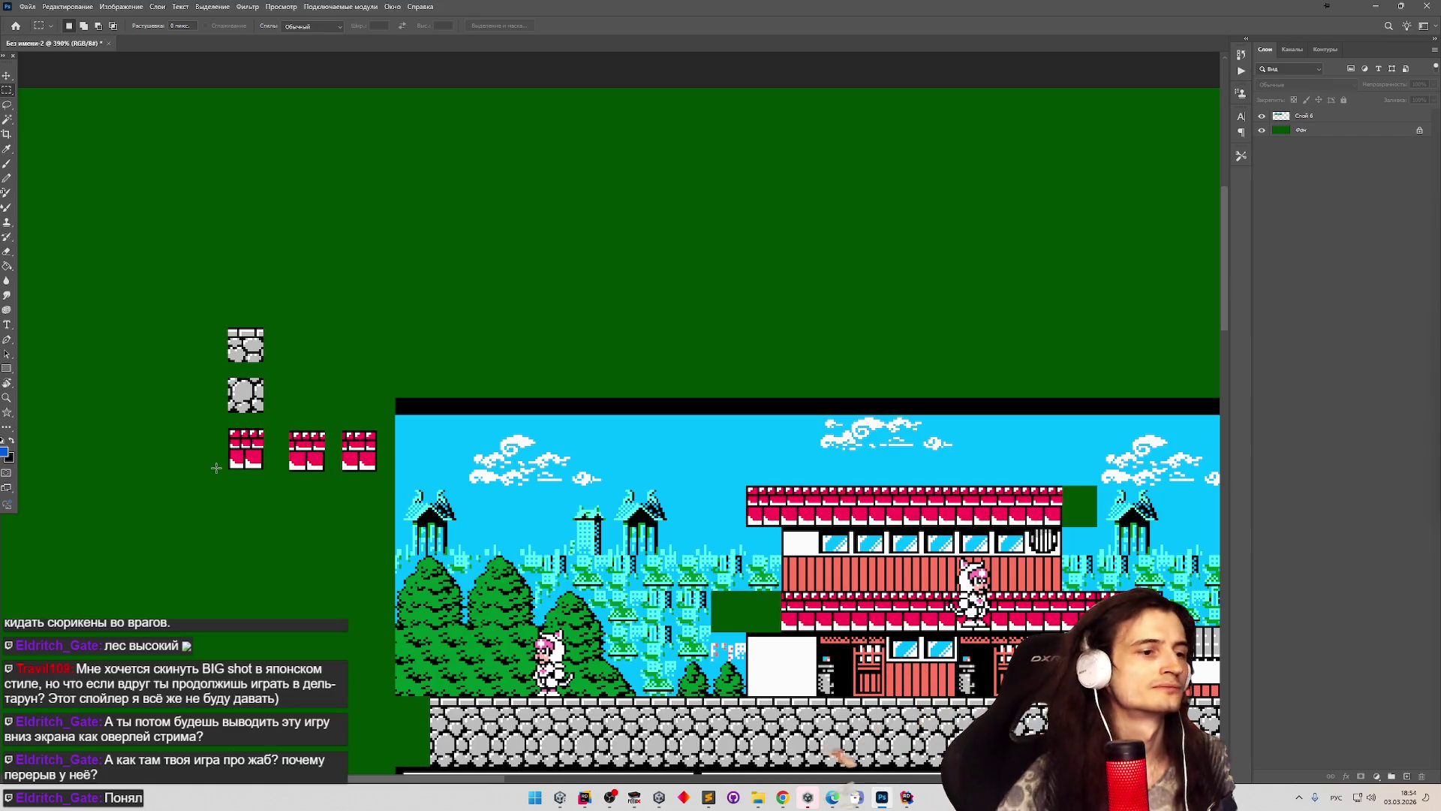
{"action": "scroll", "coordinate": [577, 611], "scroll_direction": "up", "scroll_amount": 3}
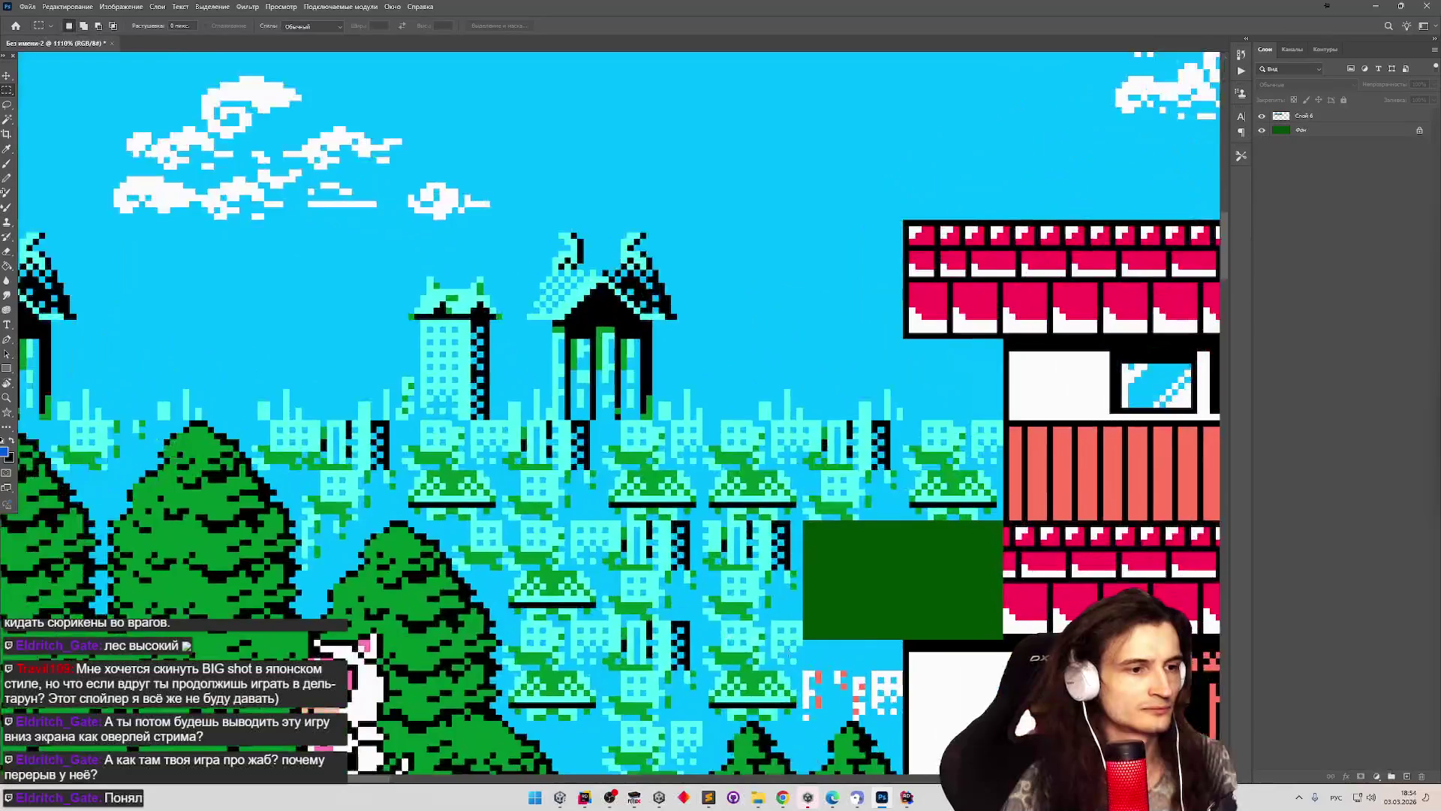
{"action": "scroll", "coordinate": [898, 683], "scroll_direction": "up", "scroll_amount": 2}
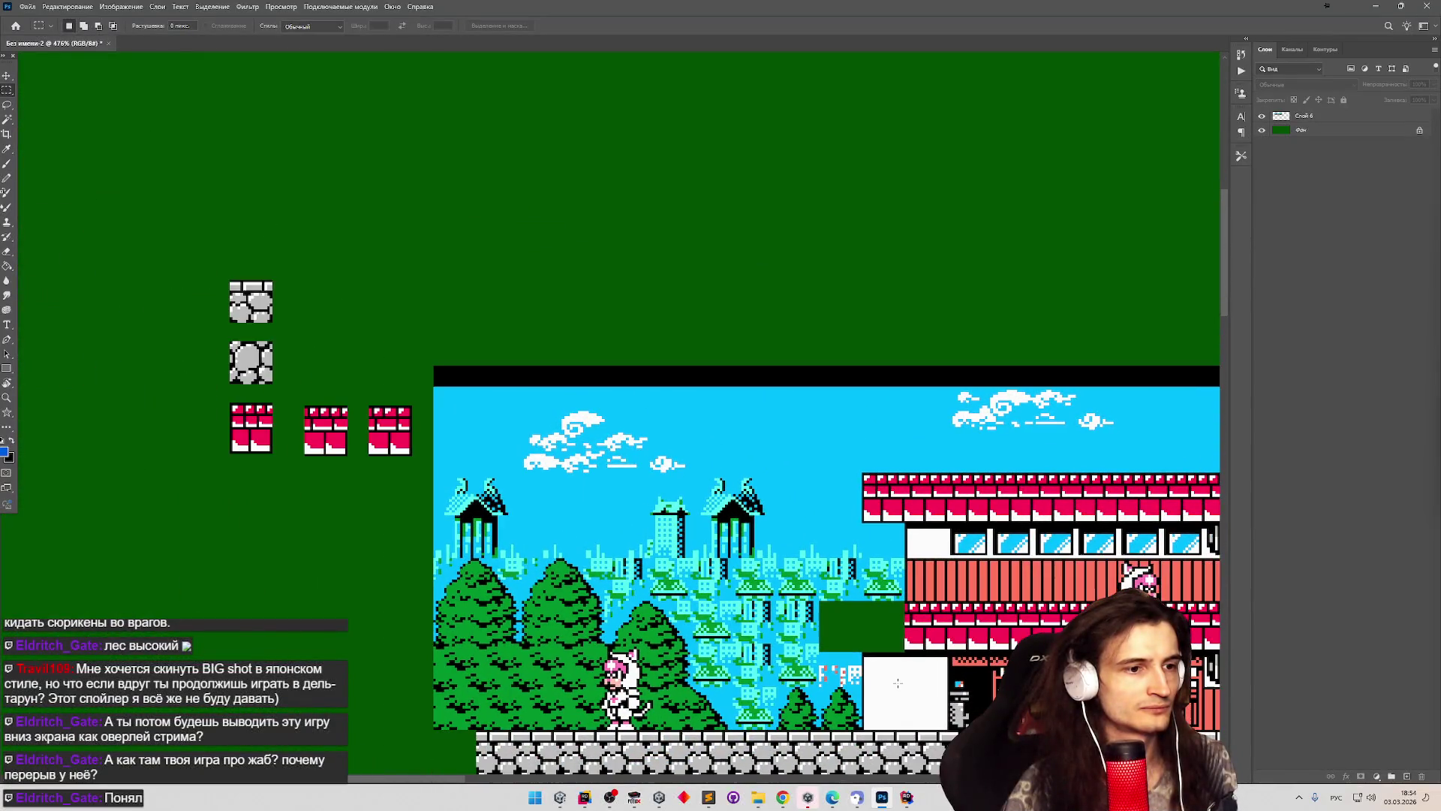
{"action": "scroll", "coordinate": [929, 691], "scroll_direction": "down", "scroll_amount": 4}
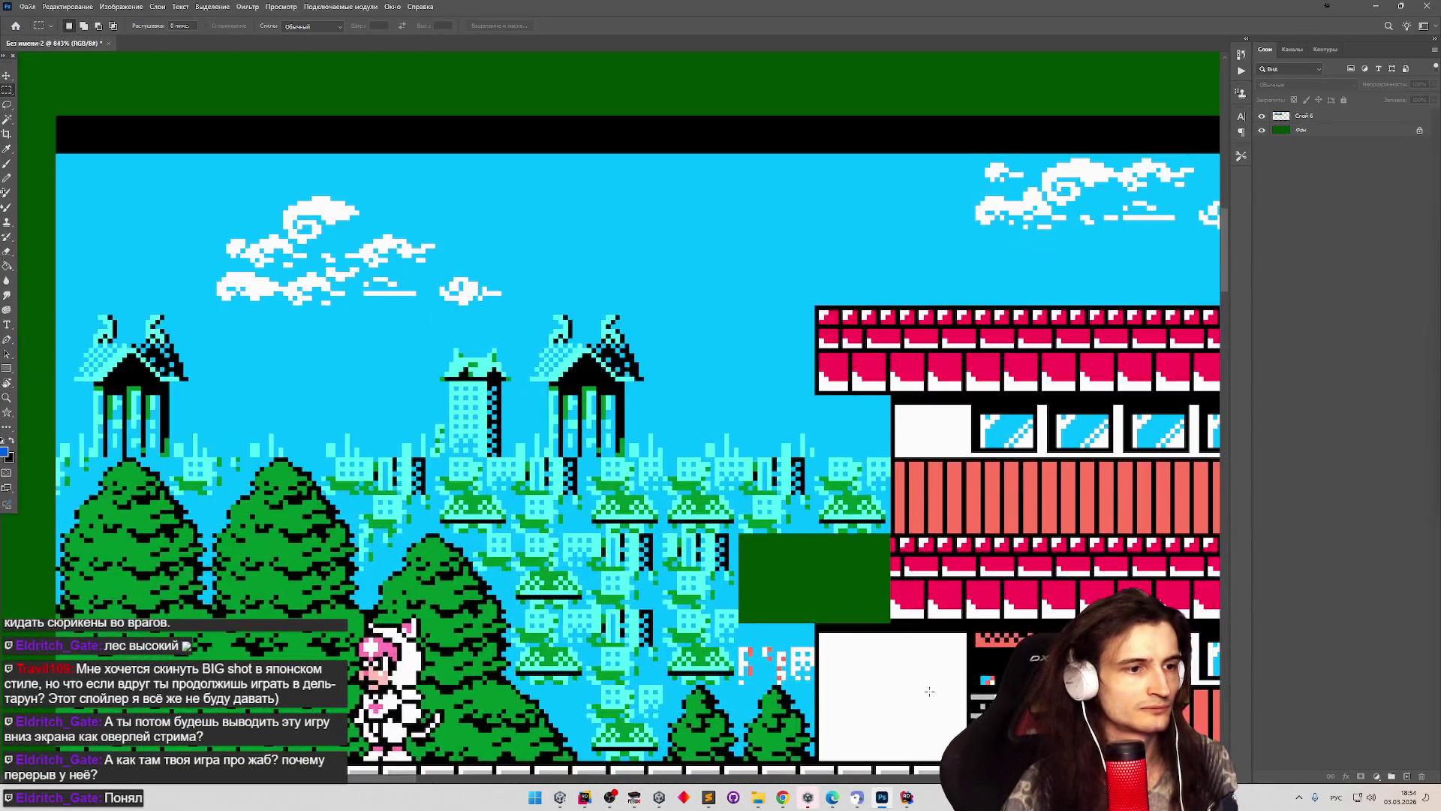
{"action": "scroll", "coordinate": [851, 670], "scroll_direction": "down", "scroll_amount": 1}
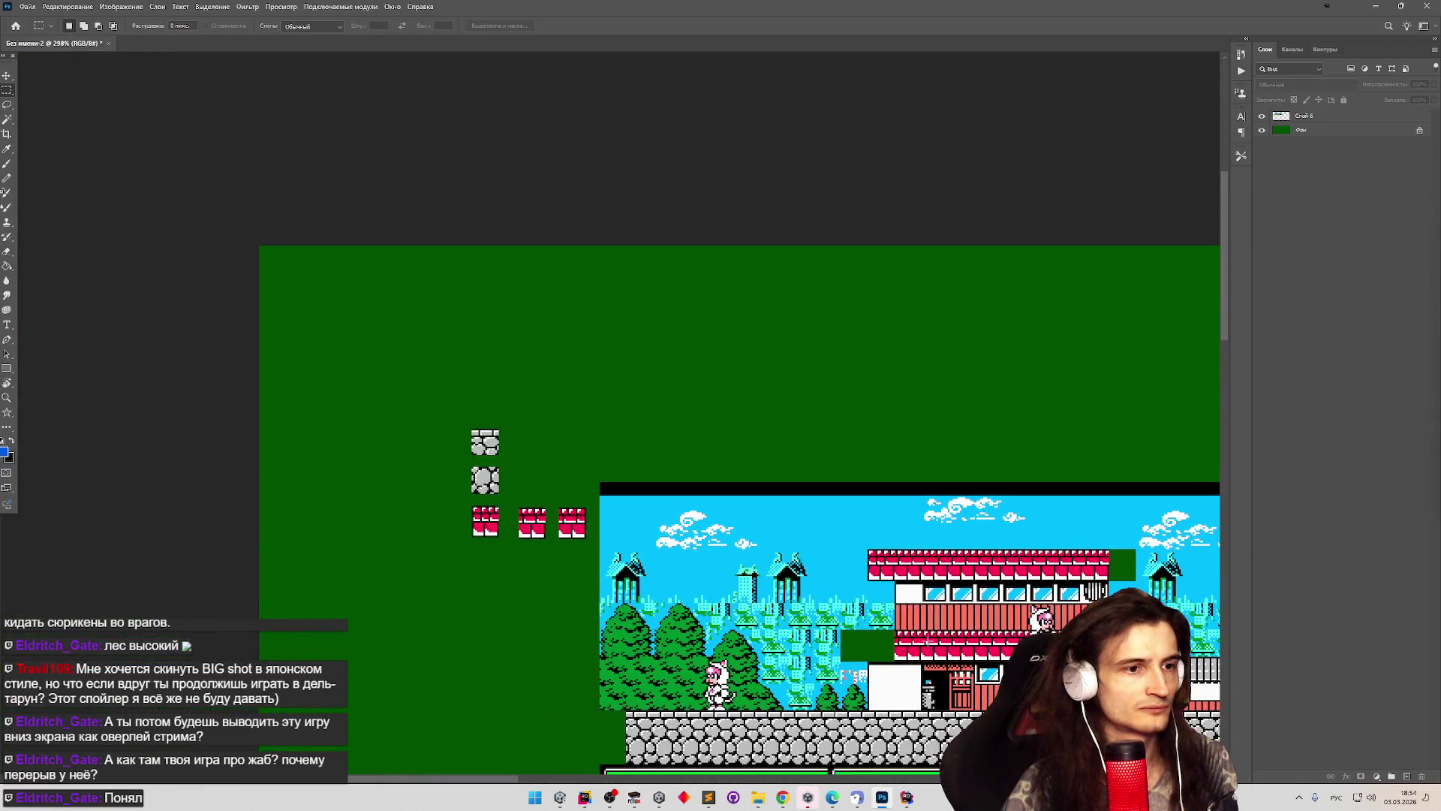
{"action": "scroll", "coordinate": [930, 610], "scroll_direction": "up", "scroll_amount": 3}
{"action": "scroll", "coordinate": [925, 609], "scroll_direction": "down", "scroll_amount": 2}
Open File Explorer and navigate to the emulator's nes > snaps folder.
{"action": "scroll", "coordinate": [788, 665], "scroll_direction": "up", "scroll_amount": 3}
{"action": "scroll", "coordinate": [788, 665], "scroll_direction": "down", "scroll_amount": 4}
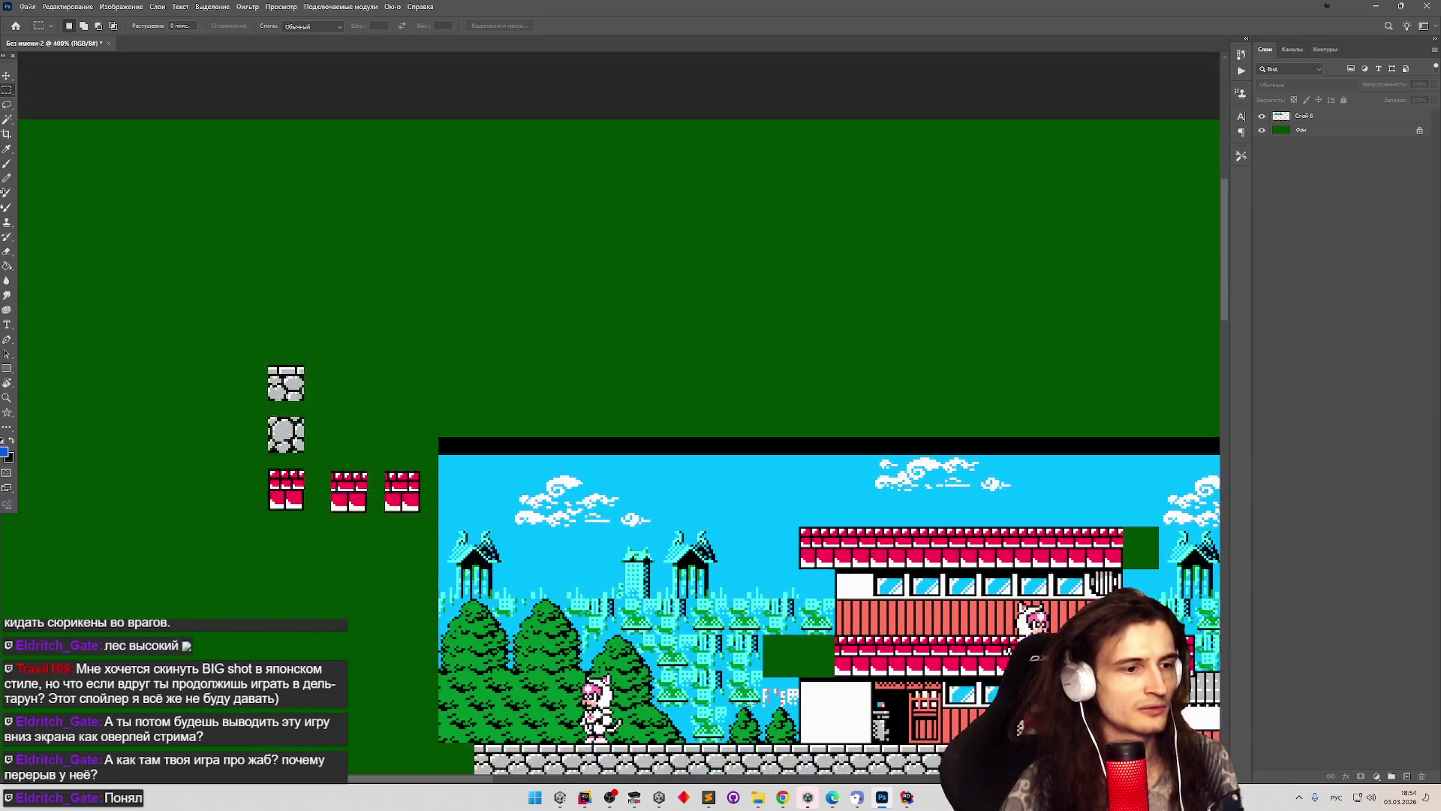
{"action": "left_click", "coordinate": [758, 797]}
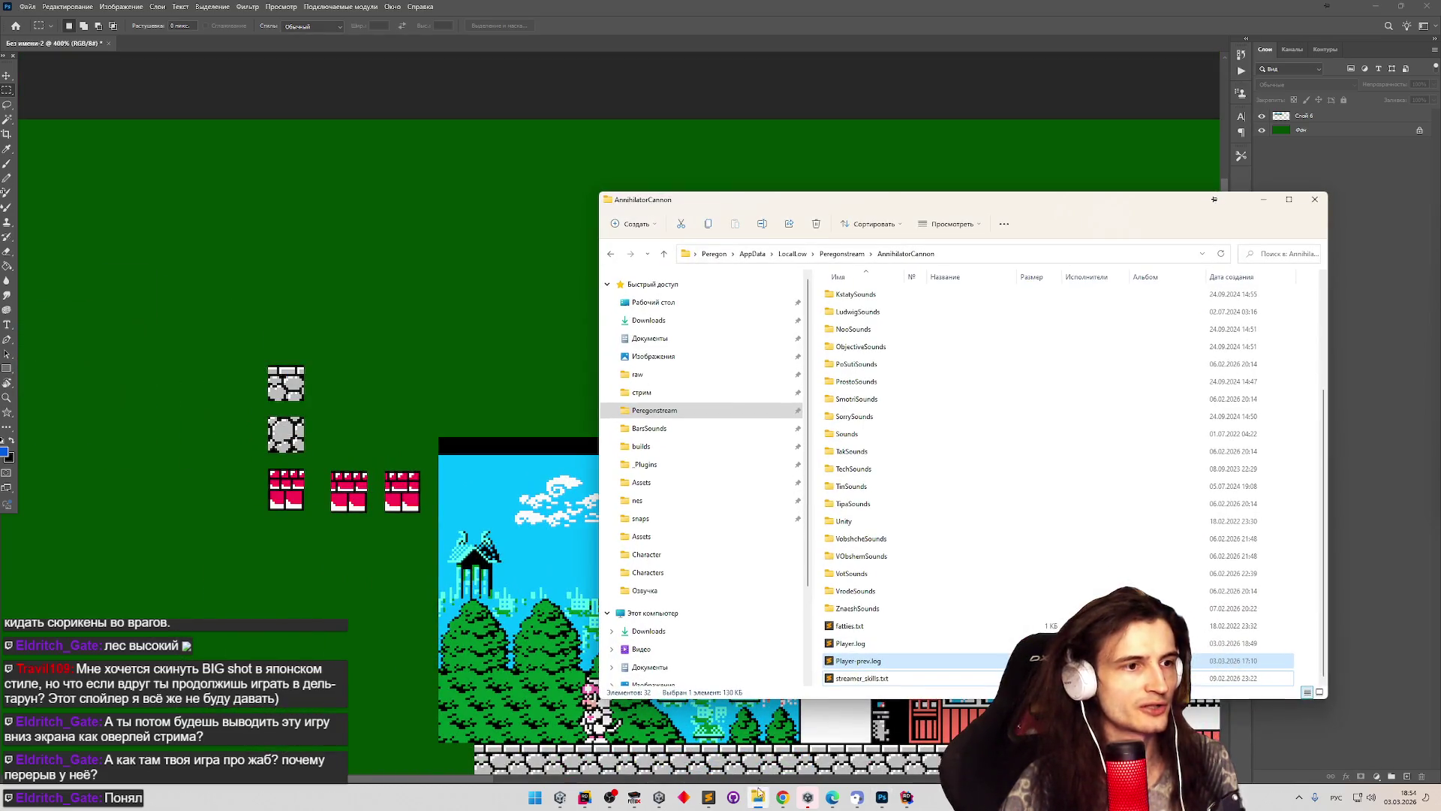
{"action": "left_click", "coordinate": [643, 500]}
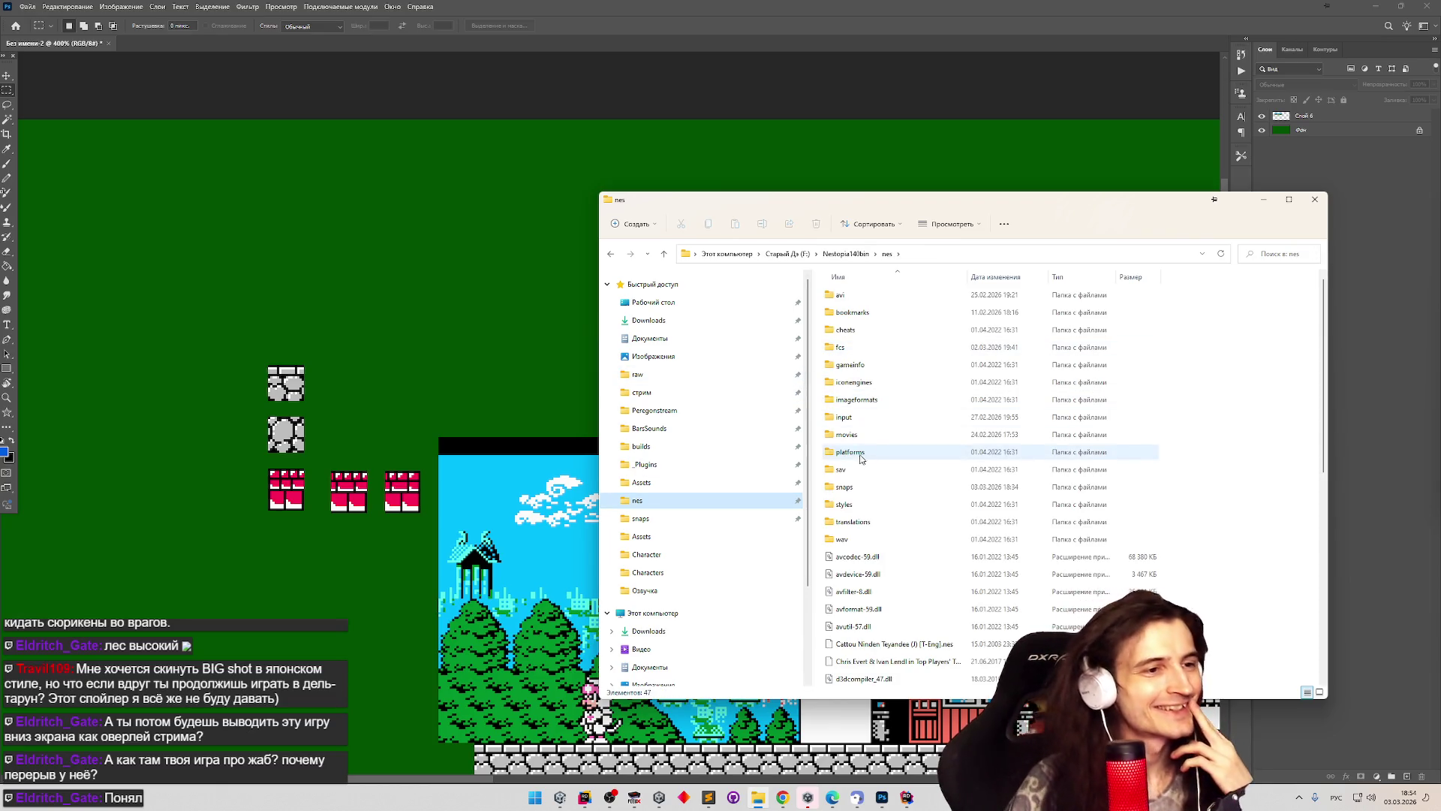
{"action": "double_click", "coordinate": [855, 486]}
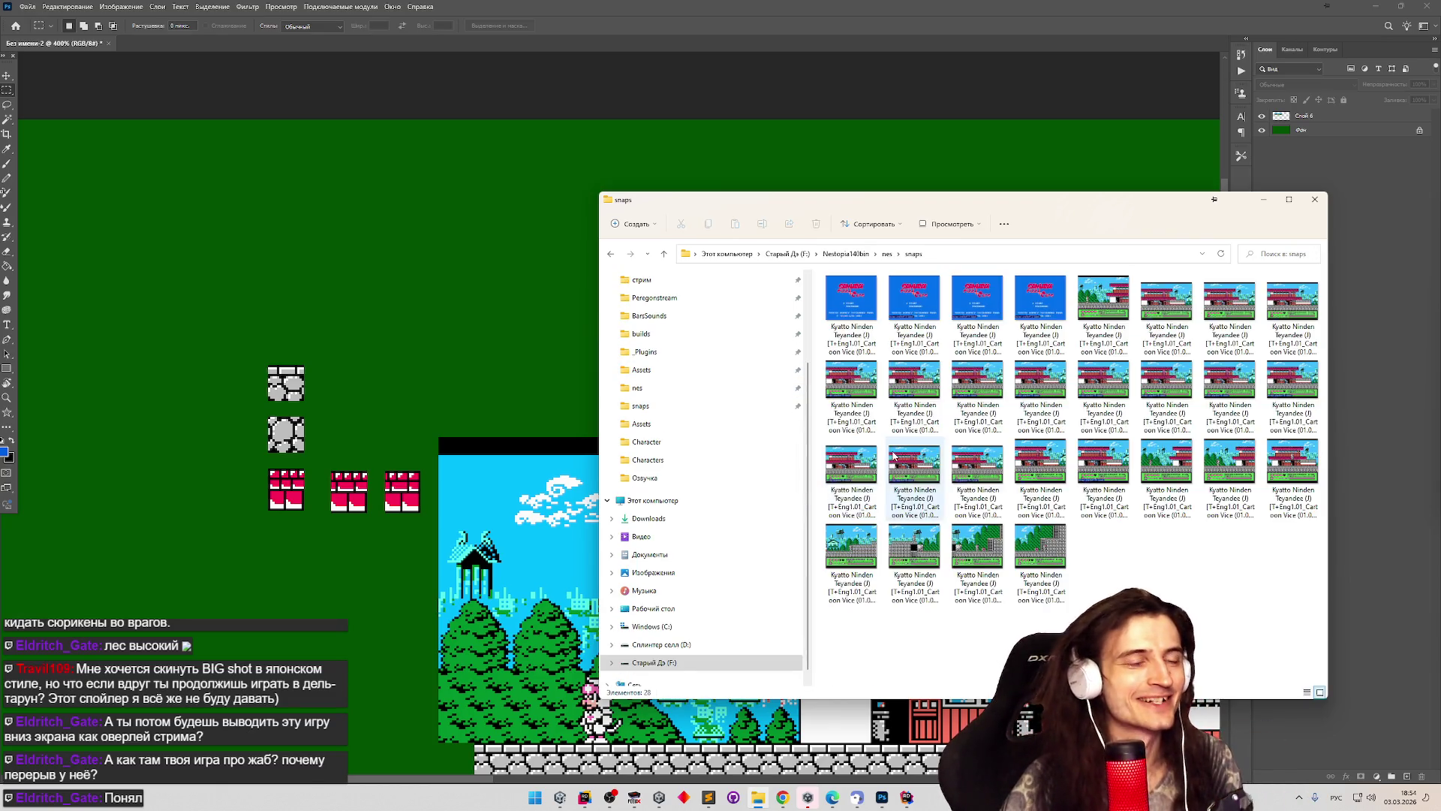
Preview a stage screenshot in Photos, close it, and return to Photoshop.
{"action": "left_click_drag", "start_coordinate": [1166, 473], "coordinate": [1109, 155]}
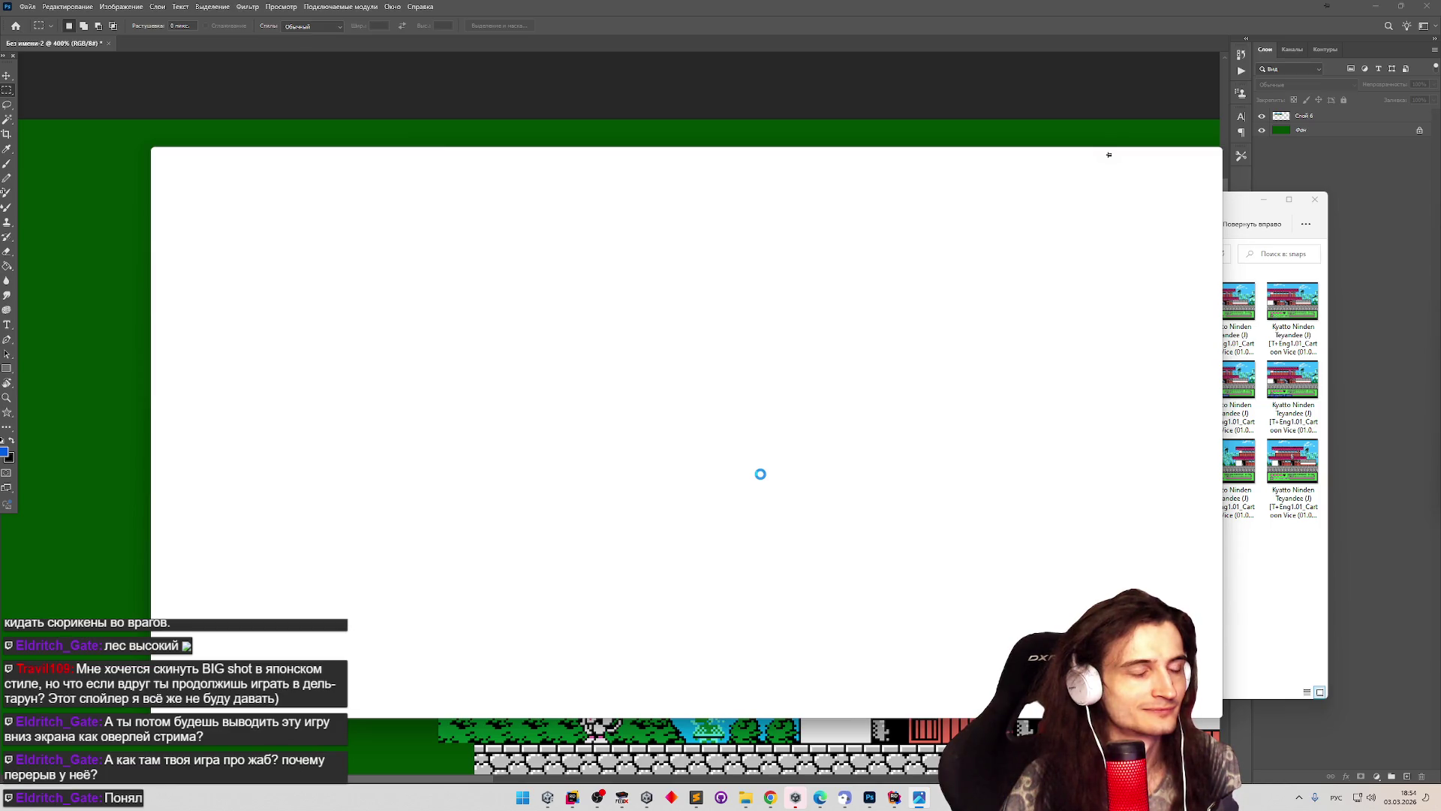
{"action": "scroll", "coordinate": [747, 436], "scroll_direction": "up", "scroll_amount": 1}
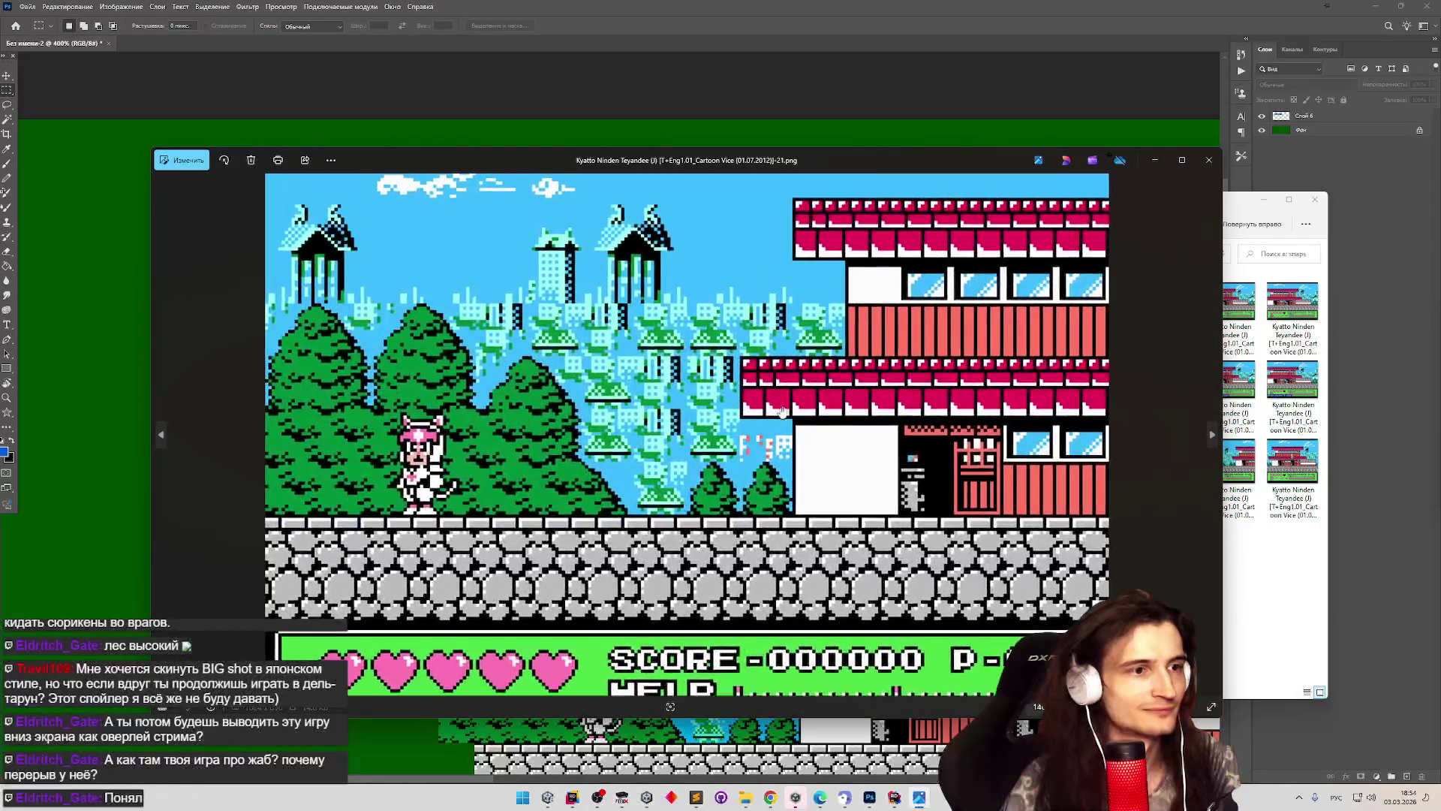
{"action": "left_click", "coordinate": [1203, 159]}
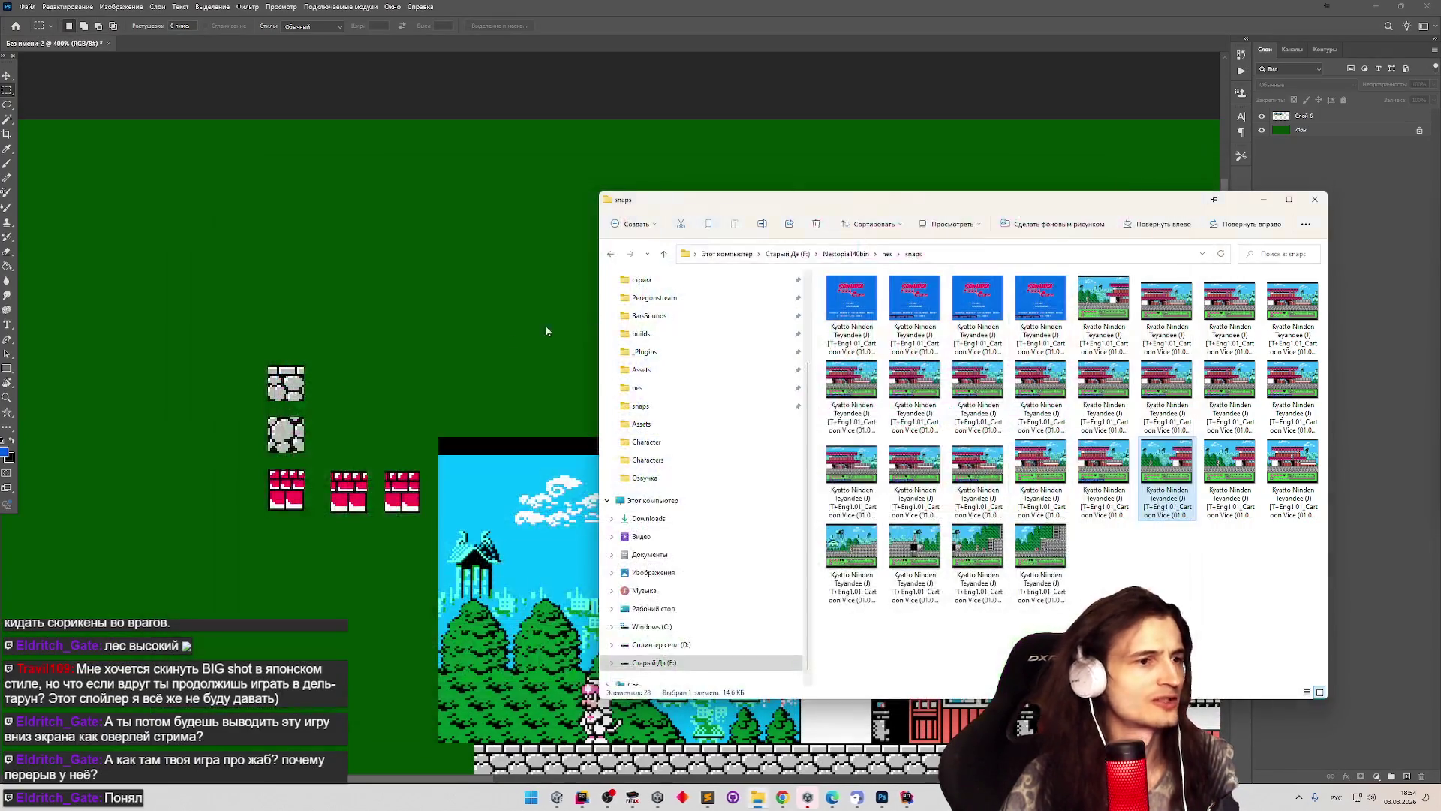
{"action": "left_click", "coordinate": [238, 489]}
{"action": "scroll", "coordinate": [271, 511], "scroll_direction": "up", "scroll_amount": 3}
{"action": "scroll", "coordinate": [271, 512], "scroll_direction": "up", "scroll_amount": 3}
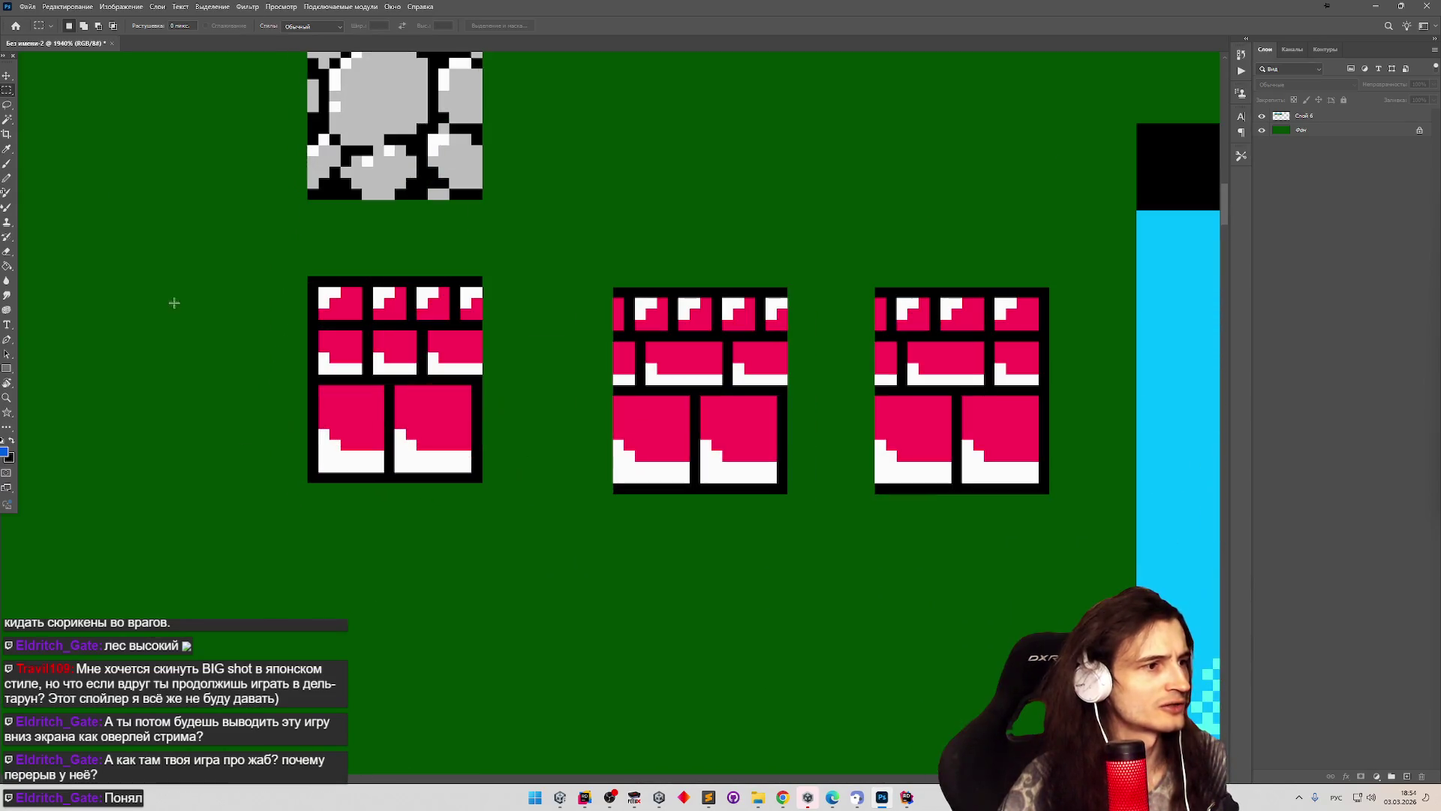
{"action": "left_click", "coordinate": [8, 105]}
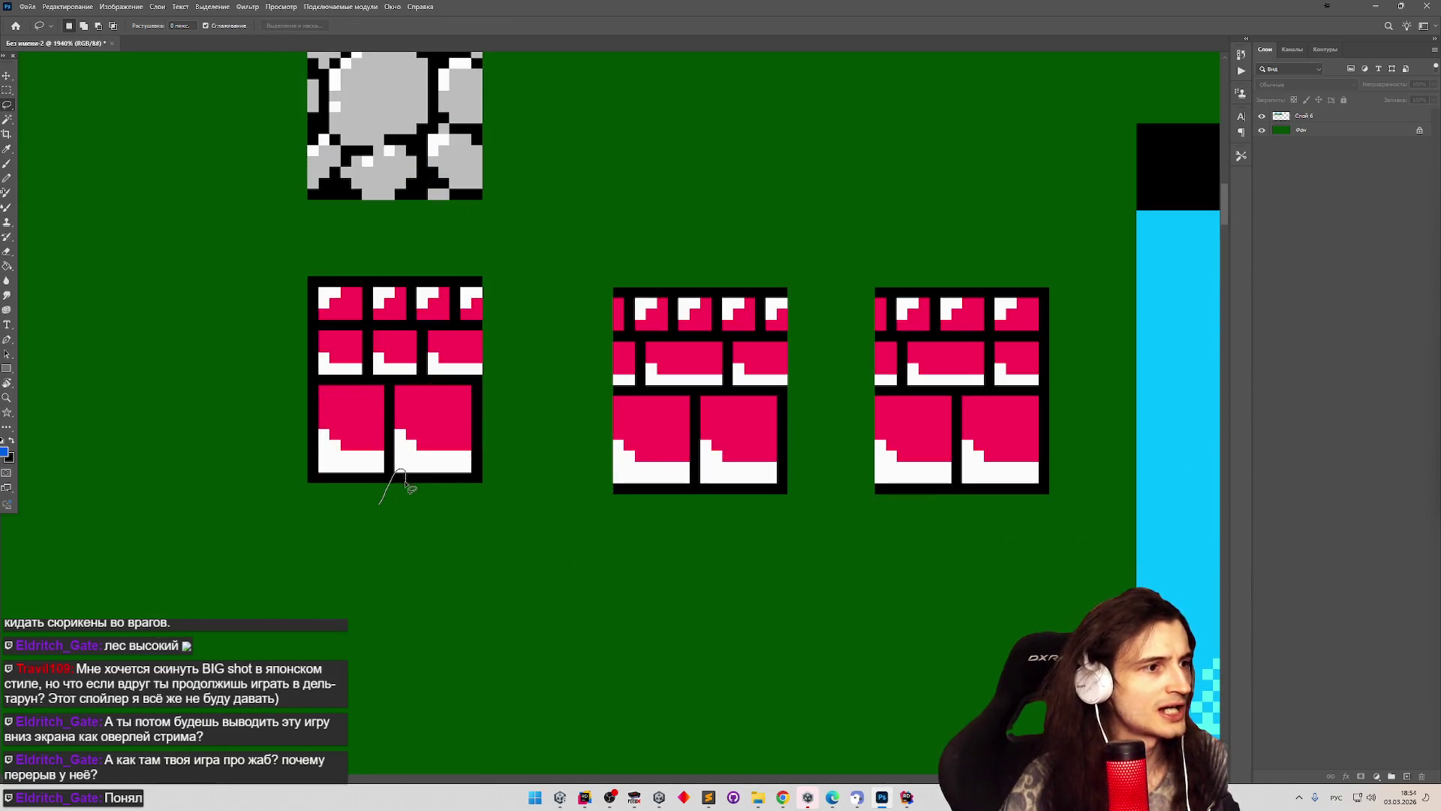
{"action": "scroll", "coordinate": [460, 446], "scroll_direction": "down", "scroll_amount": 8}
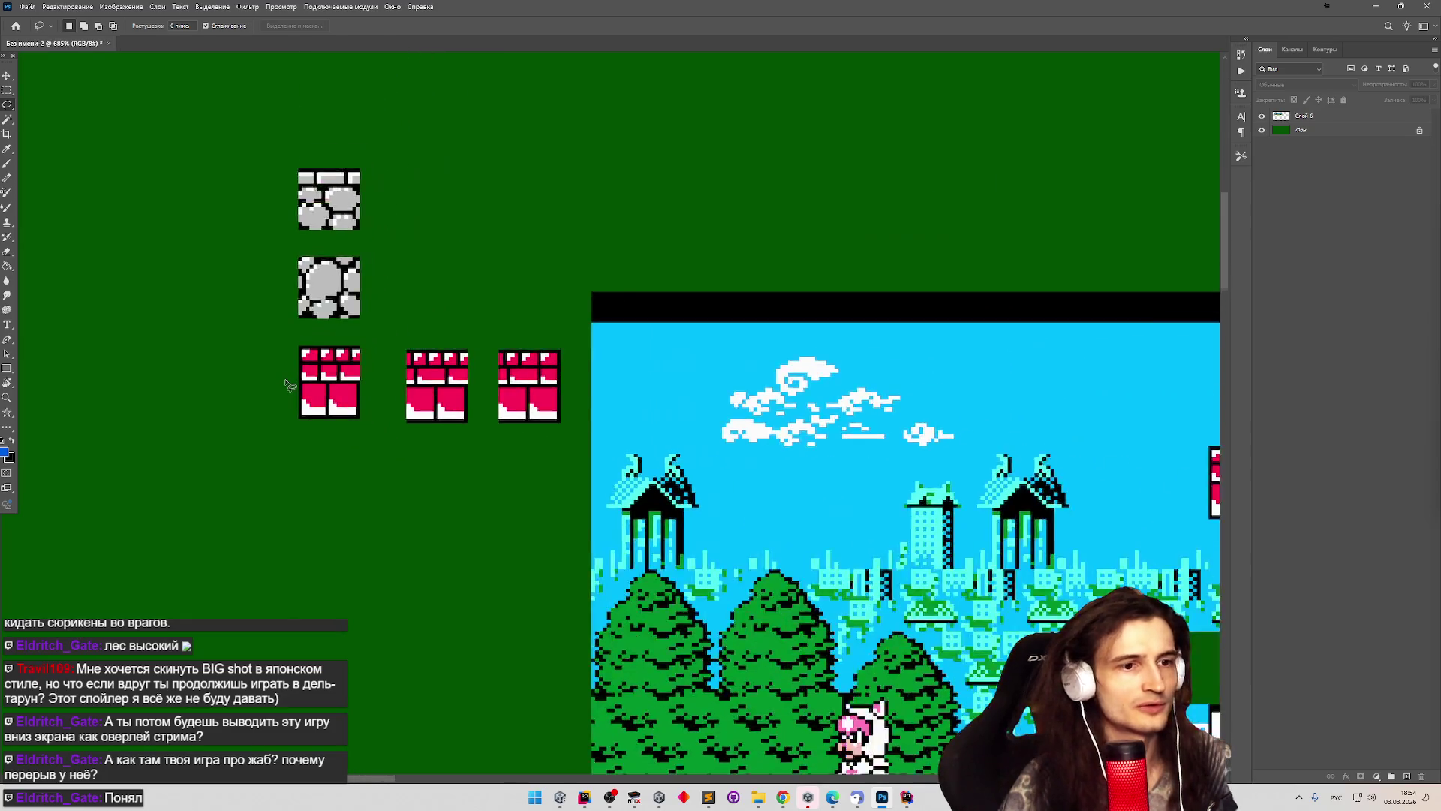
{"action": "scroll", "coordinate": [787, 554], "scroll_direction": "up", "scroll_amount": 2}
{"action": "scroll", "coordinate": [782, 547], "scroll_direction": "down", "scroll_amount": 1}
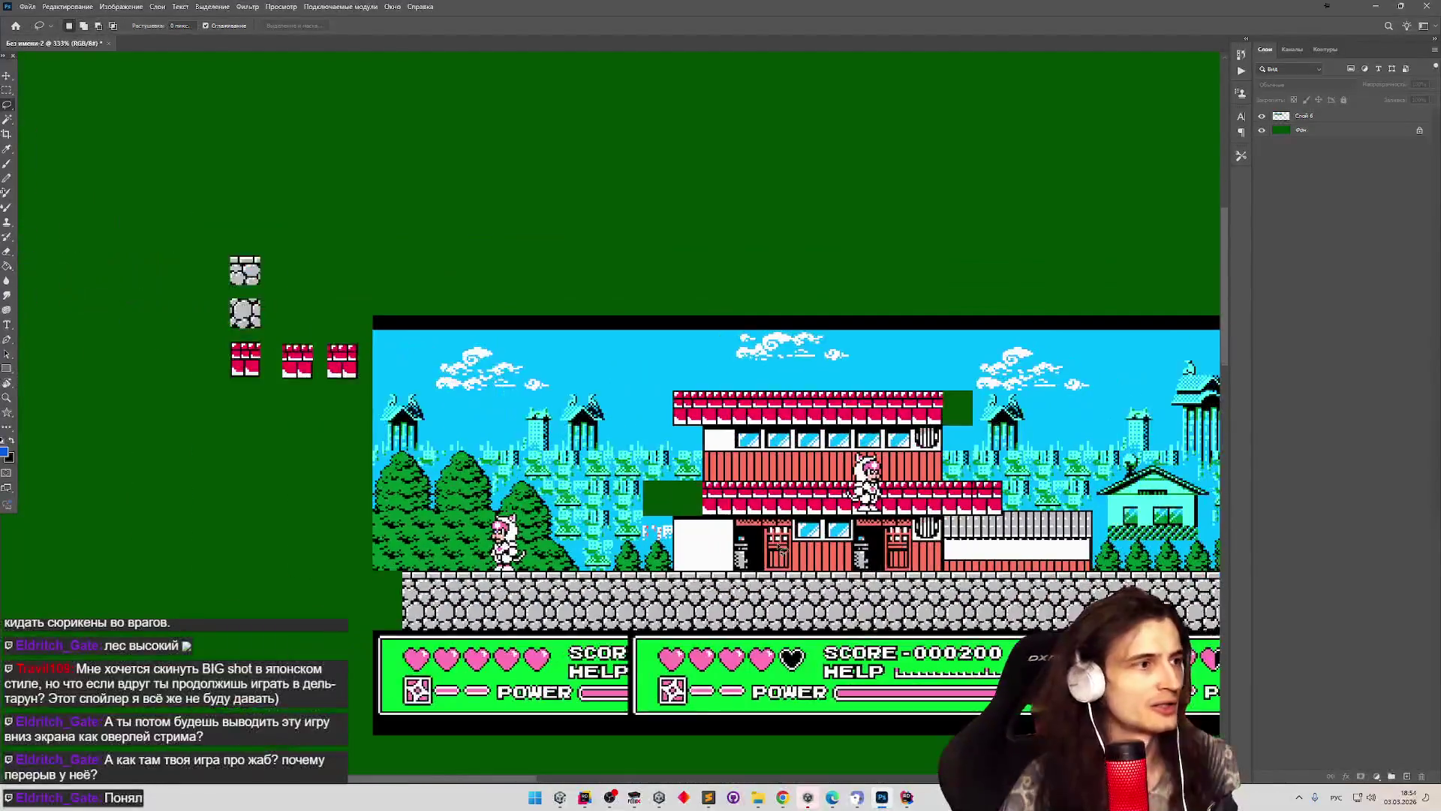
{"action": "scroll", "coordinate": [781, 550], "scroll_direction": "up", "scroll_amount": 5}
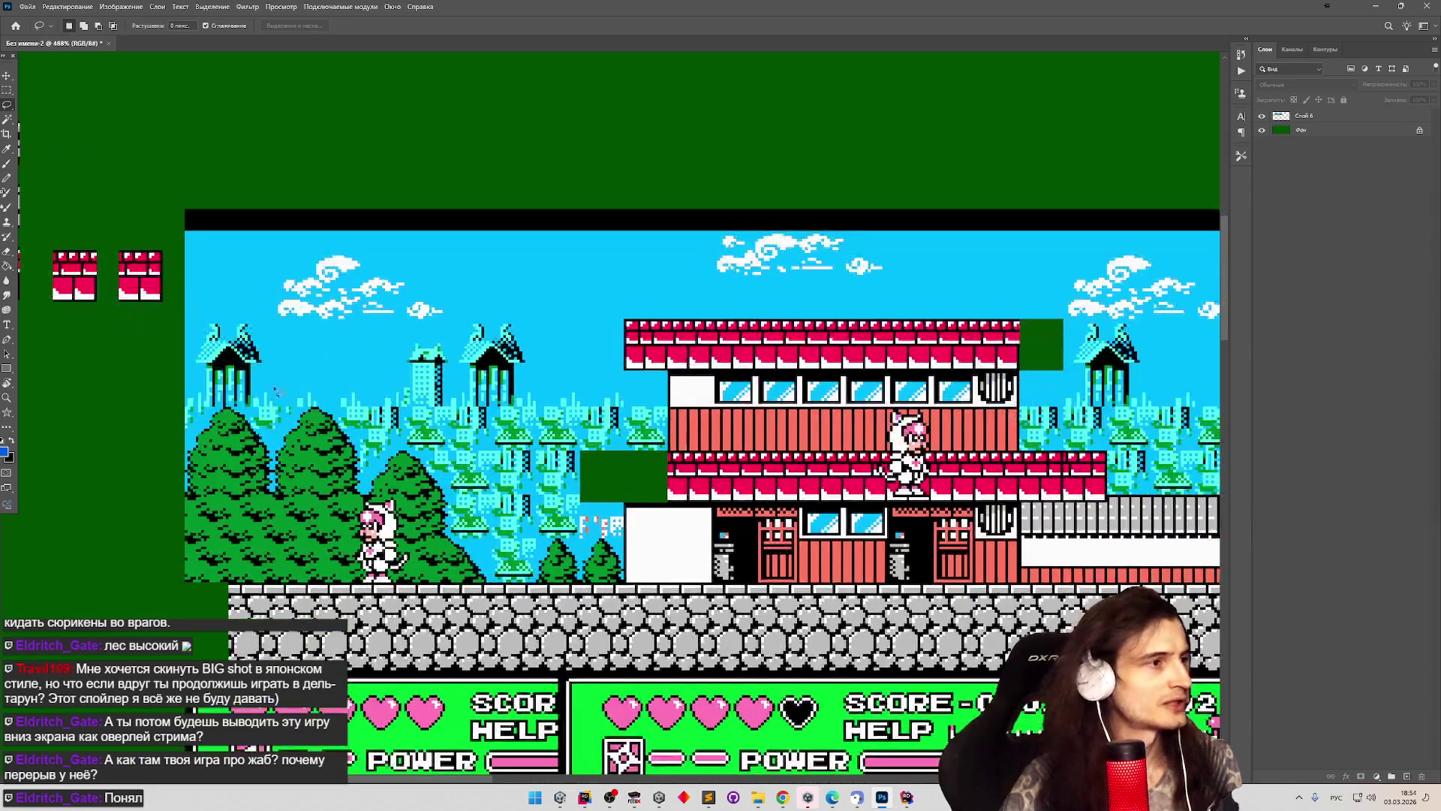
{"action": "scroll", "coordinate": [159, 388], "scroll_direction": "down", "scroll_amount": 2}
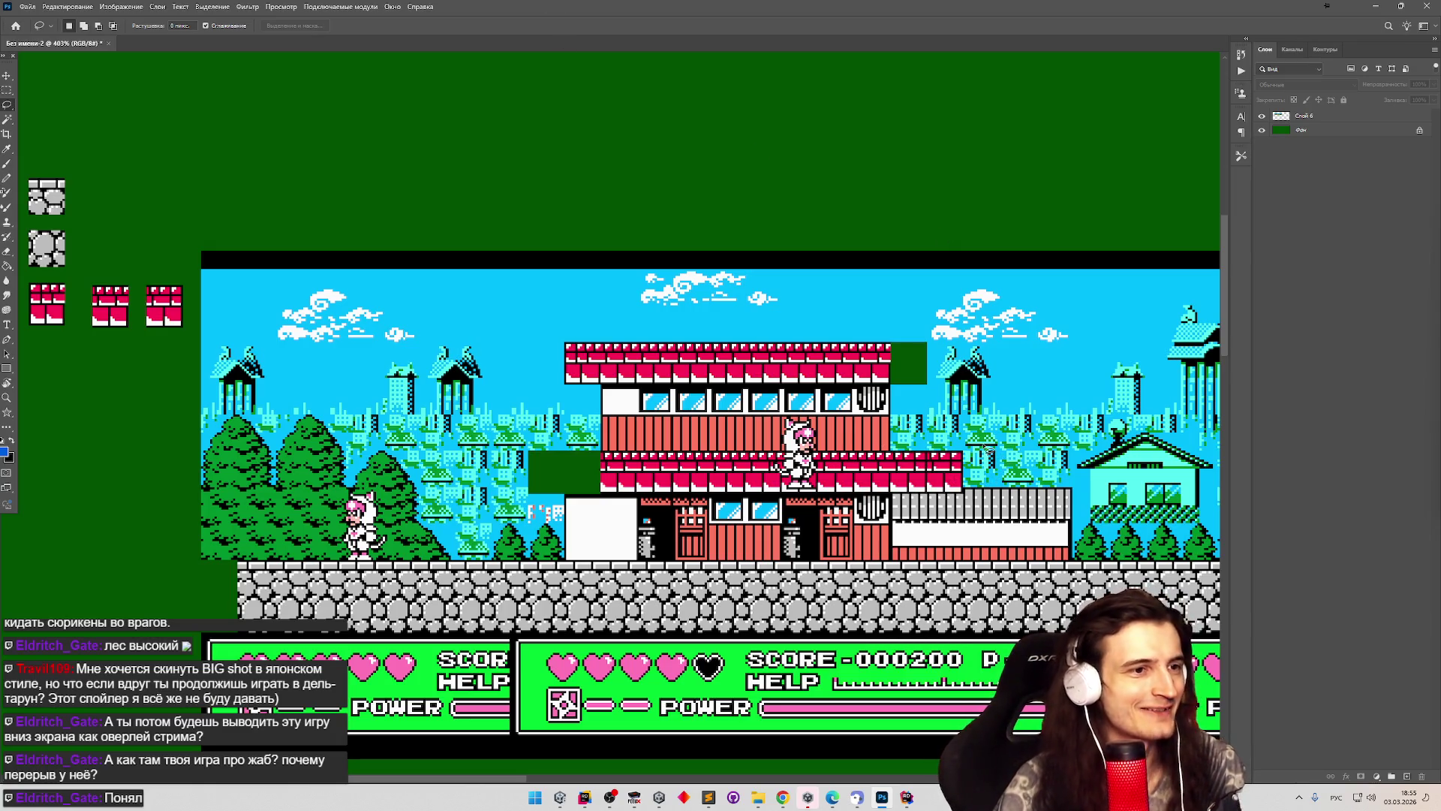
{"action": "scroll", "coordinate": [983, 446], "scroll_direction": "down", "scroll_amount": 1}
{"action": "scroll", "coordinate": [939, 443], "scroll_direction": "up", "scroll_amount": 1}
{"action": "scroll", "coordinate": [886, 443], "scroll_direction": "down", "scroll_amount": 1}
{"action": "scroll", "coordinate": [833, 442], "scroll_direction": "up", "scroll_amount": 1}
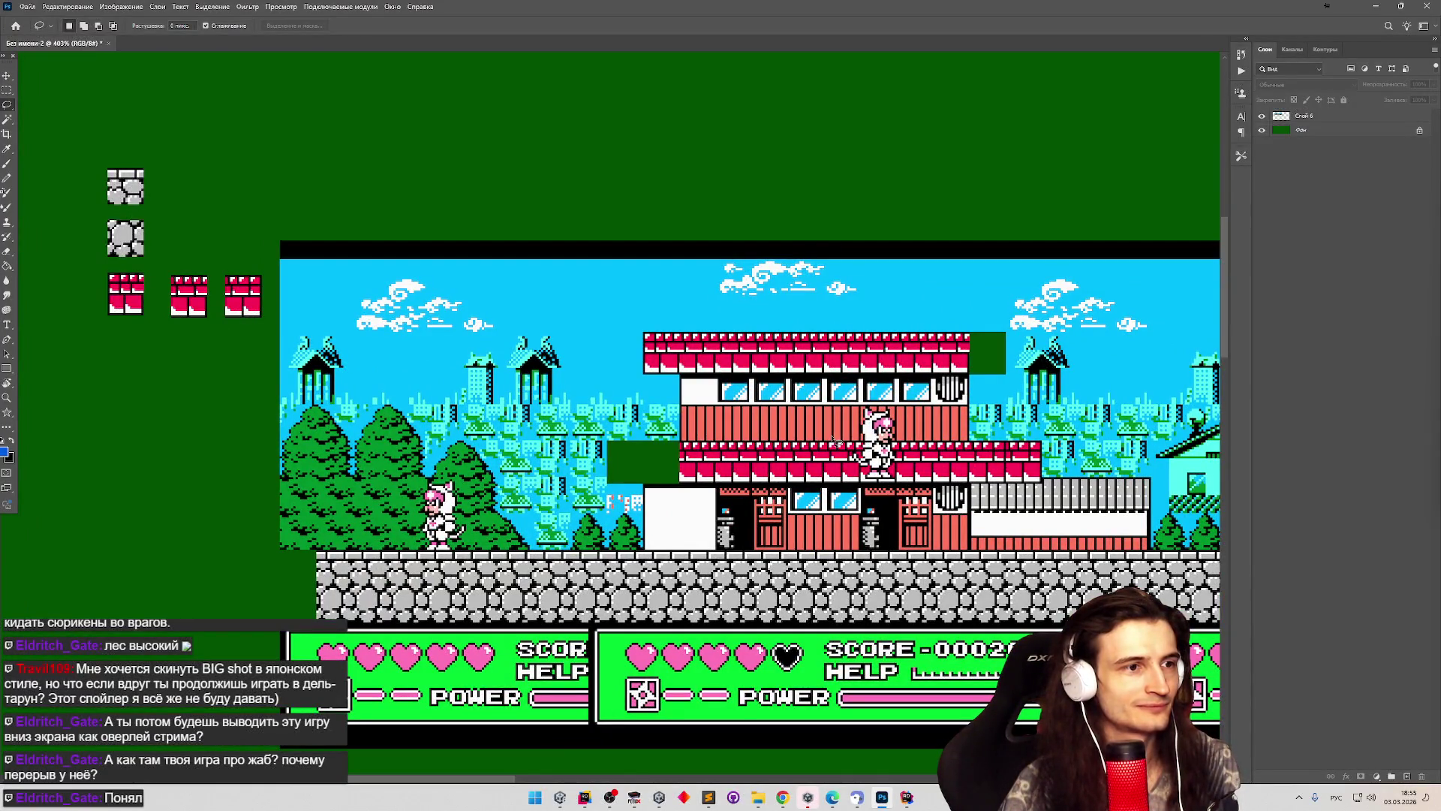
{"action": "scroll", "coordinate": [833, 441], "scroll_direction": "down", "scroll_amount": 2}
{"action": "scroll", "coordinate": [848, 465], "scroll_direction": "down", "scroll_amount": 2}
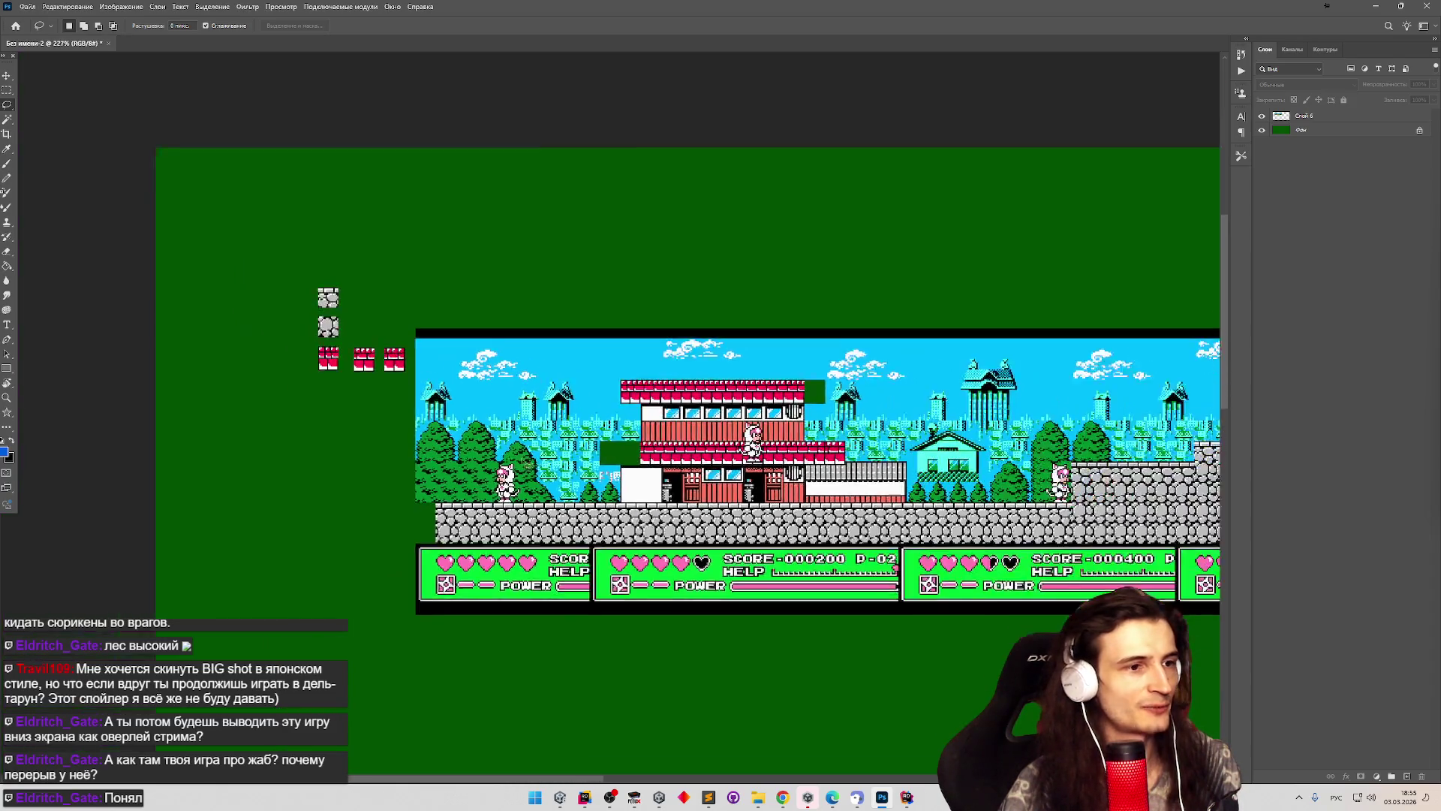
{"action": "scroll", "coordinate": [620, 447], "scroll_direction": "down", "scroll_amount": 3}
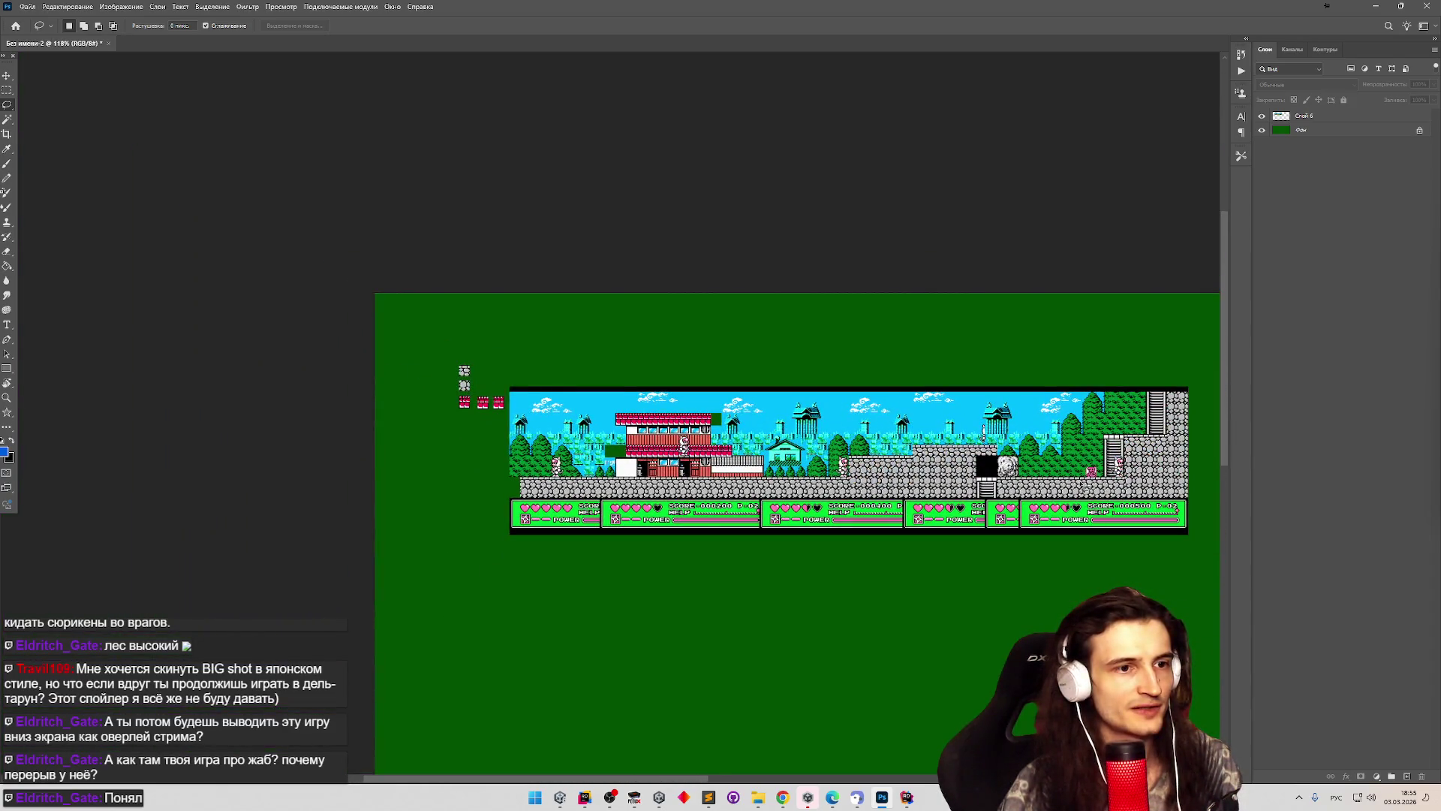
{"action": "scroll", "coordinate": [1086, 487], "scroll_direction": "up", "scroll_amount": 5}
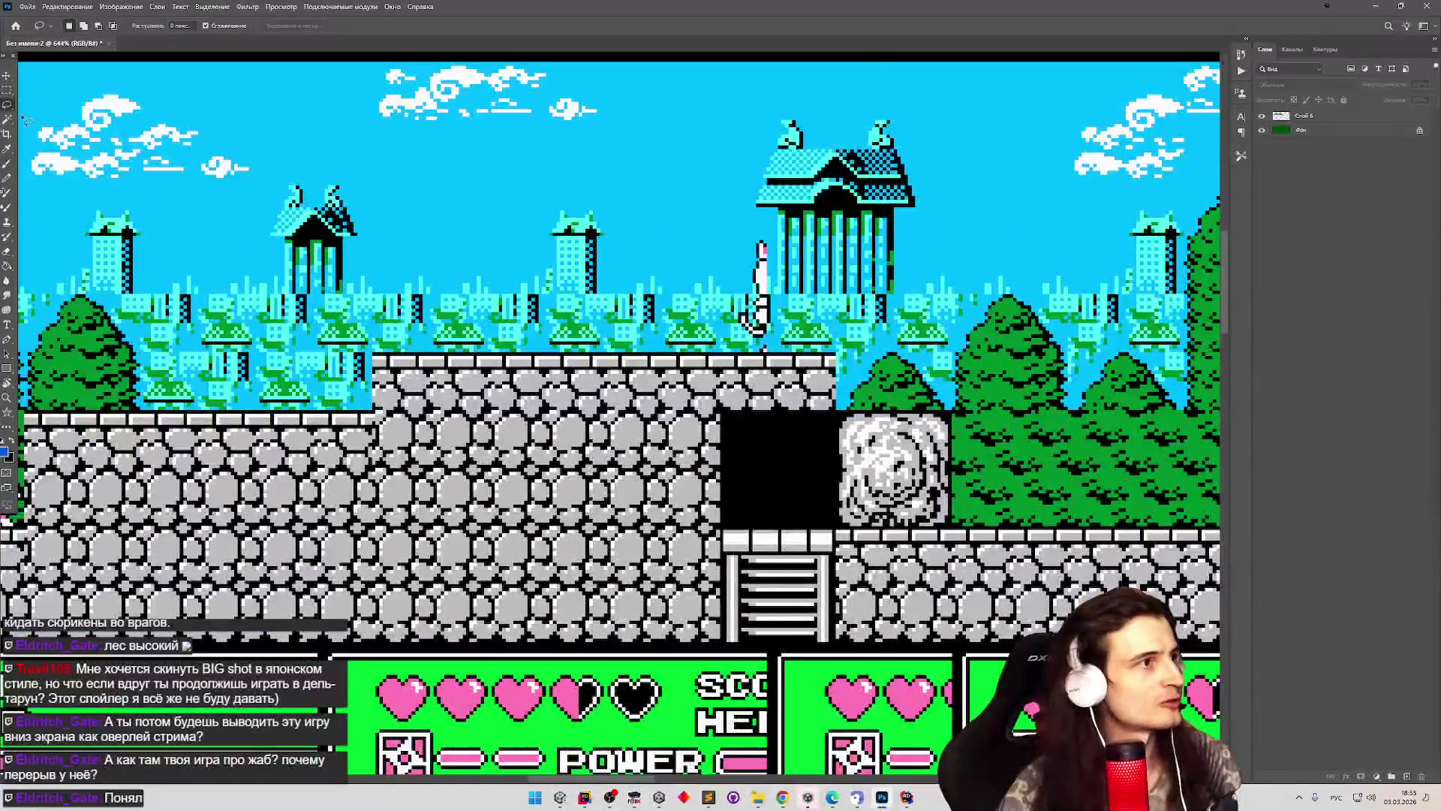
Select the 32 by 33 px boulder tile in the stage with the Rectangular Marquee.
{"action": "left_click", "coordinate": [9, 93]}
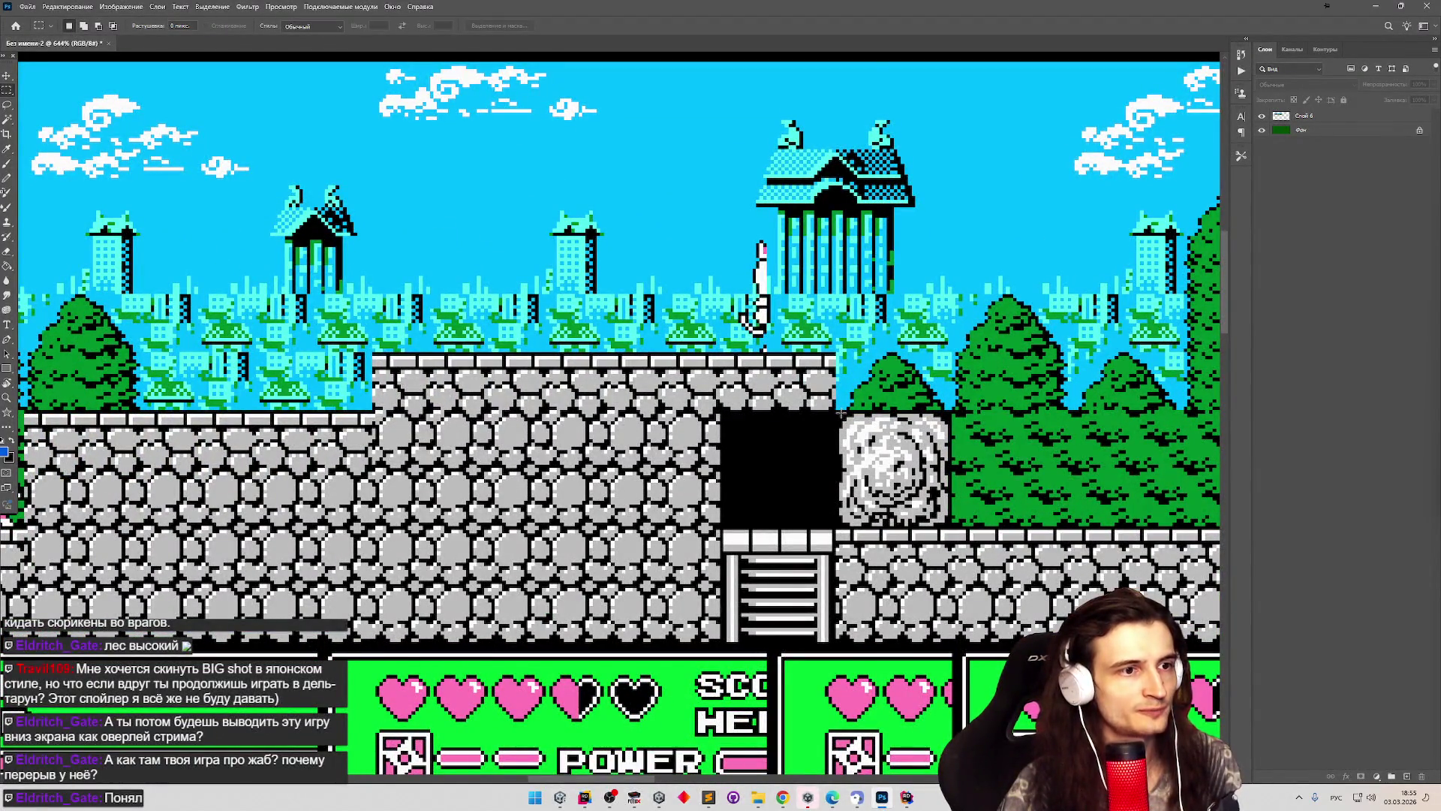
{"action": "mouse_move", "coordinate": [888, 439]}
{"action": "left_mouse_down"}
{"action": "mouse_move", "coordinate": [938, 480]}
{"action": "mouse_move", "coordinate": [952, 525]}
{"action": "left_mouse_up"}
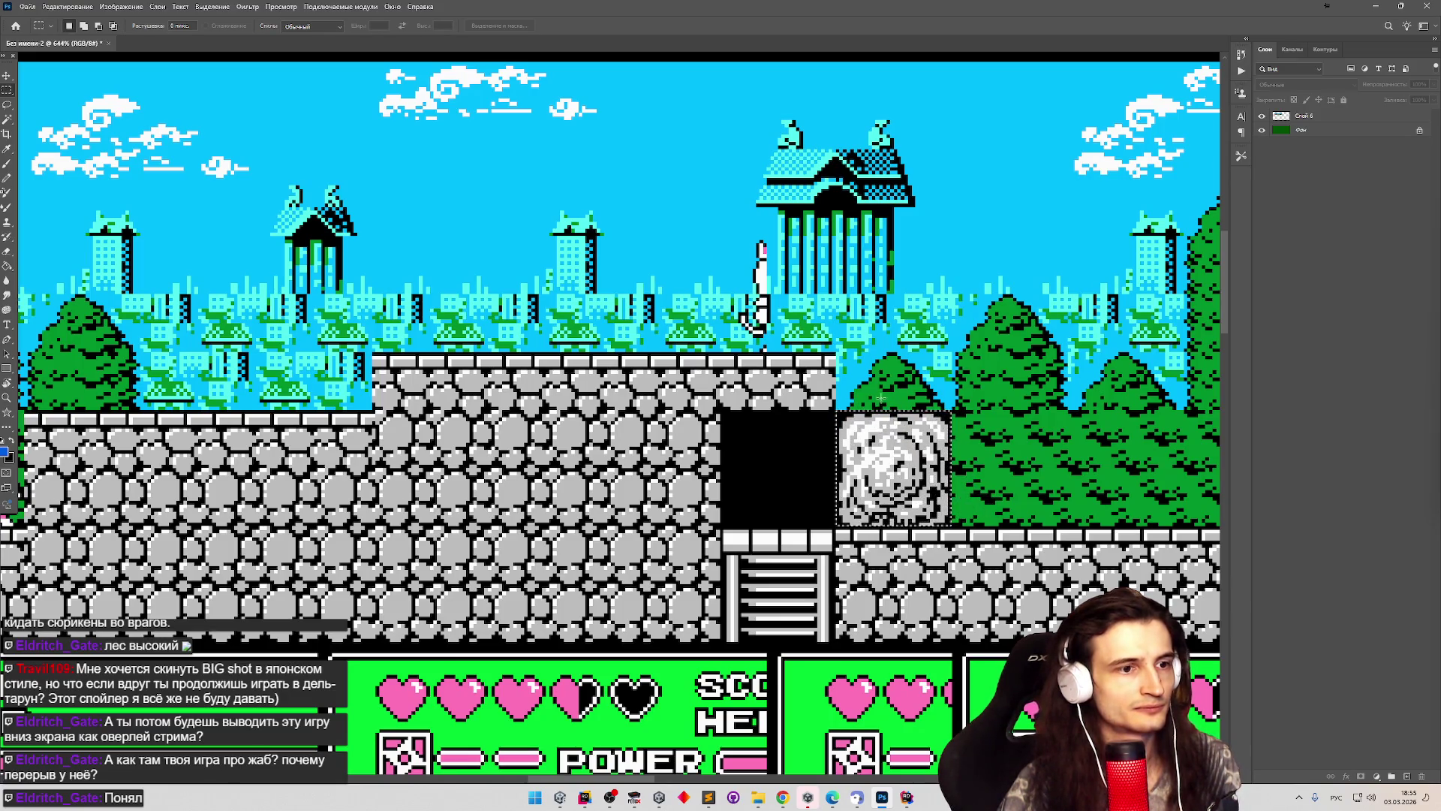
{"action": "left_click", "coordinate": [838, 417]}
{"action": "mouse_move", "coordinate": [837, 413]}
{"action": "left_mouse_down"}
{"action": "mouse_move", "coordinate": [927, 457]}
{"action": "mouse_move", "coordinate": [950, 526]}
{"action": "left_mouse_up"}
Drag the boulder out of the stage and position it next to the stone samples.
{"action": "key", "text": "v"}
{"action": "scroll", "coordinate": [938, 439], "scroll_direction": "down", "scroll_amount": 3}
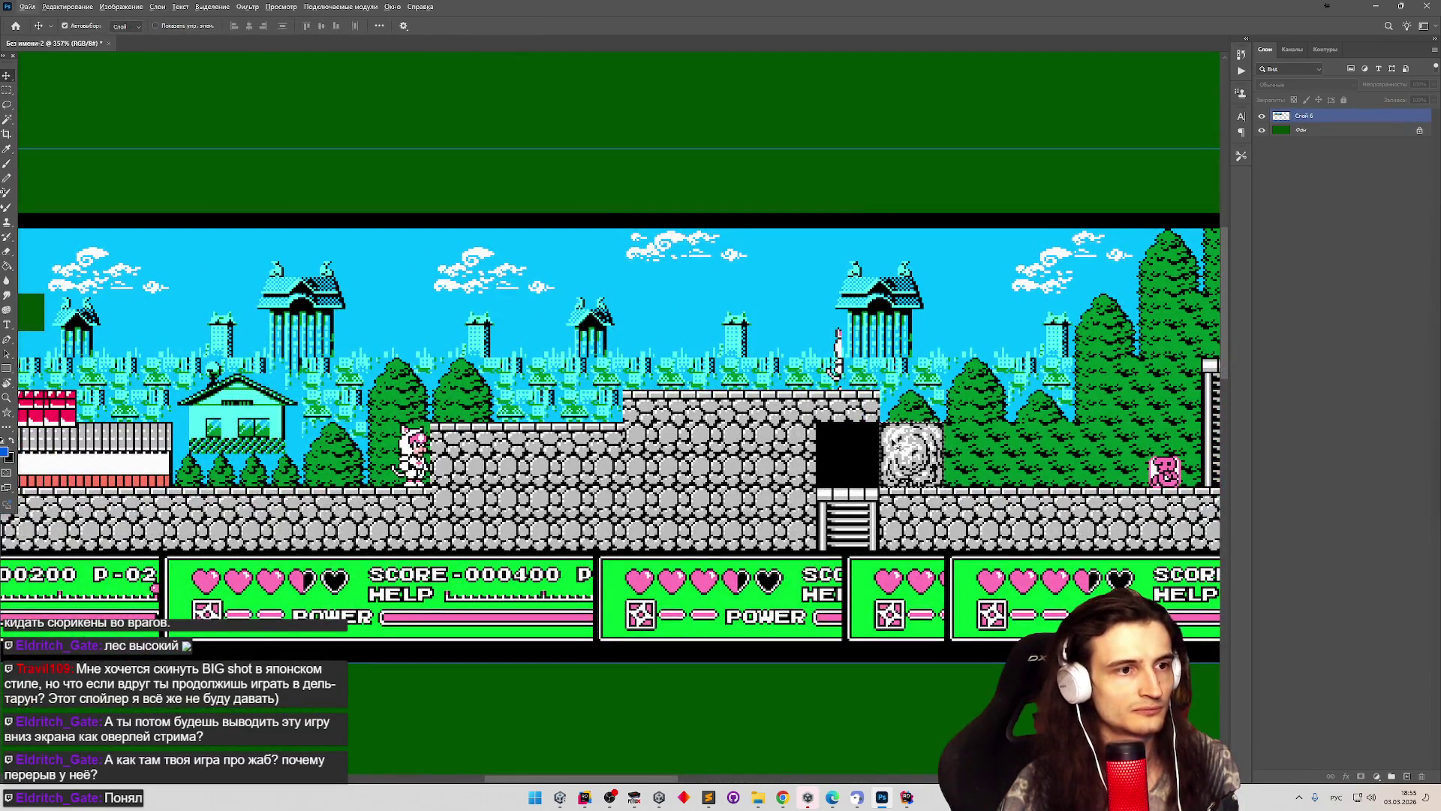
{"action": "left_click_drag", "start_coordinate": [898, 448], "coordinate": [456, 262]}
{"action": "scroll", "coordinate": [588, 339], "scroll_direction": "down", "scroll_amount": 5}
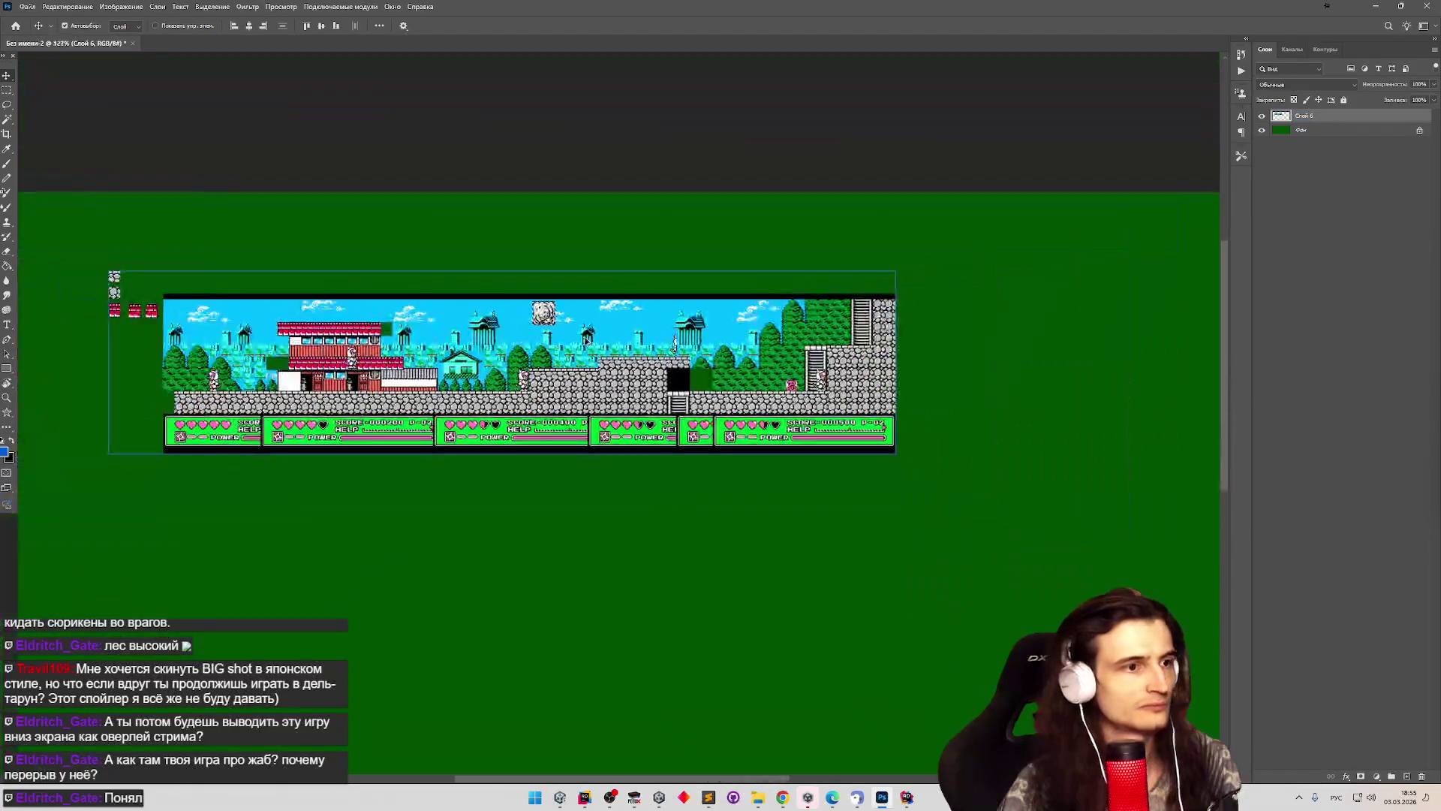
{"action": "left_click_drag", "start_coordinate": [544, 312], "coordinate": [143, 276]}
{"action": "scroll", "coordinate": [62, 273], "scroll_direction": "up", "scroll_amount": 2}
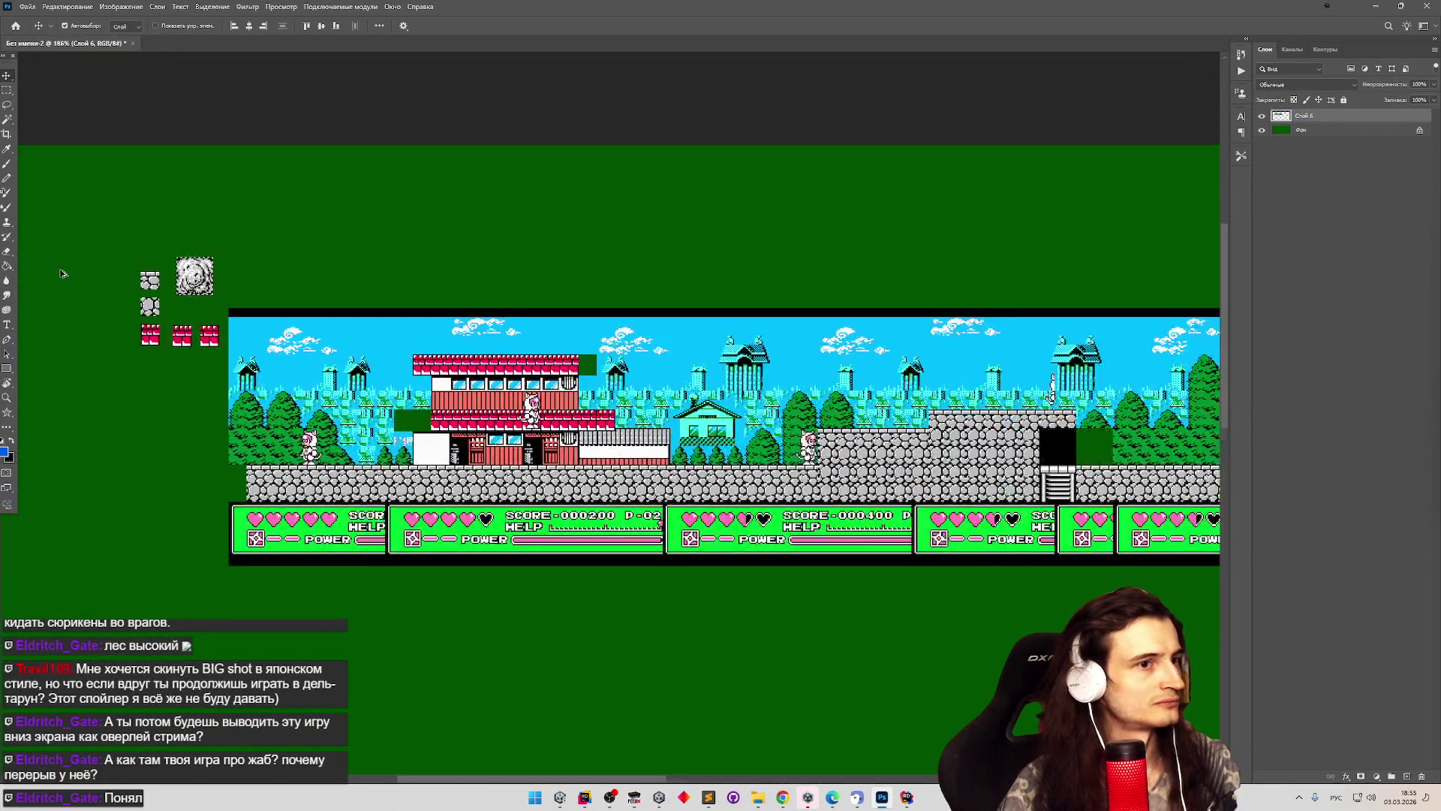
{"action": "scroll", "coordinate": [131, 262], "scroll_direction": "up", "scroll_amount": 4}
{"action": "left_click_drag", "start_coordinate": [289, 298], "coordinate": [272, 324]}
{"action": "scroll", "coordinate": [352, 289], "scroll_direction": "down", "scroll_amount": 5}
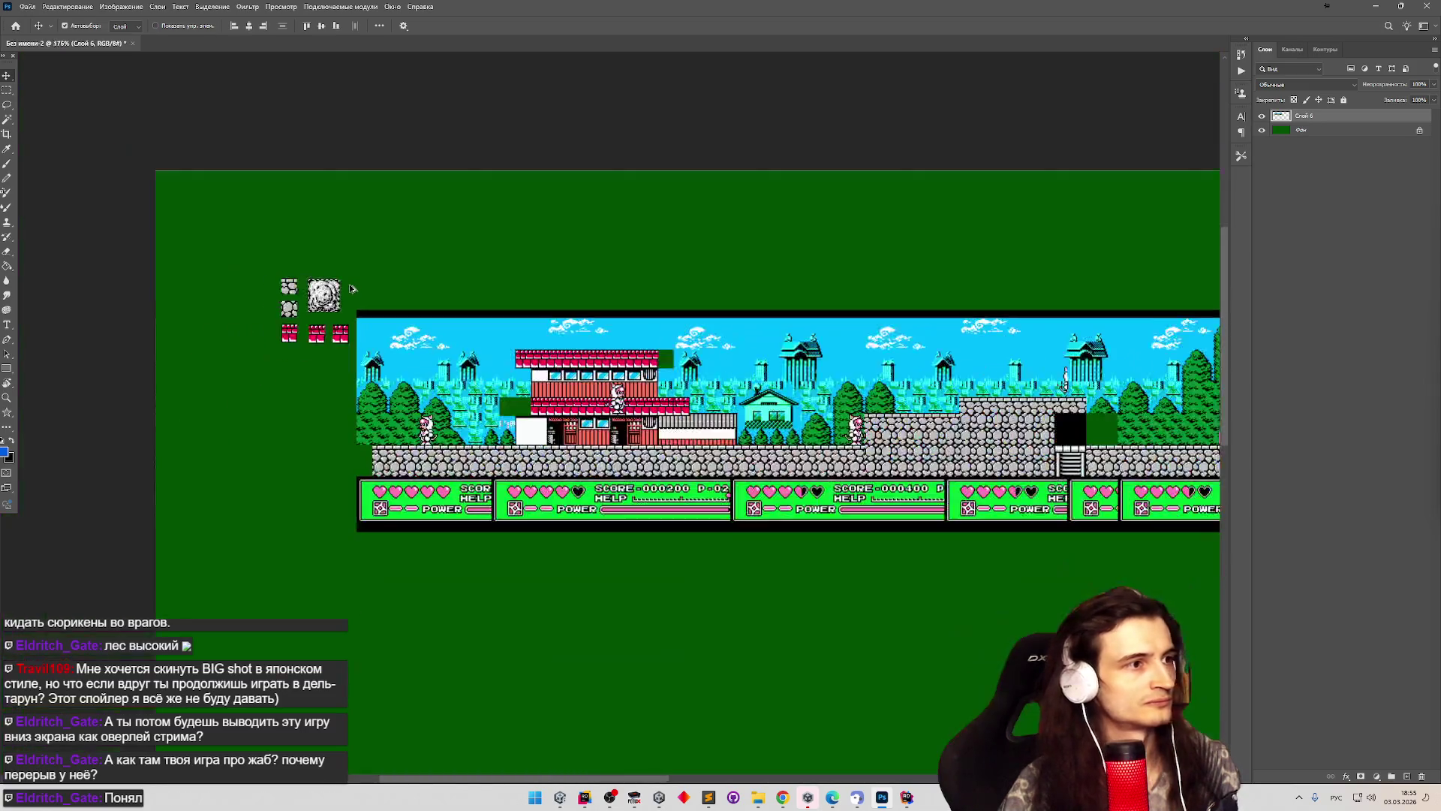
{"action": "scroll", "coordinate": [379, 299], "scroll_direction": "down", "scroll_amount": 1}
{"action": "scroll", "coordinate": [429, 328], "scroll_direction": "up", "scroll_amount": 3}
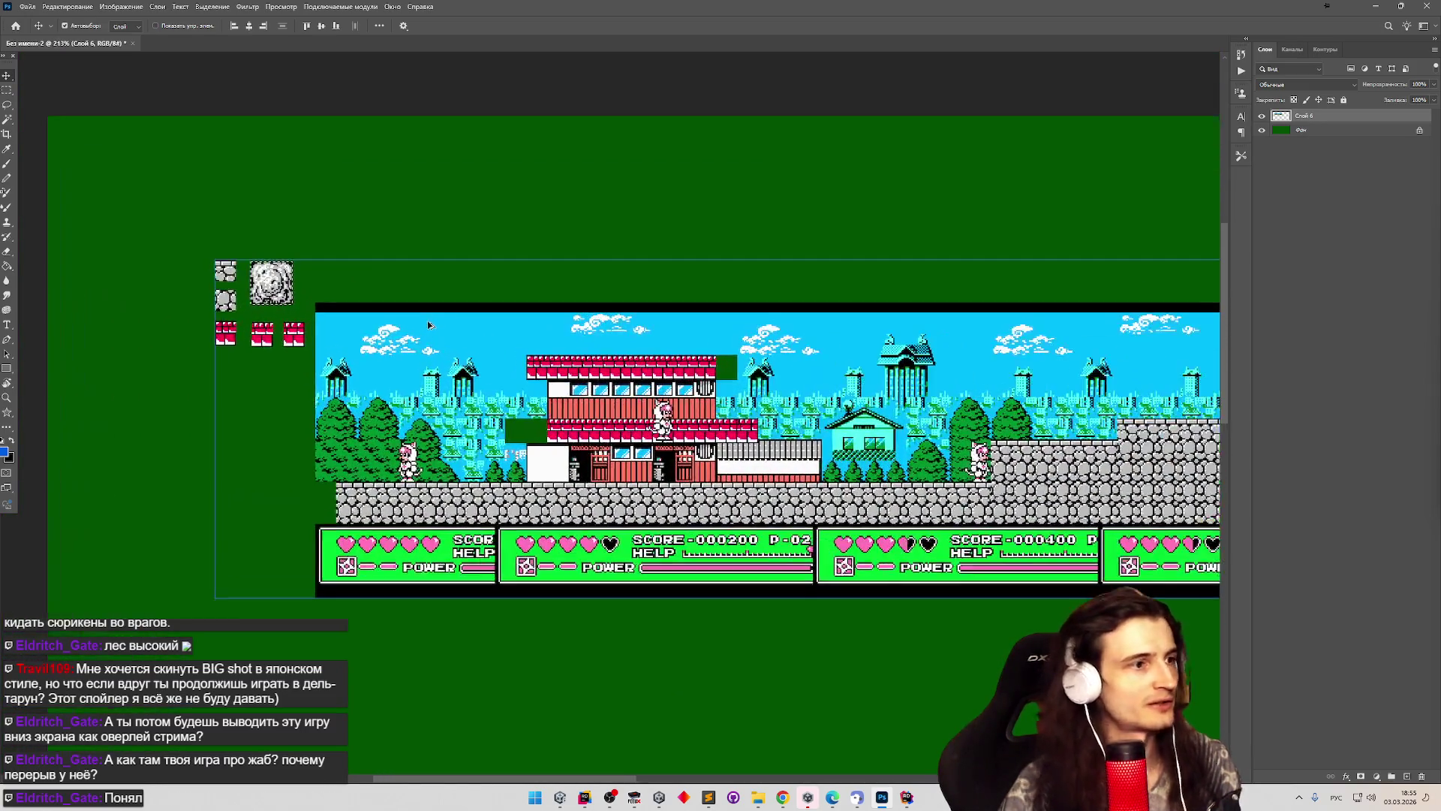
{"action": "scroll", "coordinate": [375, 398], "scroll_direction": "down", "scroll_amount": 4}
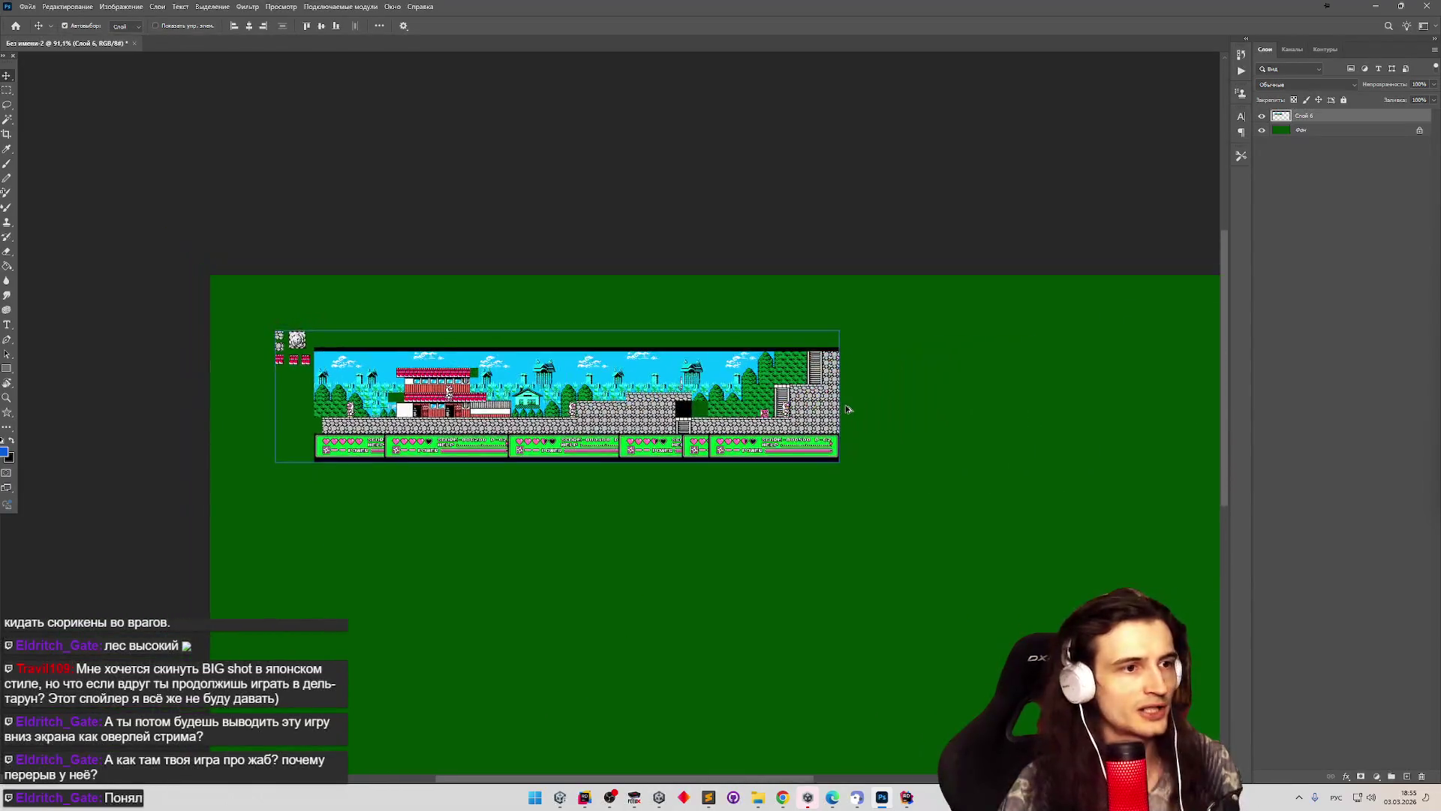
{"action": "scroll", "coordinate": [781, 398], "scroll_direction": "up", "scroll_amount": 3}
{"action": "scroll", "coordinate": [781, 398], "scroll_direction": "up", "scroll_amount": 6}
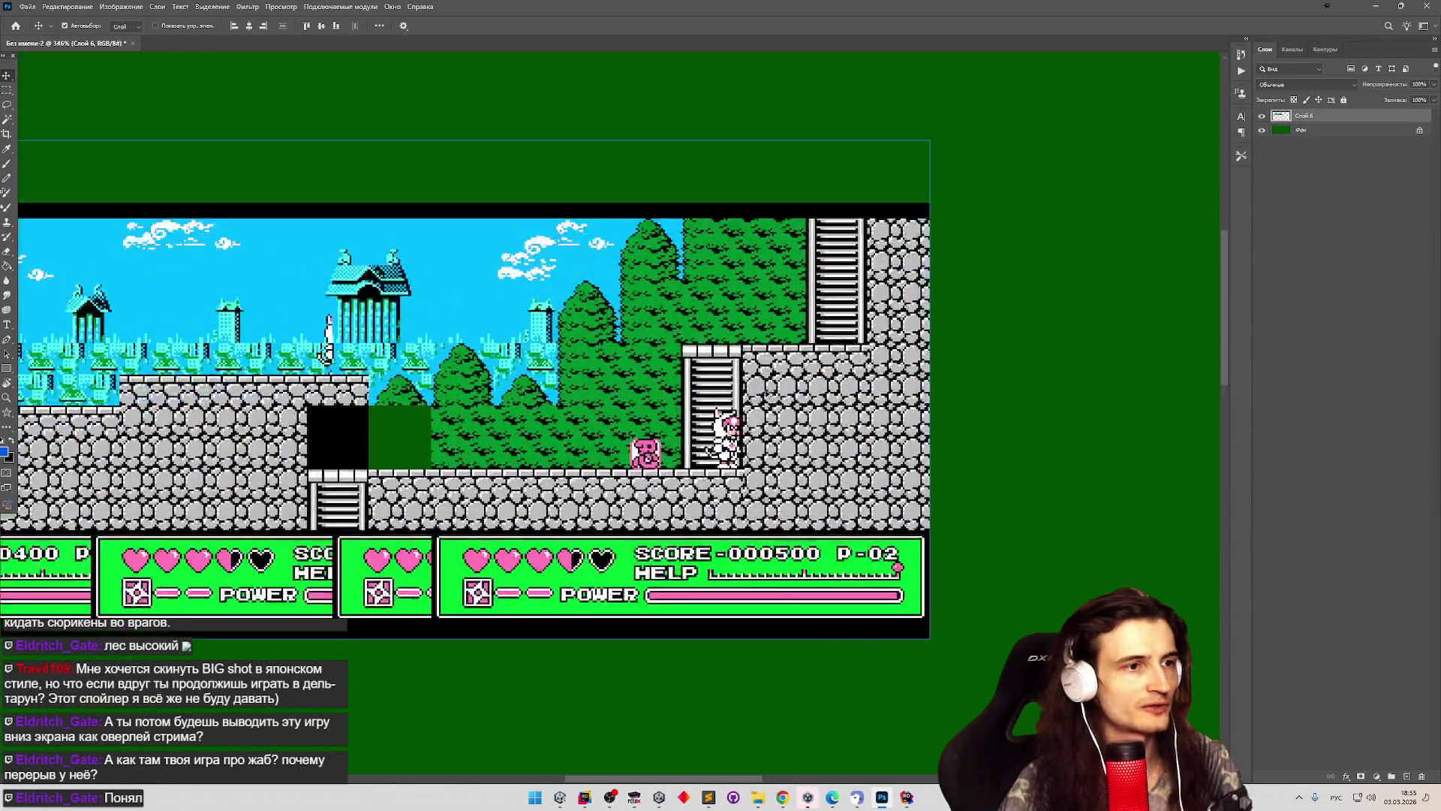
{"action": "scroll", "coordinate": [653, 314], "scroll_direction": "up", "scroll_amount": 4}
{"action": "scroll", "coordinate": [653, 314], "scroll_direction": "up", "scroll_amount": 2}
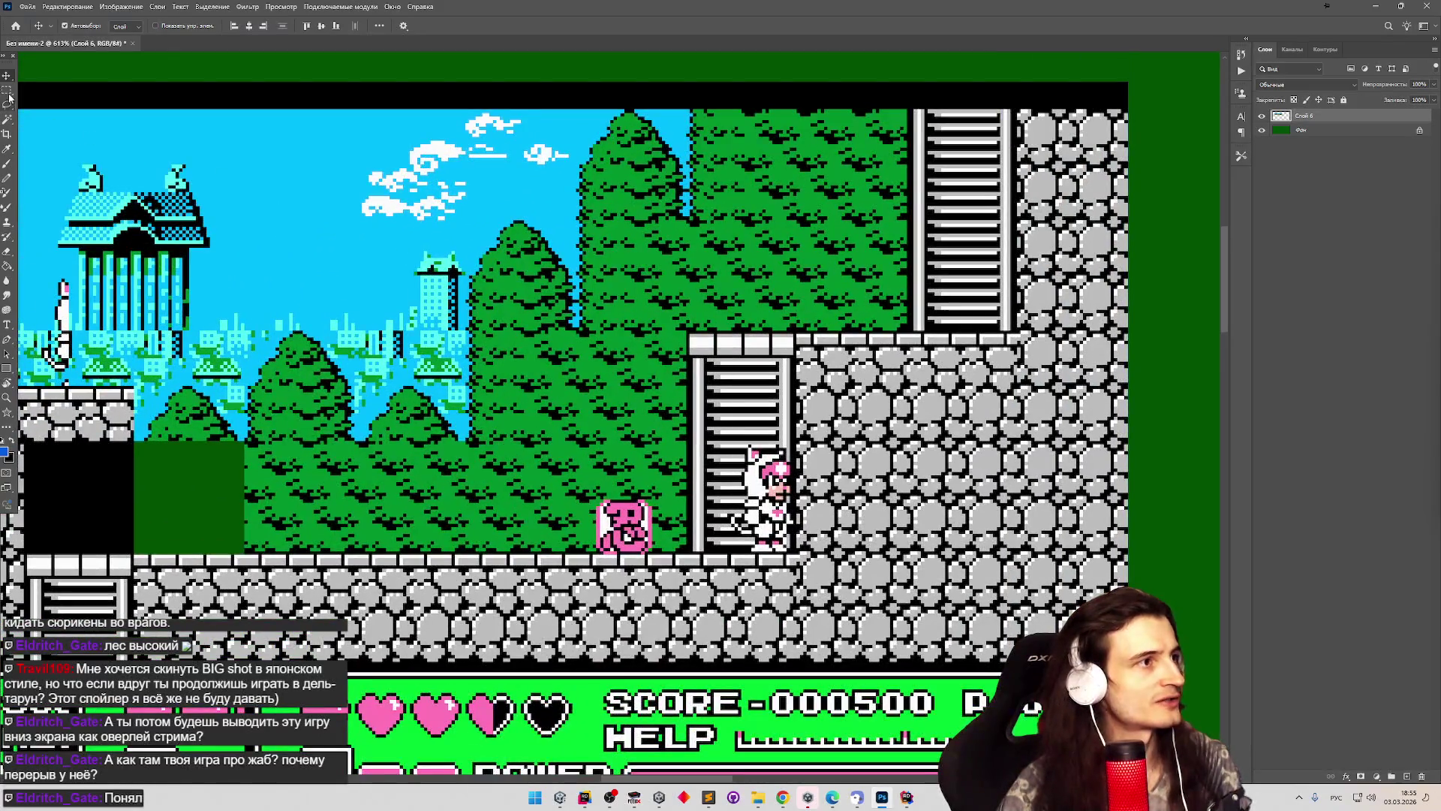
Select the ladder section of the stage with the Rectangular Marquee.
{"action": "key", "text": "m"}
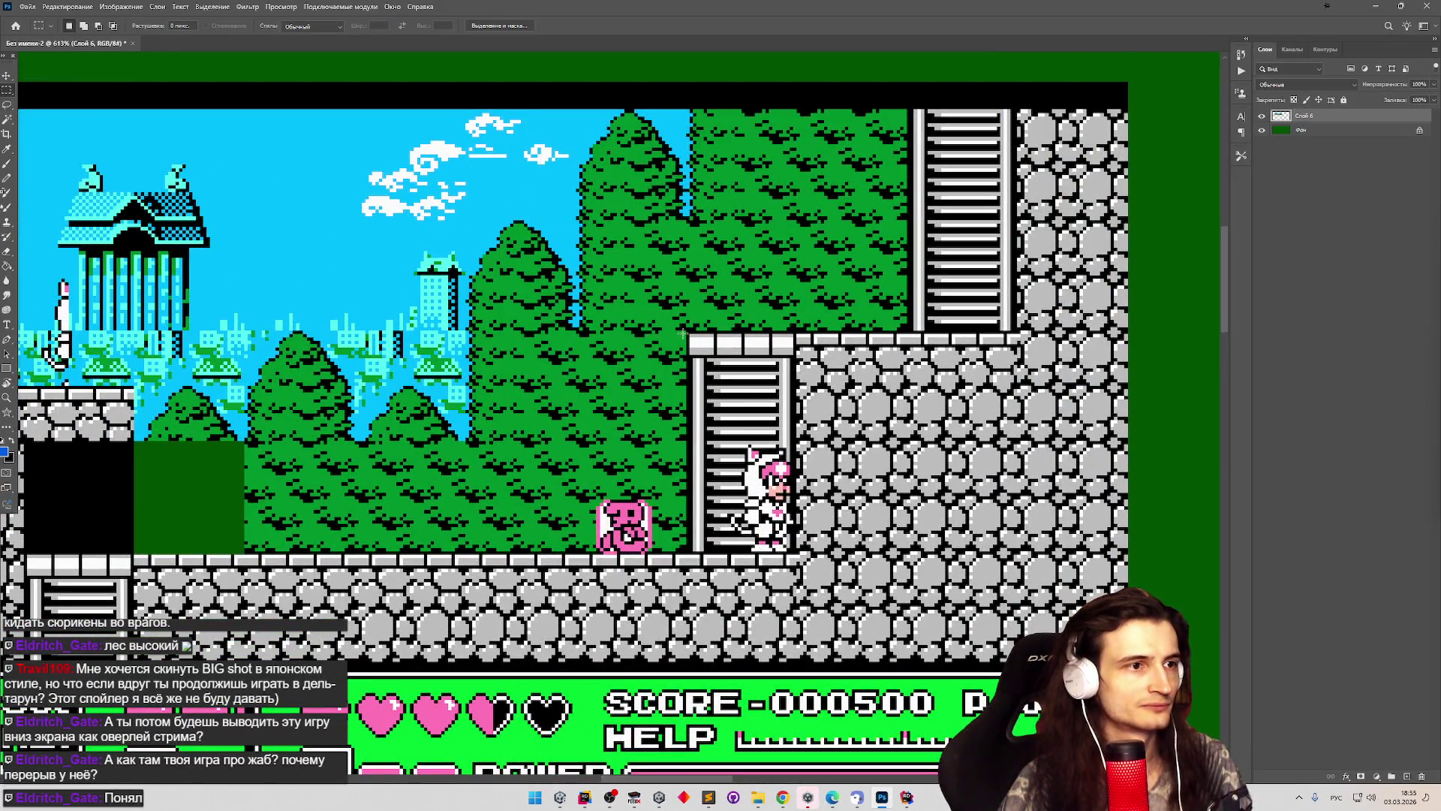
{"action": "scroll", "coordinate": [684, 333], "scroll_direction": "up", "scroll_amount": 4}
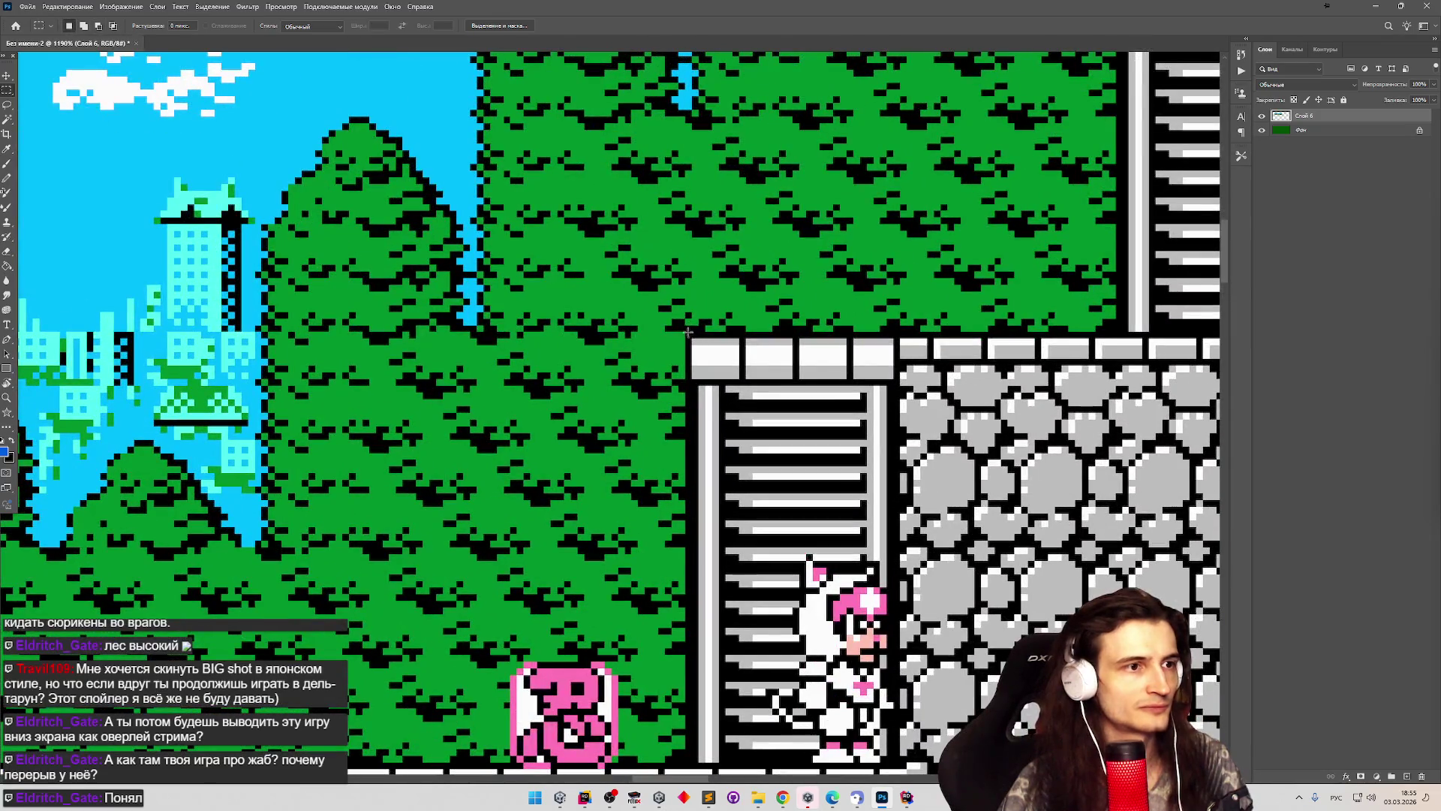
{"action": "mouse_move", "coordinate": [688, 333]}
{"action": "left_mouse_down"}
{"action": "mouse_move", "coordinate": [803, 391]}
{"action": "mouse_move", "coordinate": [895, 414]}
{"action": "mouse_move", "coordinate": [898, 532]}
{"action": "left_mouse_up"}
{"action": "scroll", "coordinate": [702, 388], "scroll_direction": "down", "scroll_amount": 1}
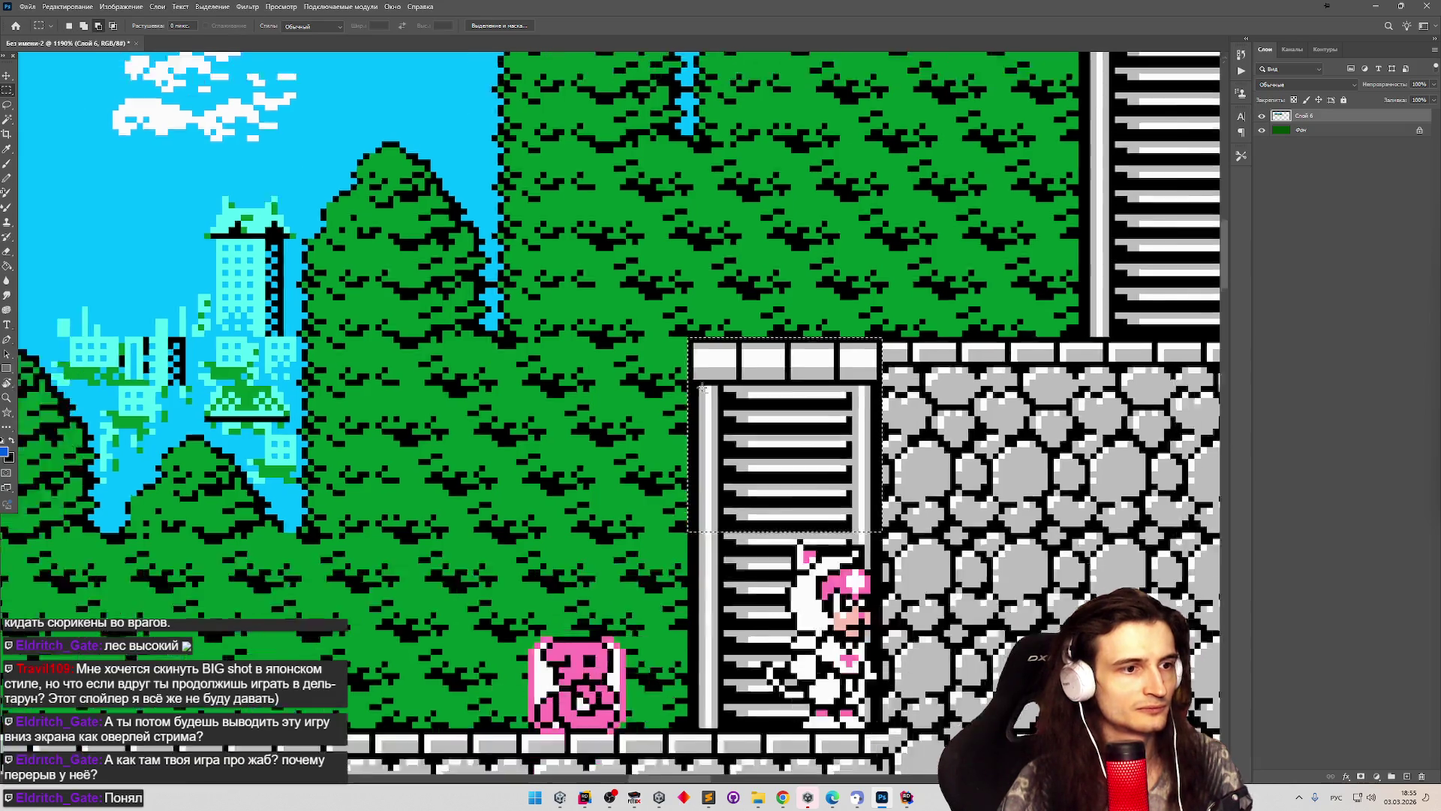
{"action": "scroll", "coordinate": [702, 388], "scroll_direction": "down", "scroll_amount": 10}
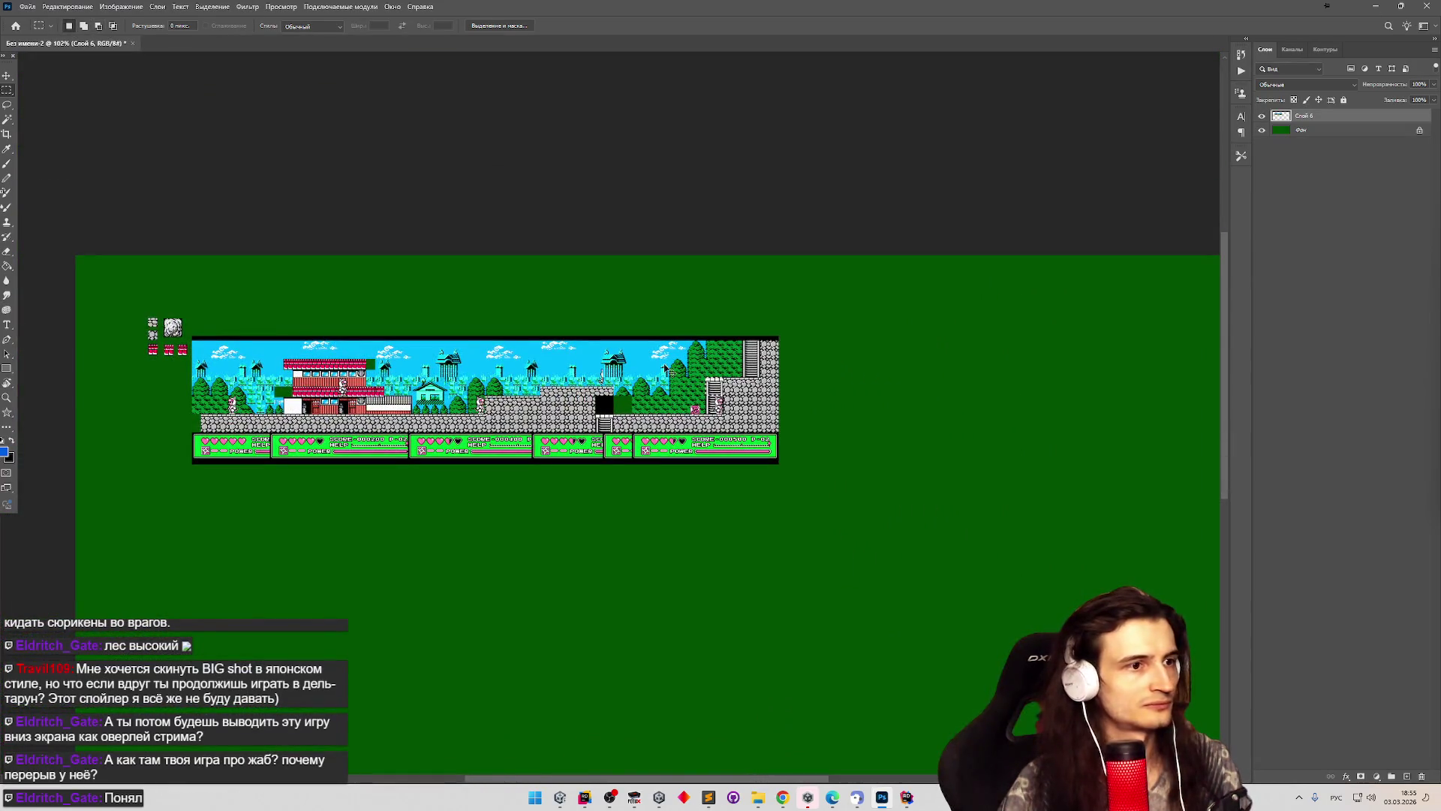
Copy the ladder to a new layer, merge it down, and drag it under the roof tiles.
{"action": "left_click", "coordinate": [7, 76]}
{"action": "key", "text": "ctrl+j"}
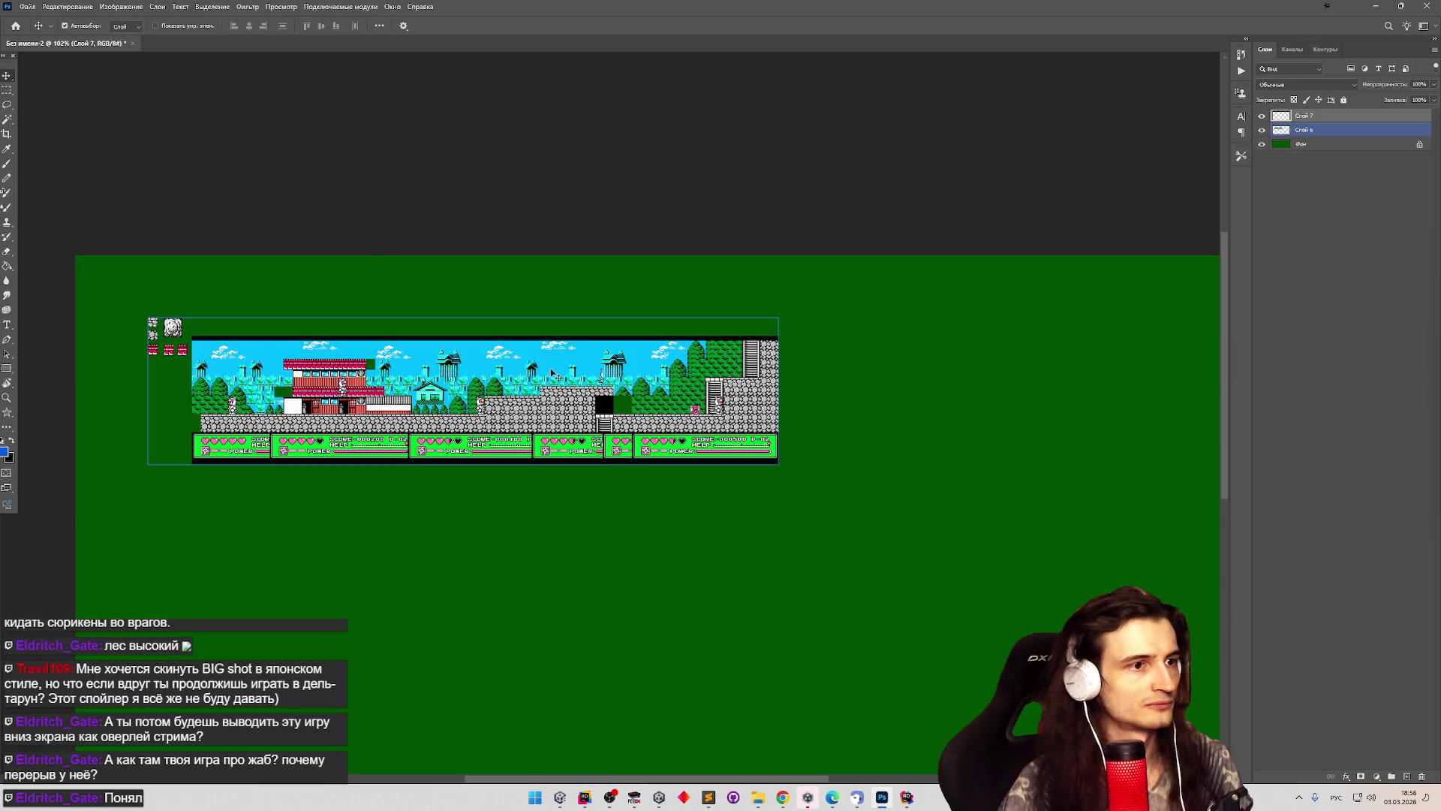
{"action": "key", "text": "ctrl+e"}
{"action": "key", "text": "m"}
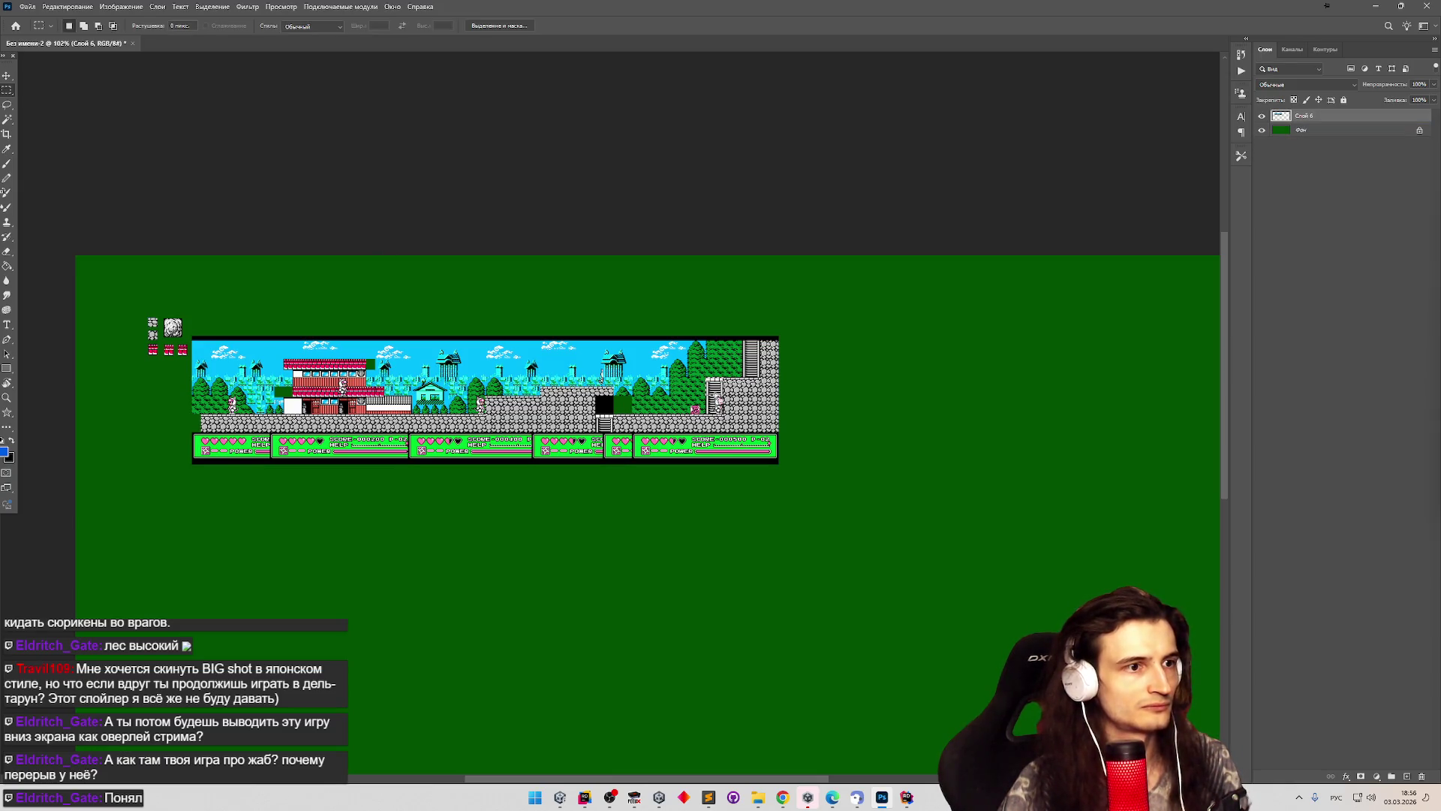
{"action": "key", "text": "v"}
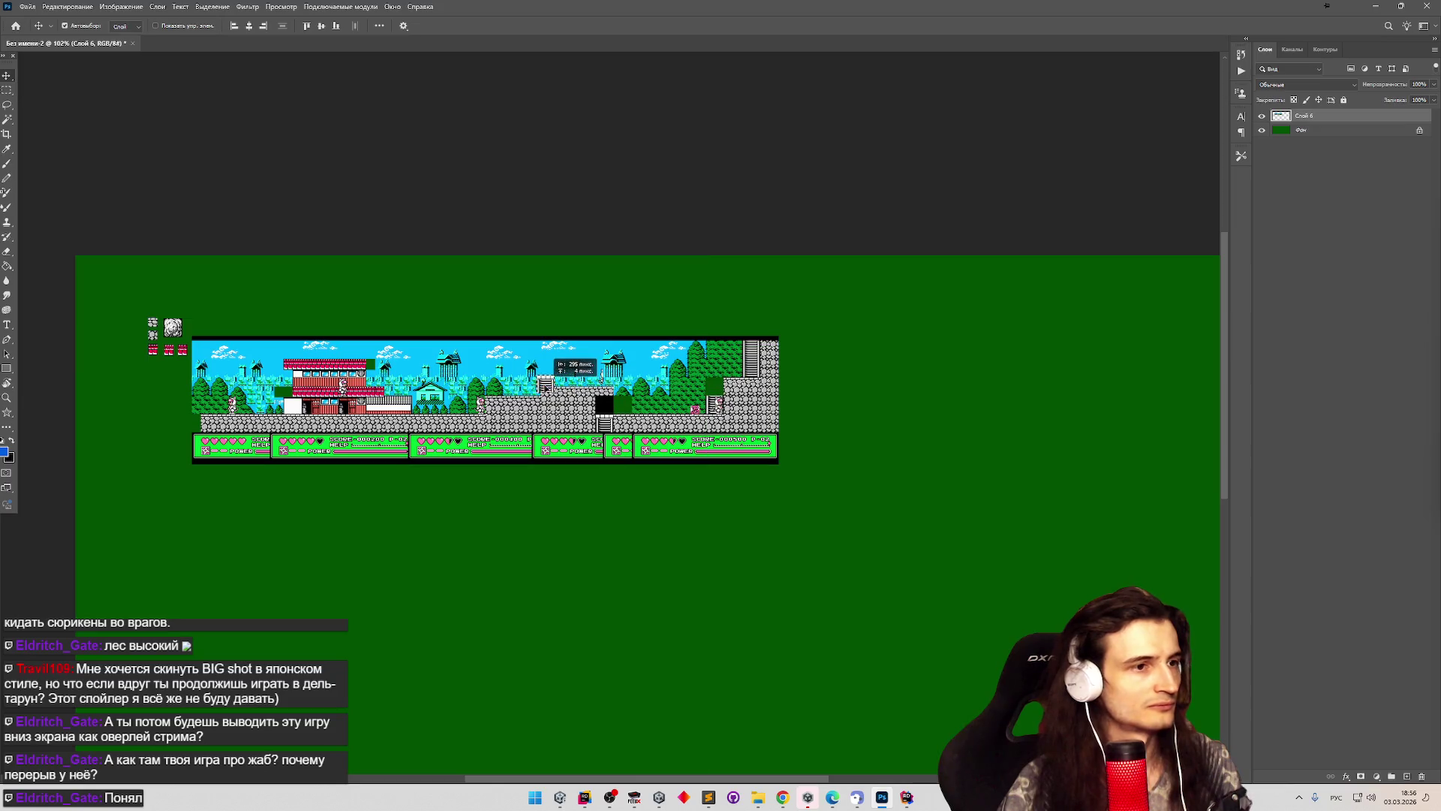
{"action": "scroll", "coordinate": [98, 338], "scroll_direction": "up", "scroll_amount": 3}
{"action": "scroll", "coordinate": [120, 330], "scroll_direction": "up", "scroll_amount": 3}
{"action": "left_click_drag", "start_coordinate": [266, 504], "coordinate": [293, 440]}
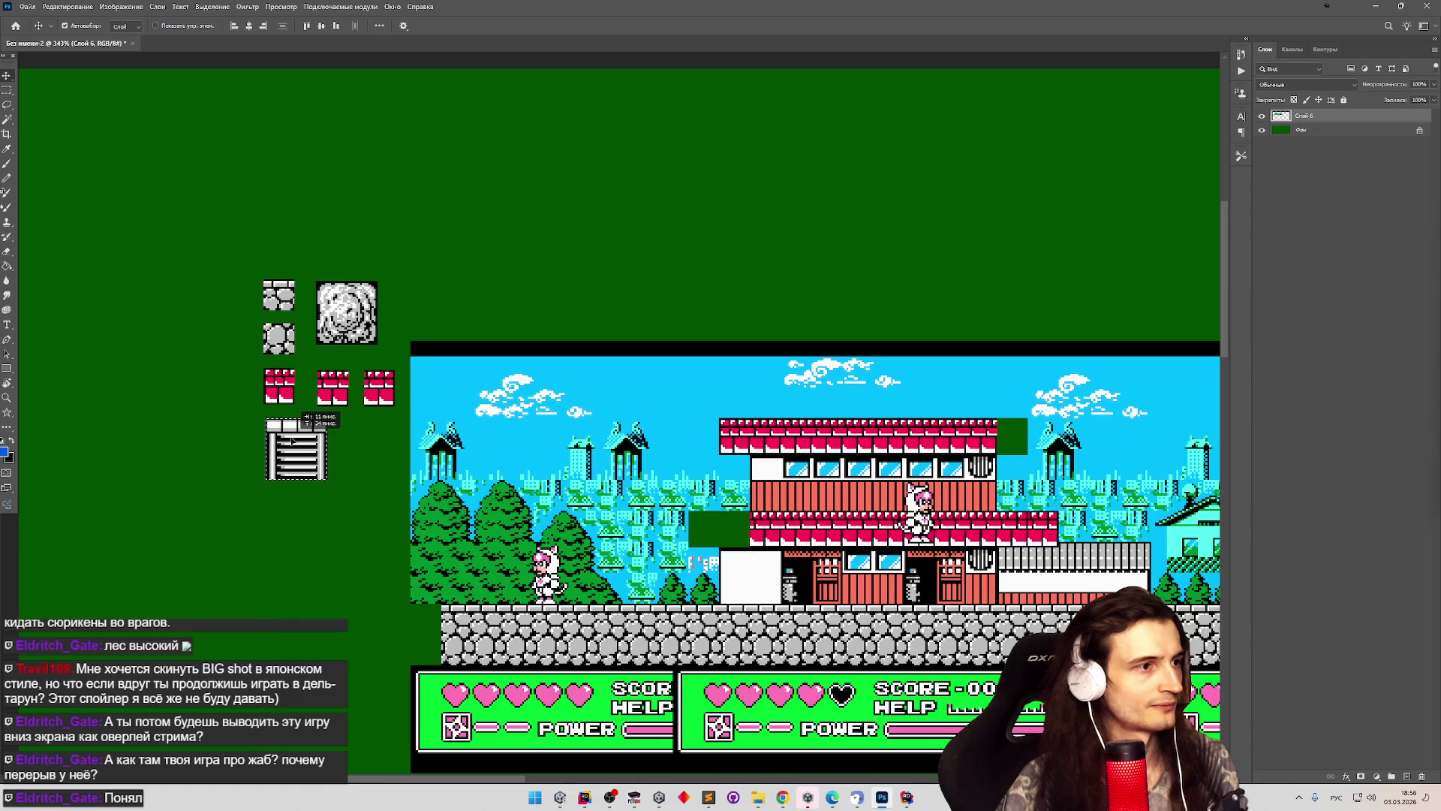
{"action": "scroll", "coordinate": [354, 246], "scroll_direction": "down", "scroll_amount": 3}
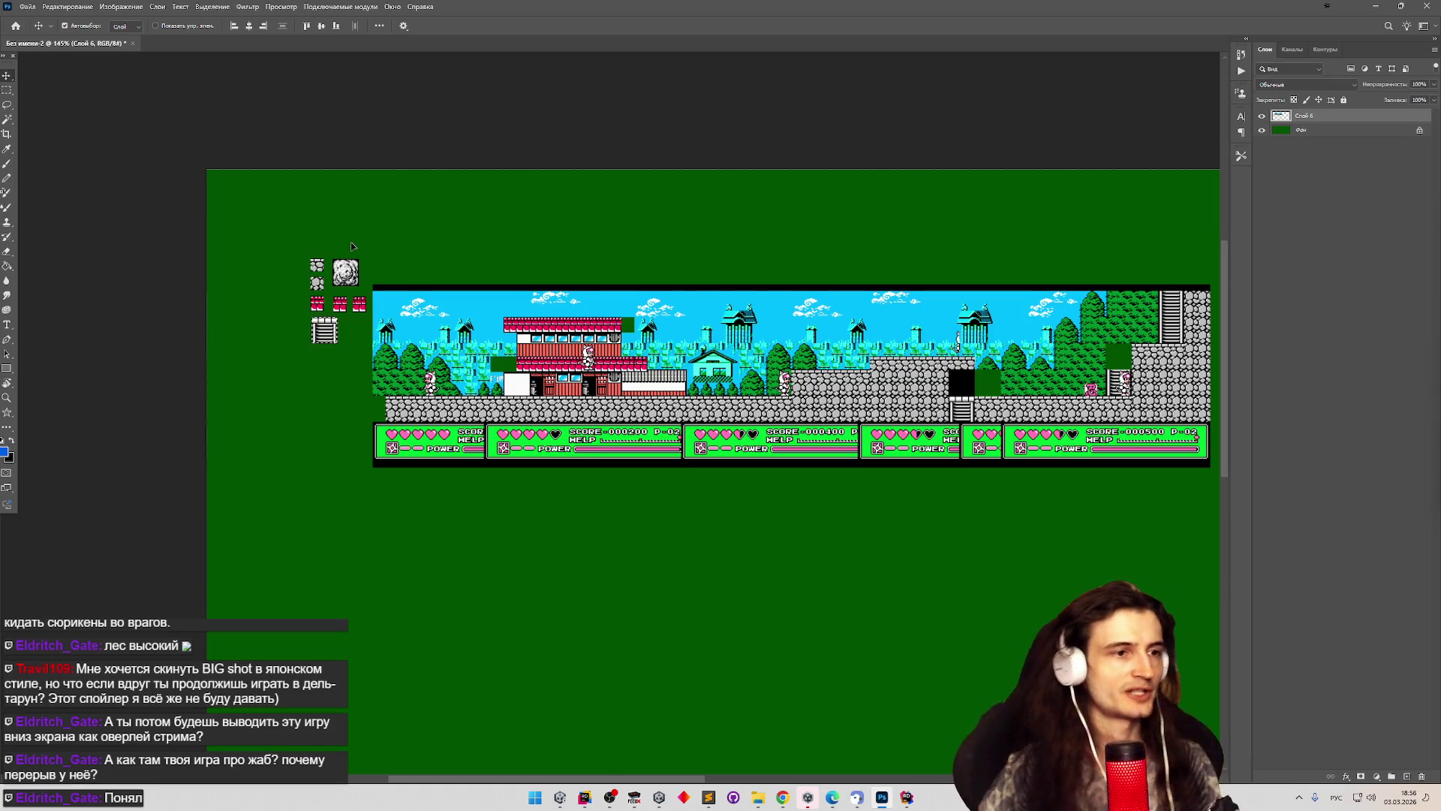
{"action": "scroll", "coordinate": [490, 228], "scroll_direction": "down", "scroll_amount": 1}
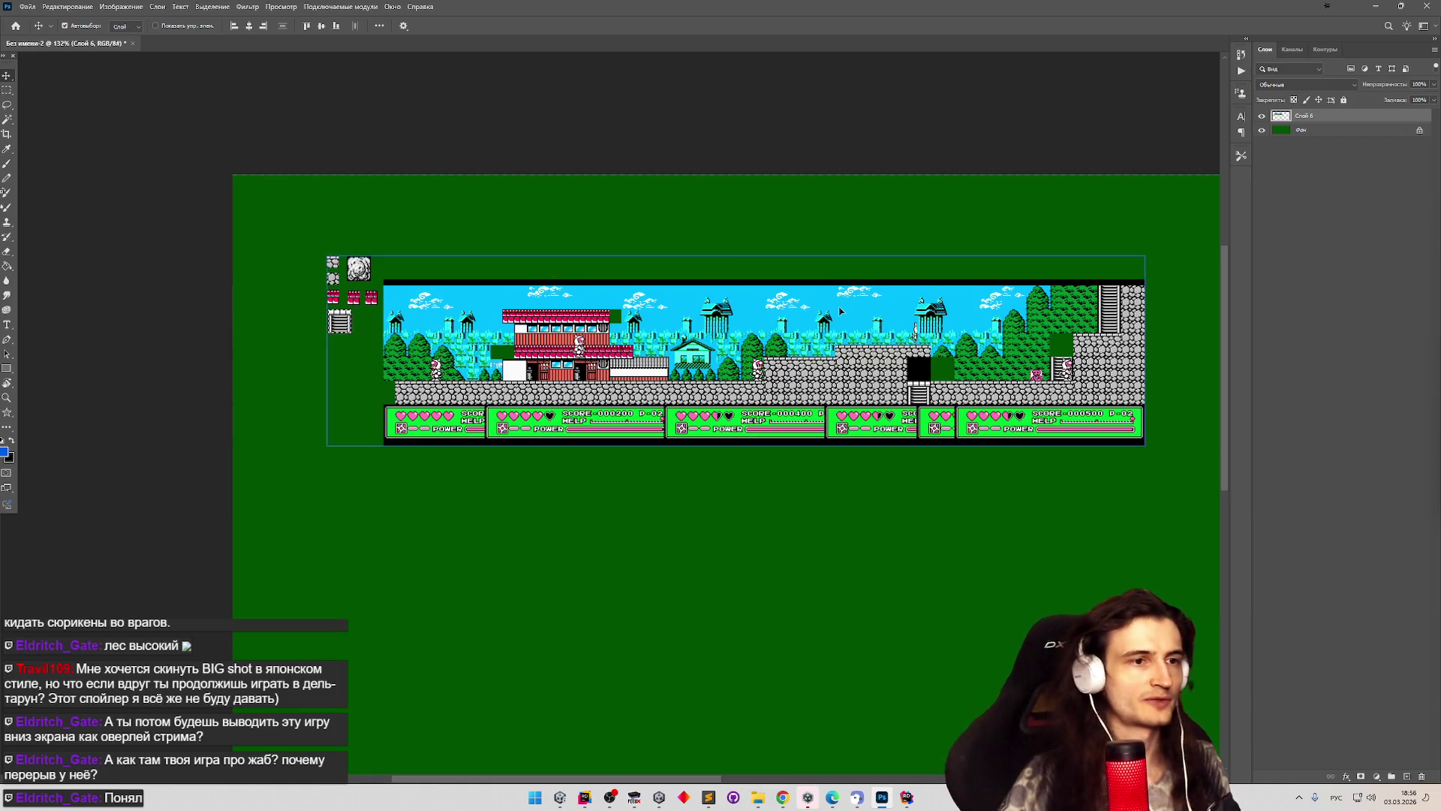
{"action": "scroll", "coordinate": [810, 339], "scroll_direction": "down", "scroll_amount": 2}
{"action": "scroll", "coordinate": [751, 368], "scroll_direction": "up", "scroll_amount": 2}
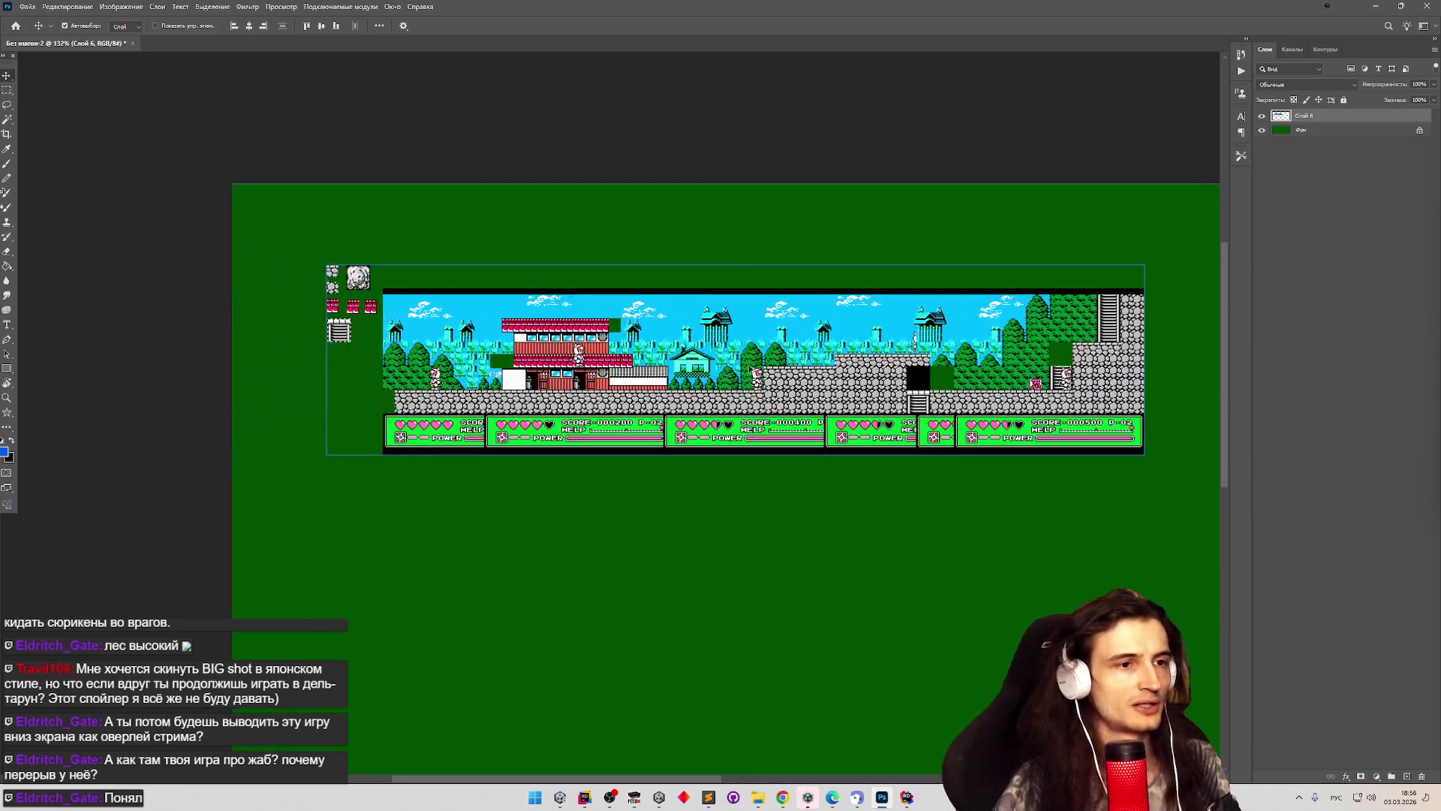
{"action": "scroll", "coordinate": [754, 368], "scroll_direction": "down", "scroll_amount": 3}
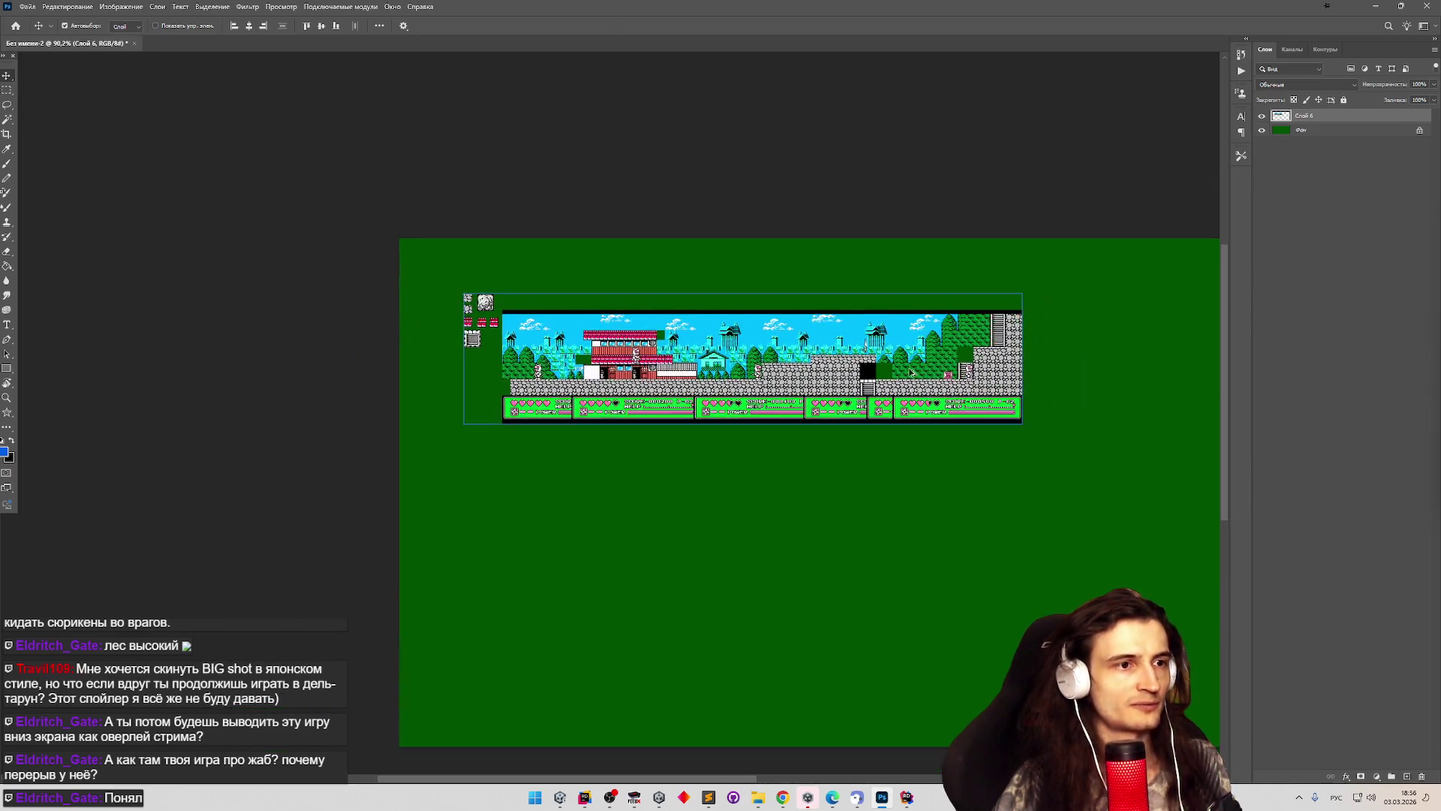
{"action": "scroll", "coordinate": [922, 372], "scroll_direction": "up", "scroll_amount": 5}
{"action": "scroll", "coordinate": [915, 371], "scroll_direction": "down", "scroll_amount": 2}
{"action": "scroll", "coordinate": [902, 366], "scroll_direction": "up", "scroll_amount": 2}
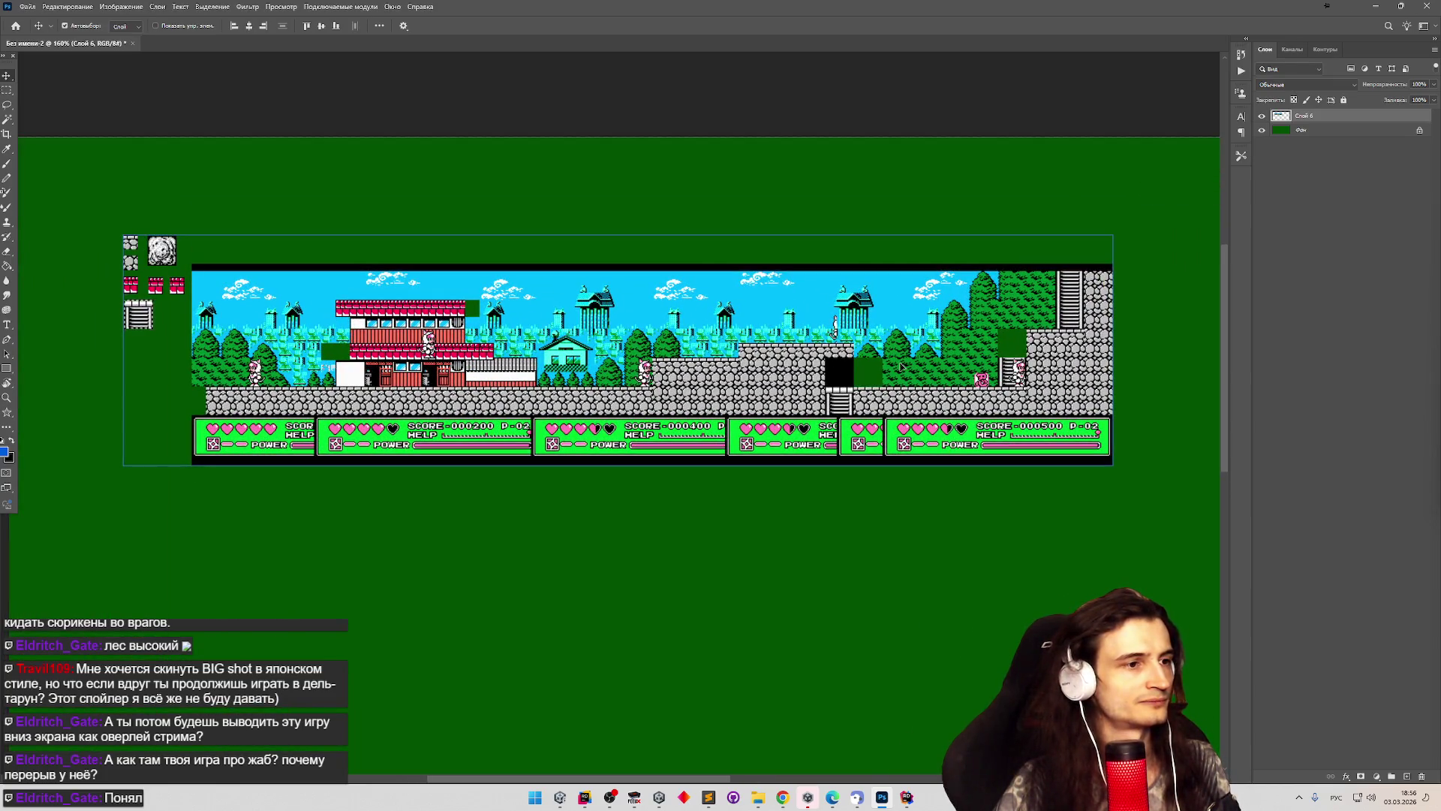
{"action": "scroll", "coordinate": [730, 471], "scroll_direction": "up", "scroll_amount": 10}
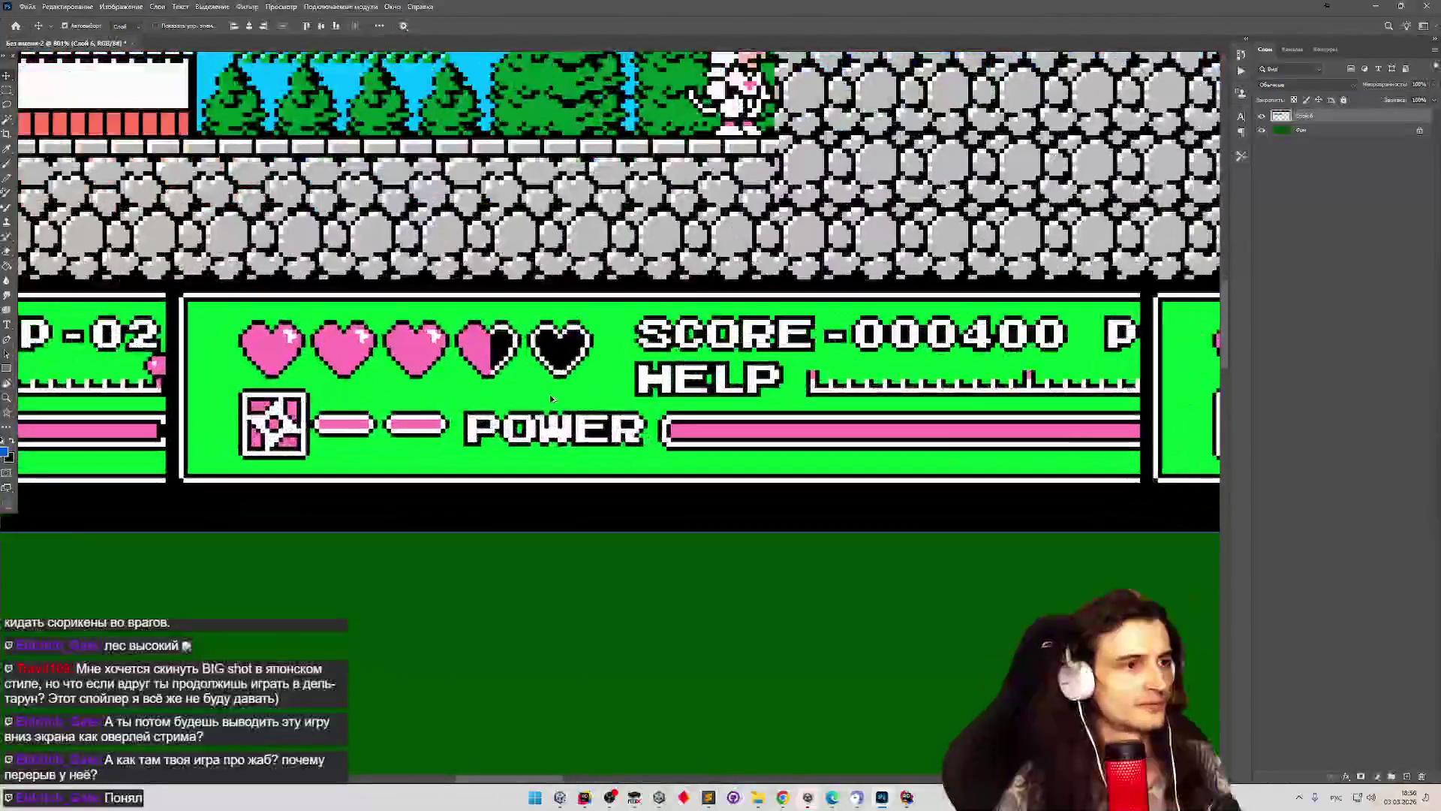
{"action": "scroll", "coordinate": [553, 398], "scroll_direction": "down", "scroll_amount": 4}
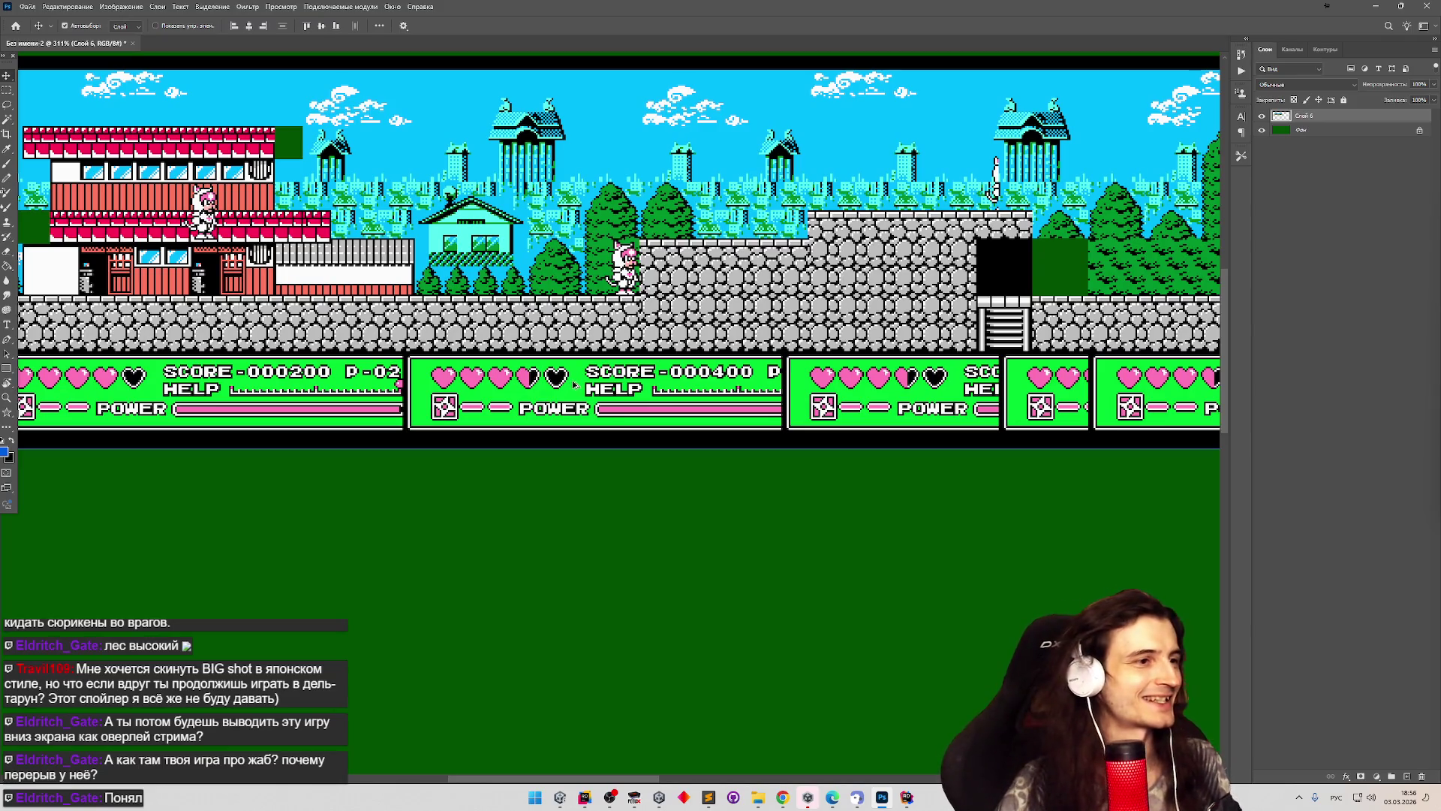
{"action": "scroll", "coordinate": [574, 384], "scroll_direction": "down", "scroll_amount": 3}
{"action": "scroll", "coordinate": [710, 349], "scroll_direction": "up", "scroll_amount": 3}
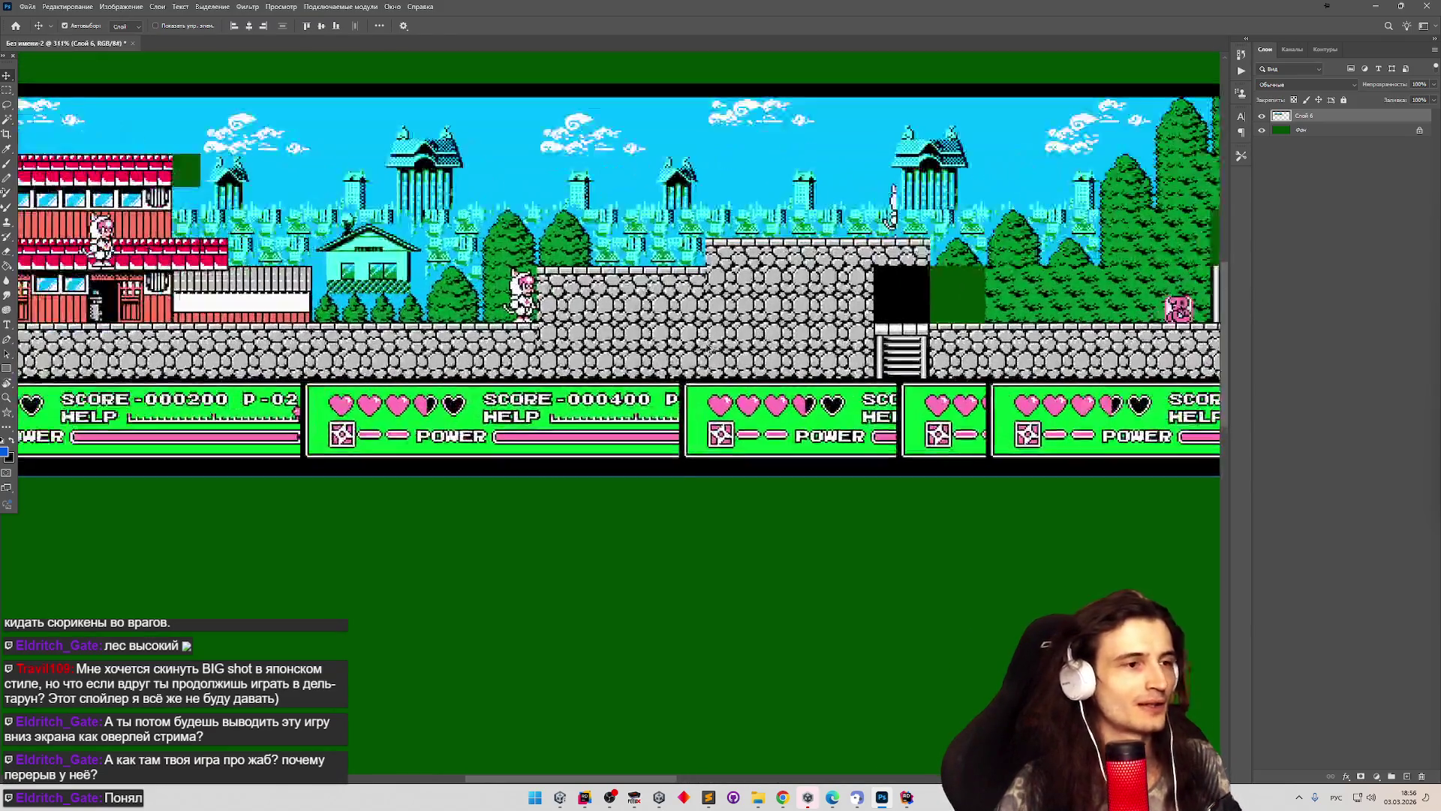
{"action": "scroll", "coordinate": [709, 349], "scroll_direction": "down", "scroll_amount": 2}
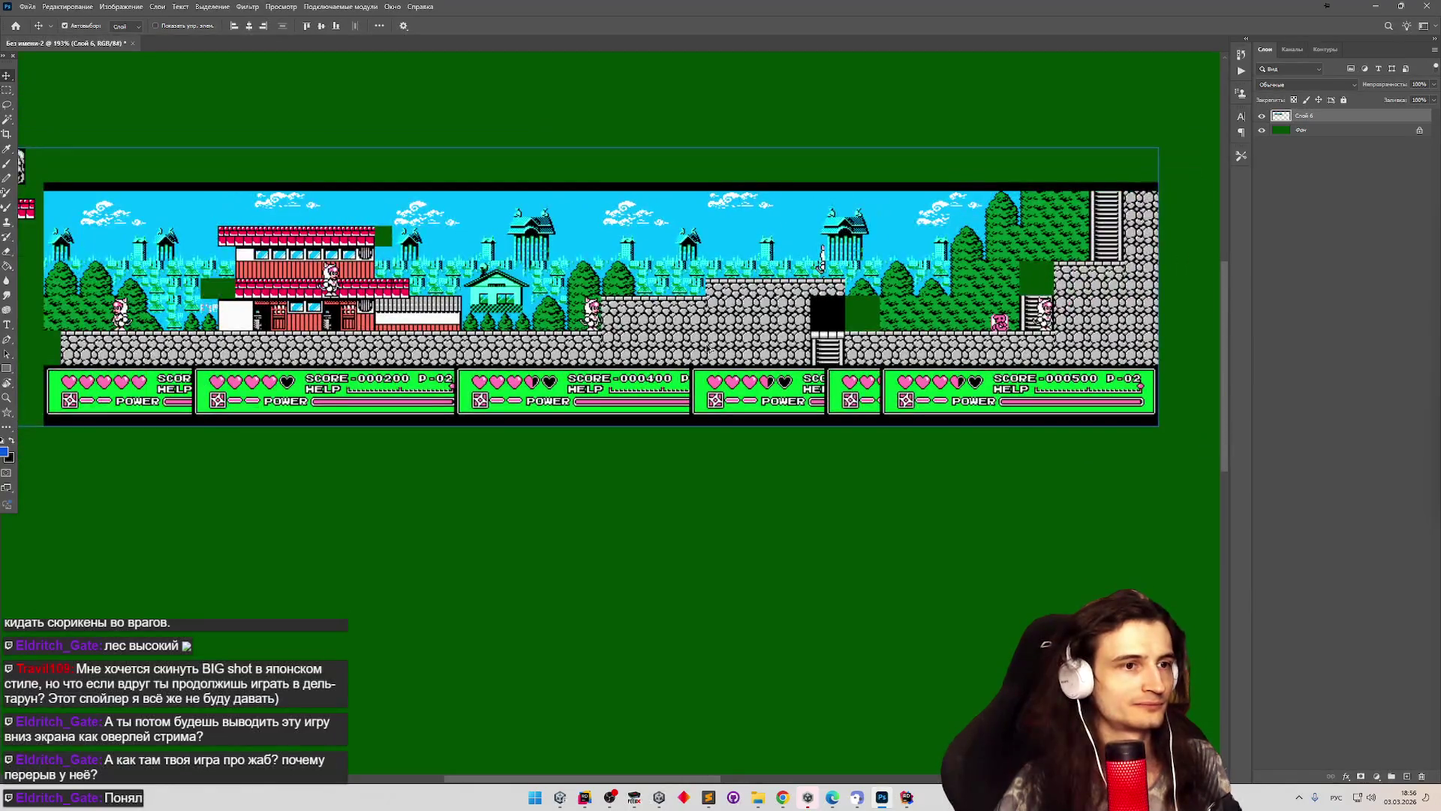
{"action": "scroll", "coordinate": [709, 349], "scroll_direction": "down", "scroll_amount": 1}
{"action": "scroll", "coordinate": [426, 318], "scroll_direction": "up", "scroll_amount": 2}
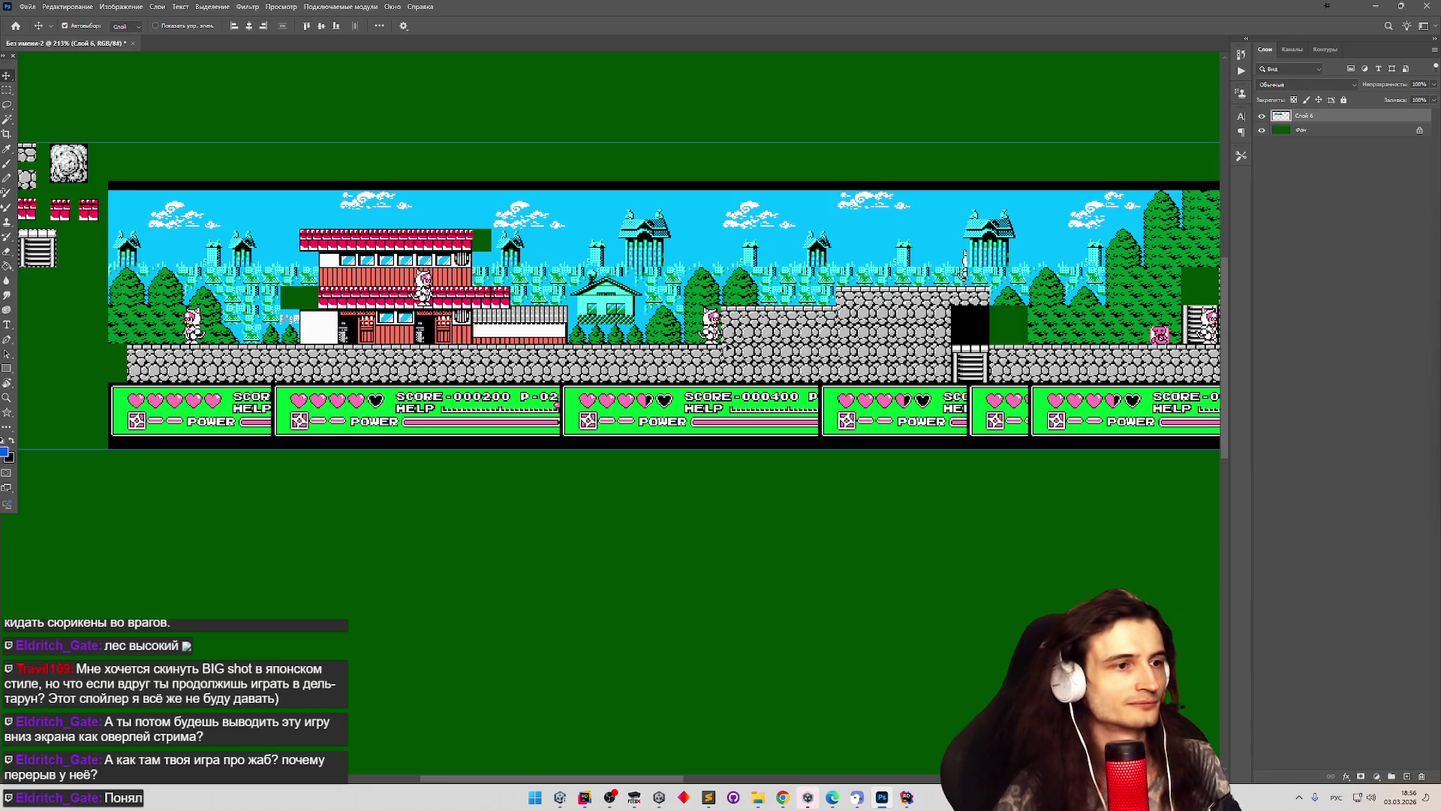
{"action": "scroll", "coordinate": [601, 450], "scroll_direction": "down", "scroll_amount": 2}
{"action": "scroll", "coordinate": [600, 450], "scroll_direction": "up", "scroll_amount": 3}
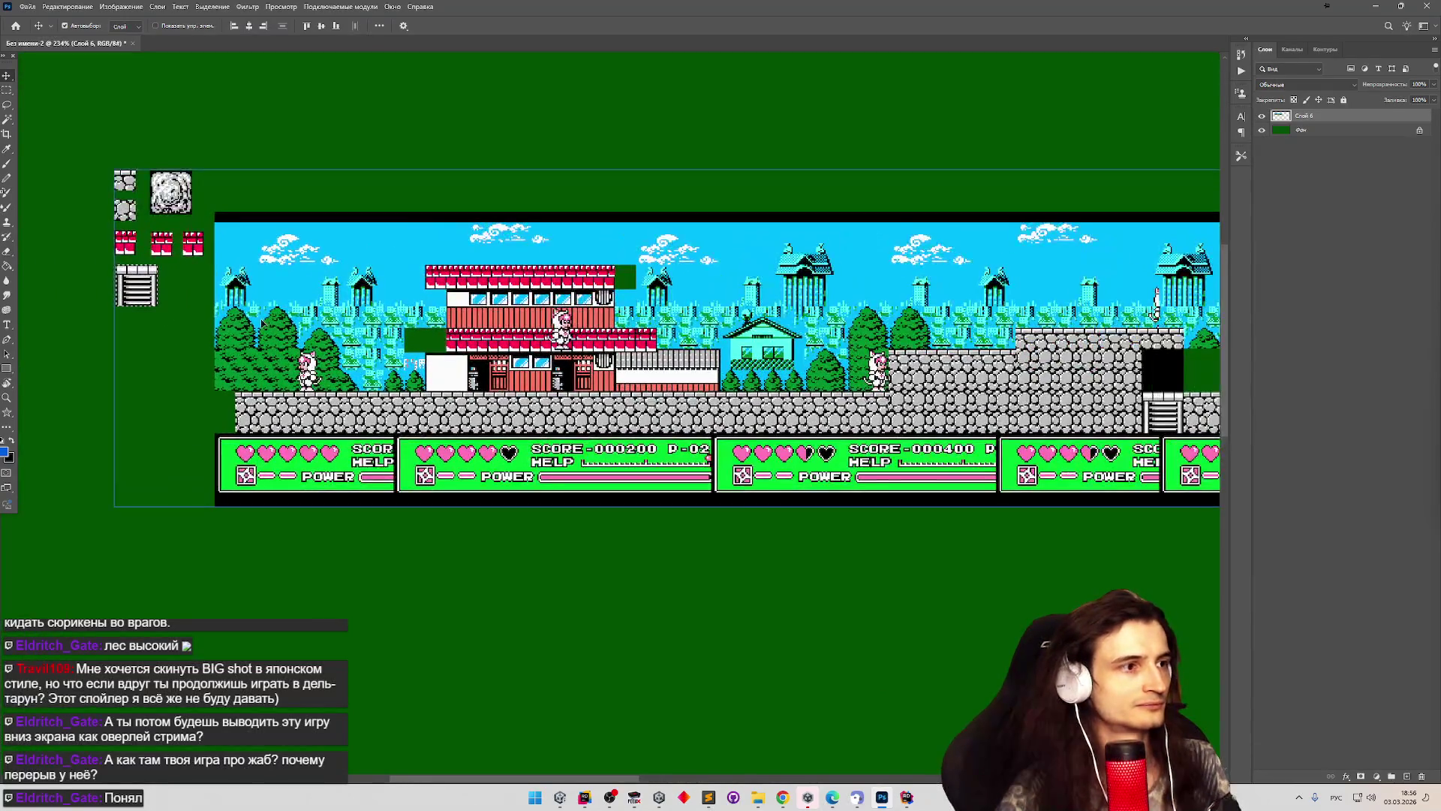
{"action": "scroll", "coordinate": [447, 369], "scroll_direction": "down", "scroll_amount": 3}
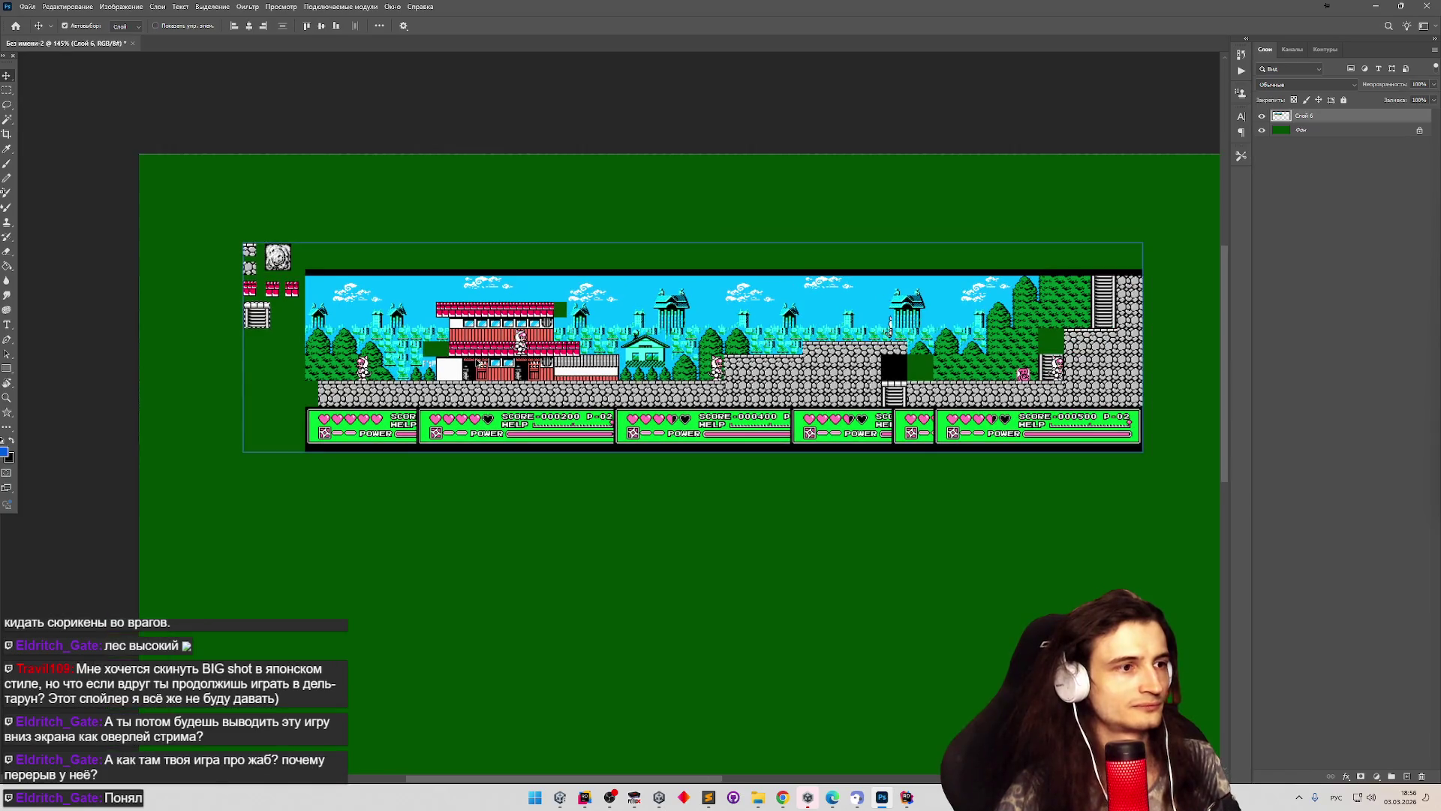
{"action": "scroll", "coordinate": [580, 382], "scroll_direction": "up", "scroll_amount": 2}
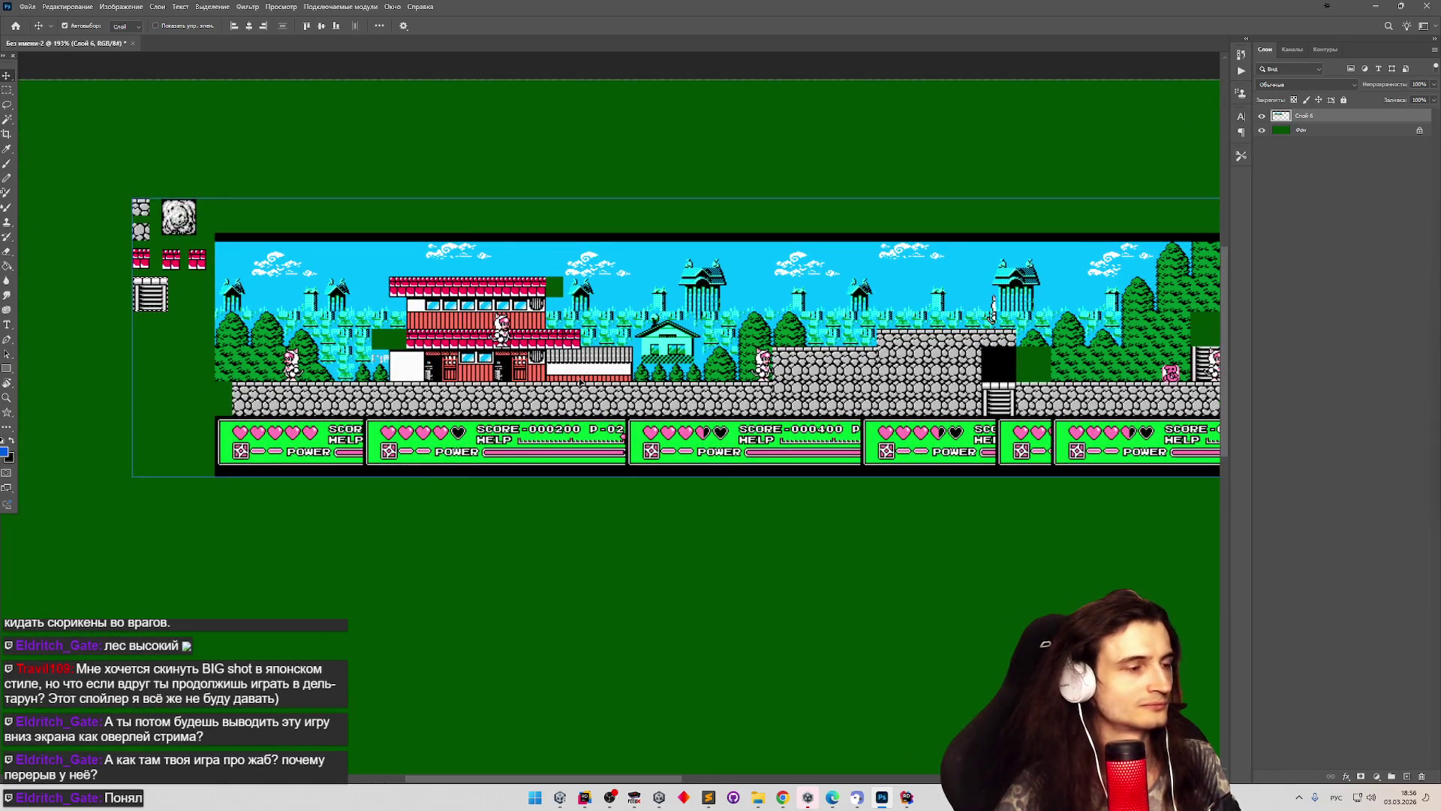
{"action": "scroll", "coordinate": [580, 382], "scroll_direction": "down", "scroll_amount": 2}
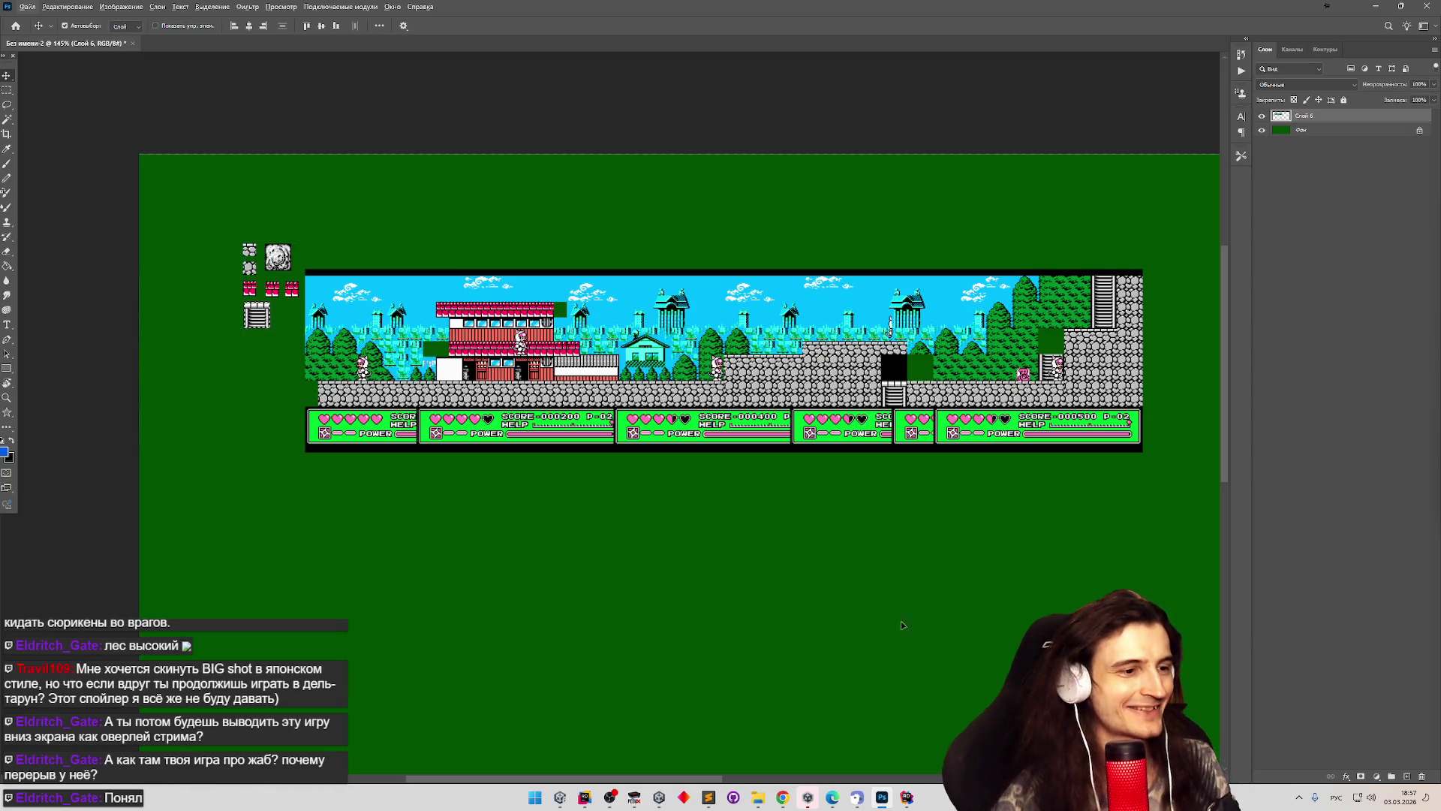
{"action": "left_click", "coordinate": [709, 797]}
Add the task 'пометка о лоу хп' on a new line after the last tasks.todo entry.
{"action": "left_click", "coordinate": [865, 435]}
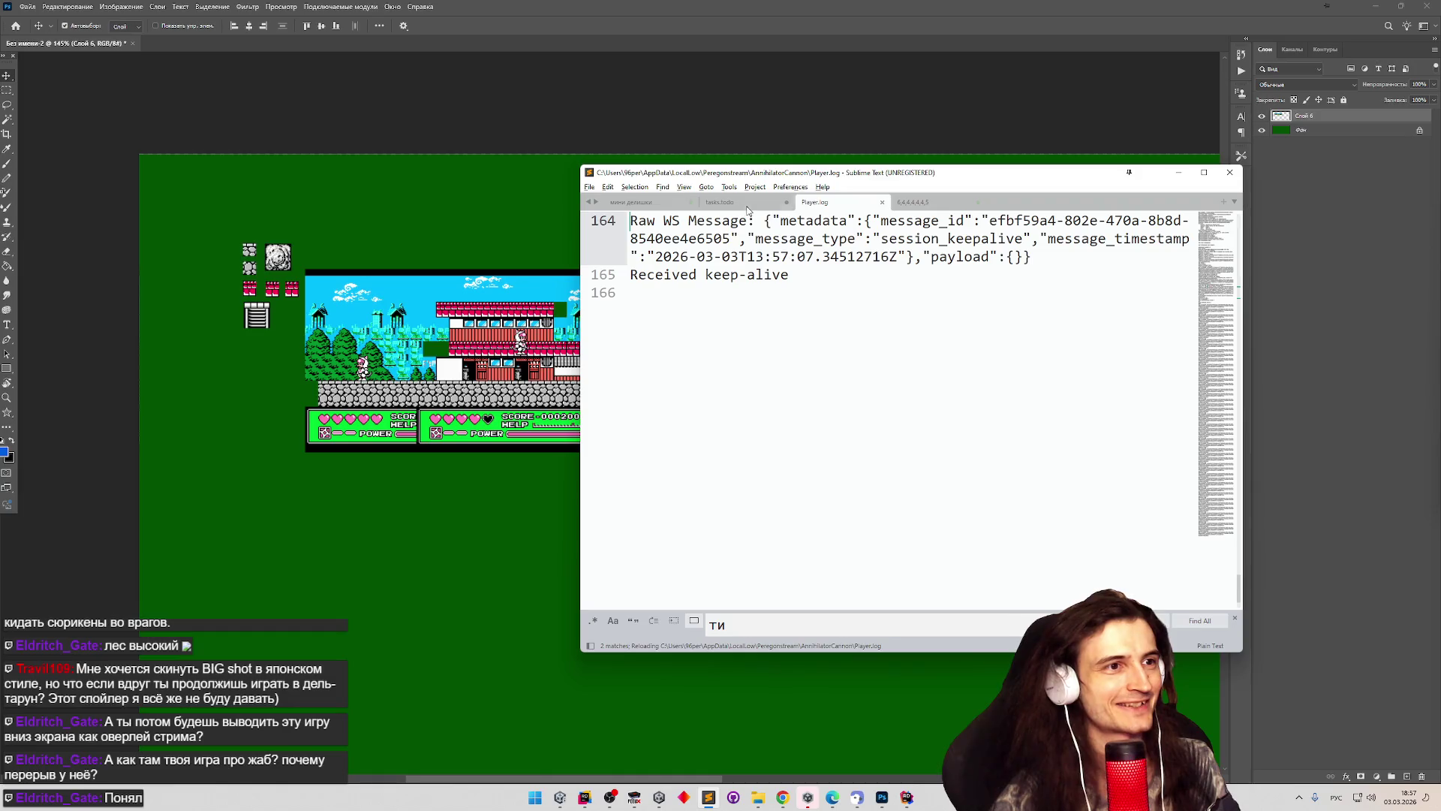
{"action": "left_click", "coordinate": [643, 203]}
{"action": "left_click", "coordinate": [719, 201]}
{"action": "left_click", "coordinate": [906, 383]}
{"action": "key", "text": "Return"}
{"action": "type", "text": "пмо"}
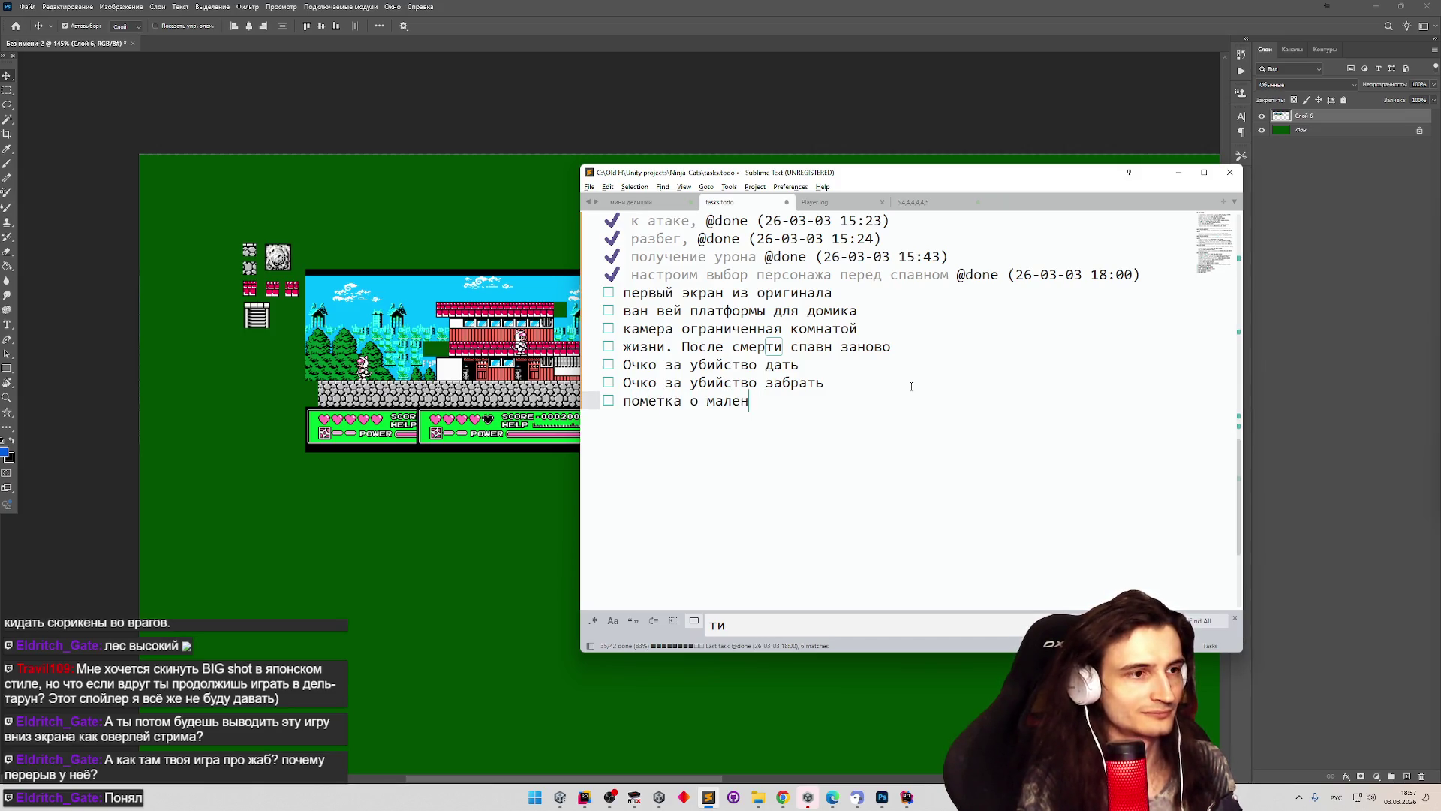
{"action": "type", "text": "п"}
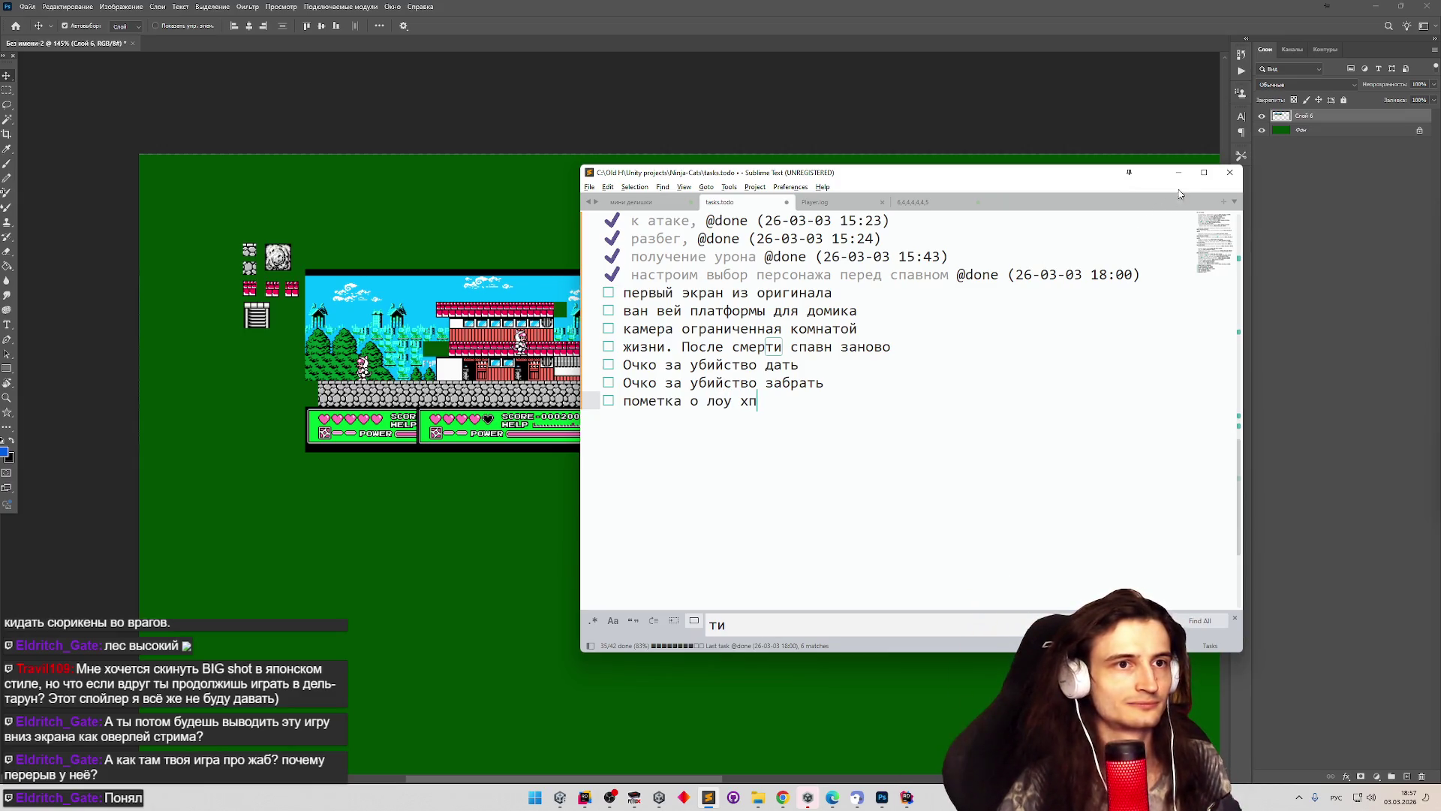
{"action": "left_click", "coordinate": [1178, 172]}
{"action": "scroll", "coordinate": [412, 345], "scroll_direction": "up", "scroll_amount": 3}
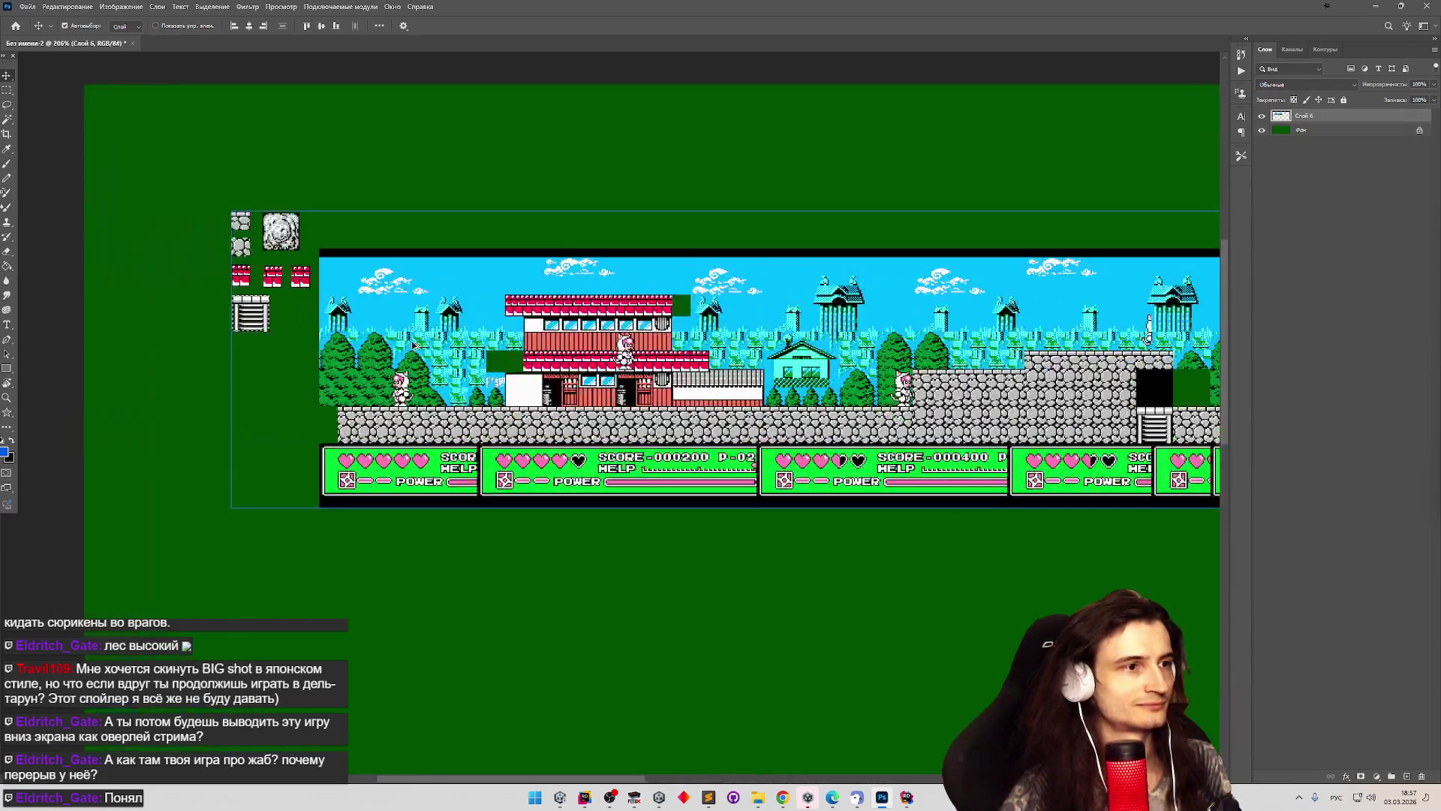
{"action": "scroll", "coordinate": [413, 347], "scroll_direction": "down", "scroll_amount": 1}
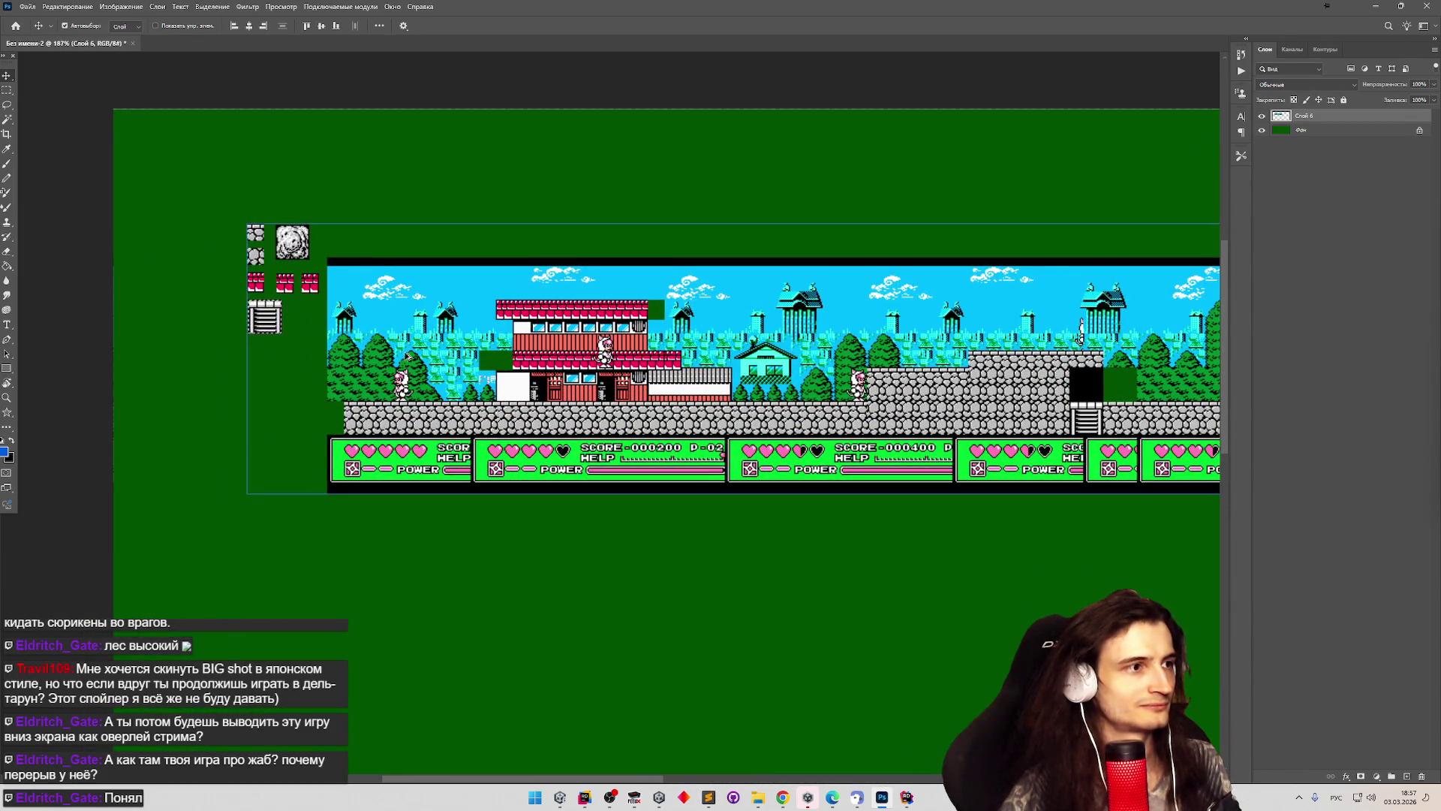
{"action": "scroll", "coordinate": [408, 356], "scroll_direction": "down", "scroll_amount": 2}
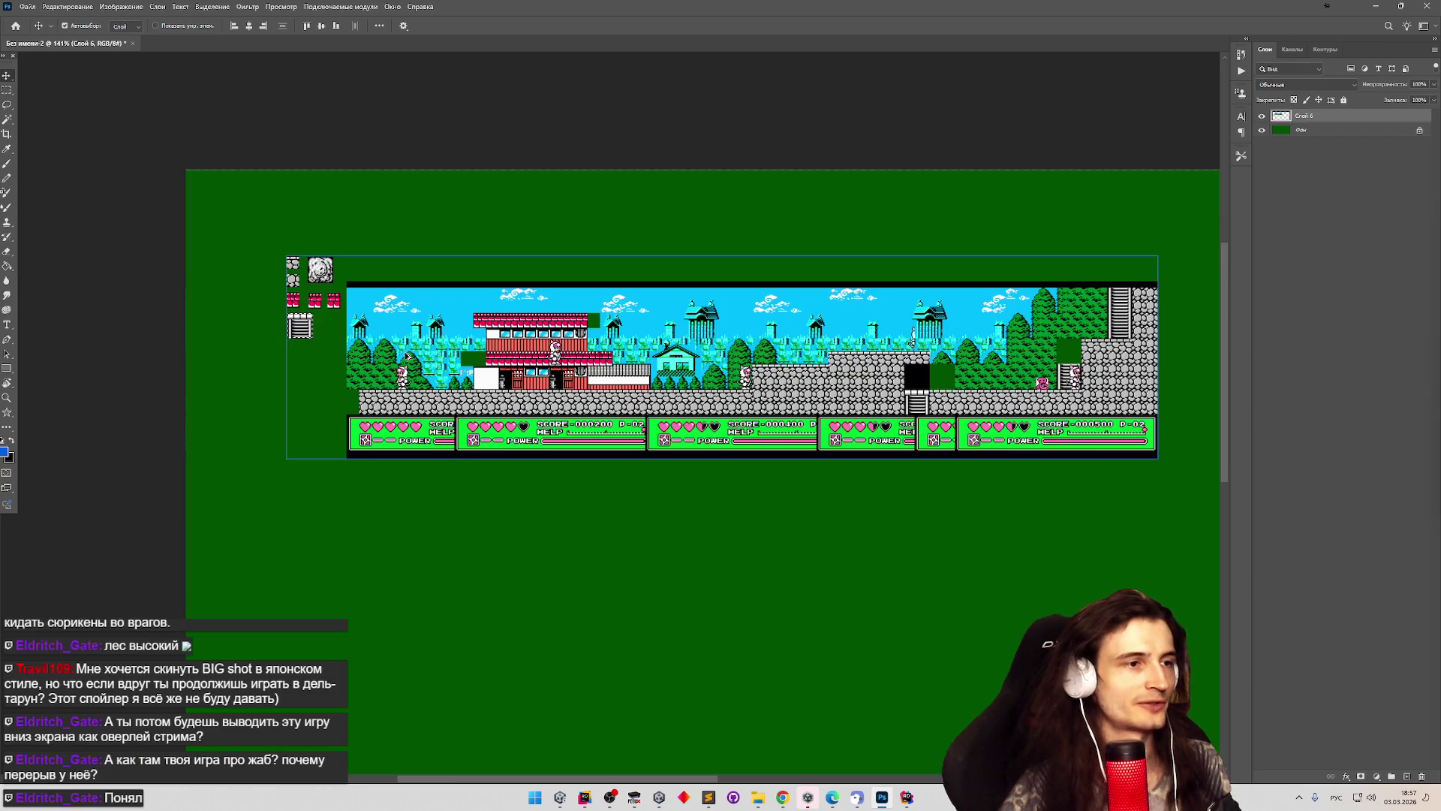
{"action": "scroll", "coordinate": [406, 356], "scroll_direction": "up", "scroll_amount": 4}
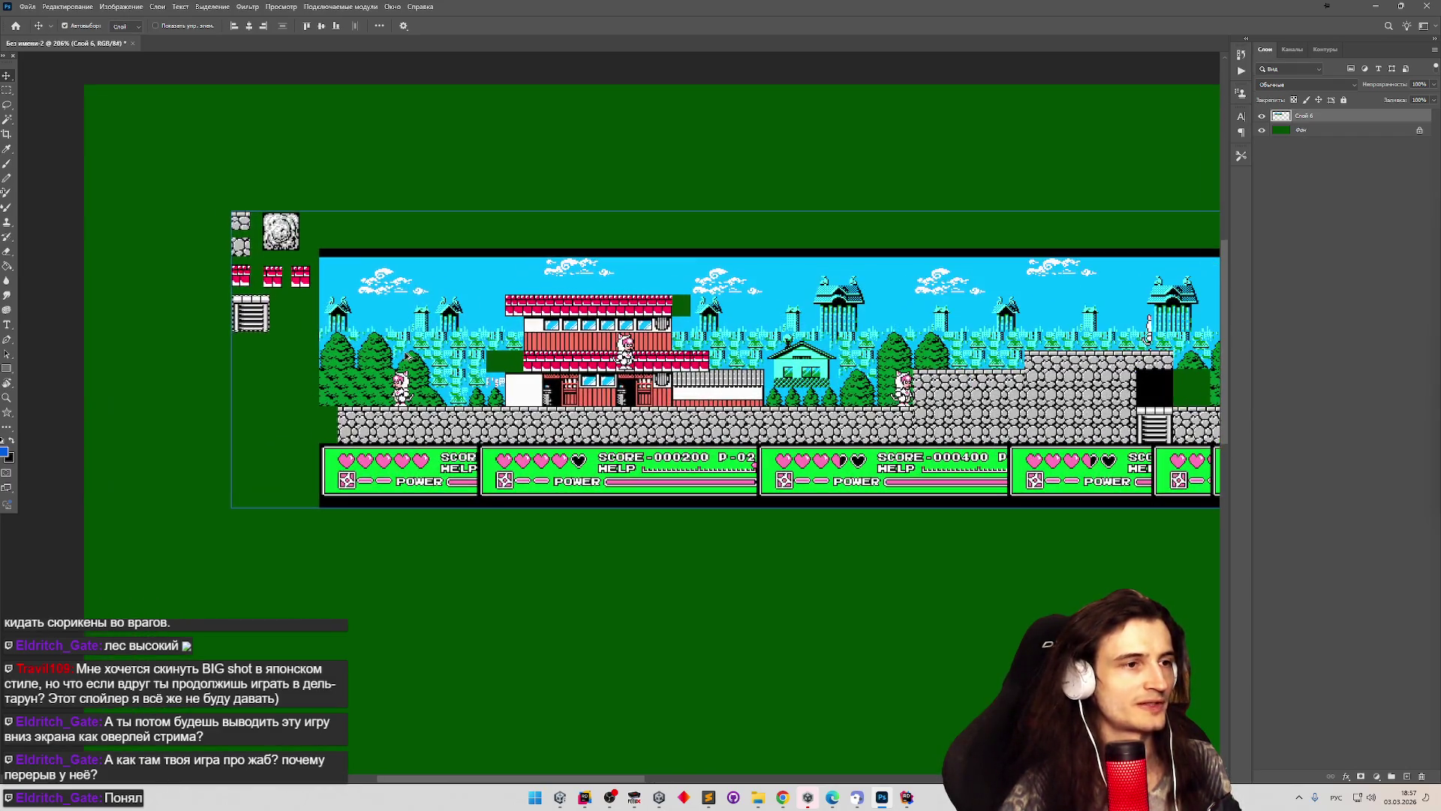
{"action": "scroll", "coordinate": [406, 355], "scroll_direction": "up", "scroll_amount": 2}
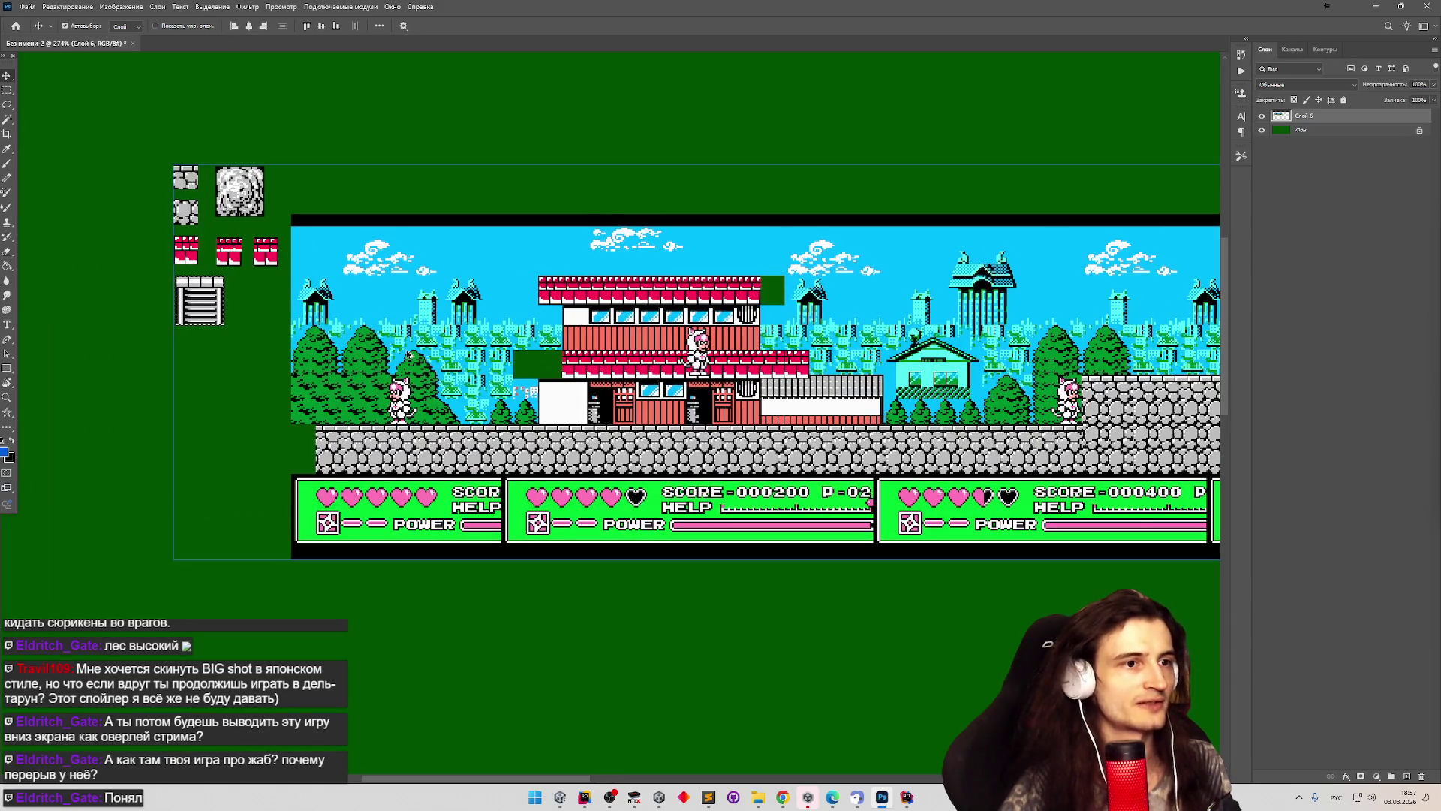
{"action": "scroll", "coordinate": [410, 356], "scroll_direction": "down", "scroll_amount": 9}
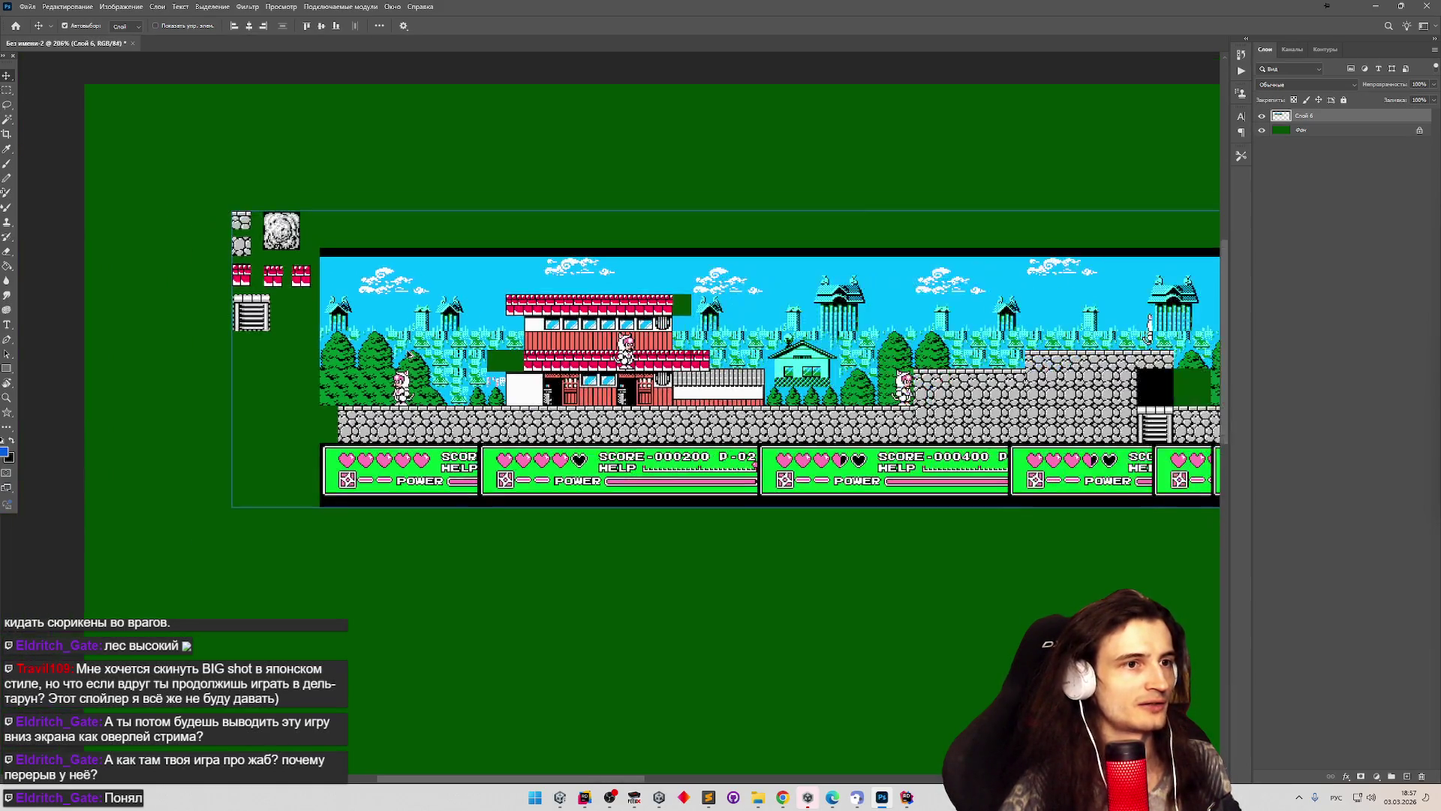
{"action": "scroll", "coordinate": [830, 351], "scroll_direction": "up", "scroll_amount": 5}
{"action": "scroll", "coordinate": [830, 350], "scroll_direction": "up", "scroll_amount": 4}
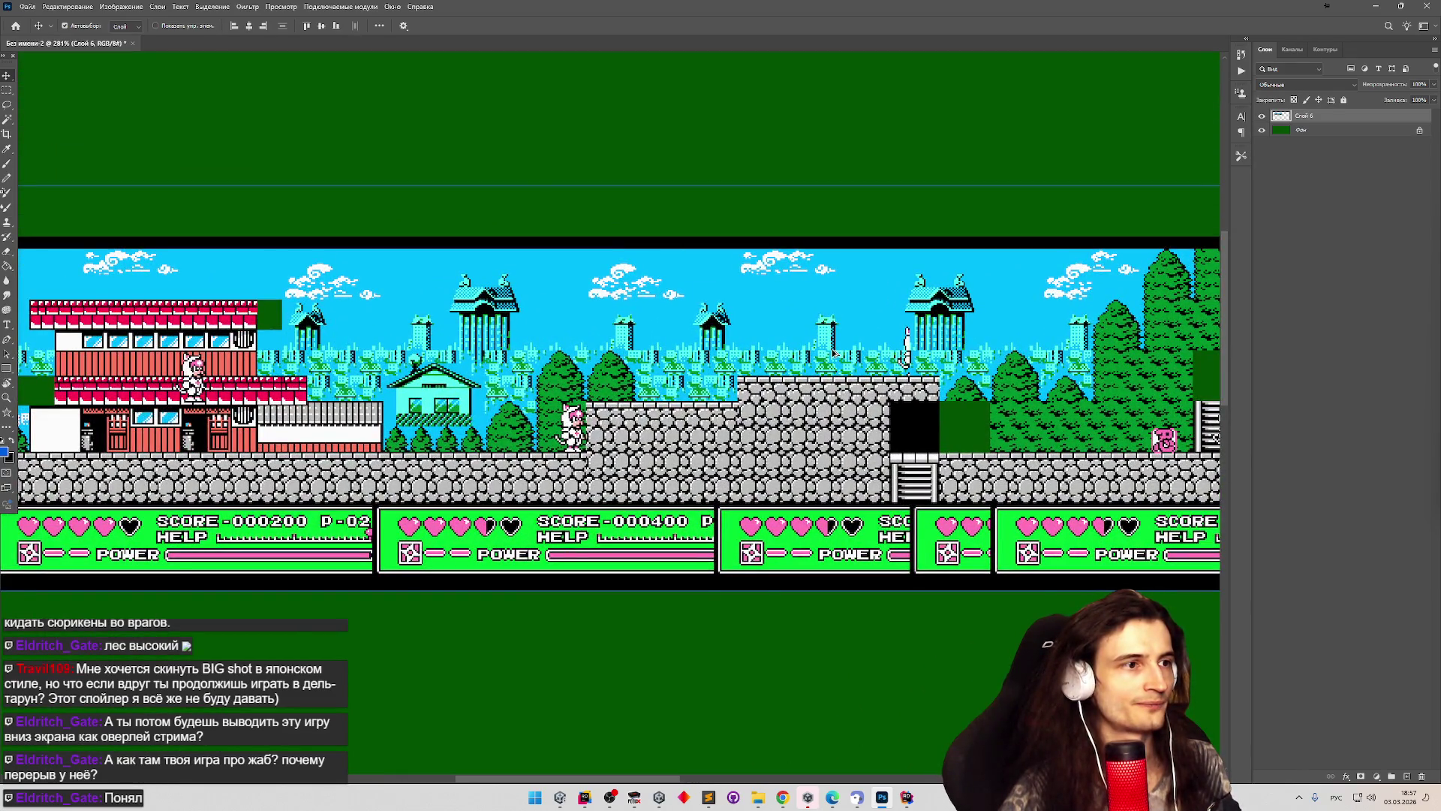
{"action": "scroll", "coordinate": [833, 353], "scroll_direction": "up", "scroll_amount": 2}
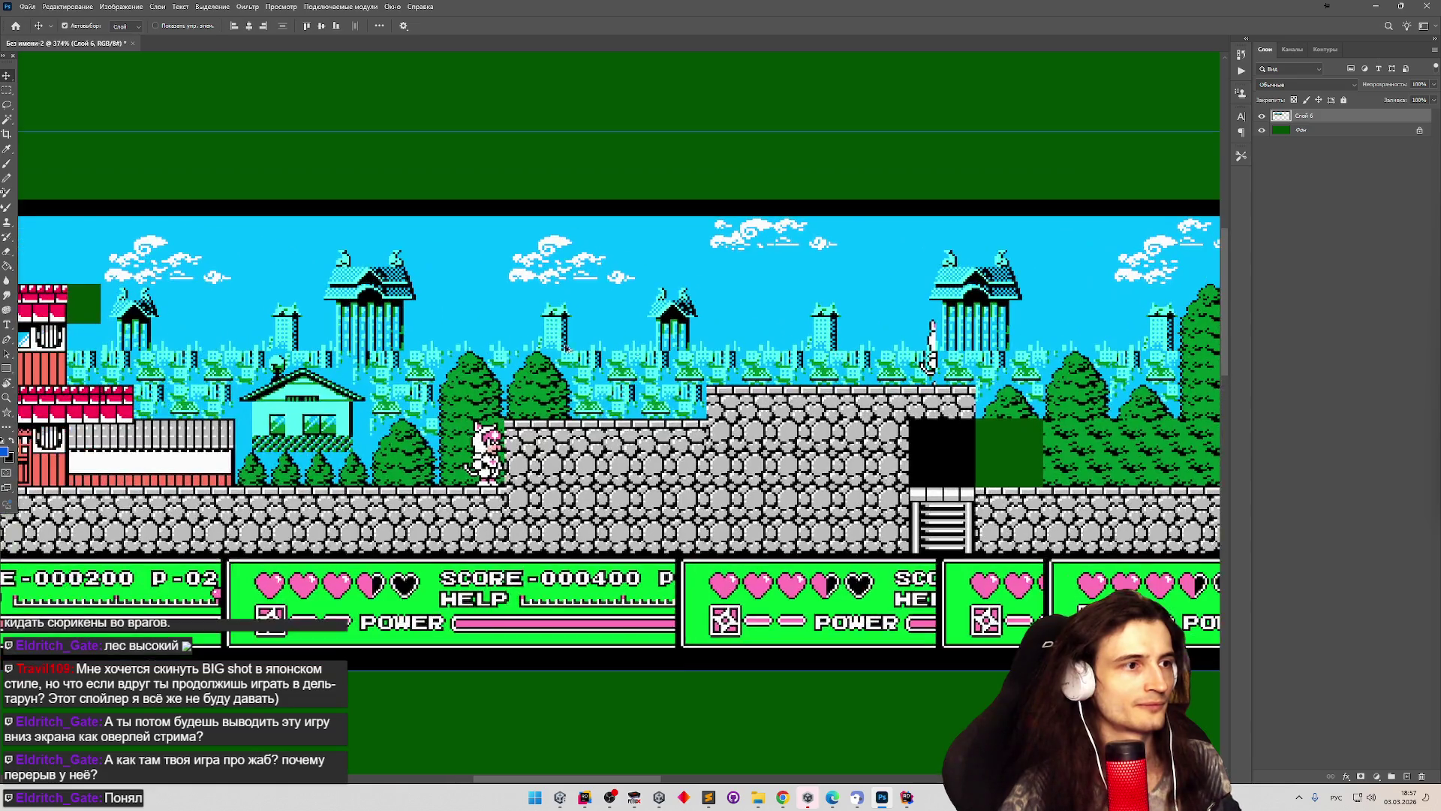
{"action": "scroll", "coordinate": [292, 356], "scroll_direction": "up", "scroll_amount": 3}
{"action": "scroll", "coordinate": [300, 332], "scroll_direction": "down", "scroll_amount": 2}
{"action": "scroll", "coordinate": [300, 332], "scroll_direction": "down", "scroll_amount": 1}
{"action": "scroll", "coordinate": [300, 333], "scroll_direction": "up", "scroll_amount": 1}
{"action": "scroll", "coordinate": [300, 332], "scroll_direction": "down", "scroll_amount": 3}
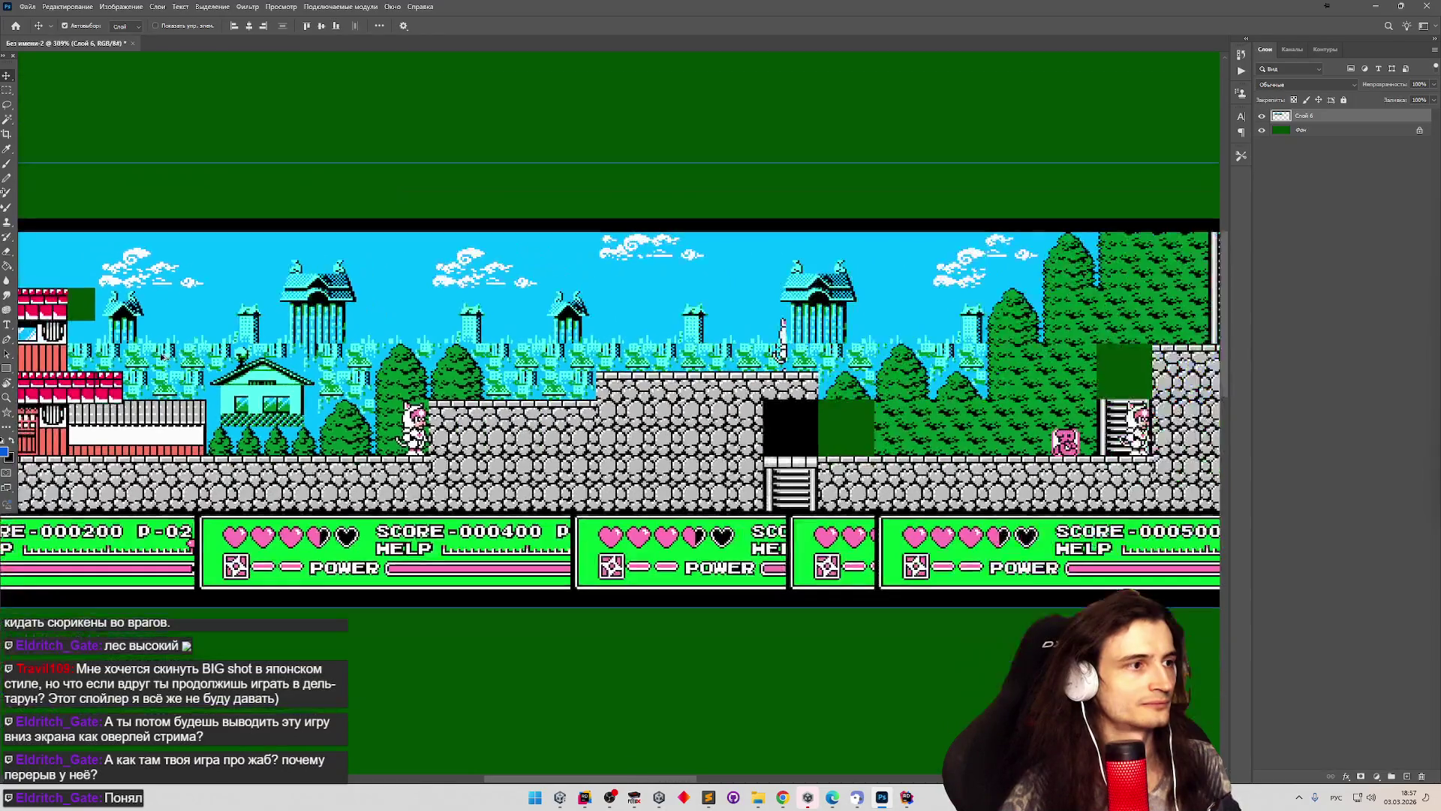
{"action": "scroll", "coordinate": [326, 373], "scroll_direction": "down", "scroll_amount": 5}
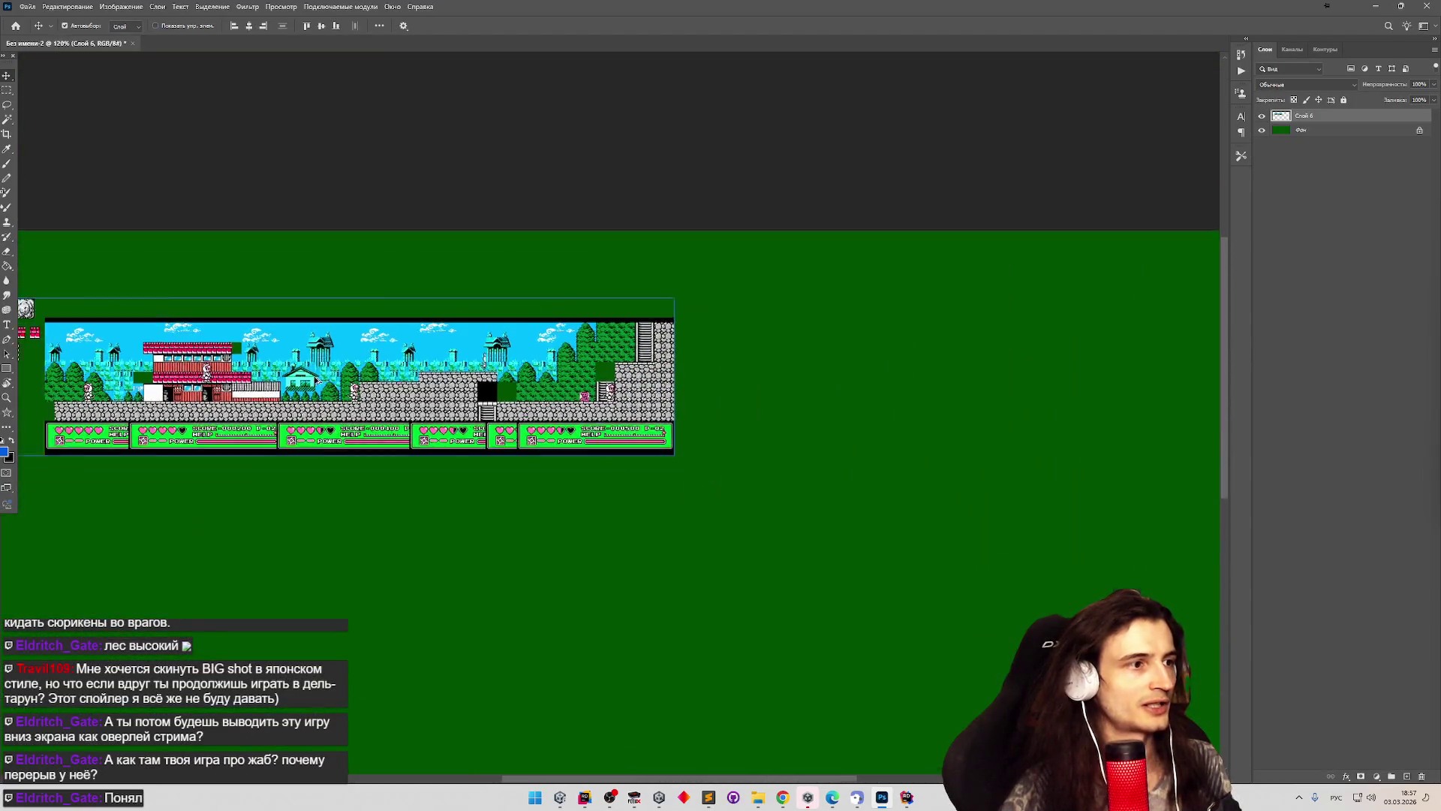
{"action": "scroll", "coordinate": [42, 397], "scroll_direction": "up", "scroll_amount": 2}
{"action": "scroll", "coordinate": [42, 398], "scroll_direction": "up", "scroll_amount": 5}
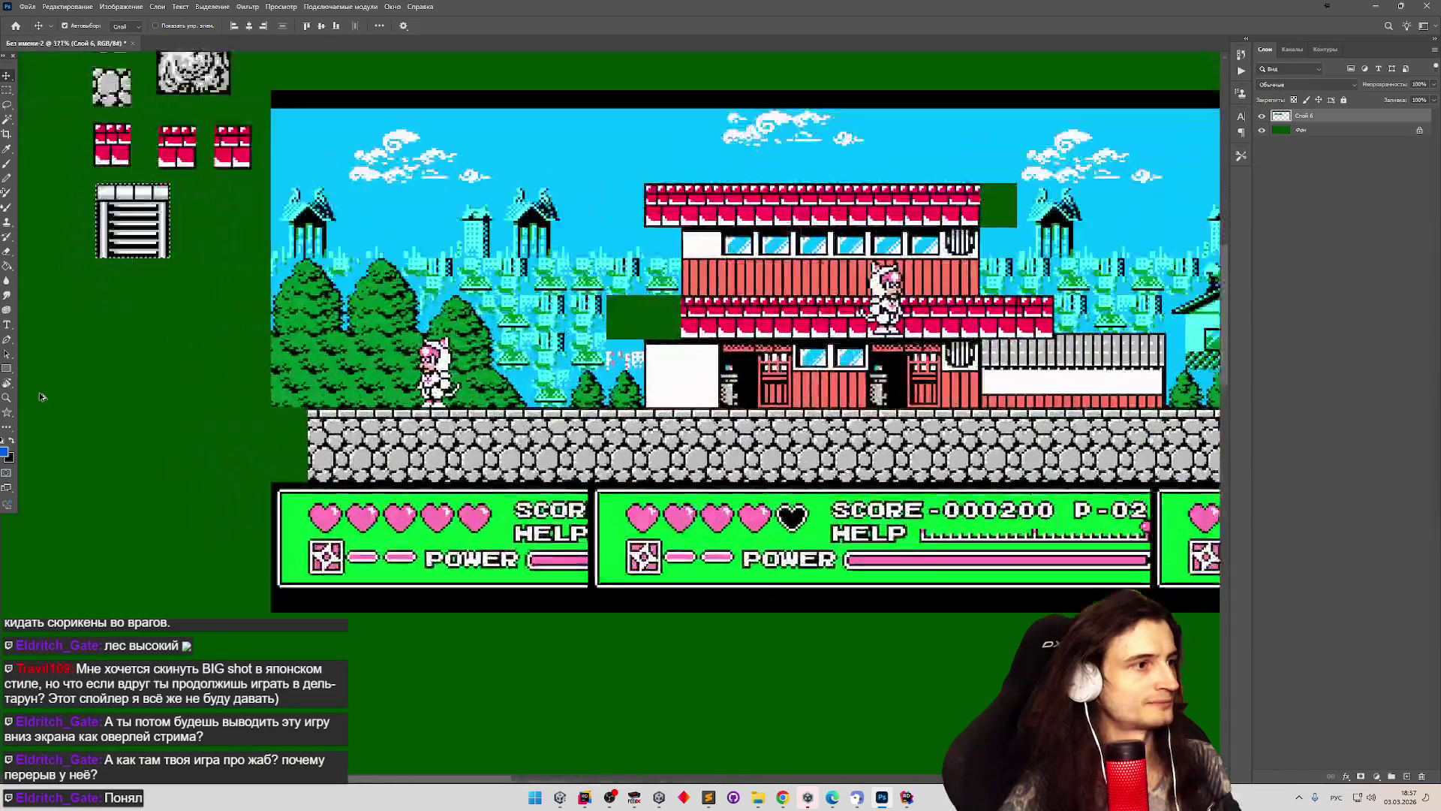
{"action": "key", "text": "m"}
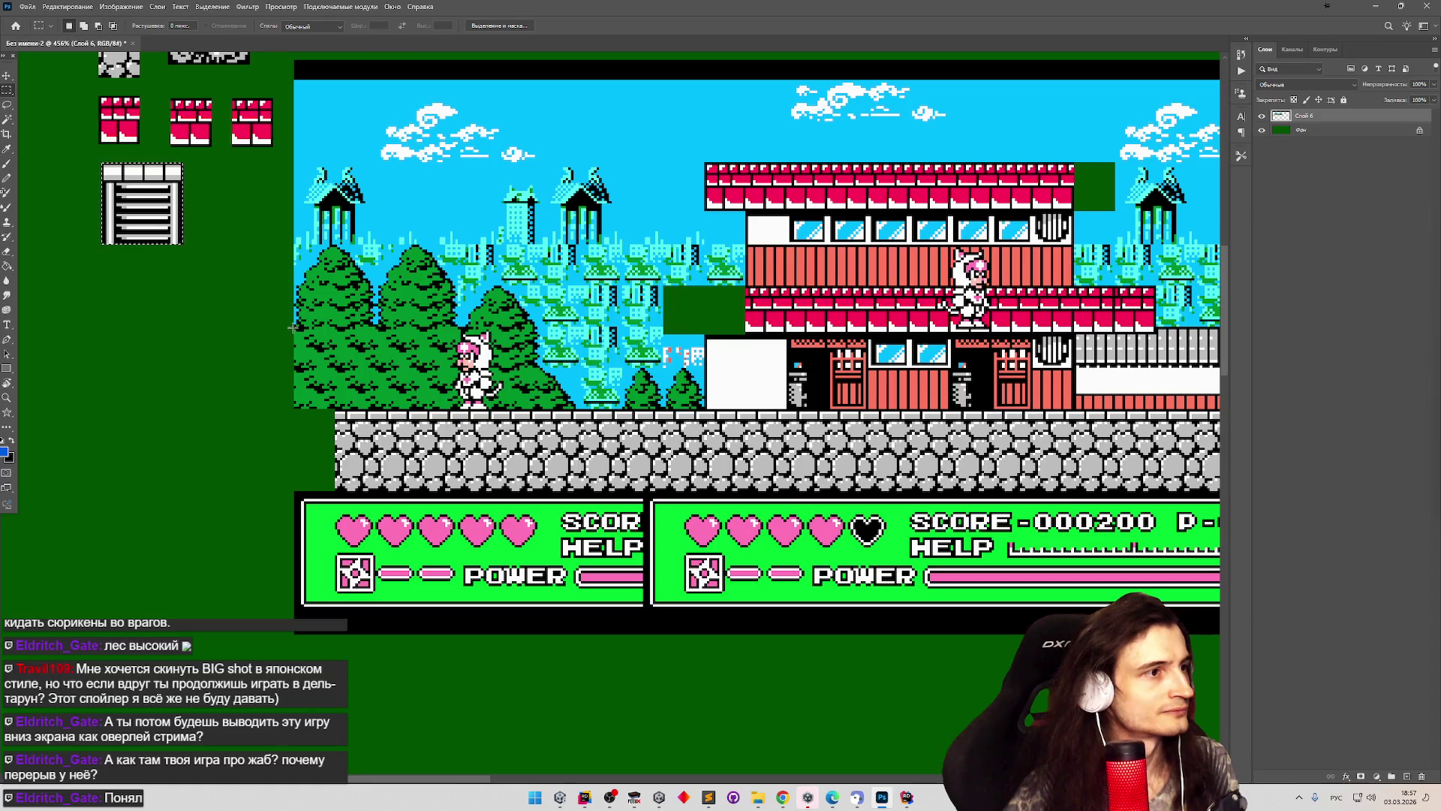
Select a 32-pixel square of tree foliage and copy it onto a new layer.
{"action": "left_click_drag", "start_coordinate": [292, 410], "coordinate": [356, 332]}
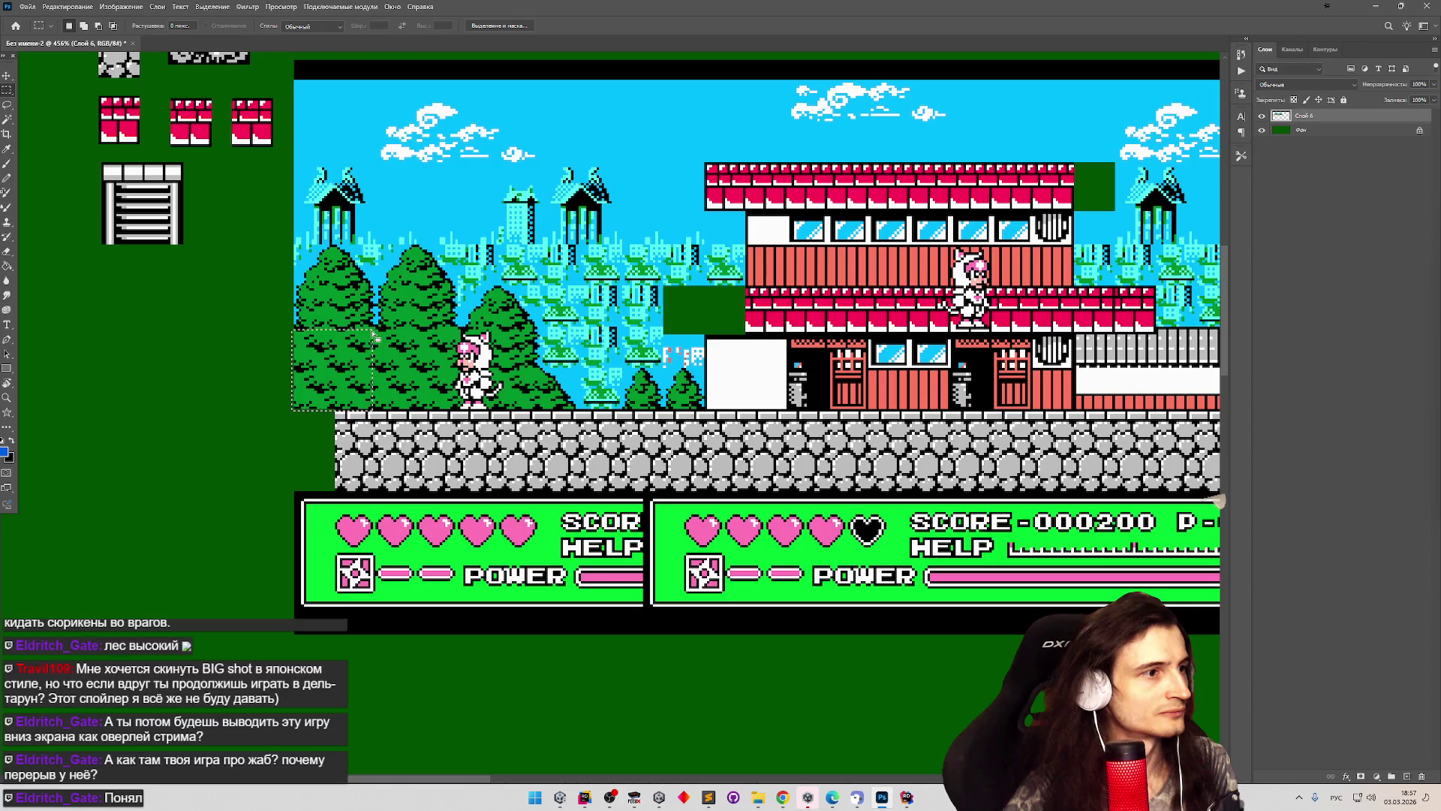
{"action": "scroll", "coordinate": [261, 379], "scroll_direction": "up", "scroll_amount": 5}
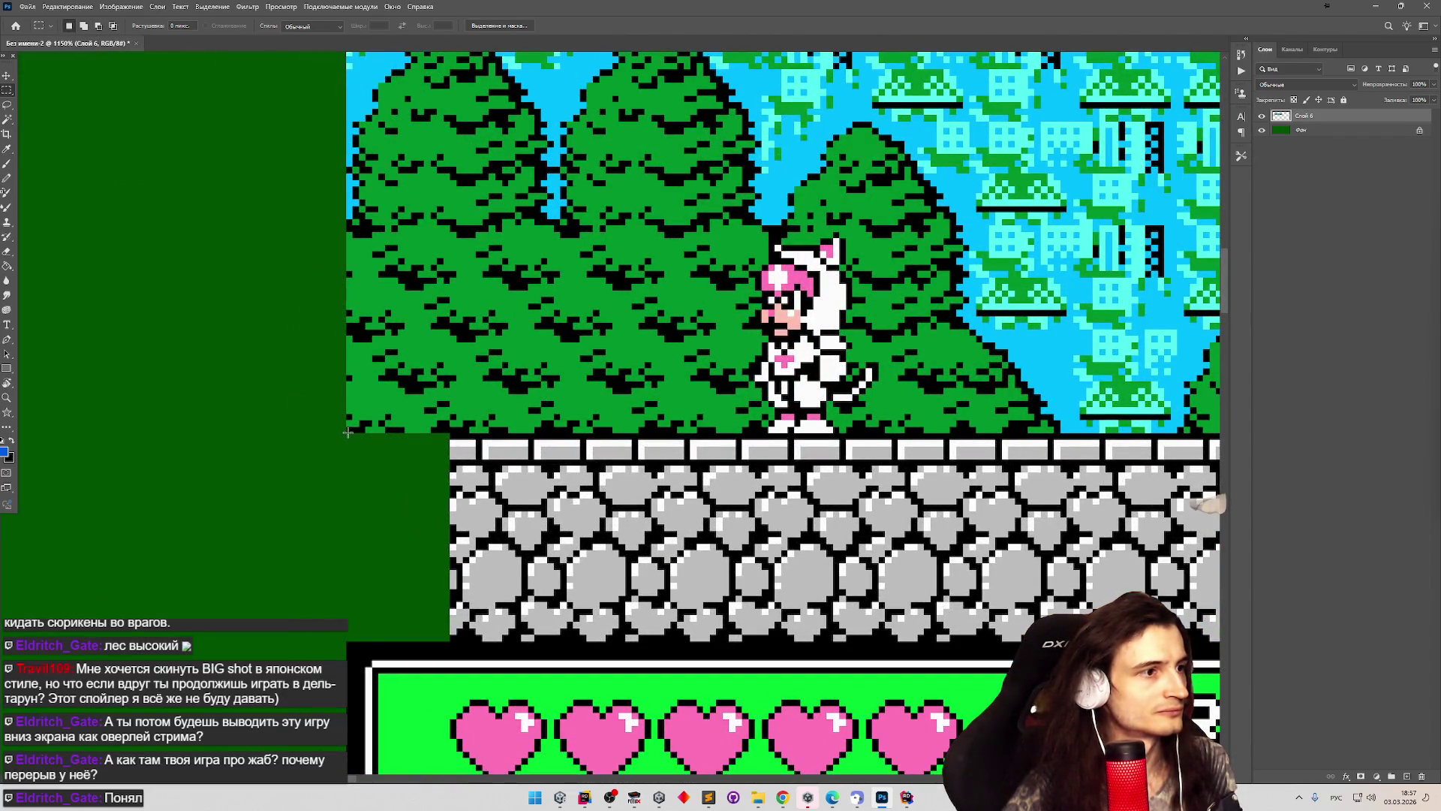
{"action": "mouse_move", "coordinate": [345, 432]}
{"action": "left_mouse_down"}
{"action": "mouse_move", "coordinate": [496, 259]}
{"action": "mouse_move", "coordinate": [559, 214]}
{"action": "mouse_move", "coordinate": [552, 225]}
{"action": "left_mouse_up"}
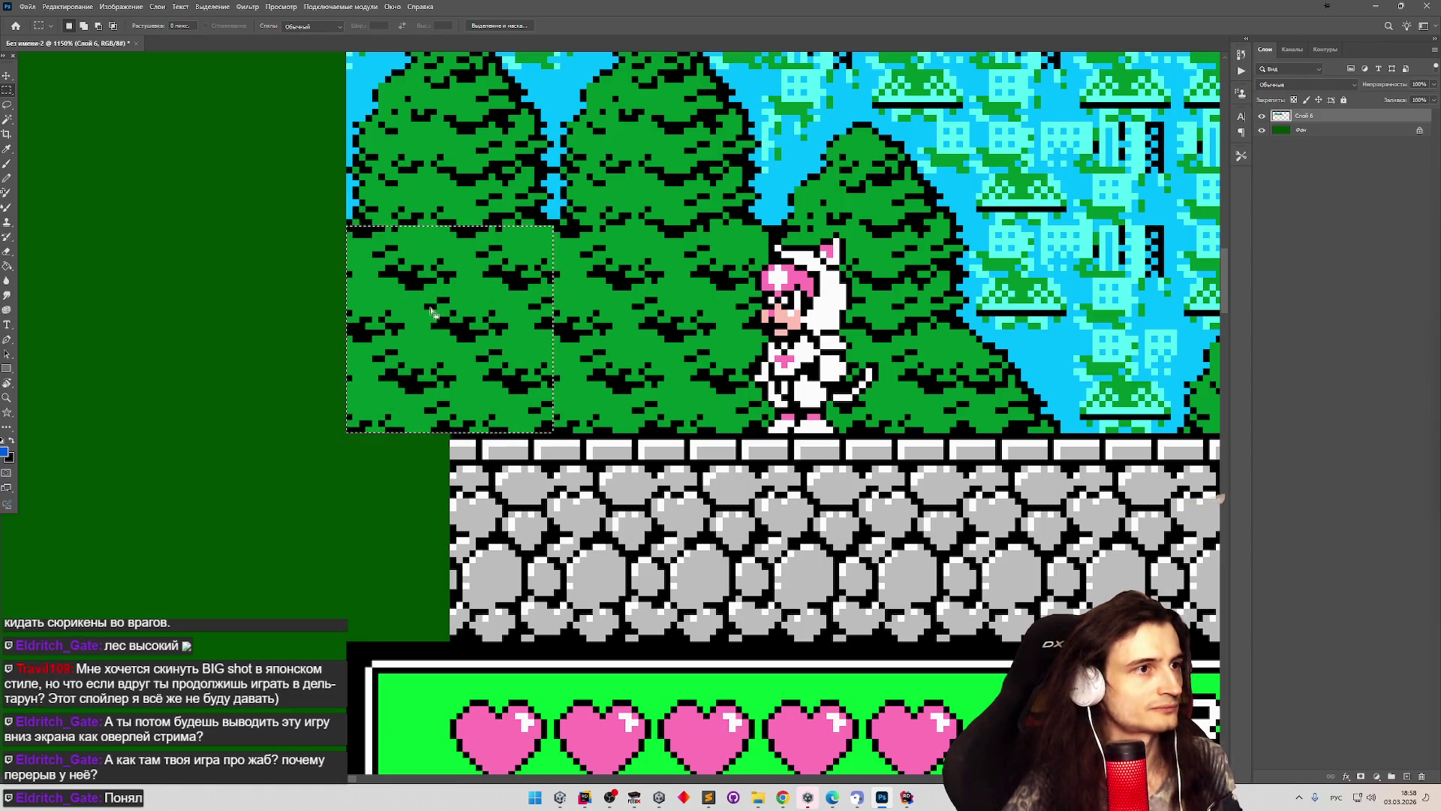
{"action": "scroll", "coordinate": [331, 330], "scroll_direction": "down", "scroll_amount": 3}
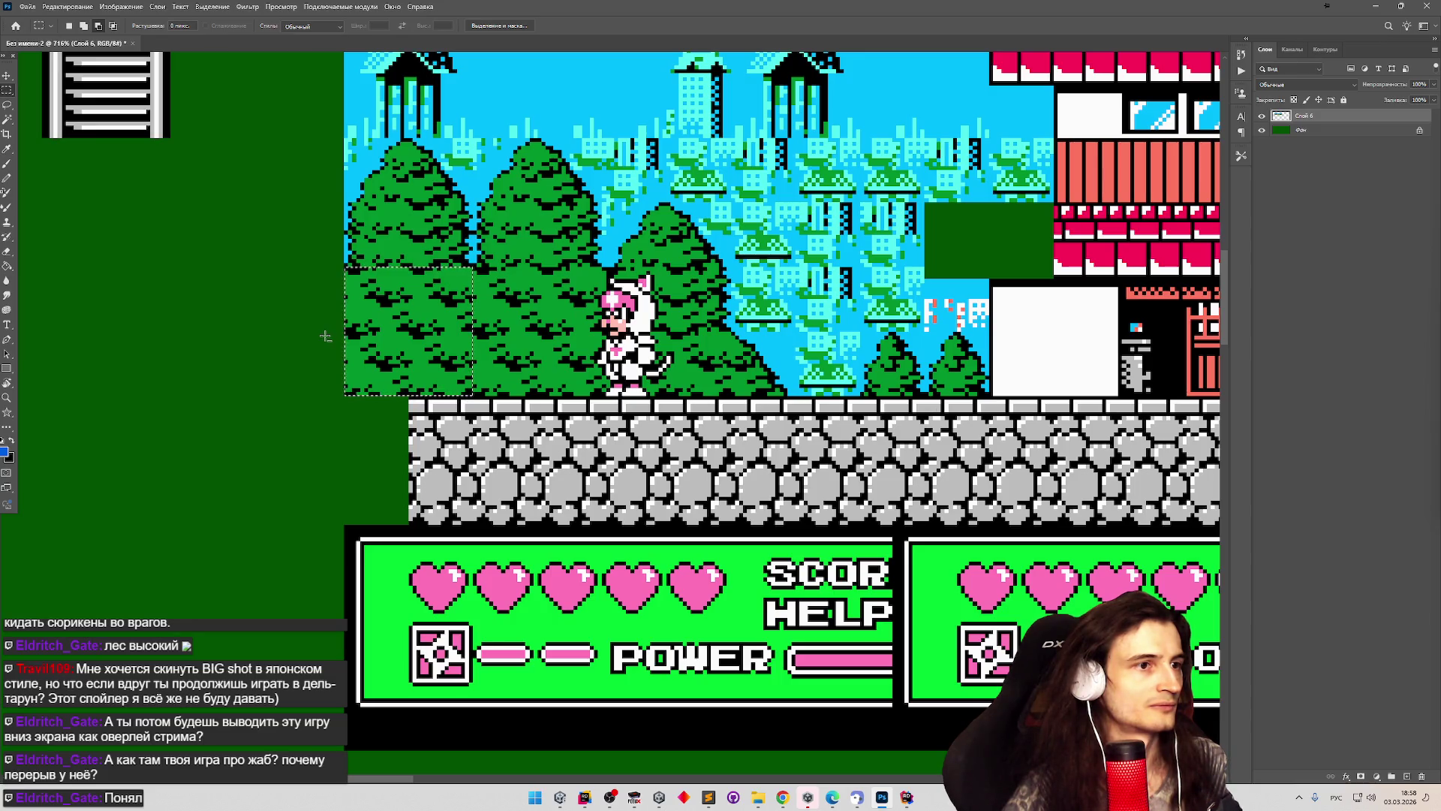
{"action": "scroll", "coordinate": [325, 335], "scroll_direction": "down", "scroll_amount": 5}
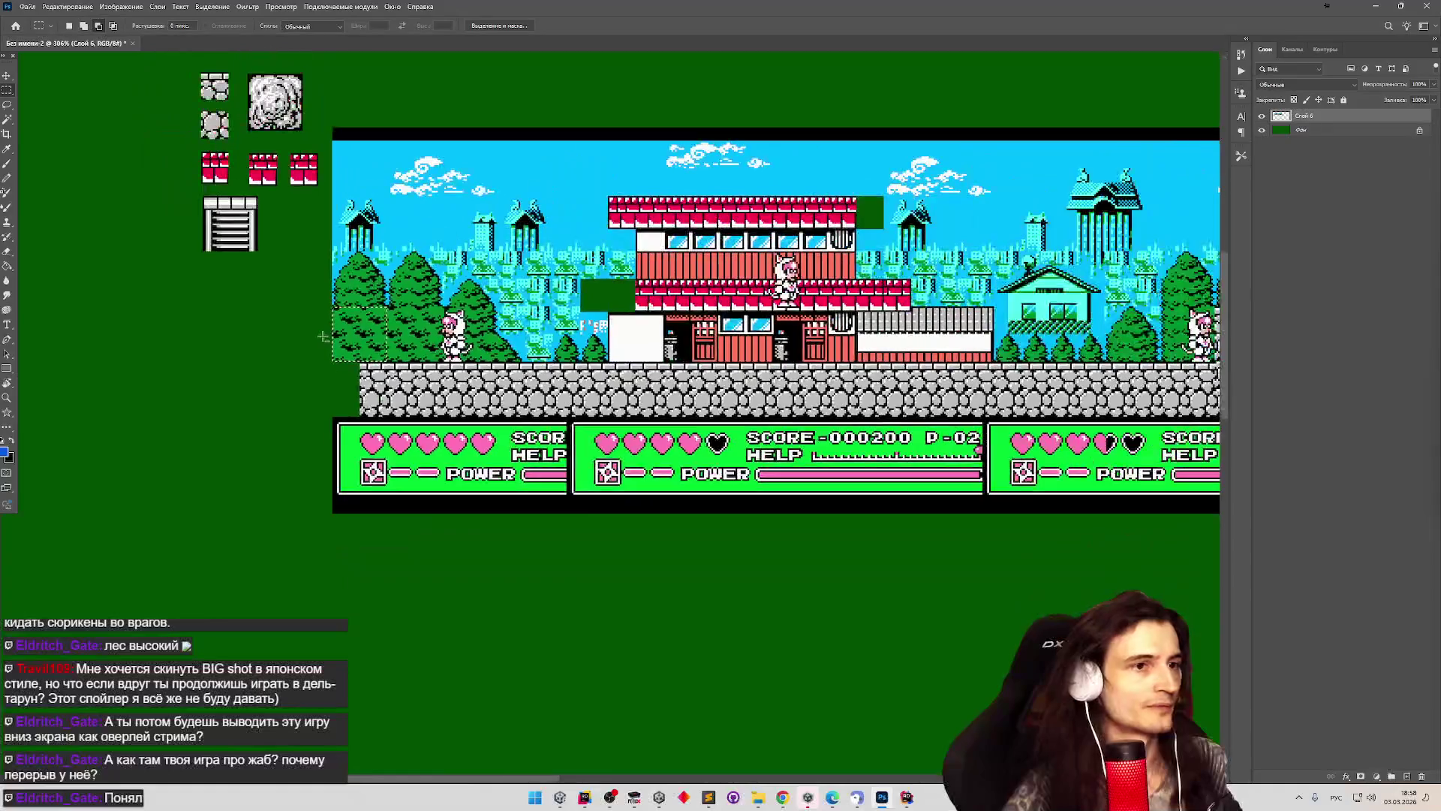
{"action": "scroll", "coordinate": [322, 335], "scroll_direction": "up", "scroll_amount": 1}
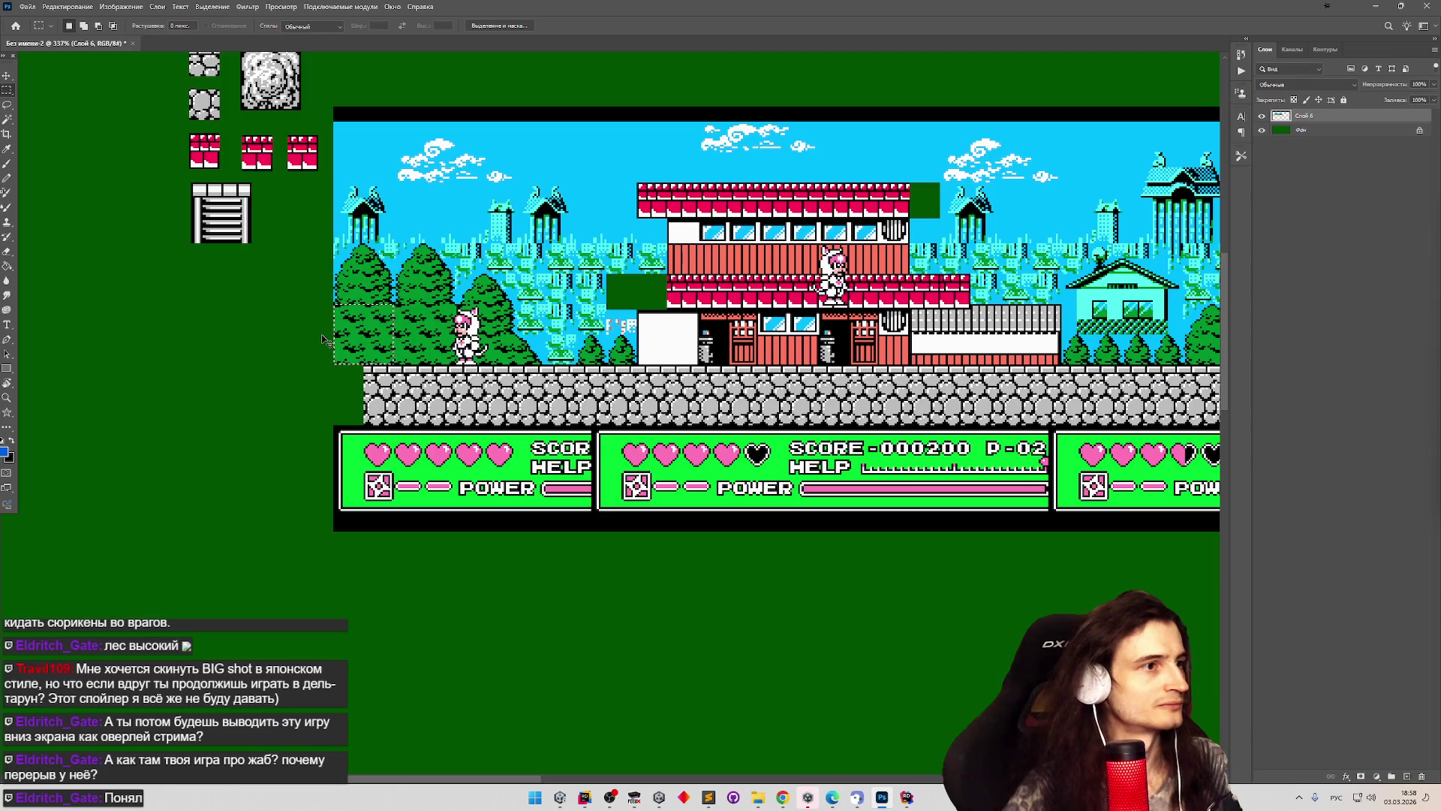
{"action": "key", "text": "ctrl+j"}
Shift the level strip right on its layer, then select the first tree including its tip.
{"action": "left_click", "coordinate": [7, 77]}
{"action": "left_click", "coordinate": [1304, 129]}
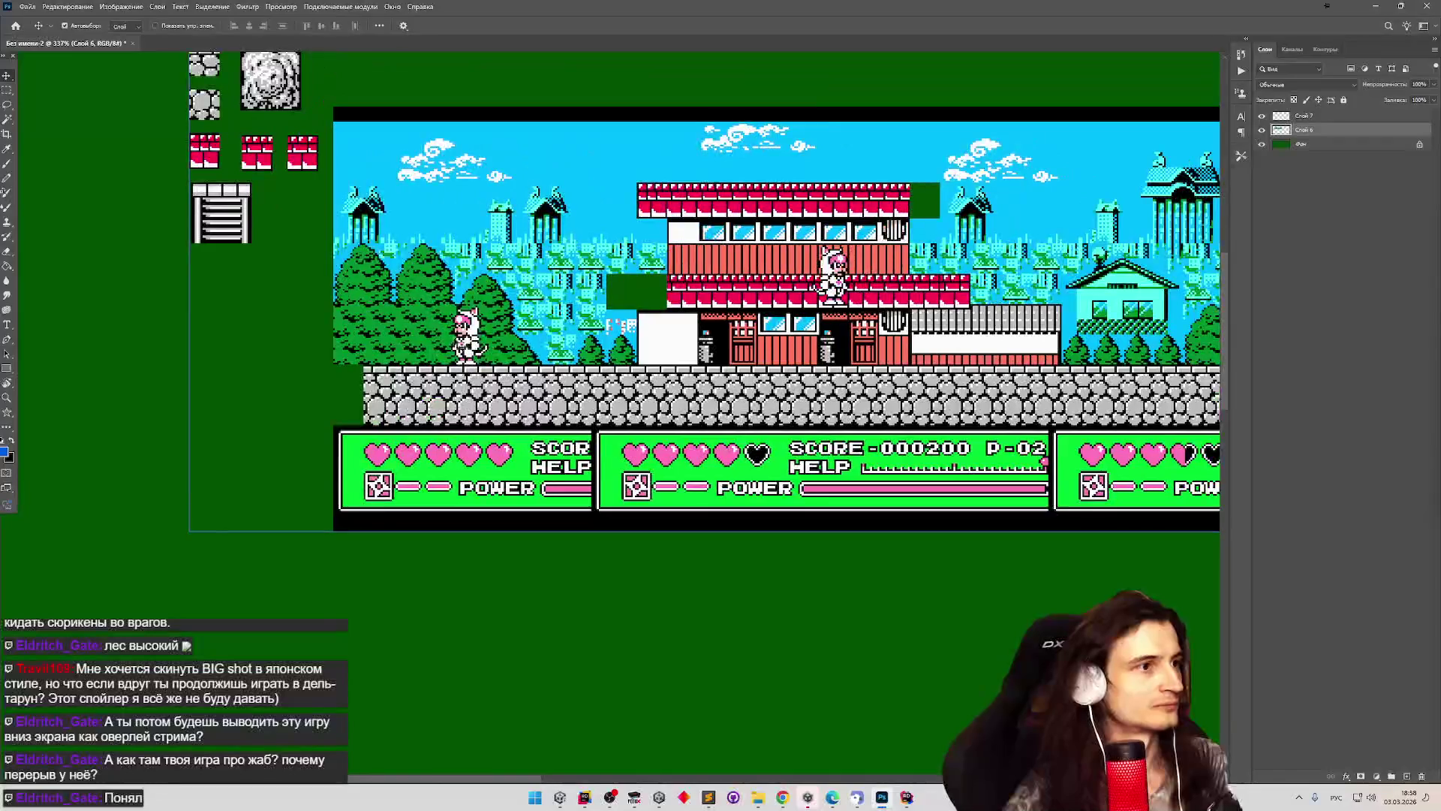
{"action": "mouse_move", "coordinate": [442, 331]}
{"action": "left_mouse_down"}
{"action": "mouse_move", "coordinate": [503, 309]}
{"action": "mouse_move", "coordinate": [732, 353]}
{"action": "mouse_move", "coordinate": [640, 313]}
{"action": "mouse_move", "coordinate": [540, 304]}
{"action": "mouse_move", "coordinate": [535, 321]}
{"action": "left_mouse_up"}
{"action": "scroll", "coordinate": [315, 240], "scroll_direction": "up", "scroll_amount": 5}
{"action": "key", "text": "m"}
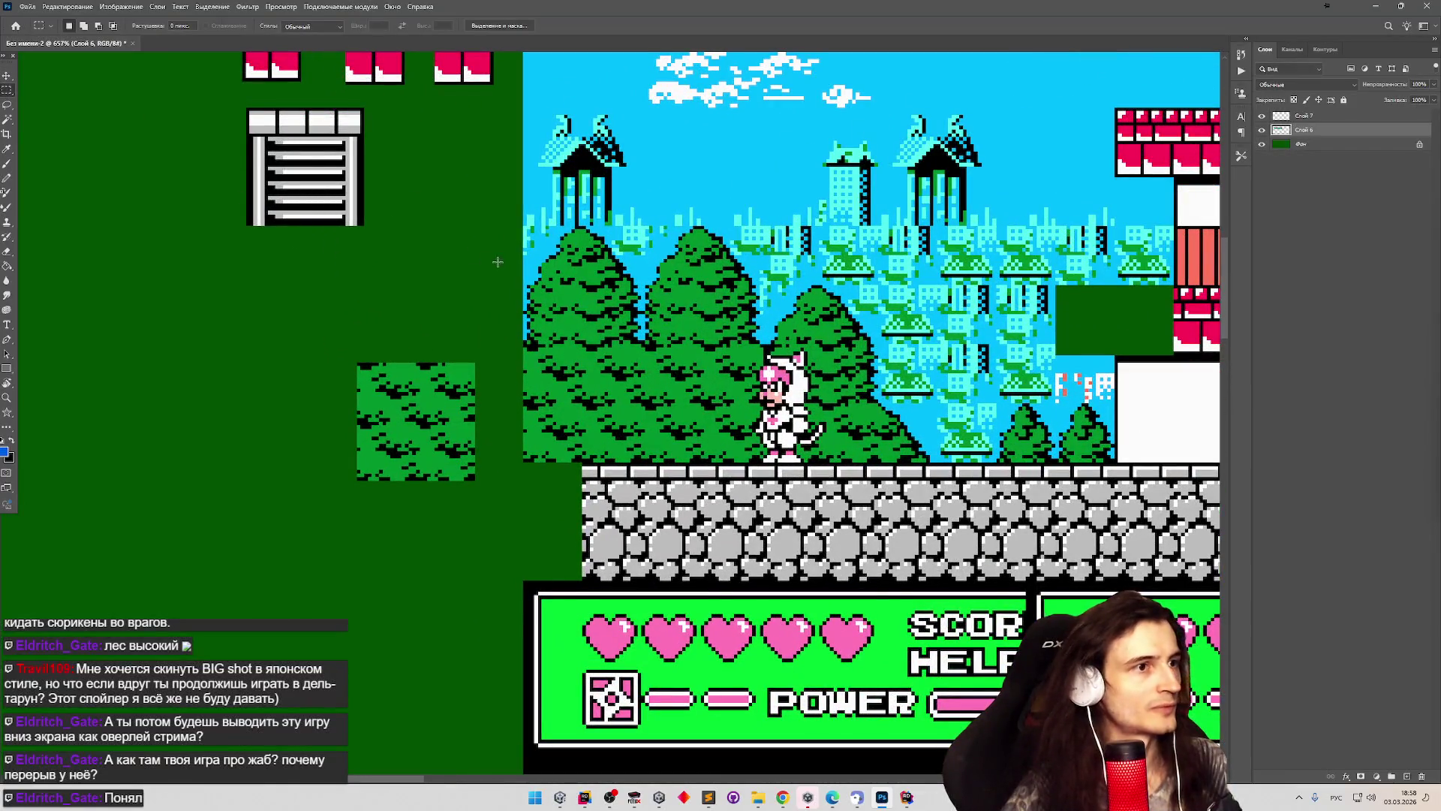
{"action": "scroll", "coordinate": [523, 340], "scroll_direction": "up", "scroll_amount": 2}
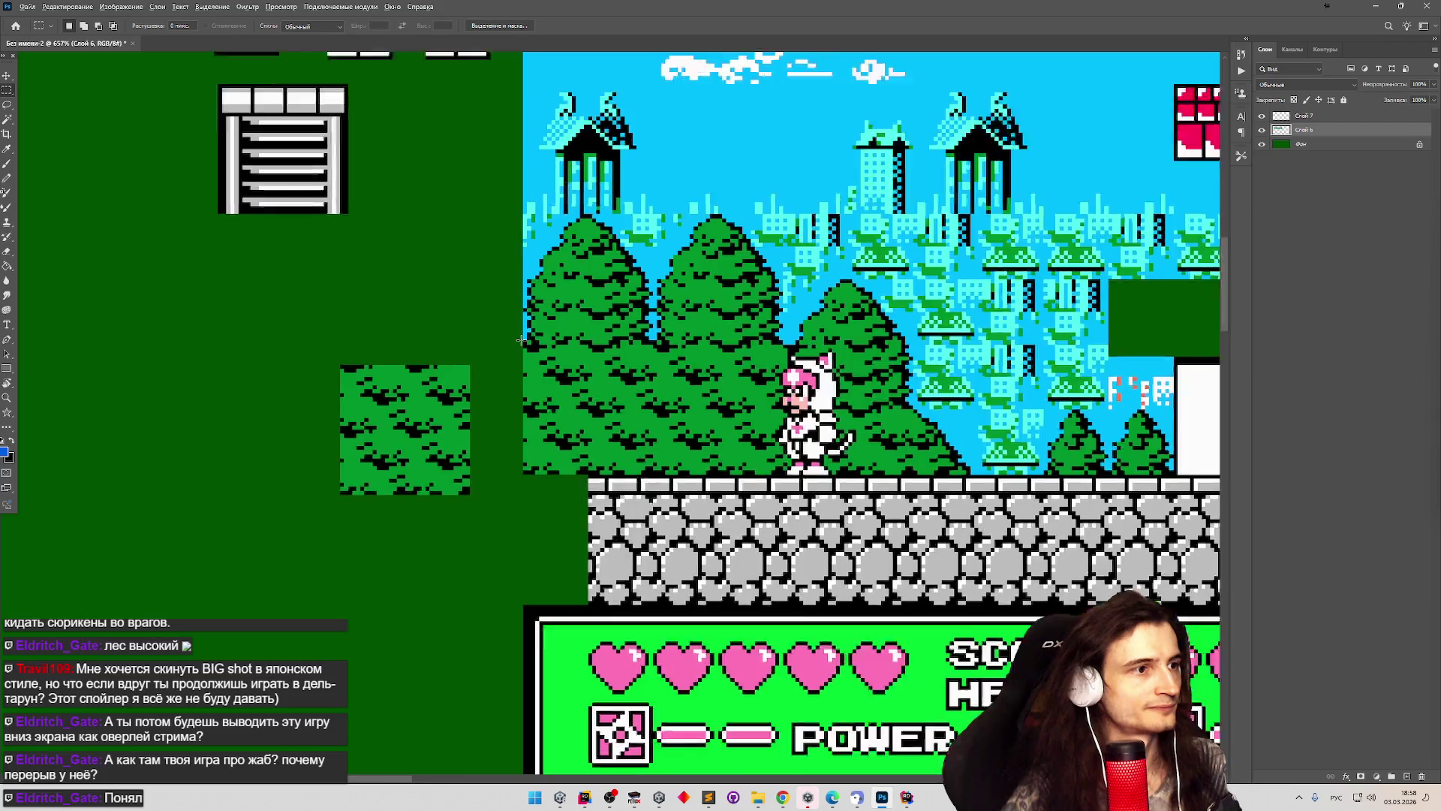
{"action": "mouse_move", "coordinate": [524, 343]}
{"action": "left_mouse_down"}
{"action": "mouse_move", "coordinate": [608, 227]}
{"action": "mouse_move", "coordinate": [665, 205]}
{"action": "left_mouse_up"}
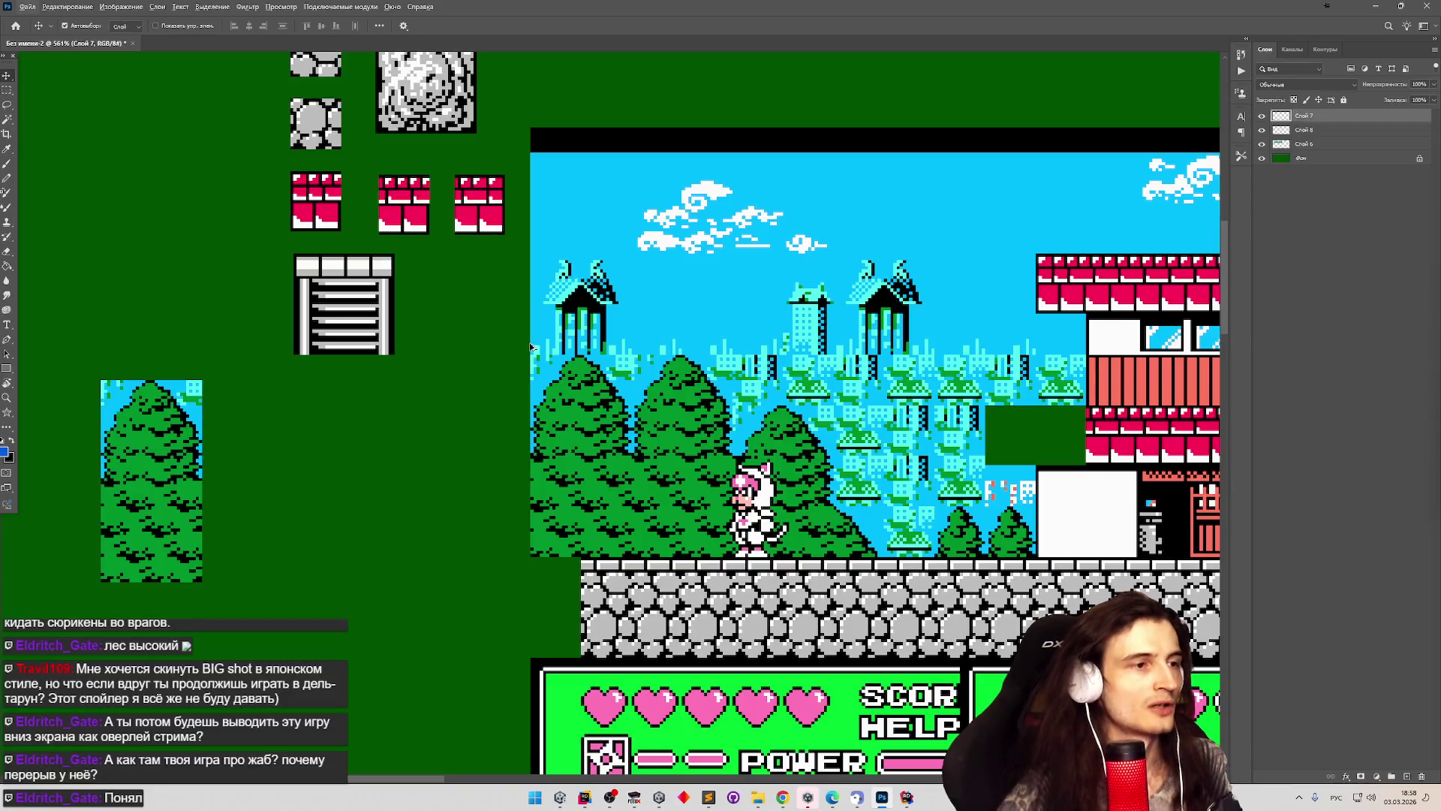
Select the tile-samples layer, then zoom around to check the pine-tree sample's placement.
{"action": "left_click", "coordinate": [500, 225]}
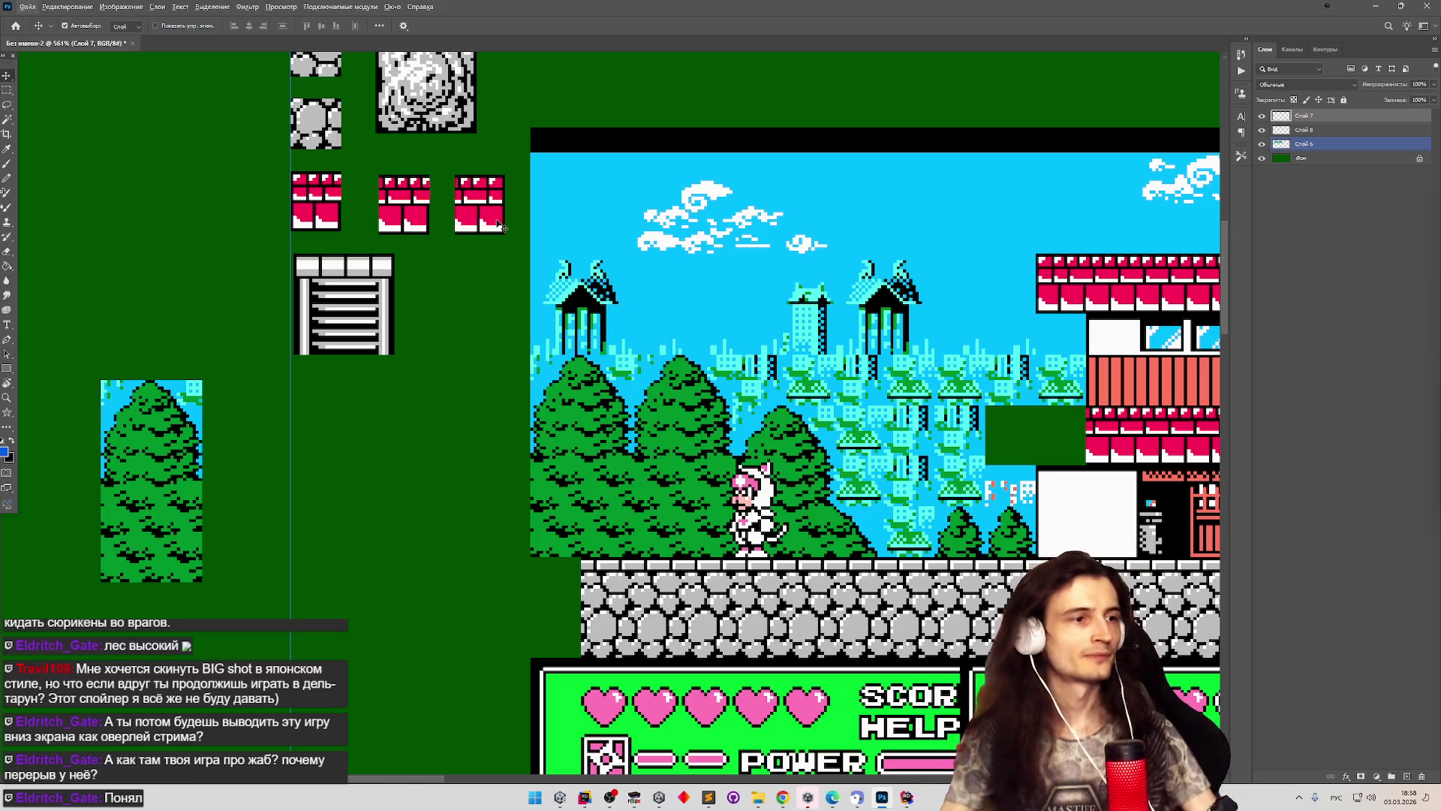
{"action": "left_click", "coordinate": [523, 271]}
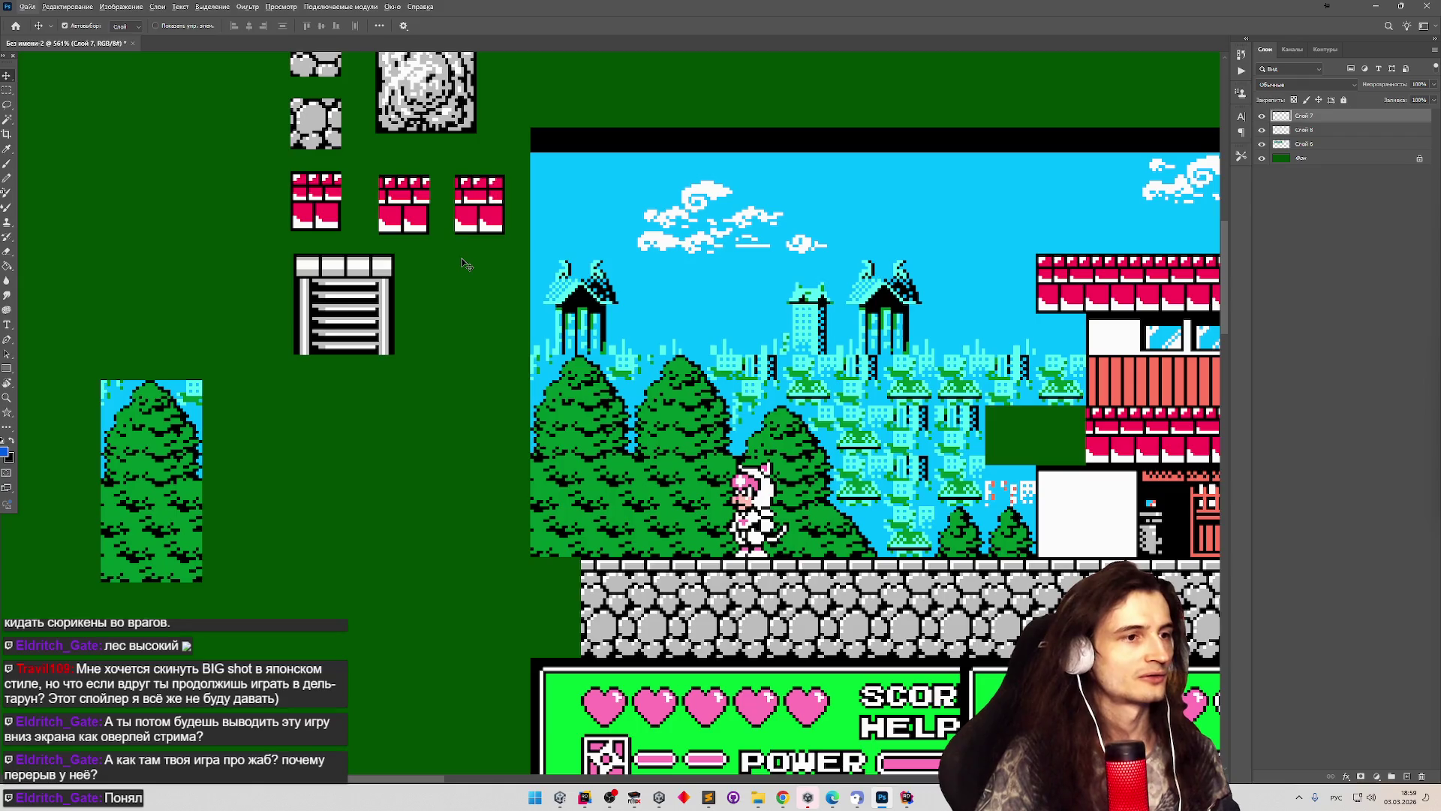
{"action": "scroll", "coordinate": [630, 368], "scroll_direction": "down", "scroll_amount": 2}
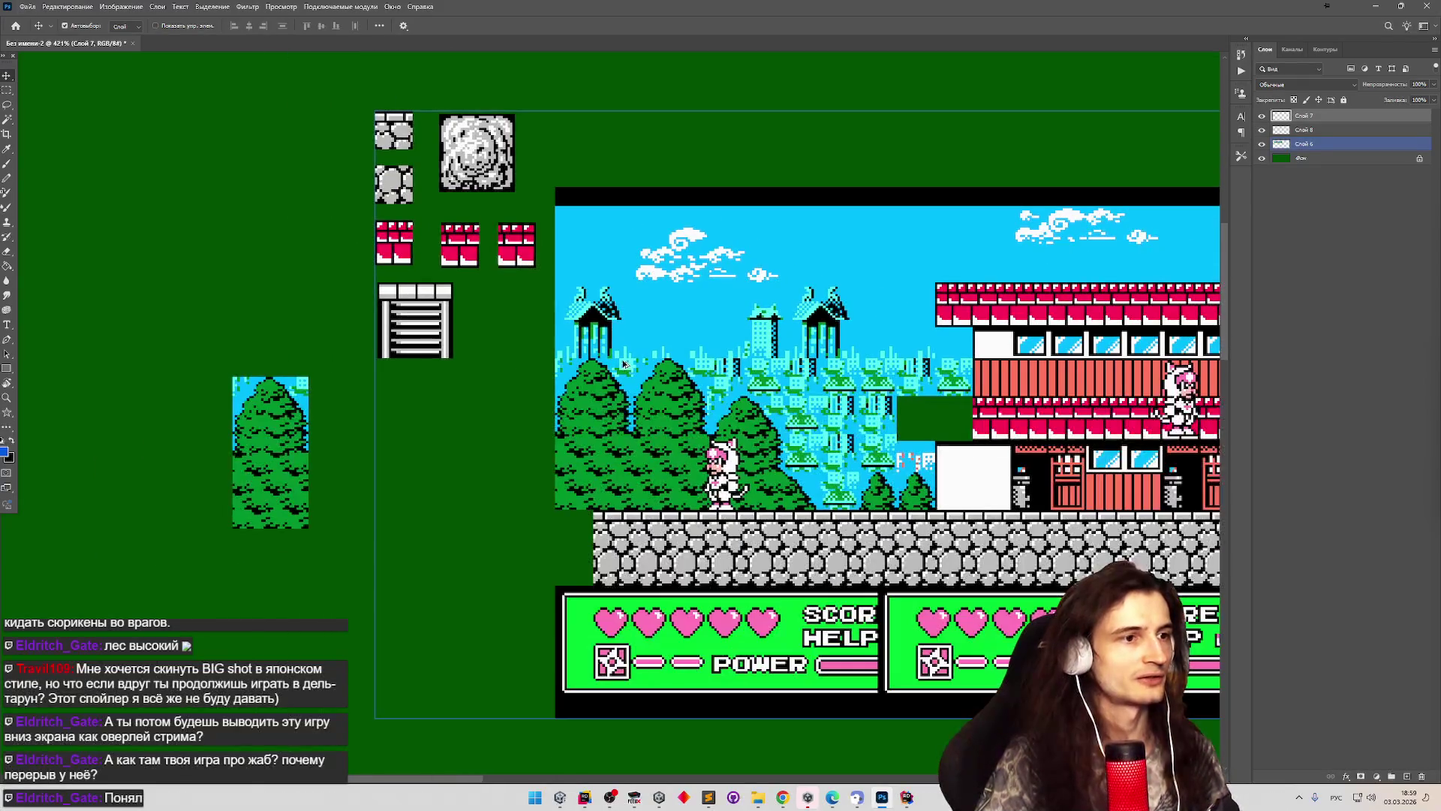
{"action": "scroll", "coordinate": [623, 364], "scroll_direction": "up", "scroll_amount": 3}
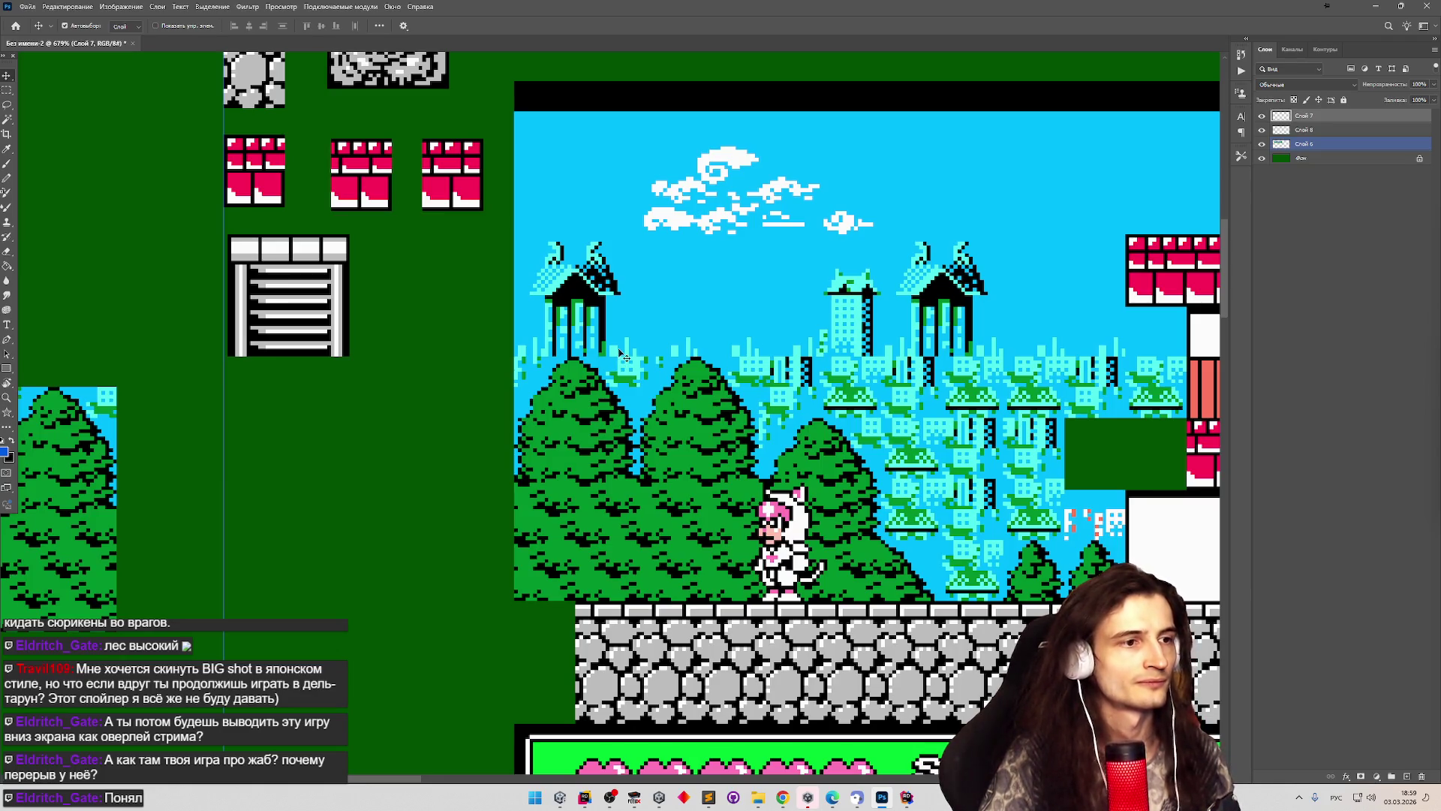
{"action": "scroll", "coordinate": [623, 354], "scroll_direction": "down", "scroll_amount": 4}
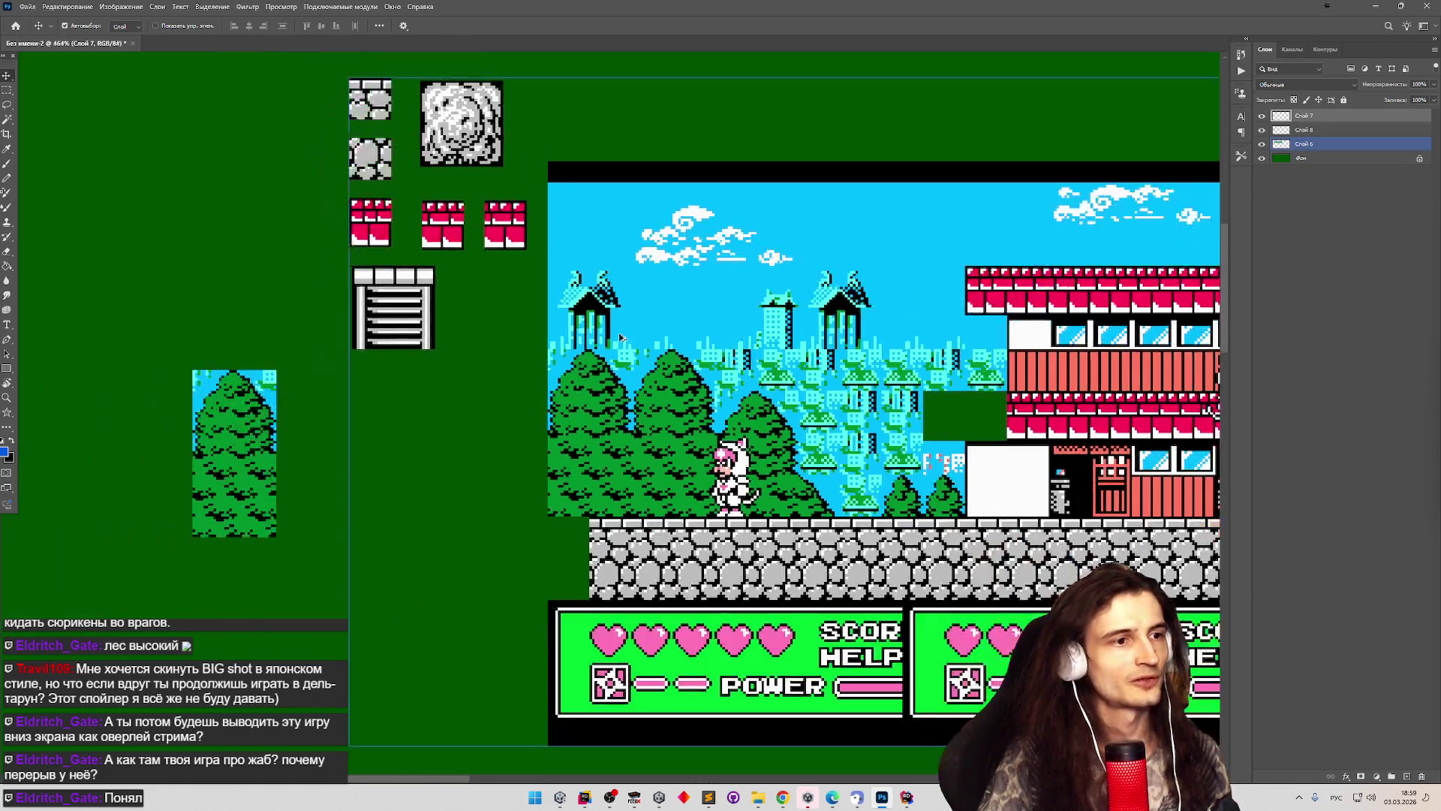
{"action": "scroll", "coordinate": [621, 339], "scroll_direction": "up", "scroll_amount": 1}
{"action": "scroll", "coordinate": [619, 337], "scroll_direction": "up", "scroll_amount": 3}
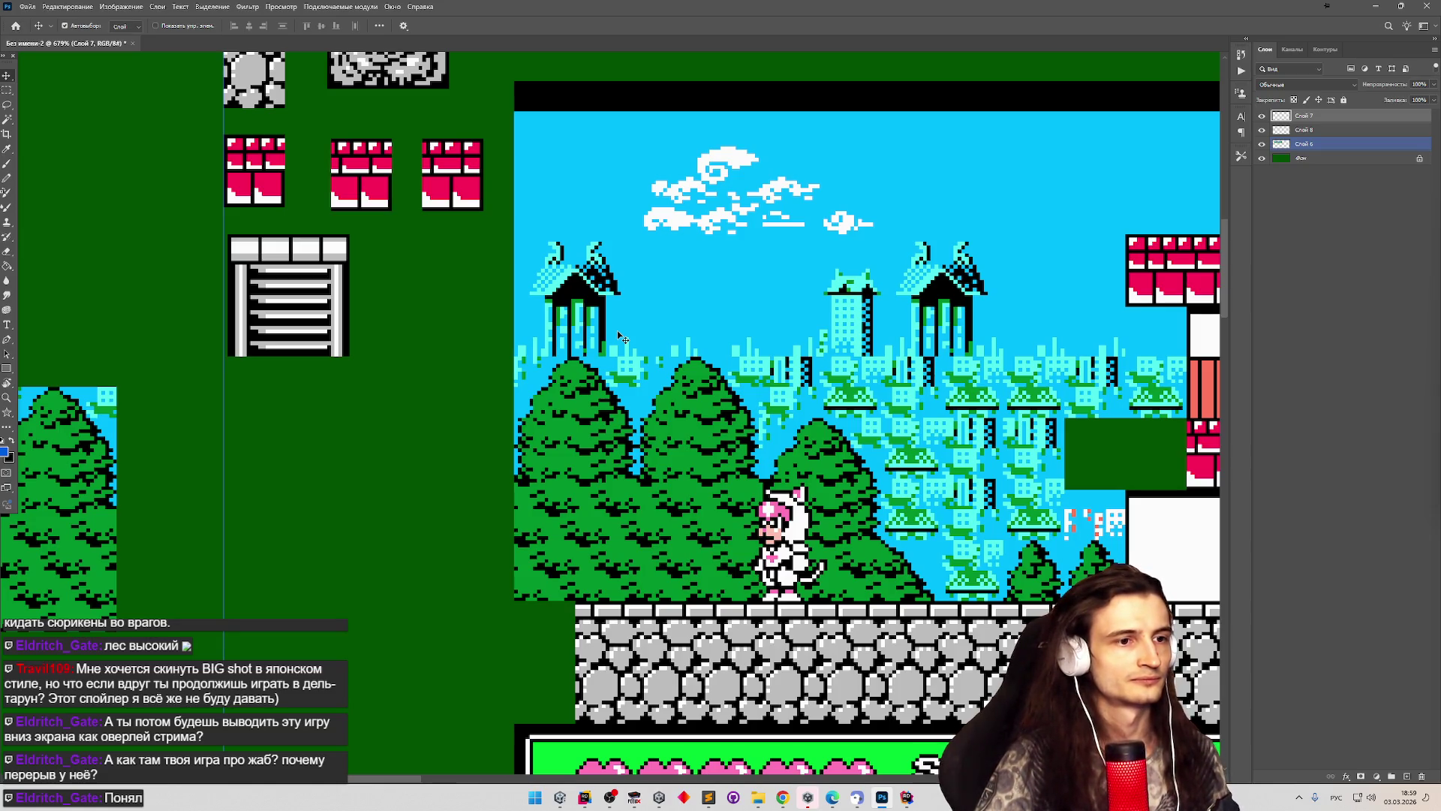
{"action": "scroll", "coordinate": [617, 330], "scroll_direction": "down", "scroll_amount": 2}
{"action": "scroll", "coordinate": [893, 395], "scroll_direction": "up", "scroll_amount": 3}
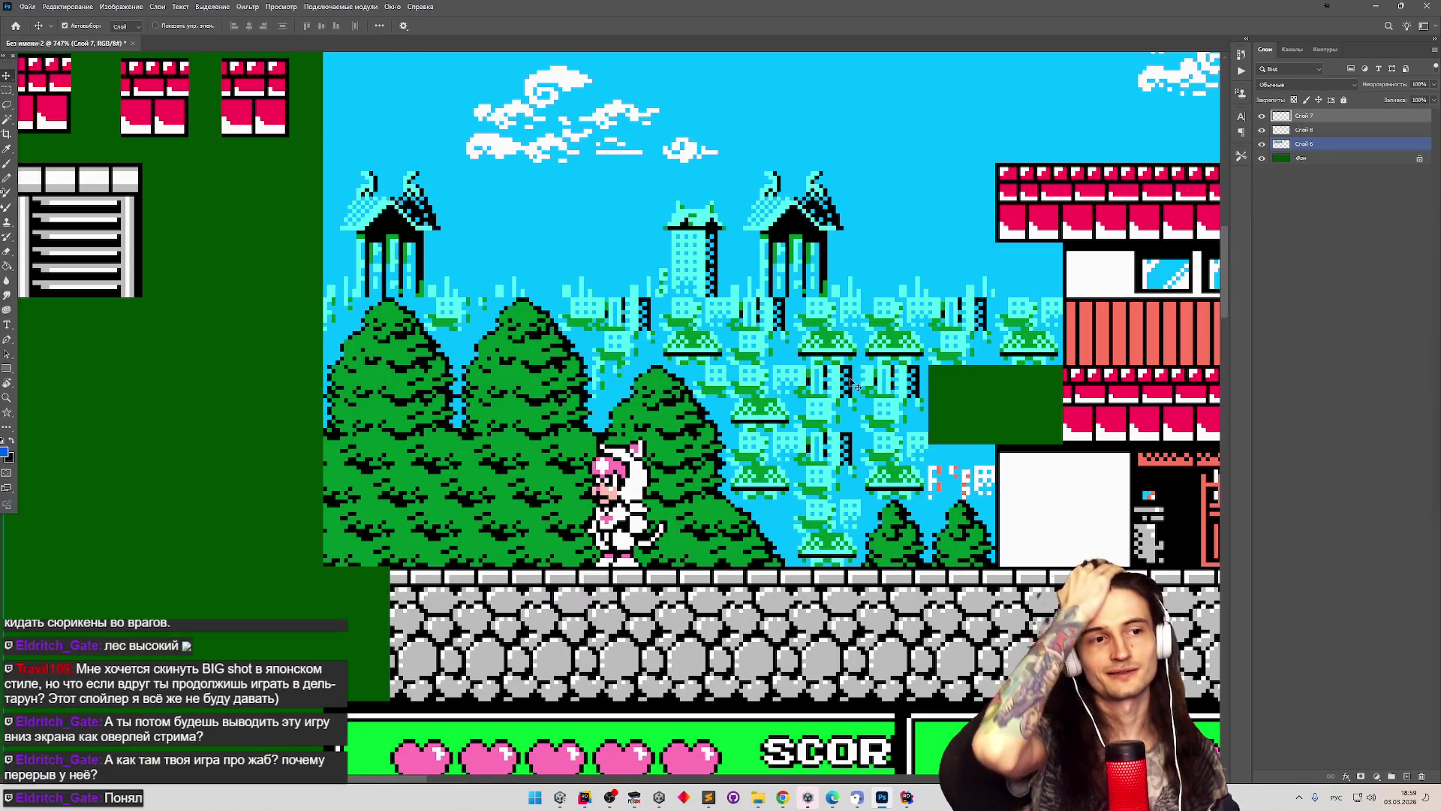
{"action": "scroll", "coordinate": [857, 386], "scroll_direction": "down", "scroll_amount": 4}
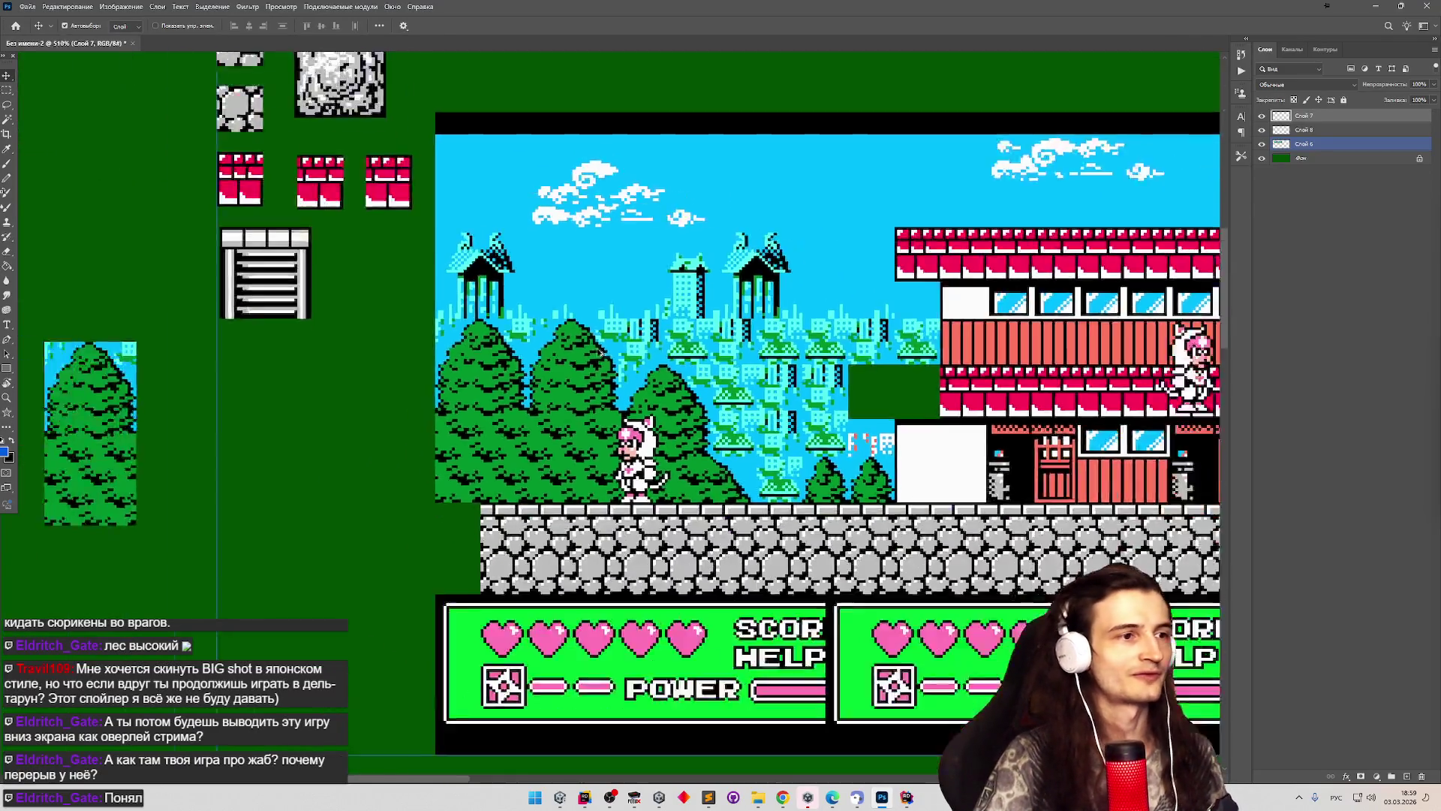
{"action": "scroll", "coordinate": [600, 362], "scroll_direction": "up", "scroll_amount": 1}
{"action": "scroll", "coordinate": [600, 362], "scroll_direction": "down", "scroll_amount": 1}
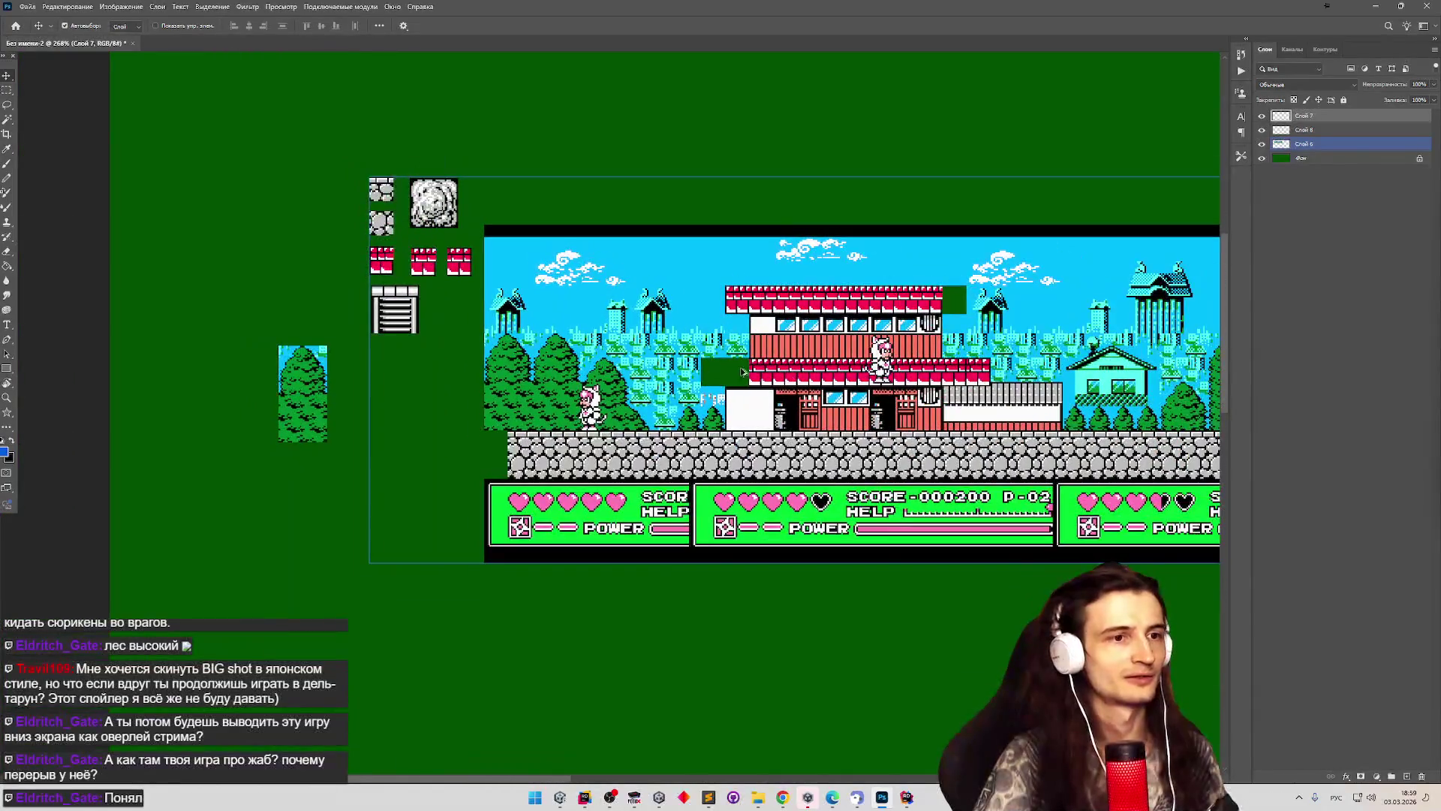
{"action": "scroll", "coordinate": [646, 353], "scroll_direction": "up", "scroll_amount": 2}
{"action": "scroll", "coordinate": [691, 341], "scroll_direction": "down", "scroll_amount": 3}
{"action": "scroll", "coordinate": [699, 338], "scroll_direction": "up", "scroll_amount": 3}
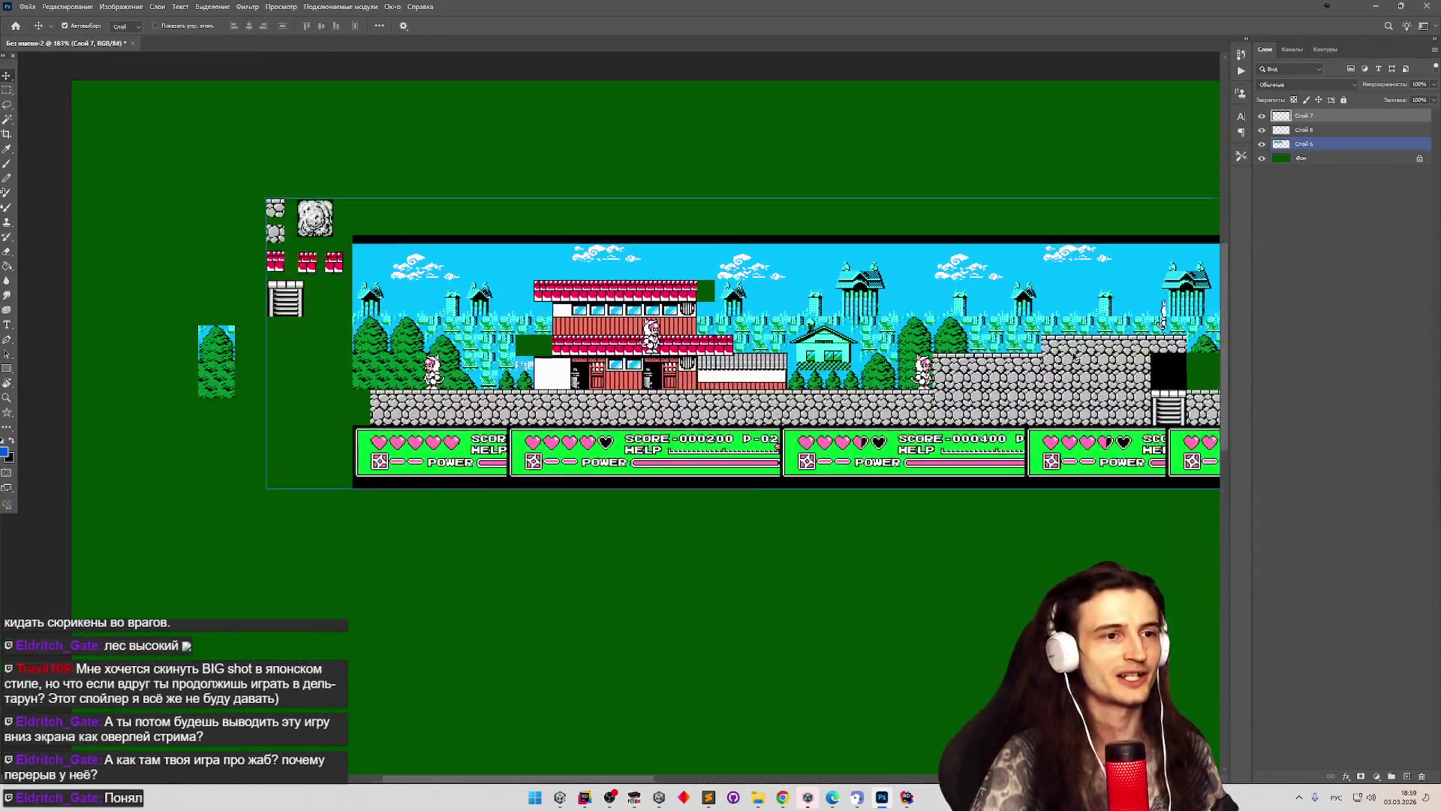
{"action": "scroll", "coordinate": [815, 333], "scroll_direction": "up", "scroll_amount": 2}
{"action": "scroll", "coordinate": [816, 334], "scroll_direction": "down", "scroll_amount": 3}
{"action": "scroll", "coordinate": [816, 333], "scroll_direction": "up", "scroll_amount": 2}
{"action": "scroll", "coordinate": [816, 334], "scroll_direction": "down", "scroll_amount": 2}
{"action": "scroll", "coordinate": [816, 334], "scroll_direction": "down", "scroll_amount": 1}
{"action": "scroll", "coordinate": [315, 316], "scroll_direction": "up", "scroll_amount": 5}
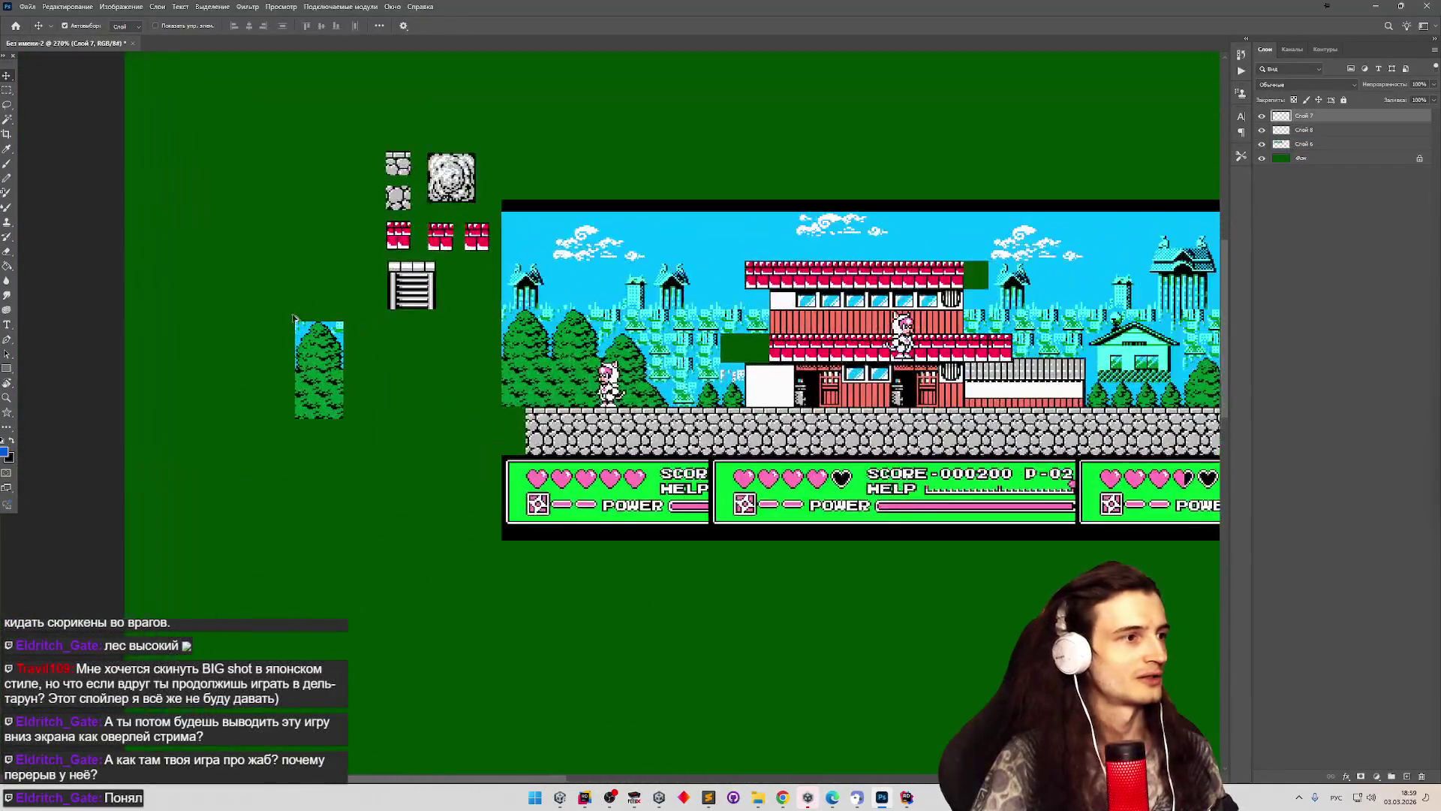
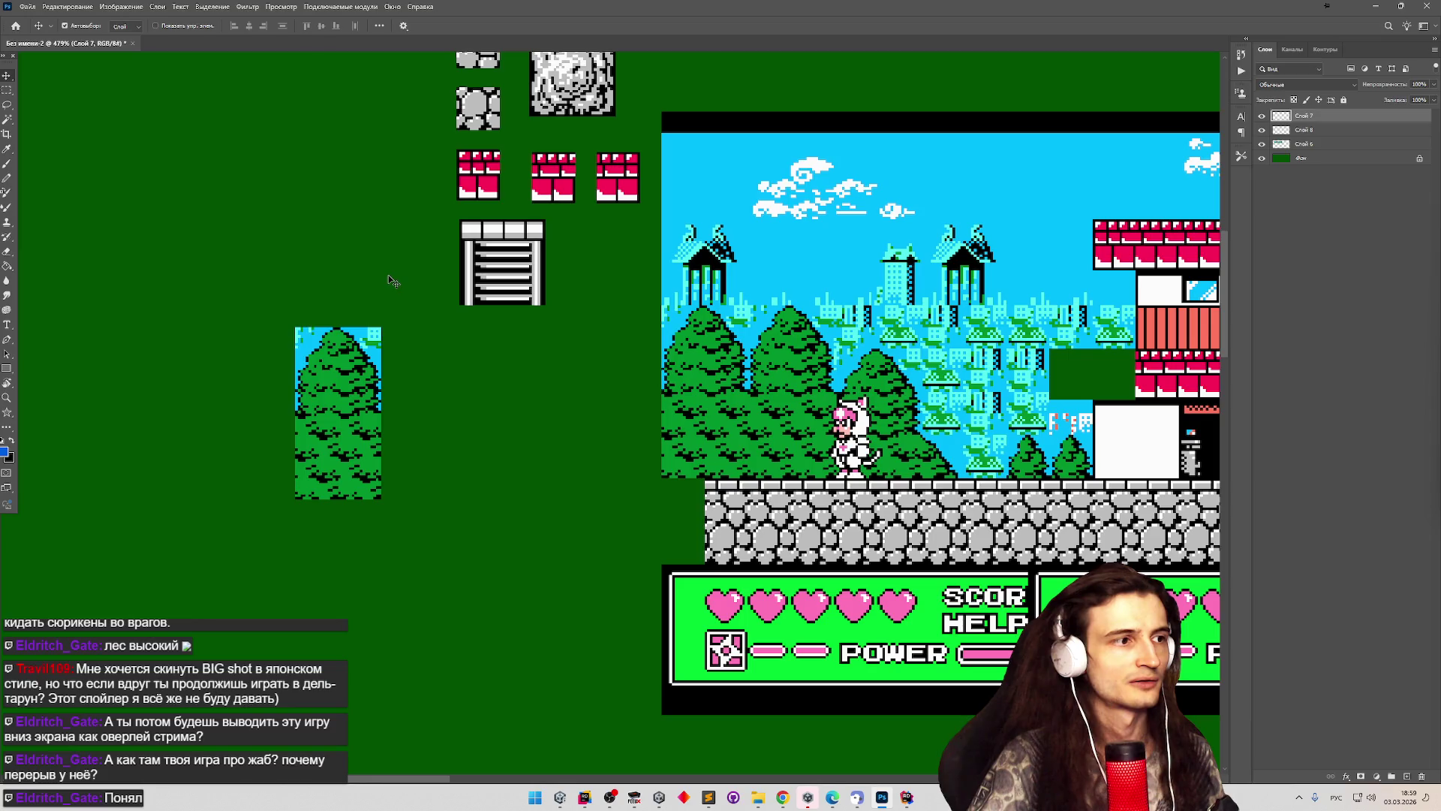
Make Слой 6 the active layer and bring the tower at the level's left edge into view.
{"action": "scroll", "coordinate": [872, 390], "scroll_direction": "right", "scroll_amount": 3}
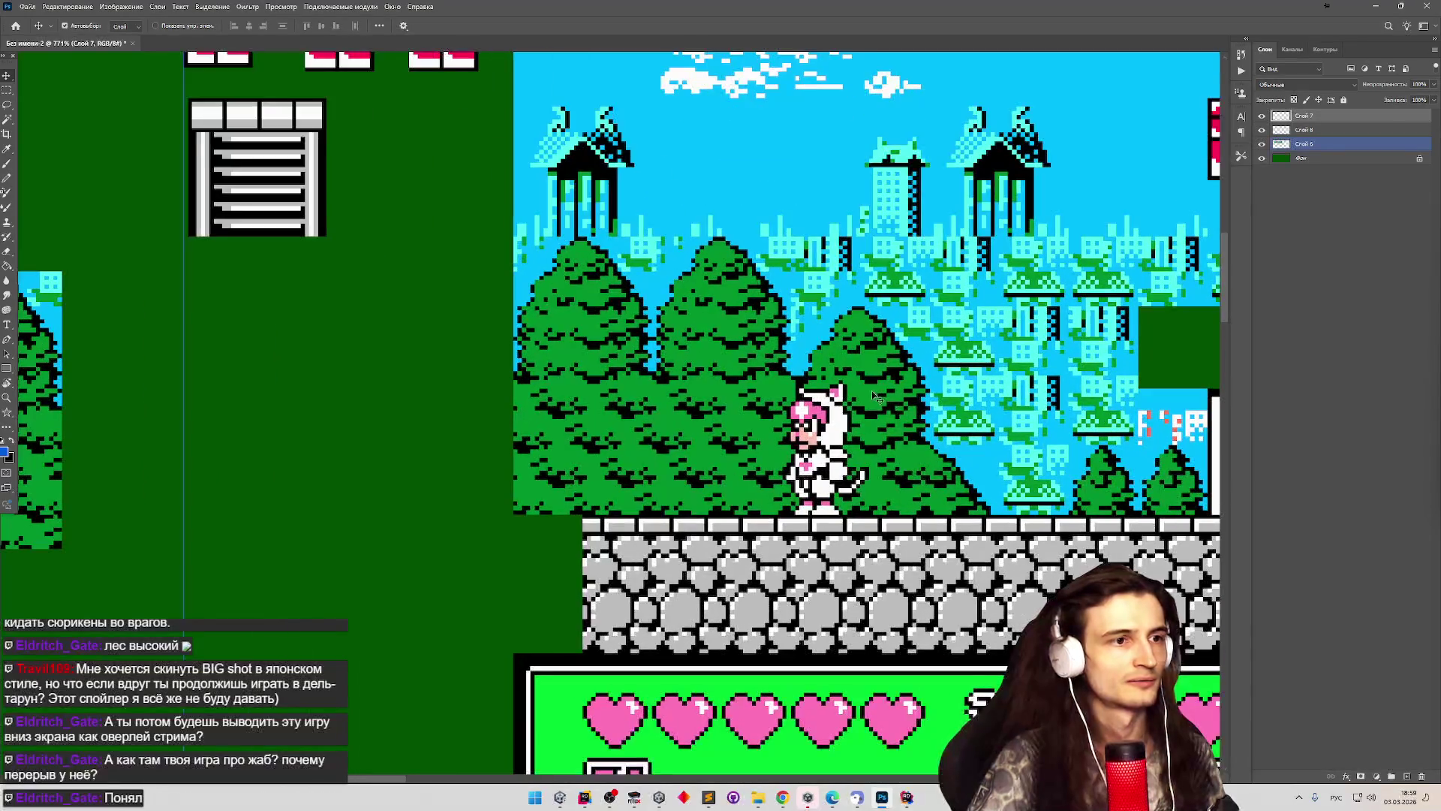
{"action": "scroll", "coordinate": [871, 391], "scroll_direction": "up", "scroll_amount": 2}
{"action": "scroll", "coordinate": [593, 288], "scroll_direction": "down", "scroll_amount": 6}
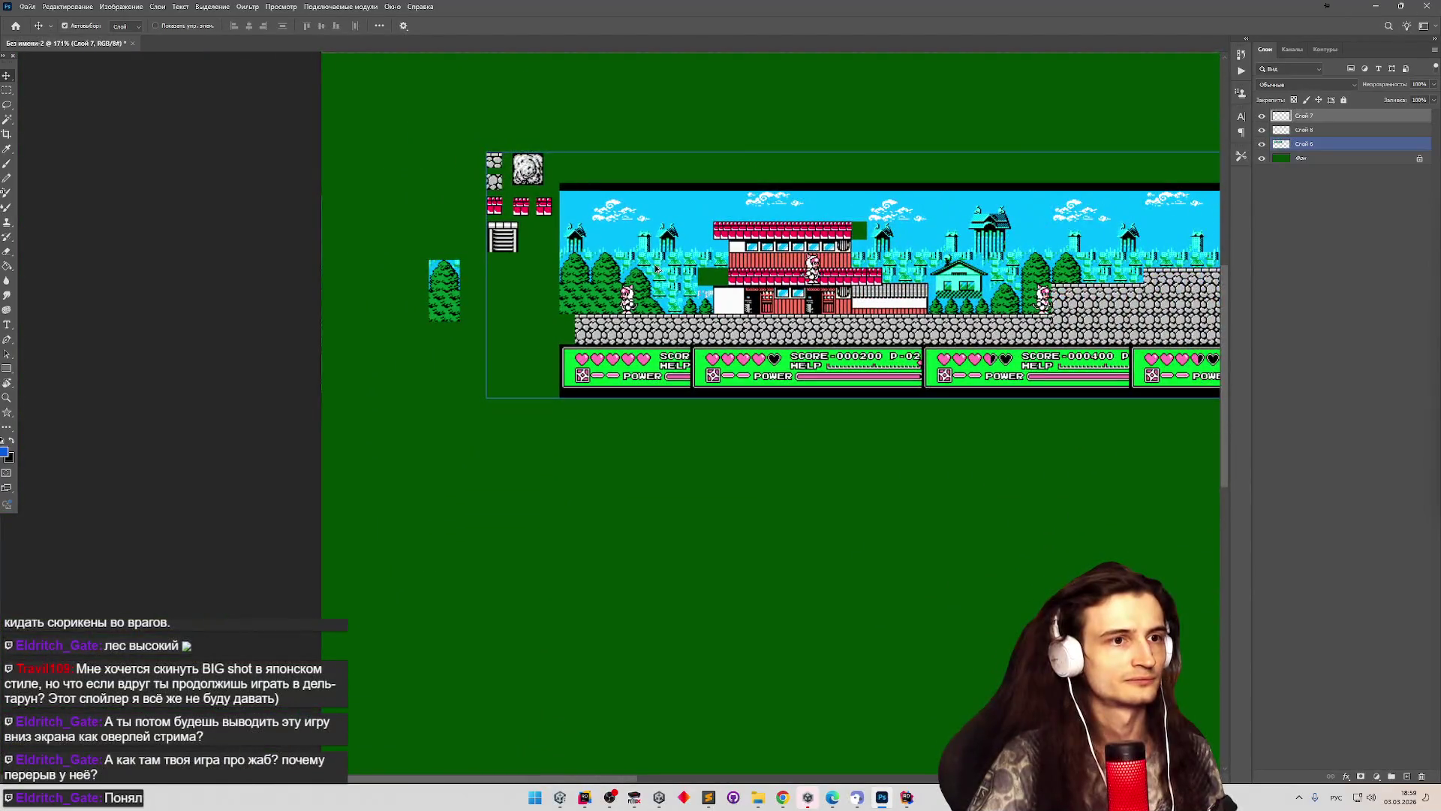
{"action": "scroll", "coordinate": [542, 257], "scroll_direction": "up", "scroll_amount": 6}
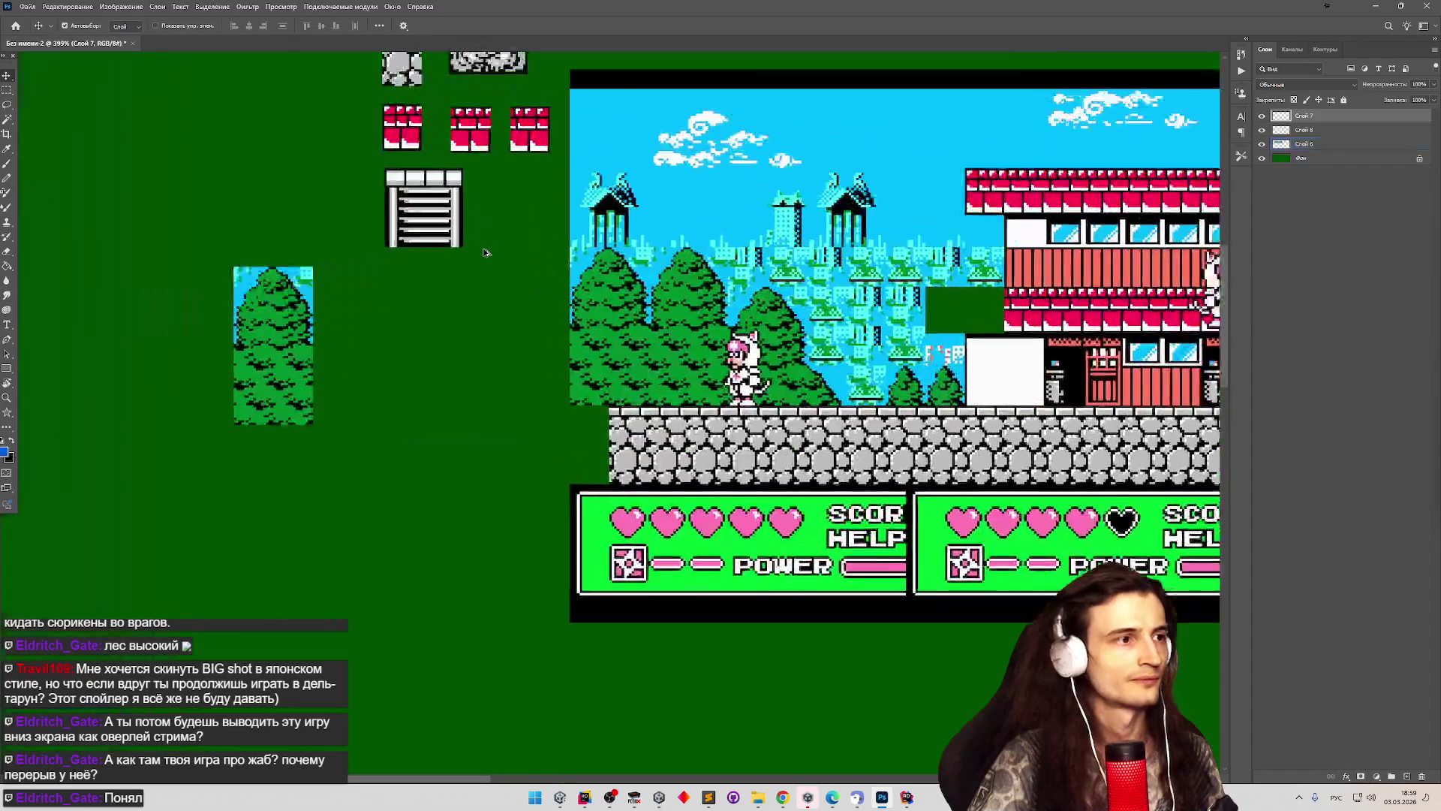
{"action": "scroll", "coordinate": [353, 252], "scroll_direction": "down", "scroll_amount": 1}
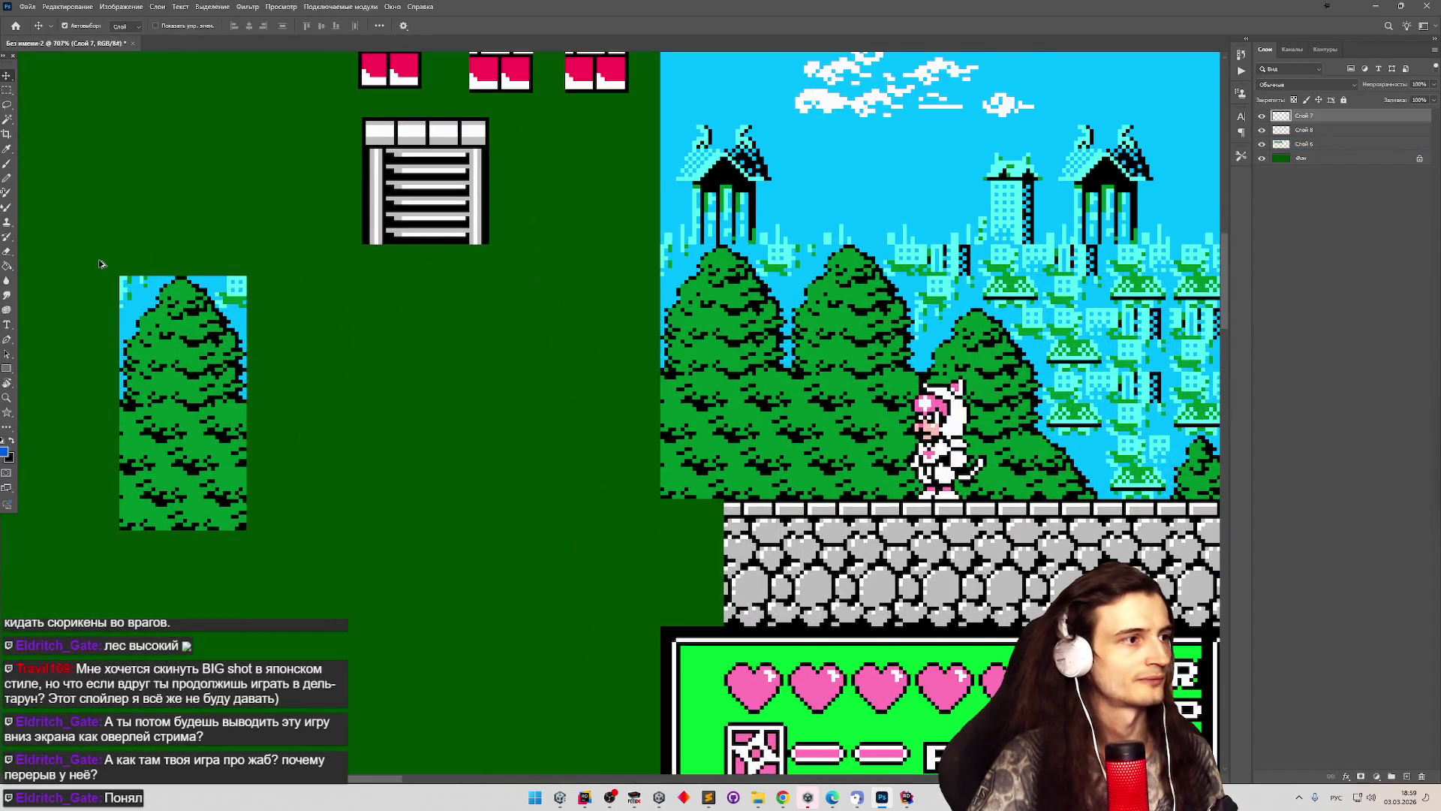
{"action": "left_click", "coordinate": [396, 239]}
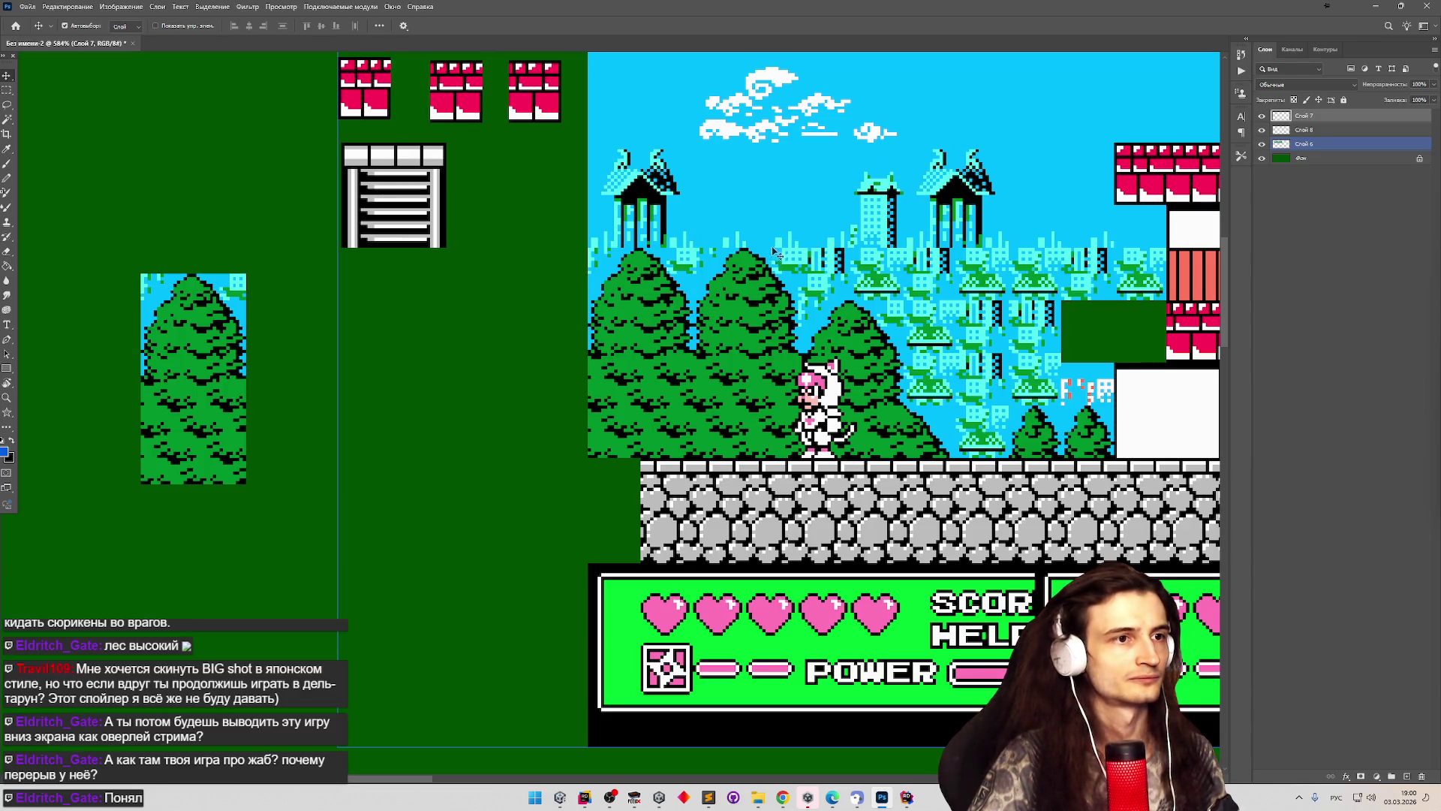
{"action": "scroll", "coordinate": [794, 191], "scroll_direction": "up", "scroll_amount": 1}
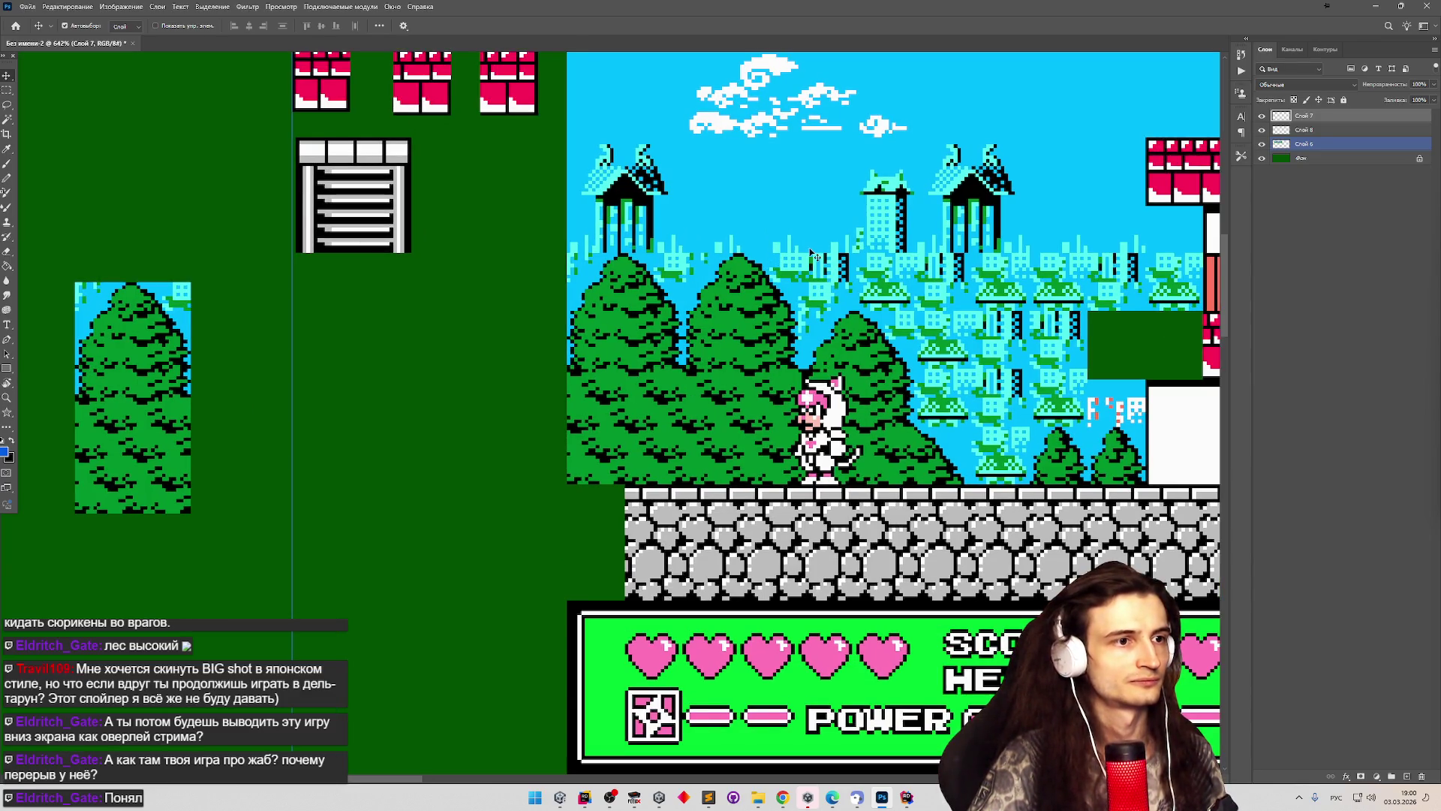
{"action": "scroll", "coordinate": [810, 334], "scroll_direction": "up", "scroll_amount": 2}
{"action": "scroll", "coordinate": [811, 332], "scroll_direction": "down", "scroll_amount": 3}
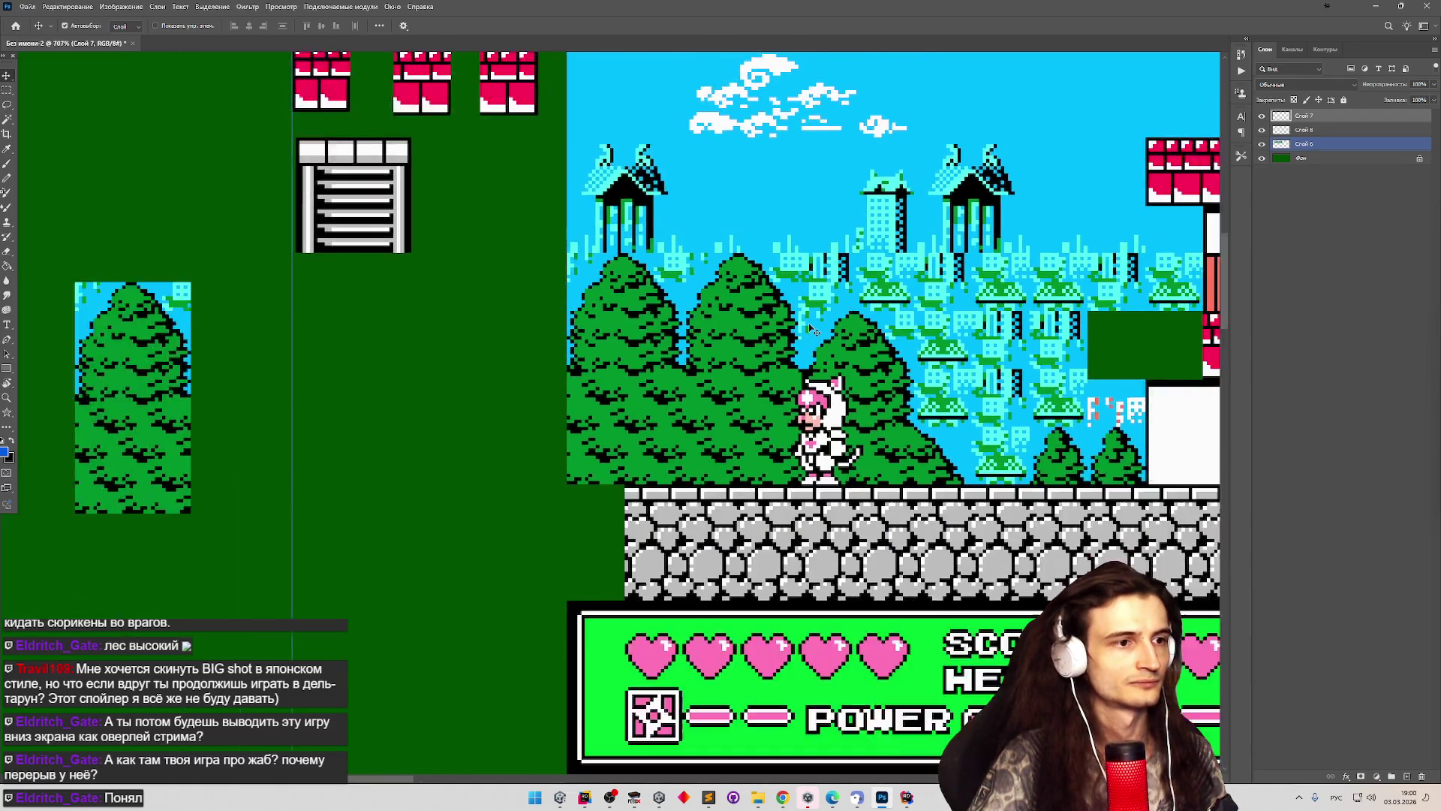
{"action": "scroll", "coordinate": [811, 328], "scroll_direction": "down", "scroll_amount": 15}
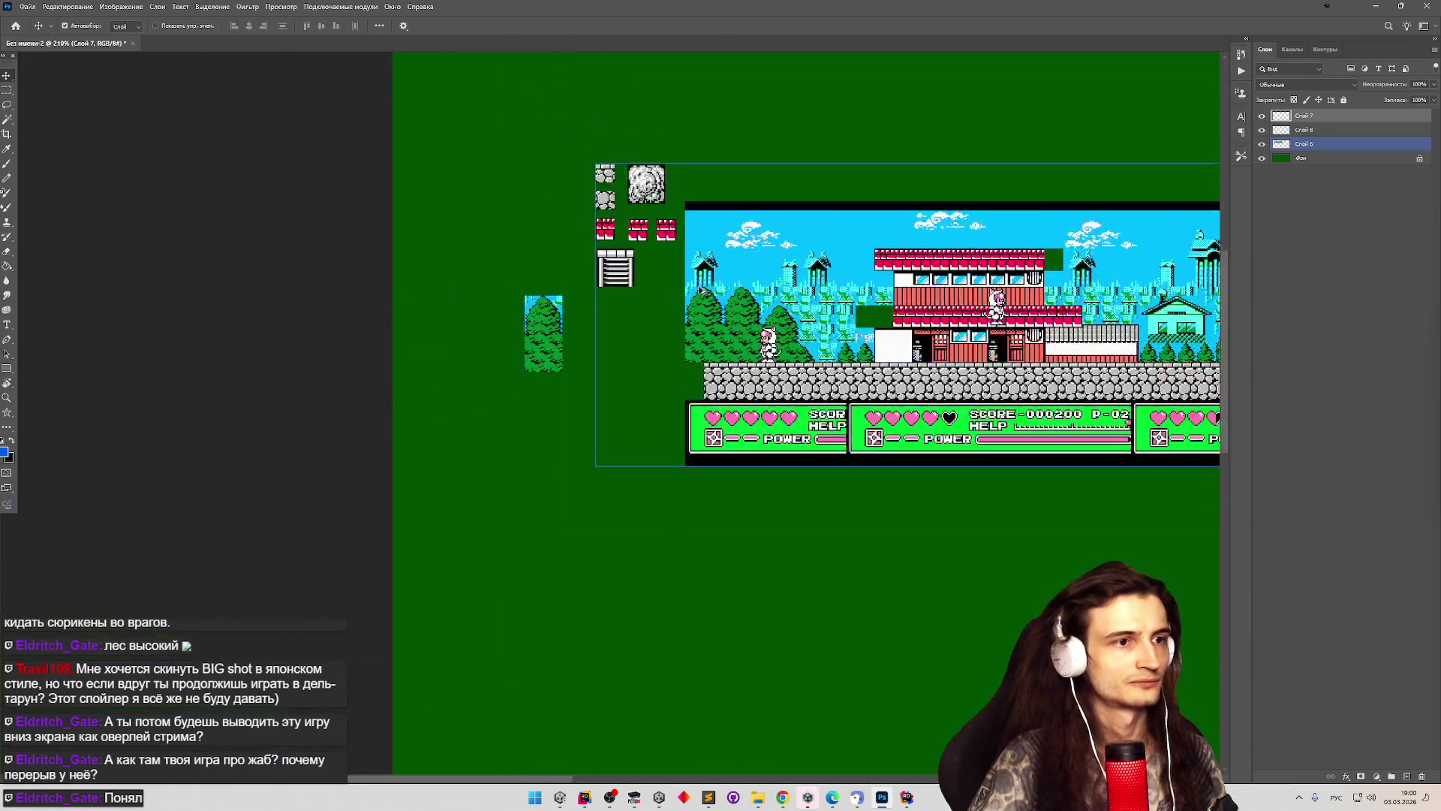
{"action": "scroll", "coordinate": [1143, 301], "scroll_direction": "up", "scroll_amount": 4}
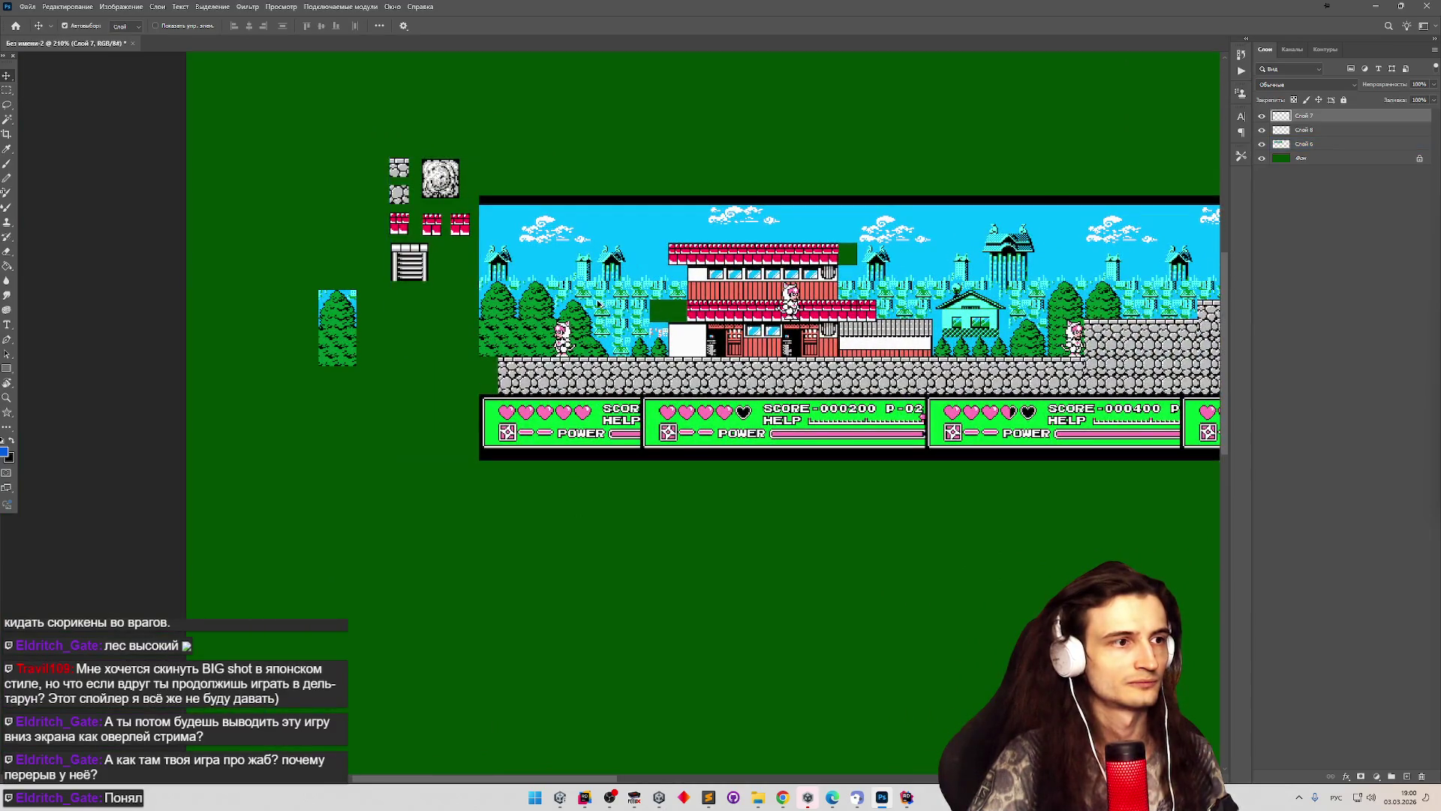
{"action": "scroll", "coordinate": [574, 292], "scroll_direction": "up", "scroll_amount": 3}
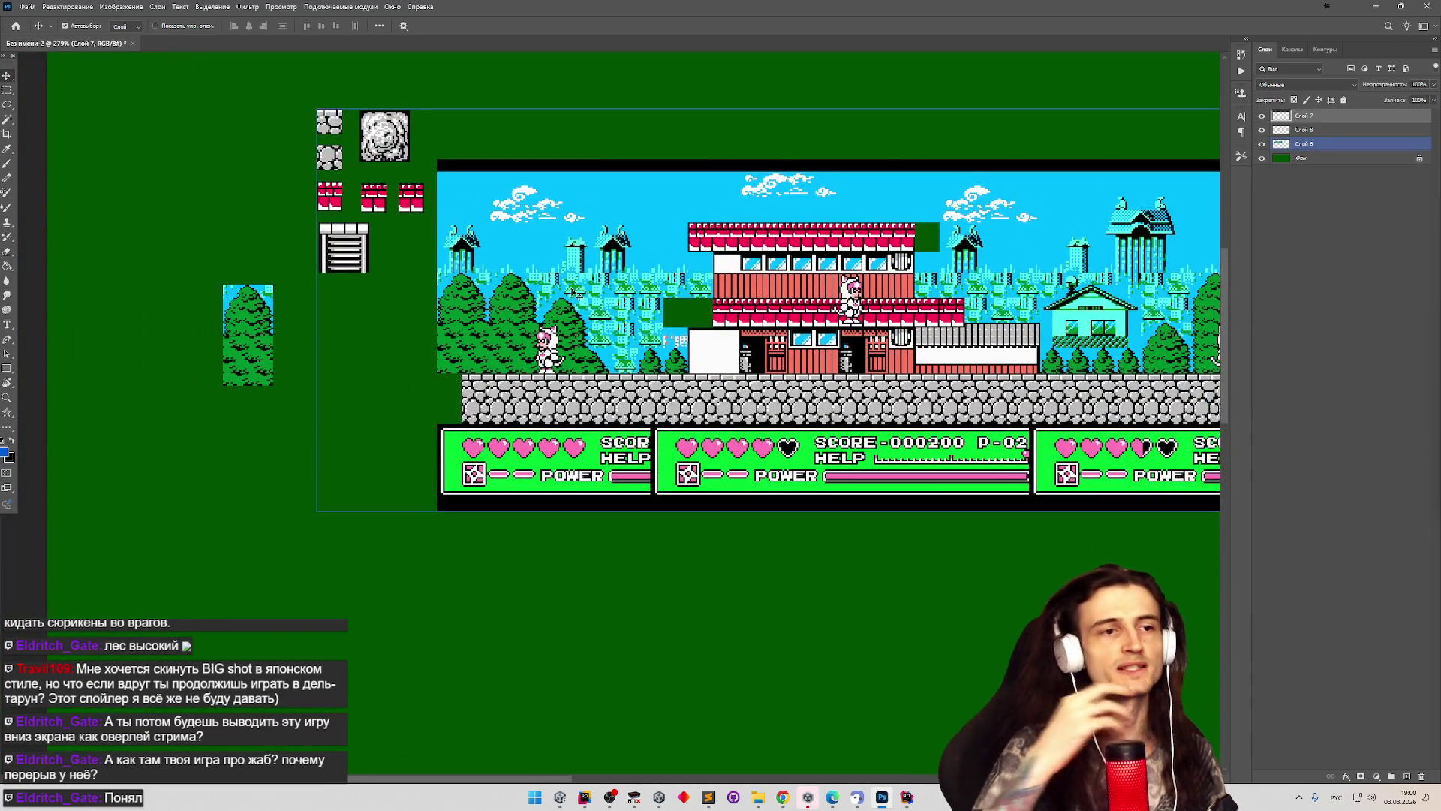
{"action": "scroll", "coordinate": [481, 227], "scroll_direction": "down", "scroll_amount": 1}
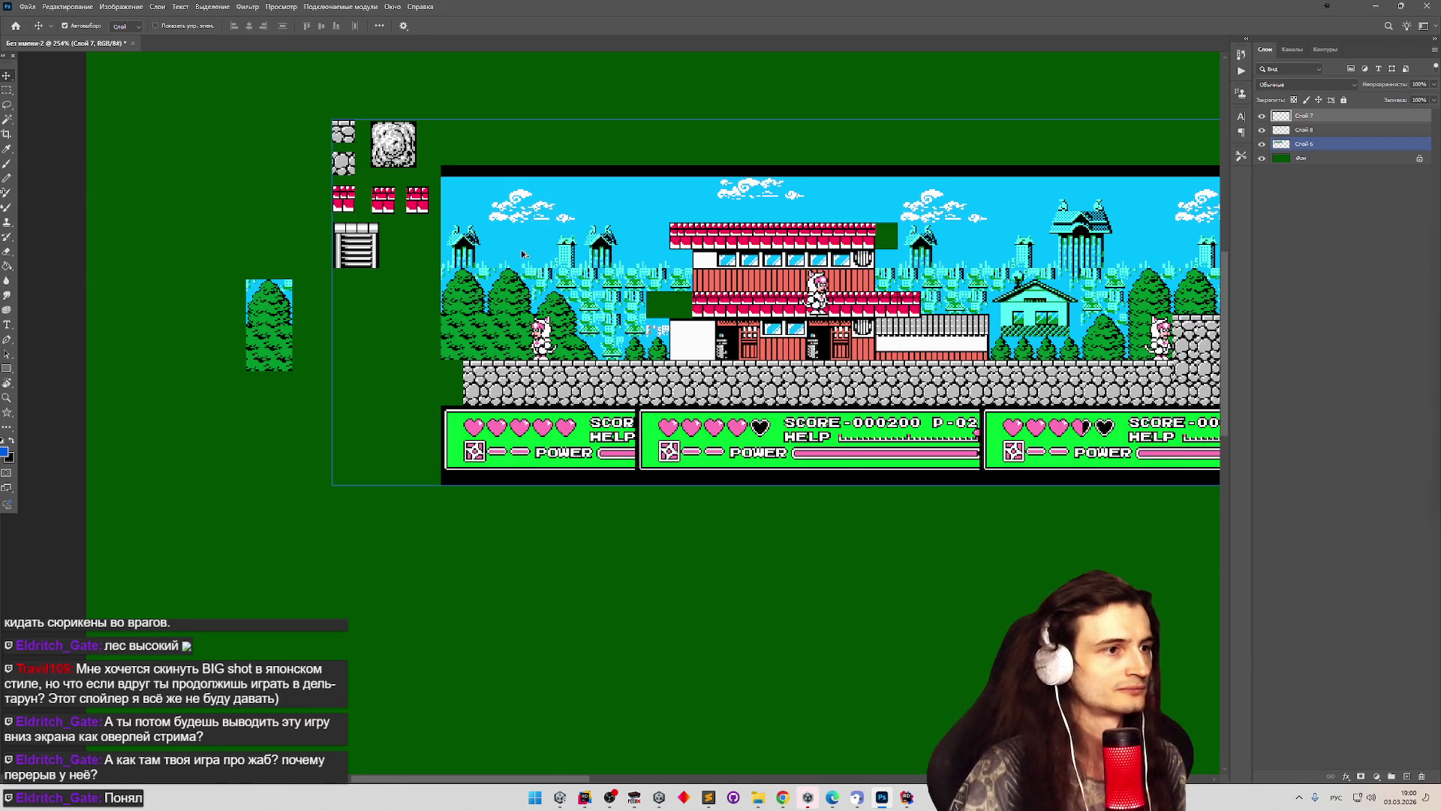
{"action": "scroll", "coordinate": [524, 254], "scroll_direction": "up", "scroll_amount": 1}
{"action": "scroll", "coordinate": [448, 214], "scroll_direction": "up", "scroll_amount": 1}
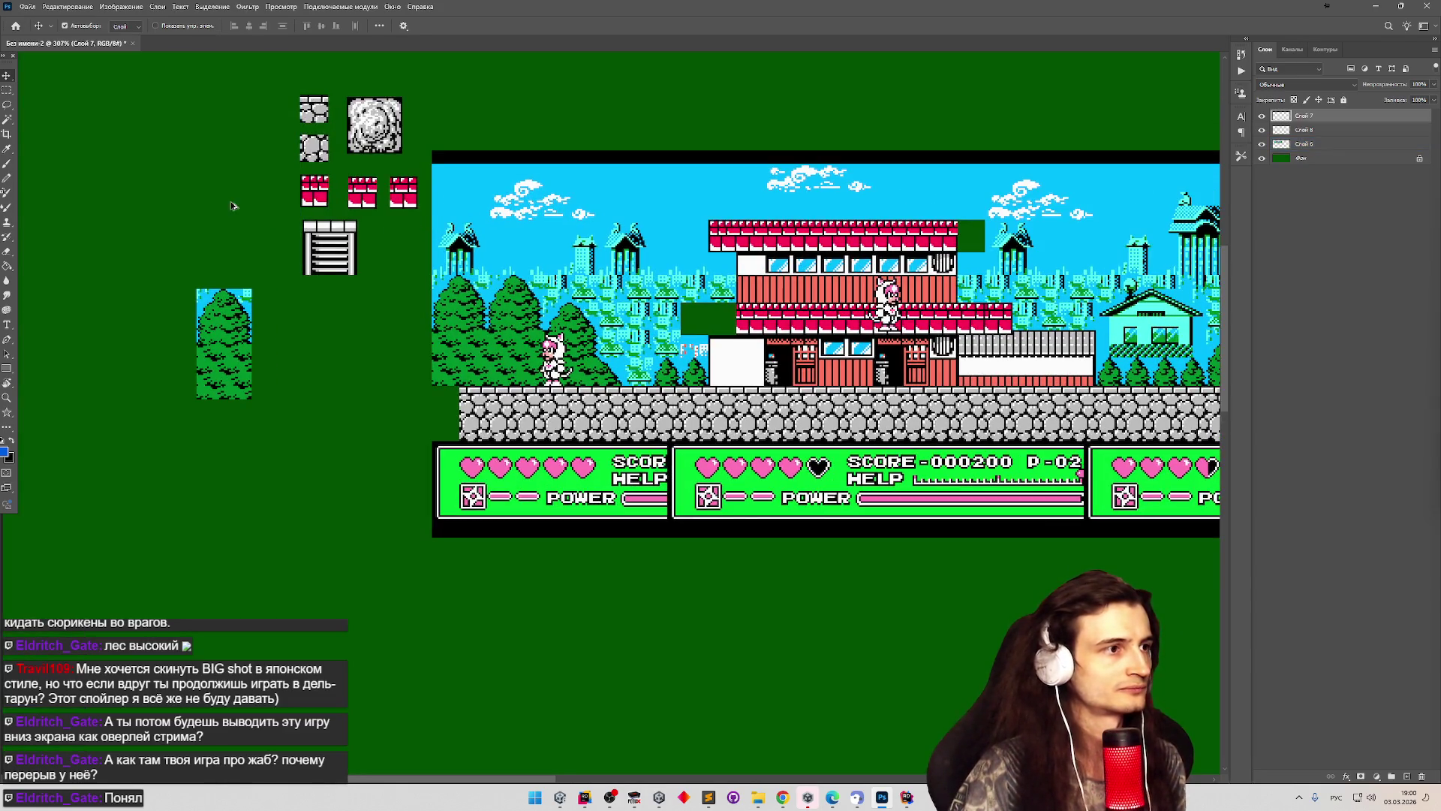
{"action": "scroll", "coordinate": [172, 188], "scroll_direction": "up", "scroll_amount": 6}
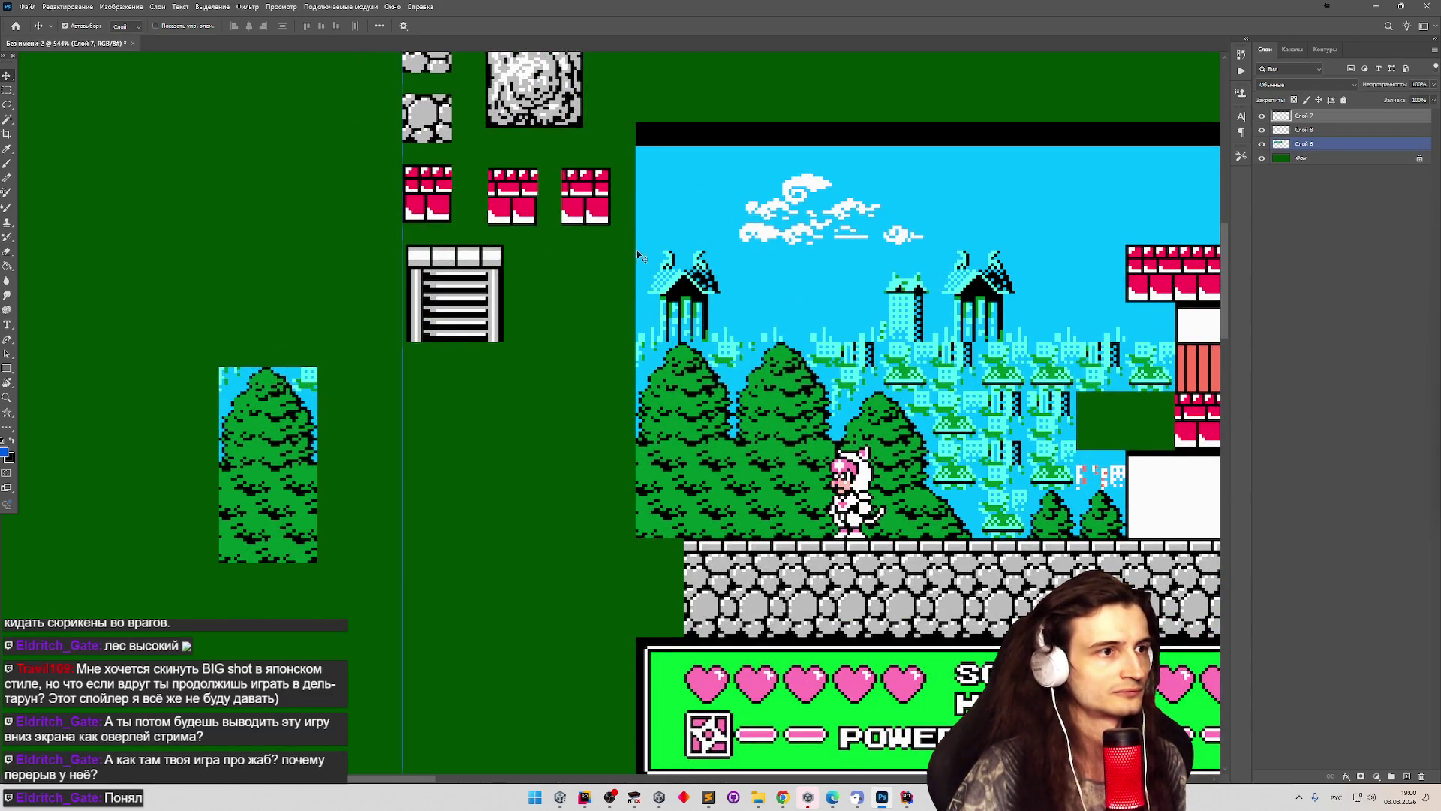
{"action": "scroll", "coordinate": [646, 341], "scroll_direction": "up", "scroll_amount": 5}
Marquee the whole tower block from the correct layer and drag it onto the tree strip.
{"action": "key", "text": "m"}
{"action": "left_click_drag", "start_coordinate": [637, 275], "coordinate": [739, 347]}
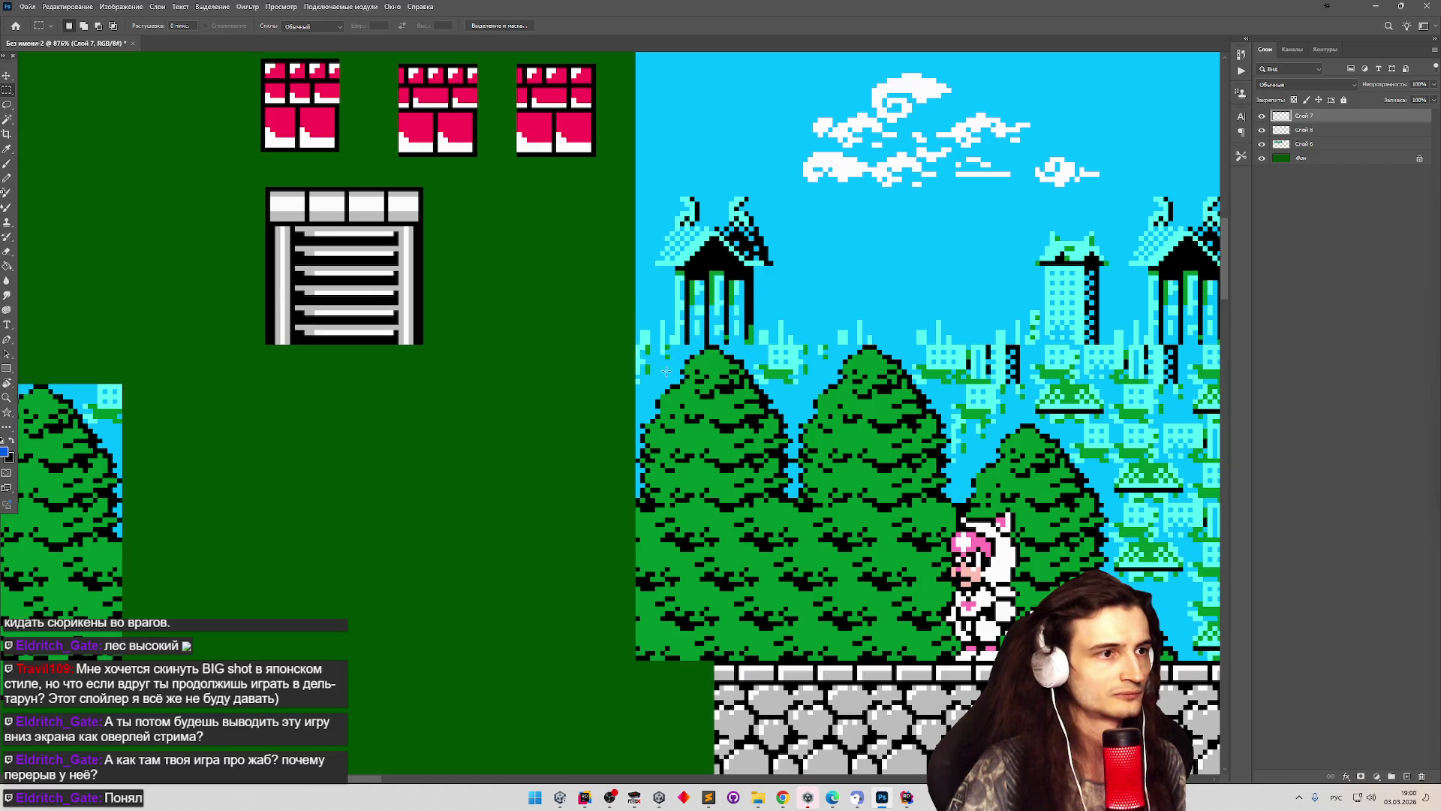
{"action": "mouse_move", "coordinate": [635, 346]}
{"action": "left_mouse_down"}
{"action": "mouse_move", "coordinate": [668, 291]}
{"action": "mouse_move", "coordinate": [787, 189]}
{"action": "left_mouse_up"}
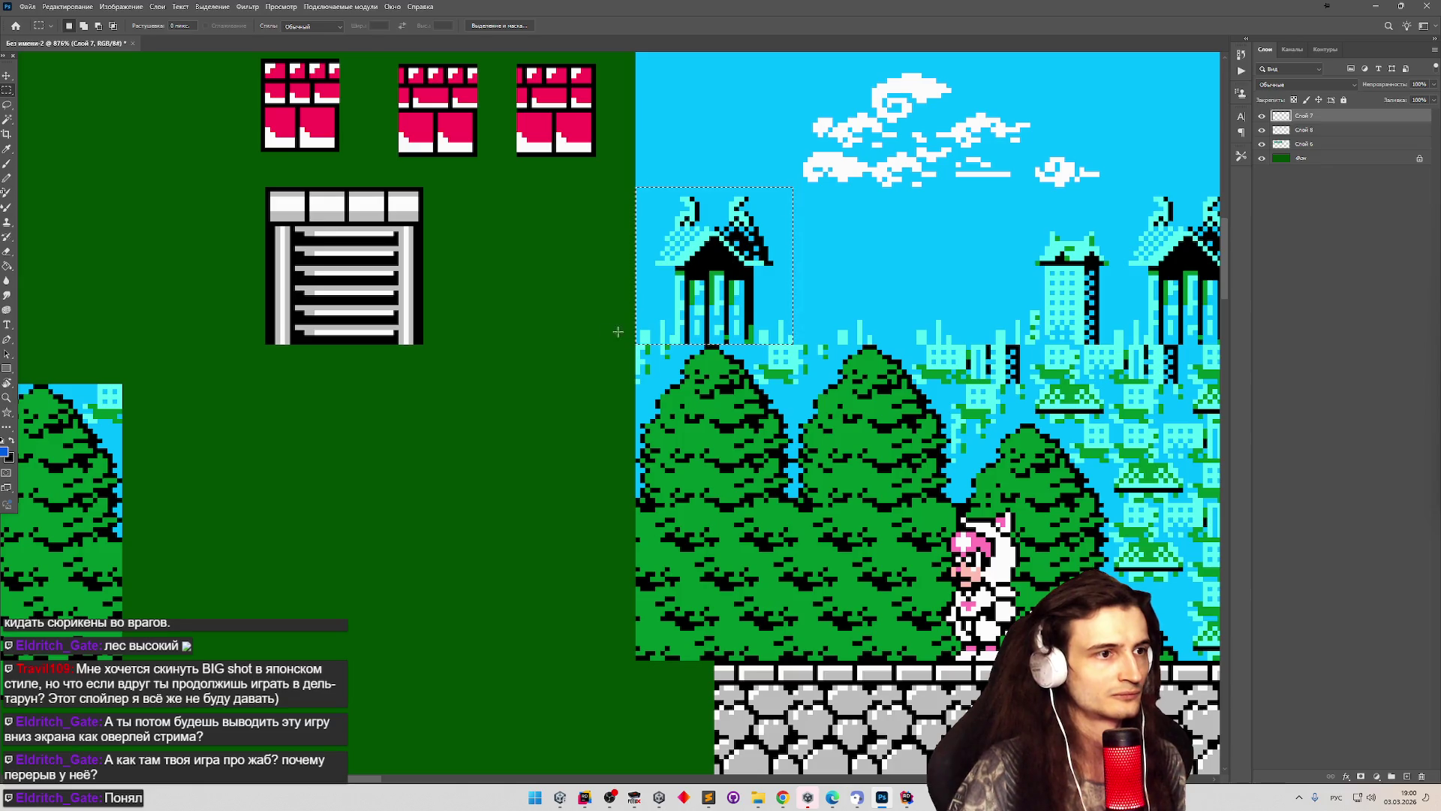
{"action": "scroll", "coordinate": [593, 310], "scroll_direction": "down", "scroll_amount": 1}
{"action": "scroll", "coordinate": [593, 310], "scroll_direction": "down", "scroll_amount": 2}
{"action": "scroll", "coordinate": [476, 296], "scroll_direction": "up", "scroll_amount": 2}
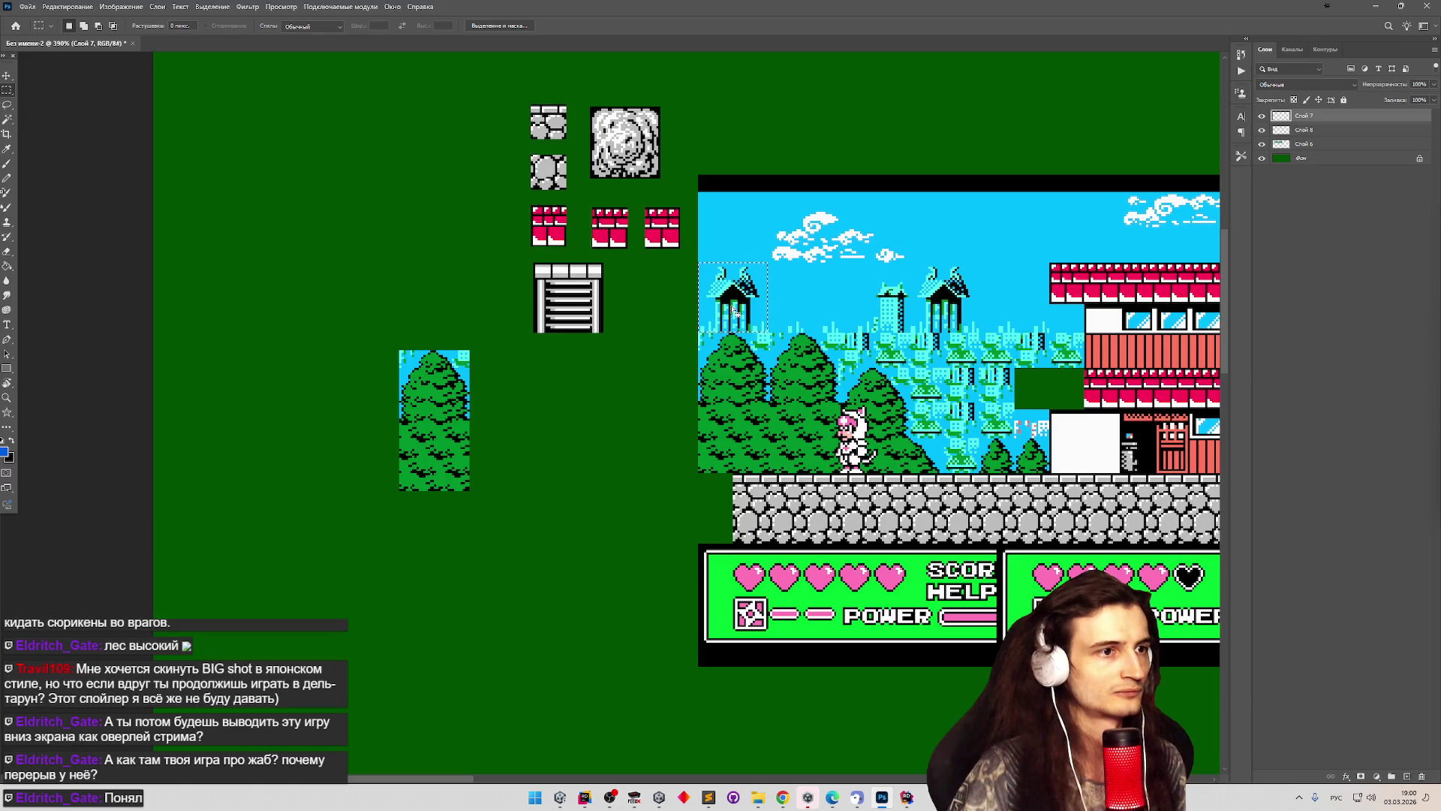
{"action": "left_click", "coordinate": [735, 310], "text": "ctrl"}
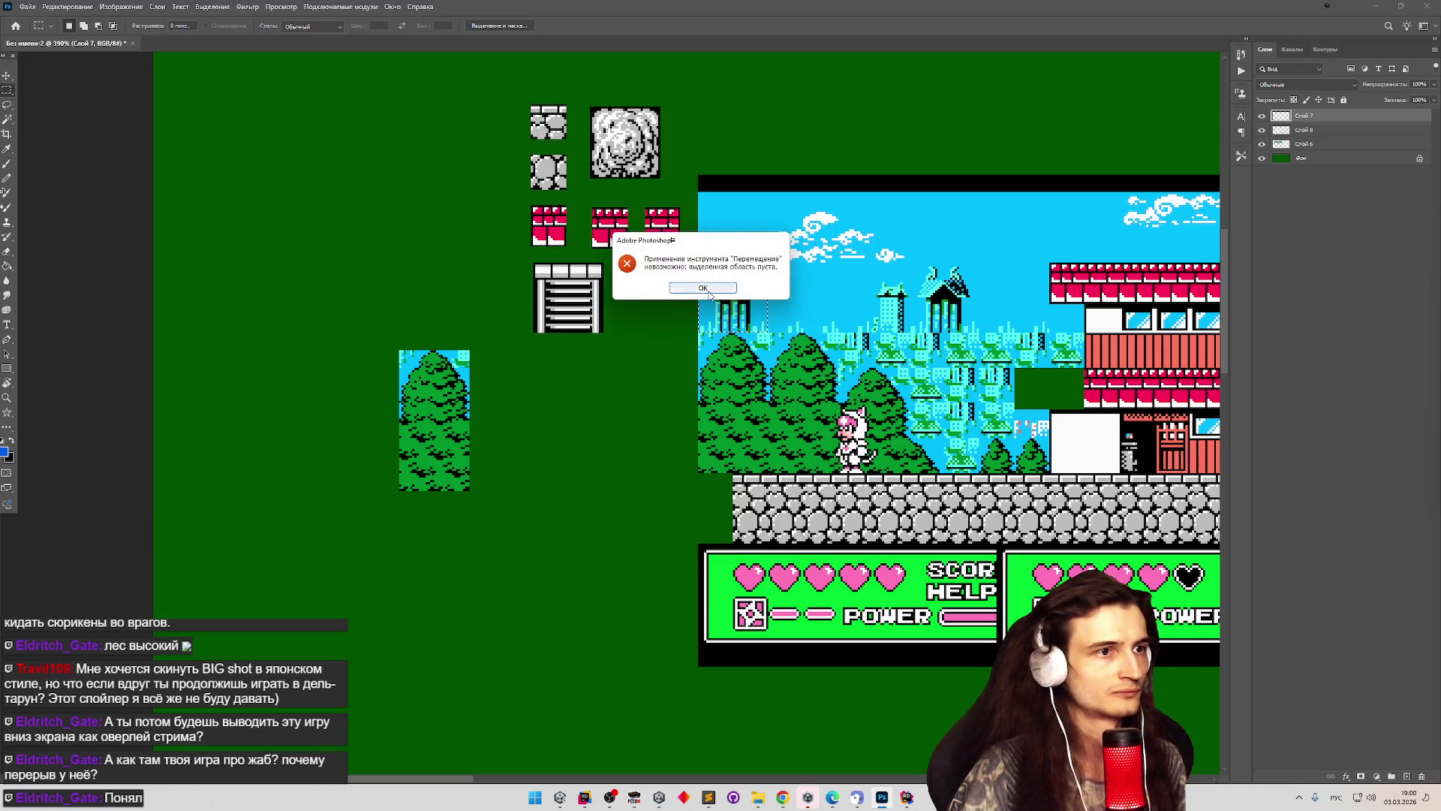
{"action": "key", "text": "Return"}
{"action": "left_click", "coordinate": [1302, 157]}
{"action": "mouse_move", "coordinate": [732, 304]}
{"action": "left_mouse_down"}
{"action": "mouse_move", "coordinate": [661, 309]}
{"action": "mouse_move", "coordinate": [748, 306]}
{"action": "mouse_move", "coordinate": [442, 314]}
{"action": "mouse_move", "coordinate": [442, 327]}
{"action": "left_mouse_up"}
{"action": "left_click", "coordinate": [1301, 144]}
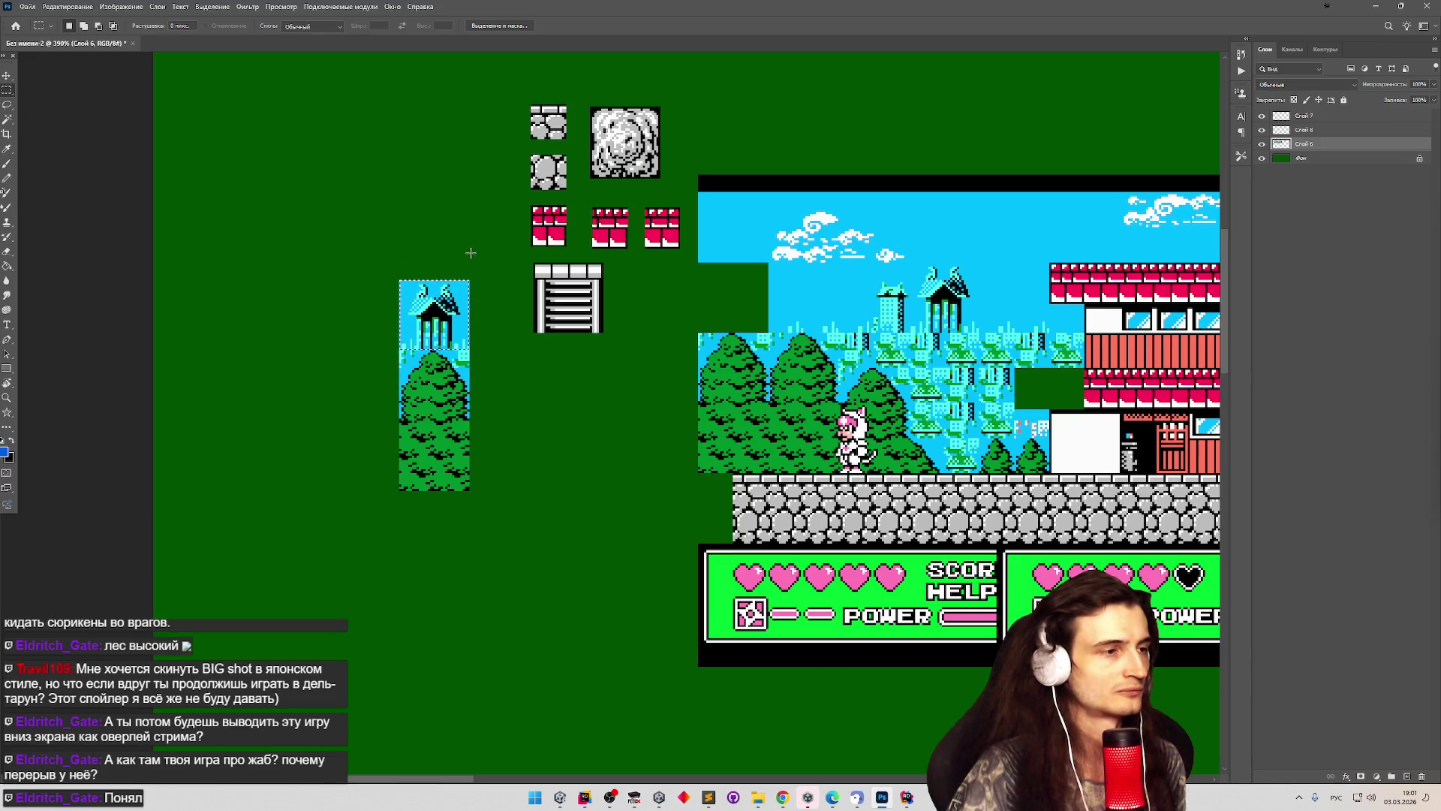
Select the small stone, brick and ladder tiles and drag them up-left, clear of the tower strip.
{"action": "scroll", "coordinate": [471, 253], "scroll_direction": "down", "scroll_amount": 5}
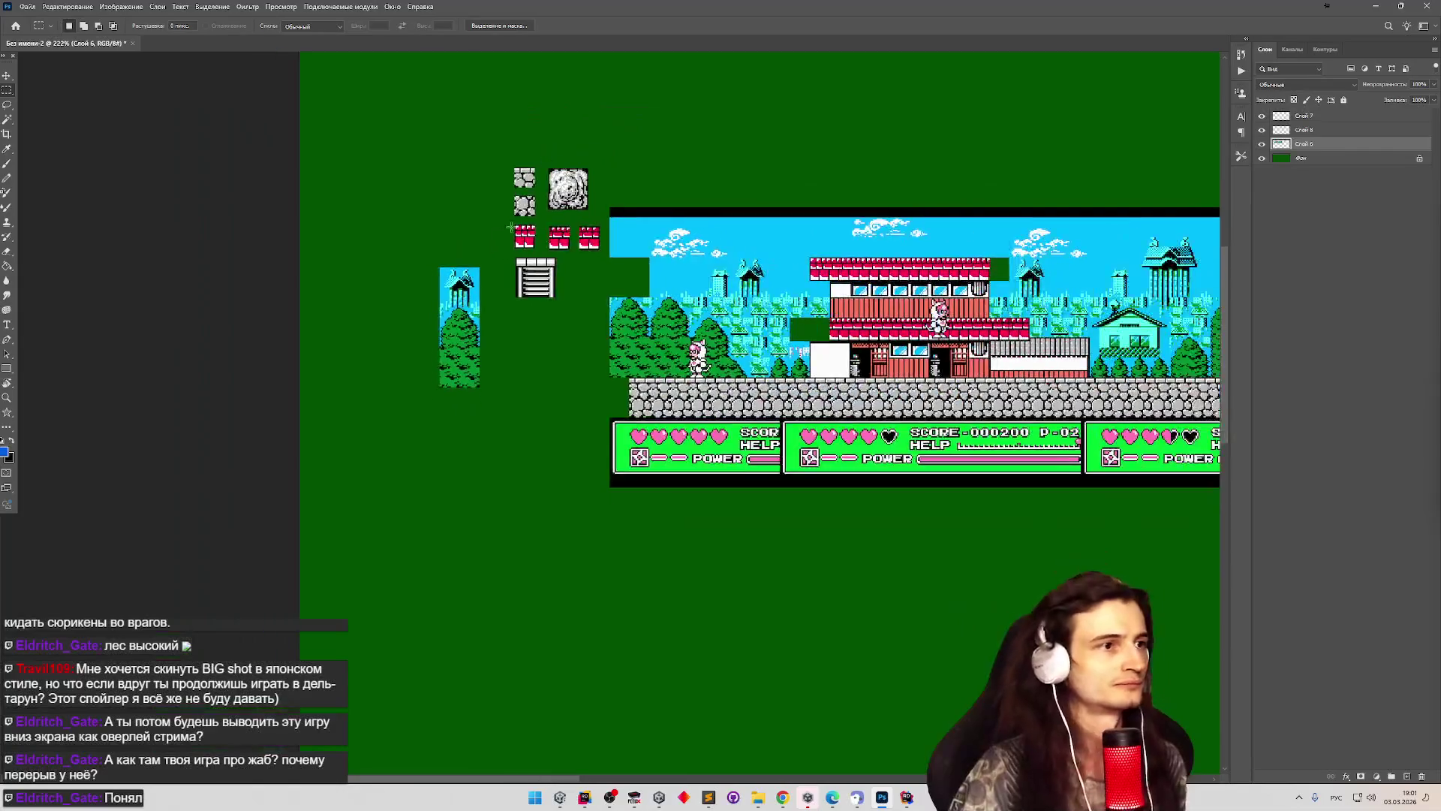
{"action": "left_click_drag", "start_coordinate": [506, 162], "coordinate": [603, 308]}
{"action": "mouse_move", "coordinate": [546, 226]}
{"action": "left_mouse_down"}
{"action": "mouse_move", "coordinate": [546, 177]}
{"action": "mouse_move", "coordinate": [430, 121]}
{"action": "left_mouse_up"}
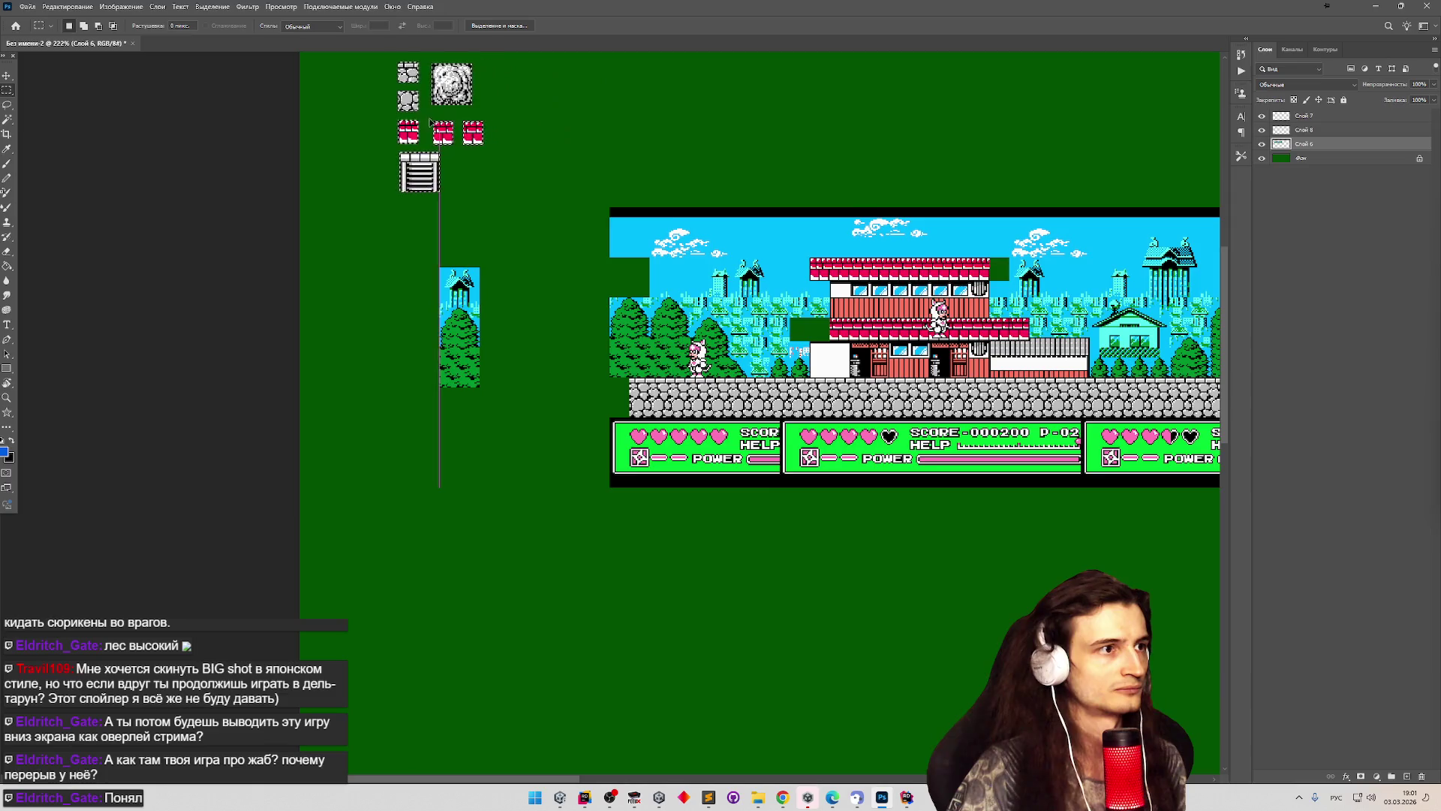
{"action": "scroll", "coordinate": [453, 255], "scroll_direction": "down", "scroll_amount": 4}
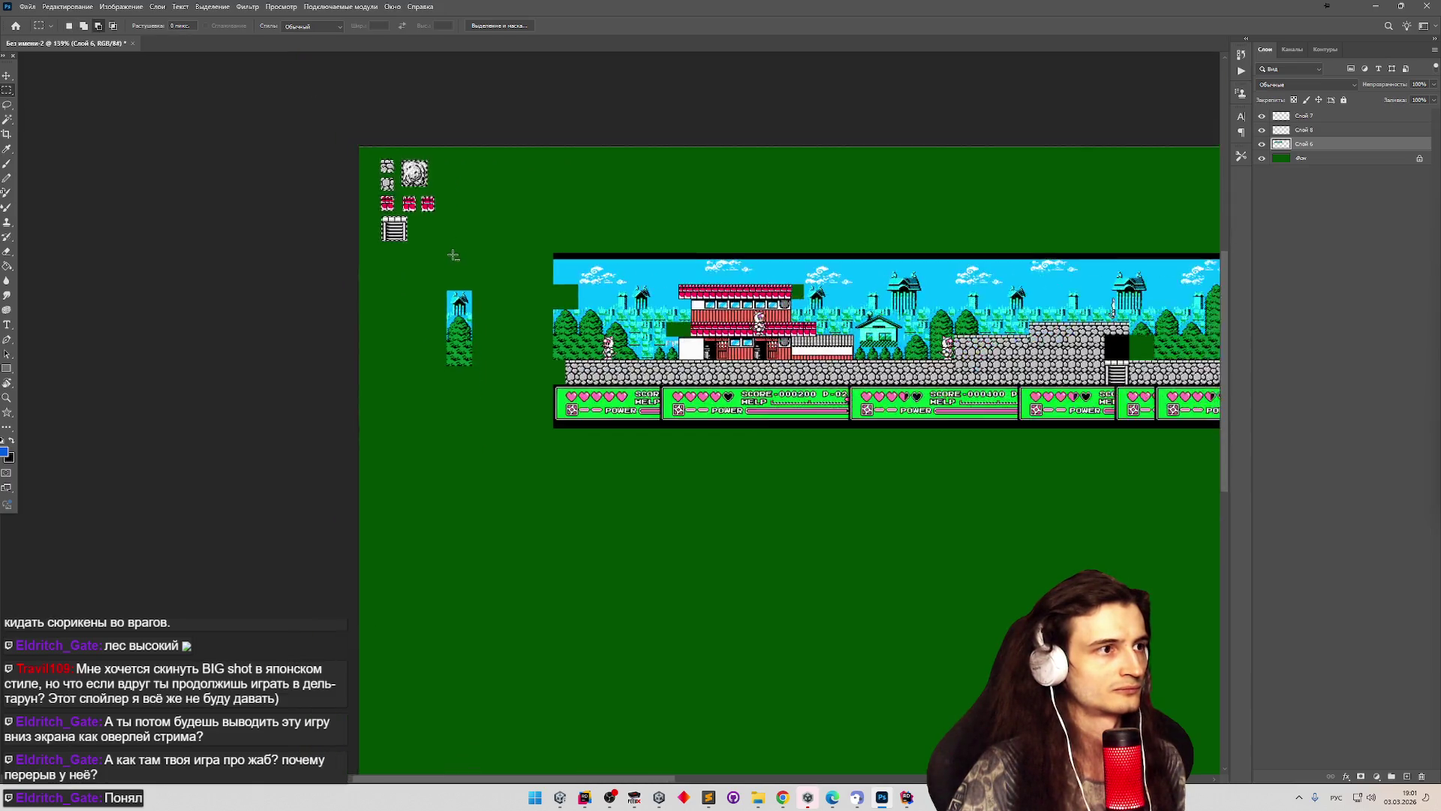
{"action": "scroll", "coordinate": [453, 255], "scroll_direction": "up", "scroll_amount": 4}
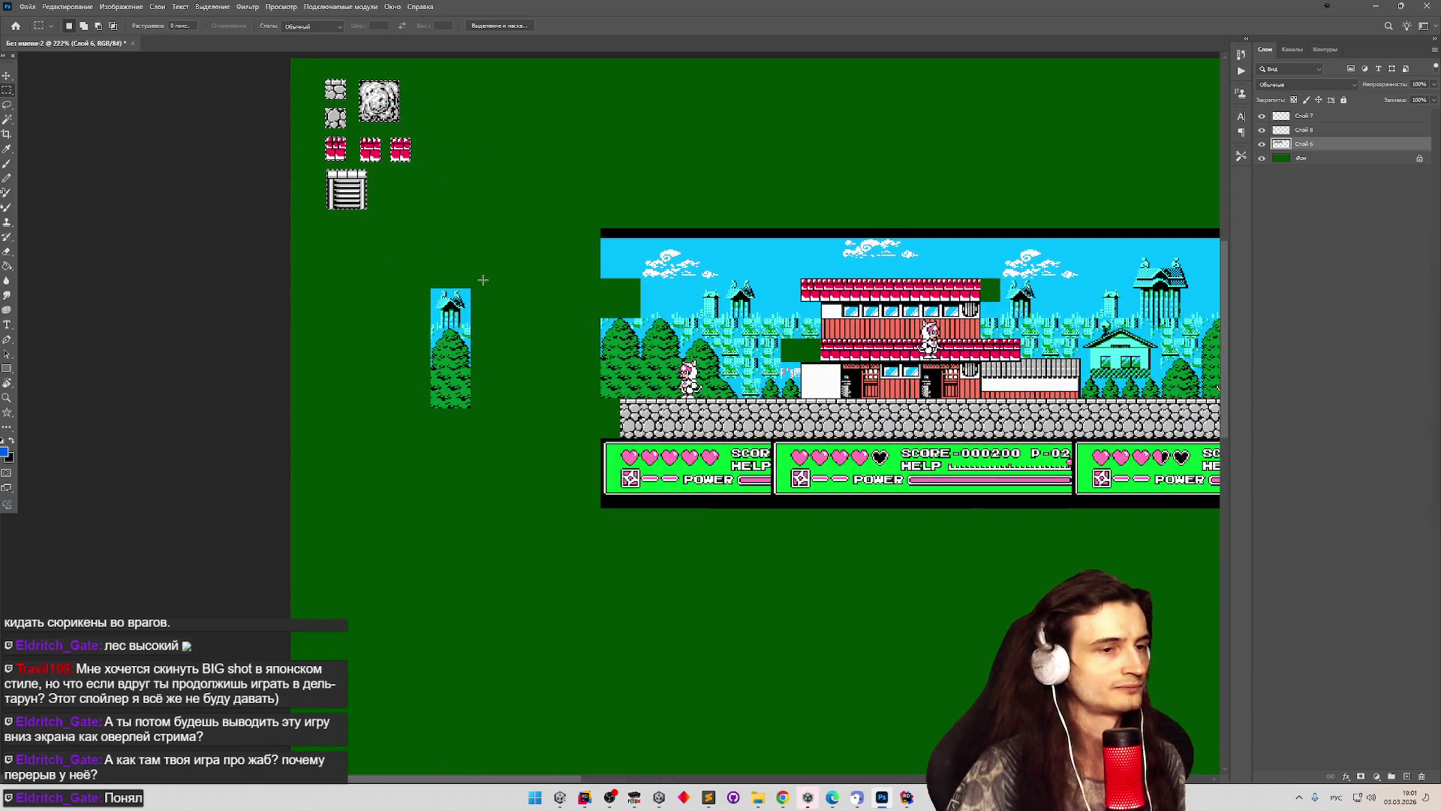
{"action": "scroll", "coordinate": [552, 291], "scroll_direction": "down", "scroll_amount": 1}
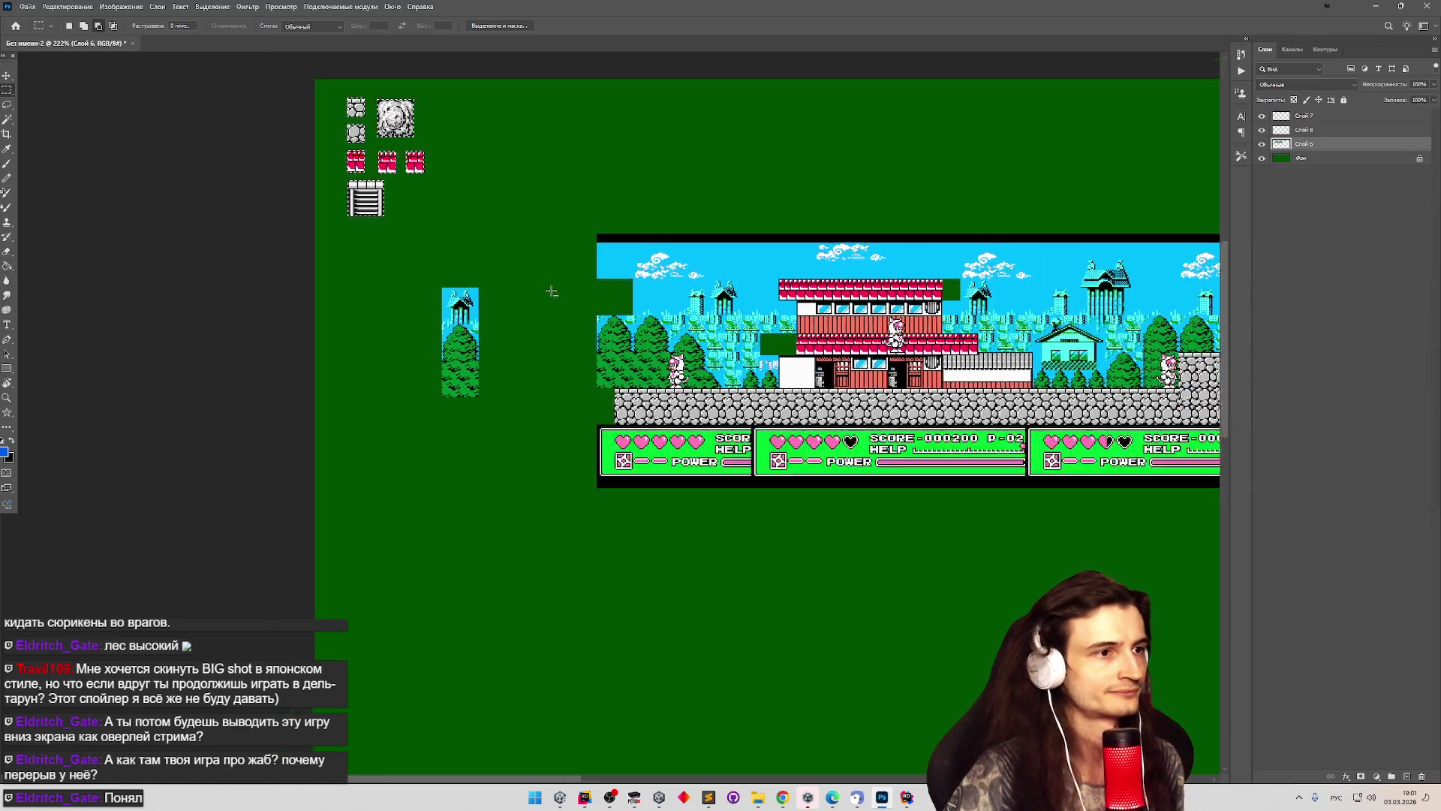
{"action": "scroll", "coordinate": [551, 291], "scroll_direction": "up", "scroll_amount": 5}
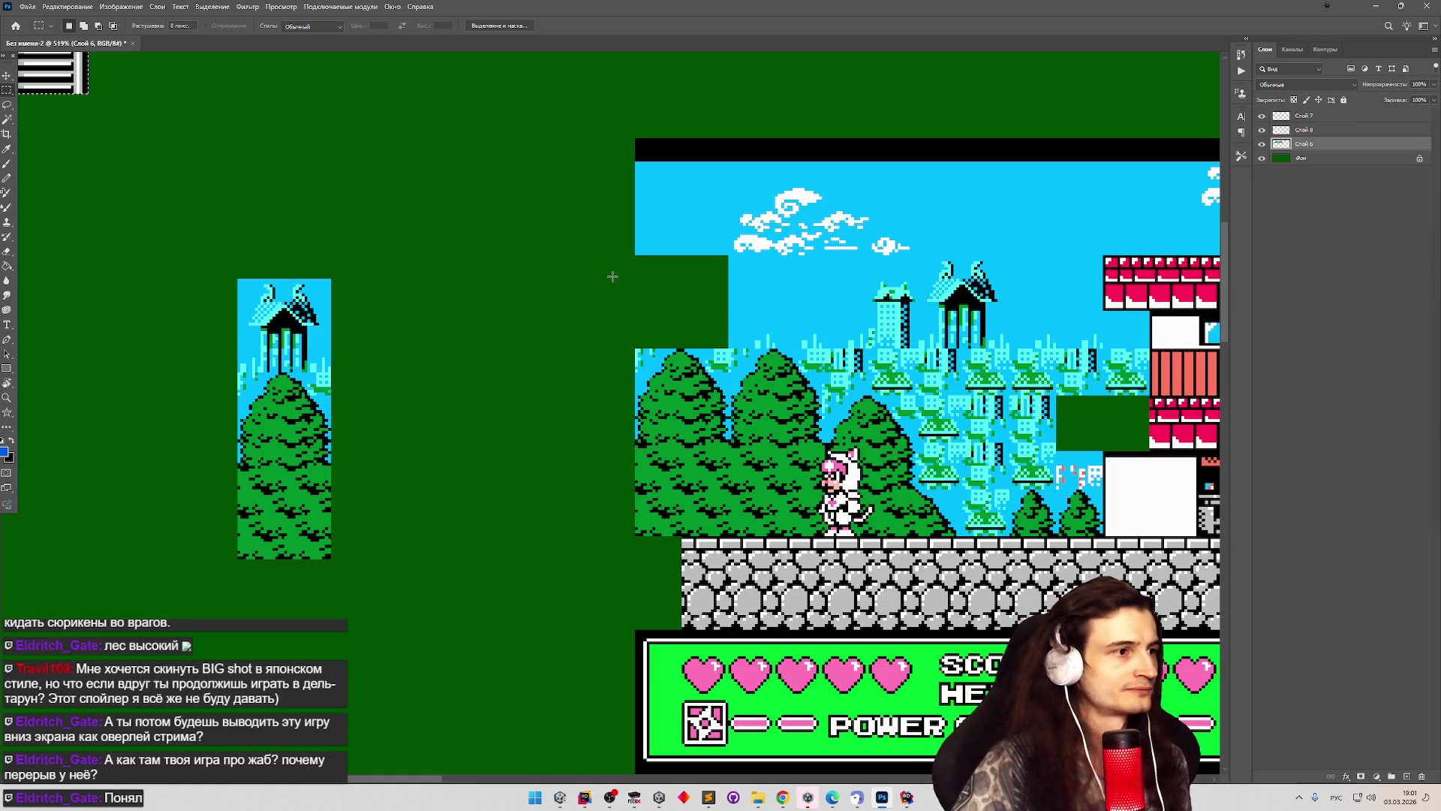
{"action": "scroll", "coordinate": [336, 292], "scroll_direction": "up", "scroll_amount": 5}
{"action": "scroll", "coordinate": [335, 292], "scroll_direction": "down", "scroll_amount": 4}
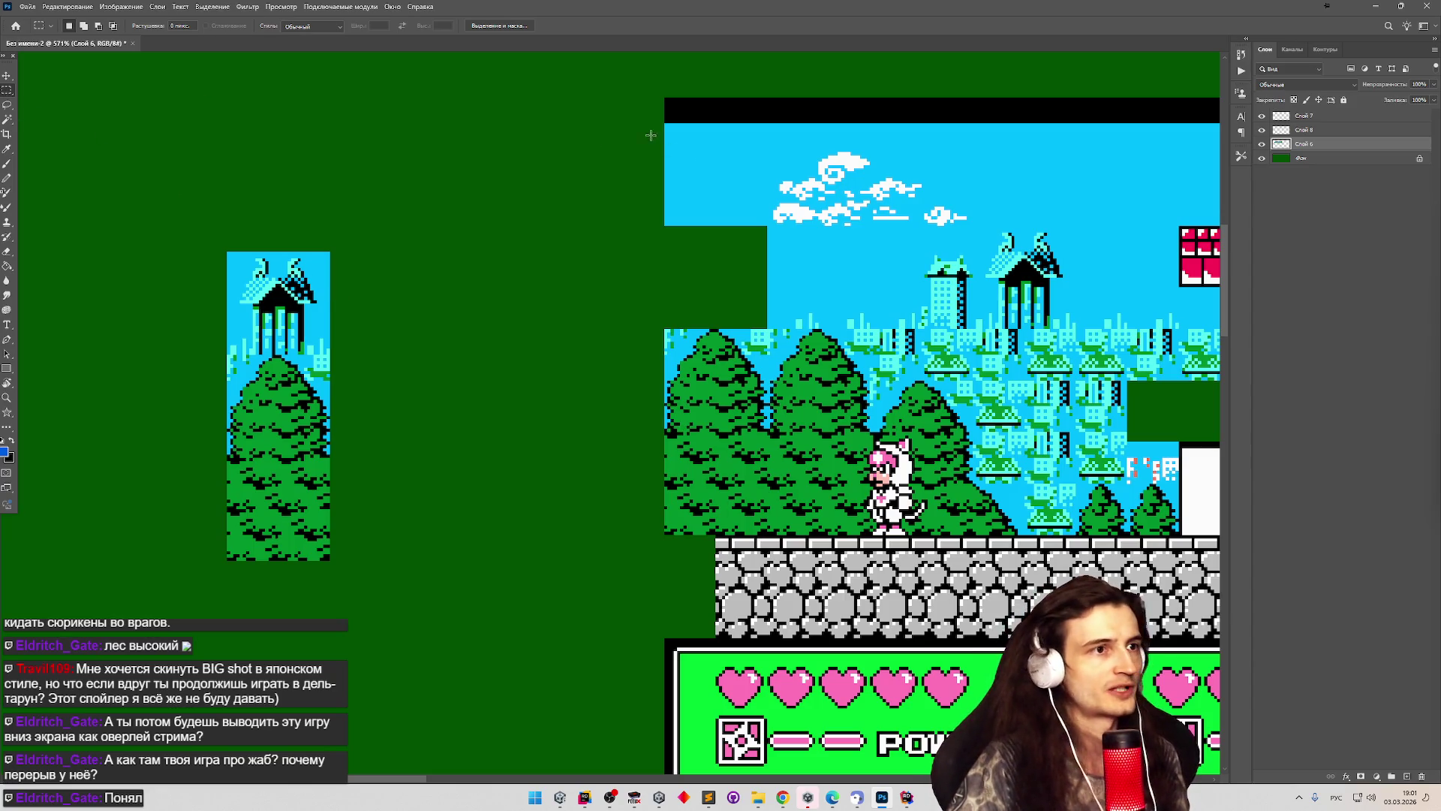
{"action": "mouse_move", "coordinate": [664, 223]}
{"action": "left_mouse_down"}
{"action": "mouse_move", "coordinate": [794, 126]}
{"action": "mouse_move", "coordinate": [792, 113]}
{"action": "left_mouse_up"}
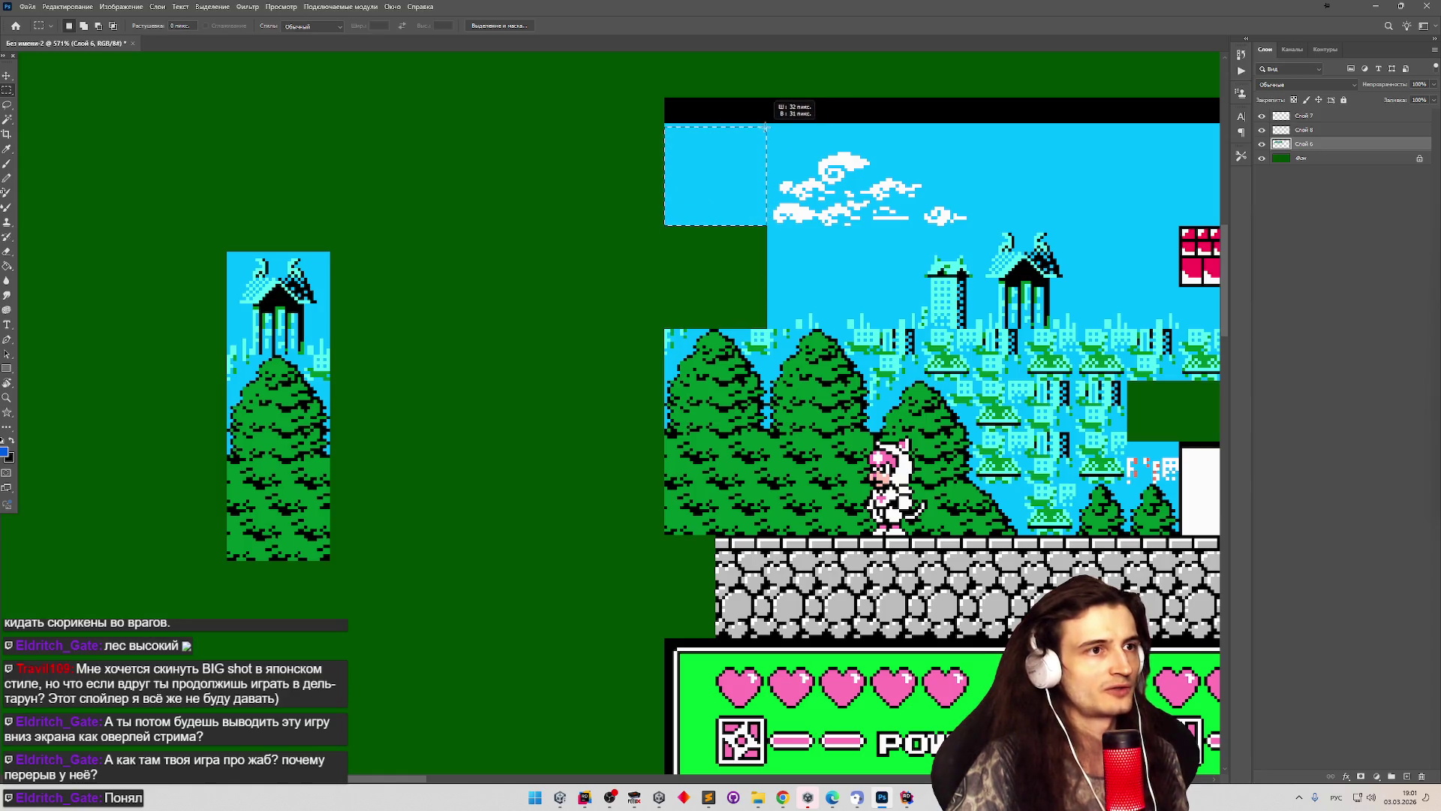
{"action": "left_click_drag", "start_coordinate": [716, 191], "coordinate": [279, 214]}
{"action": "scroll", "coordinate": [380, 225], "scroll_direction": "down", "scroll_amount": 2}
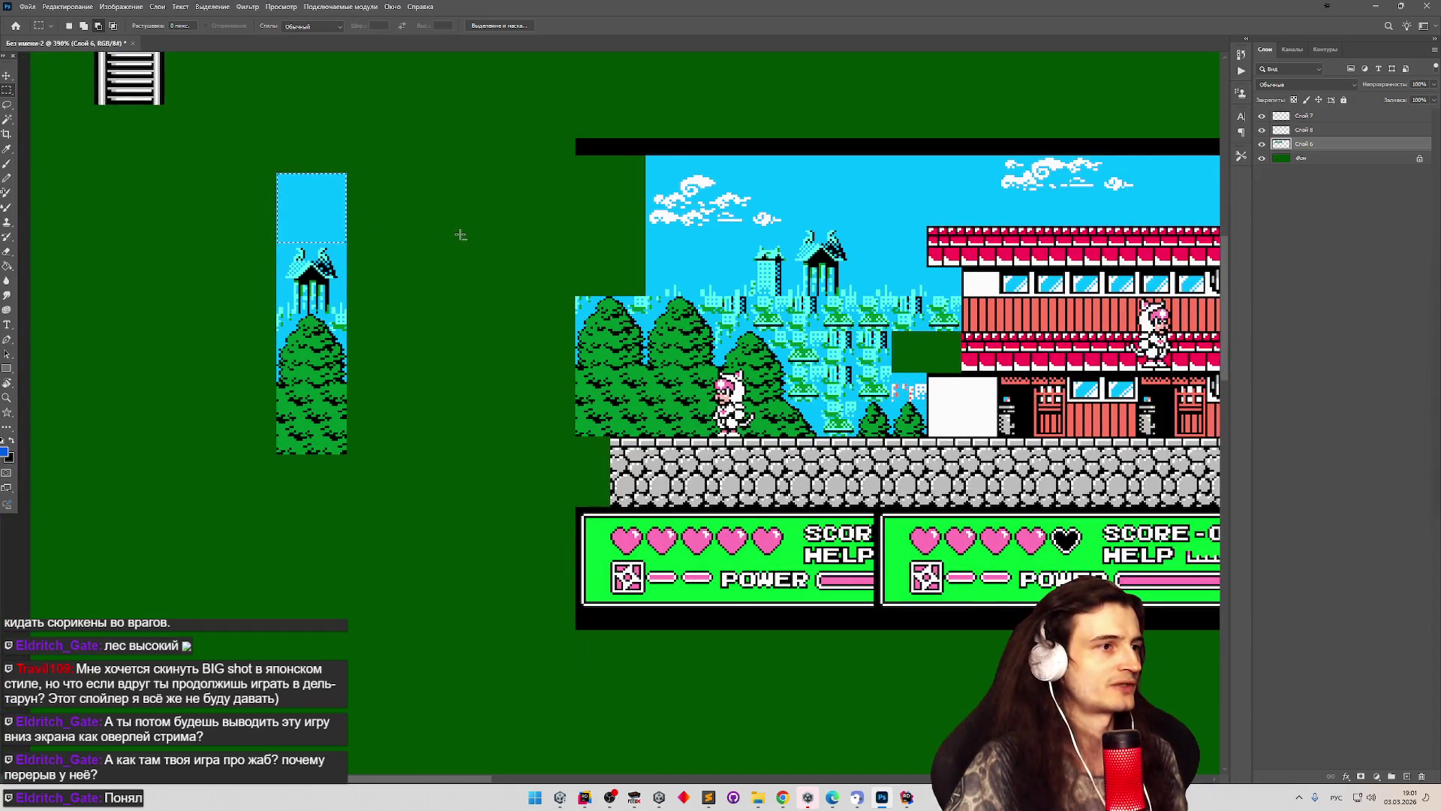
{"action": "scroll", "coordinate": [460, 233], "scroll_direction": "down", "scroll_amount": 2}
{"action": "scroll", "coordinate": [525, 239], "scroll_direction": "up", "scroll_amount": 3}
{"action": "scroll", "coordinate": [603, 252], "scroll_direction": "down", "scroll_amount": 1}
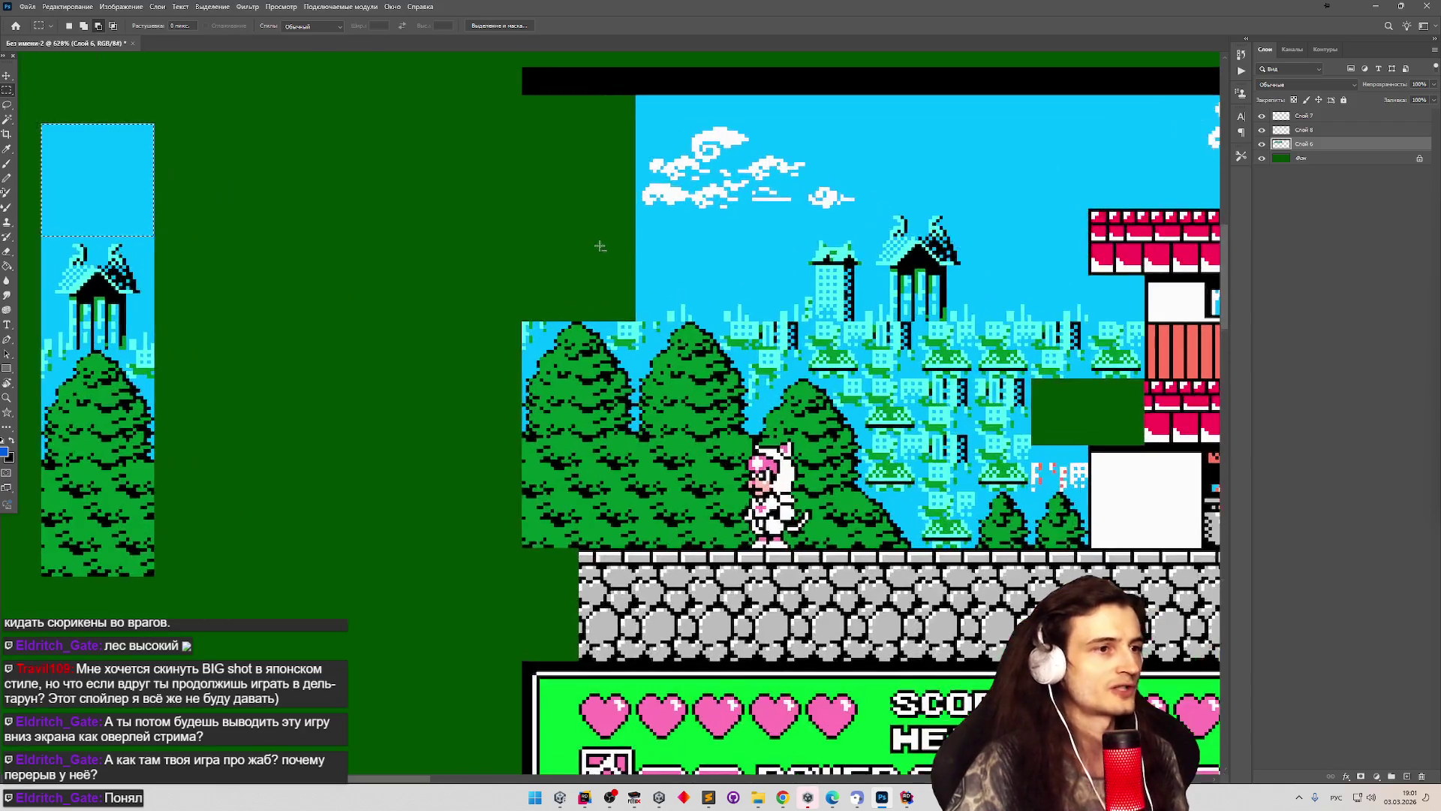
{"action": "scroll", "coordinate": [596, 247], "scroll_direction": "up", "scroll_amount": 2}
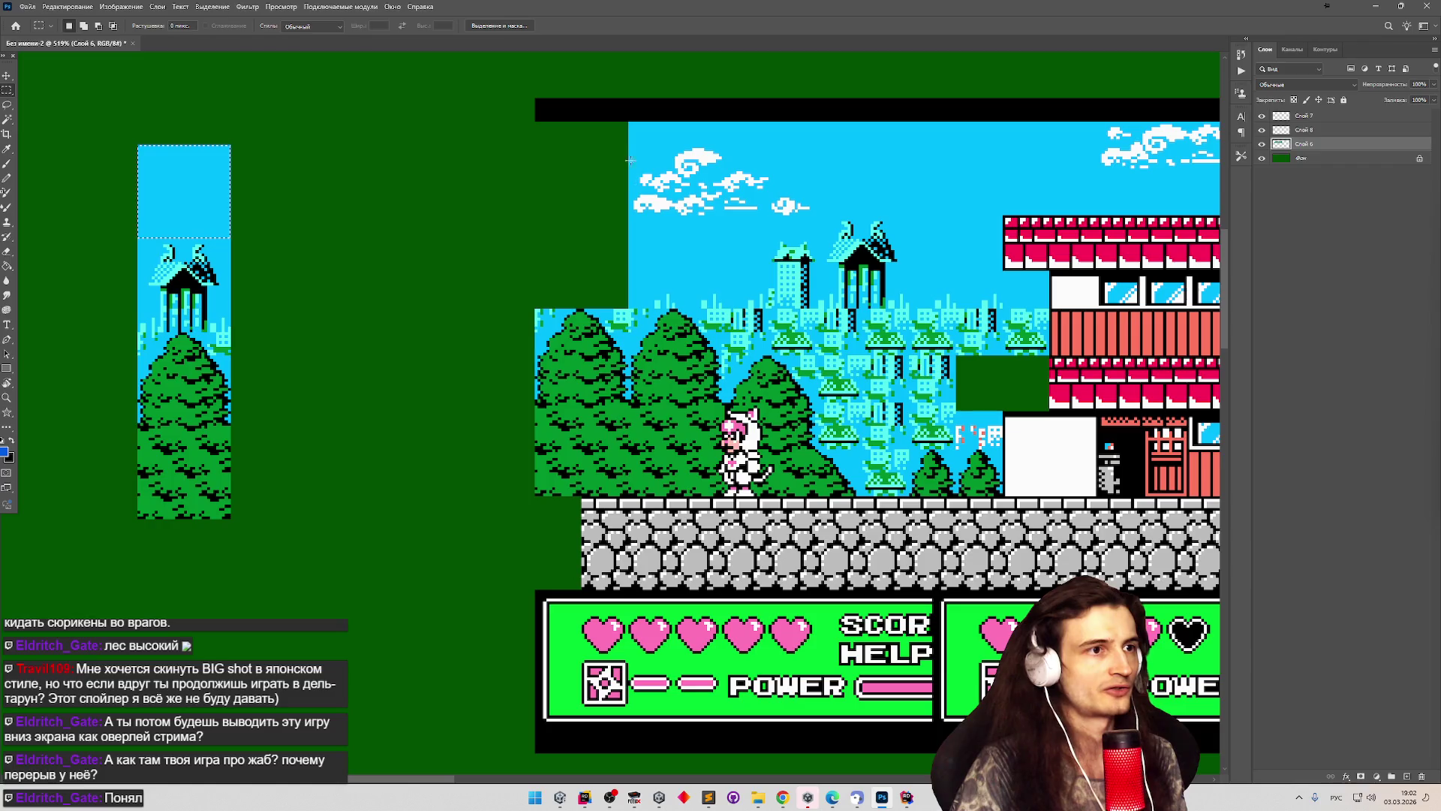
{"action": "scroll", "coordinate": [623, 143], "scroll_direction": "up", "scroll_amount": 2}
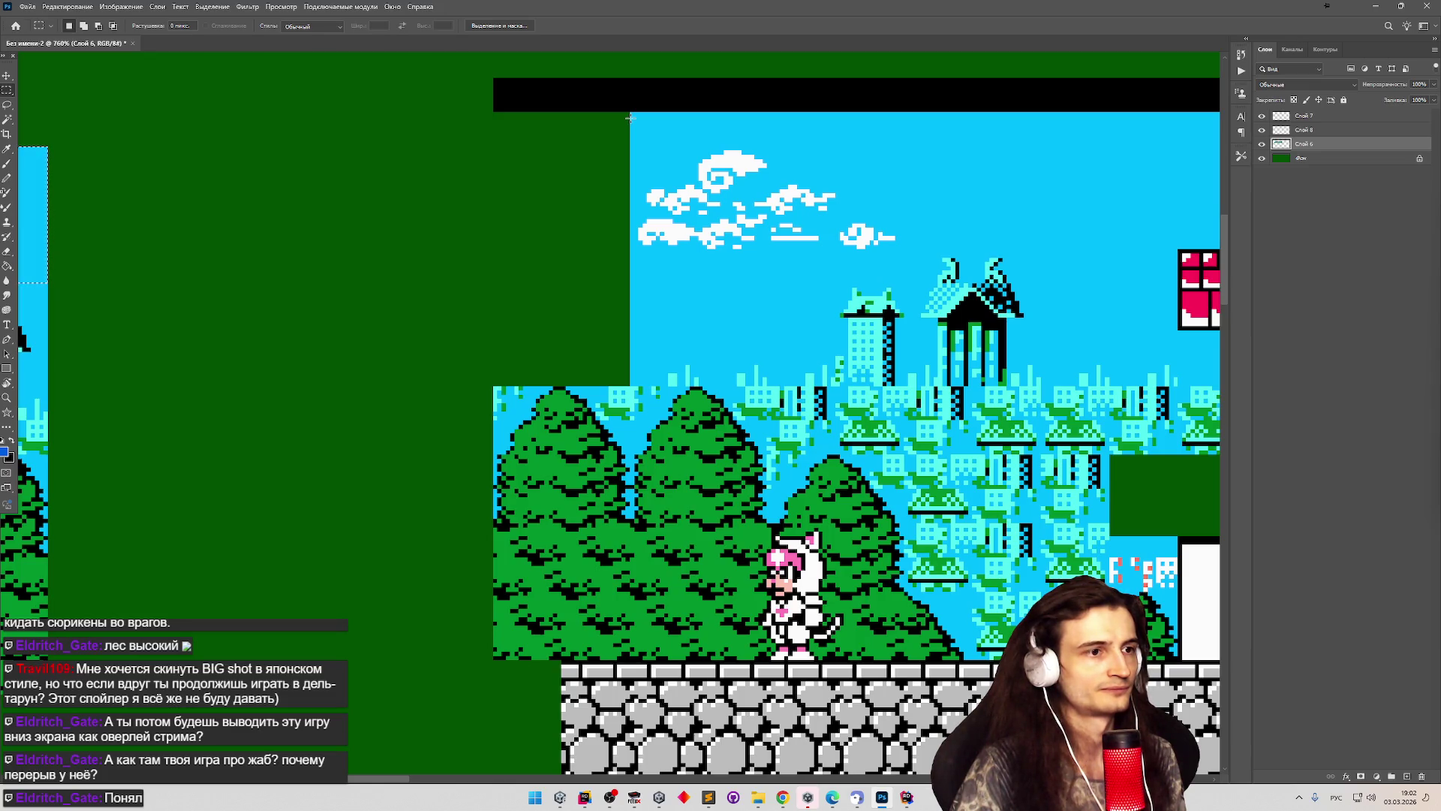
{"action": "scroll", "coordinate": [605, 166], "scroll_direction": "down", "scroll_amount": 2}
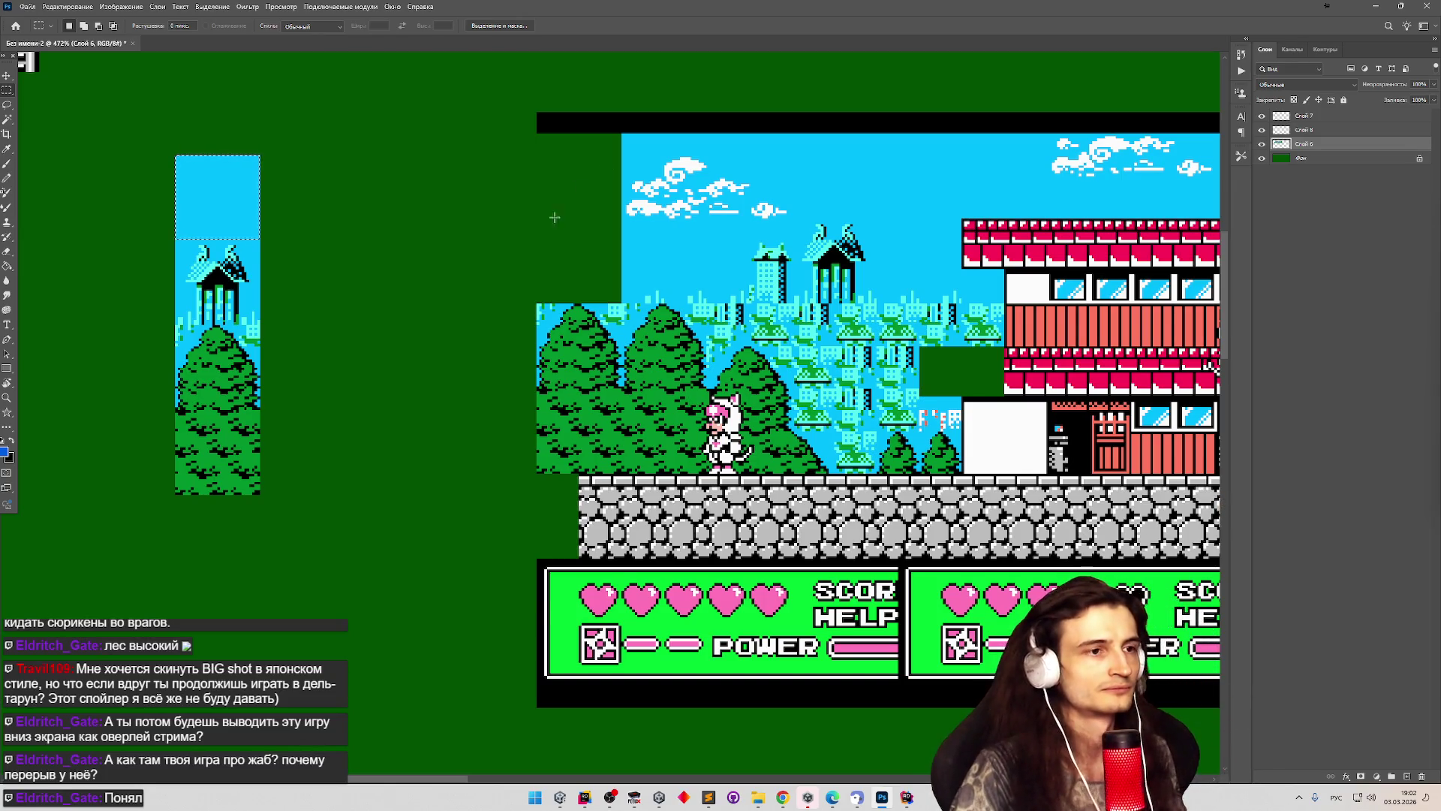
{"action": "scroll", "coordinate": [481, 230], "scroll_direction": "down", "scroll_amount": 3}
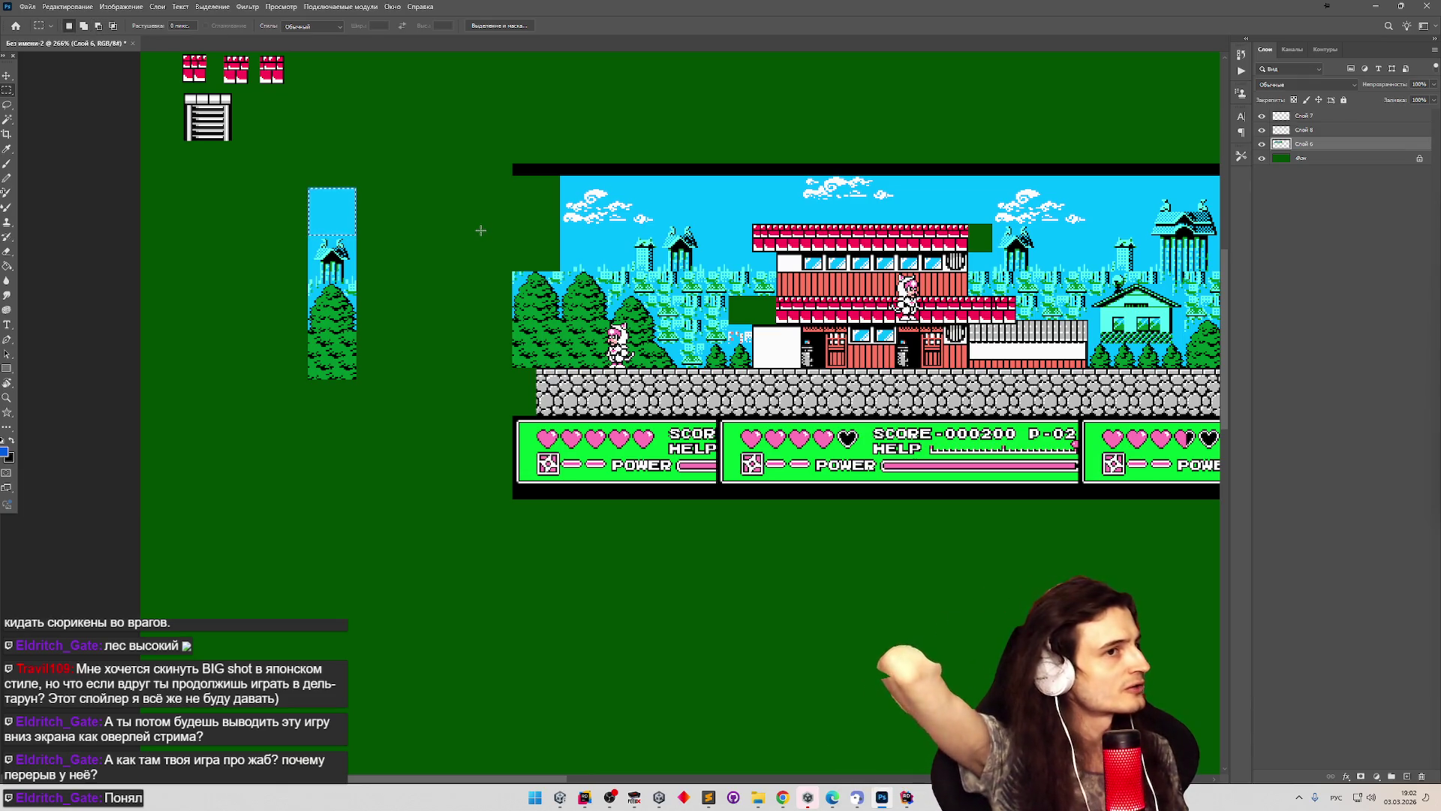
{"action": "scroll", "coordinate": [531, 152], "scroll_direction": "up", "scroll_amount": 3}
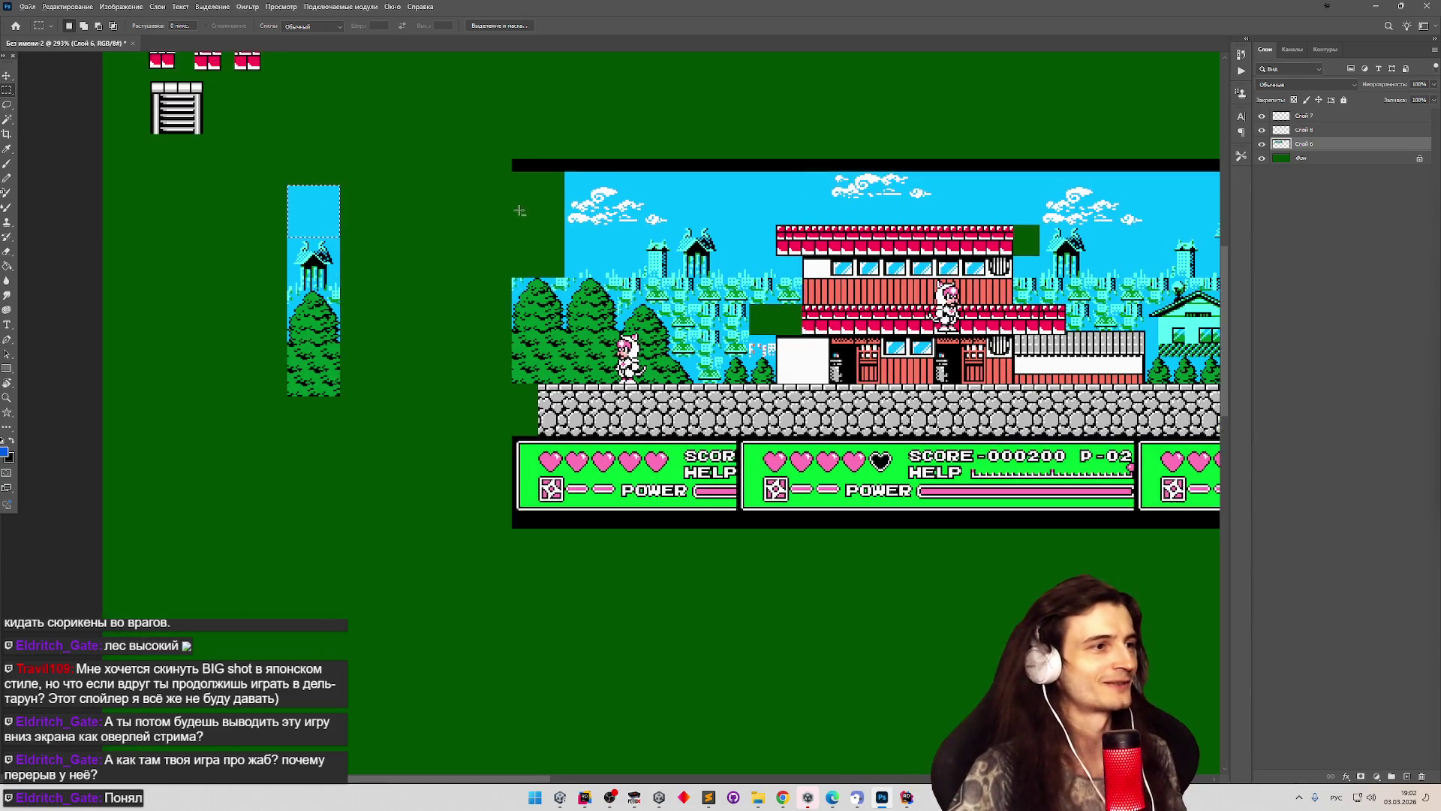
{"action": "scroll", "coordinate": [530, 152], "scroll_direction": "up", "scroll_amount": 1}
{"action": "scroll", "coordinate": [573, 199], "scroll_direction": "up", "scroll_amount": 1}
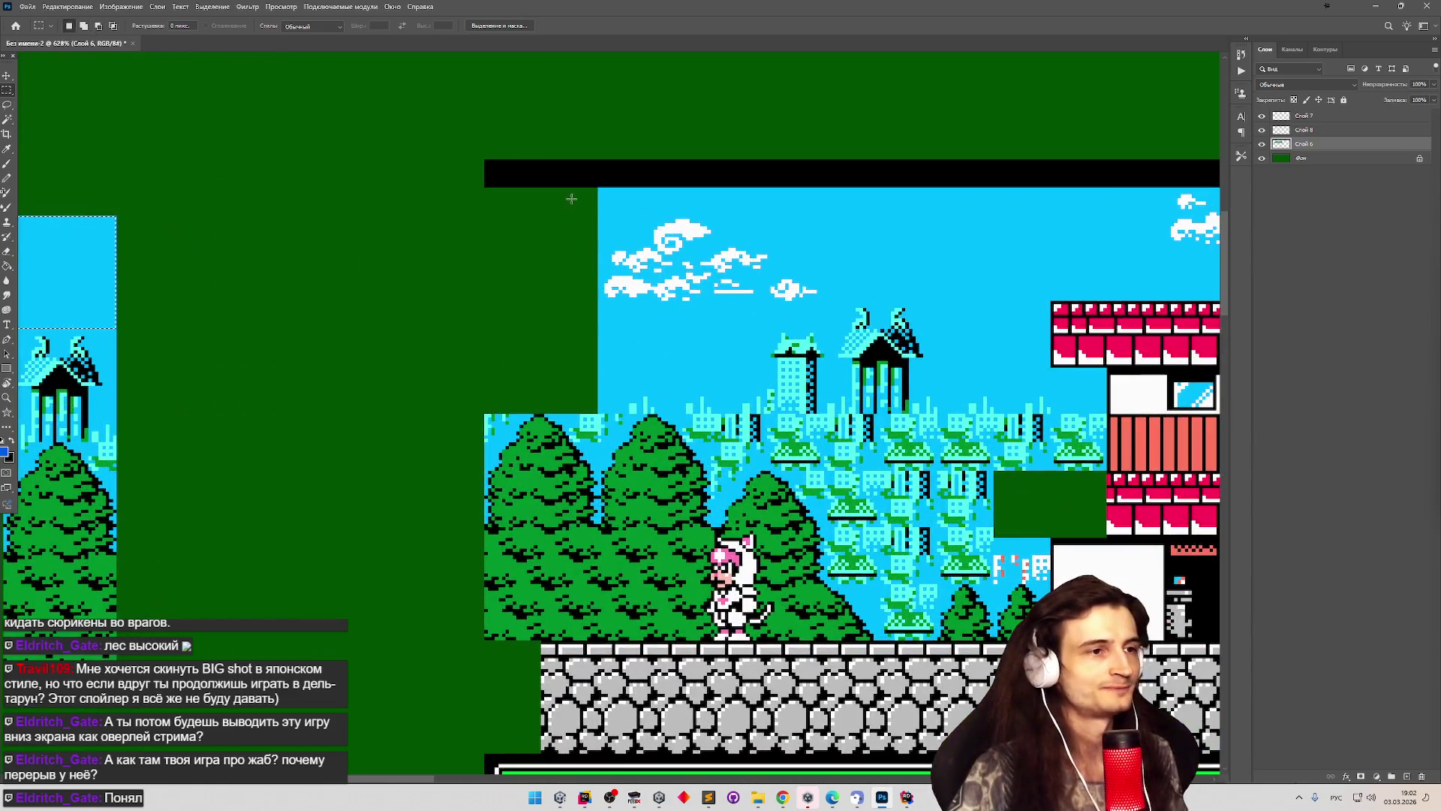
{"action": "mouse_move", "coordinate": [598, 187]}
{"action": "left_mouse_down"}
{"action": "mouse_move", "coordinate": [769, 248]}
{"action": "mouse_move", "coordinate": [822, 299]}
{"action": "left_mouse_up"}
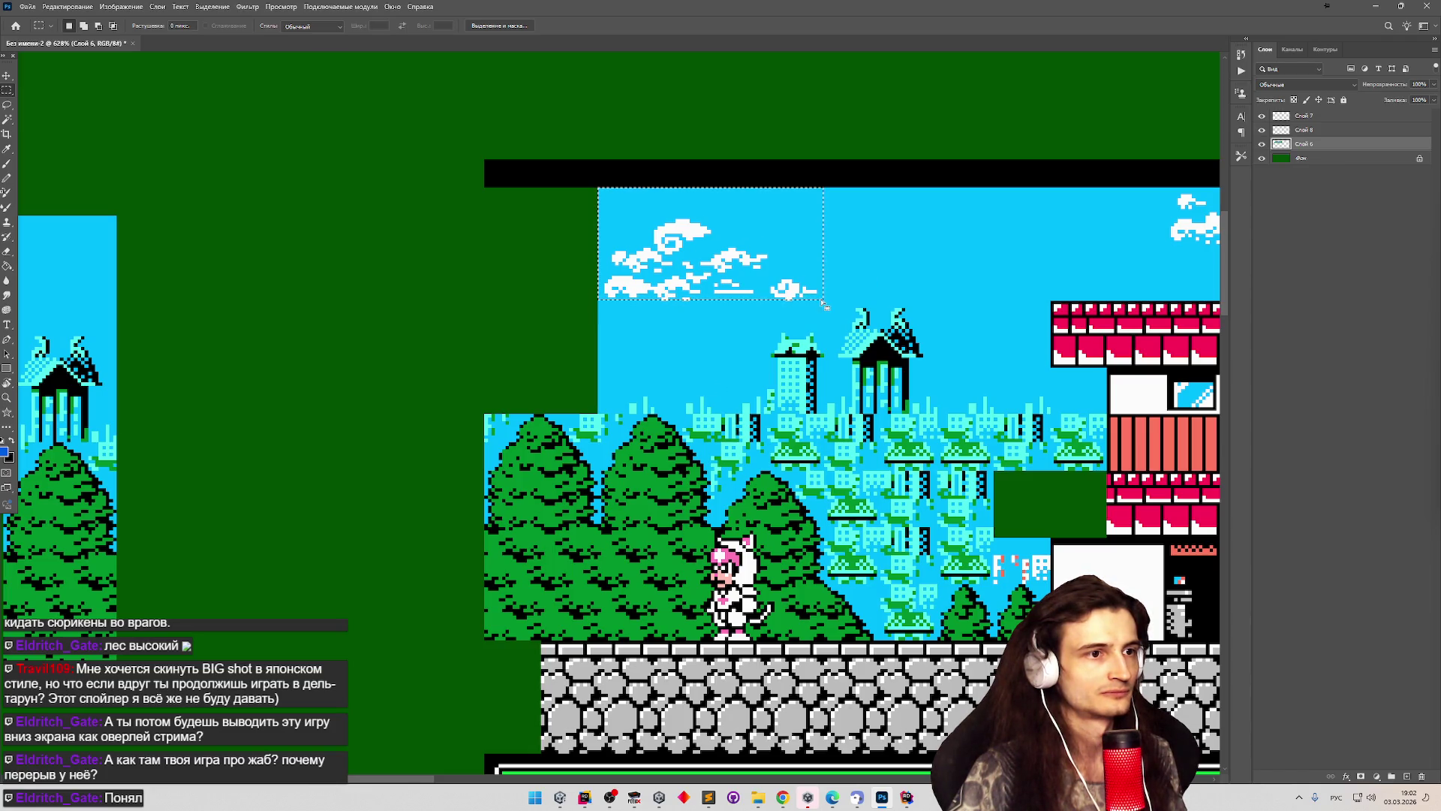
Drag the 65×32 cloud patch from the level's sky onto the top of the tile strip.
{"action": "scroll", "coordinate": [661, 250], "scroll_direction": "down", "scroll_amount": 5}
{"action": "left_click_drag", "start_coordinate": [665, 253], "coordinate": [430, 218]}
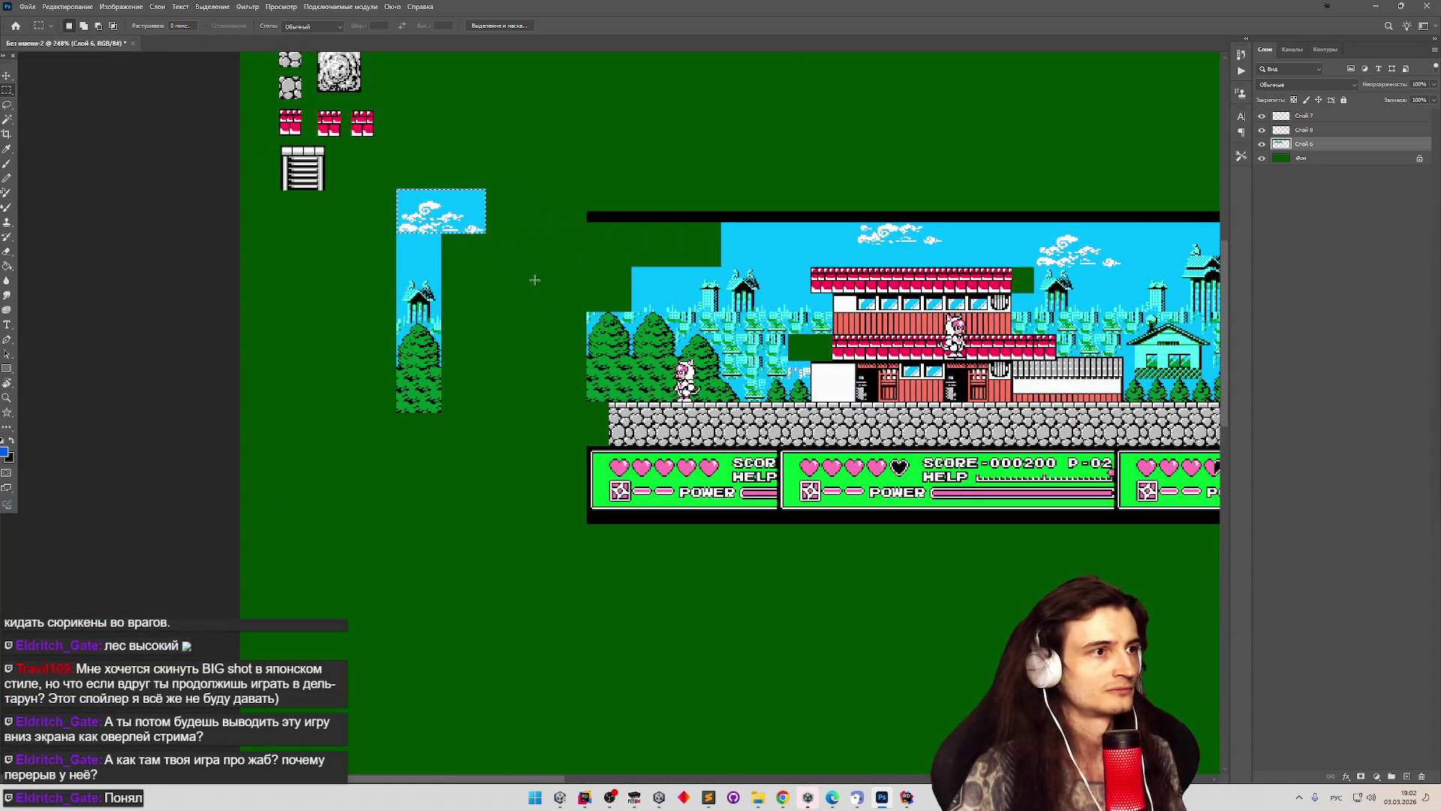
{"action": "scroll", "coordinate": [535, 280], "scroll_direction": "up", "scroll_amount": 5}
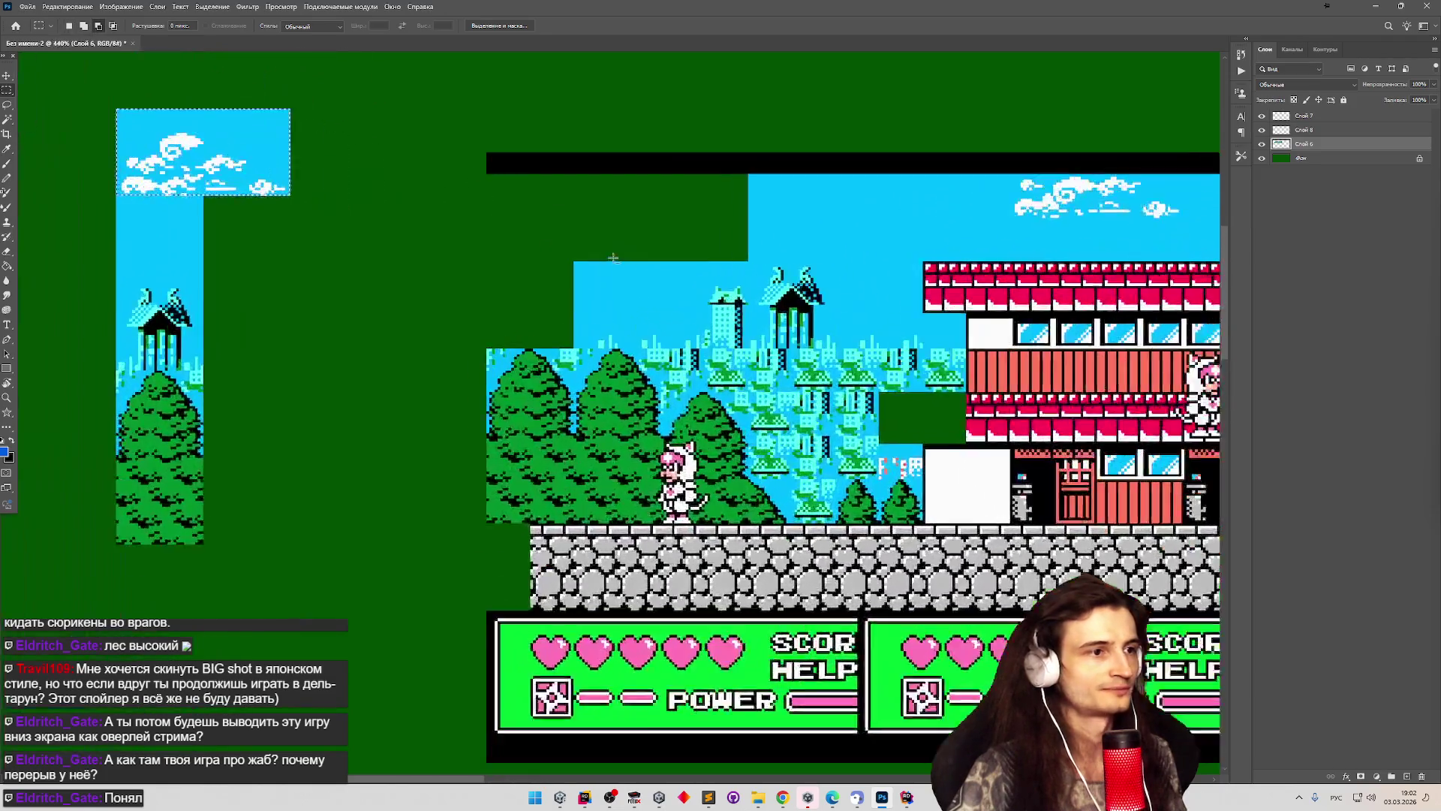
{"action": "scroll", "coordinate": [613, 258], "scroll_direction": "up", "scroll_amount": 2}
{"action": "scroll", "coordinate": [623, 268], "scroll_direction": "down", "scroll_amount": 4}
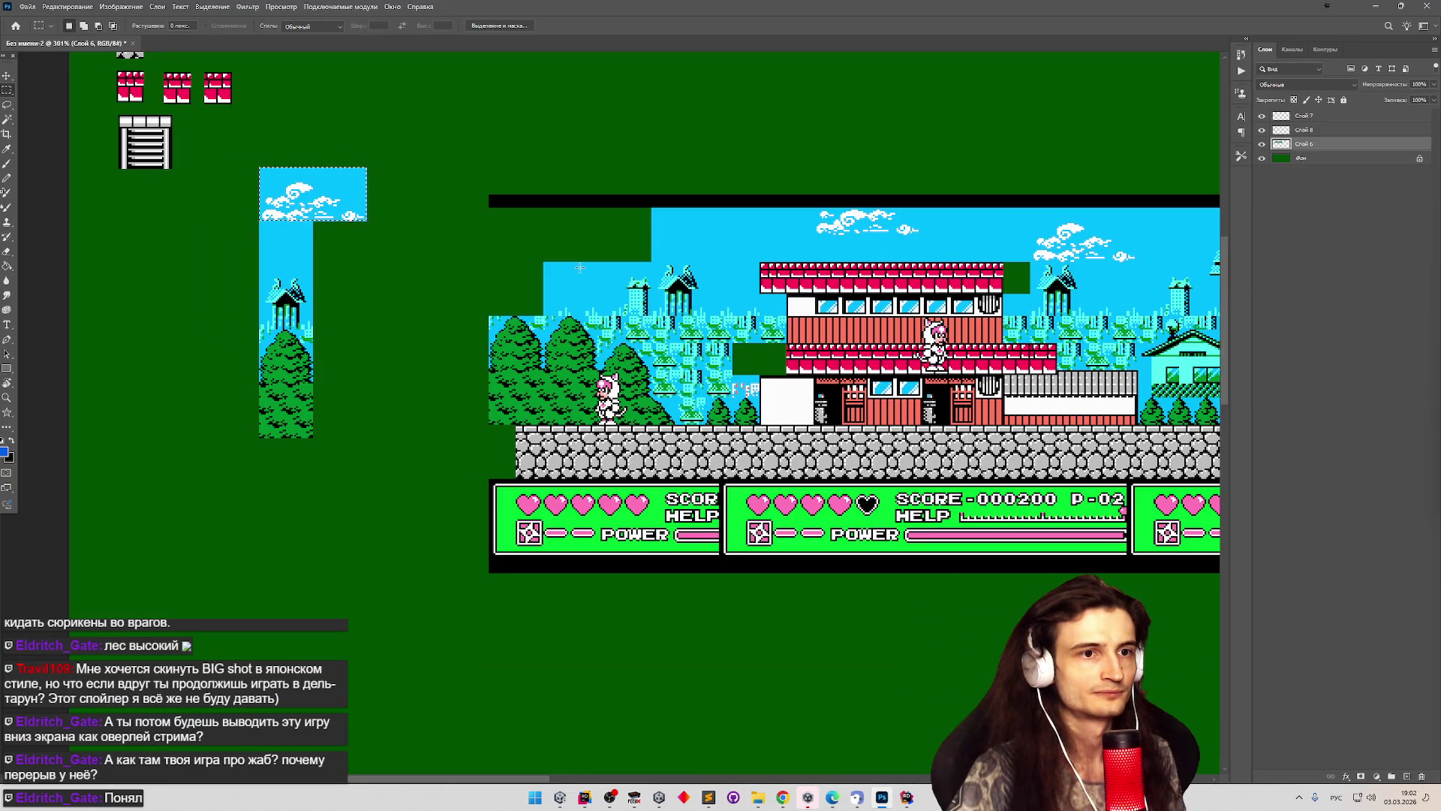
{"action": "scroll", "coordinate": [561, 268], "scroll_direction": "down", "scroll_amount": 2}
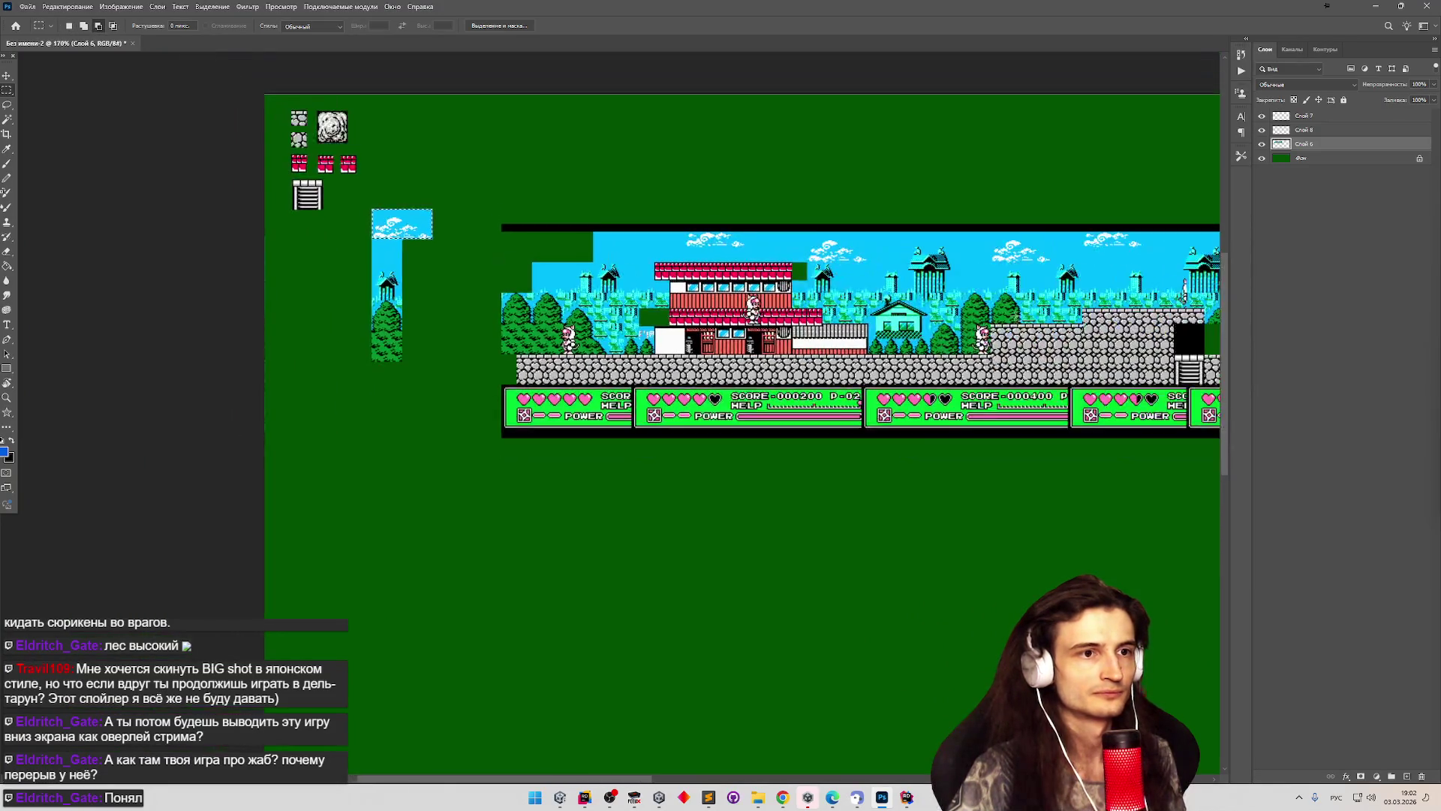
{"action": "scroll", "coordinate": [560, 268], "scroll_direction": "up", "scroll_amount": 3}
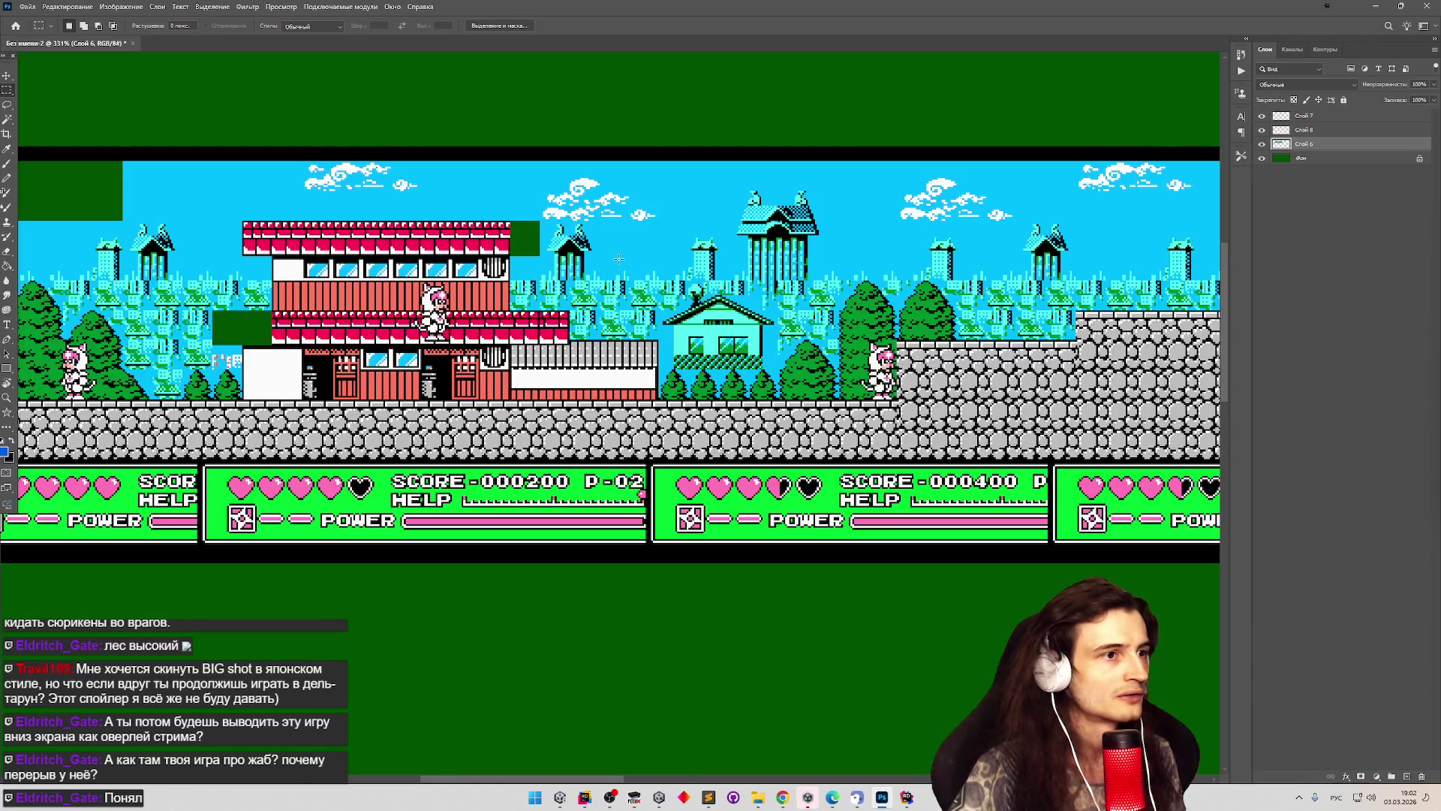
{"action": "scroll", "coordinate": [618, 259], "scroll_direction": "up", "scroll_amount": 8}
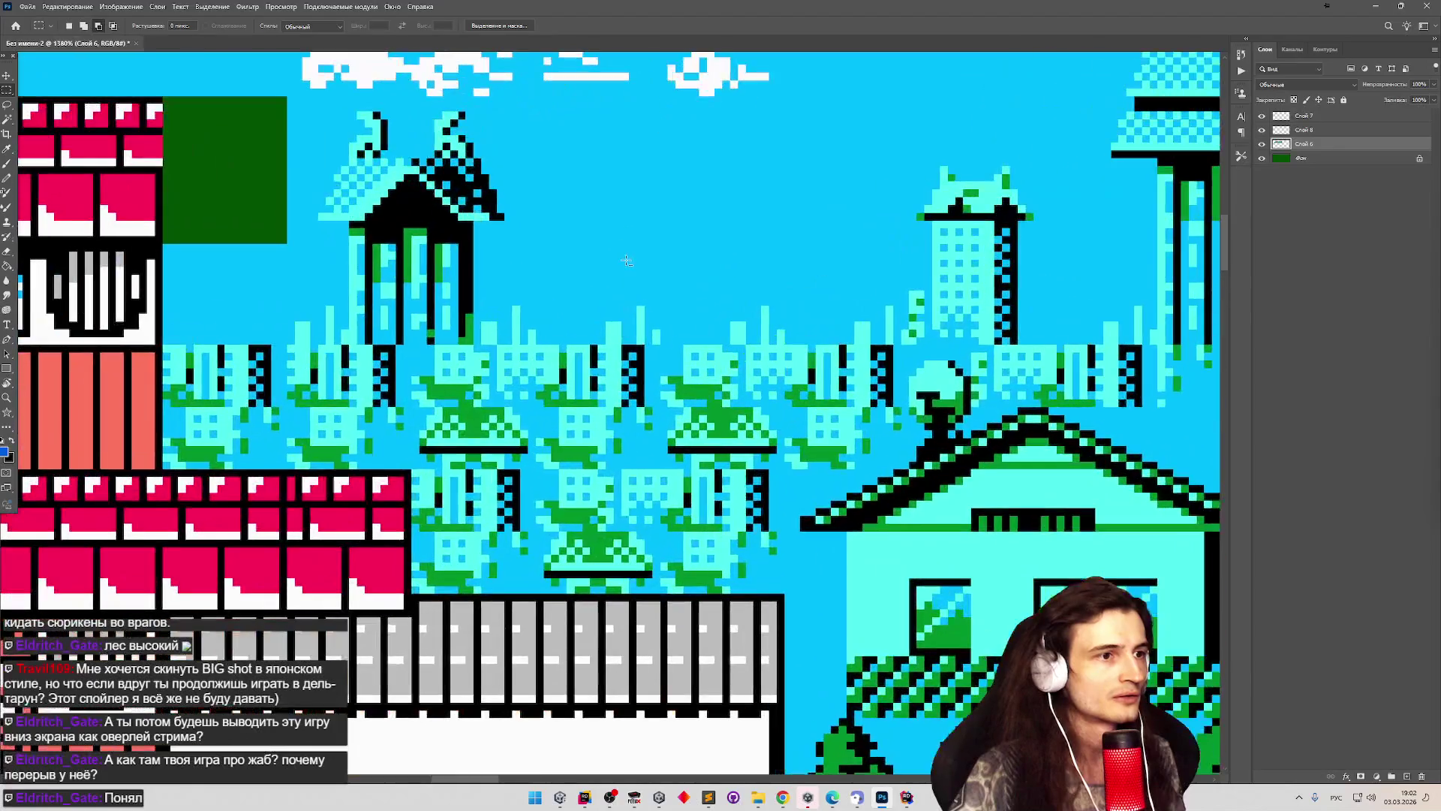
{"action": "scroll", "coordinate": [631, 261], "scroll_direction": "down", "scroll_amount": 8}
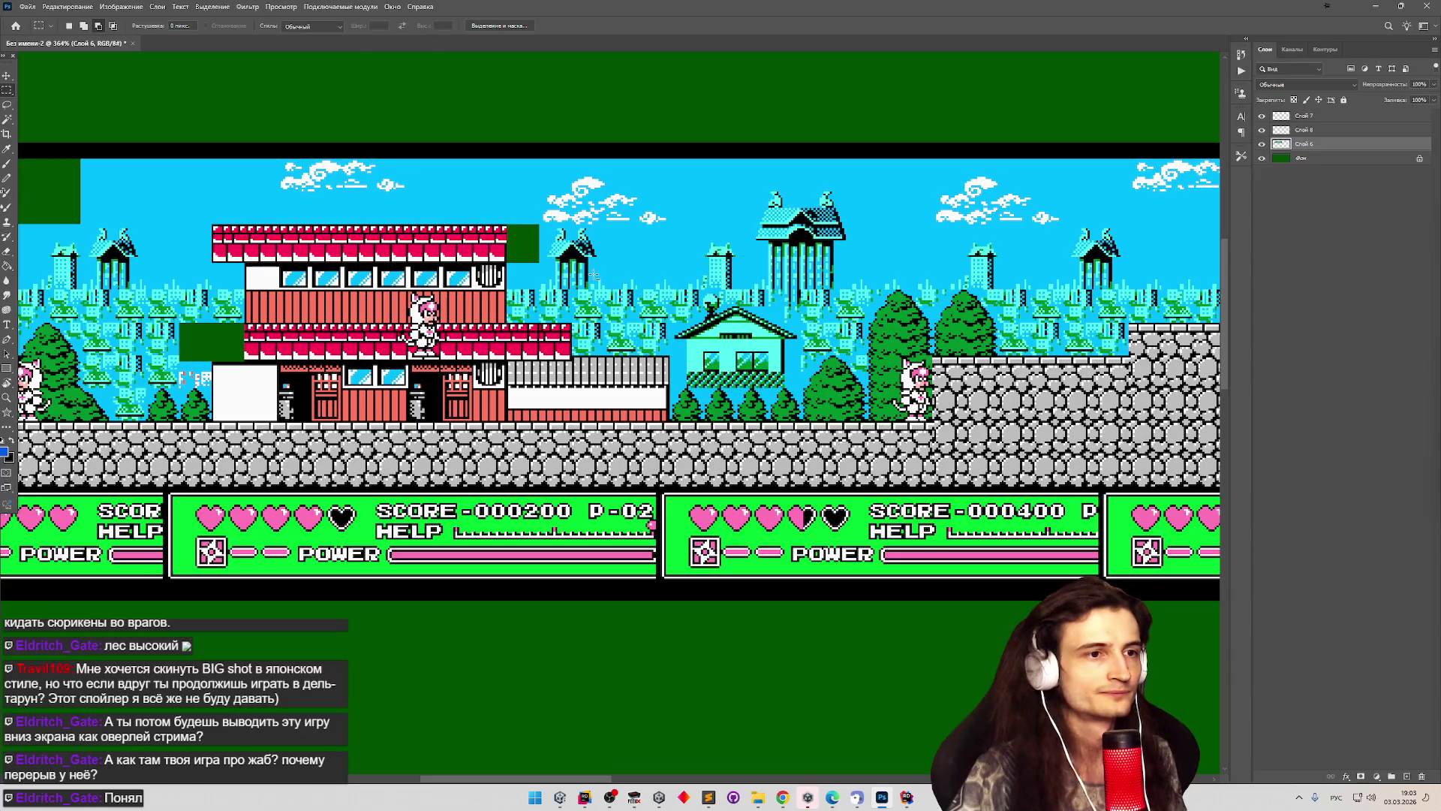
{"action": "scroll", "coordinate": [593, 275], "scroll_direction": "down", "scroll_amount": 2}
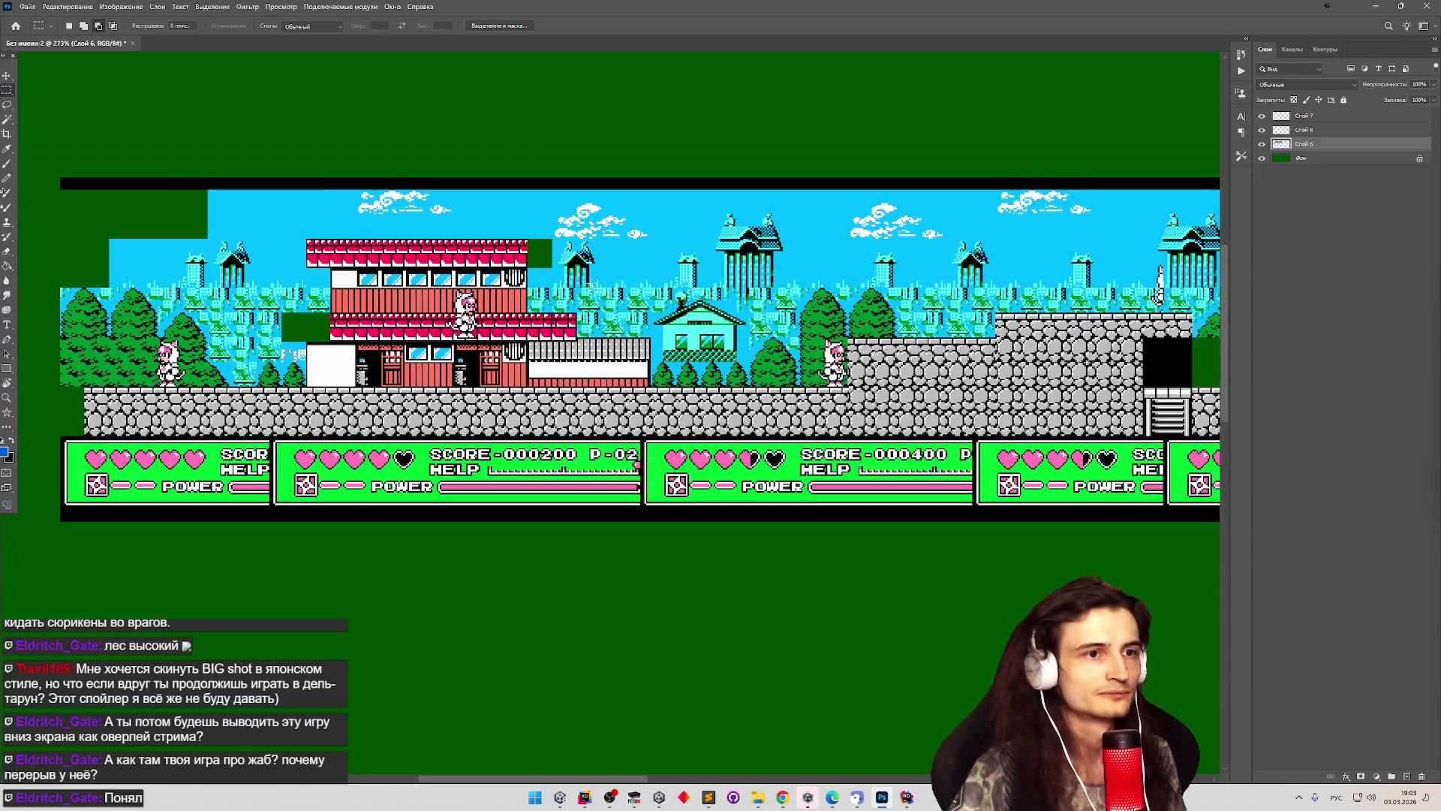
{"action": "scroll", "coordinate": [1021, 279], "scroll_direction": "up", "scroll_amount": 5}
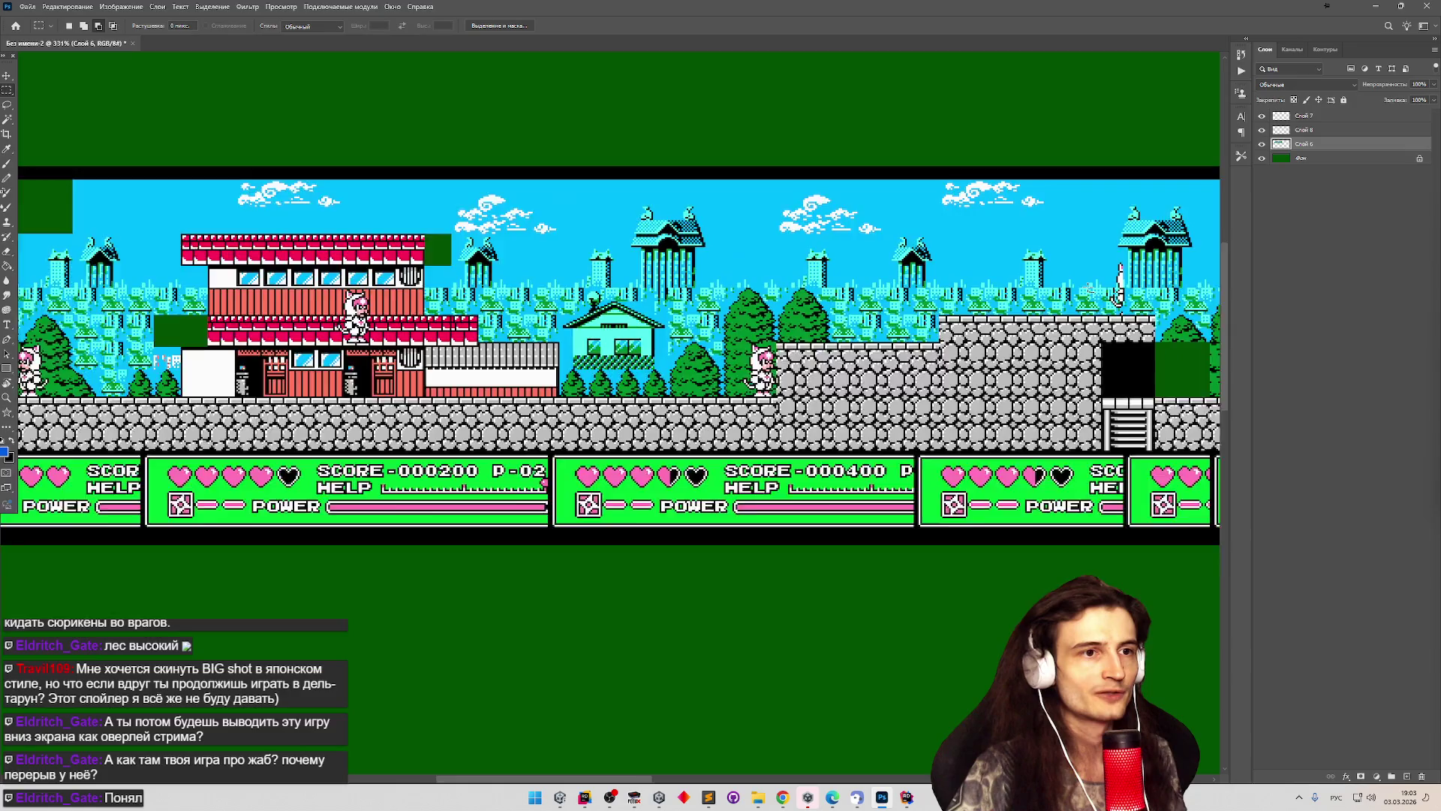
{"action": "scroll", "coordinate": [952, 280], "scroll_direction": "down", "scroll_amount": 6}
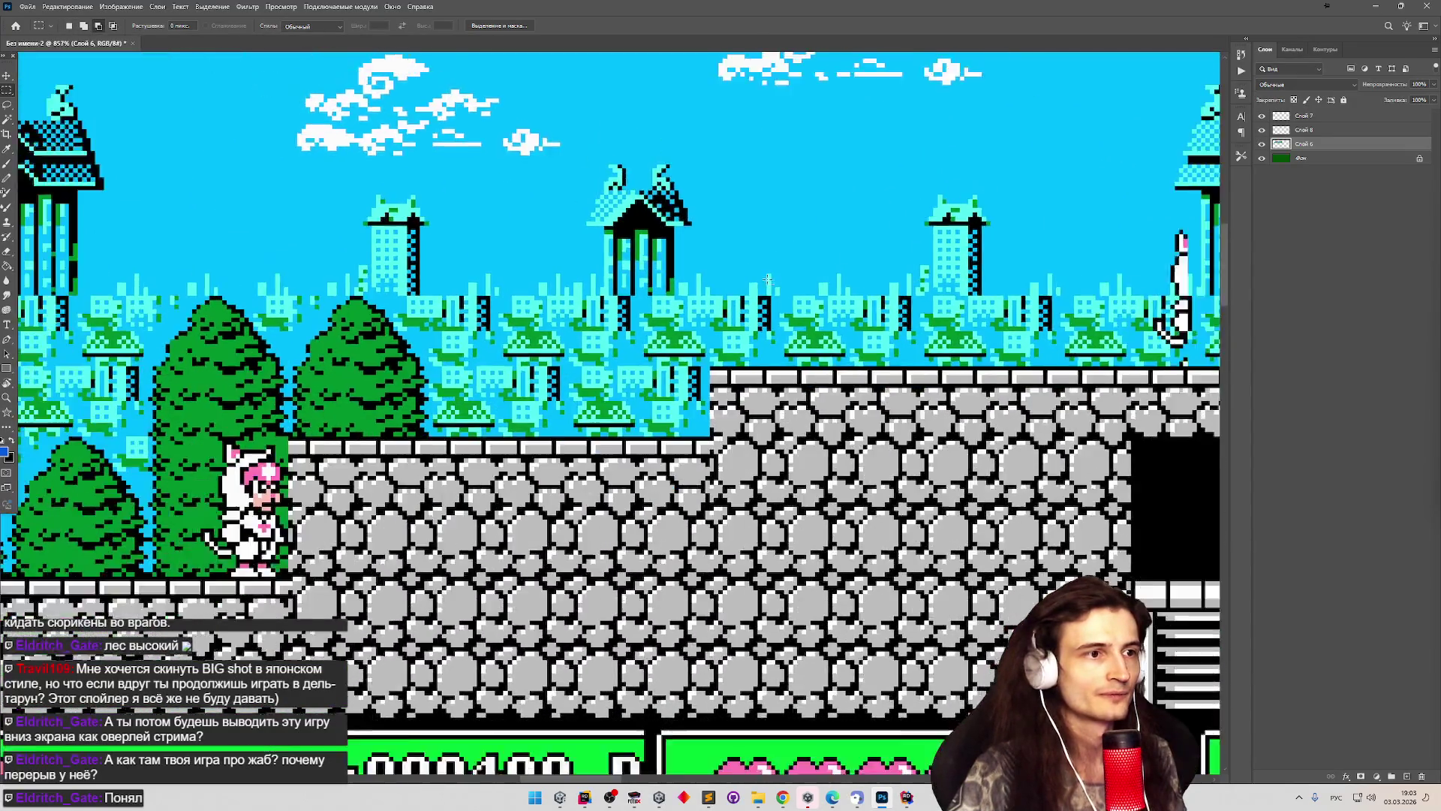
{"action": "scroll", "coordinate": [686, 268], "scroll_direction": "down", "scroll_amount": 1}
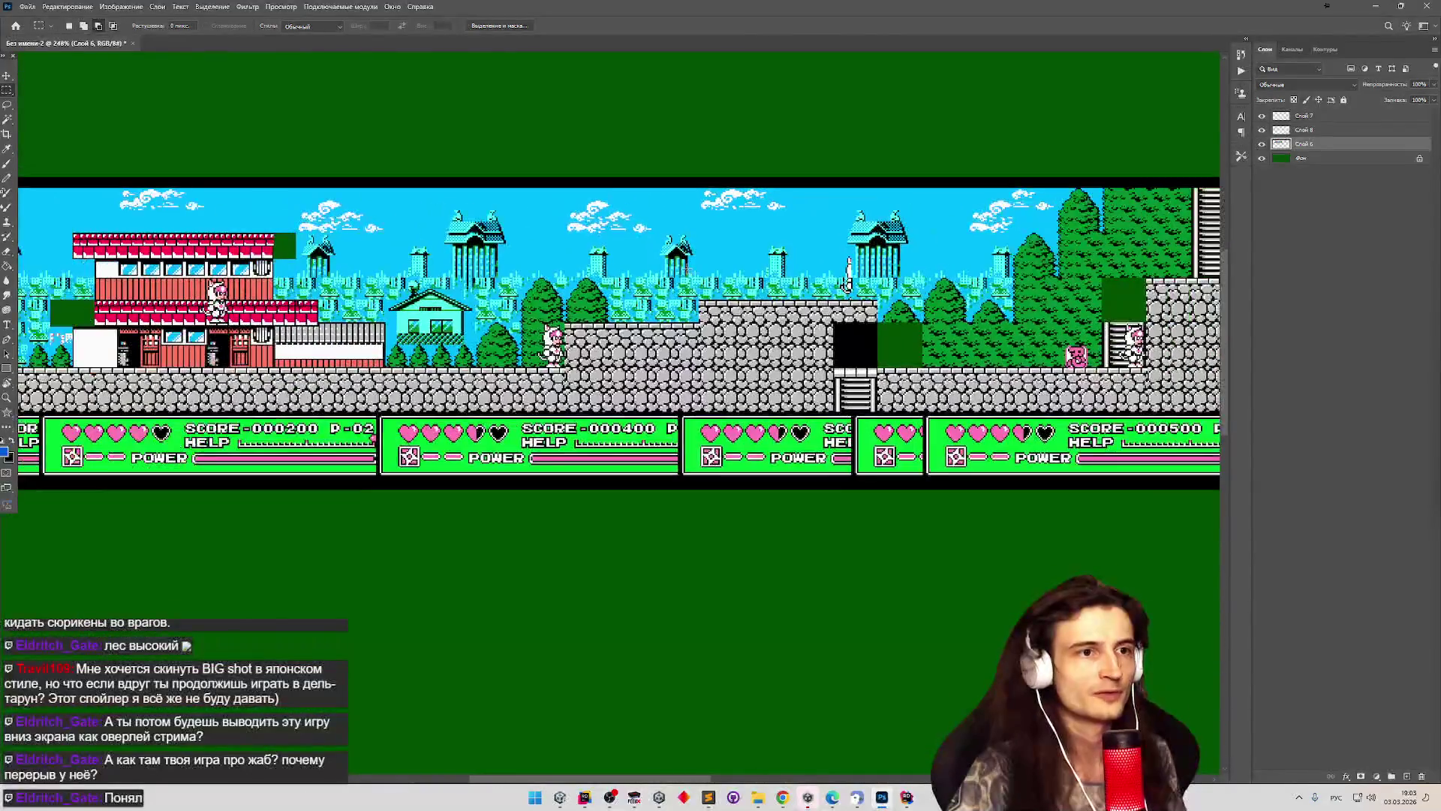
{"action": "scroll", "coordinate": [1051, 270], "scroll_direction": "up", "scroll_amount": 2}
{"action": "scroll", "coordinate": [702, 262], "scroll_direction": "down", "scroll_amount": 2}
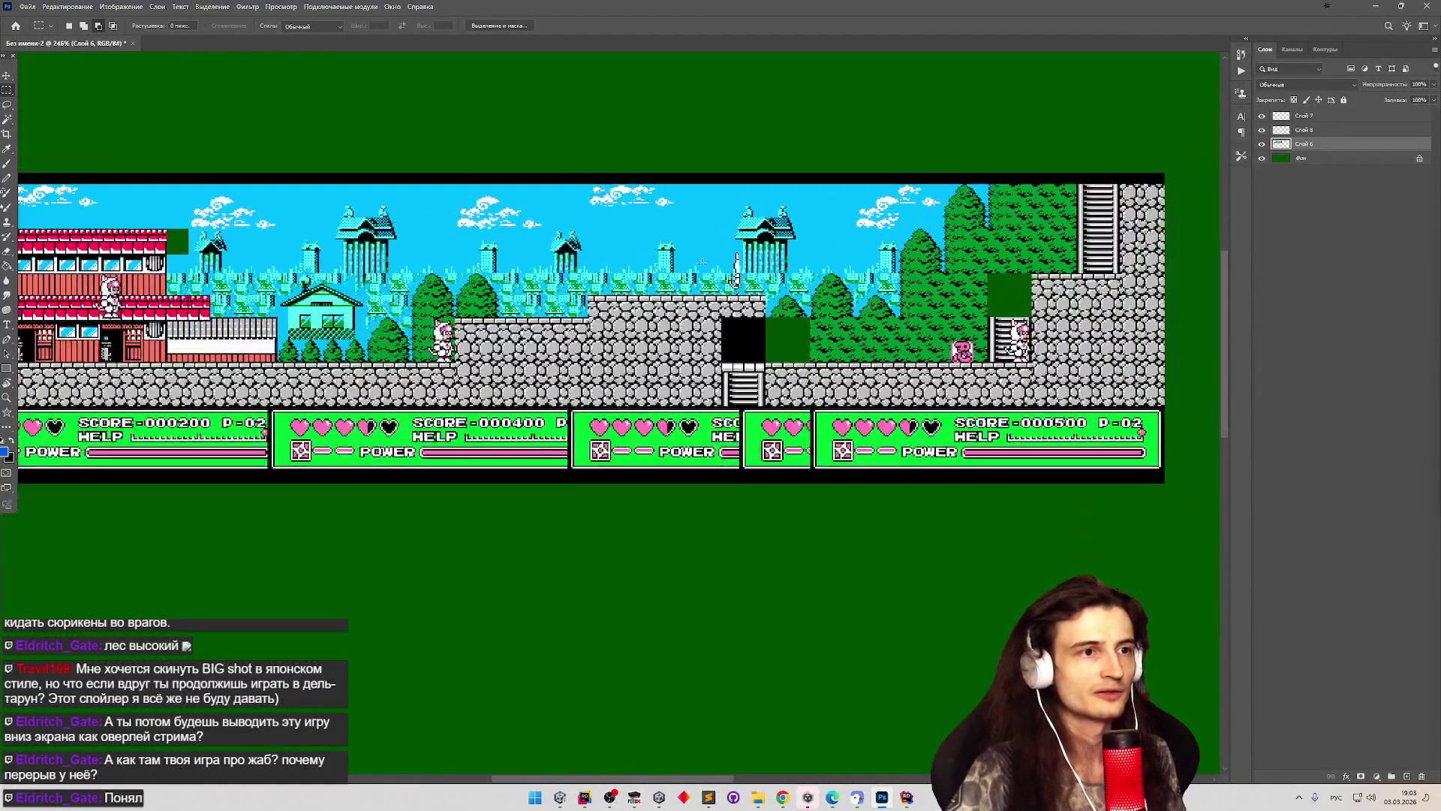
{"action": "scroll", "coordinate": [98, 270], "scroll_direction": "down", "scroll_amount": 6}
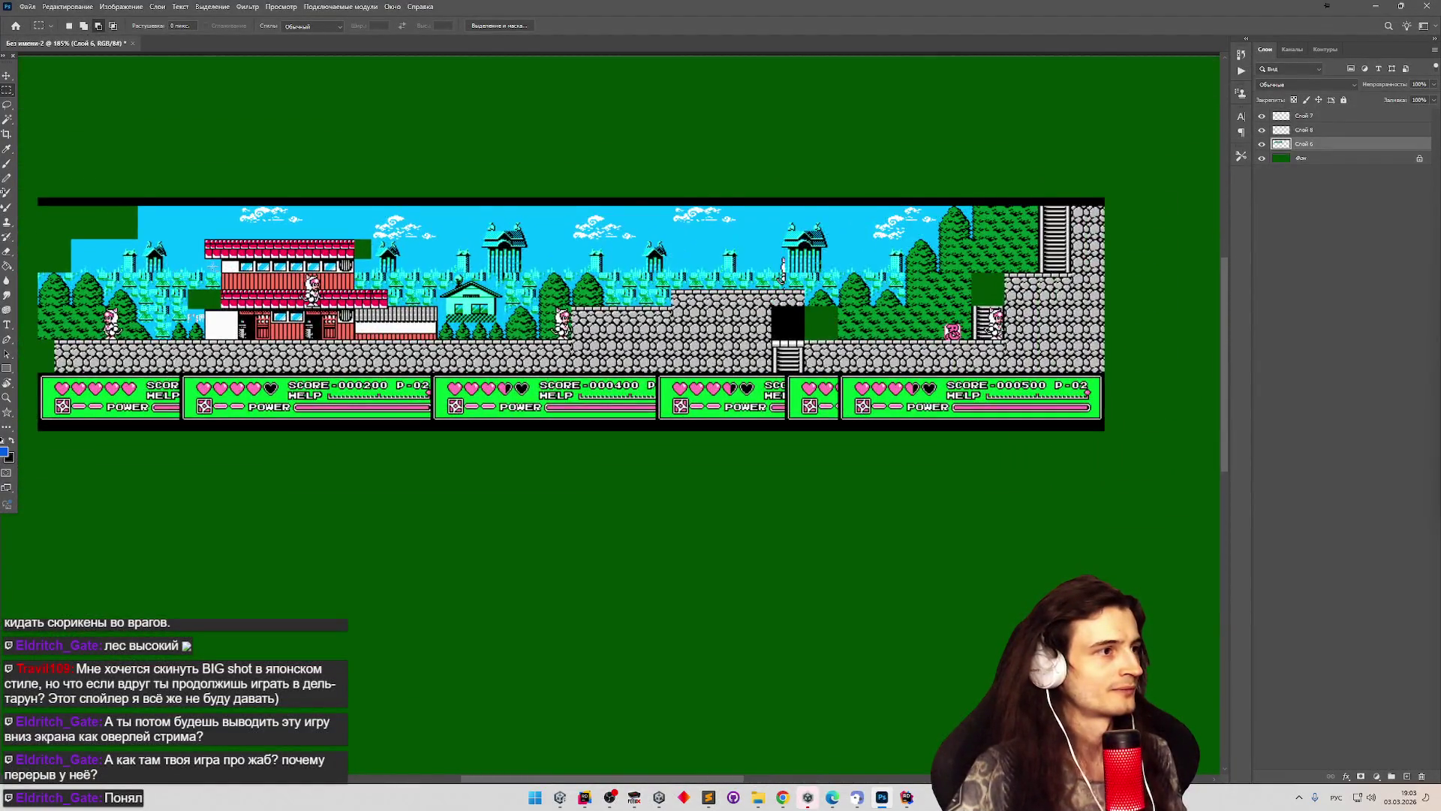
{"action": "scroll", "coordinate": [99, 270], "scroll_direction": "up", "scroll_amount": 2}
{"action": "scroll", "coordinate": [105, 274], "scroll_direction": "down", "scroll_amount": 3}
{"action": "scroll", "coordinate": [171, 289], "scroll_direction": "up", "scroll_amount": 5}
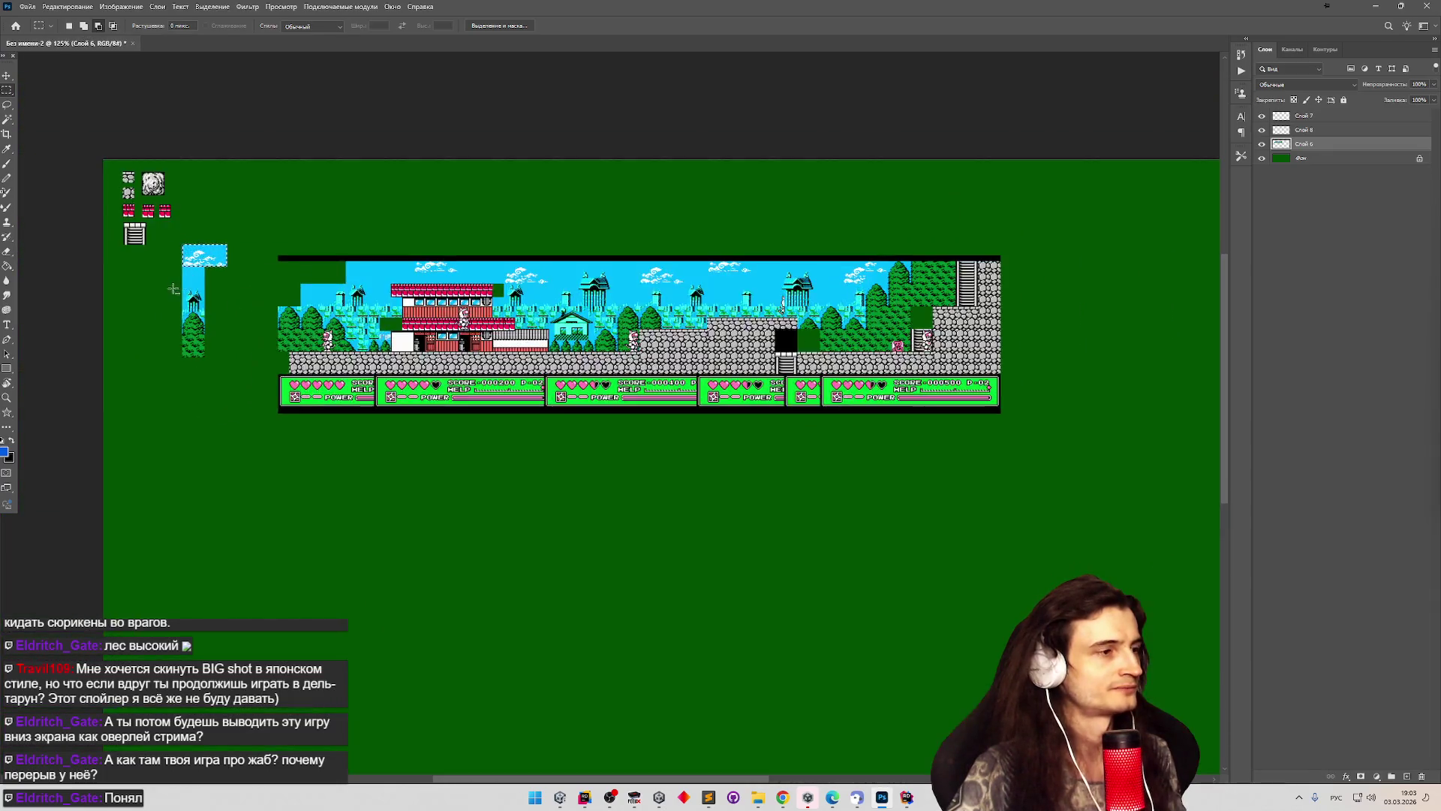
{"action": "scroll", "coordinate": [171, 289], "scroll_direction": "up", "scroll_amount": 3}
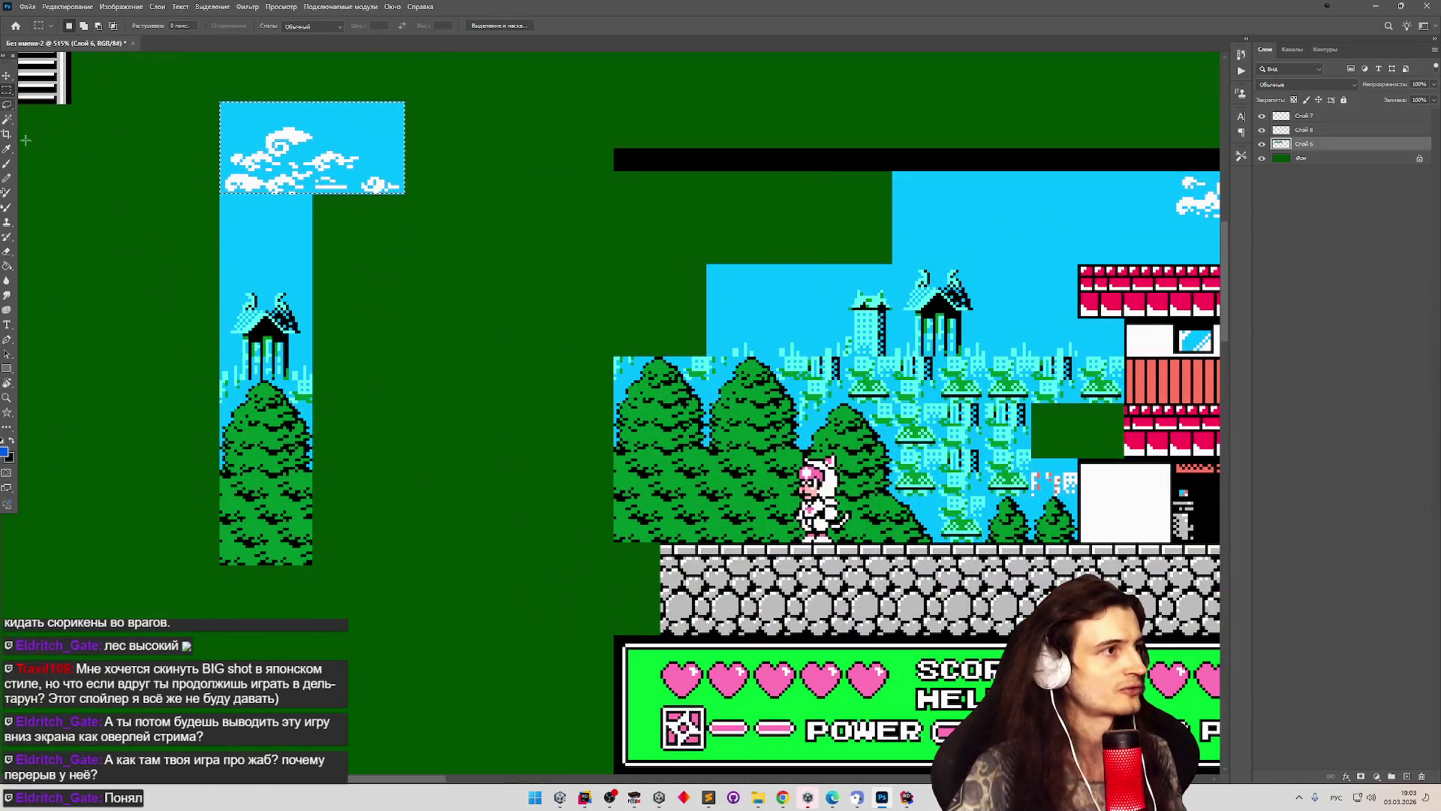
Draw a 32×32 selection around the forest fill at the tree's lower part.
{"action": "left_click_drag", "start_coordinate": [210, 574], "coordinate": [330, 478]}
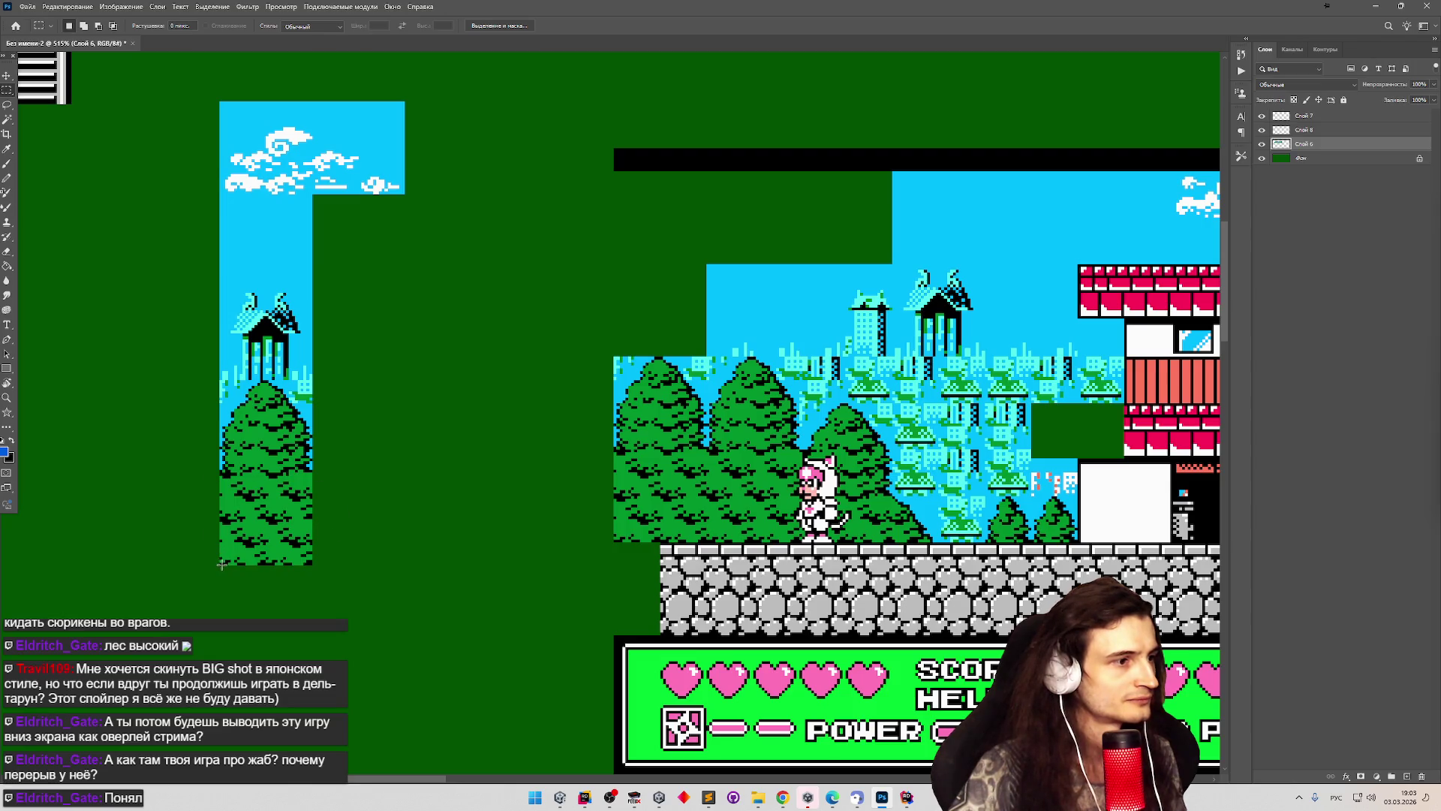
{"action": "left_click_drag", "start_coordinate": [229, 552], "coordinate": [314, 472]}
{"action": "scroll", "coordinate": [182, 514], "scroll_direction": "up", "scroll_amount": 5}
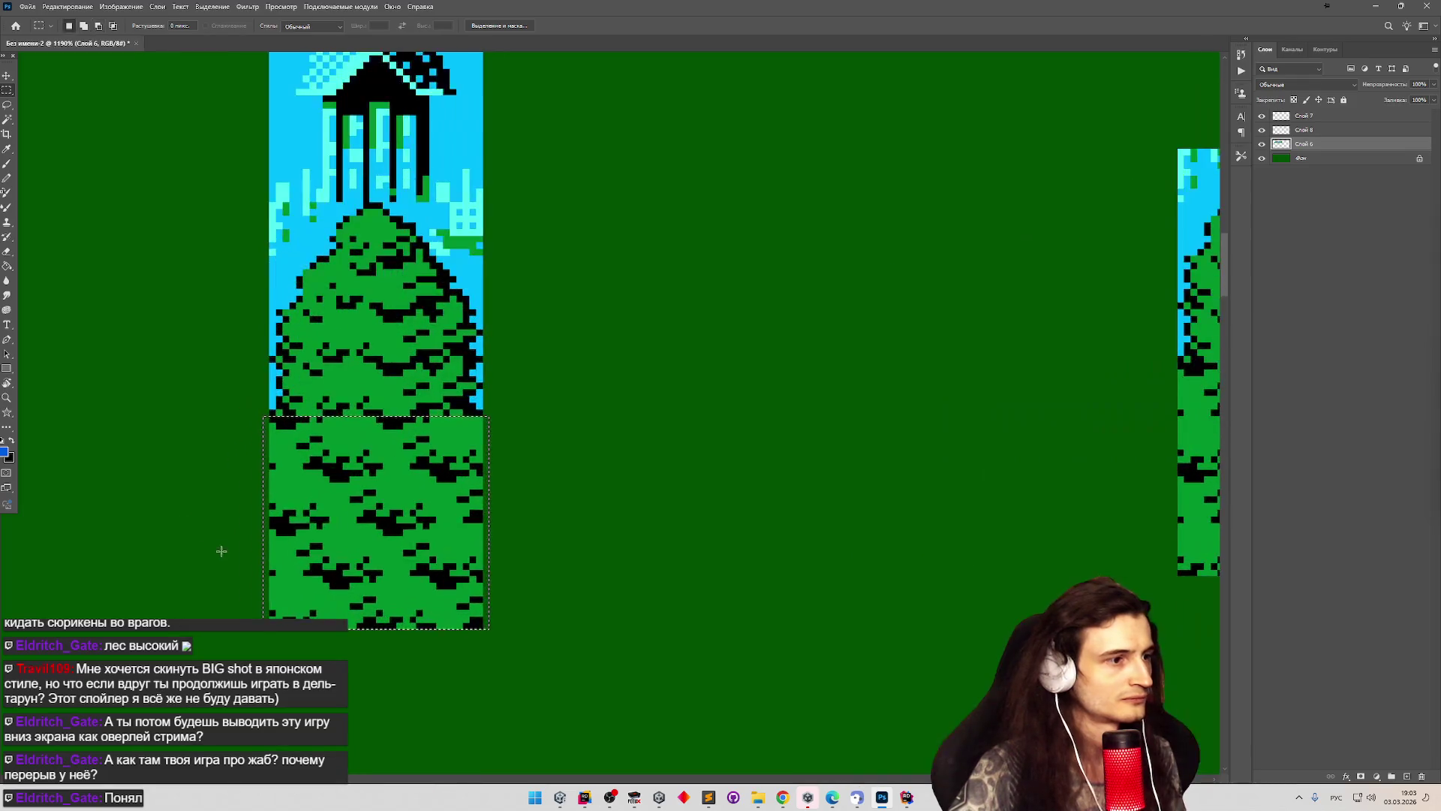
{"action": "left_click_drag", "start_coordinate": [270, 629], "coordinate": [481, 418]}
{"action": "scroll", "coordinate": [429, 435], "scroll_direction": "down", "scroll_amount": 4}
Merge Слой 7 and the remaining tile layer down into Слой 6 using Merge Down twice.
{"action": "key", "text": "v"}
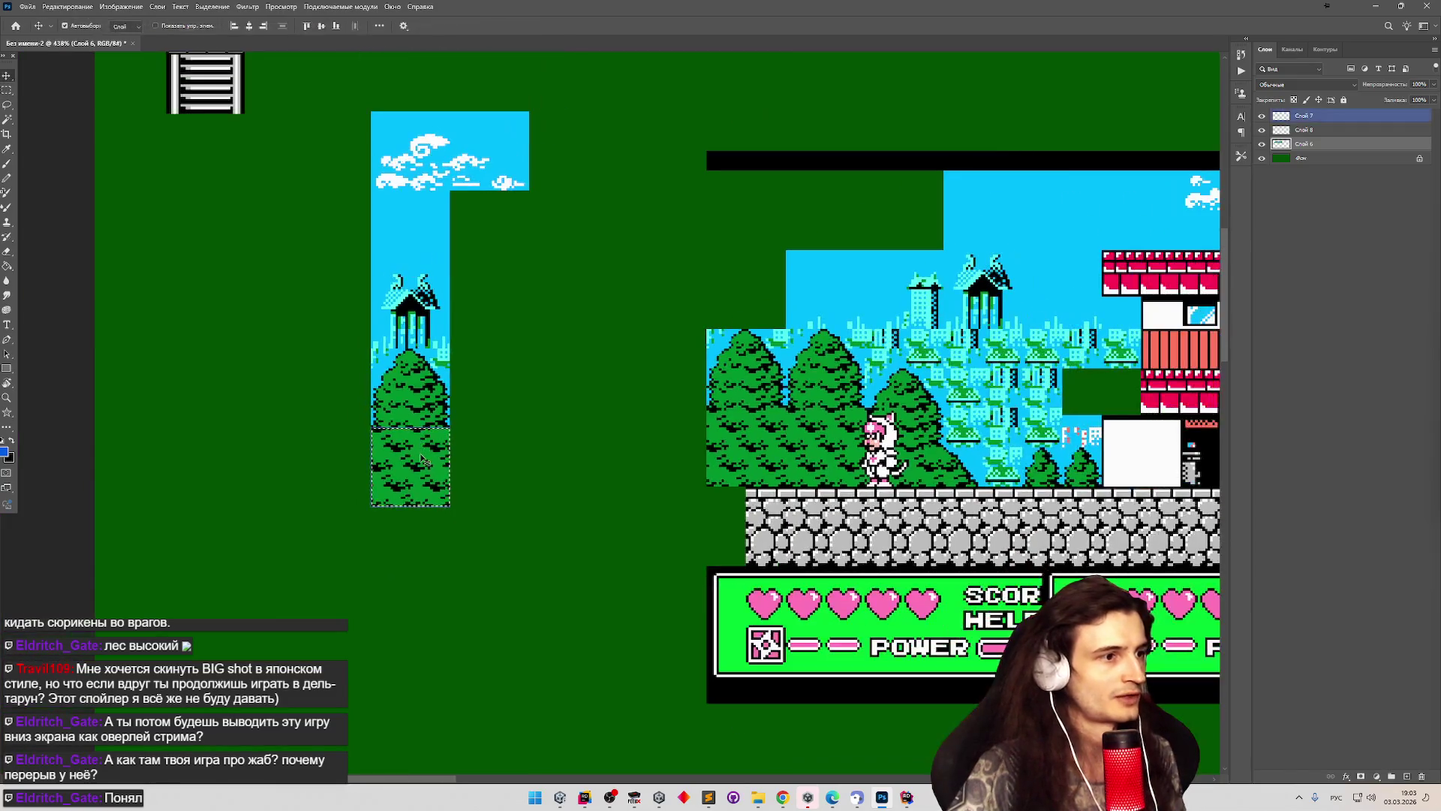
{"action": "left_click", "coordinate": [422, 460], "text": "ctrl"}
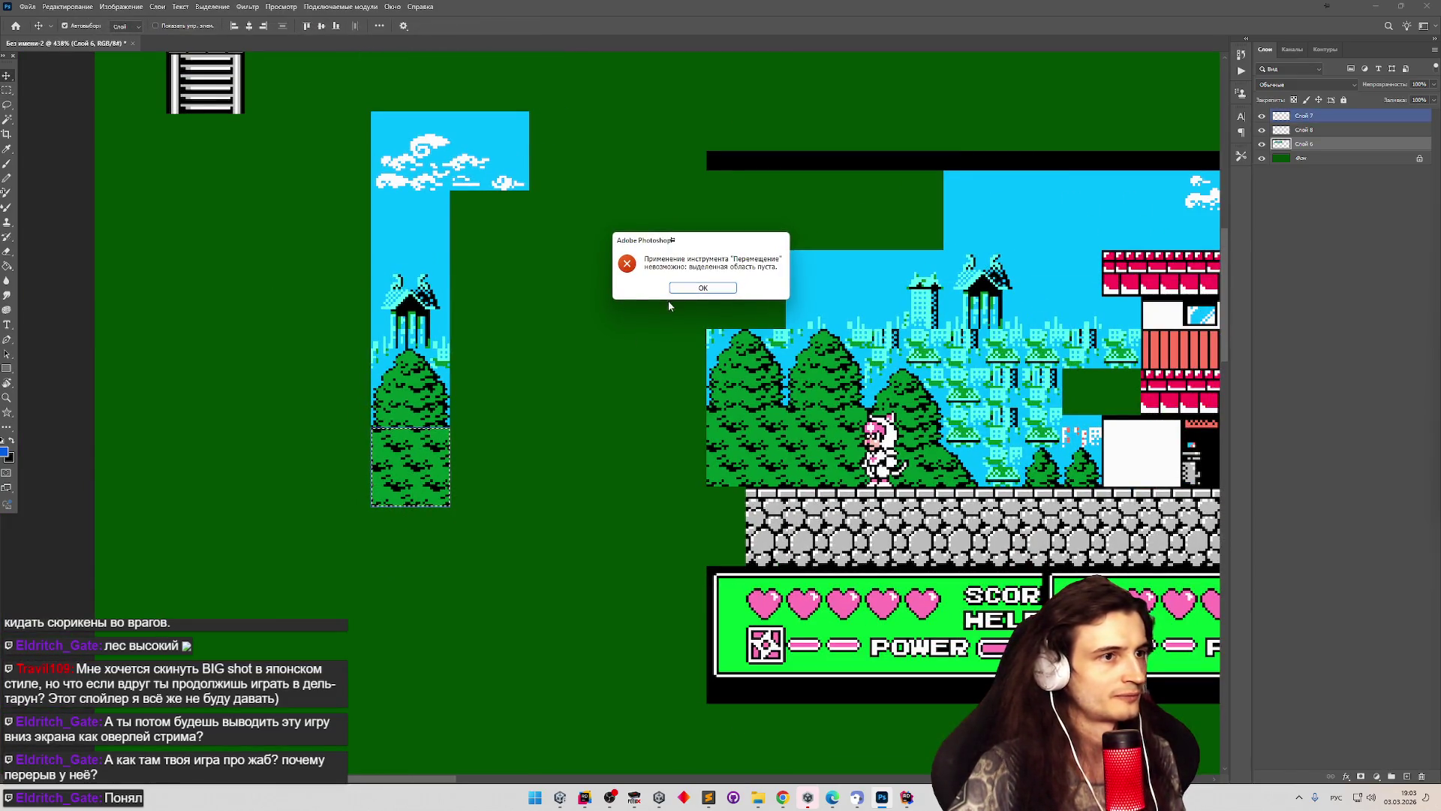
{"action": "left_click", "coordinate": [668, 300]}
{"action": "right_click", "coordinate": [1291, 118]}
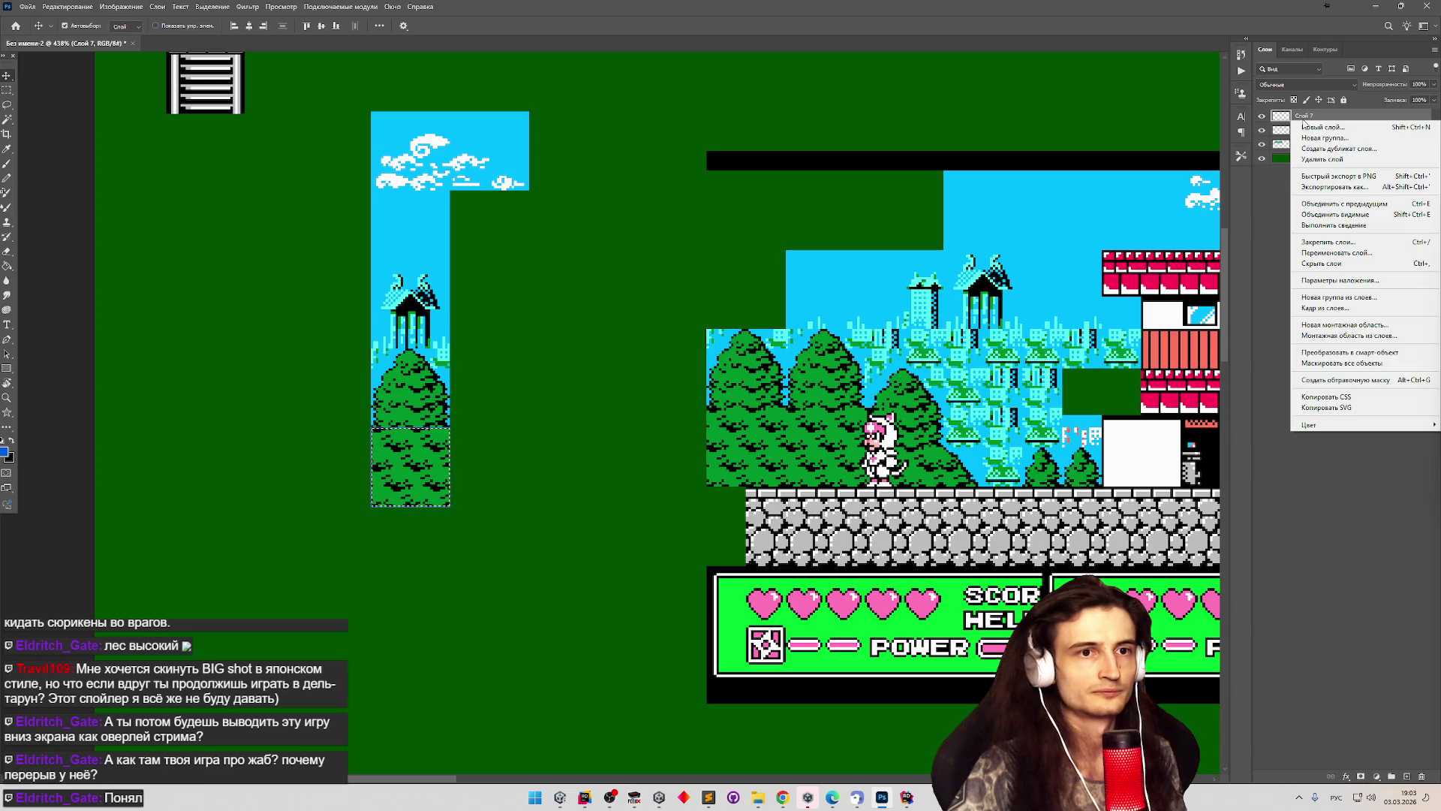
{"action": "left_click", "coordinate": [1344, 204]}
{"action": "right_click", "coordinate": [1310, 118]}
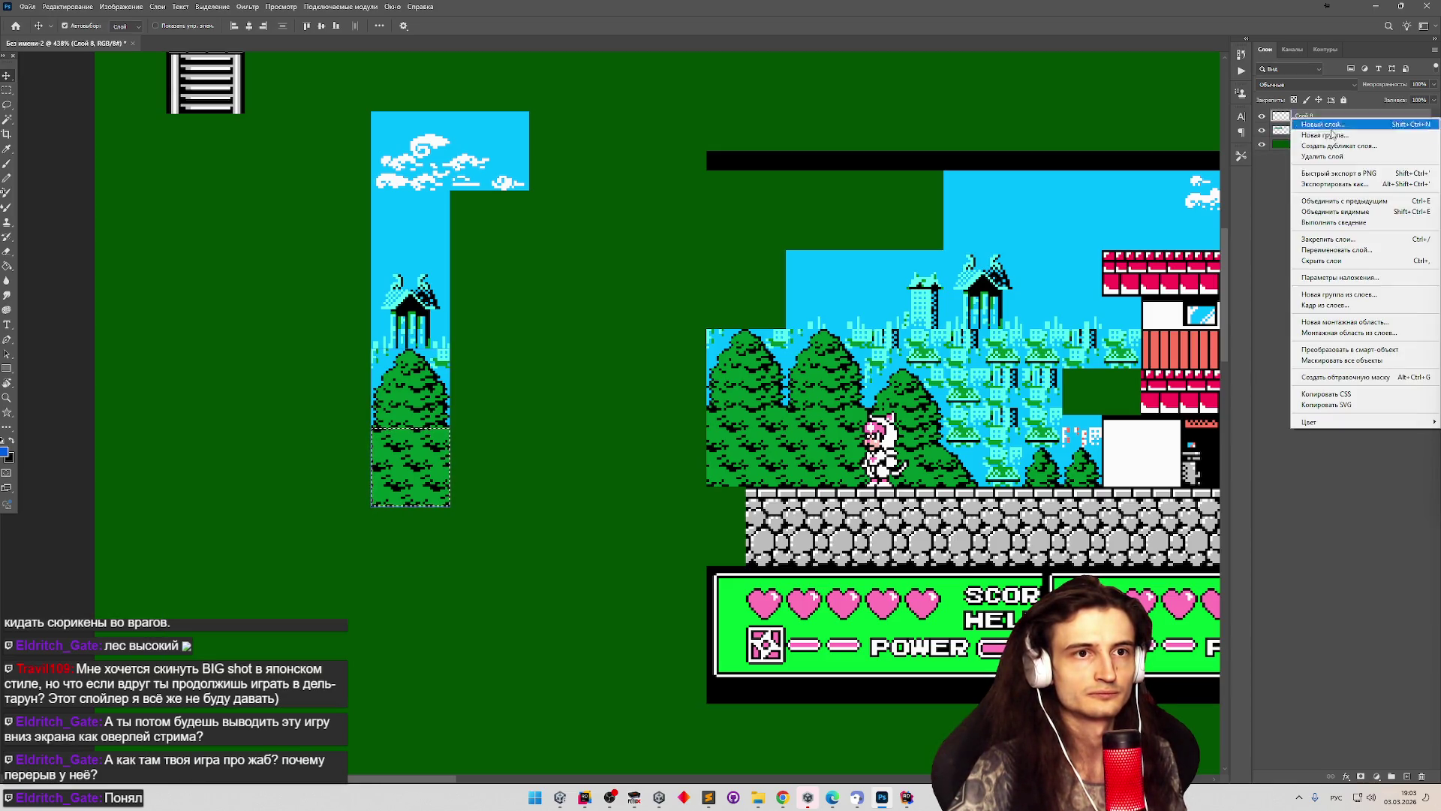
{"action": "left_click", "coordinate": [1354, 203]}
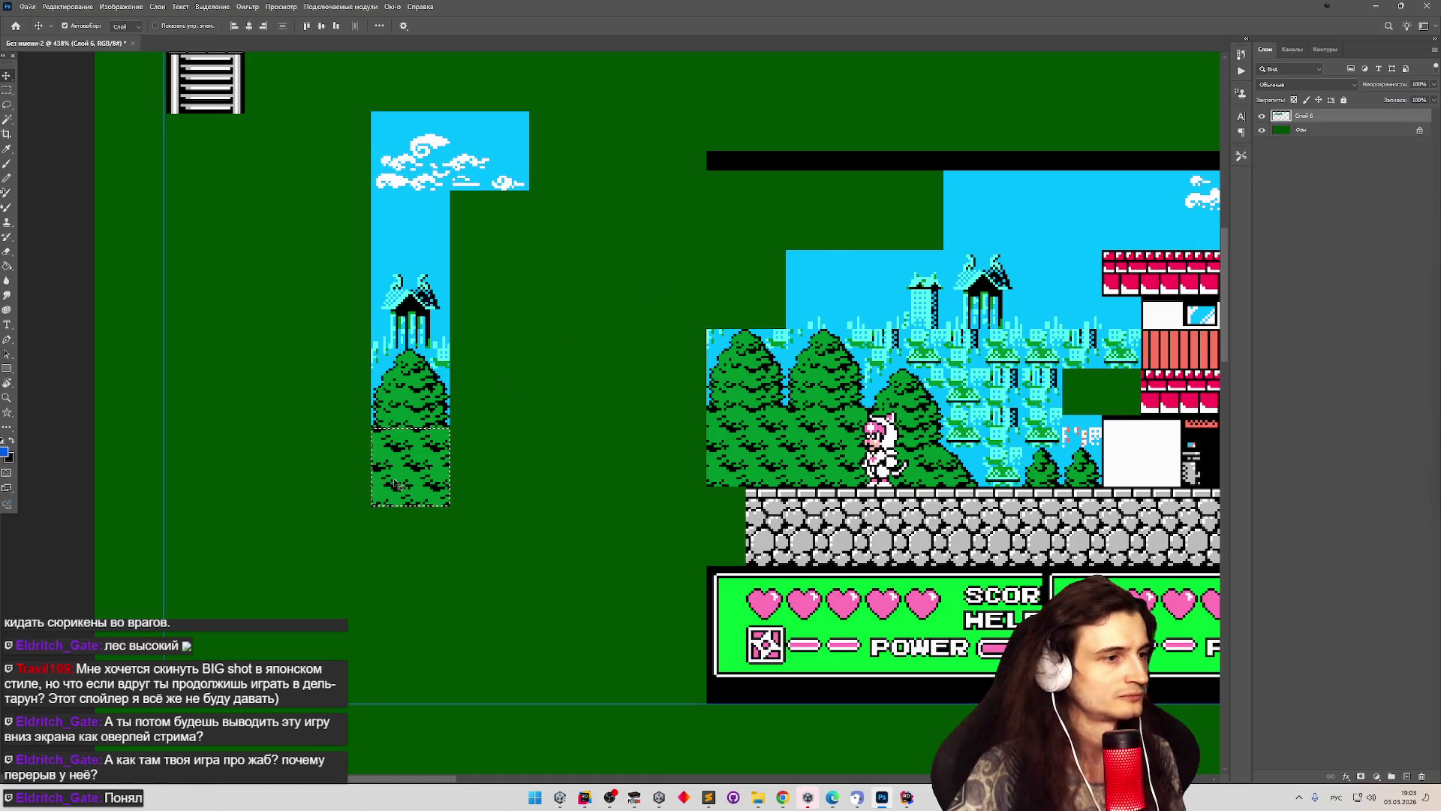
Shift the forest-fill block left, then place the 32×34 tree tile directly on top of it.
{"action": "mouse_move", "coordinate": [404, 481]}
{"action": "left_mouse_down"}
{"action": "mouse_move", "coordinate": [383, 517]}
{"action": "mouse_move", "coordinate": [197, 507]}
{"action": "mouse_move", "coordinate": [199, 536]}
{"action": "left_mouse_up"}
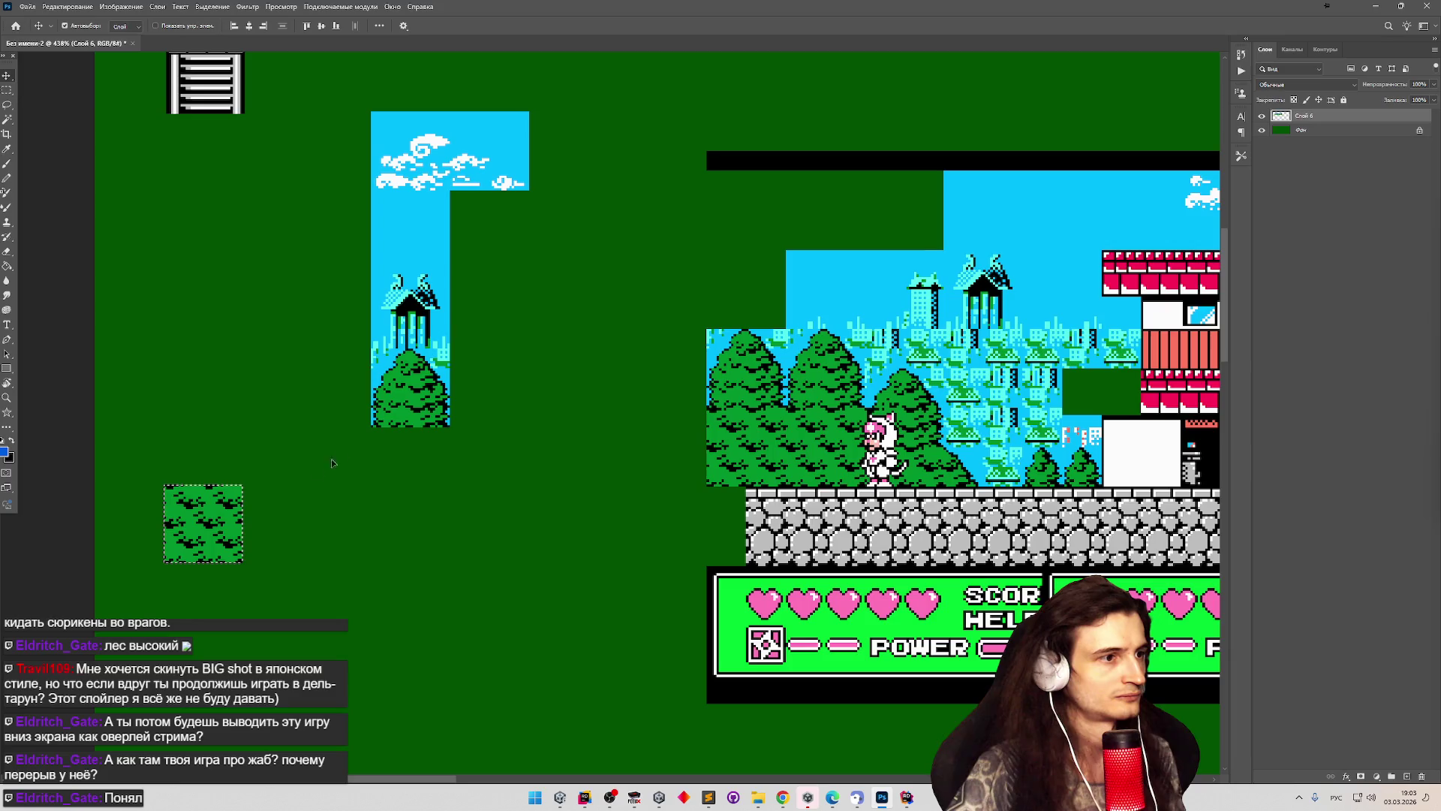
{"action": "scroll", "coordinate": [371, 424], "scroll_direction": "up", "scroll_amount": 5}
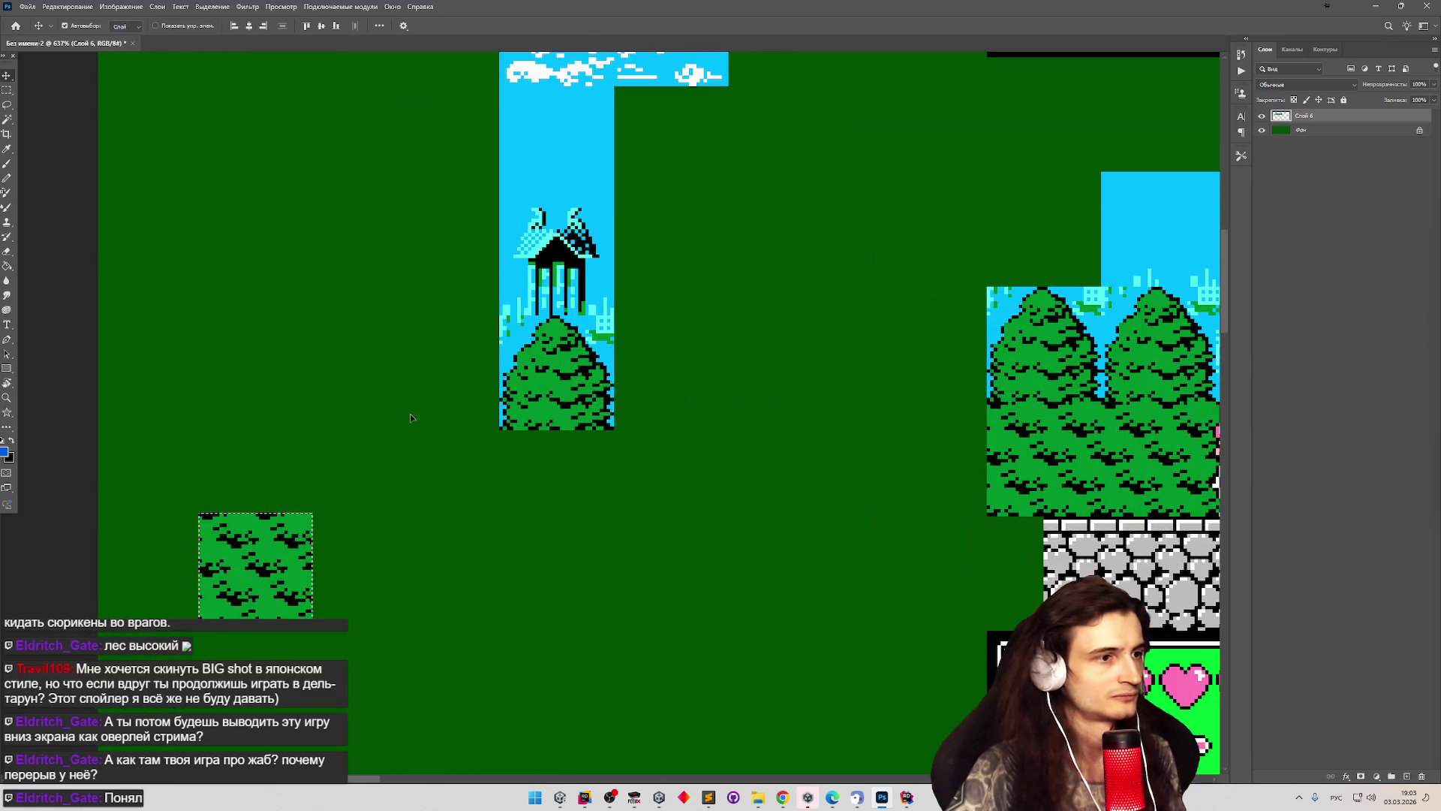
{"action": "key", "text": "m"}
{"action": "left_click_drag", "start_coordinate": [501, 430], "coordinate": [578, 343]}
{"action": "mouse_move", "coordinate": [612, 430]}
{"action": "left_mouse_down"}
{"action": "mouse_move", "coordinate": [555, 353]}
{"action": "mouse_move", "coordinate": [503, 319]}
{"action": "left_mouse_up"}
{"action": "scroll", "coordinate": [485, 353], "scroll_direction": "up", "scroll_amount": 3}
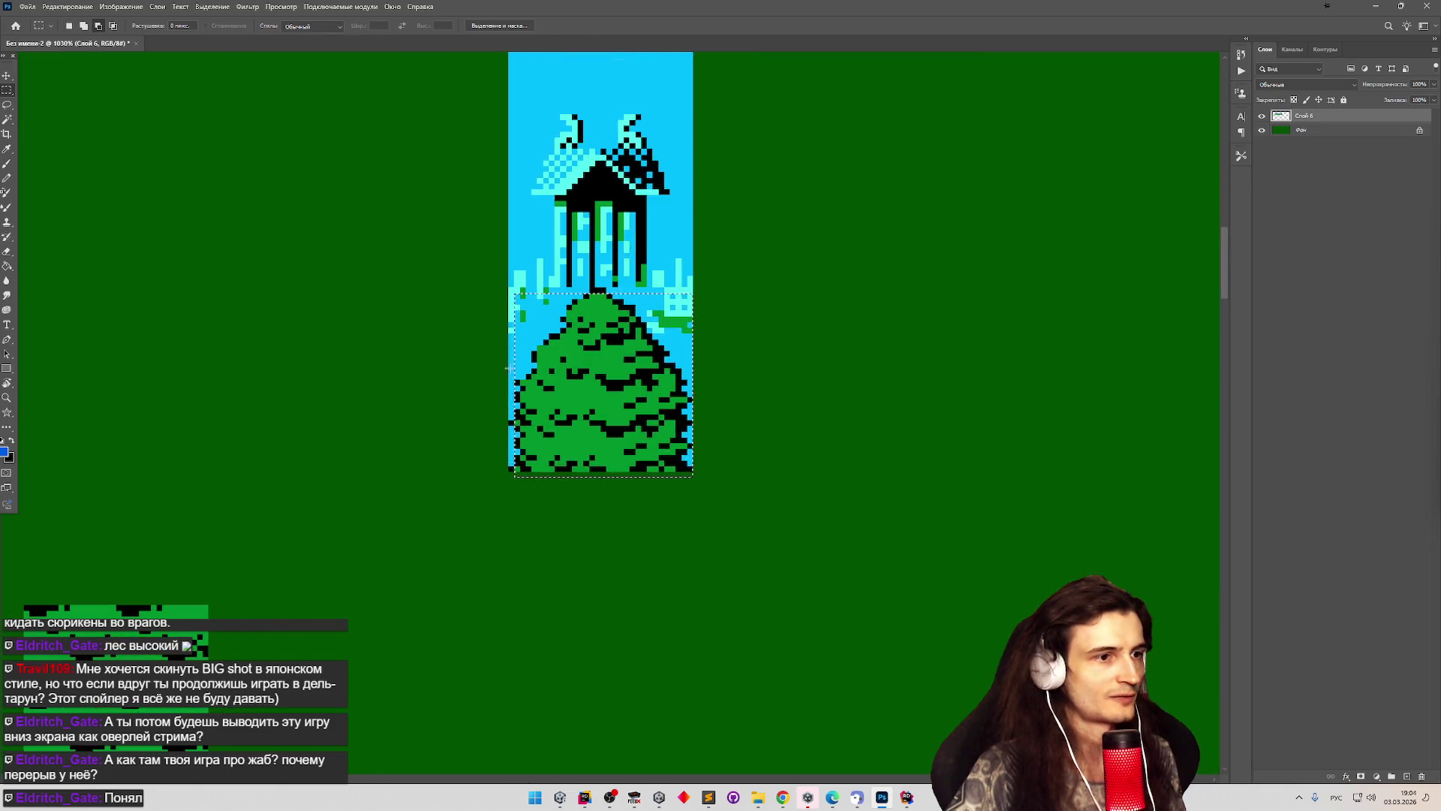
{"action": "mouse_move", "coordinate": [691, 470]}
{"action": "left_mouse_down"}
{"action": "mouse_move", "coordinate": [593, 330]}
{"action": "mouse_move", "coordinate": [509, 279]}
{"action": "left_mouse_up"}
{"action": "scroll", "coordinate": [545, 406], "scroll_direction": "down", "scroll_amount": 2}
{"action": "scroll", "coordinate": [545, 406], "scroll_direction": "down", "scroll_amount": 1}
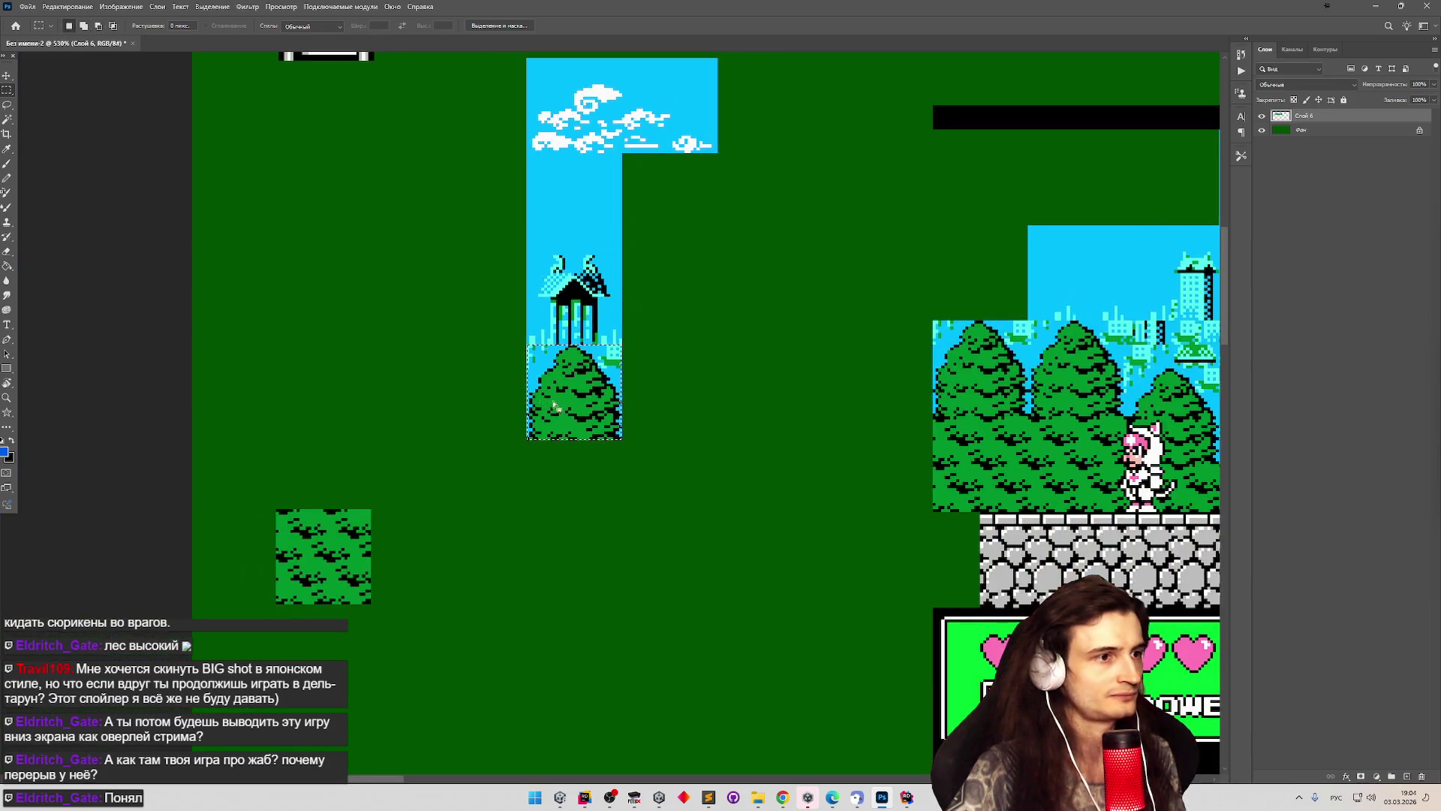
{"action": "mouse_move", "coordinate": [574, 407]}
{"action": "left_mouse_down"}
{"action": "mouse_move", "coordinate": [344, 450]}
{"action": "mouse_move", "coordinate": [326, 470]}
{"action": "left_mouse_up"}
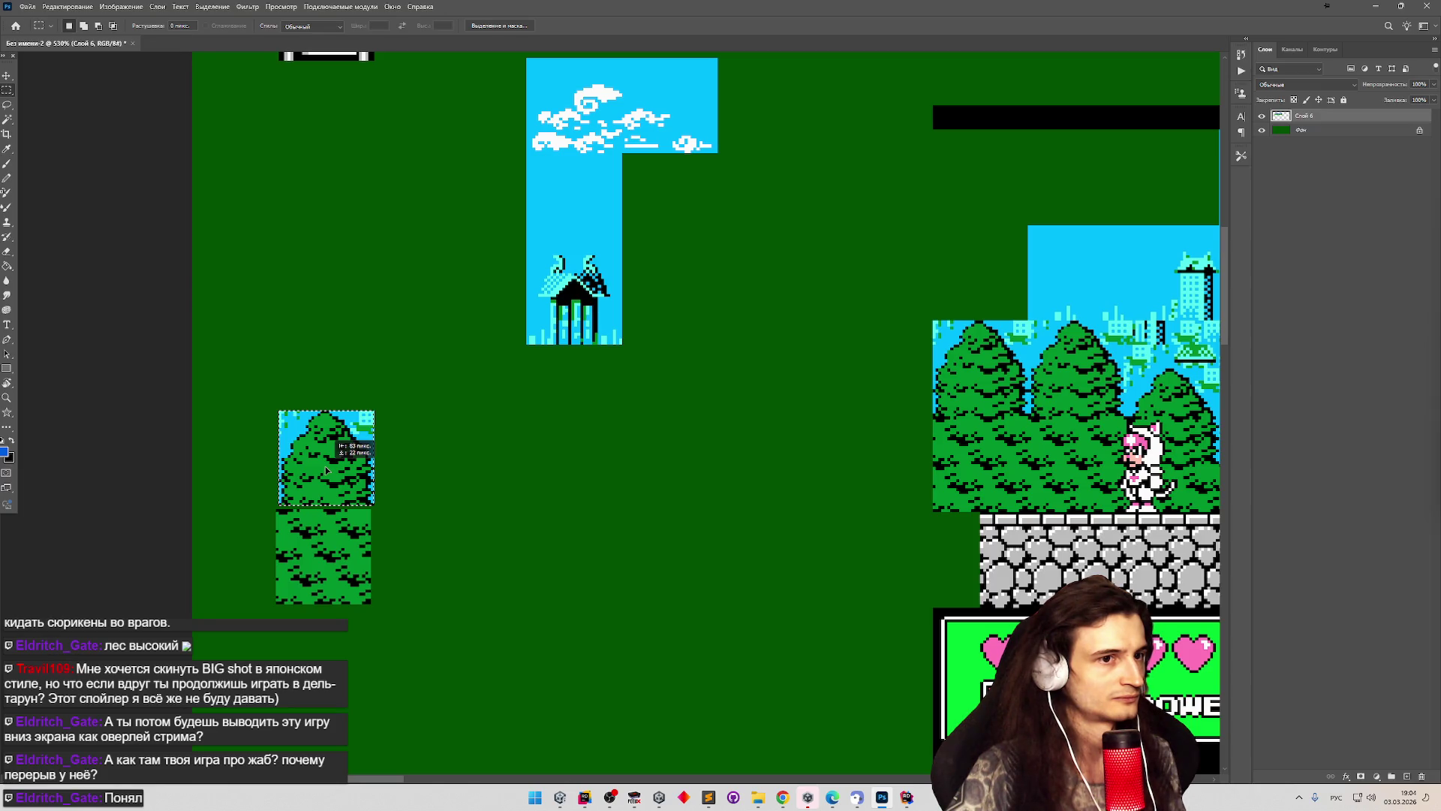
{"action": "scroll", "coordinate": [326, 471], "scroll_direction": "down", "scroll_amount": 3}
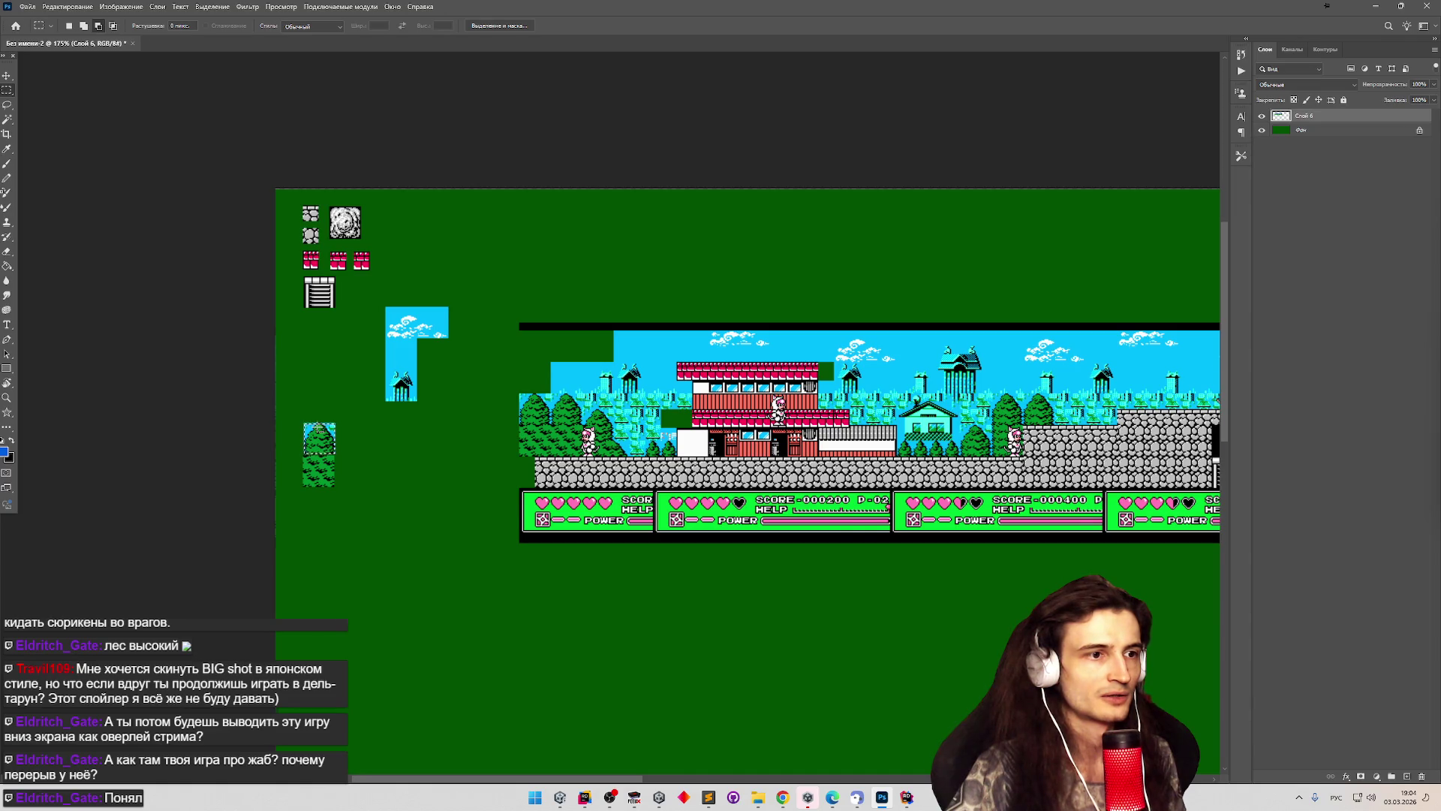
Align the tree tile and move the 32×32 tower tile down to sit above it.
{"action": "scroll", "coordinate": [319, 426], "scroll_direction": "down", "scroll_amount": 2}
{"action": "scroll", "coordinate": [309, 432], "scroll_direction": "up", "scroll_amount": 8}
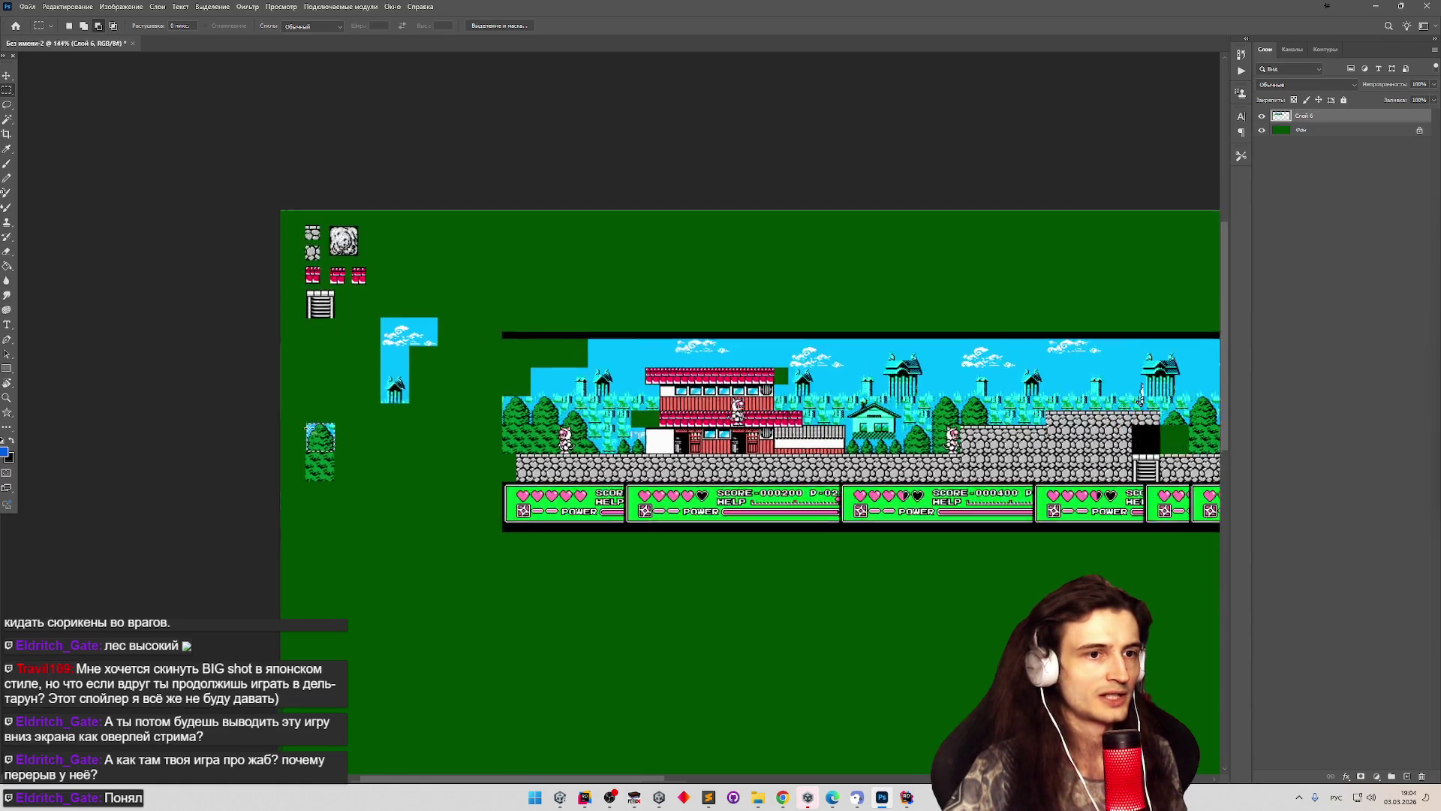
{"action": "left_click_drag", "start_coordinate": [354, 466], "coordinate": [360, 466]}
{"action": "scroll", "coordinate": [405, 427], "scroll_direction": "down", "scroll_amount": 1}
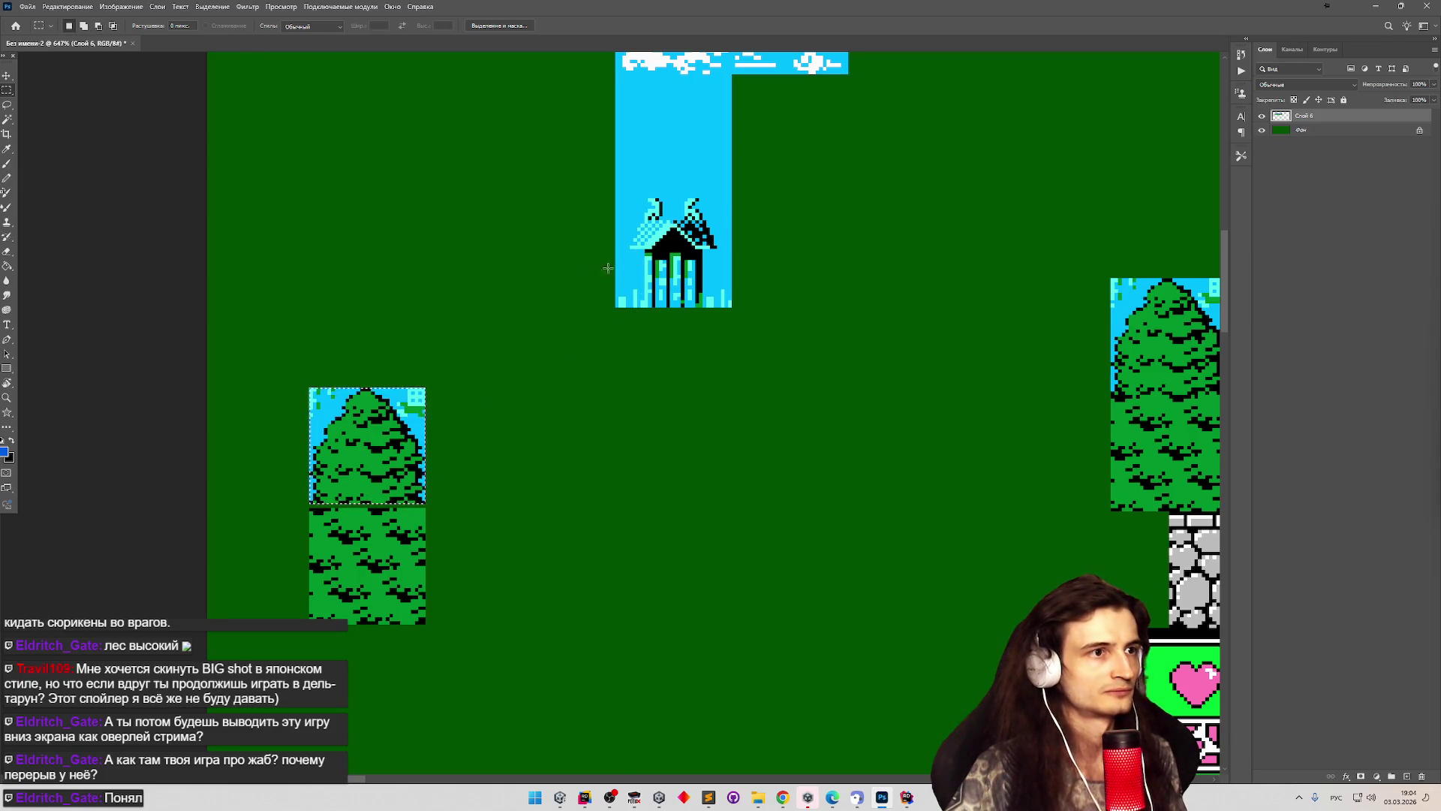
{"action": "scroll", "coordinate": [608, 268], "scroll_direction": "down", "scroll_amount": 5}
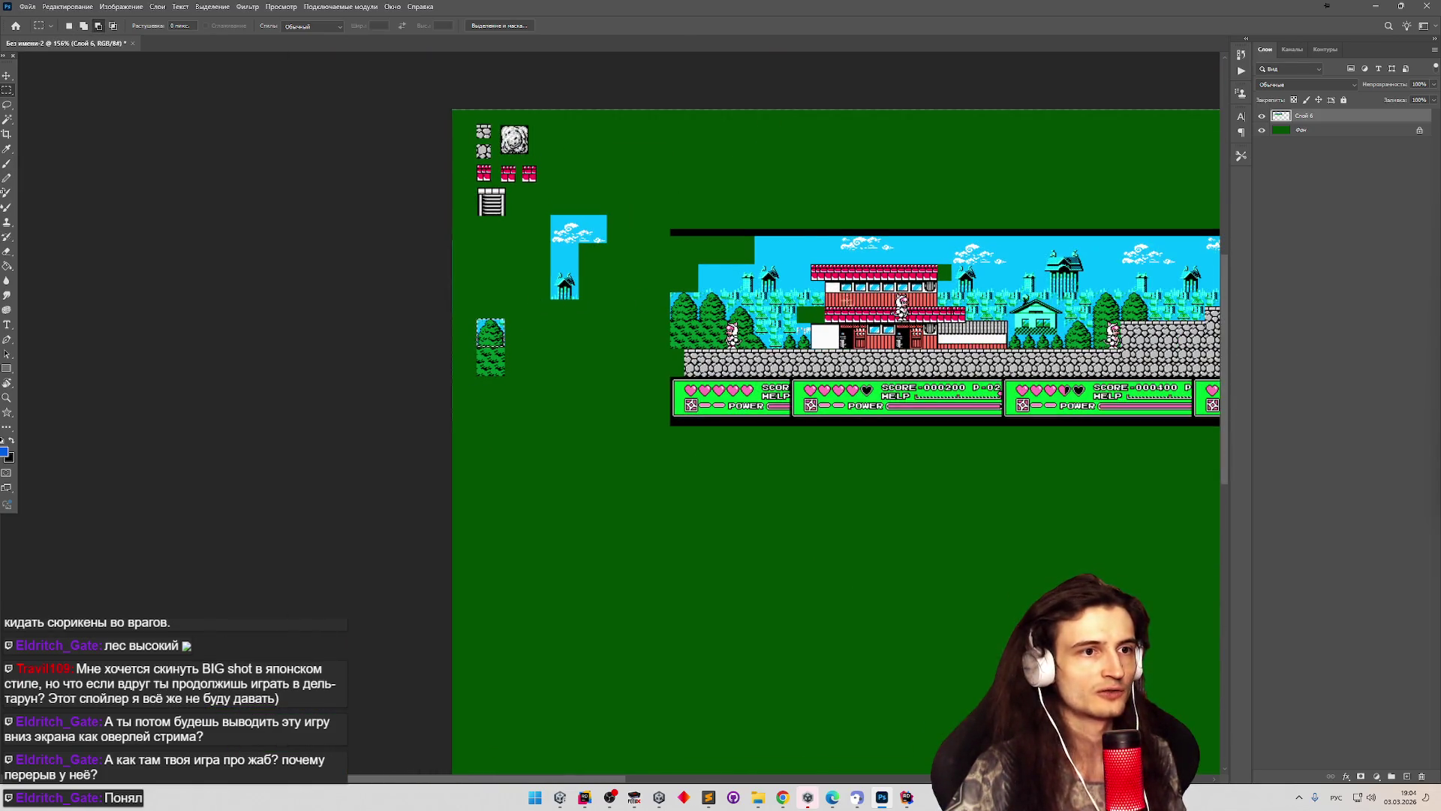
{"action": "scroll", "coordinate": [604, 255], "scroll_direction": "up", "scroll_amount": 5}
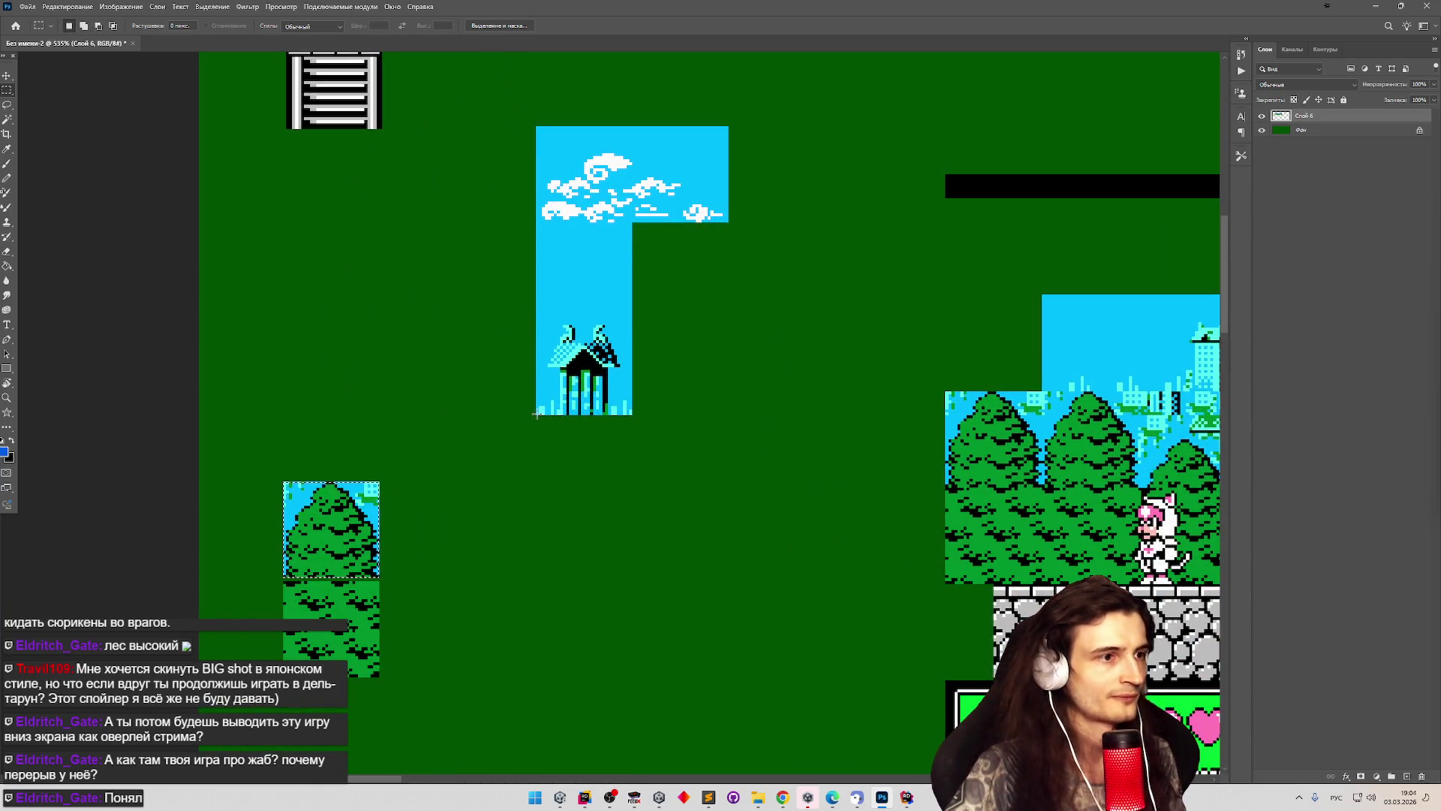
{"action": "scroll", "coordinate": [538, 412], "scroll_direction": "up", "scroll_amount": 2}
{"action": "left_click_drag", "start_coordinate": [537, 415], "coordinate": [688, 266]}
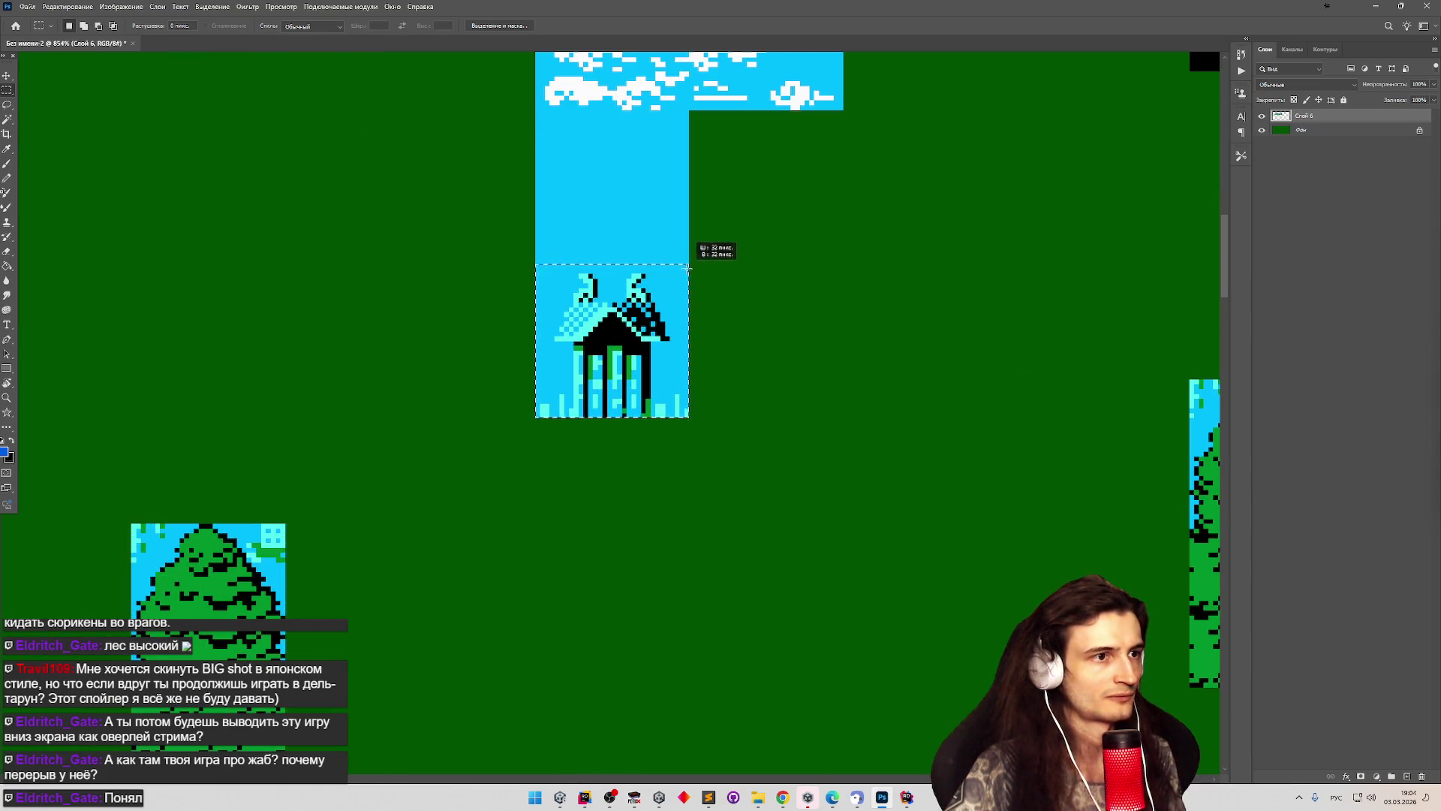
{"action": "left_click_drag", "start_coordinate": [618, 334], "coordinate": [214, 437]}
Move the plain cyan sky block above the tower tile.
{"action": "left_click_drag", "start_coordinate": [538, 264], "coordinate": [689, 129]}
{"action": "key", "text": "v"}
{"action": "mouse_move", "coordinate": [622, 183]}
{"action": "left_mouse_down"}
{"action": "mouse_move", "coordinate": [455, 254]}
{"action": "mouse_move", "coordinate": [192, 292]}
{"action": "left_mouse_up"}
{"action": "scroll", "coordinate": [289, 246], "scroll_direction": "down", "scroll_amount": 3}
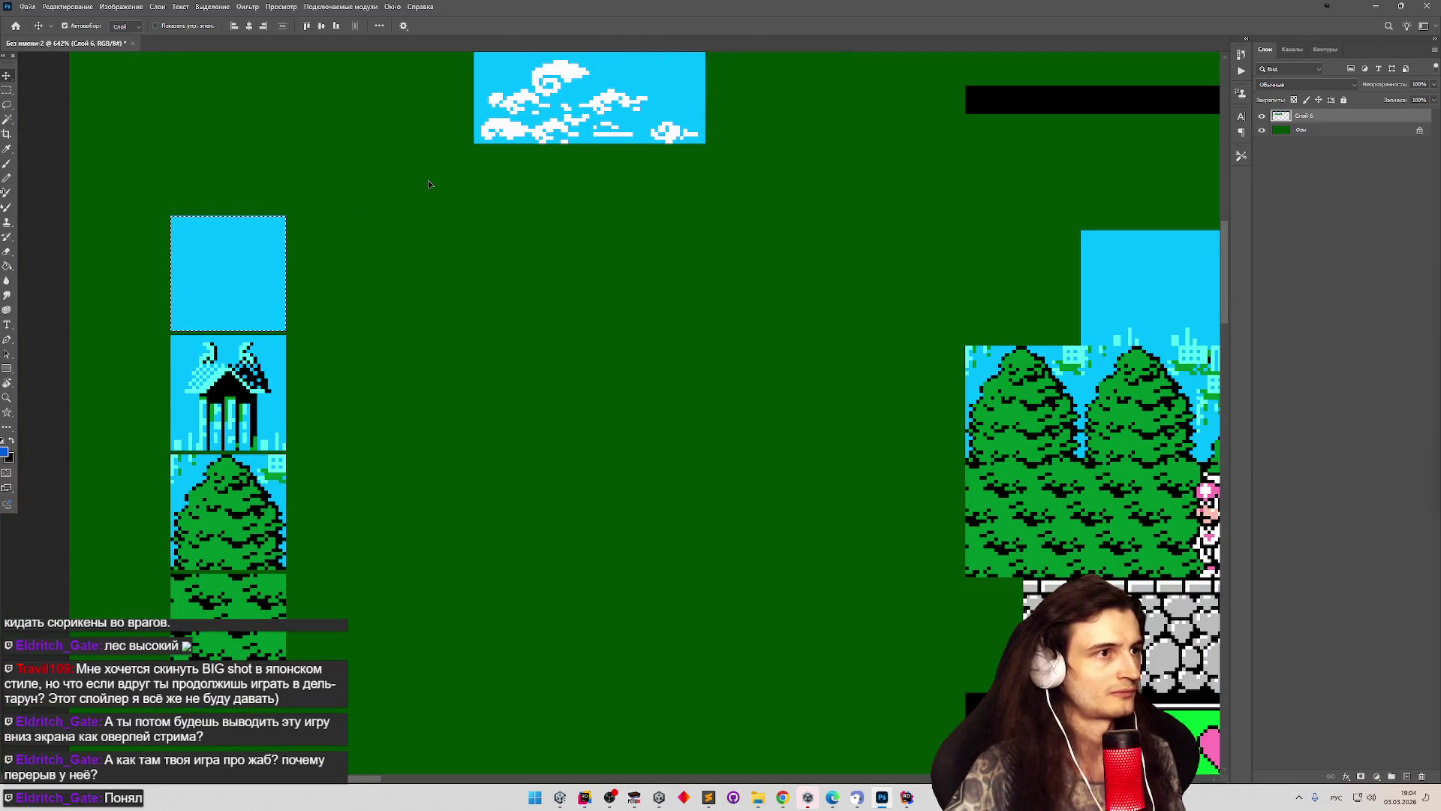
{"action": "scroll", "coordinate": [428, 183], "scroll_direction": "up", "scroll_amount": 2}
Place the cloud tile at the top of the column.
{"action": "key", "text": "m"}
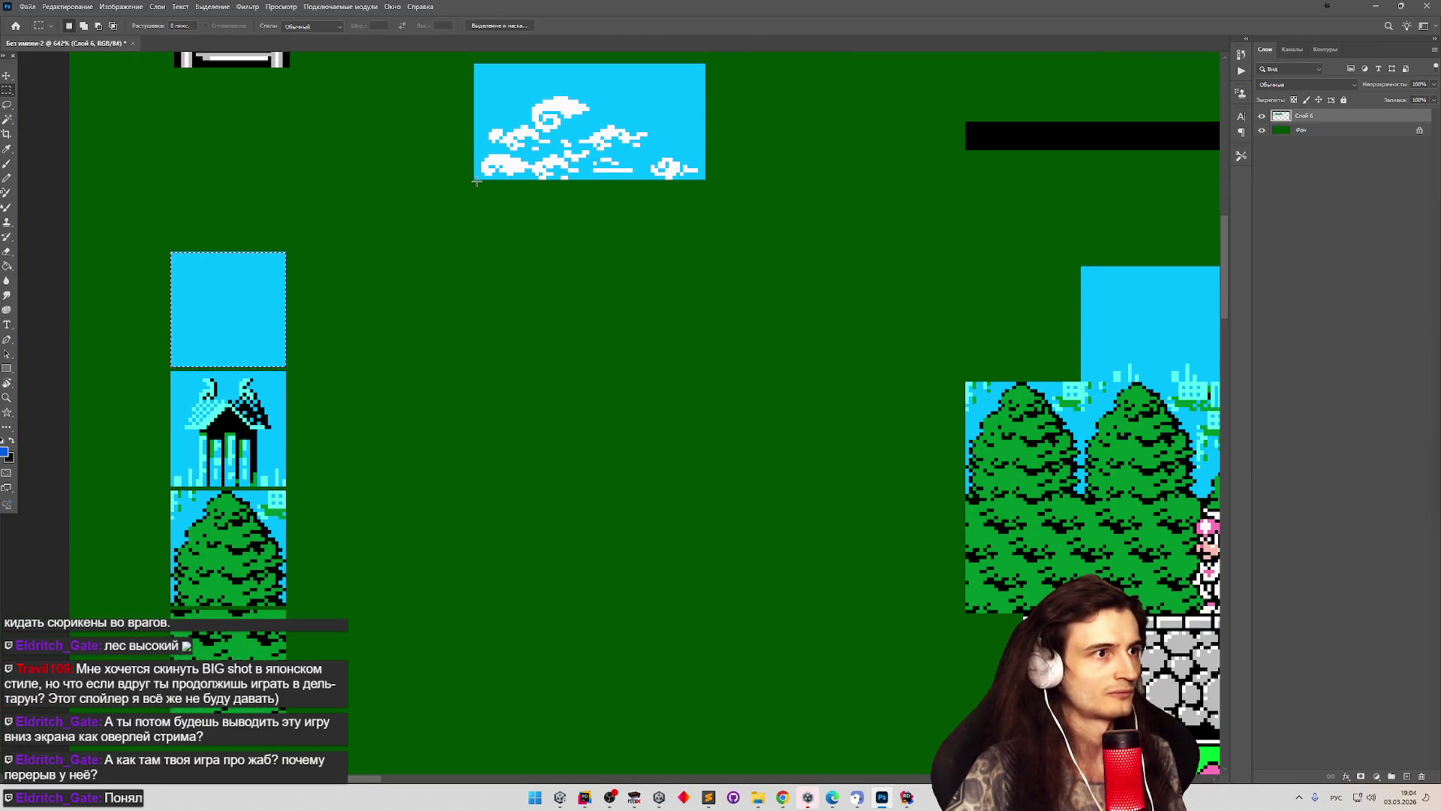
{"action": "mouse_move", "coordinate": [476, 172]}
{"action": "left_mouse_down"}
{"action": "mouse_move", "coordinate": [621, 68]}
{"action": "mouse_move", "coordinate": [705, 63]}
{"action": "left_mouse_up"}
{"action": "left_click_drag", "start_coordinate": [564, 120], "coordinate": [261, 189]}
{"action": "scroll", "coordinate": [371, 355], "scroll_direction": "down", "scroll_amount": 3}
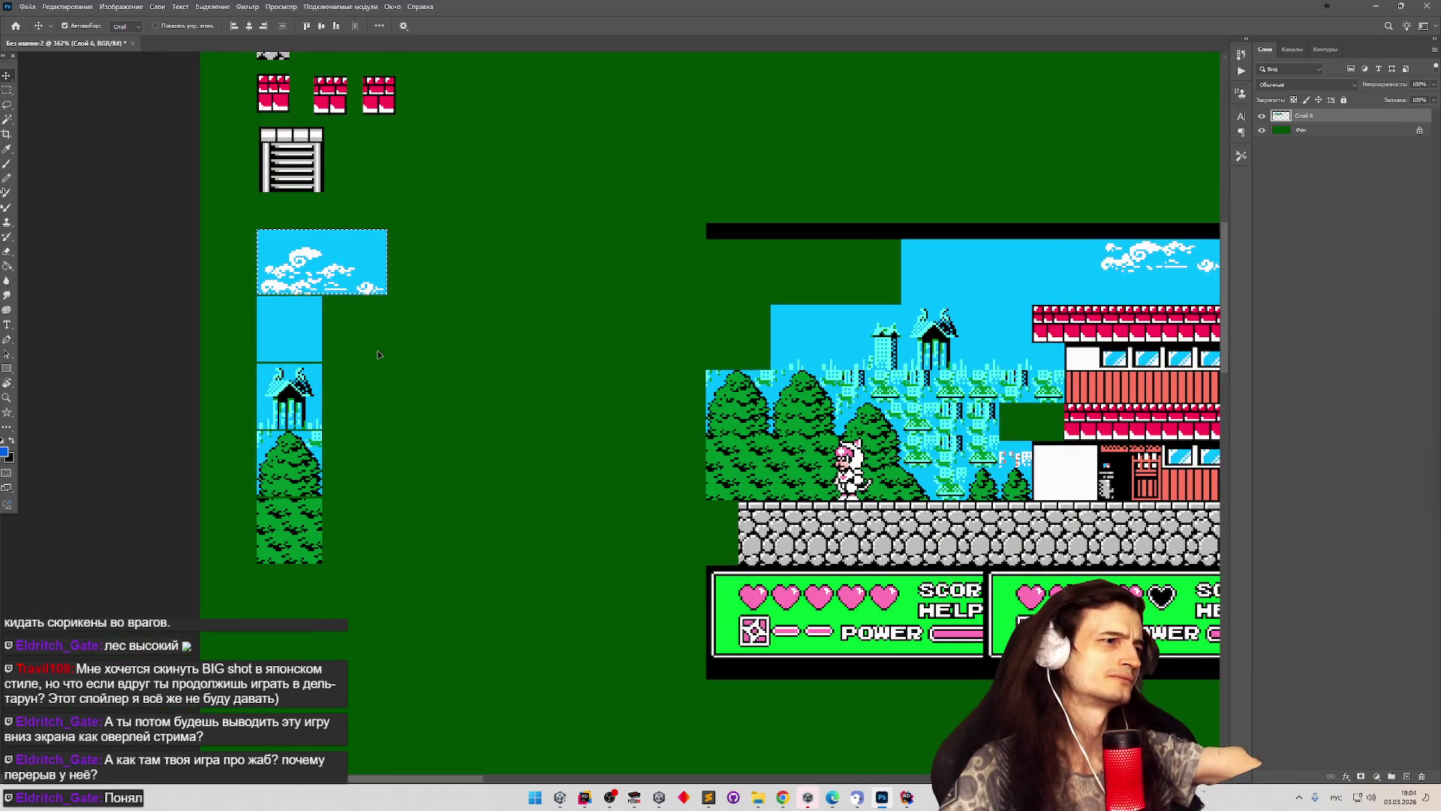
{"action": "scroll", "coordinate": [375, 352], "scroll_direction": "down", "scroll_amount": 1}
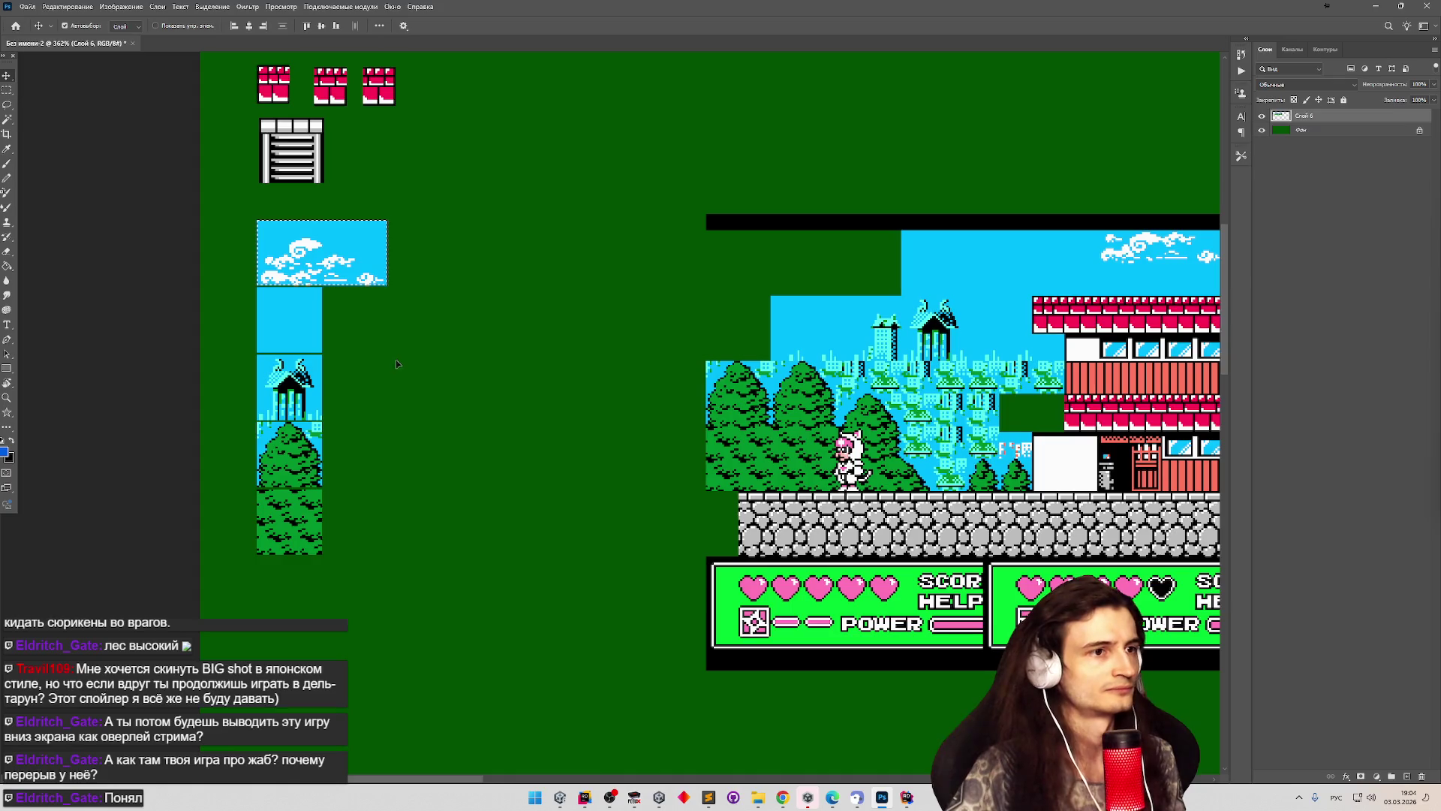
Cut a 64×32 sky block from the screenshot and place it beside the tile column.
{"action": "left_click_drag", "start_coordinate": [495, 364], "coordinate": [885, 322]}
{"action": "scroll", "coordinate": [876, 328], "scroll_direction": "up", "scroll_amount": 2}
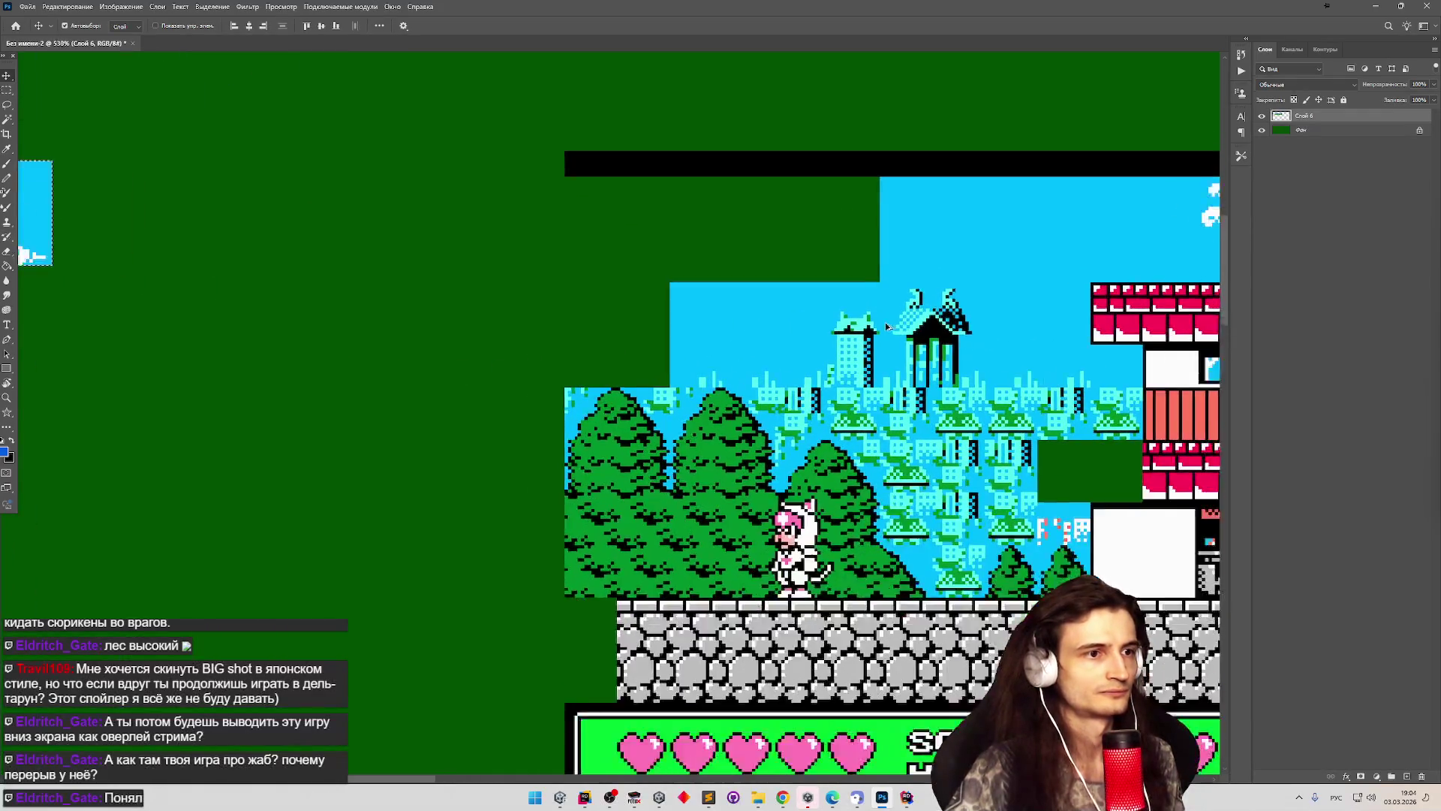
{"action": "key", "text": "m"}
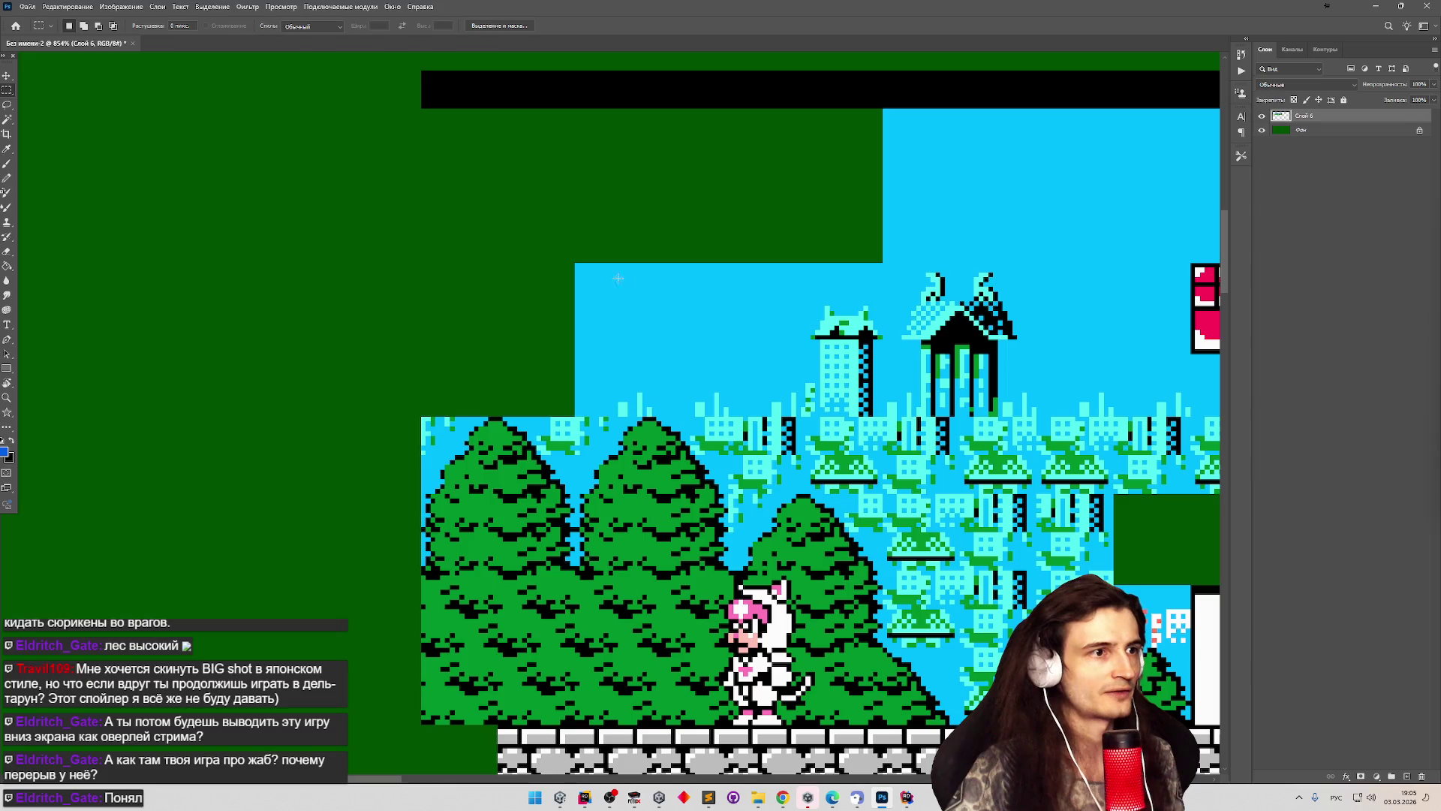
{"action": "mouse_move", "coordinate": [575, 264]}
{"action": "left_mouse_down"}
{"action": "mouse_move", "coordinate": [676, 287]}
{"action": "mouse_move", "coordinate": [796, 379]}
{"action": "mouse_move", "coordinate": [879, 412]}
{"action": "left_mouse_up"}
{"action": "scroll", "coordinate": [629, 337], "scroll_direction": "down", "scroll_amount": 5}
{"action": "left_click_drag", "start_coordinate": [634, 339], "coordinate": [339, 338]}
Move the 31×32 tower from the screenshot next to the sky block, ending the row.
{"action": "scroll", "coordinate": [293, 314], "scroll_direction": "up", "scroll_amount": 3}
{"action": "scroll", "coordinate": [293, 314], "scroll_direction": "down", "scroll_amount": 3}
{"action": "scroll", "coordinate": [563, 289], "scroll_direction": "up", "scroll_amount": 3}
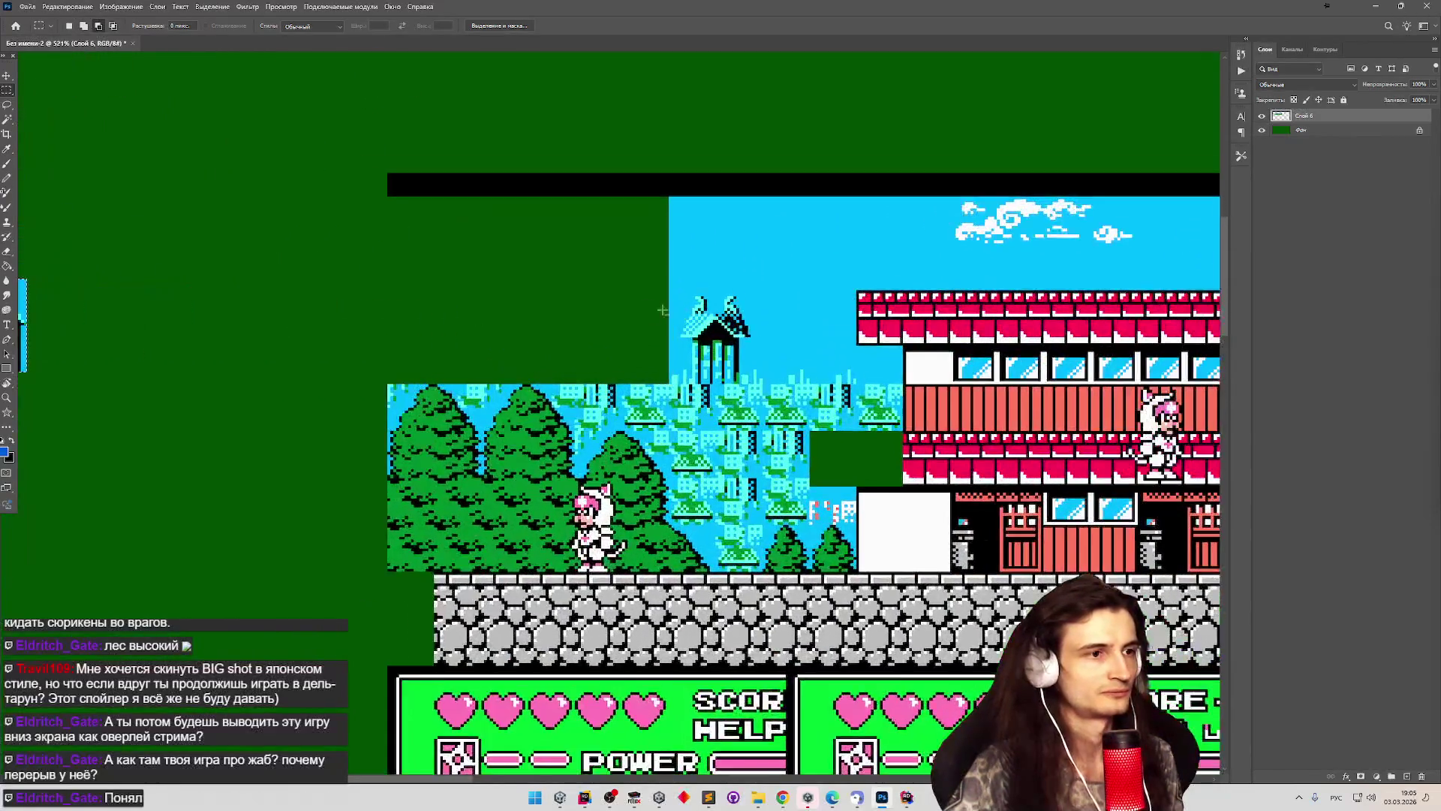
{"action": "scroll", "coordinate": [564, 289], "scroll_direction": "down", "scroll_amount": 3}
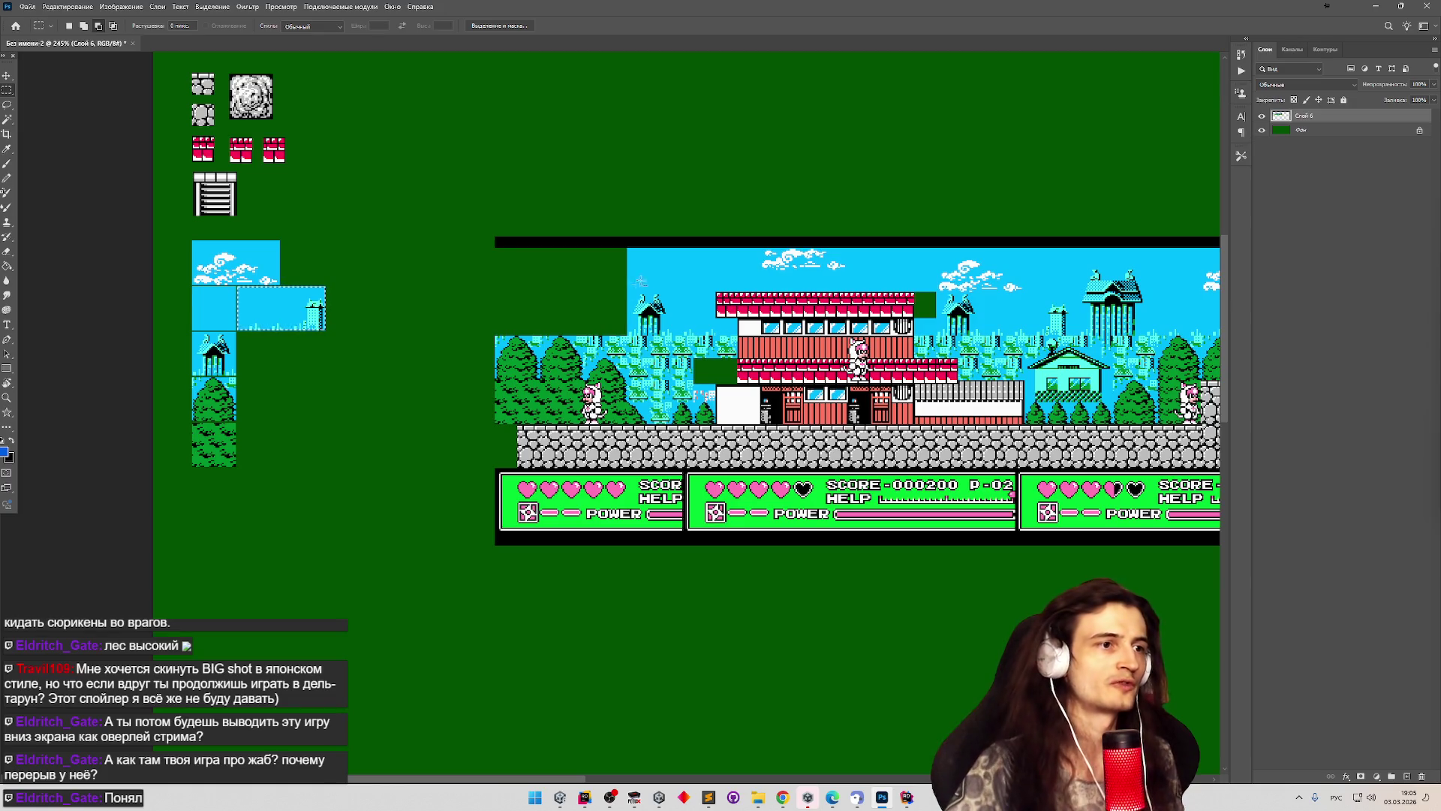
{"action": "scroll", "coordinate": [629, 293], "scroll_direction": "up", "scroll_amount": 5}
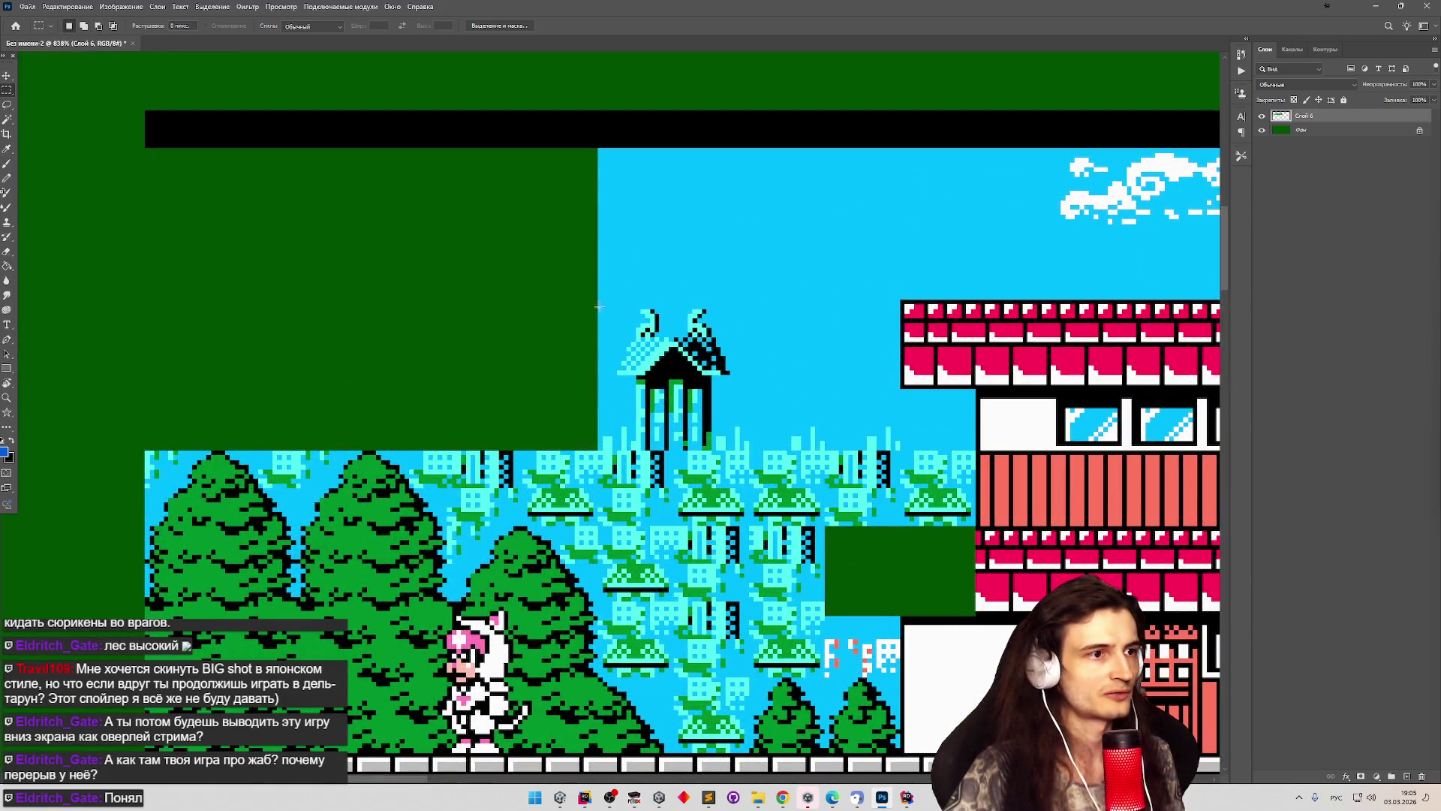
{"action": "mouse_move", "coordinate": [598, 449]}
{"action": "left_mouse_down"}
{"action": "mouse_move", "coordinate": [664, 364]}
{"action": "mouse_move", "coordinate": [744, 300]}
{"action": "left_mouse_up"}
{"action": "scroll", "coordinate": [637, 290], "scroll_direction": "down", "scroll_amount": 4}
{"action": "scroll", "coordinate": [633, 291], "scroll_direction": "down", "scroll_amount": 2}
{"action": "left_click_drag", "start_coordinate": [651, 313], "coordinate": [280, 310]}
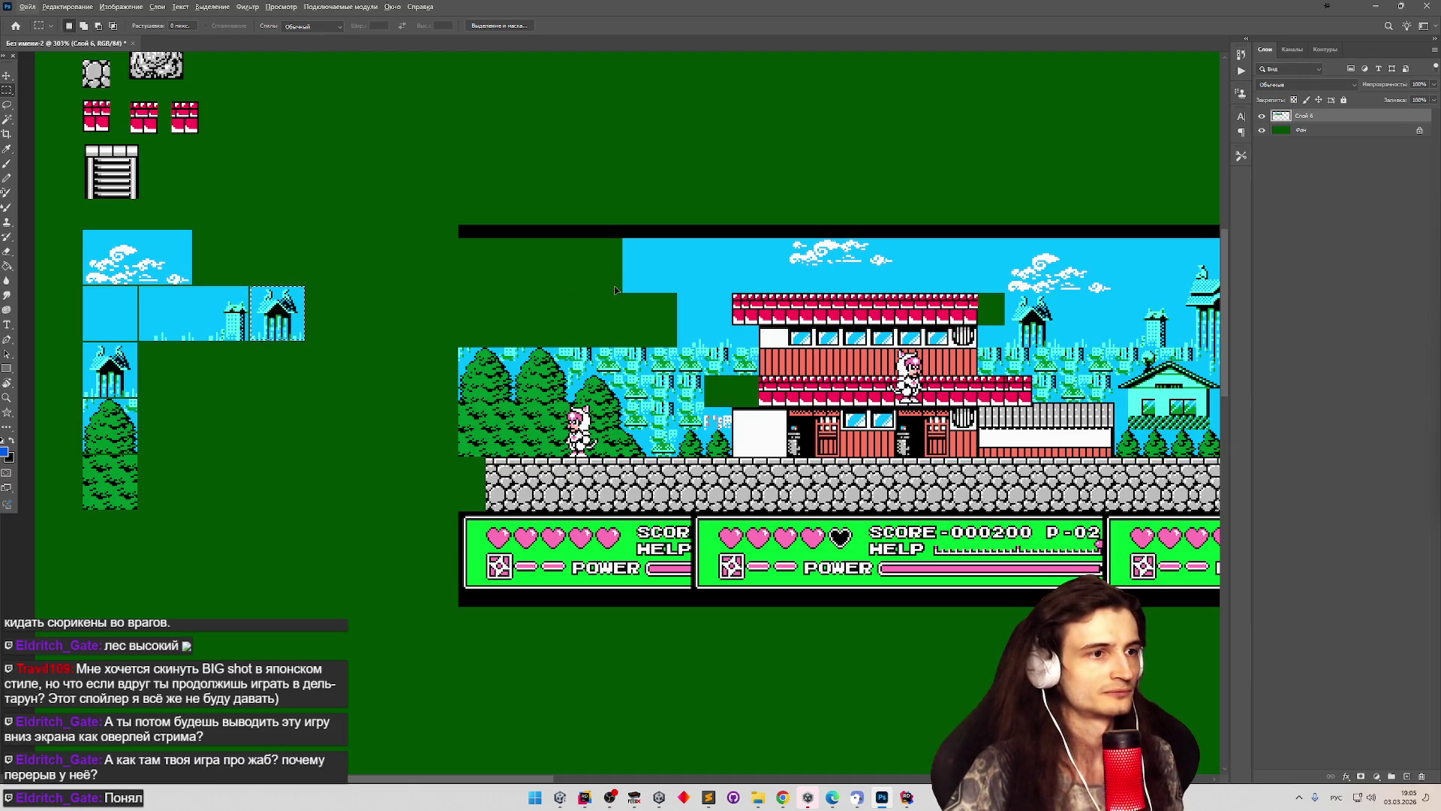
{"action": "scroll", "coordinate": [615, 291], "scroll_direction": "up", "scroll_amount": 2}
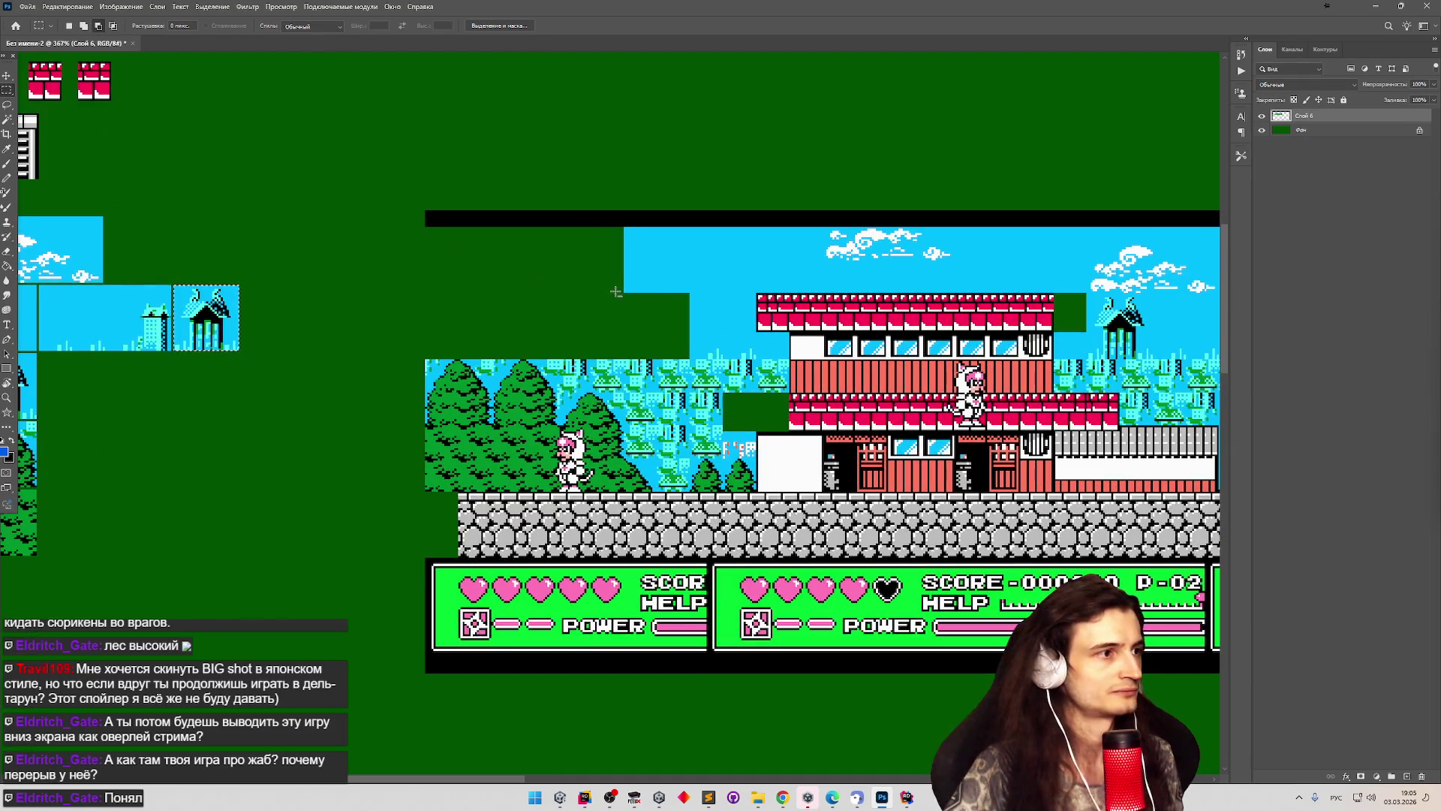
{"action": "scroll", "coordinate": [643, 295], "scroll_direction": "up", "scroll_amount": 2}
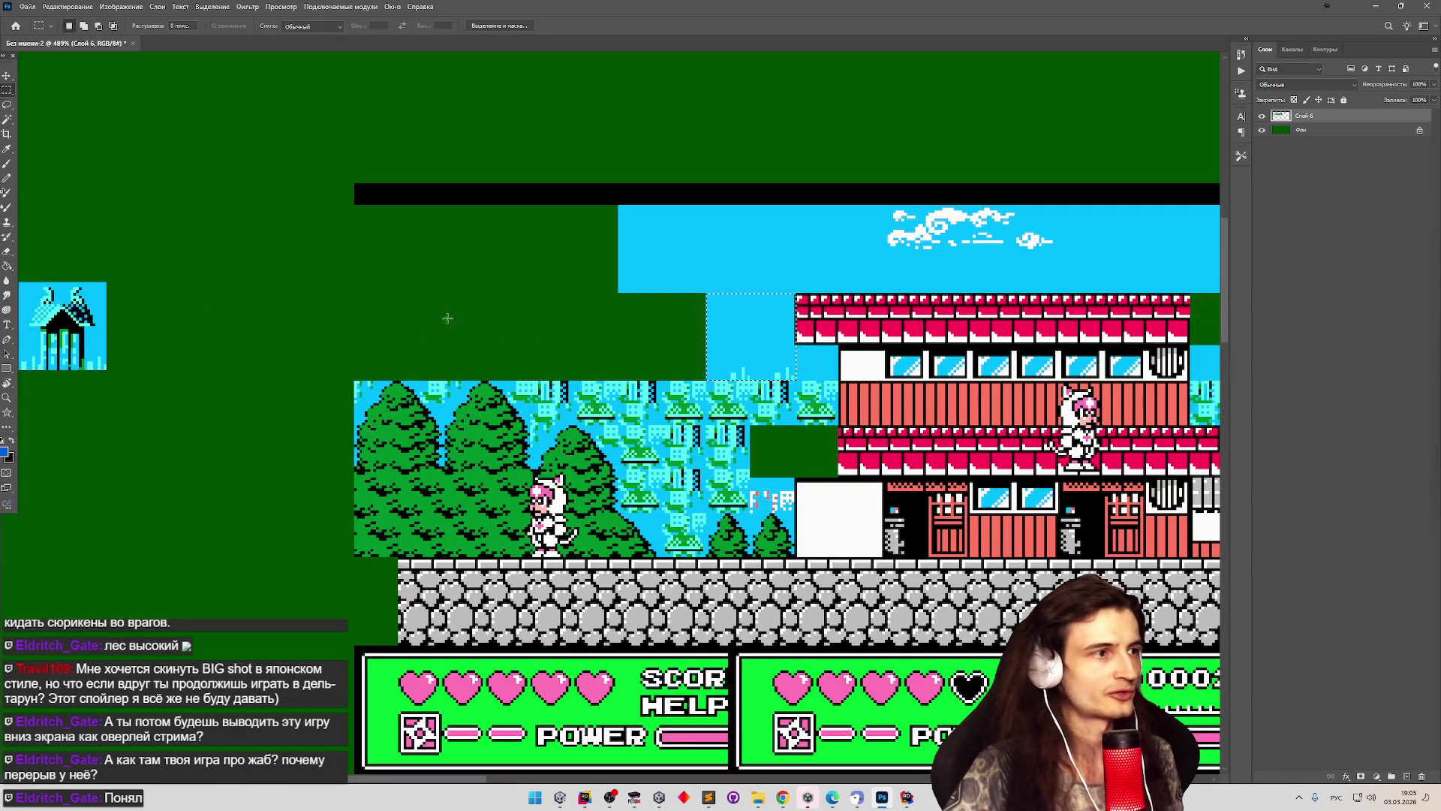
{"action": "scroll", "coordinate": [444, 315], "scroll_direction": "down", "scroll_amount": 3}
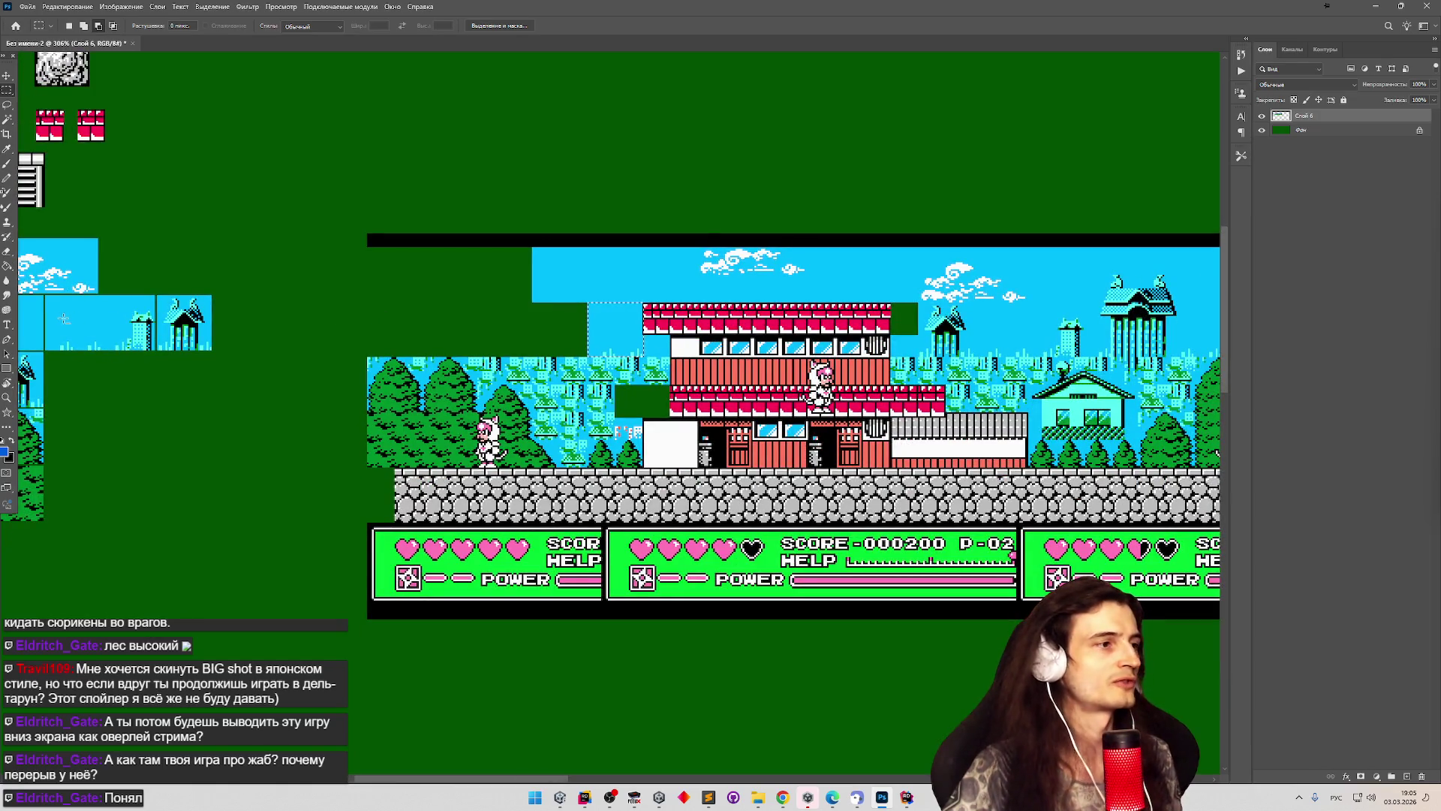
{"action": "scroll", "coordinate": [64, 319], "scroll_direction": "up", "scroll_amount": 5}
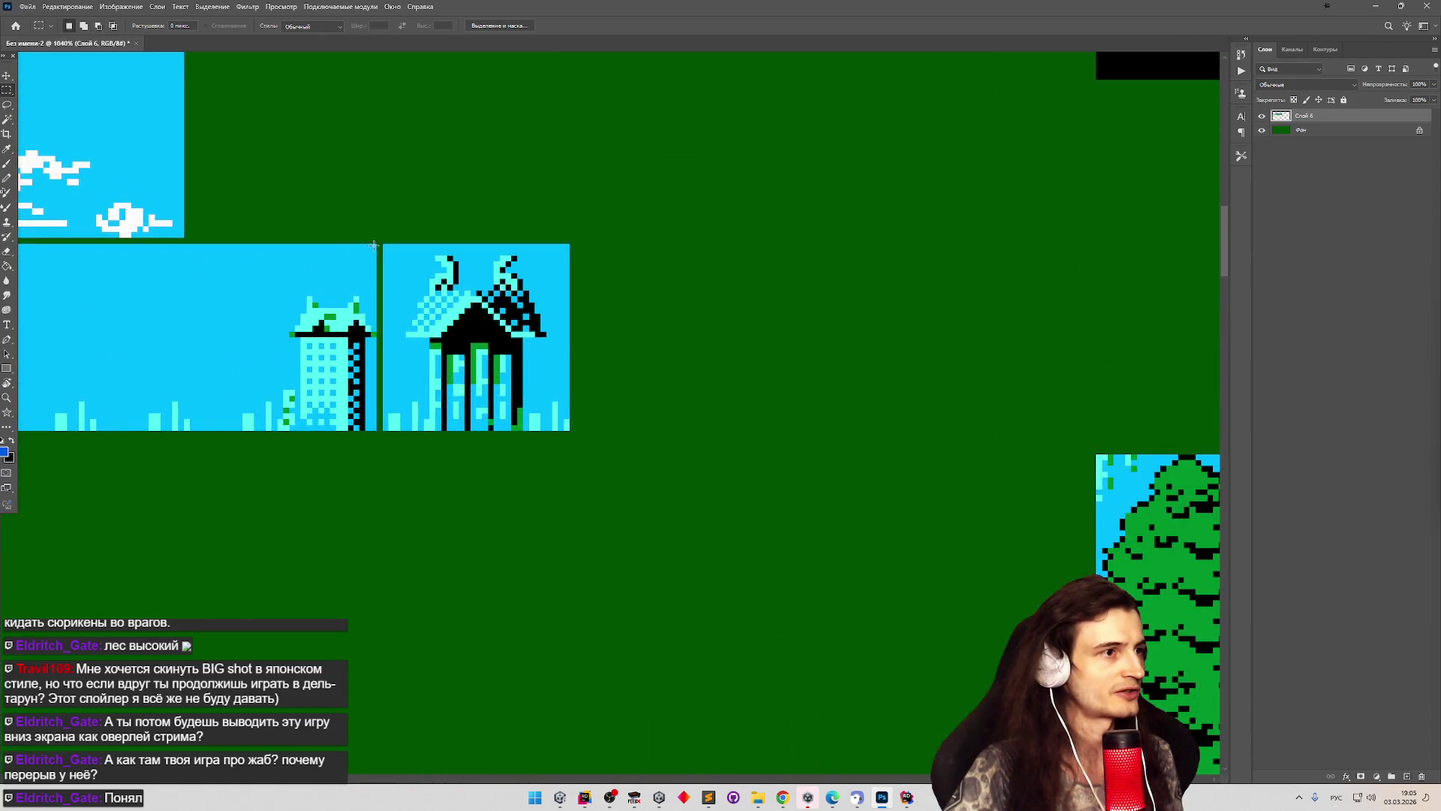
{"action": "mouse_move", "coordinate": [569, 243]}
{"action": "left_mouse_down"}
{"action": "mouse_move", "coordinate": [450, 316]}
{"action": "mouse_move", "coordinate": [225, 371]}
{"action": "mouse_move", "coordinate": [210, 430]}
{"action": "mouse_move", "coordinate": [194, 430]}
{"action": "left_mouse_up"}
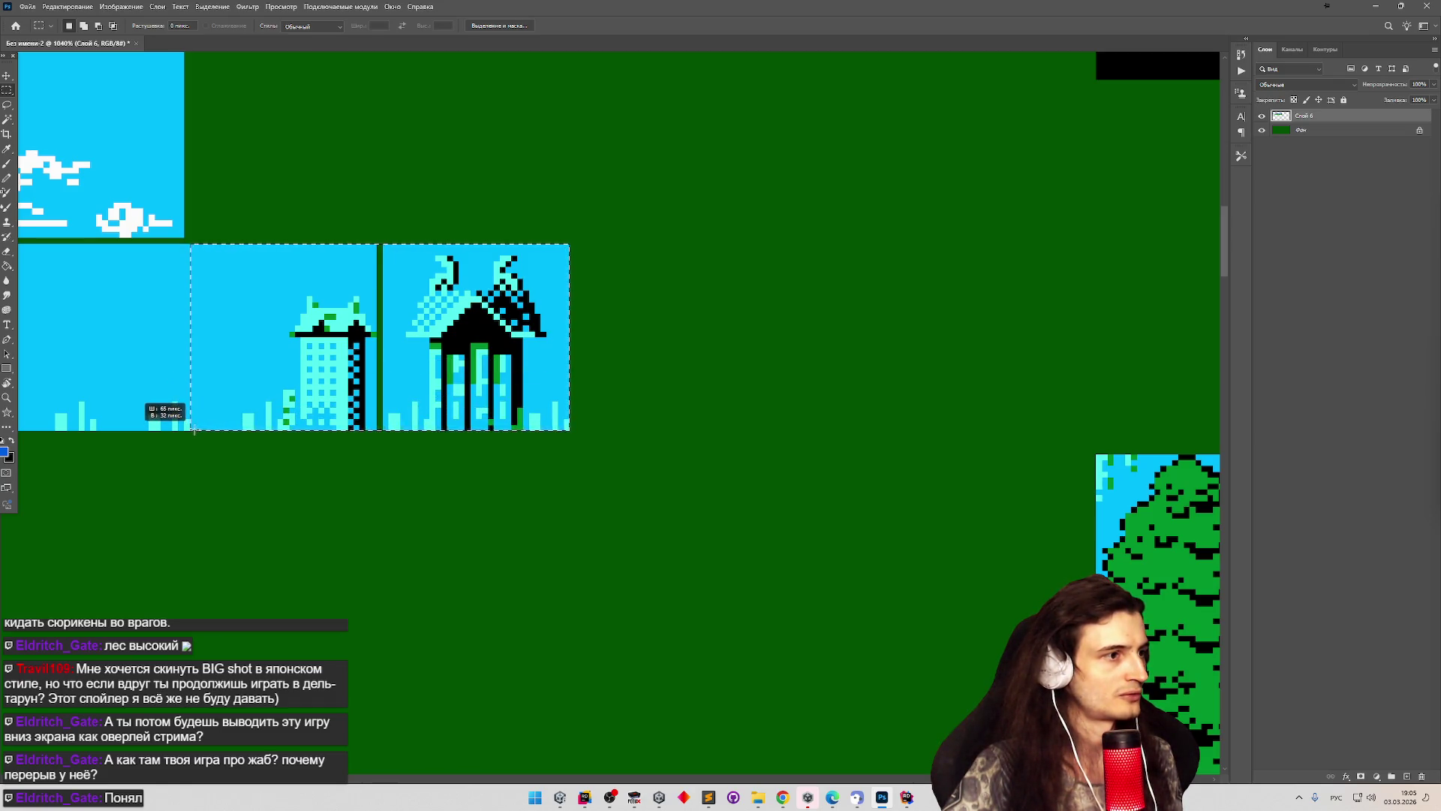
{"action": "left_click_drag", "start_coordinate": [245, 377], "coordinate": [250, 376]}
{"action": "key", "text": "v"}
{"action": "key", "text": "Right"}
{"action": "scroll", "coordinate": [299, 264], "scroll_direction": "down", "scroll_amount": 4}
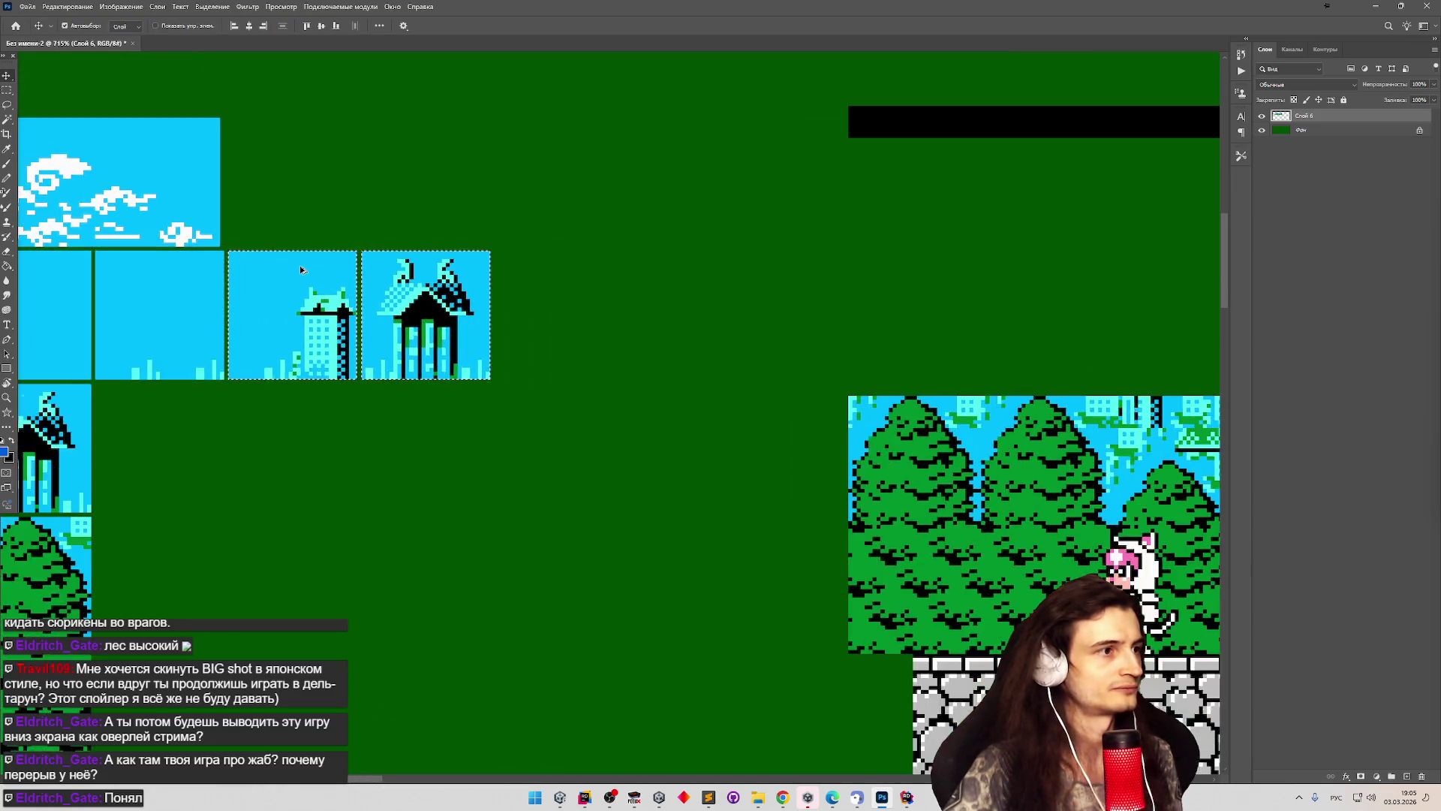
{"action": "scroll", "coordinate": [520, 268], "scroll_direction": "down", "scroll_amount": 2}
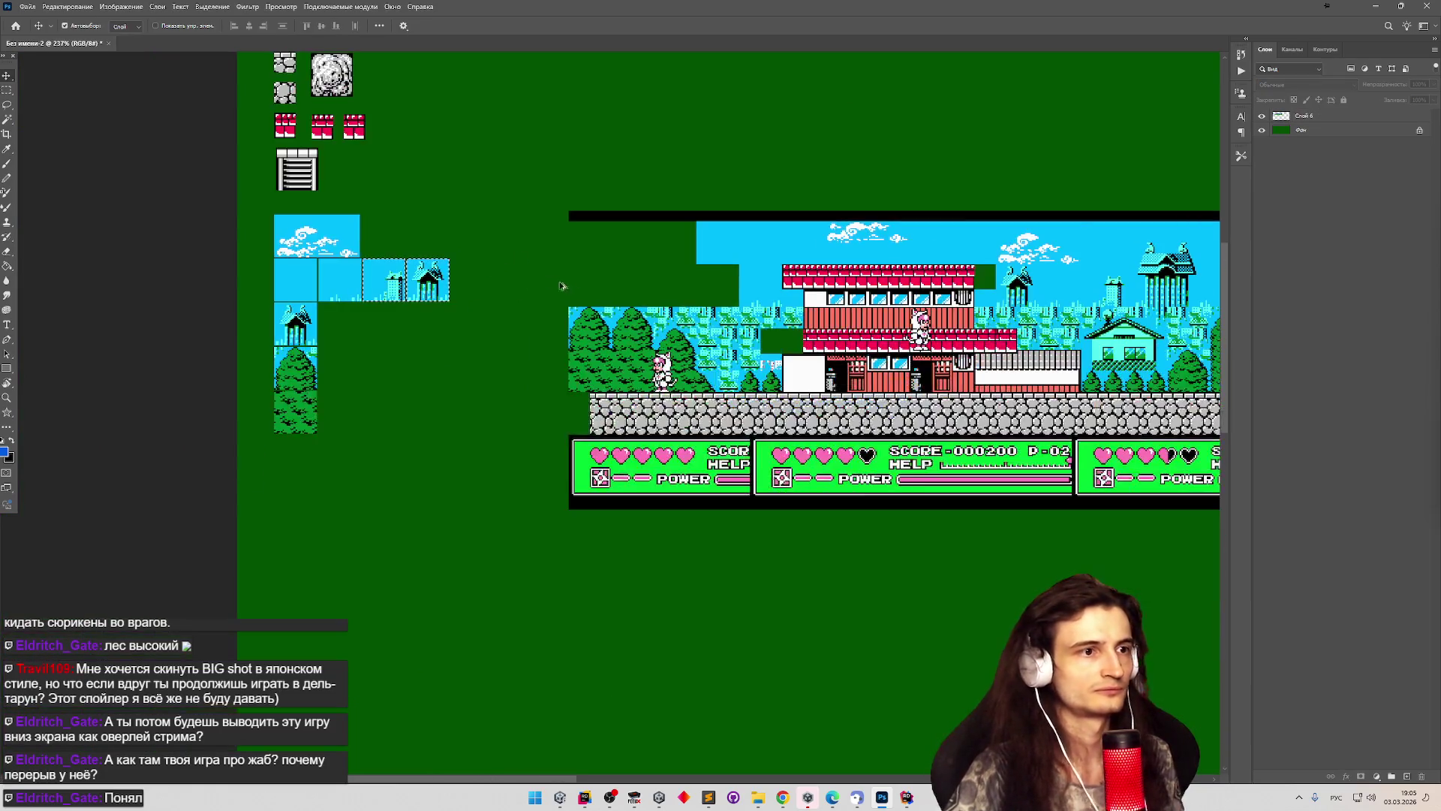
{"action": "scroll", "coordinate": [562, 280], "scroll_direction": "up", "scroll_amount": 2}
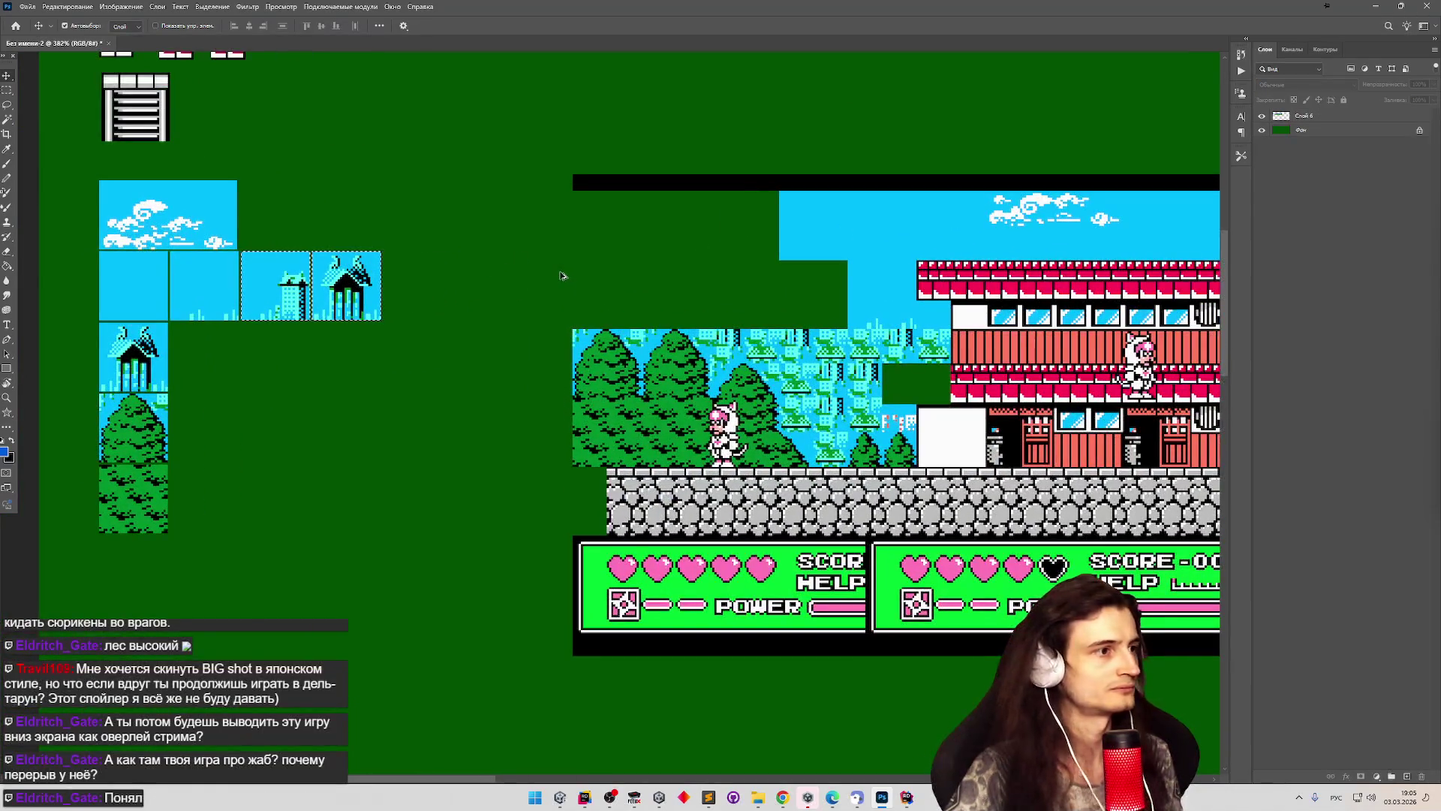
{"action": "scroll", "coordinate": [721, 324], "scroll_direction": "up", "scroll_amount": 2}
{"action": "left_click", "coordinate": [720, 324]}
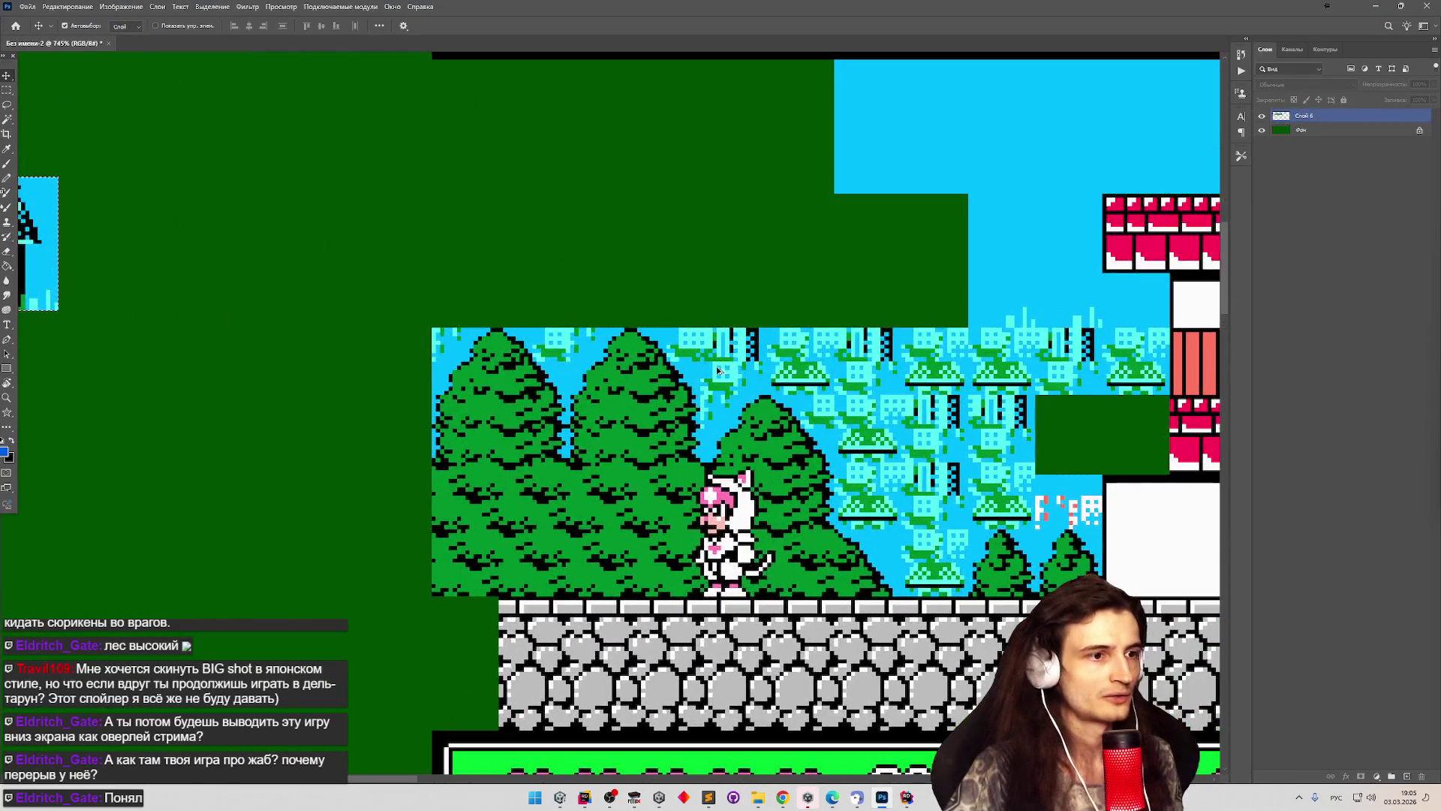
{"action": "scroll", "coordinate": [638, 356], "scroll_direction": "down", "scroll_amount": 2}
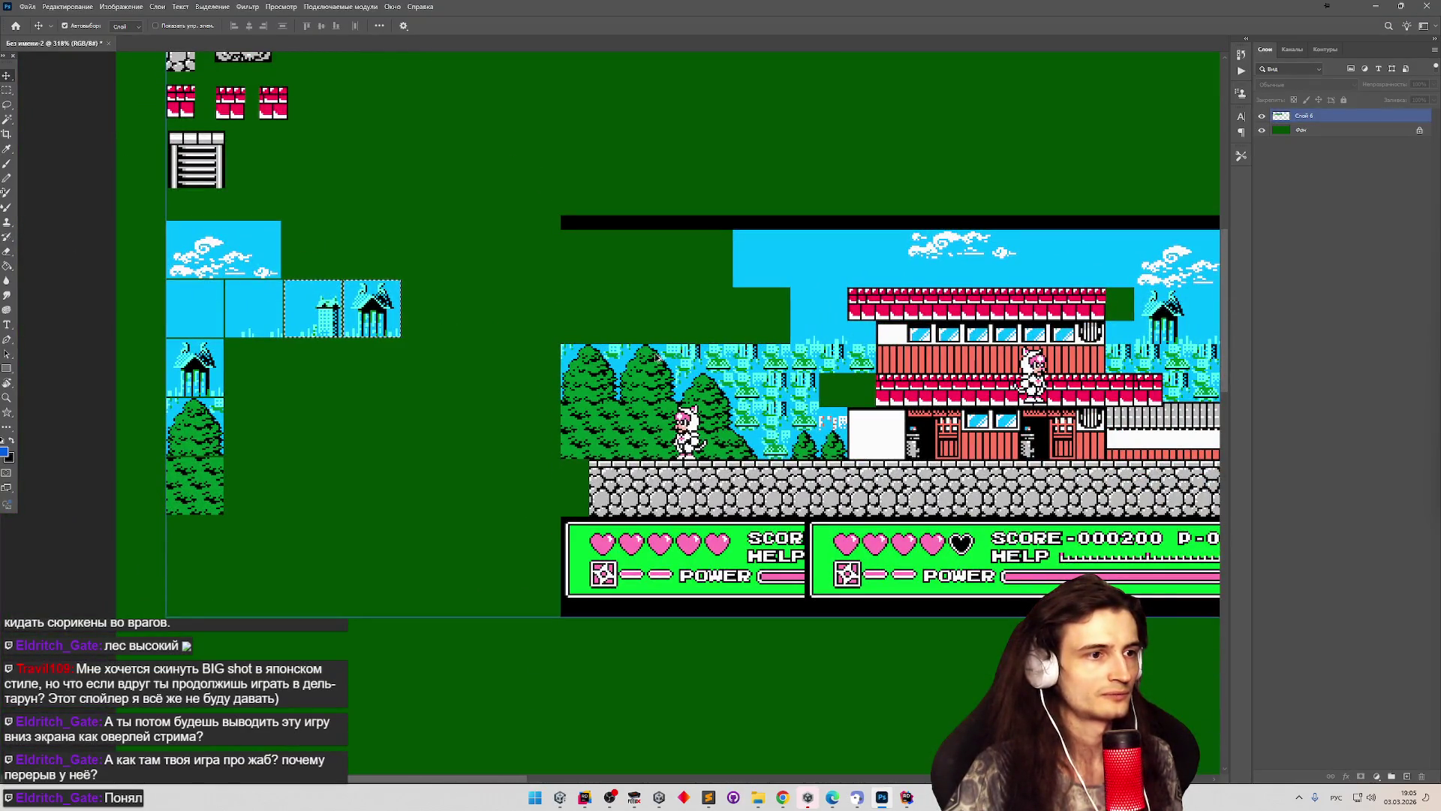
{"action": "scroll", "coordinate": [663, 359], "scroll_direction": "up", "scroll_amount": 1}
{"action": "scroll", "coordinate": [665, 359], "scroll_direction": "up", "scroll_amount": 2}
{"action": "scroll", "coordinate": [668, 359], "scroll_direction": "down", "scroll_amount": 4}
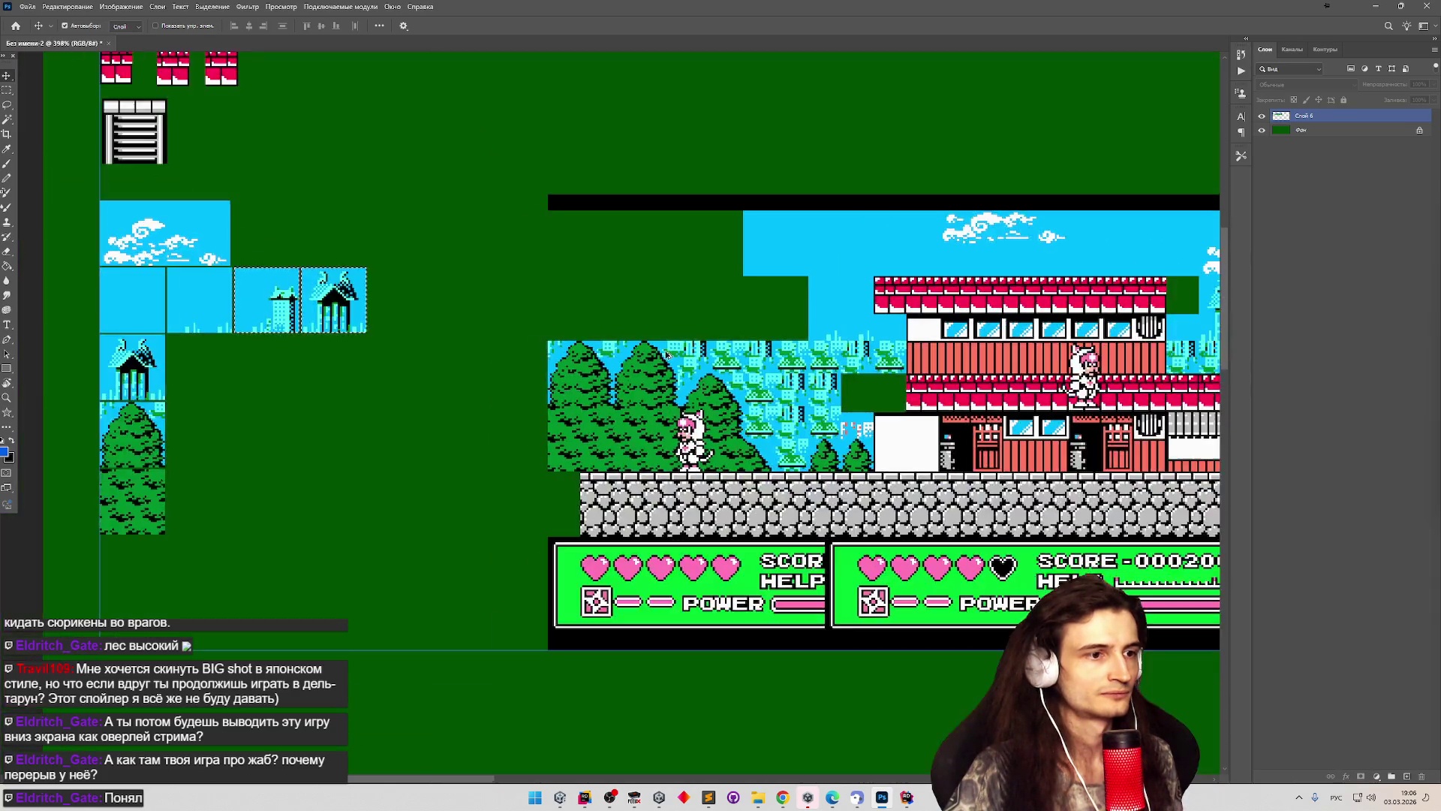
{"action": "scroll", "coordinate": [666, 354], "scroll_direction": "down", "scroll_amount": 3}
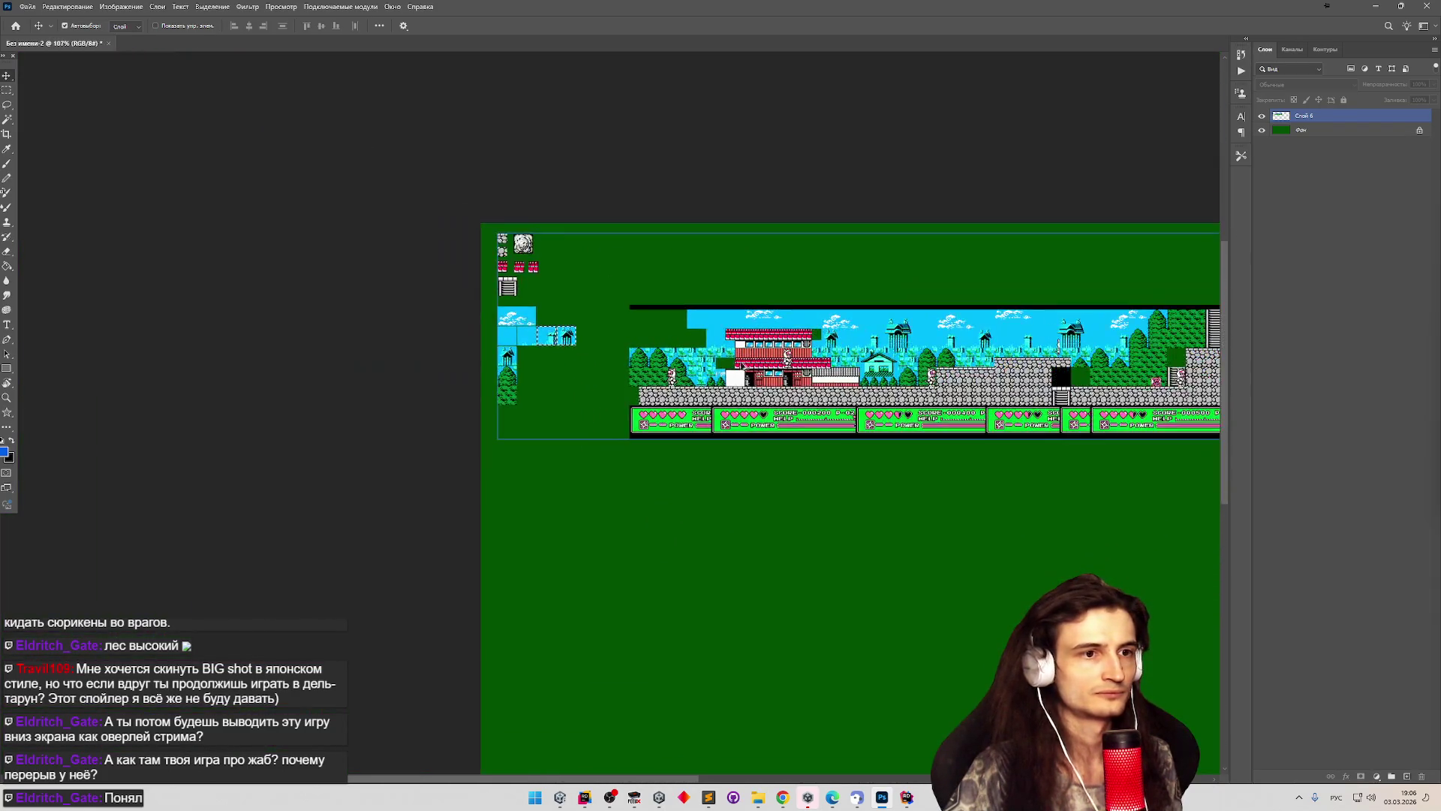
{"action": "scroll", "coordinate": [980, 390], "scroll_direction": "up", "scroll_amount": 1}
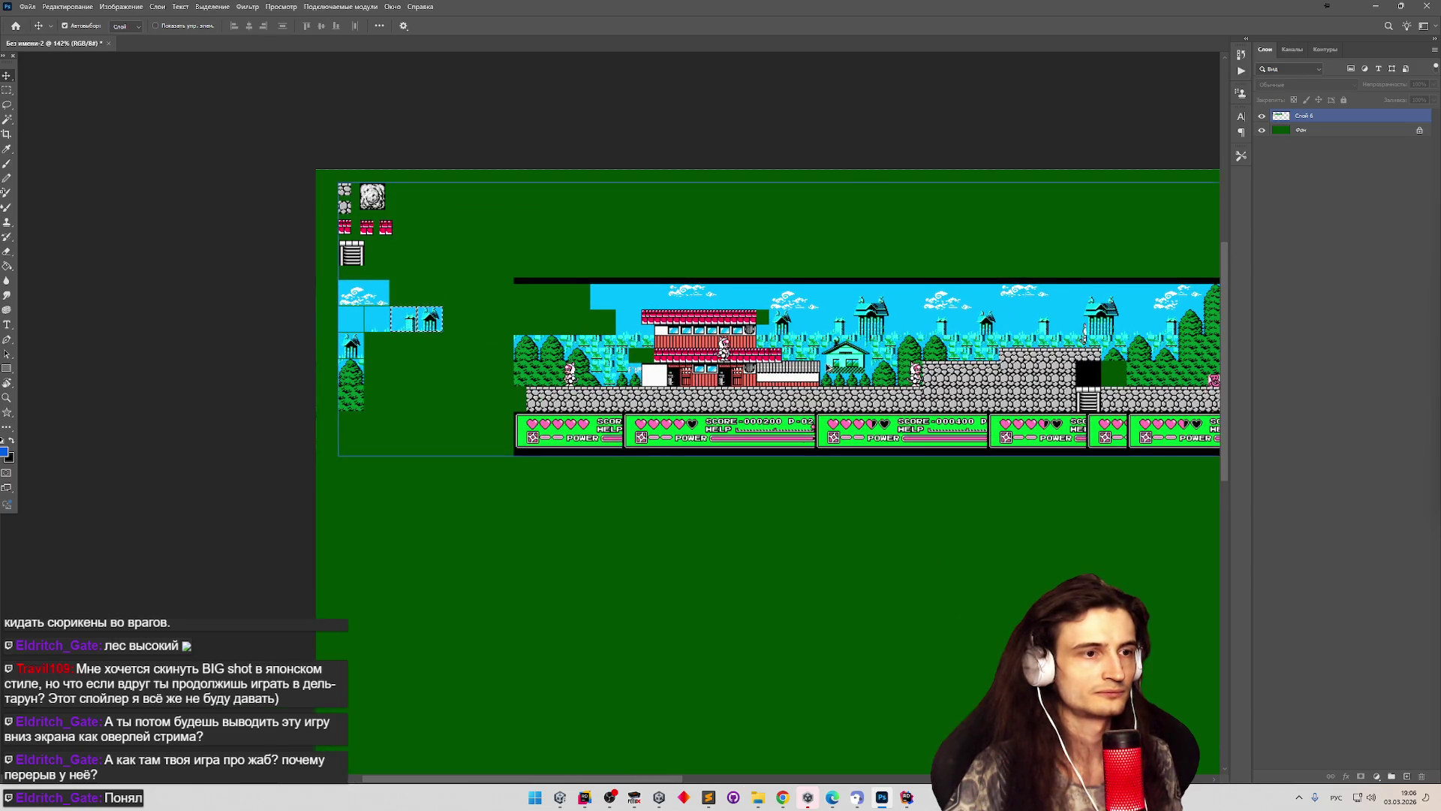
{"action": "scroll", "coordinate": [828, 367], "scroll_direction": "up", "scroll_amount": 6}
{"action": "scroll", "coordinate": [396, 342], "scroll_direction": "down", "scroll_amount": 4}
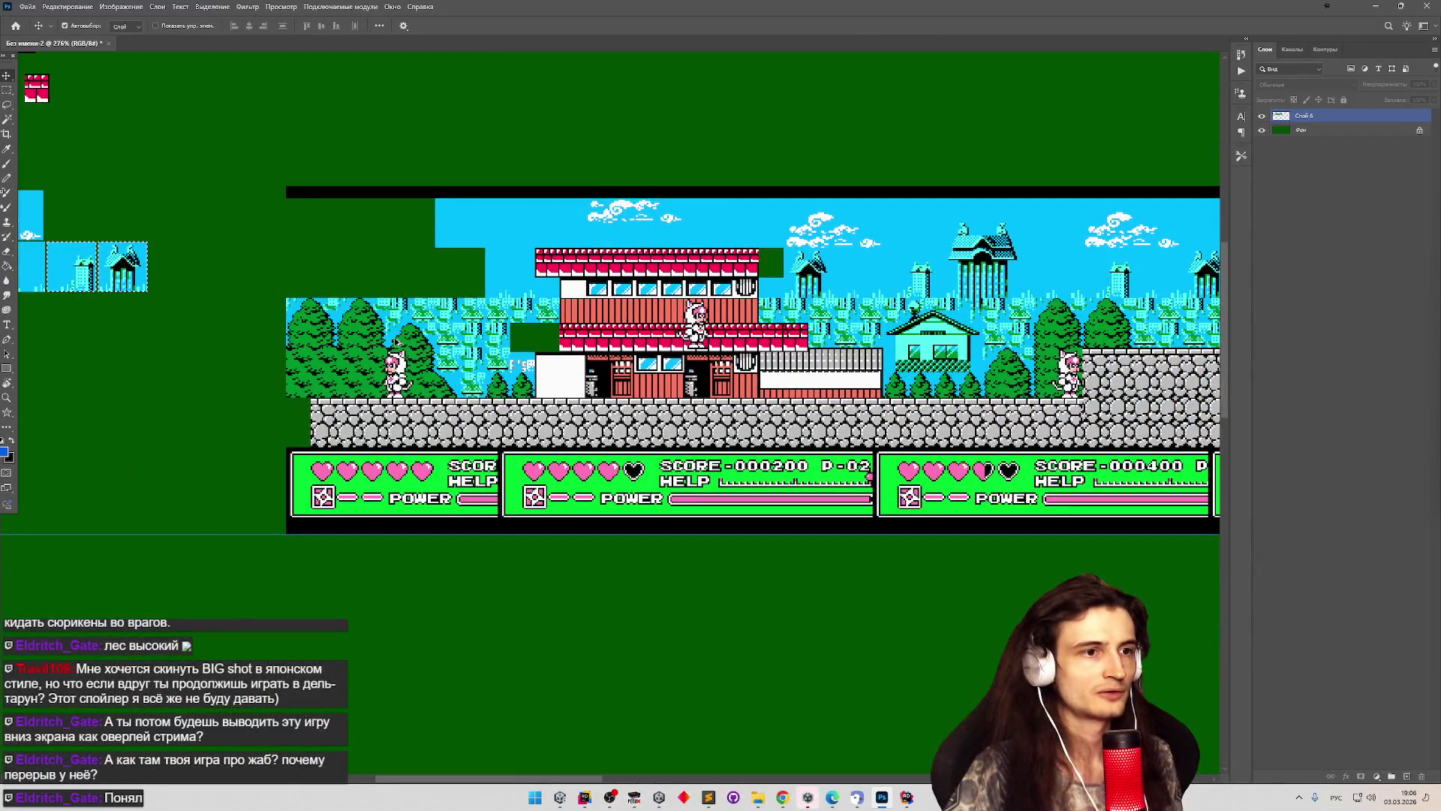
{"action": "scroll", "coordinate": [398, 341], "scroll_direction": "down", "scroll_amount": 4}
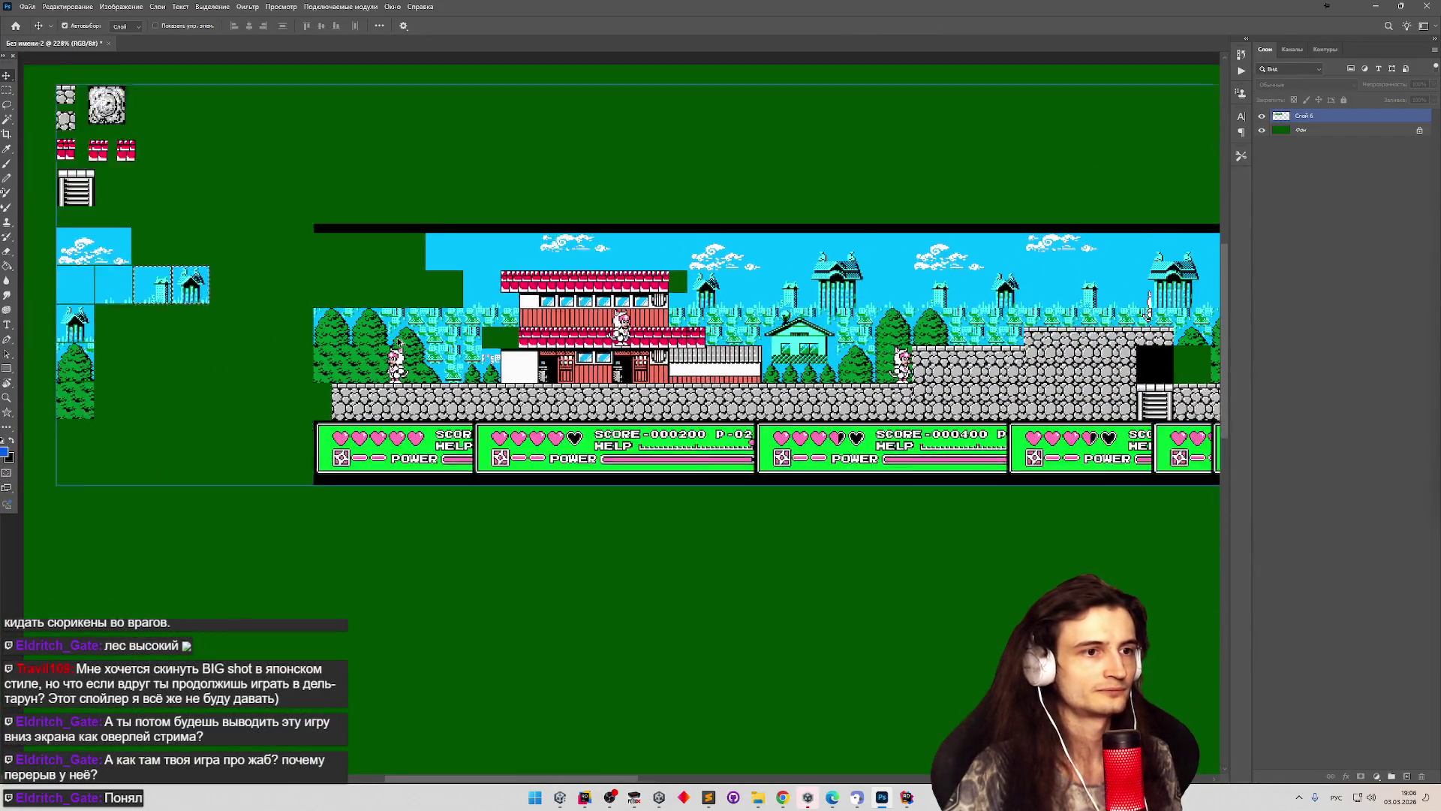
{"action": "scroll", "coordinate": [402, 342], "scroll_direction": "up", "scroll_amount": 2}
{"action": "scroll", "coordinate": [402, 342], "scroll_direction": "up", "scroll_amount": 5}
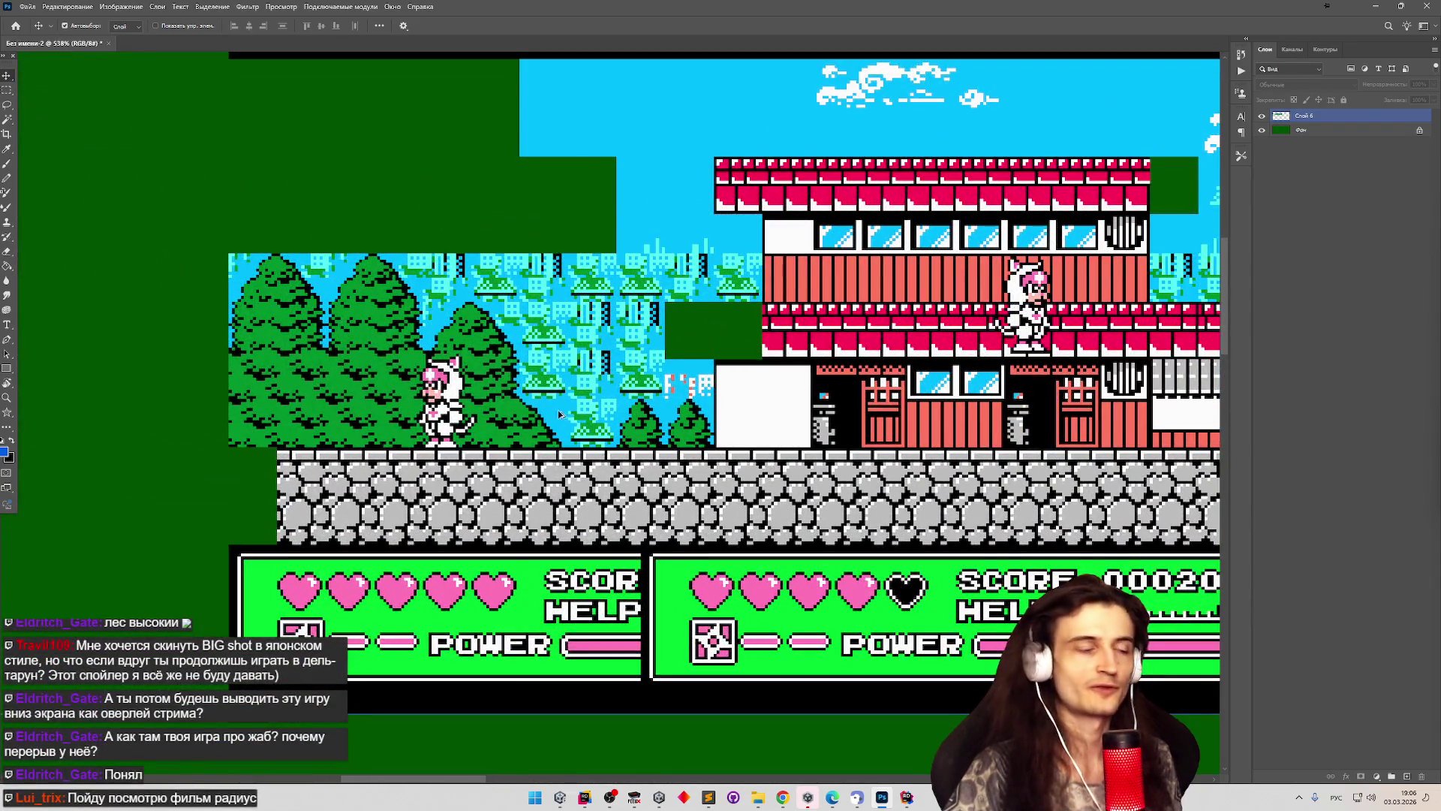
{"action": "scroll", "coordinate": [560, 414], "scroll_direction": "down", "scroll_amount": 2}
{"action": "scroll", "coordinate": [370, 370], "scroll_direction": "up", "scroll_amount": 4}
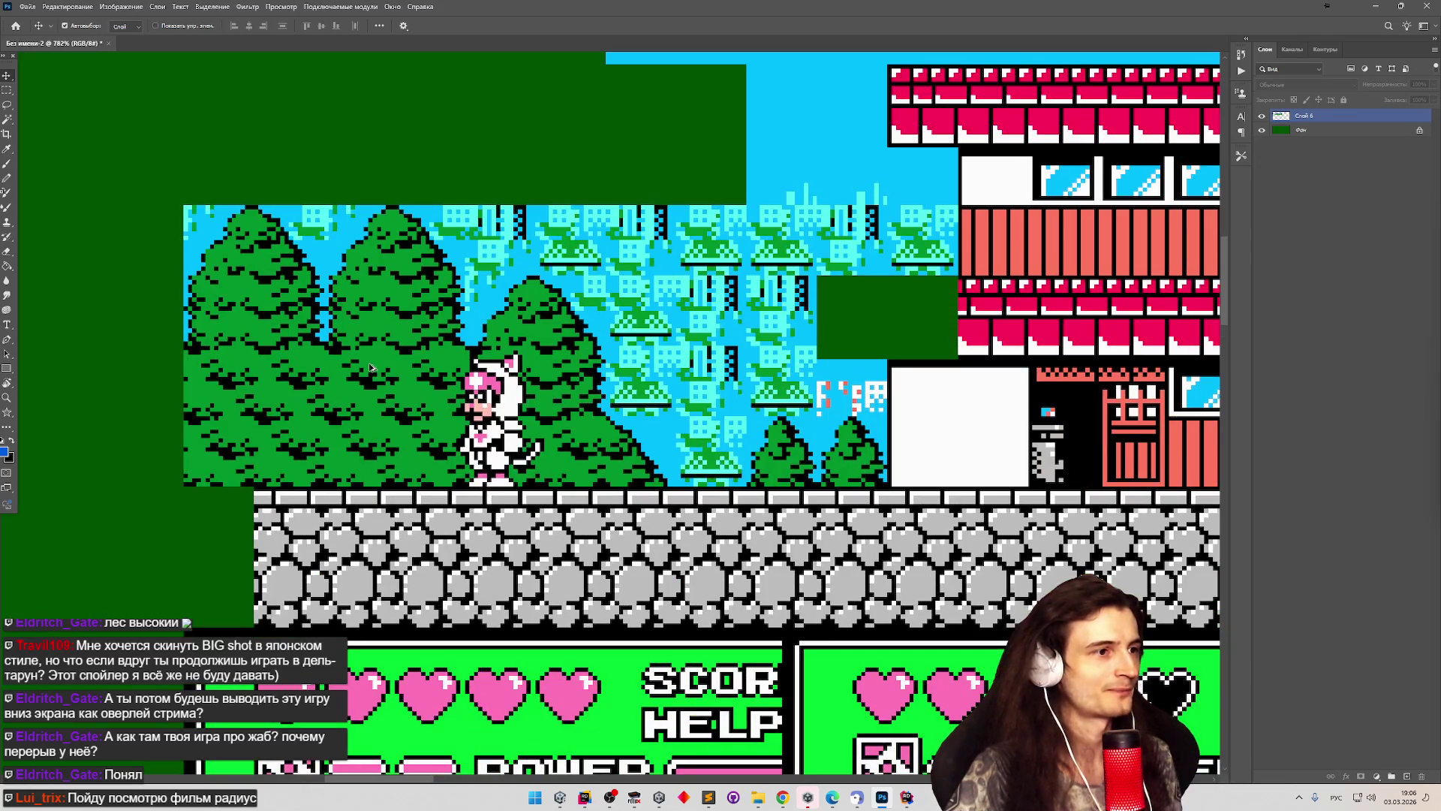
{"action": "scroll", "coordinate": [370, 368], "scroll_direction": "down", "scroll_amount": 4}
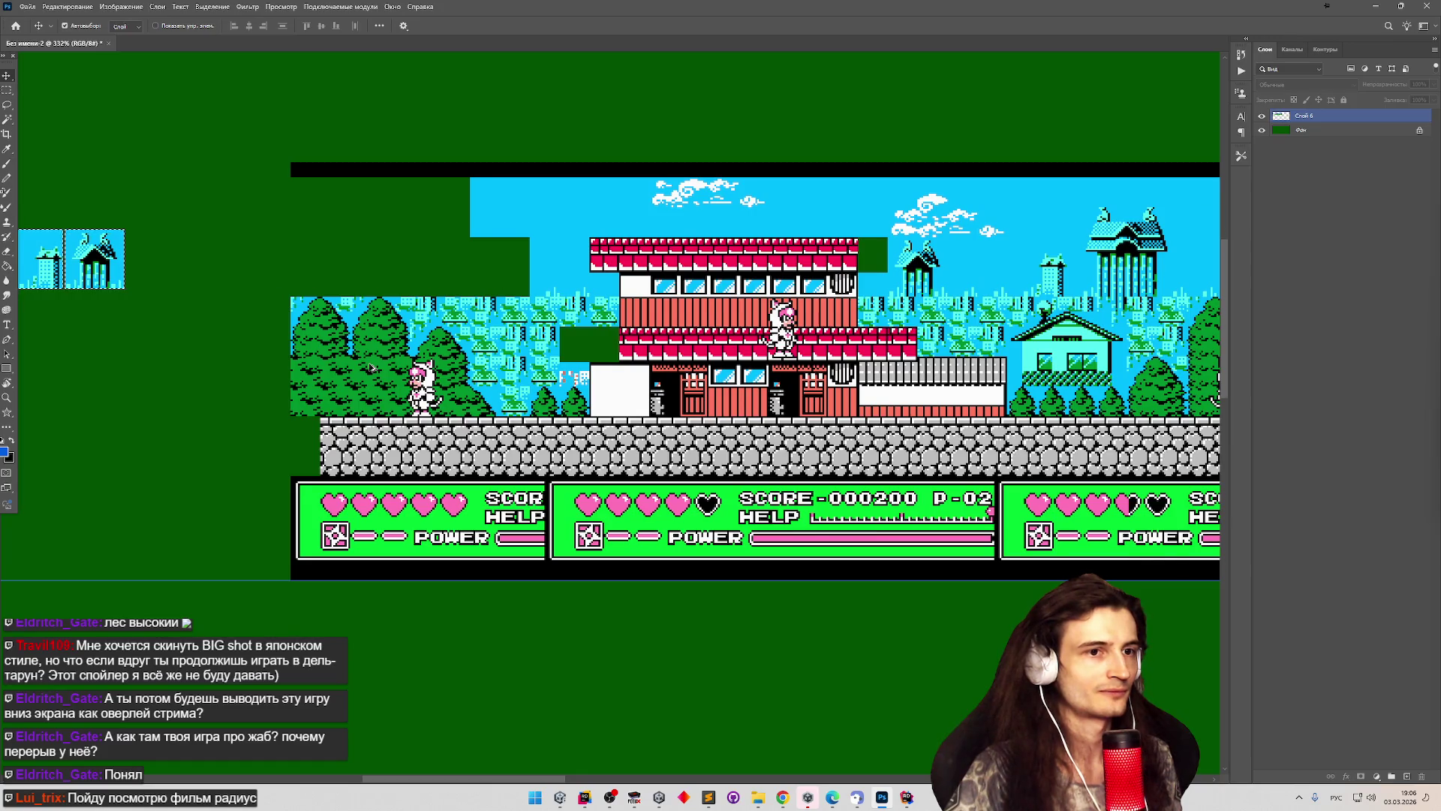
{"action": "scroll", "coordinate": [370, 368], "scroll_direction": "down", "scroll_amount": 1}
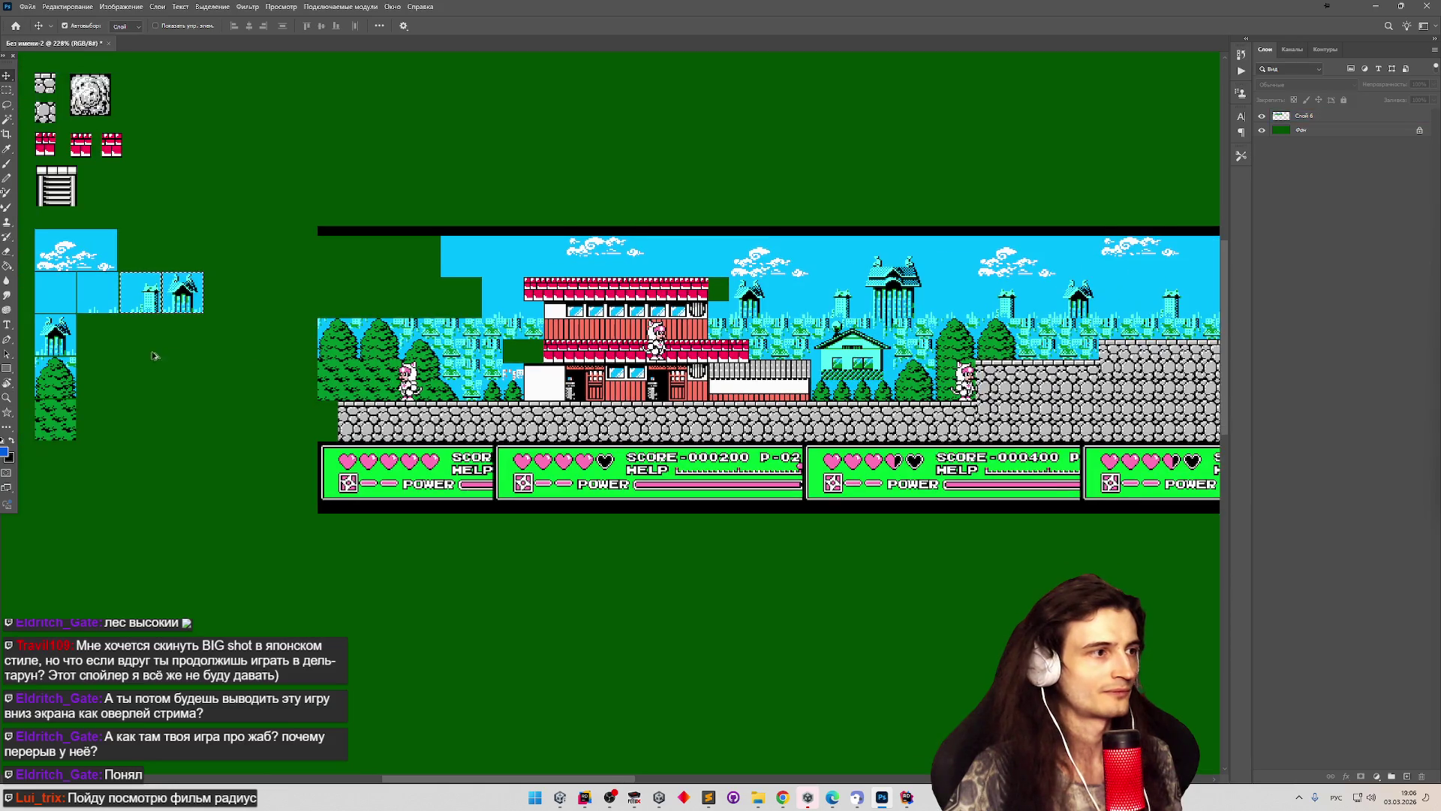
{"action": "scroll", "coordinate": [135, 365], "scroll_direction": "up", "scroll_amount": 2}
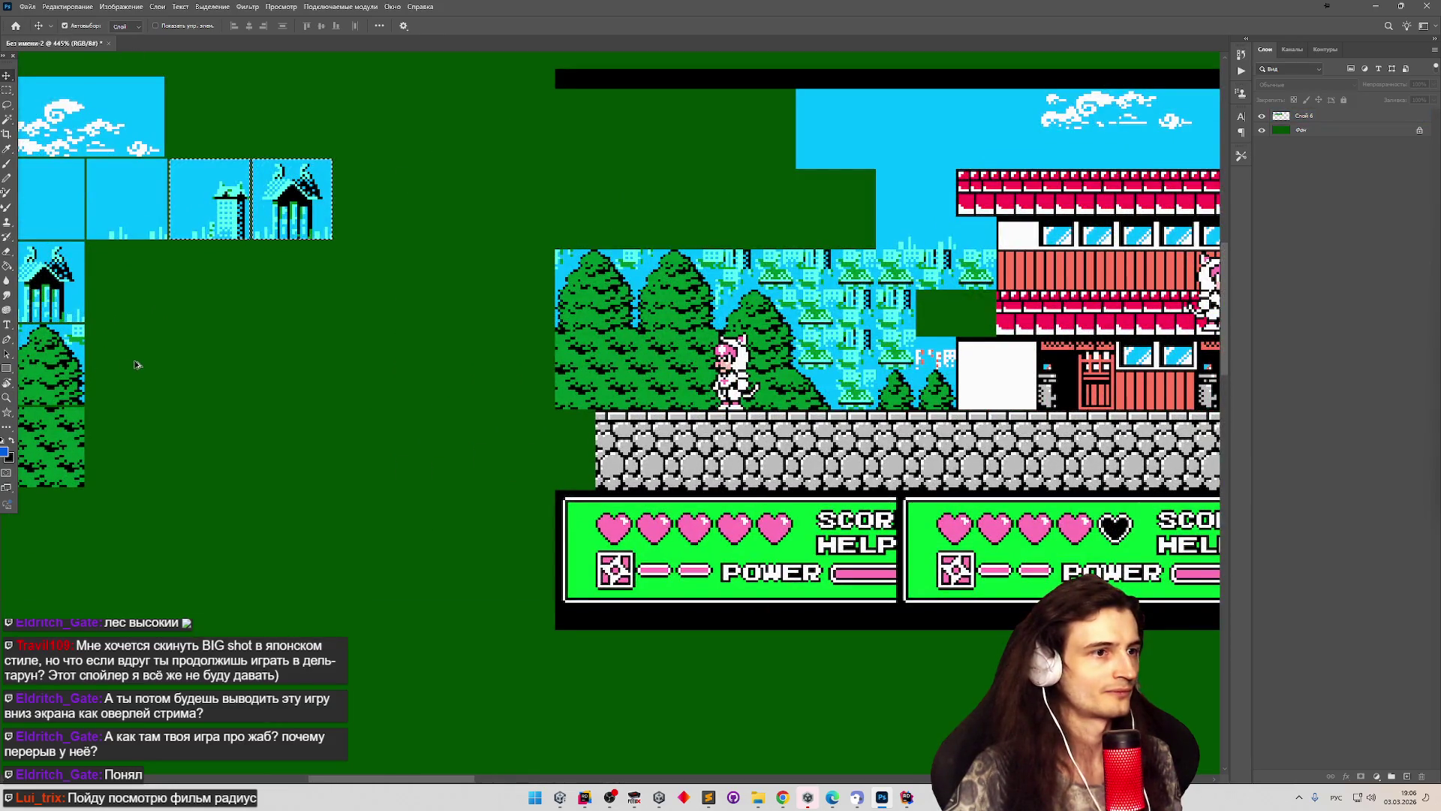
{"action": "scroll", "coordinate": [384, 402], "scroll_direction": "down", "scroll_amount": 3}
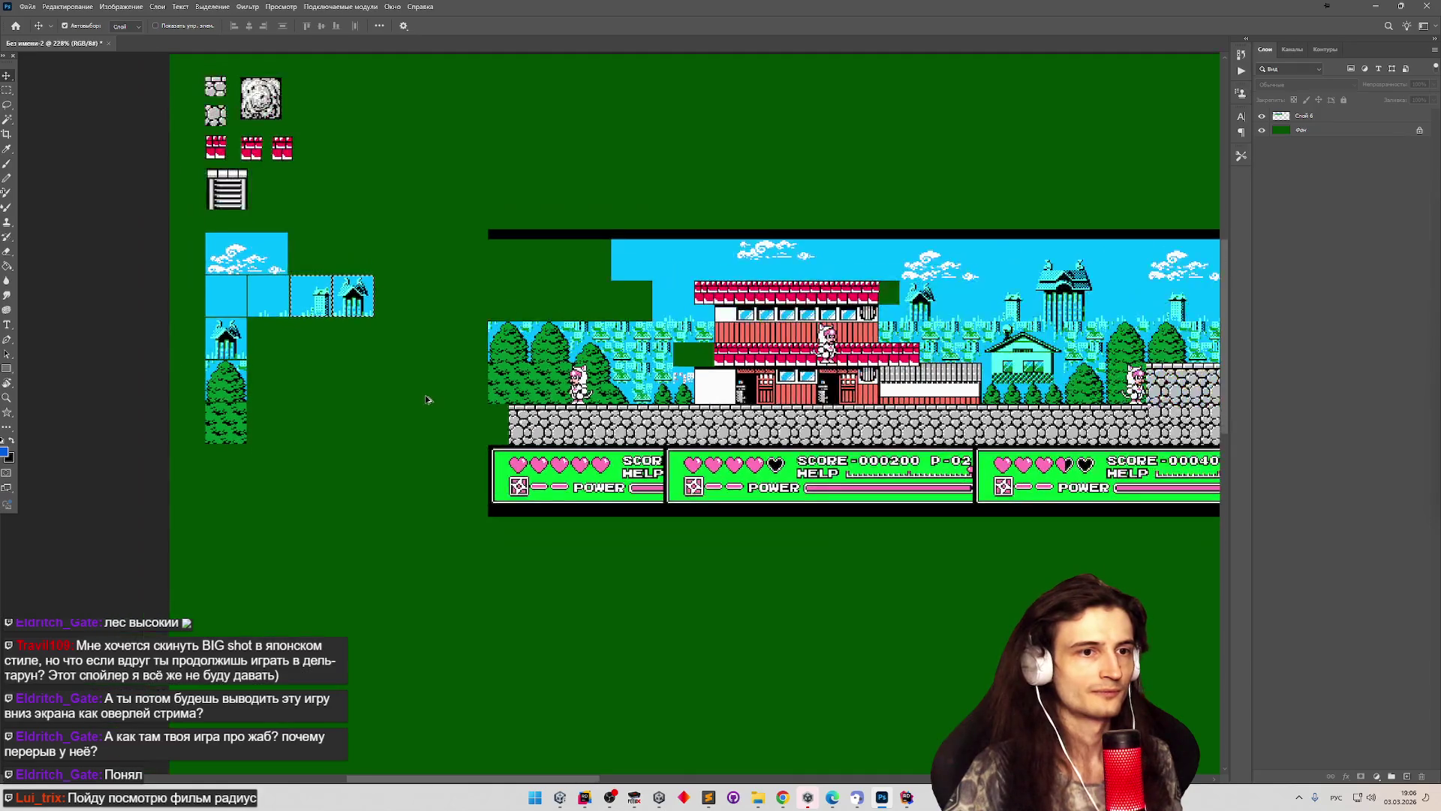
{"action": "scroll", "coordinate": [1114, 405], "scroll_direction": "up", "scroll_amount": 1}
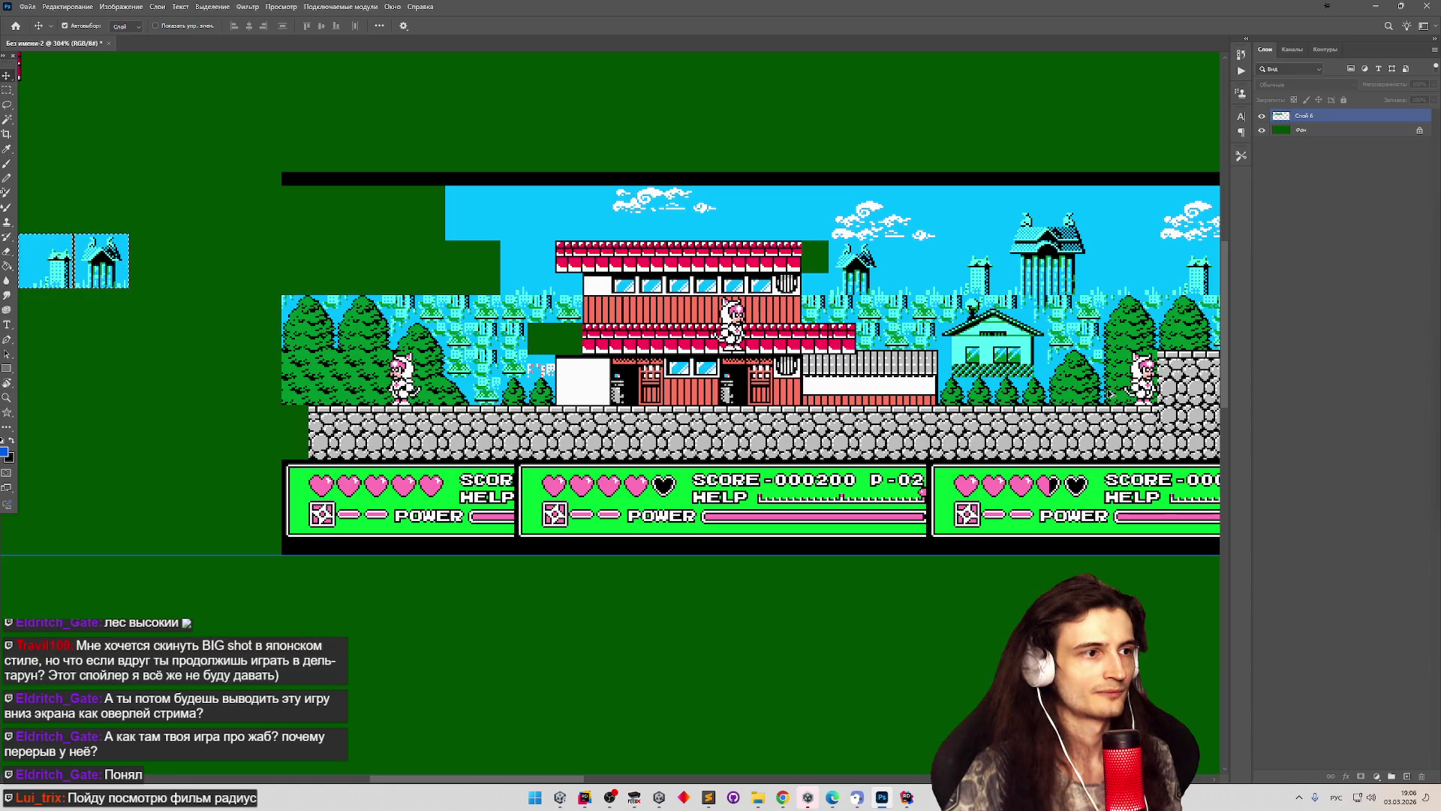
{"action": "scroll", "coordinate": [533, 368], "scroll_direction": "up", "scroll_amount": 3}
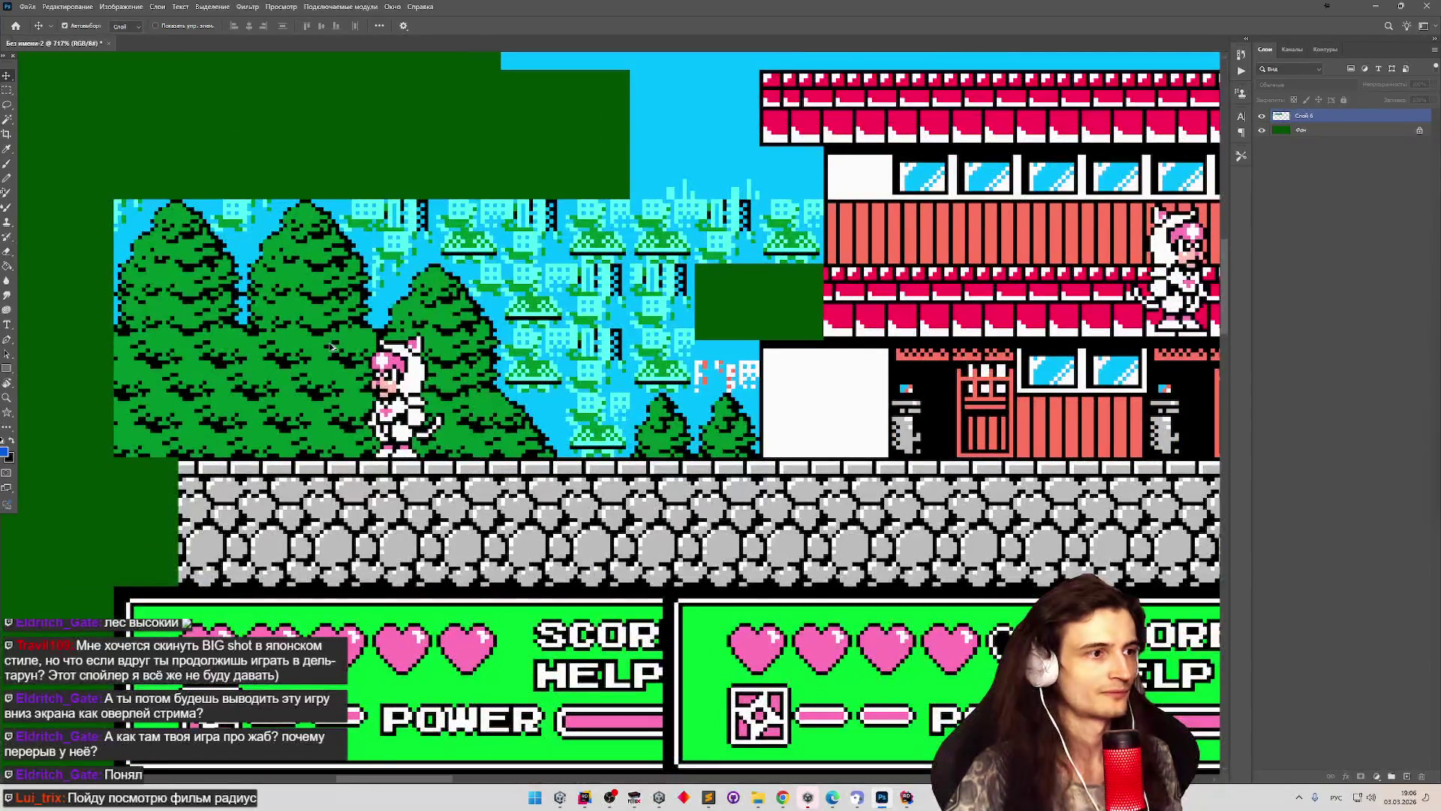
{"action": "scroll", "coordinate": [331, 346], "scroll_direction": "down", "scroll_amount": 1}
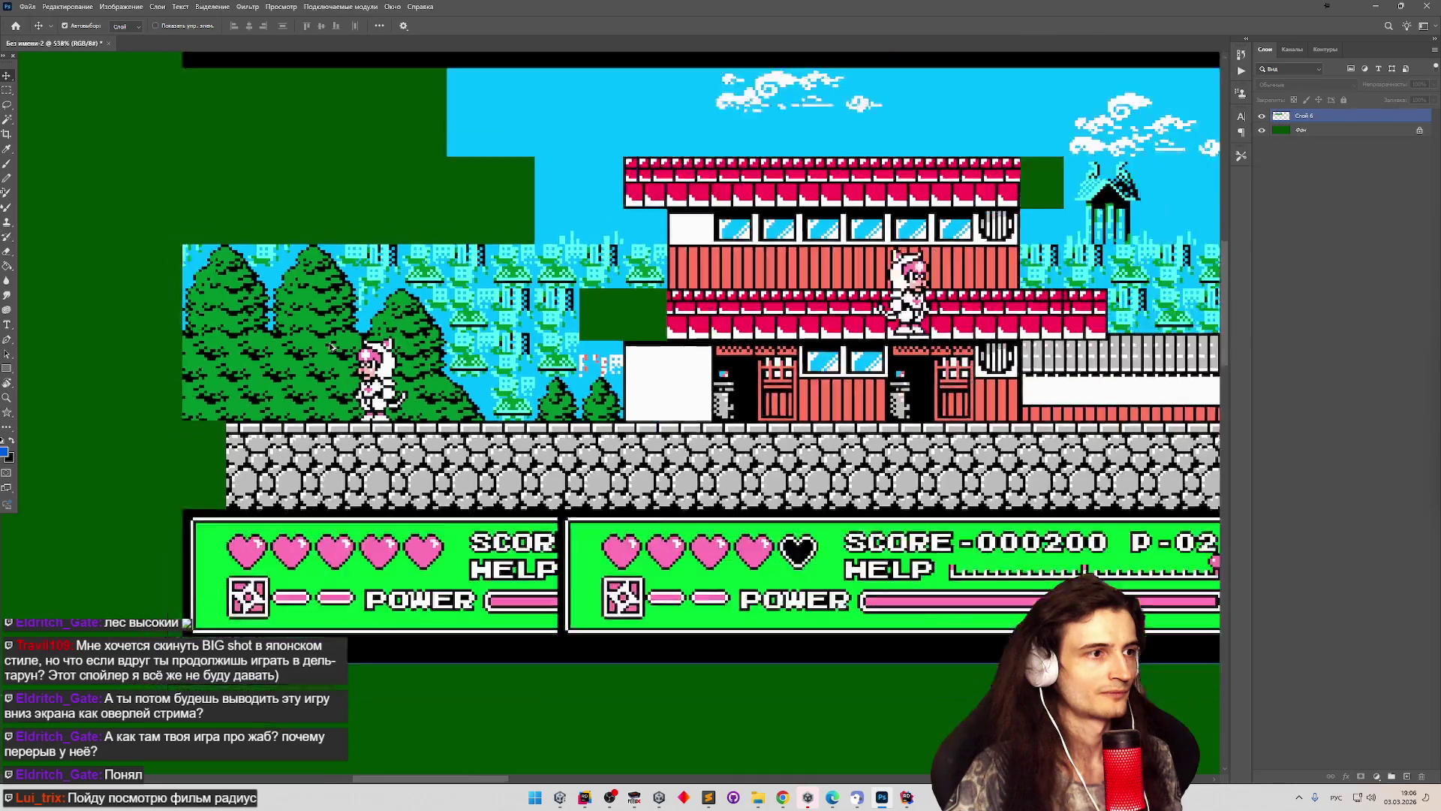
{"action": "scroll", "coordinate": [331, 347], "scroll_direction": "down", "scroll_amount": 1}
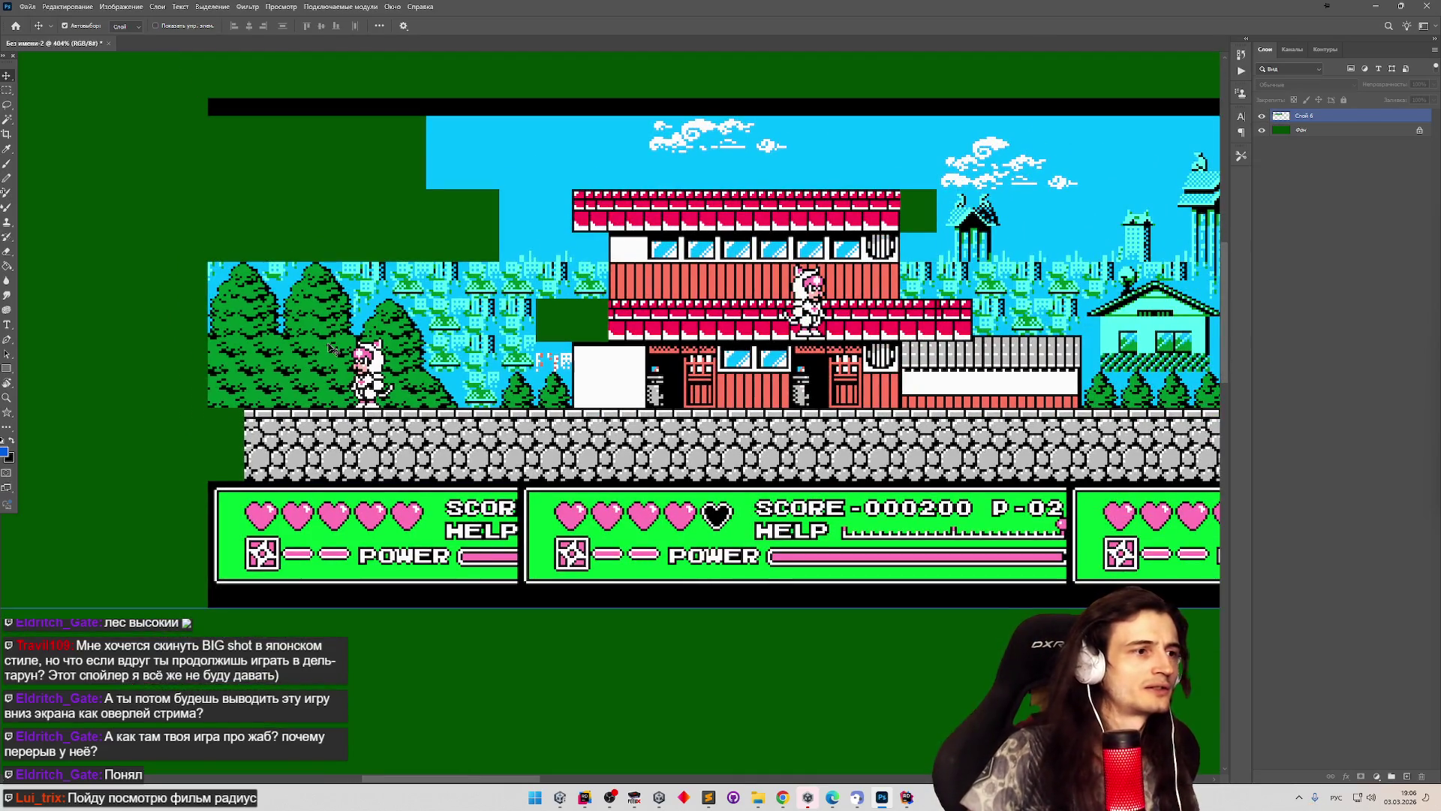
{"action": "scroll", "coordinate": [345, 342], "scroll_direction": "down", "scroll_amount": 1}
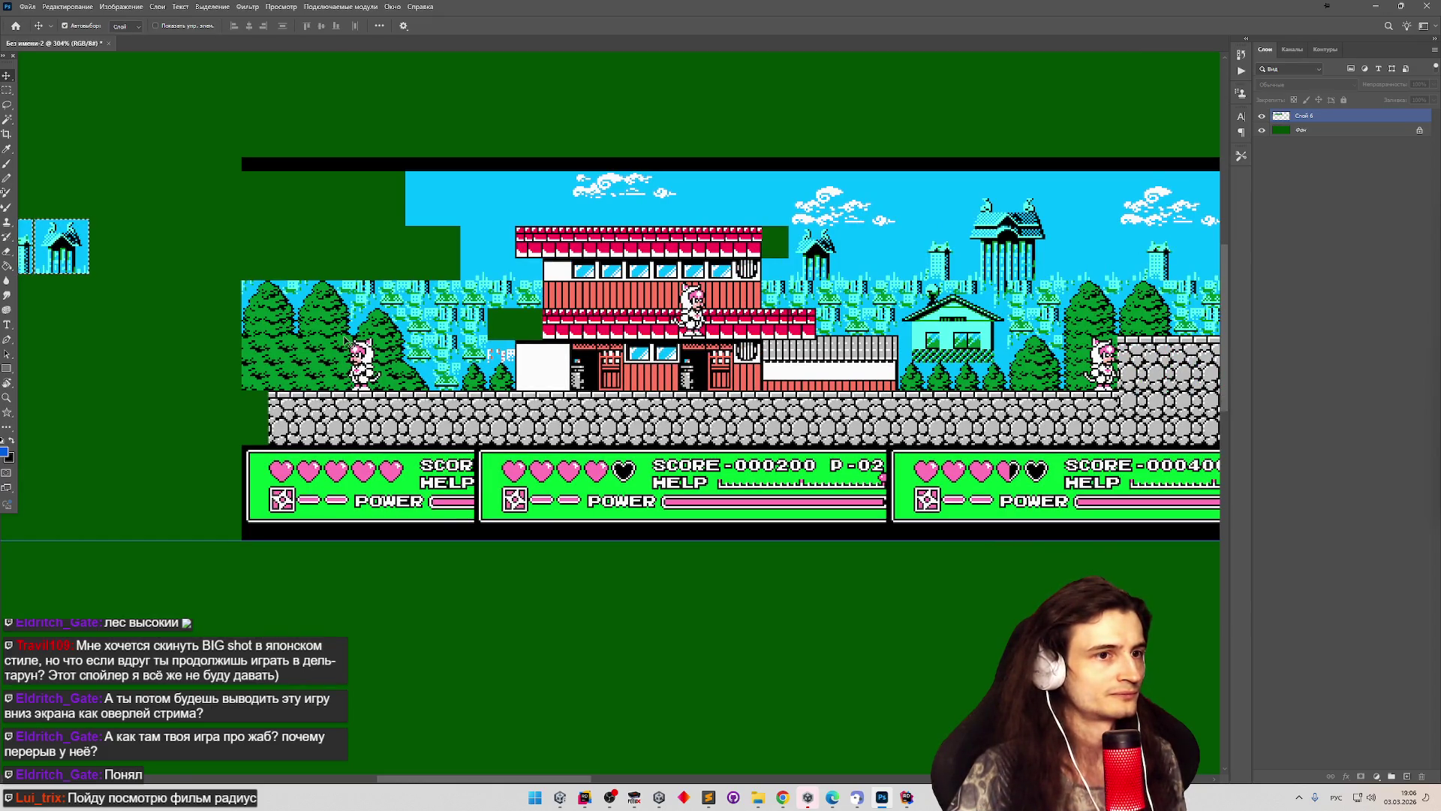
{"action": "scroll", "coordinate": [345, 342], "scroll_direction": "up", "scroll_amount": 5}
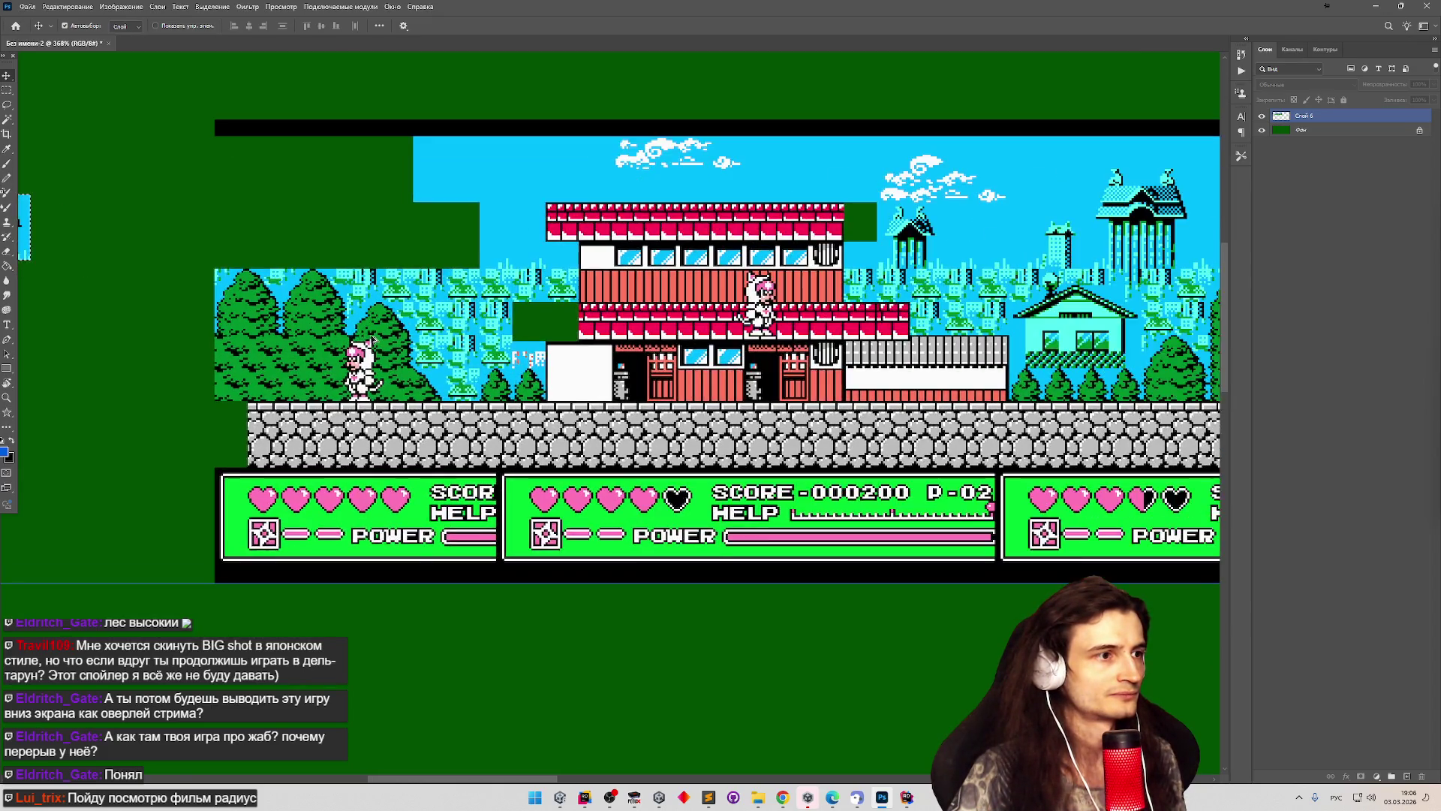
{"action": "scroll", "coordinate": [373, 341], "scroll_direction": "down", "scroll_amount": 7}
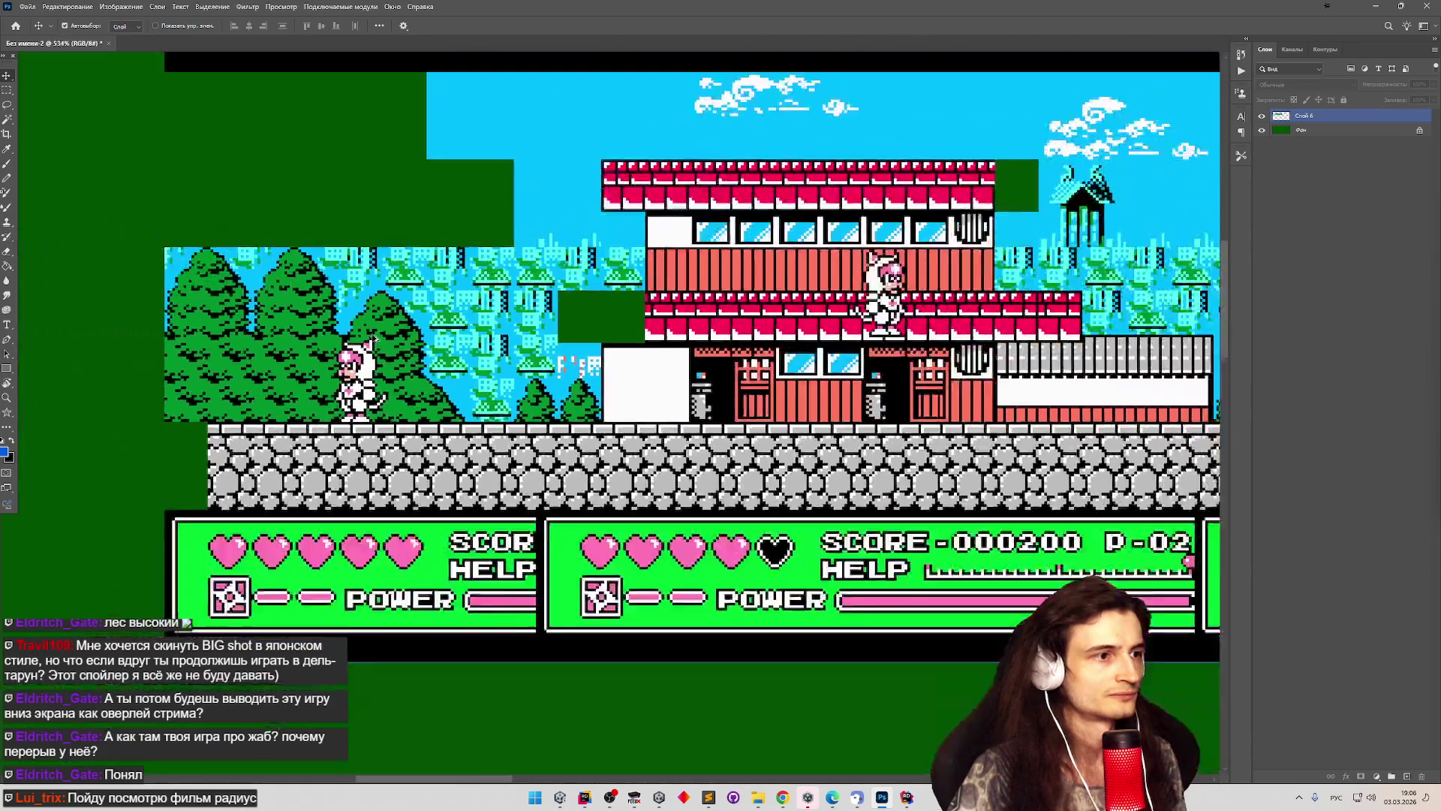
{"action": "scroll", "coordinate": [373, 342], "scroll_direction": "down", "scroll_amount": 1}
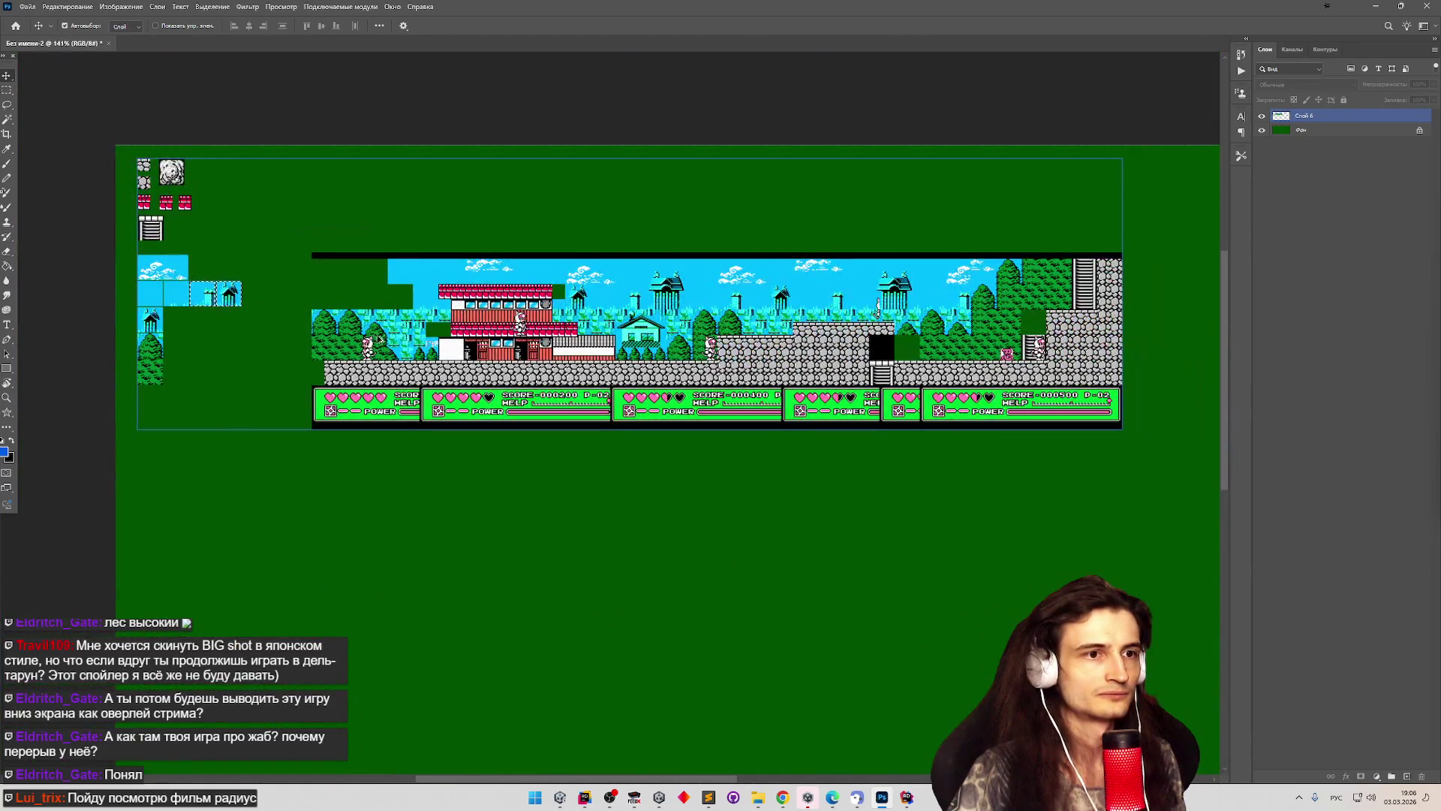
{"action": "scroll", "coordinate": [386, 349], "scroll_direction": "up", "scroll_amount": 5}
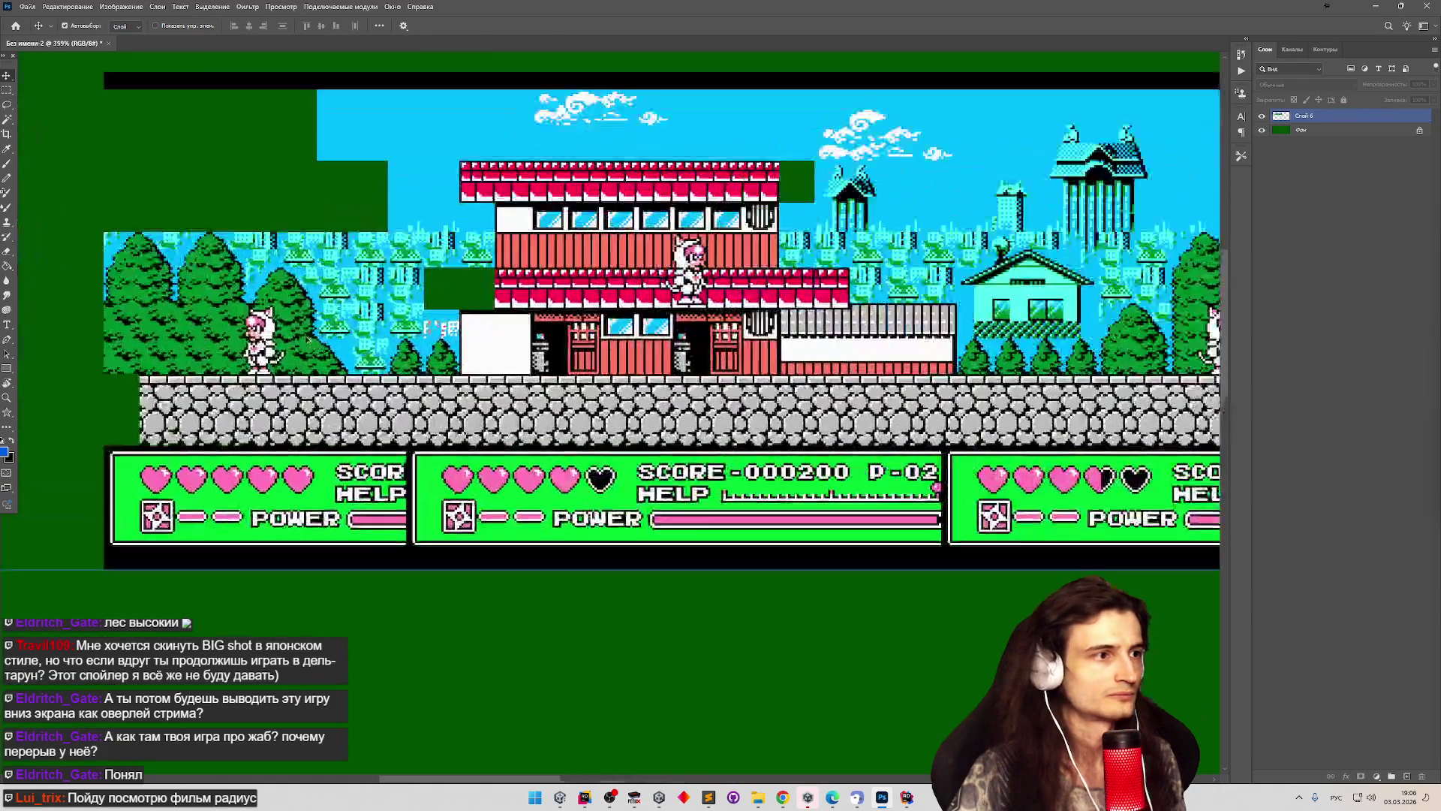
{"action": "scroll", "coordinate": [235, 334], "scroll_direction": "down", "scroll_amount": 3}
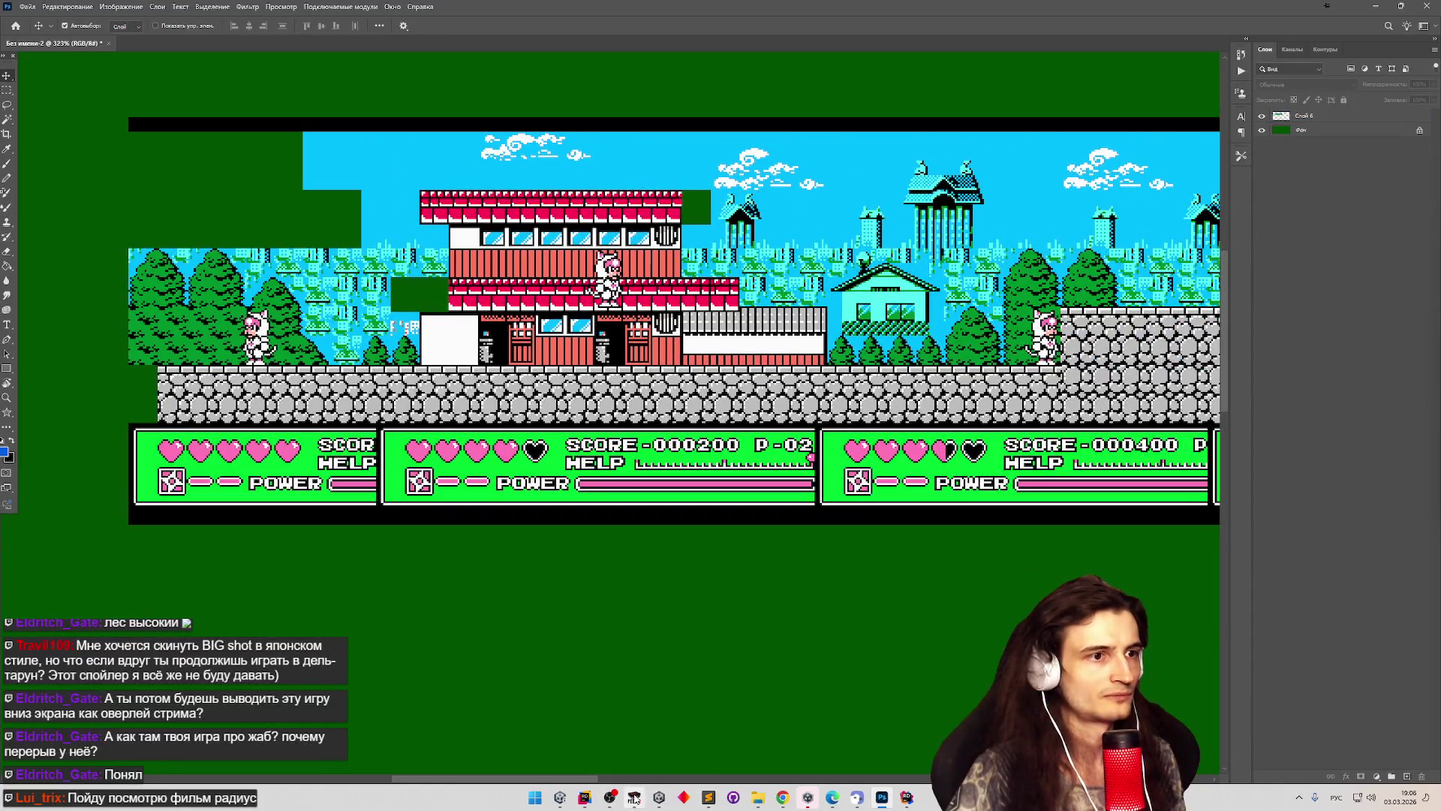
{"action": "left_click", "coordinate": [634, 798]}
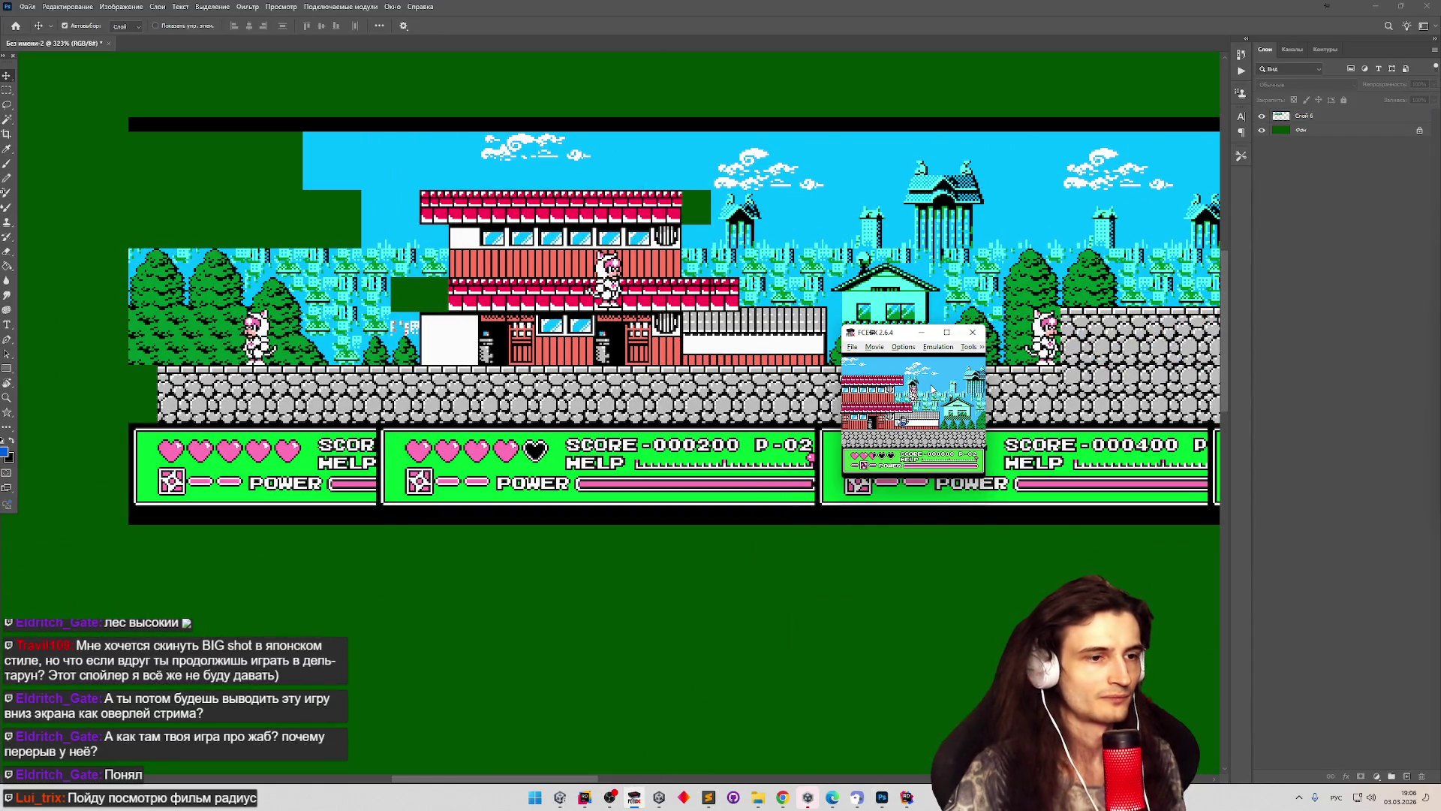
Save an FCEUX snapshot with F12, then cancel placing it into the level map.
{"action": "key", "text": "super+space"}
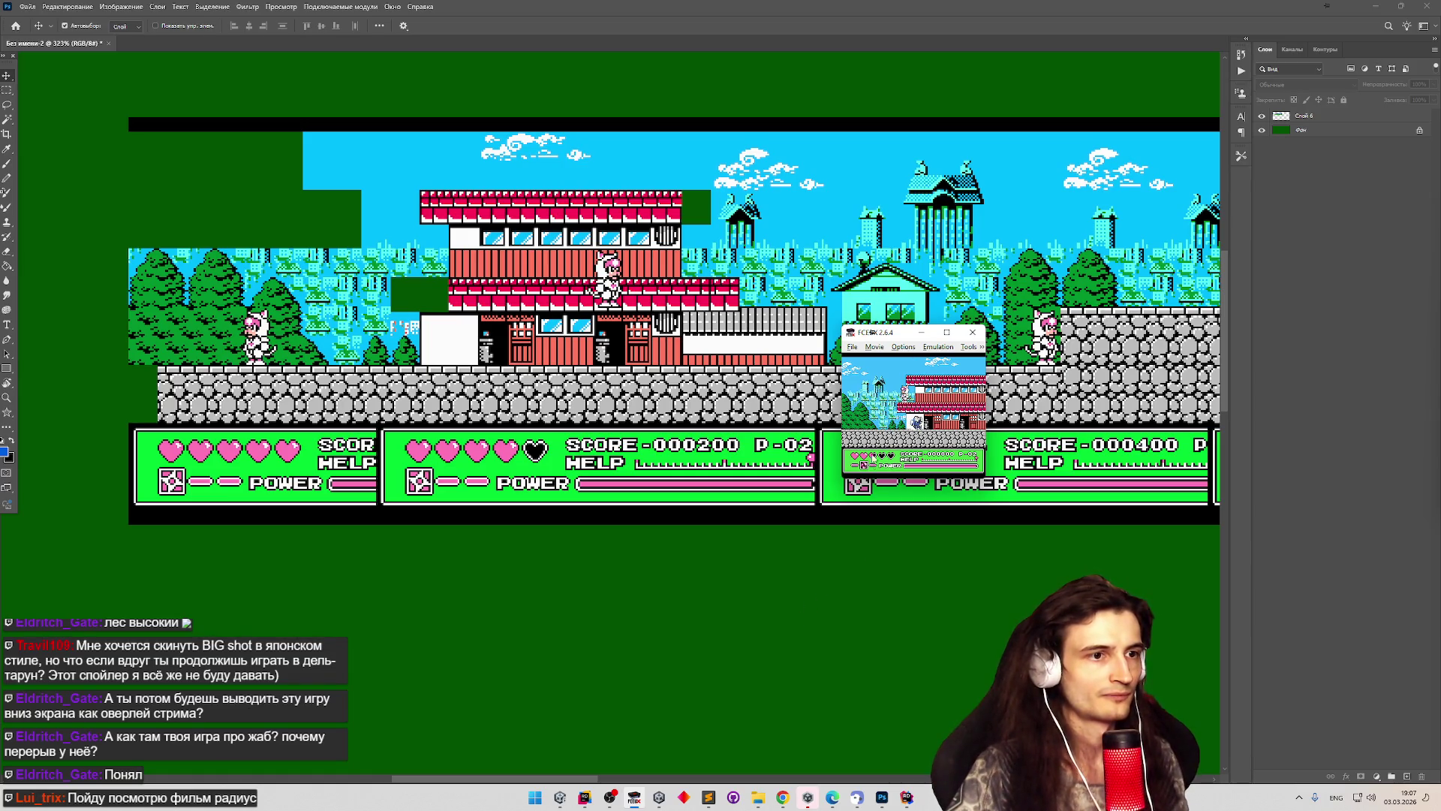
{"action": "key", "text": "F12"}
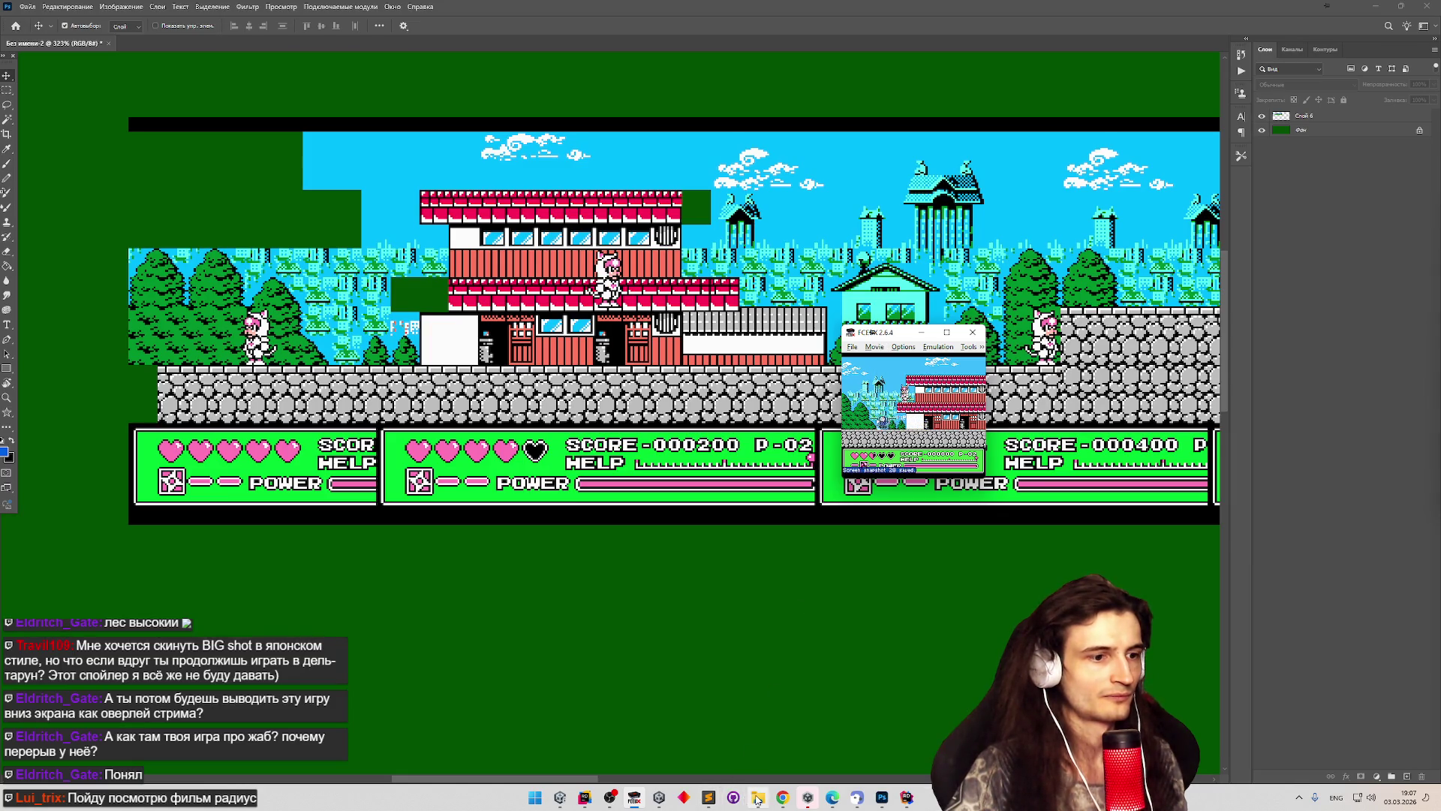
{"action": "left_click", "coordinate": [757, 797]}
{"action": "mouse_move", "coordinate": [1103, 552]}
{"action": "left_mouse_down"}
{"action": "mouse_move", "coordinate": [408, 572]}
{"action": "mouse_move", "coordinate": [407, 592]}
{"action": "left_mouse_up"}
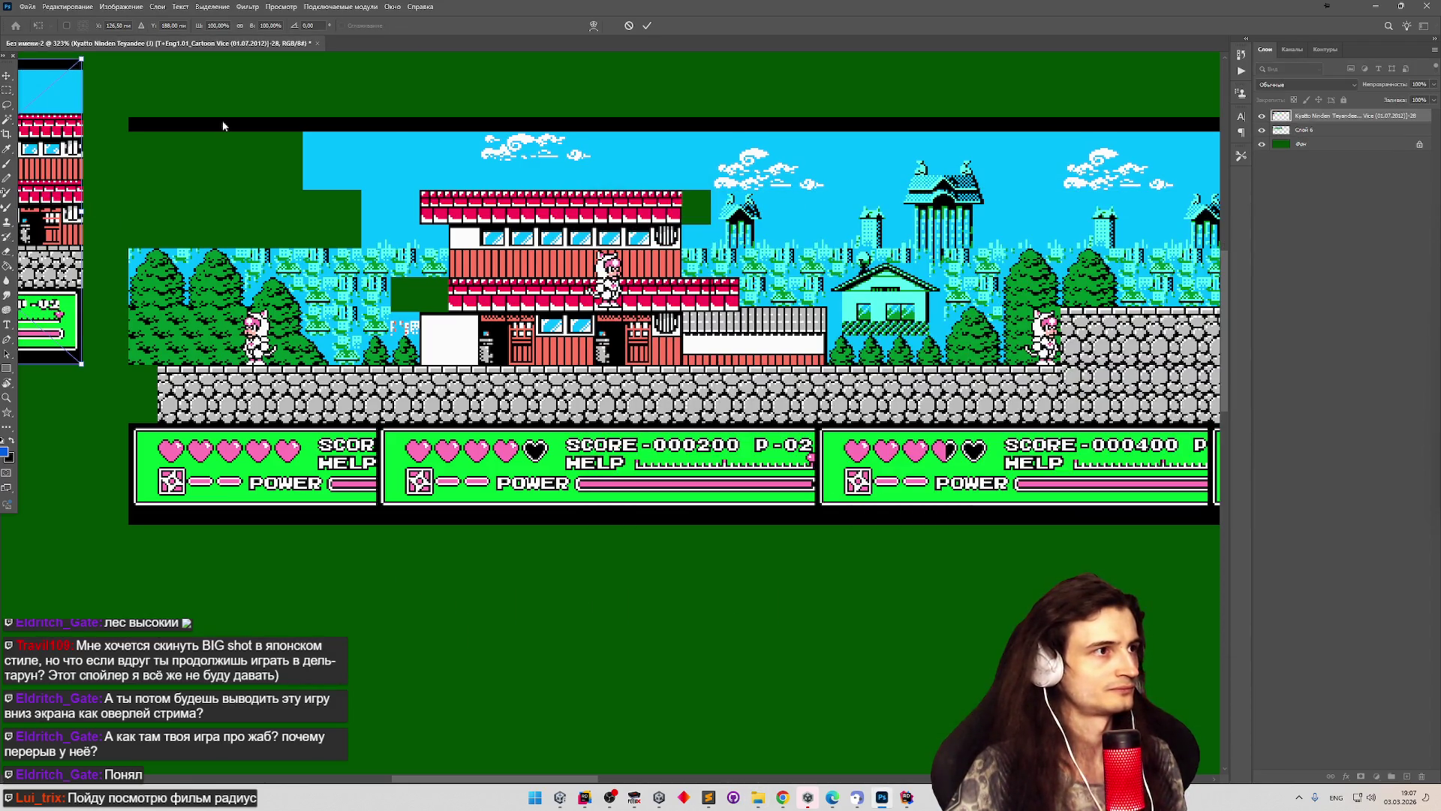
{"action": "key", "text": "Escape"}
Open the latest snapshot as its own Photoshop document, leaving colours unmanaged.
{"action": "left_click", "coordinate": [758, 797]}
{"action": "mouse_move", "coordinate": [1103, 551]}
{"action": "left_mouse_down"}
{"action": "mouse_move", "coordinate": [949, 398]}
{"action": "mouse_move", "coordinate": [406, 51]}
{"action": "left_mouse_up"}
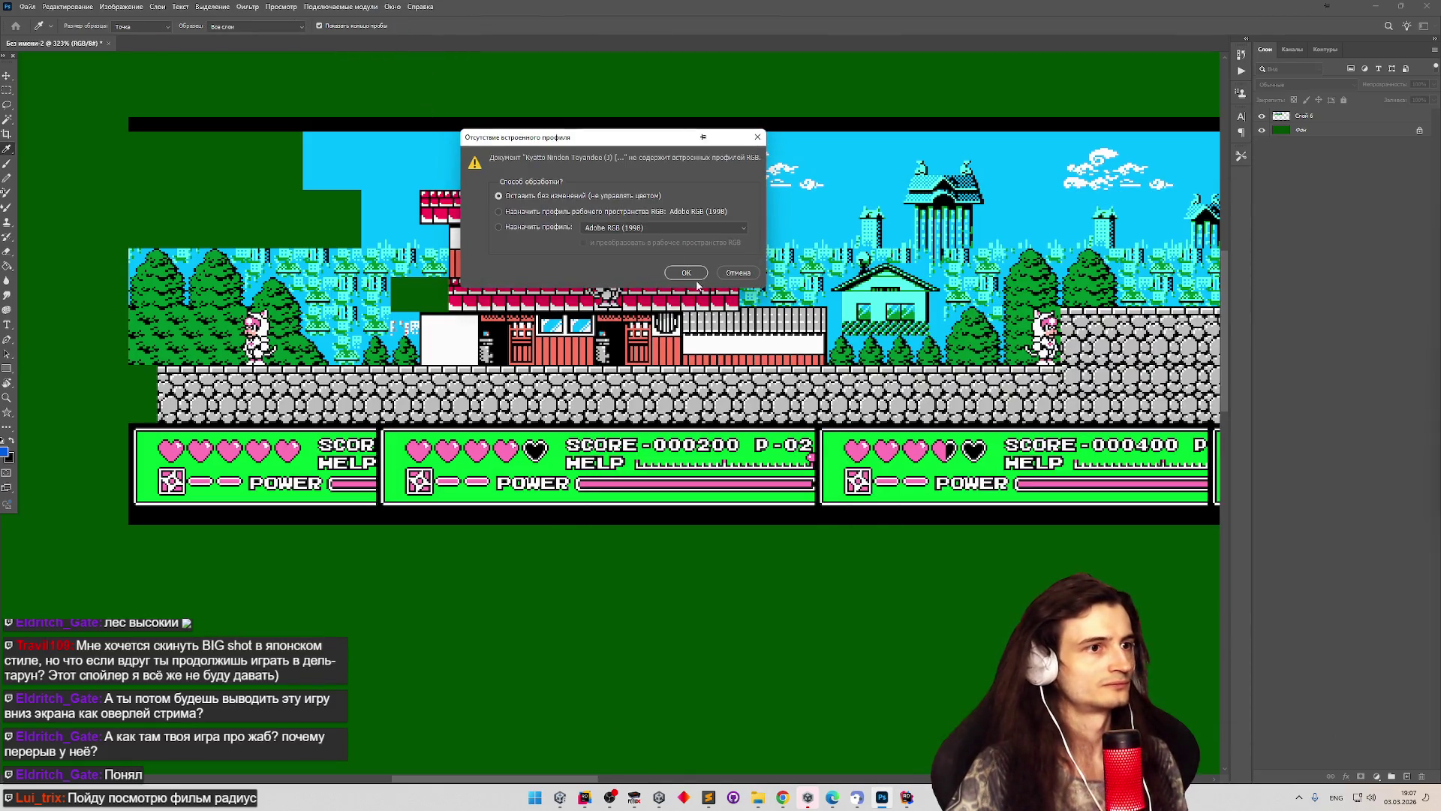
{"action": "left_click", "coordinate": [686, 272]}
{"action": "scroll", "coordinate": [547, 422], "scroll_direction": "up", "scroll_amount": 5}
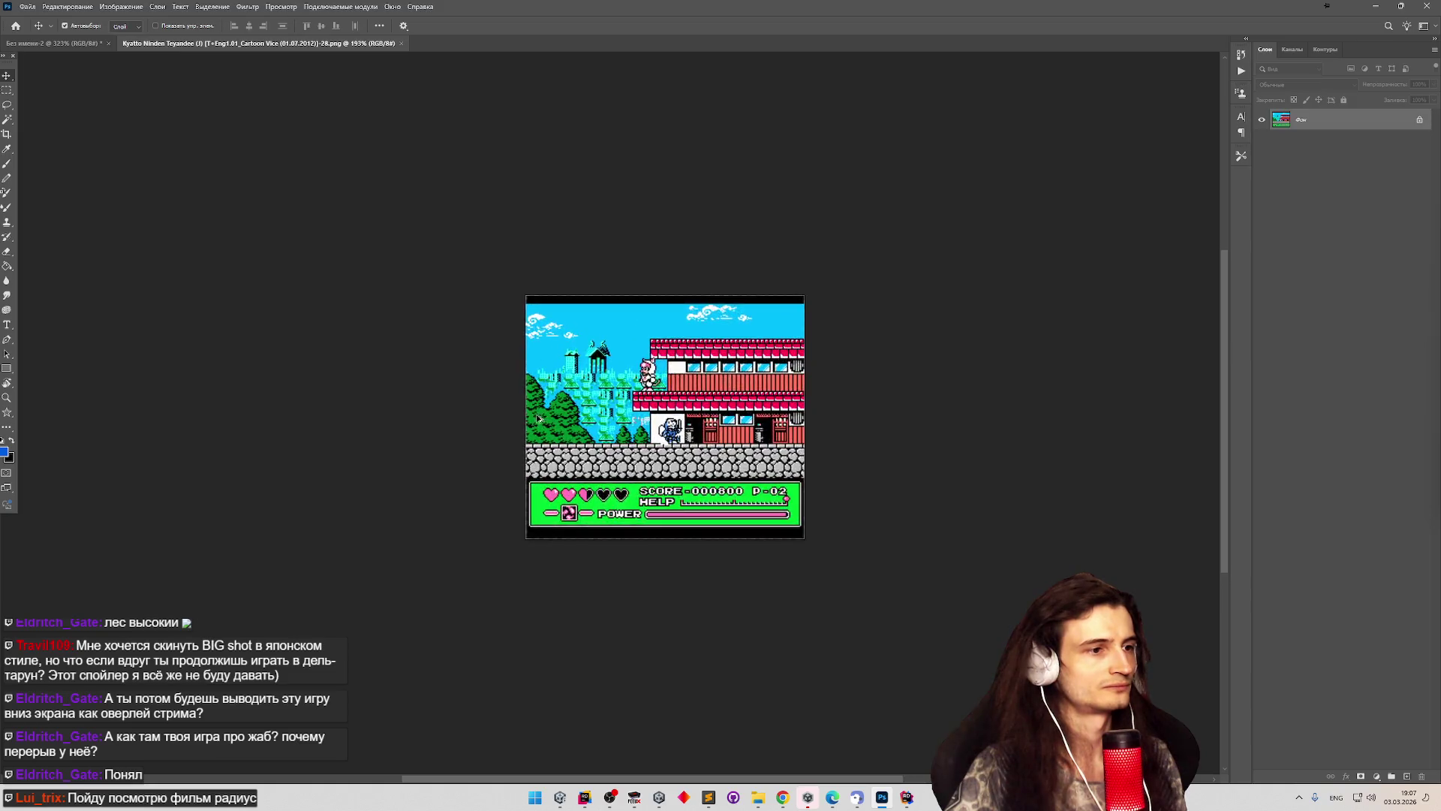
Select the snapshot's forest-and-city area, then return to the Без имени-2 level document.
{"action": "scroll", "coordinate": [547, 422], "scroll_direction": "up", "scroll_amount": 2}
{"action": "left_click", "coordinate": [7, 90]}
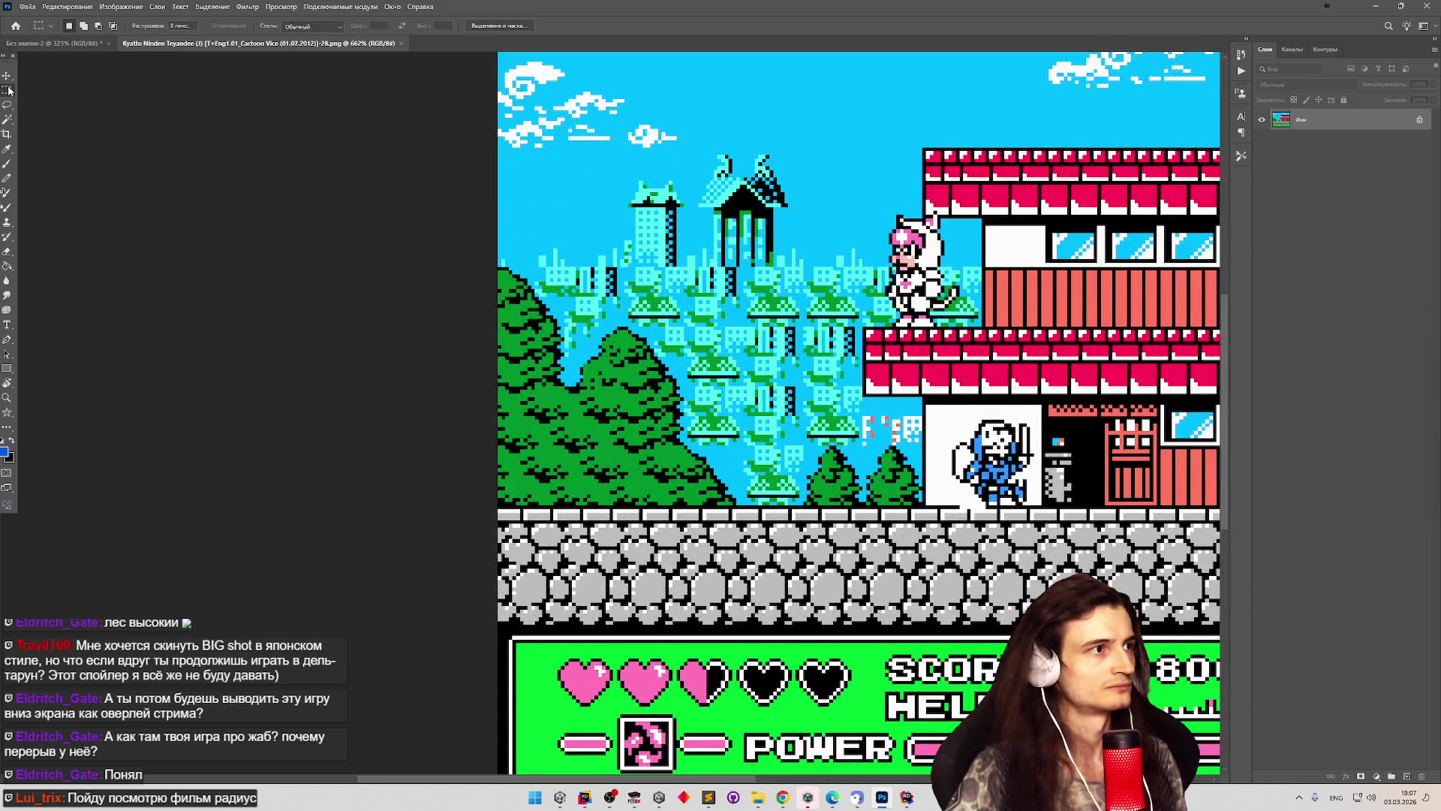
{"action": "mouse_move", "coordinate": [535, 225]}
{"action": "left_mouse_down"}
{"action": "mouse_move", "coordinate": [685, 350]}
{"action": "mouse_move", "coordinate": [856, 578]}
{"action": "mouse_move", "coordinate": [837, 611]}
{"action": "left_mouse_up"}
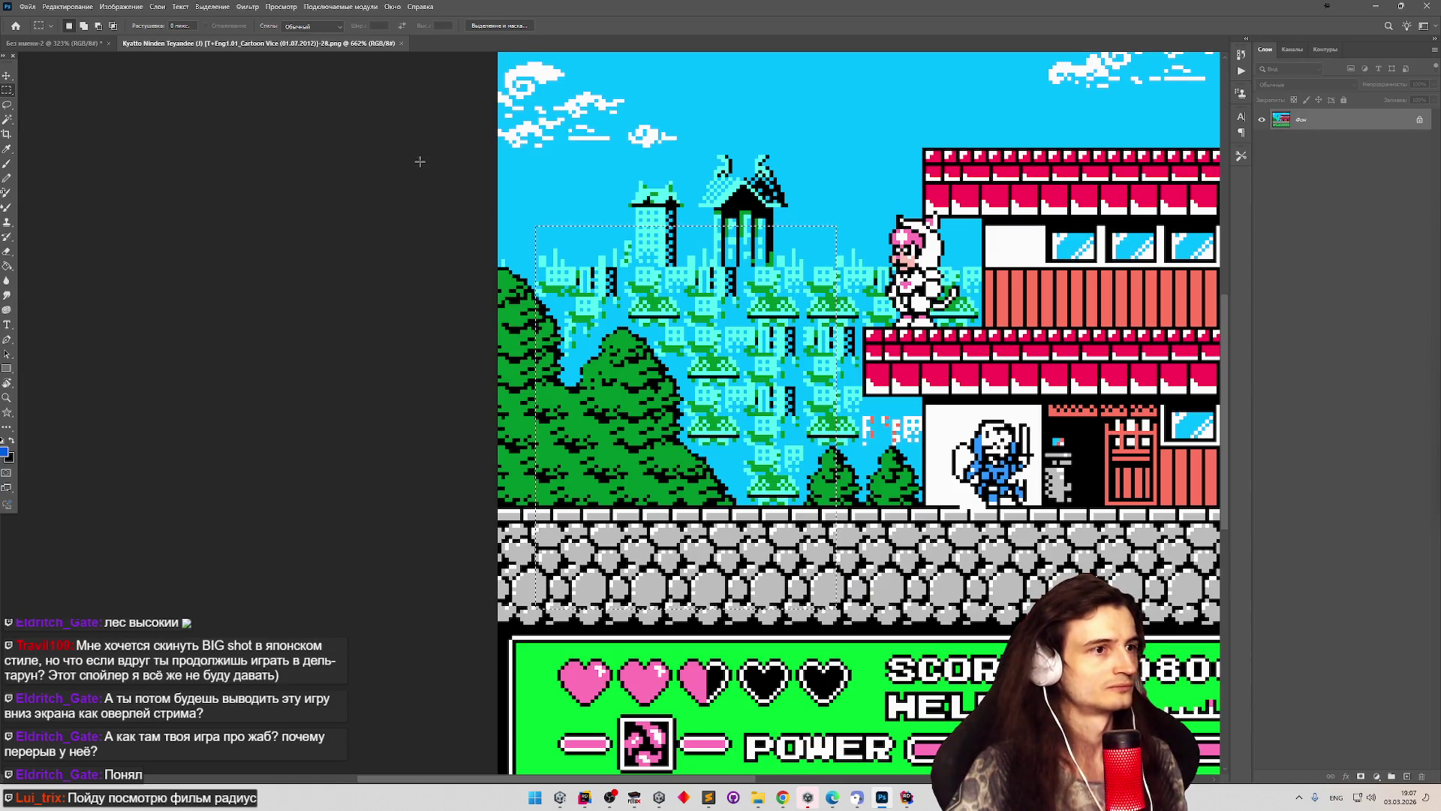
{"action": "left_click", "coordinate": [49, 42]}
{"action": "key", "text": "v"}
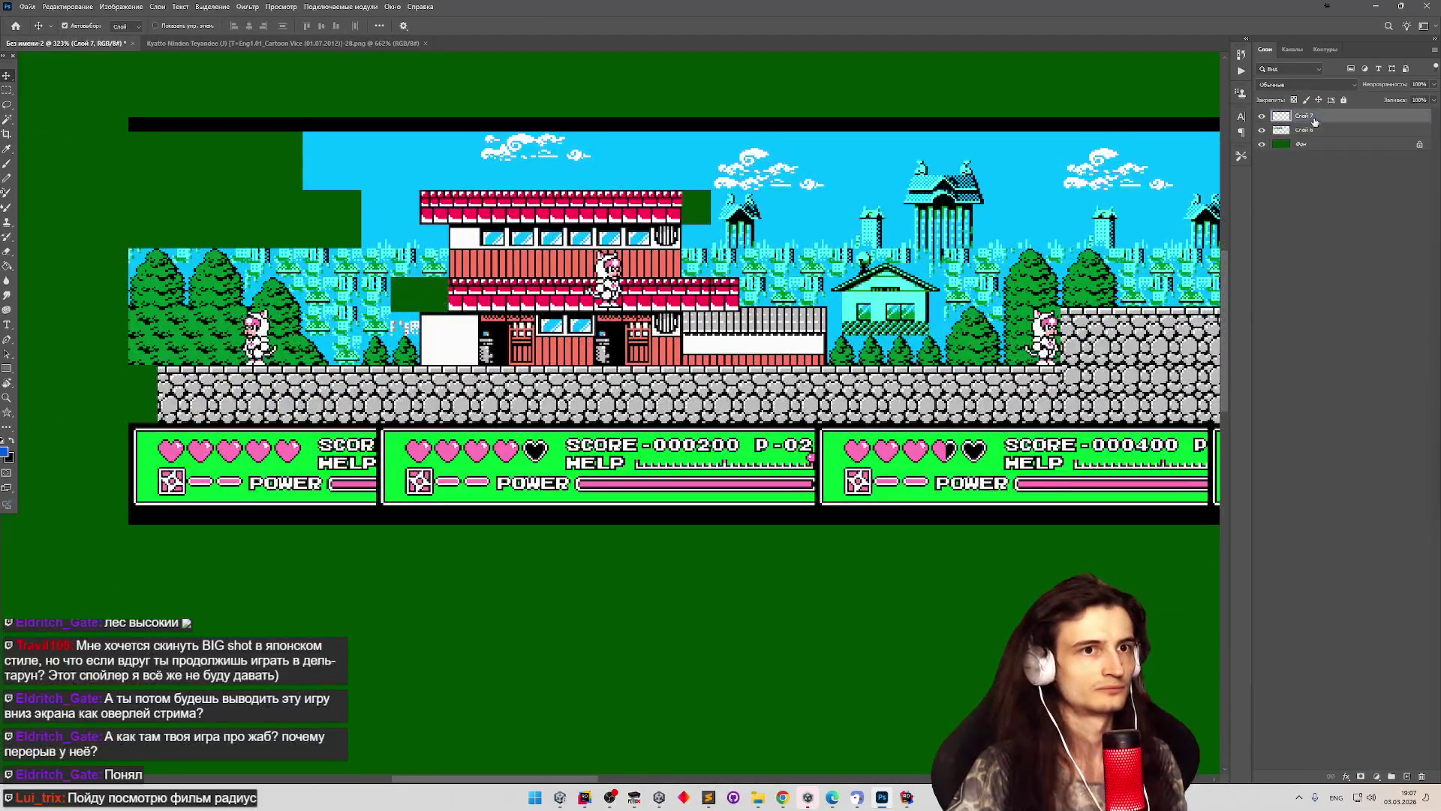
Drag Слой 7 over the level and lower it to 37% opacity to line the tiles up with the trees.
{"action": "scroll", "coordinate": [231, 321], "scroll_direction": "down", "scroll_amount": 5}
{"action": "scroll", "coordinate": [232, 321], "scroll_direction": "up", "scroll_amount": 3}
{"action": "mouse_move", "coordinate": [248, 322]}
{"action": "left_mouse_down"}
{"action": "mouse_move", "coordinate": [388, 395]}
{"action": "mouse_move", "coordinate": [461, 389]}
{"action": "left_mouse_up"}
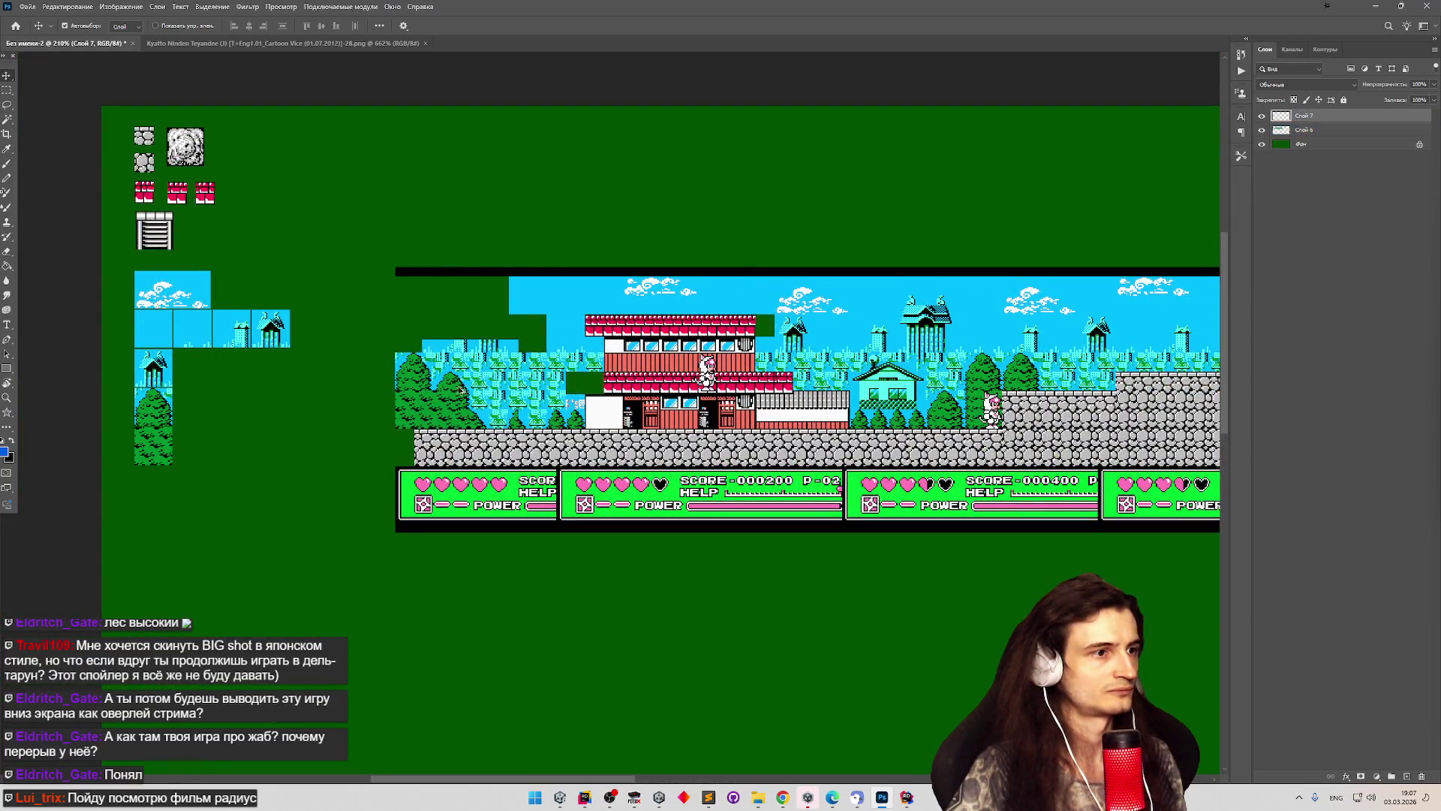
{"action": "scroll", "coordinate": [461, 389], "scroll_direction": "up", "scroll_amount": 4}
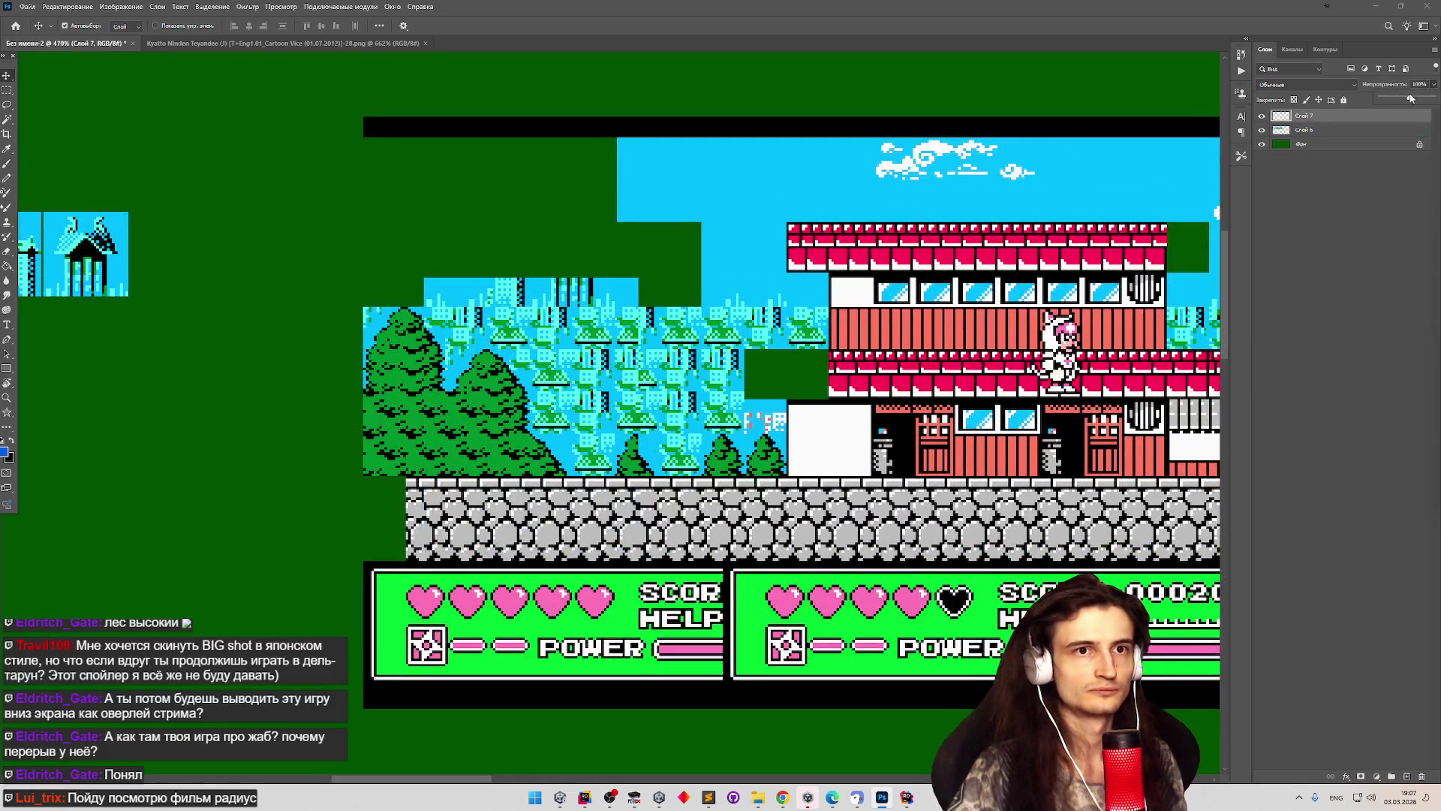
{"action": "left_click_drag", "start_coordinate": [1410, 98], "coordinate": [1389, 99]}
{"action": "mouse_move", "coordinate": [478, 365]}
{"action": "left_mouse_down"}
{"action": "mouse_move", "coordinate": [488, 323]}
{"action": "mouse_move", "coordinate": [566, 327]}
{"action": "mouse_move", "coordinate": [564, 371]}
{"action": "left_mouse_up"}
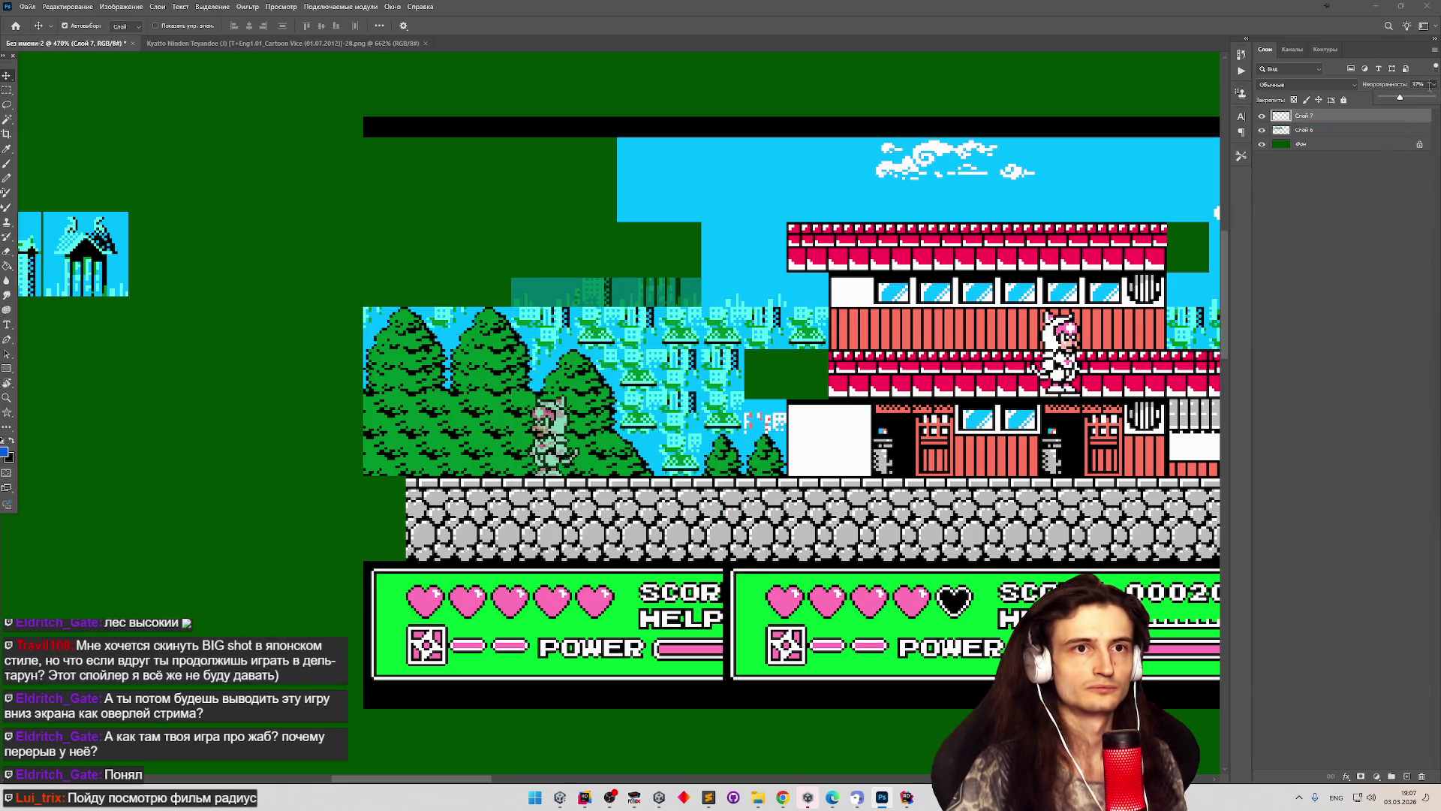
Return Слой 7 to 100% opacity and make the level layer Слой 6 active.
{"action": "left_click", "coordinate": [1431, 98]}
{"action": "left_click", "coordinate": [1313, 130]}
{"action": "scroll", "coordinate": [448, 384], "scroll_direction": "up", "scroll_amount": 1}
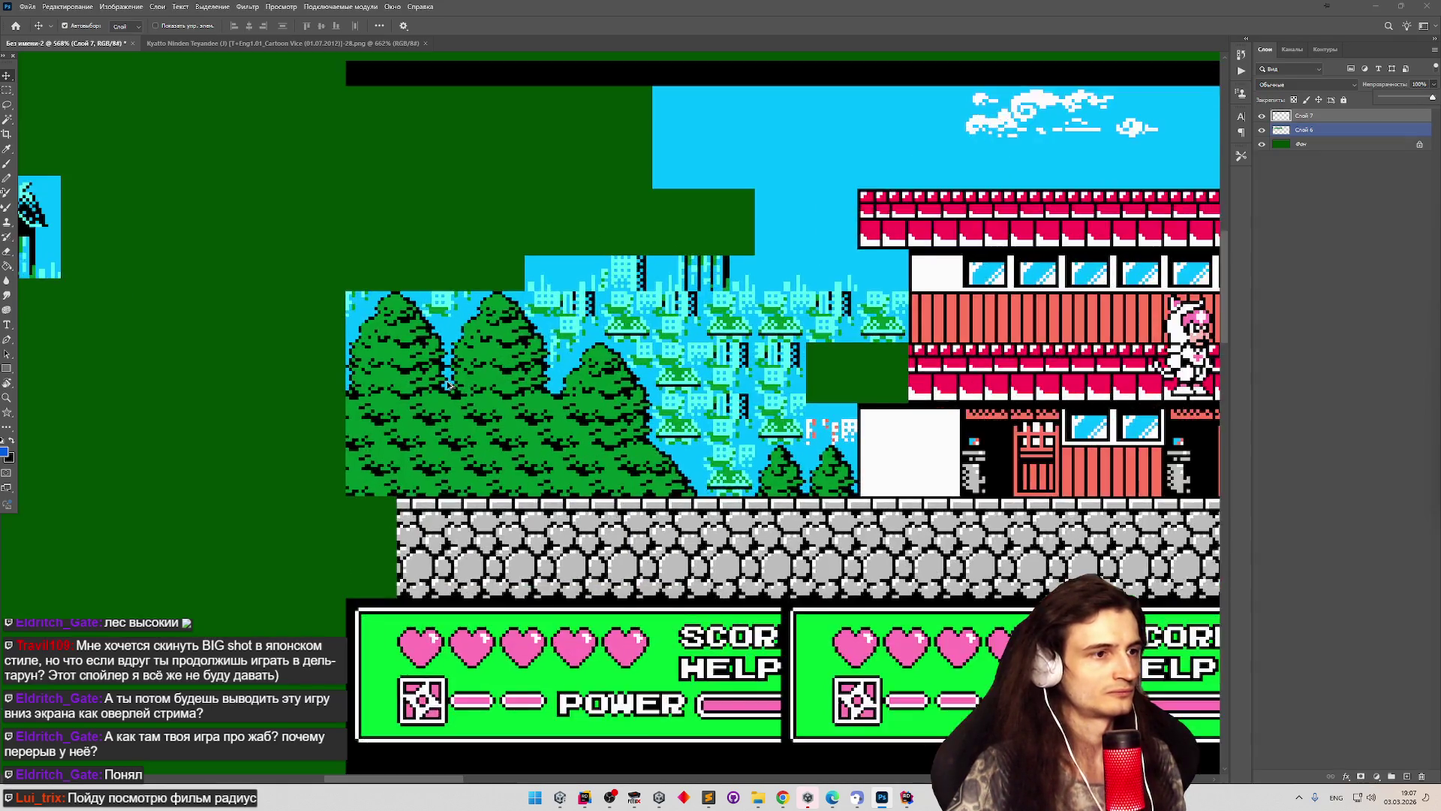
{"action": "scroll", "coordinate": [448, 384], "scroll_direction": "up", "scroll_amount": 3}
{"action": "scroll", "coordinate": [449, 385], "scroll_direction": "down", "scroll_amount": 3}
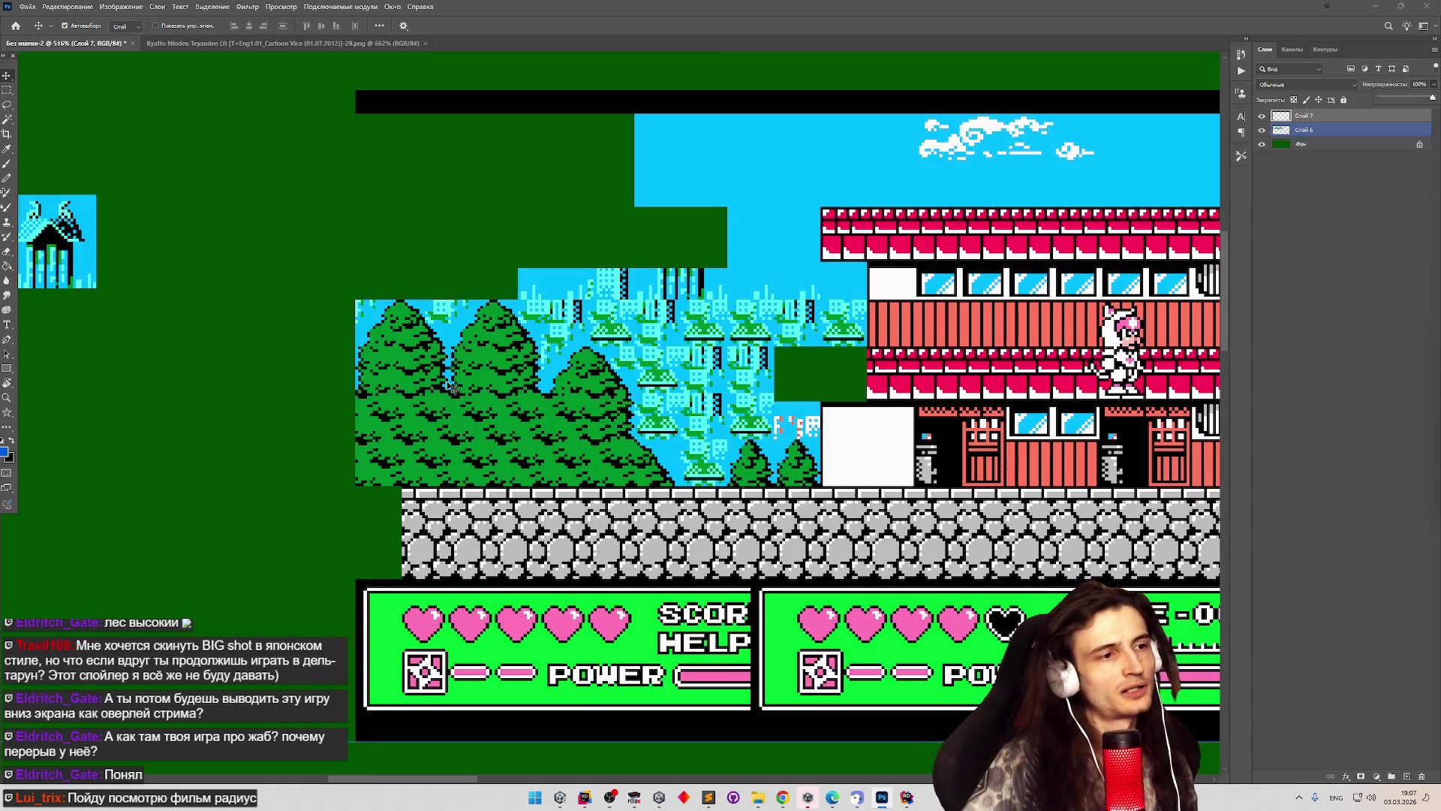
{"action": "scroll", "coordinate": [488, 370], "scroll_direction": "down", "scroll_amount": 4}
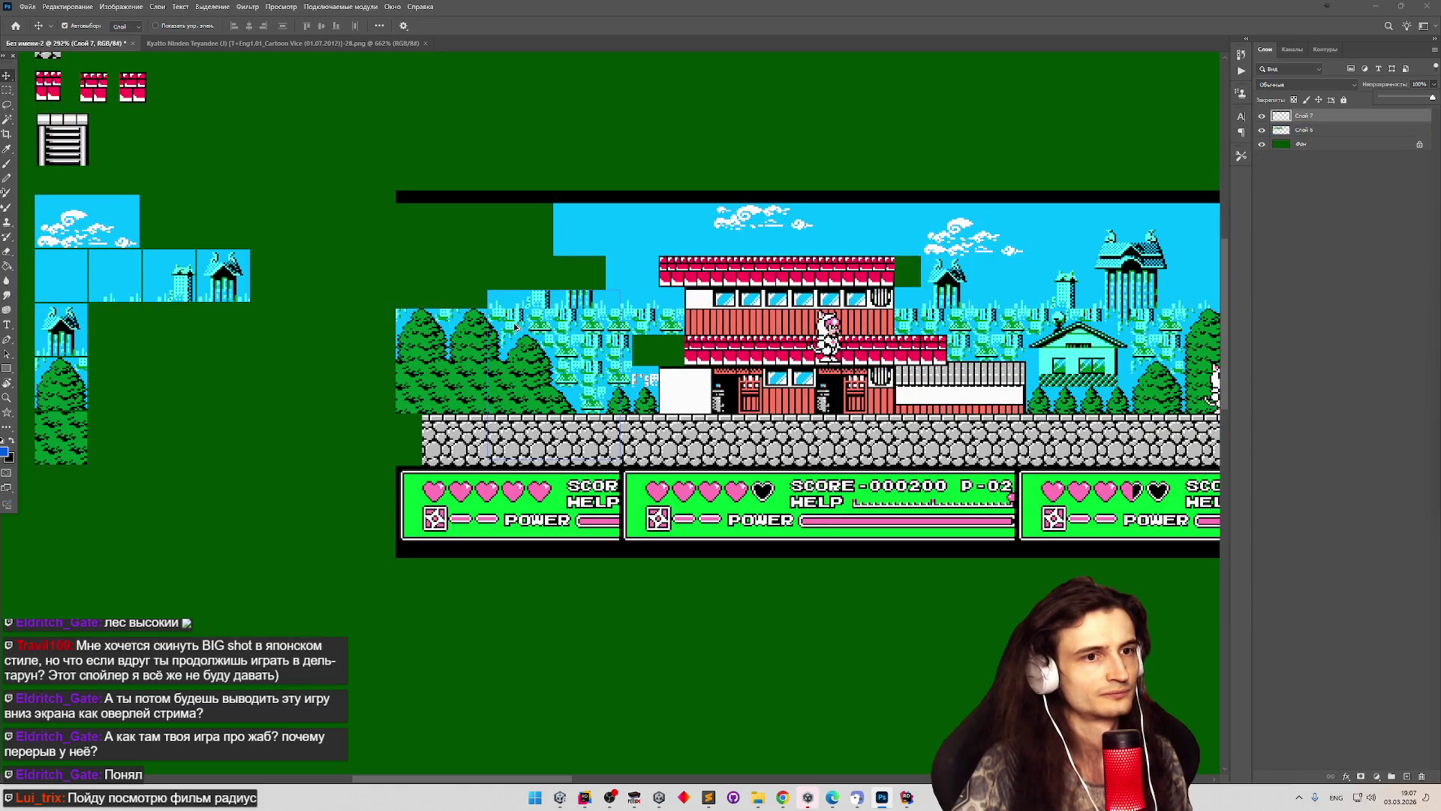
{"action": "scroll", "coordinate": [592, 347], "scroll_direction": "up", "scroll_amount": 1}
{"action": "scroll", "coordinate": [490, 335], "scroll_direction": "down", "scroll_amount": 3}
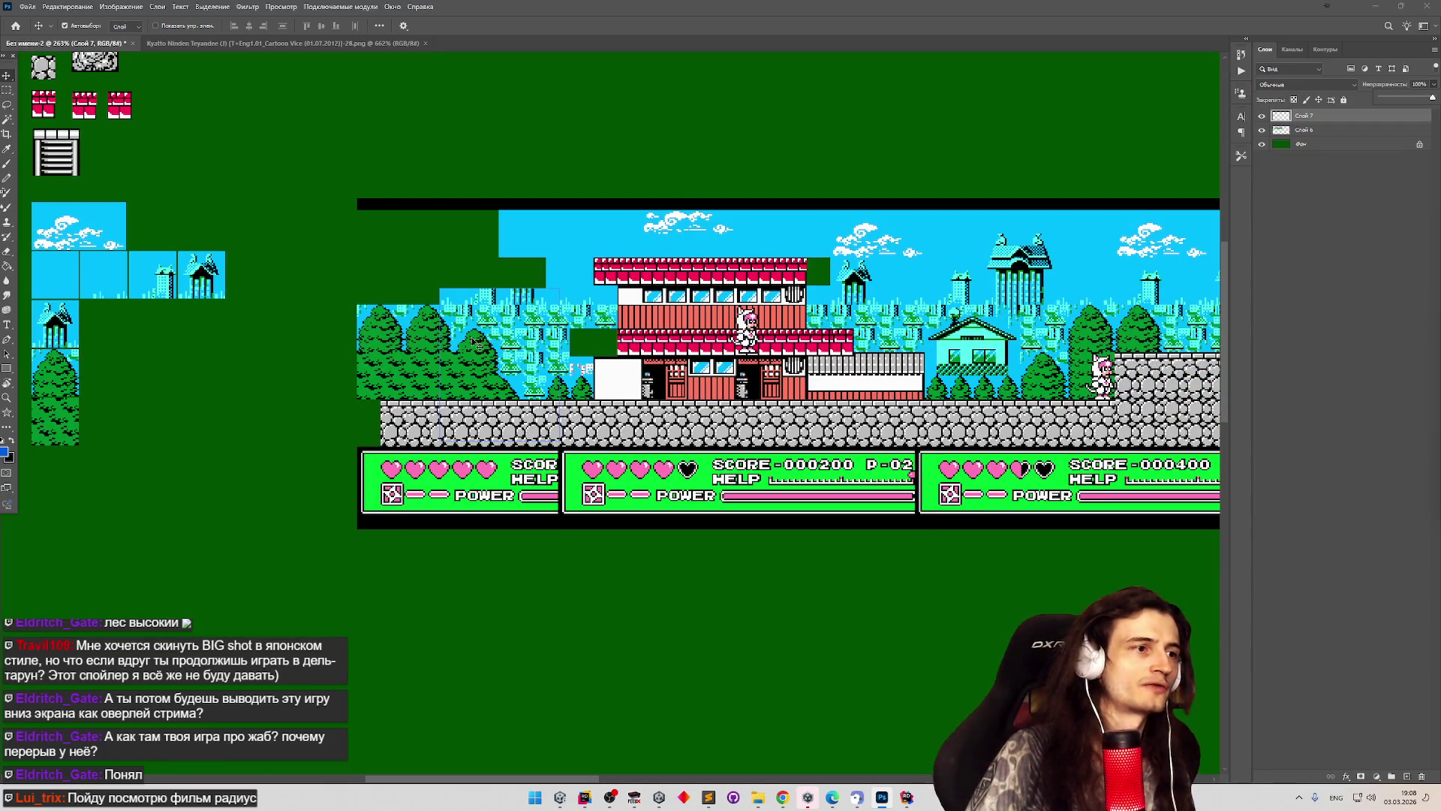
{"action": "scroll", "coordinate": [475, 343], "scroll_direction": "up", "scroll_amount": 7}
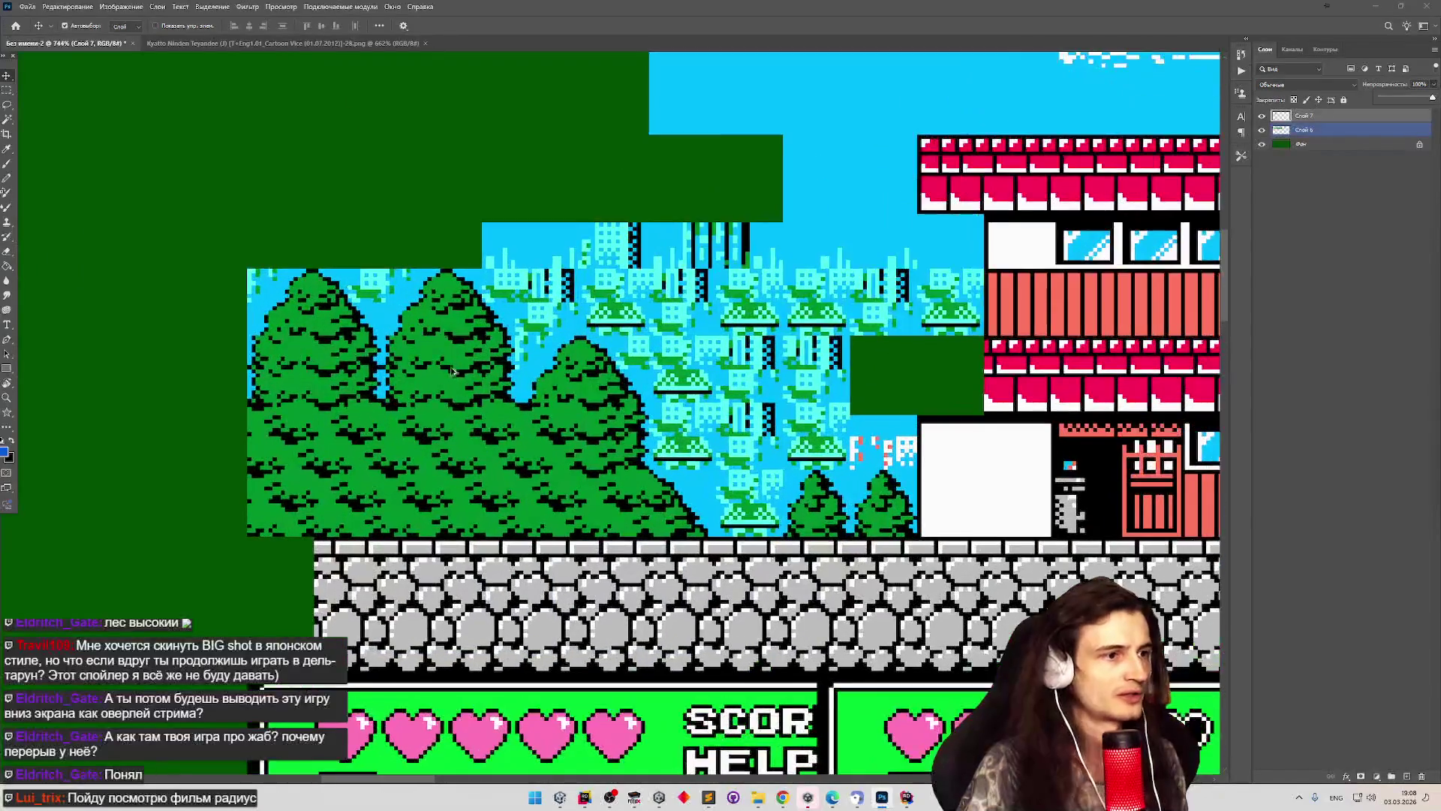
On Слой 6, draw and adjust a rectangular marquee over the middle tree's lower forest fill.
{"action": "left_click", "coordinate": [390, 415]}
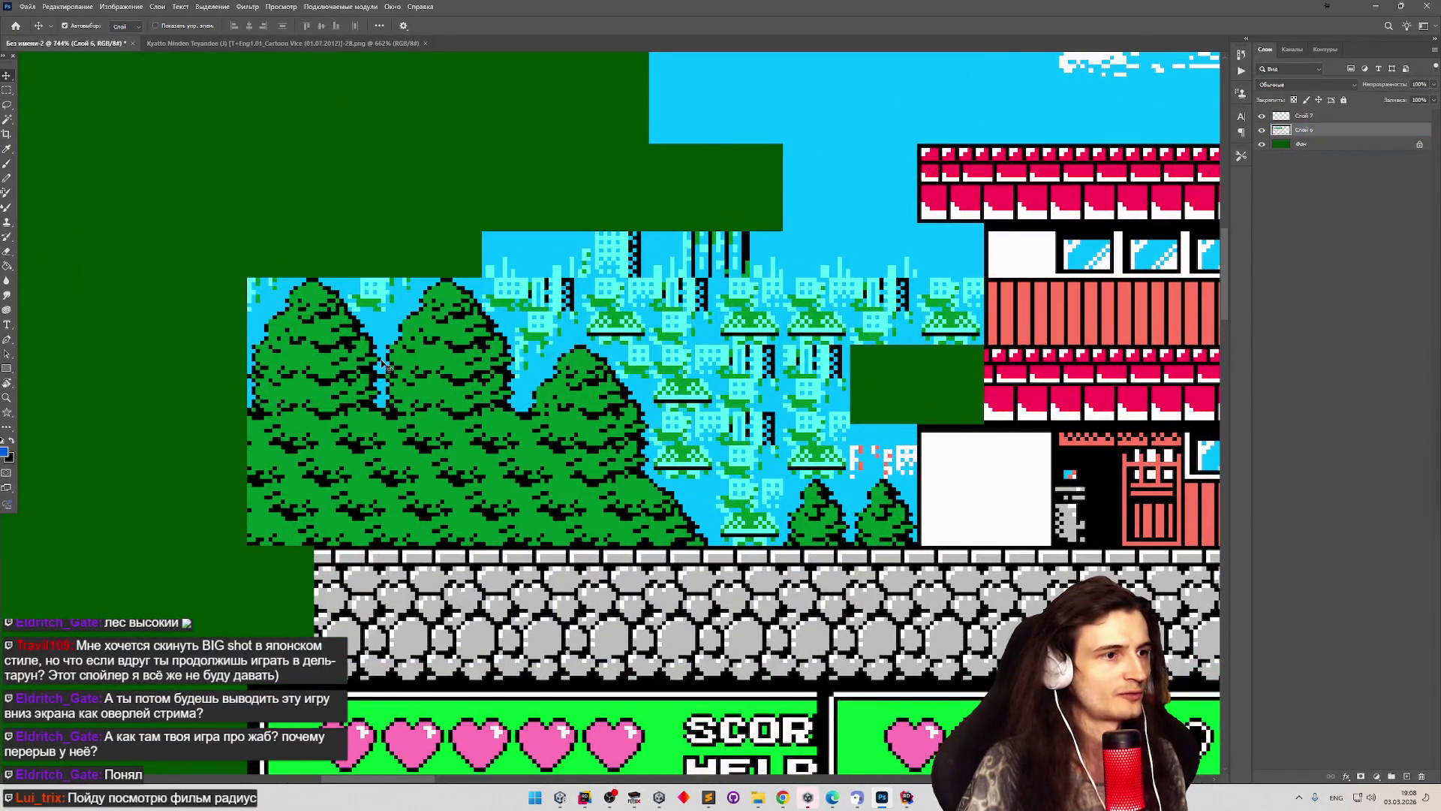
{"action": "left_click", "coordinate": [9, 91]}
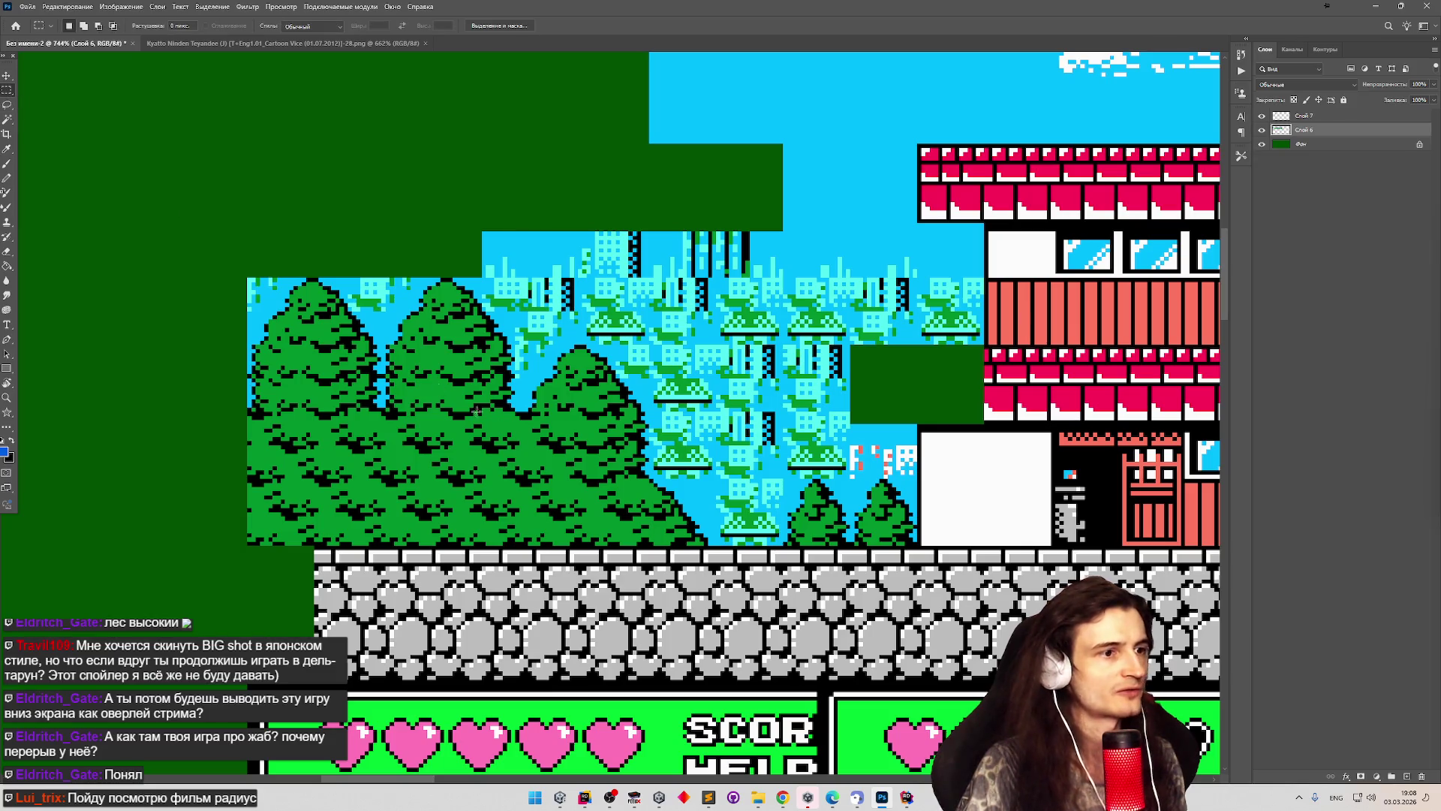
{"action": "mouse_move", "coordinate": [536, 415]}
{"action": "left_mouse_down"}
{"action": "mouse_move", "coordinate": [668, 466]}
{"action": "mouse_move", "coordinate": [644, 502]}
{"action": "left_mouse_up"}
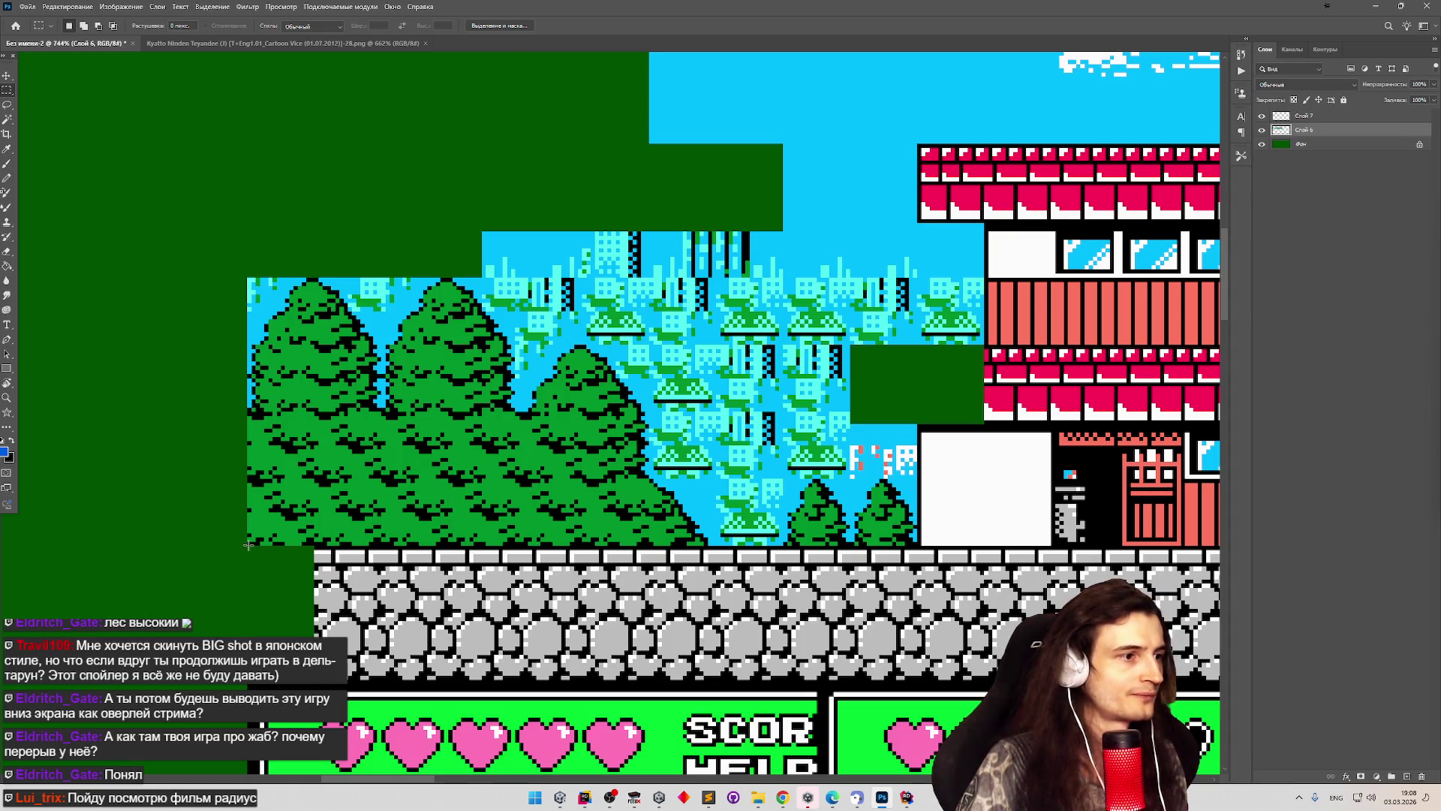
{"action": "left_click_drag", "start_coordinate": [295, 514], "coordinate": [478, 441]}
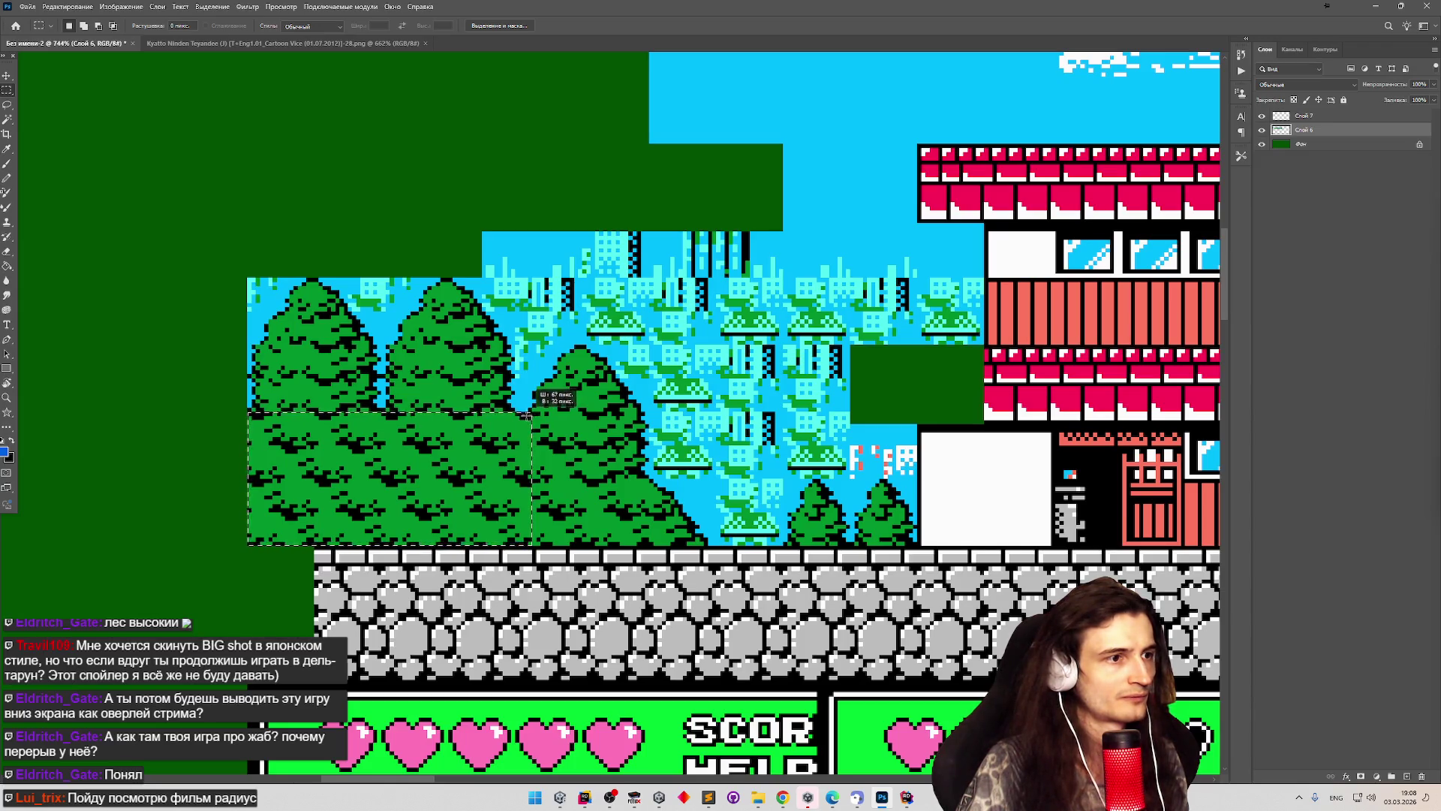
{"action": "left_click_drag", "start_coordinate": [522, 412], "coordinate": [512, 413]}
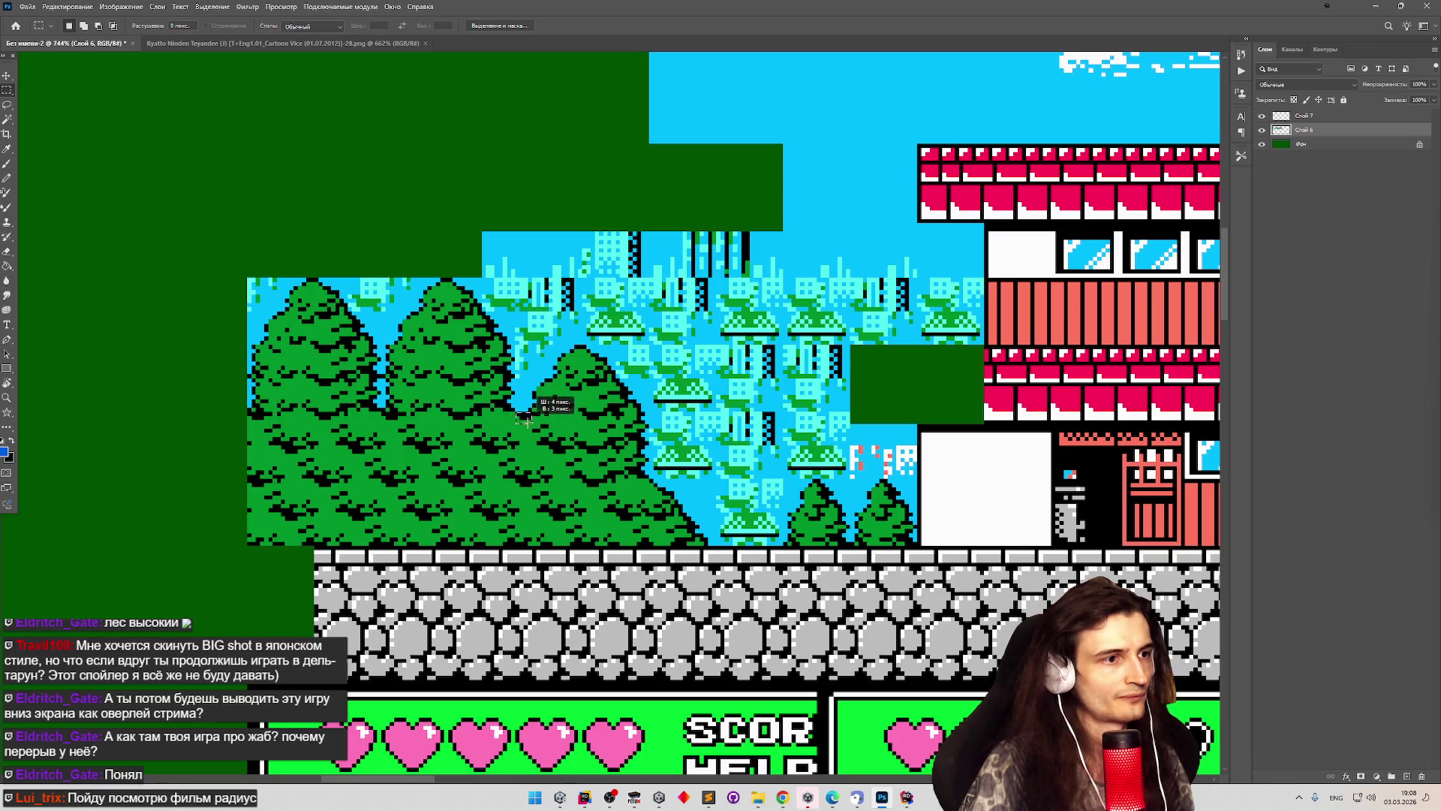
{"action": "mouse_move", "coordinate": [625, 463]}
{"action": "left_mouse_down"}
{"action": "mouse_move", "coordinate": [687, 499]}
{"action": "mouse_move", "coordinate": [707, 541]}
{"action": "mouse_move", "coordinate": [738, 541]}
{"action": "mouse_move", "coordinate": [648, 542]}
{"action": "left_mouse_up"}
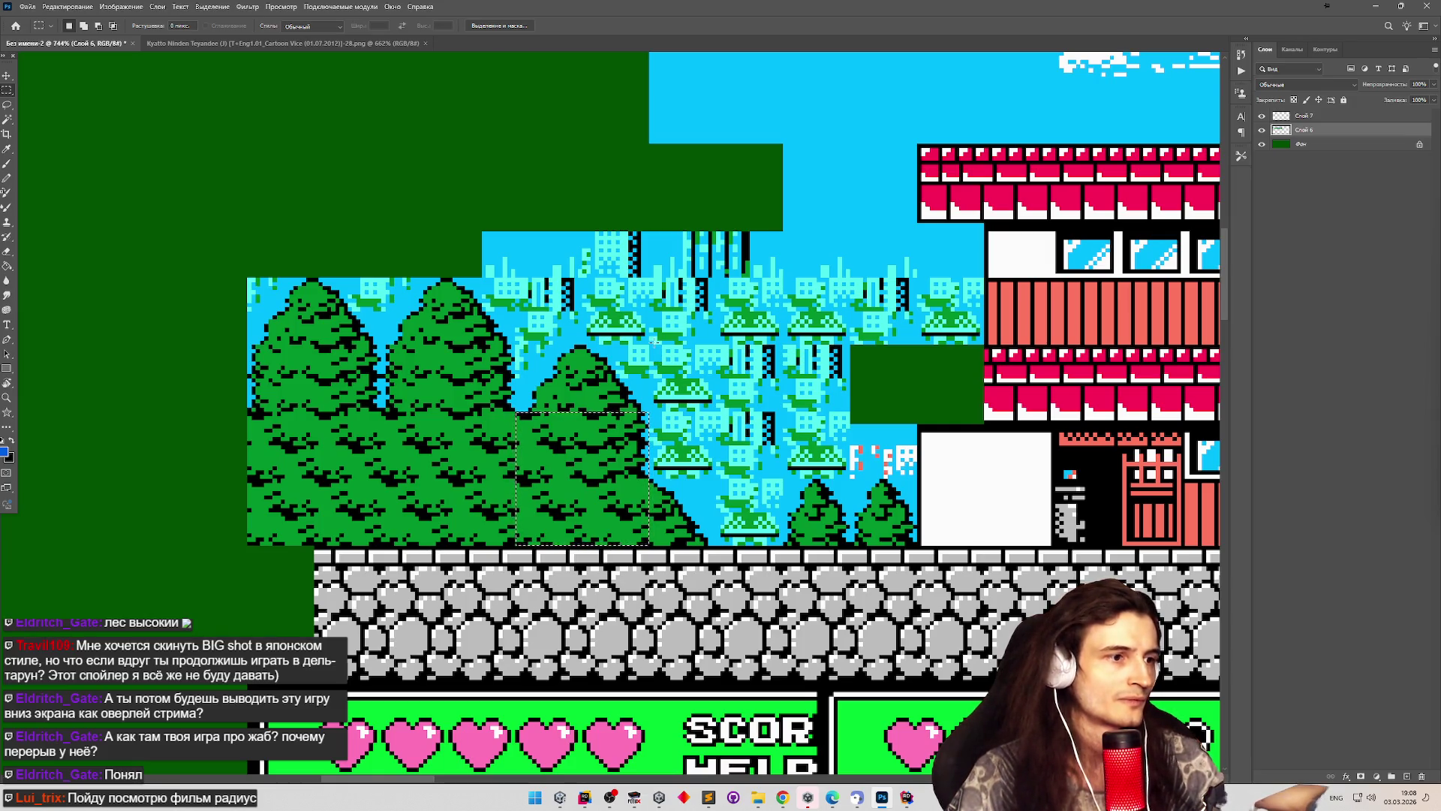
{"action": "scroll", "coordinate": [586, 336], "scroll_direction": "down", "scroll_amount": 5}
{"action": "scroll", "coordinate": [555, 345], "scroll_direction": "down", "scroll_amount": 3}
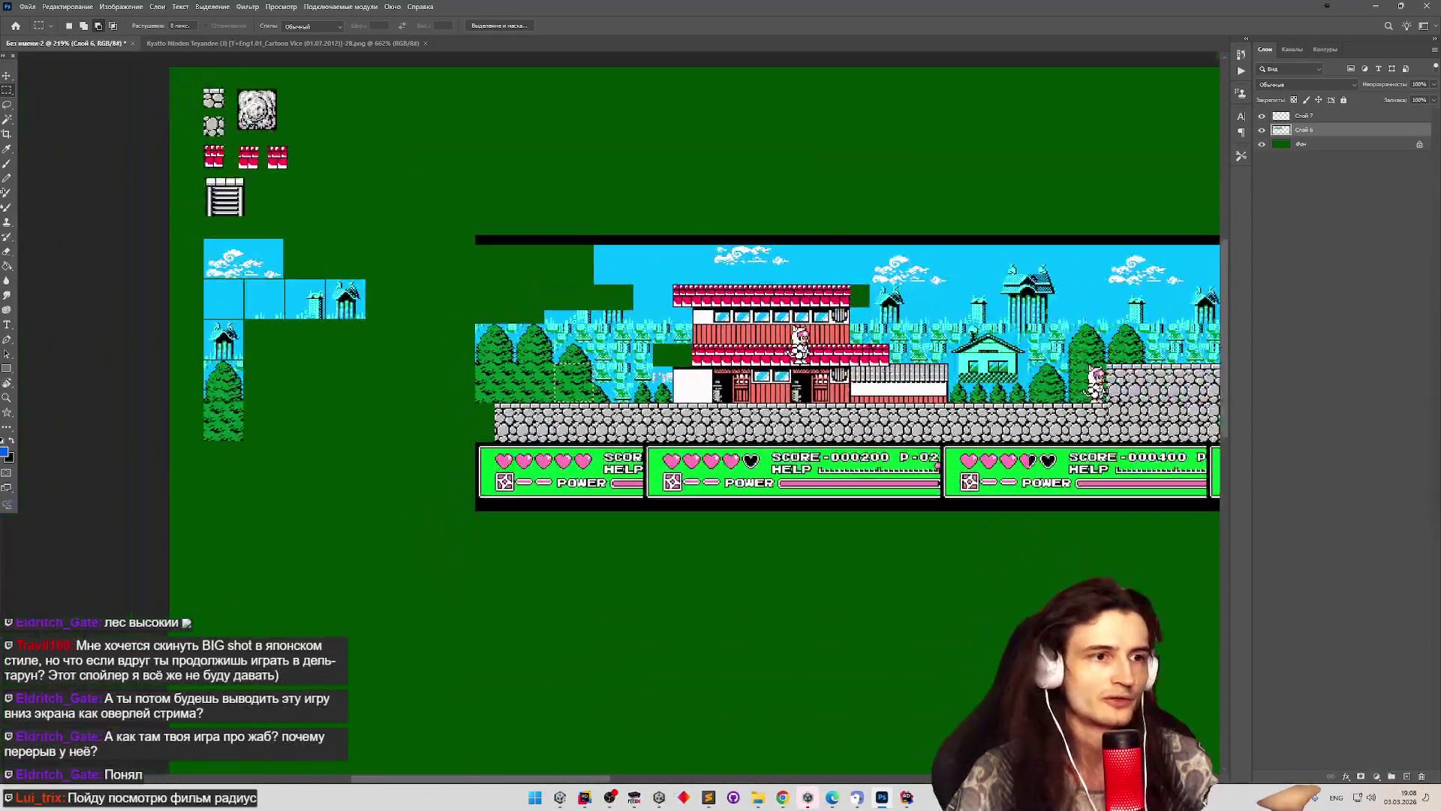
{"action": "scroll", "coordinate": [556, 346], "scroll_direction": "up", "scroll_amount": 2}
{"action": "scroll", "coordinate": [555, 345], "scroll_direction": "down", "scroll_amount": 2}
{"action": "scroll", "coordinate": [848, 301], "scroll_direction": "up", "scroll_amount": 2}
{"action": "scroll", "coordinate": [848, 300], "scroll_direction": "down", "scroll_amount": 4}
{"action": "scroll", "coordinate": [848, 301], "scroll_direction": "up", "scroll_amount": 1}
{"action": "scroll", "coordinate": [1141, 318], "scroll_direction": "up", "scroll_amount": 4}
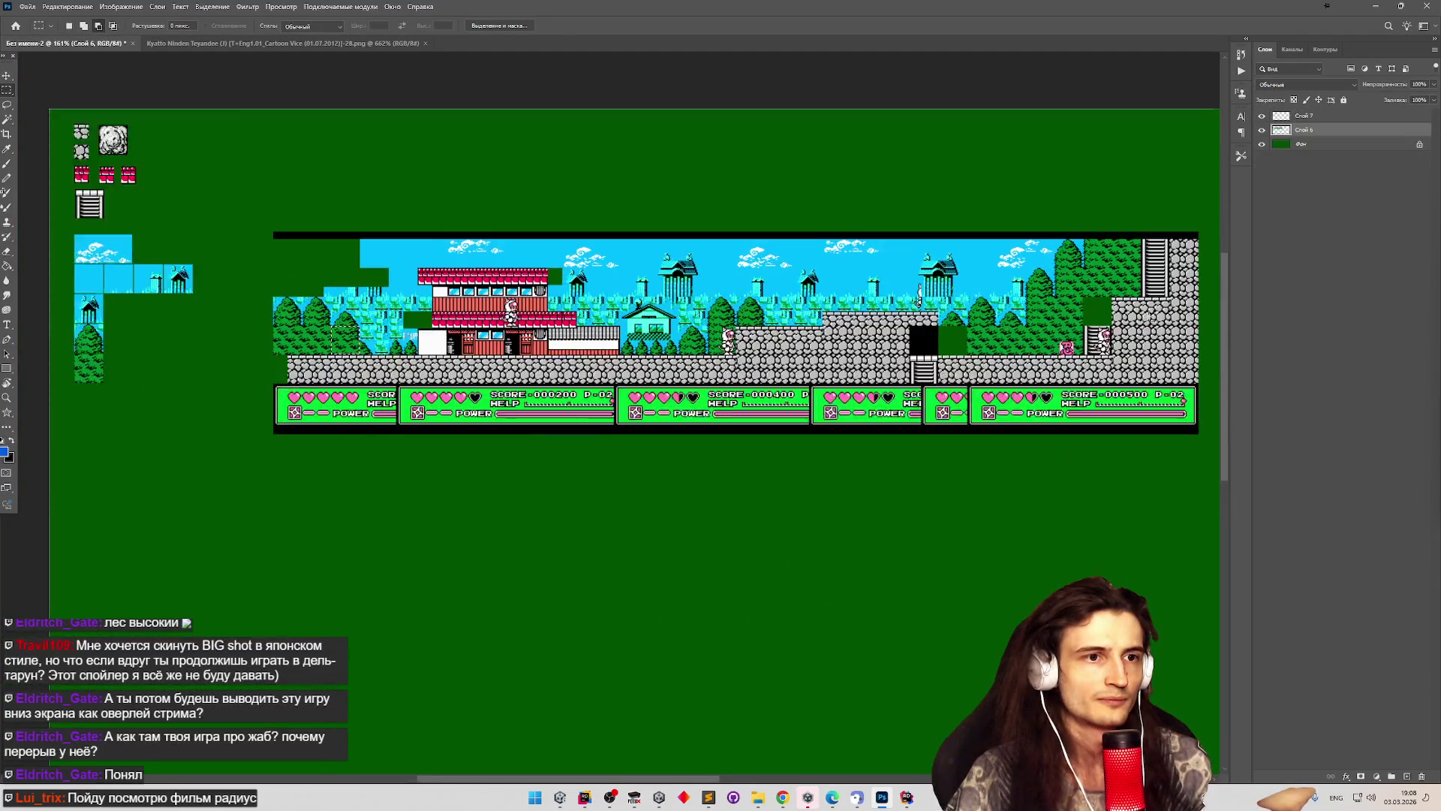
{"action": "scroll", "coordinate": [1149, 316], "scroll_direction": "down", "scroll_amount": 1}
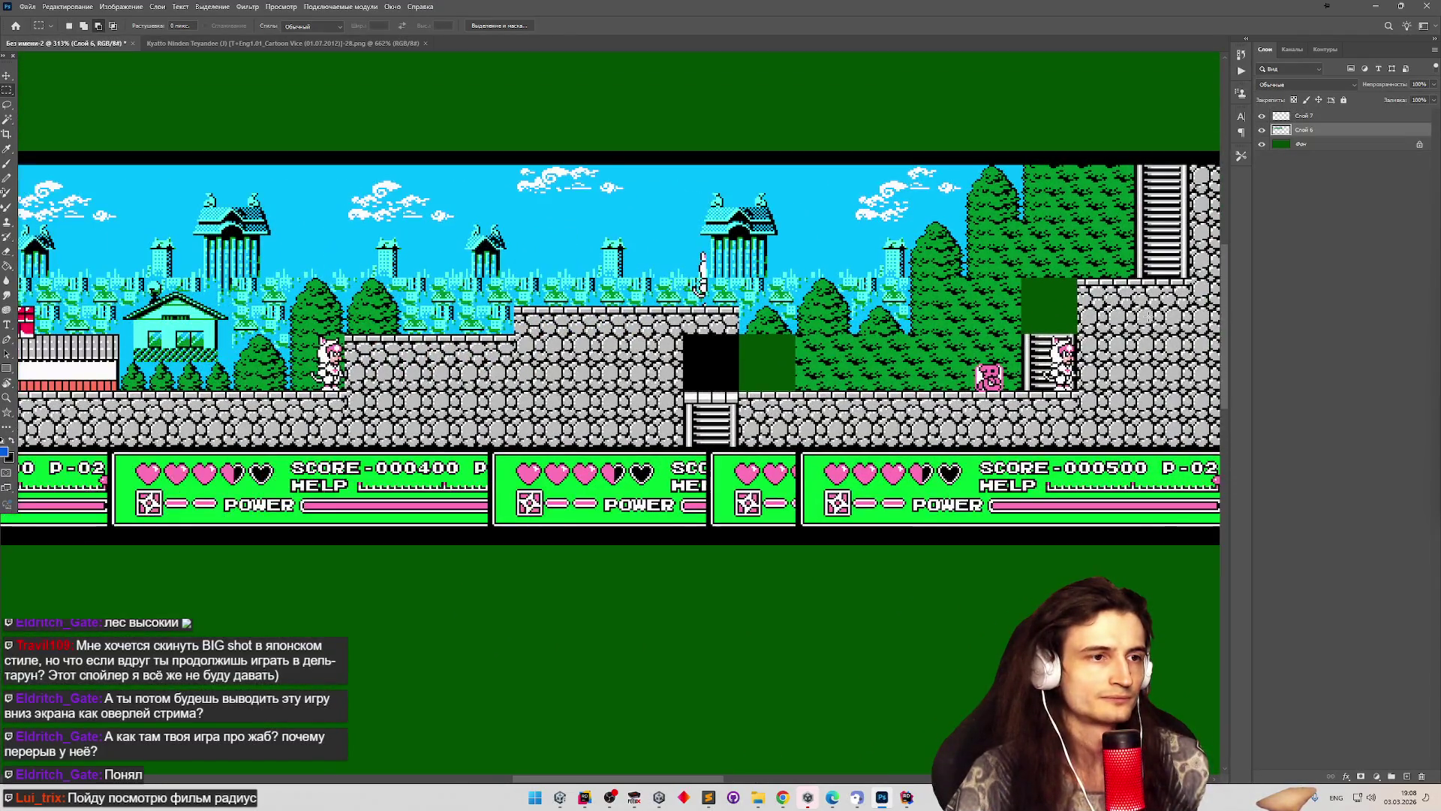
{"action": "scroll", "coordinate": [1148, 317], "scroll_direction": "up", "scroll_amount": 1}
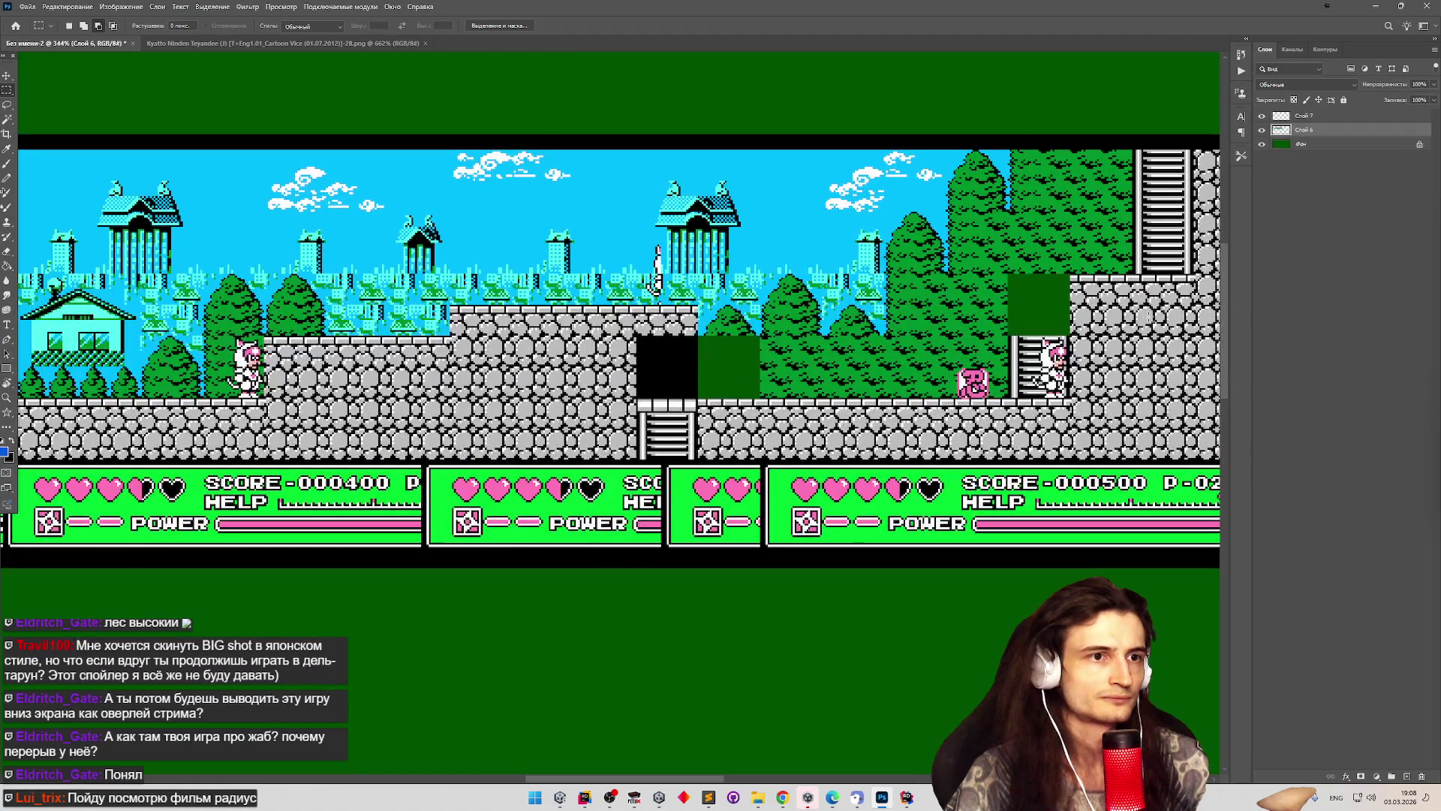
{"action": "scroll", "coordinate": [992, 282], "scroll_direction": "up", "scroll_amount": 3}
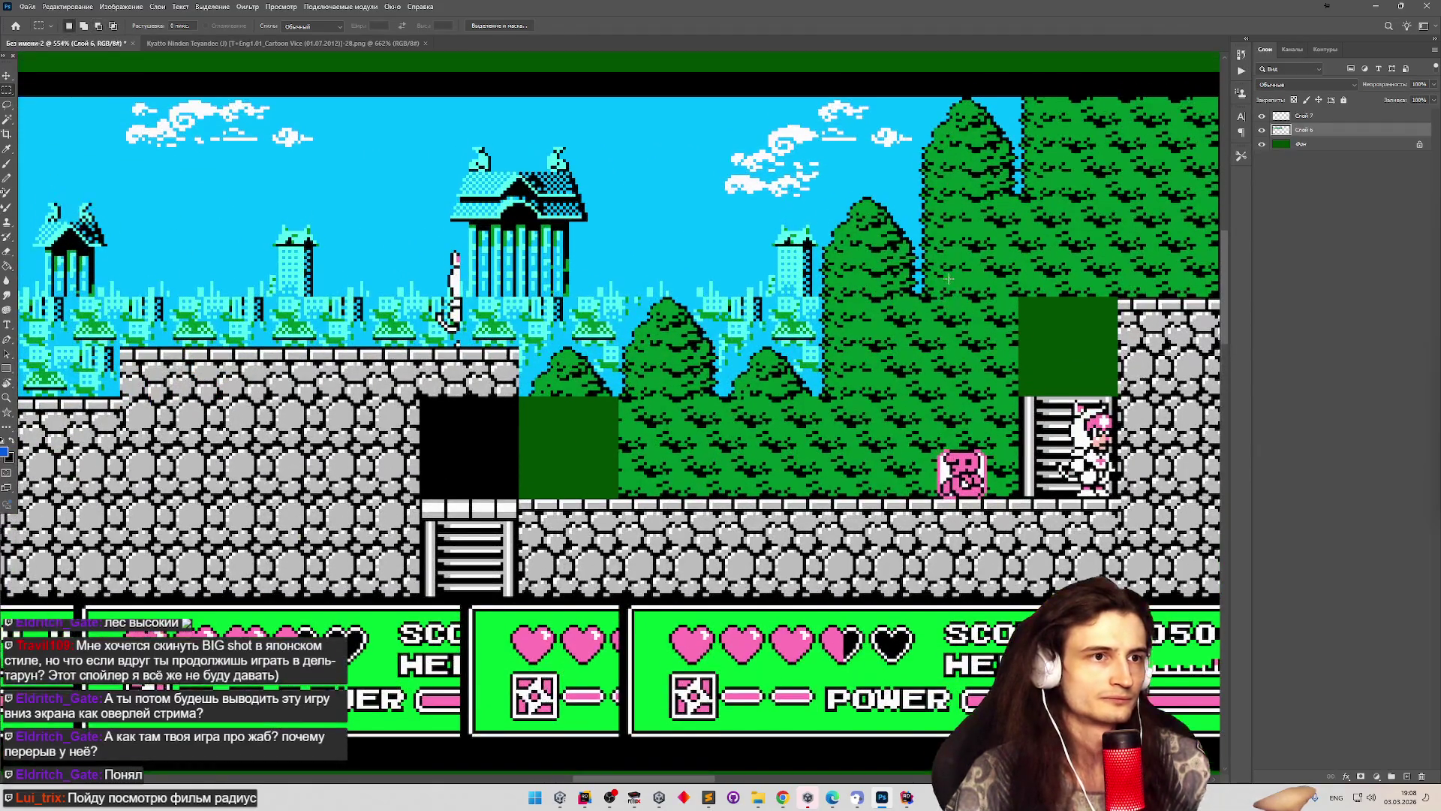
{"action": "scroll", "coordinate": [948, 278], "scroll_direction": "down", "scroll_amount": 2}
{"action": "scroll", "coordinate": [948, 278], "scroll_direction": "up", "scroll_amount": 2}
{"action": "scroll", "coordinate": [948, 278], "scroll_direction": "down", "scroll_amount": 3}
{"action": "scroll", "coordinate": [948, 278], "scroll_direction": "up", "scroll_amount": 1}
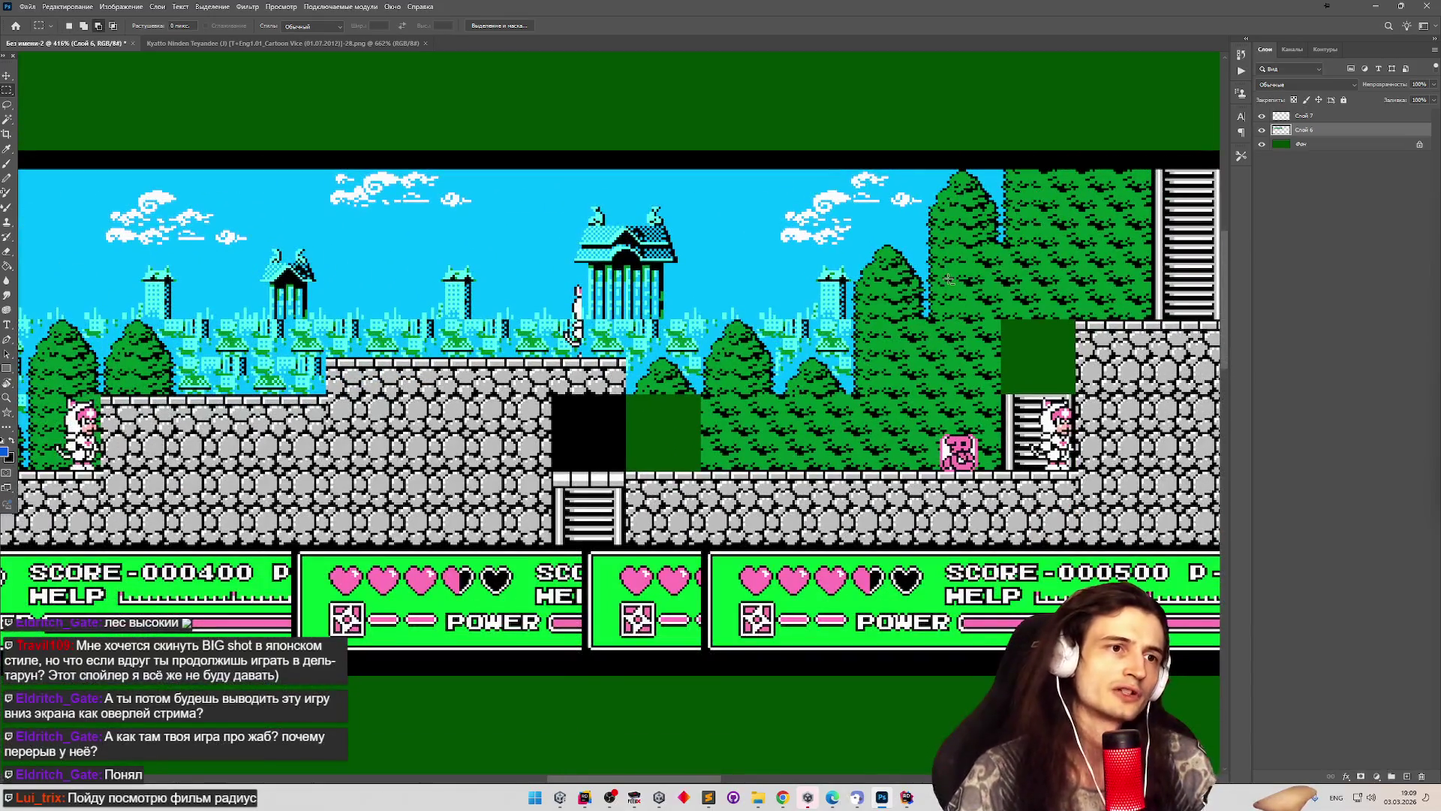
{"action": "scroll", "coordinate": [948, 278], "scroll_direction": "down", "scroll_amount": 5}
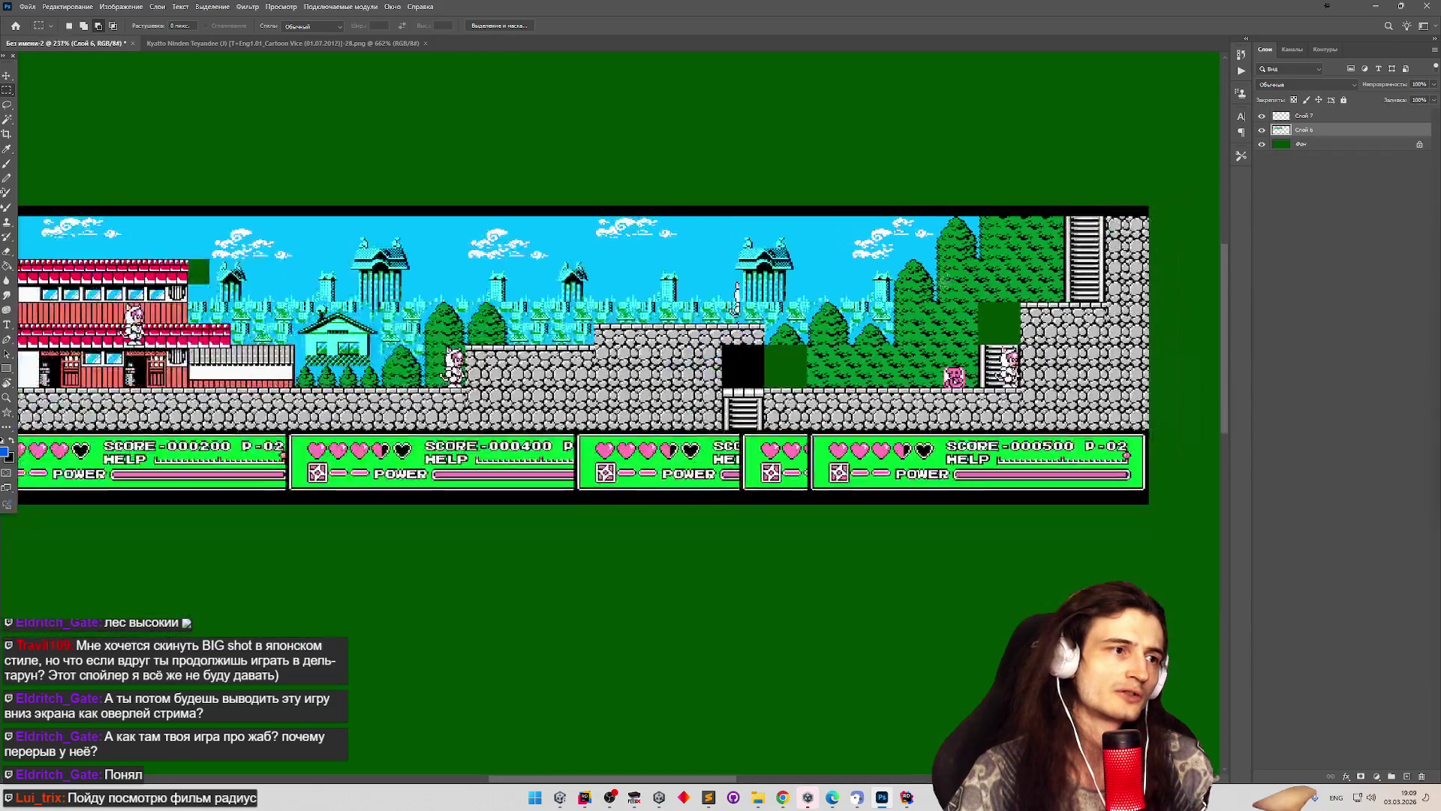
{"action": "scroll", "coordinate": [118, 279], "scroll_direction": "up", "scroll_amount": 3}
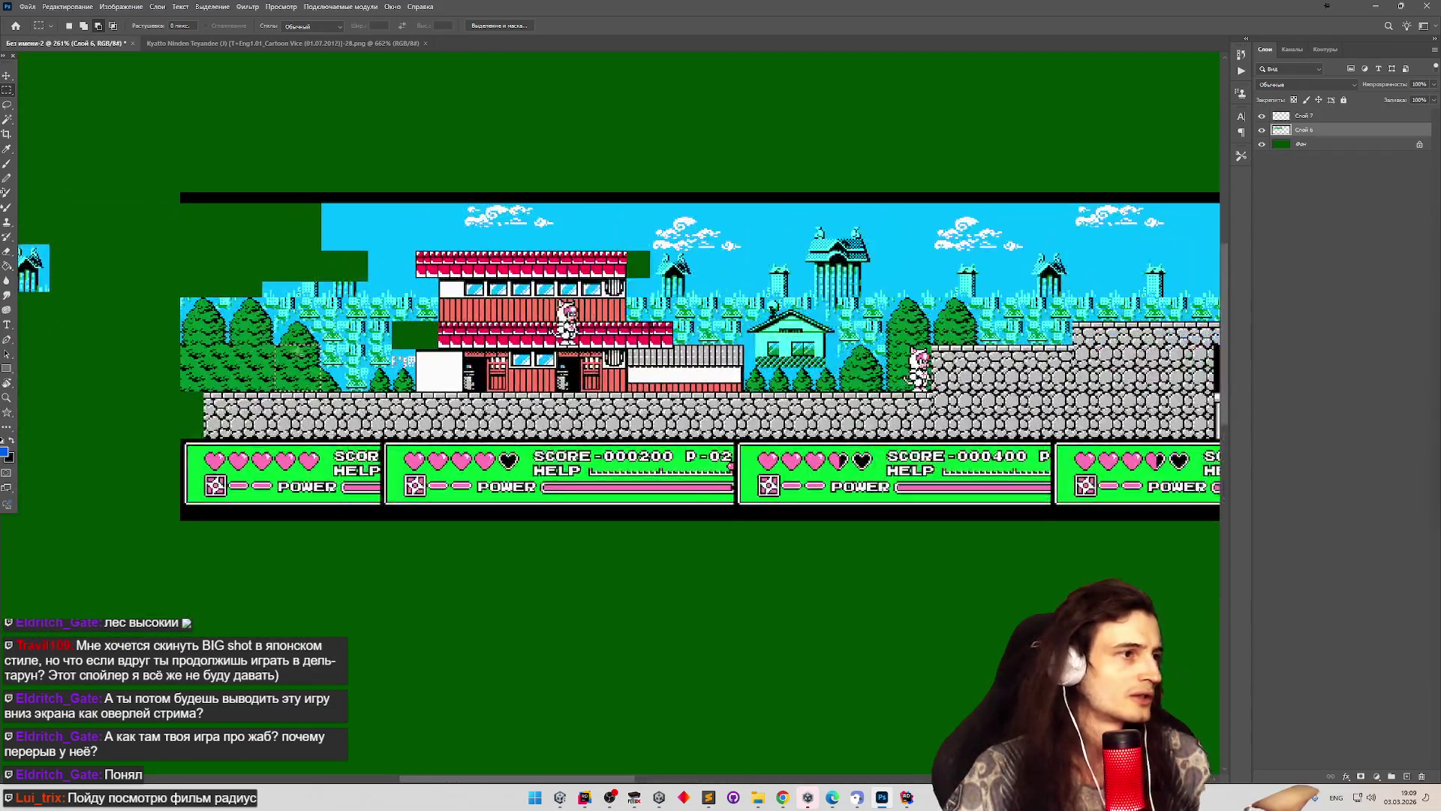
{"action": "scroll", "coordinate": [124, 300], "scroll_direction": "down", "scroll_amount": 3}
{"action": "scroll", "coordinate": [136, 355], "scroll_direction": "up", "scroll_amount": 3}
{"action": "scroll", "coordinate": [135, 355], "scroll_direction": "up", "scroll_amount": 3}
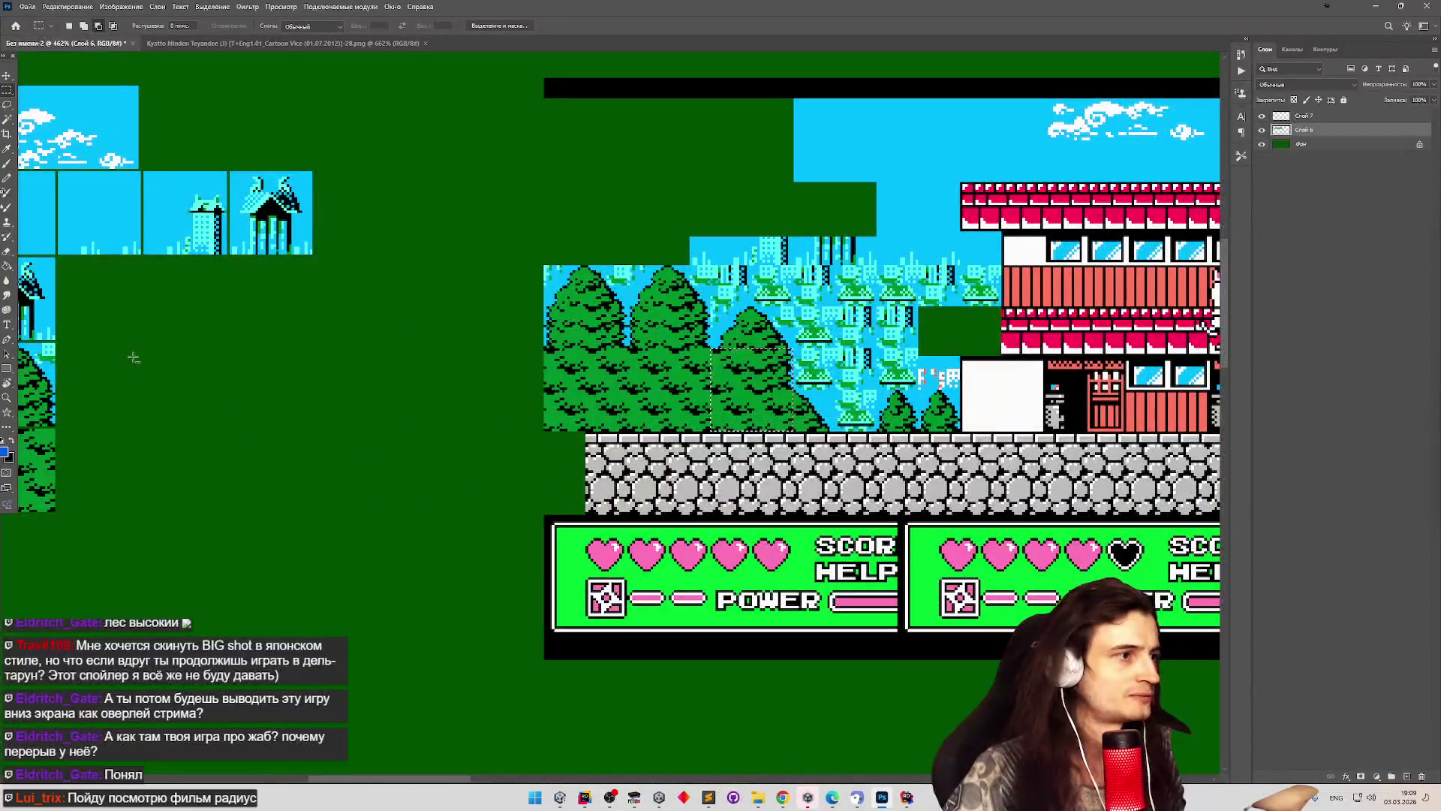
{"action": "scroll", "coordinate": [243, 356], "scroll_direction": "up", "scroll_amount": 3}
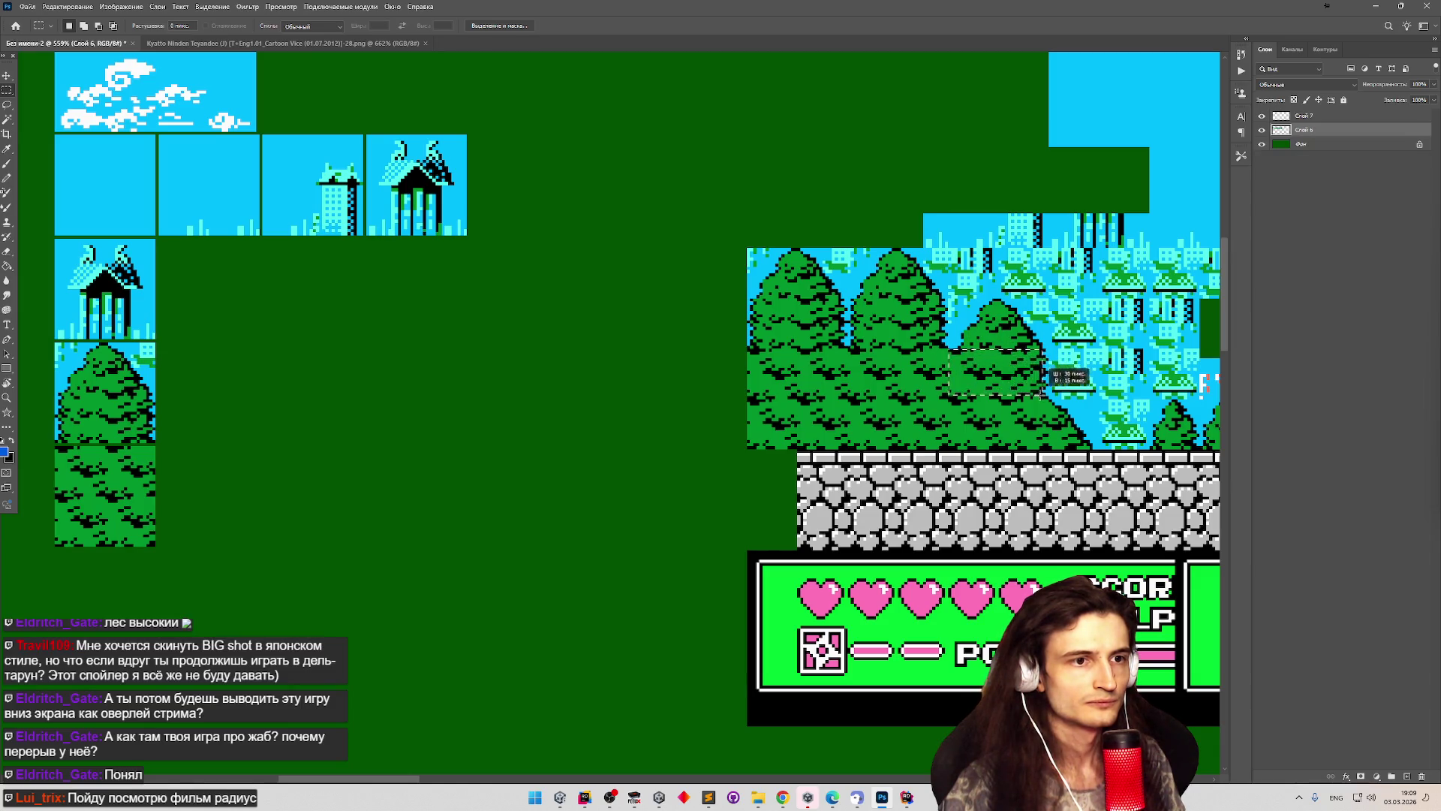
Widen the selection to a 32×32 tile and select a block of the middle tree's foliage.
{"action": "left_click_drag", "start_coordinate": [1045, 448], "coordinate": [1047, 448]}
{"action": "scroll", "coordinate": [1047, 448], "scroll_direction": "up", "scroll_amount": 4}
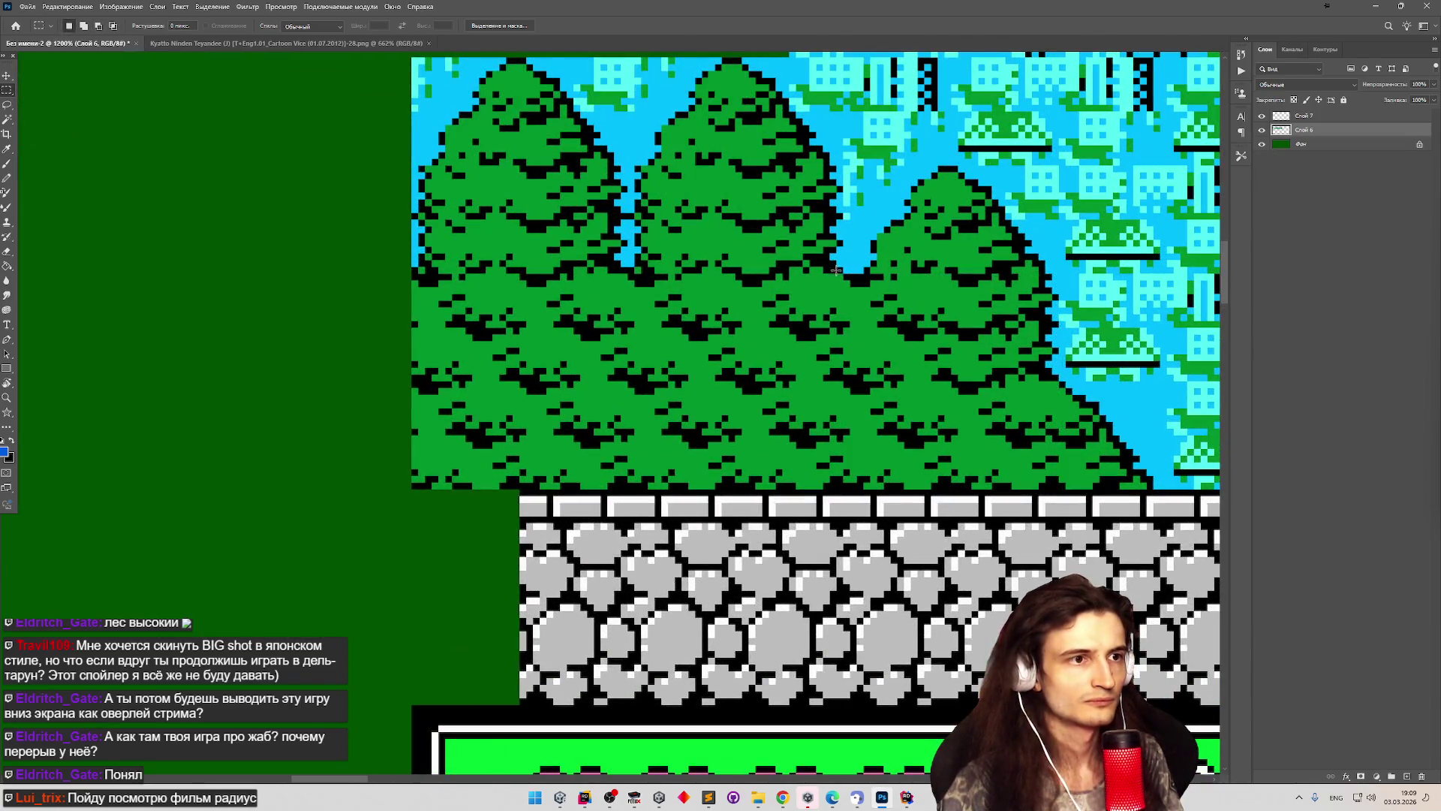
{"action": "mouse_move", "coordinate": [847, 279]}
{"action": "left_mouse_down"}
{"action": "mouse_move", "coordinate": [987, 364]}
{"action": "mouse_move", "coordinate": [1066, 393]}
{"action": "mouse_move", "coordinate": [1062, 379]}
{"action": "left_mouse_up"}
Zoom in on the tile column and start a marquee around the forest tile below the tree.
{"action": "scroll", "coordinate": [773, 280], "scroll_direction": "down", "scroll_amount": 2}
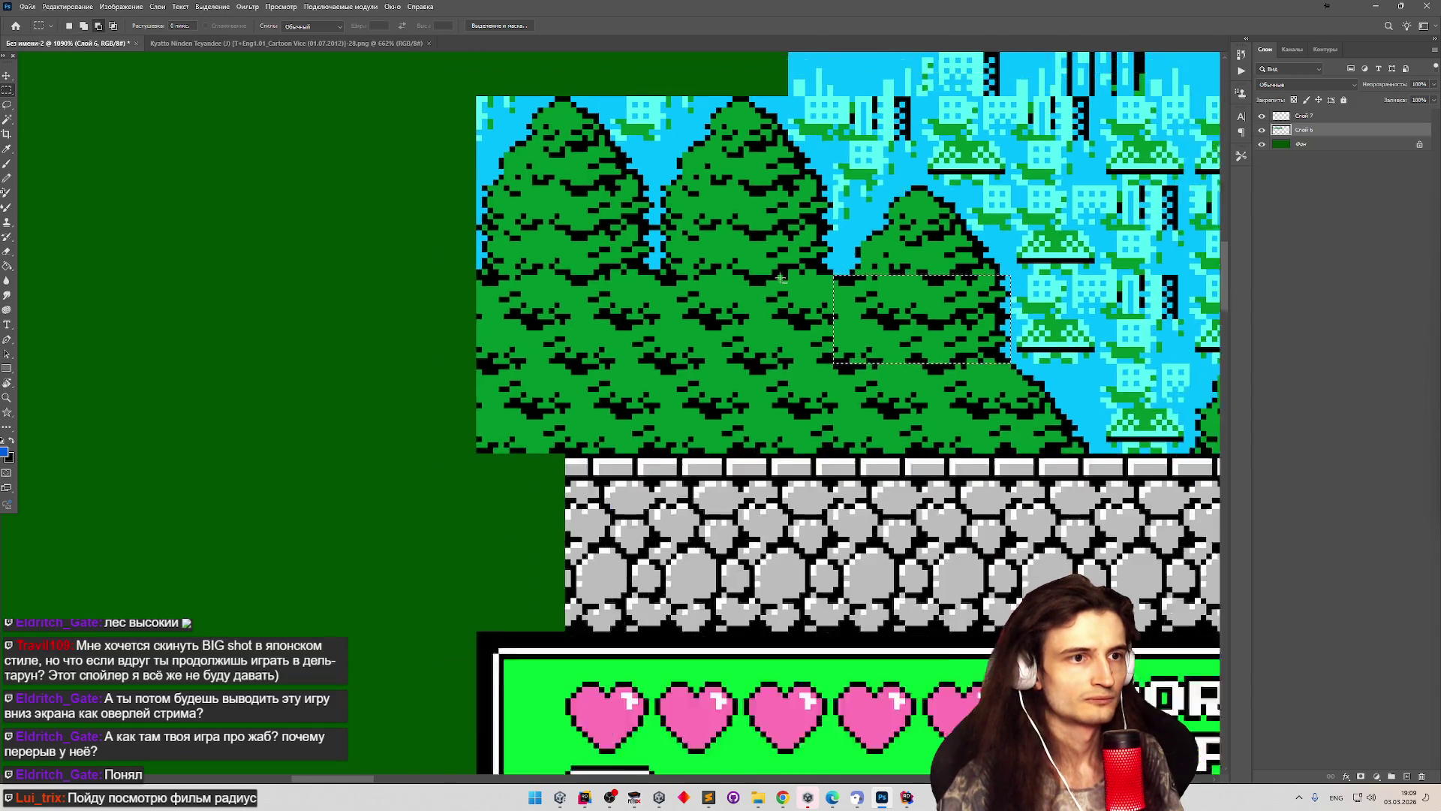
{"action": "scroll", "coordinate": [702, 262], "scroll_direction": "down", "scroll_amount": 2}
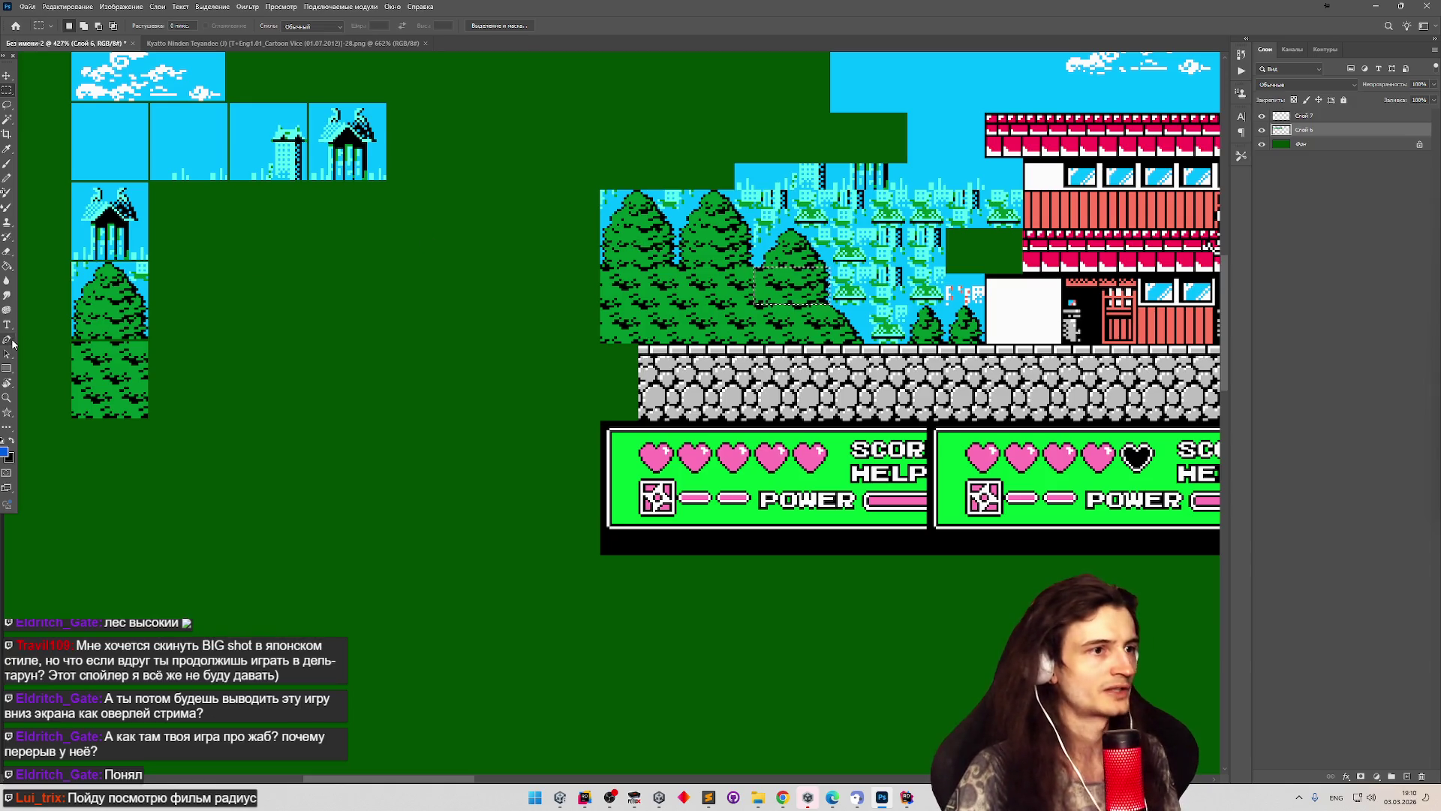
{"action": "scroll", "coordinate": [81, 402], "scroll_direction": "down", "scroll_amount": 2}
{"action": "scroll", "coordinate": [80, 401], "scroll_direction": "up", "scroll_amount": 4}
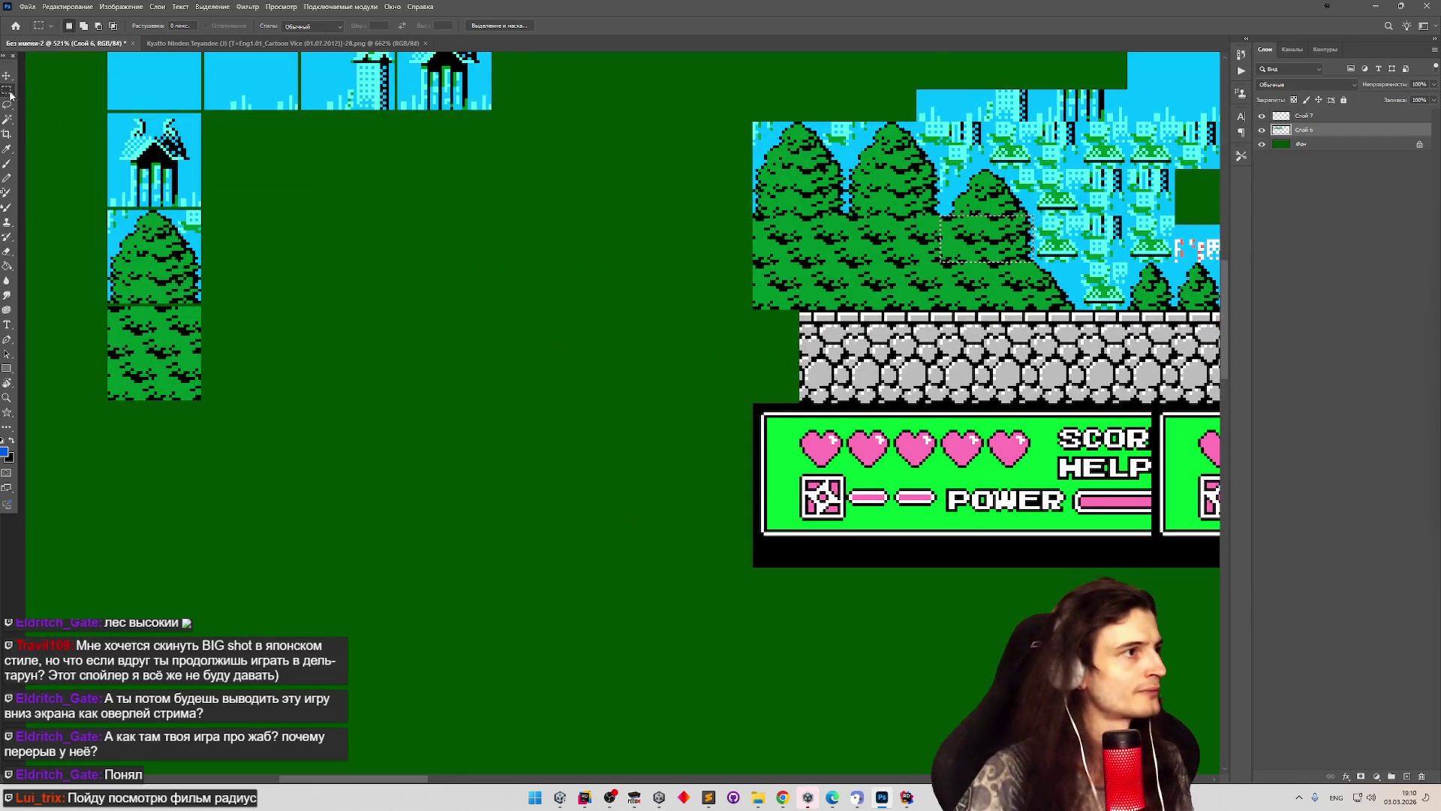
{"action": "mouse_move", "coordinate": [223, 413]}
{"action": "left_mouse_down"}
{"action": "mouse_move", "coordinate": [152, 306]}
{"action": "mouse_move", "coordinate": [201, 400]}
{"action": "mouse_move", "coordinate": [185, 386]}
{"action": "left_mouse_up"}
Undo the accidental tile move, merge Layer 7 down, and realign the forest tile selection.
{"action": "key", "text": "ctrl+z"}
{"action": "right_click", "coordinate": [1292, 117]}
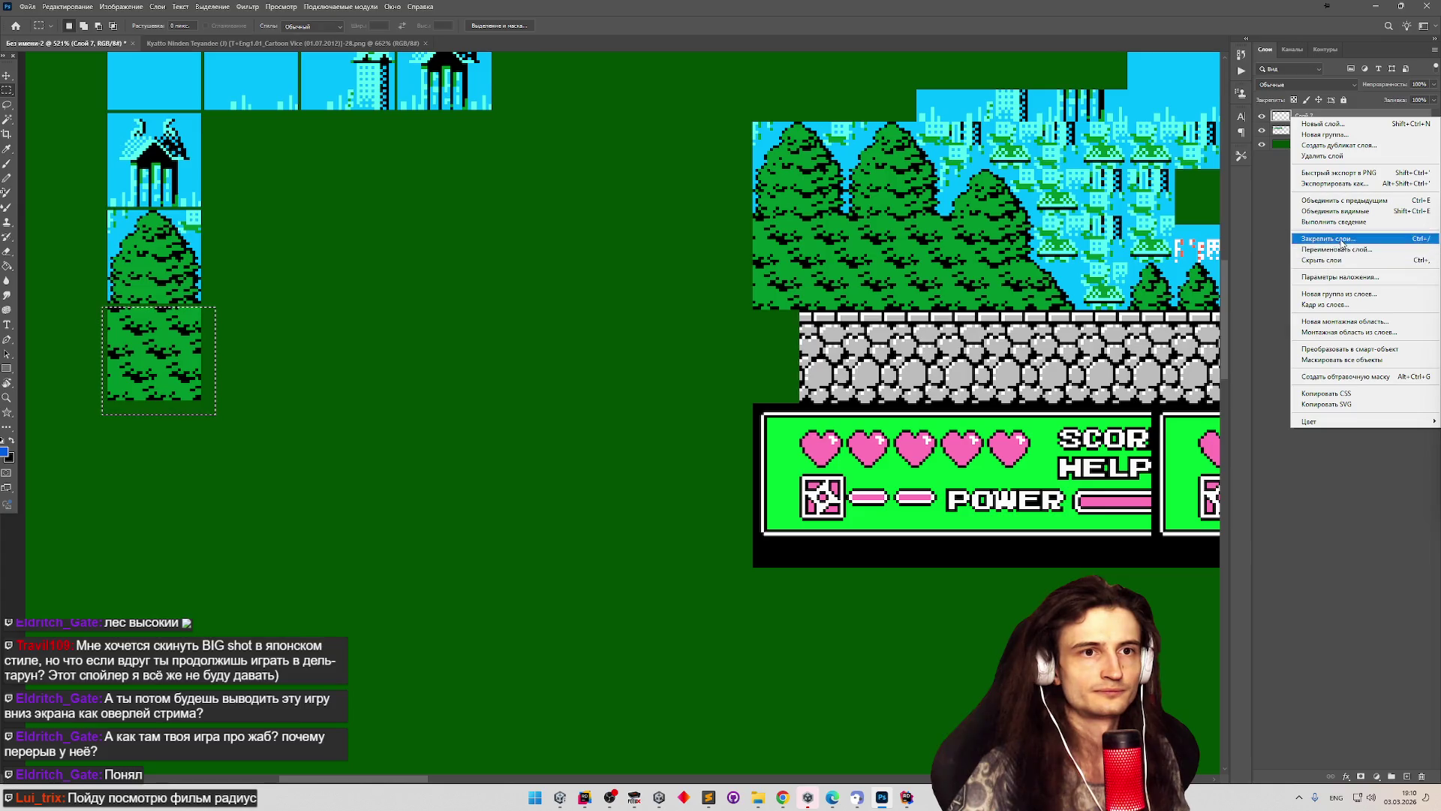
{"action": "left_click", "coordinate": [1350, 202]}
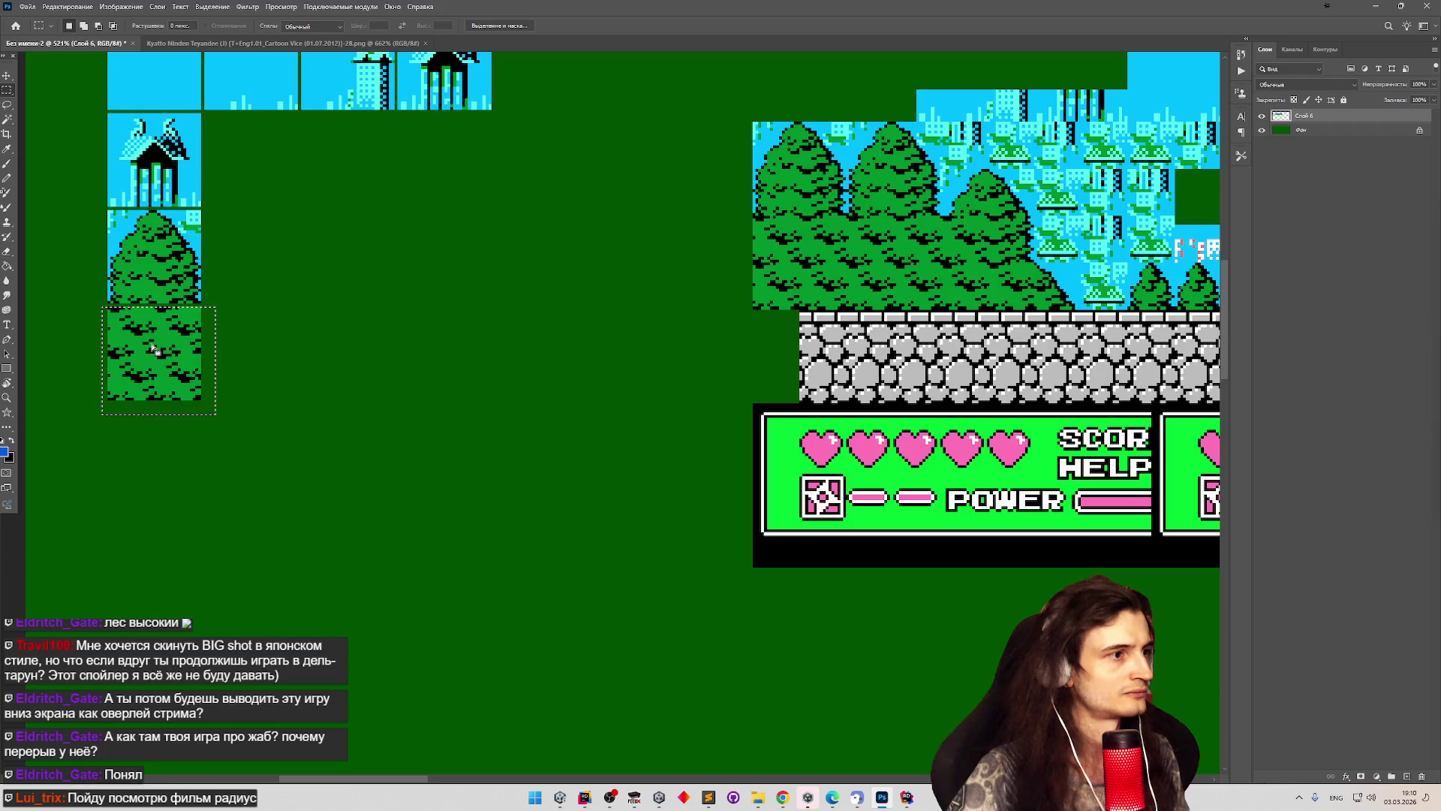
{"action": "left_click_drag", "start_coordinate": [157, 353], "coordinate": [163, 366]}
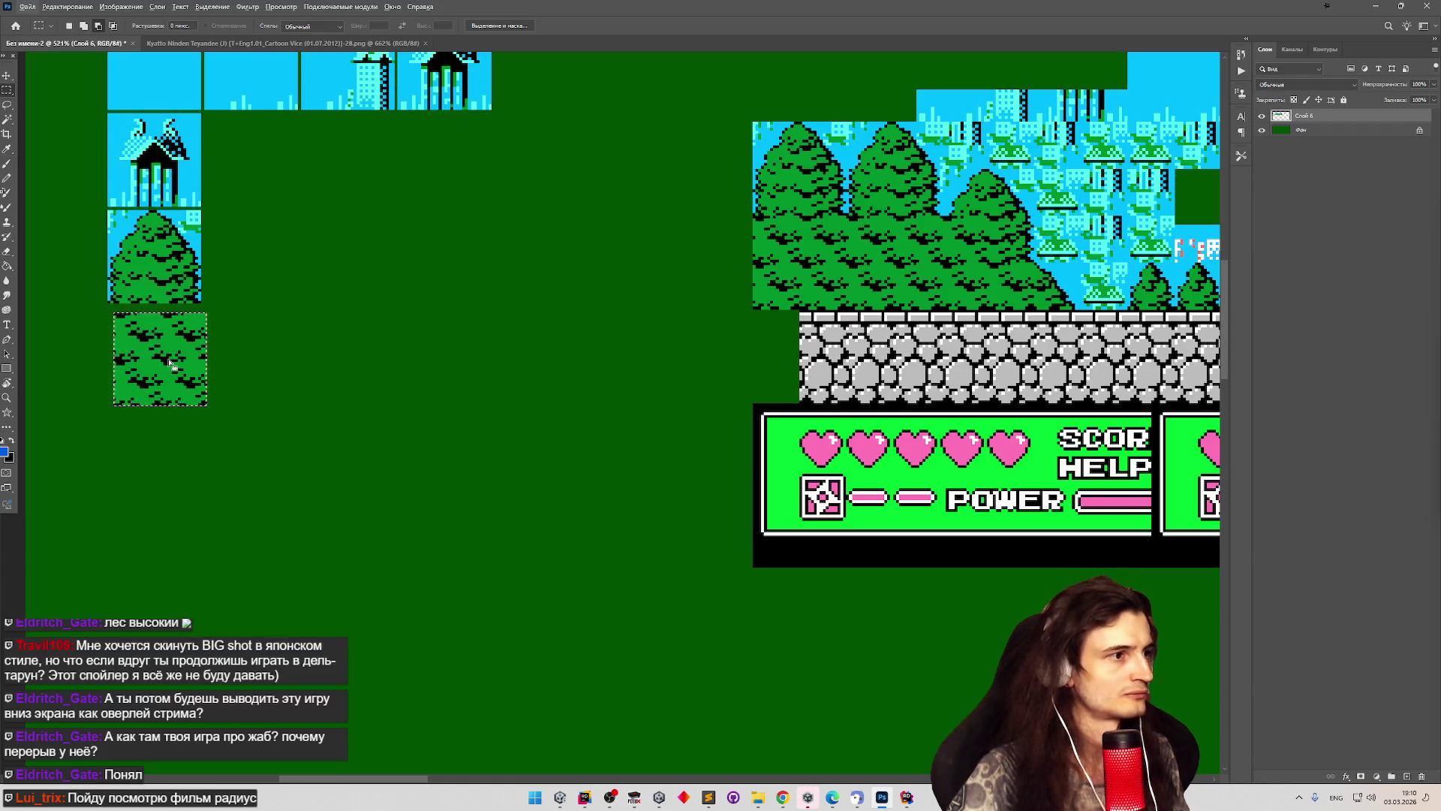
Copy the forest tile to its own layer and move the copy below the original.
{"action": "key", "text": "ctrl+j"}
{"action": "left_click", "coordinate": [6, 78]}
{"action": "mouse_move", "coordinate": [204, 379]}
{"action": "left_mouse_down"}
{"action": "mouse_move", "coordinate": [241, 428]}
{"action": "mouse_move", "coordinate": [240, 515]}
{"action": "mouse_move", "coordinate": [222, 528]}
{"action": "left_mouse_up"}
{"action": "left_click", "coordinate": [7, 92]}
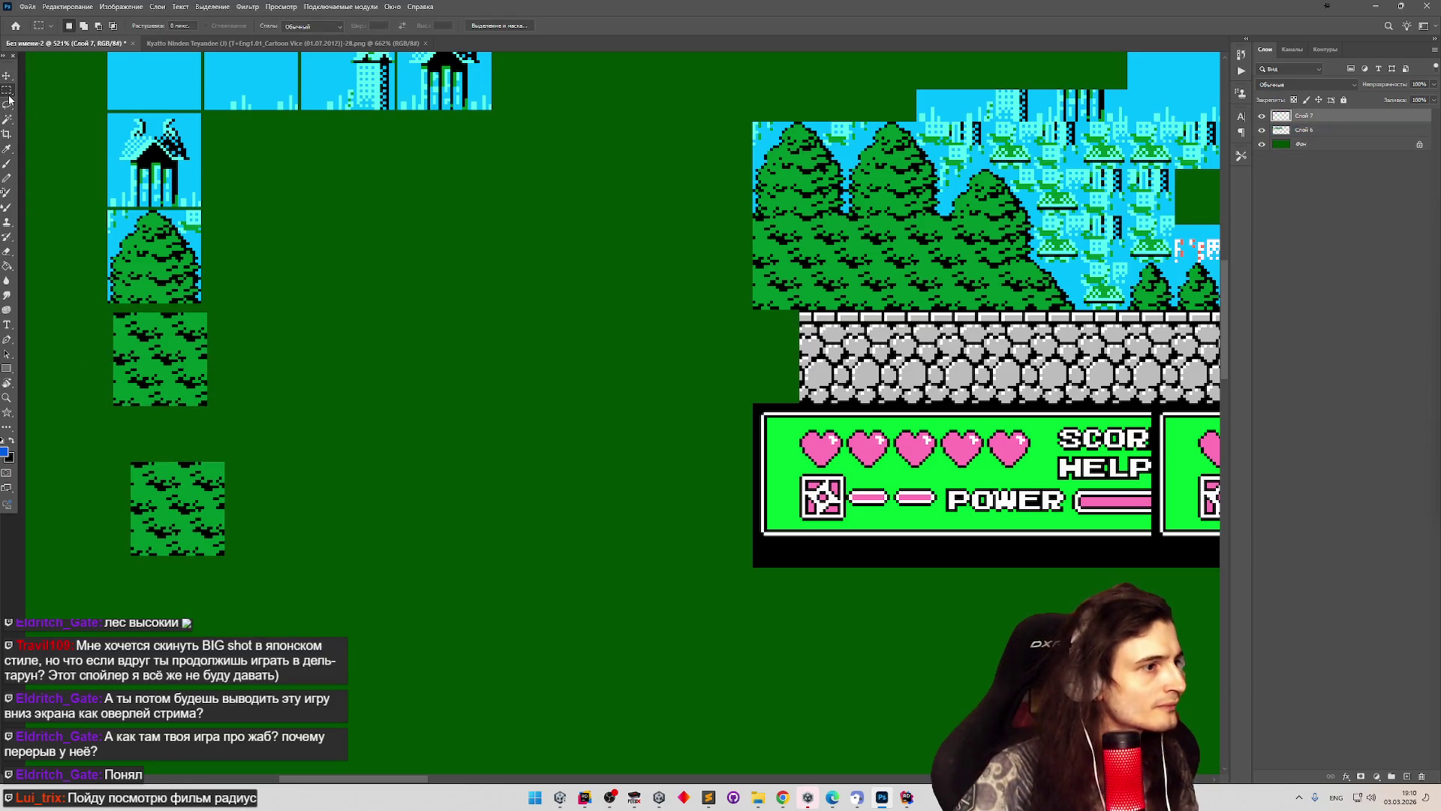
{"action": "left_click_drag", "start_coordinate": [130, 461], "coordinate": [273, 595]}
{"action": "left_click", "coordinate": [142, 538]}
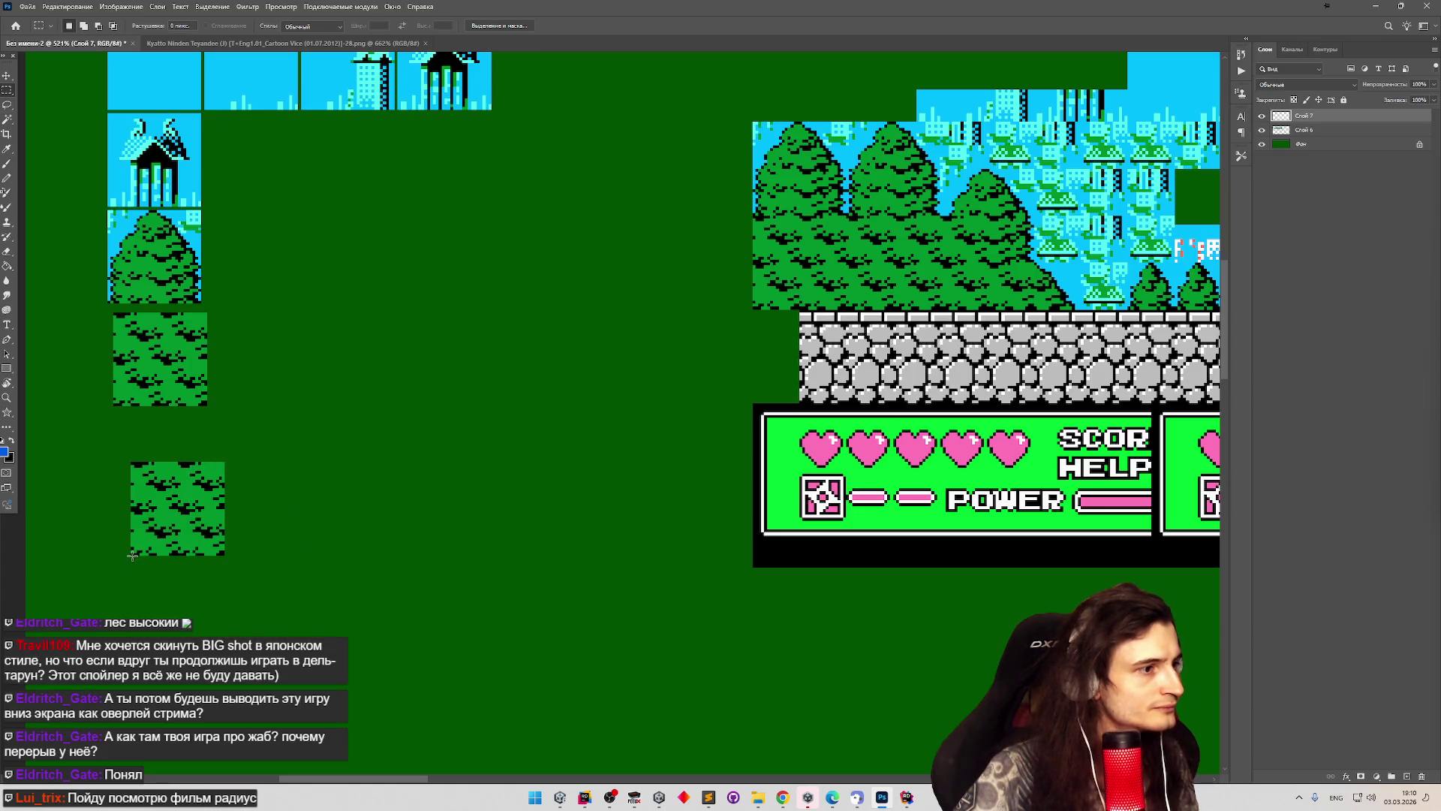
Cut one quarter of the copied forest tile and paste it as a piece on the empty canvas.
{"action": "left_click_drag", "start_coordinate": [130, 554], "coordinate": [177, 508]}
{"action": "key", "text": "ctrl+x"}
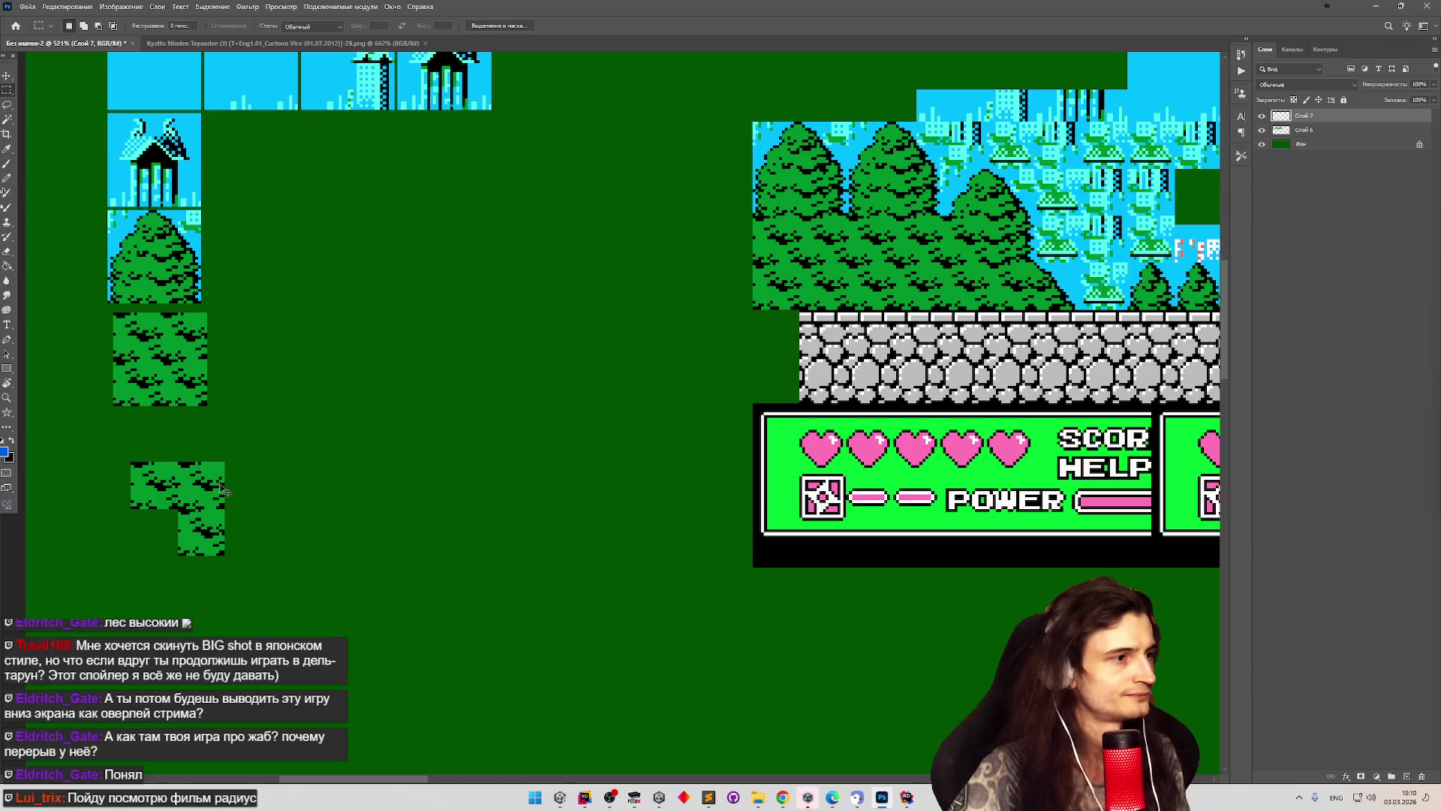
{"action": "key", "text": "ctrl+v"}
{"action": "key", "text": "v"}
{"action": "left_click_drag", "start_coordinate": [635, 415], "coordinate": [485, 430], "text": "alt"}
{"action": "mouse_move", "coordinate": [632, 424]}
{"action": "left_mouse_down"}
{"action": "mouse_move", "coordinate": [530, 425]}
{"action": "mouse_move", "coordinate": [495, 383]}
{"action": "mouse_move", "coordinate": [471, 381]}
{"action": "left_mouse_up"}
Paste another quarter above the left piece, then select the L-shaped leftover and Слой 10.
{"action": "key", "text": "ctrl+v"}
{"action": "key", "text": "ctrl+v"}
{"action": "left_click_drag", "start_coordinate": [620, 415], "coordinate": [514, 382]}
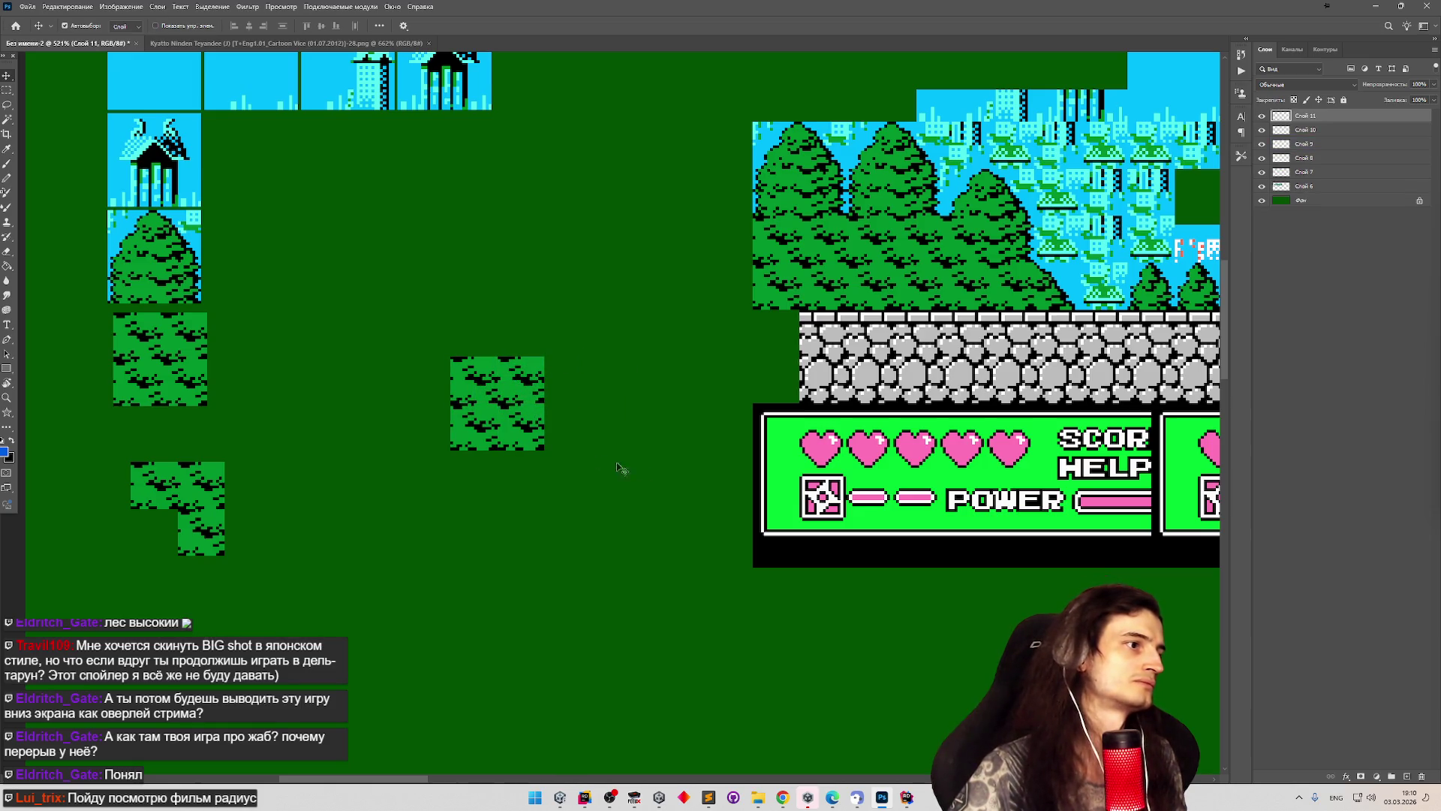
{"action": "left_click", "coordinate": [7, 92]}
{"action": "mouse_move", "coordinate": [116, 451]}
{"action": "left_mouse_down"}
{"action": "mouse_move", "coordinate": [241, 515]}
{"action": "mouse_move", "coordinate": [251, 581]}
{"action": "left_mouse_up"}
{"action": "left_click", "coordinate": [1306, 131]}
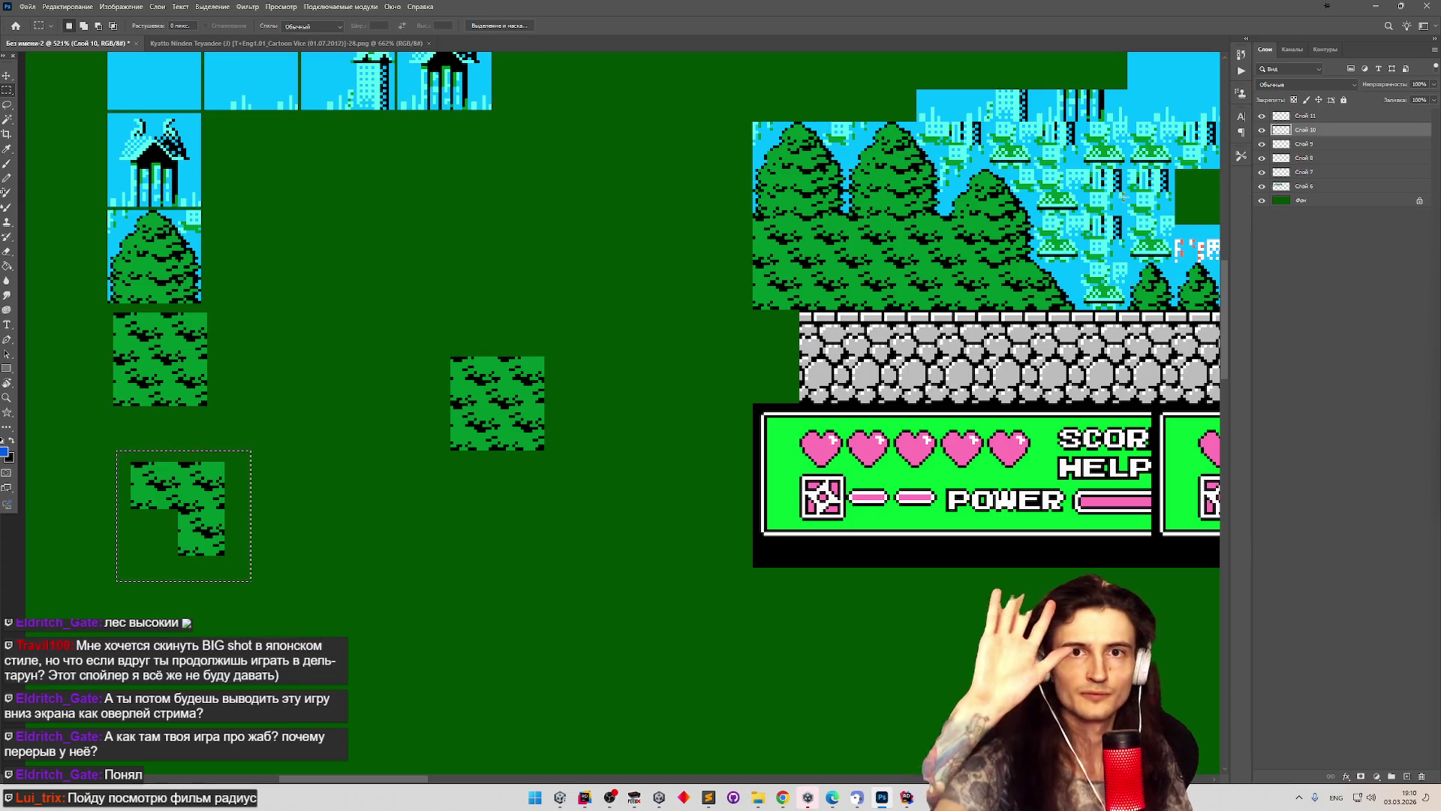
Delete the test piece layers Слой 10, Слой 9 and Слой 8.
{"action": "left_click", "coordinate": [1326, 146]}
{"action": "right_click", "coordinate": [1306, 130]}
{"action": "left_click", "coordinate": [1327, 500]}
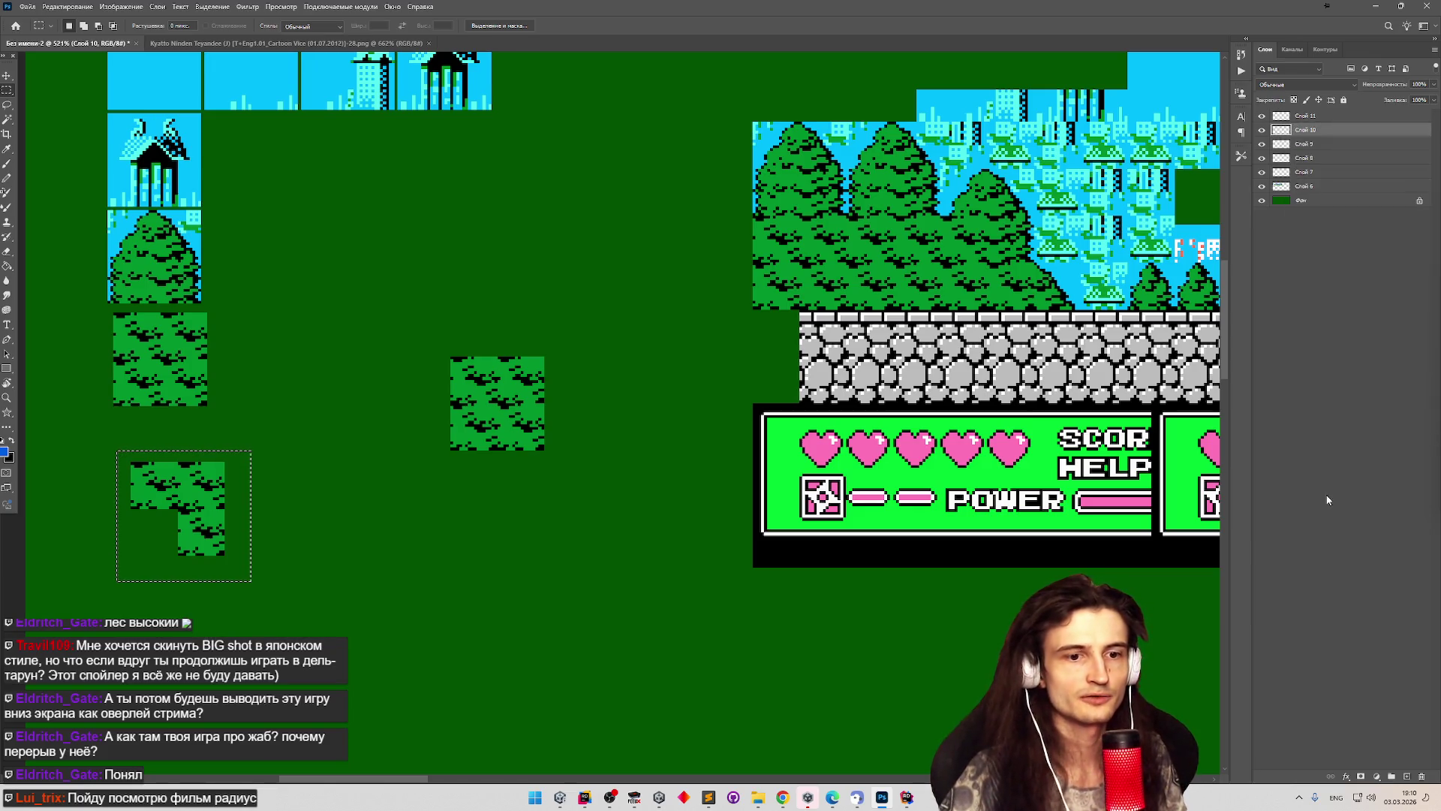
{"action": "left_click", "coordinate": [1421, 777]}
{"action": "left_click", "coordinate": [1421, 777]}
{"action": "left_click", "coordinate": [1421, 777]}
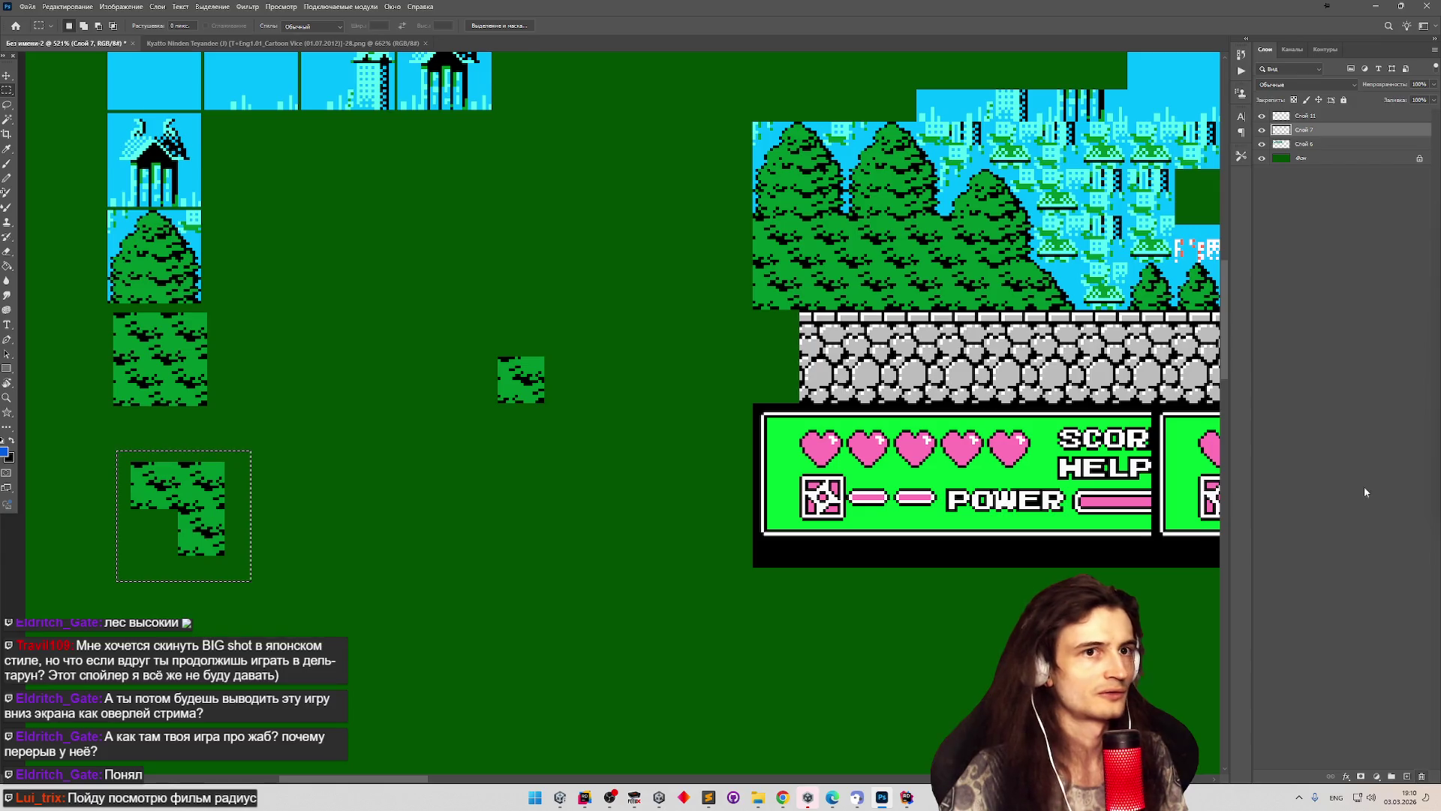
{"action": "right_click", "coordinate": [1283, 131]}
{"action": "left_click", "coordinate": [1422, 779]}
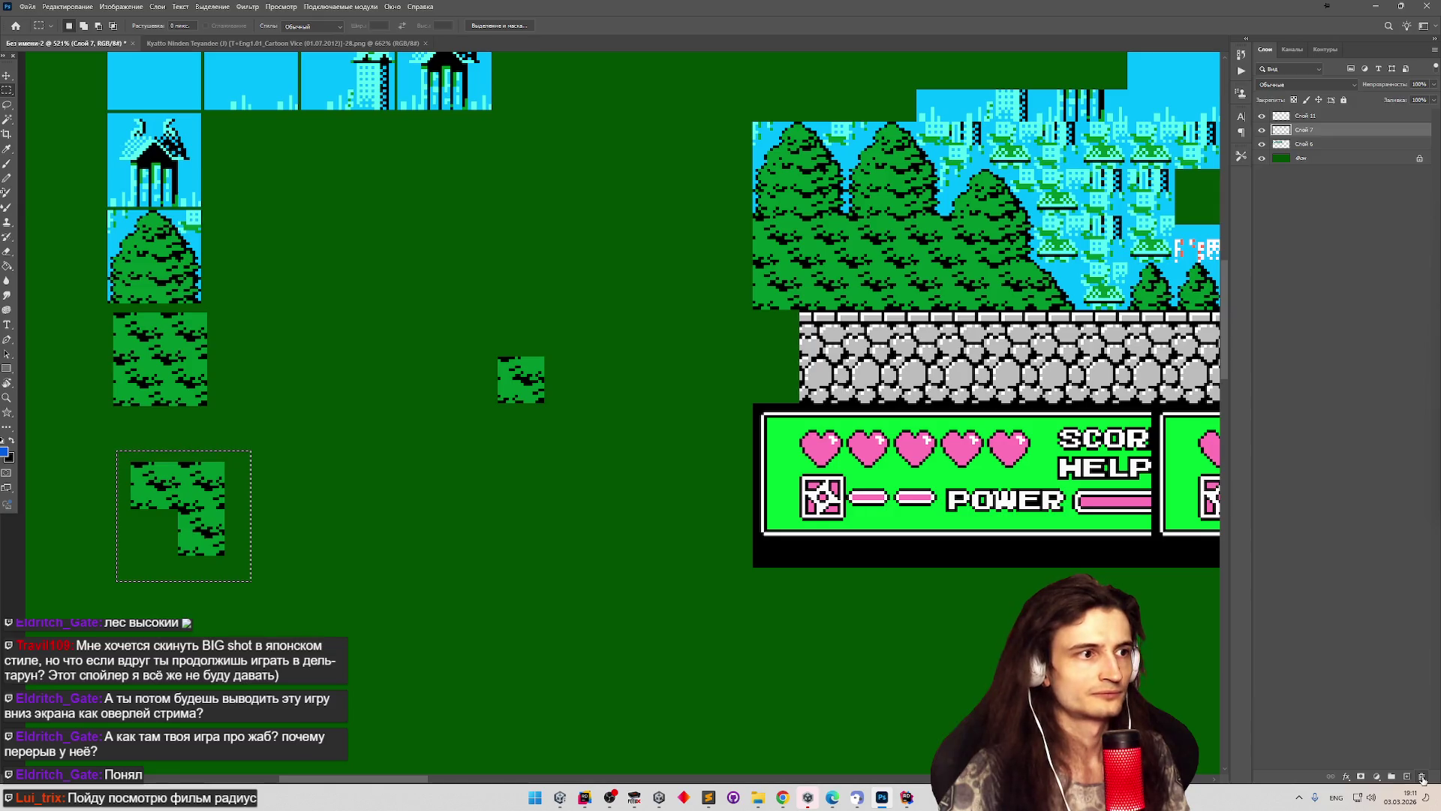
Check the Слой 11 piece and merge it down into the main tile layer.
{"action": "left_click", "coordinate": [1262, 117]}
{"action": "left_click", "coordinate": [1262, 117]}
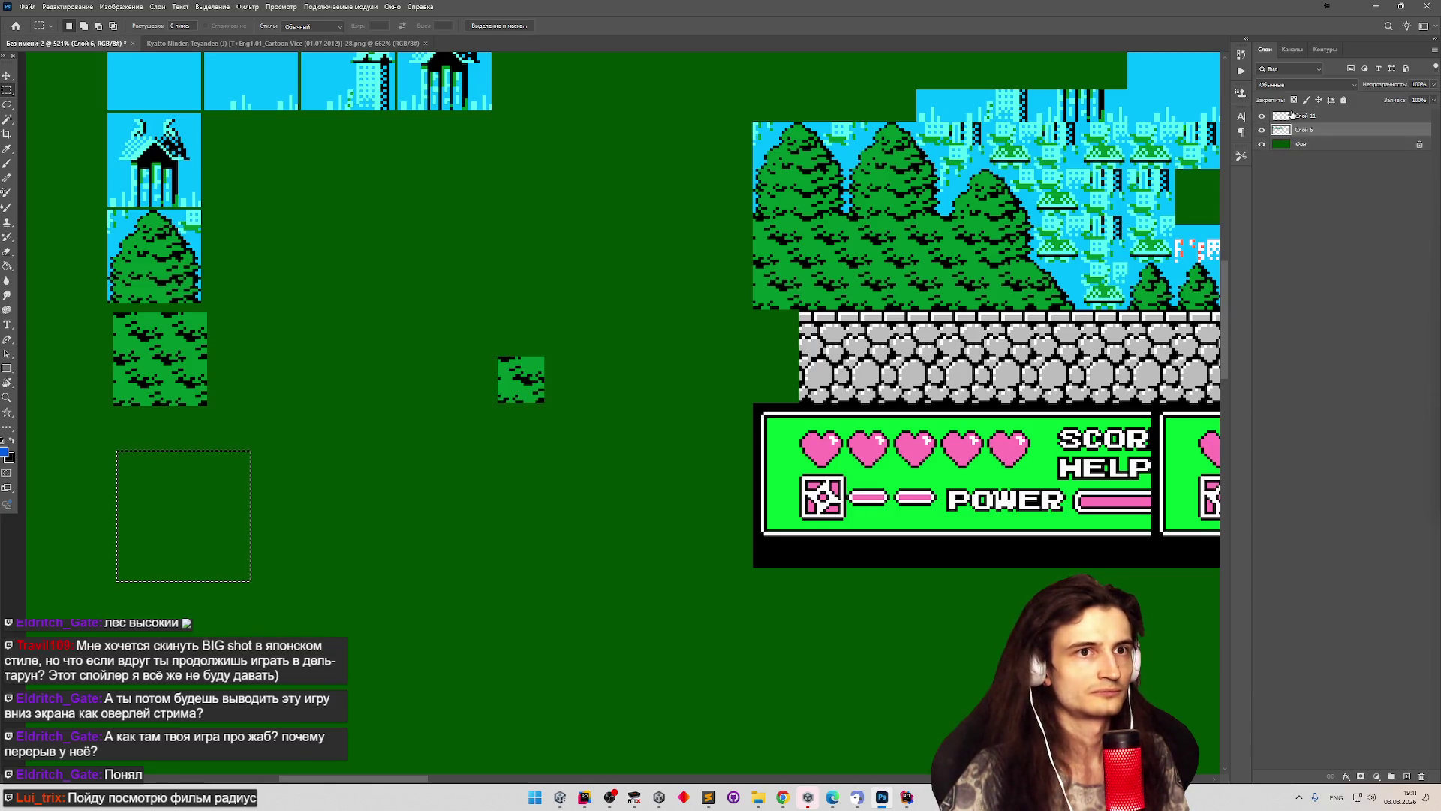
{"action": "left_click", "coordinate": [1306, 116]}
{"action": "right_click", "coordinate": [1318, 125]}
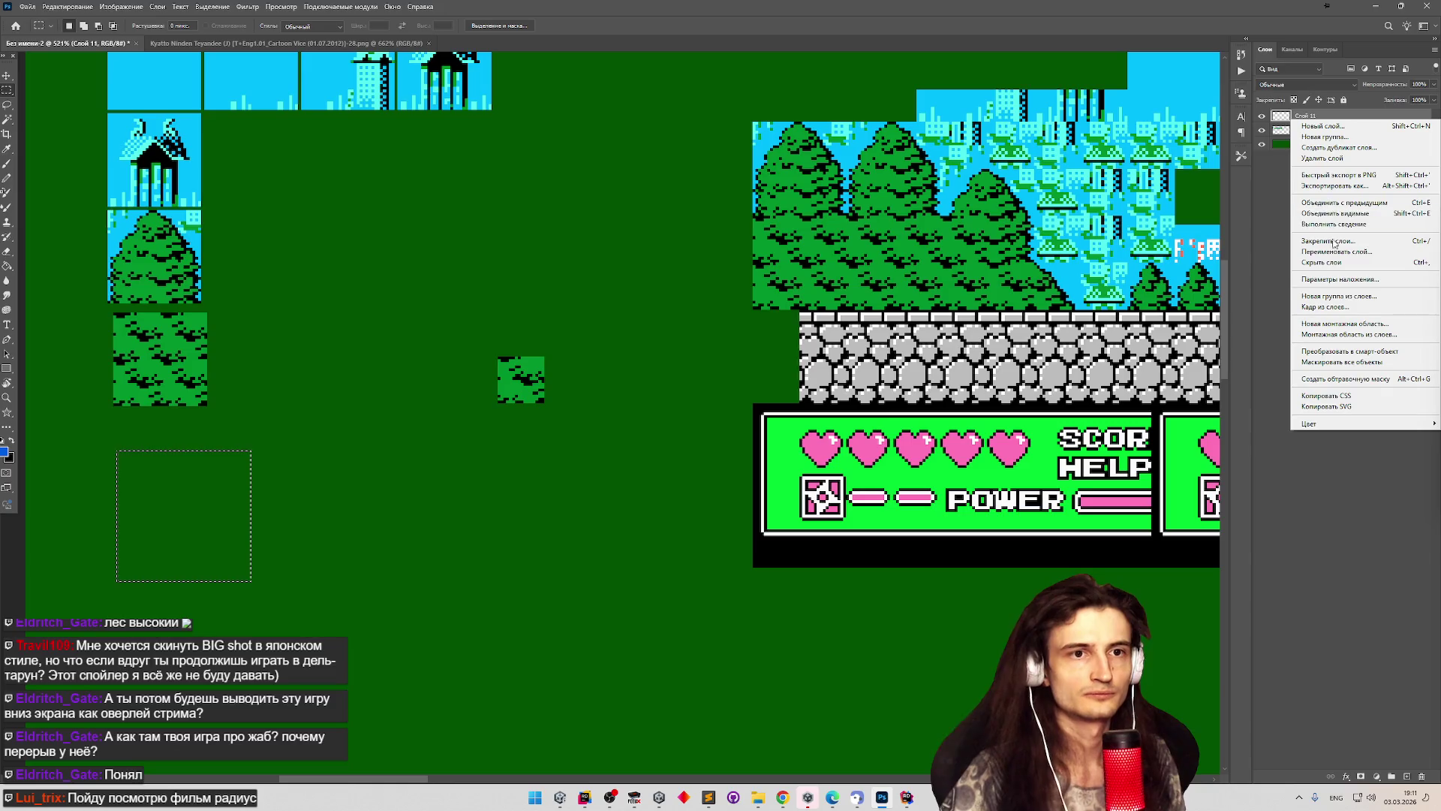
{"action": "left_click", "coordinate": [1357, 203]}
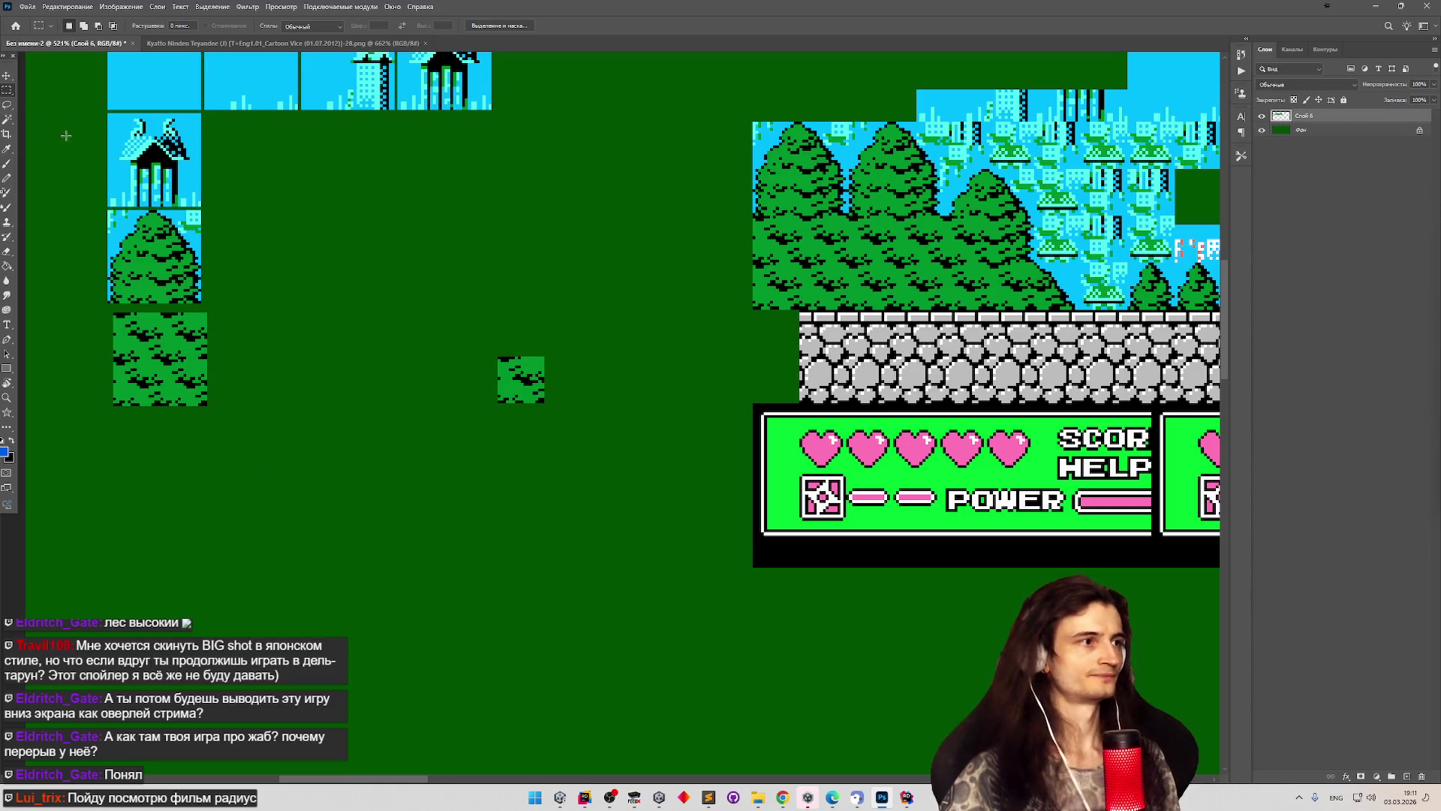
Delete the large forest tile below the tree and select the small forest-fill piece.
{"action": "left_click", "coordinate": [6, 78]}
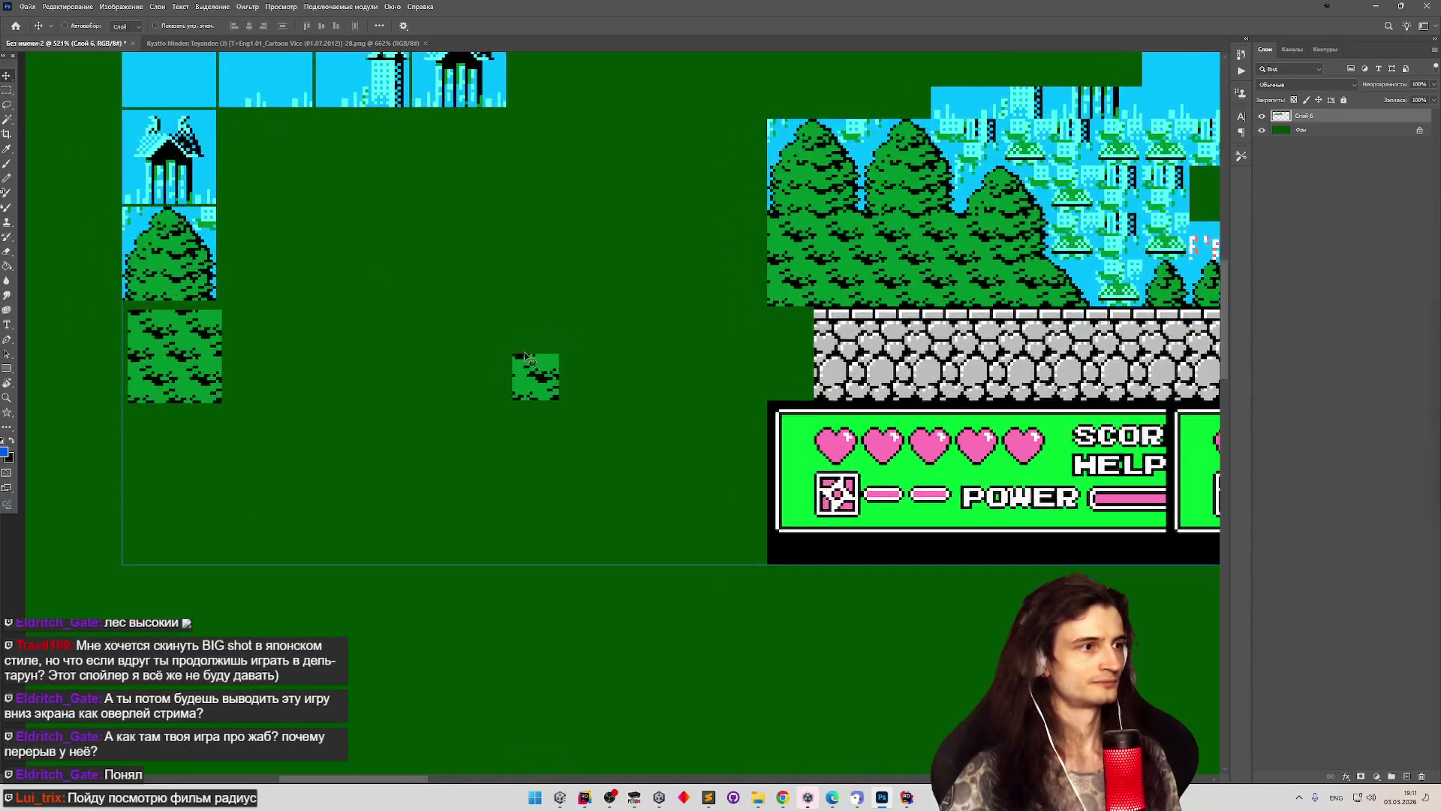
{"action": "left_click", "coordinate": [7, 90]}
{"action": "mouse_move", "coordinate": [93, 453]}
{"action": "left_mouse_down"}
{"action": "mouse_move", "coordinate": [198, 356]}
{"action": "mouse_move", "coordinate": [221, 310]}
{"action": "left_mouse_up"}
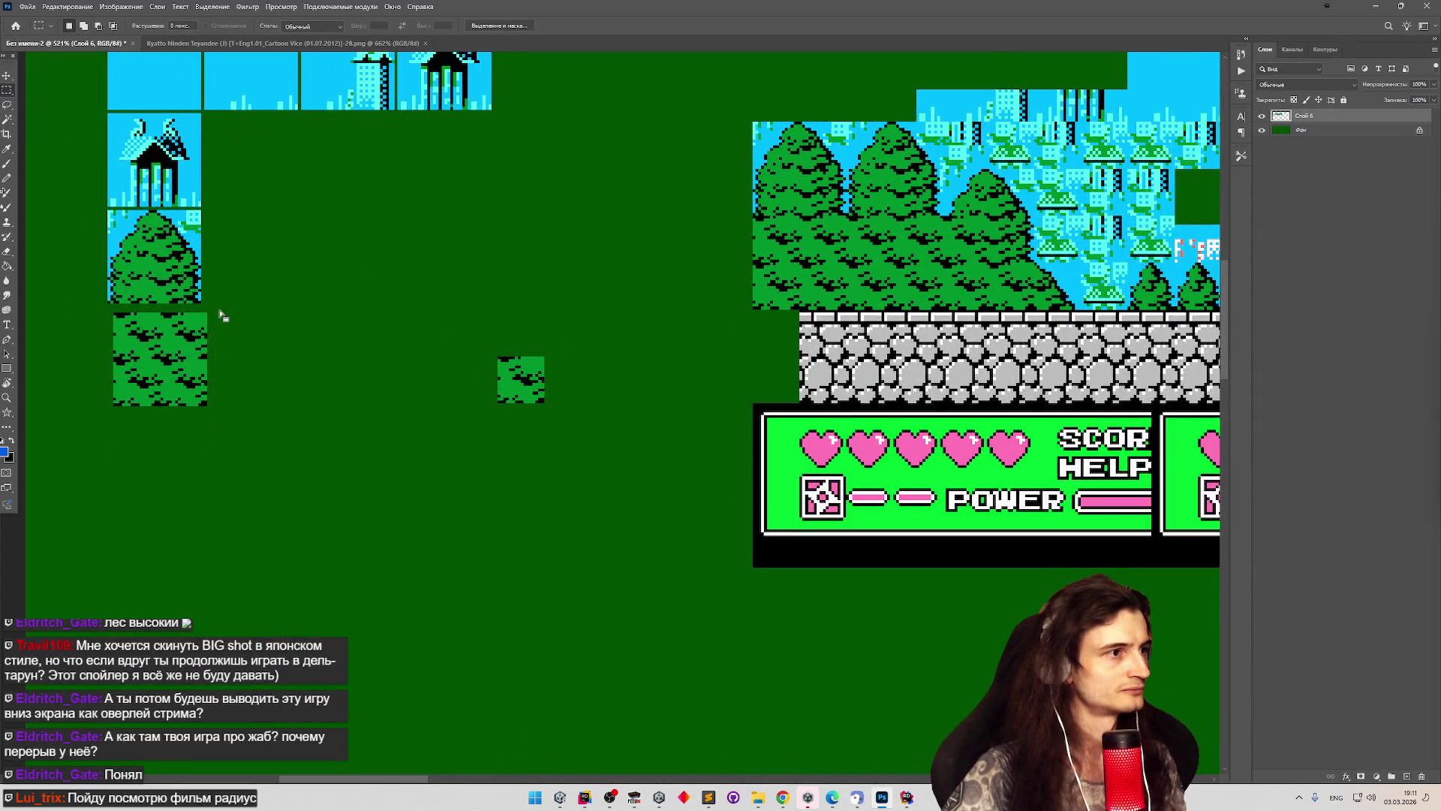
{"action": "key", "text": "Delete"}
{"action": "left_click", "coordinate": [491, 360]}
{"action": "mouse_move", "coordinate": [497, 358]}
{"action": "left_mouse_down"}
{"action": "mouse_move", "coordinate": [544, 403]}
{"action": "mouse_move", "coordinate": [217, 373]}
{"action": "mouse_move", "coordinate": [108, 339]}
{"action": "left_mouse_up"}
{"action": "left_click", "coordinate": [6, 77]}
Zoom in on the map's trees and marquee a roughly 17×14 px patch of foliage.
{"action": "scroll", "coordinate": [108, 339], "scroll_direction": "up", "scroll_amount": 4}
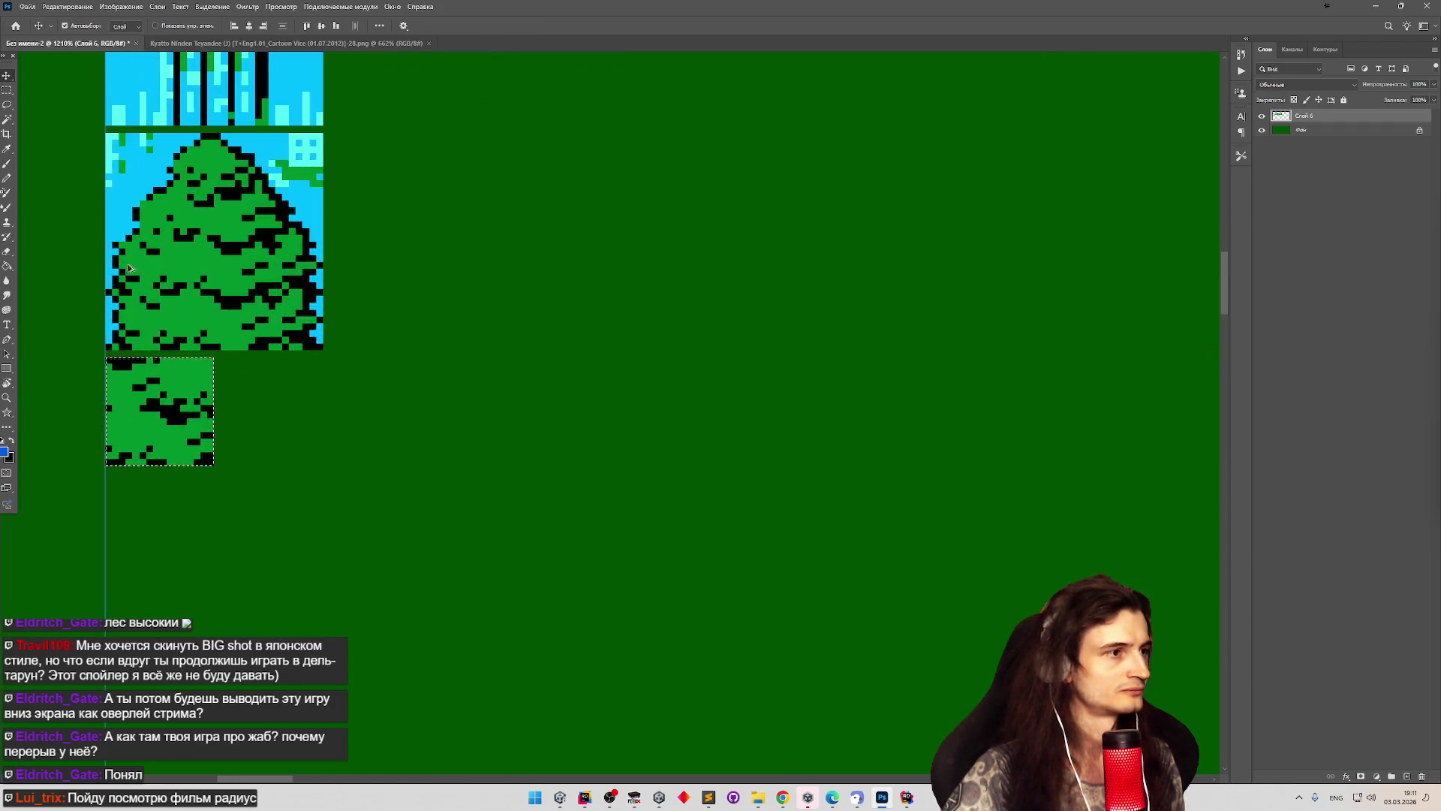
{"action": "scroll", "coordinate": [300, 301], "scroll_direction": "down", "scroll_amount": 3}
{"action": "scroll", "coordinate": [451, 274], "scroll_direction": "down", "scroll_amount": 2}
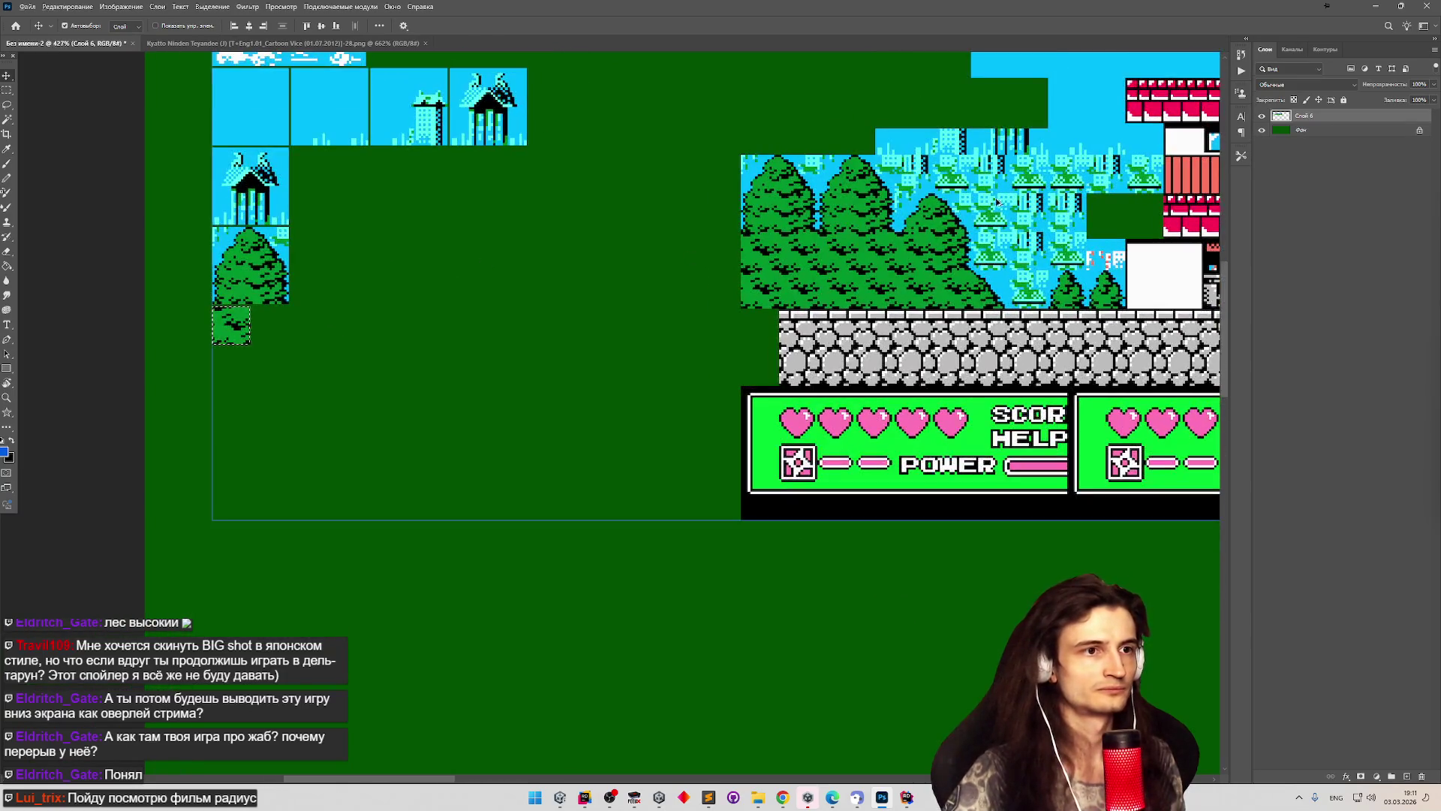
{"action": "scroll", "coordinate": [934, 276], "scroll_direction": "up", "scroll_amount": 5}
{"action": "scroll", "coordinate": [934, 276], "scroll_direction": "up", "scroll_amount": 1}
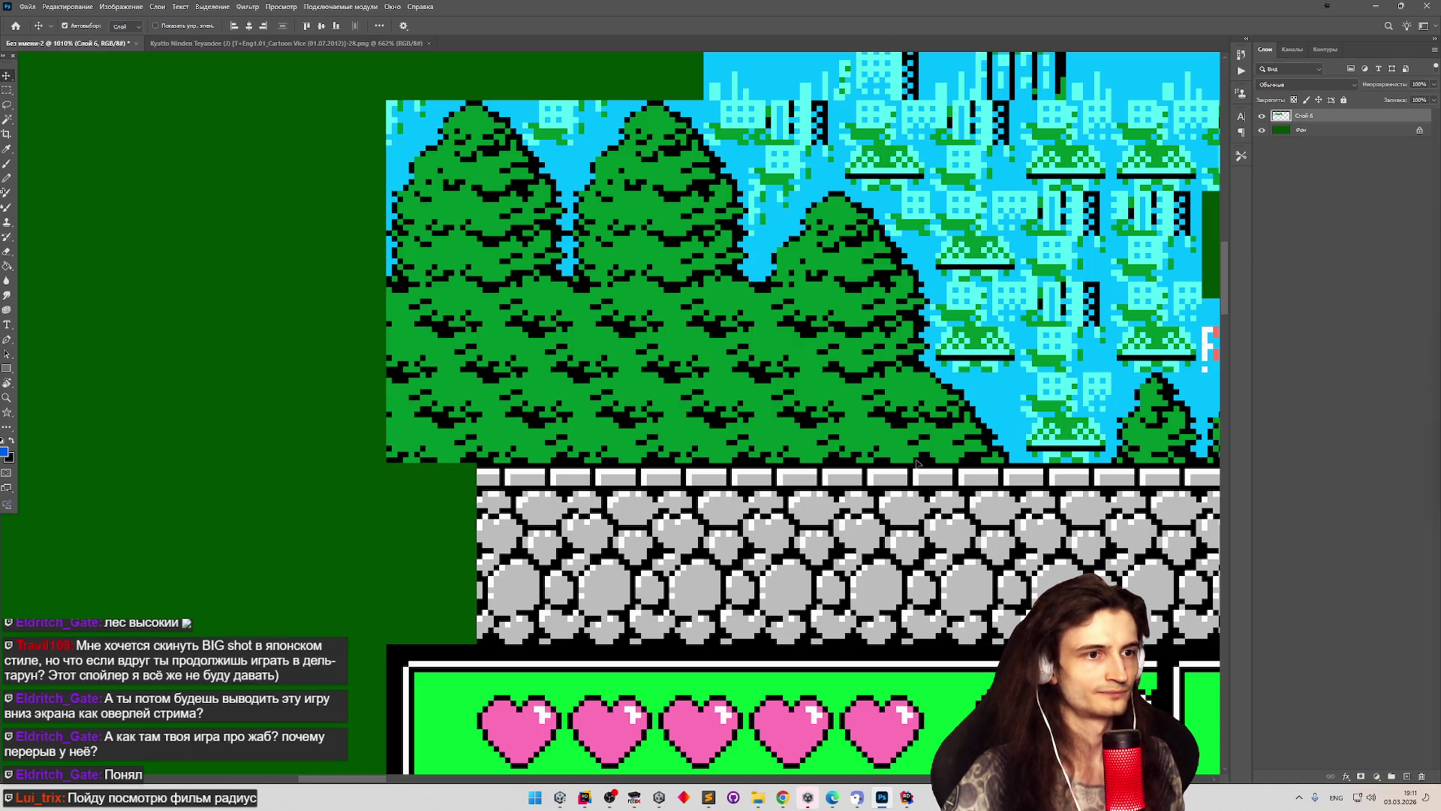
{"action": "left_click", "coordinate": [8, 90]}
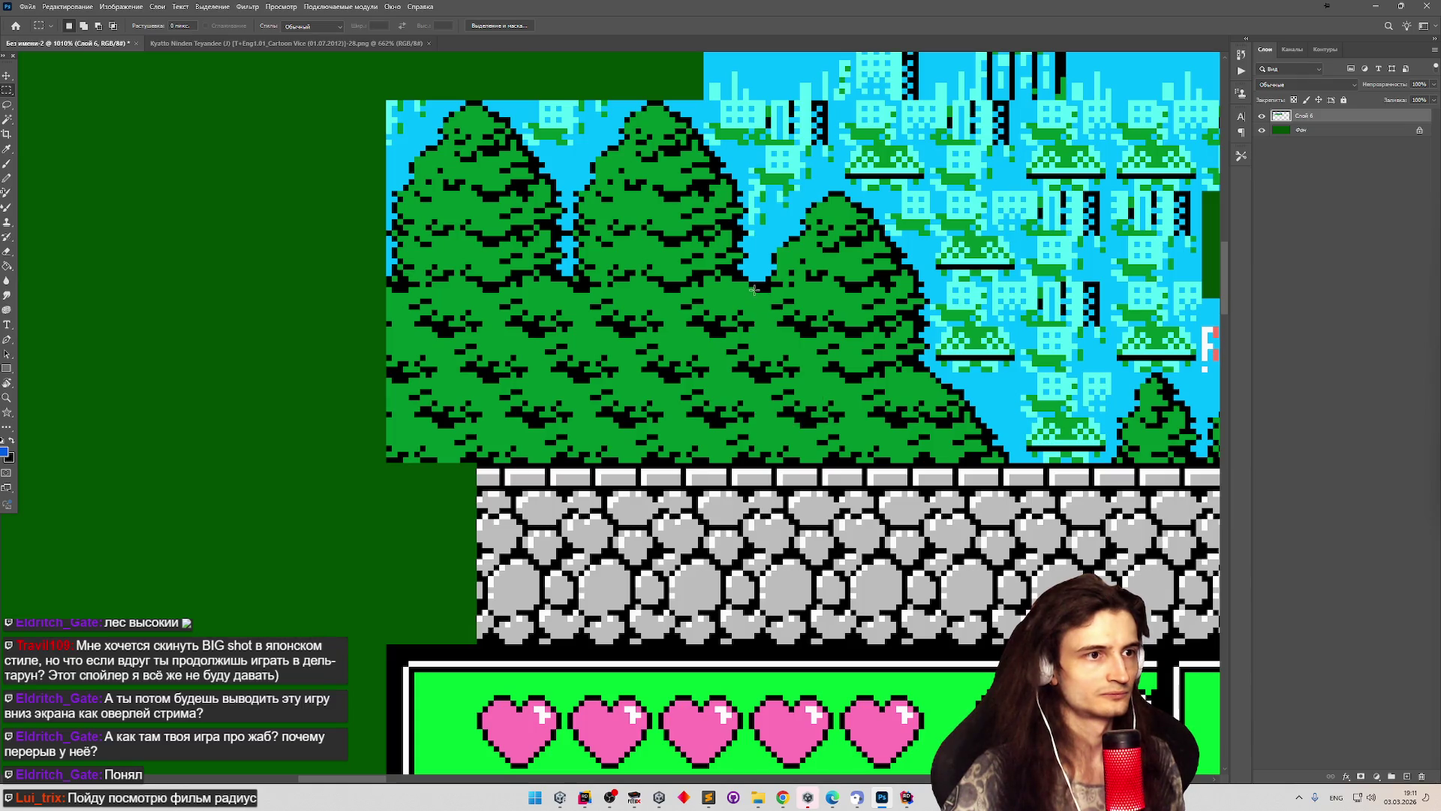
{"action": "mouse_move", "coordinate": [386, 460]}
{"action": "left_mouse_down"}
{"action": "mouse_move", "coordinate": [427, 416]}
{"action": "mouse_move", "coordinate": [743, 283]}
{"action": "left_mouse_up"}
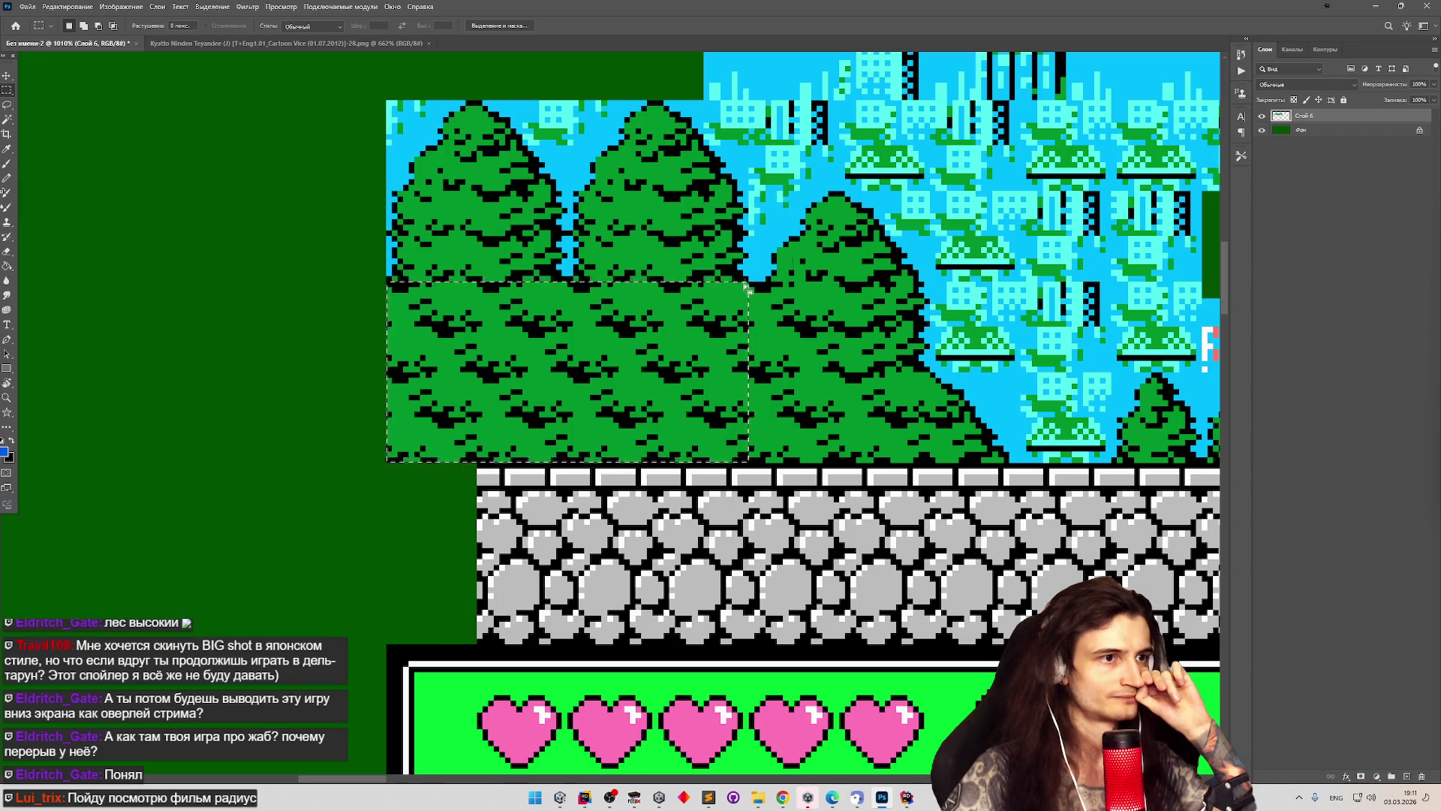
{"action": "left_click_drag", "start_coordinate": [753, 285], "coordinate": [808, 328]}
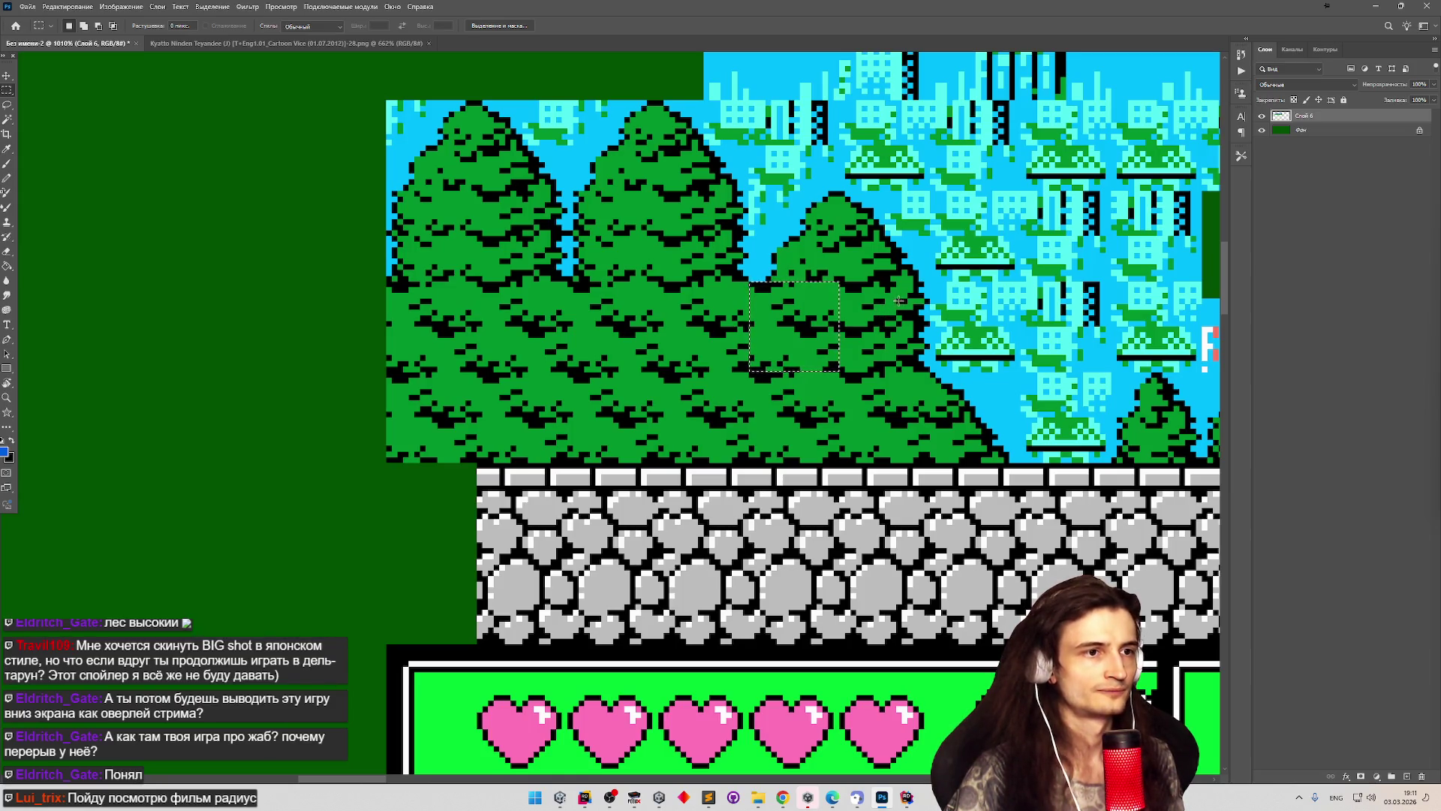
{"action": "mouse_move", "coordinate": [842, 284]}
{"action": "left_mouse_down"}
{"action": "mouse_move", "coordinate": [914, 331]}
{"action": "mouse_move", "coordinate": [931, 371]}
{"action": "left_mouse_up"}
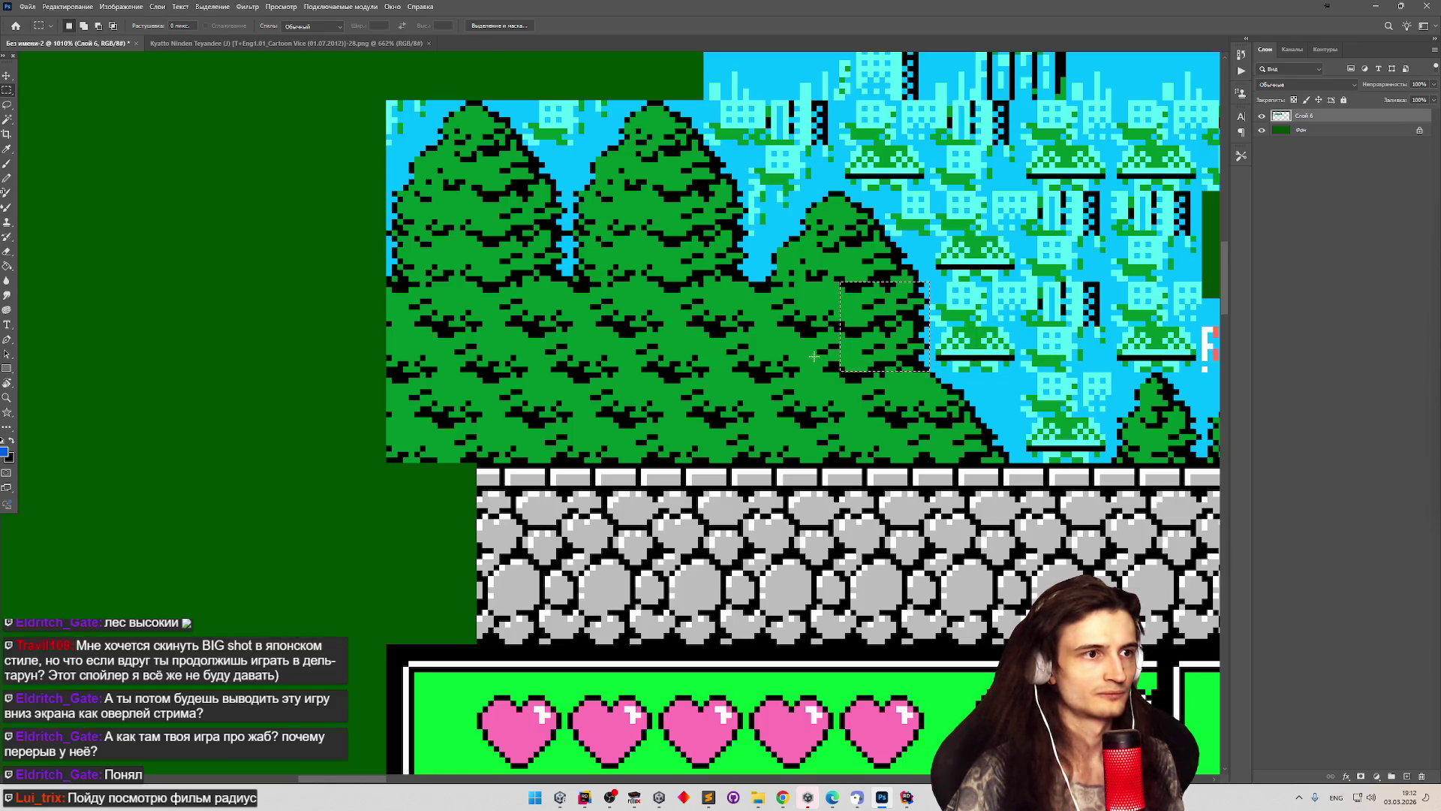
{"action": "scroll", "coordinate": [814, 355], "scroll_direction": "down", "scroll_amount": 3}
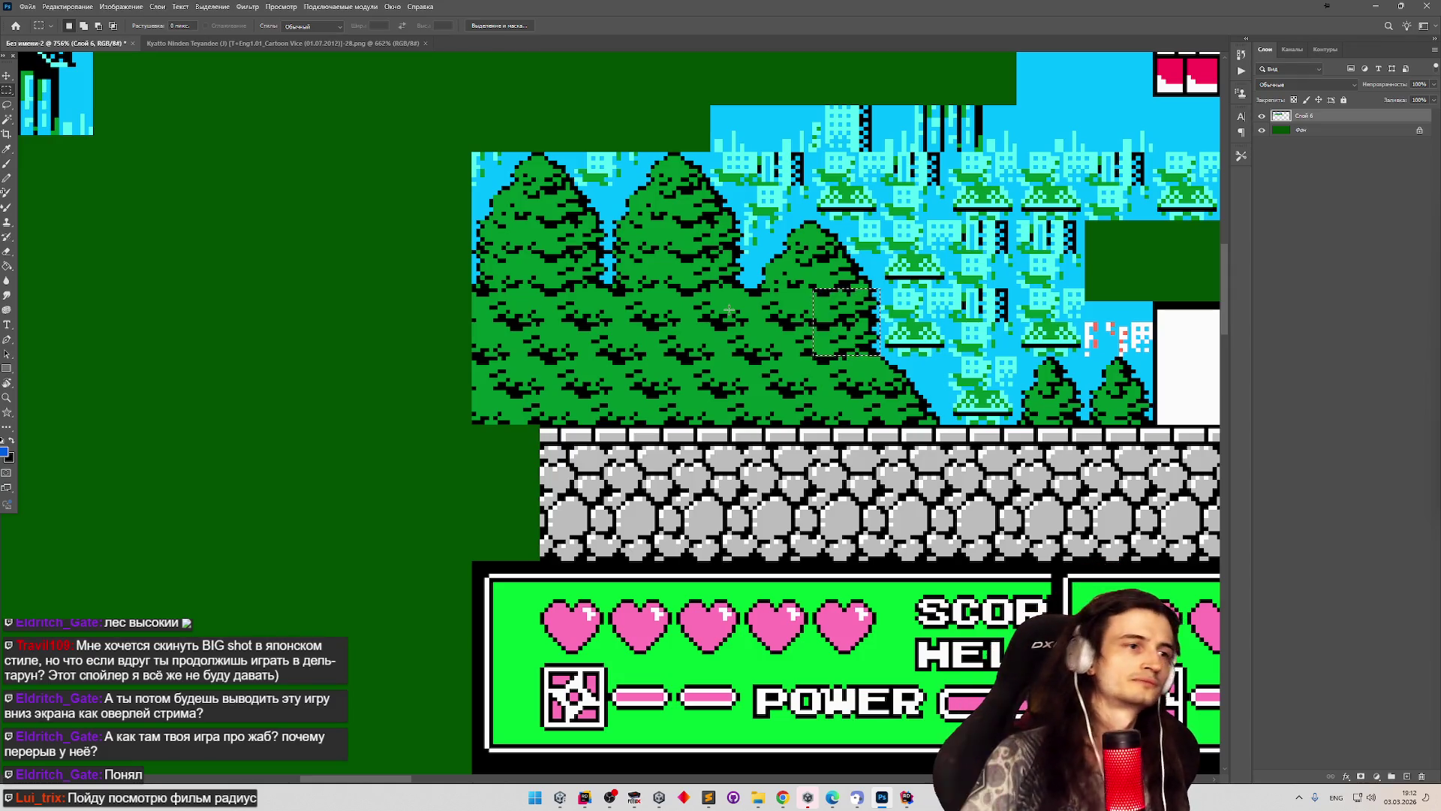
{"action": "scroll", "coordinate": [681, 298], "scroll_direction": "down", "scroll_amount": 2}
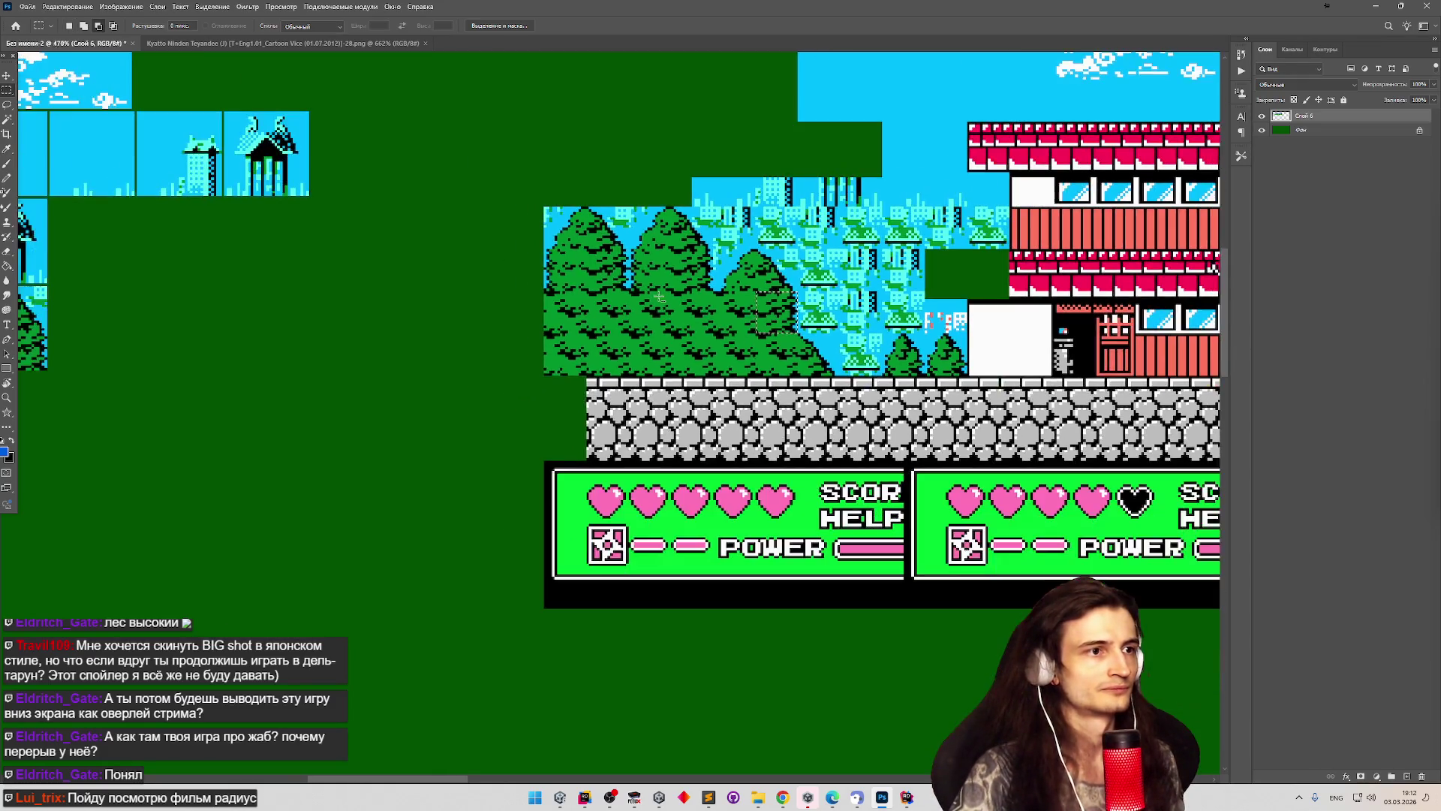
{"action": "scroll", "coordinate": [563, 300], "scroll_direction": "down", "scroll_amount": 2}
{"action": "scroll", "coordinate": [291, 224], "scroll_direction": "up", "scroll_amount": 3}
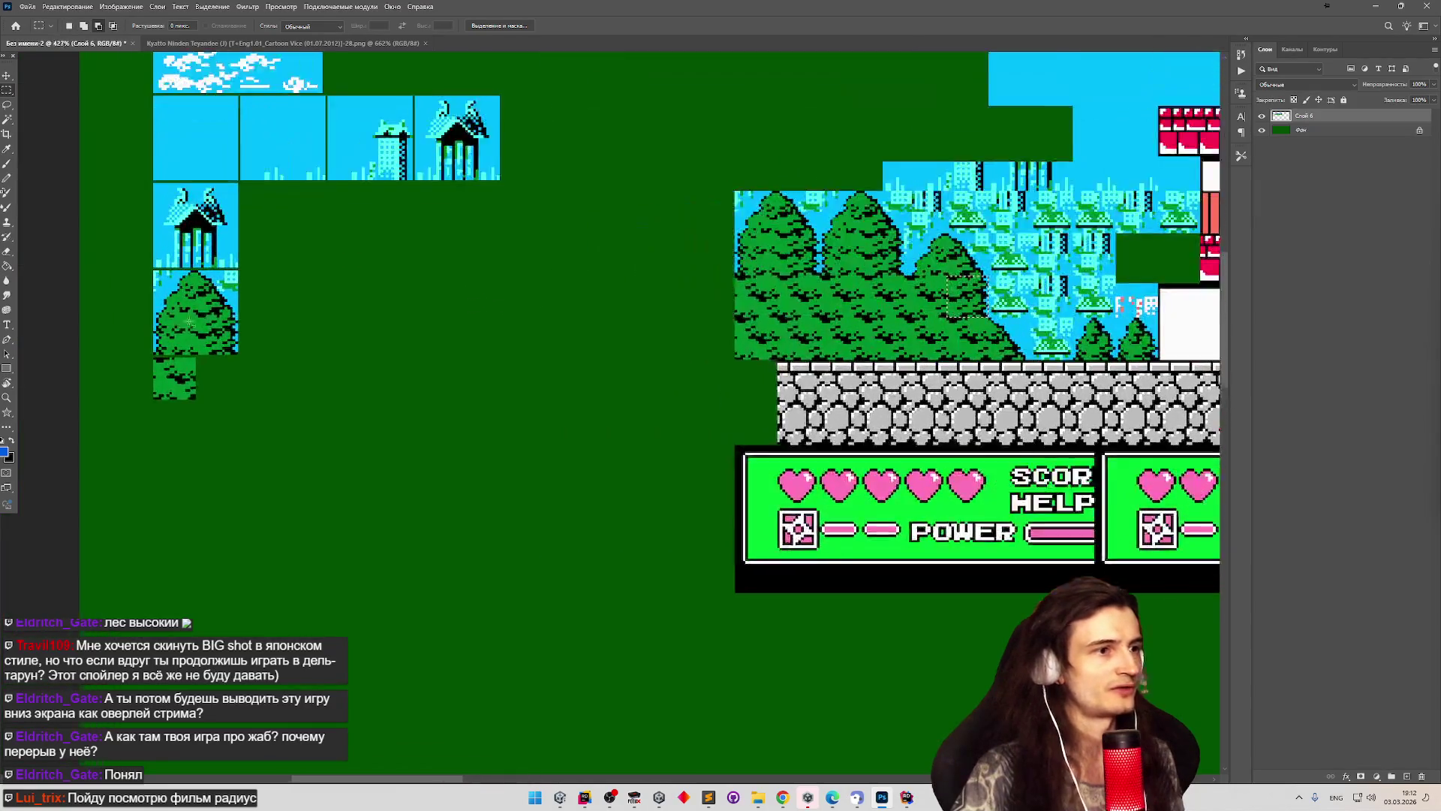
{"action": "key", "text": "v"}
{"action": "mouse_move", "coordinate": [1043, 299]}
{"action": "left_mouse_down"}
{"action": "mouse_move", "coordinate": [493, 346]}
{"action": "mouse_move", "coordinate": [221, 390]}
{"action": "left_mouse_up"}
{"action": "scroll", "coordinate": [156, 369], "scroll_direction": "up", "scroll_amount": 1}
{"action": "scroll", "coordinate": [155, 369], "scroll_direction": "up", "scroll_amount": 3}
{"action": "scroll", "coordinate": [163, 330], "scroll_direction": "down", "scroll_amount": 4}
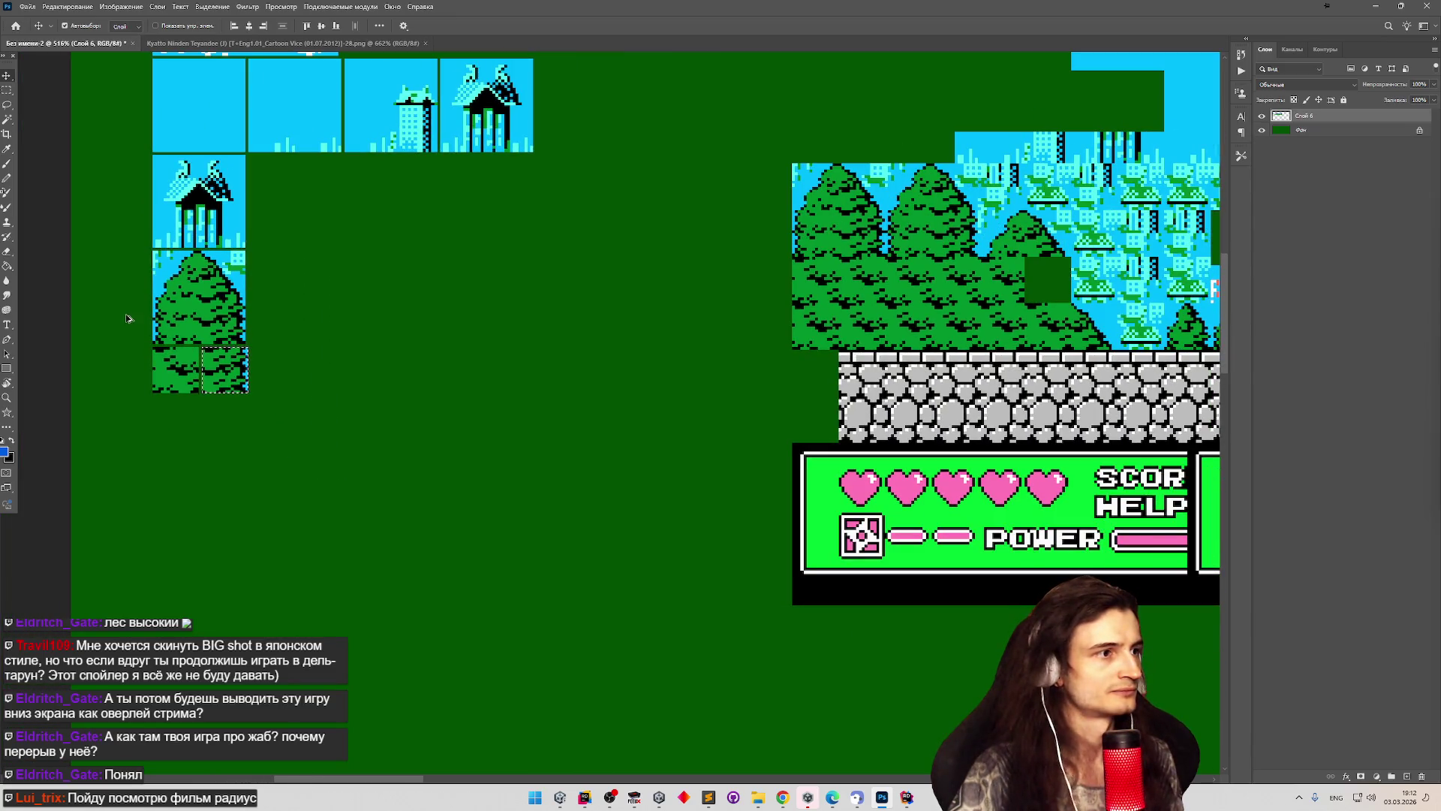
{"action": "scroll", "coordinate": [126, 318], "scroll_direction": "up", "scroll_amount": 4}
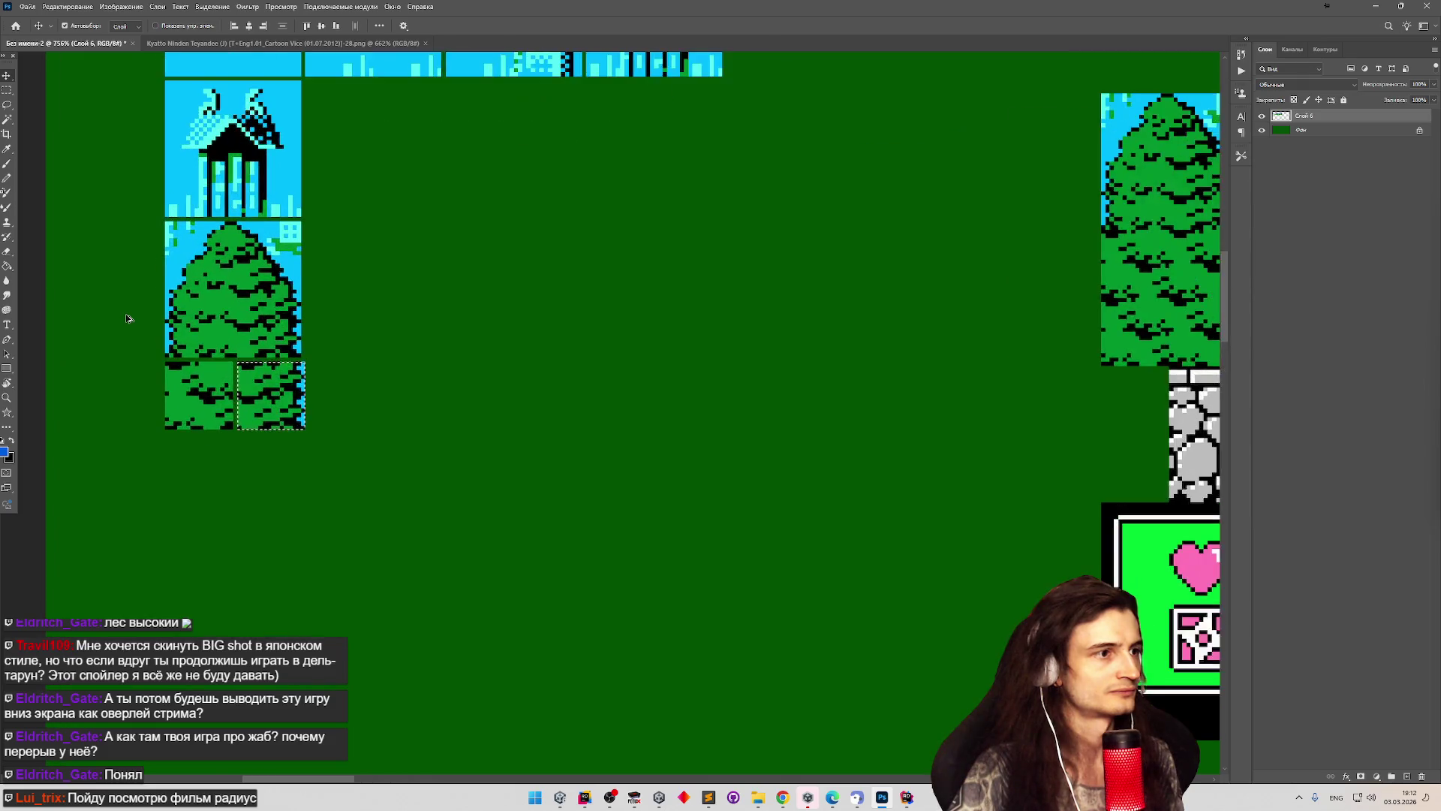
{"action": "scroll", "coordinate": [225, 357], "scroll_direction": "up", "scroll_amount": 1}
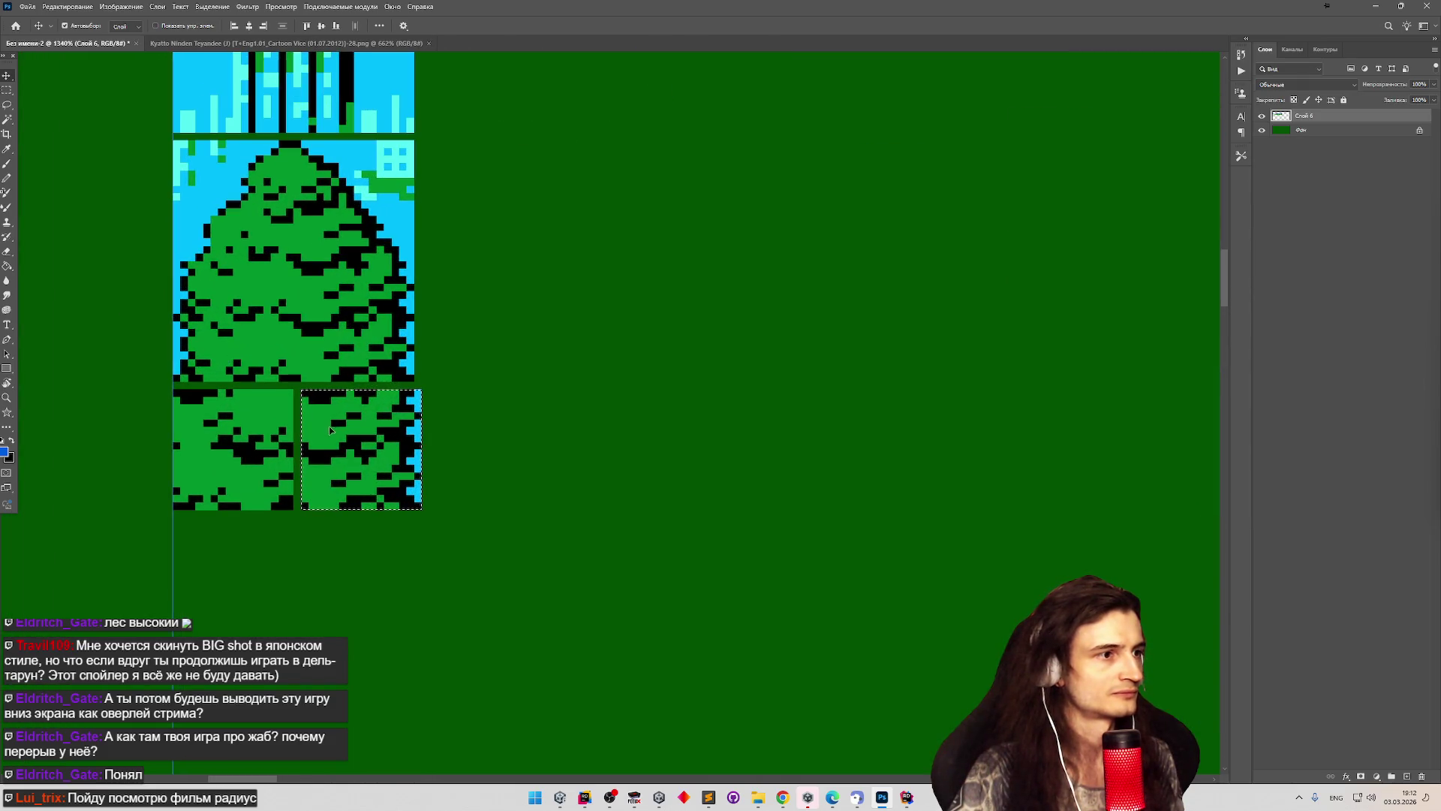
{"action": "scroll", "coordinate": [139, 300], "scroll_direction": "down", "scroll_amount": 1}
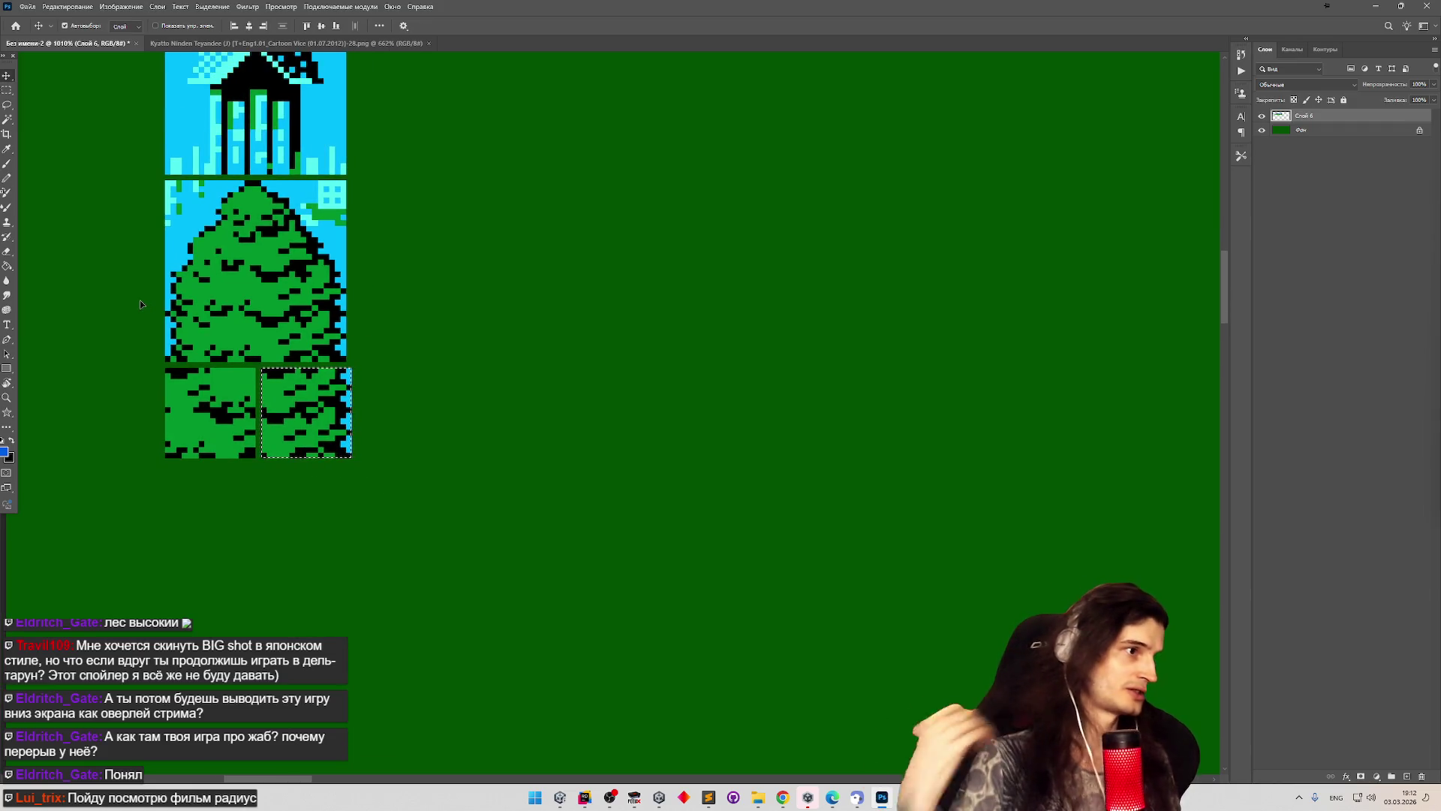
{"action": "key", "text": "m"}
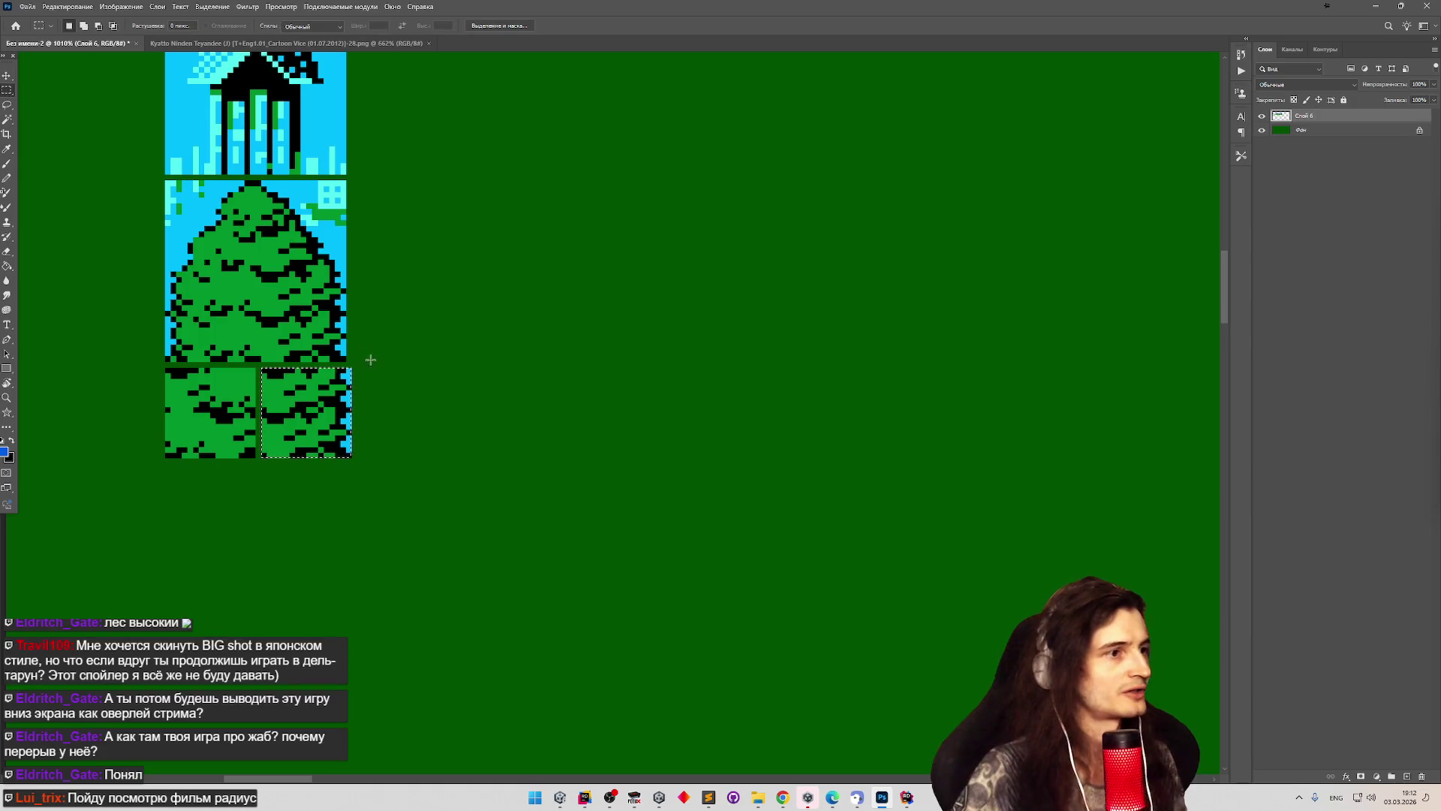
{"action": "left_click_drag", "start_coordinate": [379, 361], "coordinate": [309, 310]}
Select the tree tile's lower-right quarter and delete it.
{"action": "left_click", "coordinate": [406, 355]}
{"action": "left_click_drag", "start_coordinate": [345, 361], "coordinate": [257, 272]}
{"action": "key", "text": "Delete"}
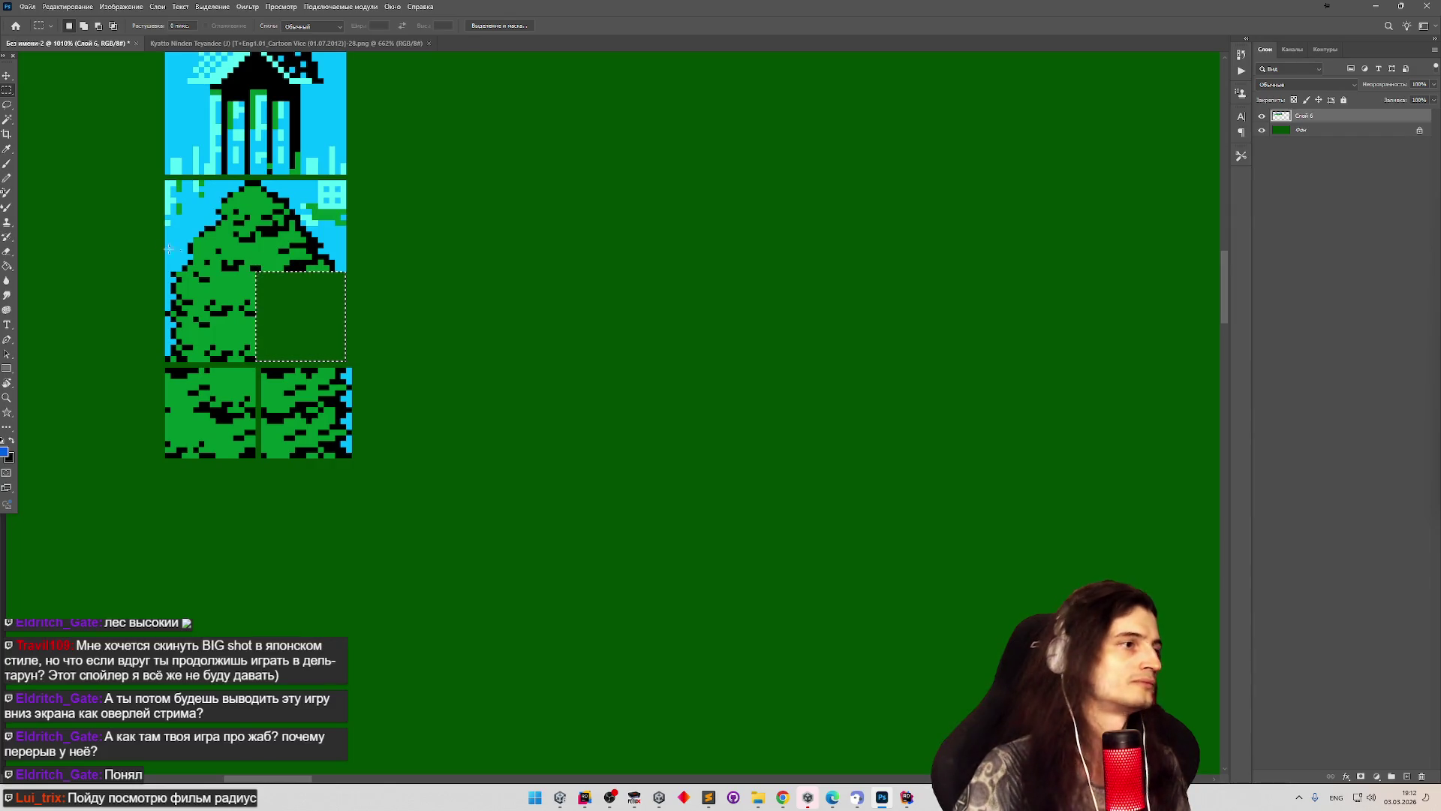
Select both bottom forest tiles and nudge them downward.
{"action": "left_click_drag", "start_coordinate": [158, 368], "coordinate": [261, 463]}
{"action": "key", "text": "v"}
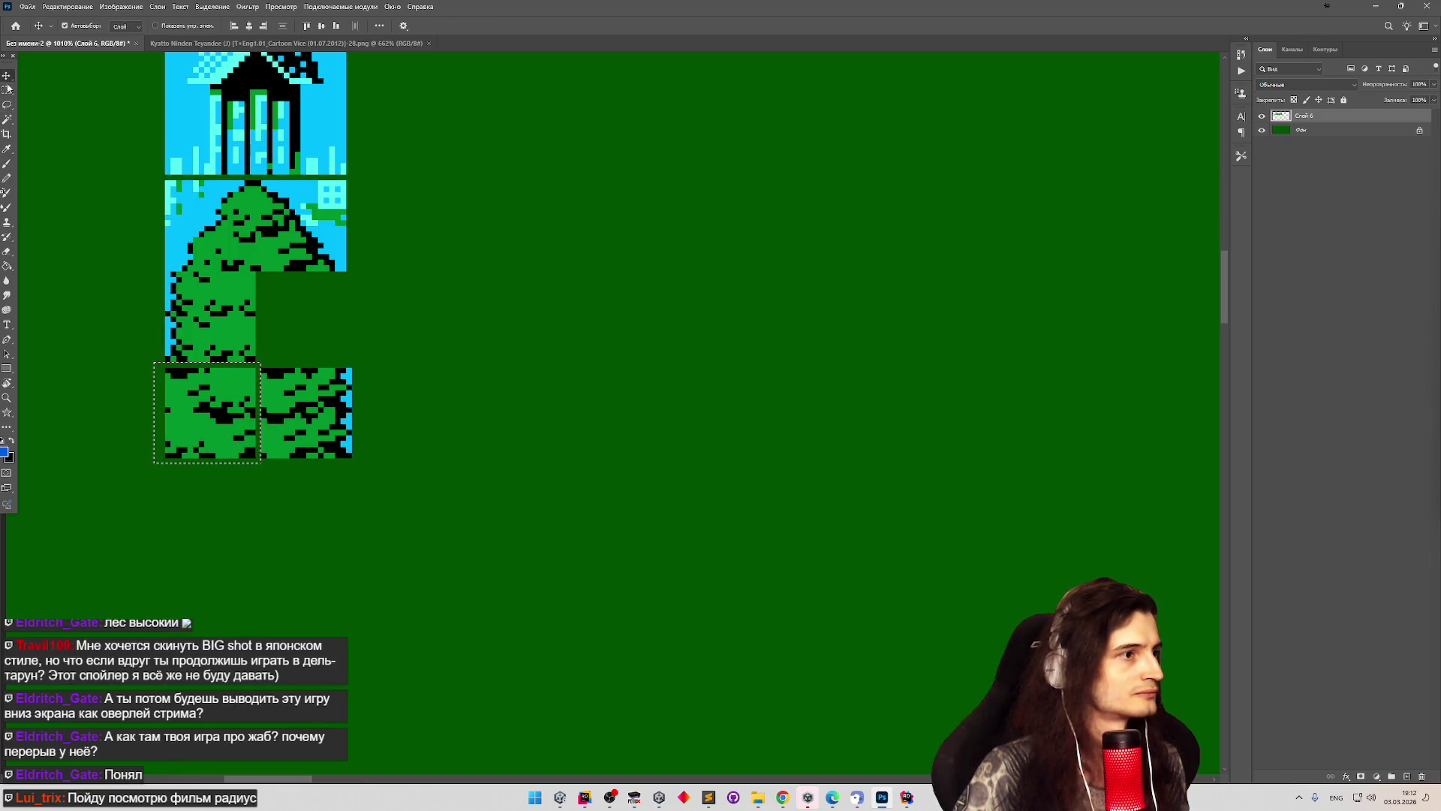
{"action": "left_click", "coordinate": [128, 367]}
{"action": "left_click", "coordinate": [7, 90]}
{"action": "left_click", "coordinate": [141, 365]}
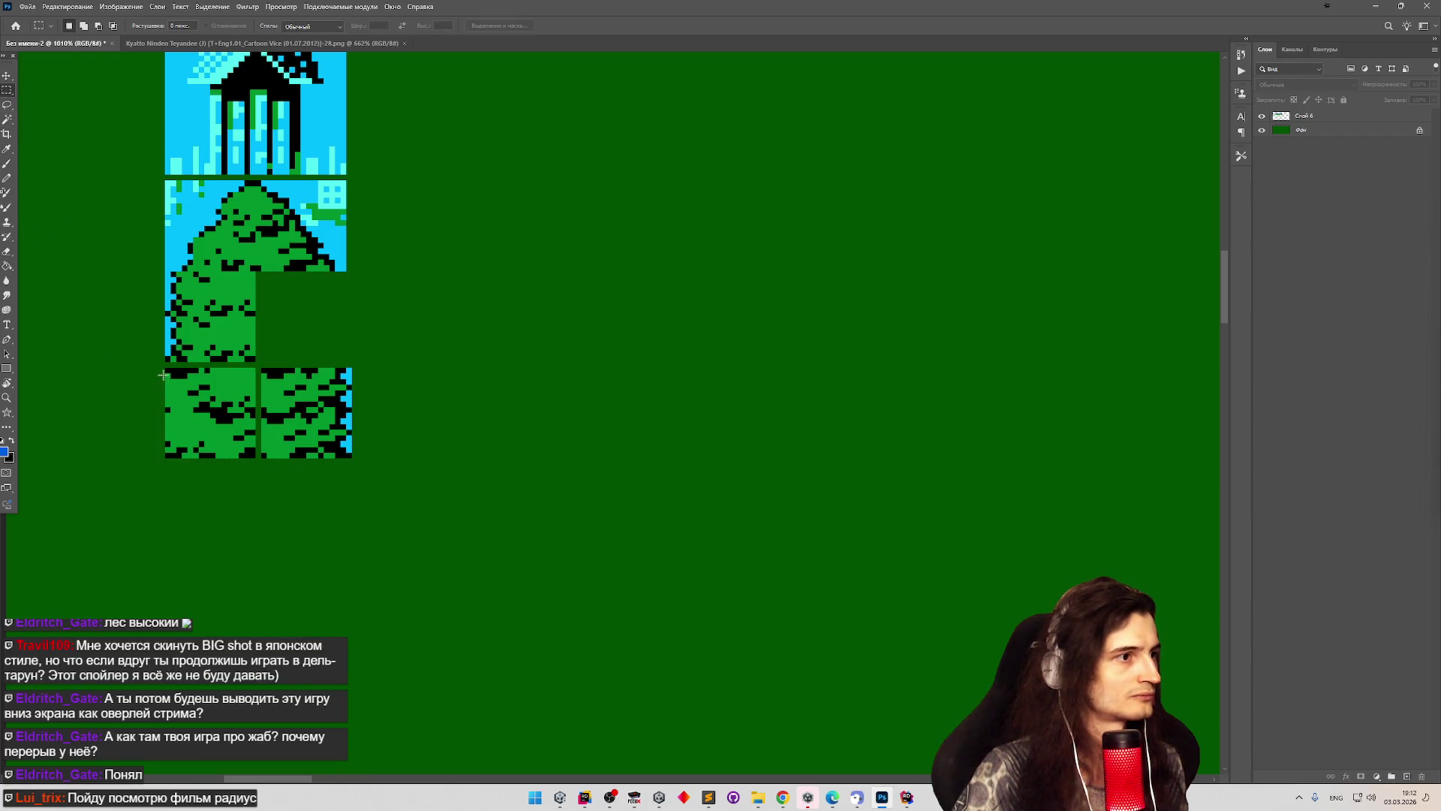
{"action": "left_click_drag", "start_coordinate": [159, 363], "coordinate": [380, 474]}
{"action": "key", "text": "v"}
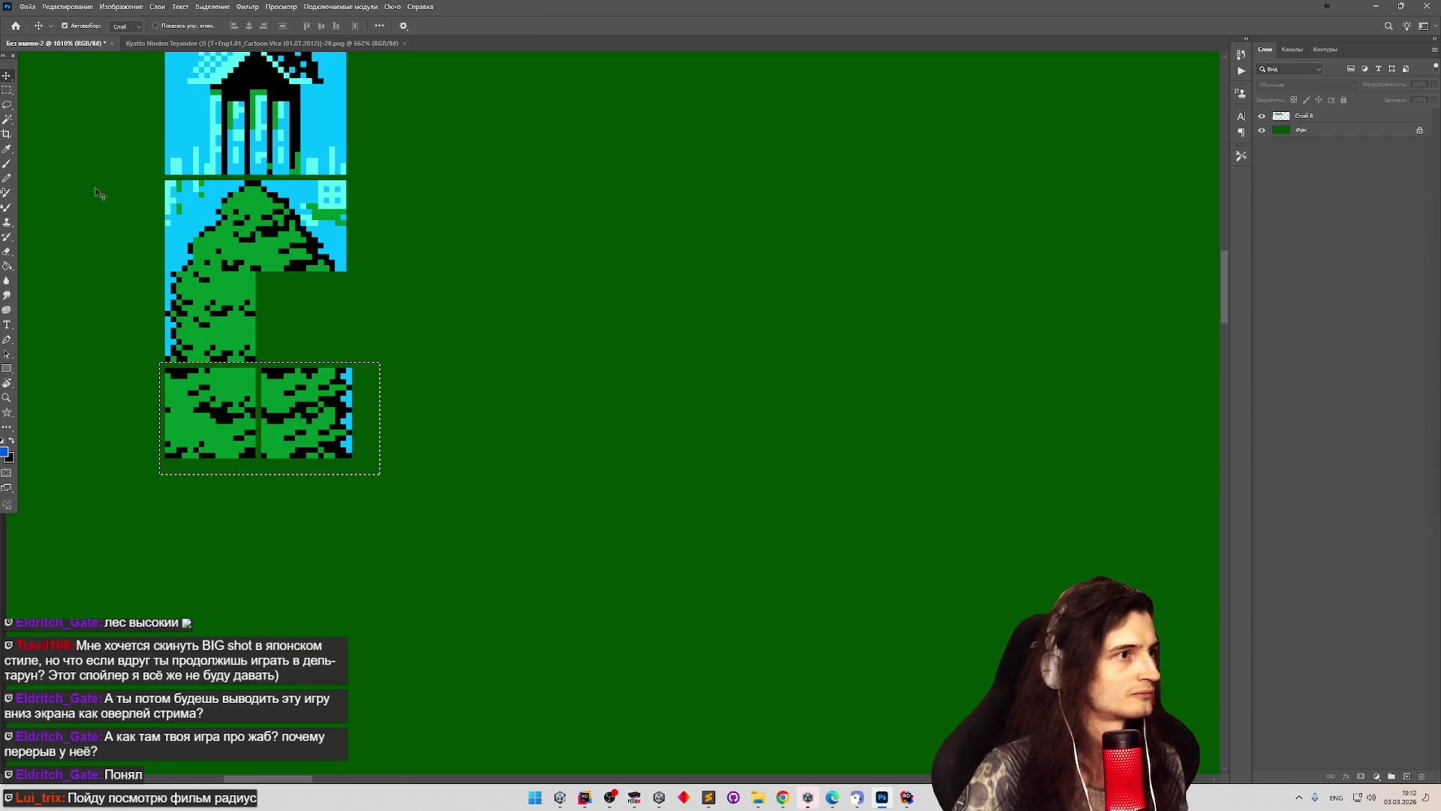
{"action": "key", "text": "Down"}
{"action": "key", "text": "Down"}
{"action": "key", "text": "Down"}
{"action": "key", "text": "m"}
{"action": "left_click", "coordinate": [167, 343]}
Move the tree tile's lower-left forest piece down into its own row.
{"action": "left_click_drag", "start_coordinate": [165, 271], "coordinate": [255, 363]}
{"action": "key", "text": "v"}
{"action": "left_click_drag", "start_coordinate": [240, 313], "coordinate": [241, 343]}
{"action": "scroll", "coordinate": [129, 253], "scroll_direction": "down", "scroll_amount": 1}
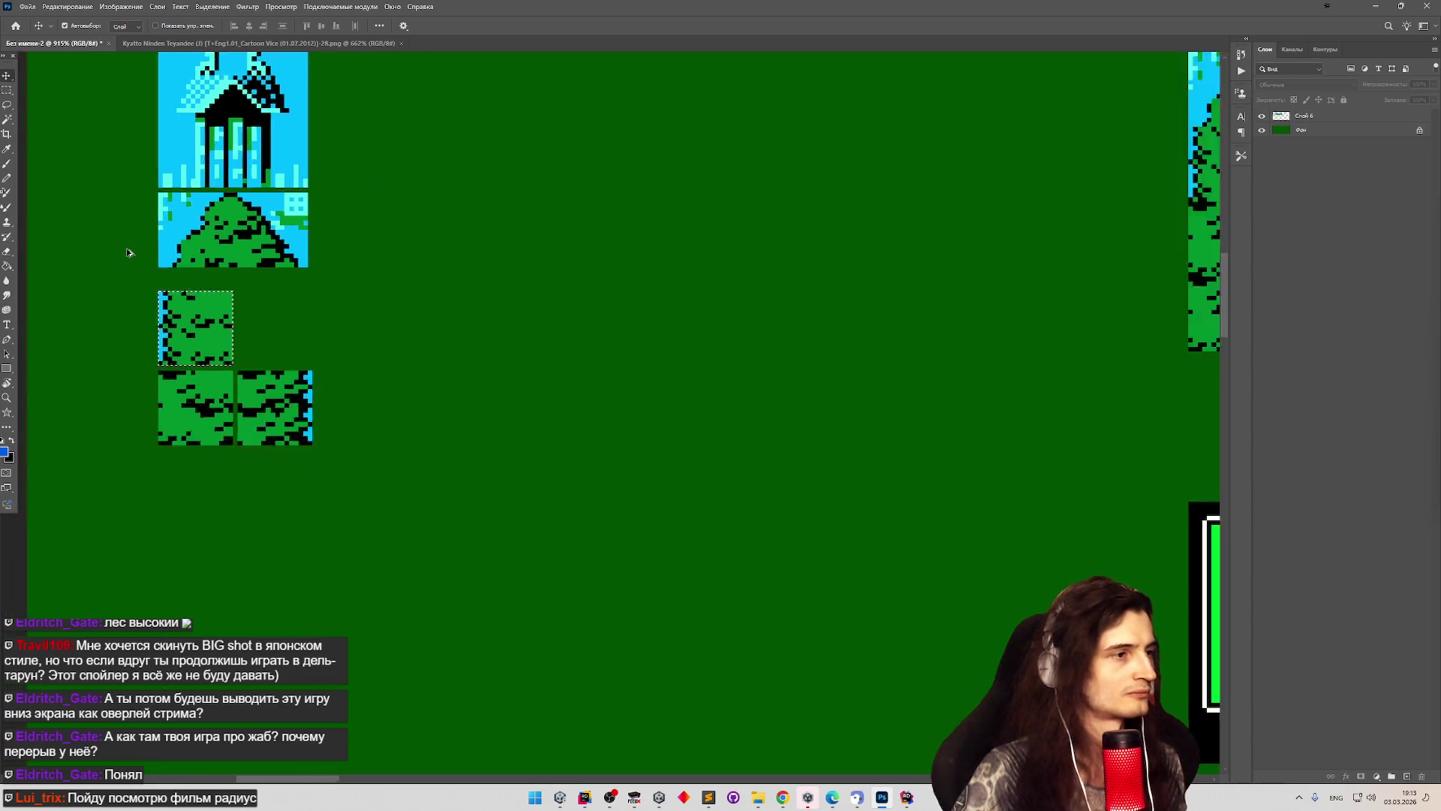
{"action": "scroll", "coordinate": [129, 253], "scroll_direction": "down", "scroll_amount": 5}
{"action": "scroll", "coordinate": [135, 218], "scroll_direction": "up", "scroll_amount": 6}
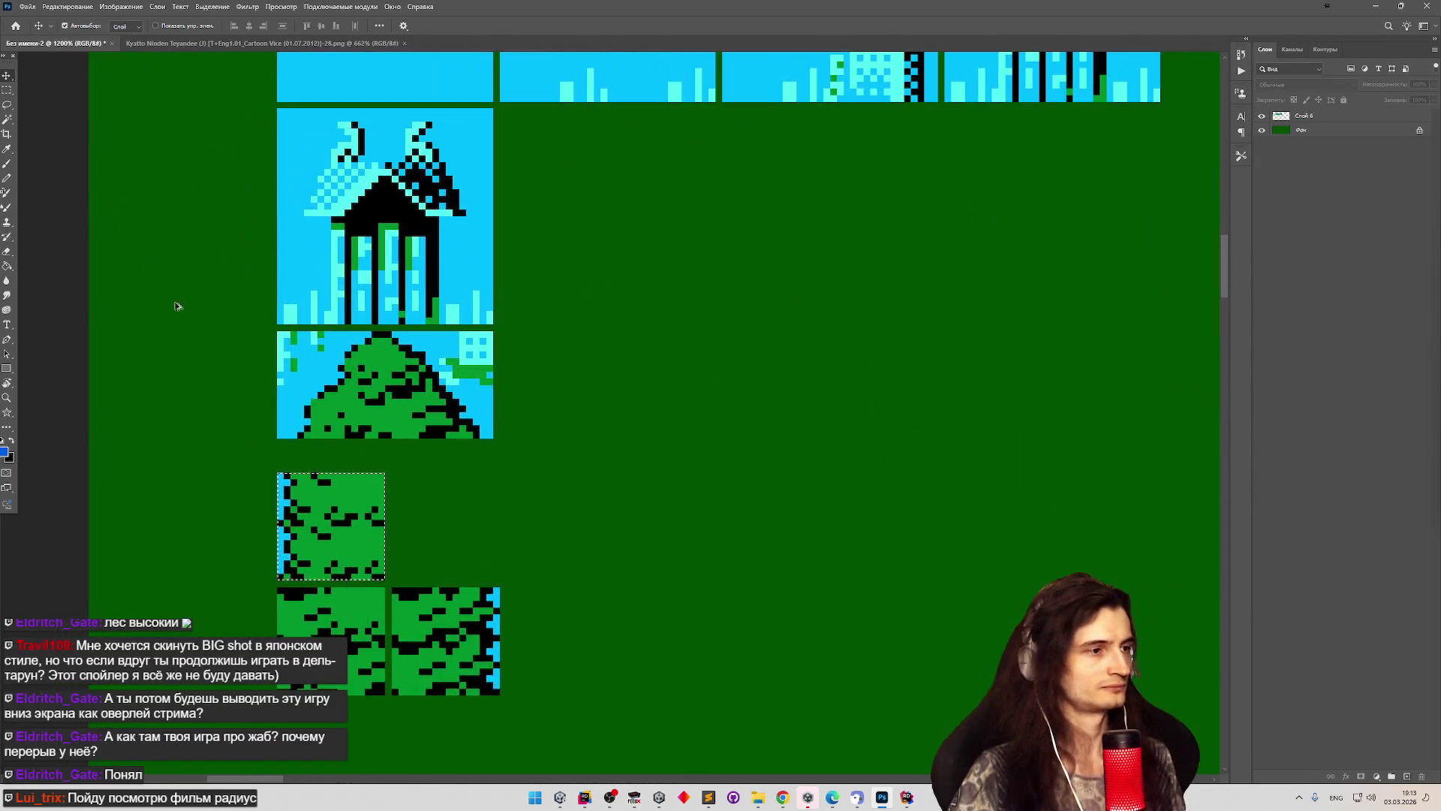
{"action": "scroll", "coordinate": [262, 359], "scroll_direction": "down", "scroll_amount": 4}
{"action": "scroll", "coordinate": [819, 332], "scroll_direction": "up", "scroll_amount": 3}
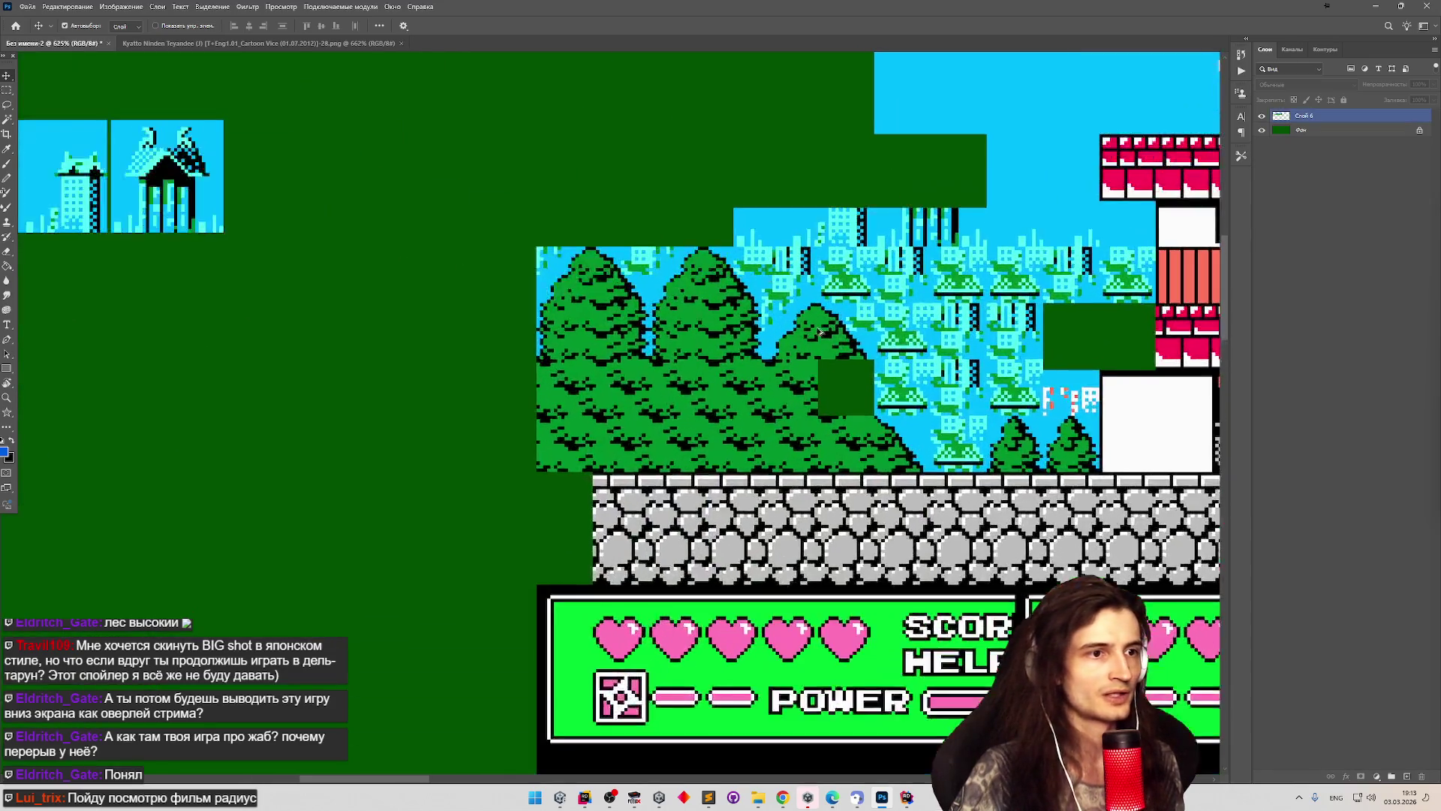
{"action": "scroll", "coordinate": [820, 332], "scroll_direction": "up", "scroll_amount": 1}
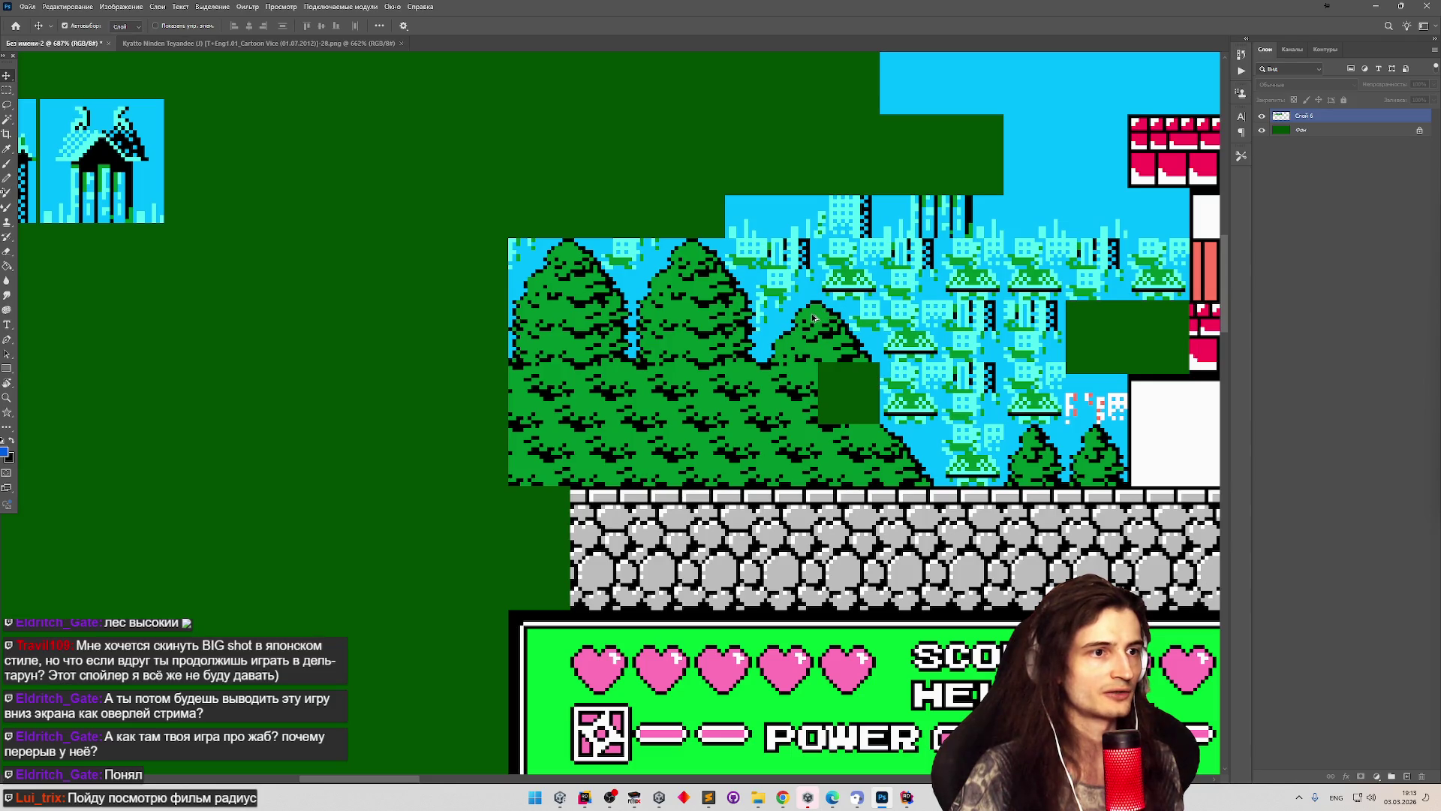
{"action": "scroll", "coordinate": [814, 319], "scroll_direction": "down", "scroll_amount": 5}
{"action": "scroll", "coordinate": [520, 382], "scroll_direction": "down", "scroll_amount": 3}
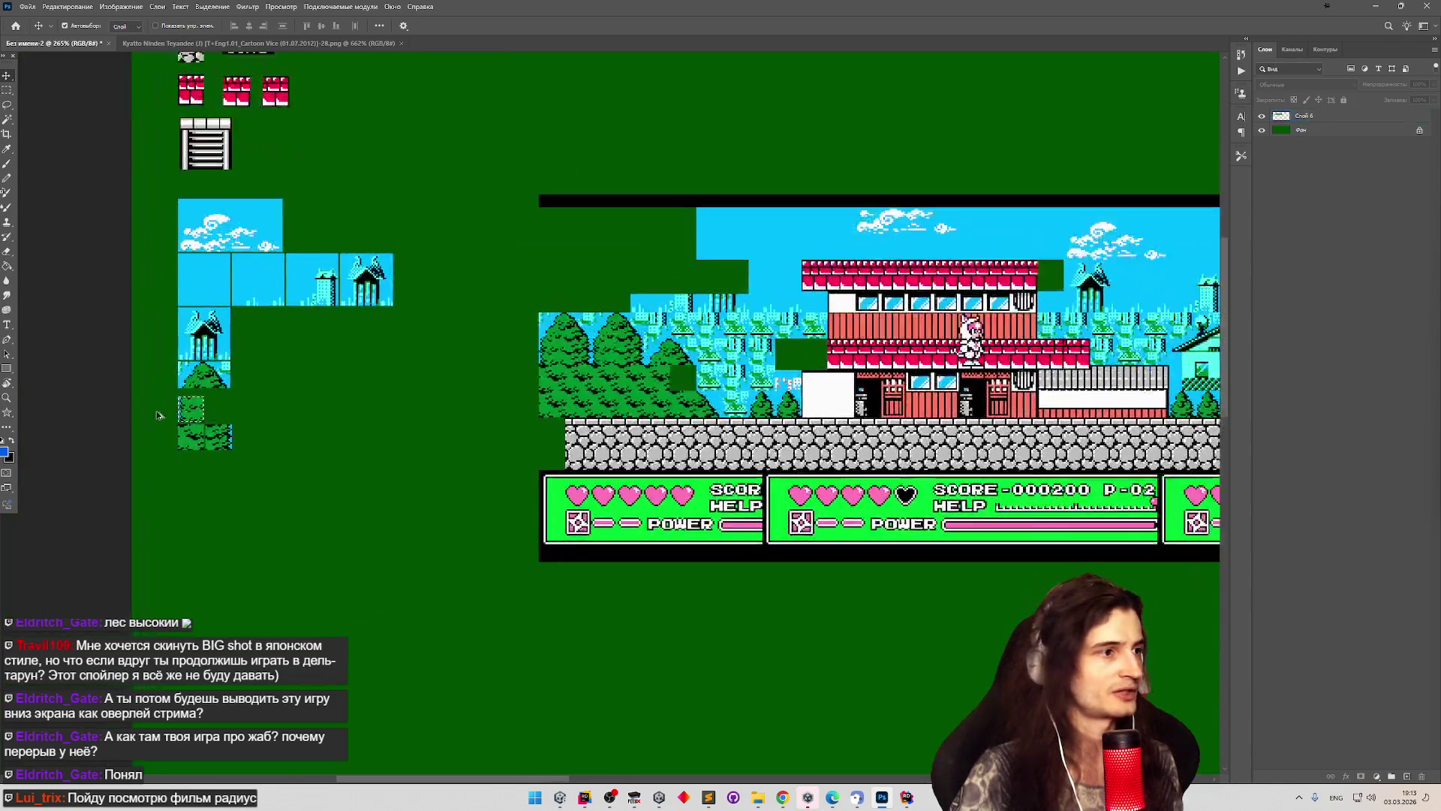
{"action": "scroll", "coordinate": [232, 323], "scroll_direction": "up", "scroll_amount": 10}
Select the tree tile's right half and shift it slightly right.
{"action": "key", "text": "m"}
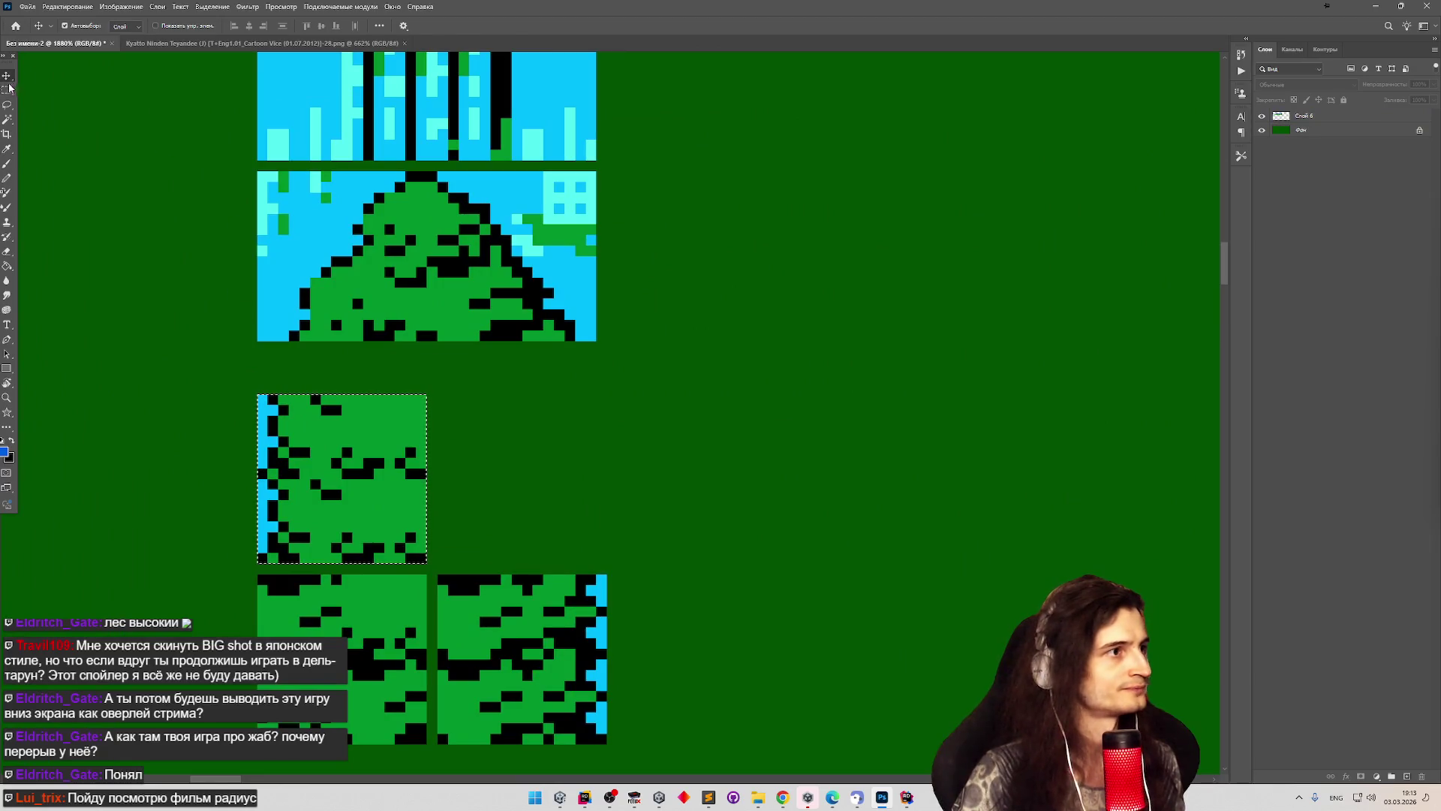
{"action": "mouse_move", "coordinate": [593, 339]}
{"action": "left_mouse_down"}
{"action": "mouse_move", "coordinate": [457, 181]}
{"action": "mouse_move", "coordinate": [427, 171]}
{"action": "left_mouse_up"}
{"action": "left_click", "coordinate": [7, 76]}
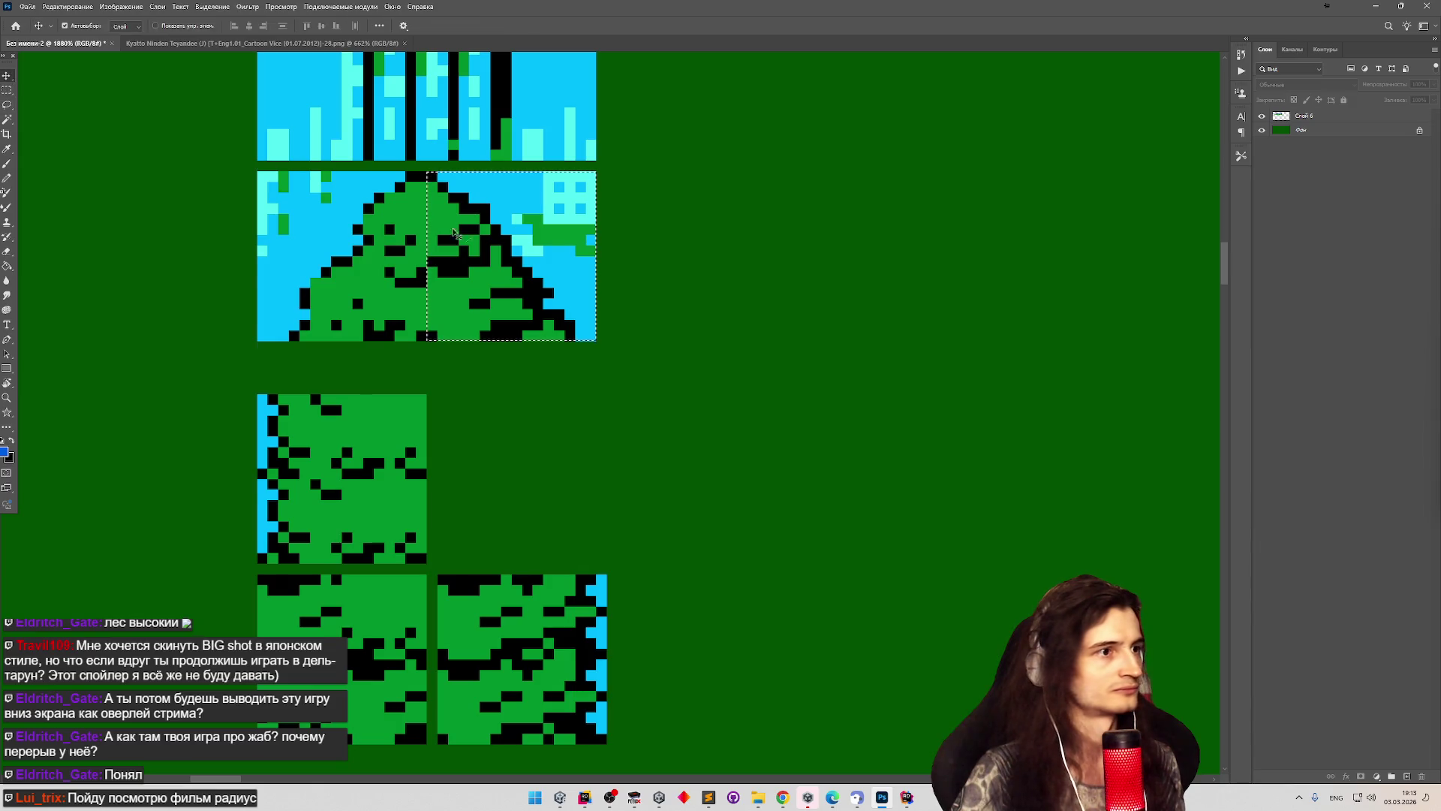
{"action": "left_click_drag", "start_coordinate": [477, 330], "coordinate": [489, 330]}
Move the stacked forest tiles up flush against the tree tile.
{"action": "scroll", "coordinate": [462, 409], "scroll_direction": "down", "scroll_amount": 5}
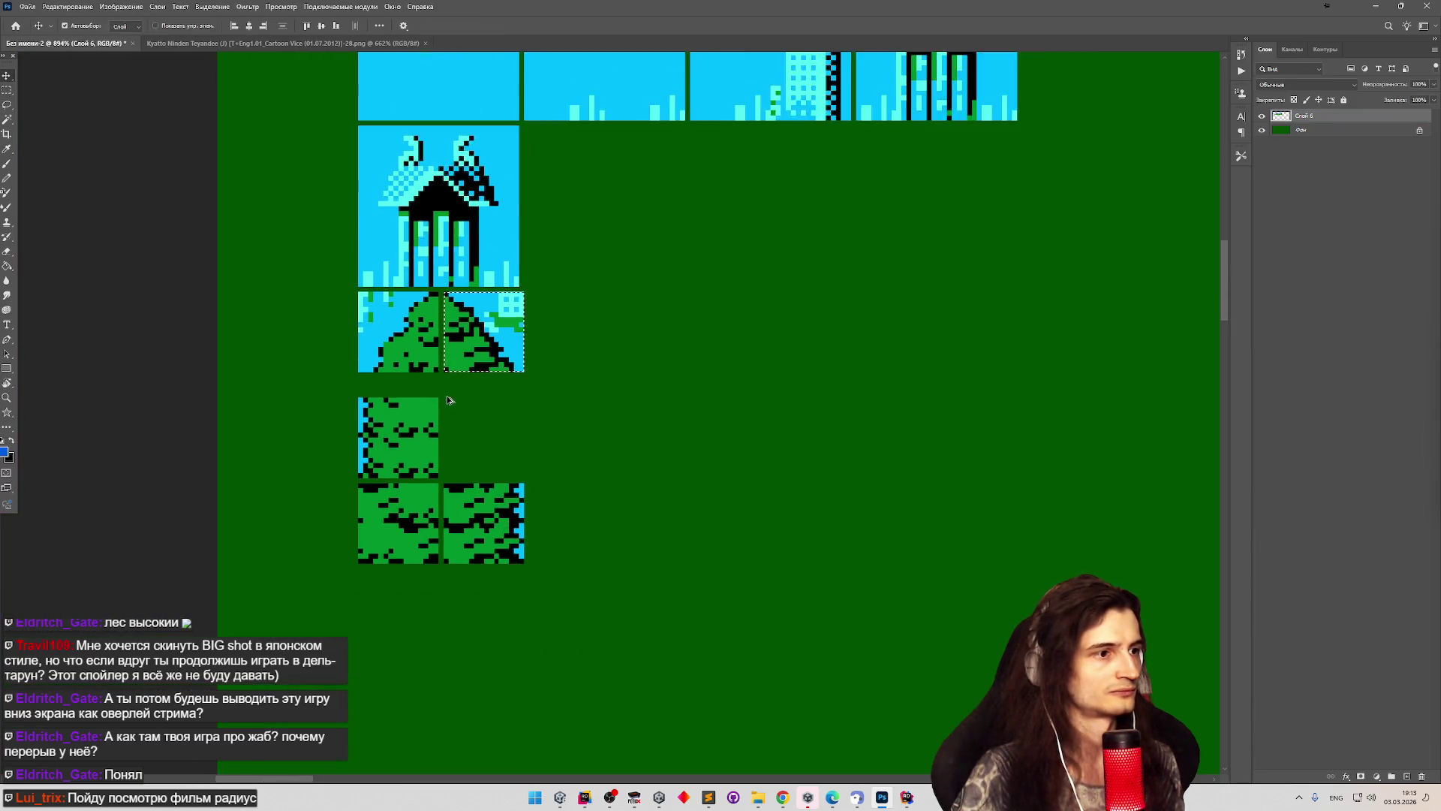
{"action": "left_click", "coordinate": [6, 90]}
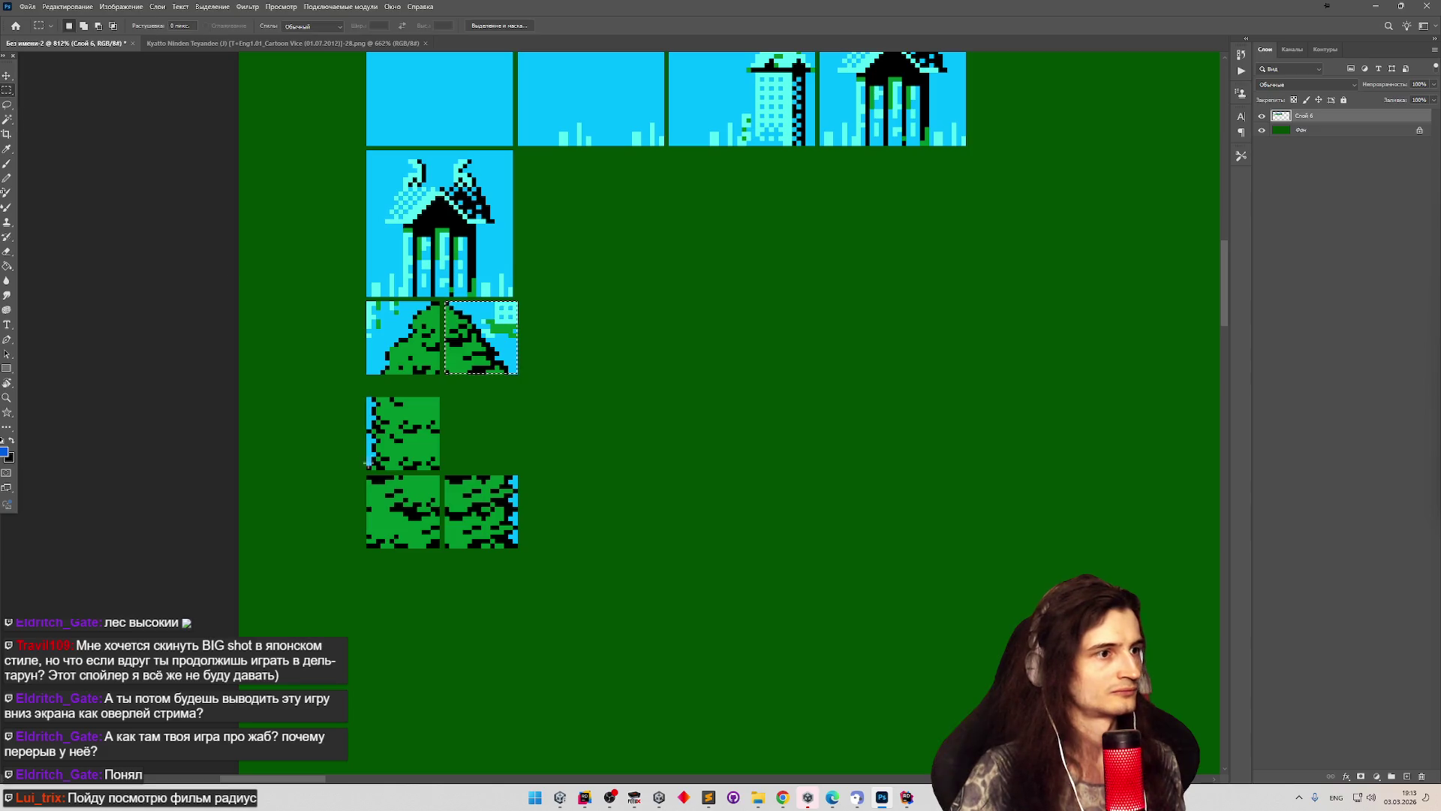
{"action": "mouse_move", "coordinate": [345, 389]}
{"action": "left_mouse_down"}
{"action": "mouse_move", "coordinate": [557, 541]}
{"action": "mouse_move", "coordinate": [554, 566]}
{"action": "left_mouse_up"}
{"action": "left_click", "coordinate": [6, 76]}
{"action": "left_click_drag", "start_coordinate": [420, 431], "coordinate": [420, 414]}
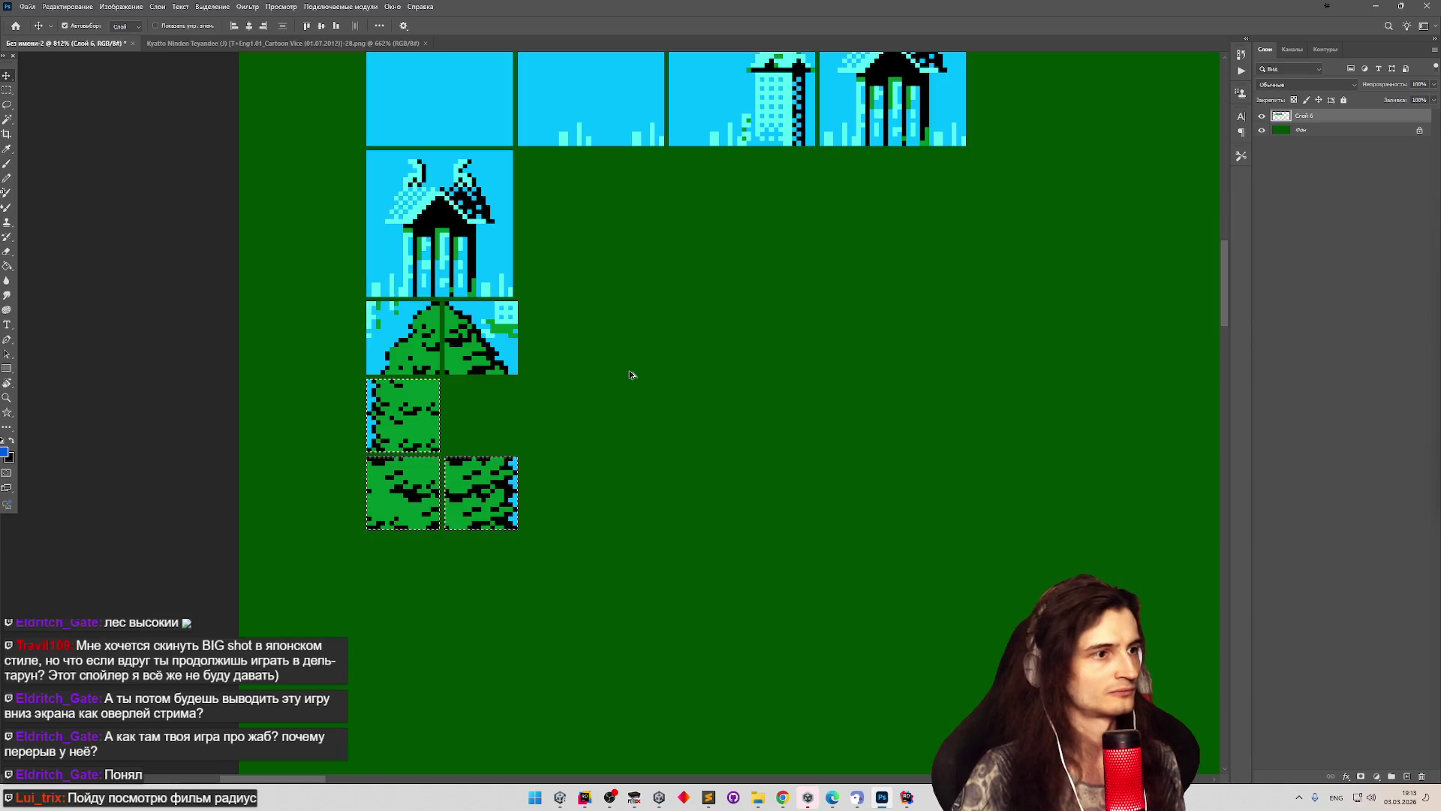
{"action": "scroll", "coordinate": [630, 345], "scroll_direction": "down", "scroll_amount": 5}
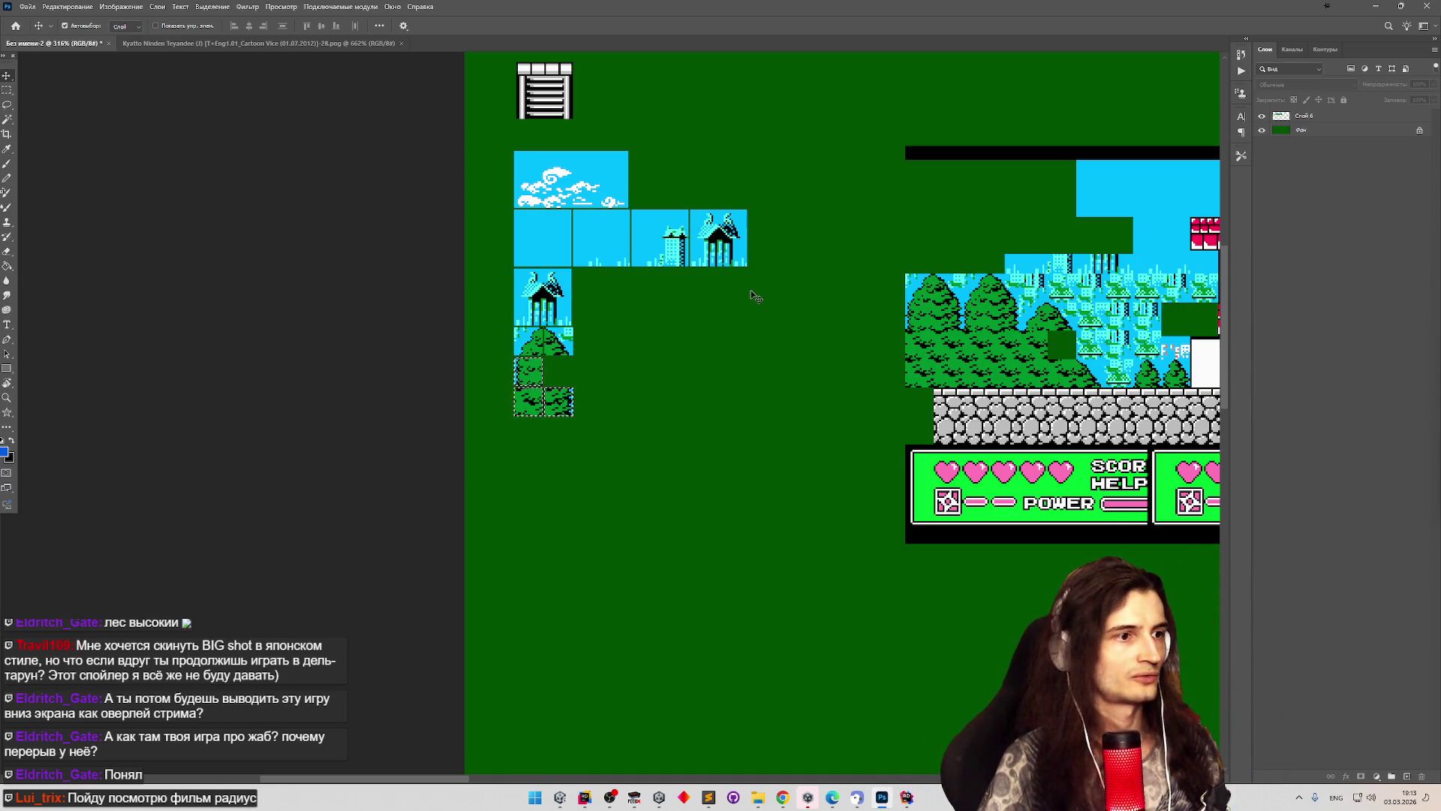
{"action": "scroll", "coordinate": [750, 289], "scroll_direction": "down", "scroll_amount": 2}
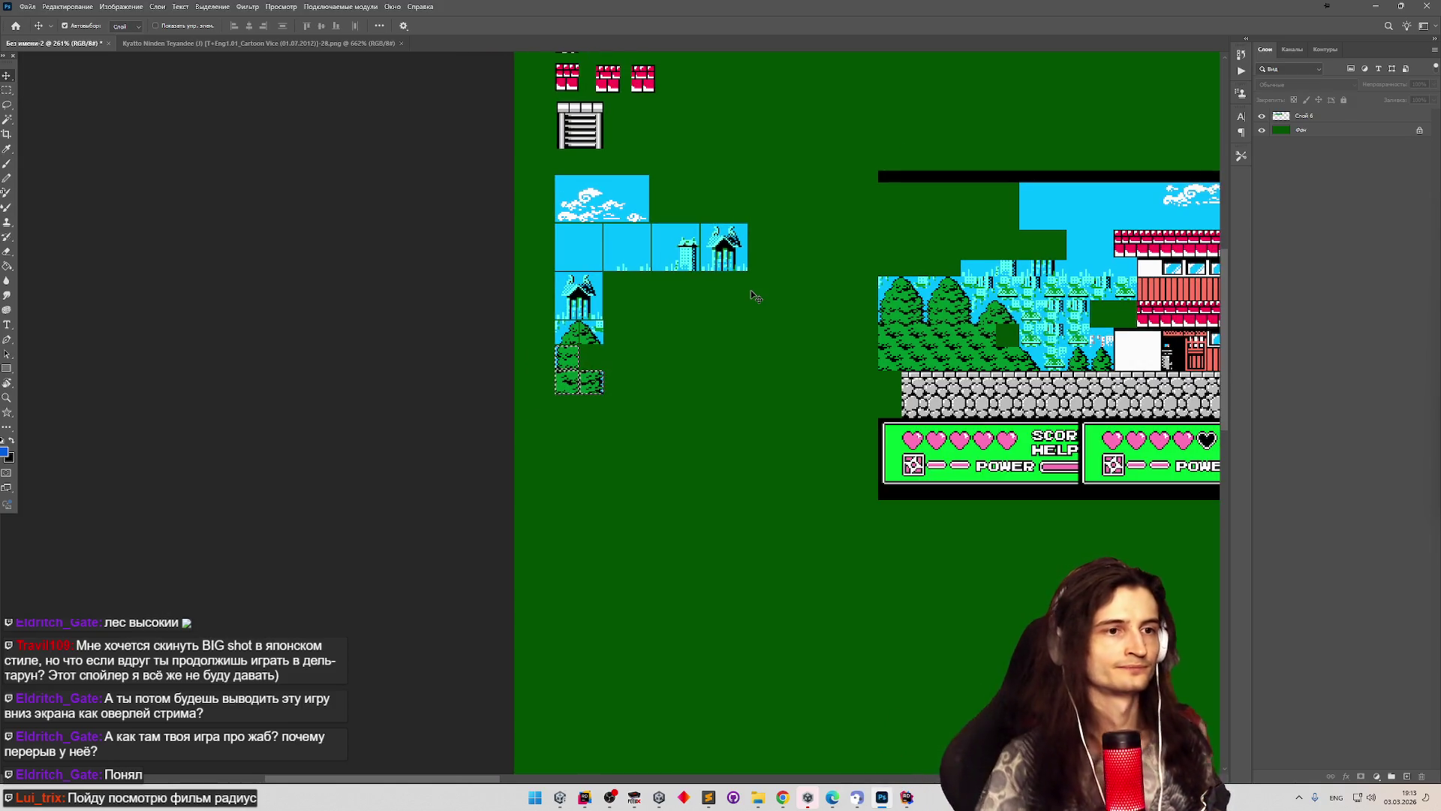
{"action": "scroll", "coordinate": [750, 290], "scroll_direction": "down", "scroll_amount": 1}
{"action": "scroll", "coordinate": [623, 311], "scroll_direction": "up", "scroll_amount": 3}
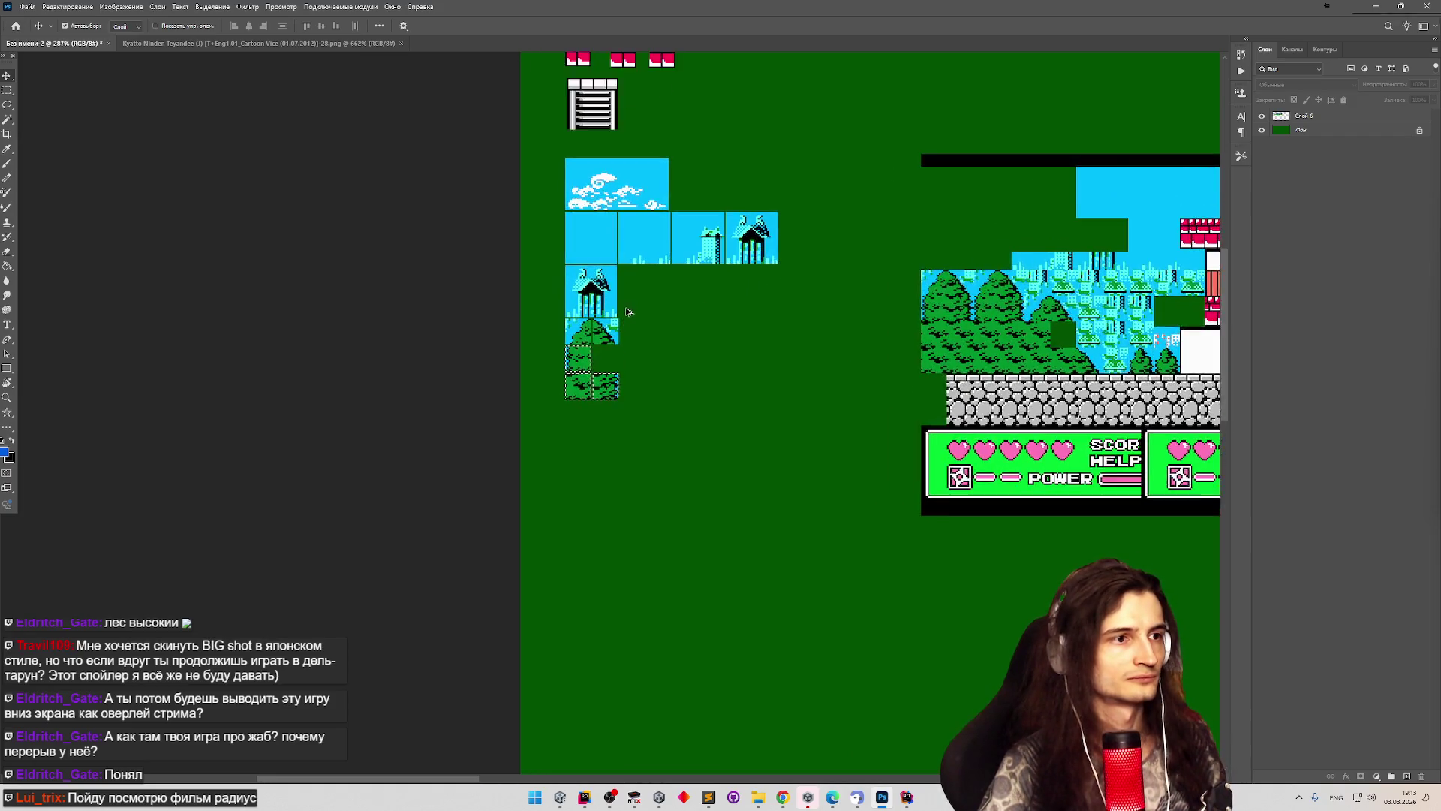
{"action": "scroll", "coordinate": [630, 315], "scroll_direction": "down", "scroll_amount": 2}
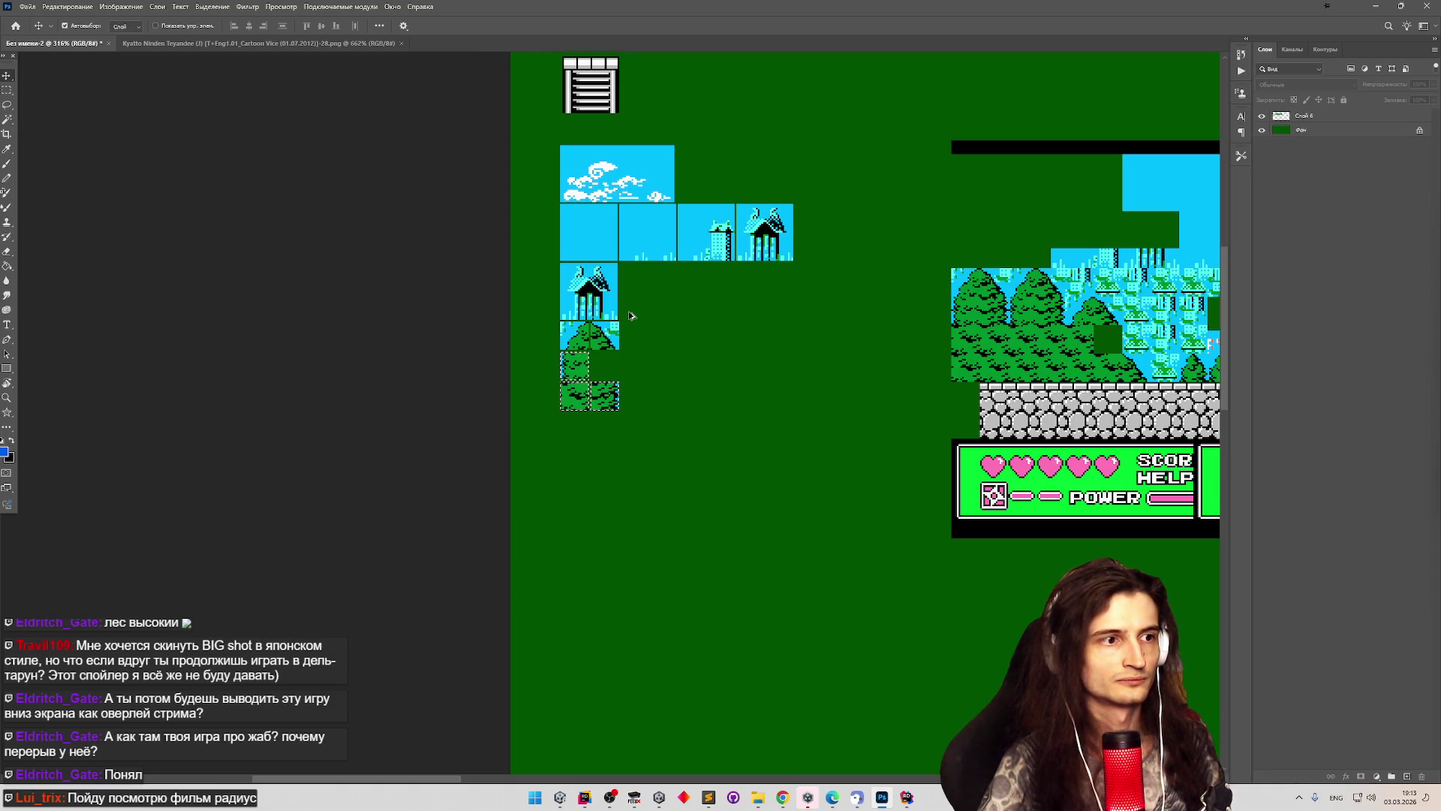
{"action": "scroll", "coordinate": [629, 315], "scroll_direction": "down", "scroll_amount": 1}
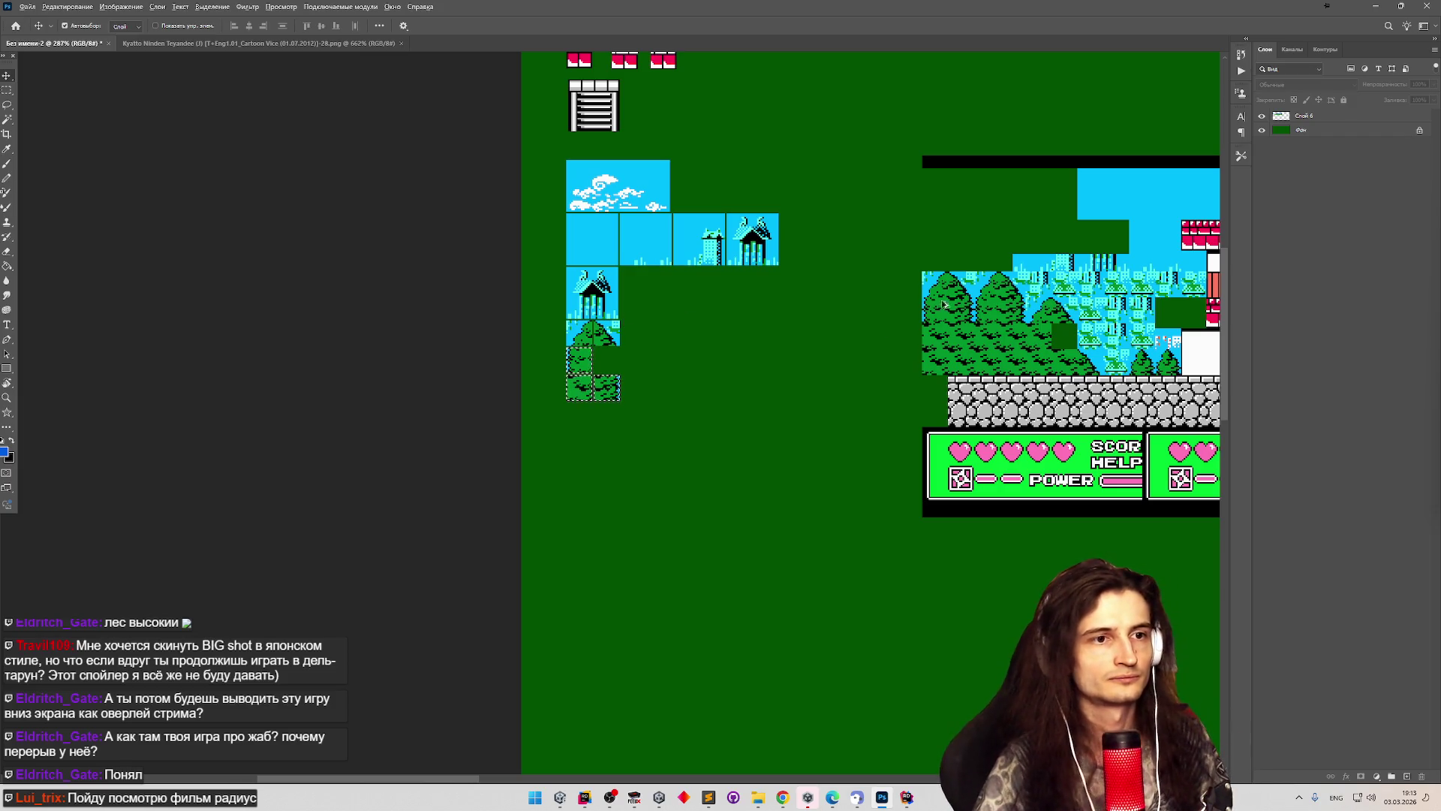
{"action": "scroll", "coordinate": [1135, 330], "scroll_direction": "up", "scroll_amount": 6}
{"action": "scroll", "coordinate": [1136, 330], "scroll_direction": "up", "scroll_amount": 2}
{"action": "scroll", "coordinate": [1051, 334], "scroll_direction": "down", "scroll_amount": 2}
{"action": "scroll", "coordinate": [937, 341], "scroll_direction": "up", "scroll_amount": 2}
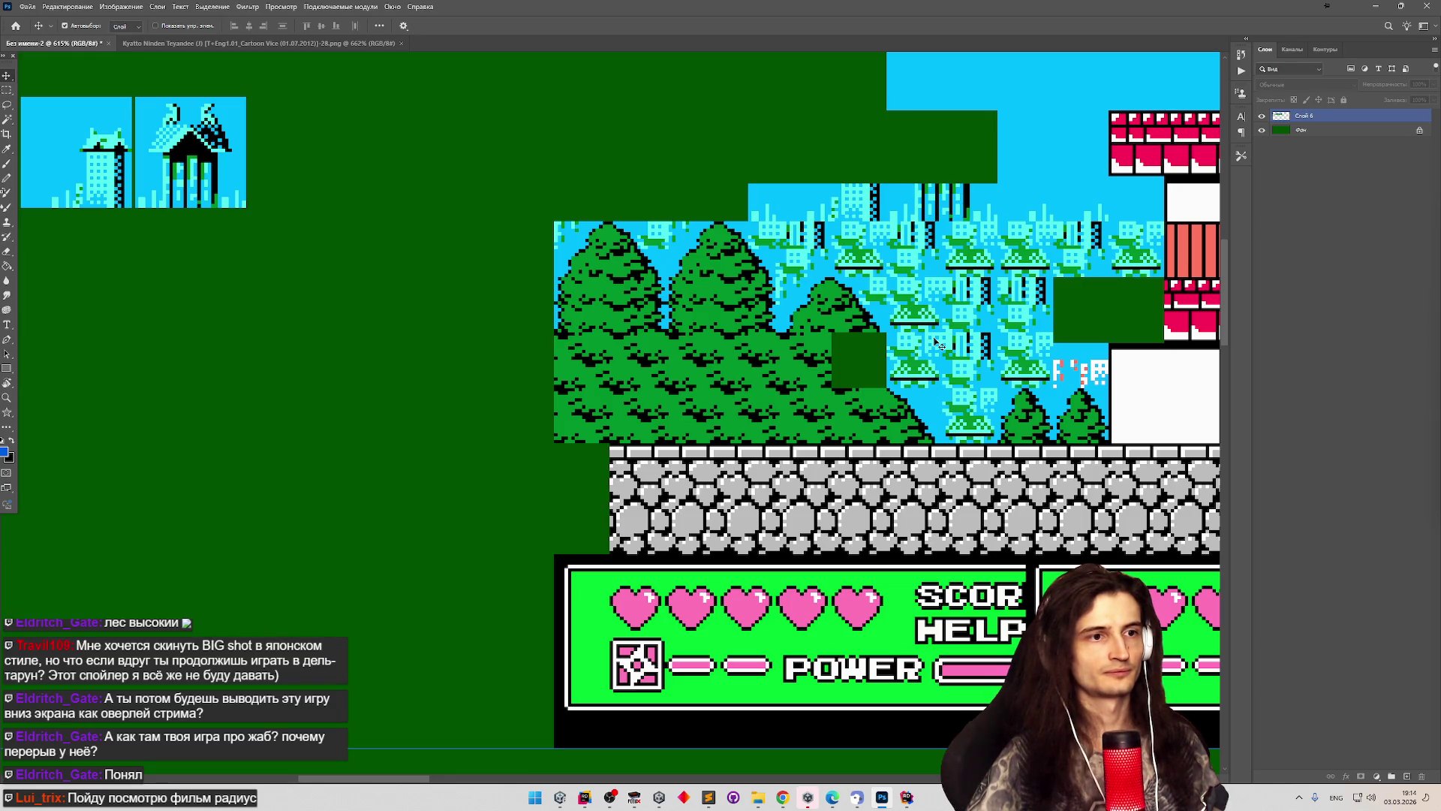
Copy a square patch of the level's trees to a new layer and make it semi-transparent.
{"action": "key", "text": "m"}
{"action": "left_click_drag", "start_coordinate": [831, 277], "coordinate": [887, 333]}
{"action": "right_click", "coordinate": [850, 317]}
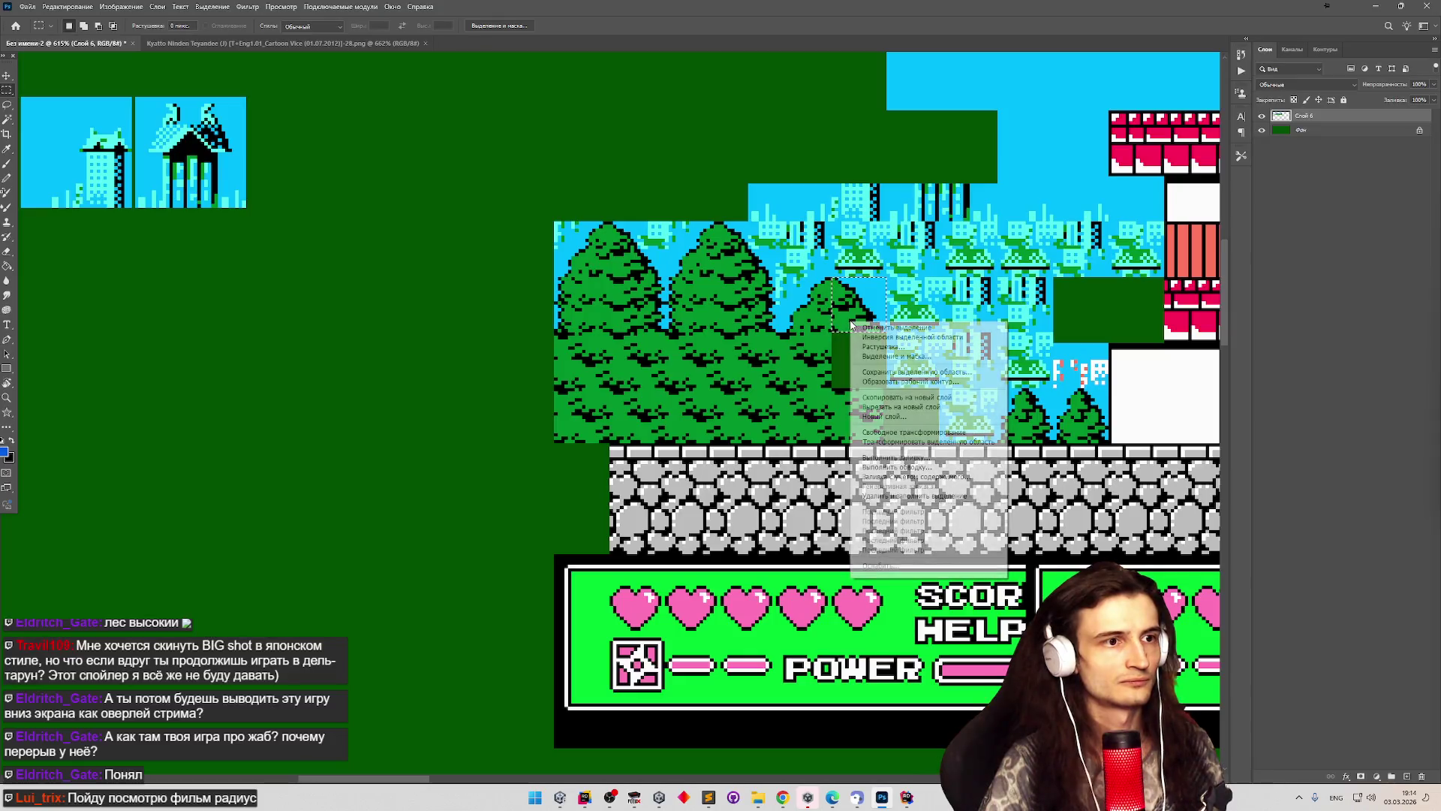
{"action": "left_click", "coordinate": [907, 397]}
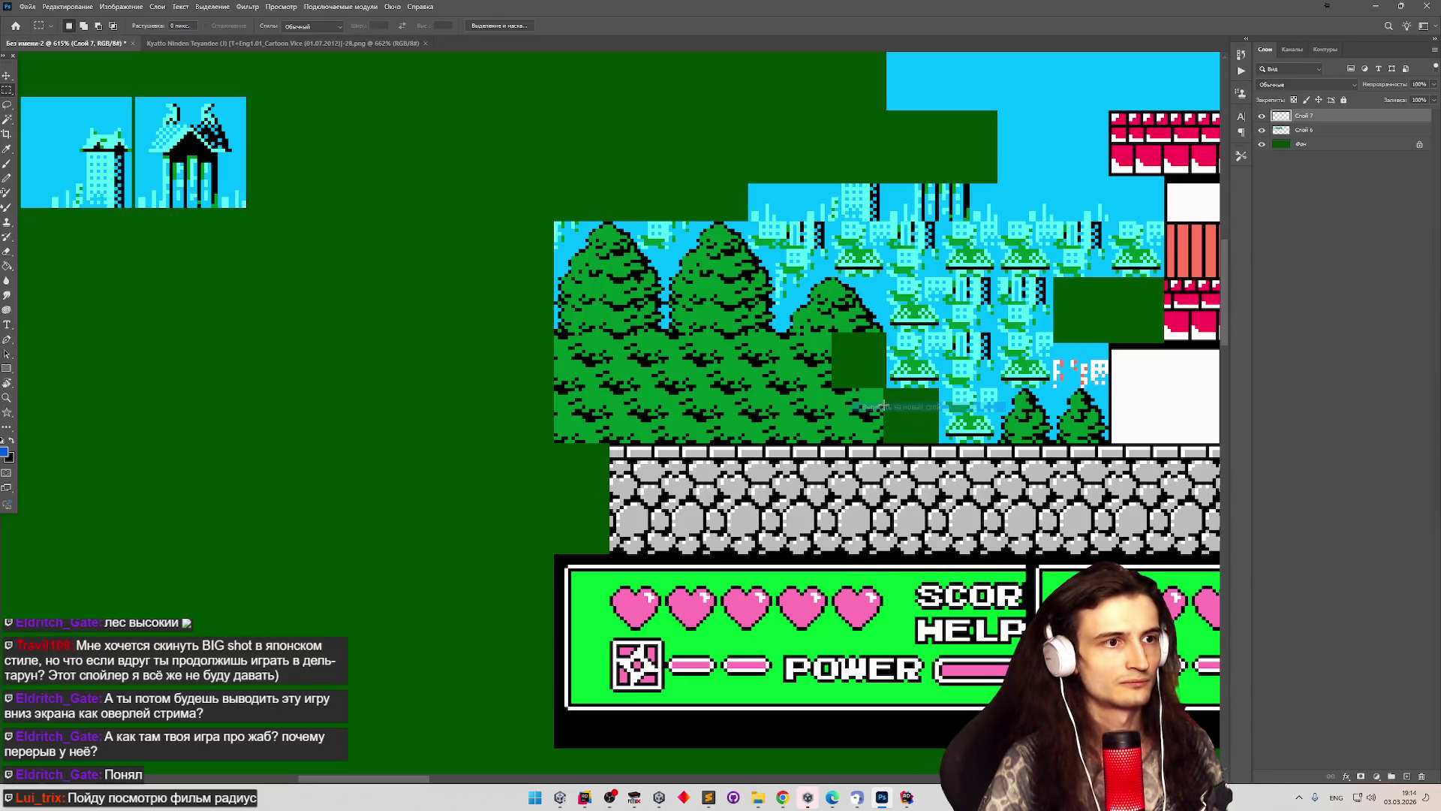
{"action": "left_click_drag", "start_coordinate": [1436, 88], "coordinate": [1411, 99]}
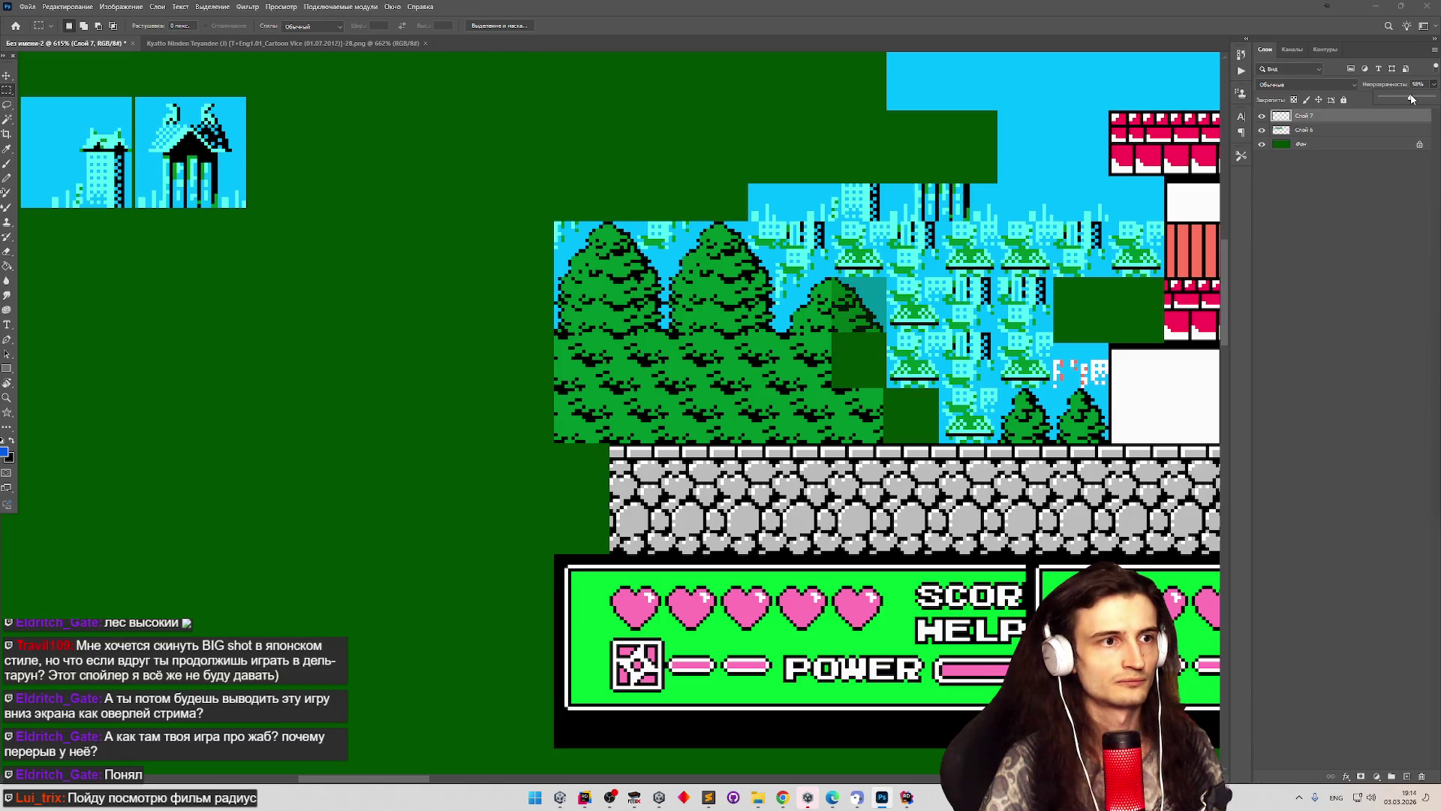
Undo and redo the copied patch, toggling the level layer's visibility to compare.
{"action": "key", "text": "ctrl+z"}
{"action": "key", "text": "ctrl+z"}
{"action": "key", "text": "ctrl+z"}
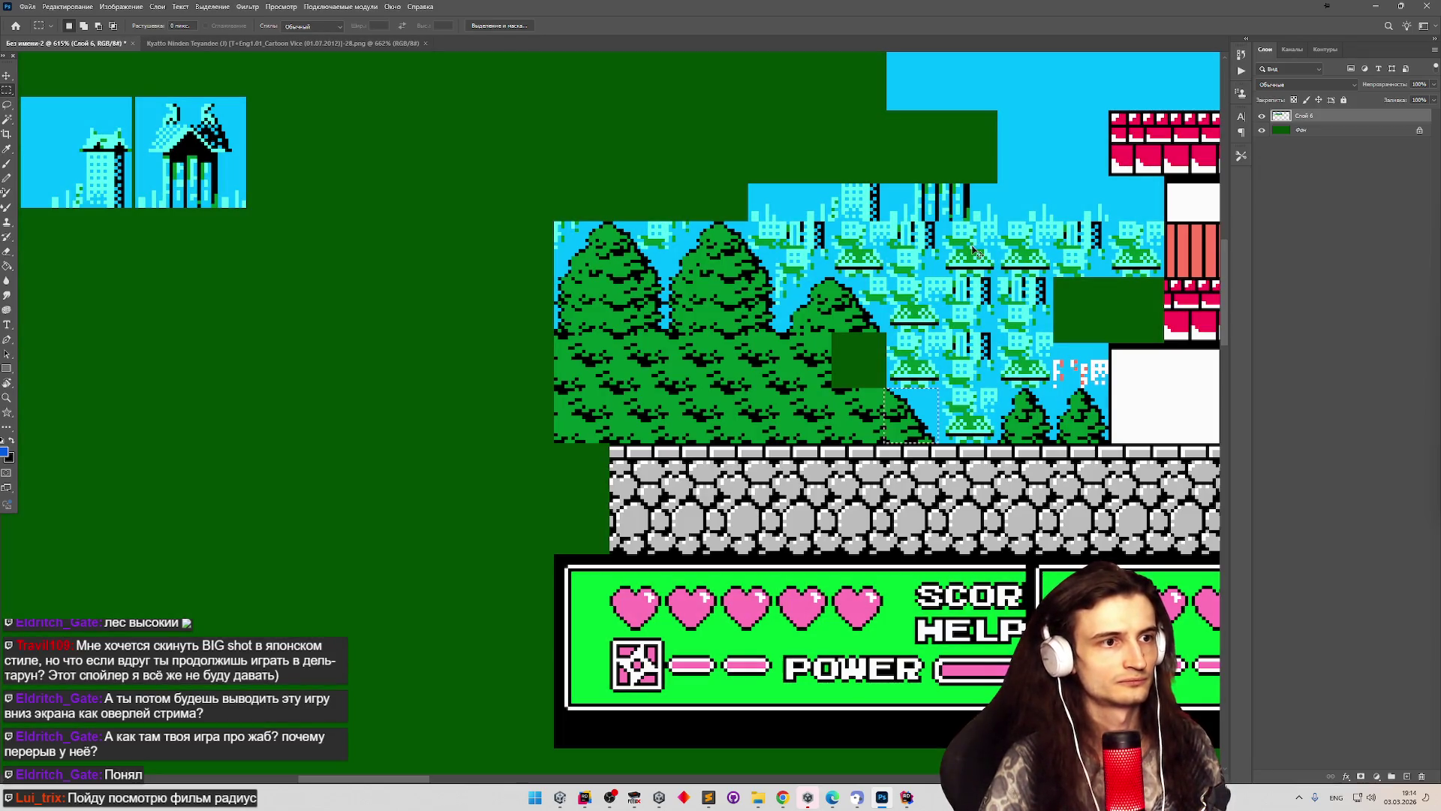
{"action": "key", "text": "ctrl+shift+z"}
{"action": "key", "text": "v"}
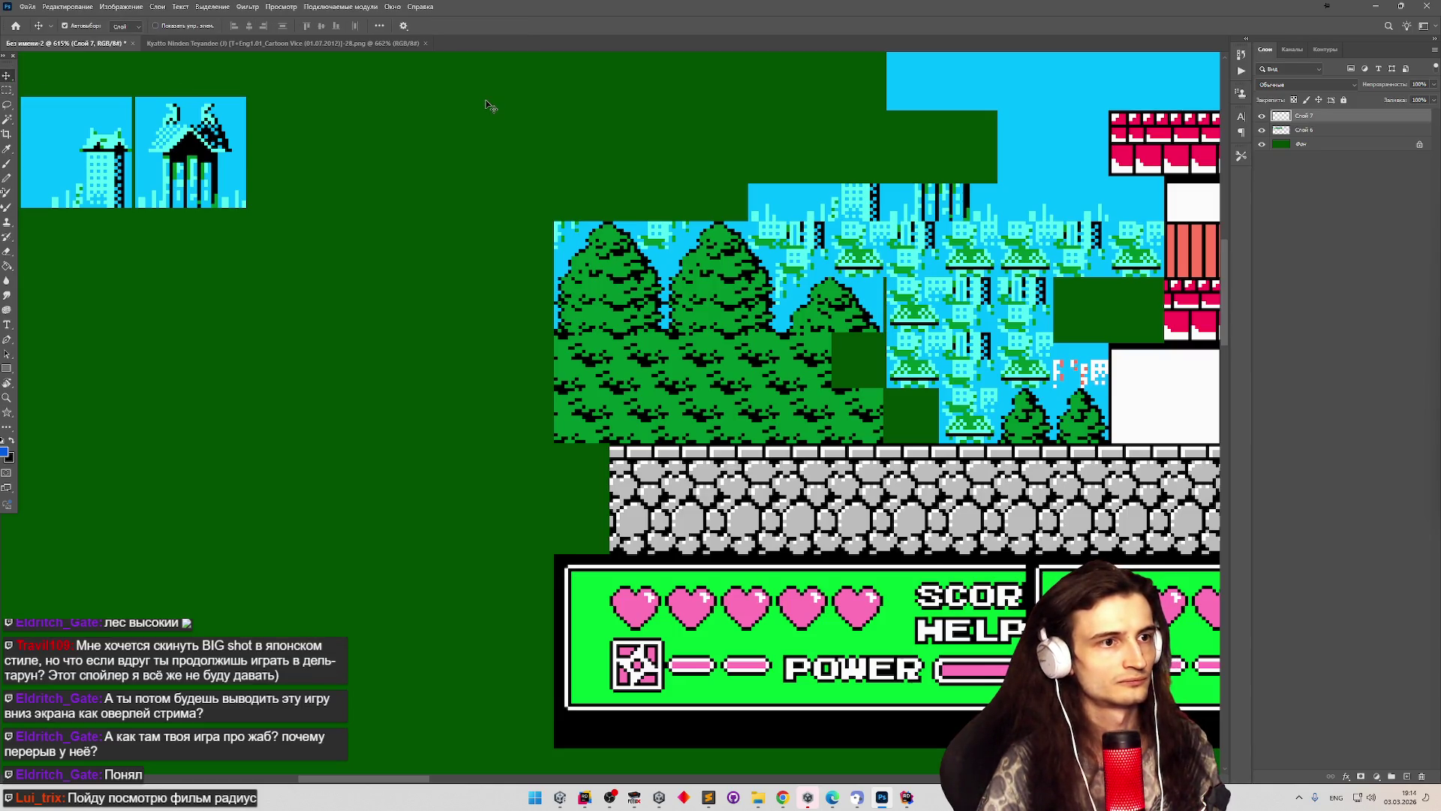
{"action": "left_click", "coordinate": [1263, 130]}
{"action": "left_click", "coordinate": [1264, 130]}
{"action": "left_click", "coordinate": [1264, 130]}
{"action": "left_click", "coordinate": [1265, 130]}
{"action": "left_click", "coordinate": [1263, 116]}
{"action": "left_click", "coordinate": [1263, 117]}
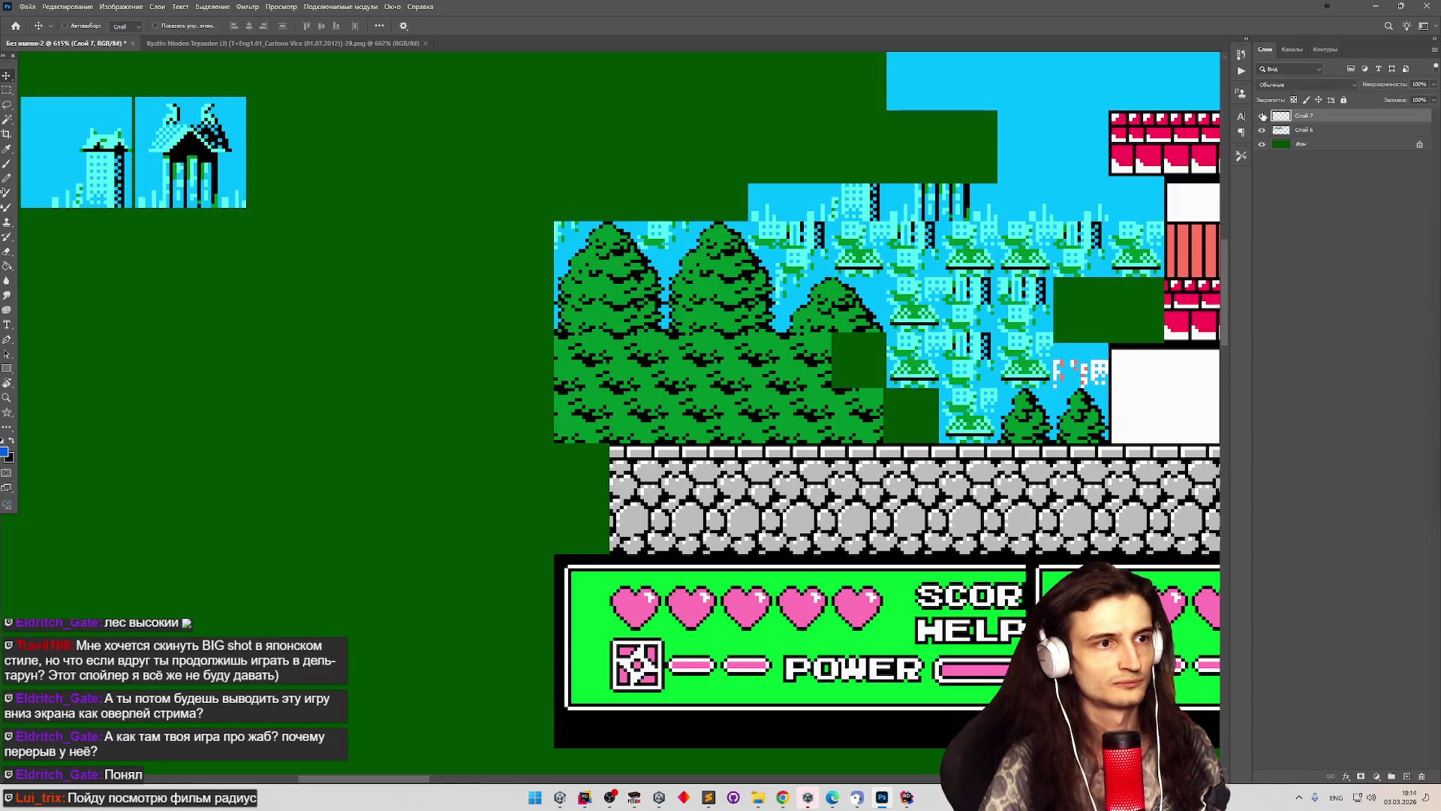
Undo the copied patch layer and zoom in on the trees.
{"action": "key", "text": "ctrl+z"}
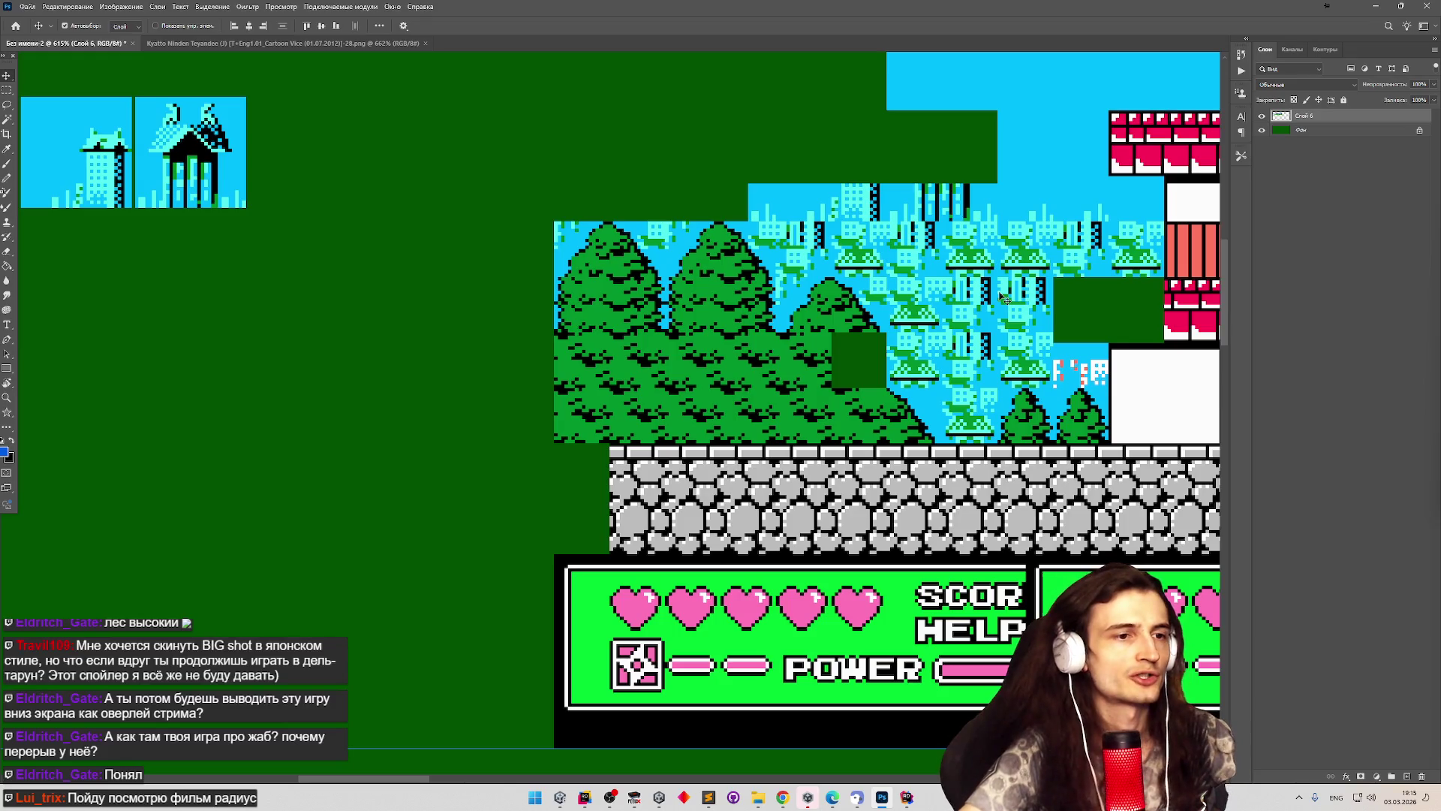
{"action": "scroll", "coordinate": [995, 174], "scroll_direction": "down", "scroll_amount": 6}
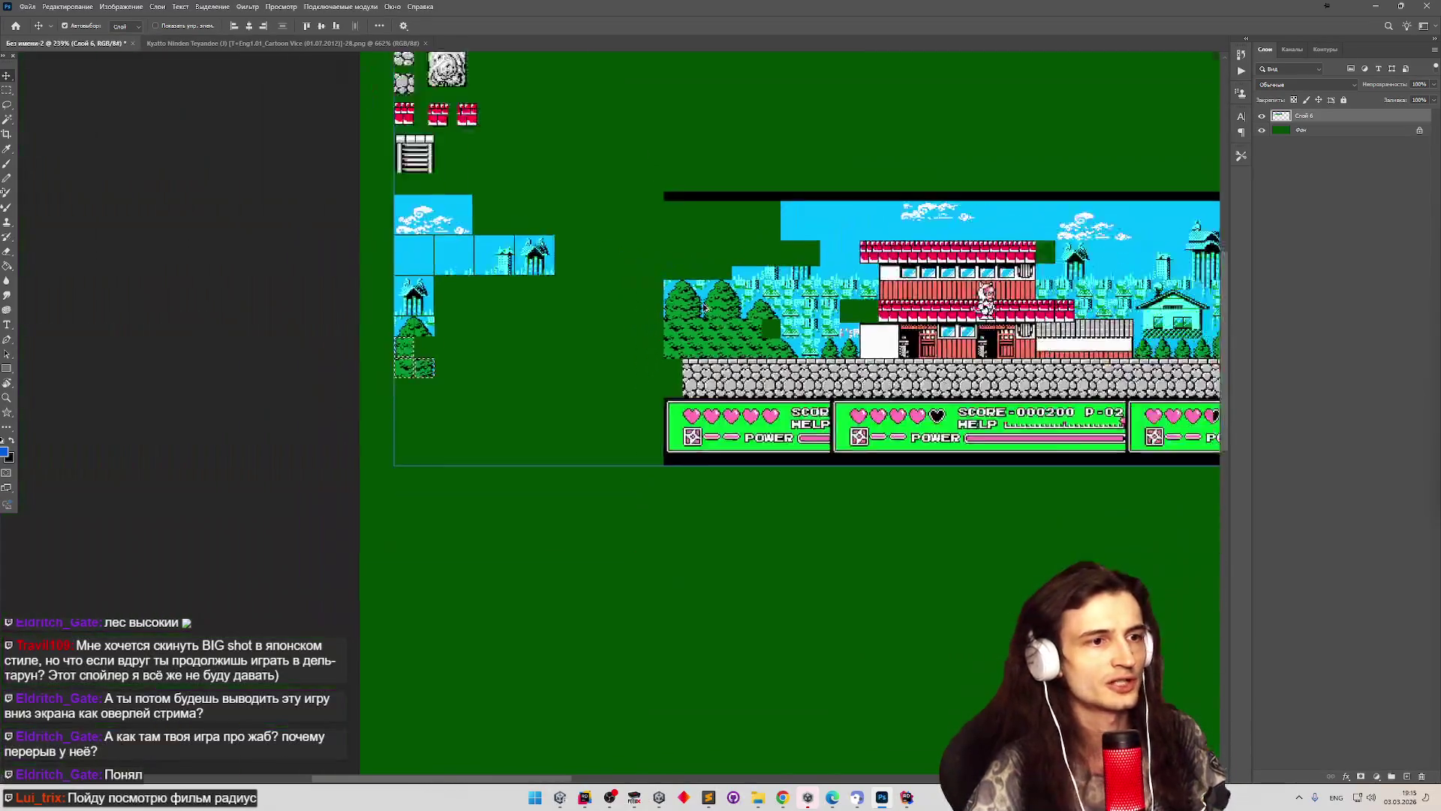
{"action": "scroll", "coordinate": [994, 173], "scroll_direction": "up", "scroll_amount": 1}
{"action": "scroll", "coordinate": [484, 327], "scroll_direction": "down", "scroll_amount": 1}
{"action": "scroll", "coordinate": [484, 326], "scroll_direction": "up", "scroll_amount": 4}
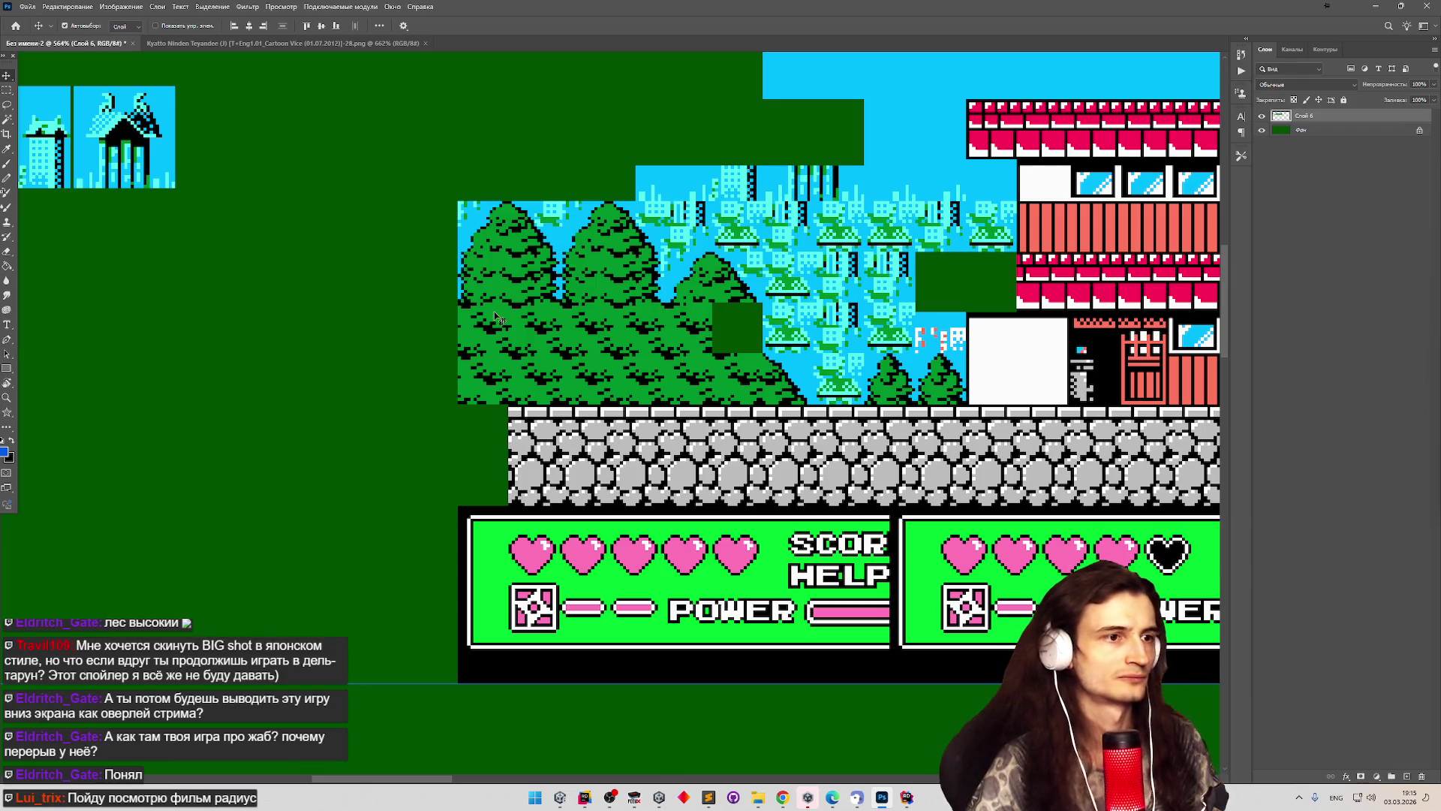
{"action": "scroll", "coordinate": [602, 299], "scroll_direction": "up", "scroll_amount": 2}
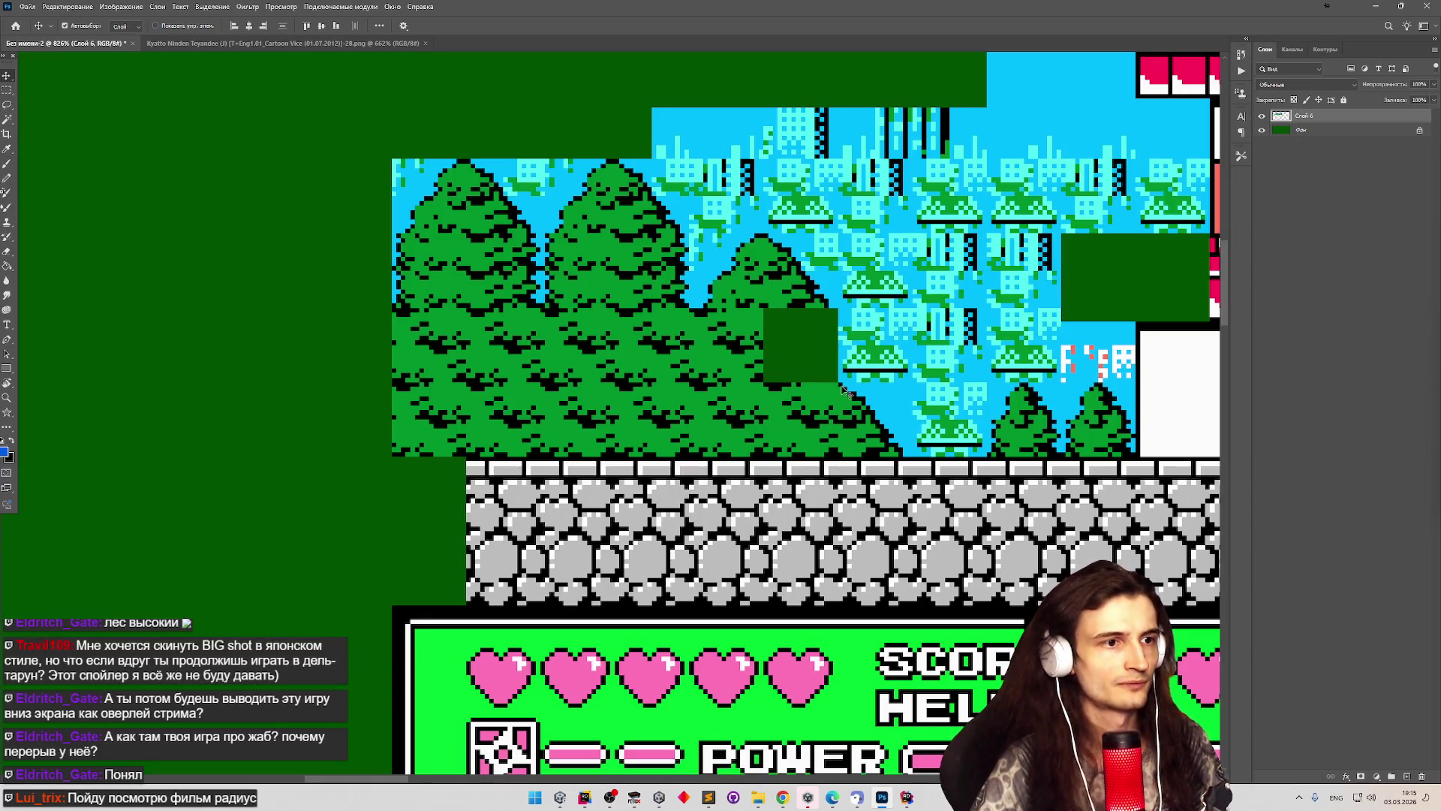
Copy a 16px tree tile from the forest onto its own layer and move it into the tile column.
{"action": "key", "text": "m"}
{"action": "mouse_move", "coordinate": [839, 455]}
{"action": "left_mouse_down"}
{"action": "mouse_move", "coordinate": [860, 394]}
{"action": "mouse_move", "coordinate": [912, 383]}
{"action": "left_mouse_up"}
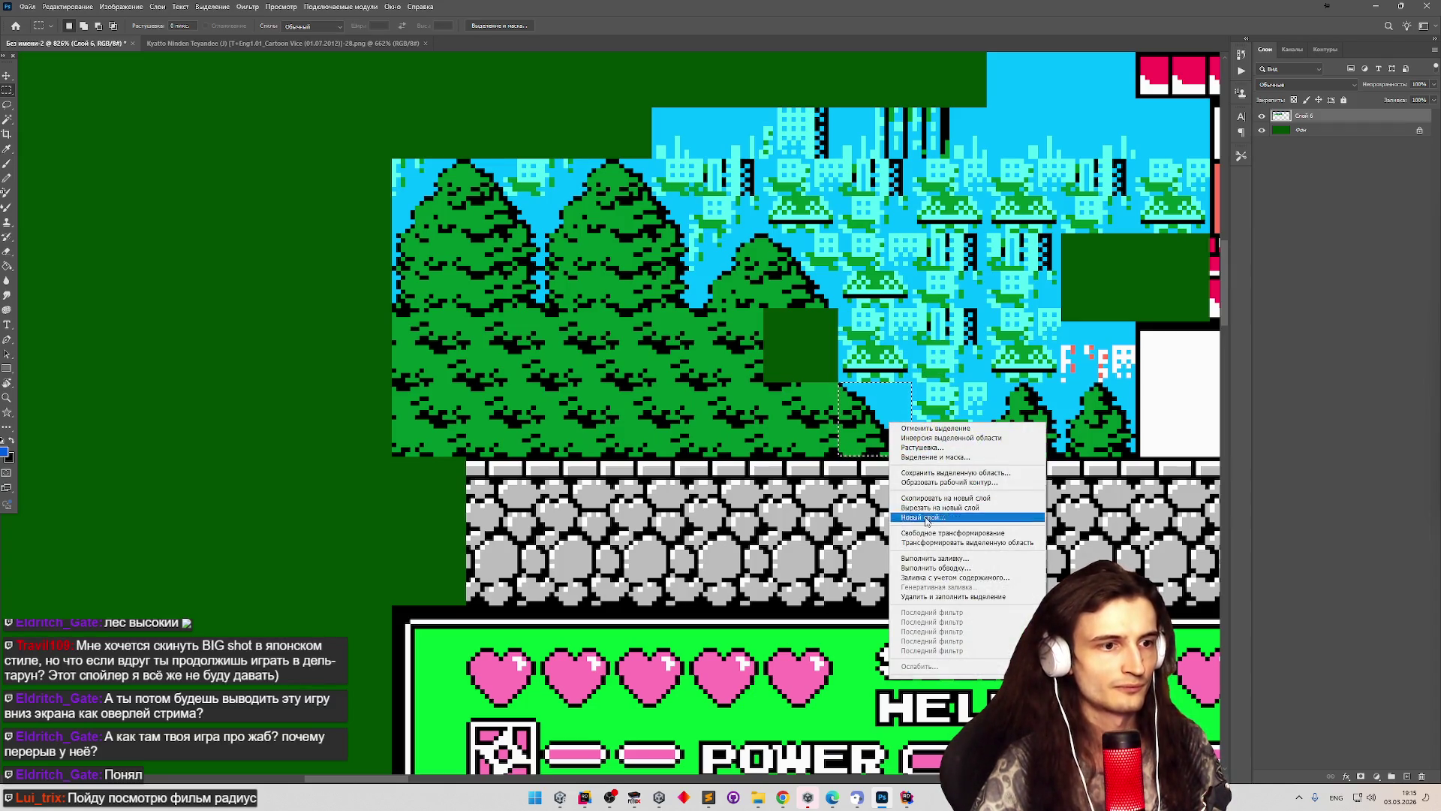
{"action": "left_click", "coordinate": [941, 498]}
{"action": "key", "text": "v"}
{"action": "left_click_drag", "start_coordinate": [859, 418], "coordinate": [794, 268]}
Toggle the copied tile layer's visibility on and off to compare its placement.
{"action": "left_click", "coordinate": [1262, 118]}
{"action": "left_click", "coordinate": [1262, 119]}
{"action": "double_click", "coordinate": [1262, 119]}
{"action": "left_click", "coordinate": [1263, 118]}
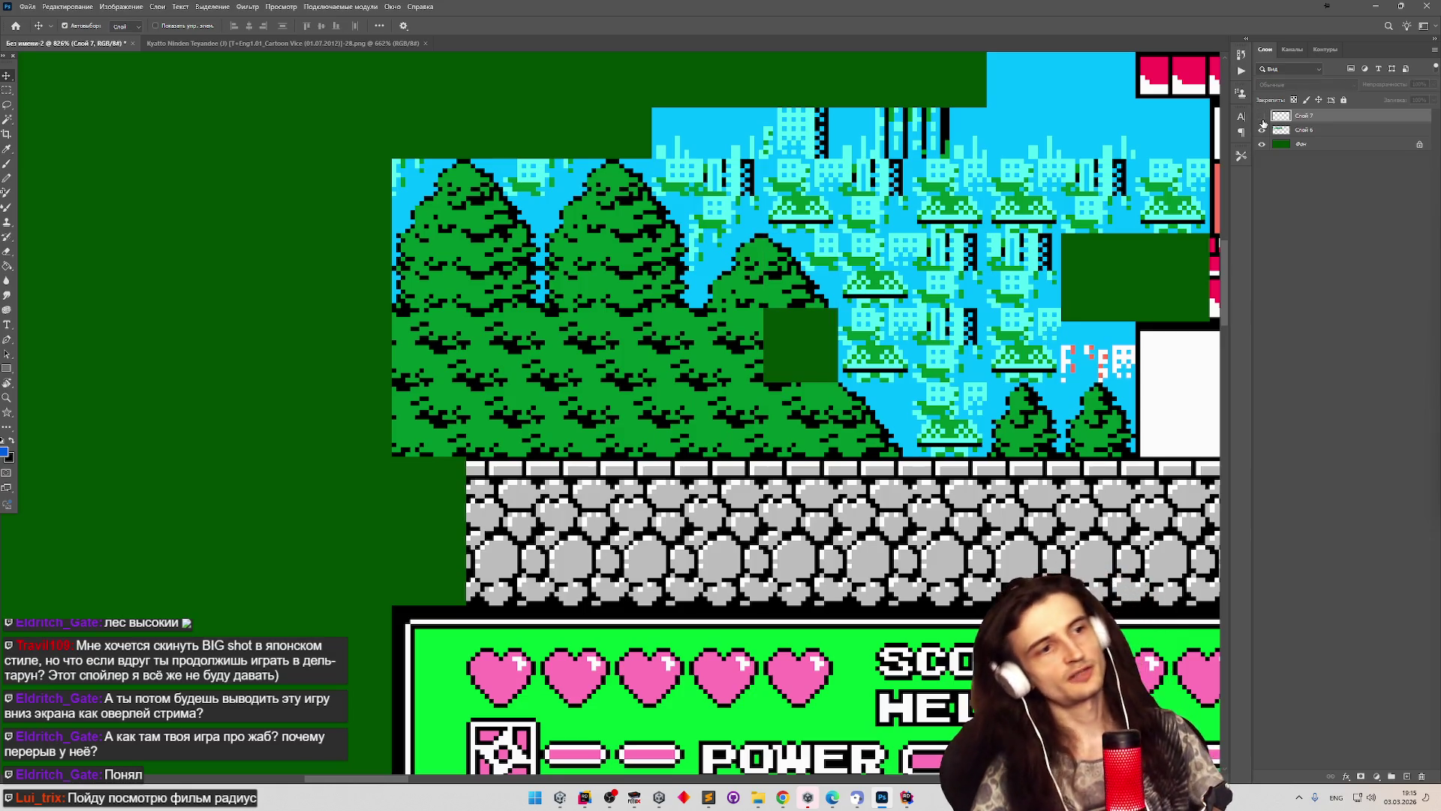
{"action": "left_click", "coordinate": [1263, 119]}
{"action": "left_click", "coordinate": [1262, 119]}
{"action": "left_click", "coordinate": [1263, 119]}
Select the level map layer and toggle its visibility to check the tile column.
{"action": "left_click", "coordinate": [1262, 118]}
{"action": "left_click", "coordinate": [1314, 129]}
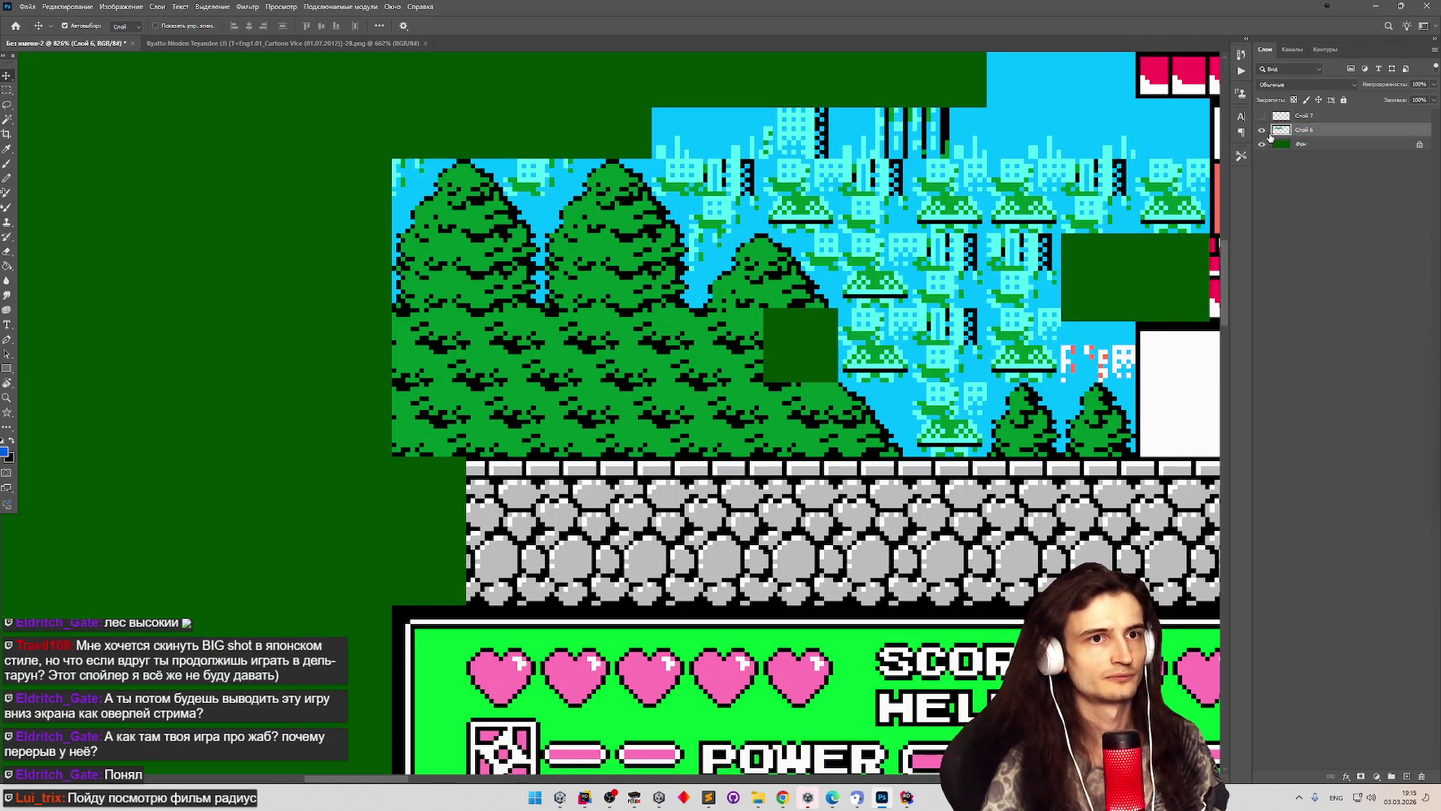
{"action": "left_click", "coordinate": [1263, 130]}
{"action": "left_click", "coordinate": [1262, 130]}
{"action": "left_click", "coordinate": [1309, 116]}
{"action": "left_click", "coordinate": [1262, 130]}
{"action": "left_click", "coordinate": [1262, 129]}
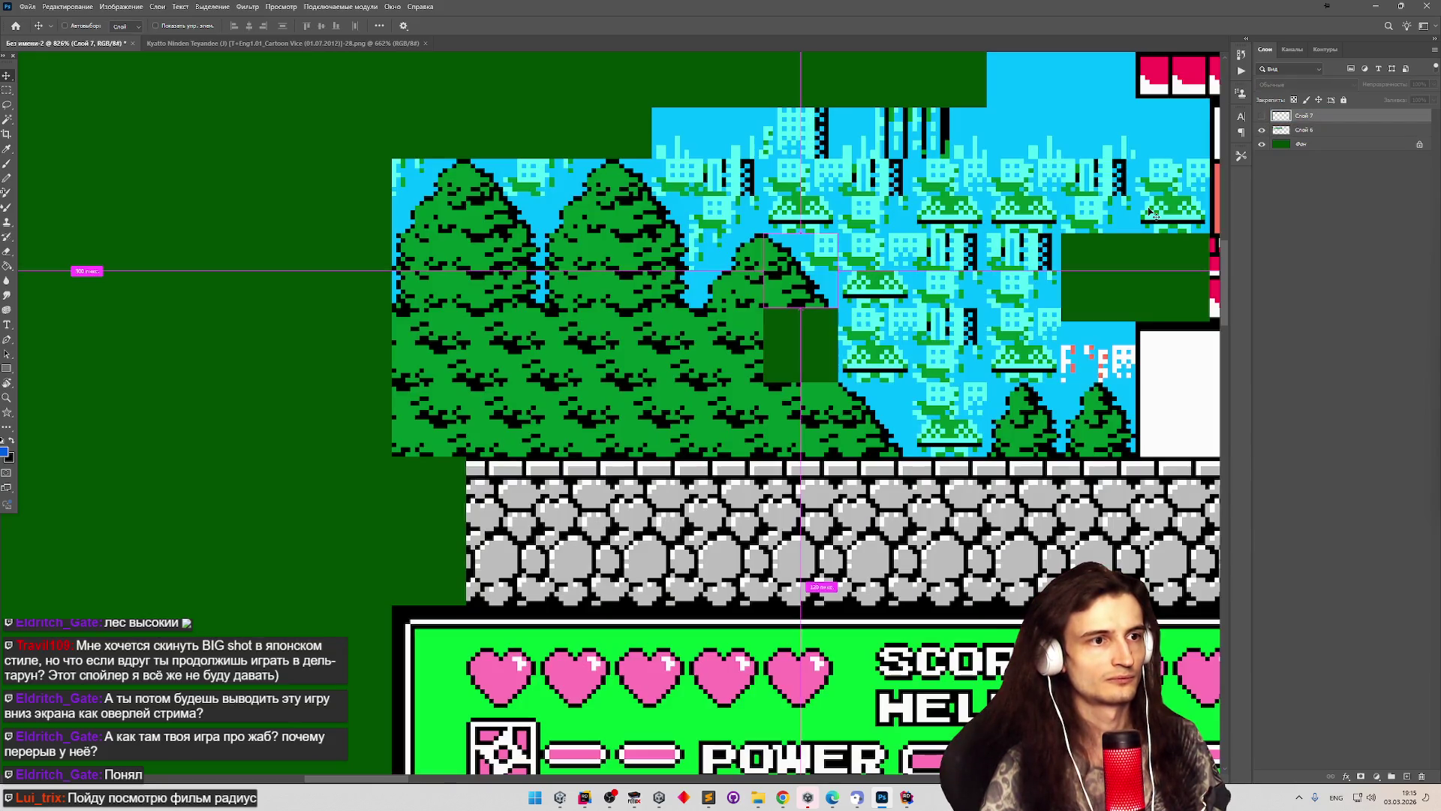
Undo the recent changes, re-copy the selected tile onto a new layer with Ctrl+J, and hide it.
{"action": "key", "text": "ctrl+z"}
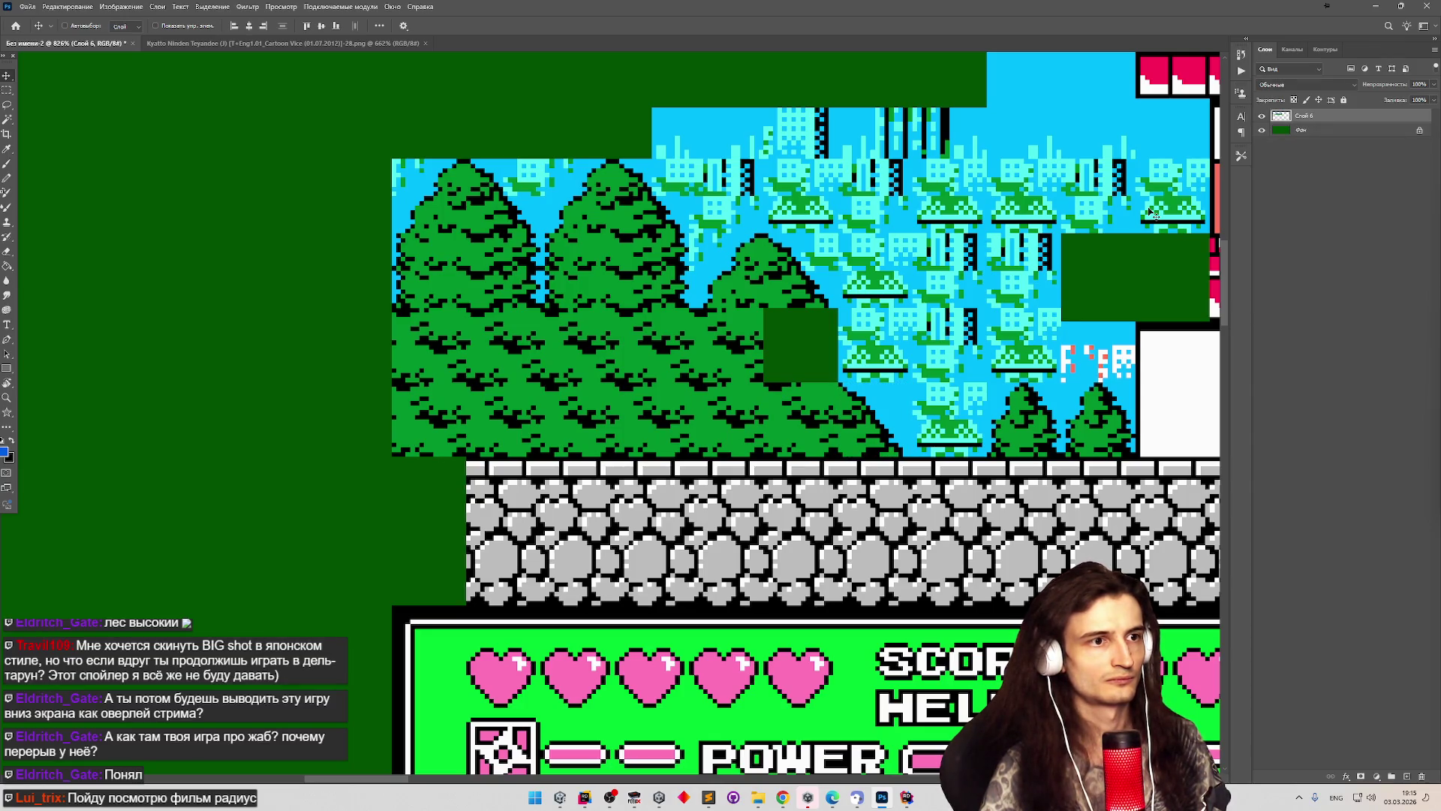
{"action": "scroll", "coordinate": [690, 309], "scroll_direction": "down", "scroll_amount": 5}
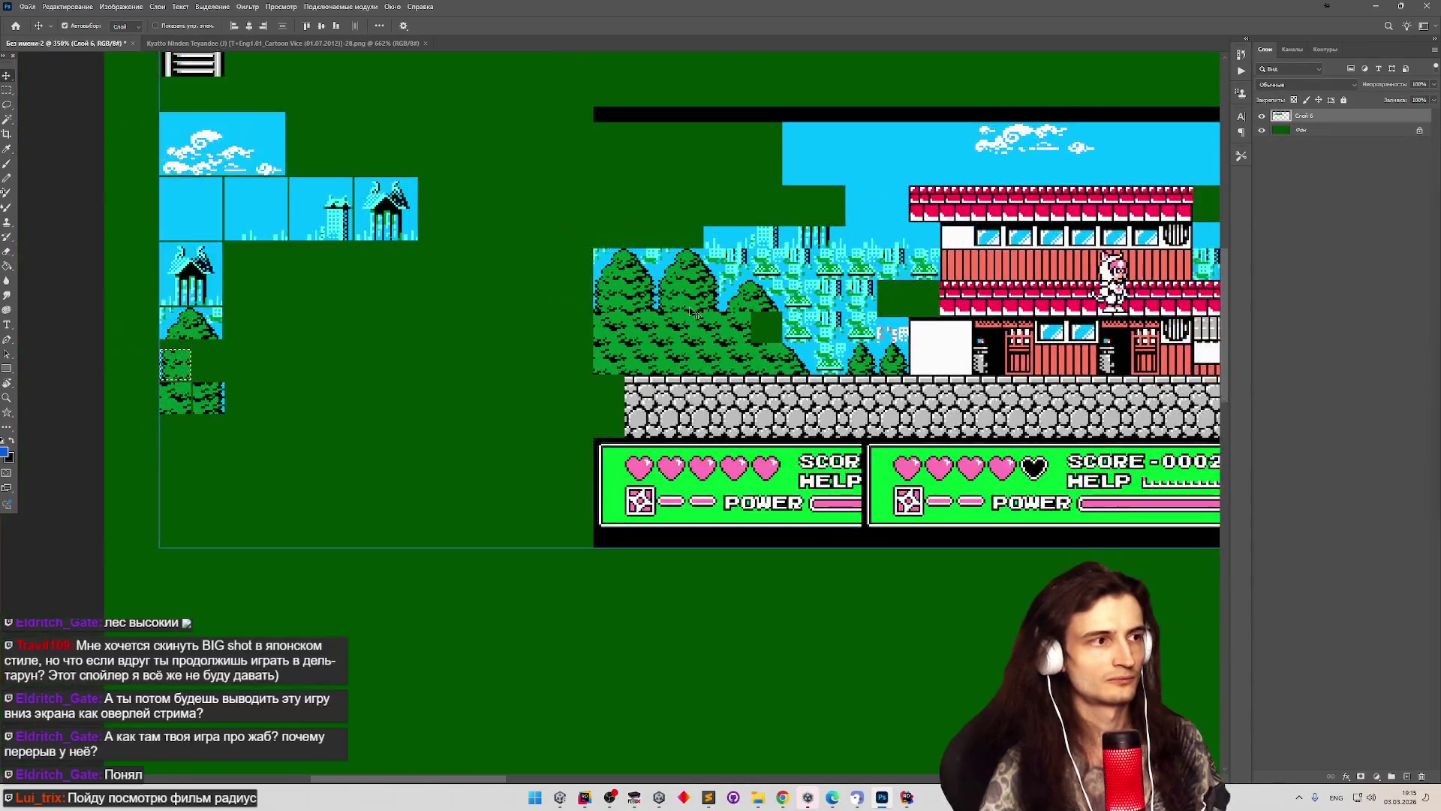
{"action": "key", "text": "ctrl+z"}
{"action": "key", "text": "ctrl+z"}
{"action": "key", "text": "ctrl+z"}
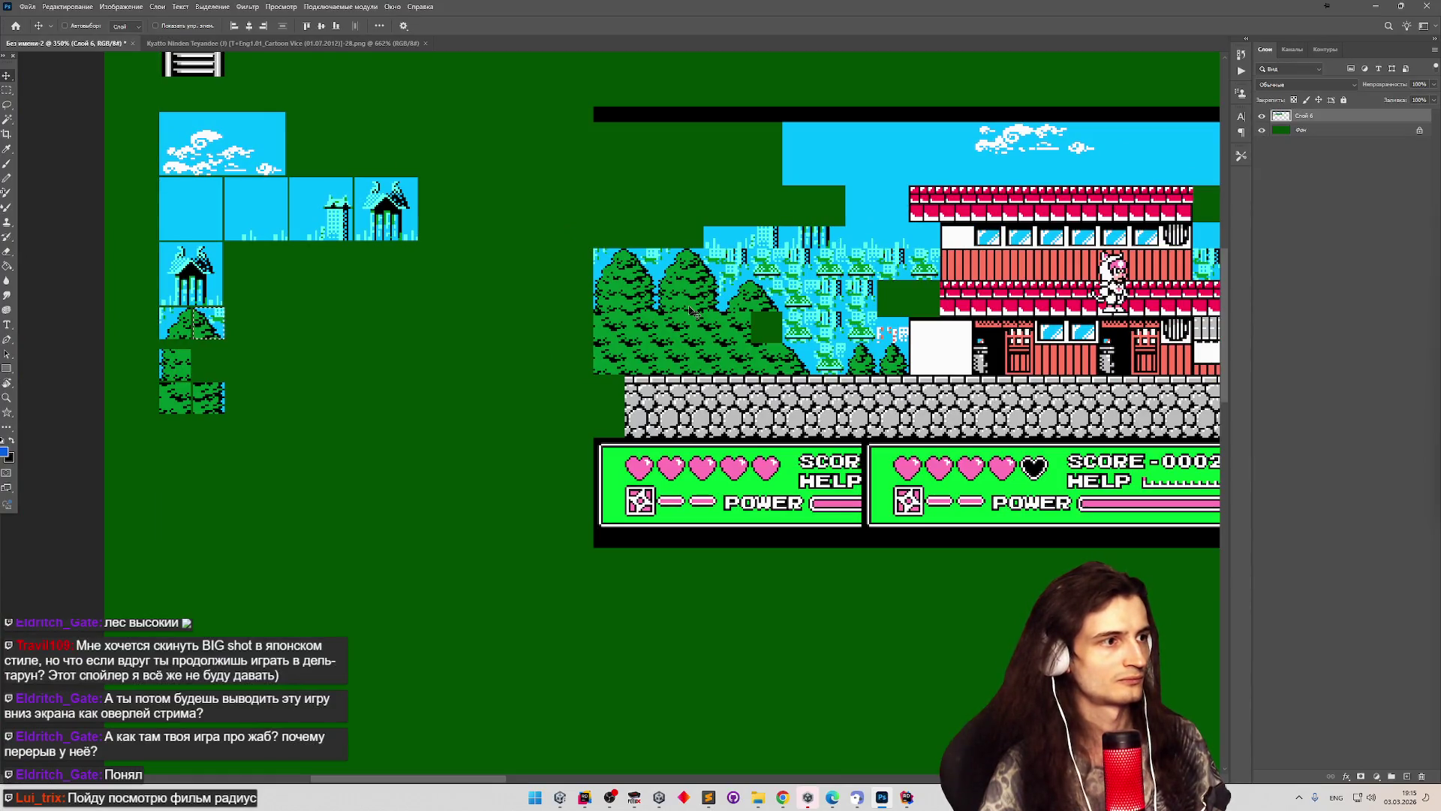
{"action": "key", "text": "ctrl+j"}
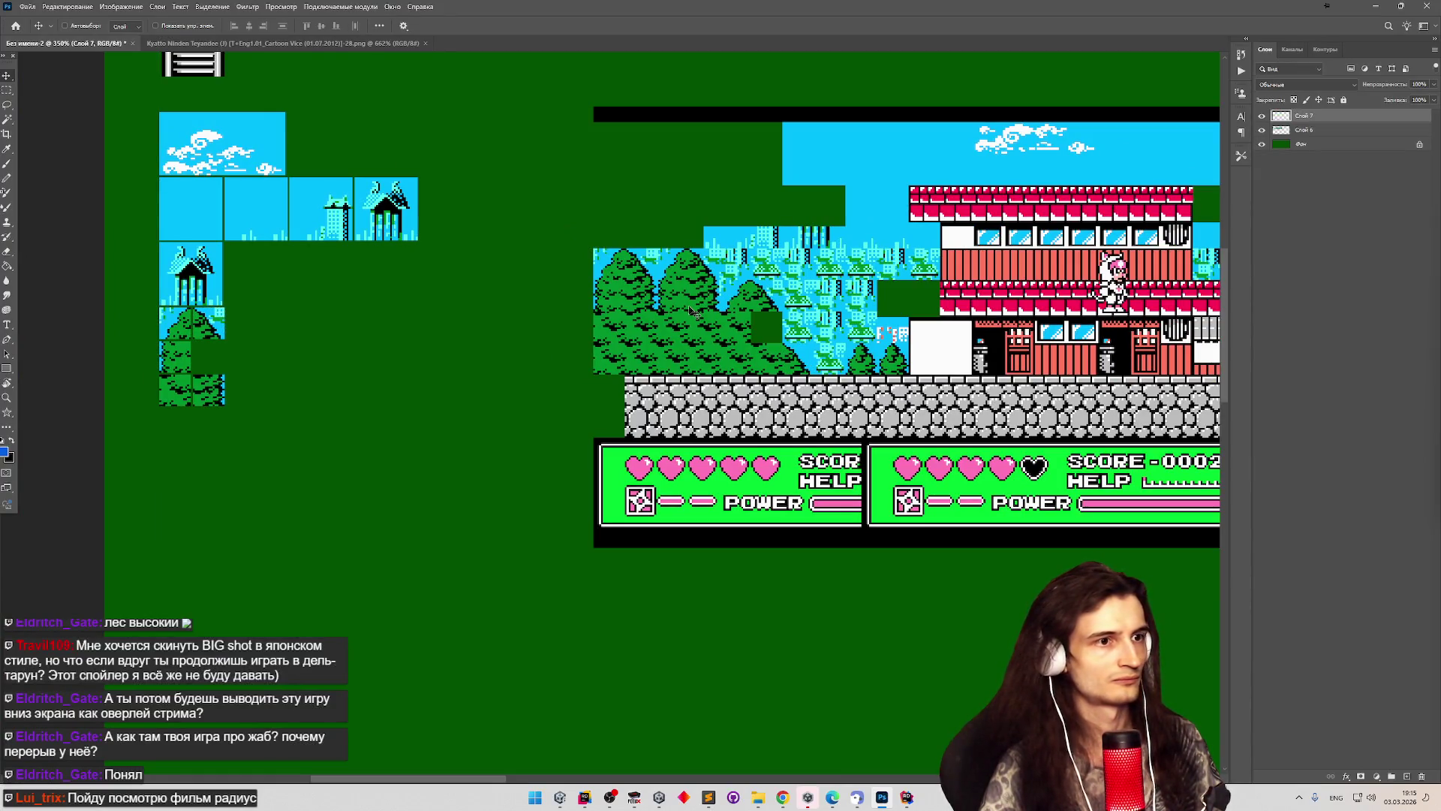
{"action": "key", "text": "ctrl+comma"}
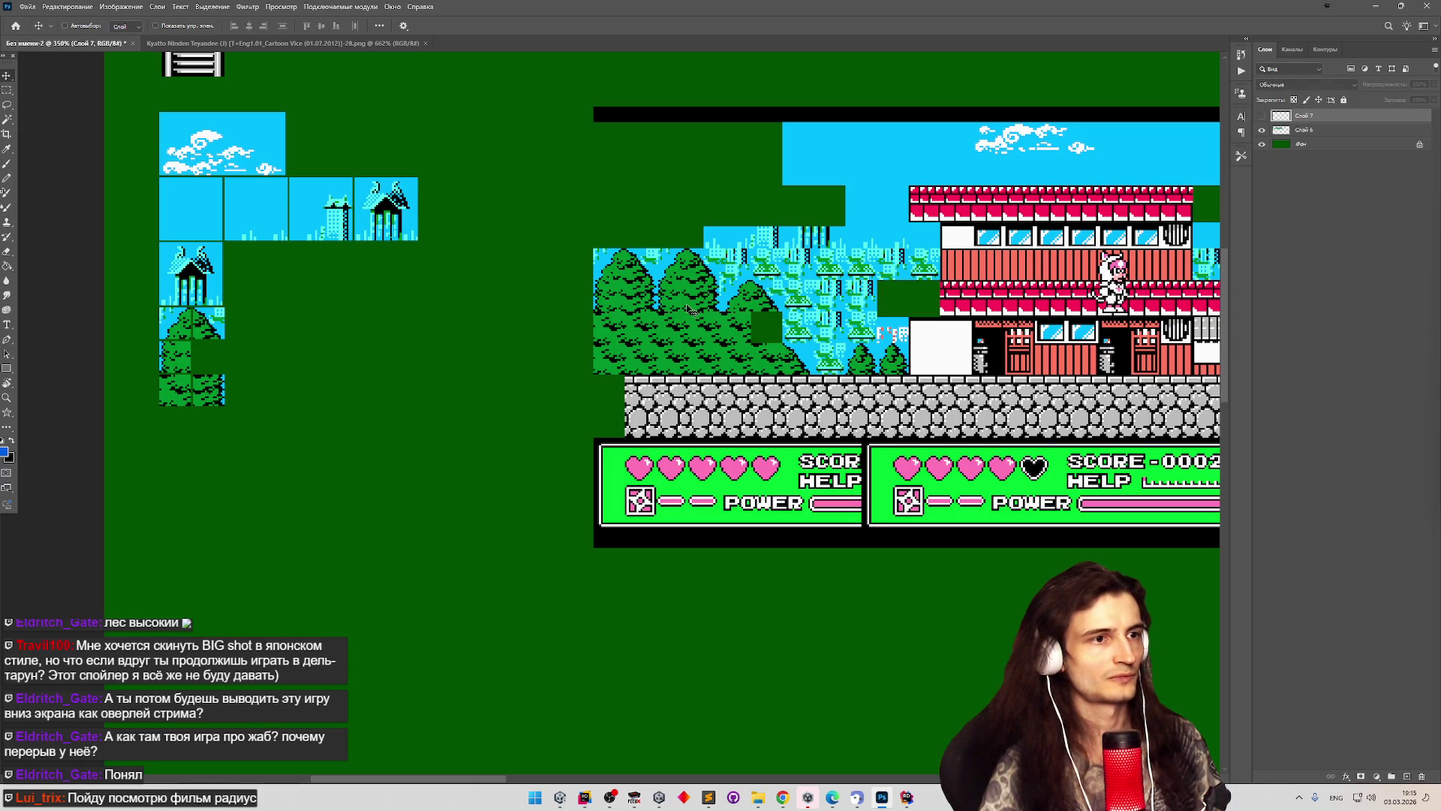
{"action": "left_click", "coordinate": [690, 307], "text": "ctrl"}
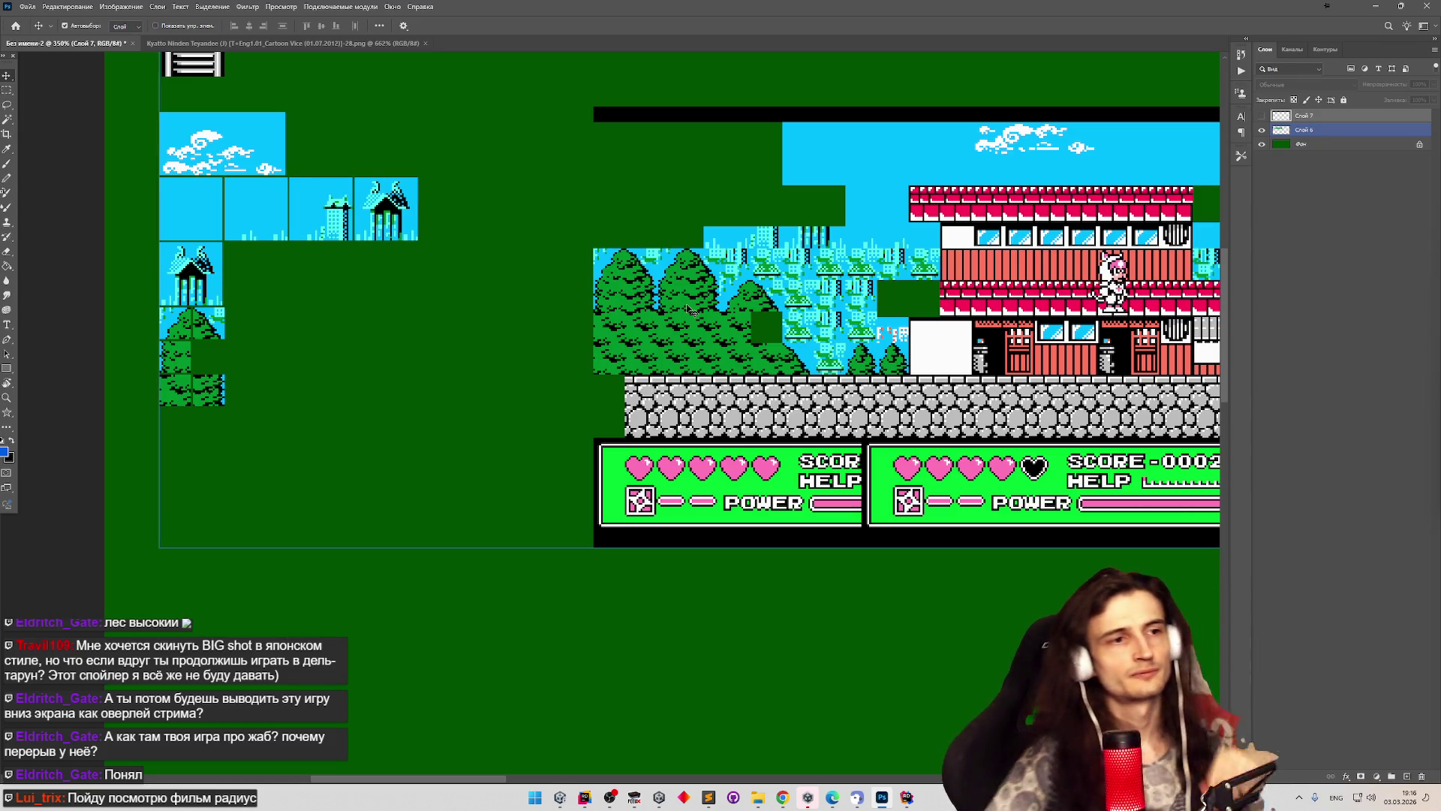
{"action": "scroll", "coordinate": [691, 307], "scroll_direction": "down", "scroll_amount": 4}
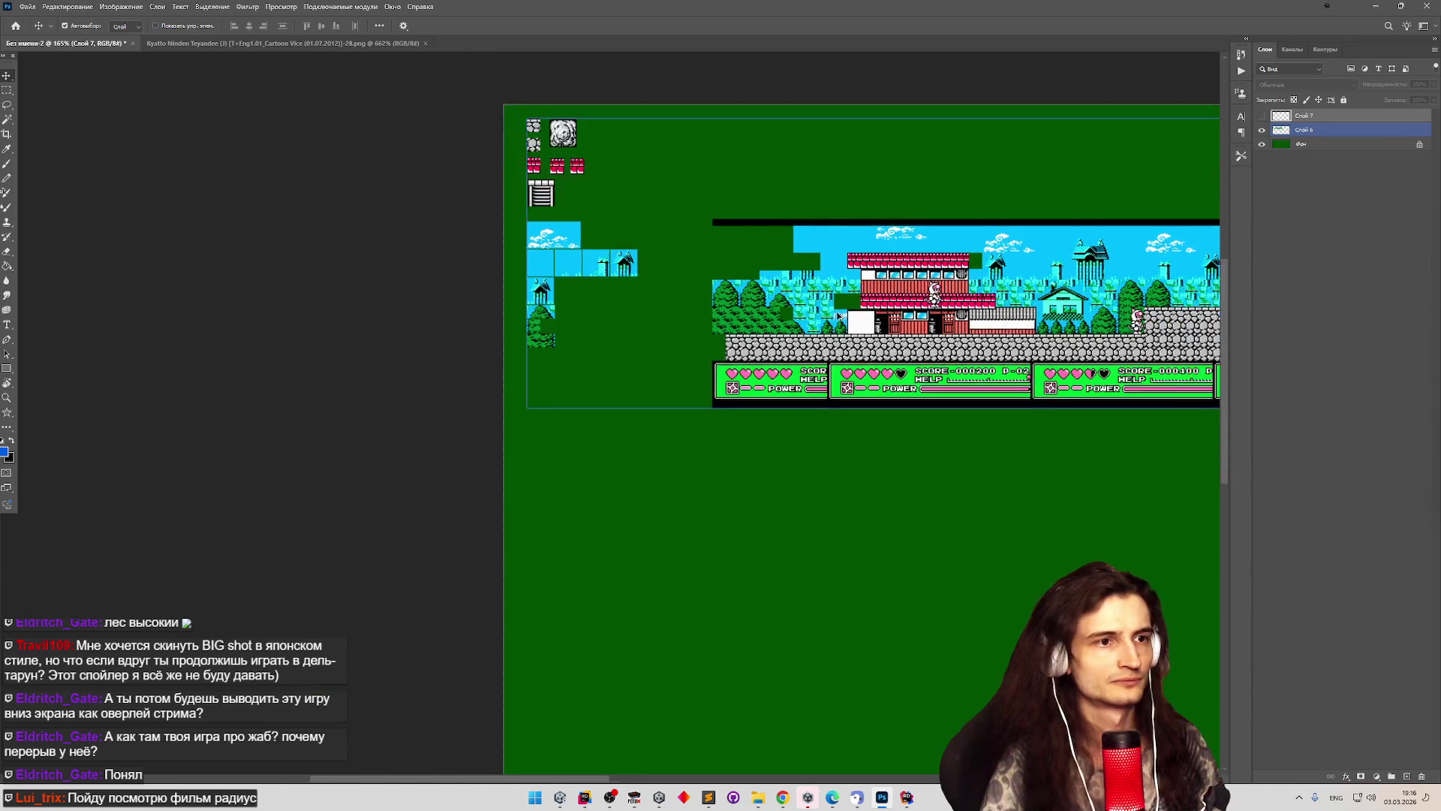
{"action": "scroll", "coordinate": [842, 313], "scroll_direction": "up", "scroll_amount": 1}
{"action": "scroll", "coordinate": [842, 314], "scroll_direction": "up", "scroll_amount": 10}
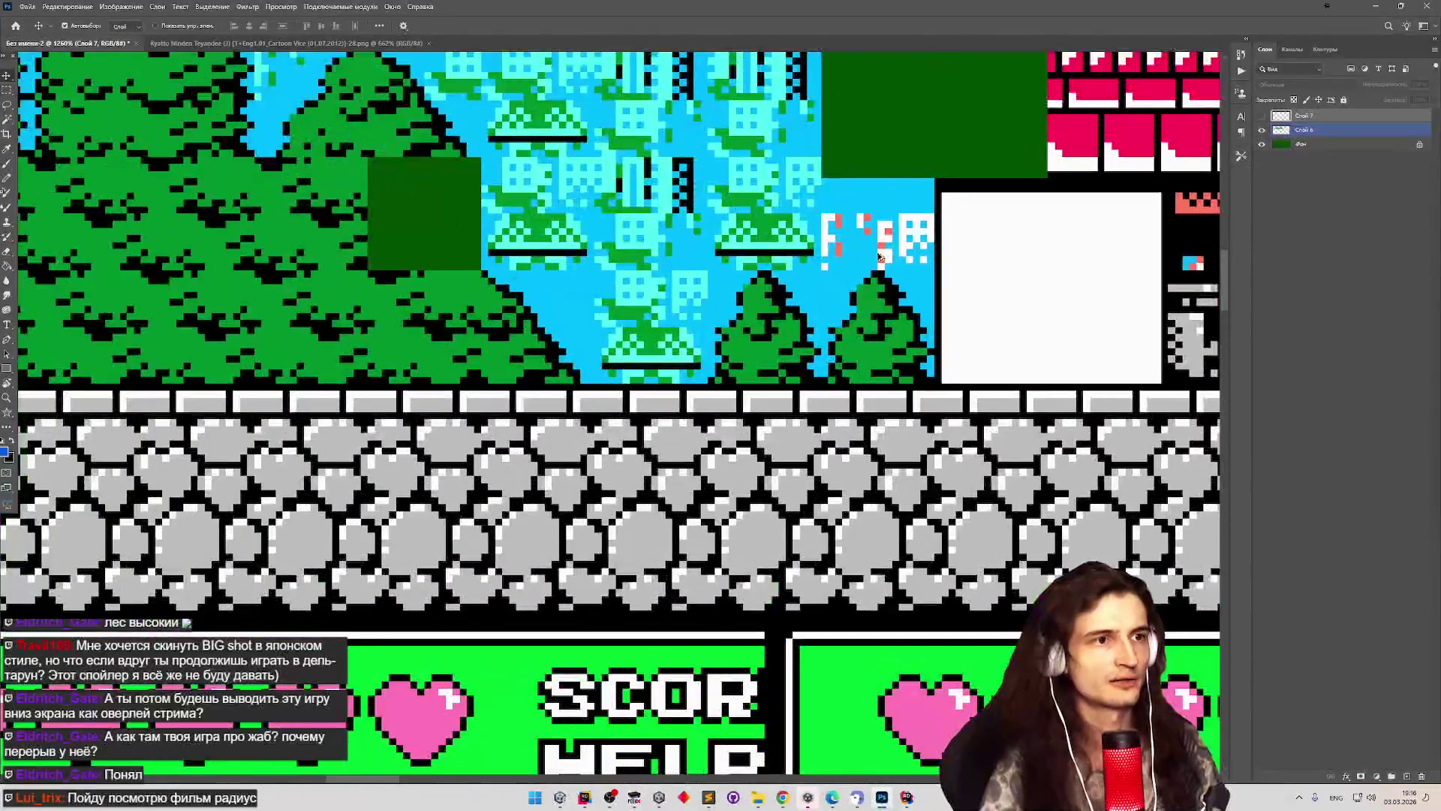
{"action": "scroll", "coordinate": [837, 253], "scroll_direction": "down", "scroll_amount": 6}
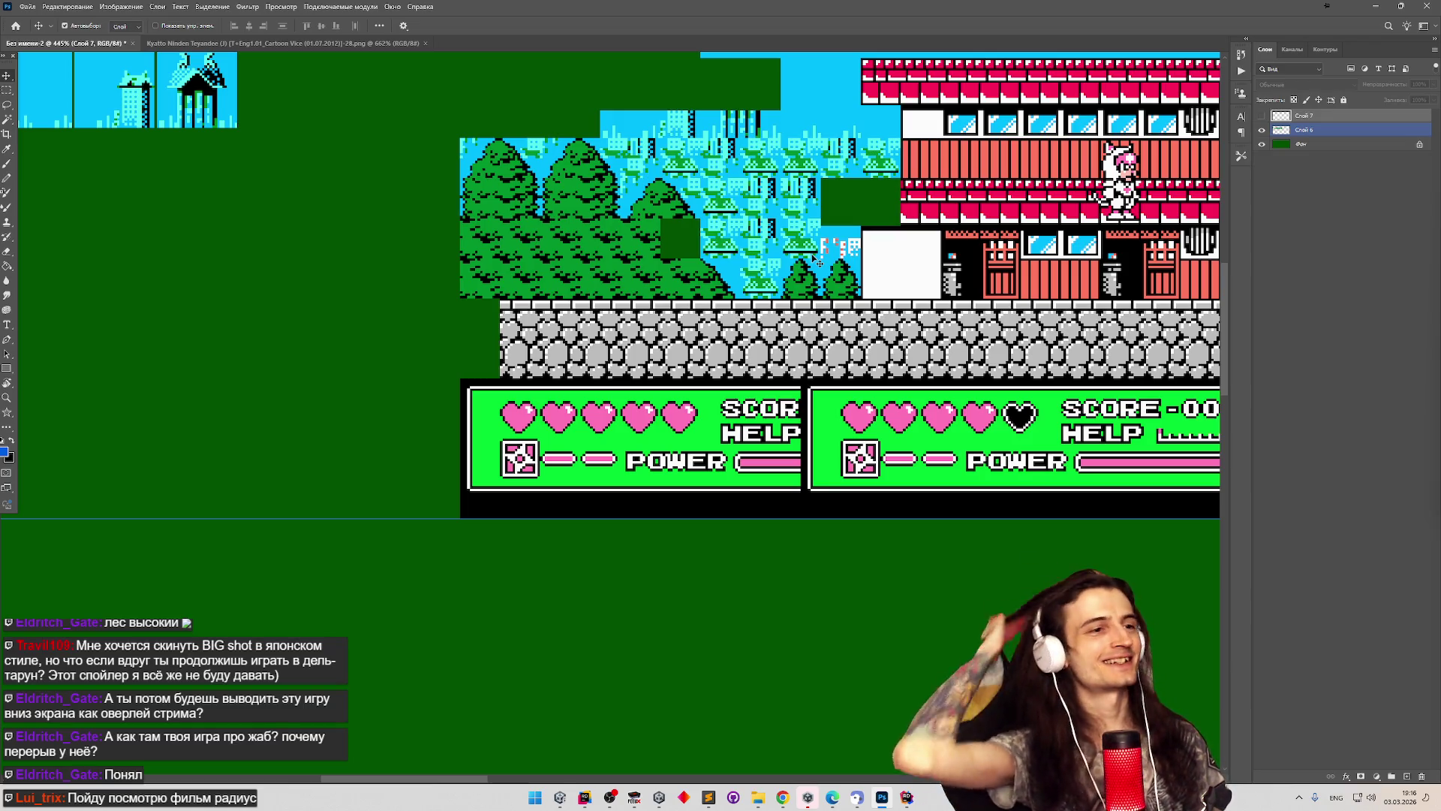
{"action": "scroll", "coordinate": [822, 260], "scroll_direction": "up", "scroll_amount": 5}
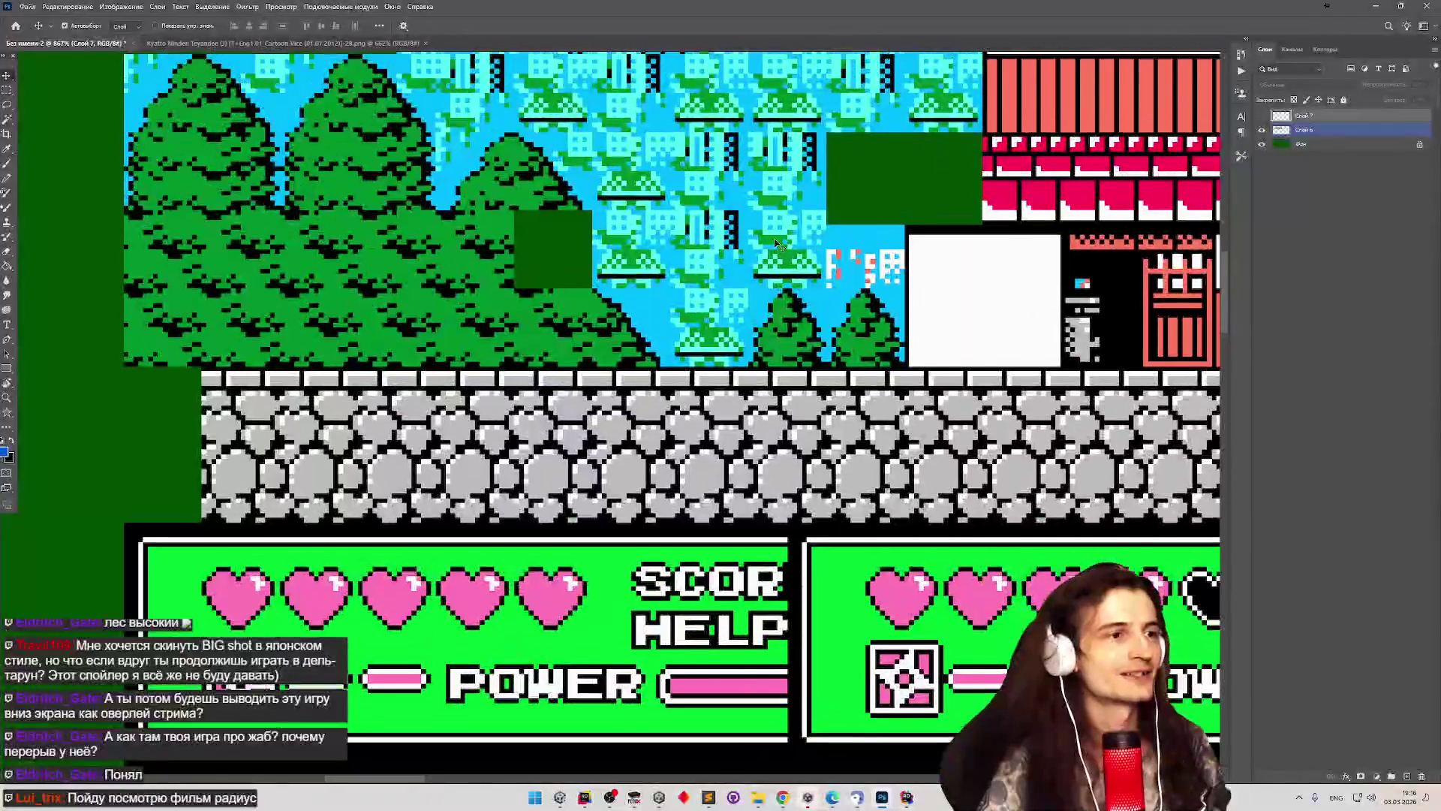
{"action": "scroll", "coordinate": [765, 246], "scroll_direction": "up", "scroll_amount": 1}
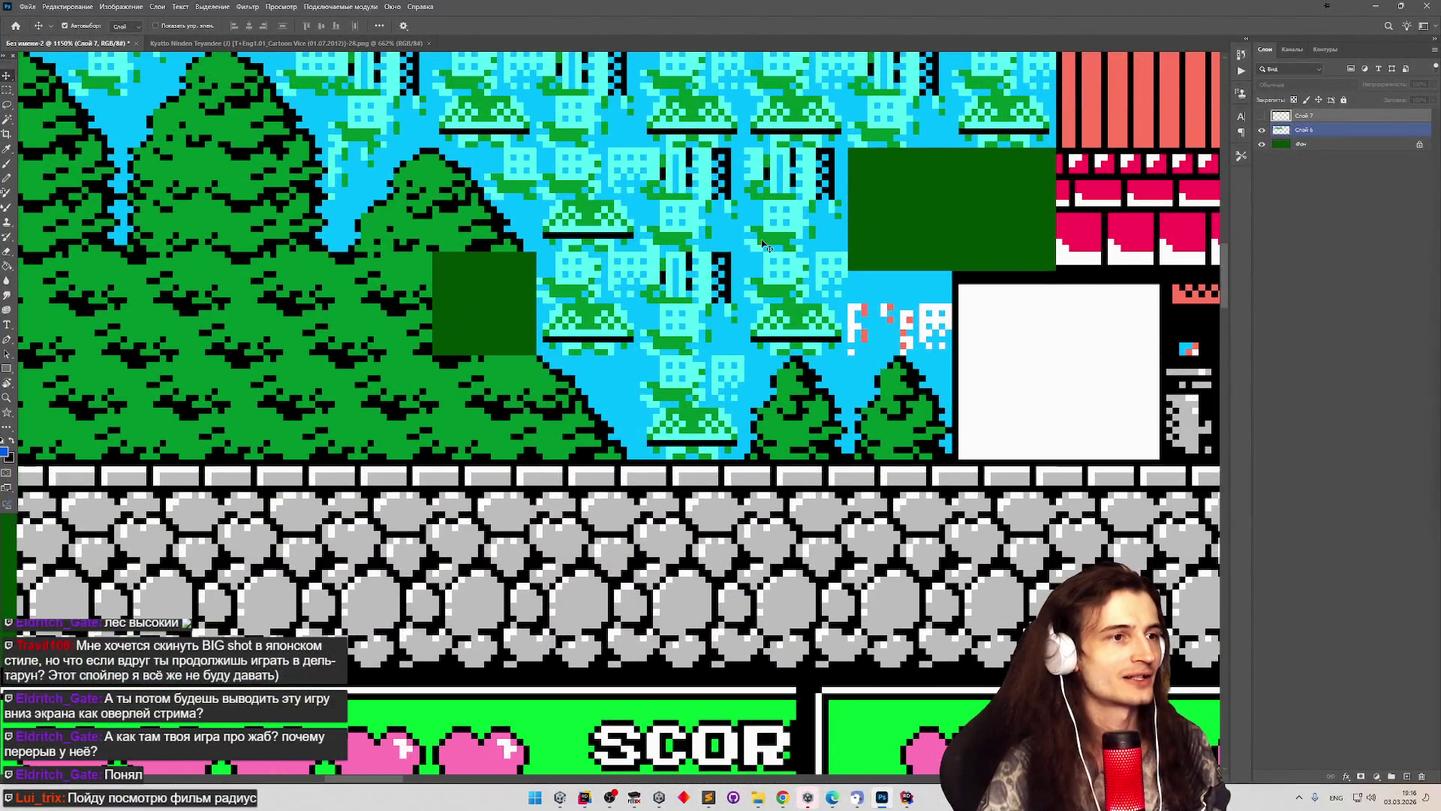
{"action": "scroll", "coordinate": [705, 315], "scroll_direction": "down", "scroll_amount": 5}
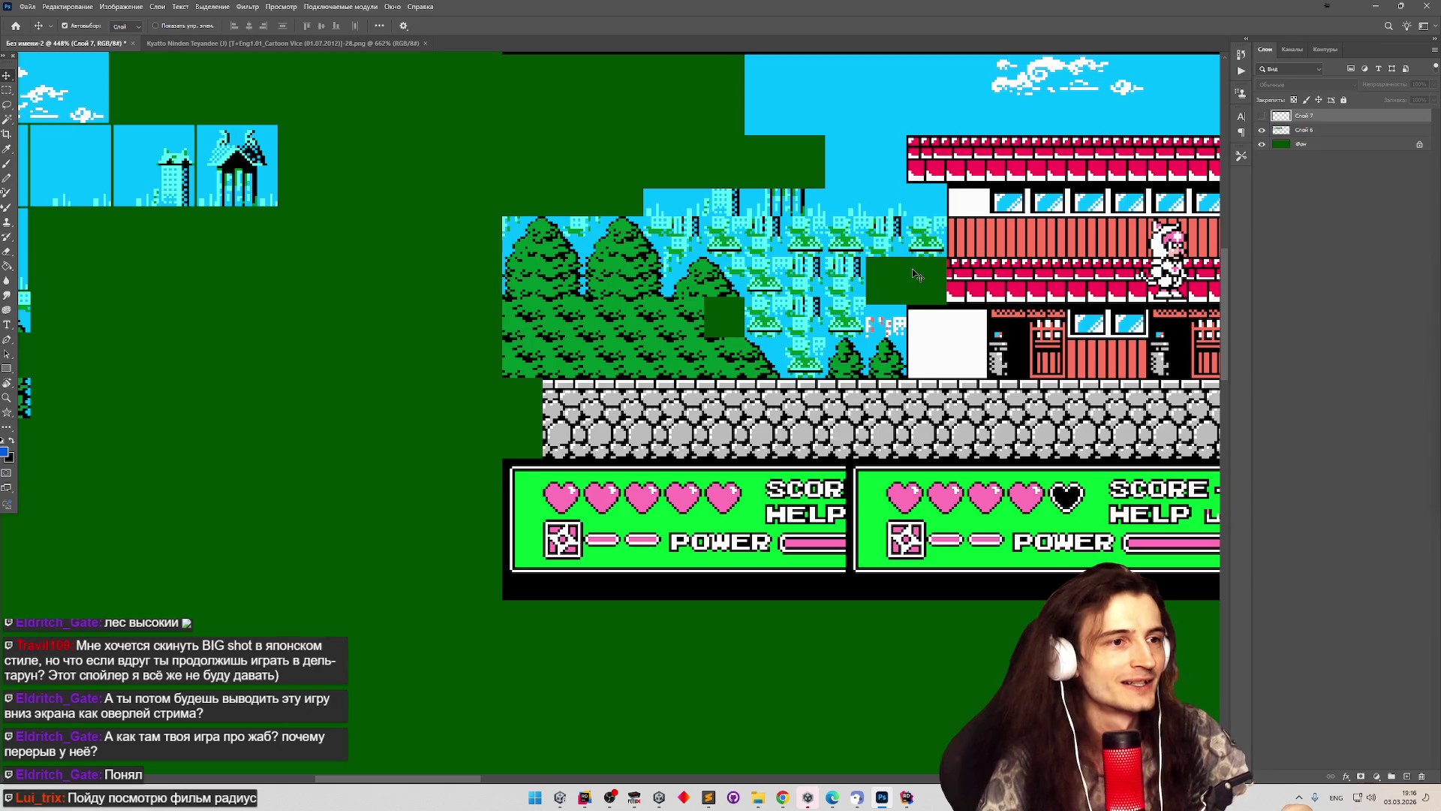
{"action": "scroll", "coordinate": [921, 241], "scroll_direction": "down", "scroll_amount": 1}
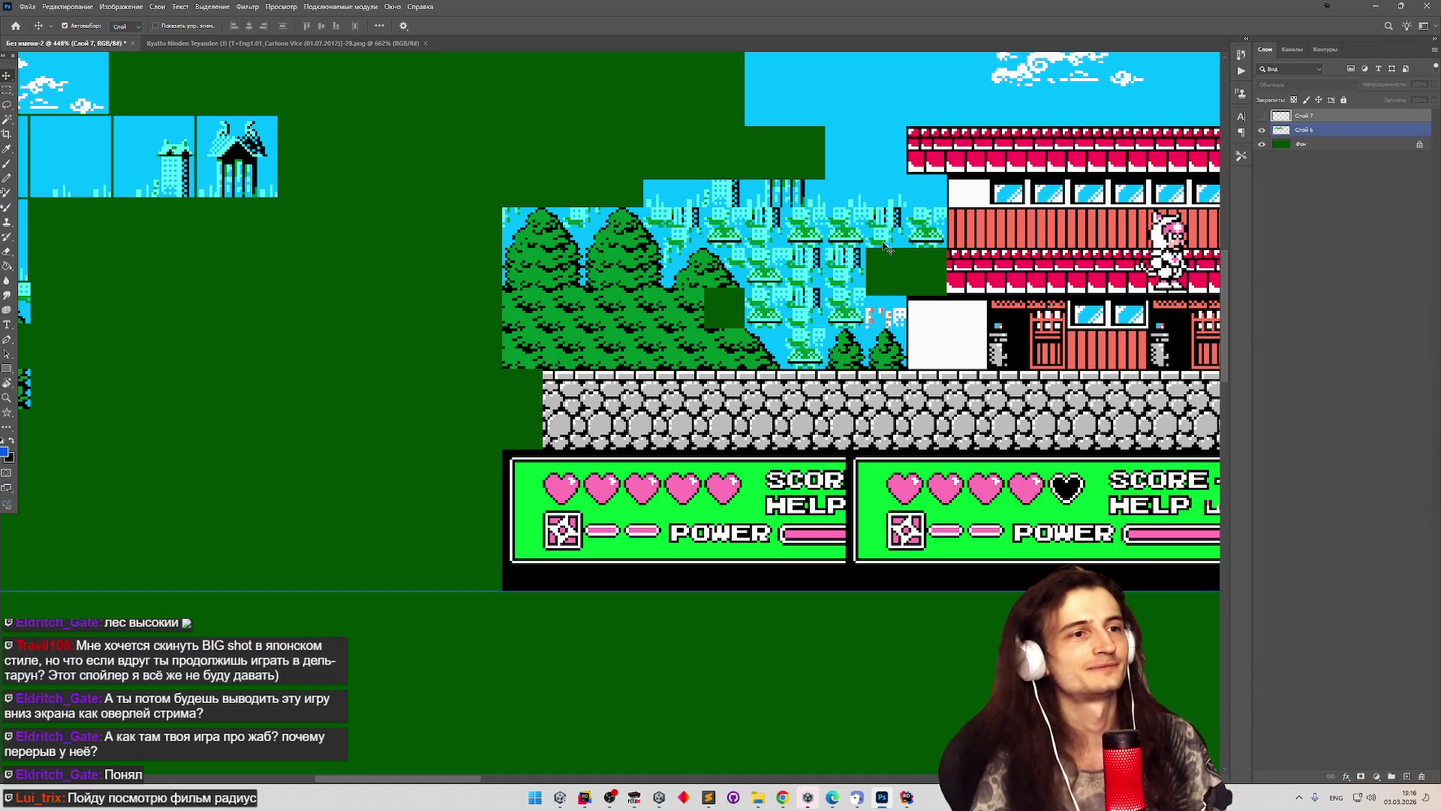
{"action": "scroll", "coordinate": [885, 248], "scroll_direction": "down", "scroll_amount": 3}
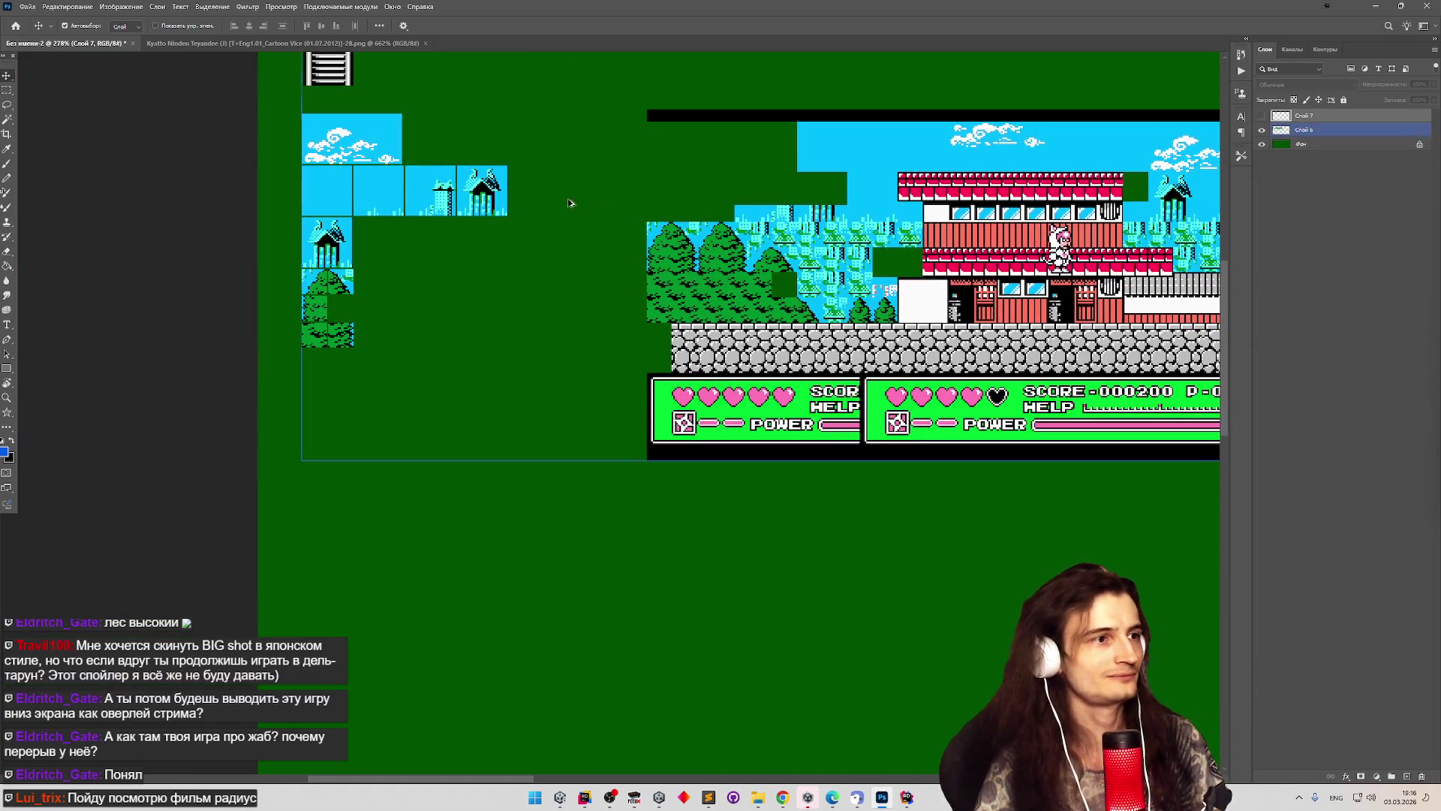
{"action": "scroll", "coordinate": [525, 197], "scroll_direction": "up", "scroll_amount": 1}
{"action": "scroll", "coordinate": [515, 194], "scroll_direction": "down", "scroll_amount": 2}
{"action": "scroll", "coordinate": [835, 242], "scroll_direction": "up", "scroll_amount": 2}
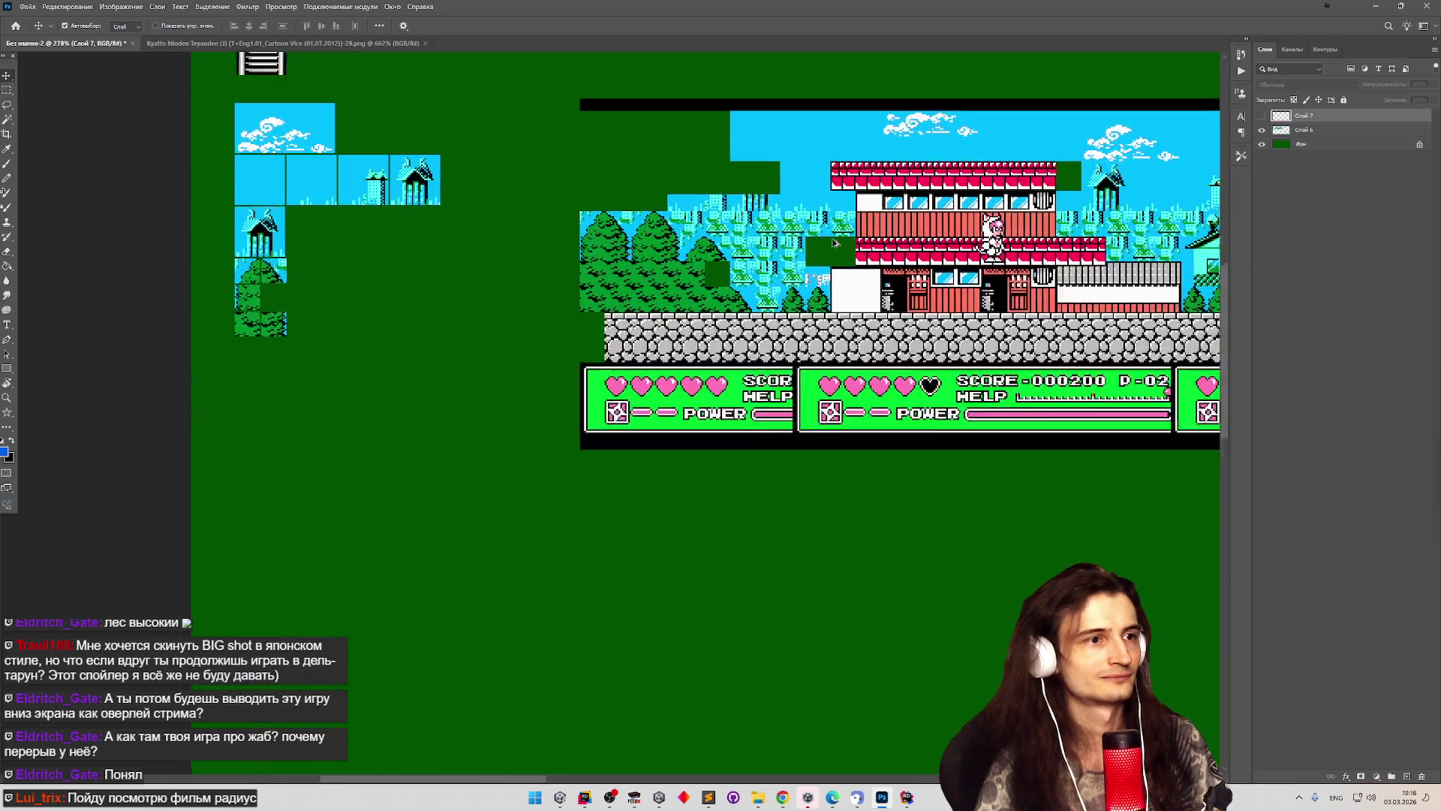
{"action": "scroll", "coordinate": [788, 241], "scroll_direction": "down", "scroll_amount": 2}
{"action": "scroll", "coordinate": [738, 238], "scroll_direction": "up", "scroll_amount": 3}
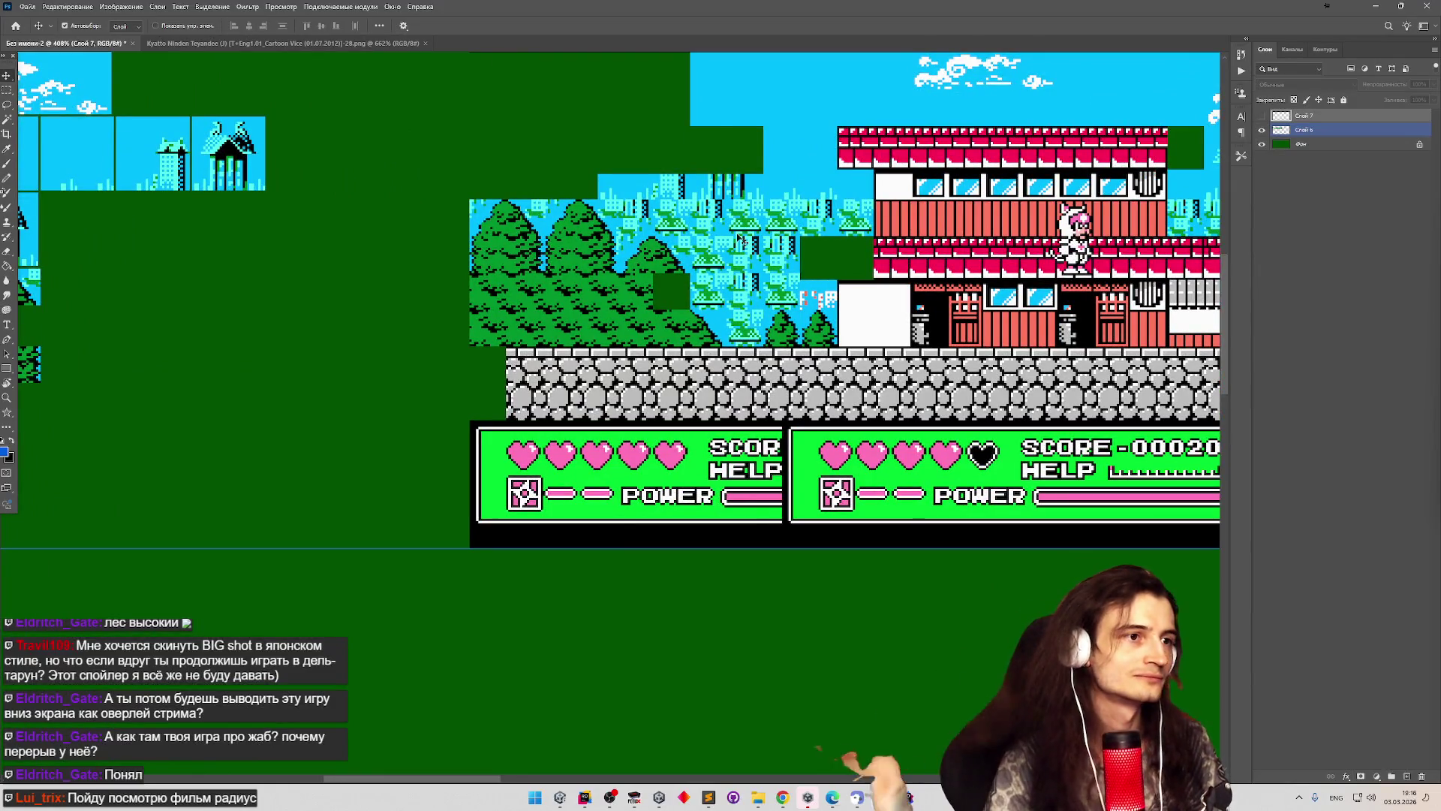
{"action": "scroll", "coordinate": [734, 210], "scroll_direction": "up", "scroll_amount": 5}
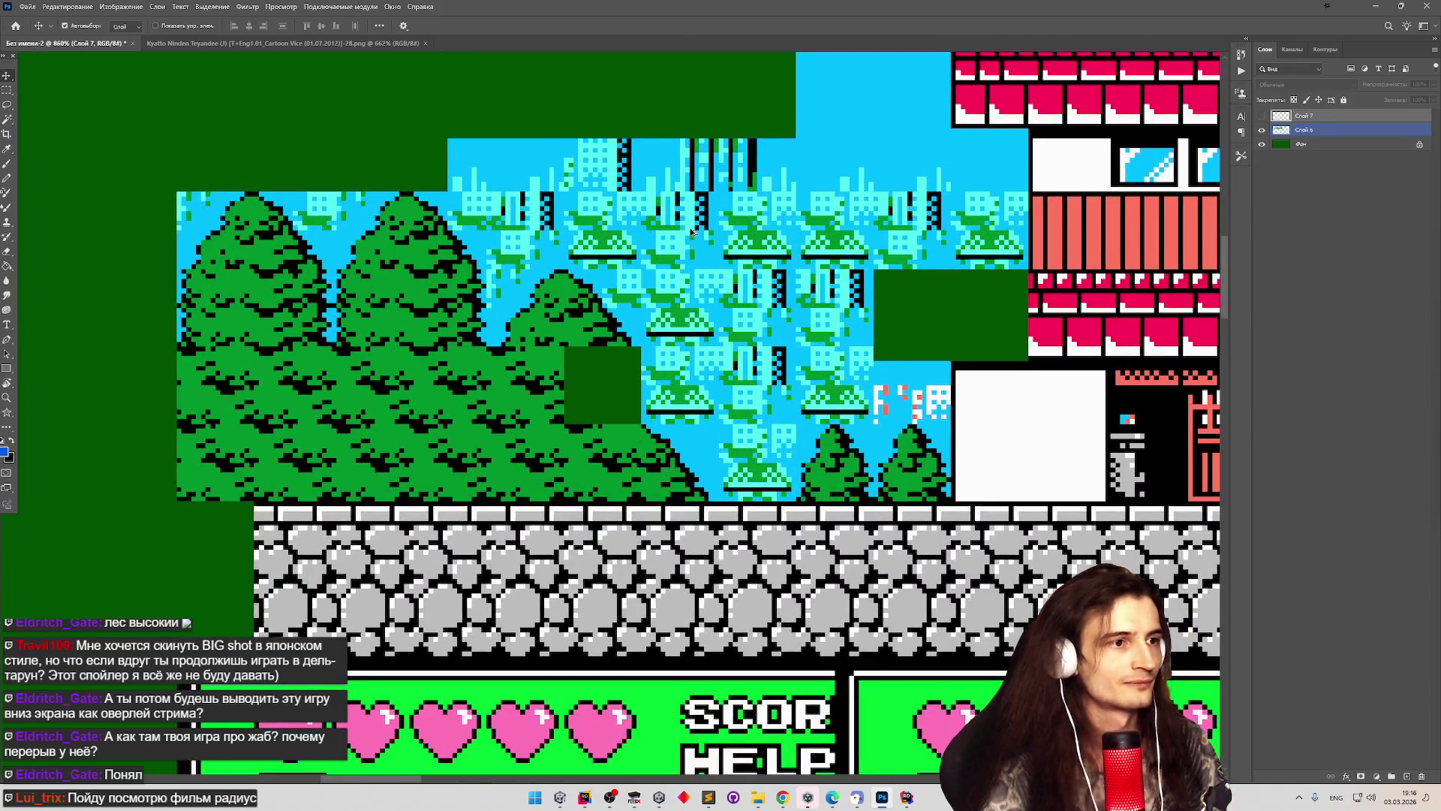
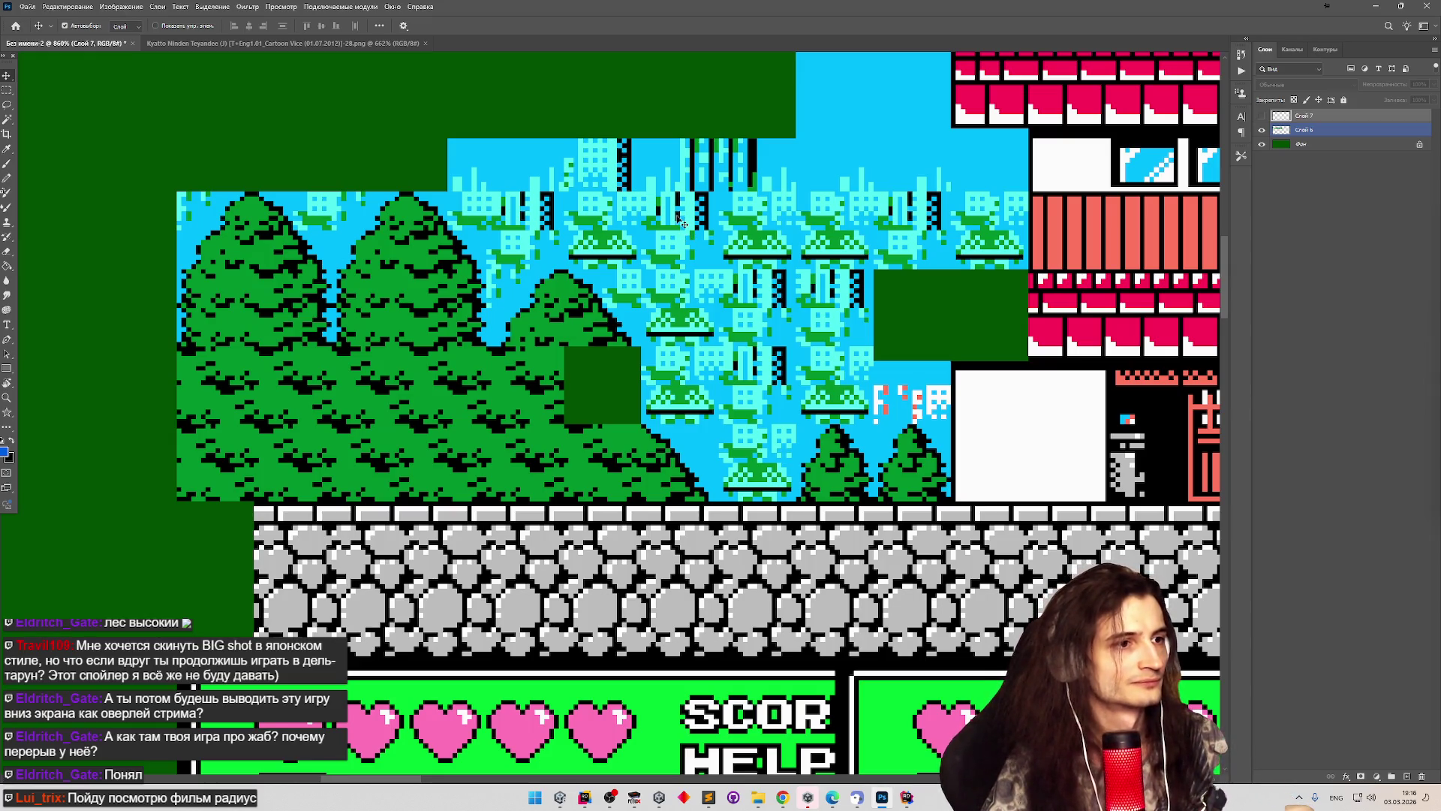
Marquee-select the small corner square of the tree tile in the tile sheet.
{"action": "scroll", "coordinate": [680, 221], "scroll_direction": "down", "scroll_amount": 5}
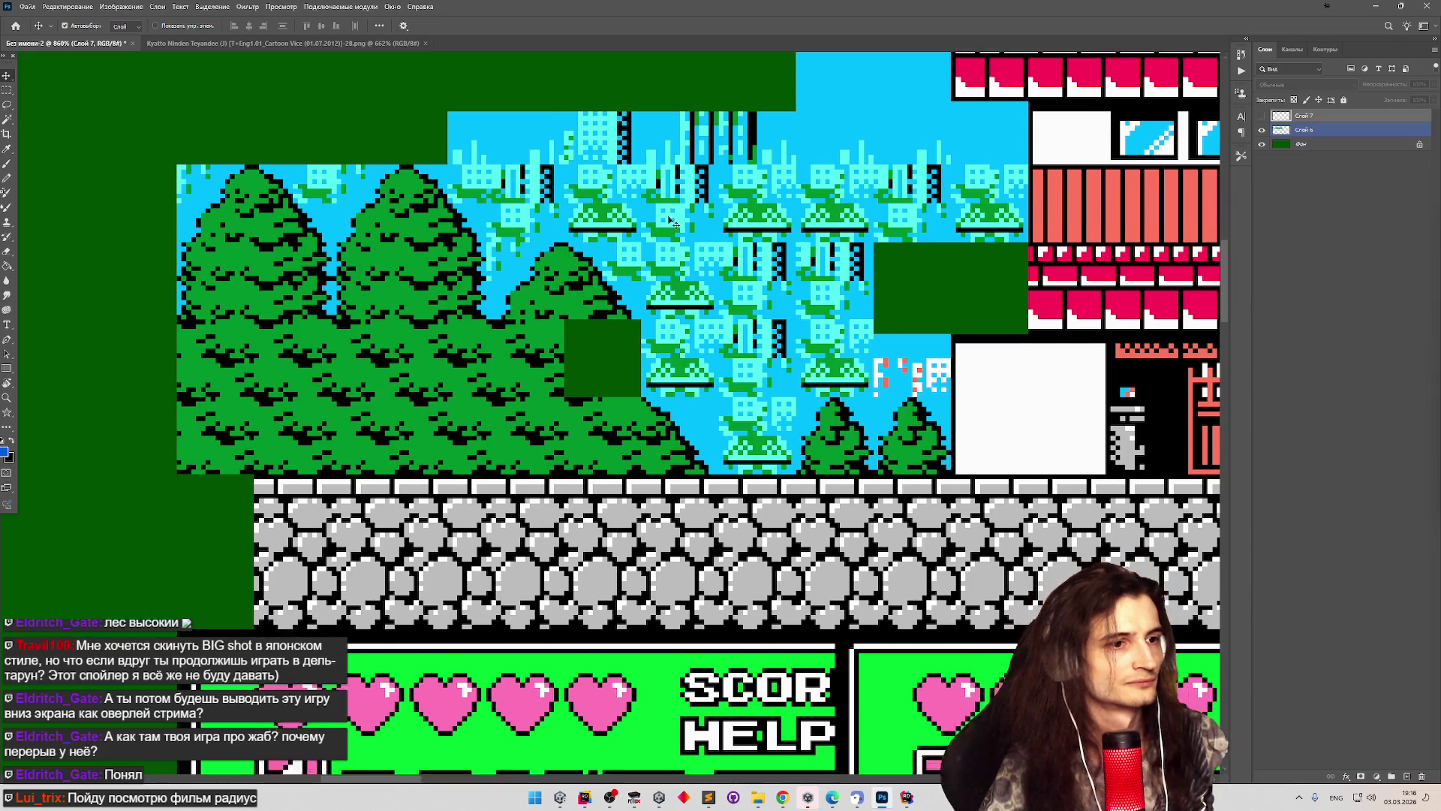
{"action": "scroll", "coordinate": [870, 357], "scroll_direction": "up", "scroll_amount": 5}
{"action": "scroll", "coordinate": [869, 357], "scroll_direction": "down", "scroll_amount": 3}
{"action": "scroll", "coordinate": [1051, 285], "scroll_direction": "up", "scroll_amount": 2}
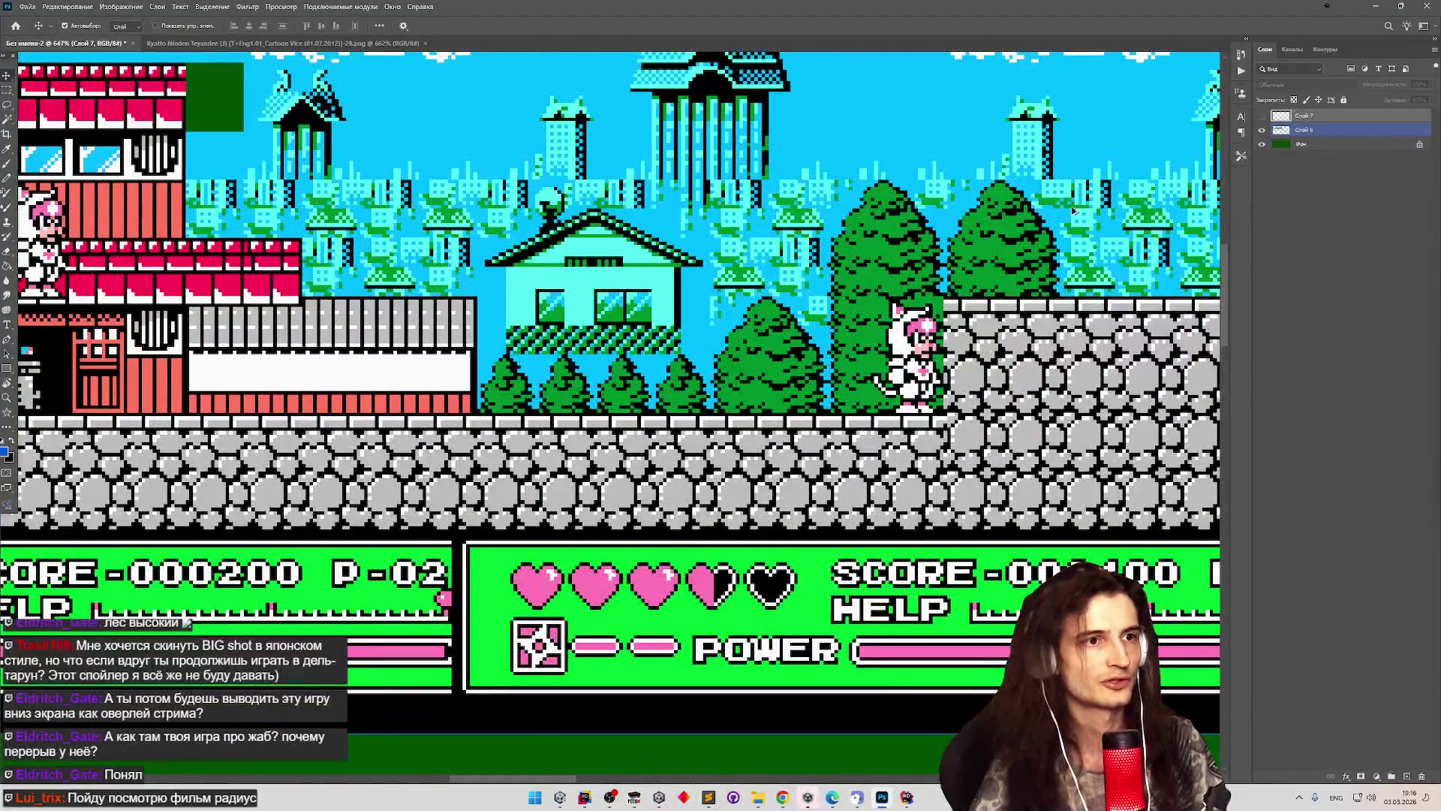
{"action": "scroll", "coordinate": [911, 197], "scroll_direction": "up", "scroll_amount": 1}
{"action": "scroll", "coordinate": [1078, 241], "scroll_direction": "down", "scroll_amount": 6}
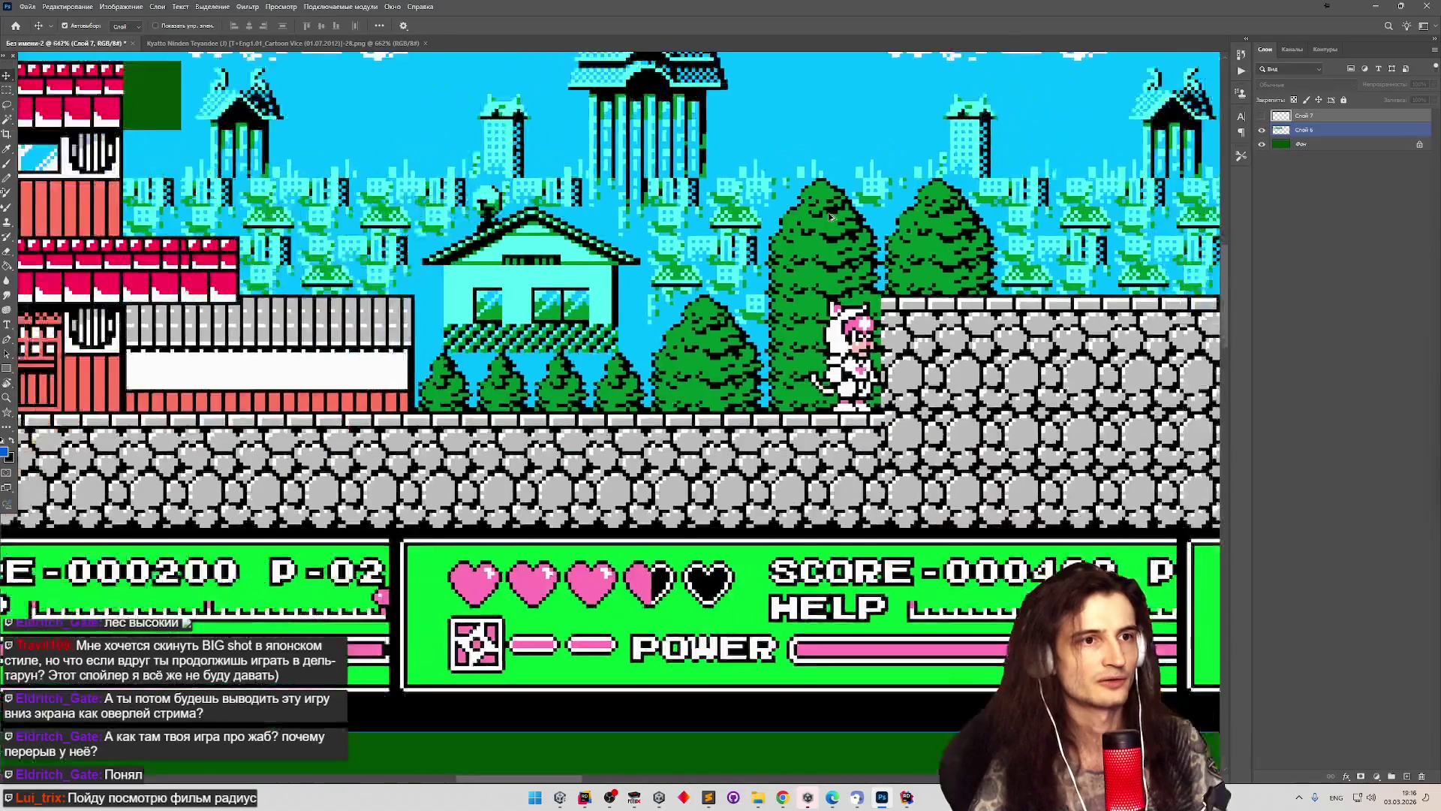
{"action": "scroll", "coordinate": [877, 213], "scroll_direction": "down", "scroll_amount": 2}
{"action": "scroll", "coordinate": [1061, 115], "scroll_direction": "up", "scroll_amount": 4}
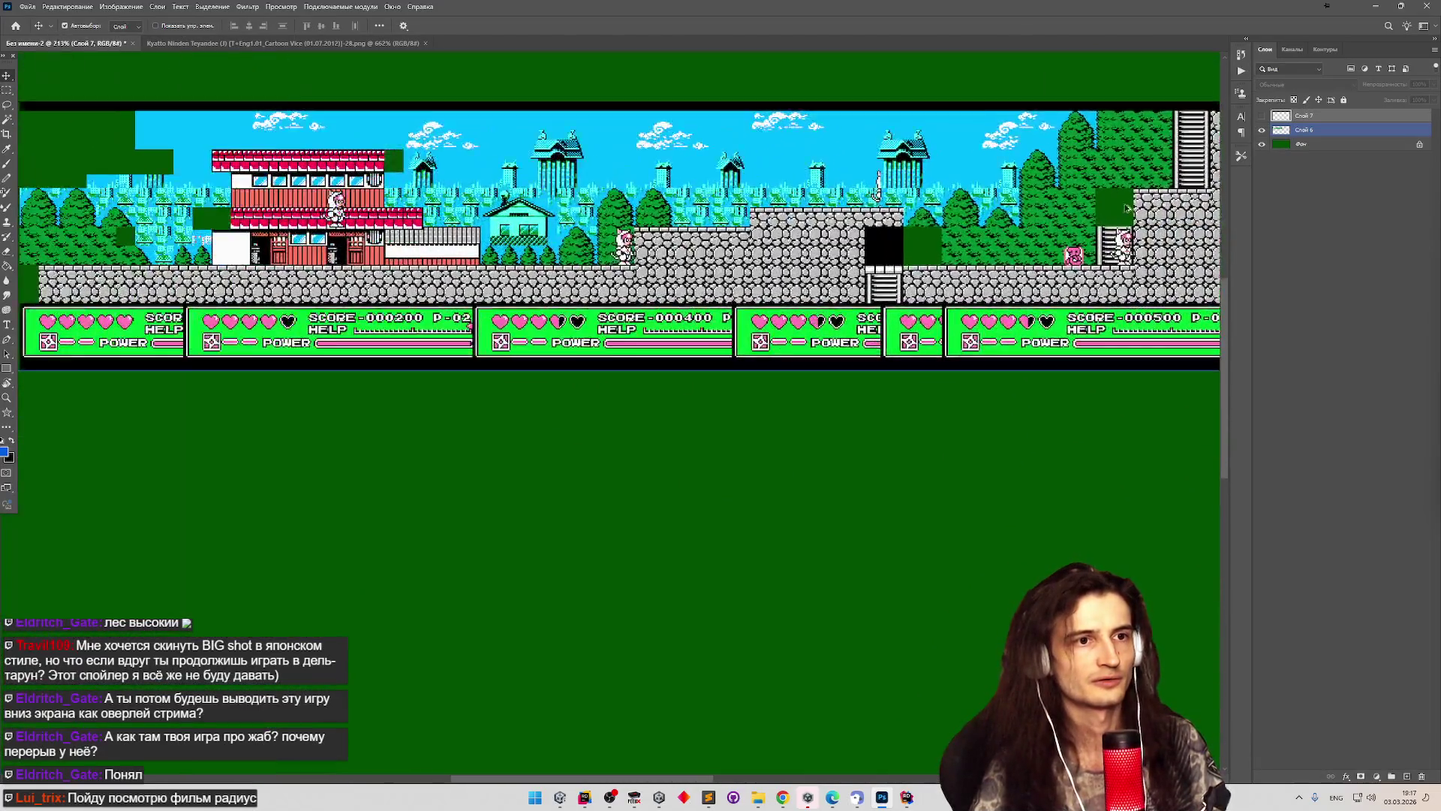
{"action": "scroll", "coordinate": [1061, 114], "scroll_direction": "up", "scroll_amount": 2}
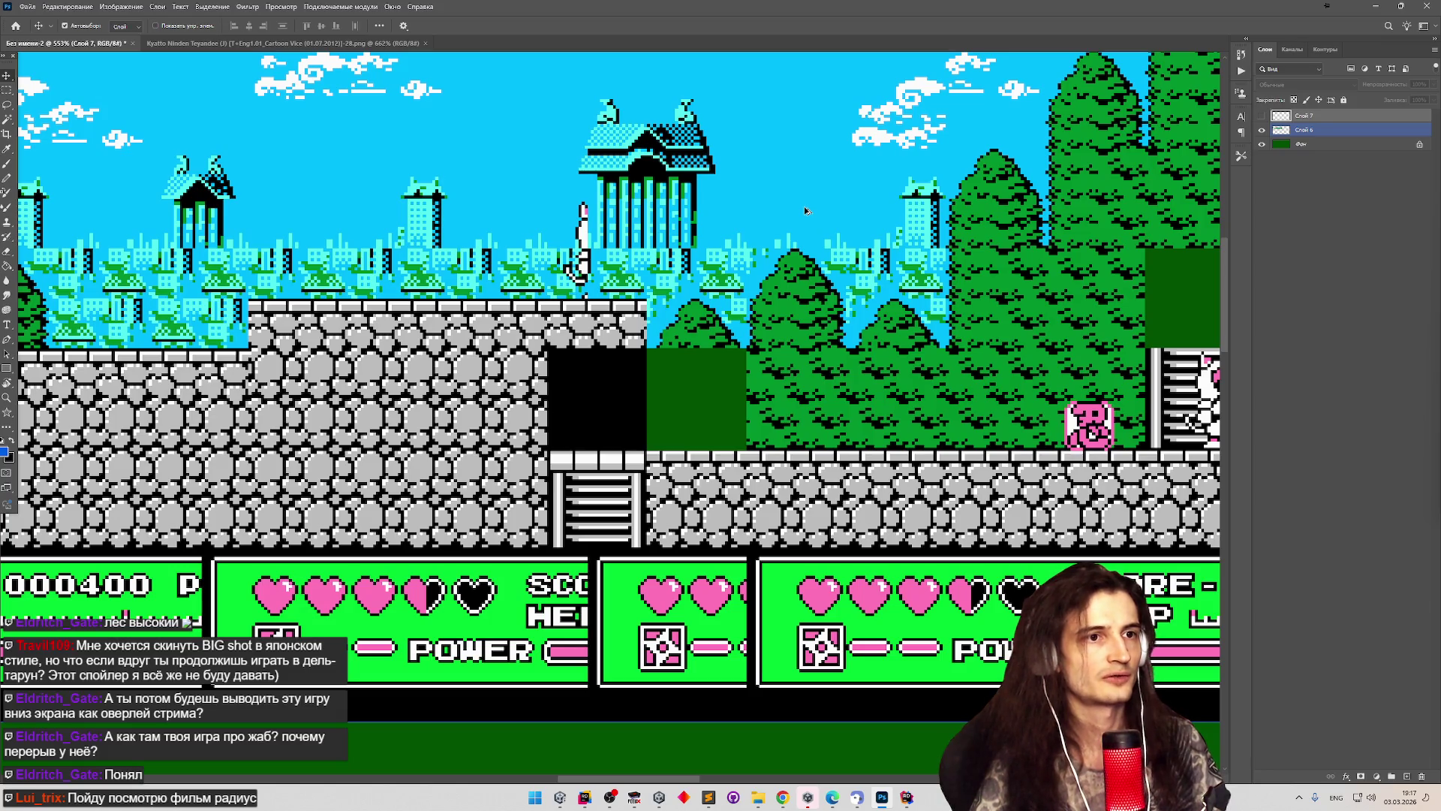
{"action": "scroll", "coordinate": [805, 211], "scroll_direction": "up", "scroll_amount": 8}
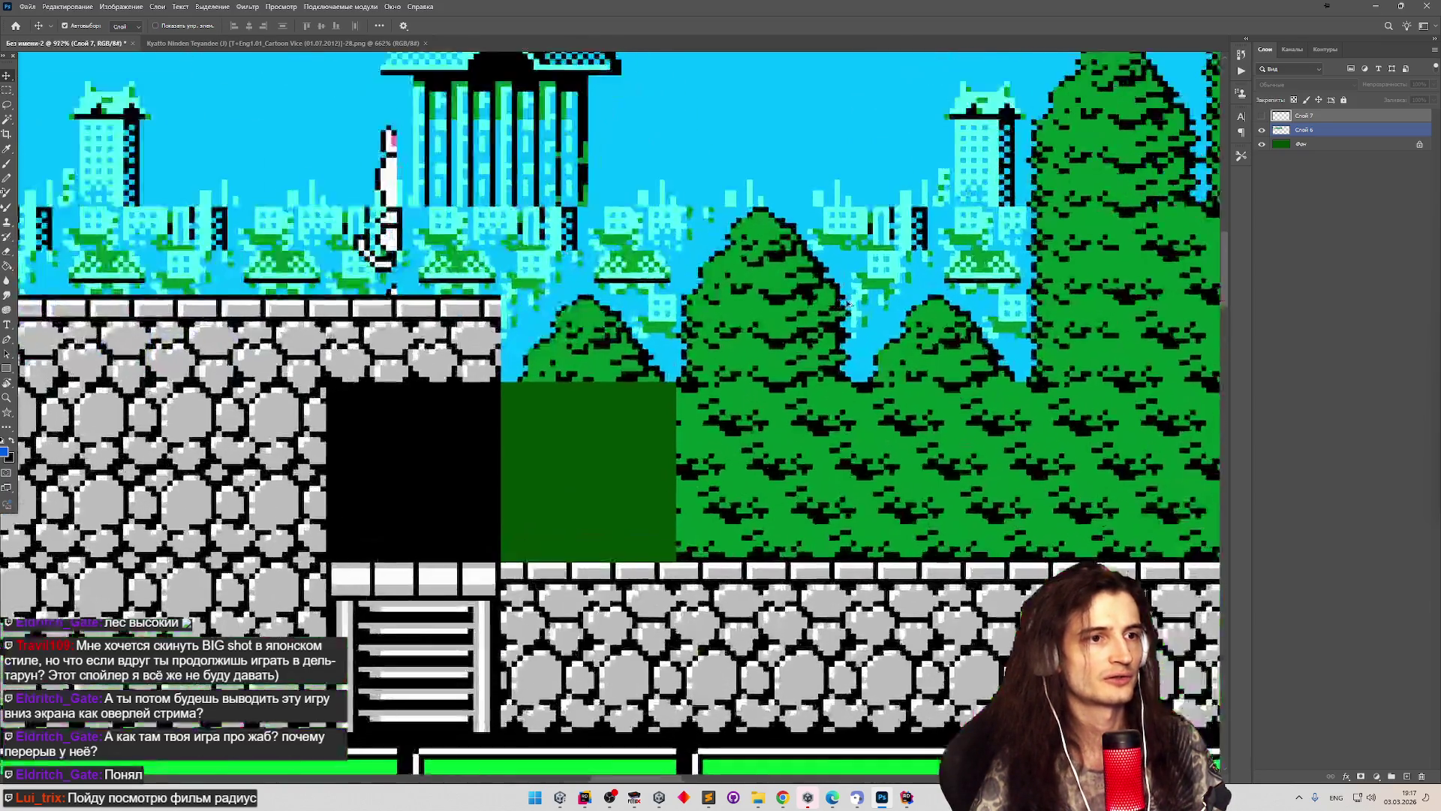
{"action": "scroll", "coordinate": [851, 302], "scroll_direction": "down", "scroll_amount": 10}
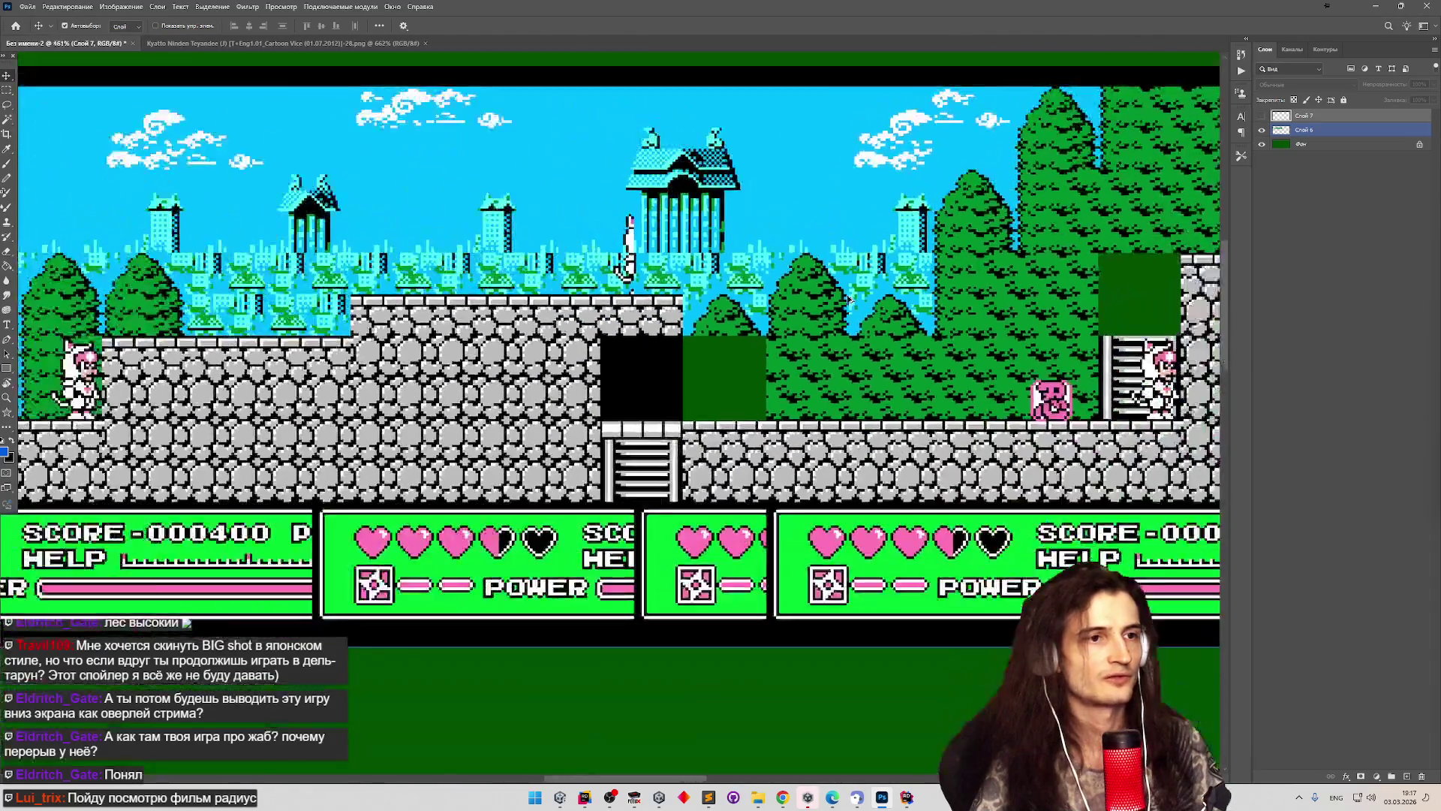
{"action": "scroll", "coordinate": [767, 289], "scroll_direction": "down", "scroll_amount": 8}
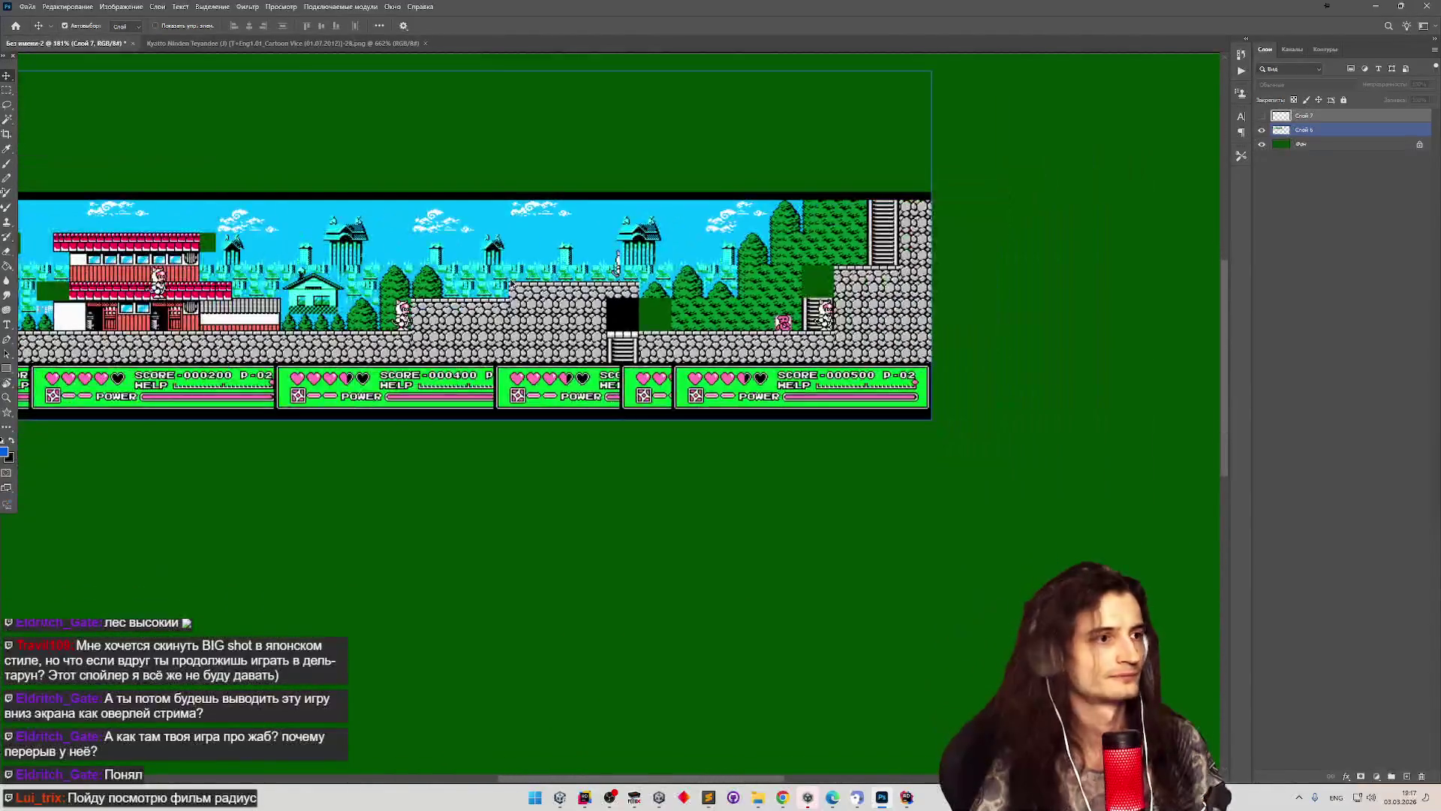
{"action": "scroll", "coordinate": [173, 249], "scroll_direction": "up", "scroll_amount": 5}
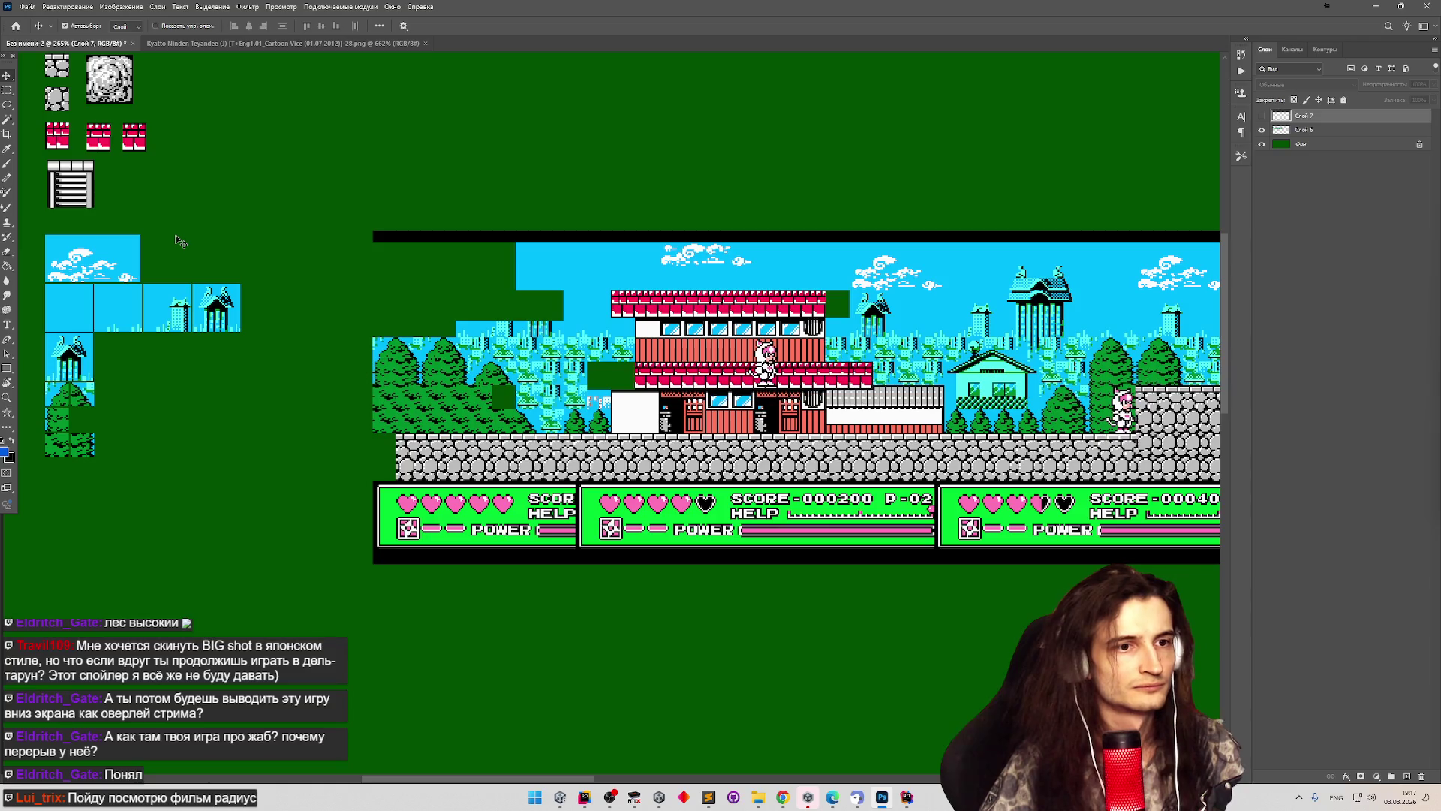
{"action": "scroll", "coordinate": [178, 237], "scroll_direction": "down", "scroll_amount": 5}
{"action": "scroll", "coordinate": [554, 311], "scroll_direction": "up", "scroll_amount": 3}
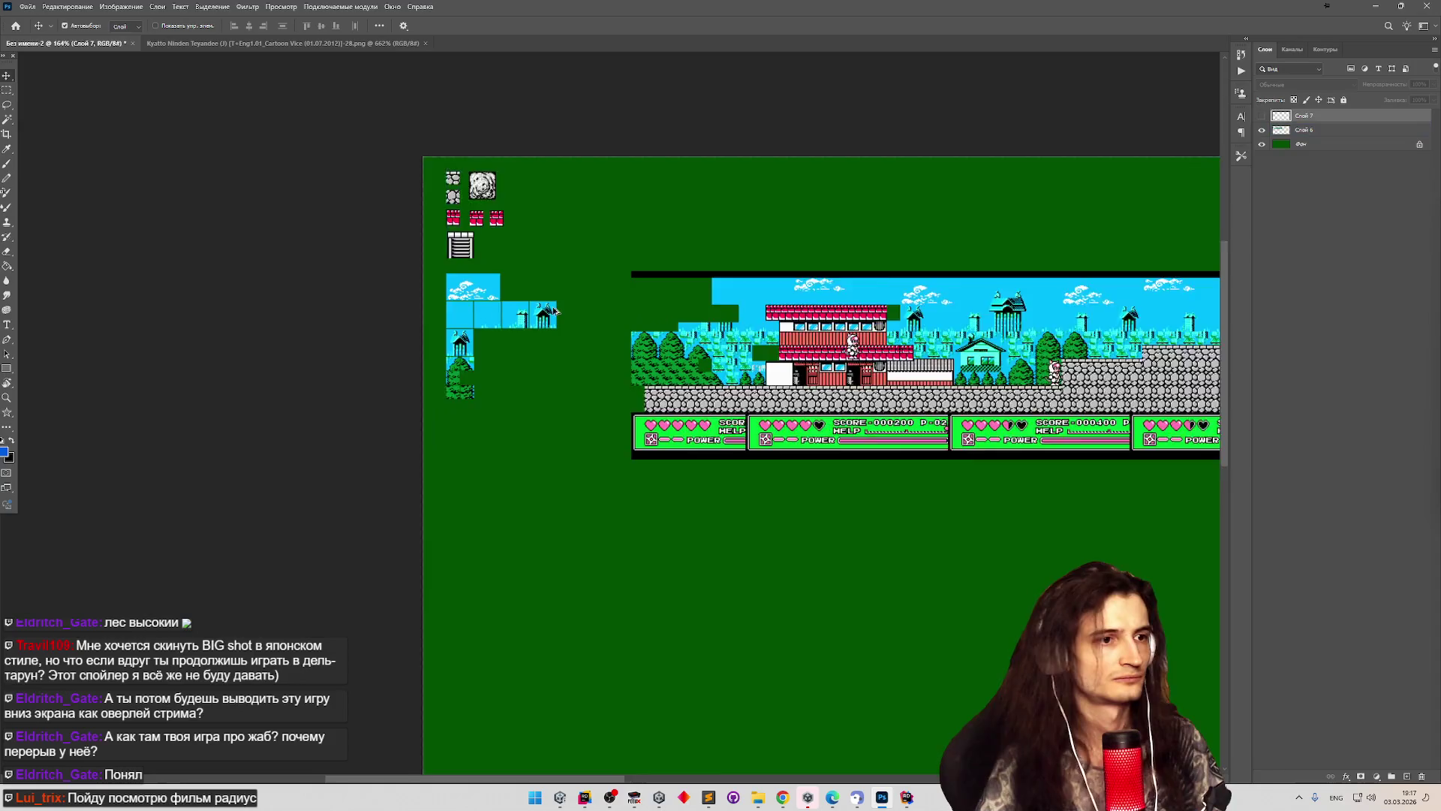
{"action": "scroll", "coordinate": [554, 310], "scroll_direction": "up", "scroll_amount": 4}
{"action": "scroll", "coordinate": [158, 346], "scroll_direction": "up", "scroll_amount": 6}
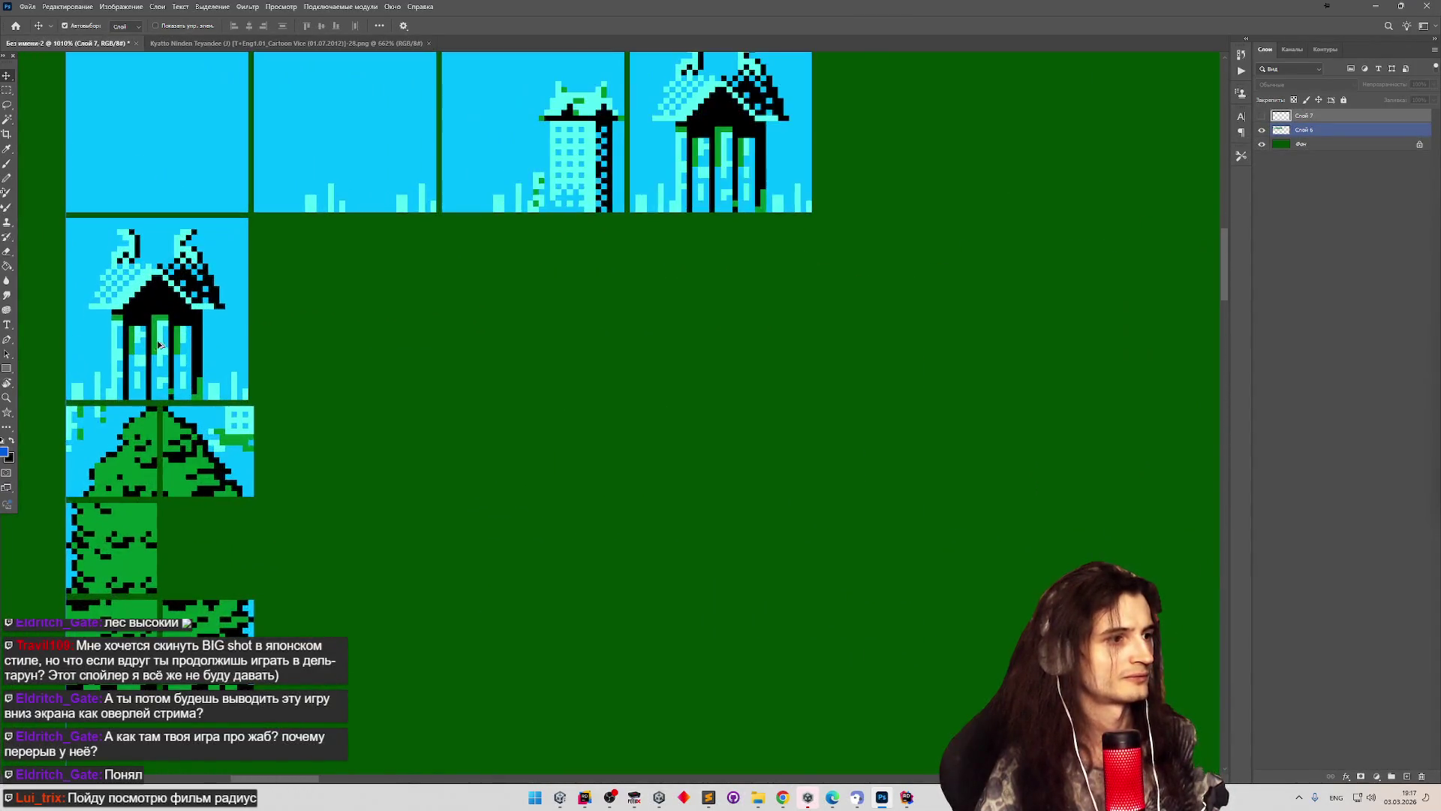
{"action": "scroll", "coordinate": [159, 346], "scroll_direction": "down", "scroll_amount": 5}
{"action": "scroll", "coordinate": [114, 198], "scroll_direction": "up", "scroll_amount": 6}
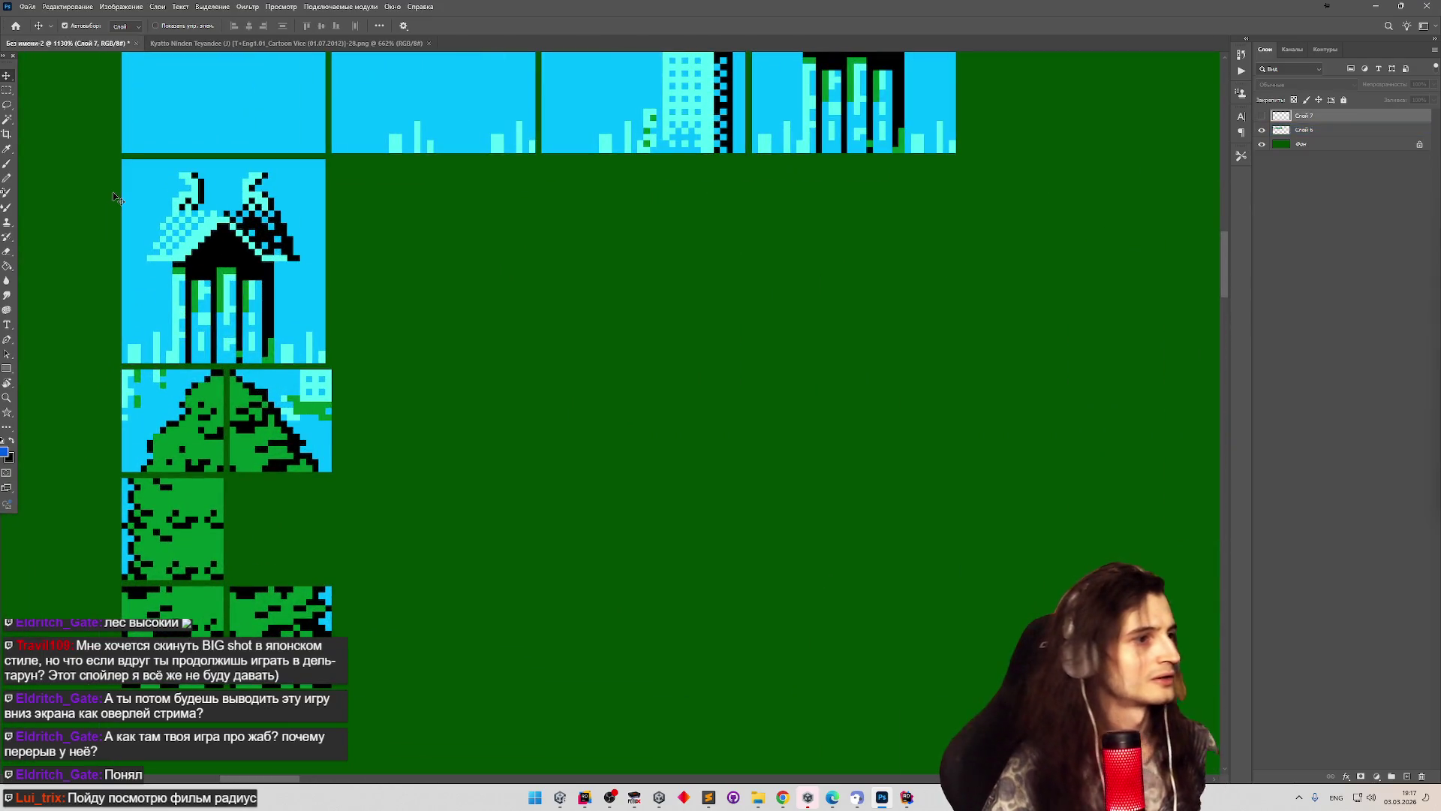
{"action": "scroll", "coordinate": [124, 182], "scroll_direction": "down", "scroll_amount": 5}
{"action": "scroll", "coordinate": [266, 373], "scroll_direction": "up", "scroll_amount": 5}
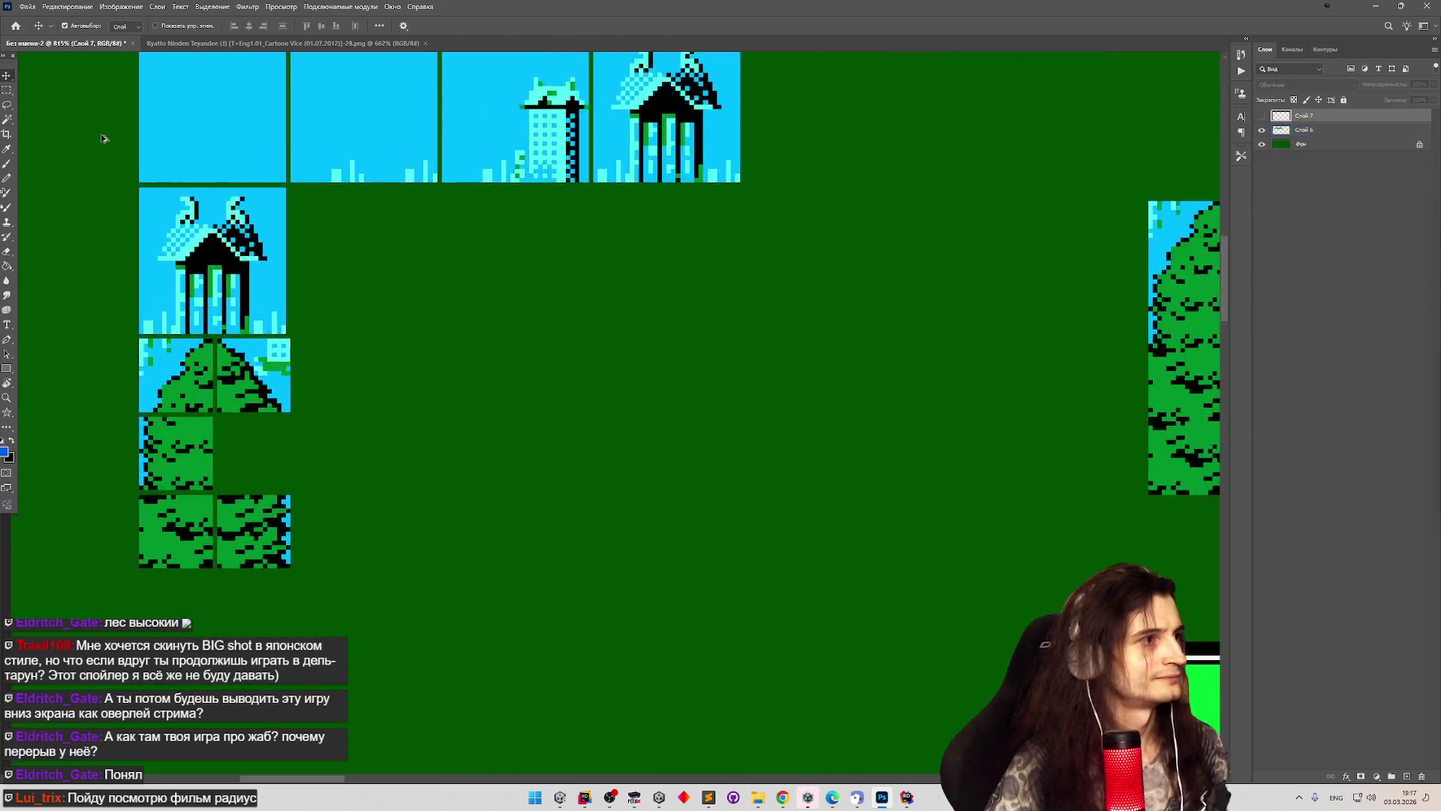
{"action": "key", "text": "m"}
{"action": "left_click_drag", "start_coordinate": [288, 382], "coordinate": [330, 425]}
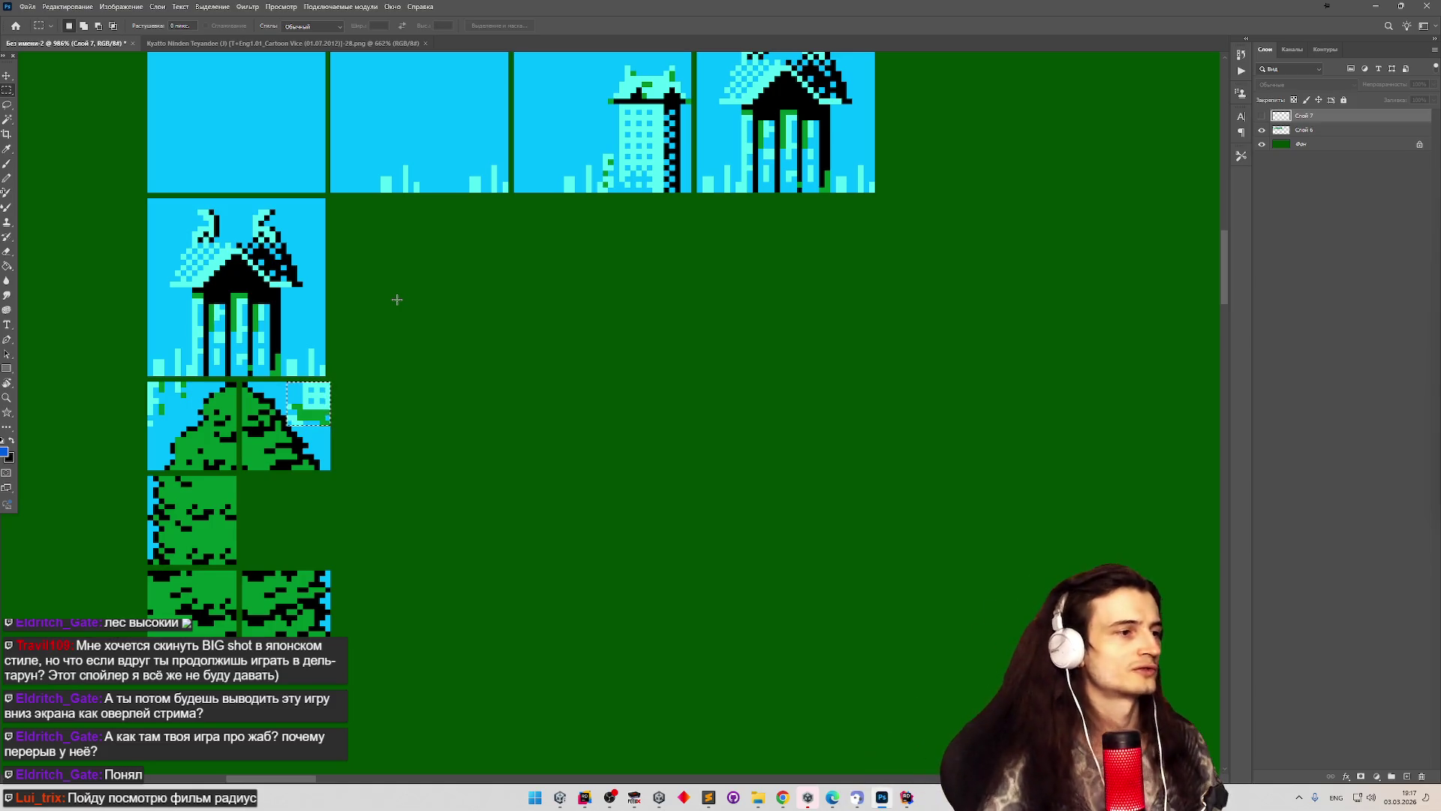
Try dragging the corner square on Слой 6 with the Move tool, triggering the empty-selection warning.
{"action": "scroll", "coordinate": [396, 298], "scroll_direction": "down", "scroll_amount": 1}
{"action": "scroll", "coordinate": [395, 297], "scroll_direction": "down", "scroll_amount": 3}
{"action": "scroll", "coordinate": [816, 302], "scroll_direction": "up", "scroll_amount": 2}
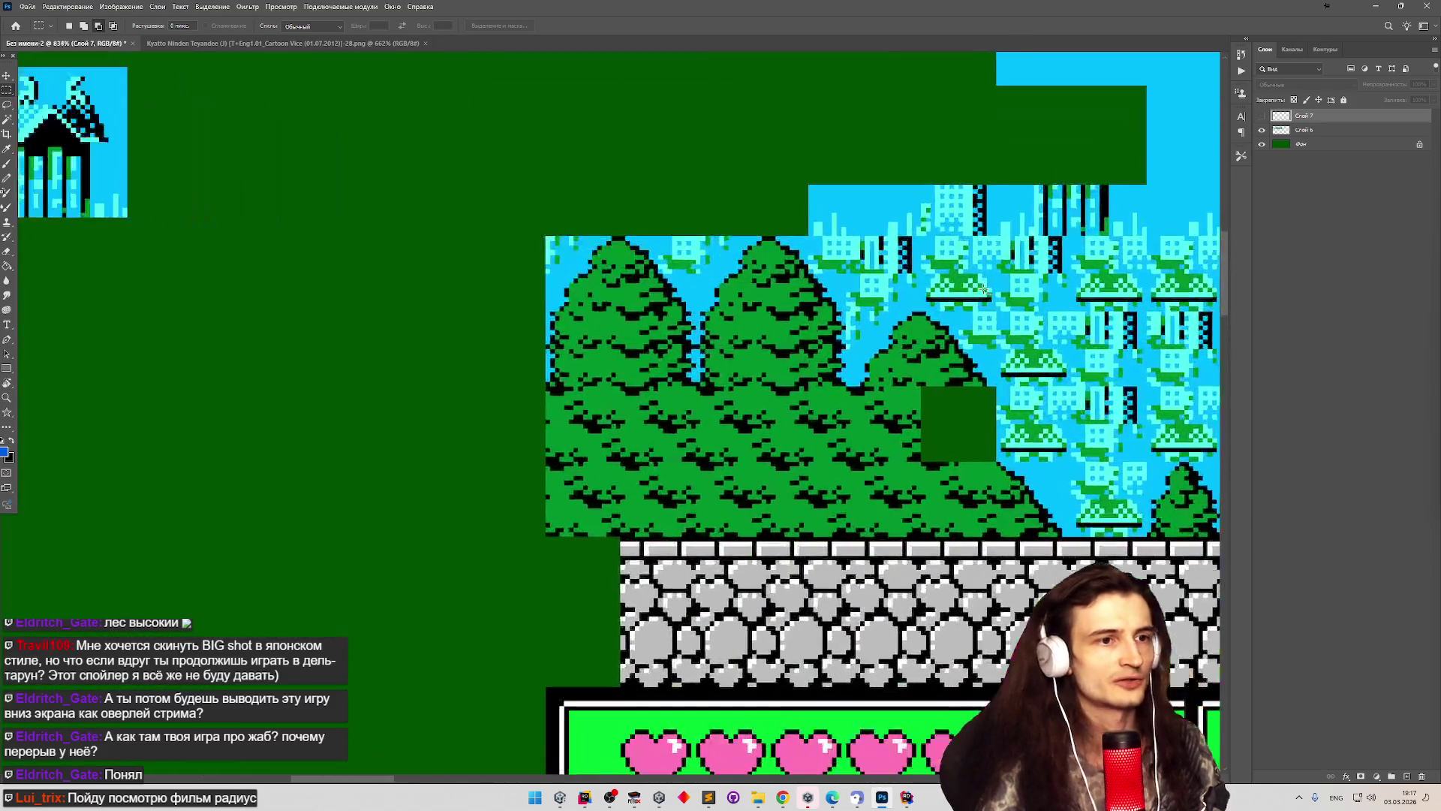
{"action": "scroll", "coordinate": [998, 320], "scroll_direction": "up", "scroll_amount": 3}
{"action": "scroll", "coordinate": [997, 335], "scroll_direction": "down", "scroll_amount": 3}
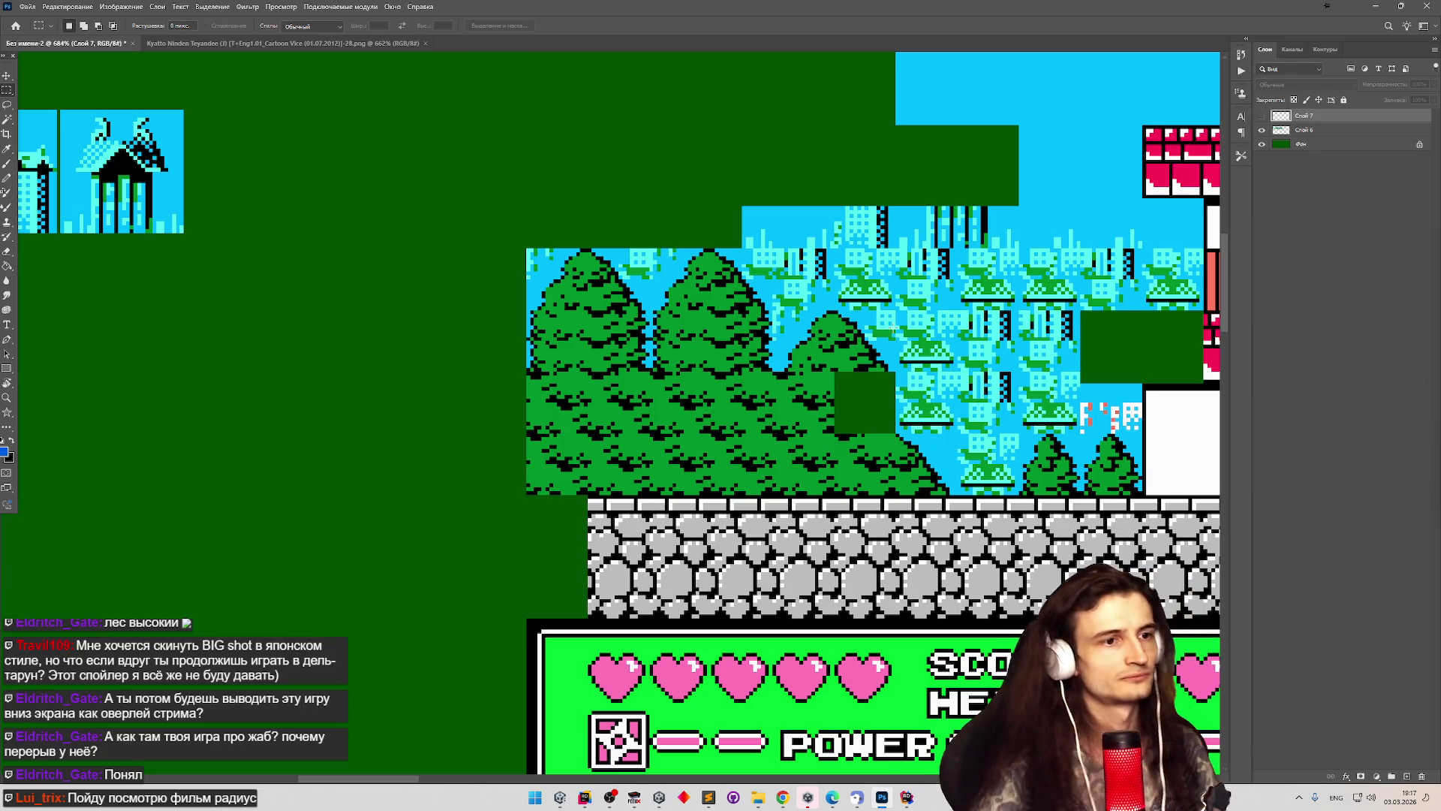
{"action": "scroll", "coordinate": [826, 313], "scroll_direction": "down", "scroll_amount": 3}
{"action": "scroll", "coordinate": [184, 308], "scroll_direction": "up", "scroll_amount": 5}
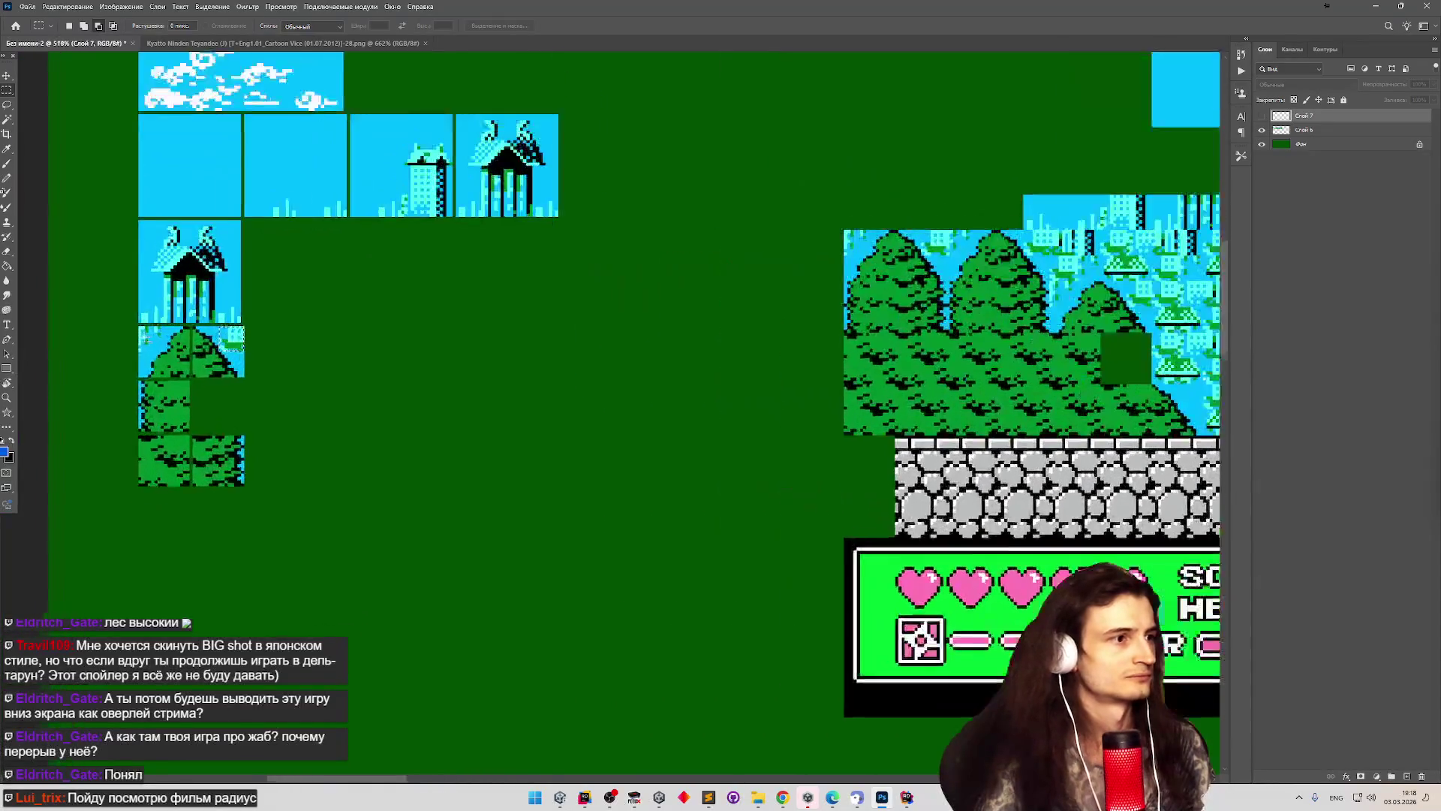
{"action": "scroll", "coordinate": [183, 307], "scroll_direction": "up", "scroll_amount": 2}
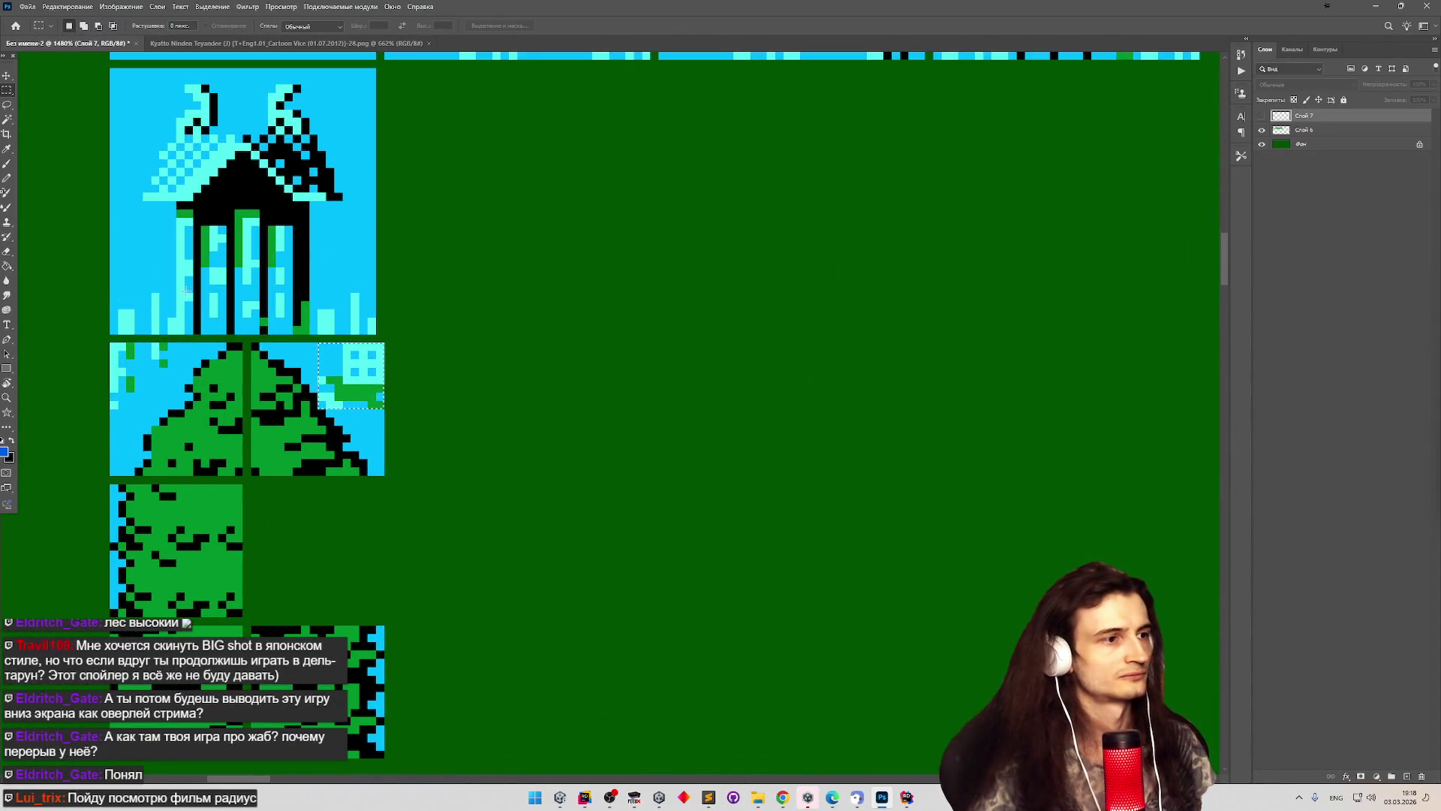
{"action": "scroll", "coordinate": [200, 295], "scroll_direction": "down", "scroll_amount": 1}
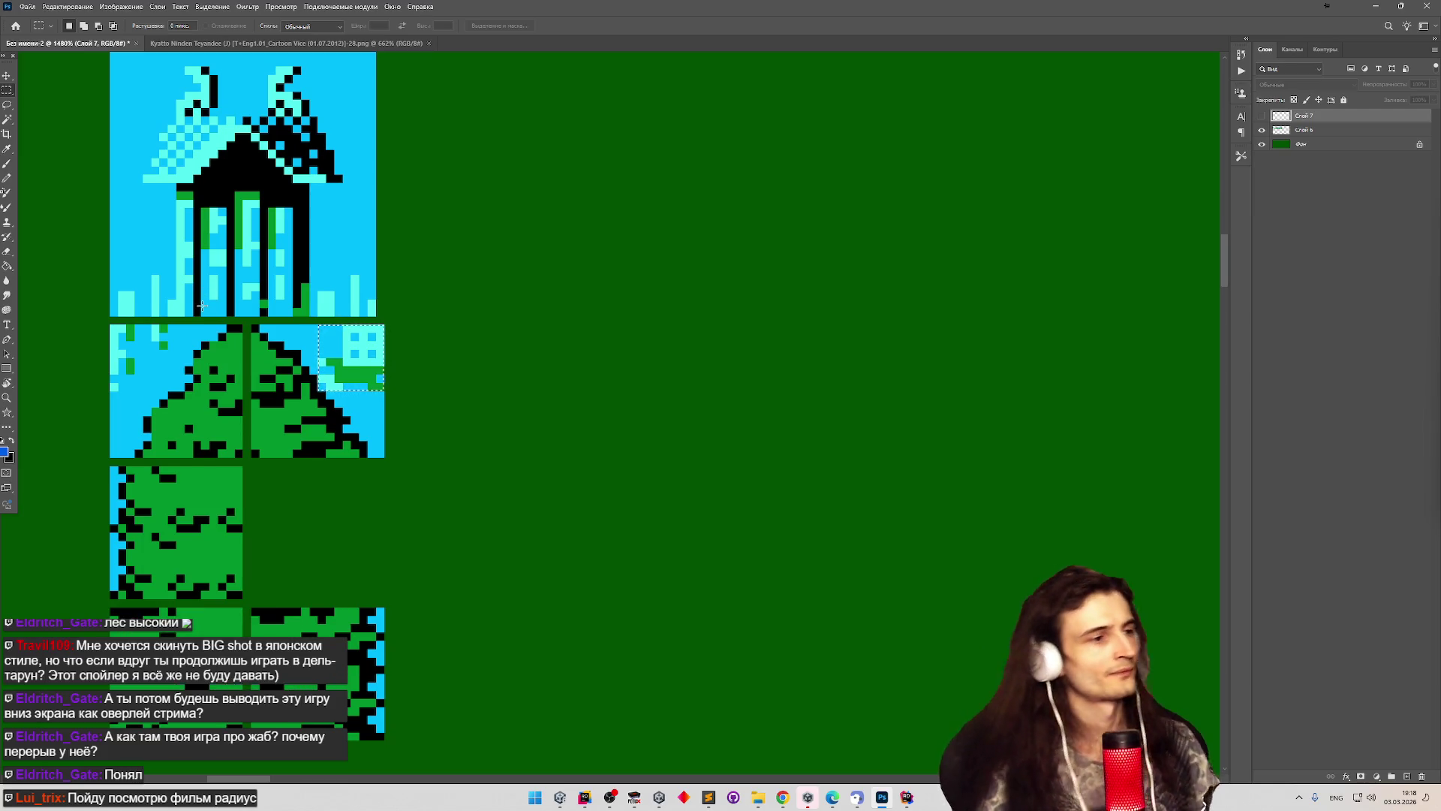
{"action": "left_click", "coordinate": [7, 76]}
{"action": "left_click", "coordinate": [359, 351]}
{"action": "left_click_drag", "start_coordinate": [359, 350], "coordinate": [370, 347]}
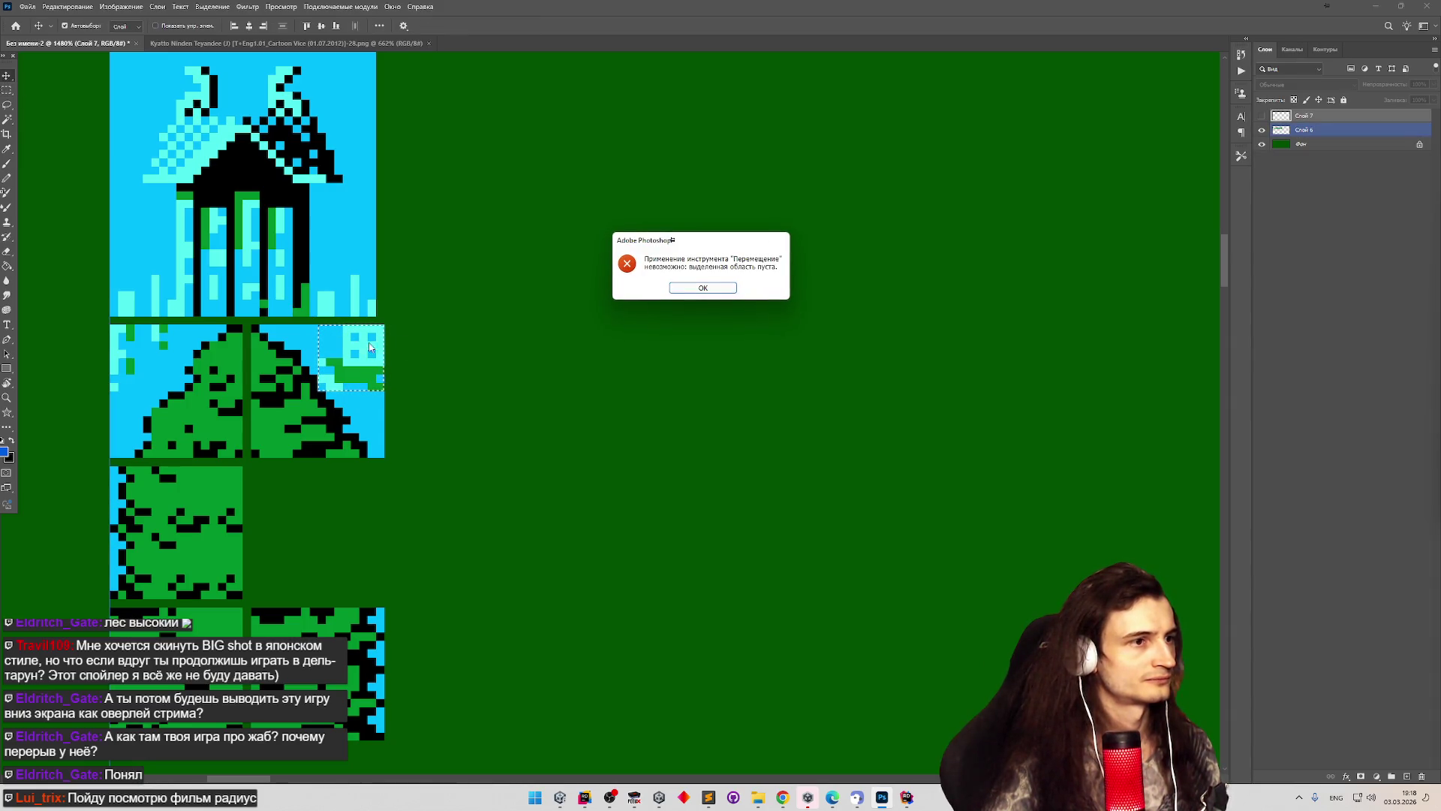
Dismiss the empty-selection warning, then hide and delete the Слой 7 layer.
{"action": "left_click", "coordinate": [717, 289]}
{"action": "left_click", "coordinate": [1276, 117]}
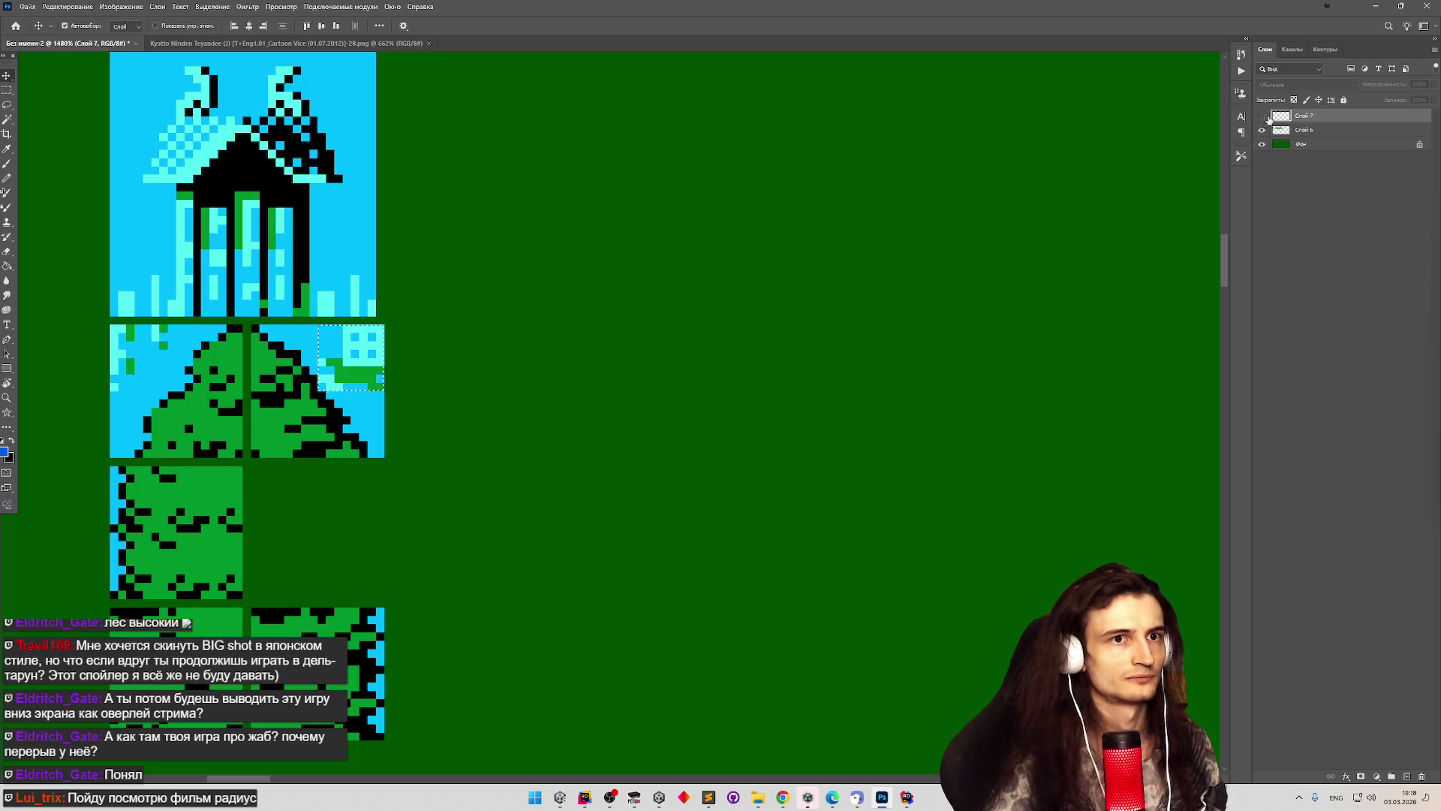
{"action": "scroll", "coordinate": [692, 235], "scroll_direction": "down", "scroll_amount": 3}
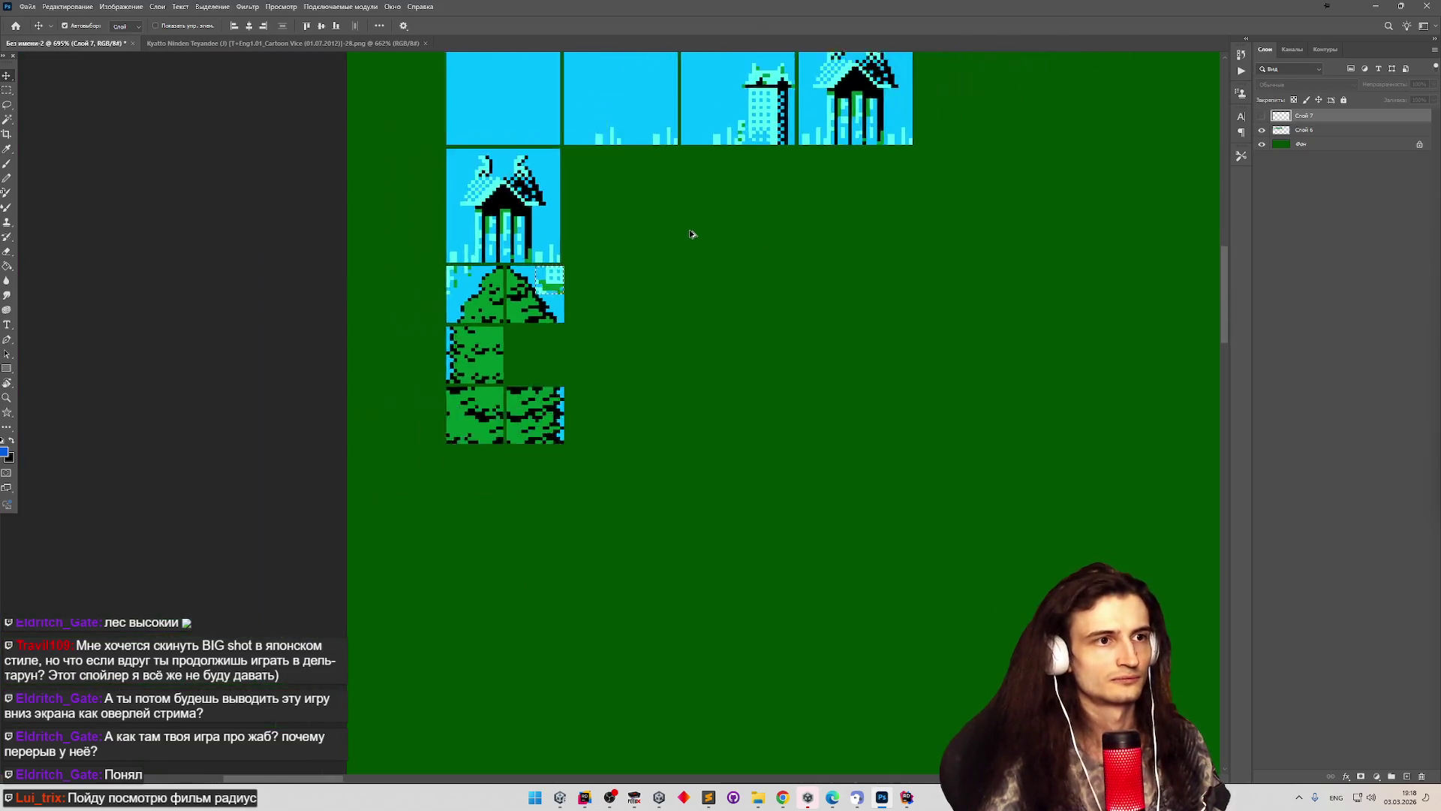
{"action": "scroll", "coordinate": [691, 235], "scroll_direction": "down", "scroll_amount": 4}
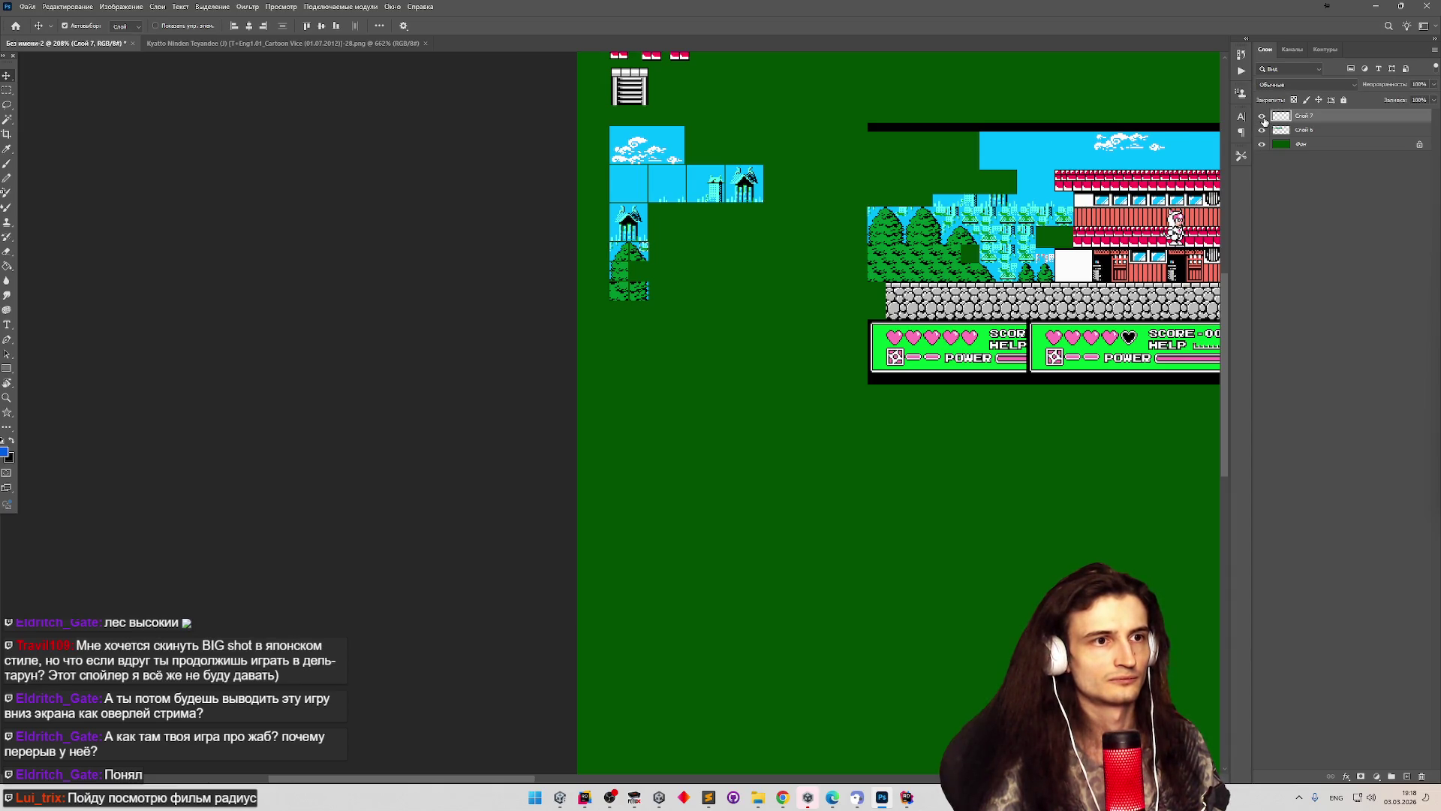
{"action": "left_click", "coordinate": [1263, 119]}
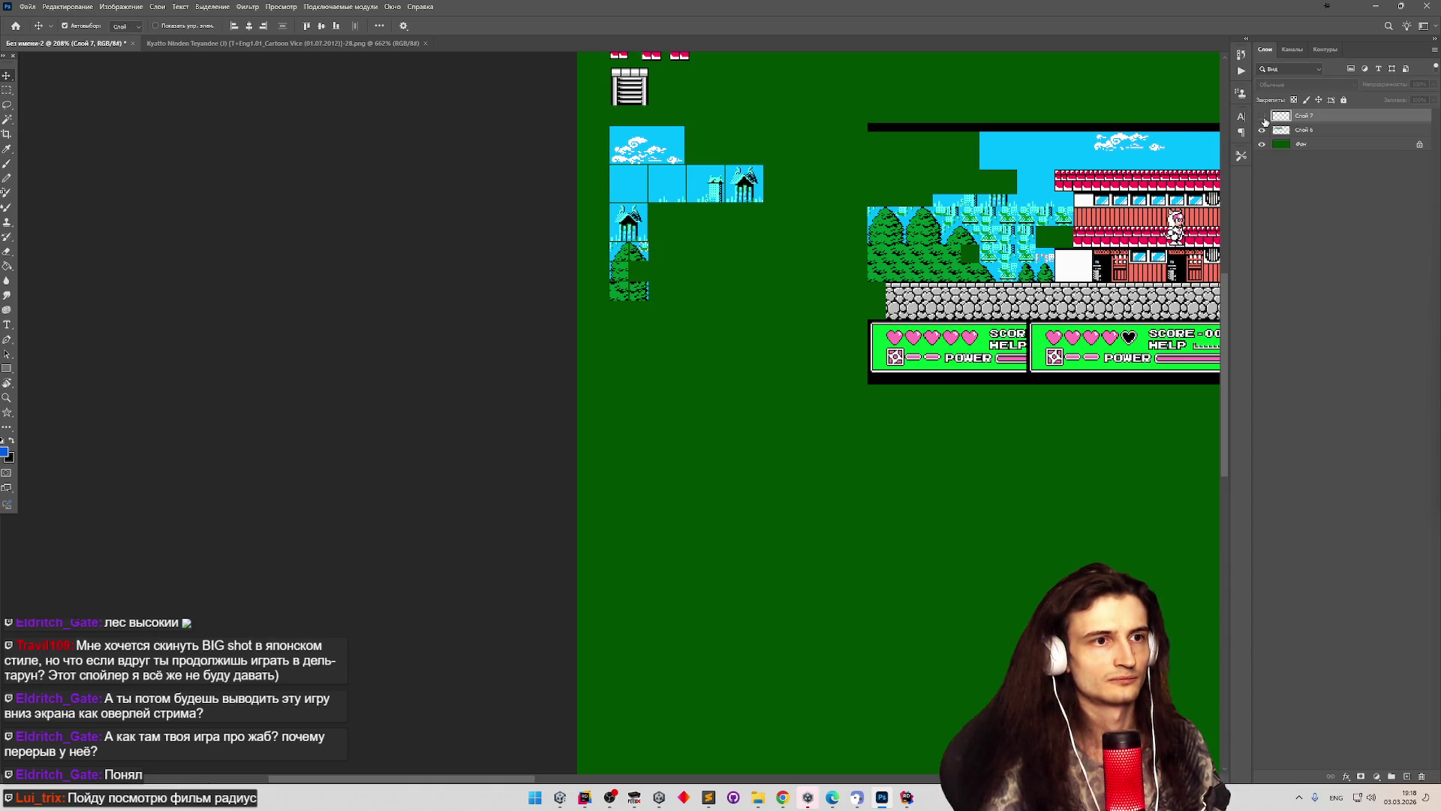
{"action": "right_click", "coordinate": [1307, 120]}
{"action": "left_click", "coordinate": [1424, 777]}
{"action": "left_click", "coordinate": [1424, 777]}
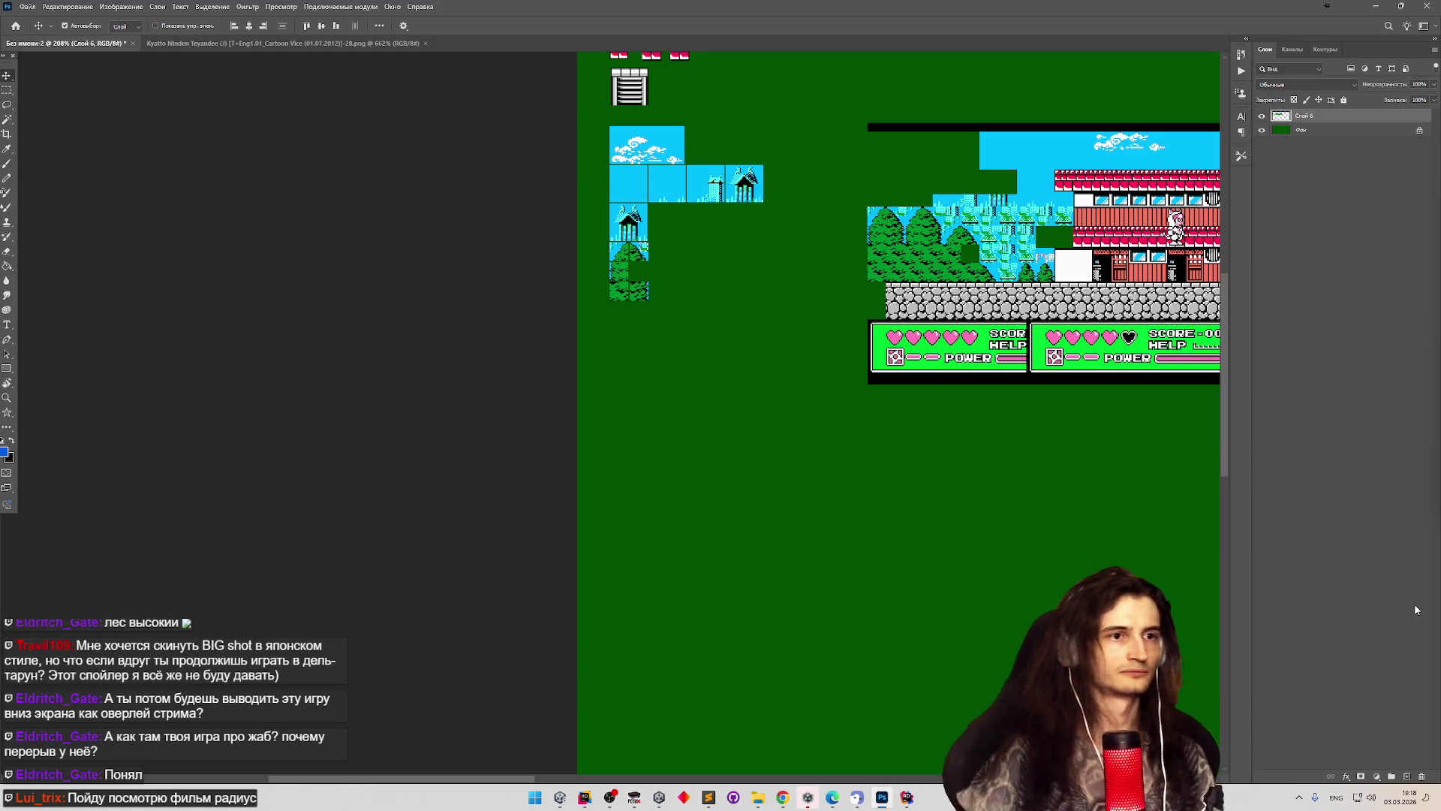
Scroll-zoom into the pagoda tower and pine trees area of the level screenshot.
{"action": "scroll", "coordinate": [623, 173], "scroll_direction": "up", "scroll_amount": 4}
{"action": "scroll", "coordinate": [851, 202], "scroll_direction": "down", "scroll_amount": 3}
{"action": "scroll", "coordinate": [954, 190], "scroll_direction": "up", "scroll_amount": 3}
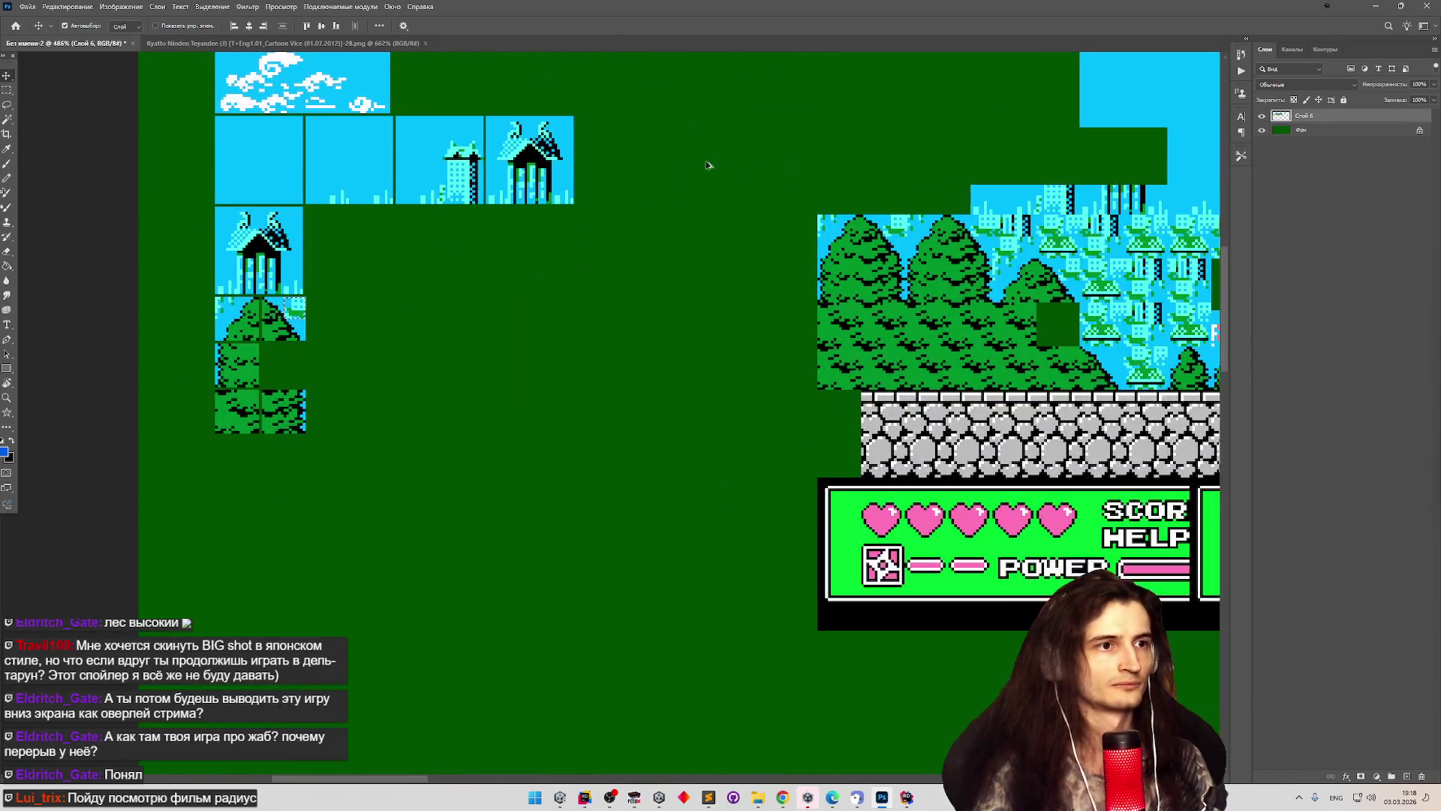
{"action": "scroll", "coordinate": [707, 165], "scroll_direction": "down", "scroll_amount": 4}
{"action": "scroll", "coordinate": [681, 155], "scroll_direction": "up", "scroll_amount": 2}
{"action": "scroll", "coordinate": [1104, 145], "scroll_direction": "up", "scroll_amount": 4}
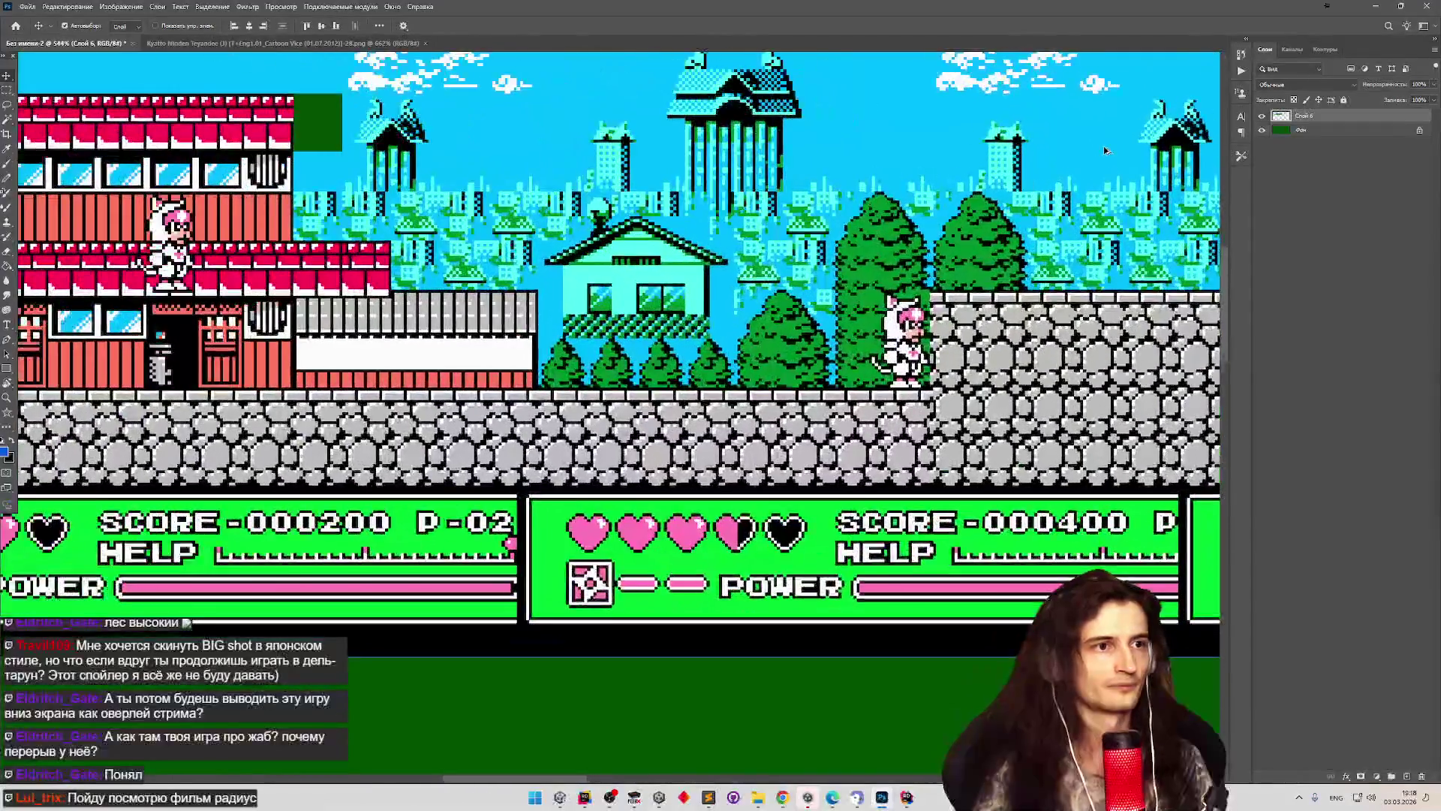
{"action": "scroll", "coordinate": [1104, 146], "scroll_direction": "down", "scroll_amount": 1}
{"action": "scroll", "coordinate": [855, 169], "scroll_direction": "down", "scroll_amount": 4}
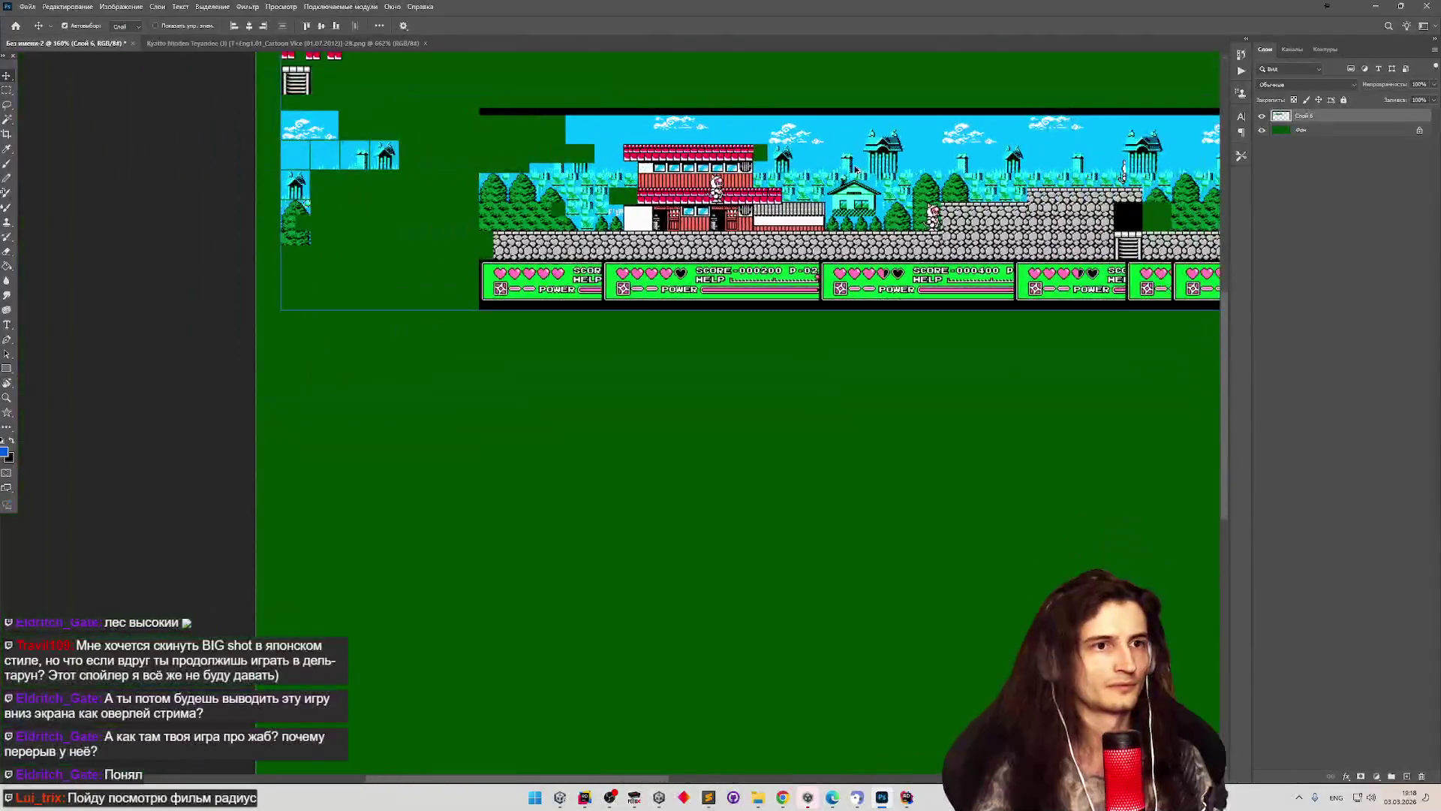
{"action": "scroll", "coordinate": [857, 165], "scroll_direction": "up", "scroll_amount": 1}
{"action": "scroll", "coordinate": [1071, 146], "scroll_direction": "up", "scroll_amount": 4}
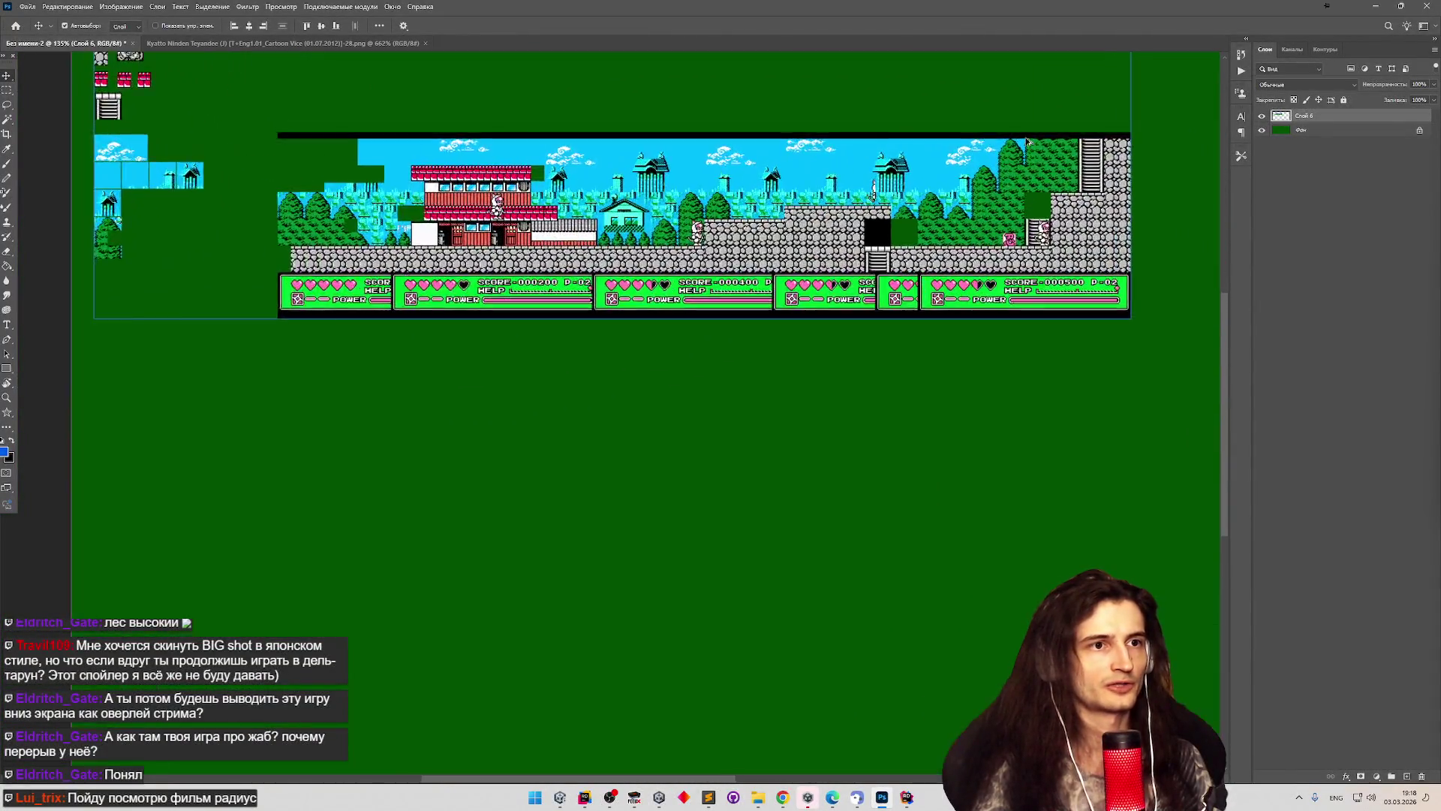
{"action": "scroll", "coordinate": [807, 183], "scroll_direction": "down", "scroll_amount": 2}
{"action": "scroll", "coordinate": [209, 222], "scroll_direction": "up", "scroll_amount": 5}
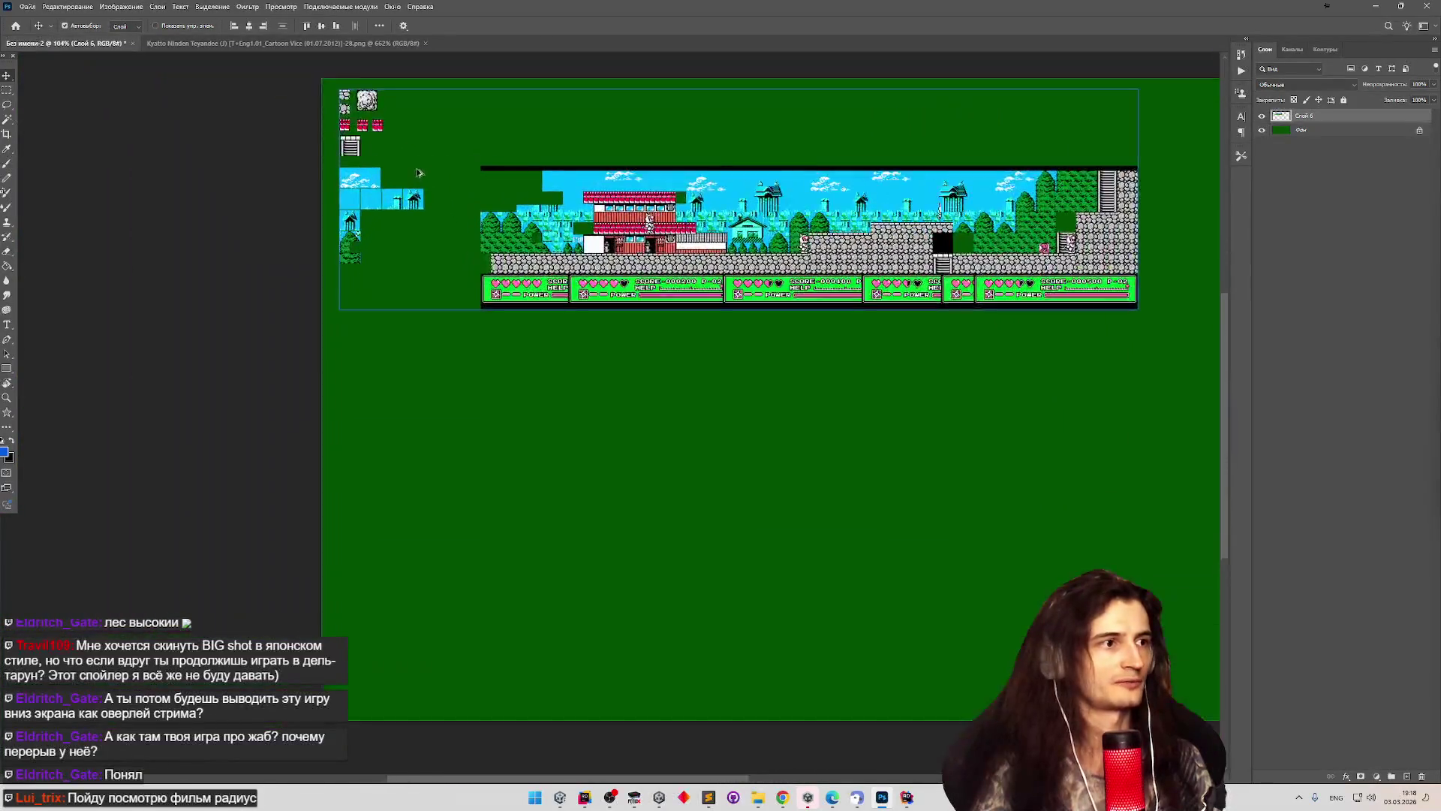
{"action": "scroll", "coordinate": [214, 207], "scroll_direction": "up", "scroll_amount": 2}
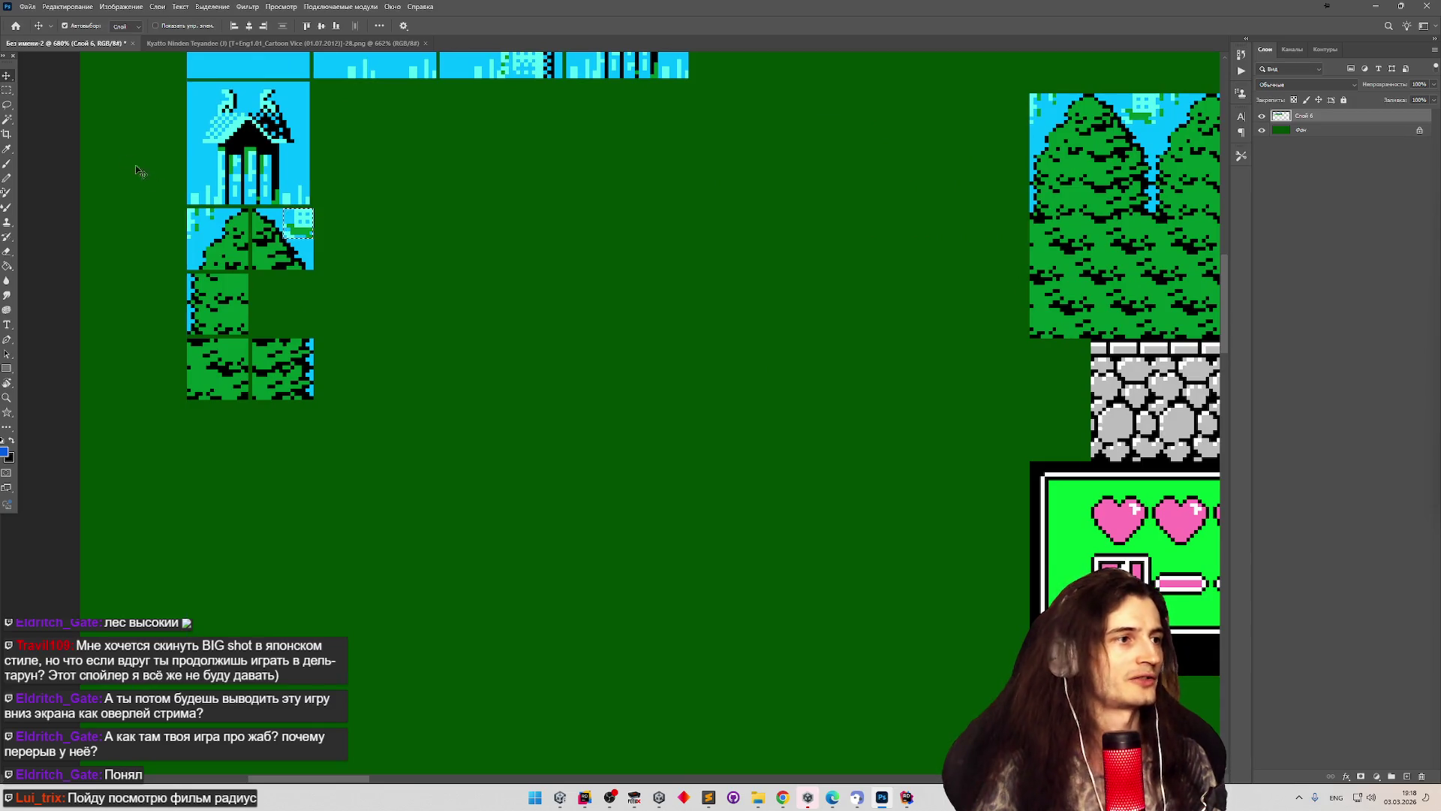
Clear the small leftover selection on the tree tile with the Rectangular Marquee.
{"action": "left_click", "coordinate": [8, 91]}
{"action": "left_click", "coordinate": [195, 205]}
{"action": "scroll", "coordinate": [286, 234], "scroll_direction": "down", "scroll_amount": 10}
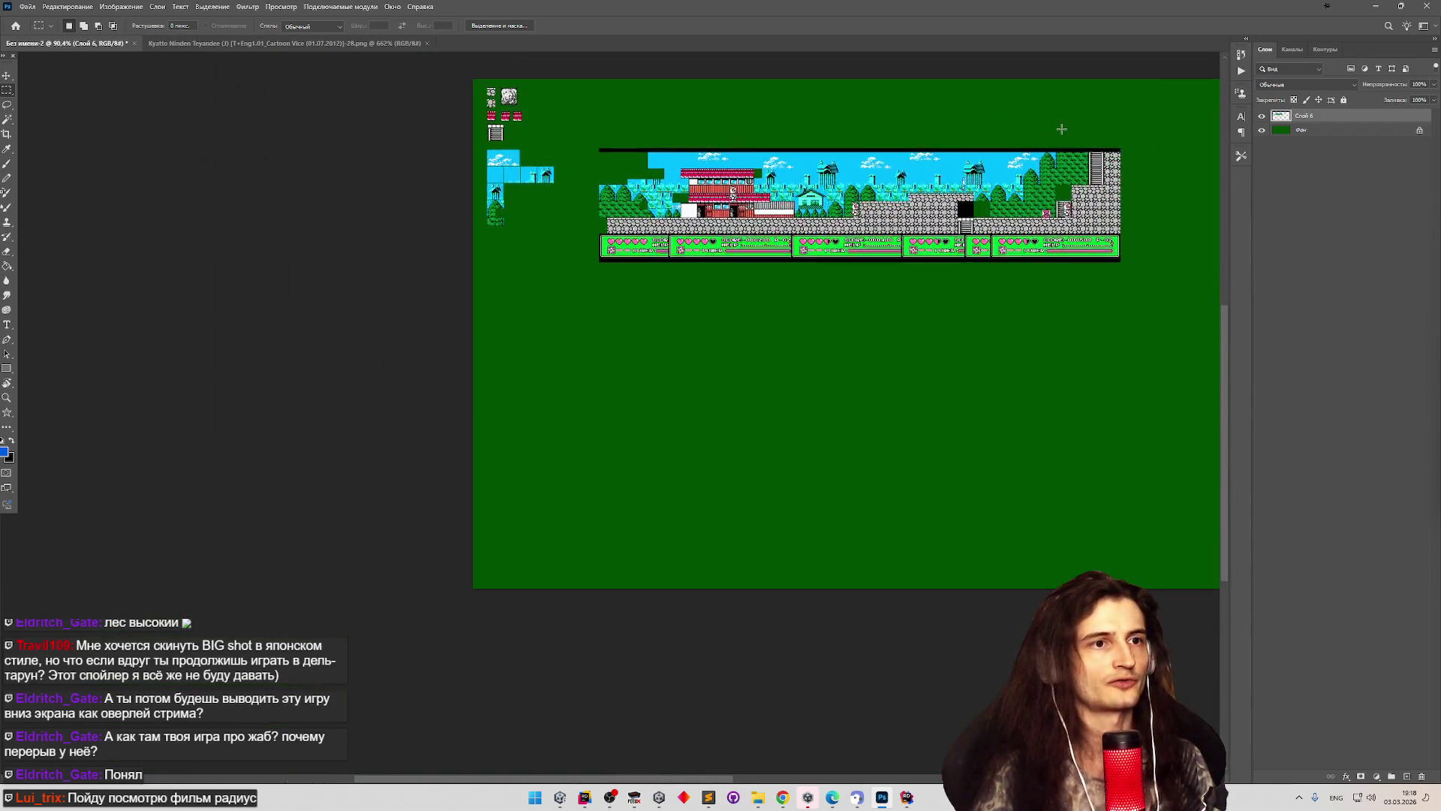
{"action": "scroll", "coordinate": [823, 244], "scroll_direction": "up", "scroll_amount": 10}
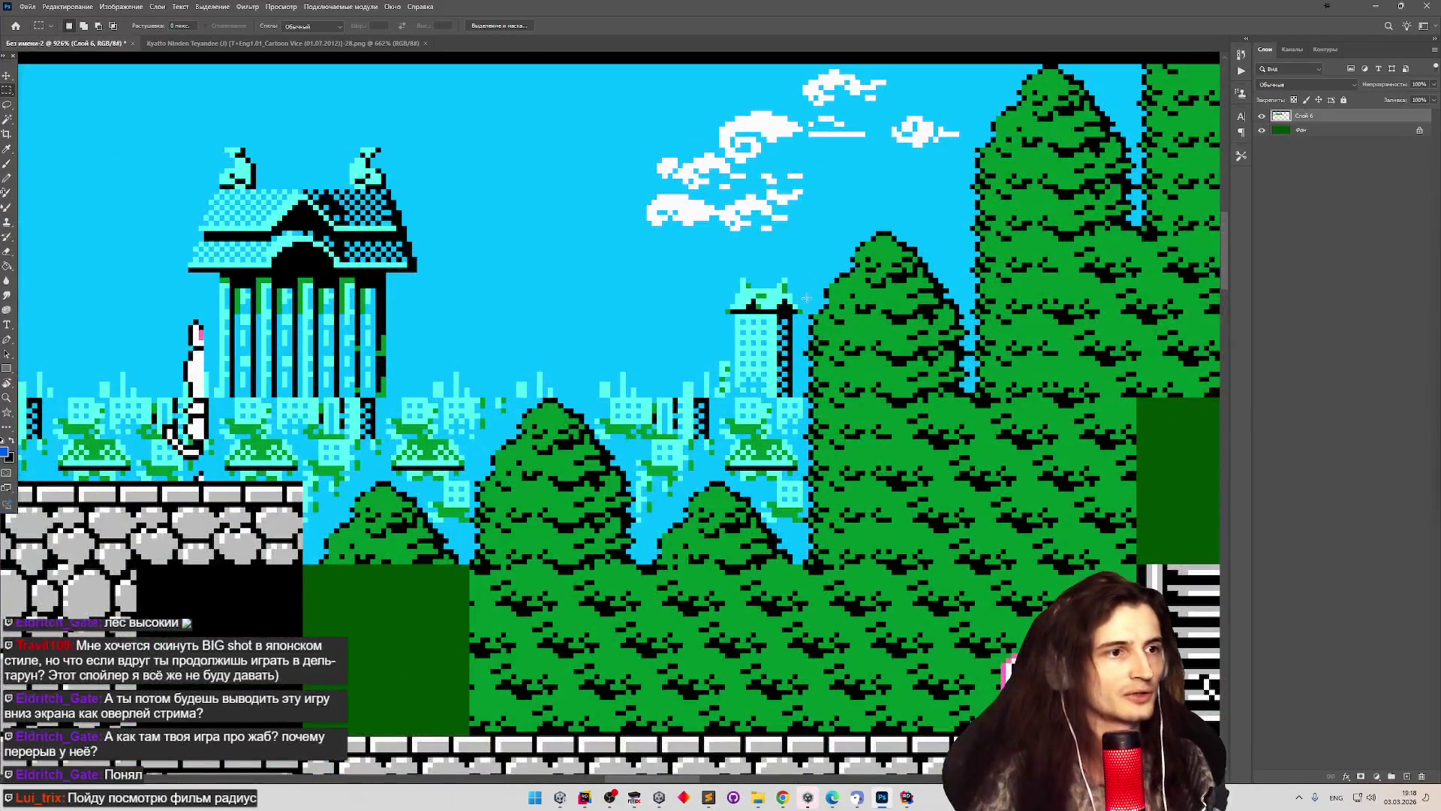
Drag trial marquees over the pine top and tower to read their pixel size, then deselect.
{"action": "left_click_drag", "start_coordinate": [855, 244], "coordinate": [969, 233]}
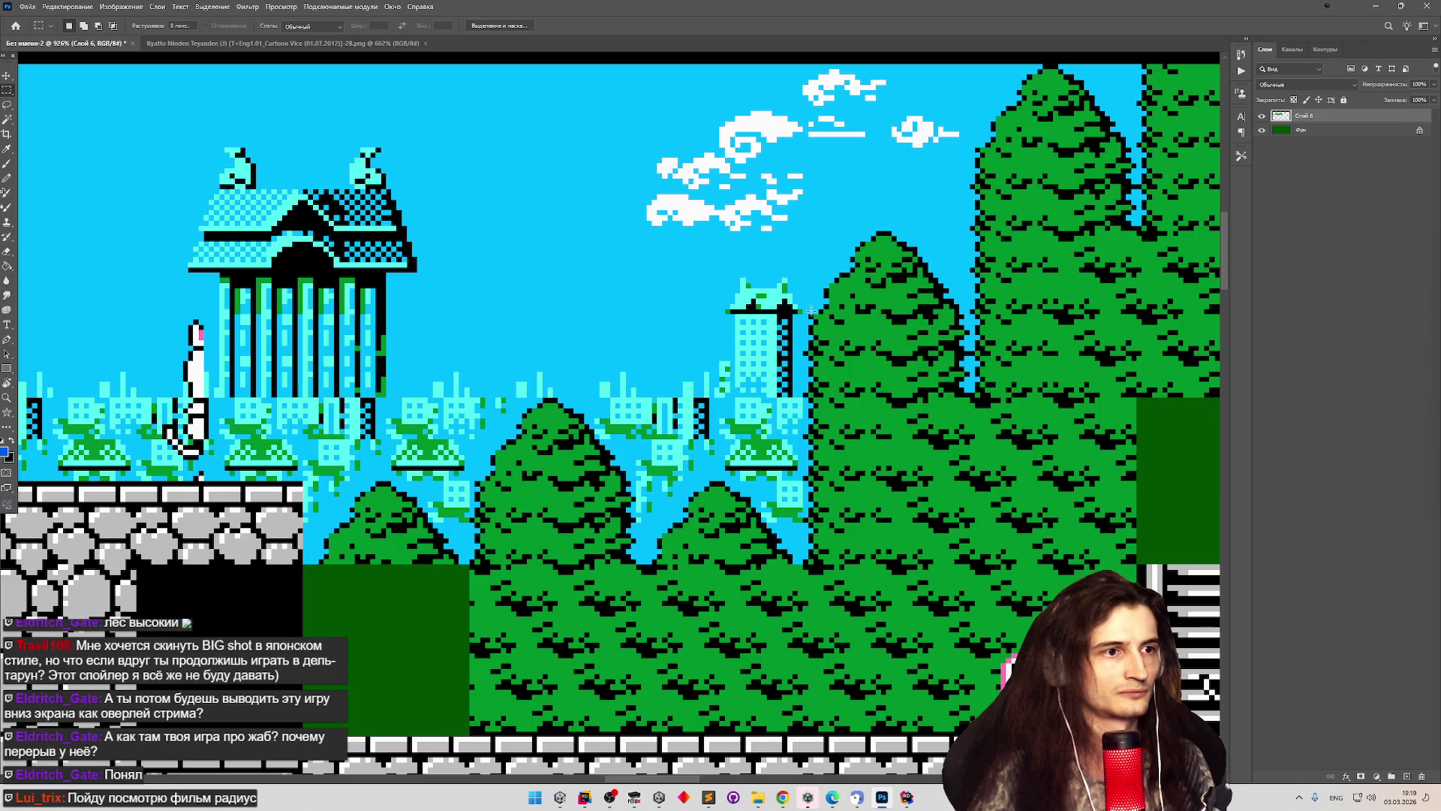
{"action": "left_click_drag", "start_coordinate": [809, 316], "coordinate": [863, 255]}
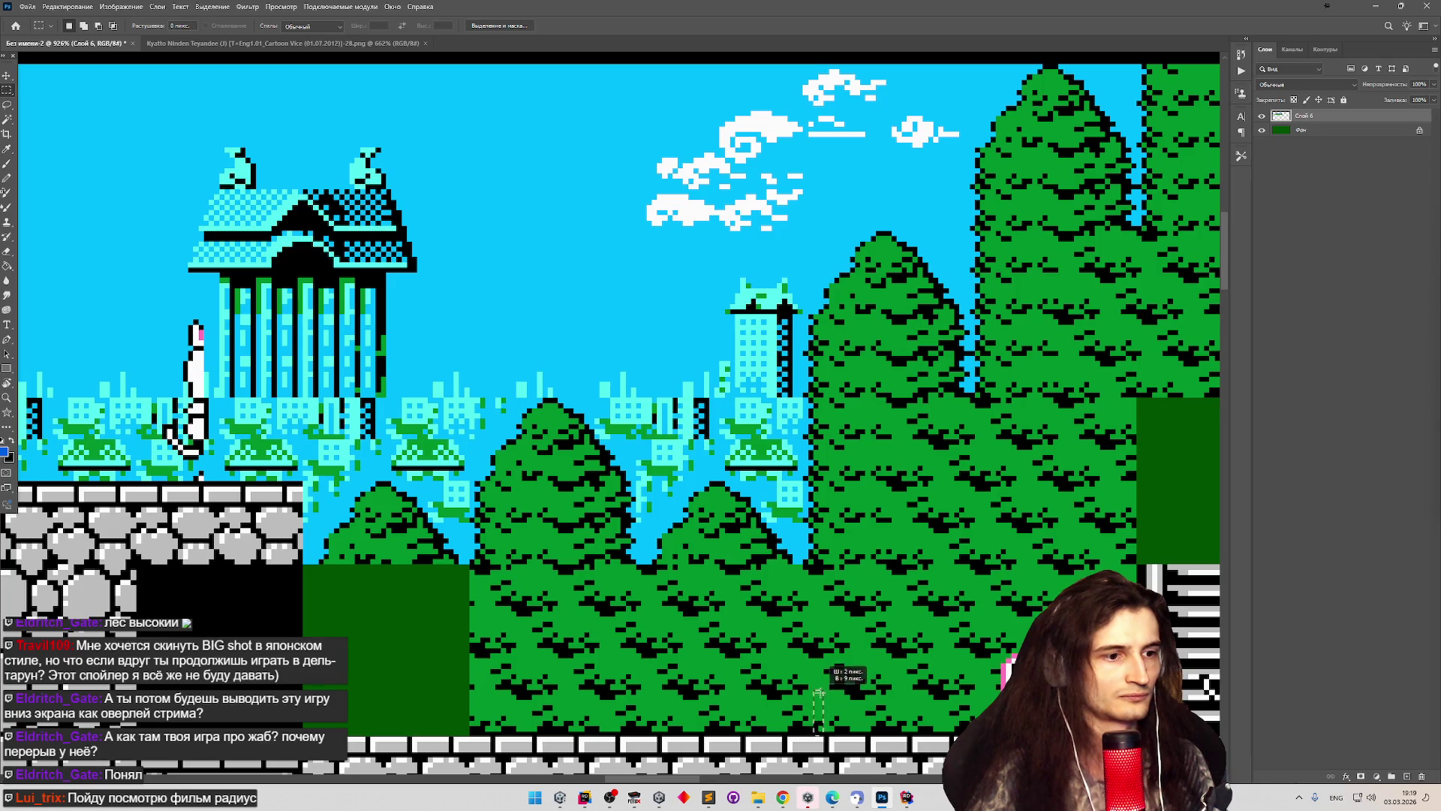
{"action": "mouse_move", "coordinate": [813, 732]}
{"action": "left_mouse_down"}
{"action": "mouse_move", "coordinate": [811, 299]}
{"action": "mouse_move", "coordinate": [812, 317]}
{"action": "mouse_move", "coordinate": [905, 242]}
{"action": "mouse_move", "coordinate": [965, 235]}
{"action": "left_mouse_up"}
{"action": "left_click", "coordinate": [813, 304]}
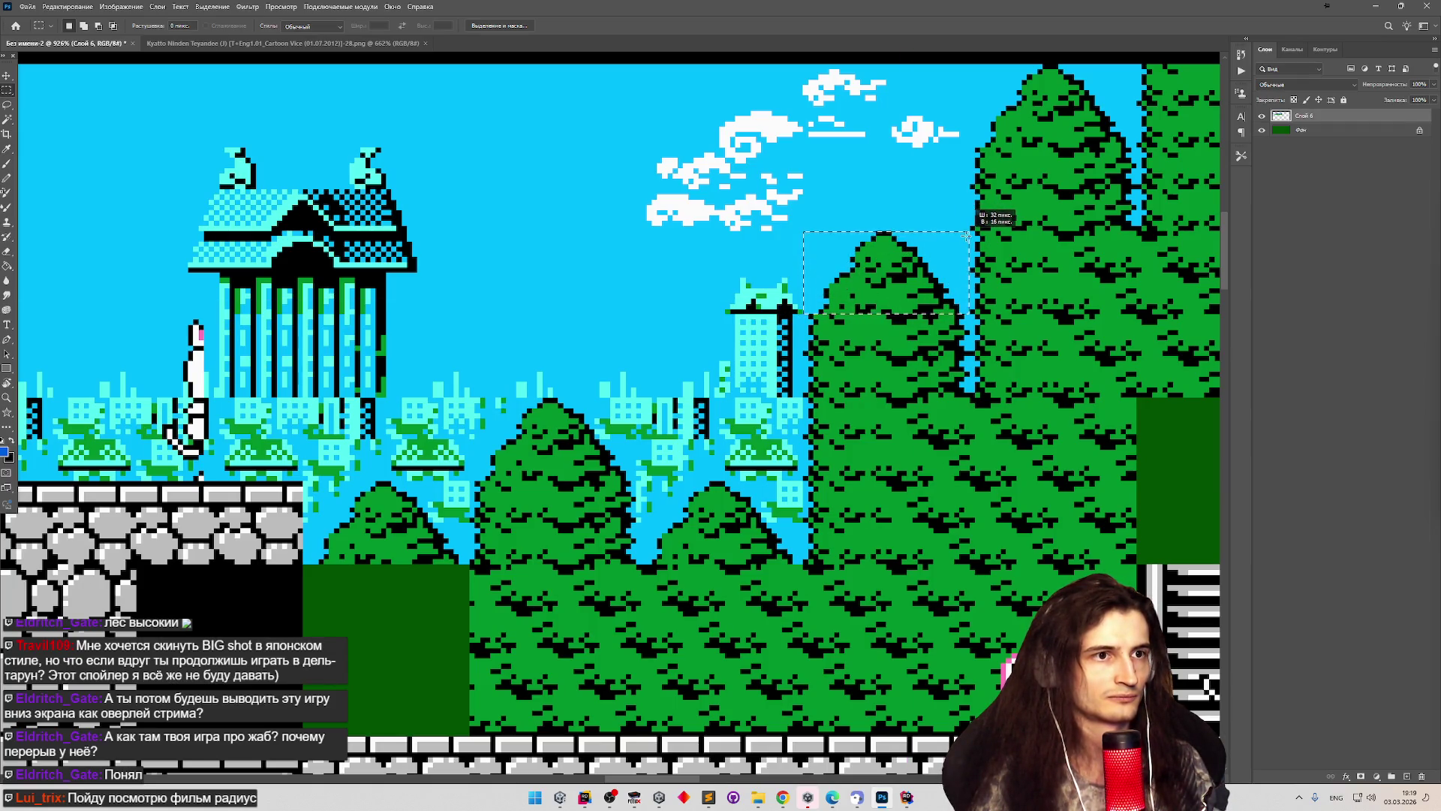
Zoom out and back in until both the tile sheet and level strip are visible.
{"action": "scroll", "coordinate": [764, 241], "scroll_direction": "down", "scroll_amount": 3}
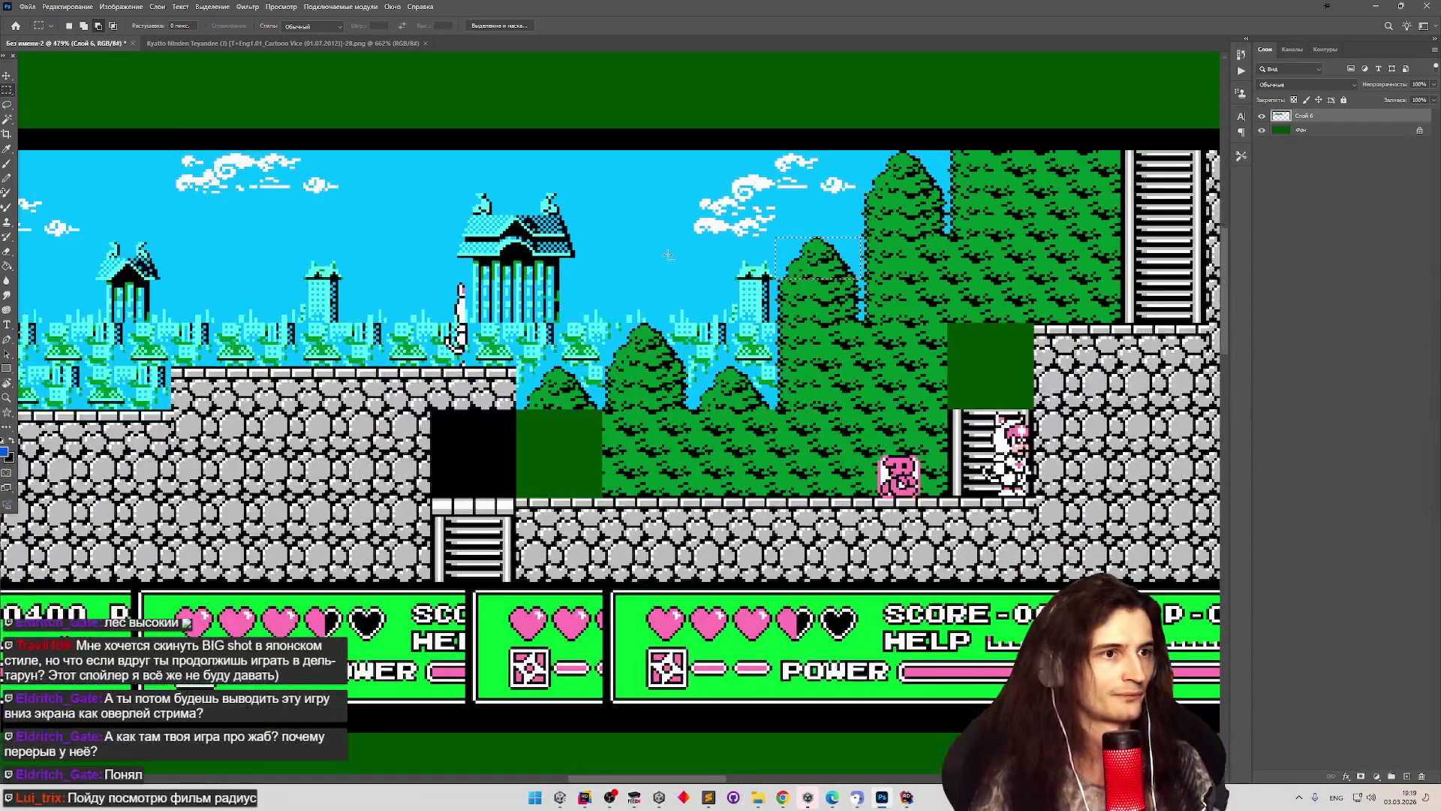
{"action": "scroll", "coordinate": [668, 255], "scroll_direction": "down", "scroll_amount": 4}
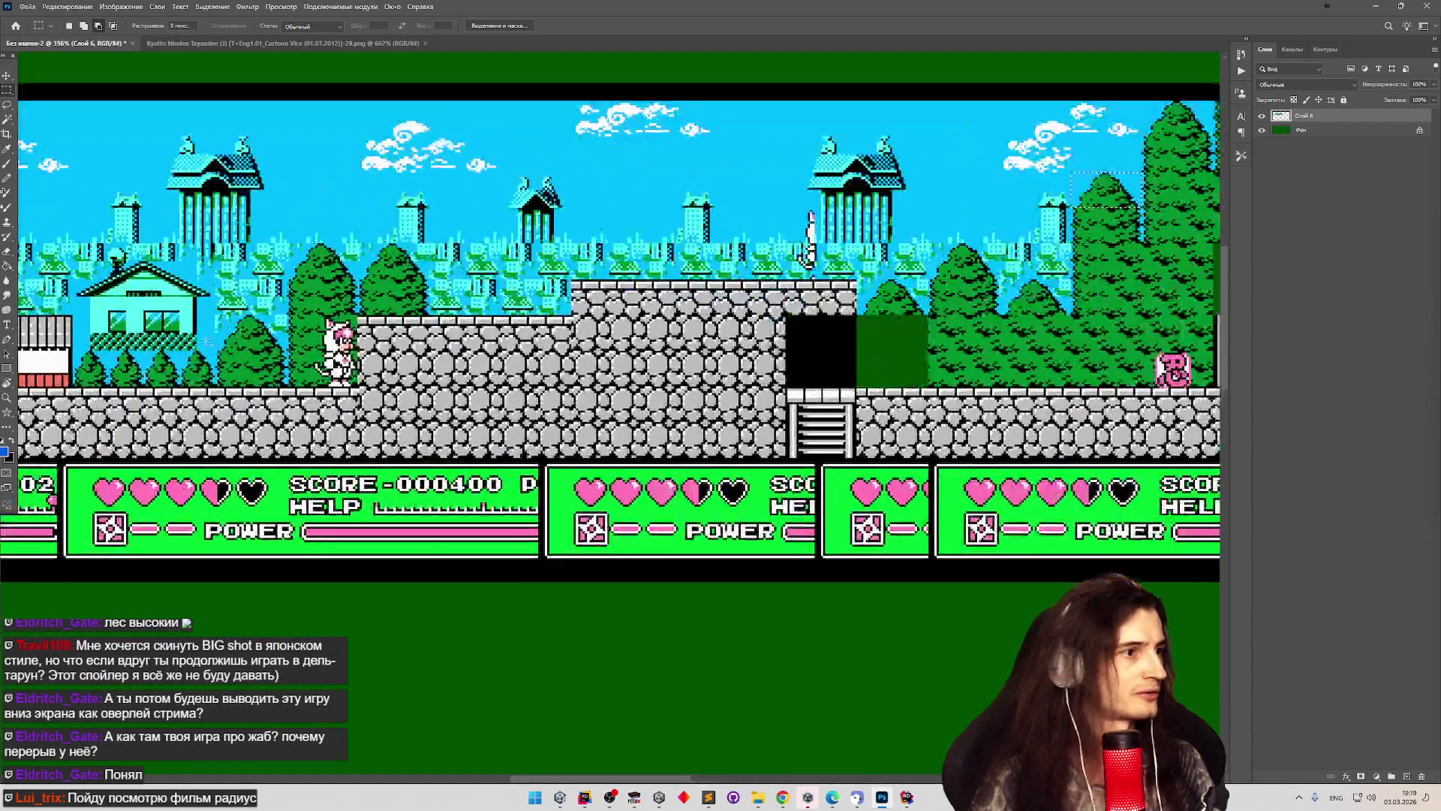
{"action": "scroll", "coordinate": [78, 320], "scroll_direction": "down", "scroll_amount": 4}
{"action": "scroll", "coordinate": [78, 320], "scroll_direction": "up", "scroll_amount": 5}
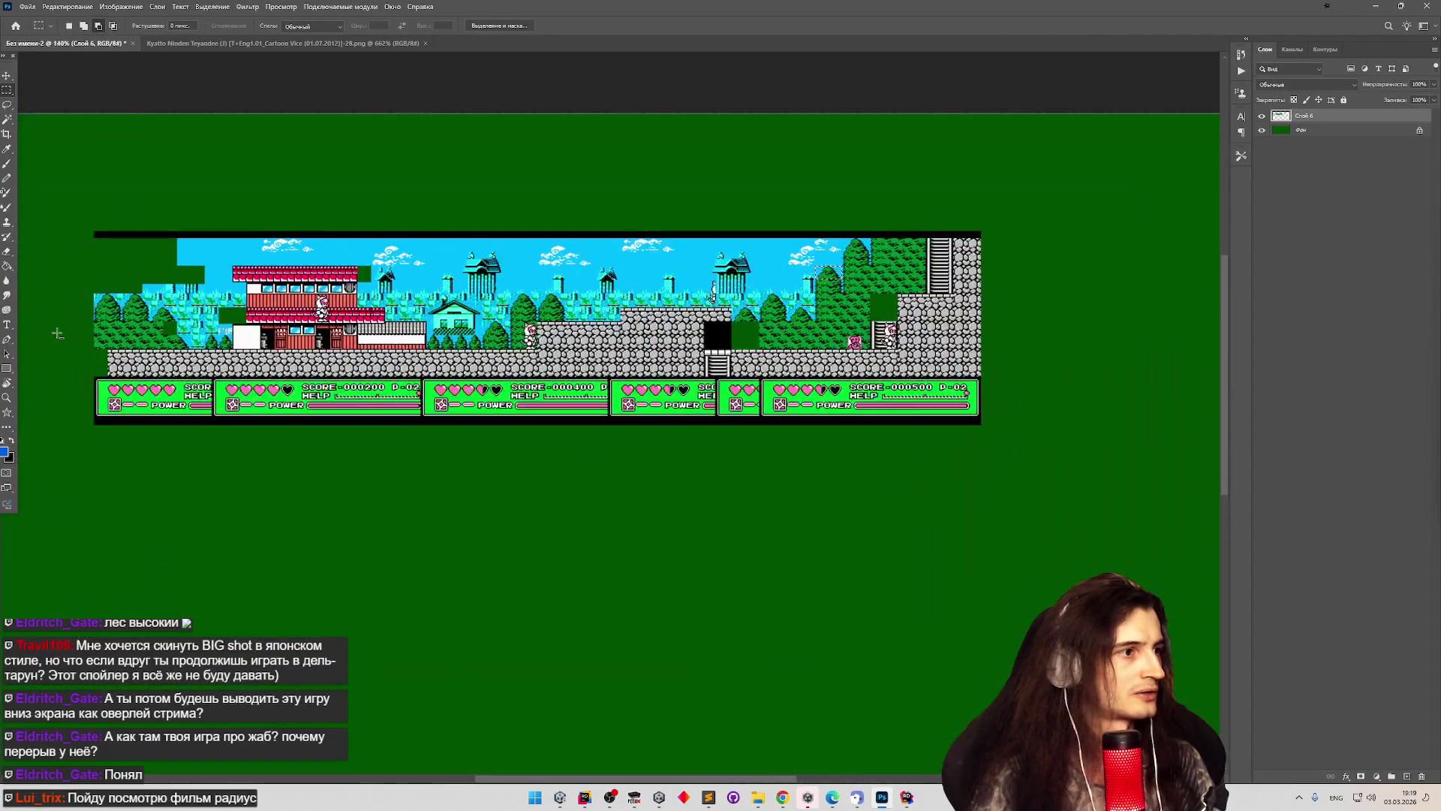
{"action": "scroll", "coordinate": [114, 311], "scroll_direction": "up", "scroll_amount": 3}
{"action": "scroll", "coordinate": [114, 311], "scroll_direction": "down", "scroll_amount": 4}
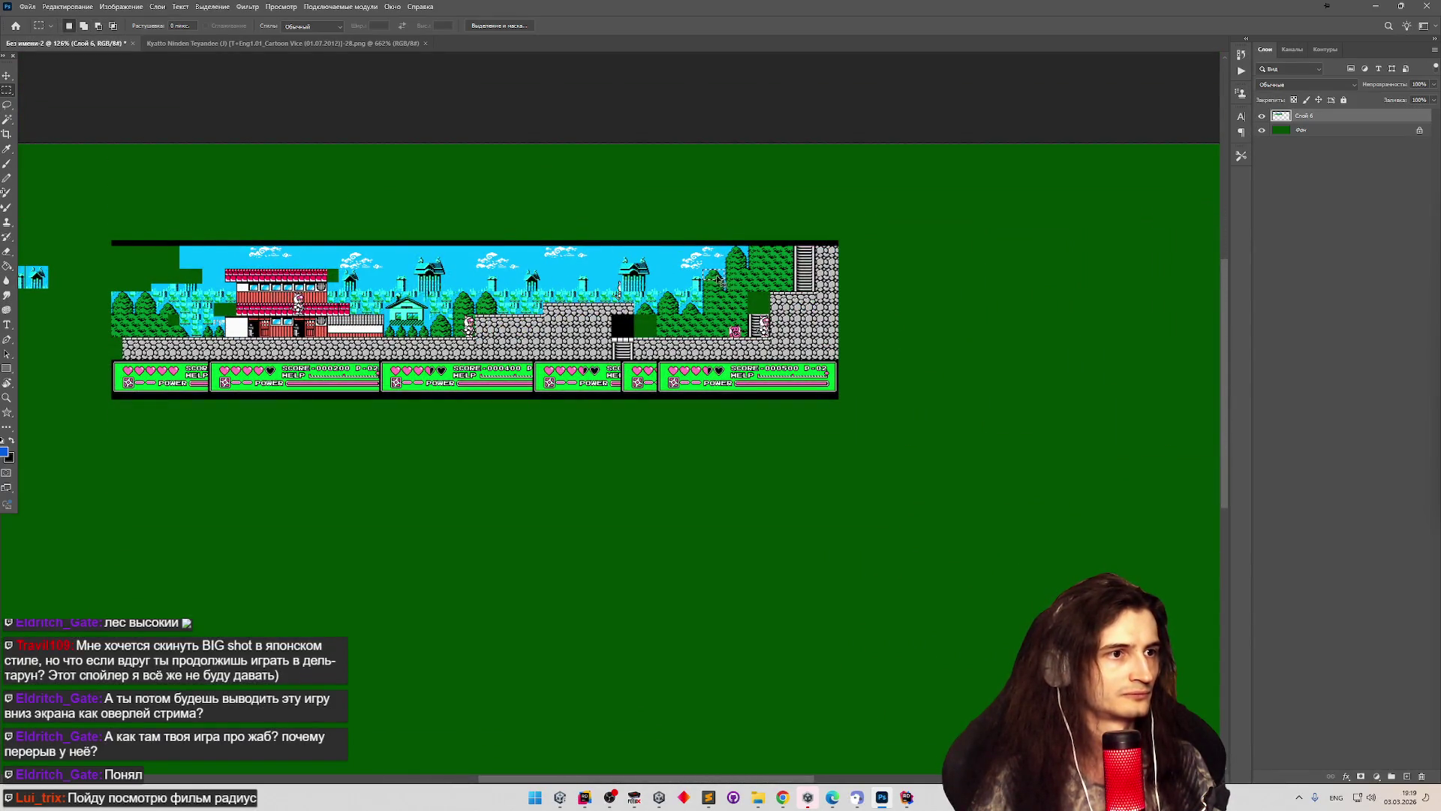
{"action": "scroll", "coordinate": [179, 361], "scroll_direction": "down", "scroll_amount": 2}
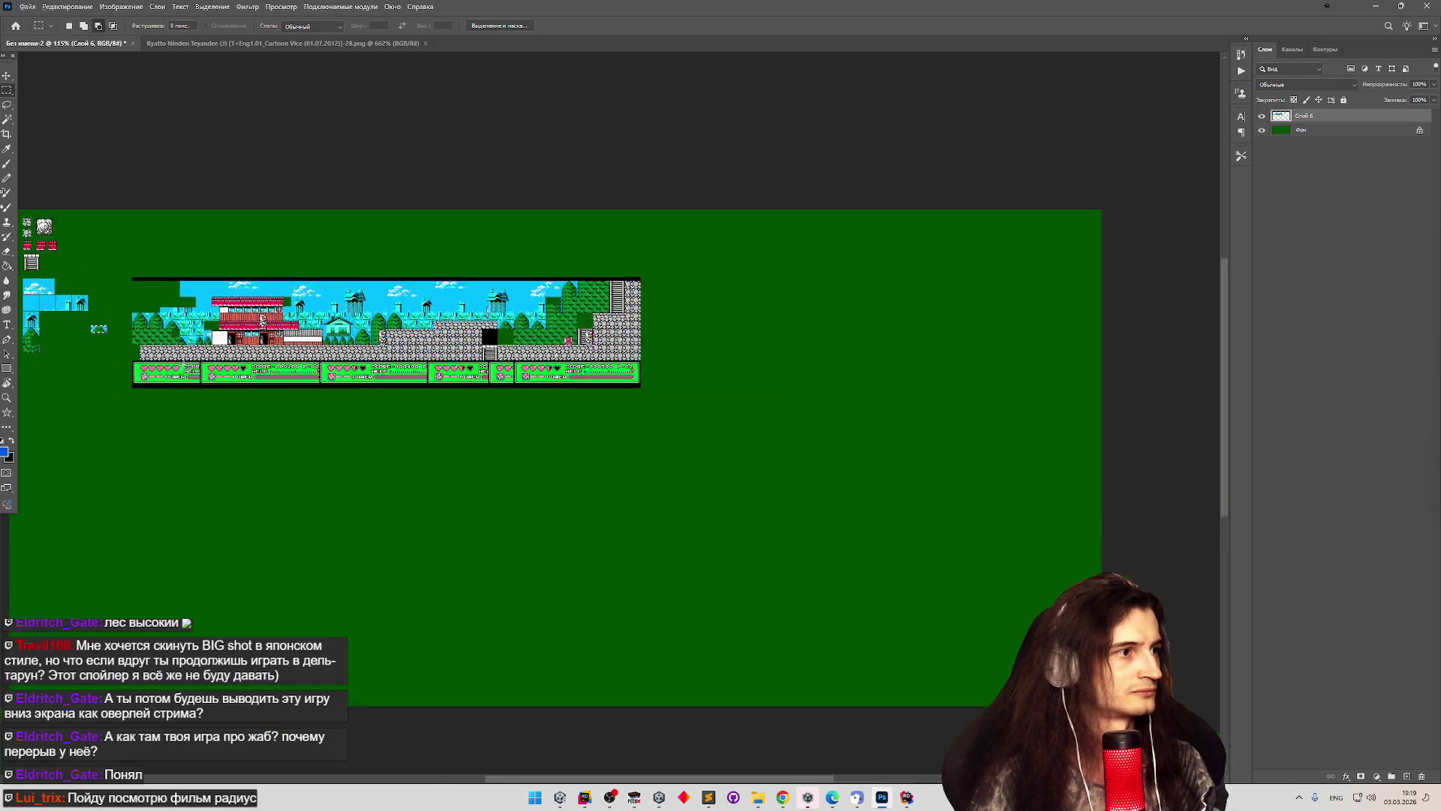
{"action": "scroll", "coordinate": [224, 370], "scroll_direction": "up", "scroll_amount": 3}
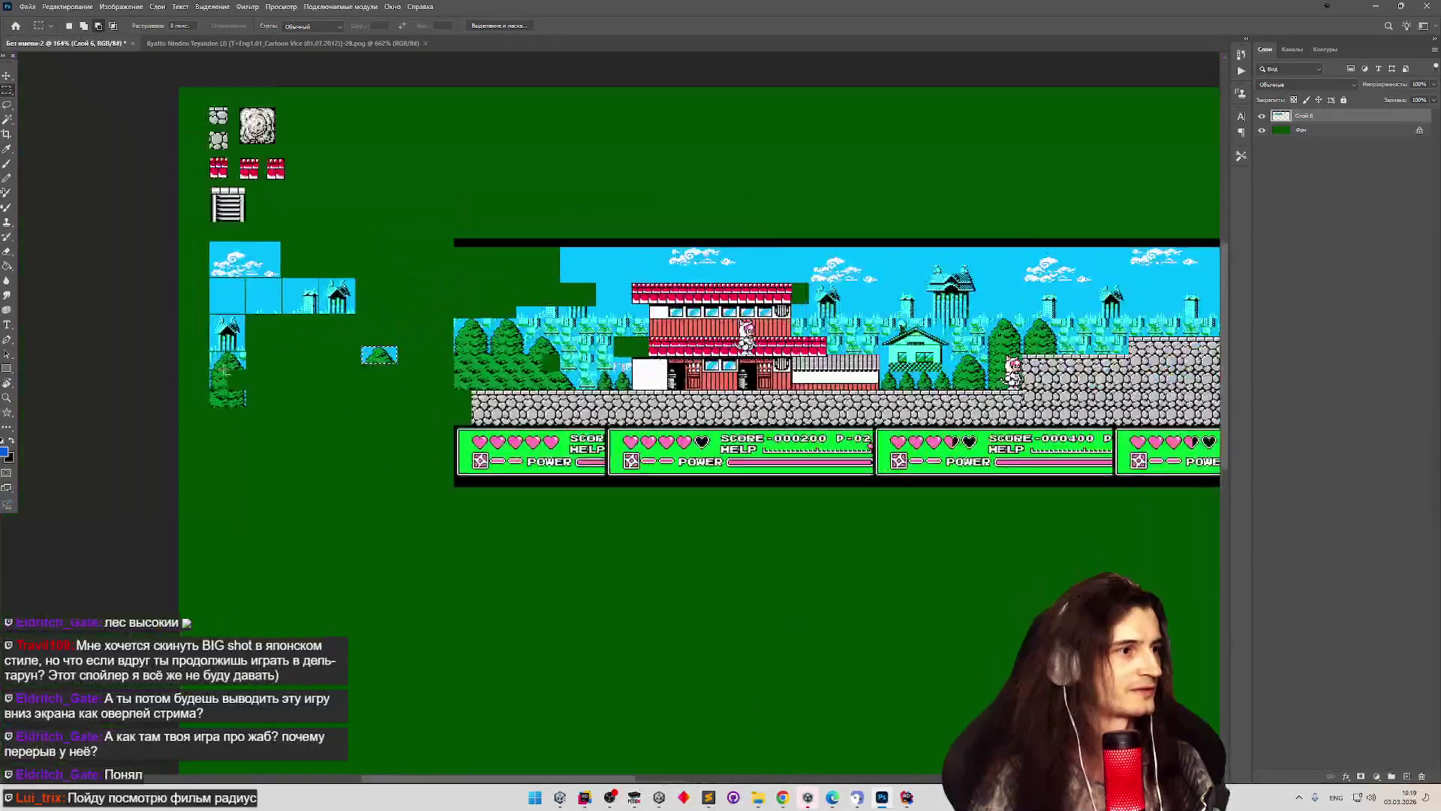
{"action": "scroll", "coordinate": [223, 370], "scroll_direction": "up", "scroll_amount": 6}
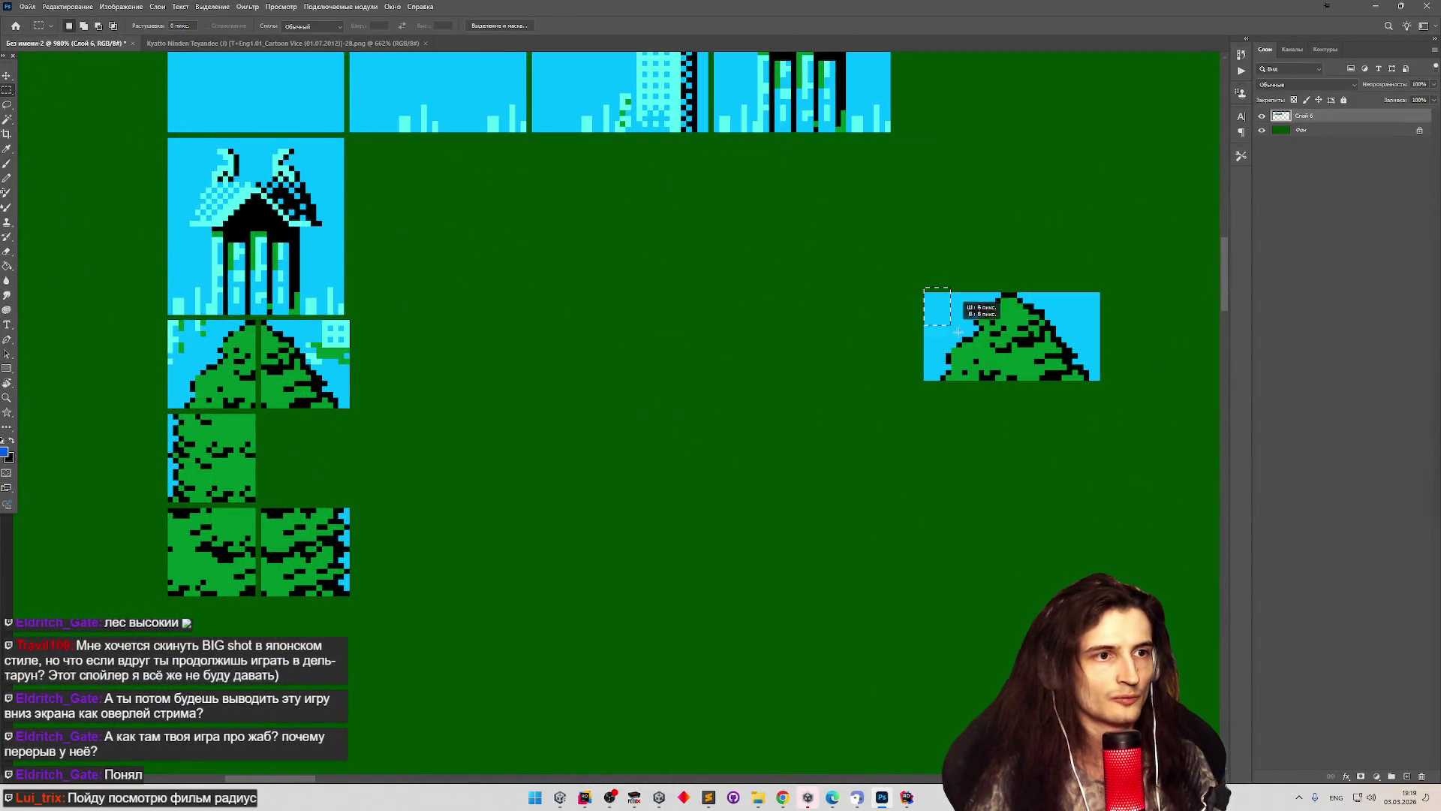
Nudge the pine-top tile's left half 1 px left, then move the tile beside the other tree tile.
{"action": "left_click_drag", "start_coordinate": [927, 293], "coordinate": [1012, 381]}
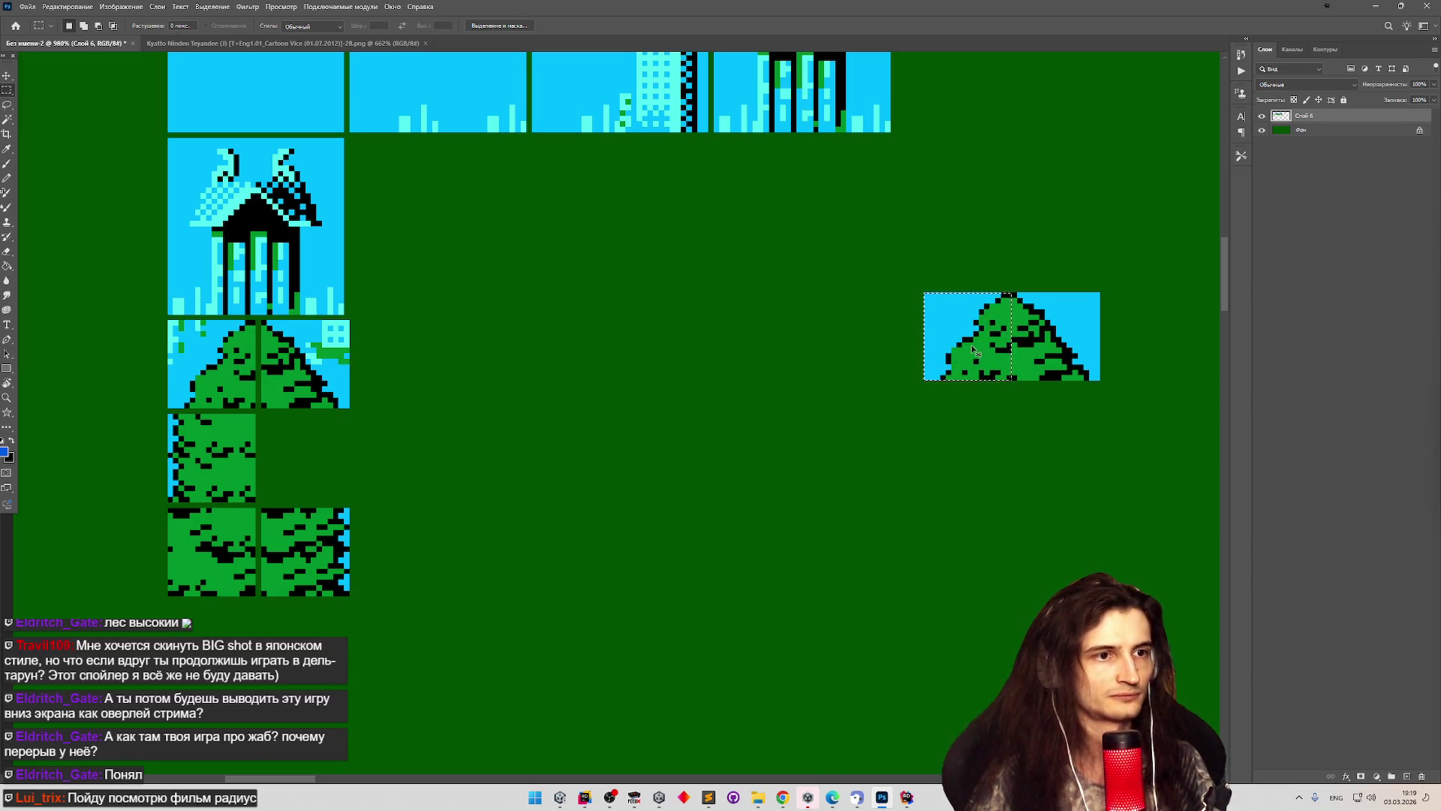
{"action": "key", "text": "ctrl+Left"}
{"action": "mouse_move", "coordinate": [910, 289]}
{"action": "left_mouse_down"}
{"action": "mouse_move", "coordinate": [976, 296]}
{"action": "mouse_move", "coordinate": [1122, 390]}
{"action": "left_mouse_up"}
{"action": "key", "text": "v"}
{"action": "mouse_move", "coordinate": [934, 346]}
{"action": "left_mouse_down"}
{"action": "mouse_move", "coordinate": [559, 434]}
{"action": "mouse_move", "coordinate": [289, 462]}
{"action": "mouse_move", "coordinate": [421, 389]}
{"action": "mouse_move", "coordinate": [404, 372]}
{"action": "left_mouse_up"}
Measure the span along the building's roof with a trial selection.
{"action": "scroll", "coordinate": [448, 283], "scroll_direction": "down", "scroll_amount": 2}
{"action": "scroll", "coordinate": [447, 283], "scroll_direction": "down", "scroll_amount": 3}
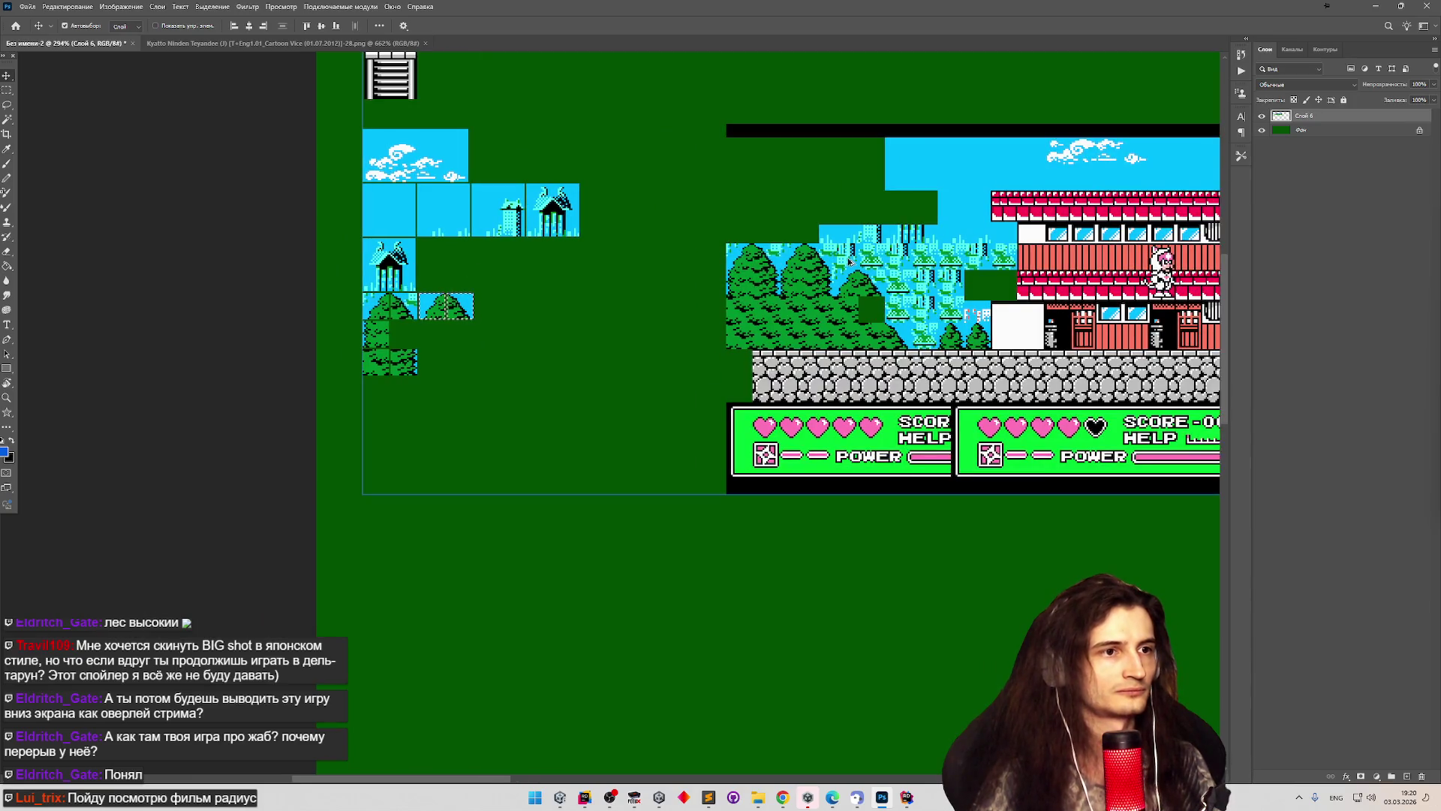
{"action": "scroll", "coordinate": [912, 183], "scroll_direction": "up", "scroll_amount": 1}
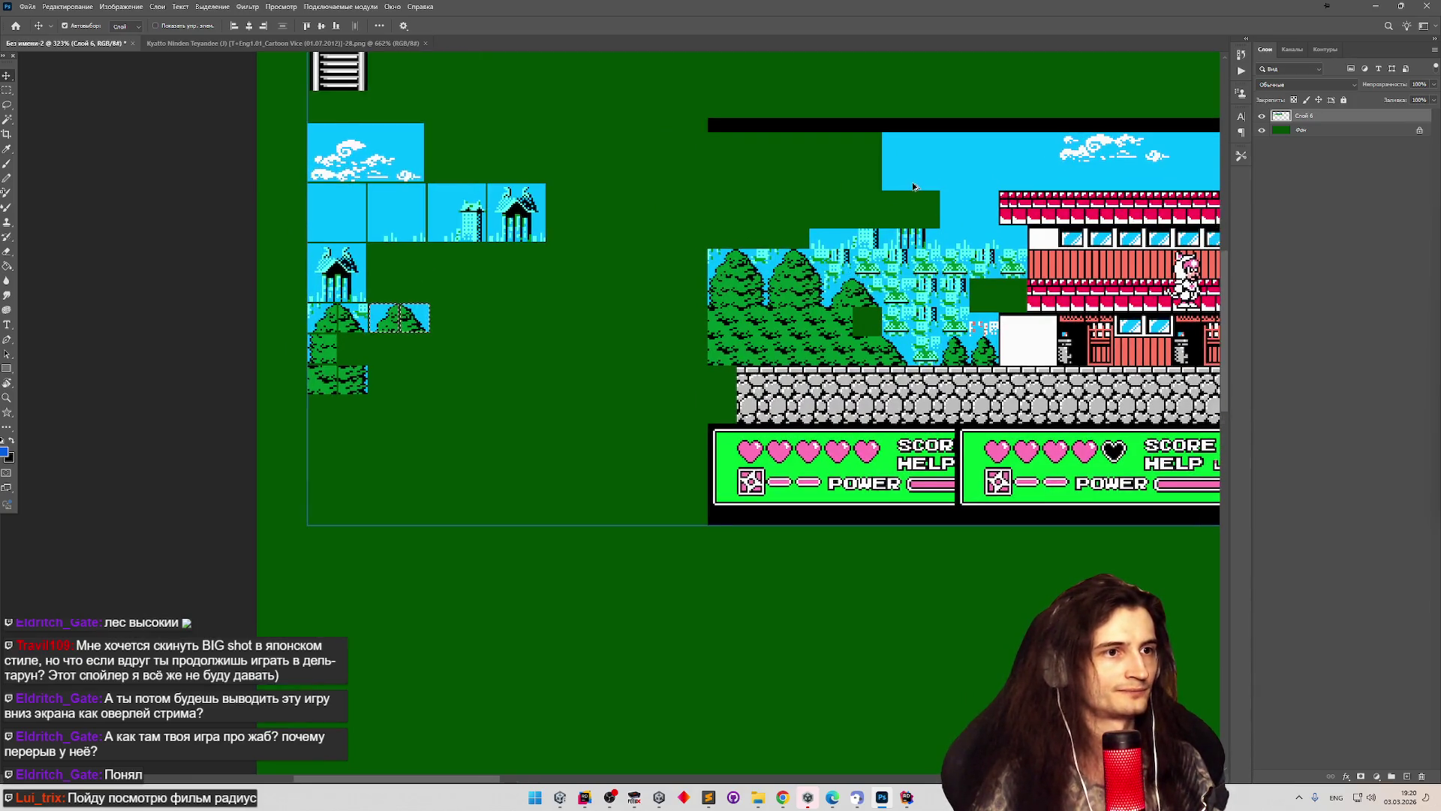
{"action": "scroll", "coordinate": [913, 180], "scroll_direction": "up", "scroll_amount": 3}
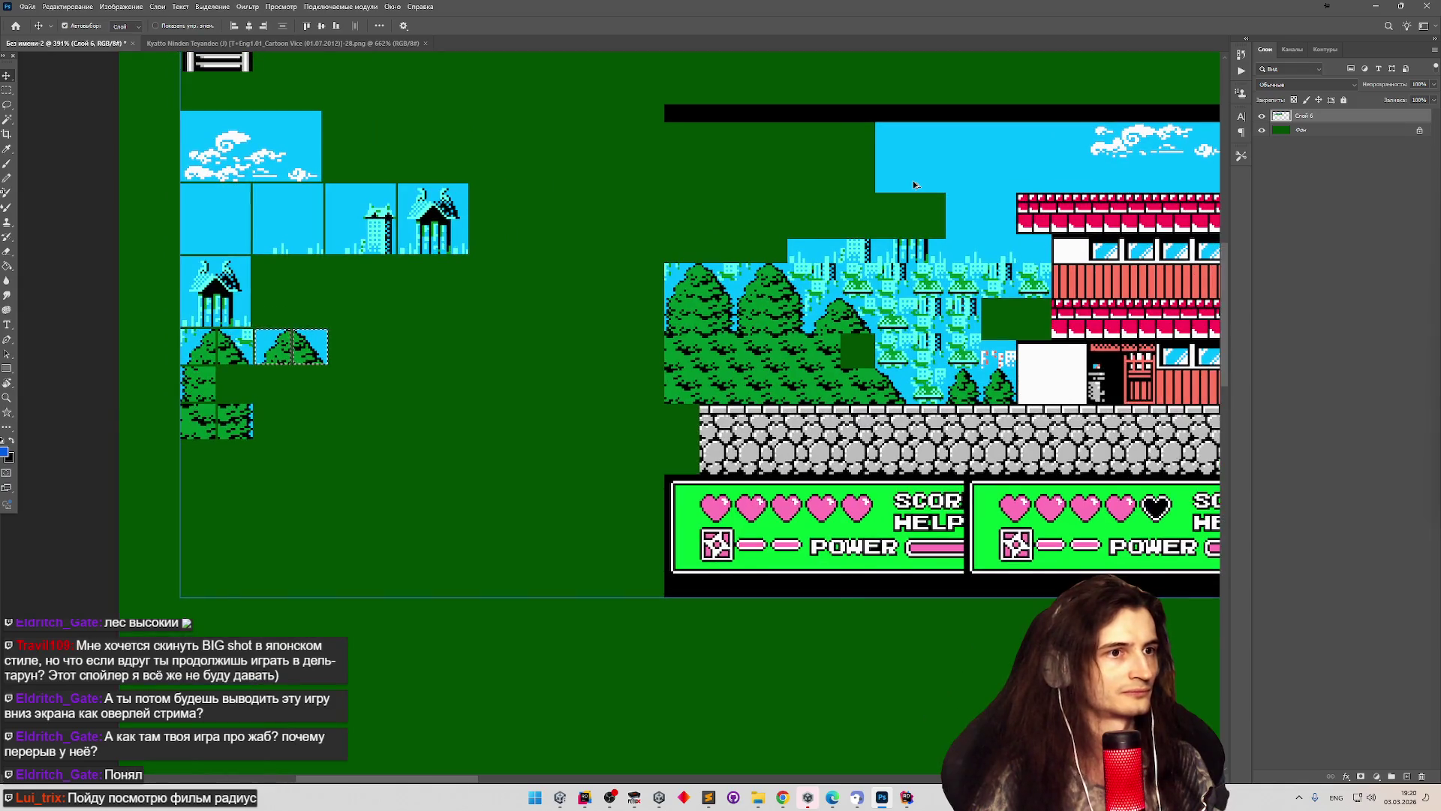
{"action": "scroll", "coordinate": [569, 201], "scroll_direction": "down", "scroll_amount": 5}
{"action": "scroll", "coordinate": [611, 201], "scroll_direction": "down", "scroll_amount": 5}
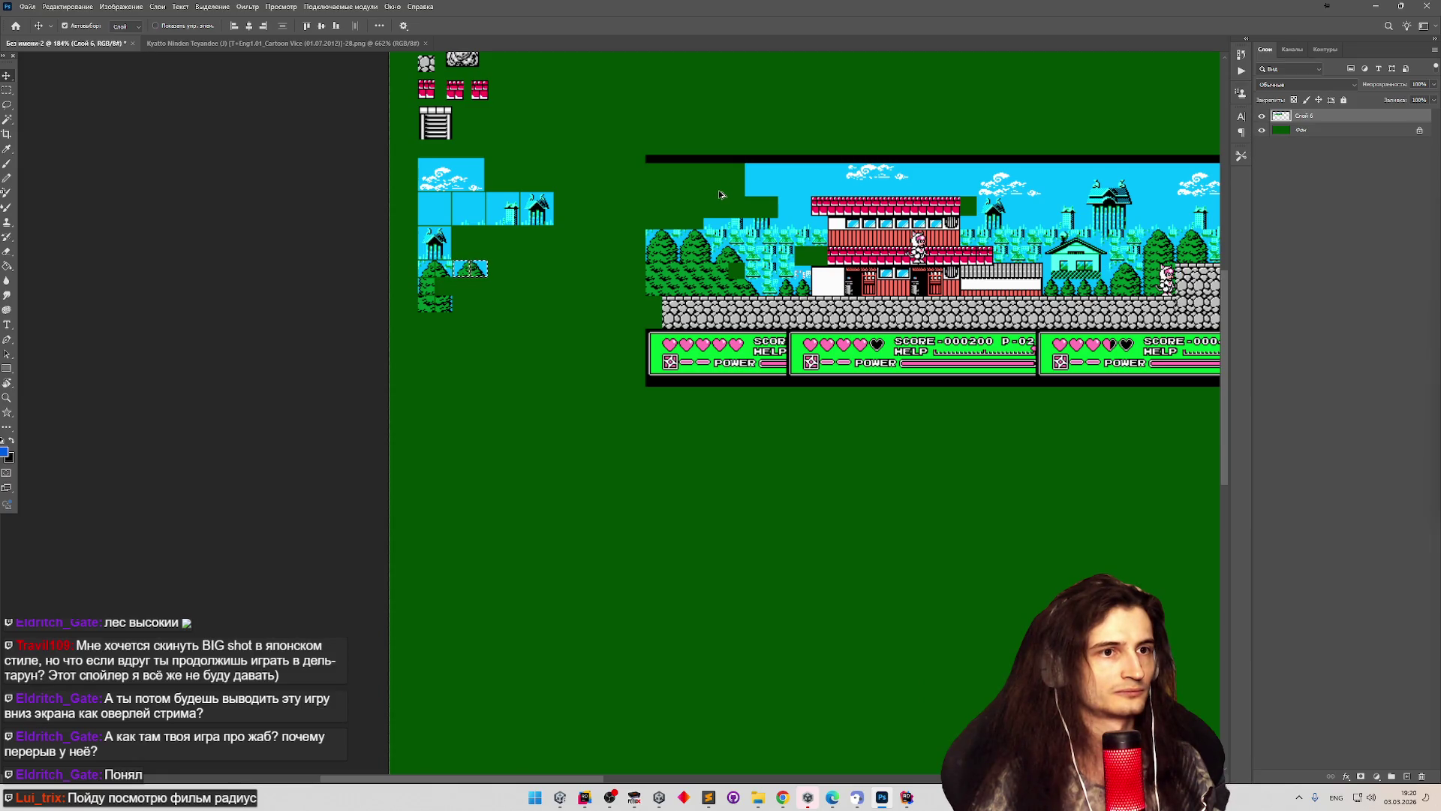
{"action": "scroll", "coordinate": [720, 194], "scroll_direction": "up", "scroll_amount": 6}
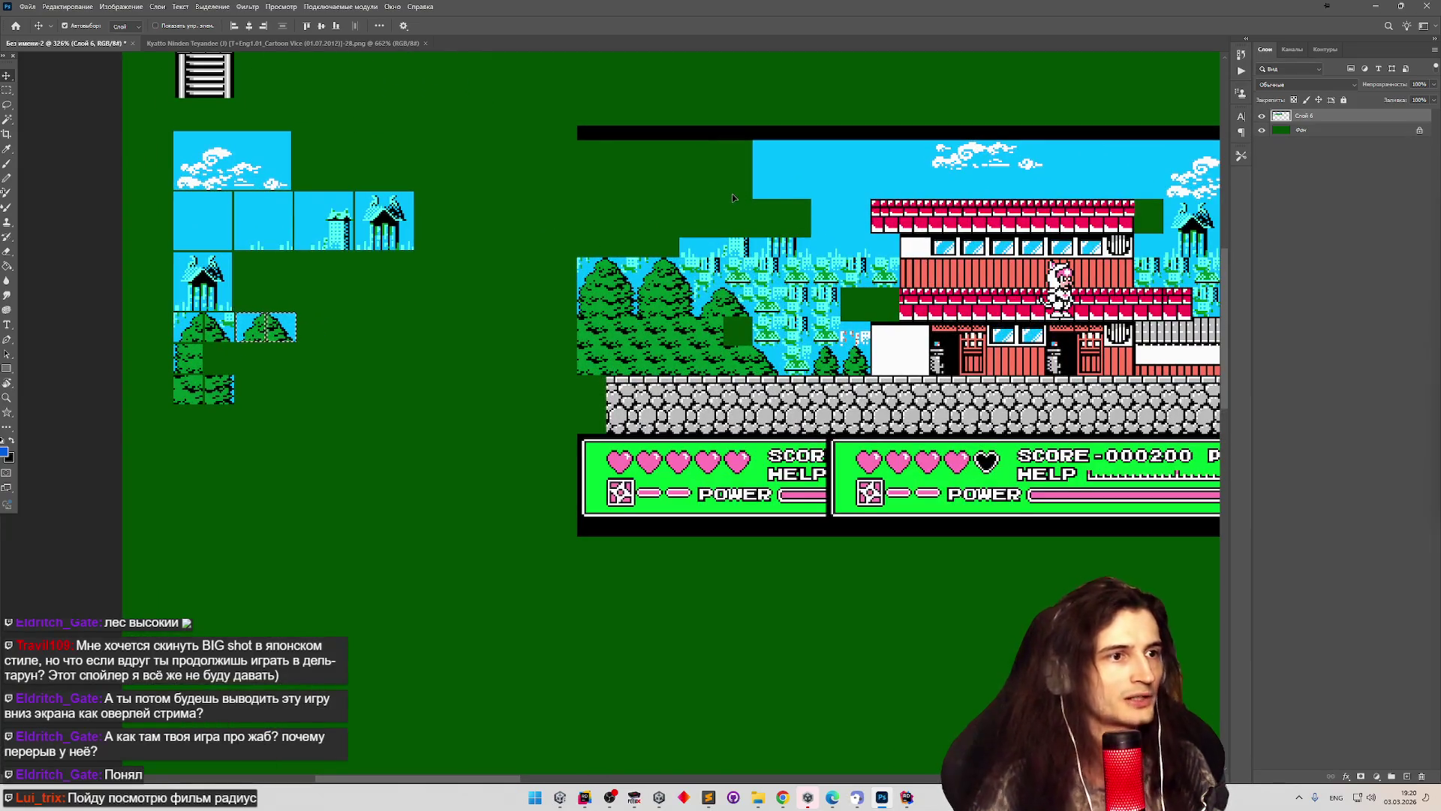
{"action": "scroll", "coordinate": [600, 197], "scroll_direction": "down", "scroll_amount": 4}
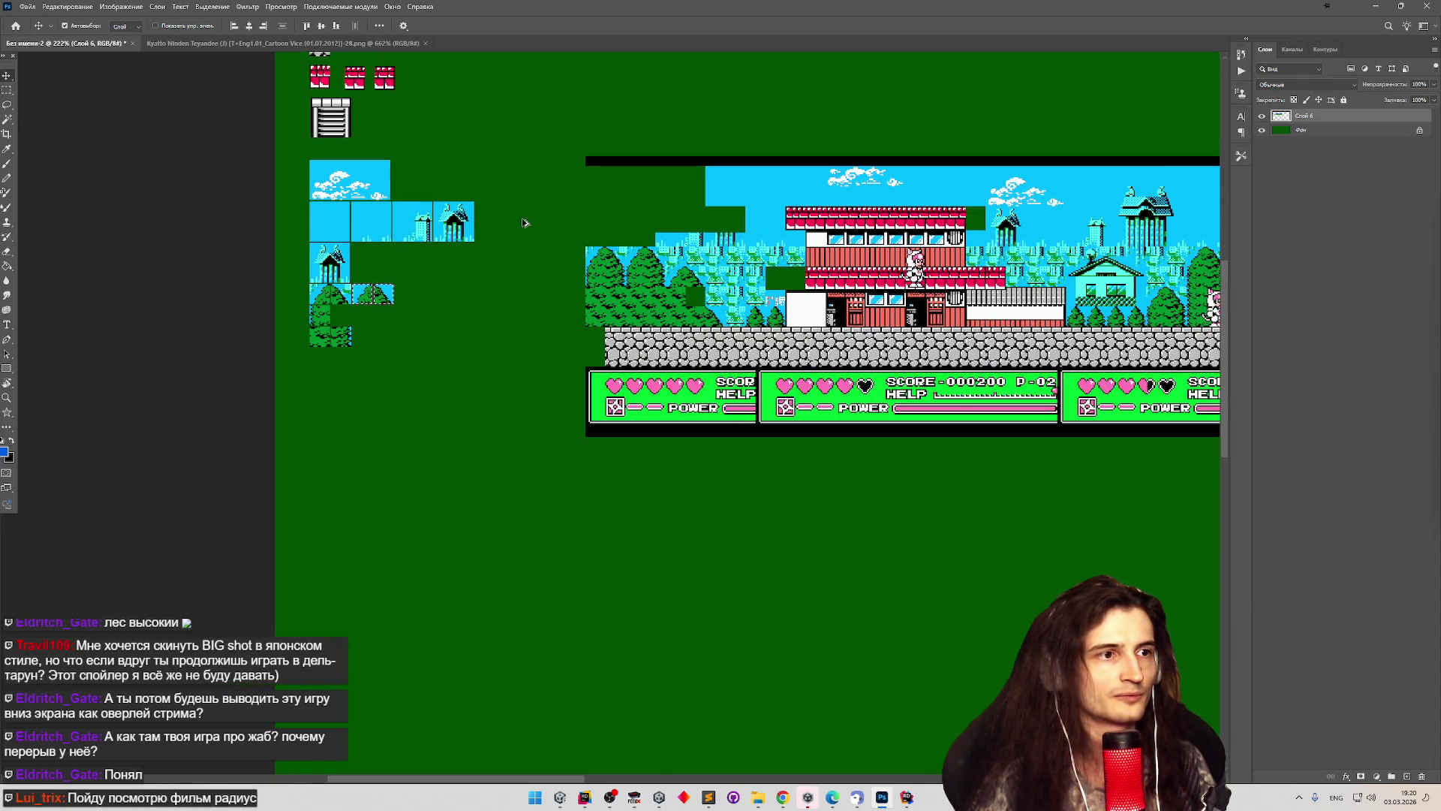
{"action": "scroll", "coordinate": [725, 214], "scroll_direction": "up", "scroll_amount": 3}
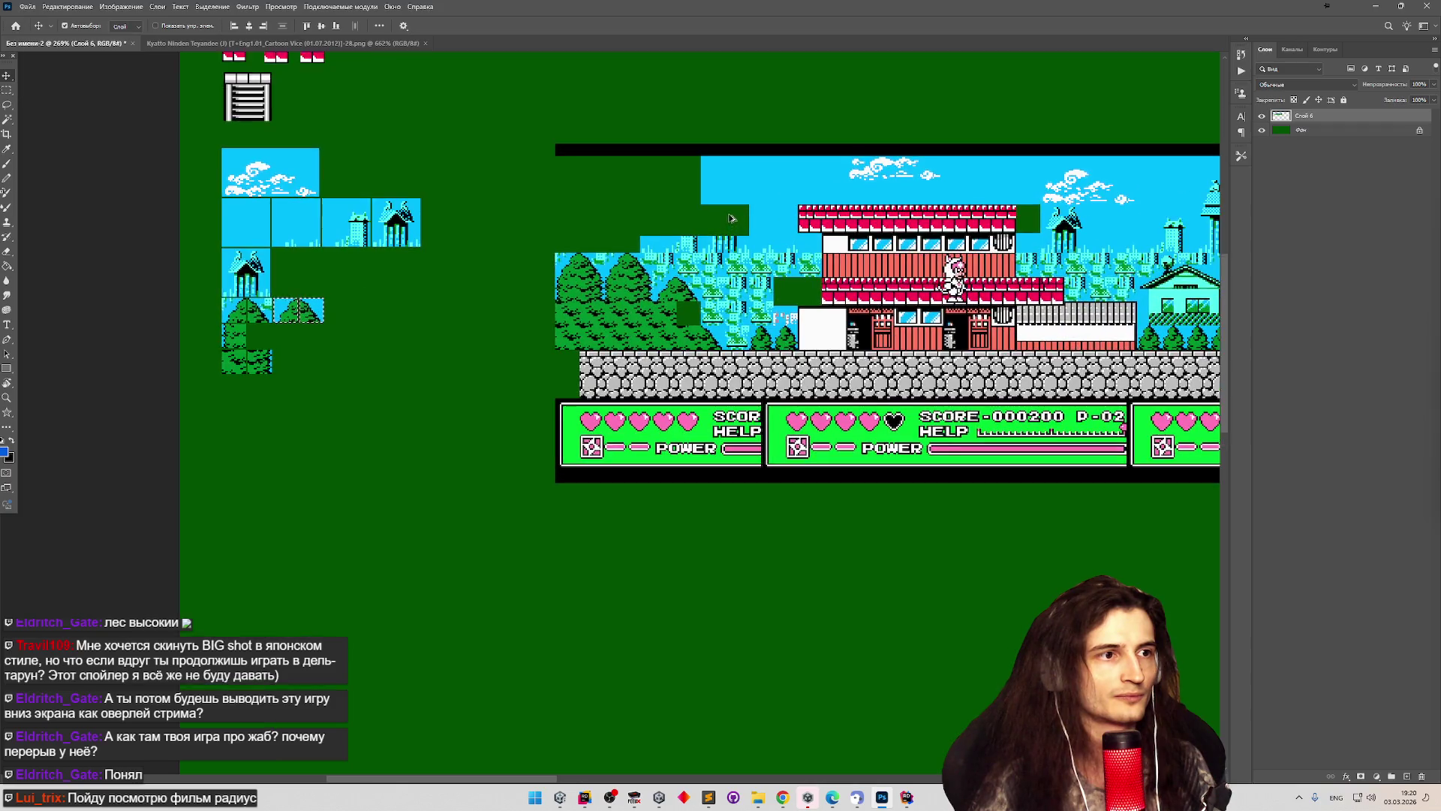
{"action": "left_click_drag", "start_coordinate": [667, 209], "coordinate": [794, 239]}
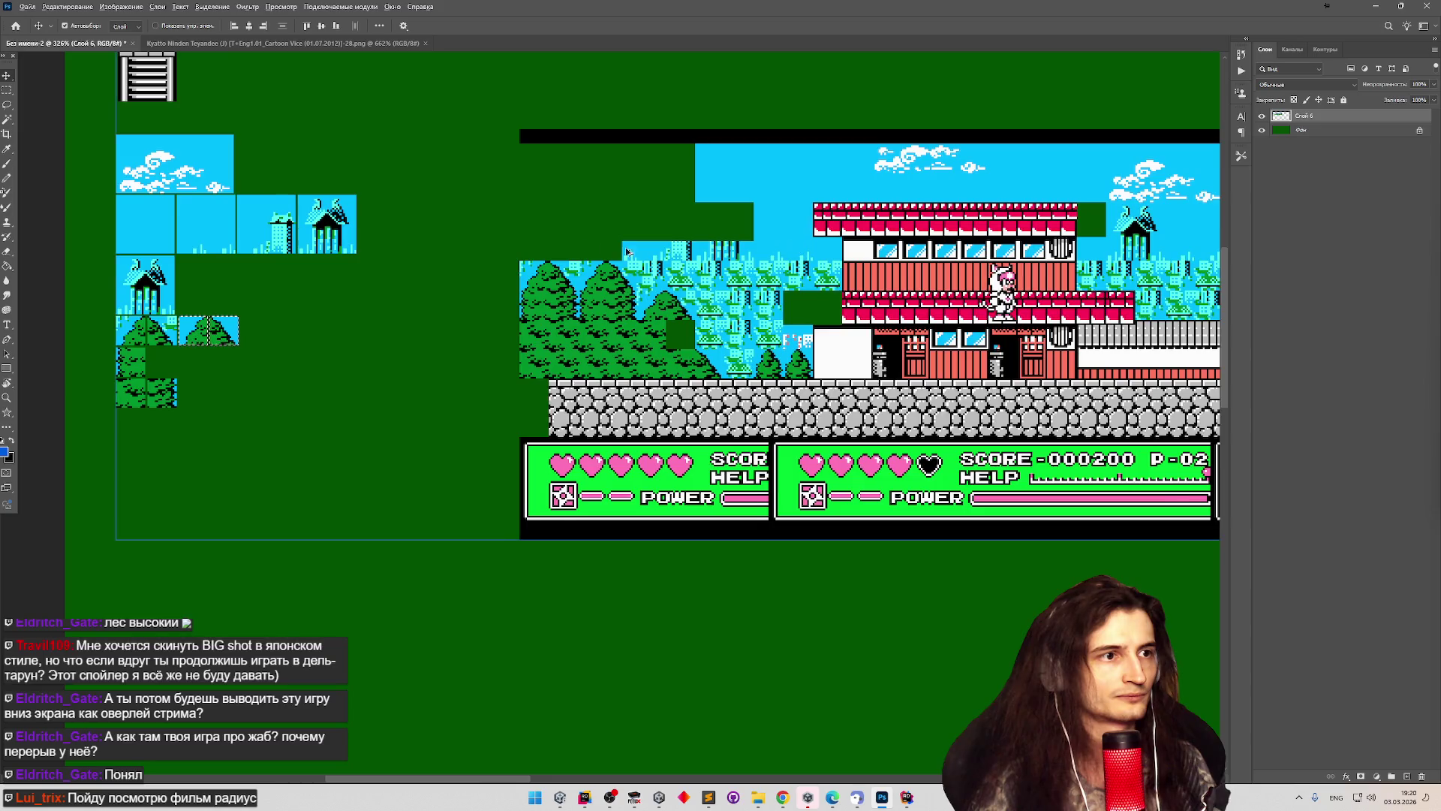
{"action": "scroll", "coordinate": [741, 214], "scroll_direction": "down", "scroll_amount": 5}
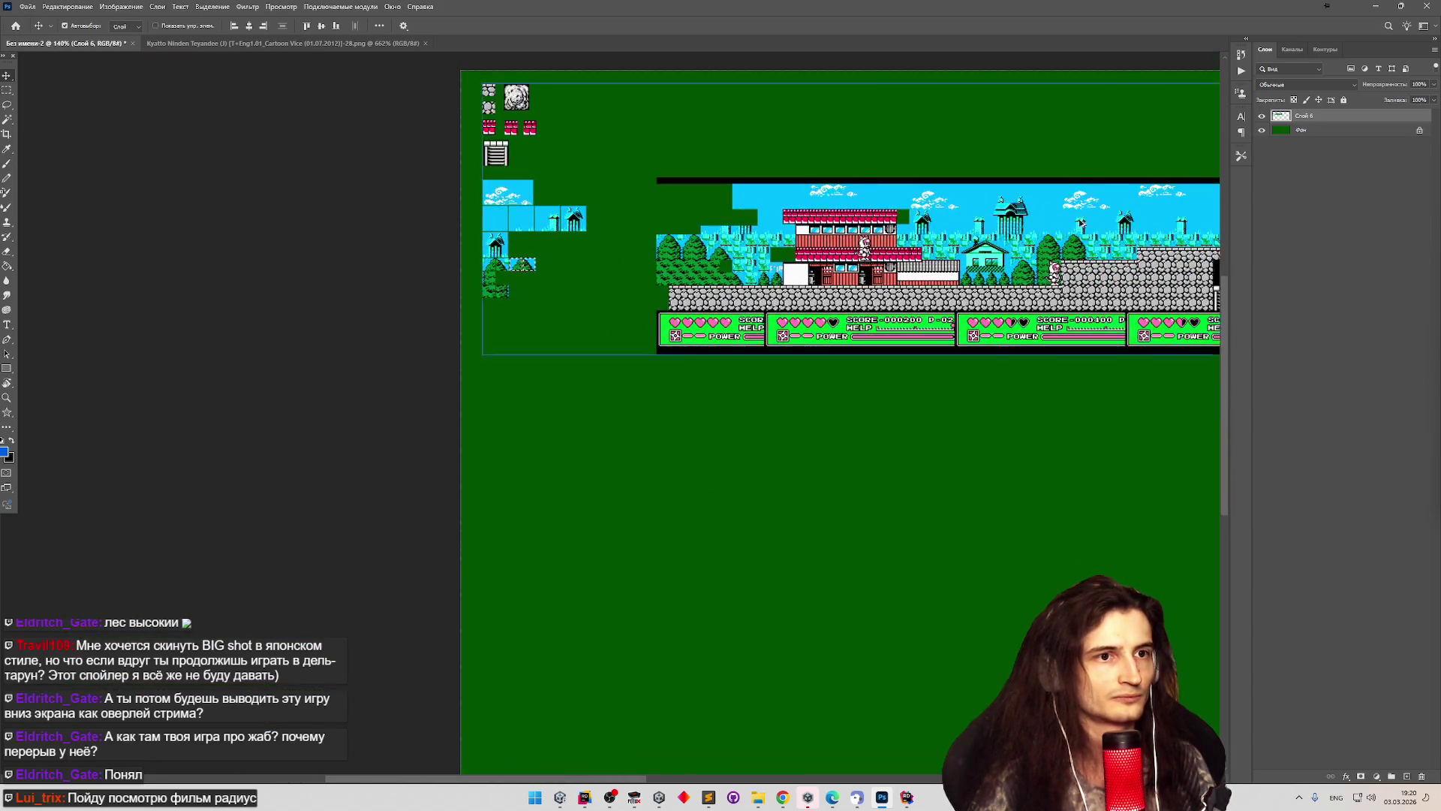
{"action": "scroll", "coordinate": [1060, 228], "scroll_direction": "up", "scroll_amount": 4}
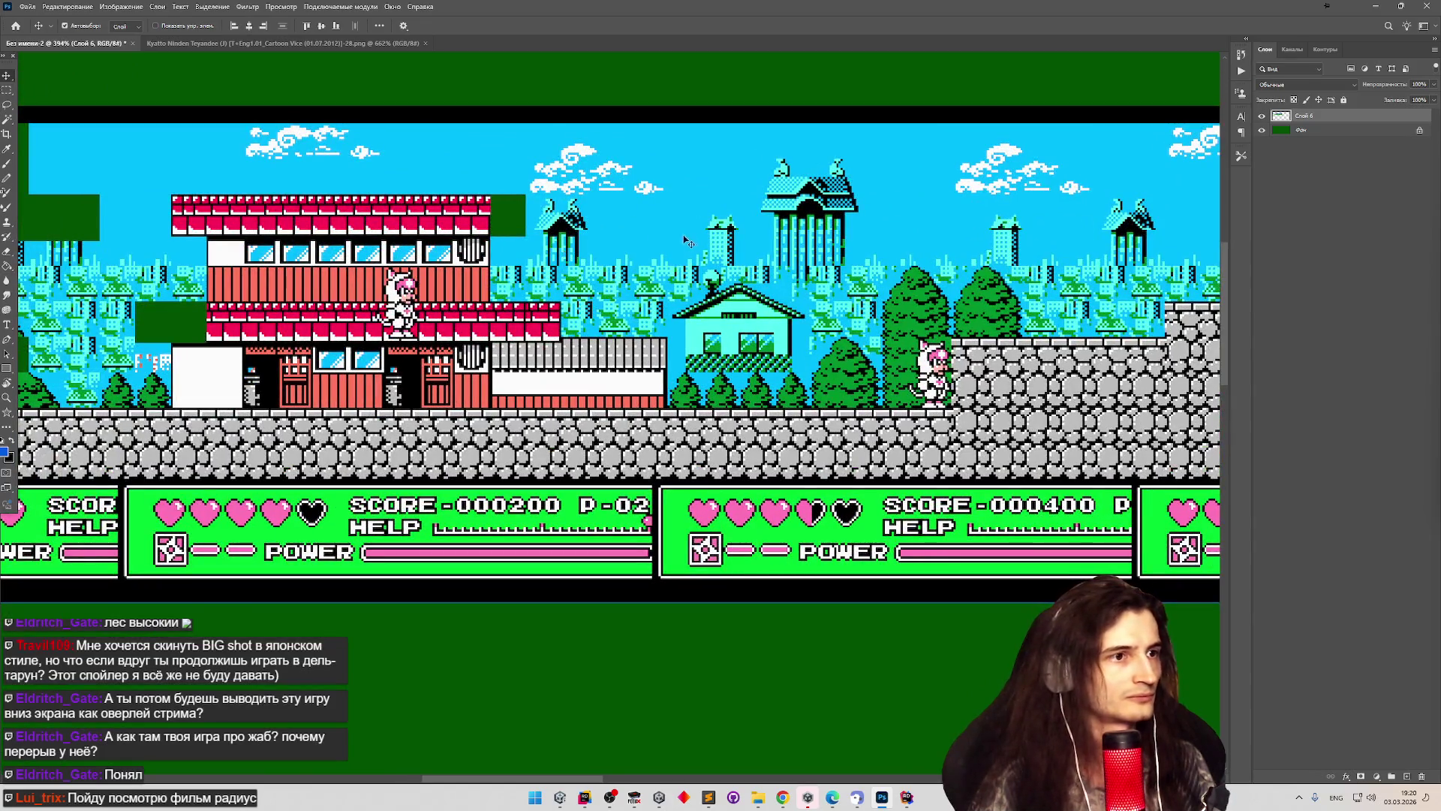
Test-select a small scenery piece, then zoom to about 1620% on the small pines above the wall.
{"action": "key", "text": "m"}
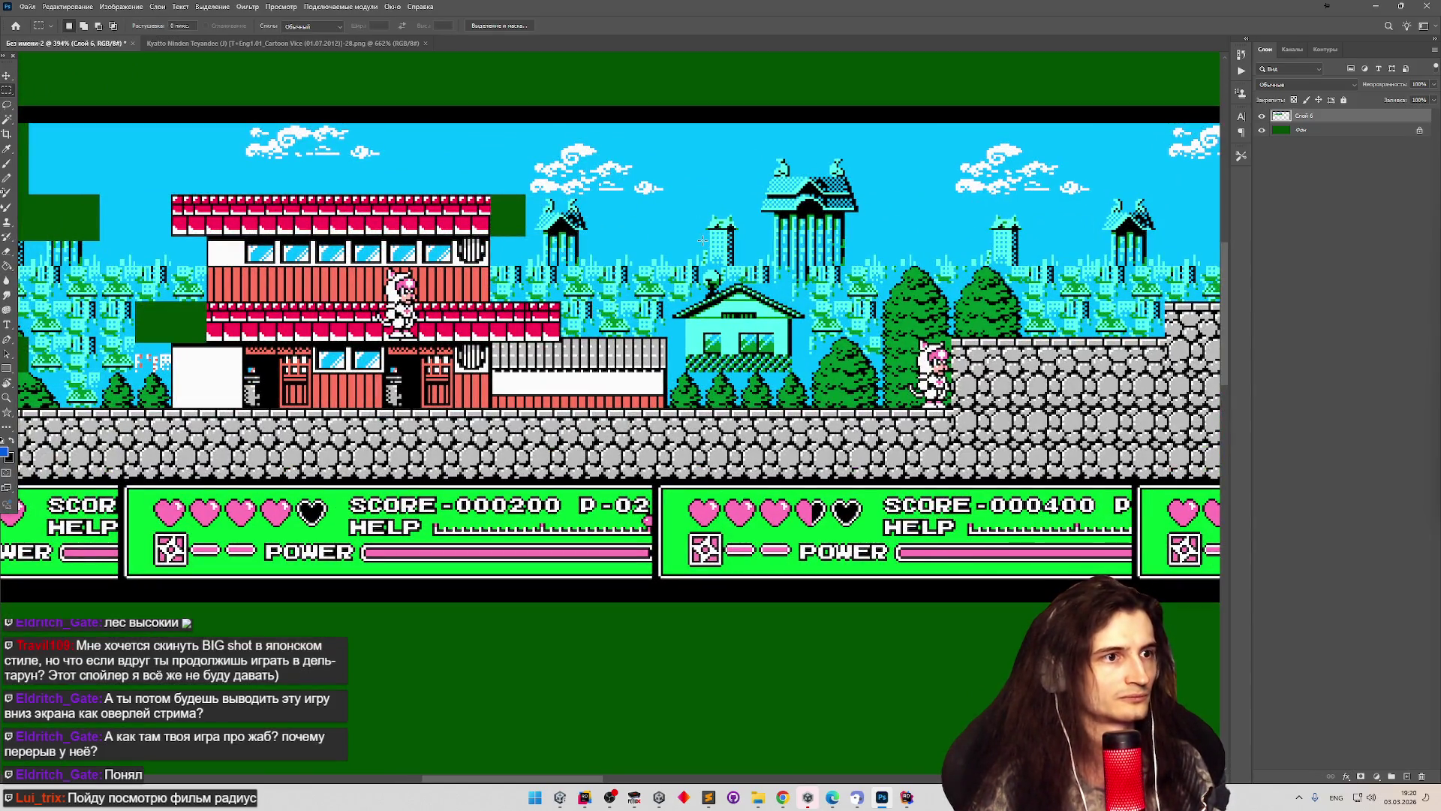
{"action": "left_click_drag", "start_coordinate": [695, 253], "coordinate": [743, 214]}
{"action": "scroll", "coordinate": [615, 250], "scroll_direction": "down", "scroll_amount": 2}
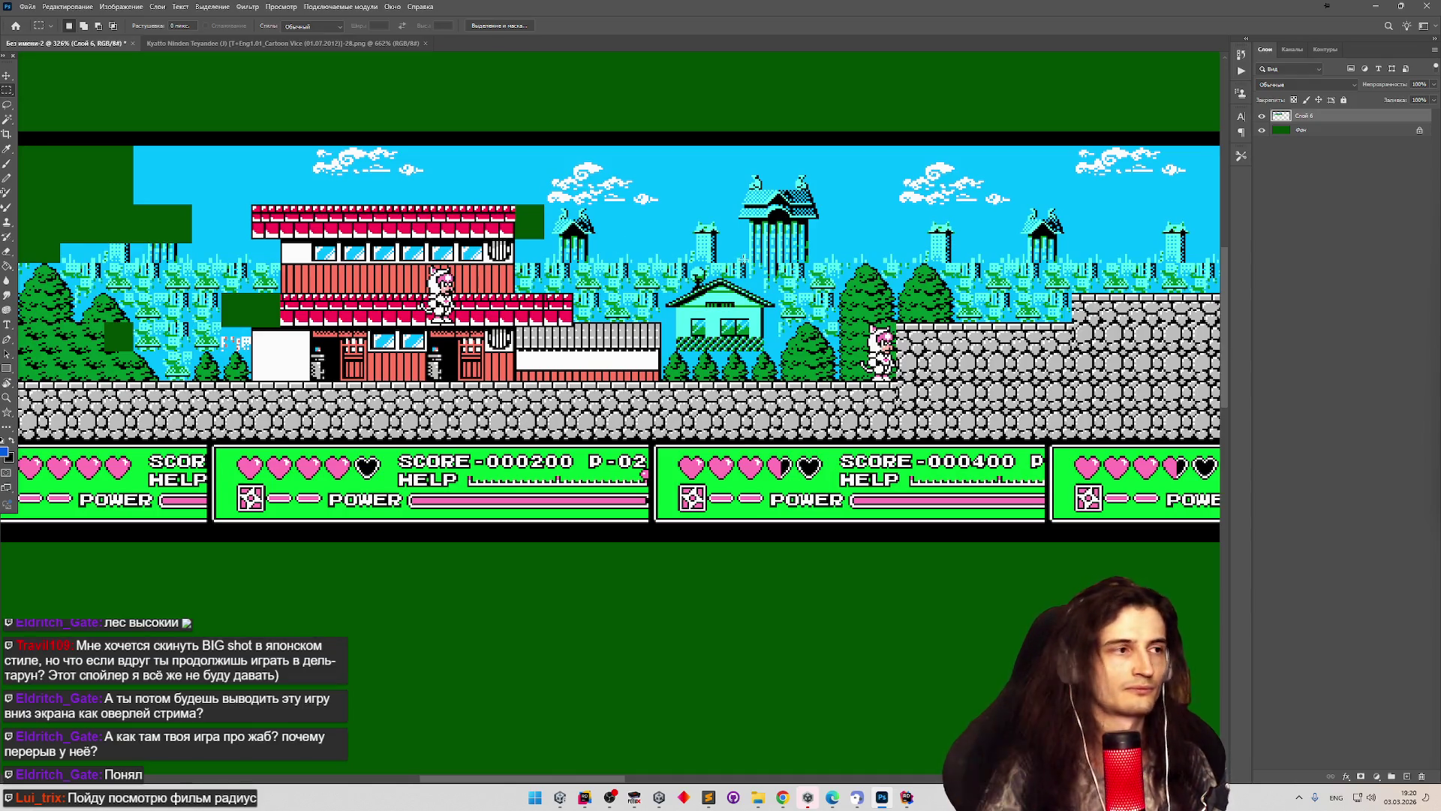
{"action": "scroll", "coordinate": [284, 156], "scroll_direction": "down", "scroll_amount": 2}
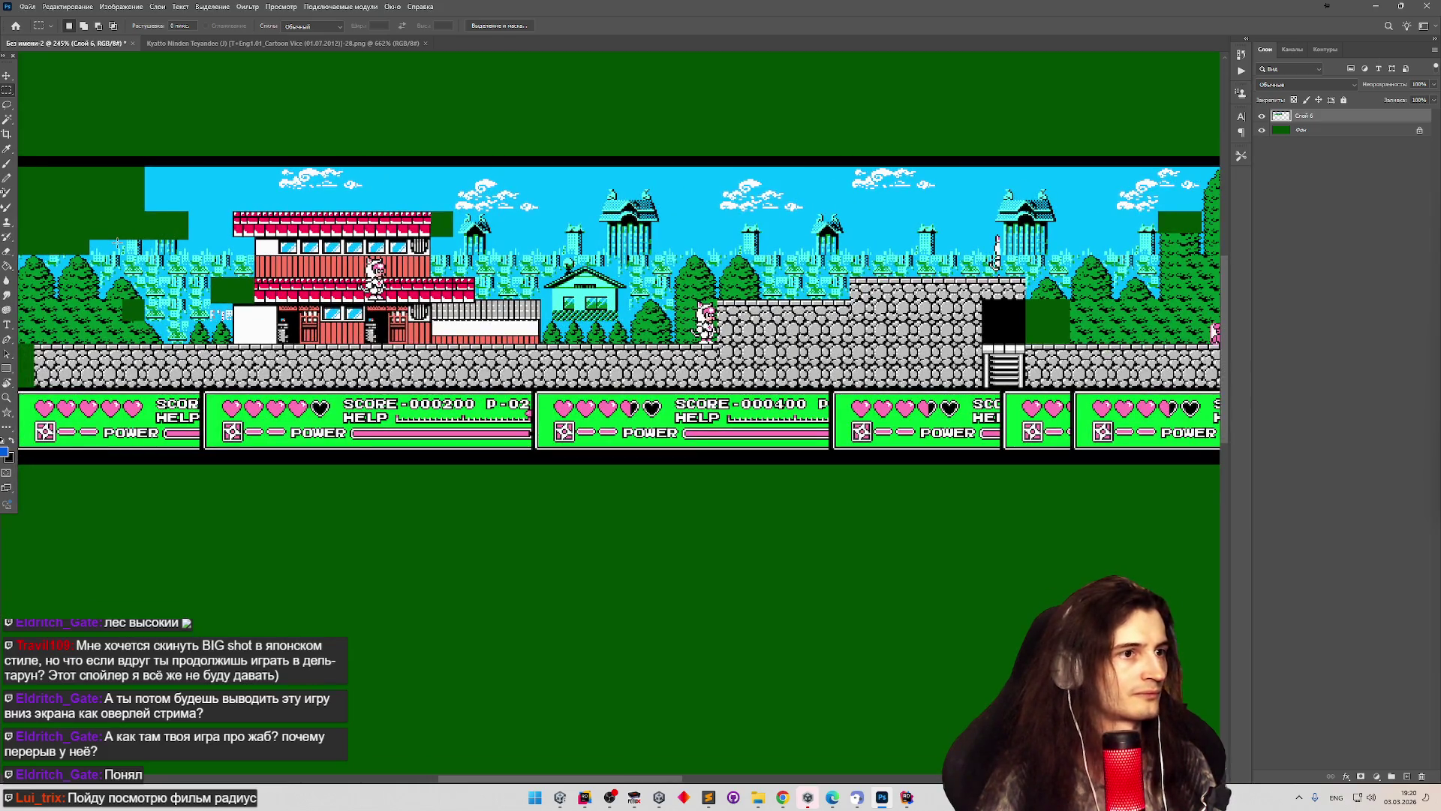
{"action": "scroll", "coordinate": [633, 266], "scroll_direction": "up", "scroll_amount": 4}
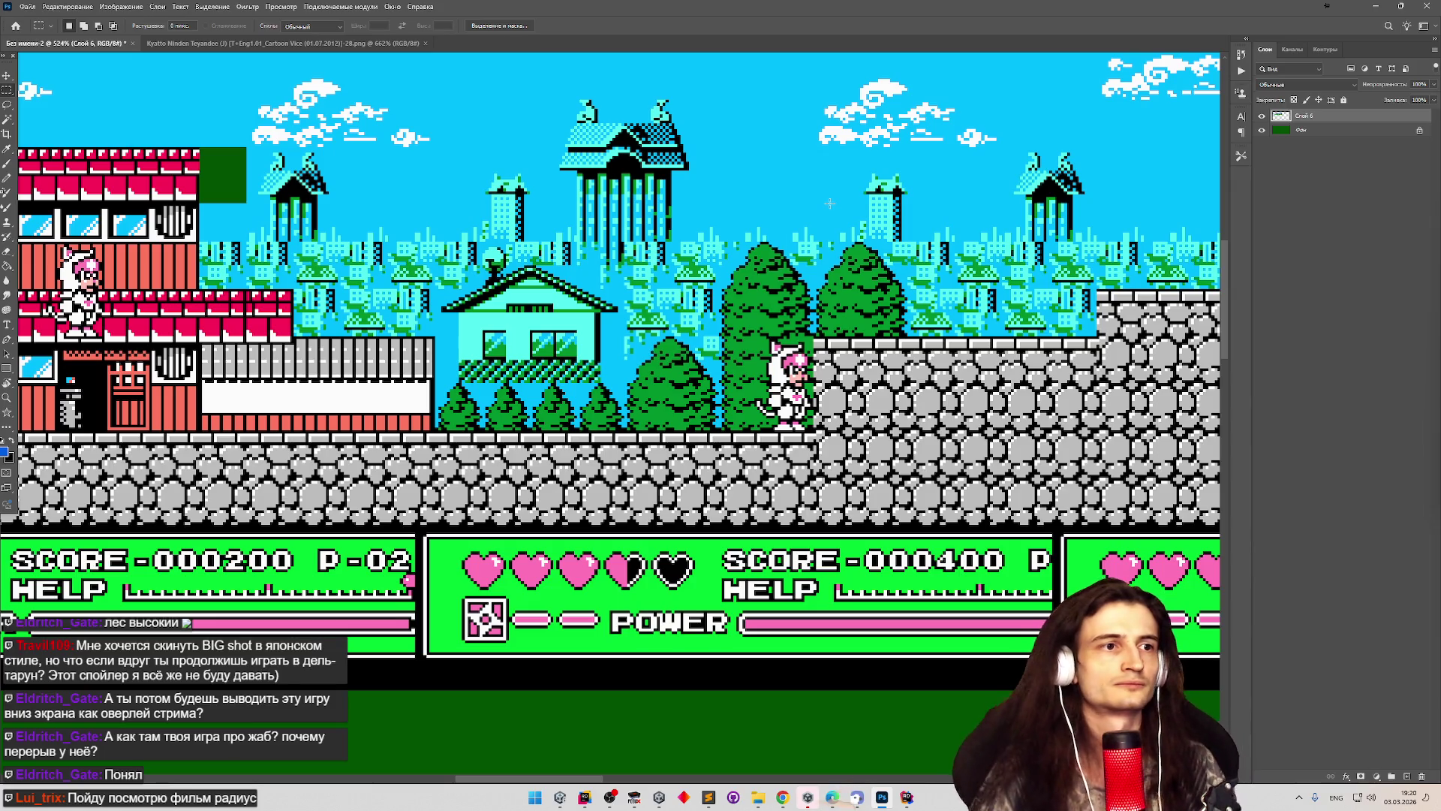
{"action": "scroll", "coordinate": [830, 203], "scroll_direction": "down", "scroll_amount": 6}
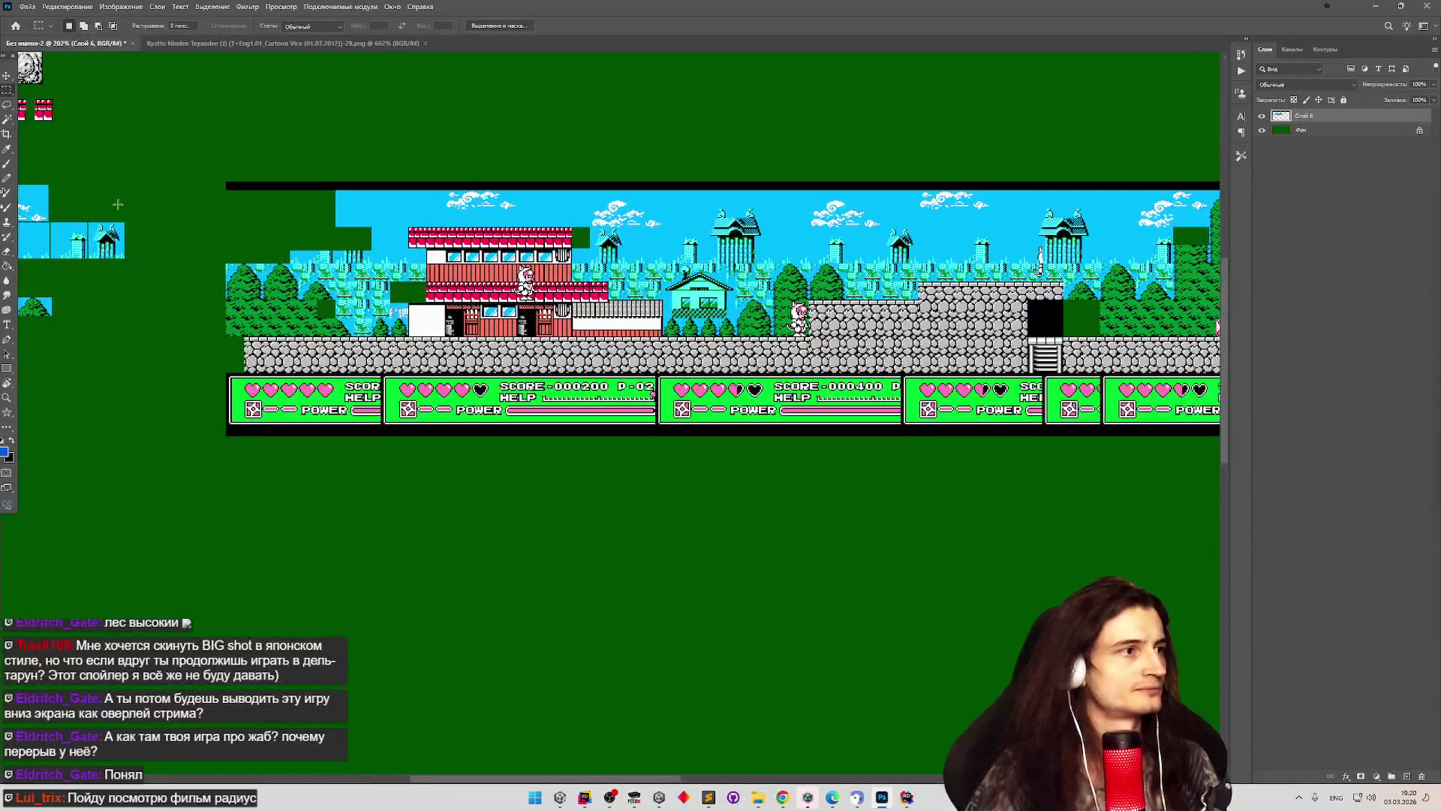
{"action": "scroll", "coordinate": [57, 245], "scroll_direction": "up", "scroll_amount": 6}
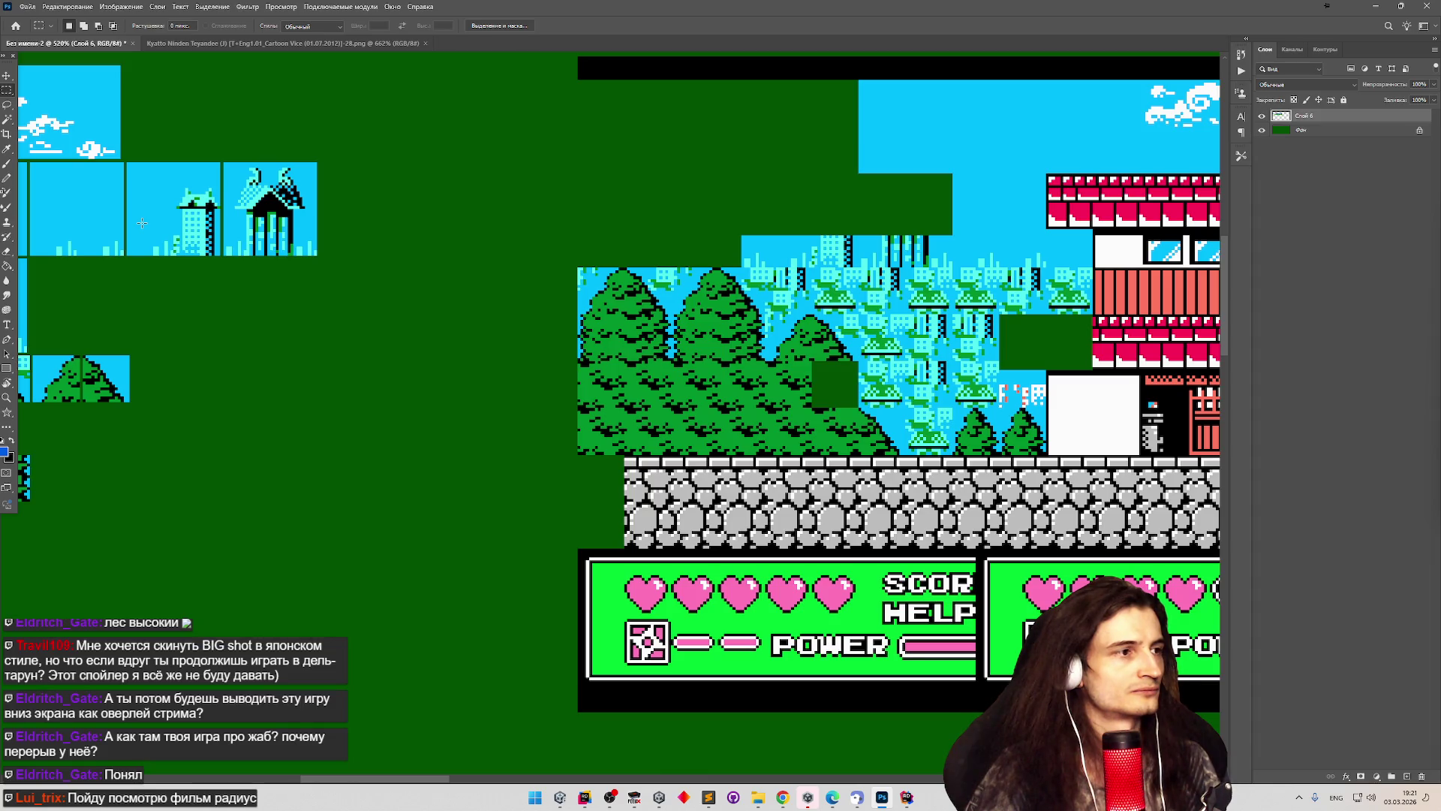
{"action": "scroll", "coordinate": [141, 223], "scroll_direction": "down", "scroll_amount": 6}
{"action": "scroll", "coordinate": [545, 156], "scroll_direction": "up", "scroll_amount": 4}
{"action": "scroll", "coordinate": [450, 184], "scroll_direction": "down", "scroll_amount": 2}
{"action": "scroll", "coordinate": [412, 187], "scroll_direction": "up", "scroll_amount": 3}
{"action": "scroll", "coordinate": [405, 177], "scroll_direction": "down", "scroll_amount": 2}
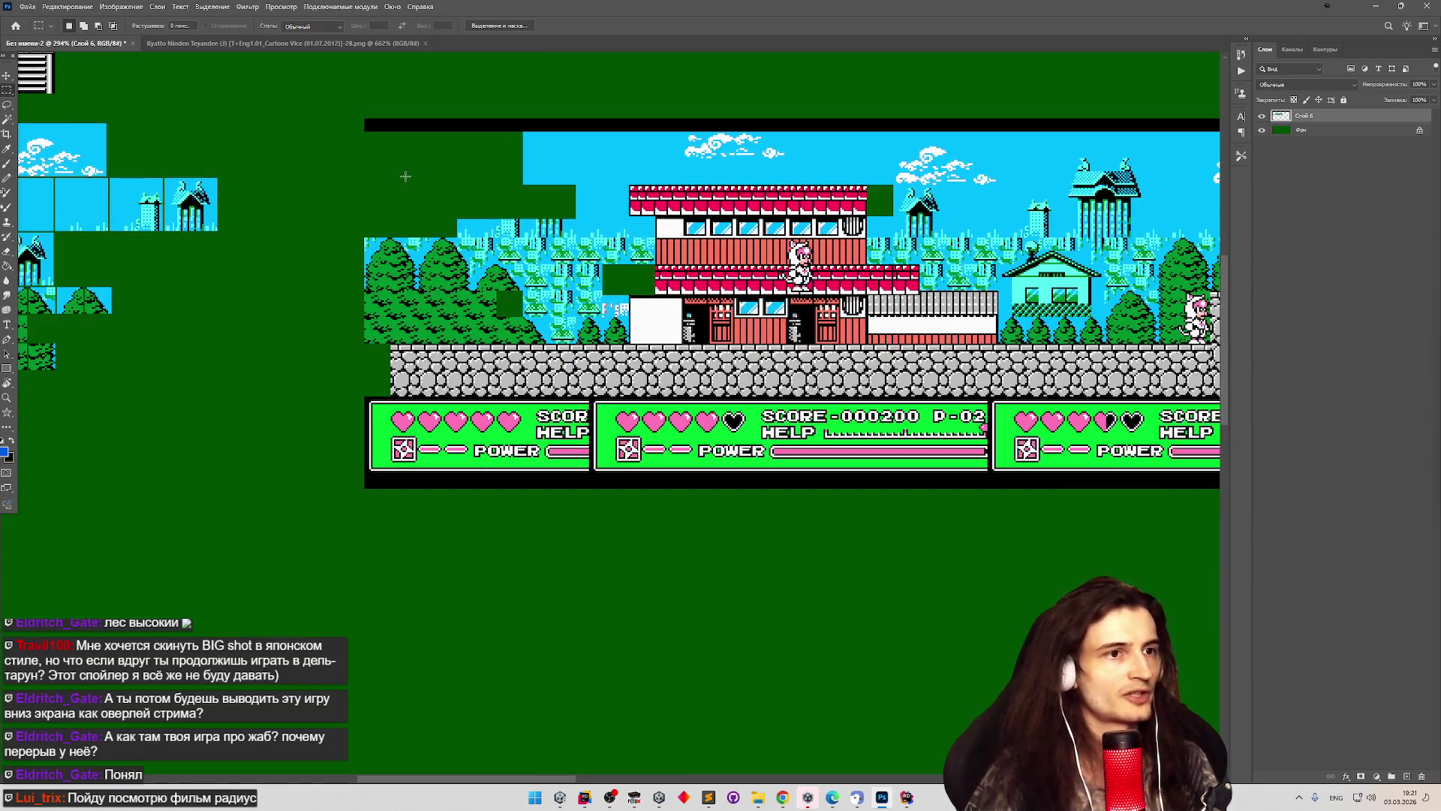
{"action": "scroll", "coordinate": [687, 252], "scroll_direction": "down", "scroll_amount": 2}
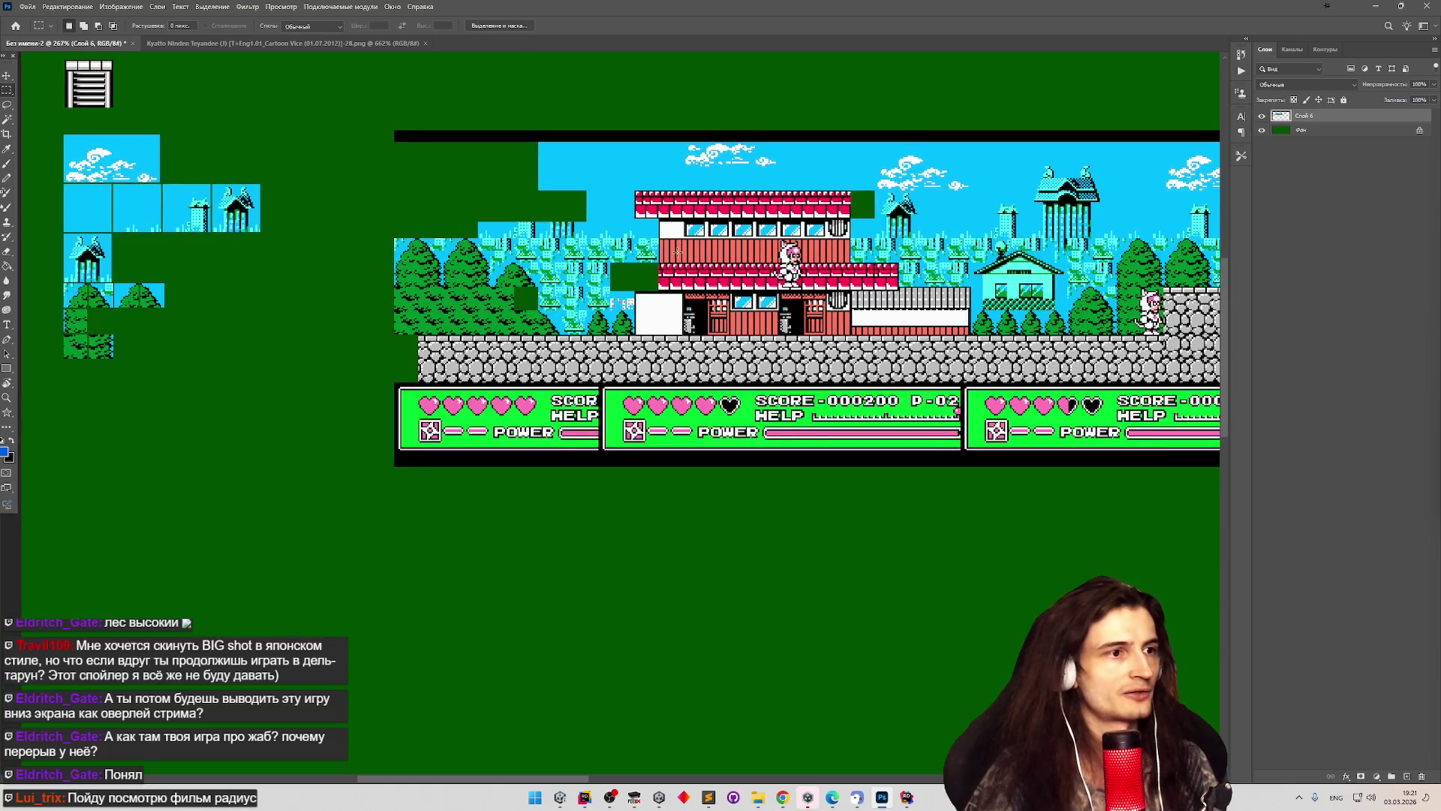
{"action": "scroll", "coordinate": [591, 301], "scroll_direction": "up", "scroll_amount": 10}
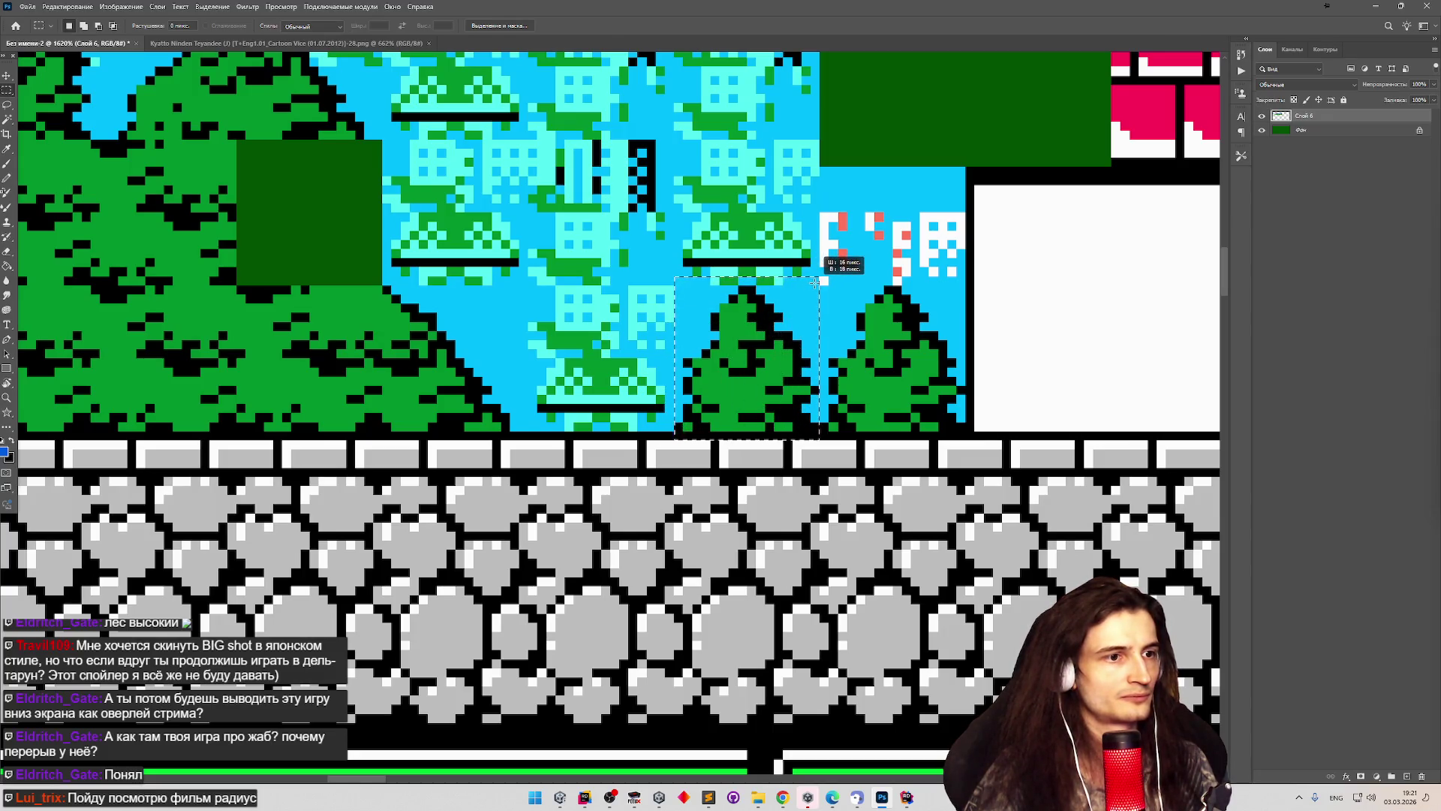
Select a 16x16 patch of trees and sky and drag it toward the tile sheet.
{"action": "mouse_move", "coordinate": [667, 429]}
{"action": "left_mouse_down"}
{"action": "mouse_move", "coordinate": [773, 289]}
{"action": "mouse_move", "coordinate": [815, 289]}
{"action": "mouse_move", "coordinate": [783, 335]}
{"action": "left_mouse_up"}
{"action": "left_click", "coordinate": [812, 291]}
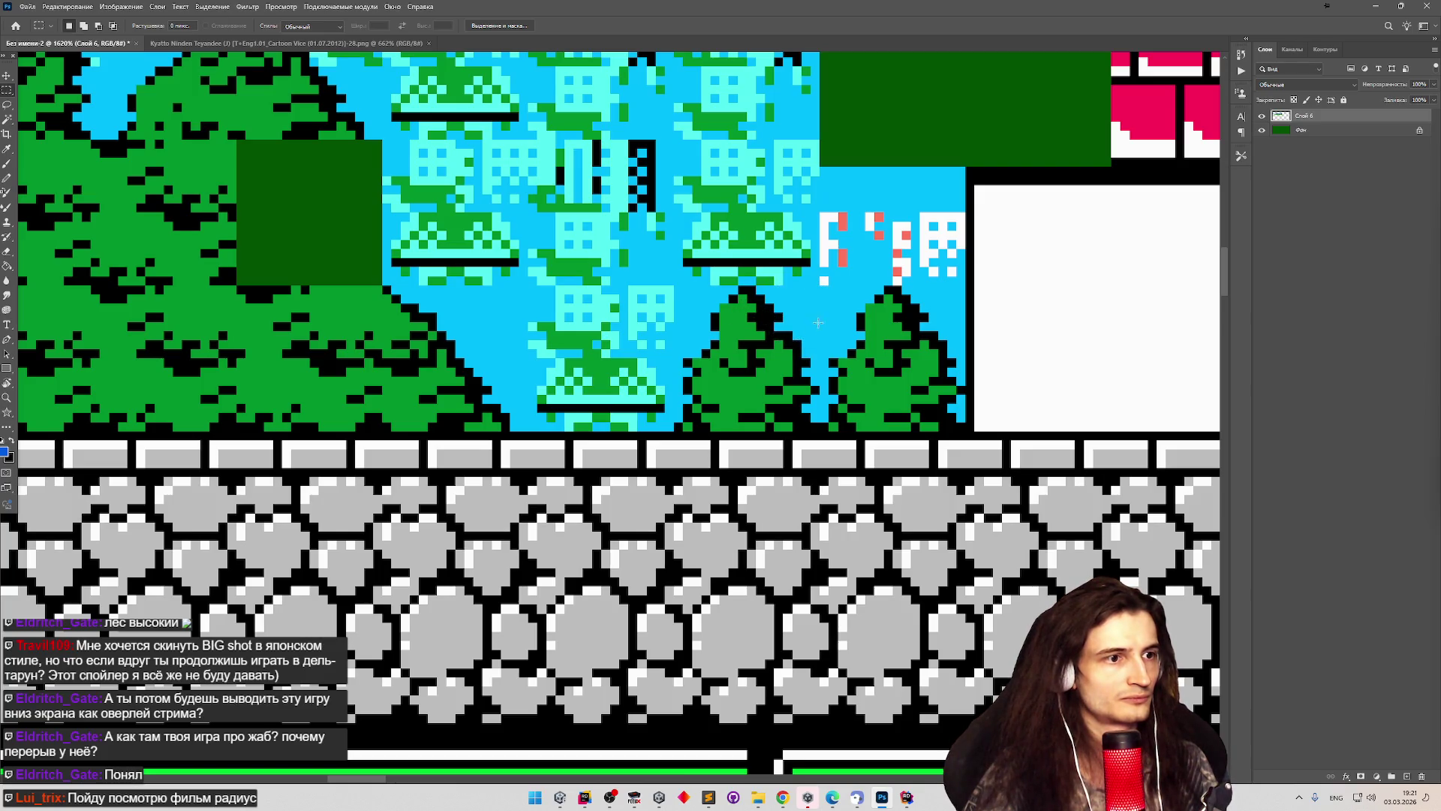
{"action": "mouse_move", "coordinate": [819, 286]}
{"action": "left_mouse_down"}
{"action": "mouse_move", "coordinate": [704, 367]}
{"action": "mouse_move", "coordinate": [676, 424]}
{"action": "left_mouse_up"}
{"action": "scroll", "coordinate": [683, 342], "scroll_direction": "down", "scroll_amount": 5}
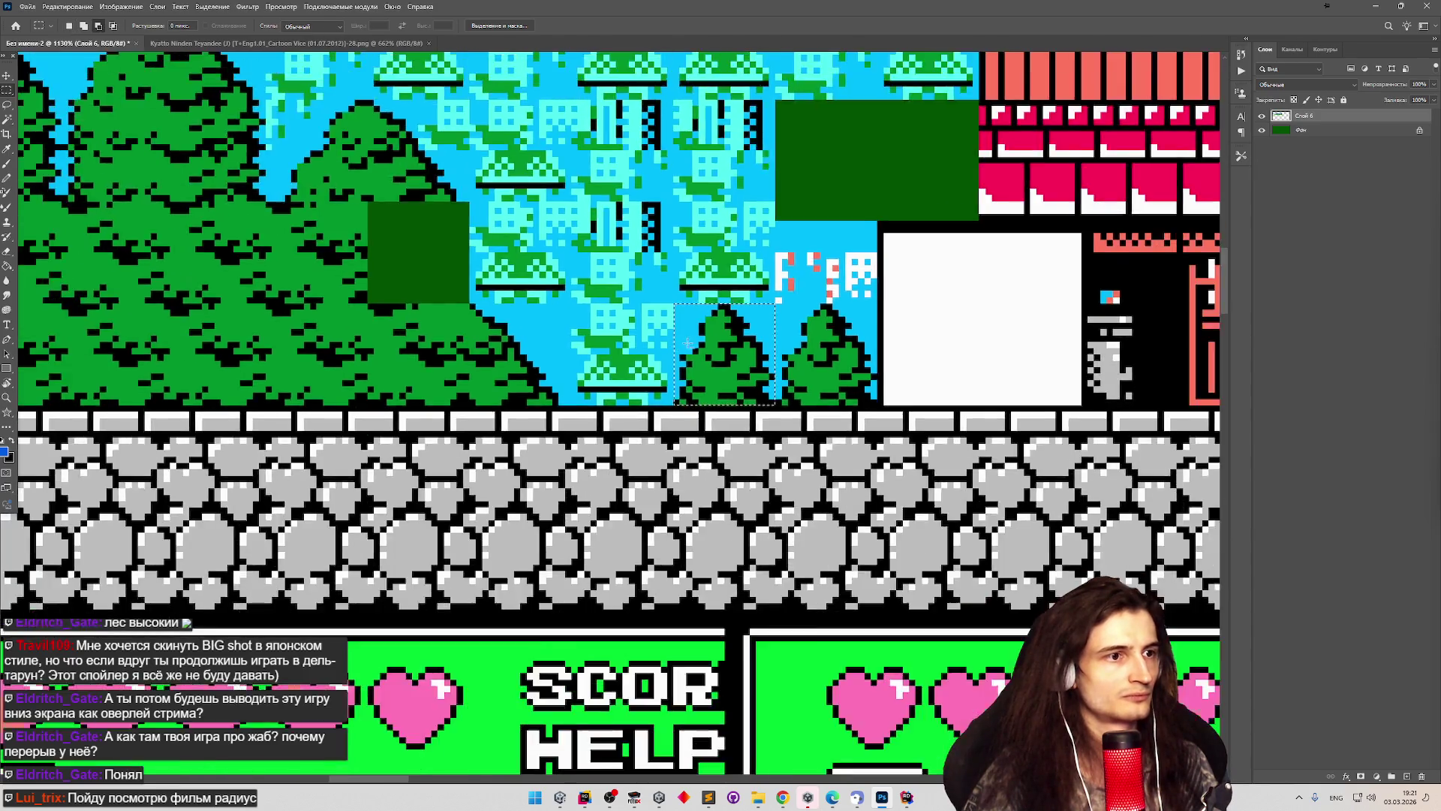
{"action": "mouse_move", "coordinate": [696, 361]}
{"action": "left_mouse_down"}
{"action": "mouse_move", "coordinate": [312, 362]}
{"action": "mouse_move", "coordinate": [88, 385]}
{"action": "left_mouse_up"}
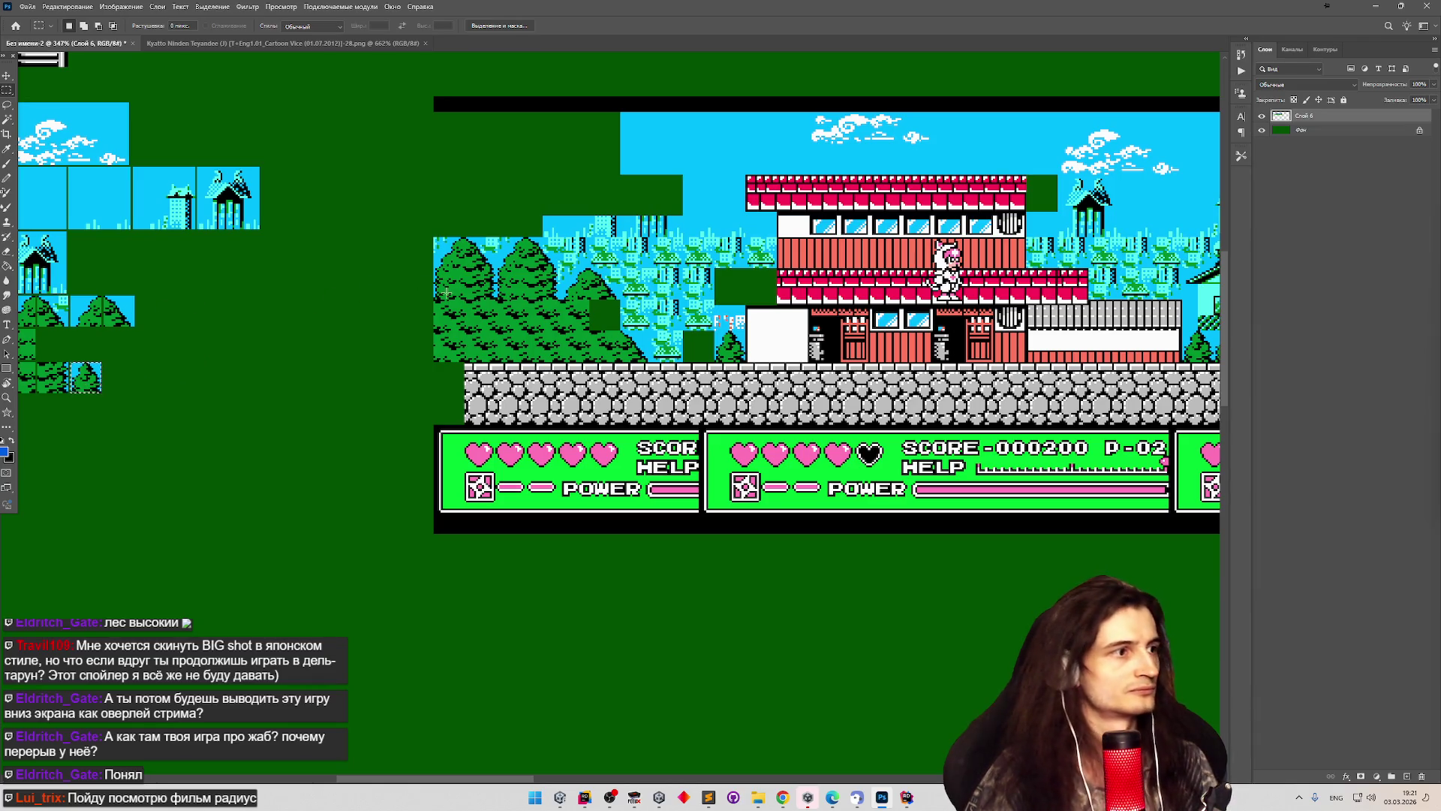
{"action": "scroll", "coordinate": [645, 323], "scroll_direction": "up", "scroll_amount": 5}
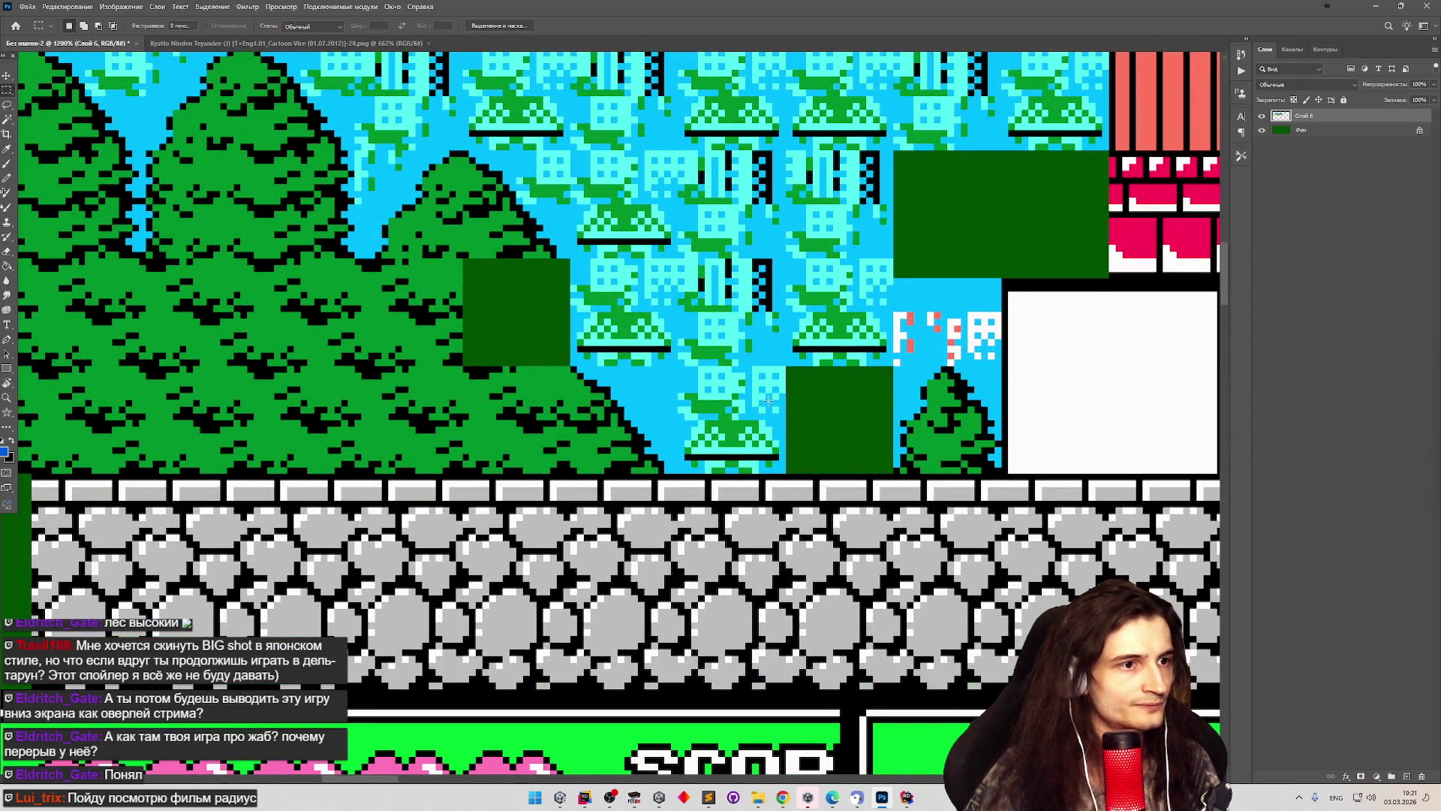
Select another 16x16 forest tile and move it into the tile sheet.
{"action": "left_click_drag", "start_coordinate": [784, 368], "coordinate": [682, 471]}
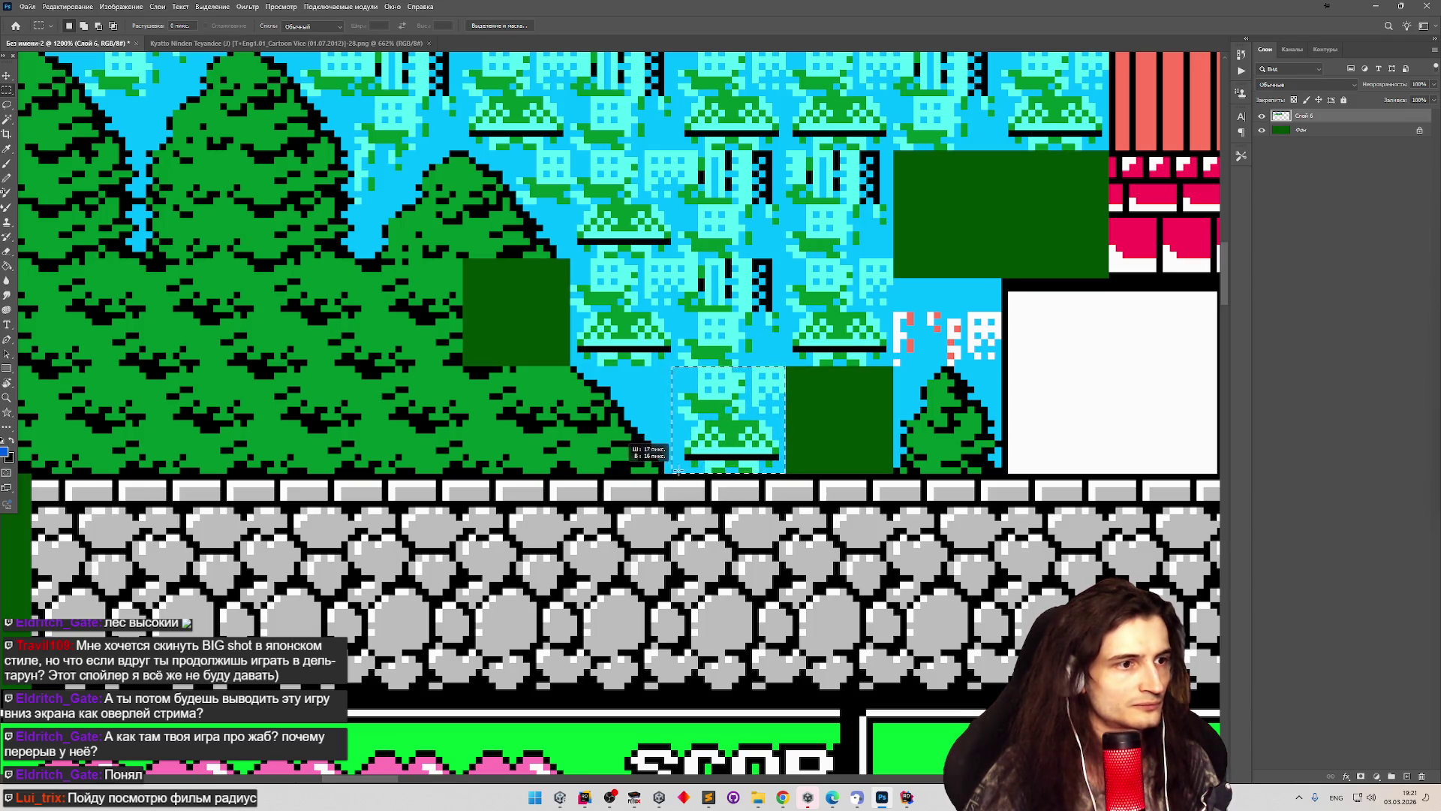
{"action": "scroll", "coordinate": [674, 408], "scroll_direction": "down", "scroll_amount": 3}
{"action": "scroll", "coordinate": [674, 407], "scroll_direction": "down", "scroll_amount": 5}
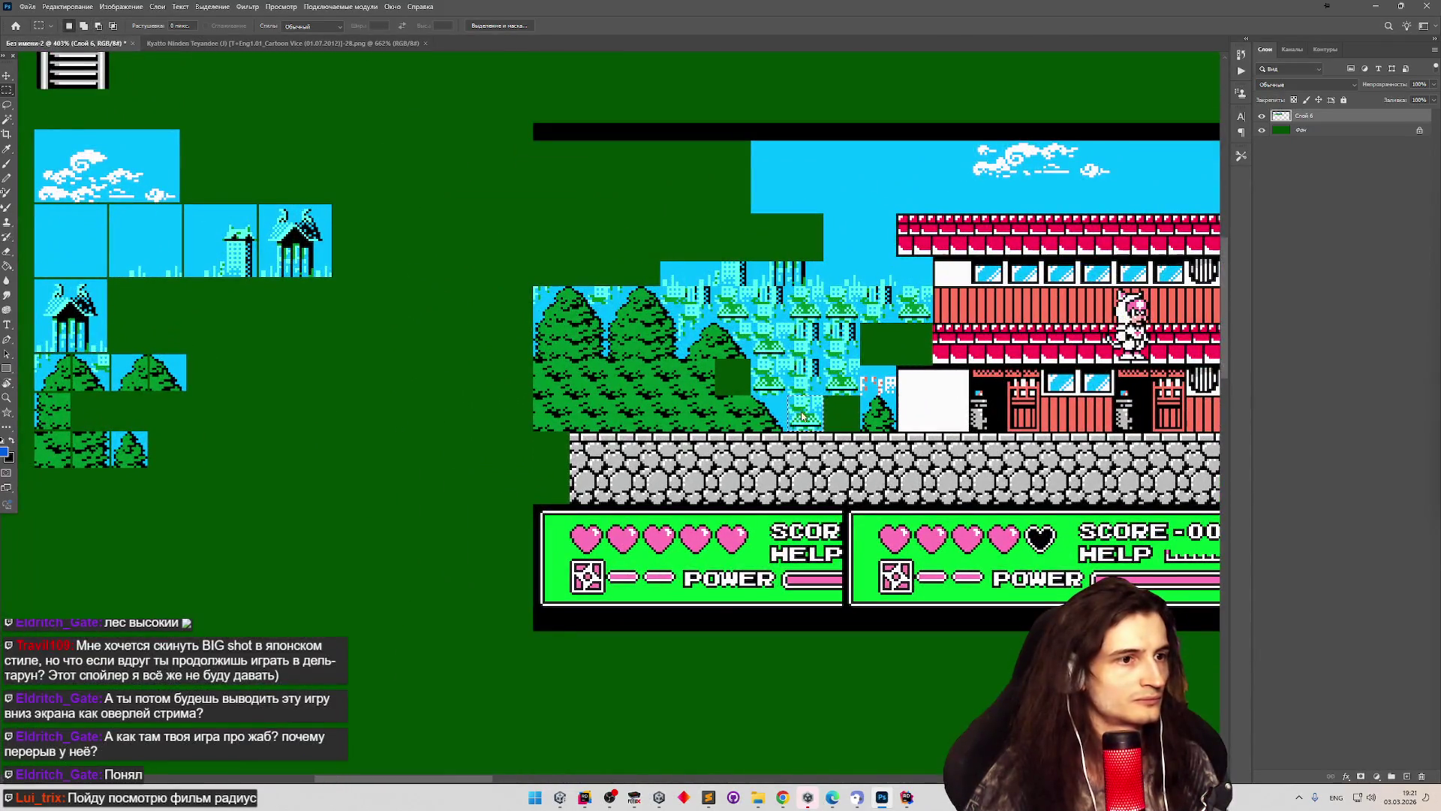
{"action": "mouse_move", "coordinate": [801, 415]}
{"action": "left_mouse_down"}
{"action": "mouse_move", "coordinate": [242, 412]}
{"action": "mouse_move", "coordinate": [191, 347]}
{"action": "mouse_move", "coordinate": [126, 336]}
{"action": "left_mouse_up"}
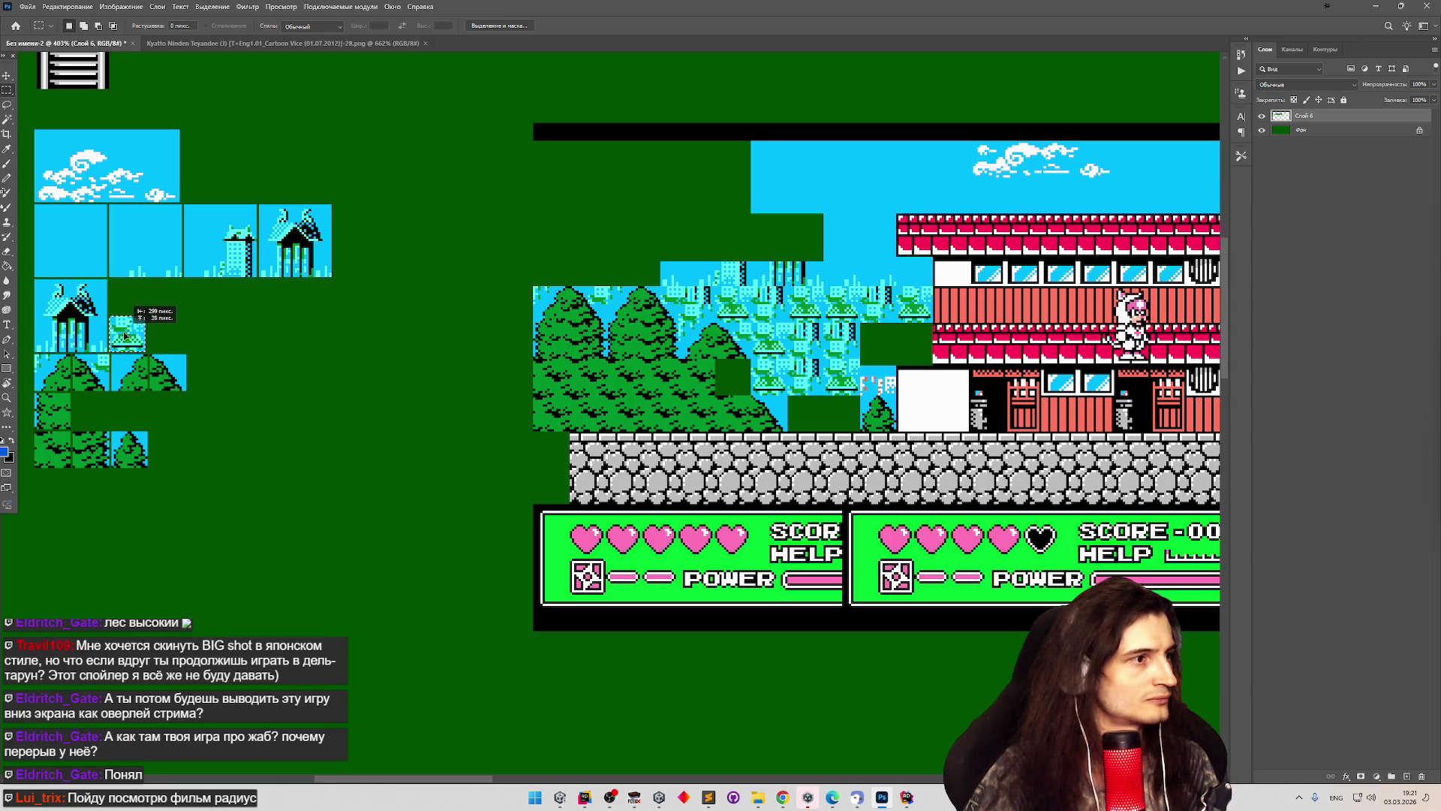
{"action": "scroll", "coordinate": [34, 345], "scroll_direction": "up", "scroll_amount": 3}
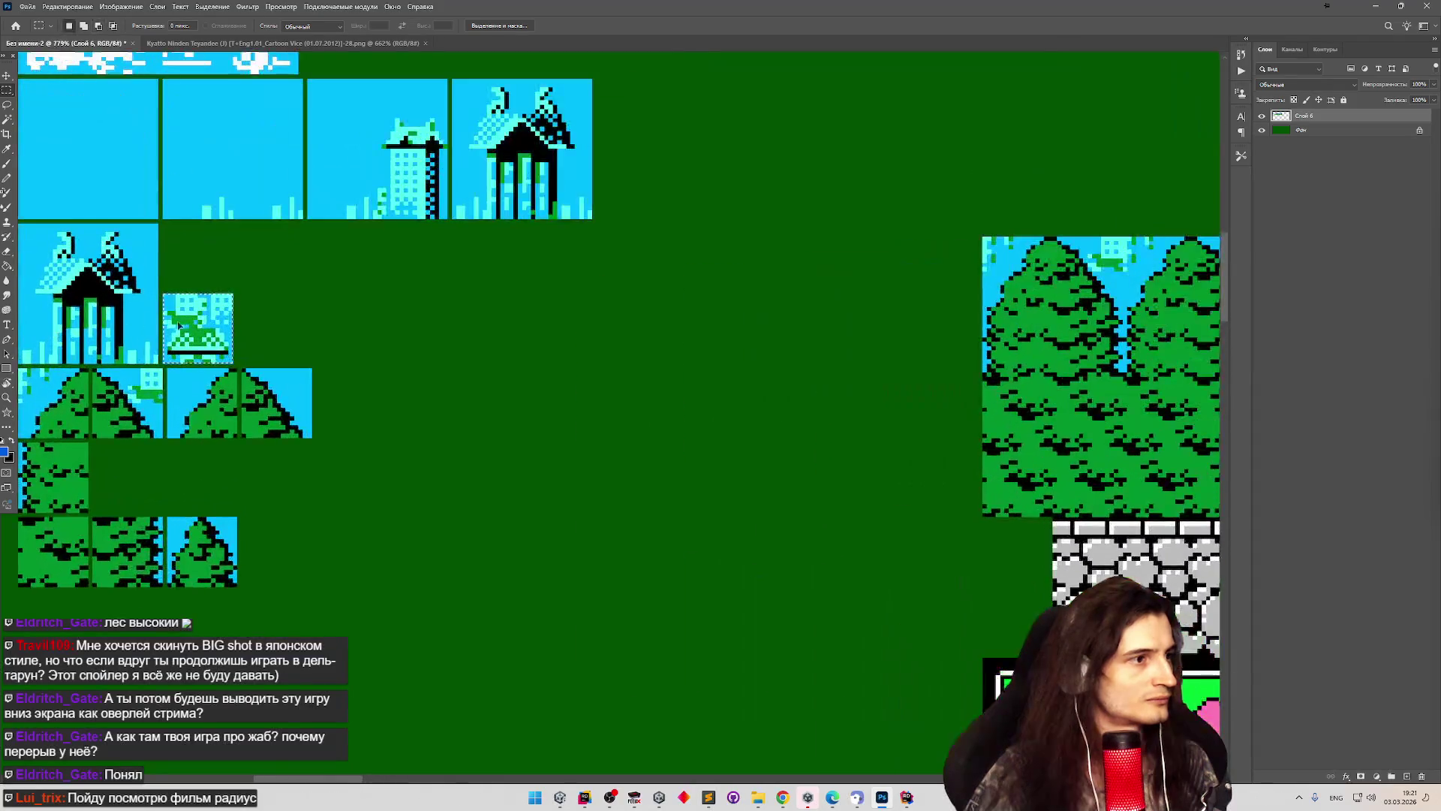
Reposition the new forest tile beside the tree tiles in the sheet.
{"action": "scroll", "coordinate": [234, 280], "scroll_direction": "down", "scroll_amount": 3}
{"action": "mouse_move", "coordinate": [223, 312]}
{"action": "left_mouse_down"}
{"action": "mouse_move", "coordinate": [261, 314]}
{"action": "mouse_move", "coordinate": [301, 395]}
{"action": "mouse_move", "coordinate": [315, 386]}
{"action": "left_mouse_up"}
{"action": "scroll", "coordinate": [311, 398], "scroll_direction": "up", "scroll_amount": 5}
{"action": "scroll", "coordinate": [315, 386], "scroll_direction": "down", "scroll_amount": 6}
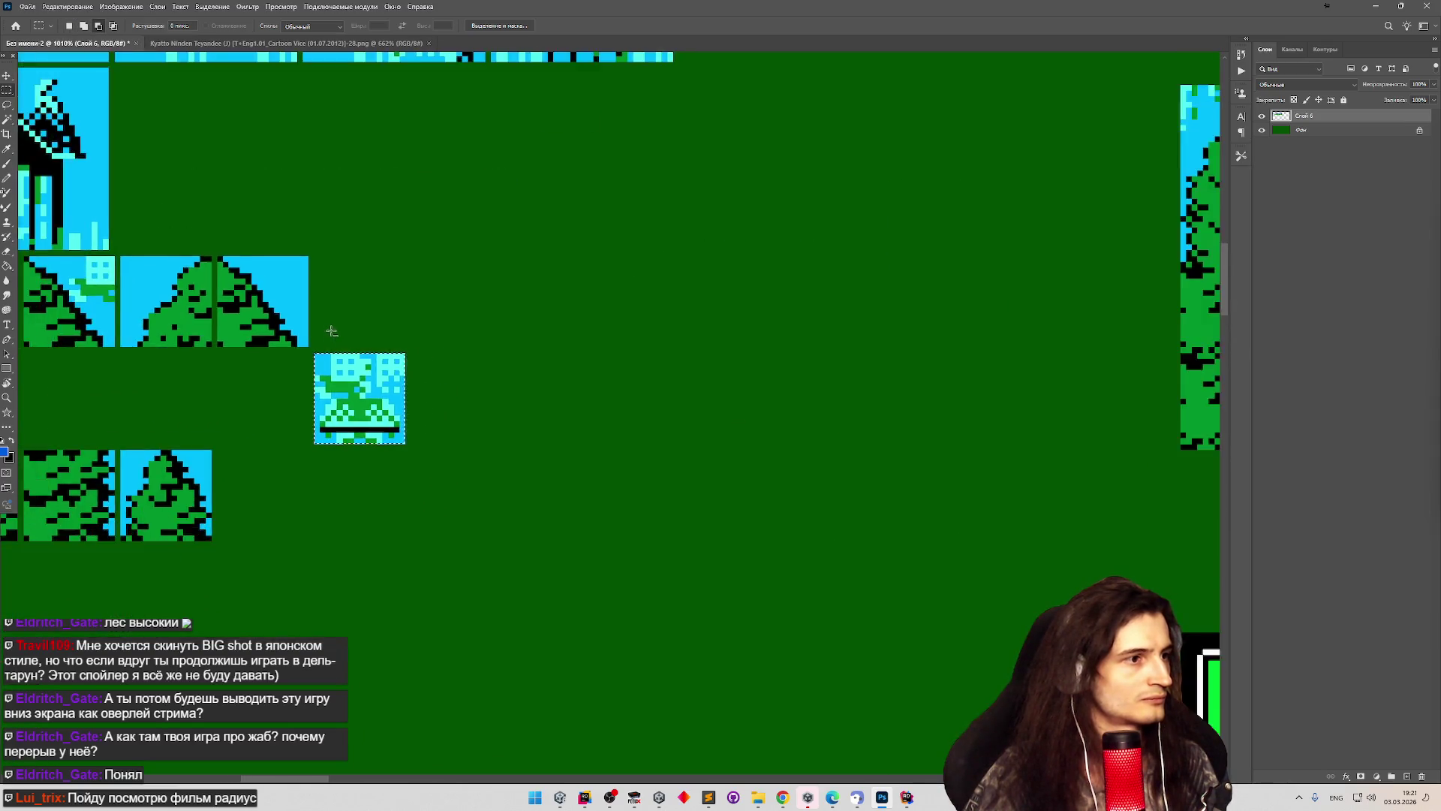
{"action": "scroll", "coordinate": [734, 322], "scroll_direction": "up", "scroll_amount": 2}
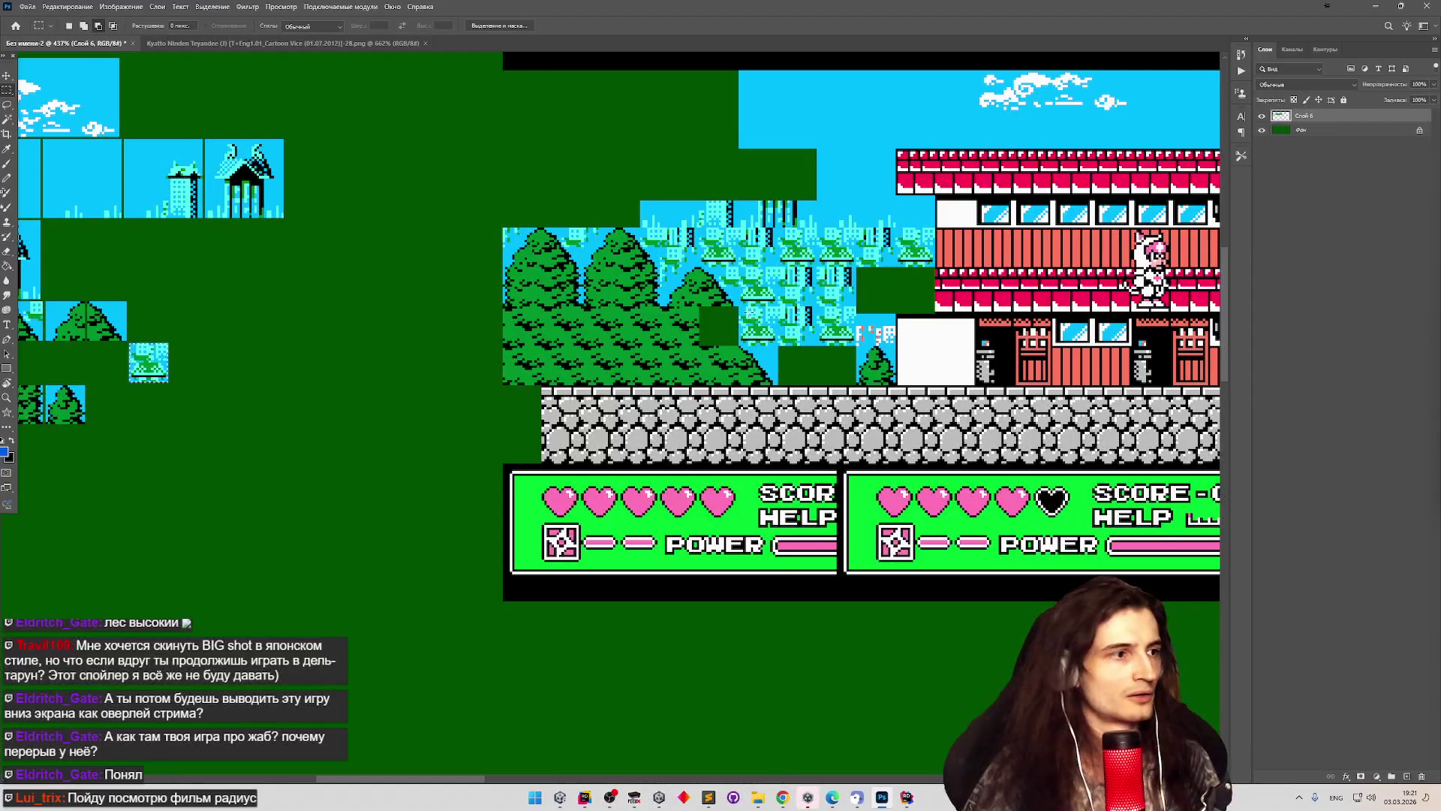
{"action": "scroll", "coordinate": [751, 313], "scroll_direction": "up", "scroll_amount": 2}
{"action": "scroll", "coordinate": [780, 321], "scroll_direction": "down", "scroll_amount": 1}
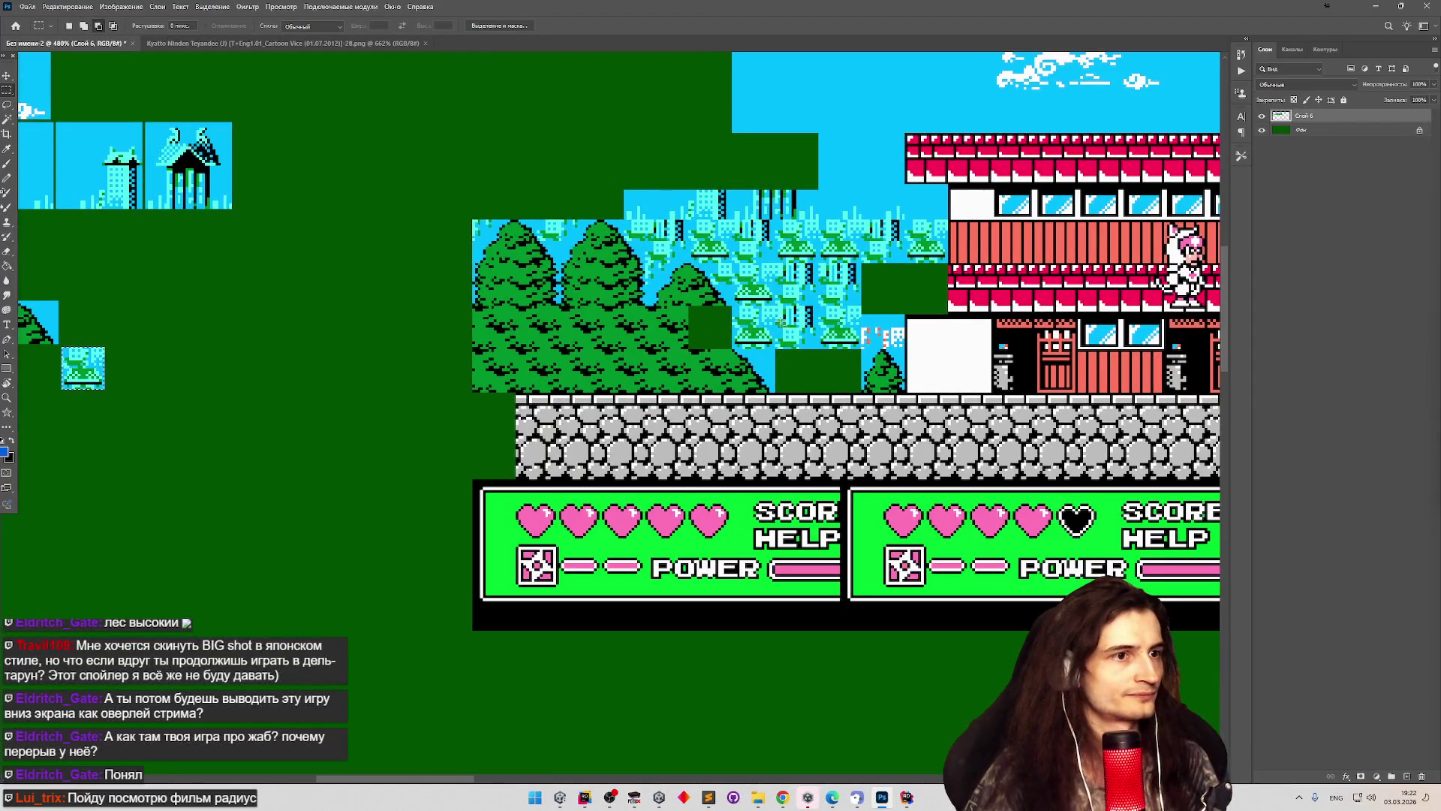
{"action": "scroll", "coordinate": [764, 322], "scroll_direction": "up", "scroll_amount": 3}
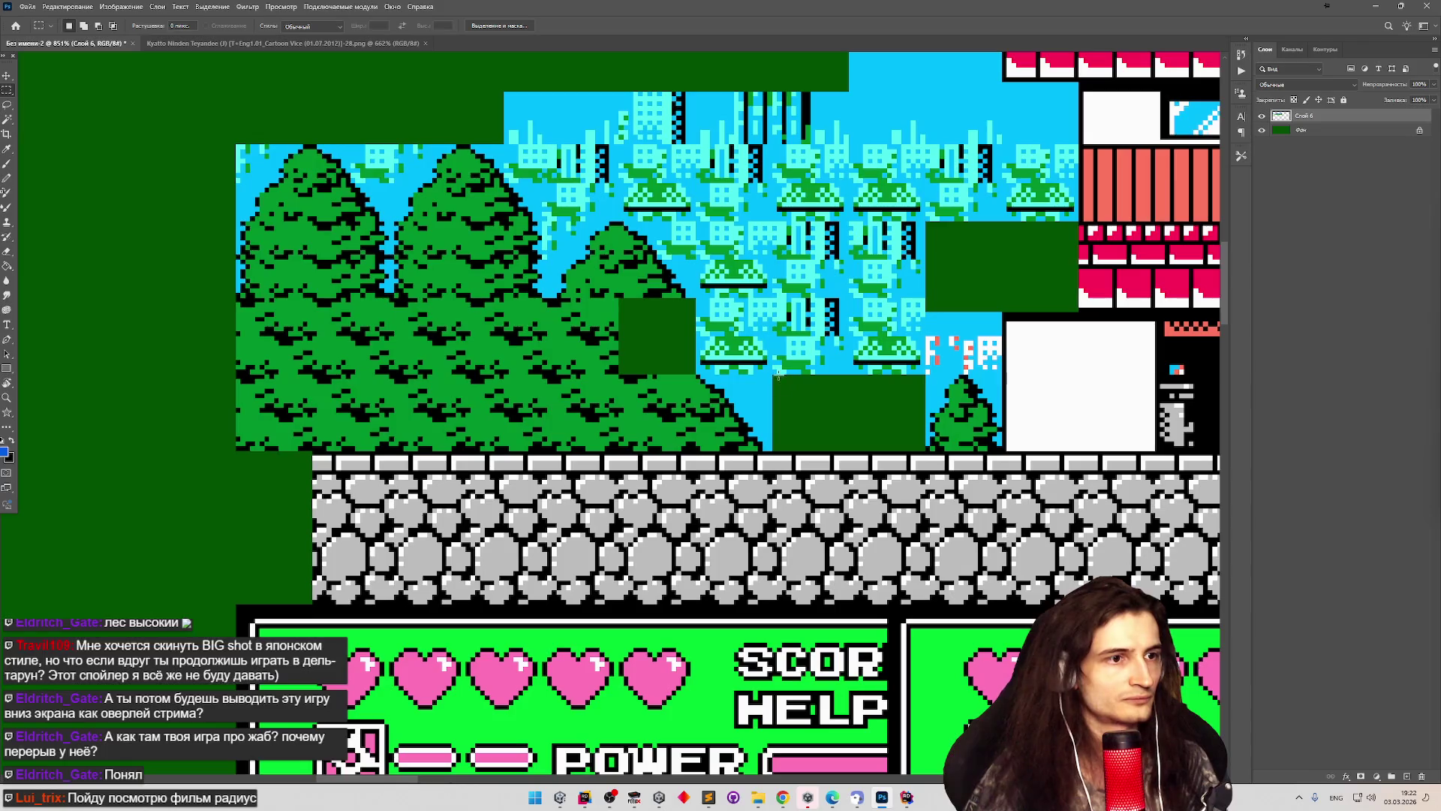
Cut another 16x16 forest-background patch and move it into the tile sheet.
{"action": "left_click_drag", "start_coordinate": [772, 375], "coordinate": [788, 346]}
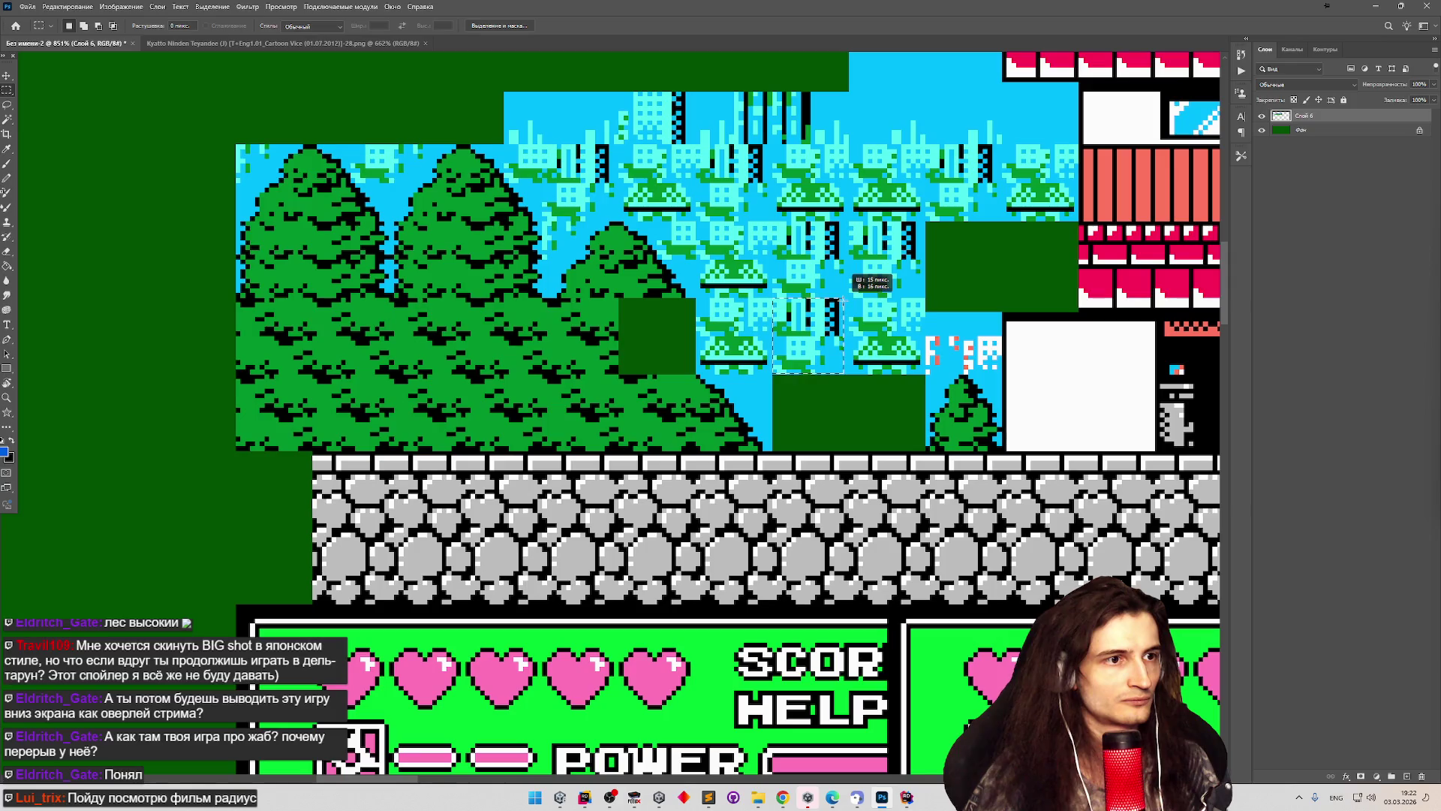
{"action": "scroll", "coordinate": [847, 299], "scroll_direction": "down", "scroll_amount": 3}
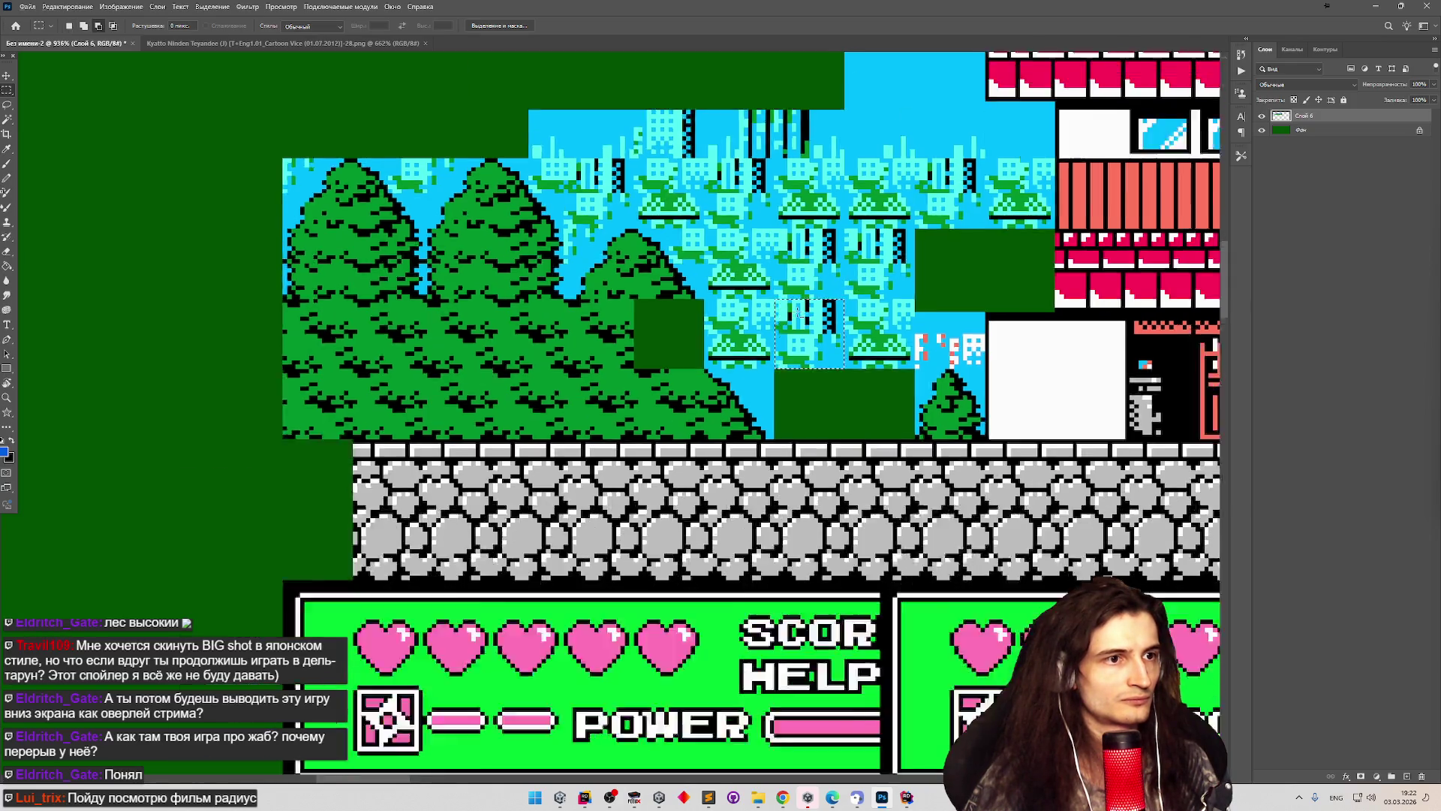
{"action": "mouse_move", "coordinate": [807, 329]}
{"action": "left_mouse_down"}
{"action": "mouse_move", "coordinate": [142, 391]}
{"action": "mouse_move", "coordinate": [140, 364]}
{"action": "mouse_move", "coordinate": [110, 339]}
{"action": "left_mouse_up"}
{"action": "scroll", "coordinate": [79, 393], "scroll_direction": "up", "scroll_amount": 3}
{"action": "scroll", "coordinate": [110, 339], "scroll_direction": "down", "scroll_amount": 5}
{"action": "scroll", "coordinate": [109, 339], "scroll_direction": "down", "scroll_amount": 2}
{"action": "scroll", "coordinate": [109, 340], "scroll_direction": "up", "scroll_amount": 3}
{"action": "scroll", "coordinate": [111, 330], "scroll_direction": "down", "scroll_amount": 2}
{"action": "scroll", "coordinate": [110, 328], "scroll_direction": "up", "scroll_amount": 2}
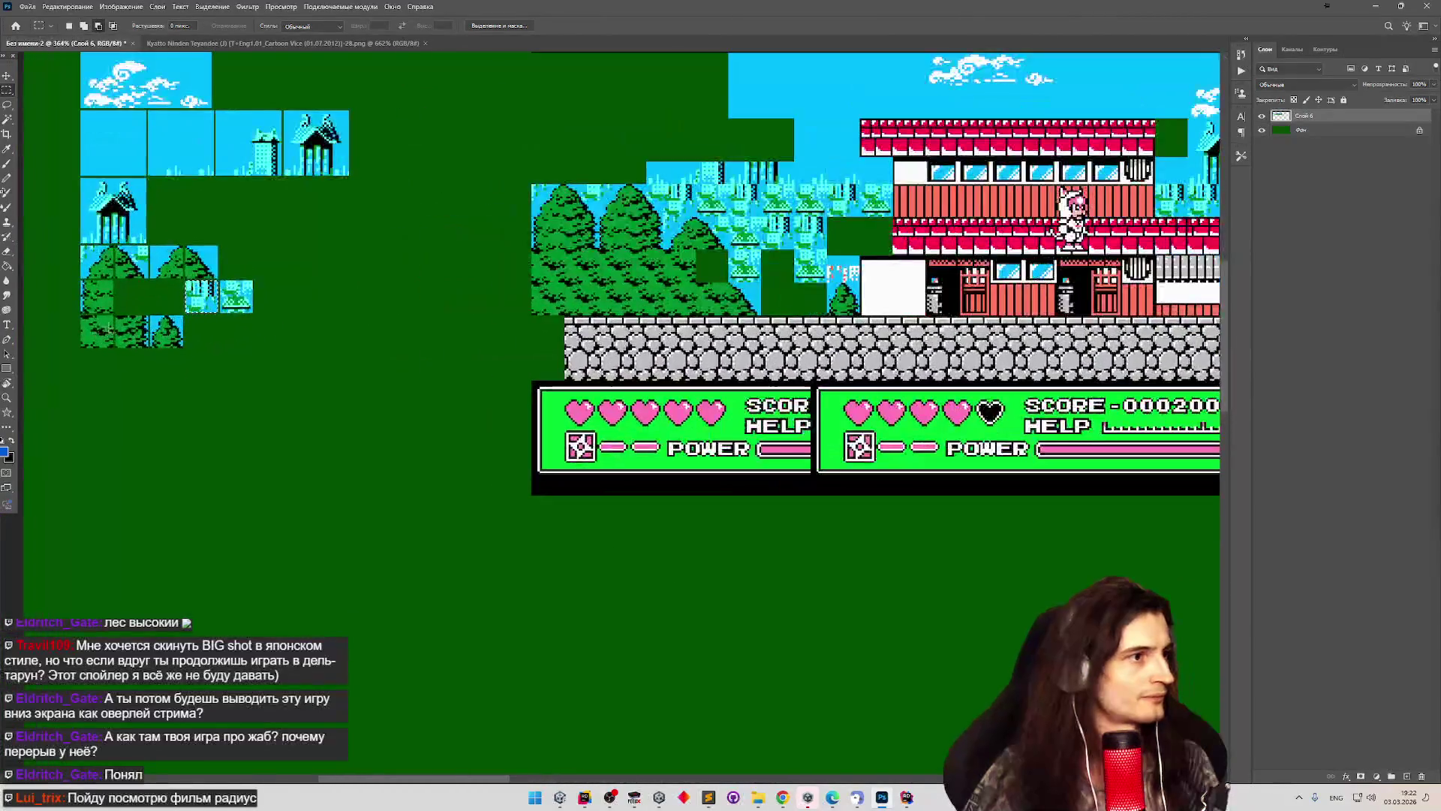
{"action": "scroll", "coordinate": [110, 328], "scroll_direction": "up", "scroll_amount": 2}
{"action": "scroll", "coordinate": [113, 327], "scroll_direction": "down", "scroll_amount": 3}
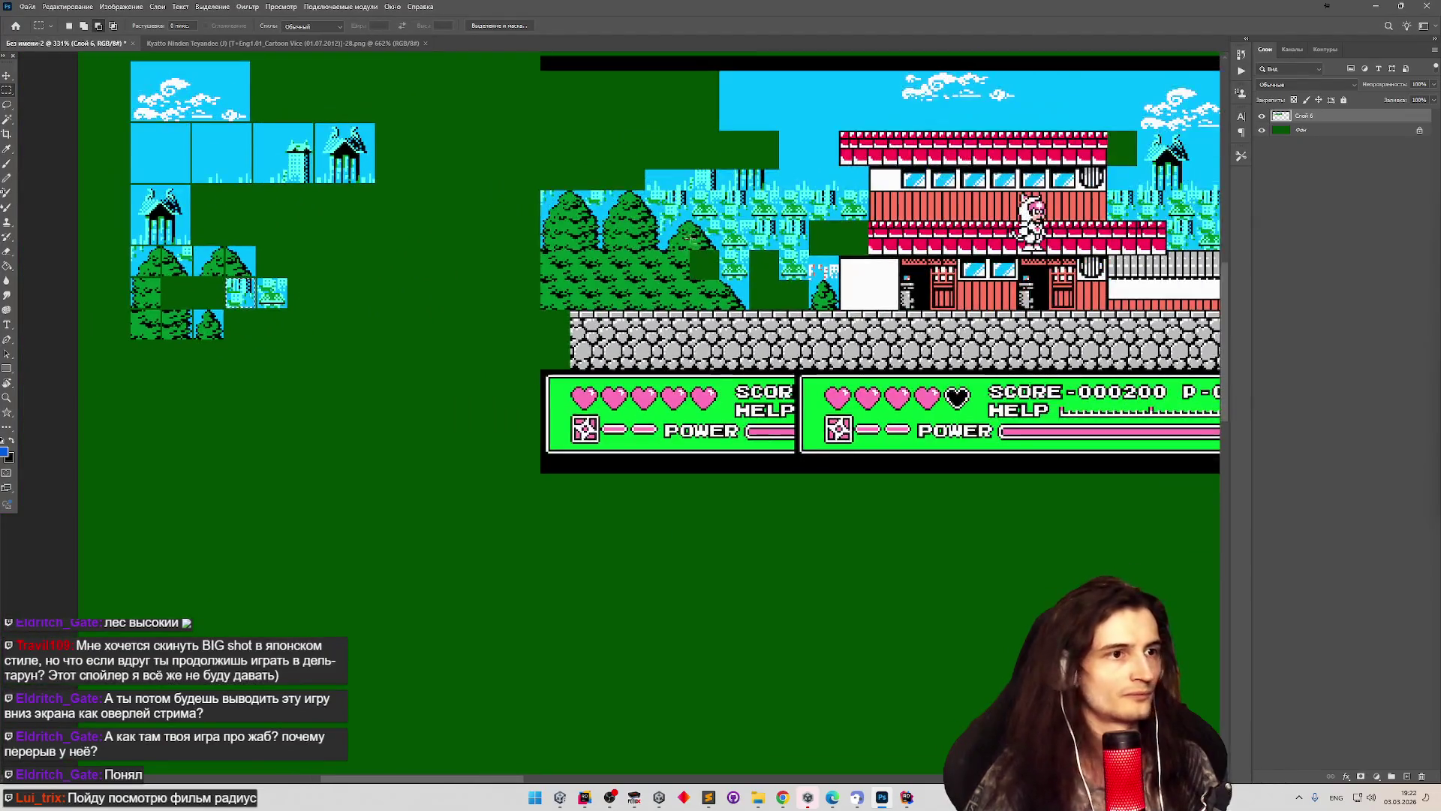
{"action": "scroll", "coordinate": [701, 226], "scroll_direction": "up", "scroll_amount": 2}
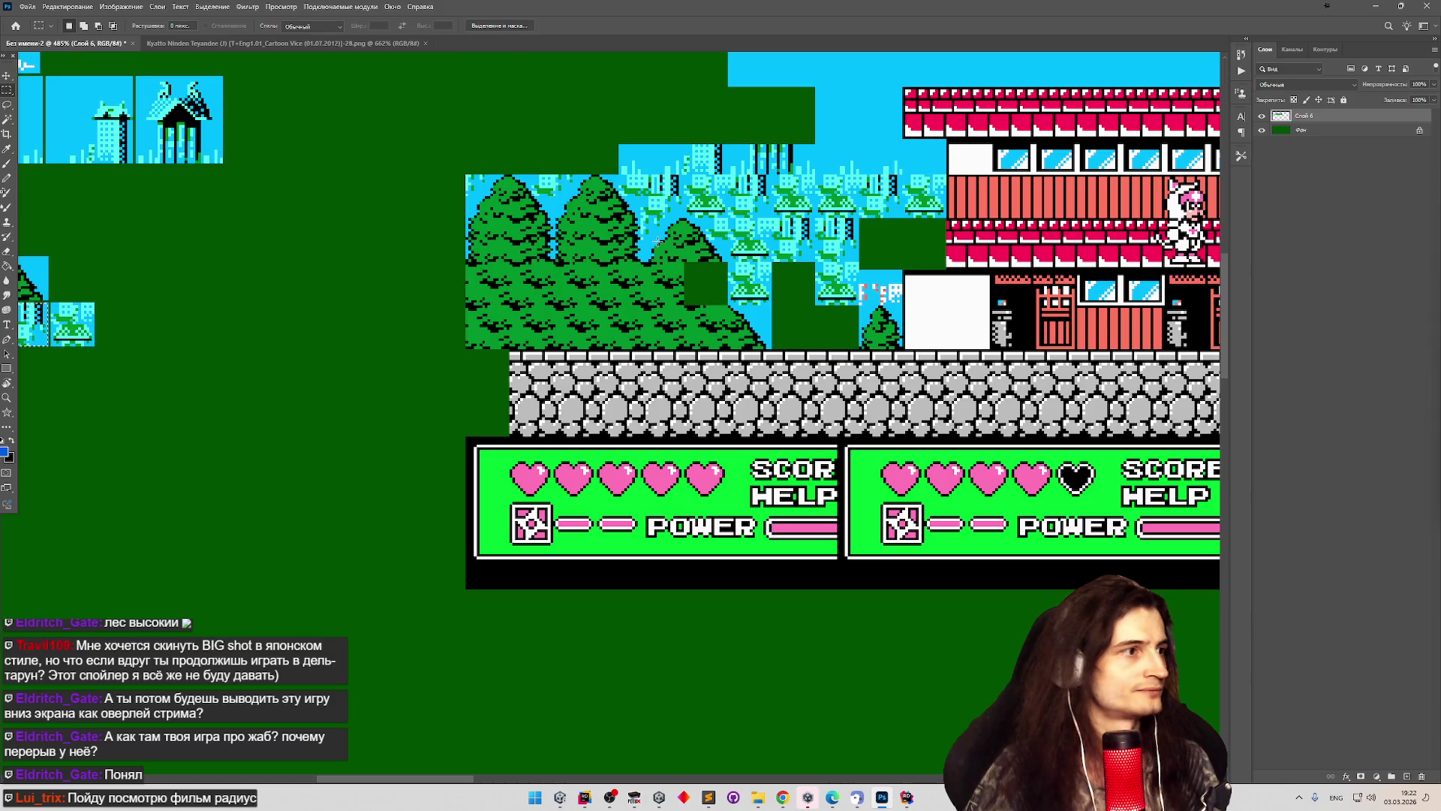
{"action": "scroll", "coordinate": [658, 241], "scroll_direction": "up", "scroll_amount": 1}
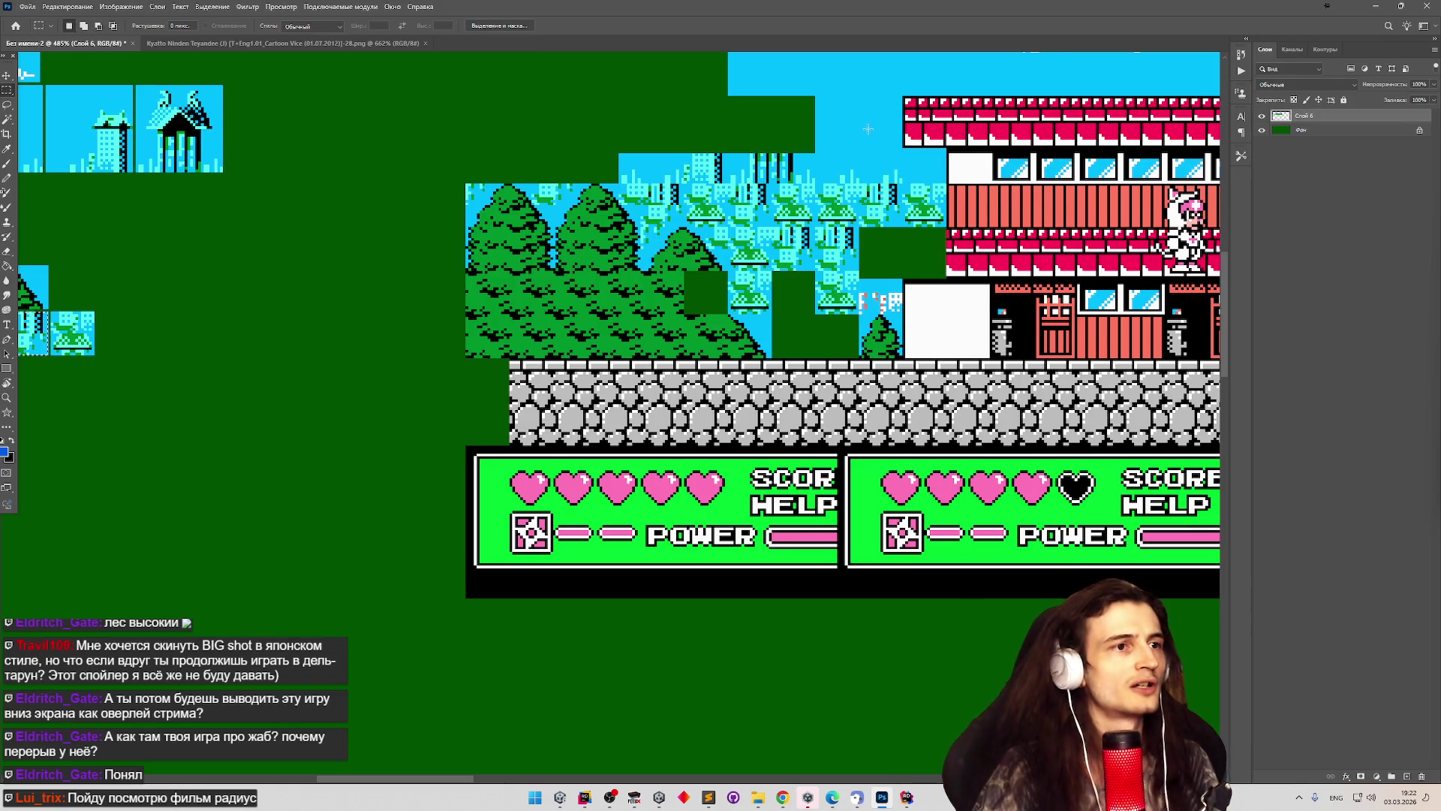
{"action": "scroll", "coordinate": [814, 188], "scroll_direction": "up", "scroll_amount": 5}
{"action": "scroll", "coordinate": [825, 184], "scroll_direction": "down", "scroll_amount": 2}
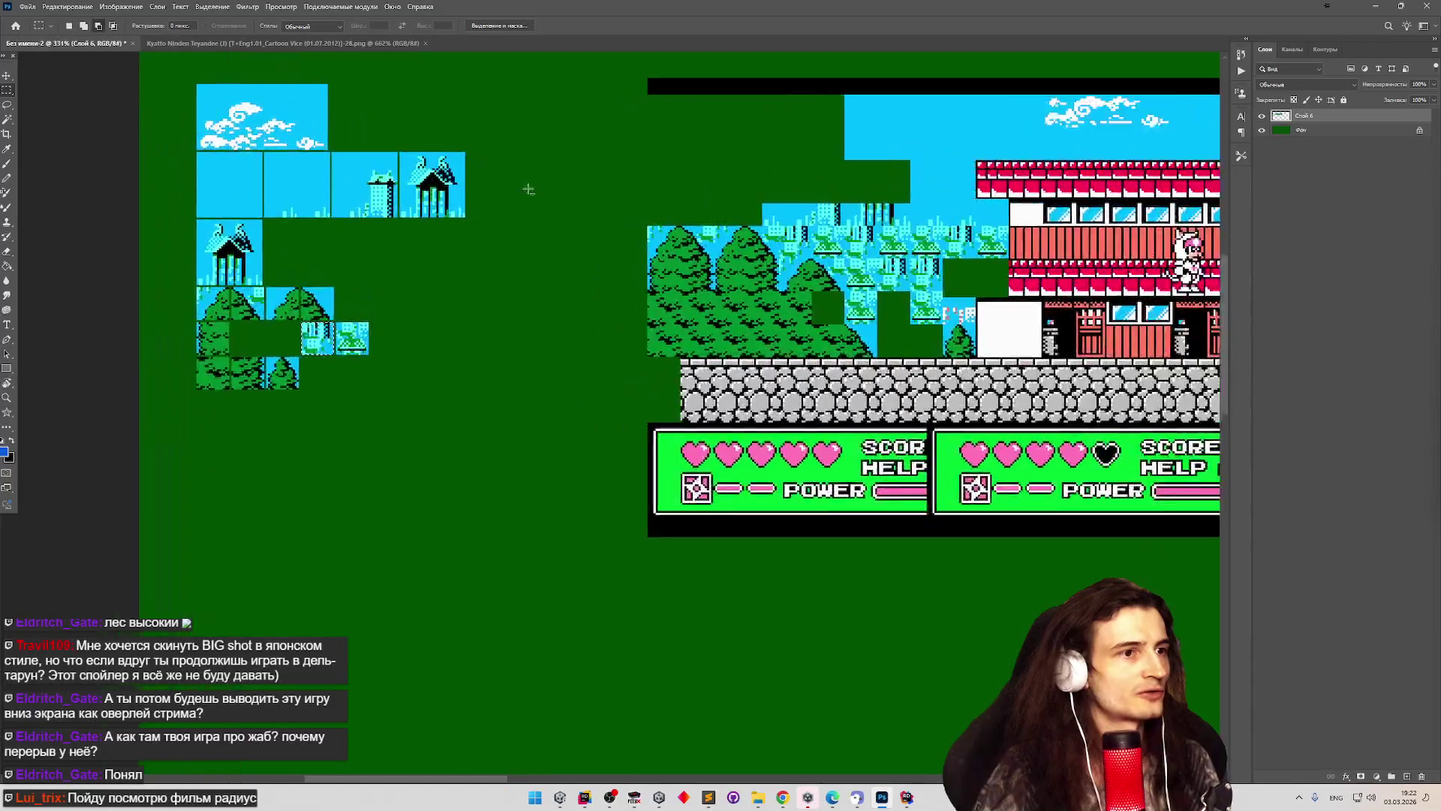
{"action": "scroll", "coordinate": [525, 196], "scroll_direction": "up", "scroll_amount": 3}
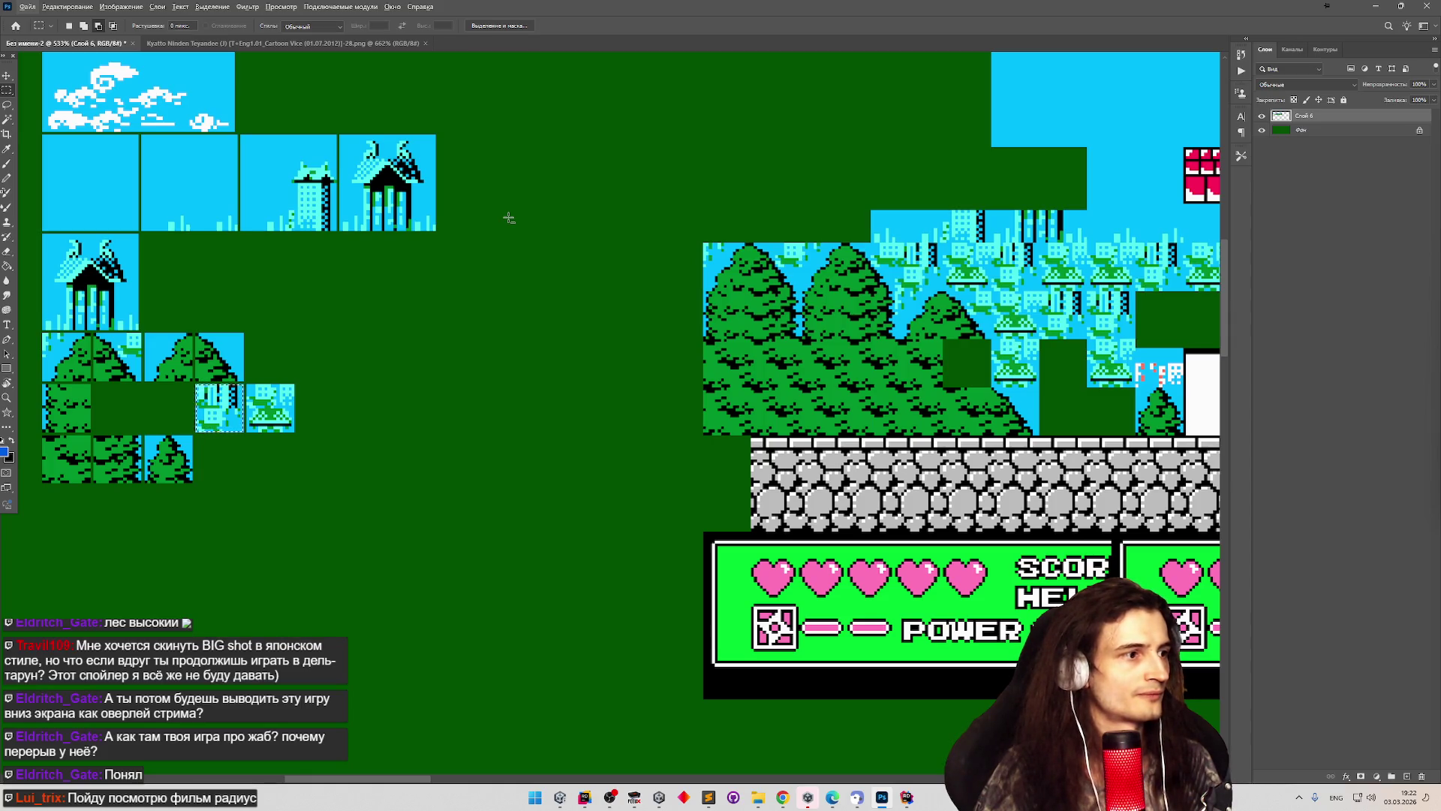
{"action": "scroll", "coordinate": [566, 265], "scroll_direction": "down", "scroll_amount": 4}
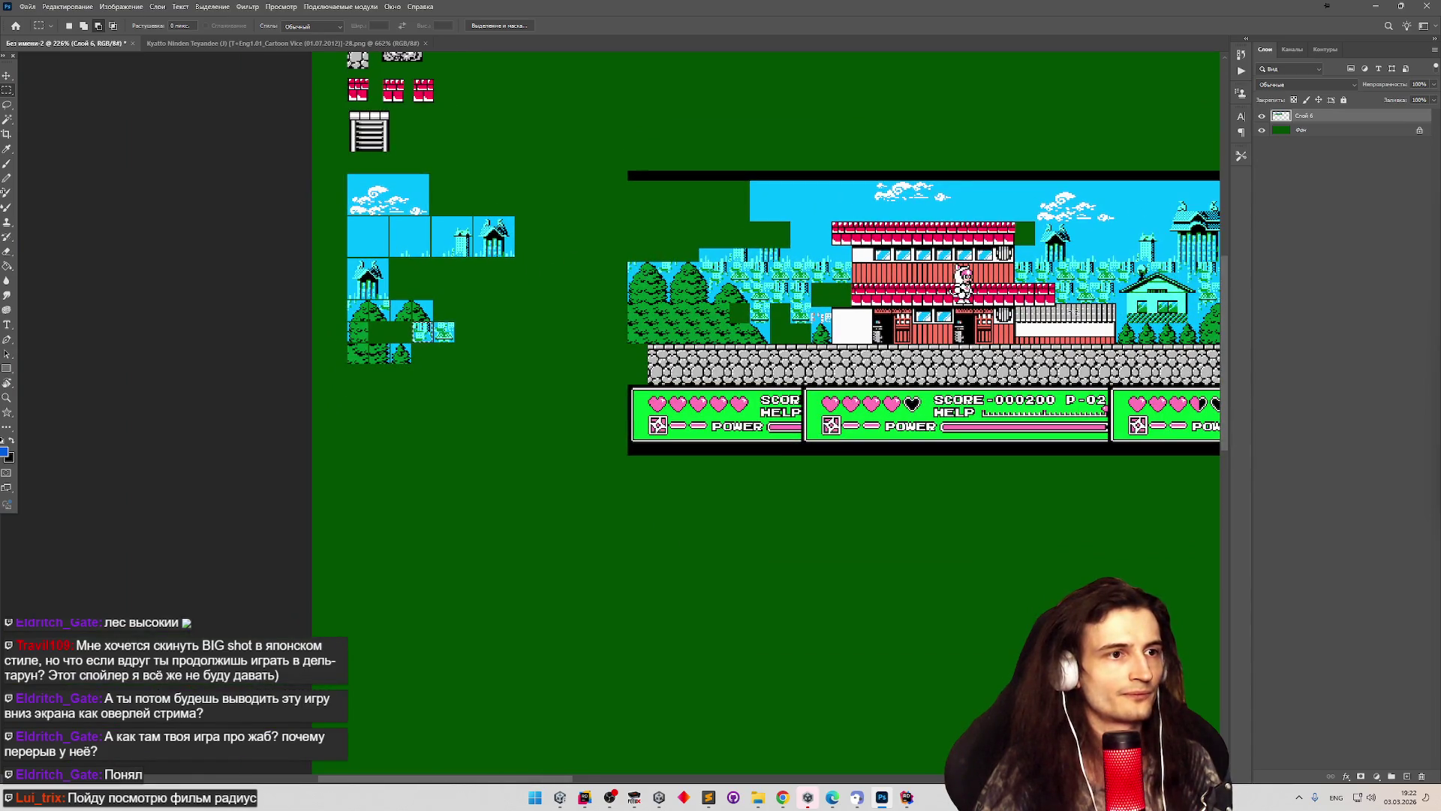
{"action": "scroll", "coordinate": [1061, 312], "scroll_direction": "up", "scroll_amount": 3}
{"action": "scroll", "coordinate": [695, 246], "scroll_direction": "down", "scroll_amount": 2}
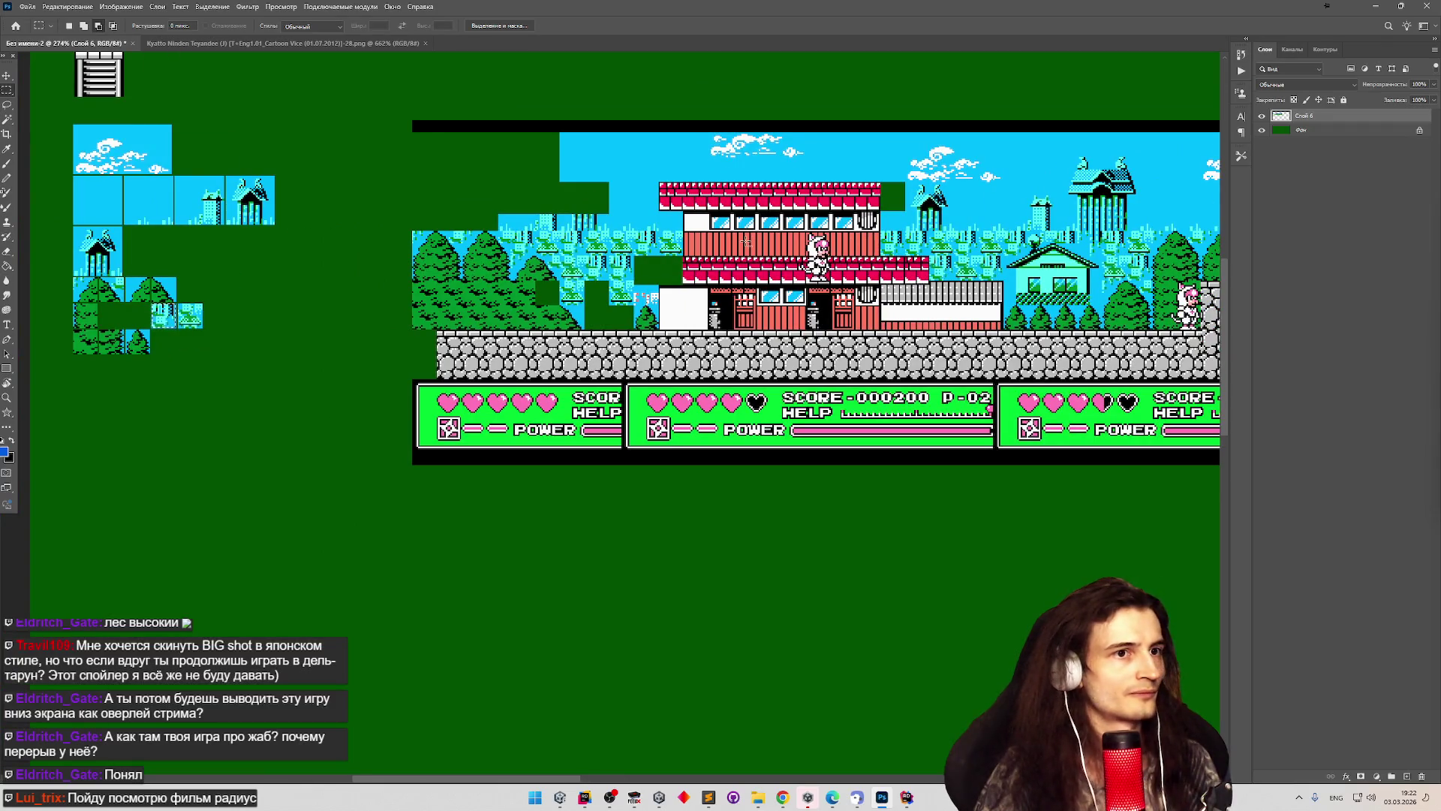
{"action": "scroll", "coordinate": [746, 241], "scroll_direction": "down", "scroll_amount": 1}
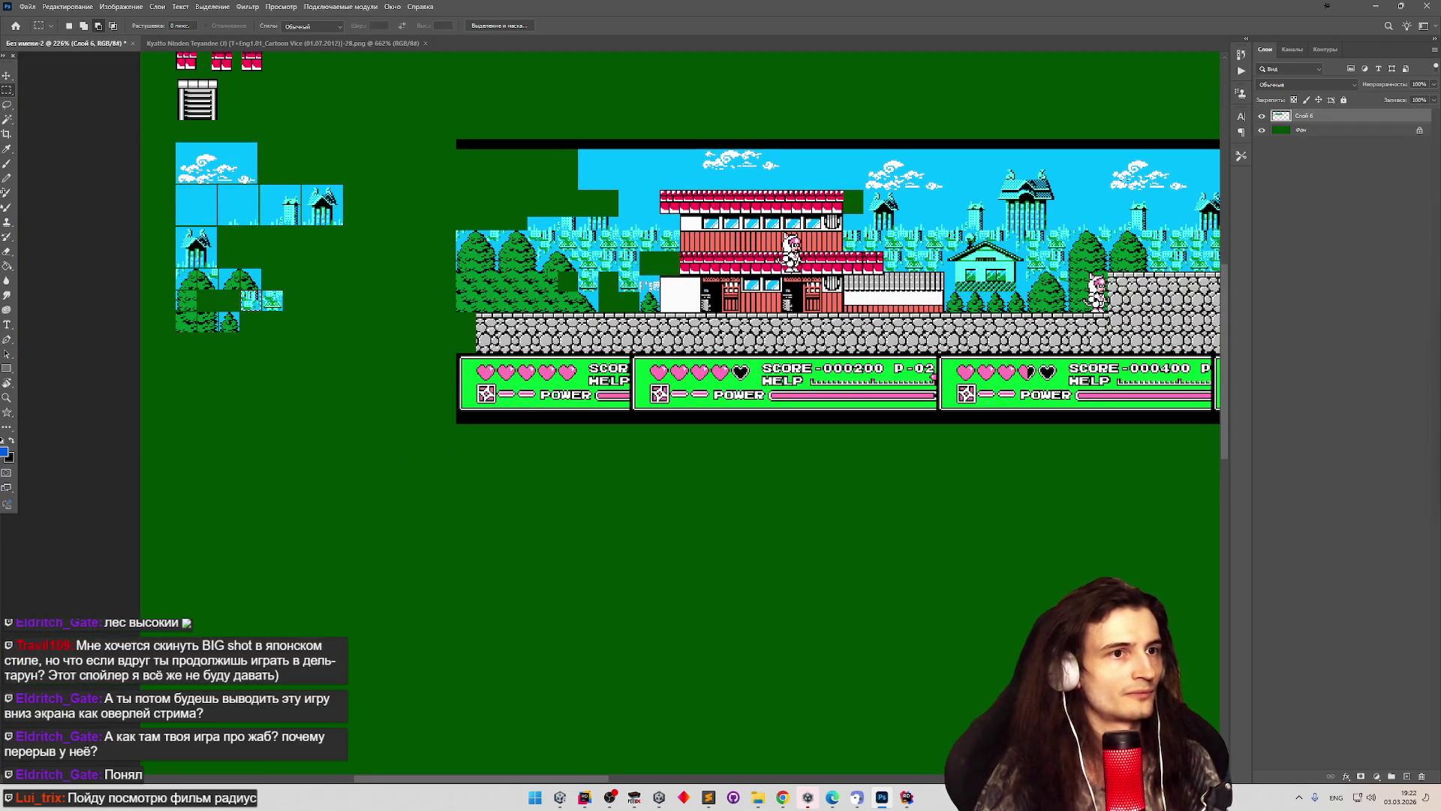
{"action": "scroll", "coordinate": [746, 241], "scroll_direction": "up", "scroll_amount": 4}
{"action": "scroll", "coordinate": [746, 241], "scroll_direction": "down", "scroll_amount": 1}
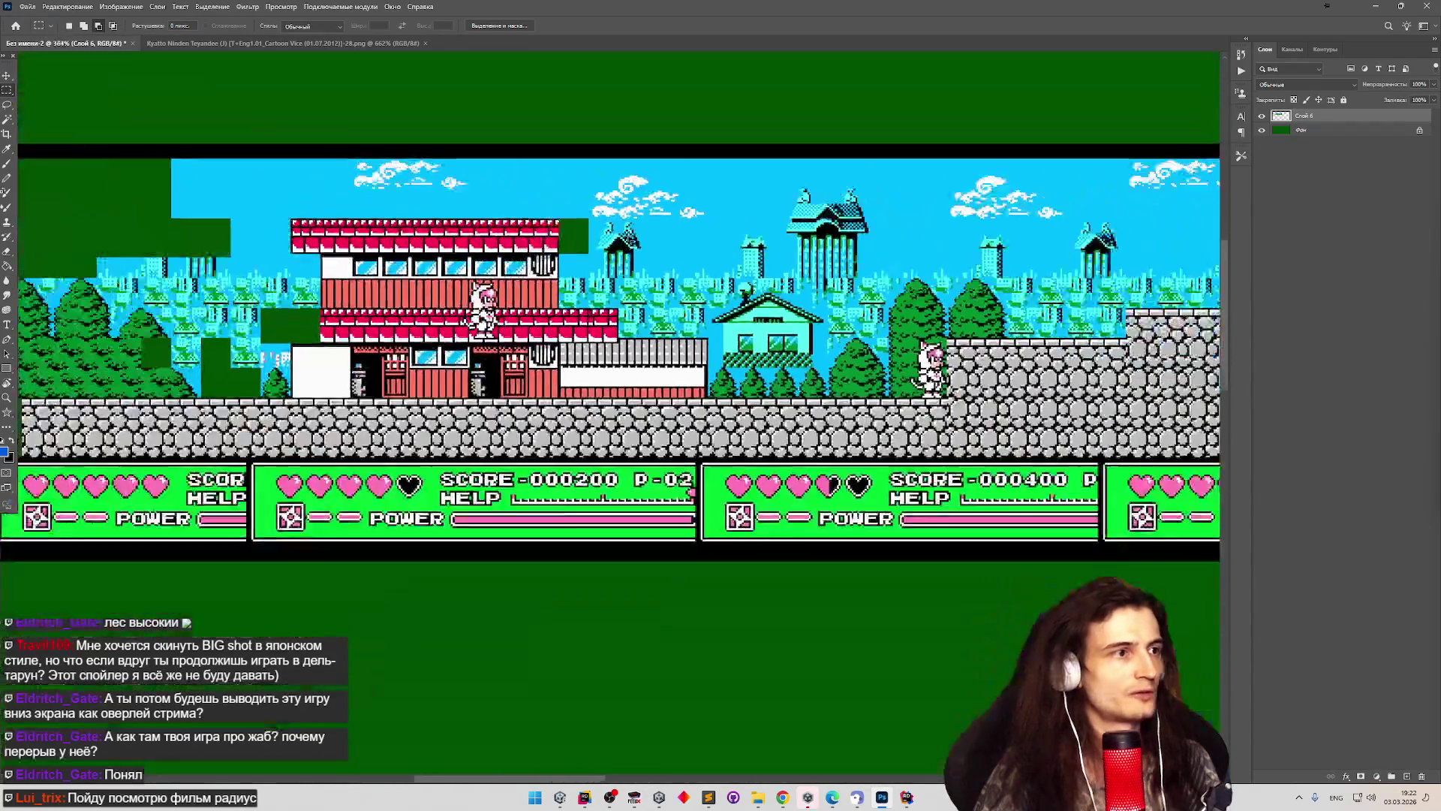
{"action": "scroll", "coordinate": [787, 264], "scroll_direction": "down", "scroll_amount": 4}
{"action": "scroll", "coordinate": [45, 248], "scroll_direction": "up", "scroll_amount": 5}
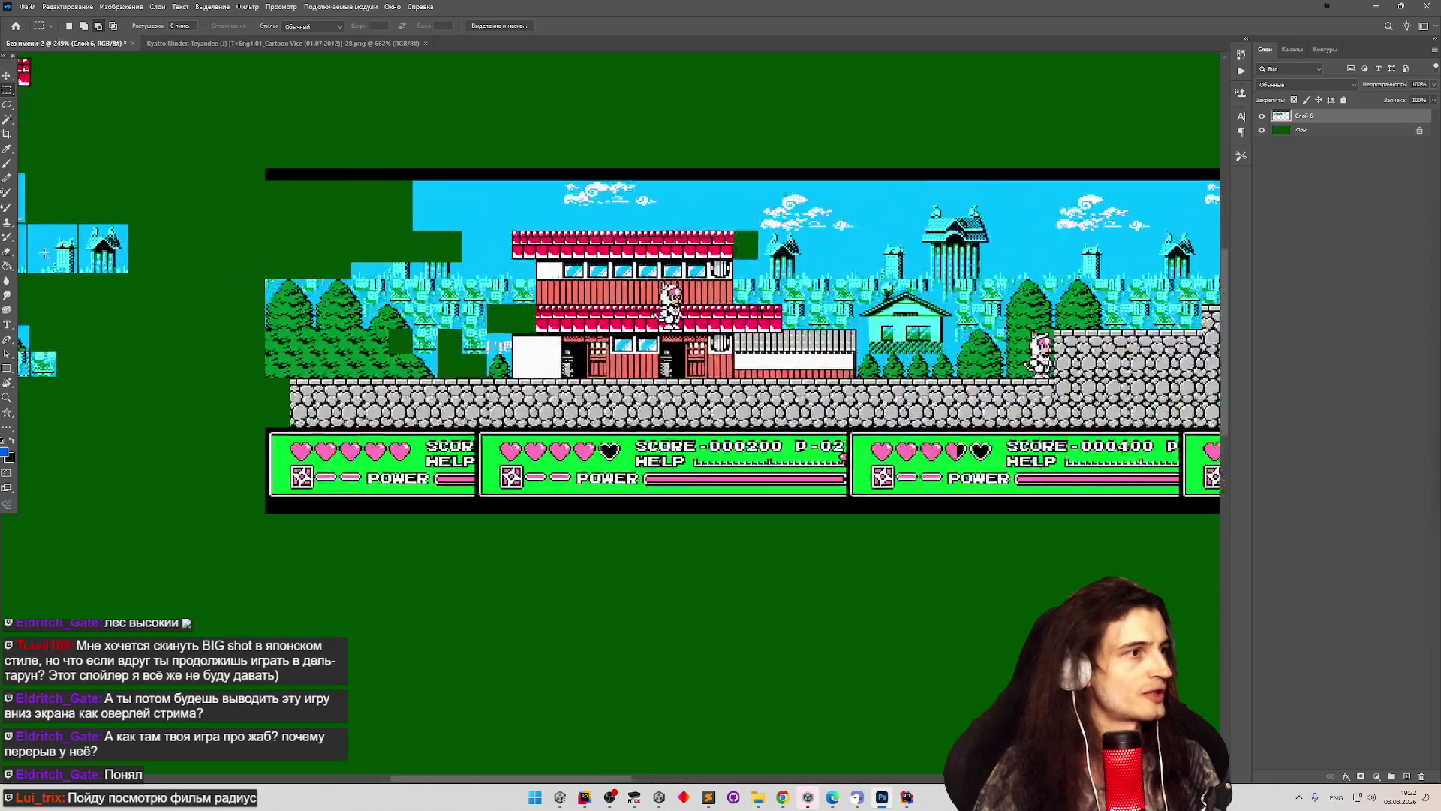
{"action": "scroll", "coordinate": [128, 221], "scroll_direction": "down", "scroll_amount": 4}
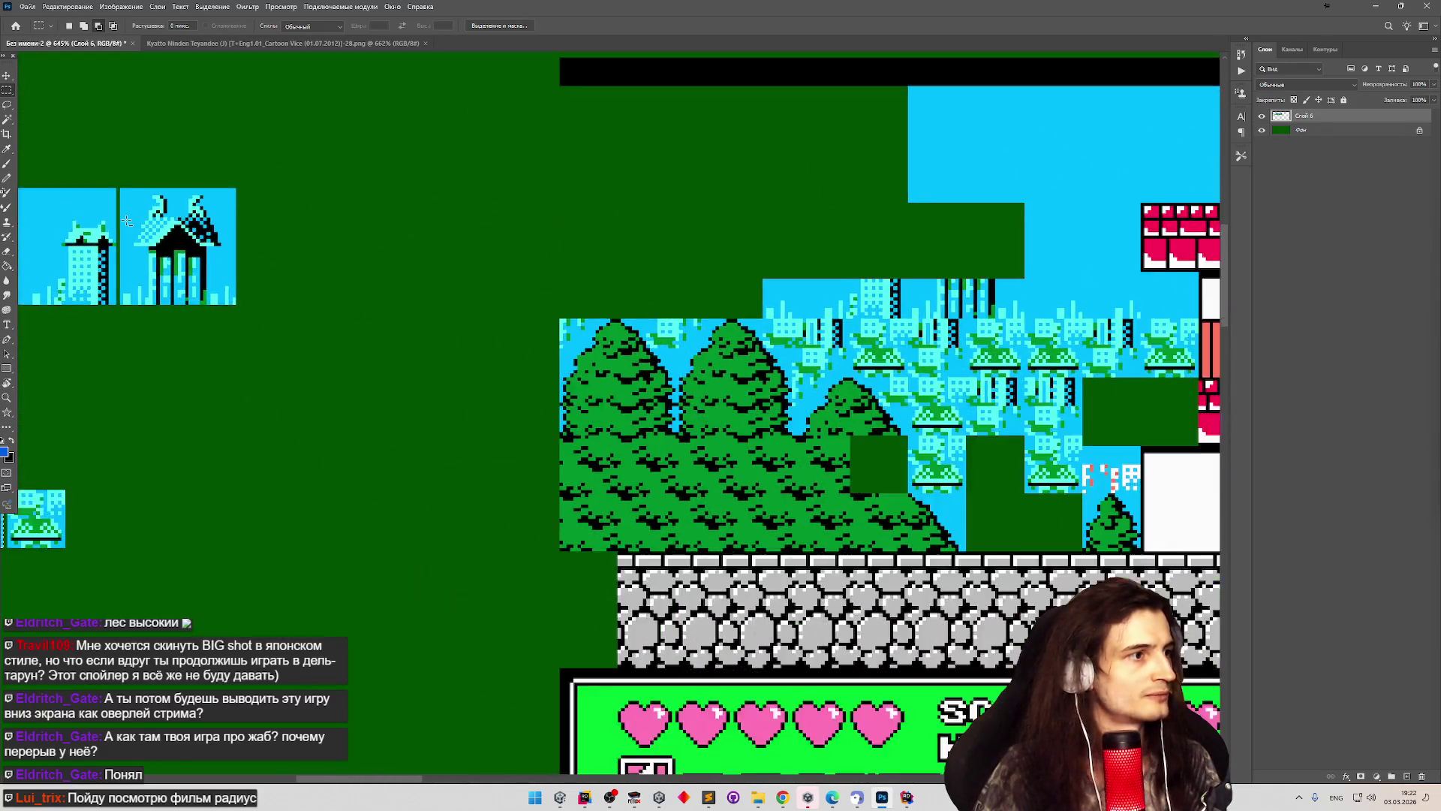
{"action": "scroll", "coordinate": [94, 228], "scroll_direction": "up", "scroll_amount": 5}
{"action": "scroll", "coordinate": [94, 227], "scroll_direction": "down", "scroll_amount": 3}
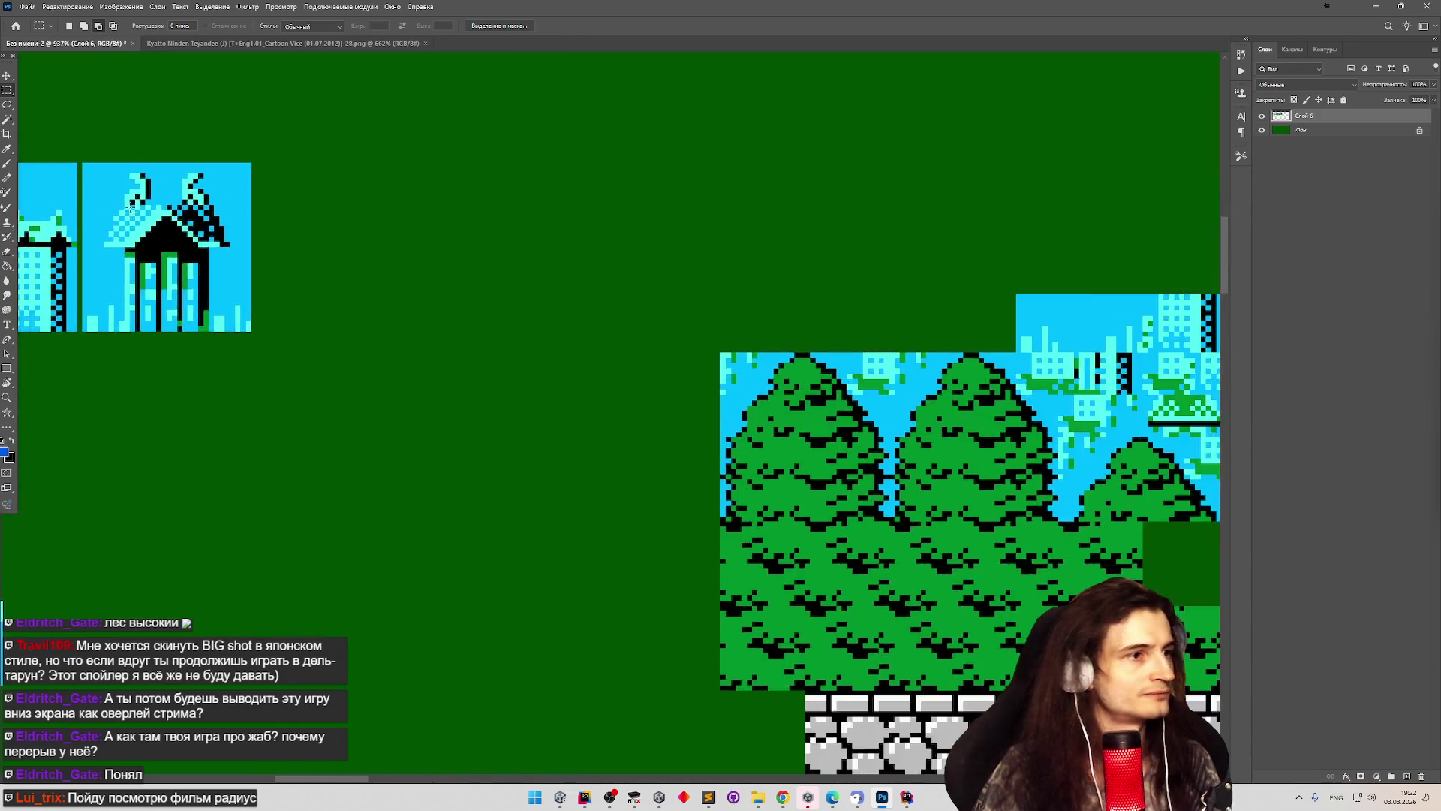
{"action": "scroll", "coordinate": [861, 226], "scroll_direction": "down", "scroll_amount": 2}
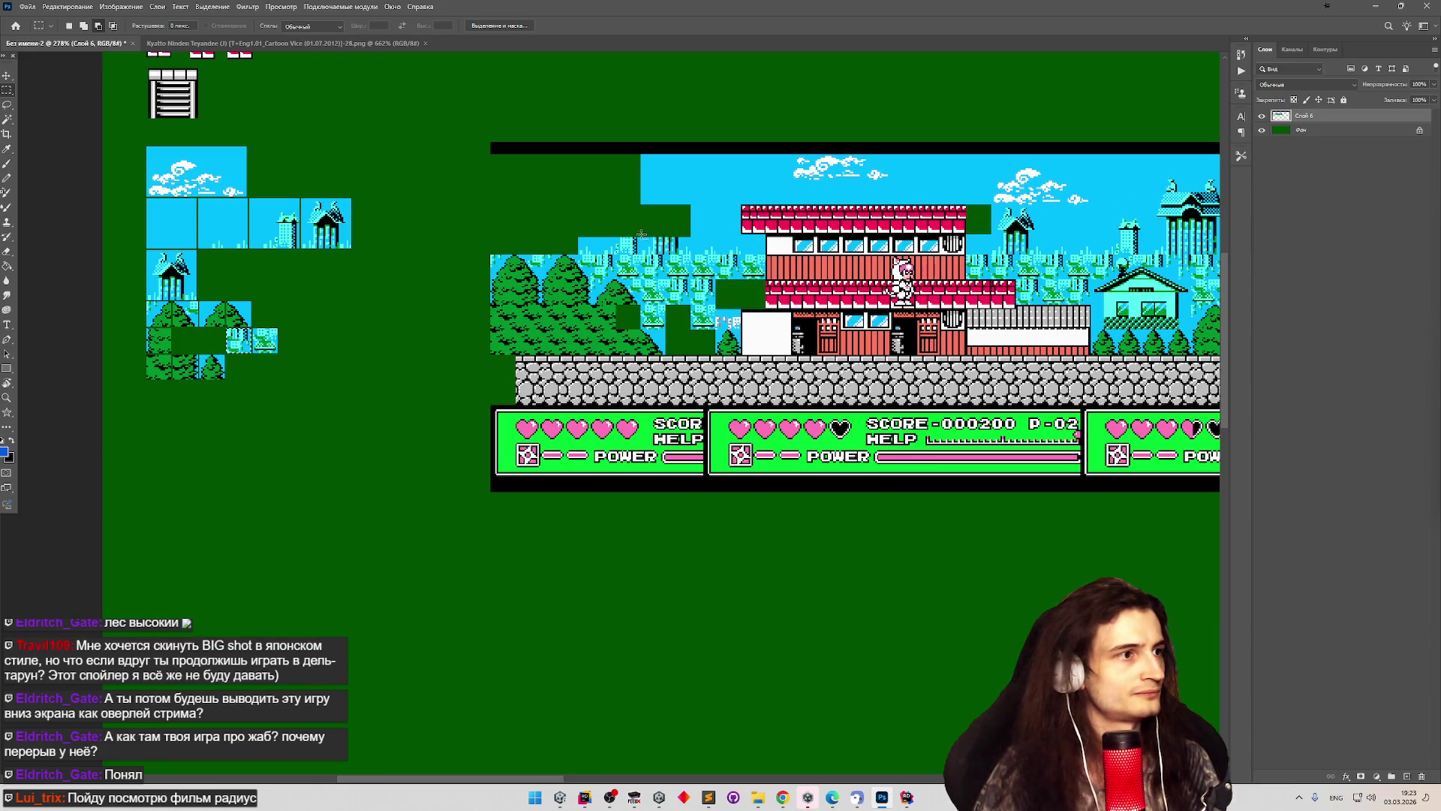
{"action": "scroll", "coordinate": [382, 215], "scroll_direction": "up", "scroll_amount": 5}
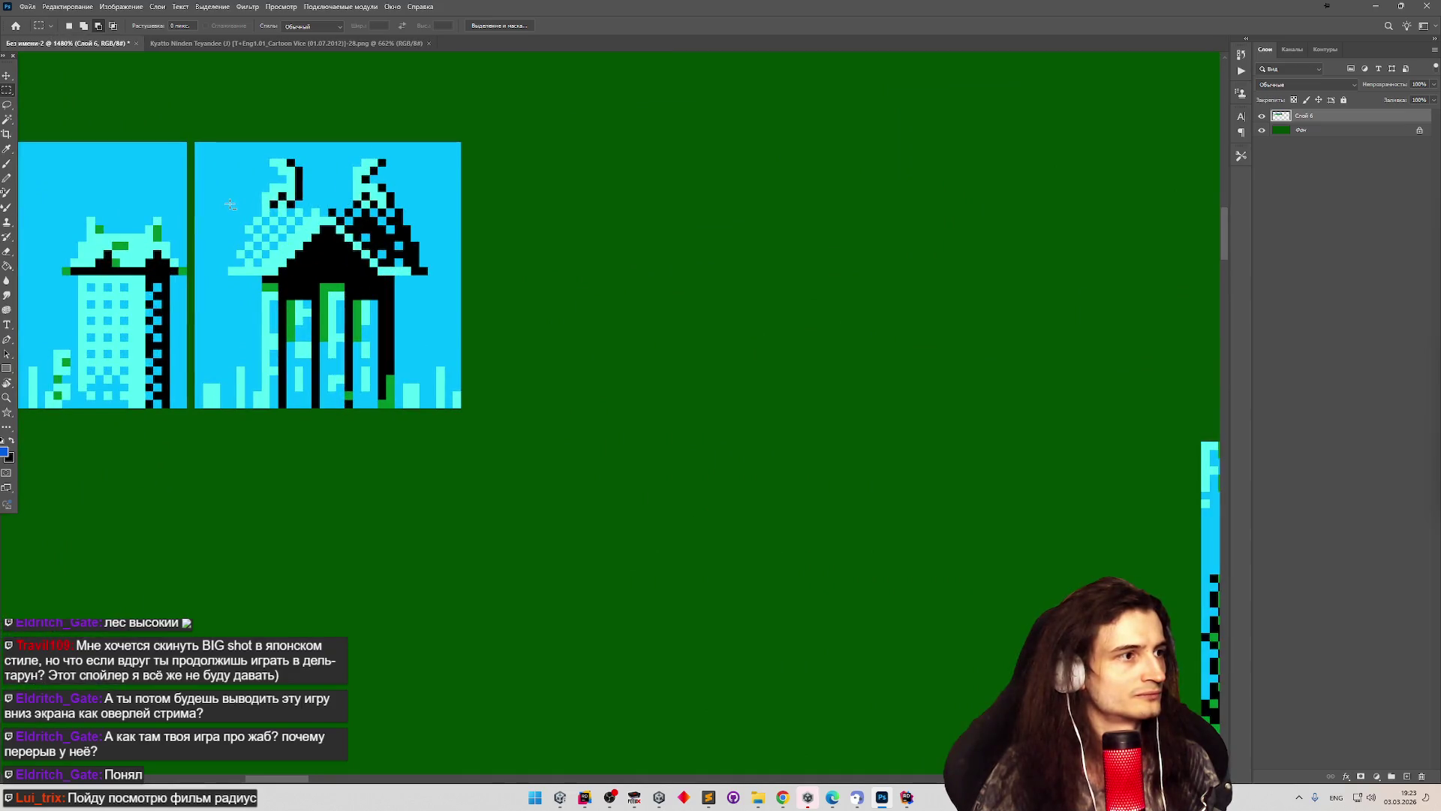
{"action": "scroll", "coordinate": [230, 204], "scroll_direction": "down", "scroll_amount": 6}
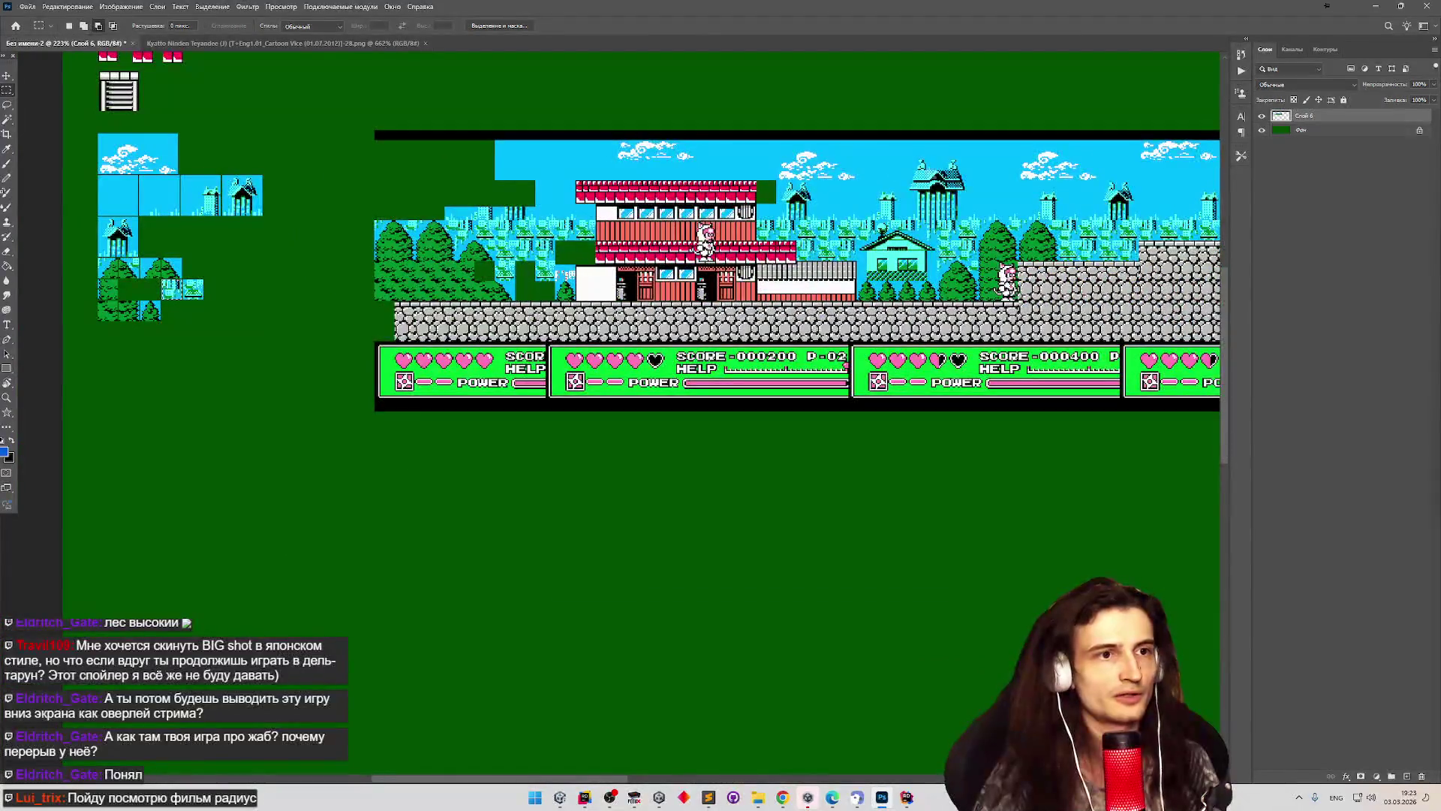
{"action": "scroll", "coordinate": [1051, 173], "scroll_direction": "up", "scroll_amount": 3}
{"action": "scroll", "coordinate": [1075, 218], "scroll_direction": "down", "scroll_amount": 3}
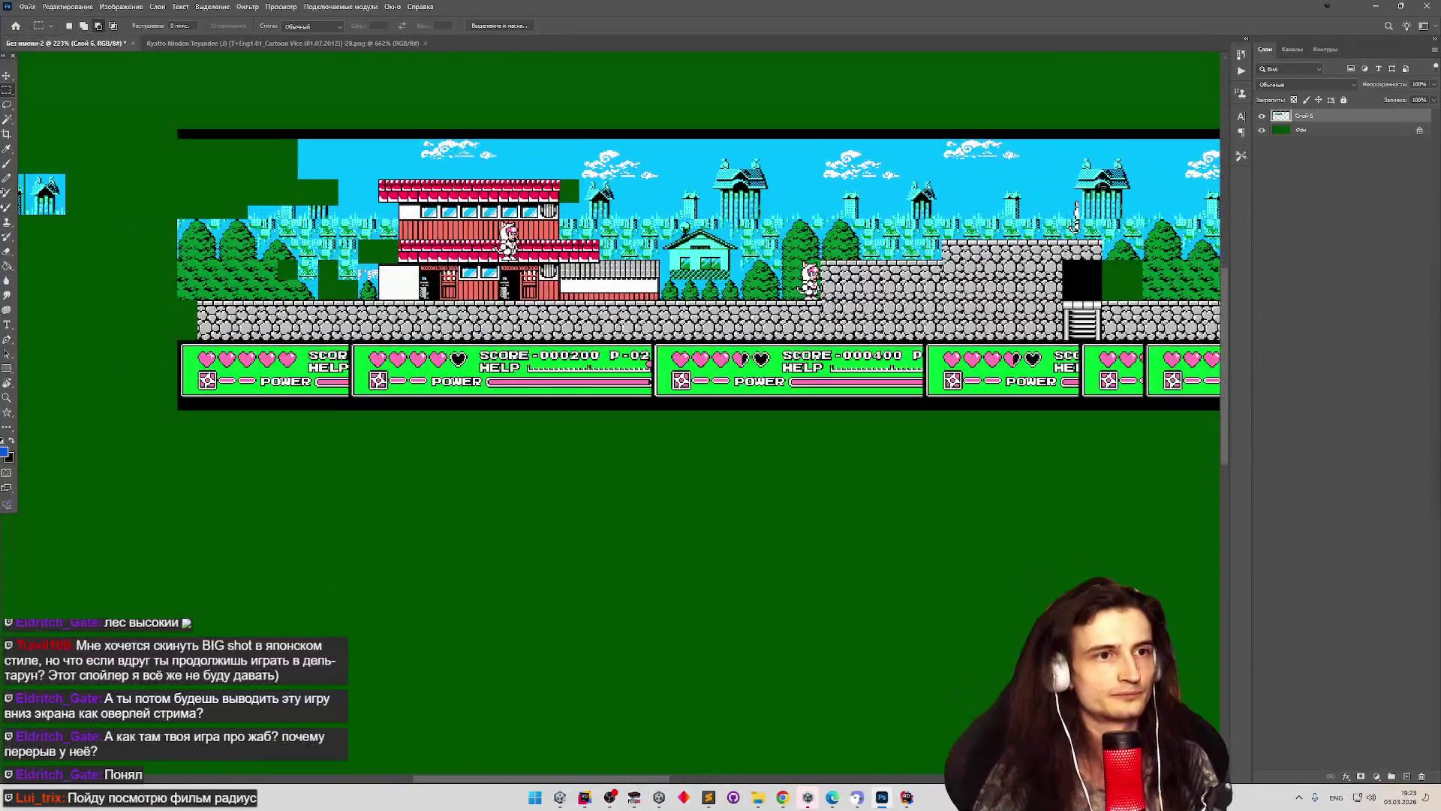
{"action": "scroll", "coordinate": [1101, 183], "scroll_direction": "up", "scroll_amount": 4}
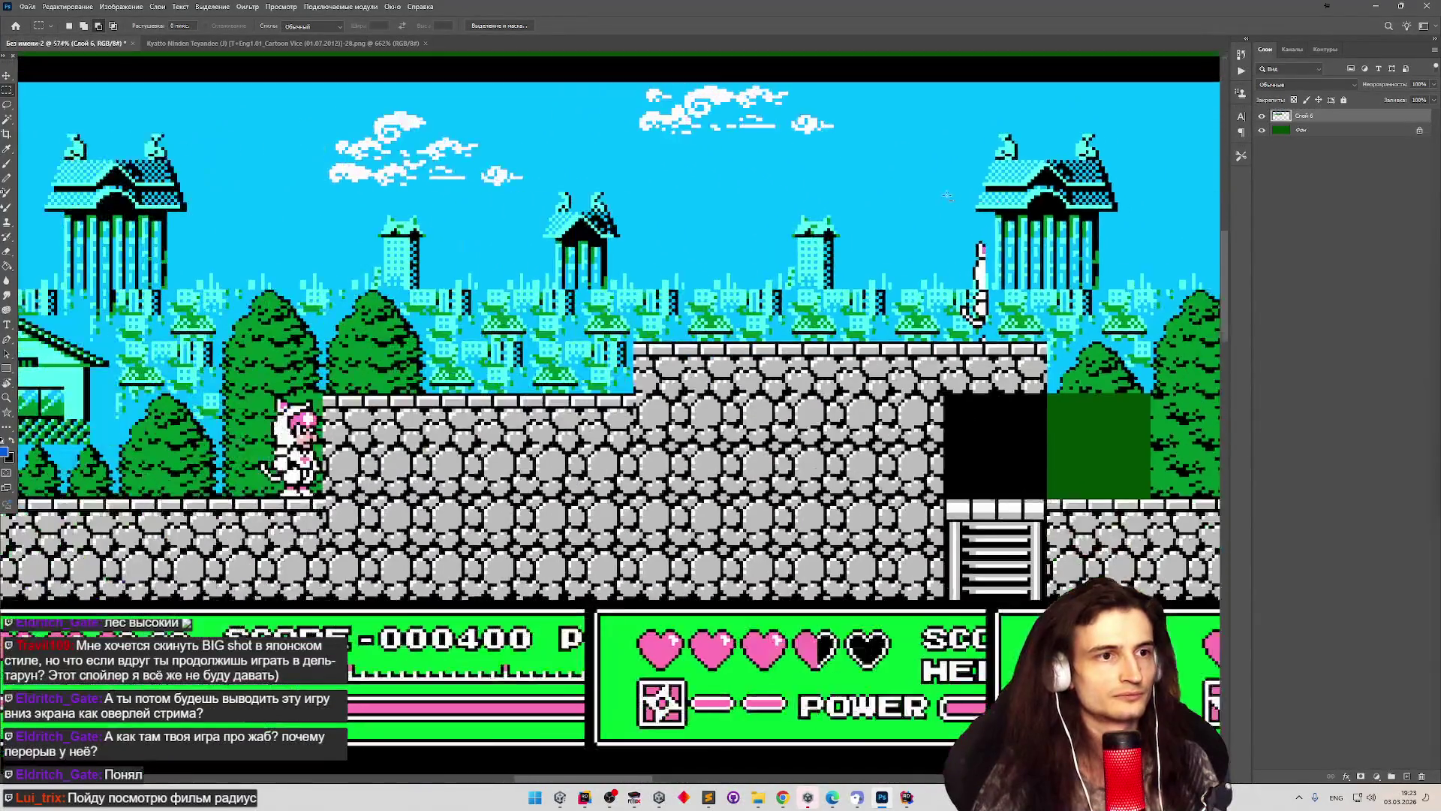
{"action": "scroll", "coordinate": [947, 196], "scroll_direction": "down", "scroll_amount": 6}
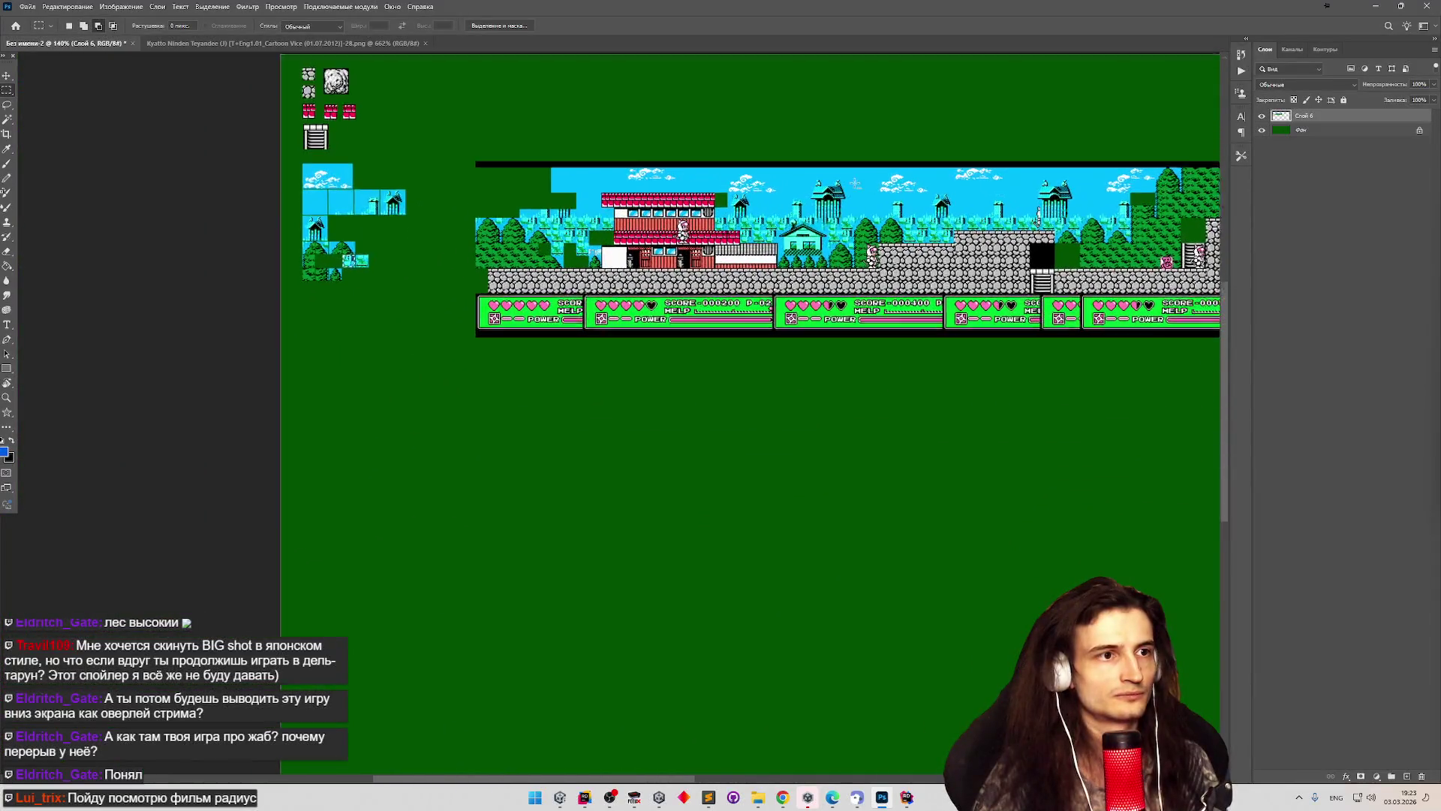
{"action": "scroll", "coordinate": [822, 186], "scroll_direction": "up", "scroll_amount": 7}
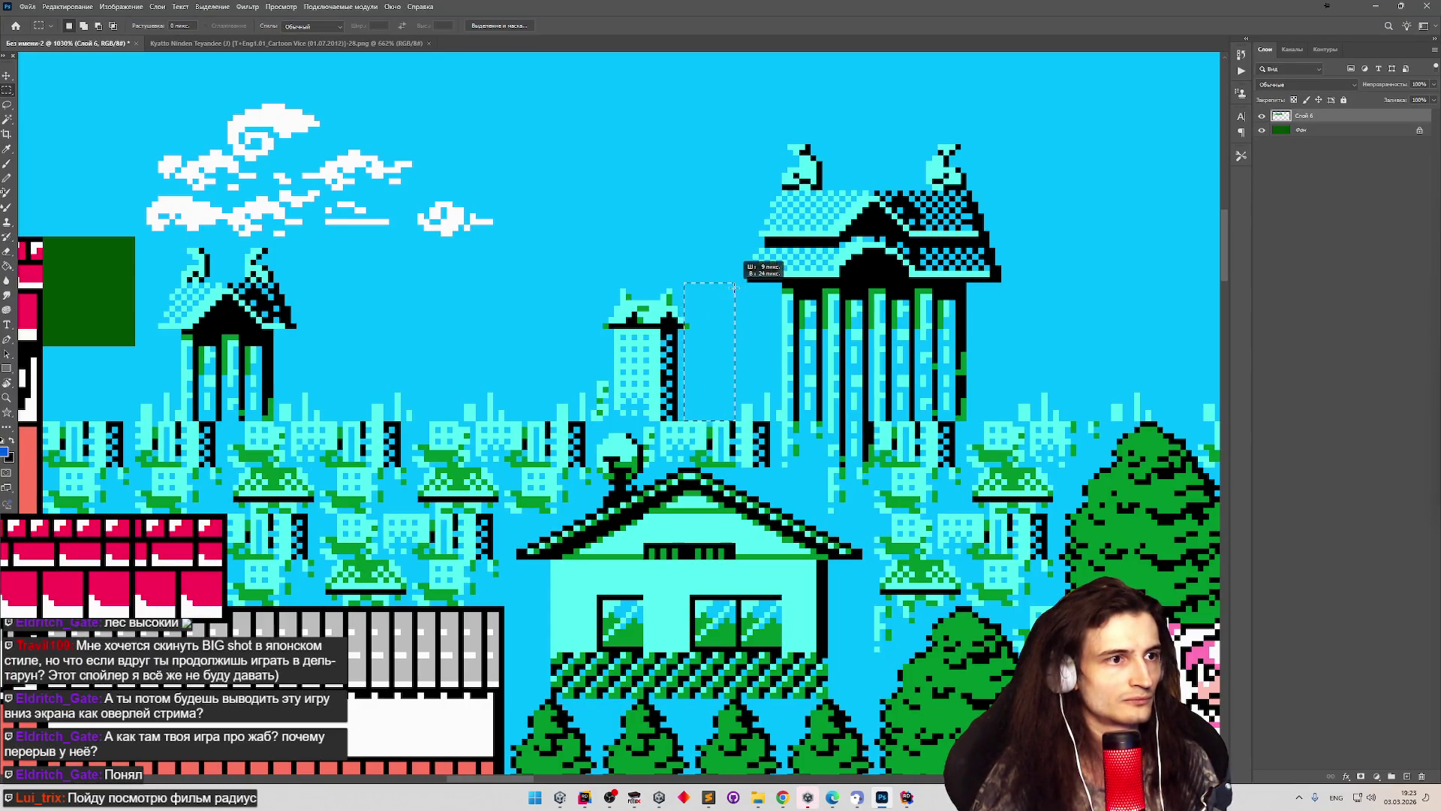
Marquee a 64×64 area around the pagoda temple in the level.
{"action": "mouse_move", "coordinate": [751, 241]}
{"action": "left_mouse_down"}
{"action": "mouse_move", "coordinate": [965, 118]}
{"action": "mouse_move", "coordinate": [1055, 124]}
{"action": "mouse_move", "coordinate": [1057, 96]}
{"action": "mouse_move", "coordinate": [1058, 148]}
{"action": "left_mouse_up"}
{"action": "left_click", "coordinate": [1058, 151]}
{"action": "scroll", "coordinate": [890, 132], "scroll_direction": "down", "scroll_amount": 5}
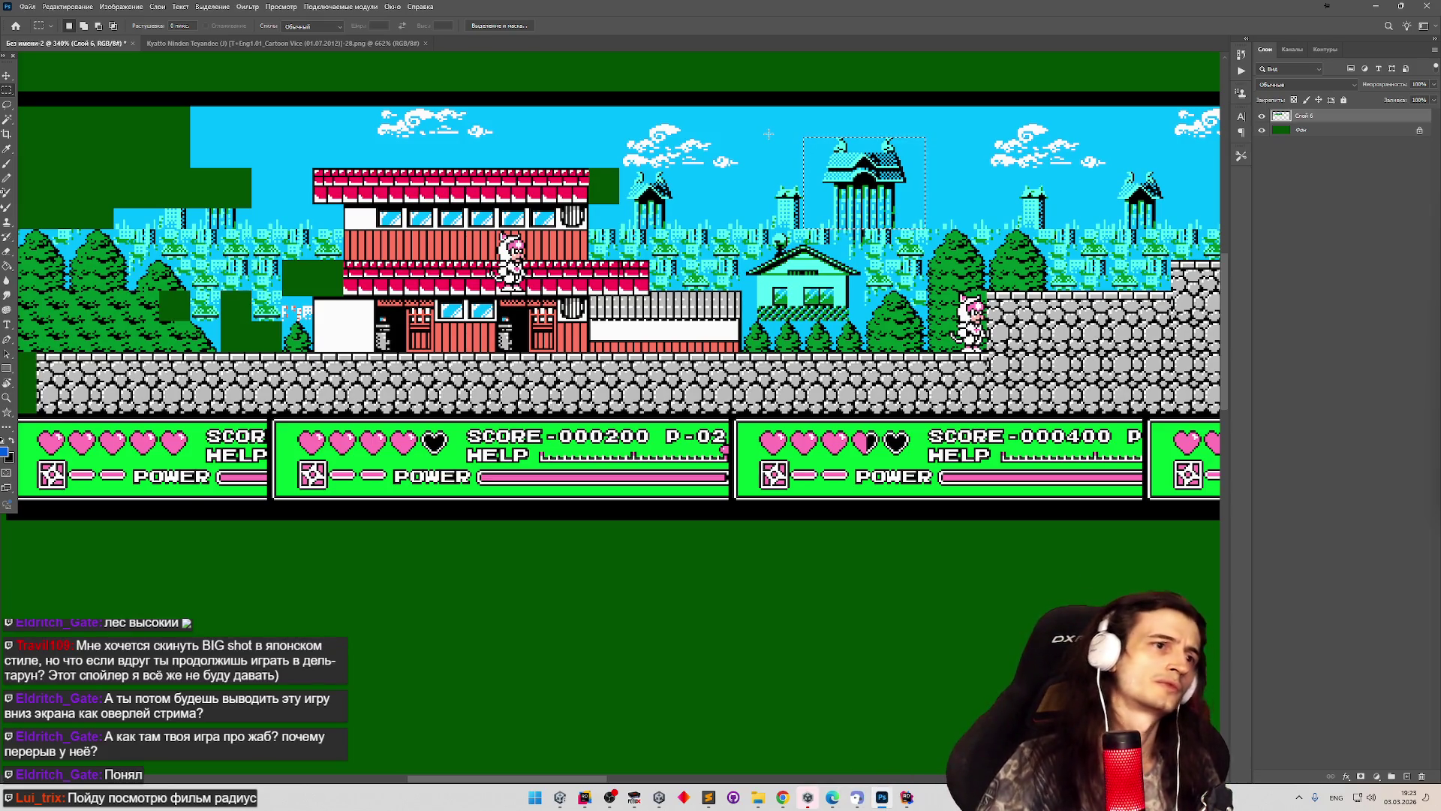
{"action": "scroll", "coordinate": [769, 134], "scroll_direction": "down", "scroll_amount": 2}
{"action": "scroll", "coordinate": [779, 147], "scroll_direction": "up", "scroll_amount": 2}
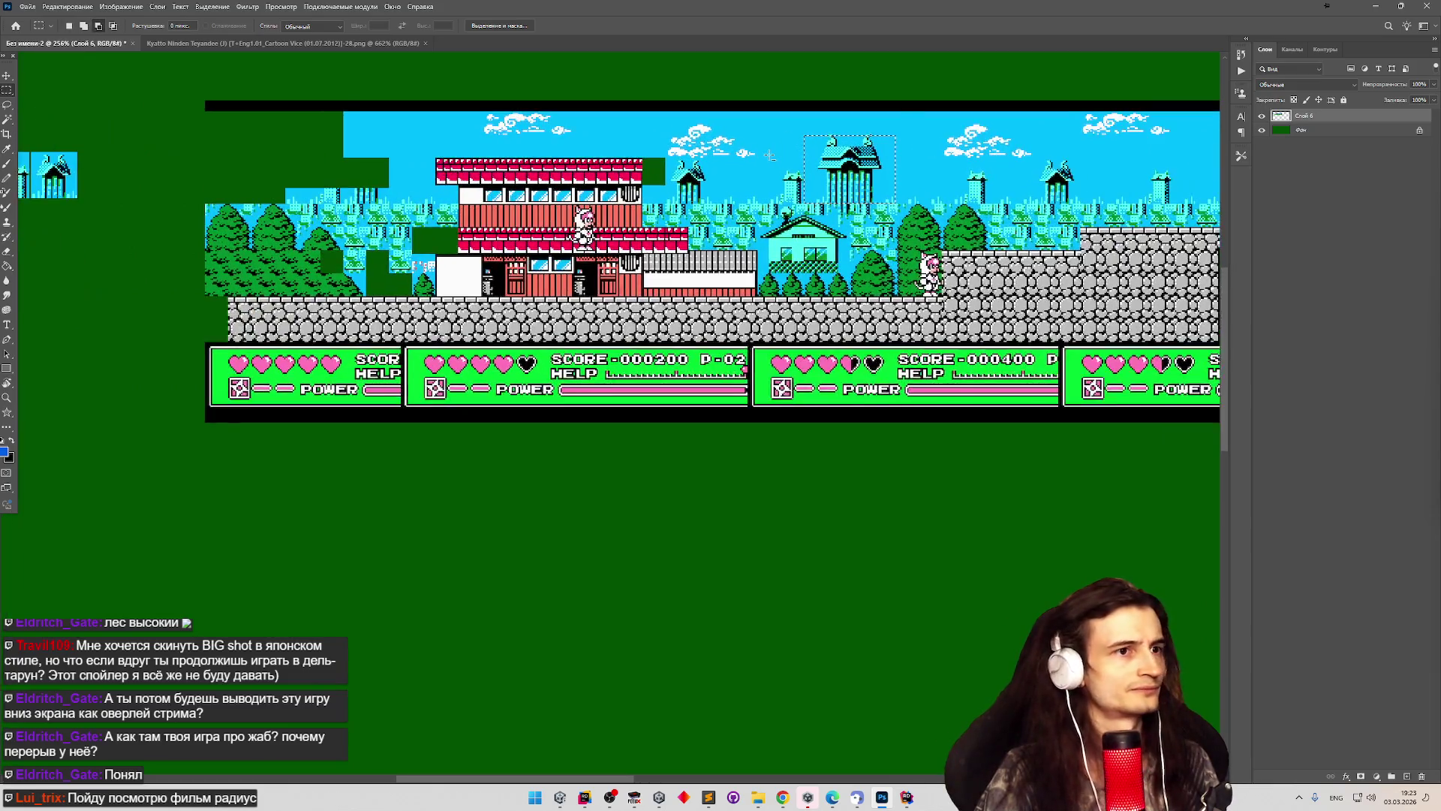
{"action": "scroll", "coordinate": [794, 100], "scroll_direction": "up", "scroll_amount": 3}
{"action": "scroll", "coordinate": [520, 164], "scroll_direction": "down", "scroll_amount": 4}
{"action": "scroll", "coordinate": [627, 180], "scroll_direction": "up", "scroll_amount": 8}
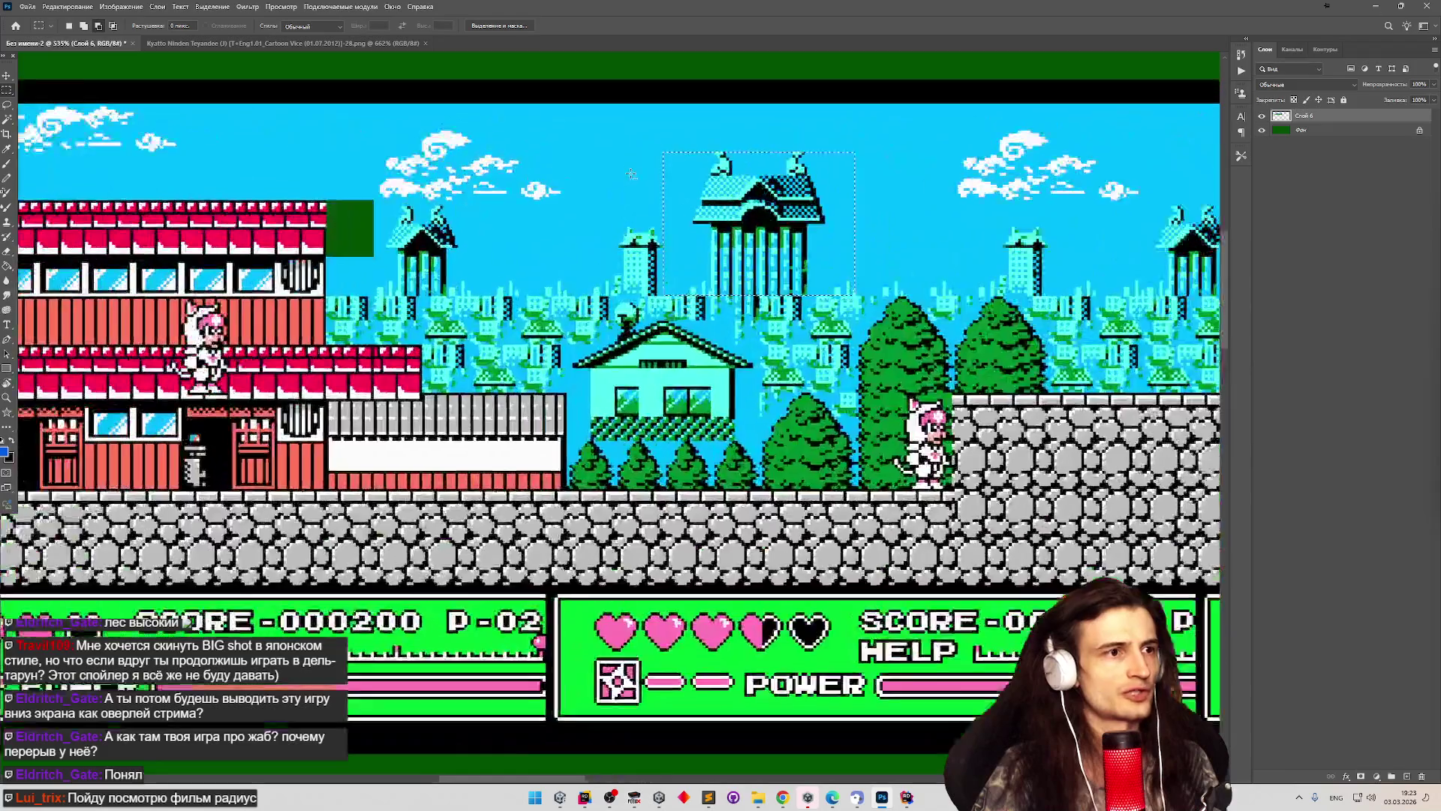
{"action": "mouse_move", "coordinate": [701, 344]}
{"action": "left_mouse_down"}
{"action": "mouse_move", "coordinate": [732, 259]}
{"action": "mouse_move", "coordinate": [829, 150]}
{"action": "mouse_move", "coordinate": [989, 65]}
{"action": "left_mouse_up"}
Move the temple tile onto the tile sheet beside the top sky tiles.
{"action": "scroll", "coordinate": [598, 125], "scroll_direction": "down", "scroll_amount": 8}
{"action": "scroll", "coordinate": [950, 180], "scroll_direction": "up", "scroll_amount": 1}
{"action": "scroll", "coordinate": [949, 180], "scroll_direction": "down", "scroll_amount": 4}
{"action": "scroll", "coordinate": [939, 212], "scroll_direction": "up", "scroll_amount": 4}
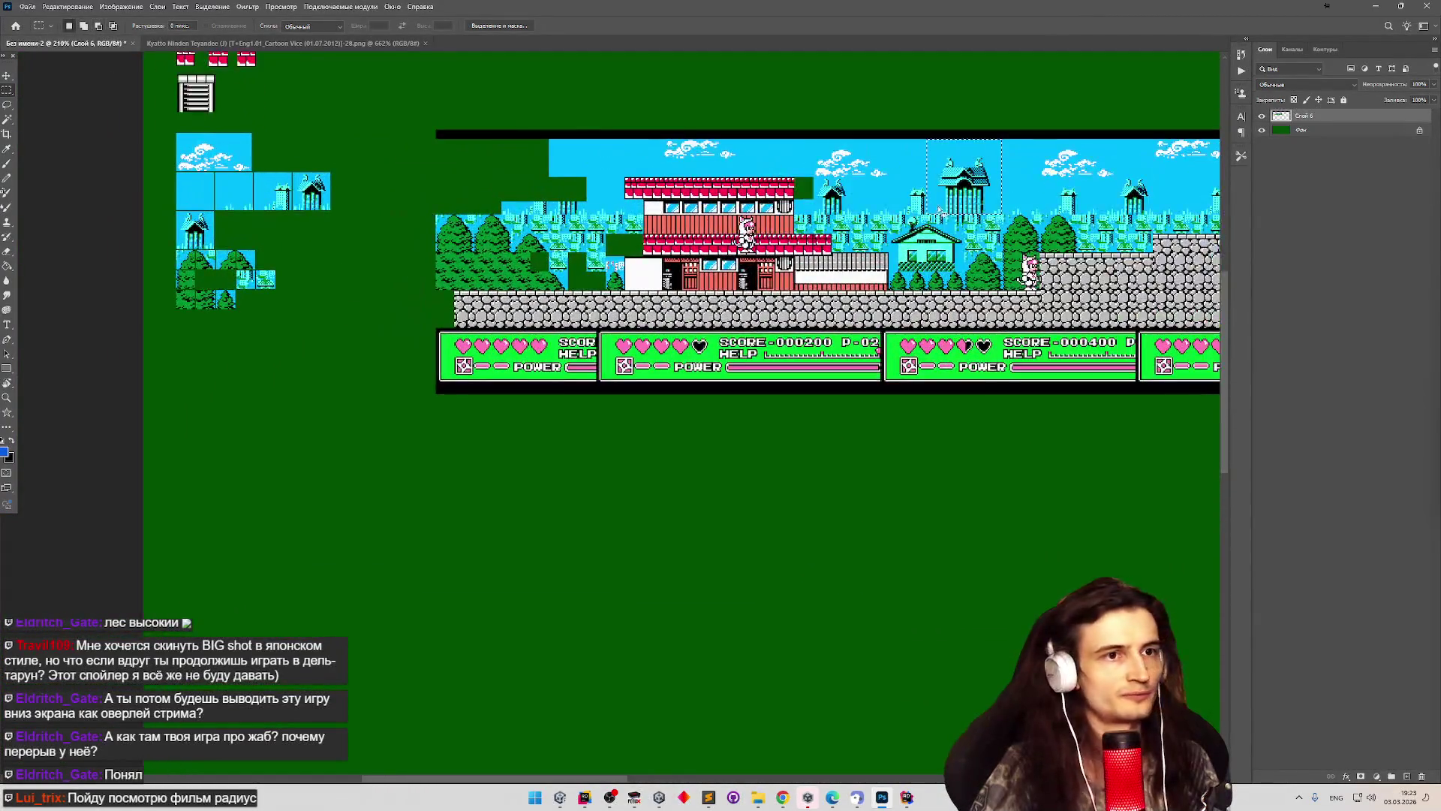
{"action": "mouse_move", "coordinate": [968, 188]}
{"action": "left_mouse_down"}
{"action": "mouse_move", "coordinate": [787, 242]}
{"action": "mouse_move", "coordinate": [312, 283]}
{"action": "left_mouse_up"}
{"action": "scroll", "coordinate": [214, 241], "scroll_direction": "up", "scroll_amount": 4}
{"action": "scroll", "coordinate": [216, 238], "scroll_direction": "down", "scroll_amount": 3}
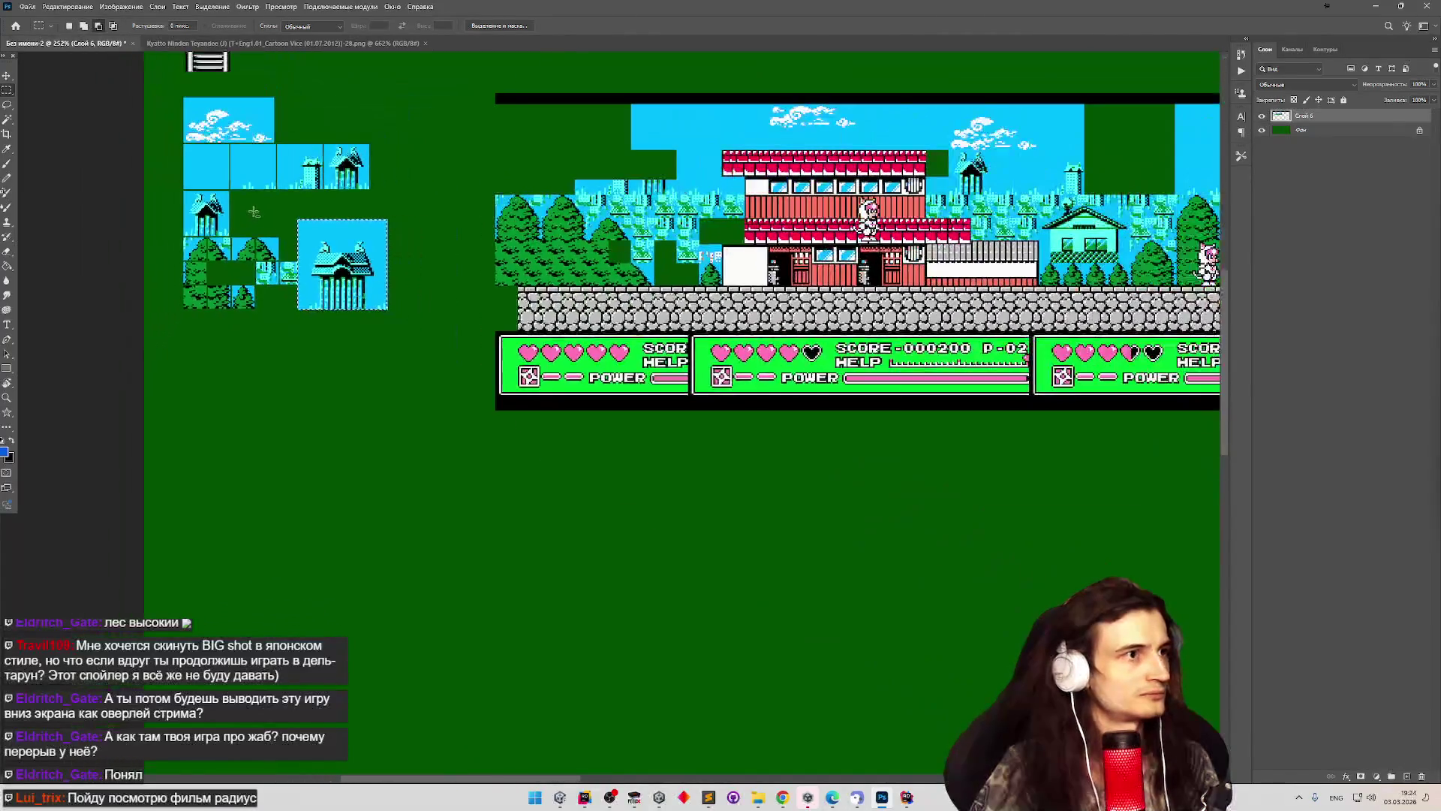
{"action": "scroll", "coordinate": [360, 295], "scroll_direction": "up", "scroll_amount": 3}
{"action": "mouse_move", "coordinate": [360, 295]}
{"action": "left_mouse_down"}
{"action": "mouse_move", "coordinate": [466, 154]}
{"action": "mouse_move", "coordinate": [449, 149]}
{"action": "left_mouse_up"}
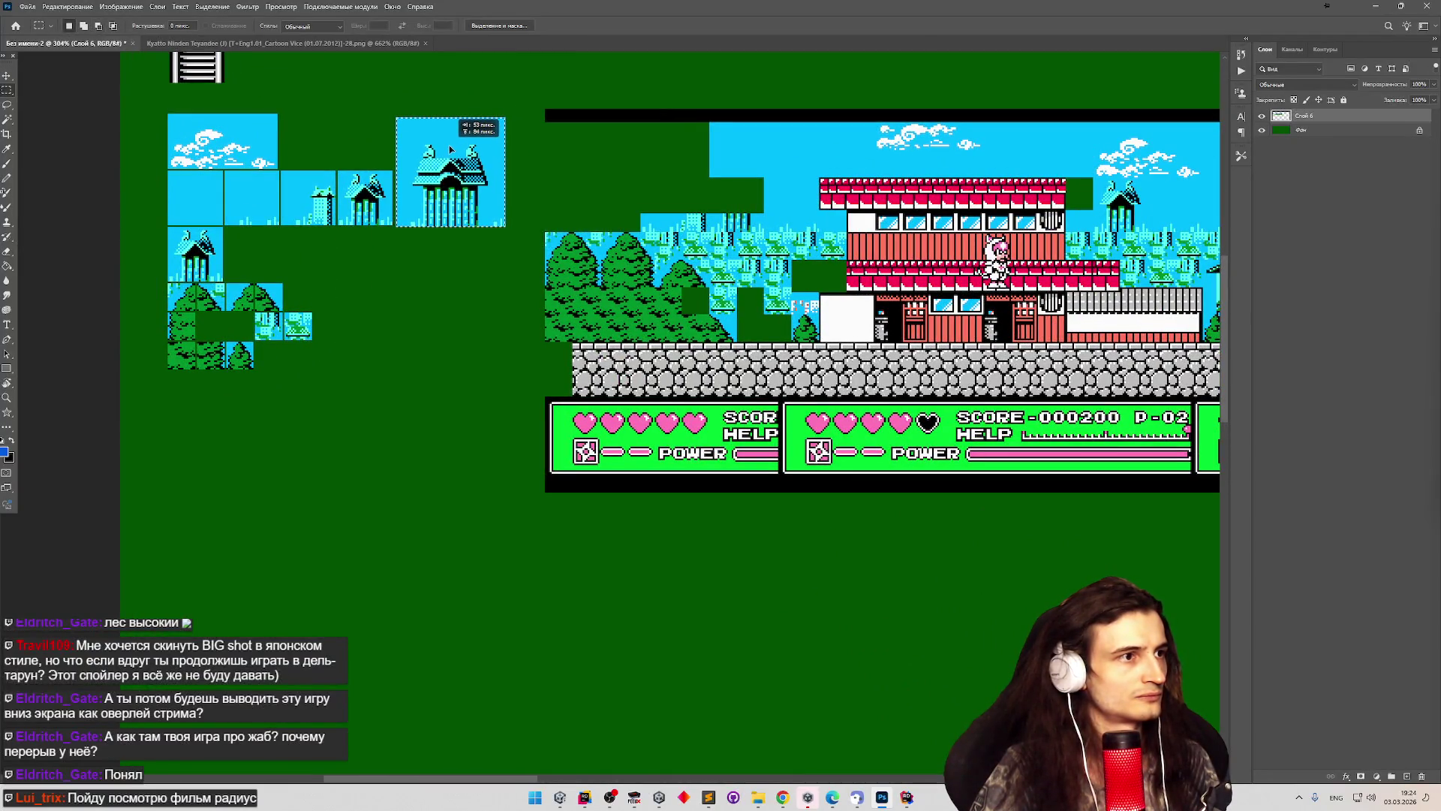
{"action": "scroll", "coordinate": [356, 194], "scroll_direction": "down", "scroll_amount": 3}
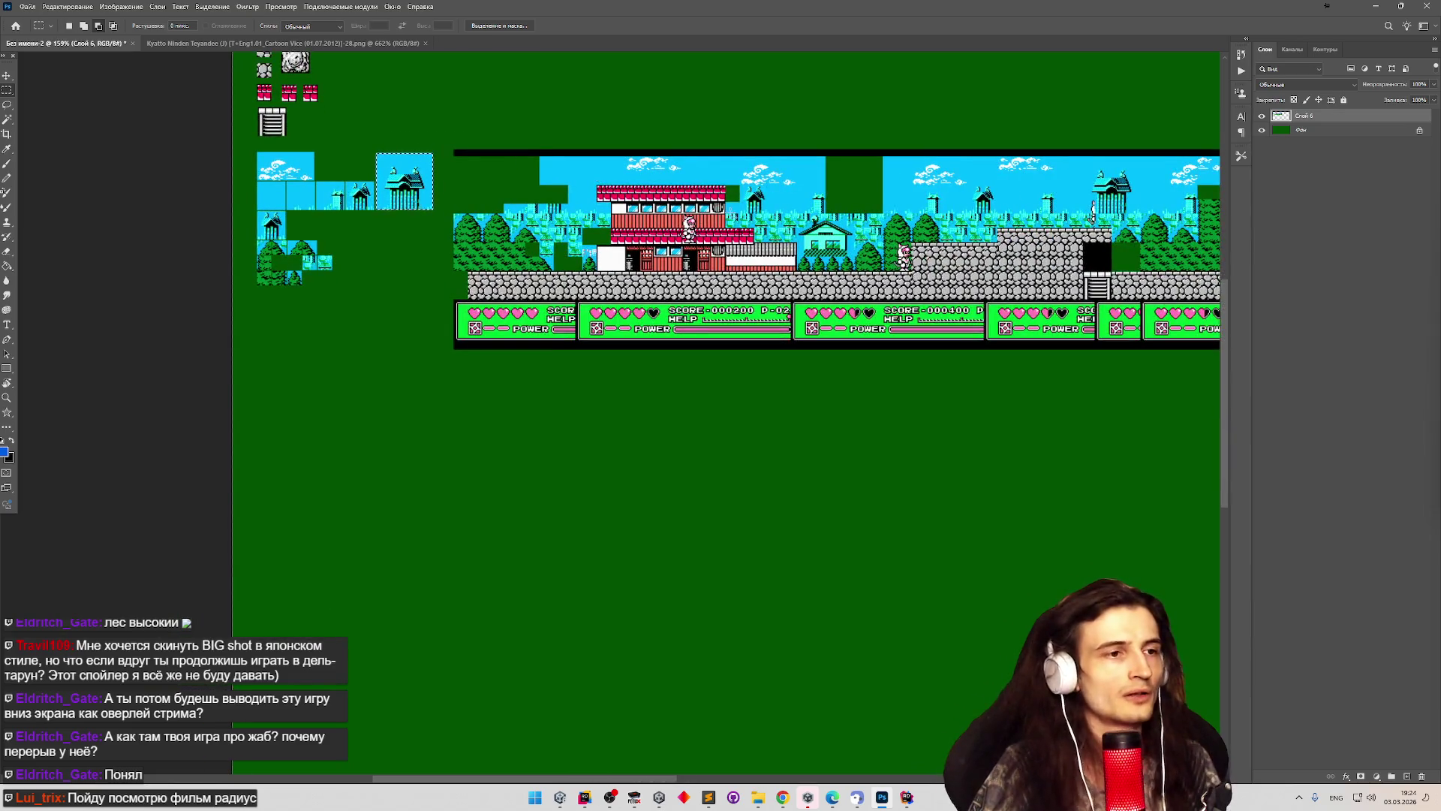
Marquee-select the small cyan house in the level panorama.
{"action": "scroll", "coordinate": [826, 233], "scroll_direction": "up", "scroll_amount": 6}
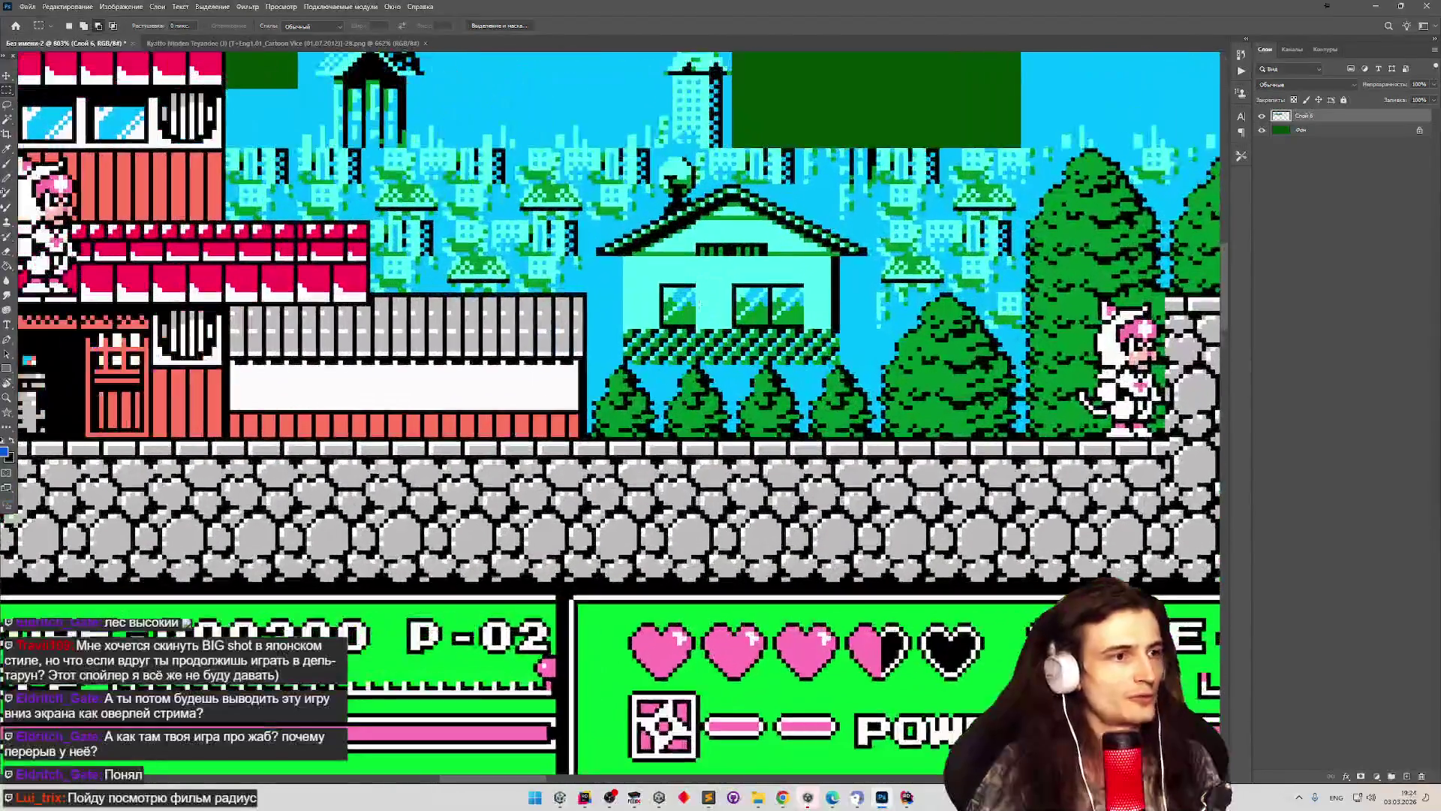
{"action": "left_click_drag", "start_coordinate": [625, 319], "coordinate": [665, 230]}
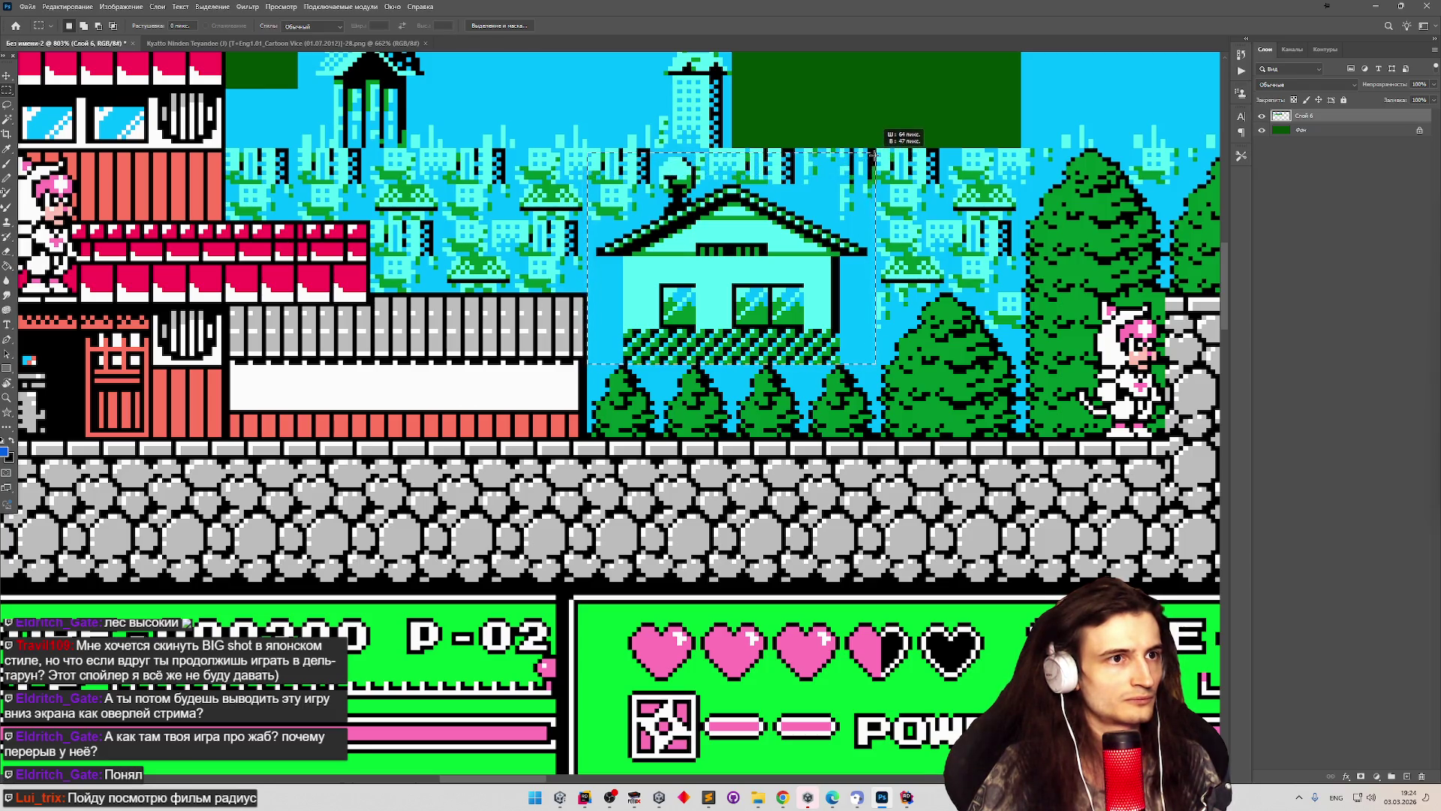
{"action": "scroll", "coordinate": [846, 156], "scroll_direction": "down", "scroll_amount": 10}
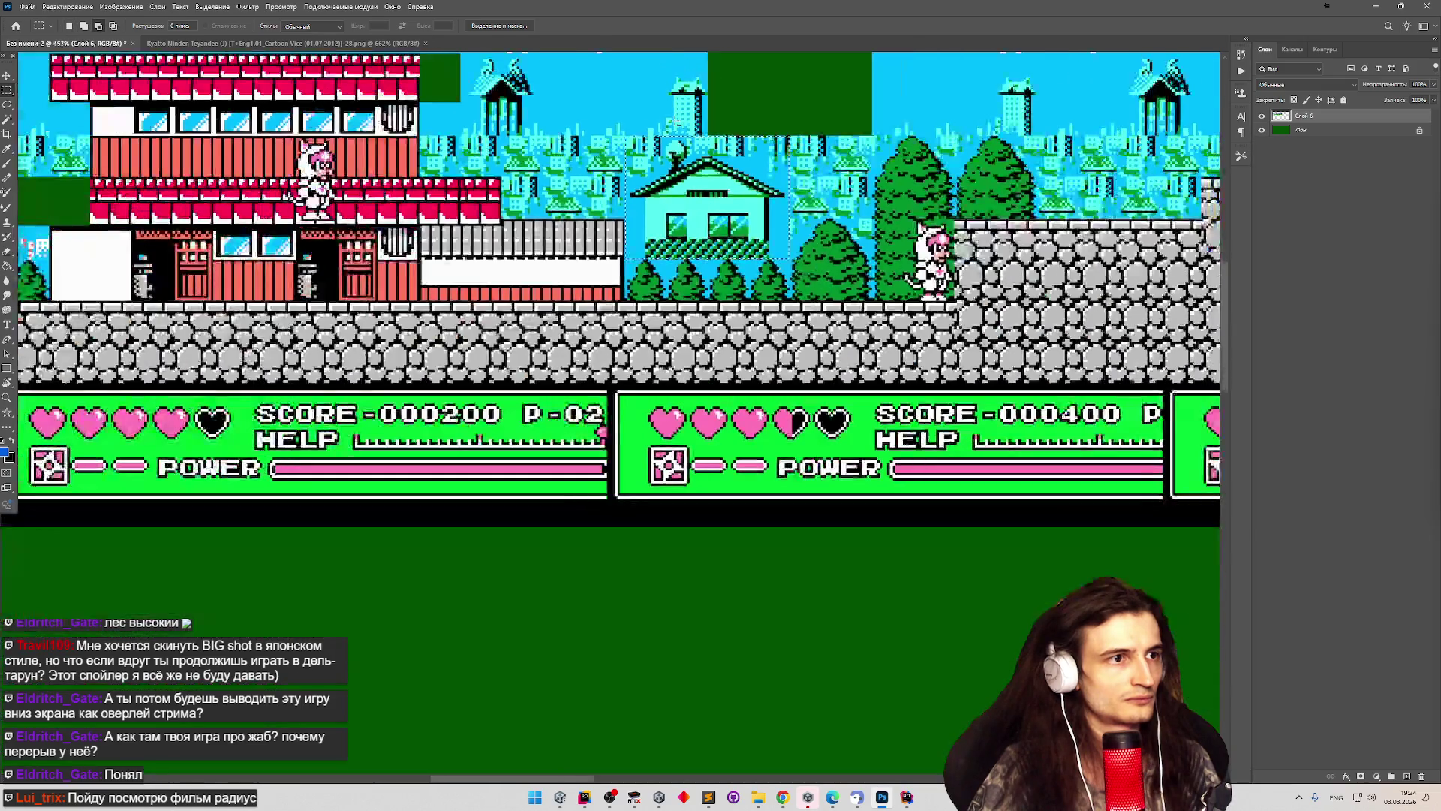
{"action": "scroll", "coordinate": [439, 175], "scroll_direction": "down", "scroll_amount": 3}
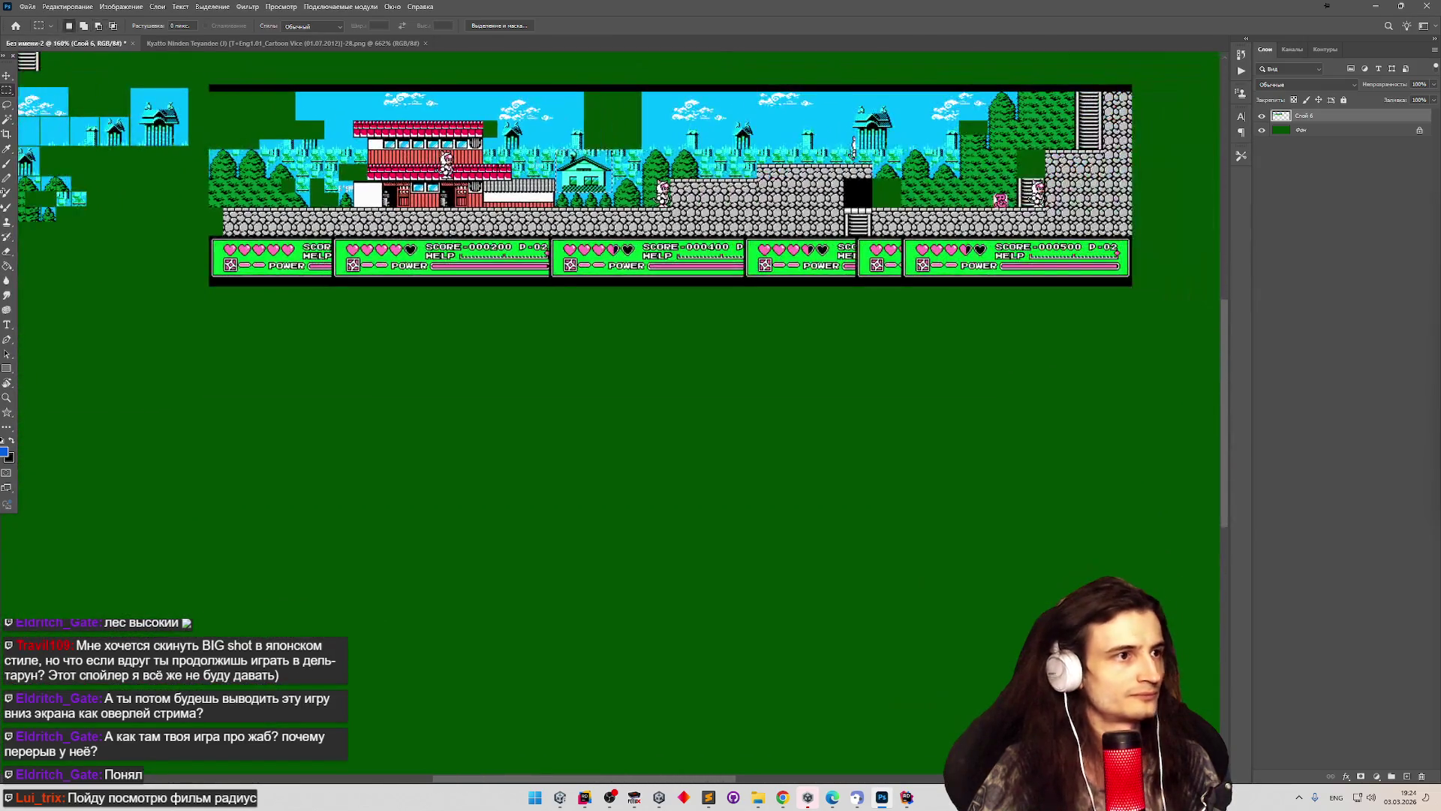
{"action": "scroll", "coordinate": [450, 195], "scroll_direction": "down", "scroll_amount": 3}
{"action": "scroll", "coordinate": [267, 218], "scroll_direction": "up", "scroll_amount": 3}
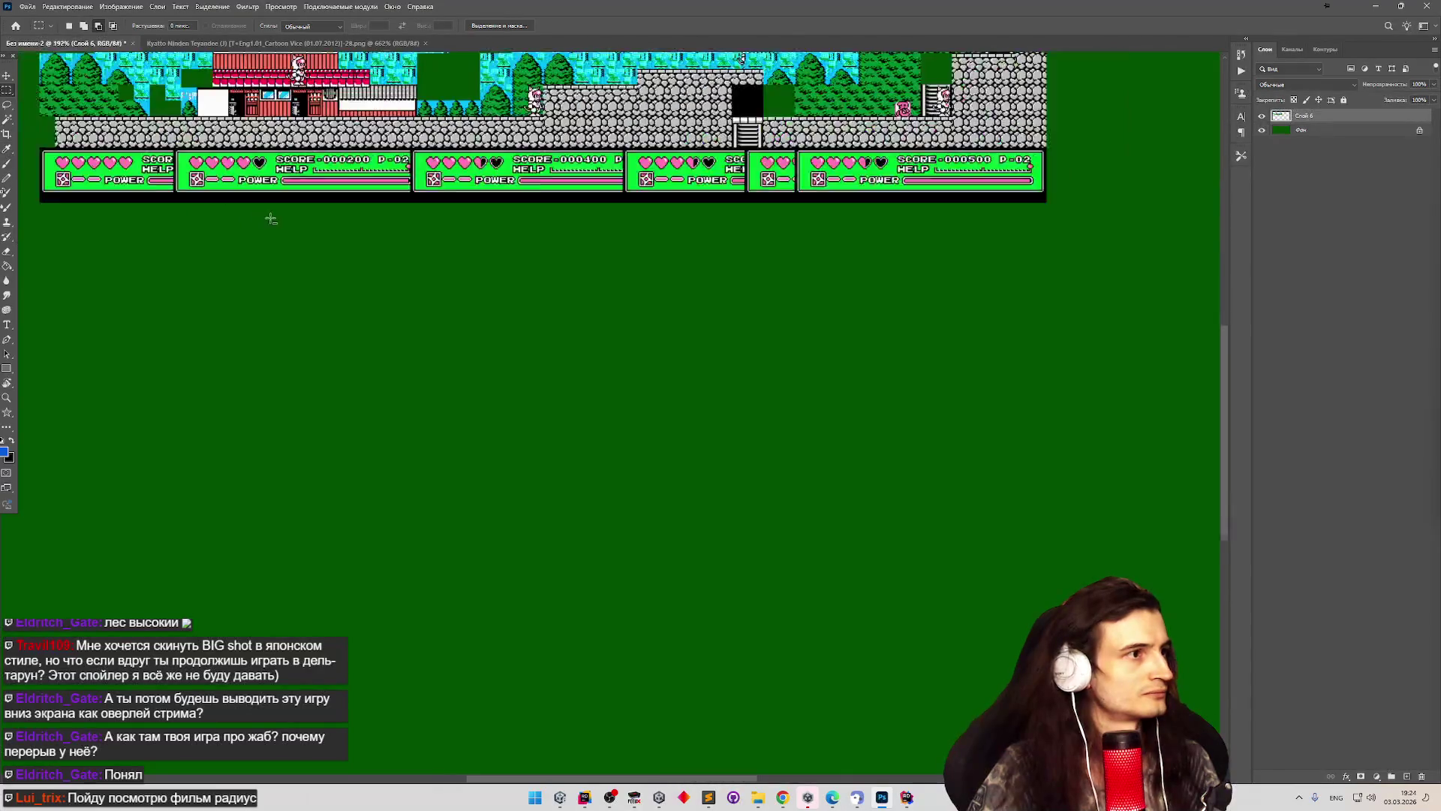
{"action": "scroll", "coordinate": [292, 226], "scroll_direction": "down", "scroll_amount": 2}
{"action": "scroll", "coordinate": [292, 226], "scroll_direction": "up", "scroll_amount": 12}
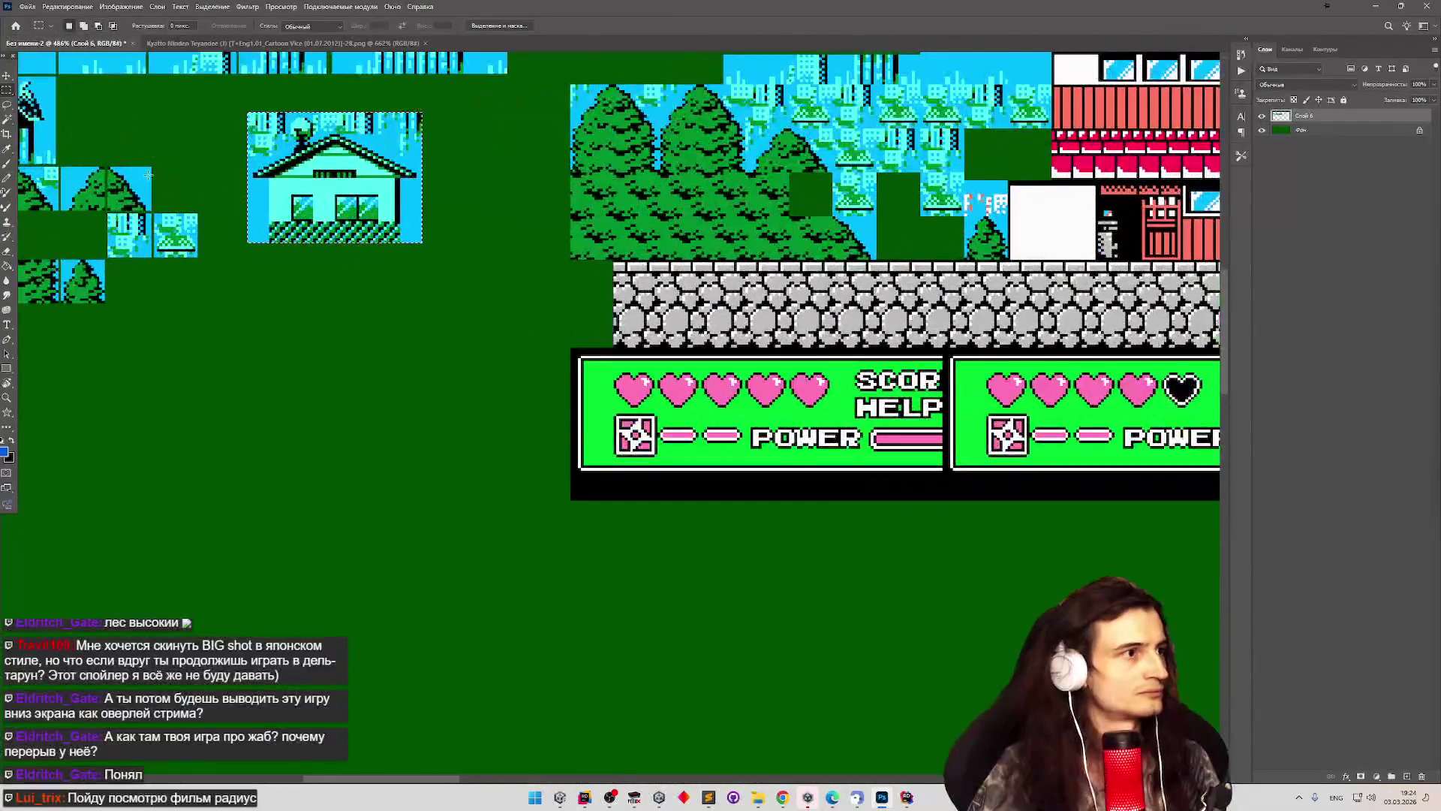
{"action": "scroll", "coordinate": [177, 177], "scroll_direction": "down", "scroll_amount": 4}
{"action": "scroll", "coordinate": [288, 206], "scroll_direction": "up", "scroll_amount": 5}
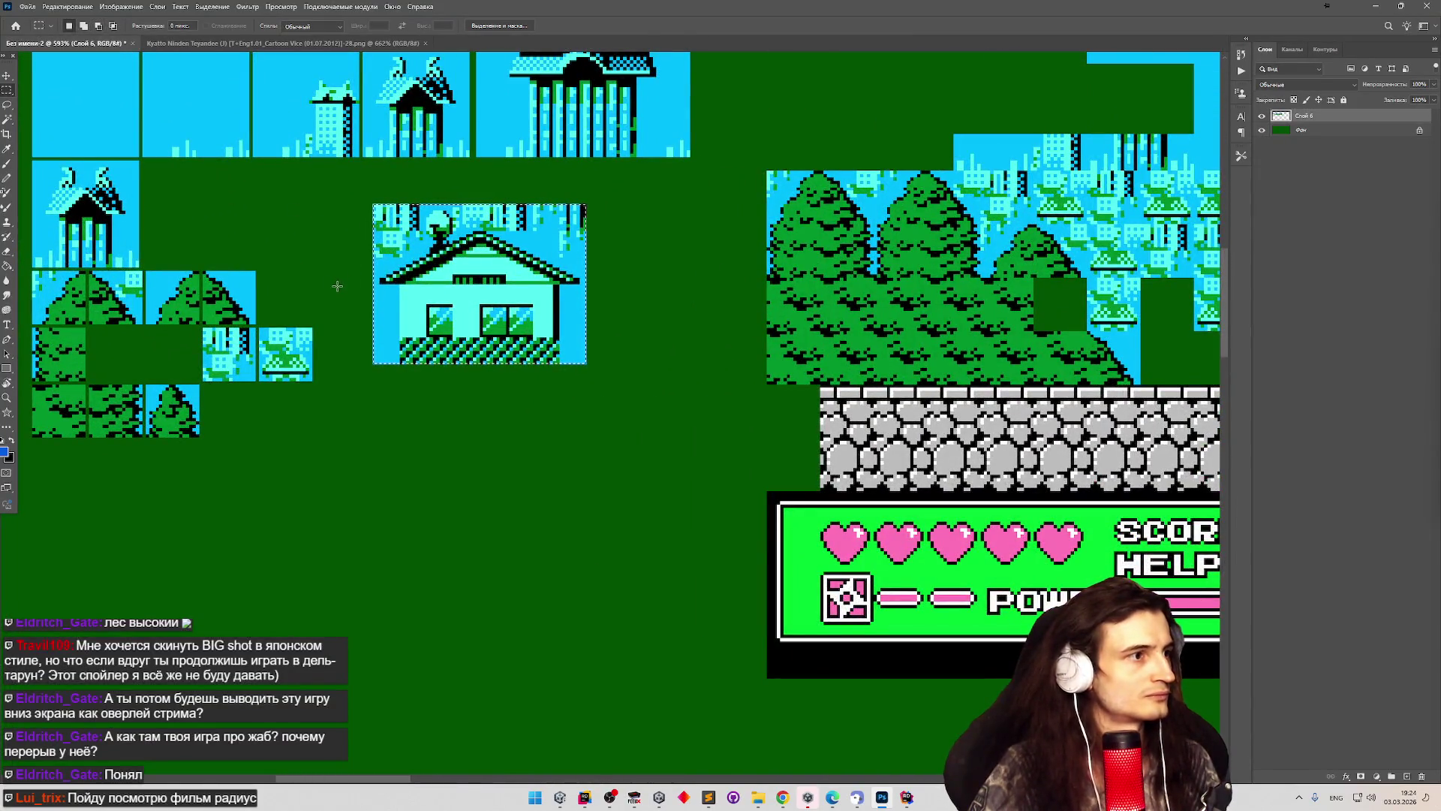
{"action": "scroll", "coordinate": [306, 245], "scroll_direction": "down", "scroll_amount": 2}
{"action": "scroll", "coordinate": [162, 186], "scroll_direction": "down", "scroll_amount": 1}
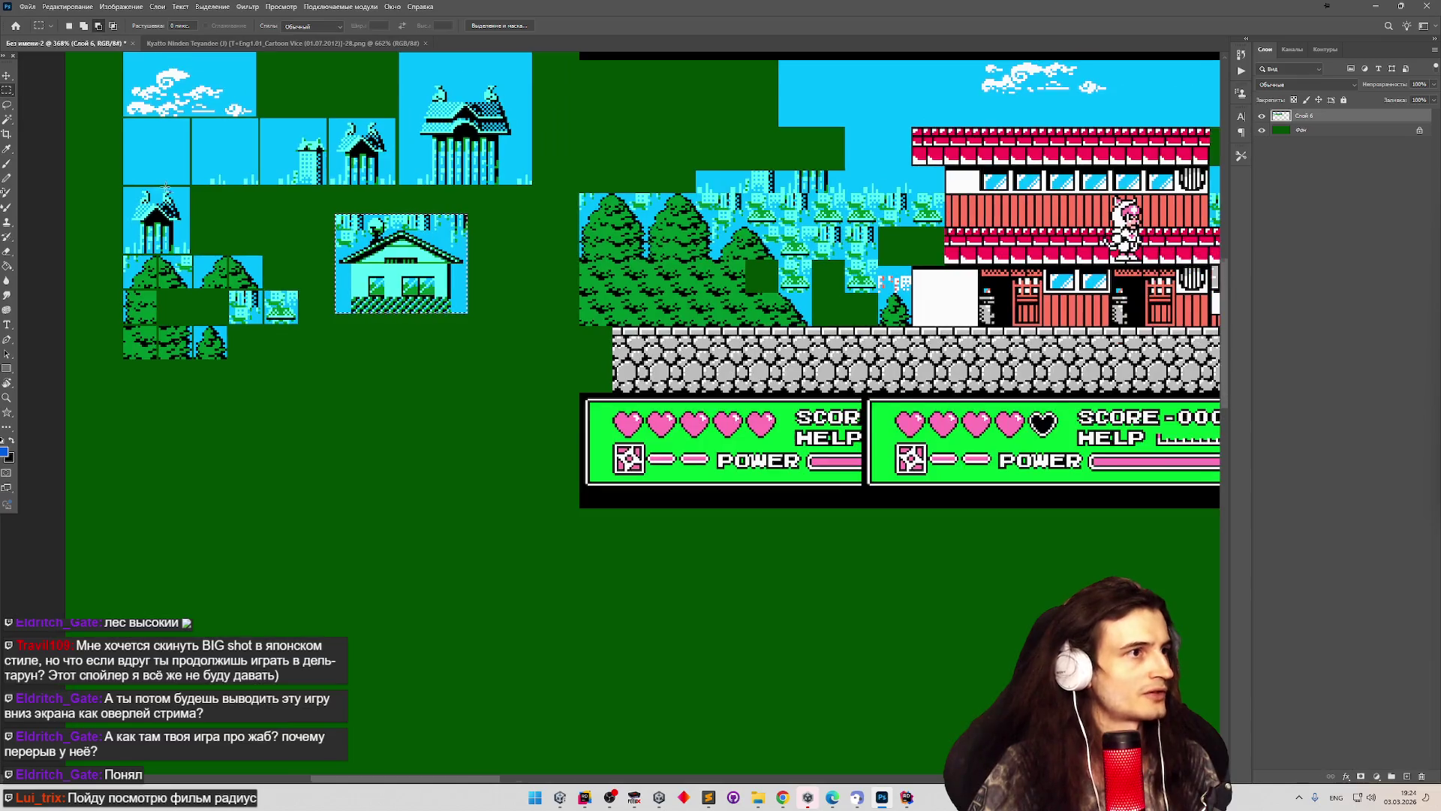
{"action": "scroll", "coordinate": [140, 188], "scroll_direction": "up", "scroll_amount": 3}
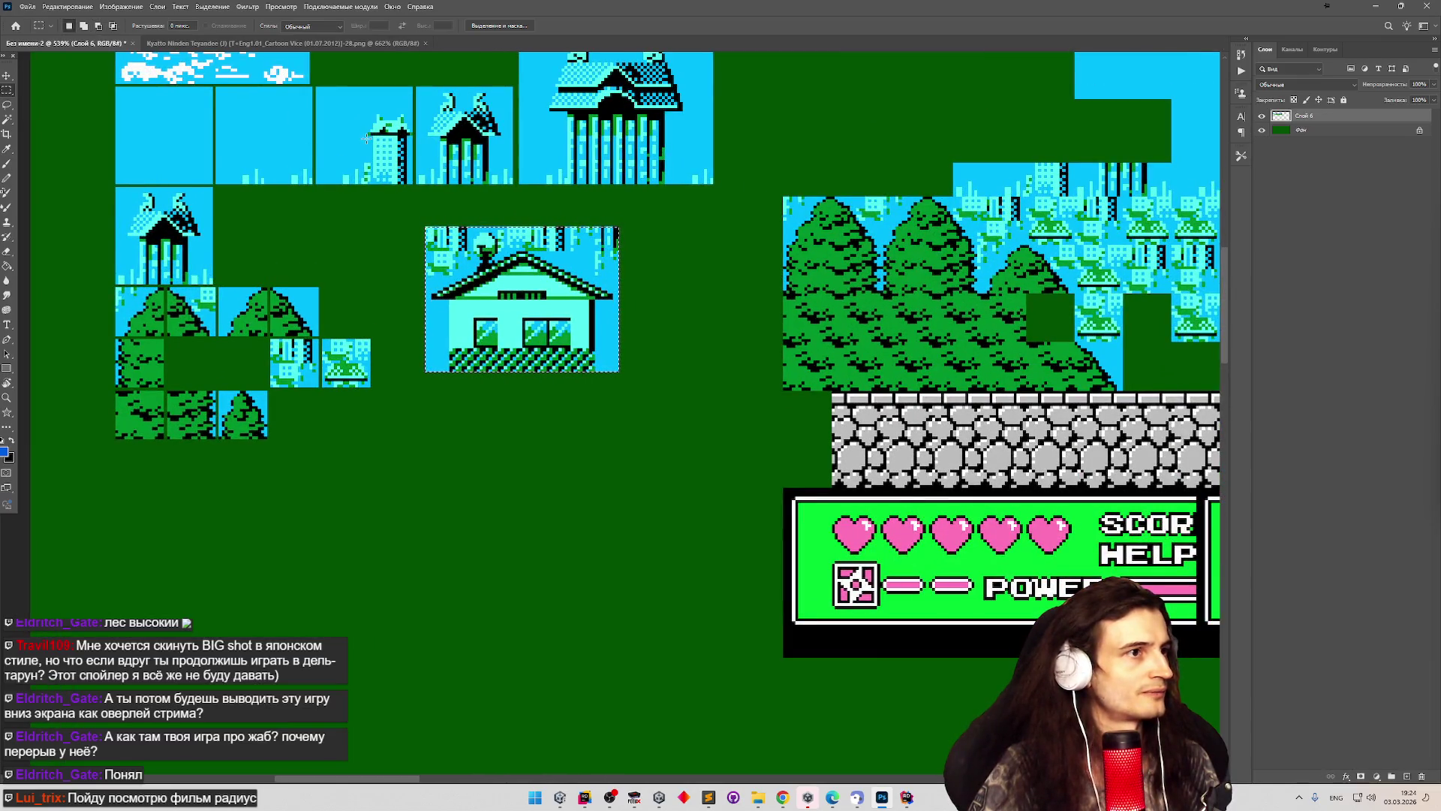
{"action": "scroll", "coordinate": [361, 173], "scroll_direction": "down", "scroll_amount": 2}
{"action": "scroll", "coordinate": [422, 150], "scroll_direction": "up", "scroll_amount": 1}
{"action": "scroll", "coordinate": [422, 150], "scroll_direction": "up", "scroll_amount": 3}
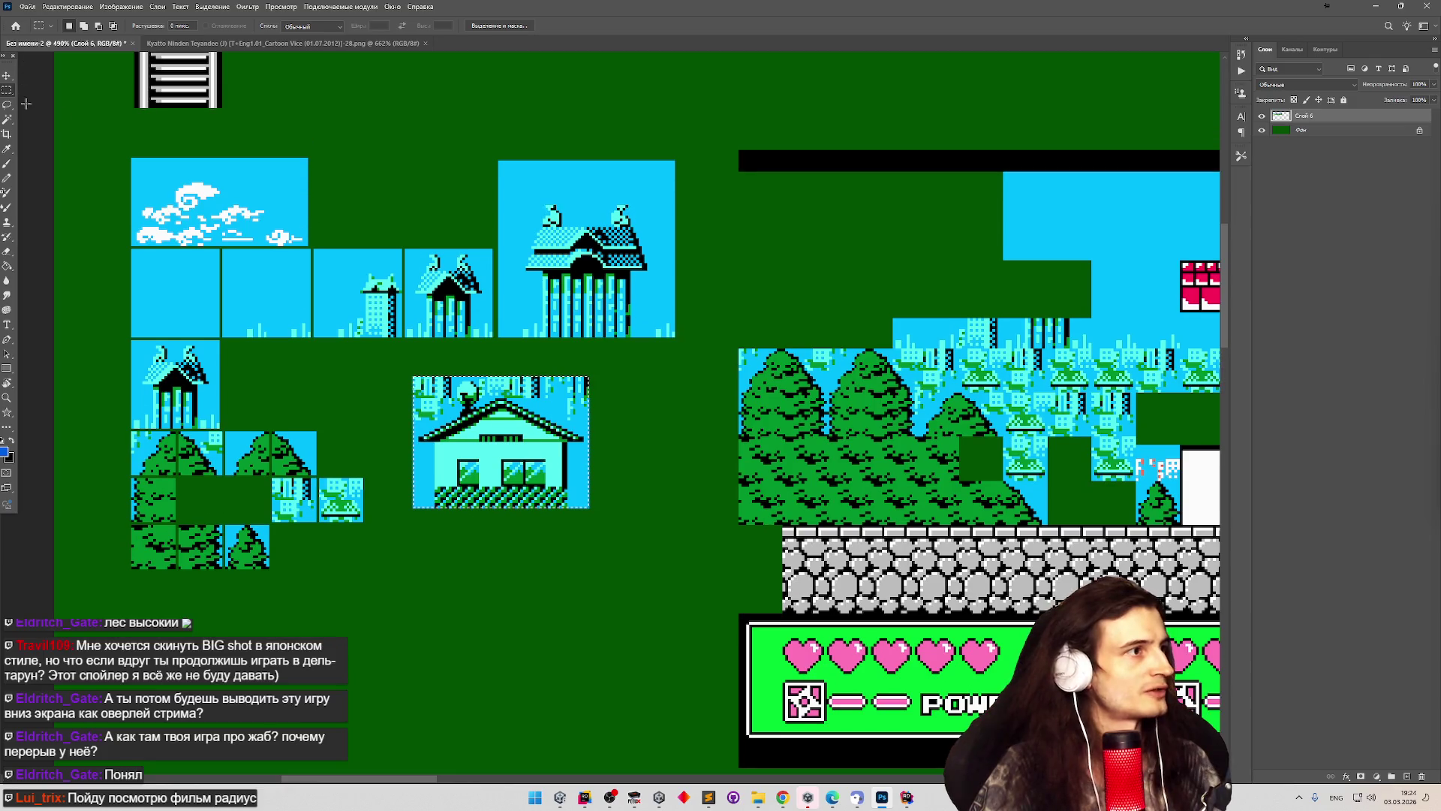
Delete the duplicate pagoda tile and select the small tower tile for moving.
{"action": "mouse_move", "coordinate": [405, 247]}
{"action": "left_mouse_down"}
{"action": "mouse_move", "coordinate": [492, 301]}
{"action": "mouse_move", "coordinate": [494, 344]}
{"action": "left_mouse_up"}
{"action": "key", "text": "Delete"}
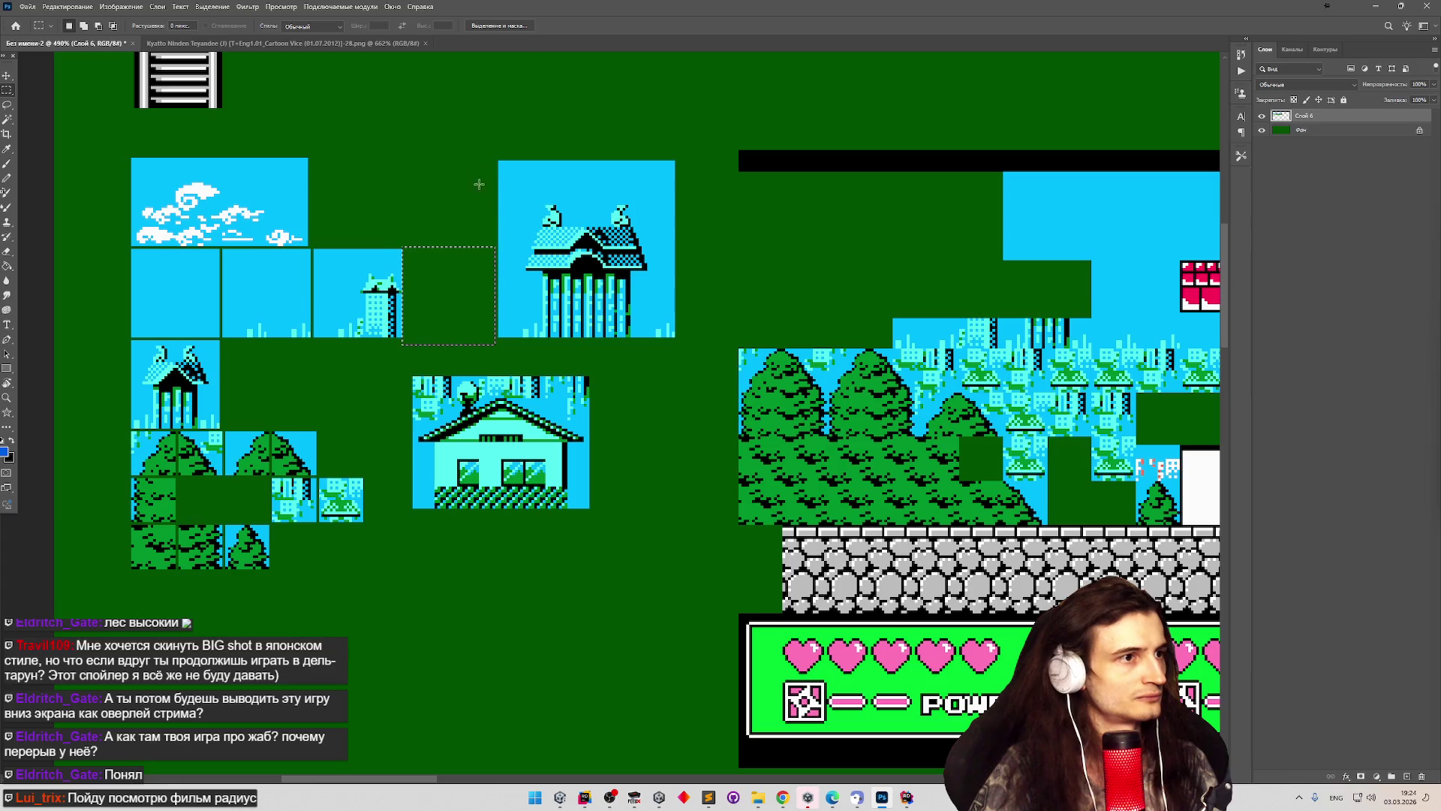
{"action": "mouse_move", "coordinate": [498, 152]}
{"action": "left_mouse_down"}
{"action": "mouse_move", "coordinate": [712, 331]}
{"action": "mouse_move", "coordinate": [699, 334]}
{"action": "left_mouse_up"}
{"action": "left_click_drag", "start_coordinate": [426, 240], "coordinate": [260, 410]}
{"action": "key", "text": "v"}
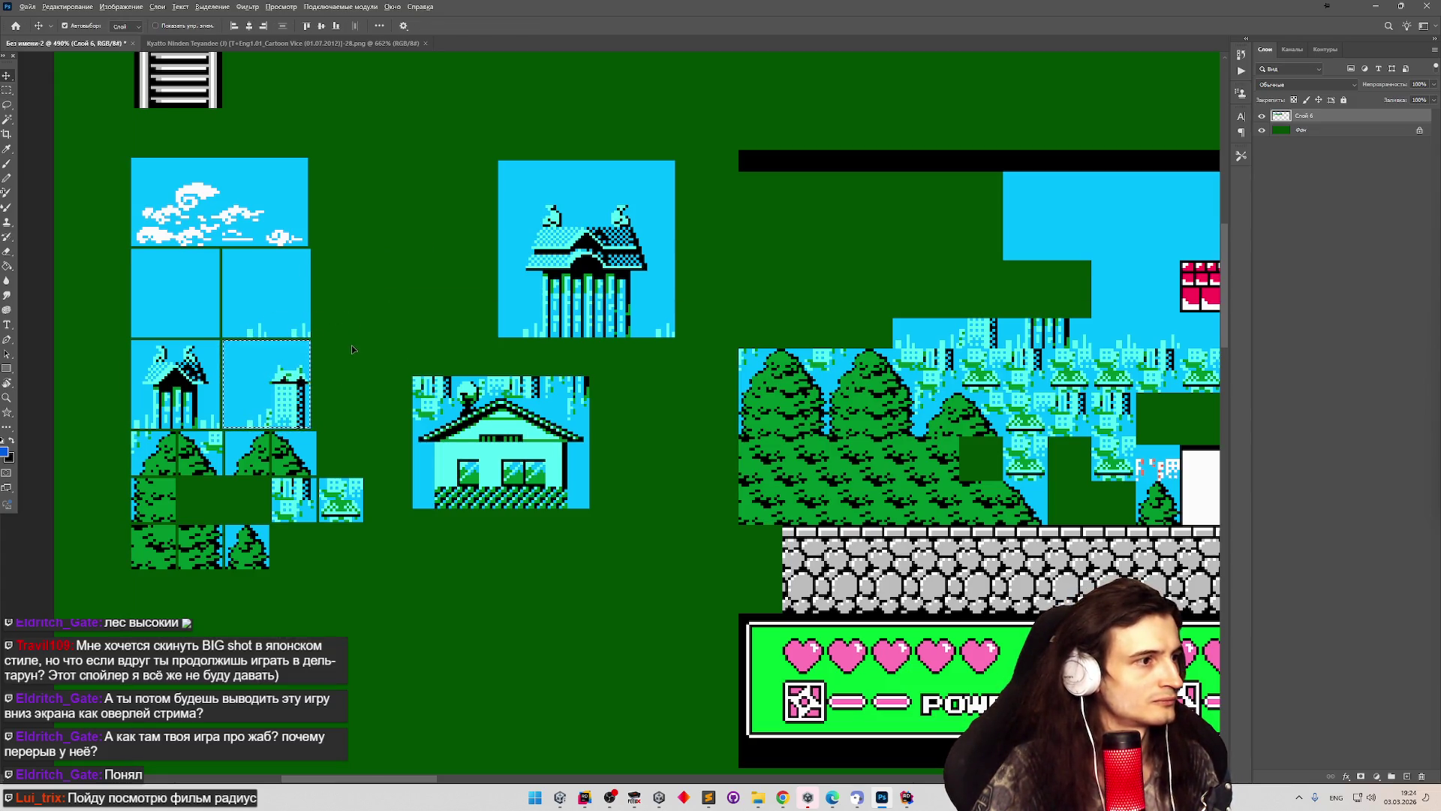
{"action": "scroll", "coordinate": [693, 249], "scroll_direction": "down", "scroll_amount": 5}
{"action": "scroll", "coordinate": [693, 248], "scroll_direction": "up", "scroll_amount": 4}
{"action": "scroll", "coordinate": [316, 406], "scroll_direction": "up", "scroll_amount": 1}
{"action": "scroll", "coordinate": [315, 405], "scroll_direction": "down", "scroll_amount": 3}
{"action": "scroll", "coordinate": [304, 340], "scroll_direction": "up", "scroll_amount": 4}
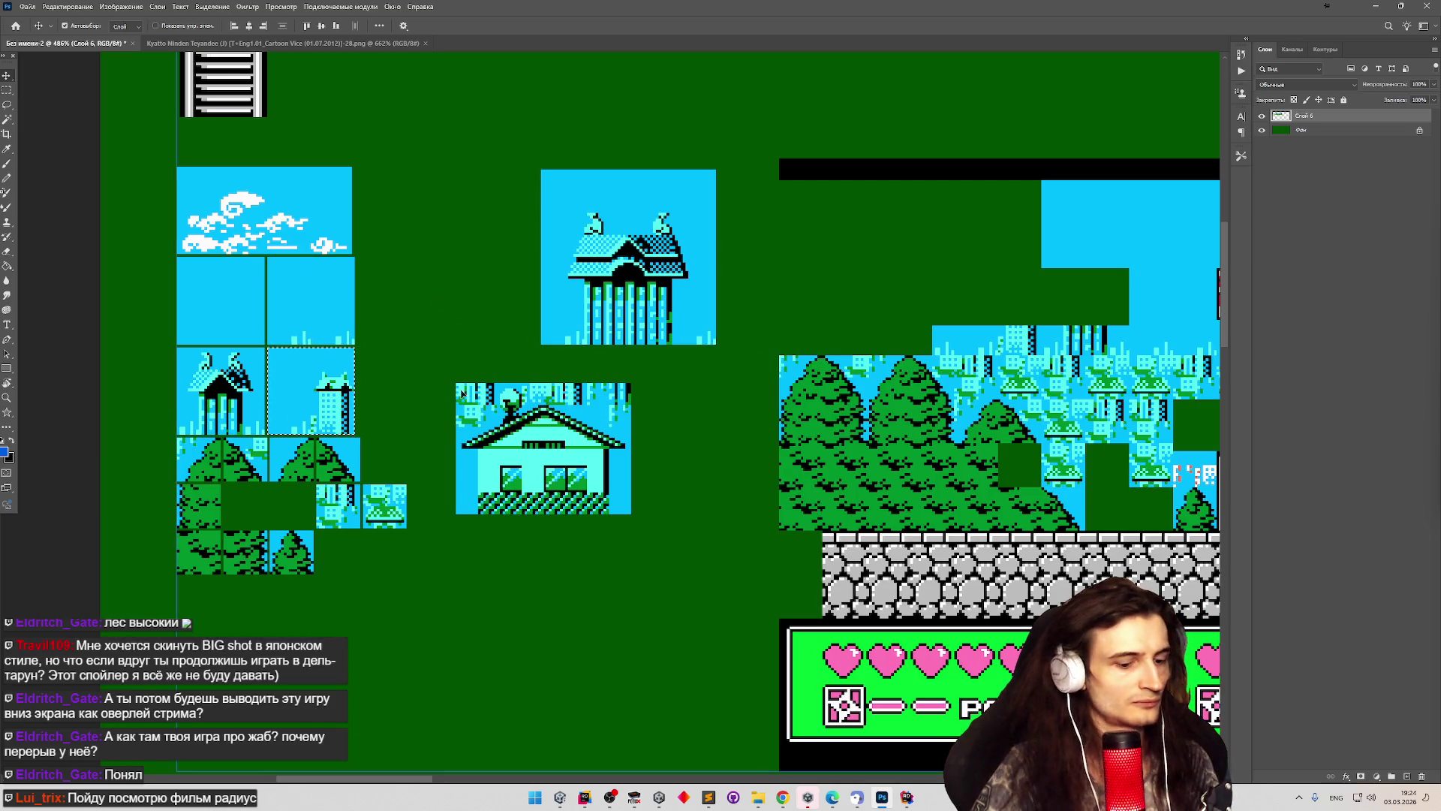
Shift the house tile up-left into the tile sheet.
{"action": "key", "text": "m"}
{"action": "left_click_drag", "start_coordinate": [448, 379], "coordinate": [645, 524]}
{"action": "key", "text": "v"}
{"action": "left_click_drag", "start_coordinate": [519, 462], "coordinate": [430, 426]}
Select the temple tile and pick the layer holding the tiles.
{"action": "key", "text": "m"}
{"action": "mouse_move", "coordinate": [524, 163]}
{"action": "left_mouse_down"}
{"action": "mouse_move", "coordinate": [728, 349]}
{"action": "mouse_move", "coordinate": [501, 319]}
{"action": "left_mouse_up"}
{"action": "key", "text": "v"}
{"action": "scroll", "coordinate": [592, 300], "scroll_direction": "down", "scroll_amount": 3}
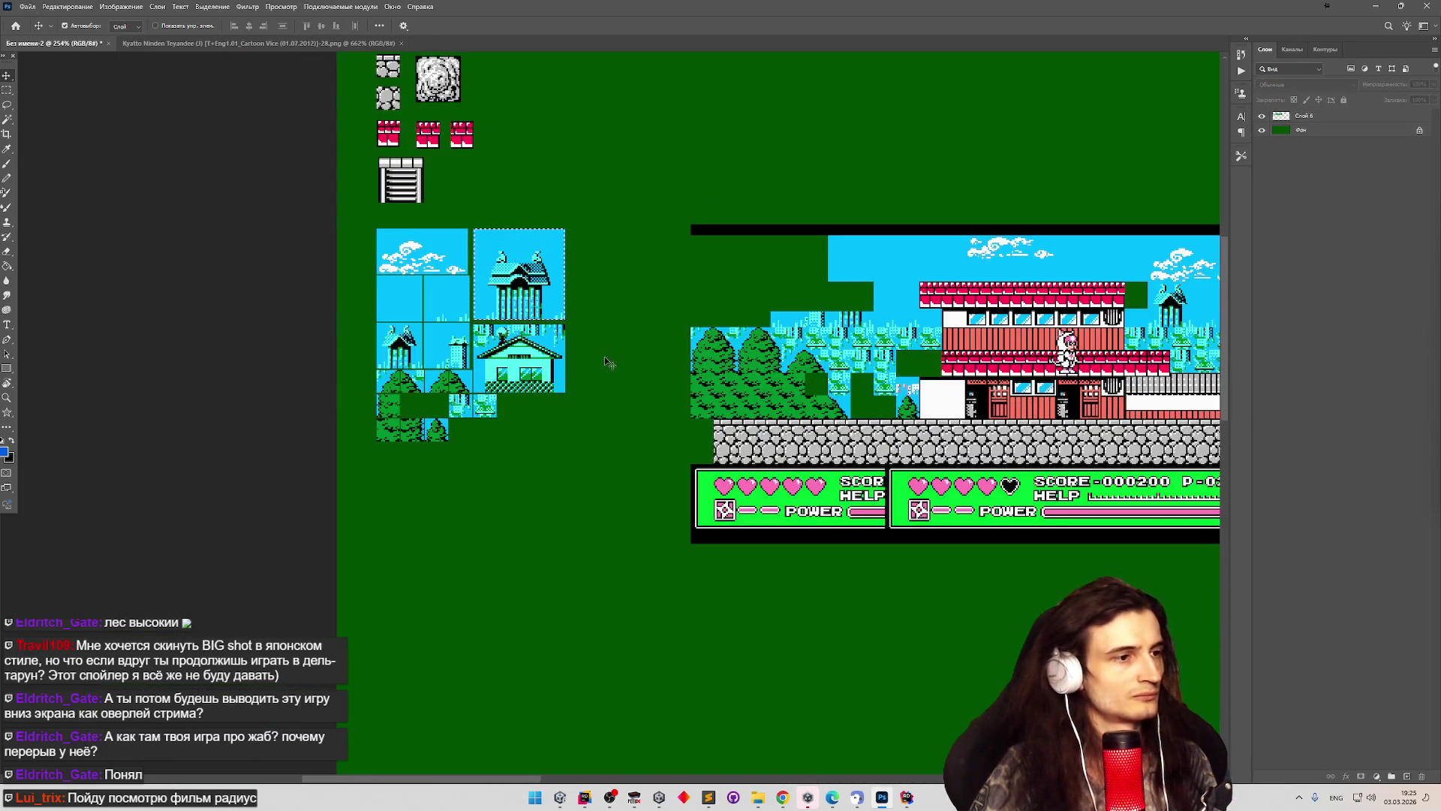
{"action": "scroll", "coordinate": [595, 330], "scroll_direction": "down", "scroll_amount": 2}
{"action": "left_click", "coordinate": [750, 345]}
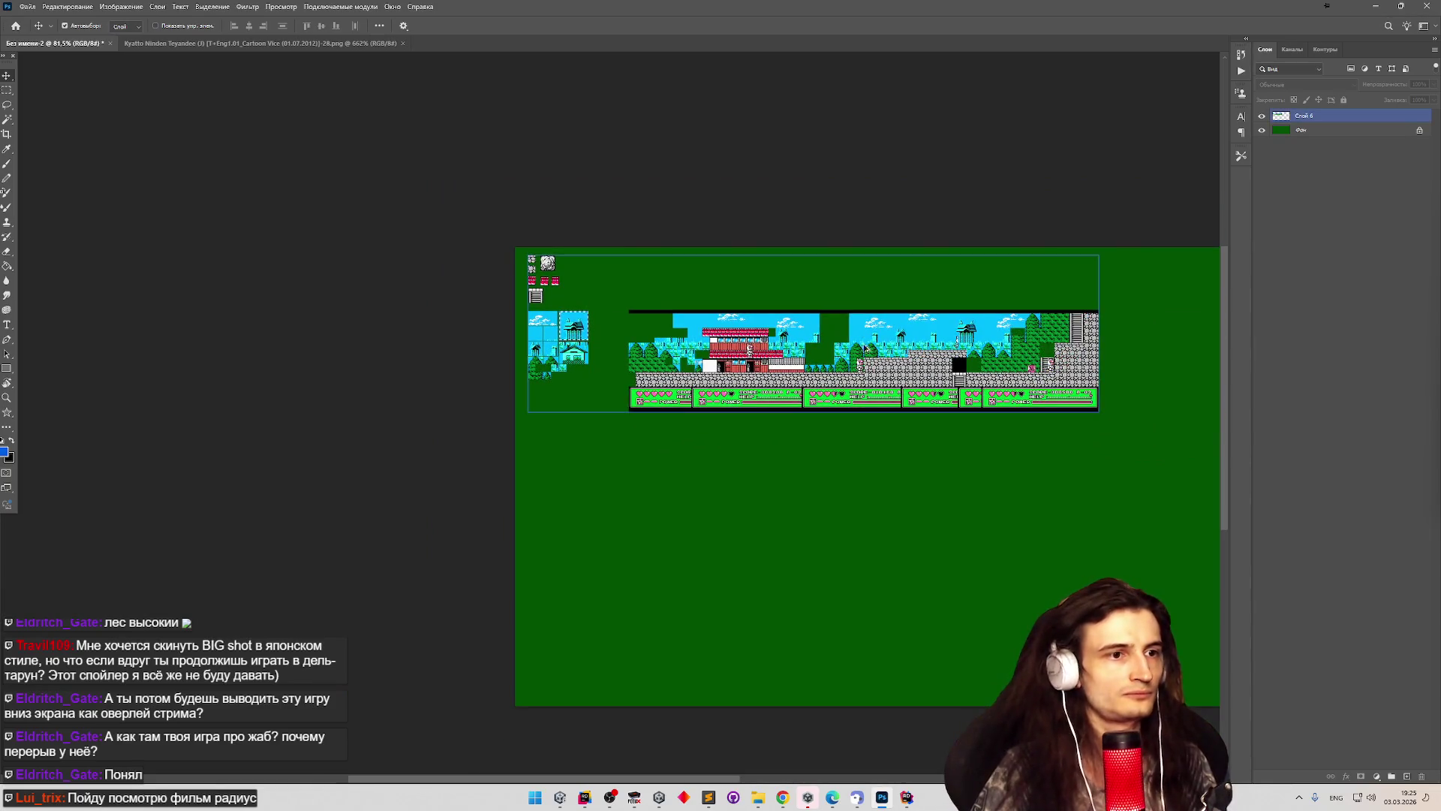
{"action": "scroll", "coordinate": [919, 354], "scroll_direction": "up", "scroll_amount": 2}
{"action": "scroll", "coordinate": [919, 354], "scroll_direction": "up", "scroll_amount": 1}
{"action": "scroll", "coordinate": [919, 354], "scroll_direction": "down", "scroll_amount": 1}
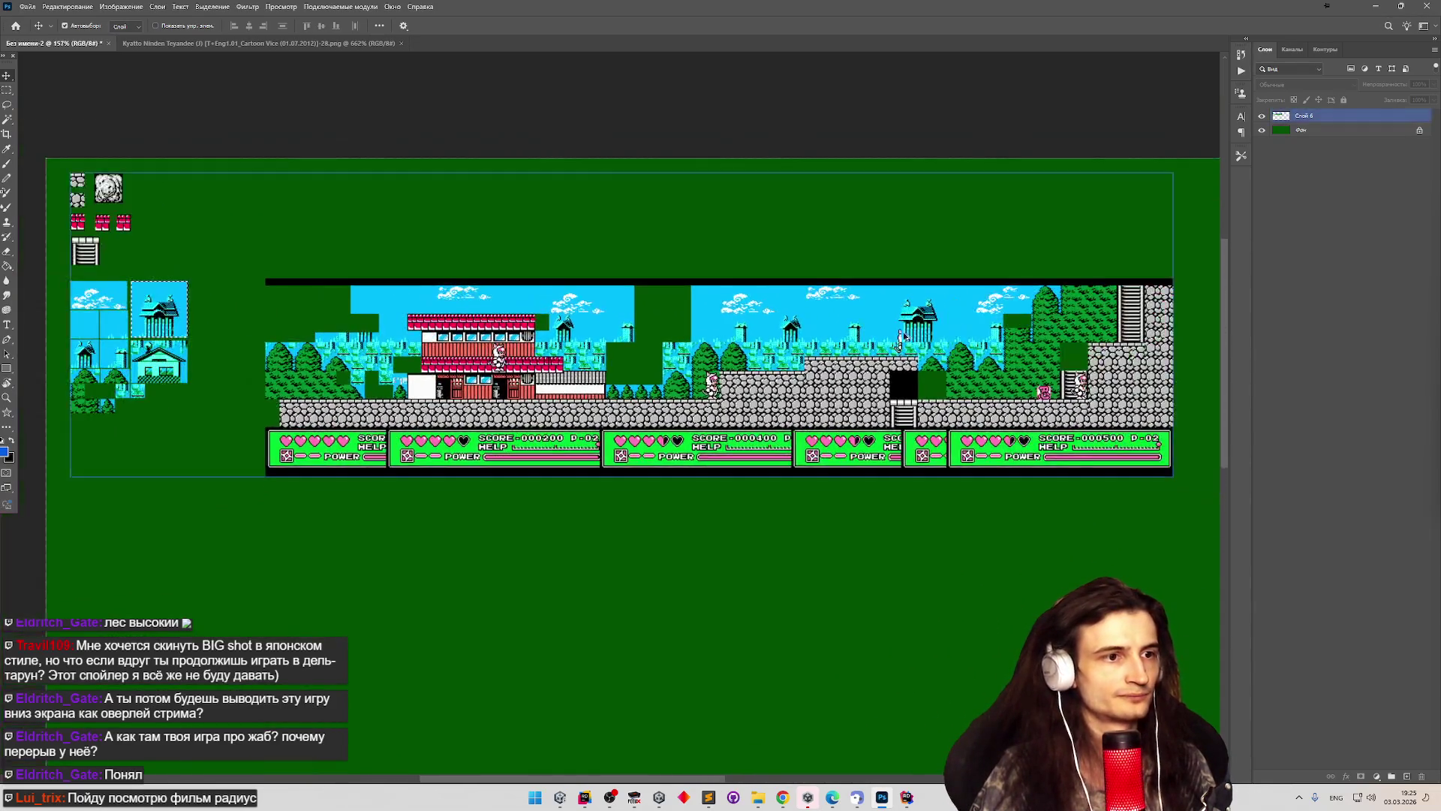
{"action": "scroll", "coordinate": [874, 342], "scroll_direction": "up", "scroll_amount": 2}
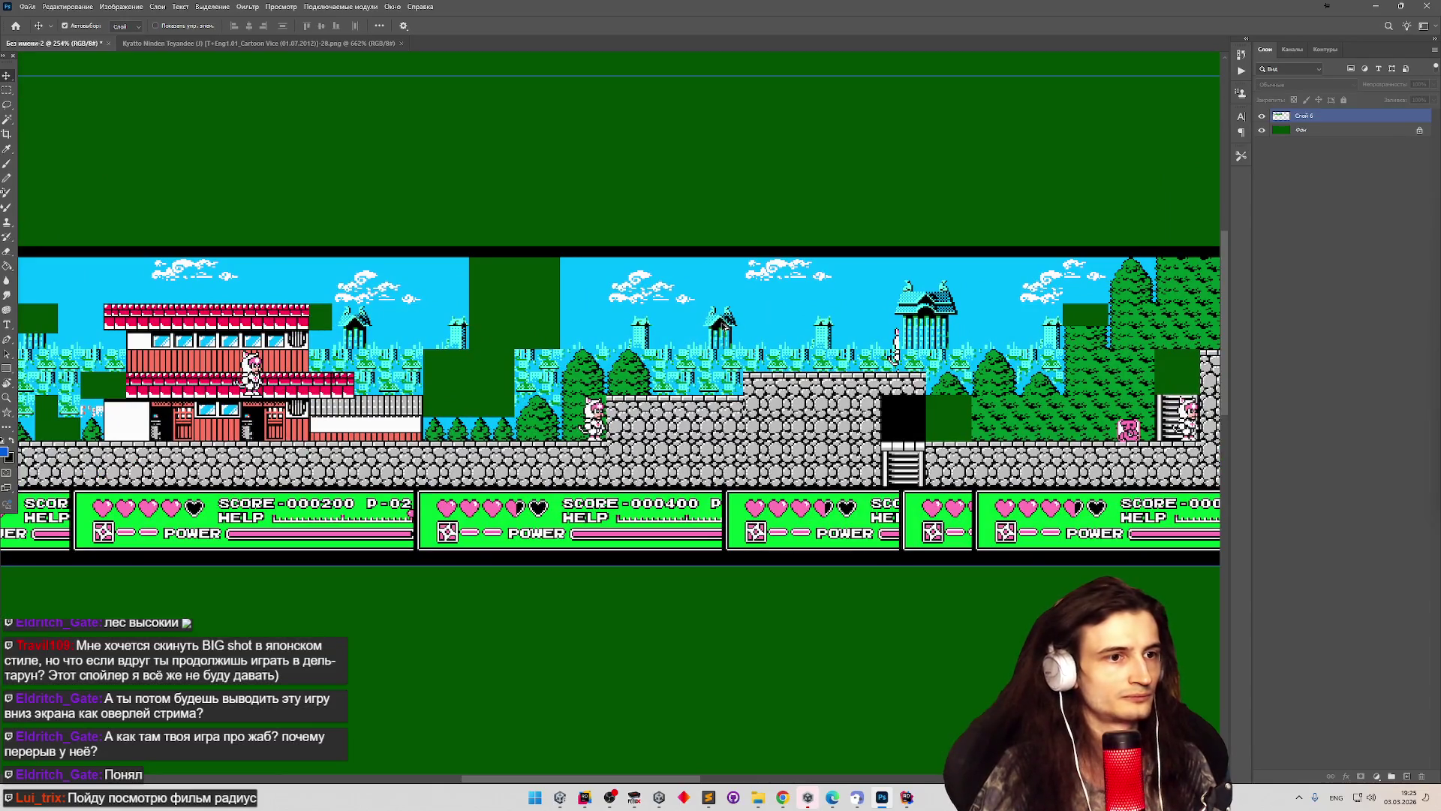
Move the black doorway square from the level to just under the house tile.
{"action": "key", "text": "m"}
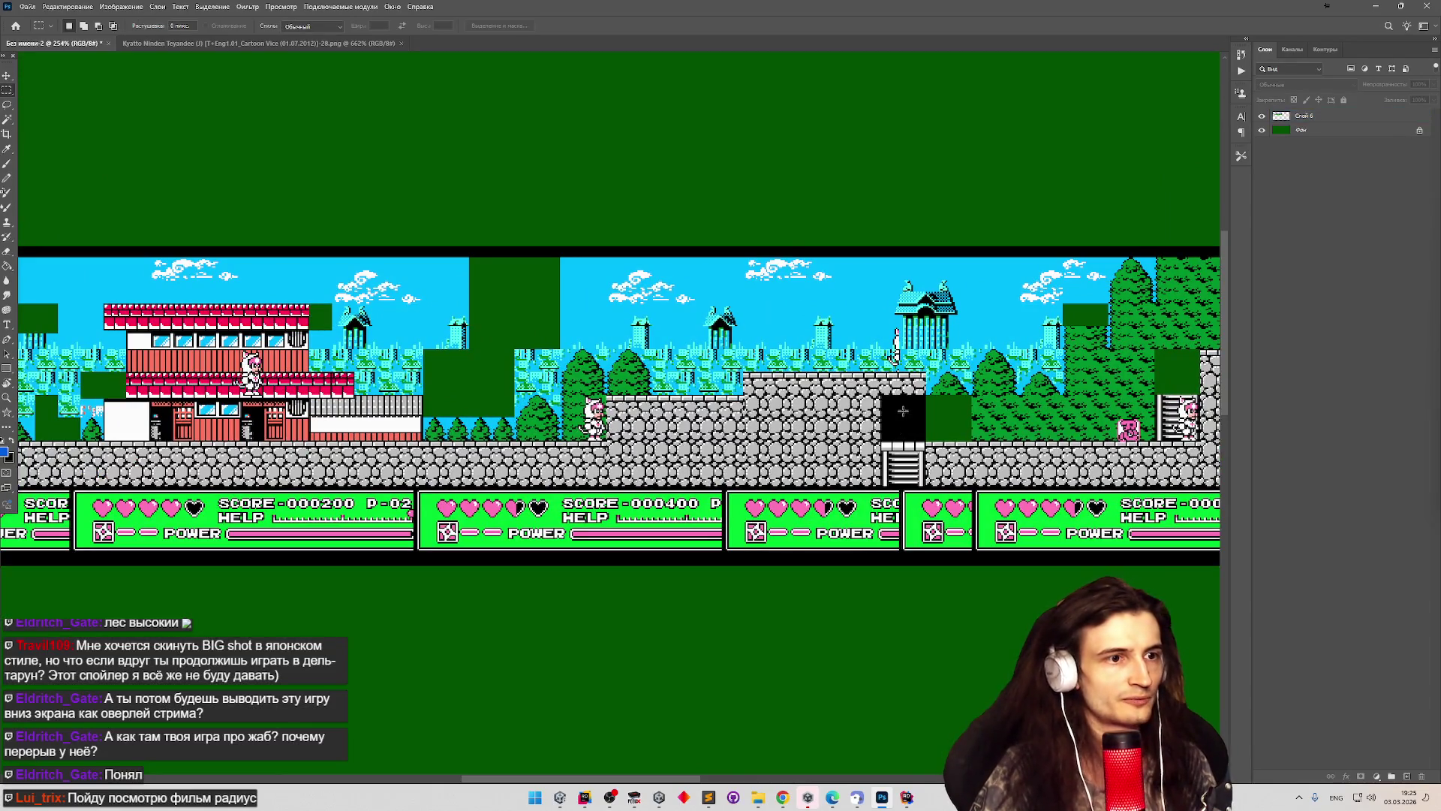
{"action": "scroll", "coordinate": [863, 384], "scroll_direction": "up", "scroll_amount": 5}
{"action": "mouse_move", "coordinate": [854, 381]}
{"action": "left_mouse_down"}
{"action": "mouse_move", "coordinate": [955, 435]}
{"action": "mouse_move", "coordinate": [967, 492]}
{"action": "left_mouse_up"}
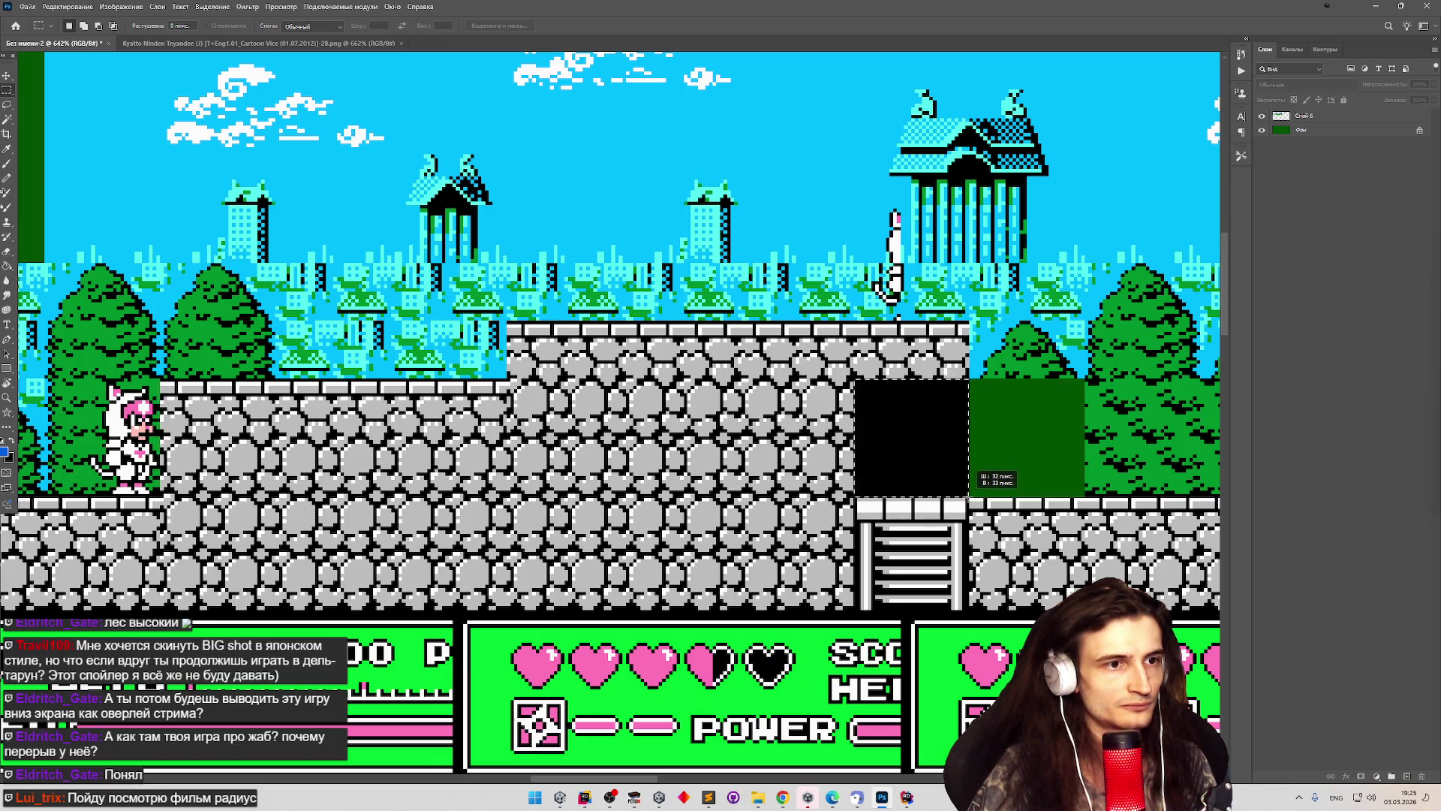
{"action": "scroll", "coordinate": [885, 388], "scroll_direction": "down", "scroll_amount": 5}
{"action": "left_click_drag", "start_coordinate": [888, 392], "coordinate": [72, 438]}
{"action": "scroll", "coordinate": [72, 438], "scroll_direction": "up", "scroll_amount": 3}
{"action": "scroll", "coordinate": [134, 423], "scroll_direction": "up", "scroll_amount": 5}
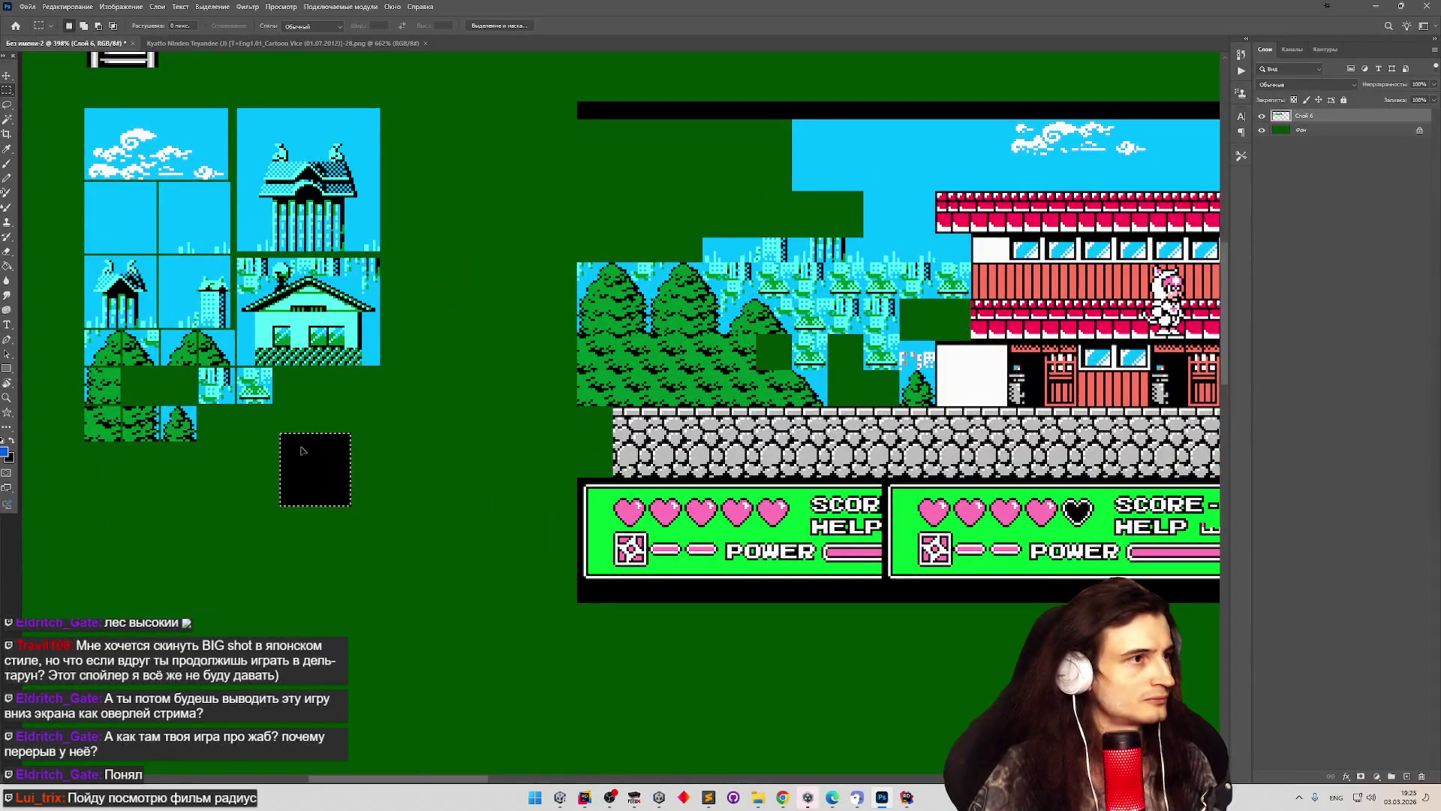
{"action": "left_click_drag", "start_coordinate": [302, 450], "coordinate": [306, 398]}
Select the two small tiles beside the black square.
{"action": "scroll", "coordinate": [235, 398], "scroll_direction": "up", "scroll_amount": 3}
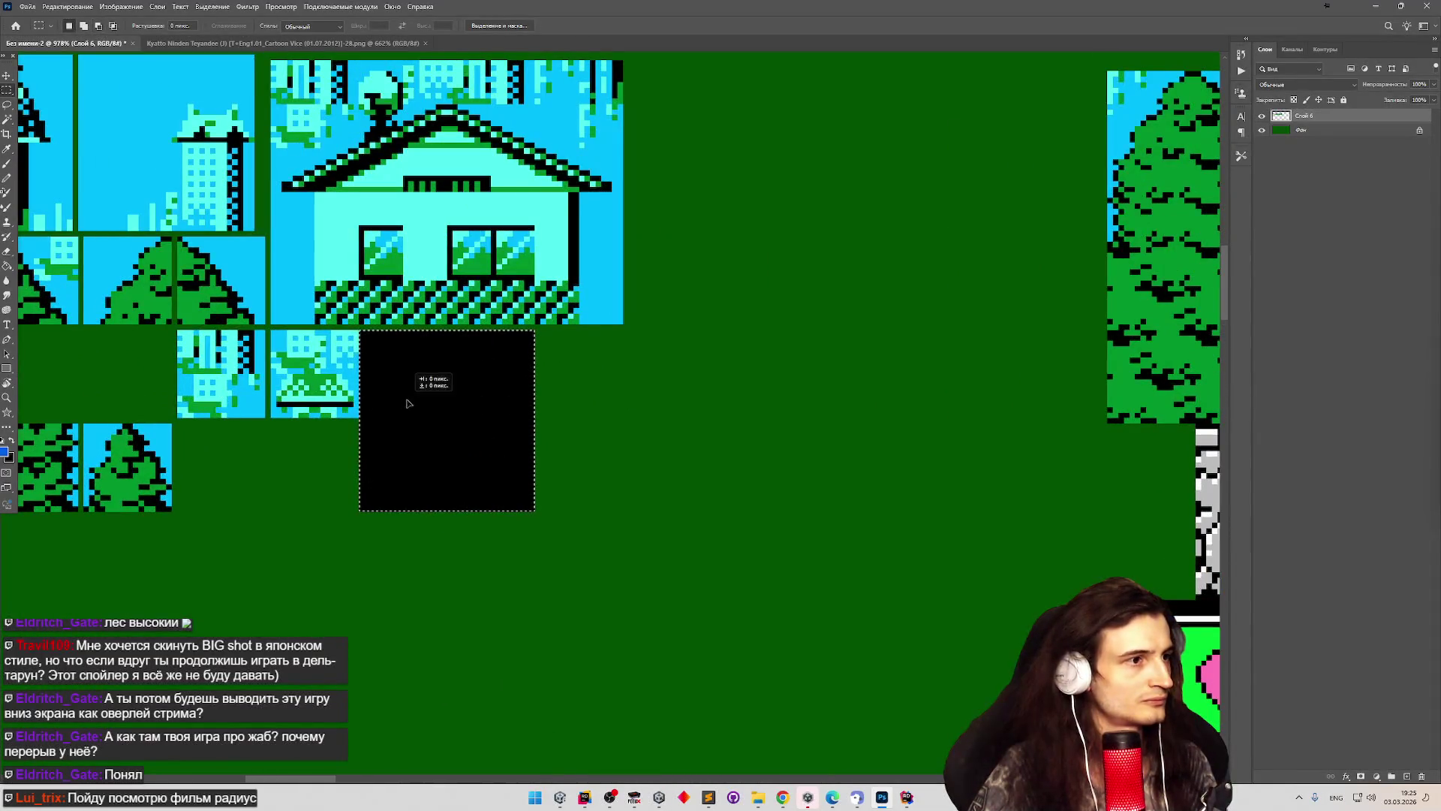
{"action": "scroll", "coordinate": [402, 402], "scroll_direction": "down", "scroll_amount": 2}
{"action": "scroll", "coordinate": [190, 378], "scroll_direction": "up", "scroll_amount": 2}
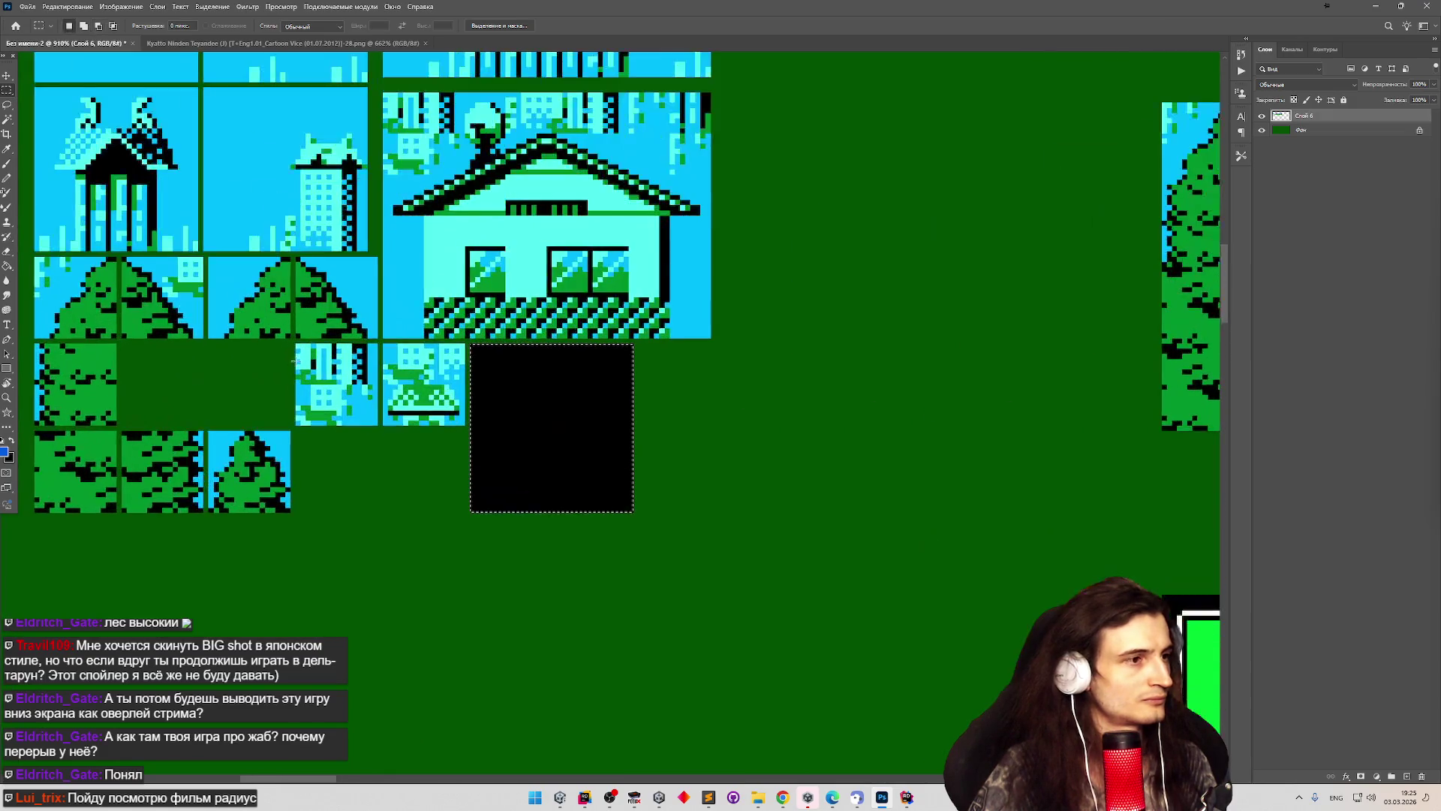
{"action": "mouse_move", "coordinate": [292, 340]}
{"action": "left_mouse_down"}
{"action": "mouse_move", "coordinate": [478, 422]}
{"action": "mouse_move", "coordinate": [464, 422]}
{"action": "left_mouse_up"}
Move the two small tiles down beside the bottom-row trees and shift the two tree tiles.
{"action": "key", "text": "v"}
{"action": "left_click_drag", "start_coordinate": [348, 394], "coordinate": [352, 503]}
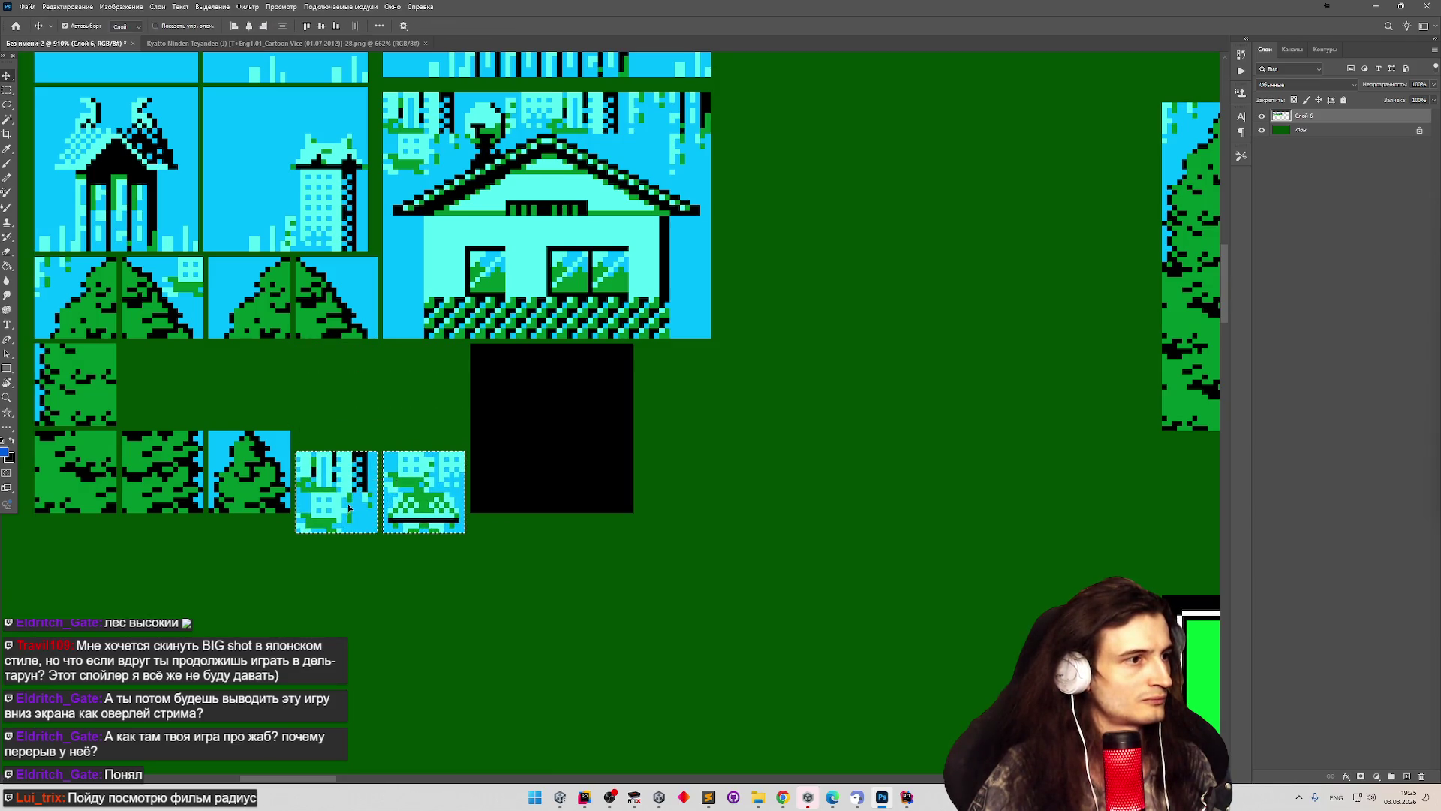
{"action": "key", "text": "m"}
{"action": "left_click_drag", "start_coordinate": [304, 308], "coordinate": [382, 339]}
{"action": "scroll", "coordinate": [137, 374], "scroll_direction": "down", "scroll_amount": 3}
{"action": "scroll", "coordinate": [137, 374], "scroll_direction": "up", "scroll_amount": 3}
{"action": "key", "text": "v"}
{"action": "mouse_move", "coordinate": [259, 331]}
{"action": "left_mouse_down"}
{"action": "mouse_move", "coordinate": [207, 414]}
{"action": "mouse_move", "coordinate": [172, 413]}
{"action": "left_mouse_up"}
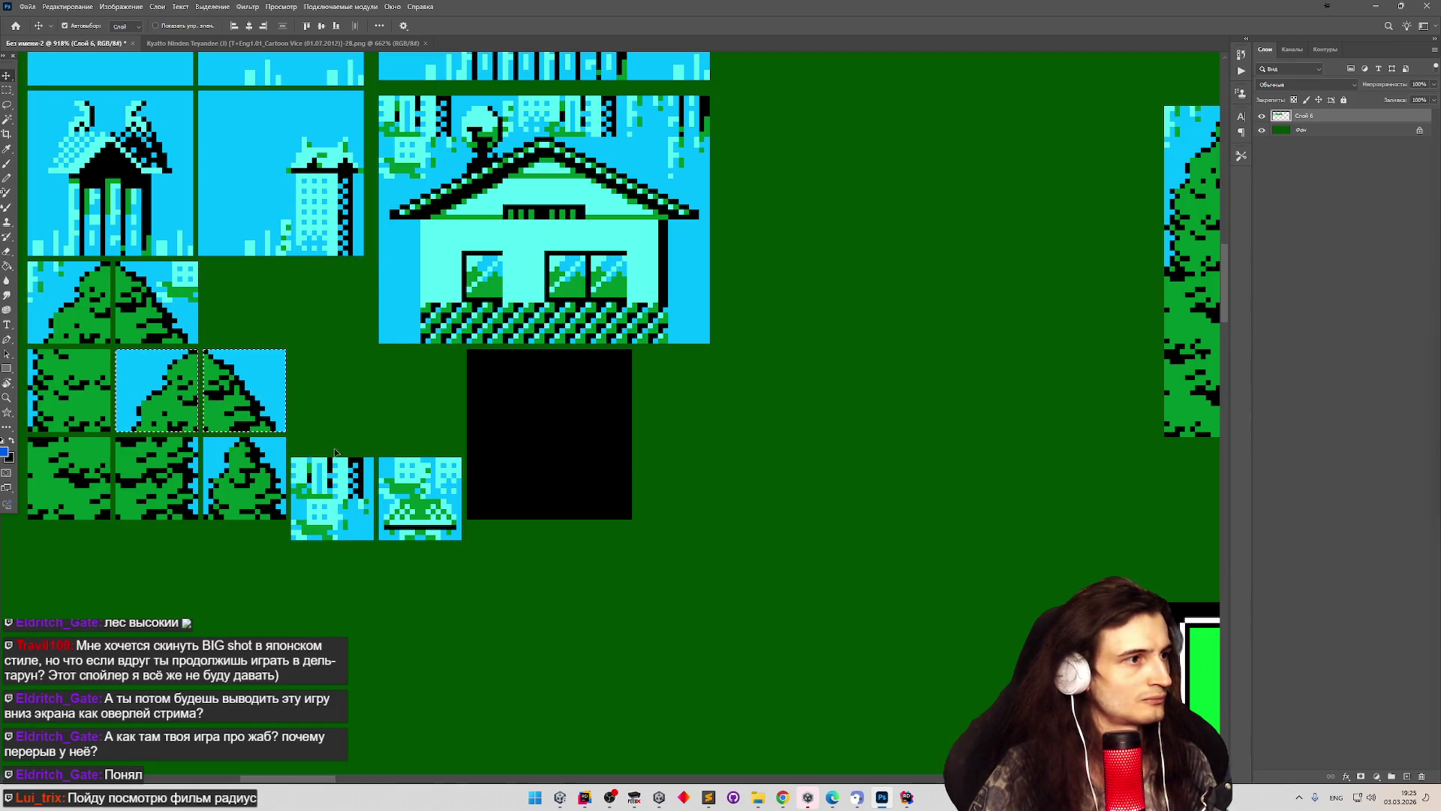
Deselect, then reselect the two small building tiles to move them up-left into the sheet.
{"action": "key", "text": "m"}
{"action": "key", "text": "ctrl+d"}
{"action": "mouse_move", "coordinate": [460, 539]}
{"action": "left_mouse_down"}
{"action": "mouse_move", "coordinate": [342, 459]}
{"action": "mouse_move", "coordinate": [290, 457]}
{"action": "mouse_move", "coordinate": [253, 295]}
{"action": "mouse_move", "coordinate": [216, 276]}
{"action": "left_mouse_up"}
{"action": "key", "text": "v"}
{"action": "scroll", "coordinate": [348, 374], "scroll_direction": "down", "scroll_amount": 5}
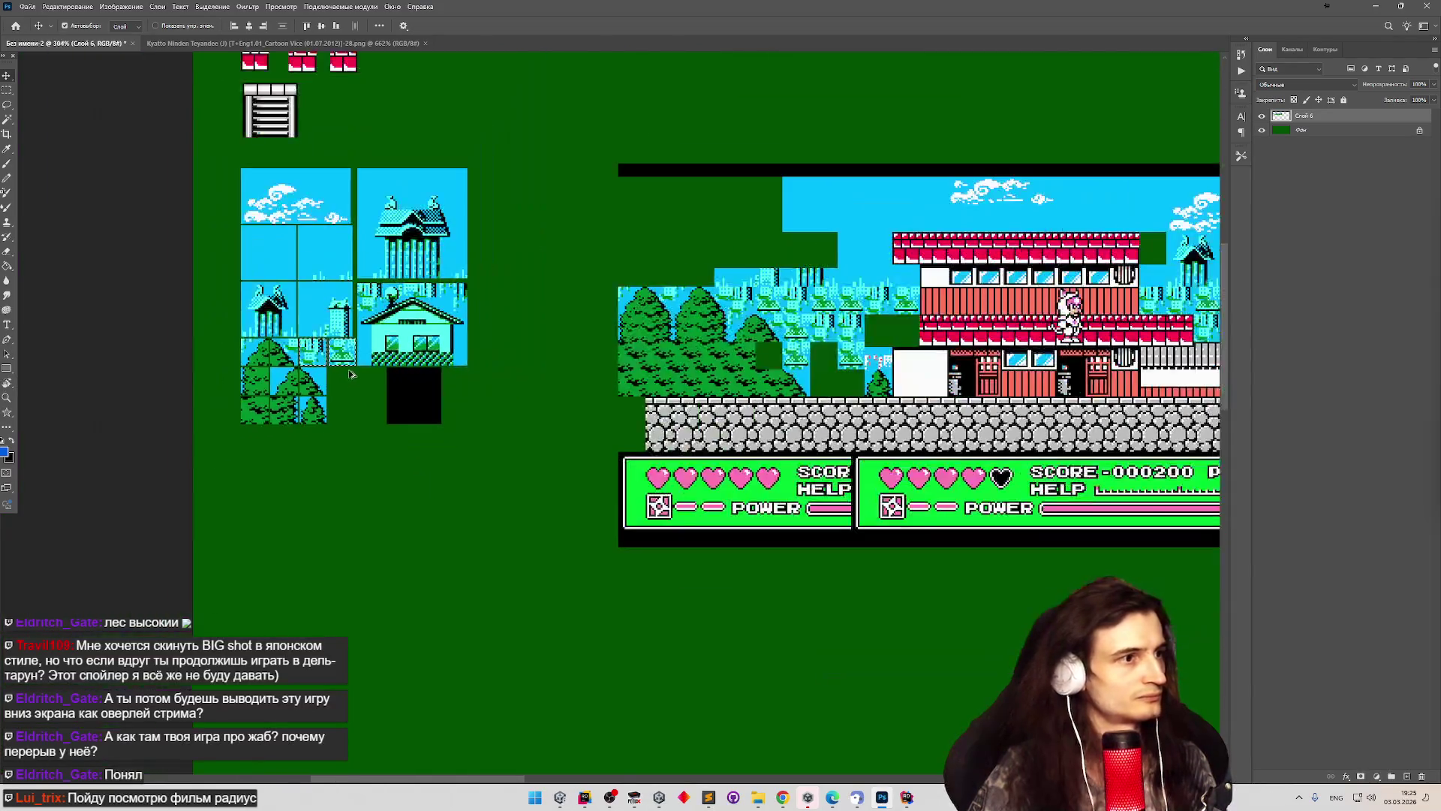
{"action": "scroll", "coordinate": [348, 375], "scroll_direction": "down", "scroll_amount": 2}
{"action": "scroll", "coordinate": [454, 245], "scroll_direction": "down", "scroll_amount": 2}
{"action": "scroll", "coordinate": [453, 246], "scroll_direction": "up", "scroll_amount": 4}
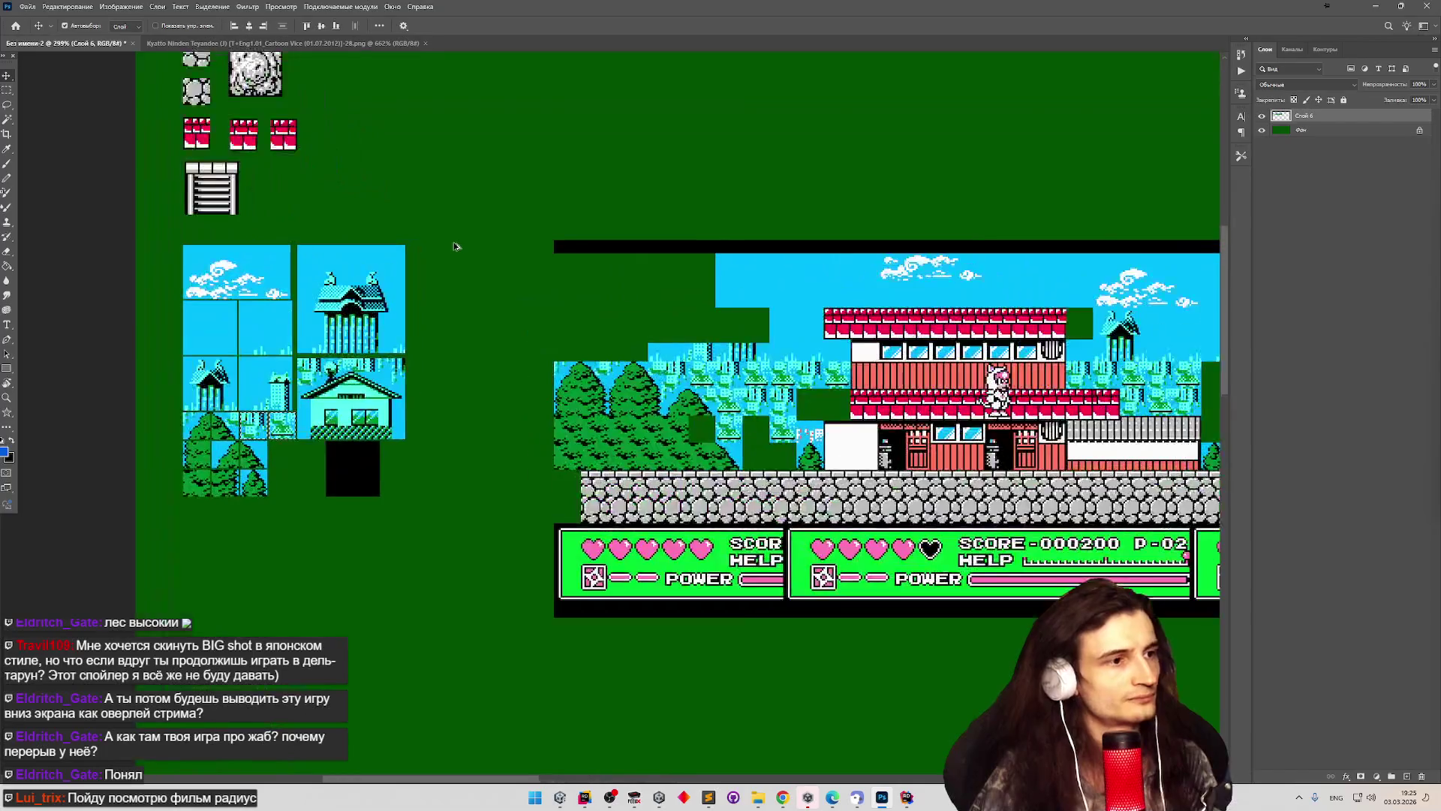
{"action": "scroll", "coordinate": [467, 240], "scroll_direction": "down", "scroll_amount": 1}
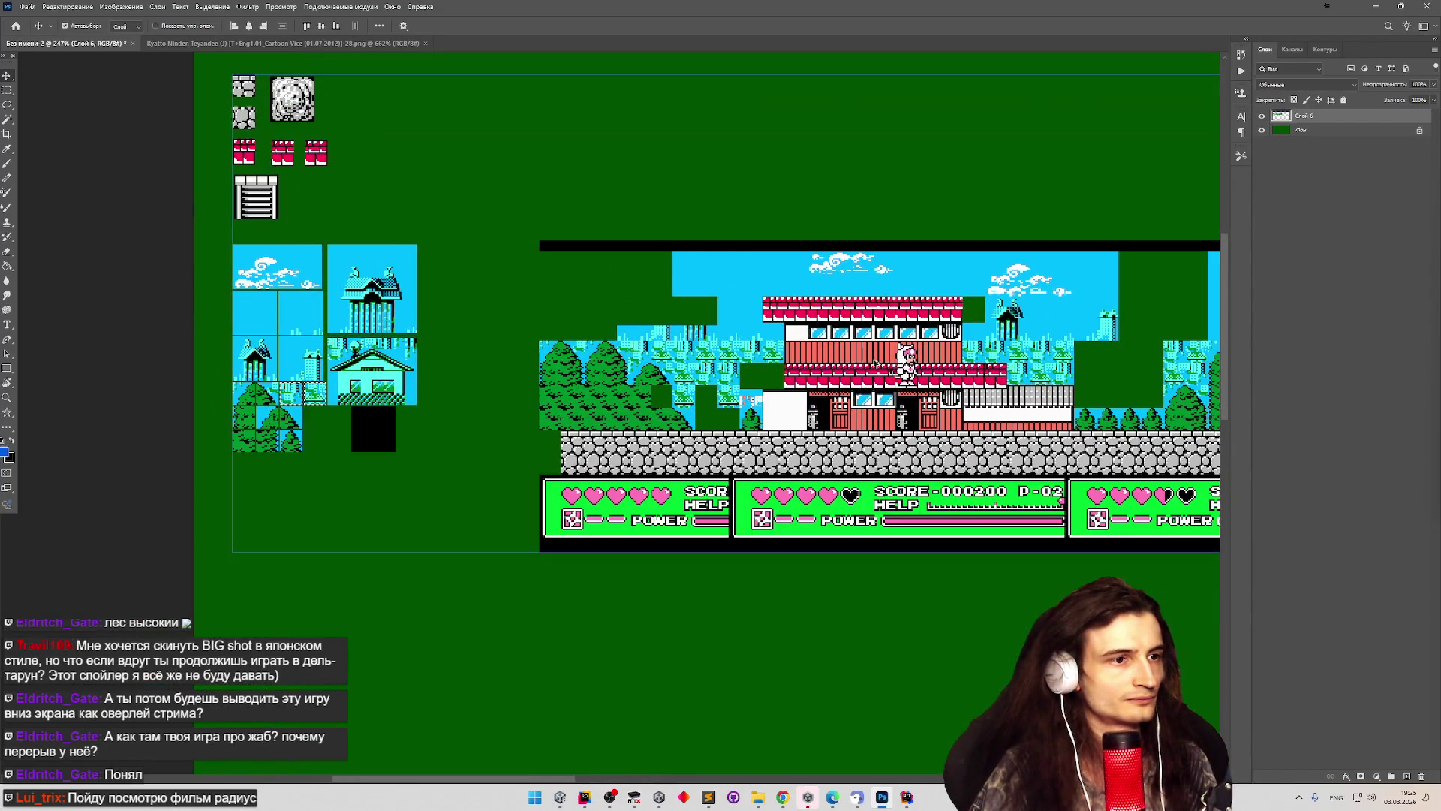
{"action": "scroll", "coordinate": [877, 364], "scroll_direction": "down", "scroll_amount": 2}
{"action": "scroll", "coordinate": [787, 370], "scroll_direction": "down", "scroll_amount": 1}
{"action": "scroll", "coordinate": [811, 364], "scroll_direction": "down", "scroll_amount": 1}
{"action": "scroll", "coordinate": [825, 359], "scroll_direction": "up", "scroll_amount": 2}
{"action": "scroll", "coordinate": [846, 351], "scroll_direction": "down", "scroll_amount": 1}
{"action": "scroll", "coordinate": [846, 351], "scroll_direction": "down", "scroll_amount": 2}
{"action": "scroll", "coordinate": [901, 353], "scroll_direction": "down", "scroll_amount": 1}
{"action": "scroll", "coordinate": [975, 355], "scroll_direction": "up", "scroll_amount": 2}
{"action": "scroll", "coordinate": [1026, 357], "scroll_direction": "up", "scroll_amount": 2}
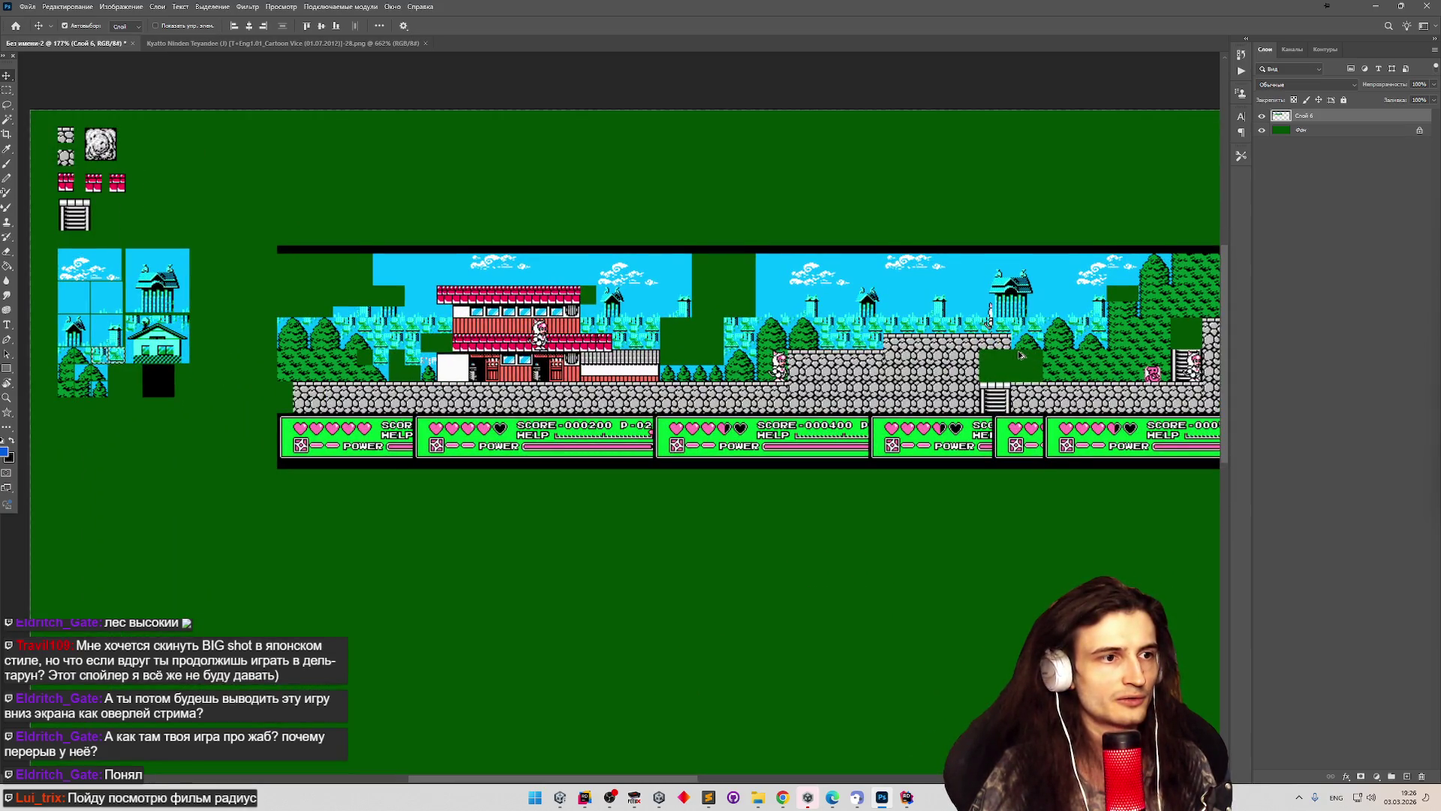
{"action": "scroll", "coordinate": [1021, 355], "scroll_direction": "up", "scroll_amount": 1}
{"action": "scroll", "coordinate": [1021, 355], "scroll_direction": "up", "scroll_amount": 1}
{"action": "scroll", "coordinate": [1021, 355], "scroll_direction": "down", "scroll_amount": 3}
{"action": "scroll", "coordinate": [1021, 355], "scroll_direction": "up", "scroll_amount": 3}
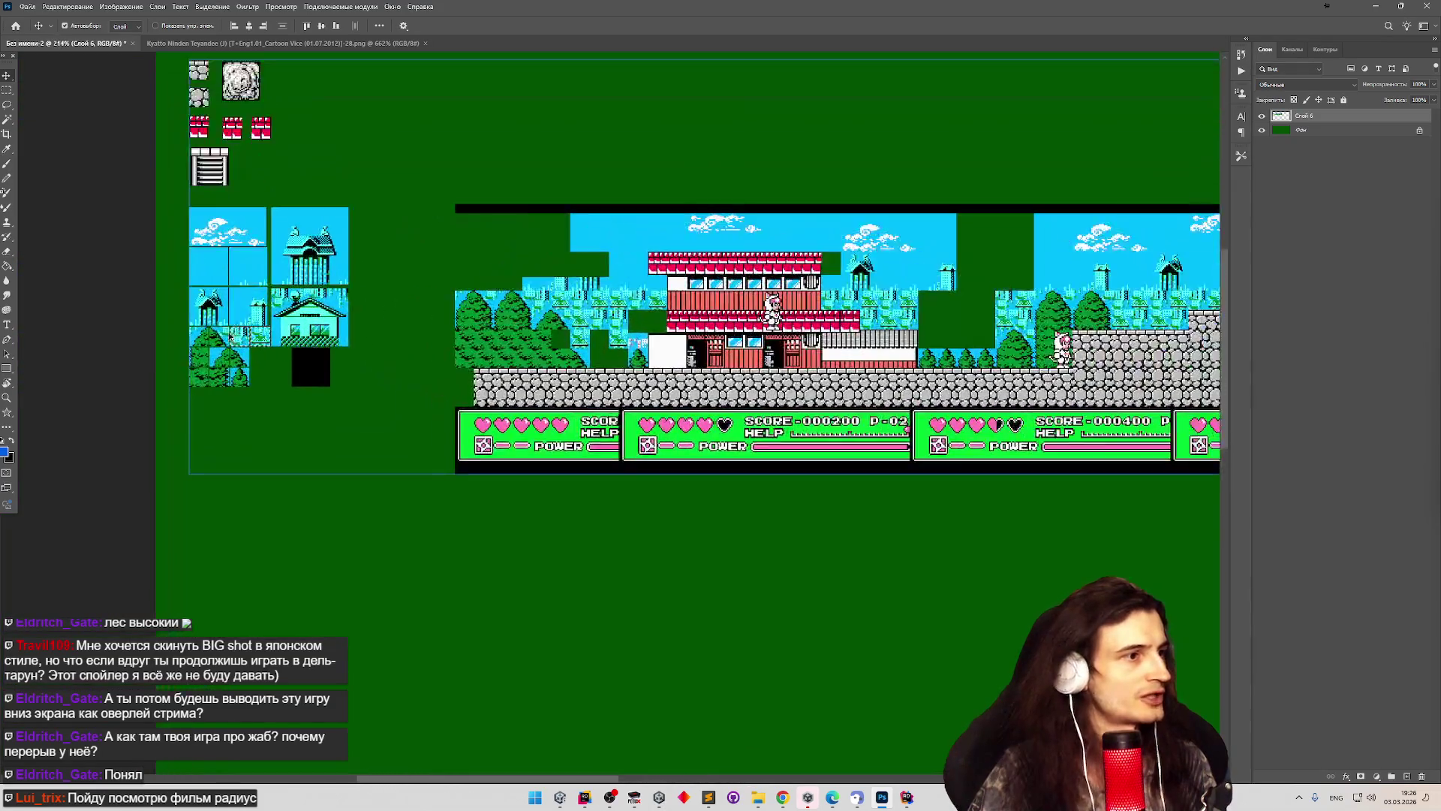
{"action": "scroll", "coordinate": [218, 327], "scroll_direction": "up", "scroll_amount": 5}
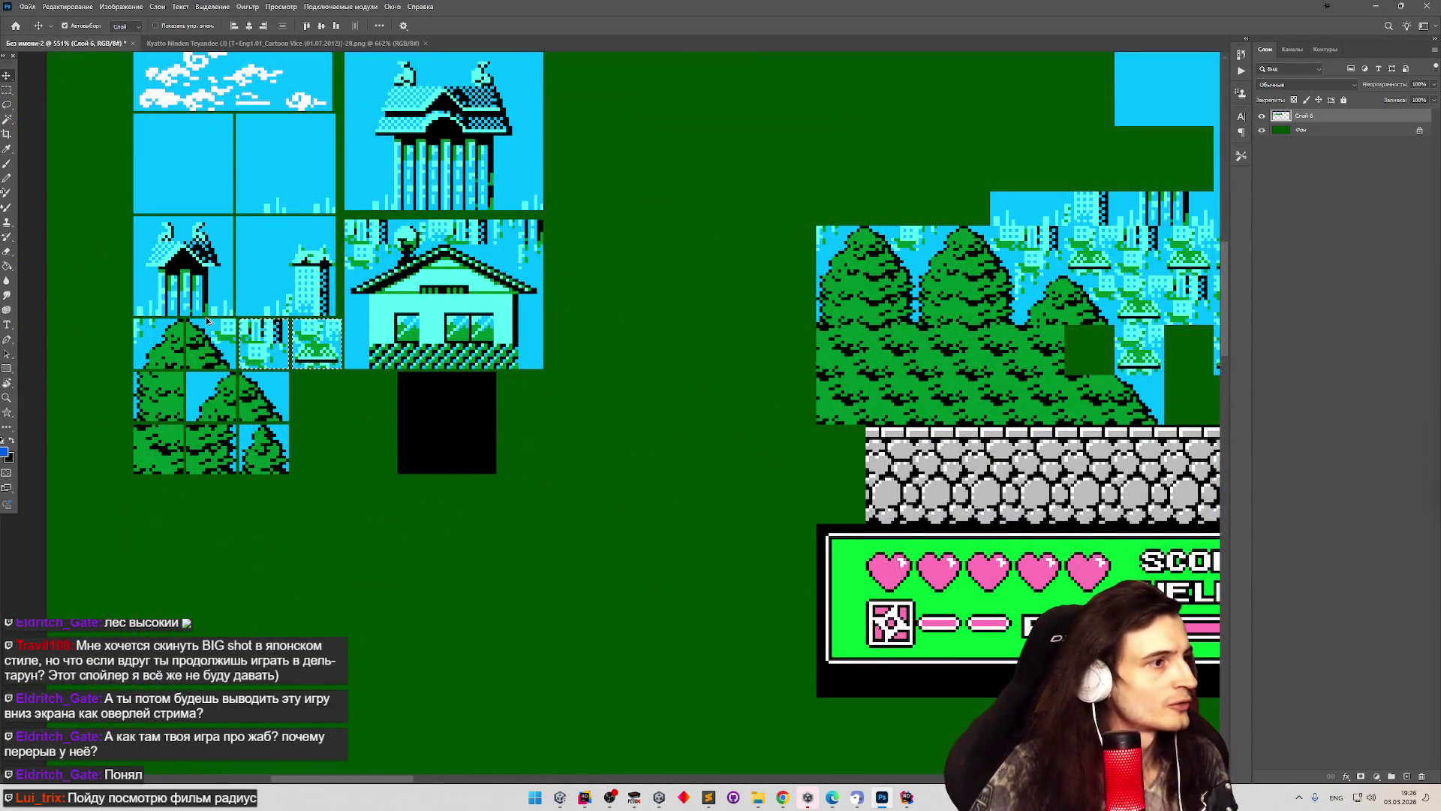
{"action": "scroll", "coordinate": [205, 317], "scroll_direction": "down", "scroll_amount": 5}
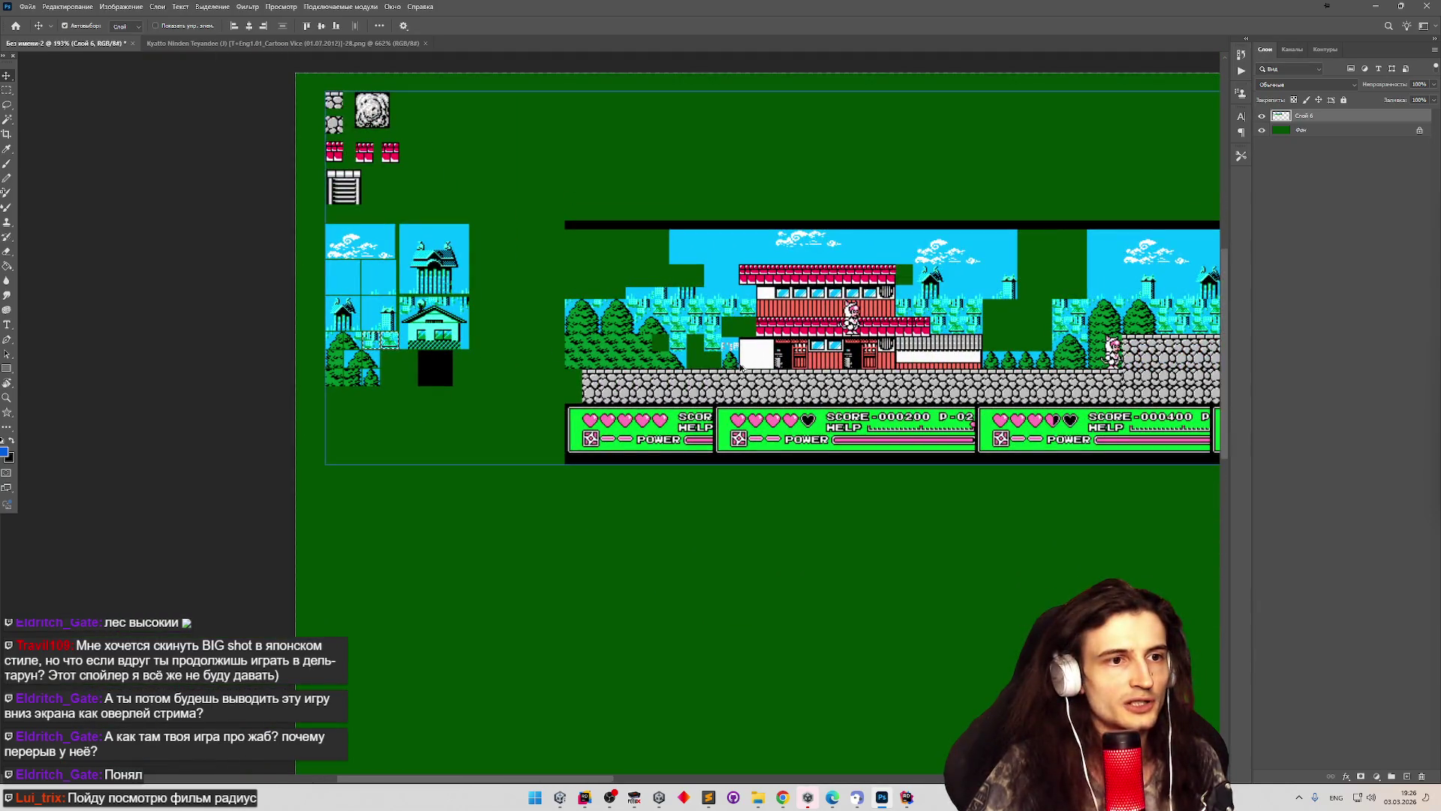
Marquee-select the ladder in the level screenshot.
{"action": "scroll", "coordinate": [676, 360], "scroll_direction": "down", "scroll_amount": 1}
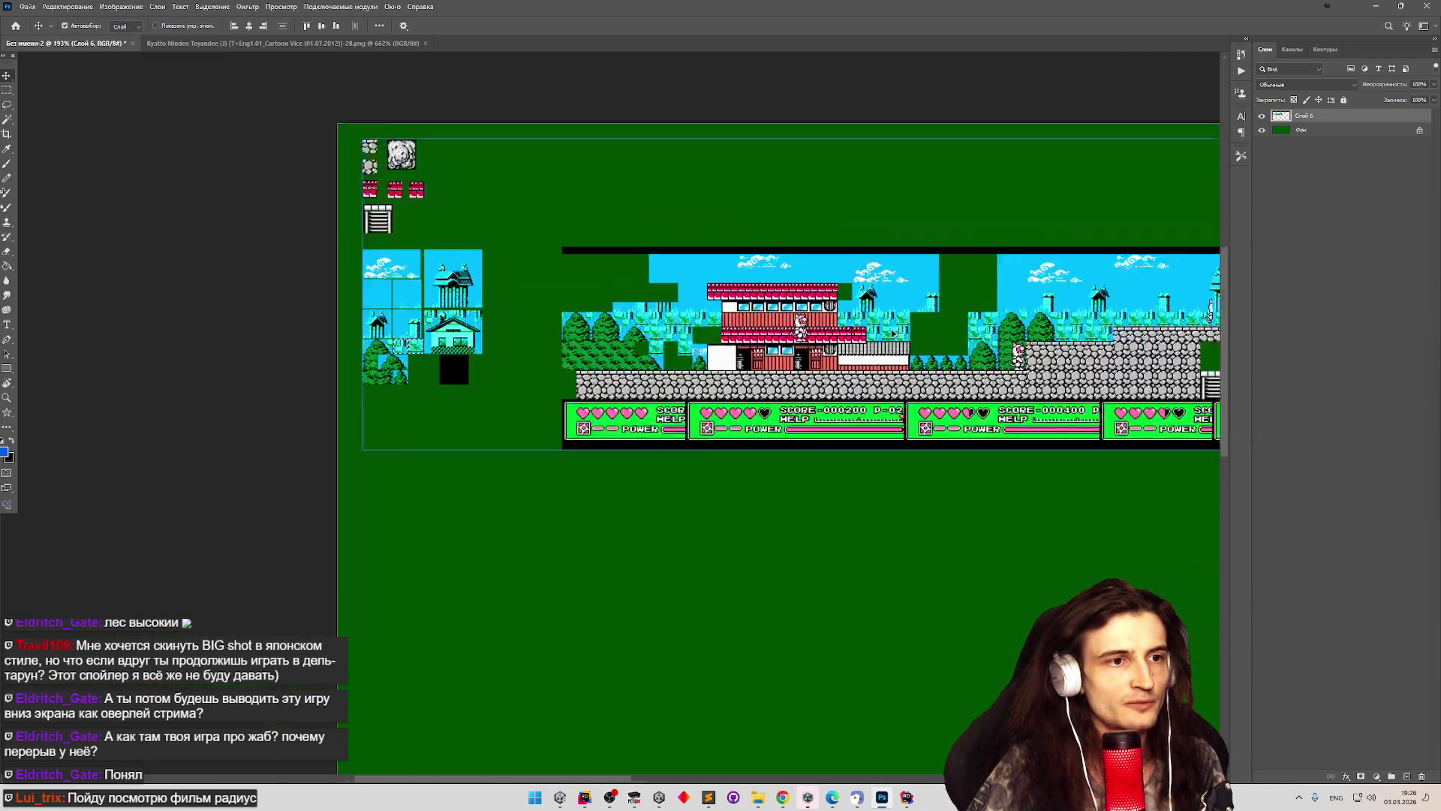
{"action": "scroll", "coordinate": [856, 319], "scroll_direction": "down", "scroll_amount": 2}
{"action": "scroll", "coordinate": [1142, 332], "scroll_direction": "up", "scroll_amount": 4}
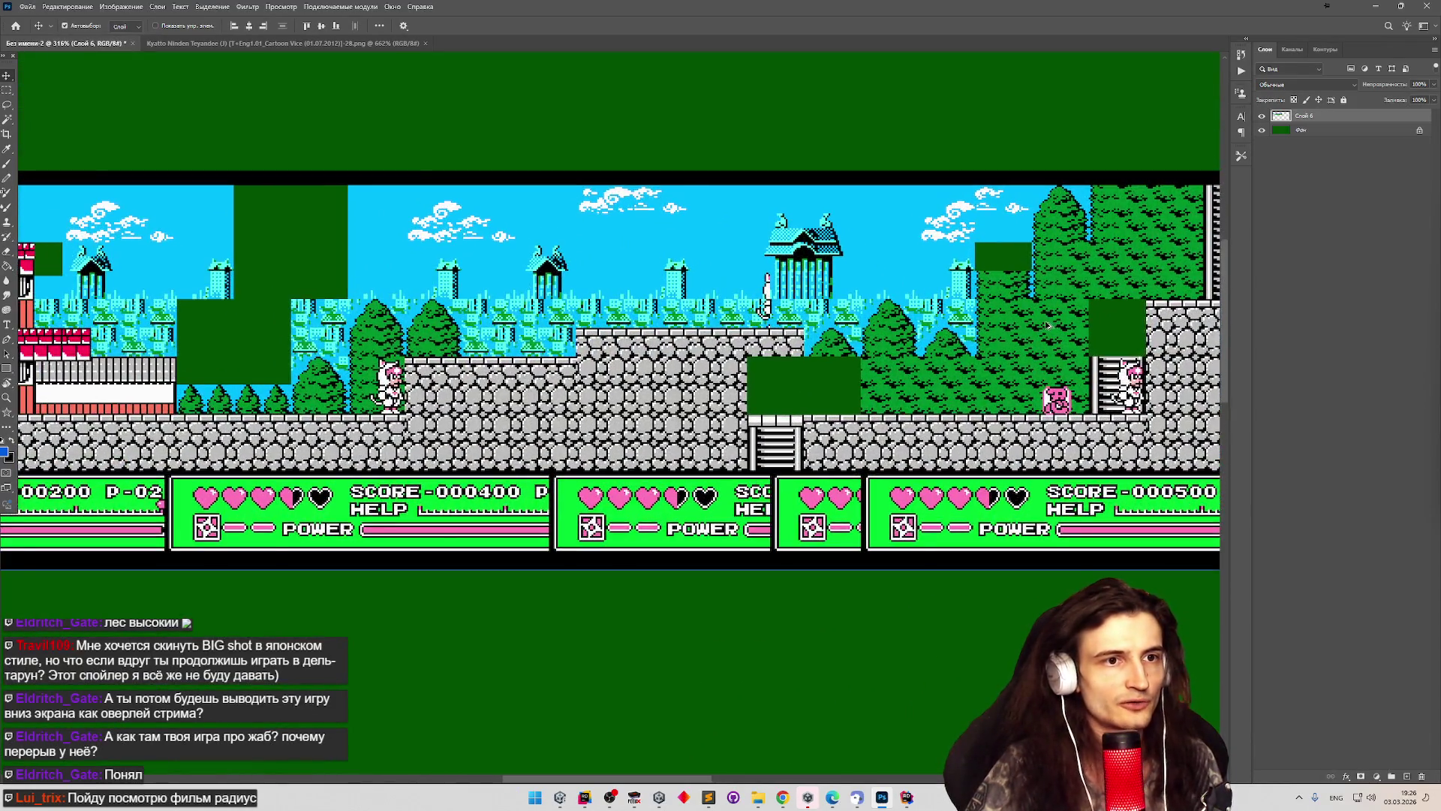
{"action": "scroll", "coordinate": [1014, 328], "scroll_direction": "down", "scroll_amount": 2}
{"action": "scroll", "coordinate": [1085, 352], "scroll_direction": "up", "scroll_amount": 2}
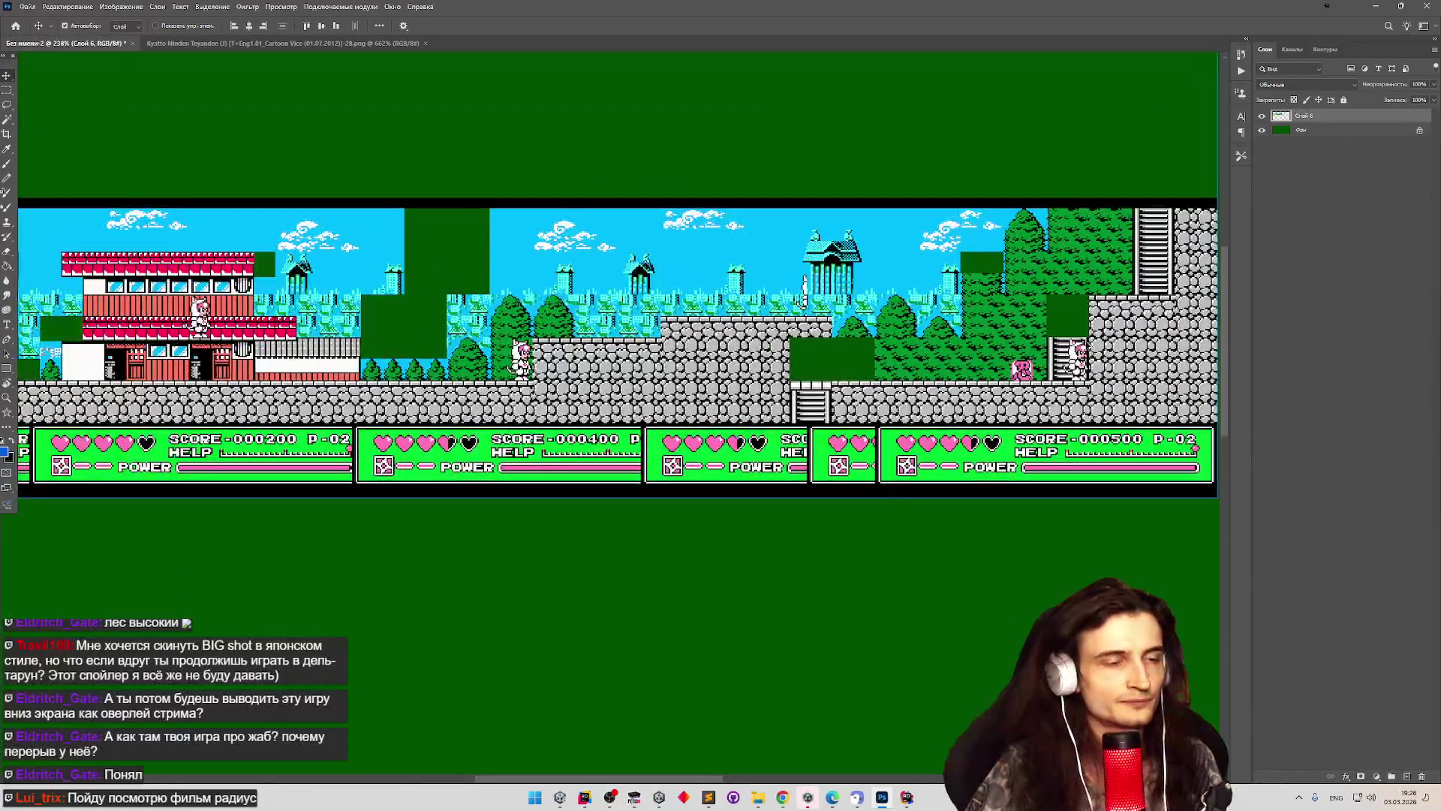
{"action": "scroll", "coordinate": [1085, 344], "scroll_direction": "up", "scroll_amount": 1}
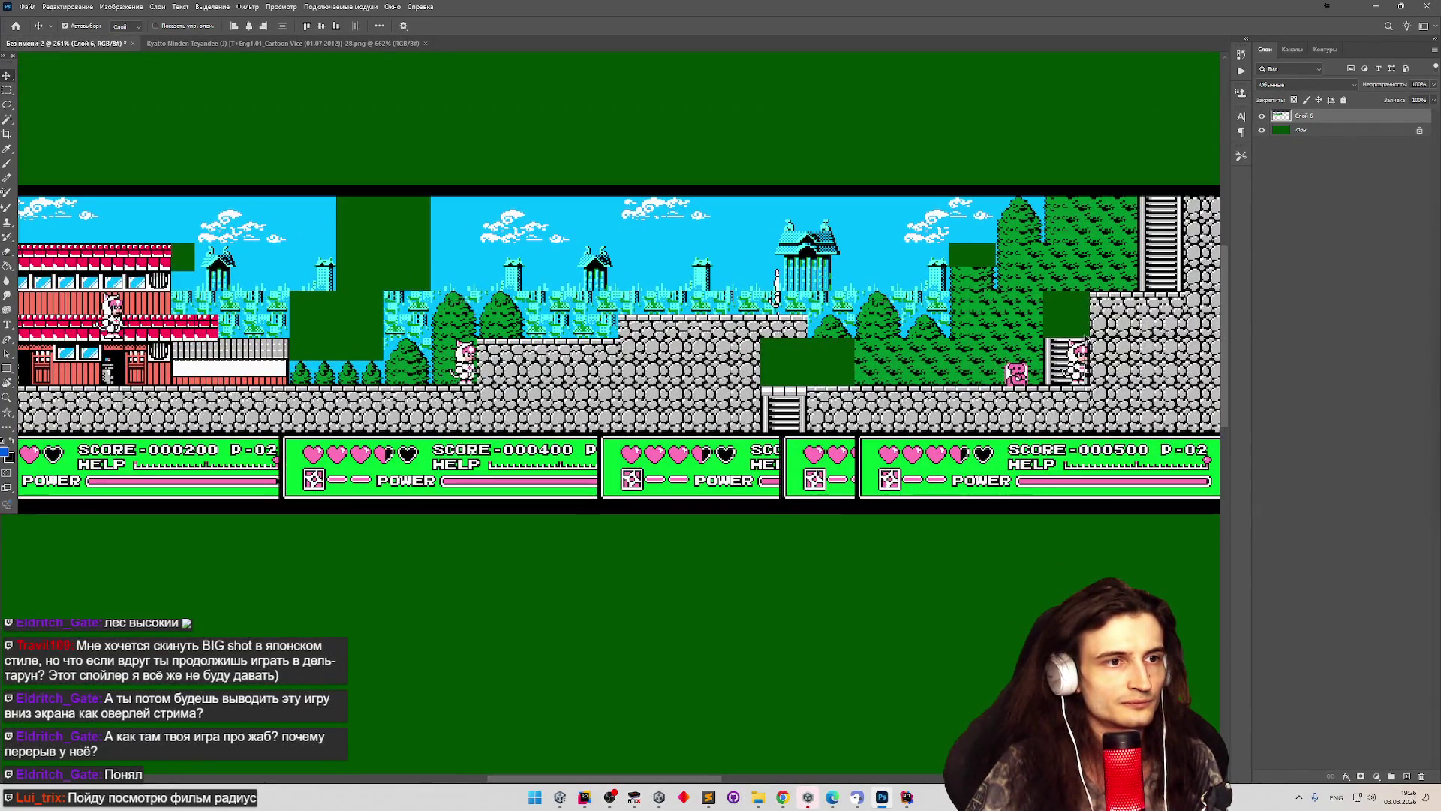
{"action": "scroll", "coordinate": [1085, 344], "scroll_direction": "down", "scroll_amount": 1}
{"action": "scroll", "coordinate": [1085, 343], "scroll_direction": "down", "scroll_amount": 3}
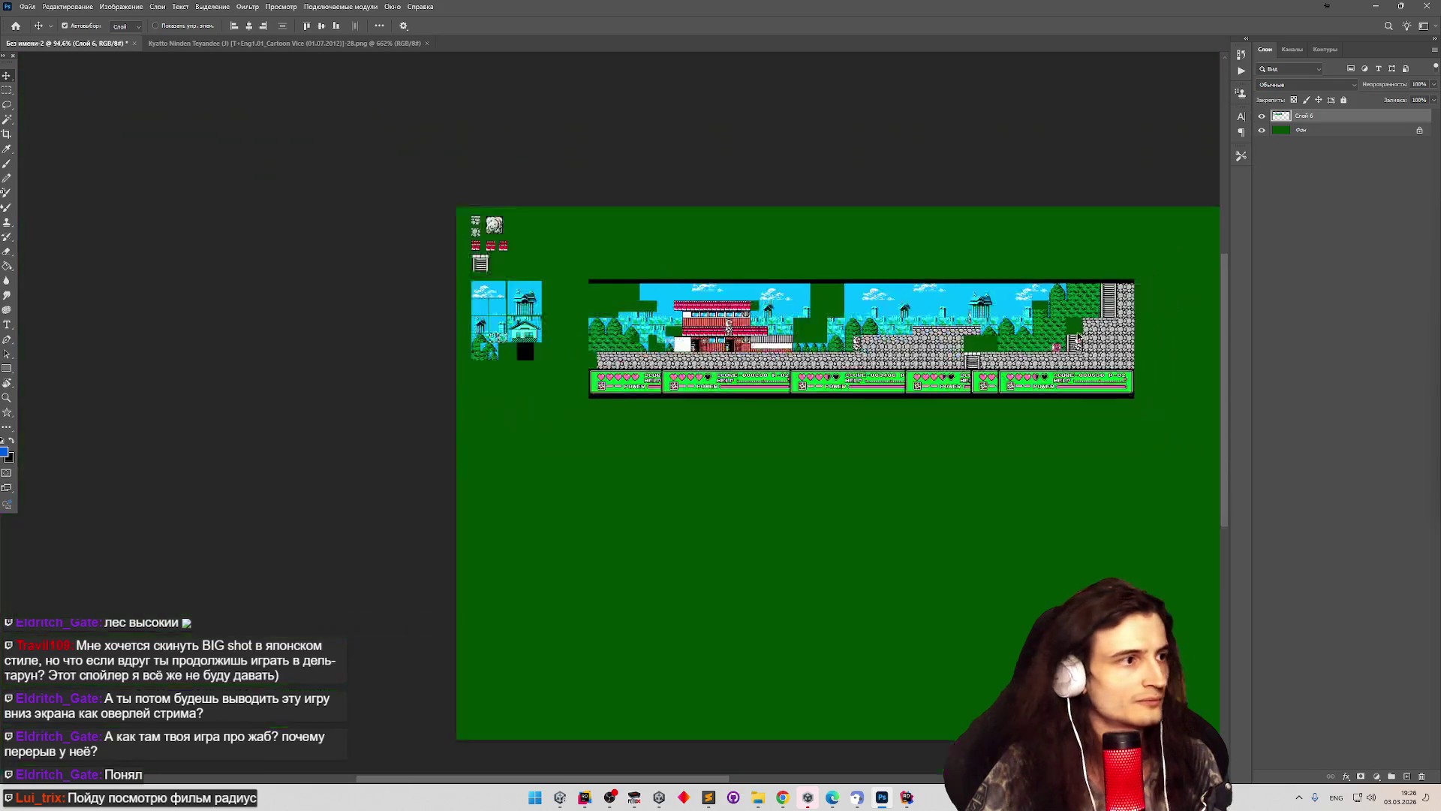
{"action": "scroll", "coordinate": [861, 336], "scroll_direction": "up", "scroll_amount": 1}
{"action": "scroll", "coordinate": [862, 336], "scroll_direction": "down", "scroll_amount": 2}
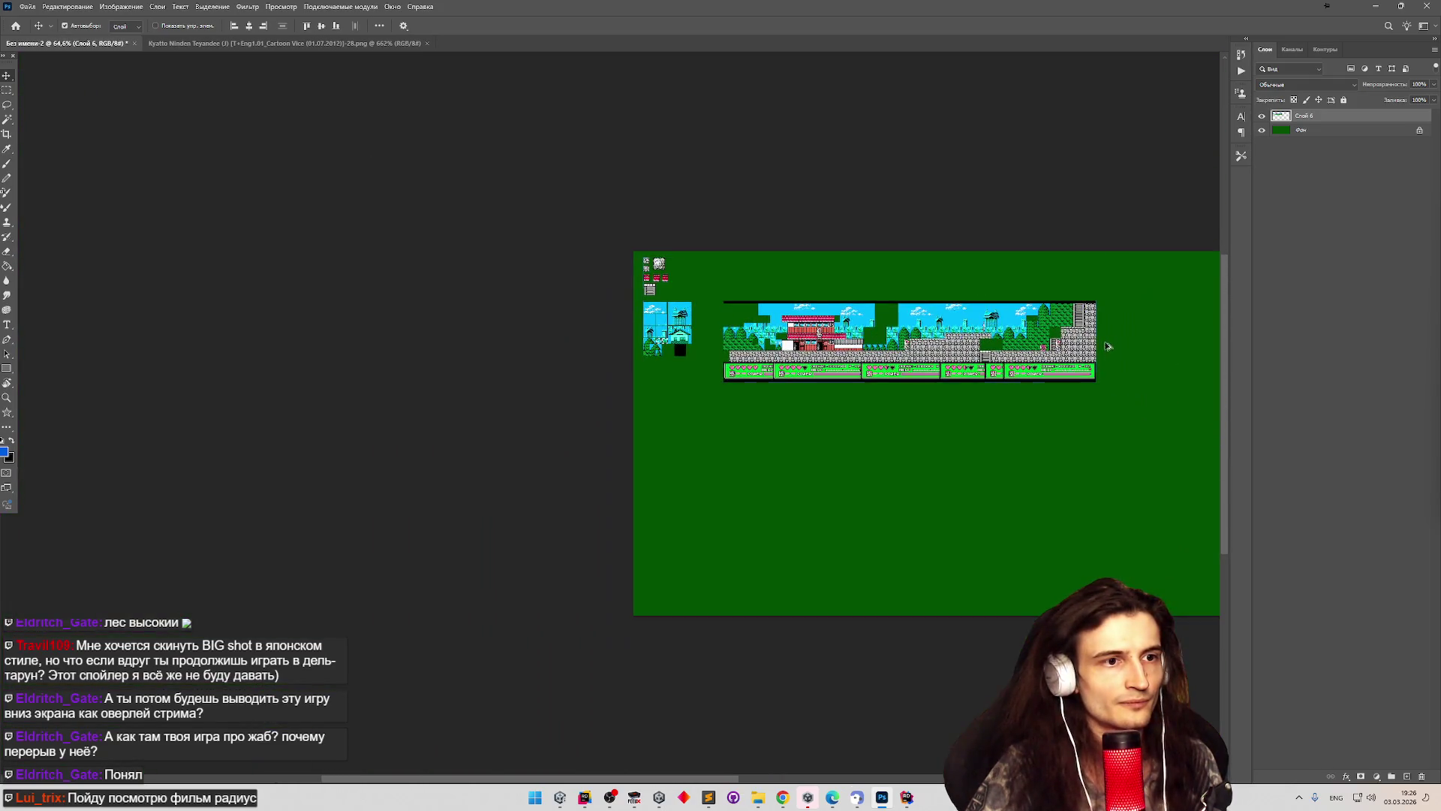
{"action": "scroll", "coordinate": [861, 336], "scroll_direction": "up", "scroll_amount": 6}
{"action": "scroll", "coordinate": [960, 303], "scroll_direction": "up", "scroll_amount": 3}
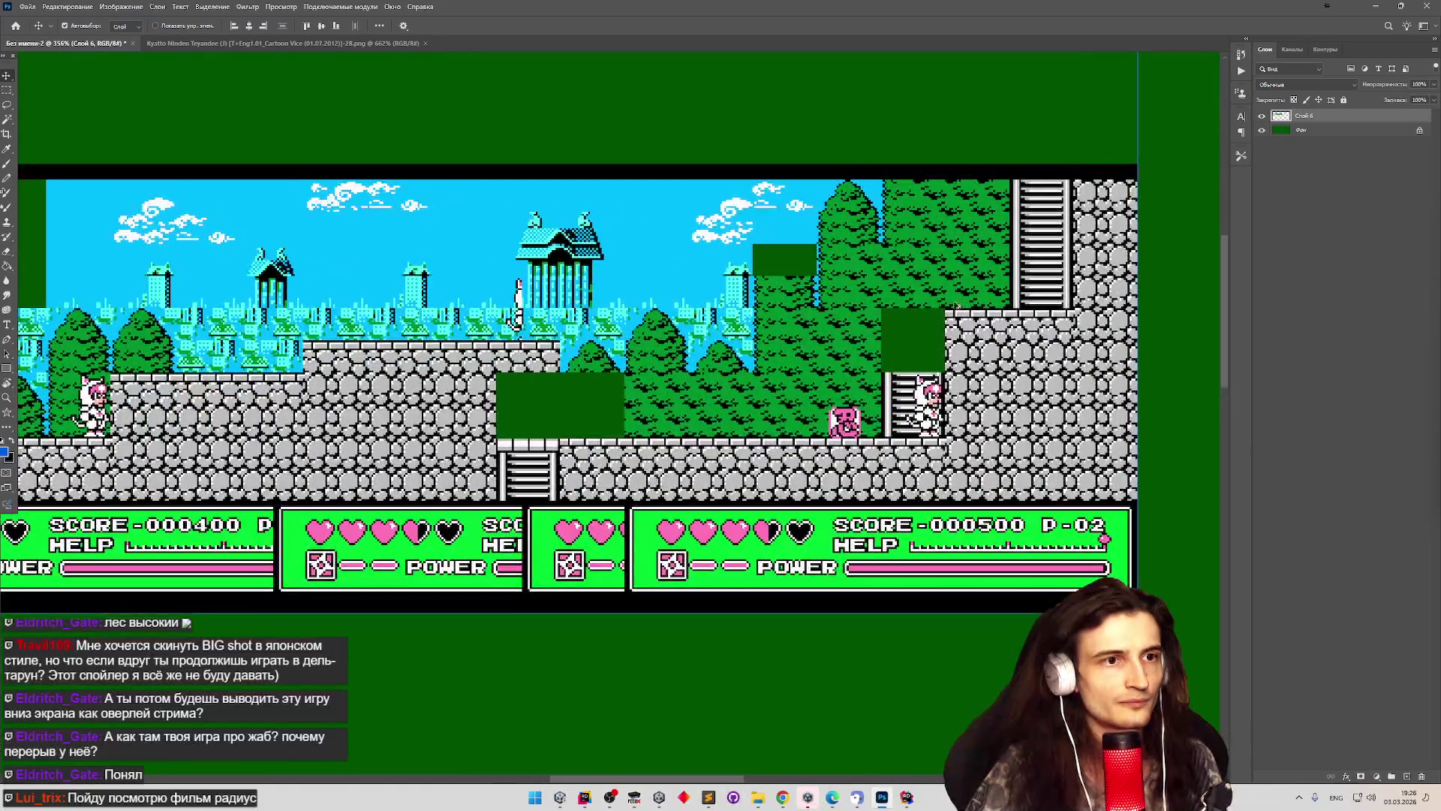
{"action": "key", "text": "m"}
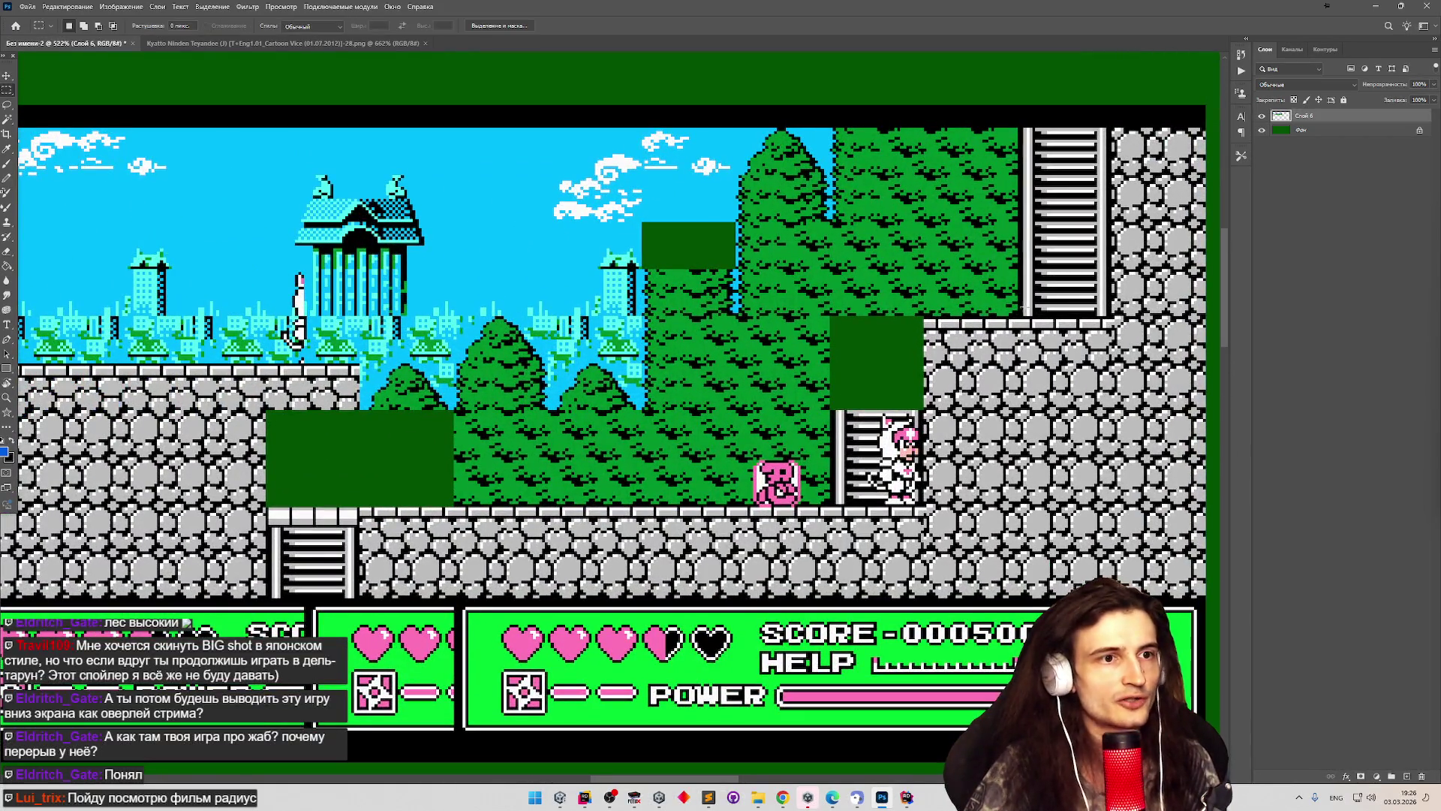
{"action": "scroll", "coordinate": [1045, 283], "scroll_direction": "up", "scroll_amount": 2}
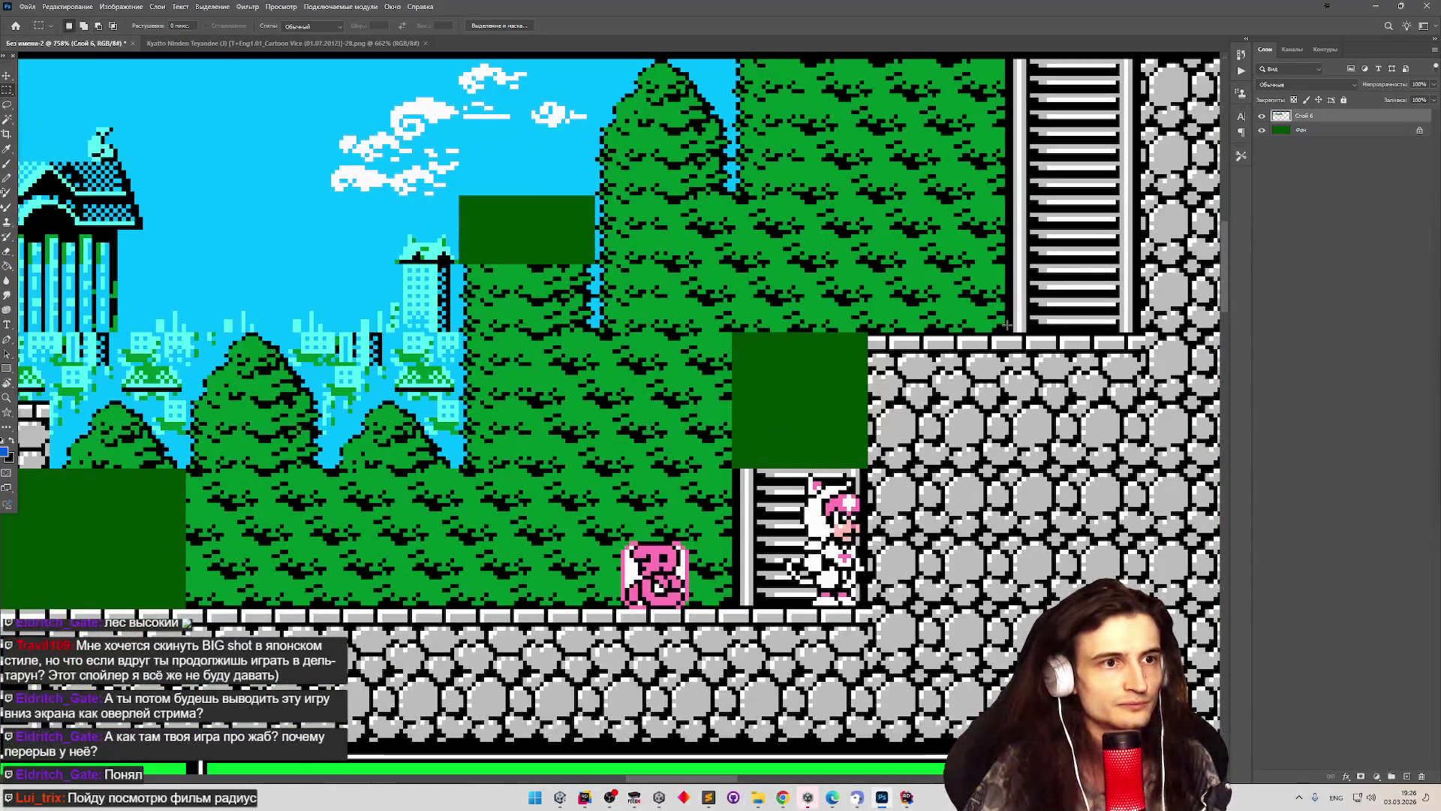
{"action": "mouse_move", "coordinate": [1136, 183]}
{"action": "left_mouse_down"}
{"action": "mouse_move", "coordinate": [1136, 151]}
{"action": "mouse_move", "coordinate": [1135, 203]}
{"action": "left_mouse_up"}
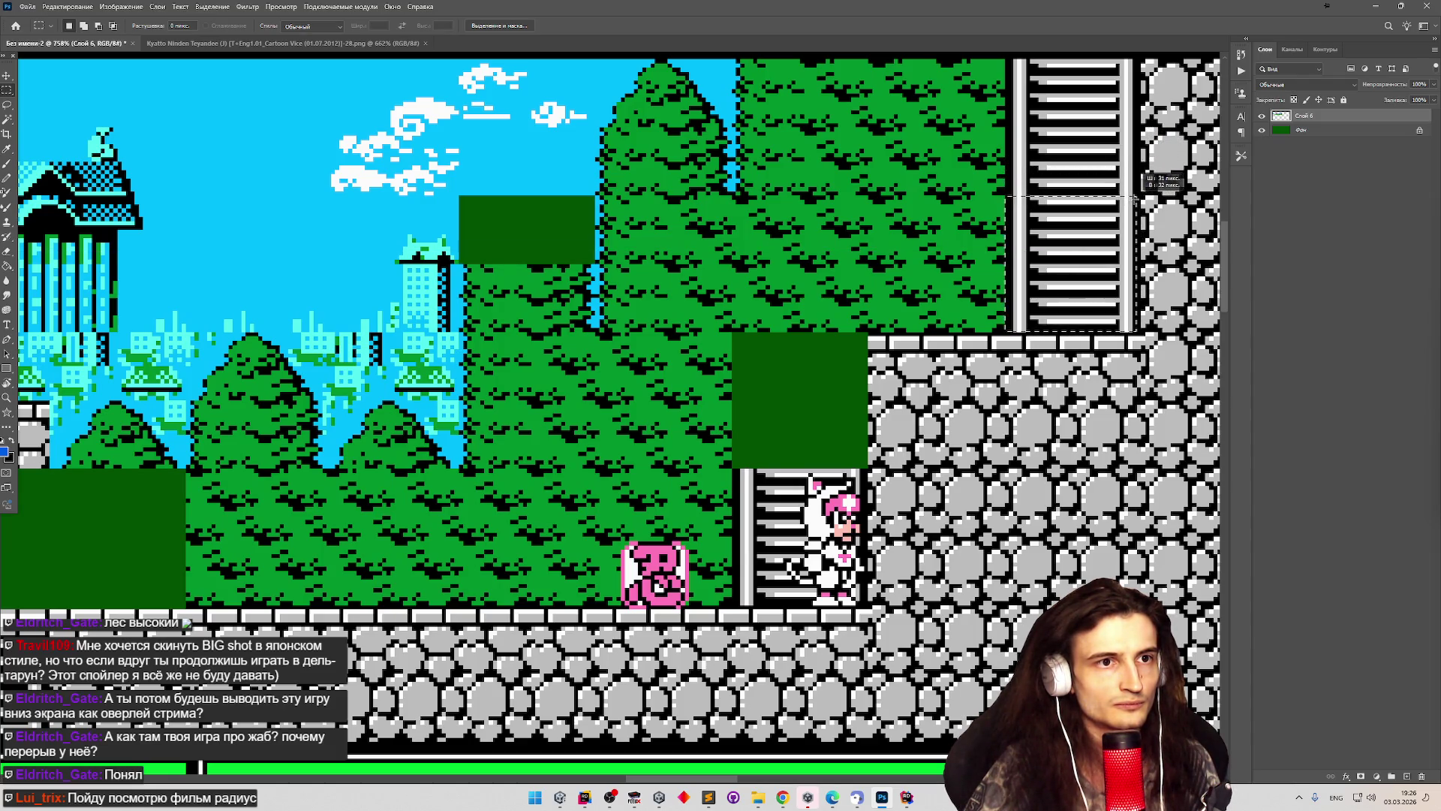
{"action": "scroll", "coordinate": [1138, 196], "scroll_direction": "down", "scroll_amount": 8}
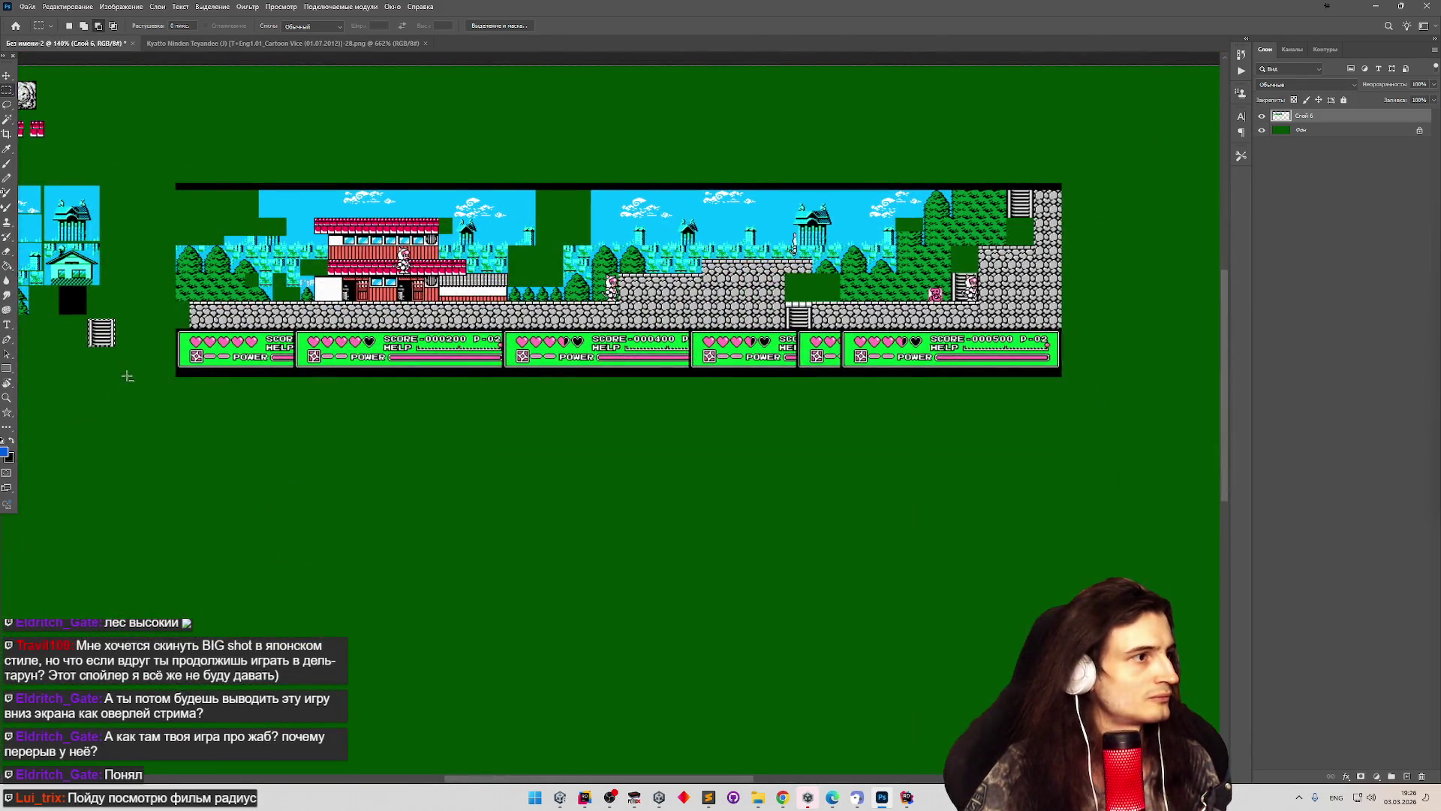
Move the ladder tile beside the black square in the tile sheet.
{"action": "scroll", "coordinate": [51, 331], "scroll_direction": "down", "scroll_amount": 4}
{"action": "scroll", "coordinate": [51, 331], "scroll_direction": "up", "scroll_amount": 4}
{"action": "scroll", "coordinate": [75, 330], "scroll_direction": "down", "scroll_amount": 3}
{"action": "scroll", "coordinate": [112, 328], "scroll_direction": "up", "scroll_amount": 5}
{"action": "scroll", "coordinate": [150, 330], "scroll_direction": "up", "scroll_amount": 2}
{"action": "key", "text": "v"}
{"action": "mouse_move", "coordinate": [366, 416]}
{"action": "left_mouse_down"}
{"action": "mouse_move", "coordinate": [302, 401]}
{"action": "mouse_move", "coordinate": [200, 321]}
{"action": "left_mouse_up"}
{"action": "scroll", "coordinate": [166, 318], "scroll_direction": "up", "scroll_amount": 3}
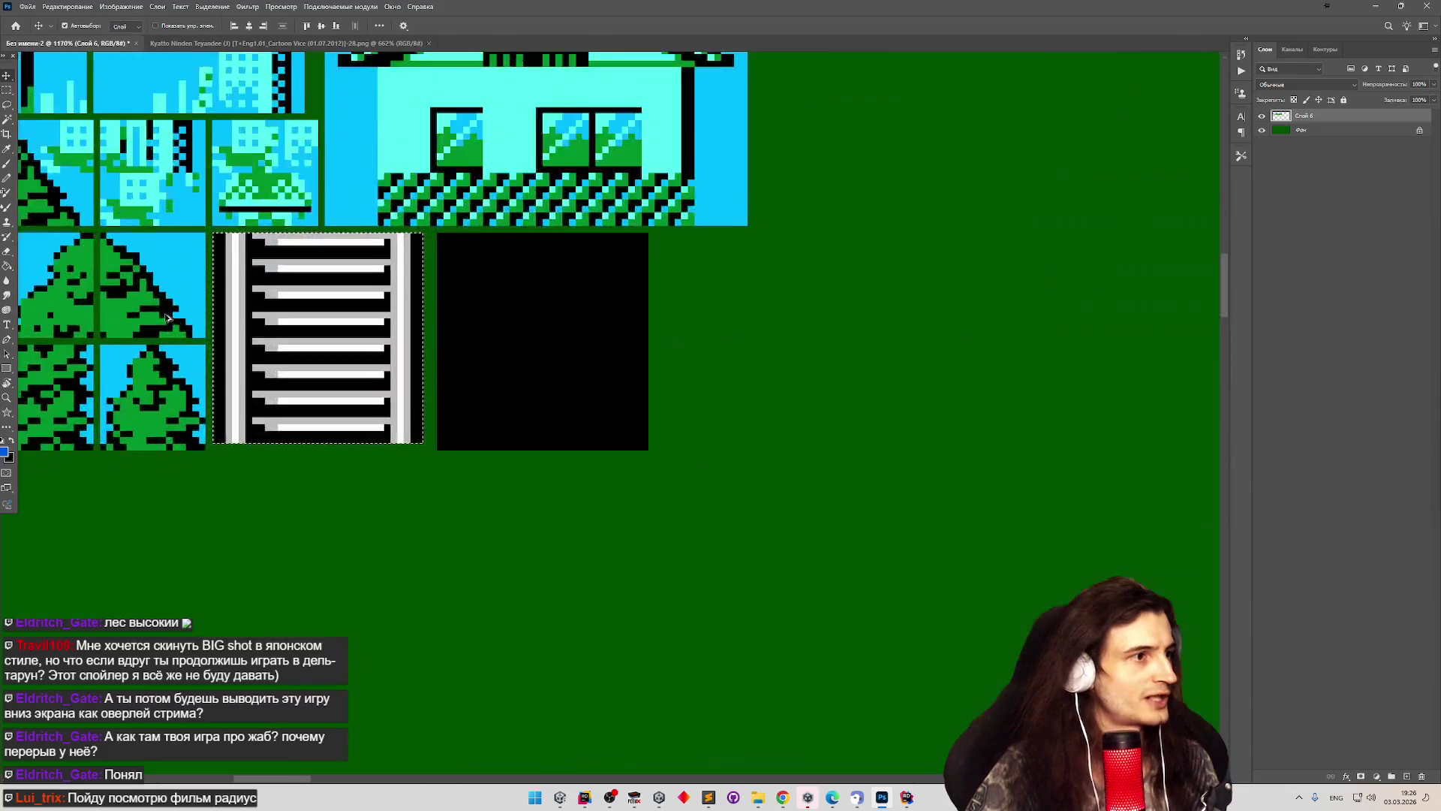
{"action": "scroll", "coordinate": [168, 315], "scroll_direction": "up", "scroll_amount": 1}
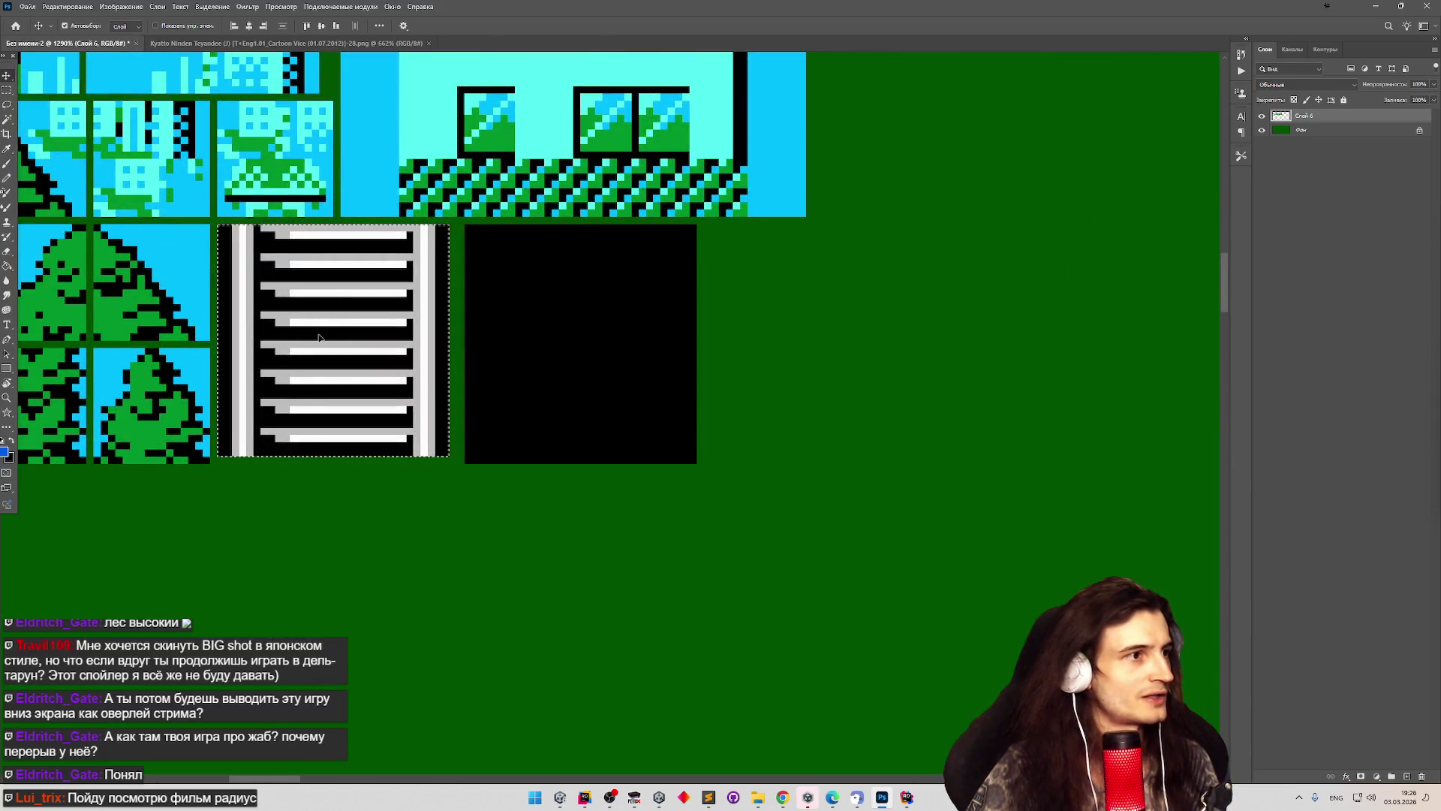
Nudge the black square 1 px up-left into line with the ladder.
{"action": "key", "text": "m"}
{"action": "mouse_move", "coordinate": [459, 227]}
{"action": "left_mouse_down"}
{"action": "mouse_move", "coordinate": [759, 427]}
{"action": "mouse_move", "coordinate": [787, 497]}
{"action": "left_mouse_up"}
{"action": "key", "text": "v"}
{"action": "left_click_drag", "start_coordinate": [582, 421], "coordinate": [572, 418]}
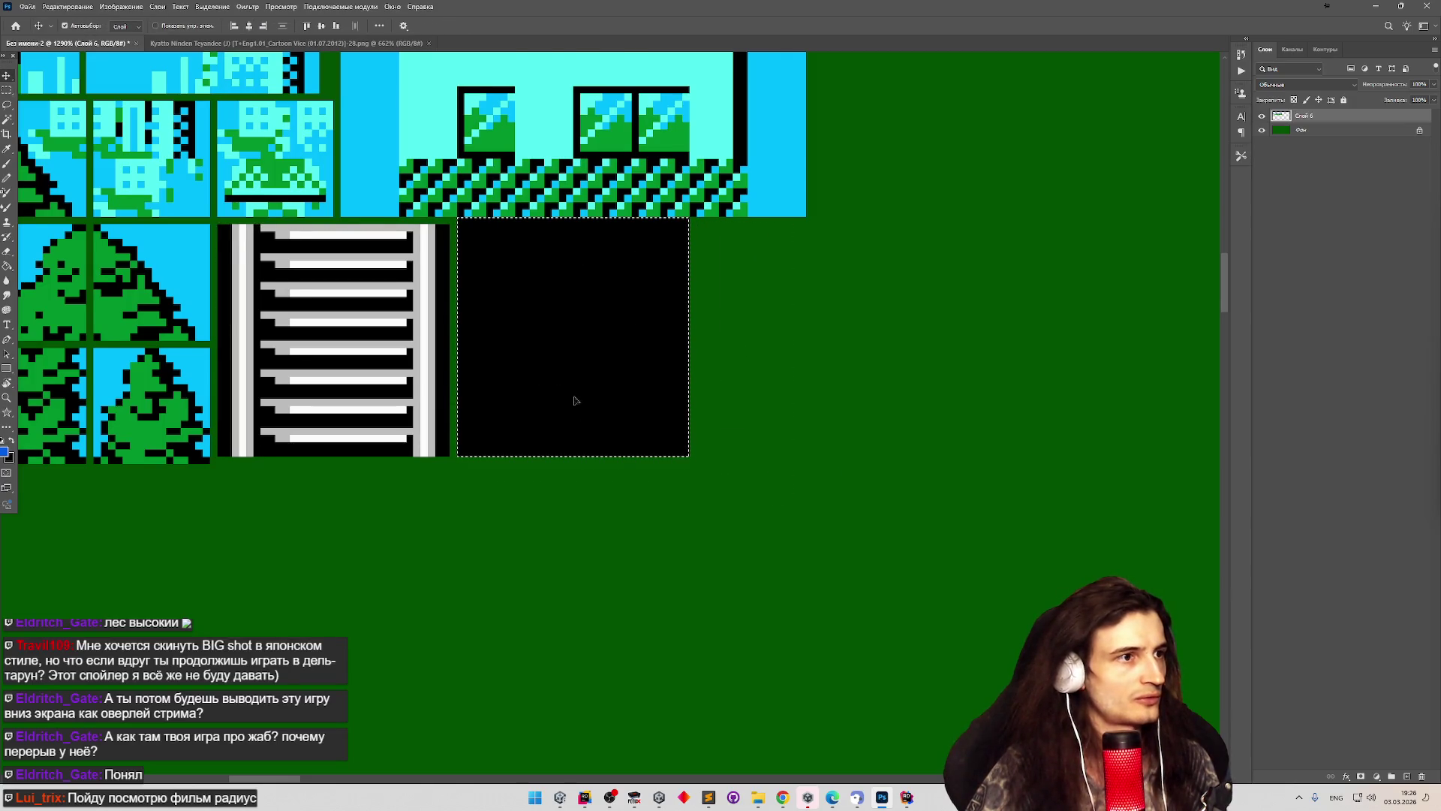
{"action": "scroll", "coordinate": [575, 400], "scroll_direction": "down", "scroll_amount": 12}
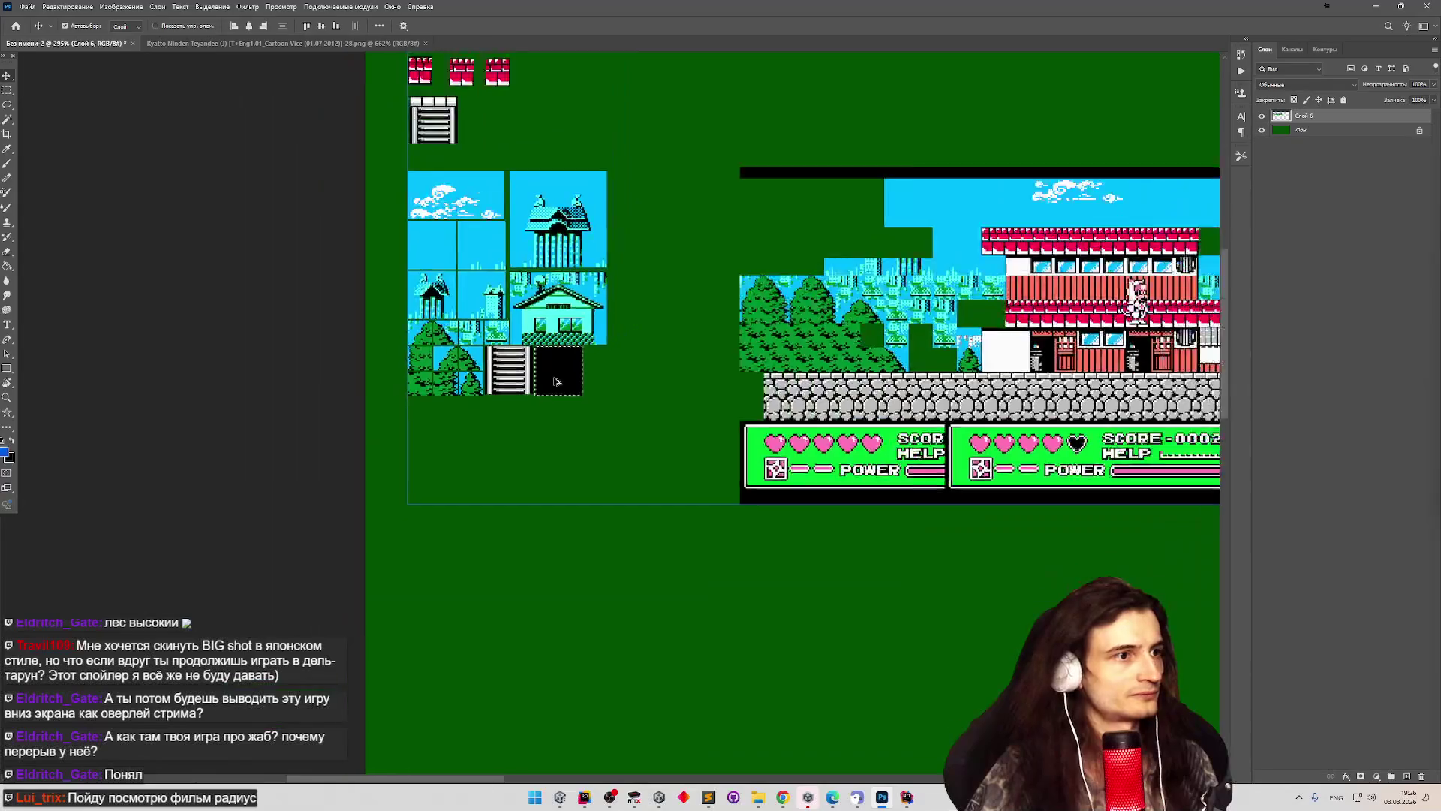
{"action": "scroll", "coordinate": [556, 382], "scroll_direction": "down", "scroll_amount": 12}
{"action": "scroll", "coordinate": [1100, 289], "scroll_direction": "up", "scroll_amount": 8}
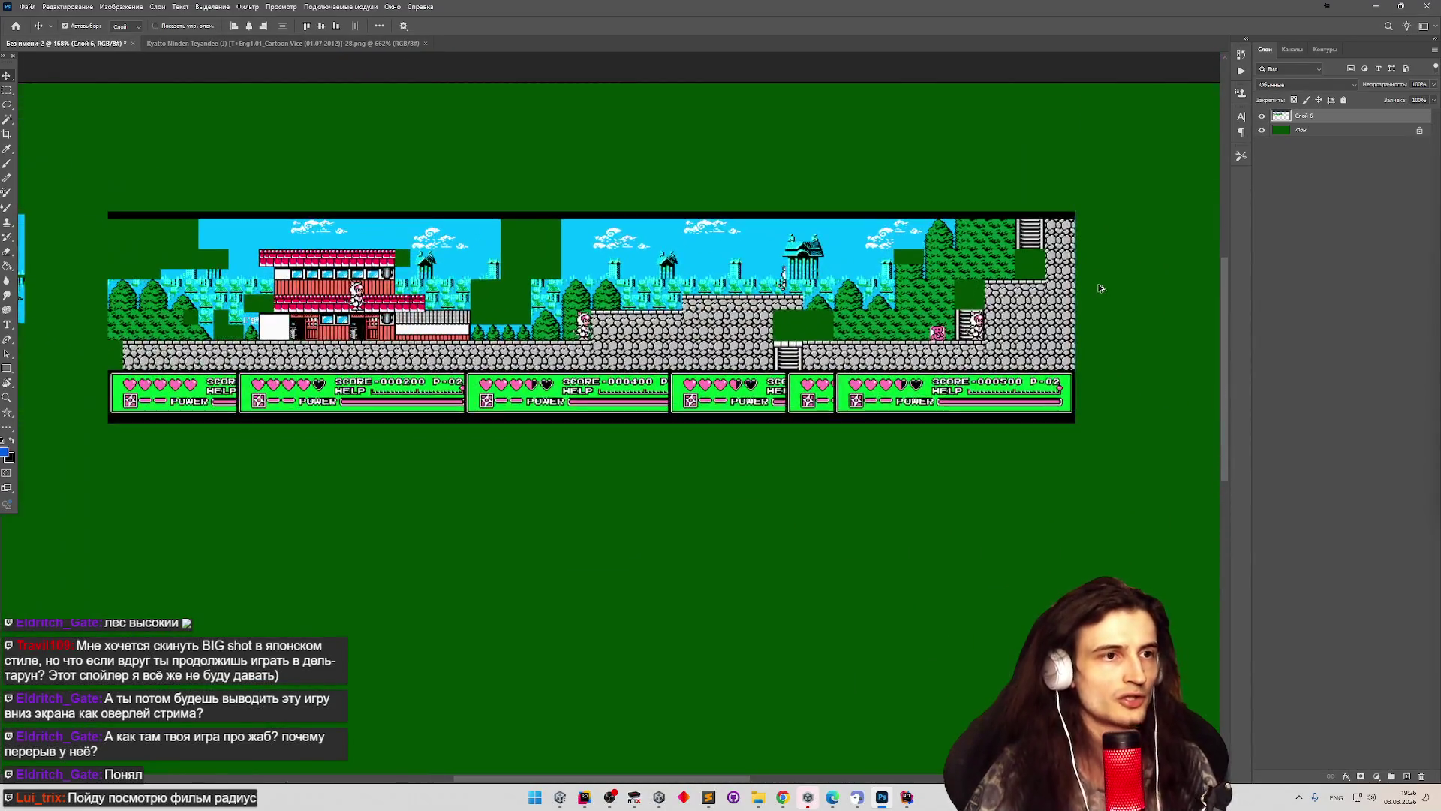
Zoom in on the house's white wall block and switch to the Rectangular Marquee tool (M).
{"action": "scroll", "coordinate": [1100, 288], "scroll_direction": "up", "scroll_amount": 3}
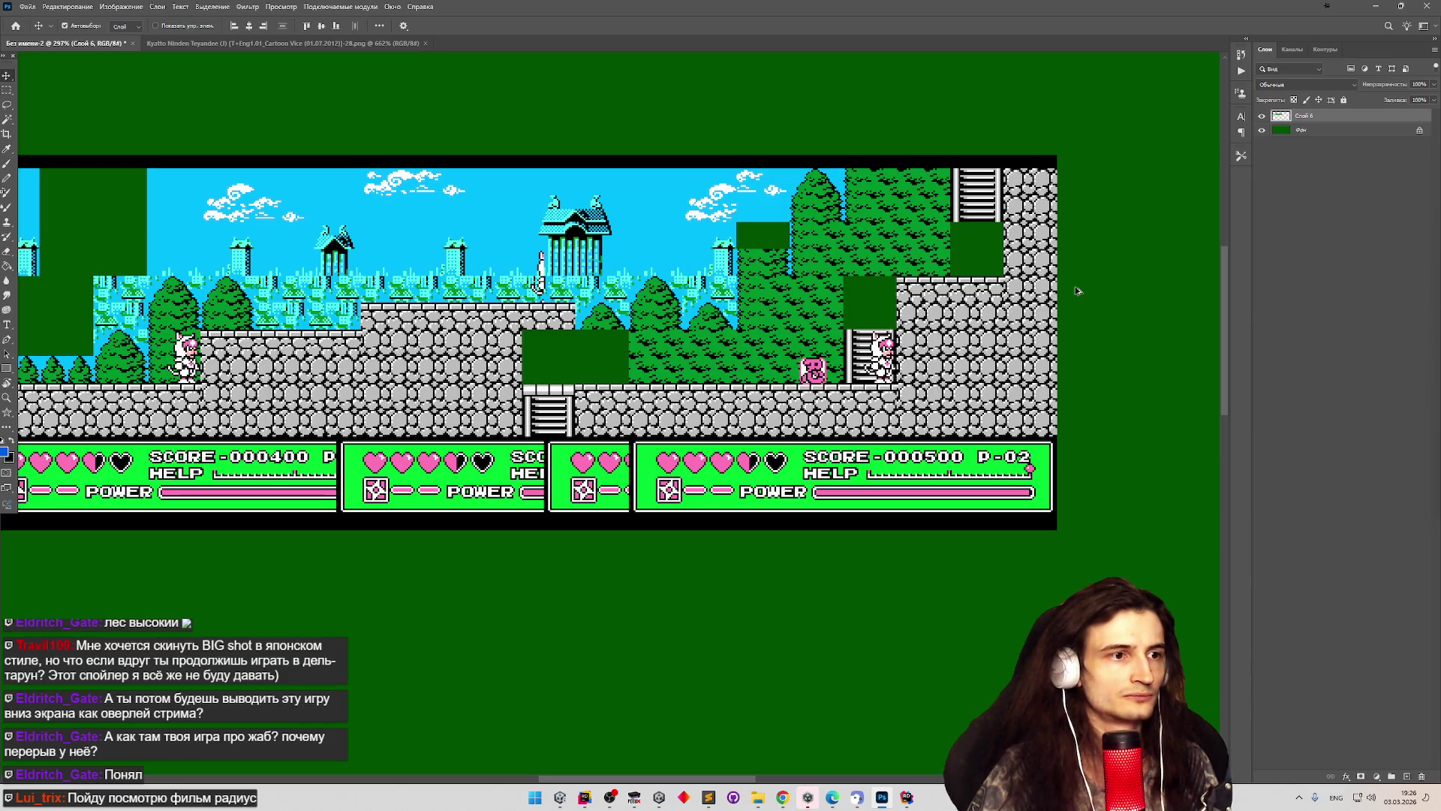
{"action": "scroll", "coordinate": [1074, 286], "scroll_direction": "down", "scroll_amount": 4}
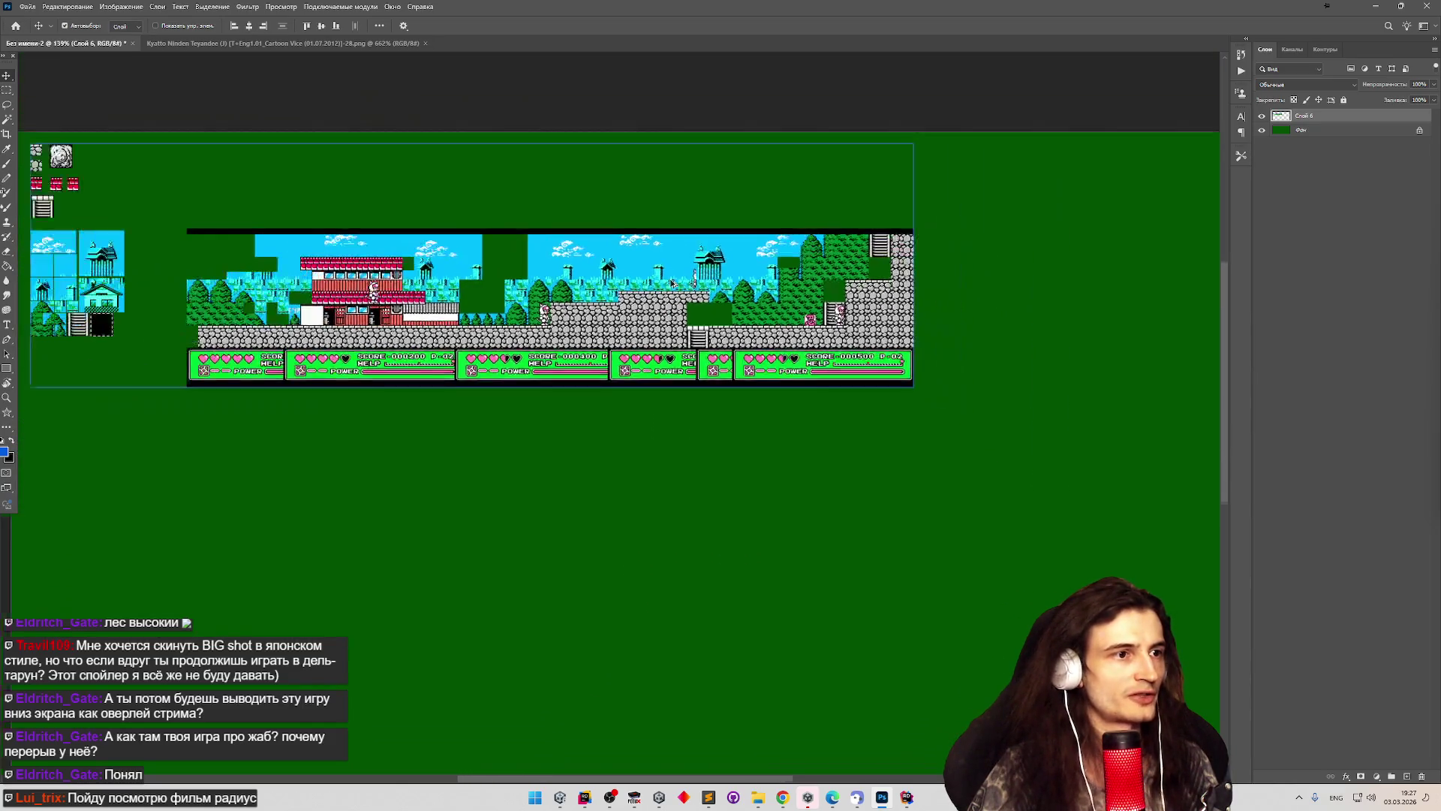
{"action": "scroll", "coordinate": [489, 267], "scroll_direction": "up", "scroll_amount": 3}
{"action": "scroll", "coordinate": [661, 313], "scroll_direction": "down", "scroll_amount": 3}
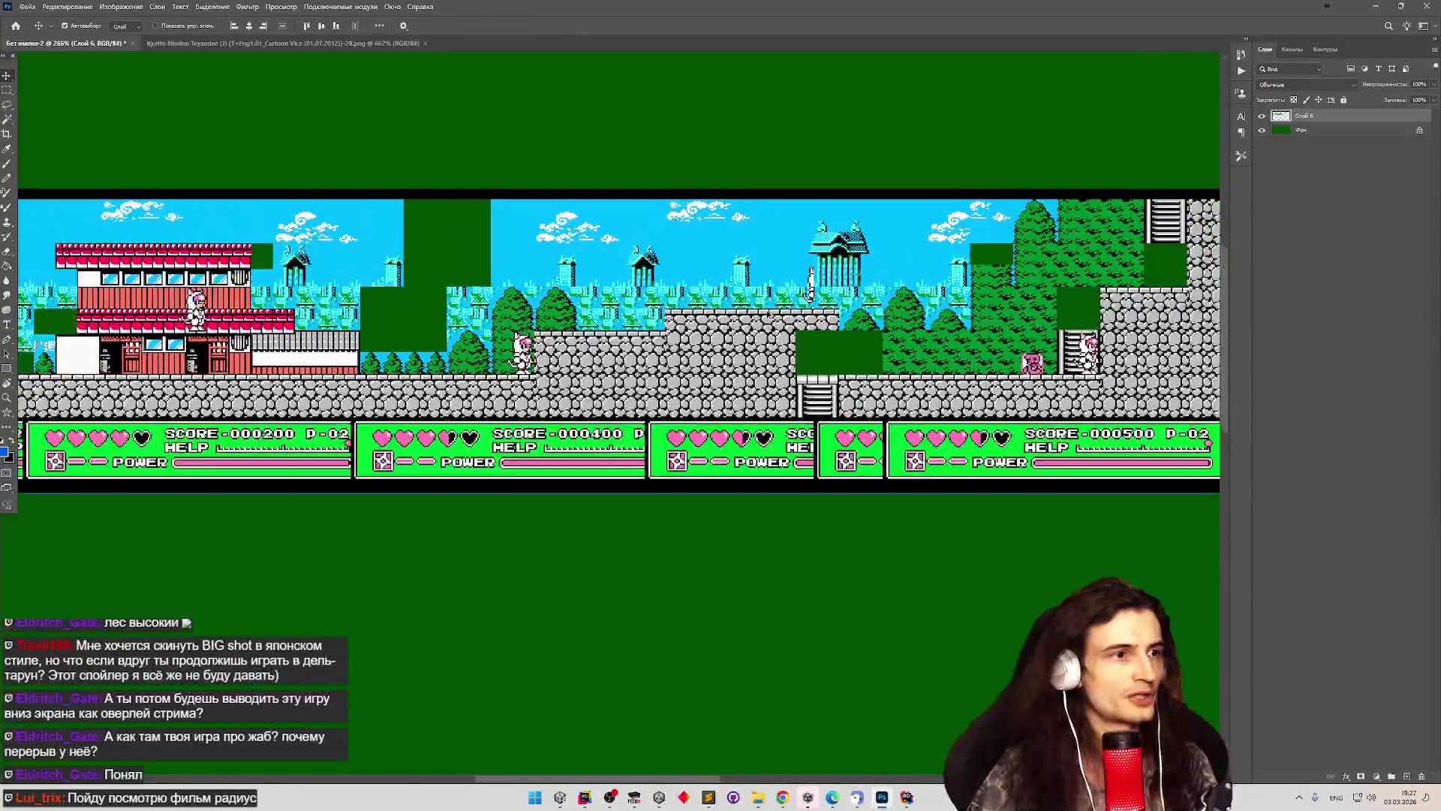
{"action": "scroll", "coordinate": [645, 312], "scroll_direction": "down", "scroll_amount": 2}
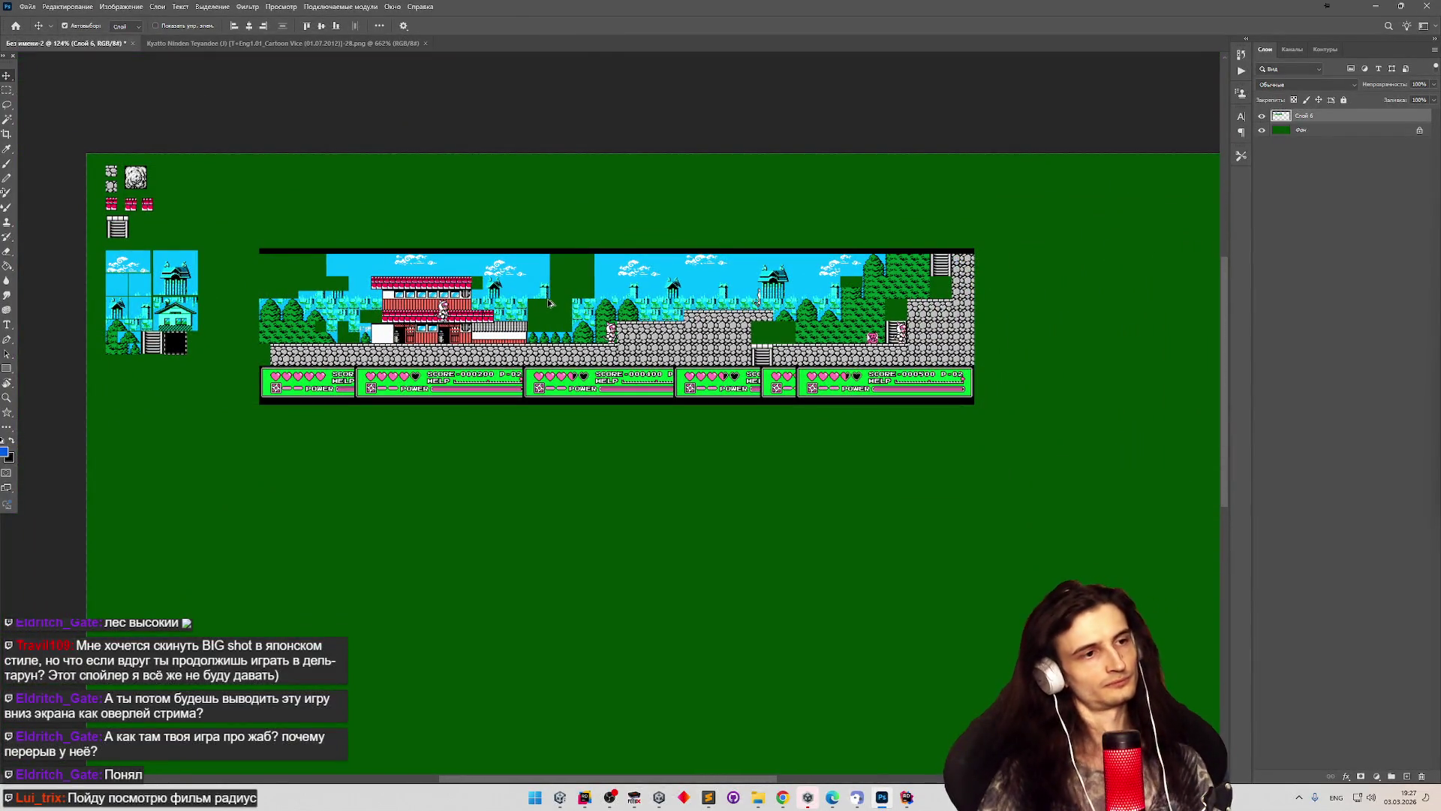
{"action": "scroll", "coordinate": [454, 286], "scroll_direction": "down", "scroll_amount": 2}
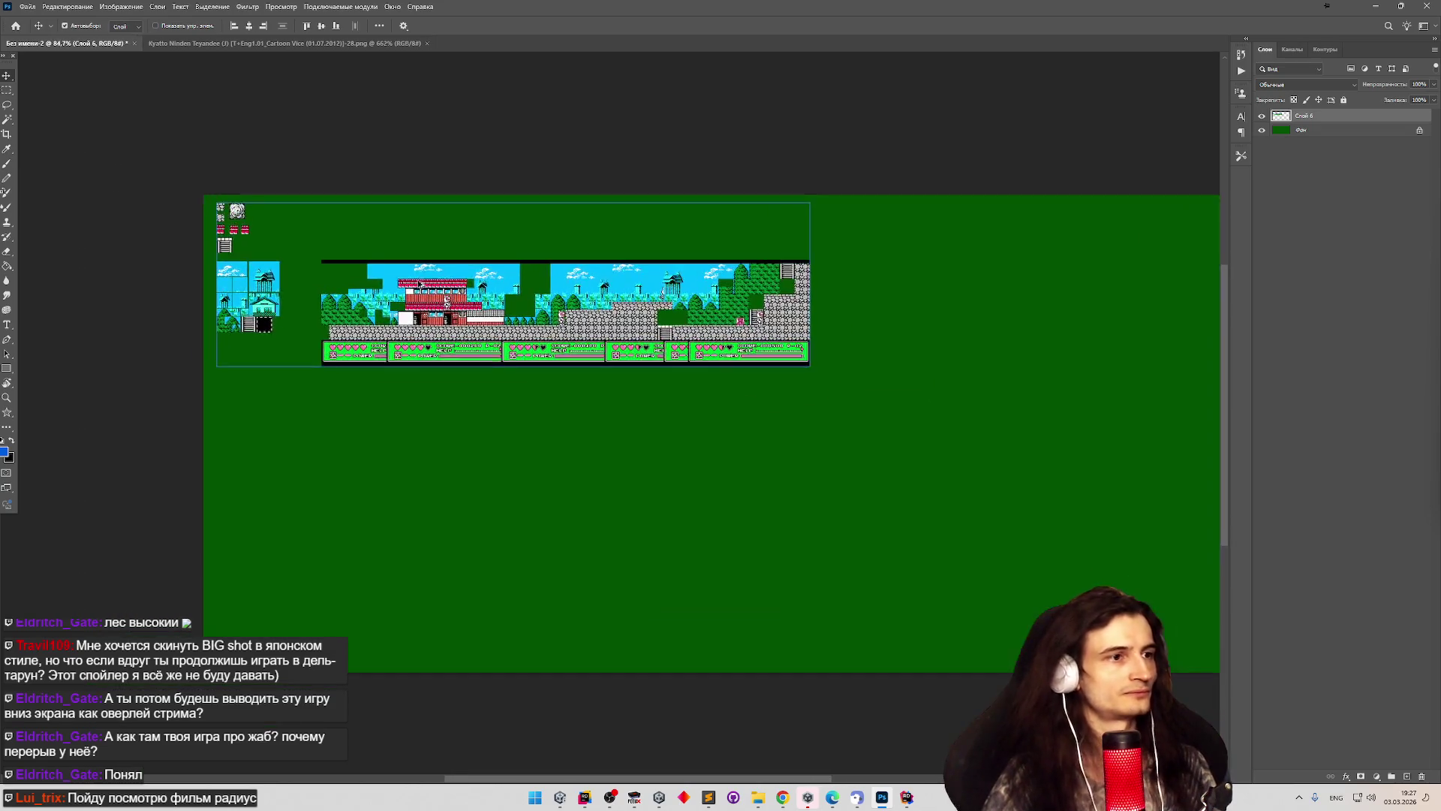
{"action": "scroll", "coordinate": [422, 283], "scroll_direction": "up", "scroll_amount": 4}
{"action": "scroll", "coordinate": [368, 299], "scroll_direction": "down", "scroll_amount": 2}
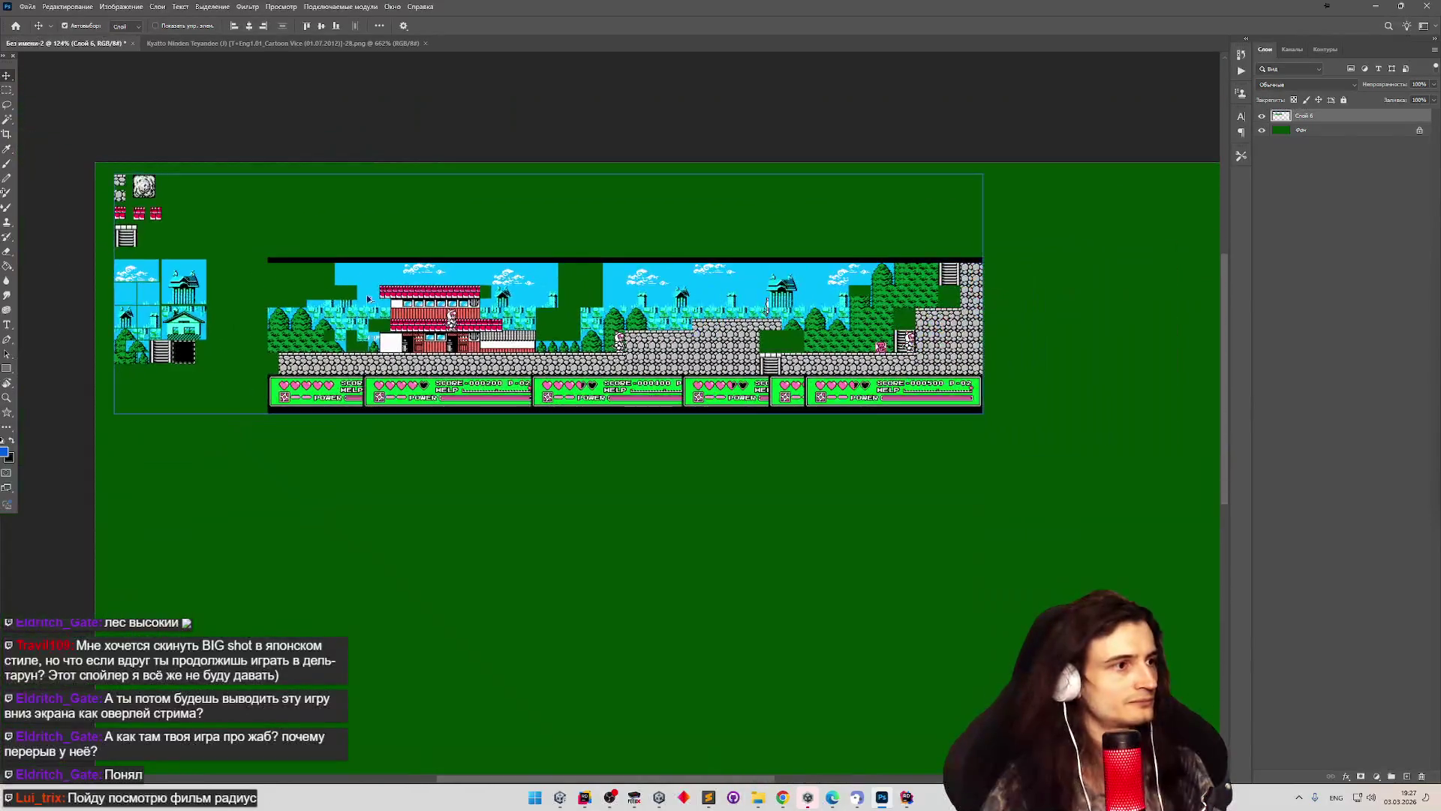
{"action": "scroll", "coordinate": [184, 314], "scroll_direction": "up", "scroll_amount": 2}
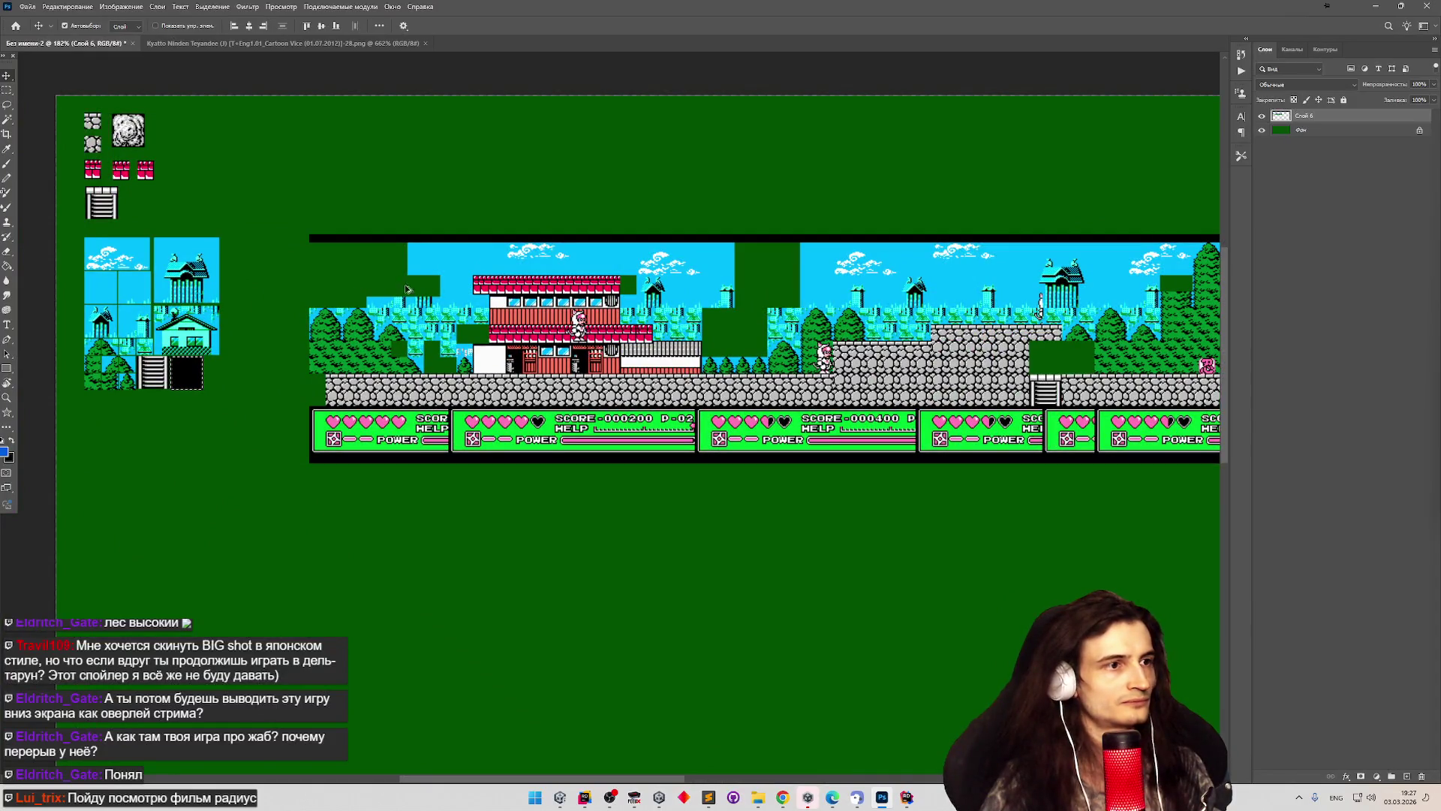
{"action": "scroll", "coordinate": [432, 284], "scroll_direction": "up", "scroll_amount": 3}
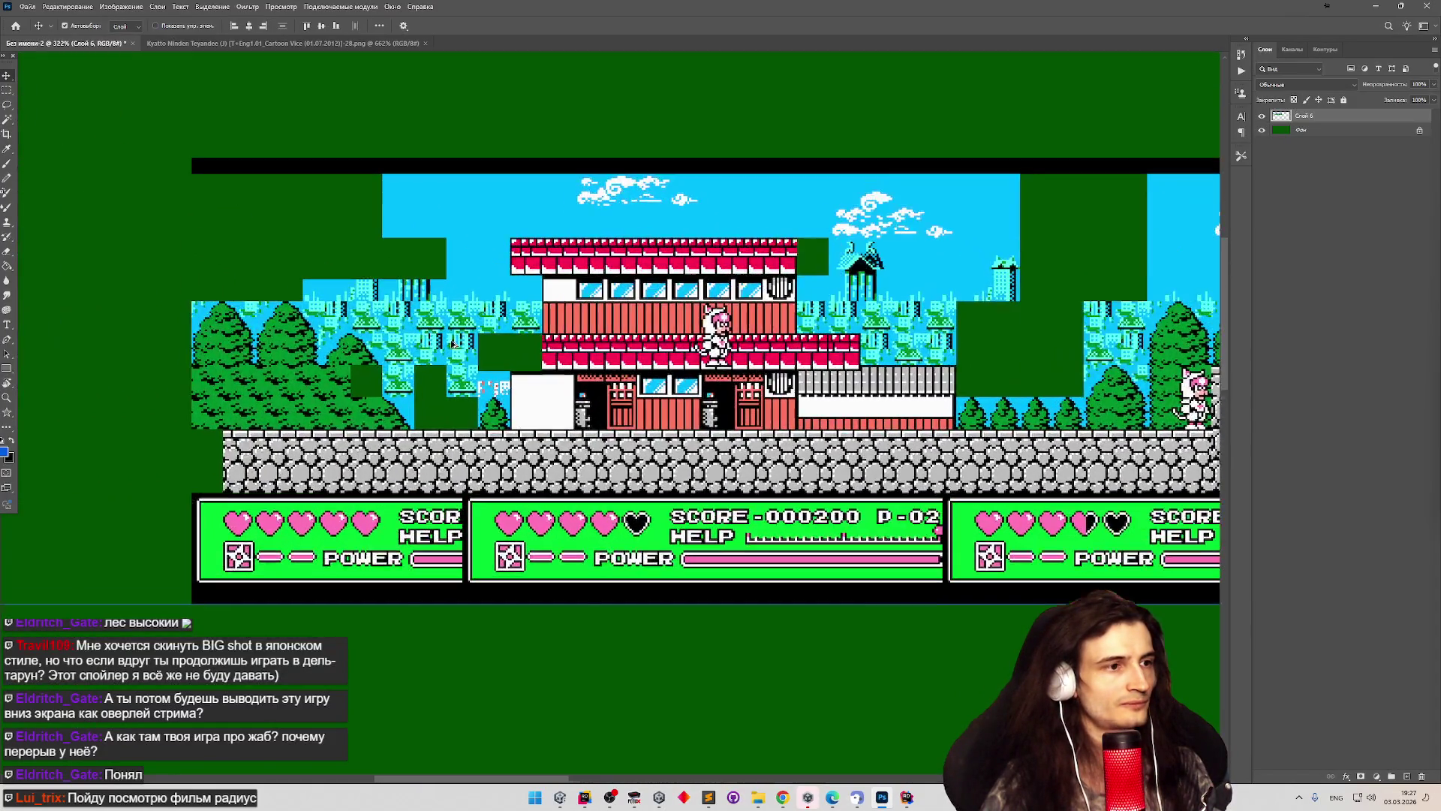
{"action": "scroll", "coordinate": [316, 391], "scroll_direction": "down", "scroll_amount": 2}
{"action": "scroll", "coordinate": [746, 363], "scroll_direction": "up", "scroll_amount": 4}
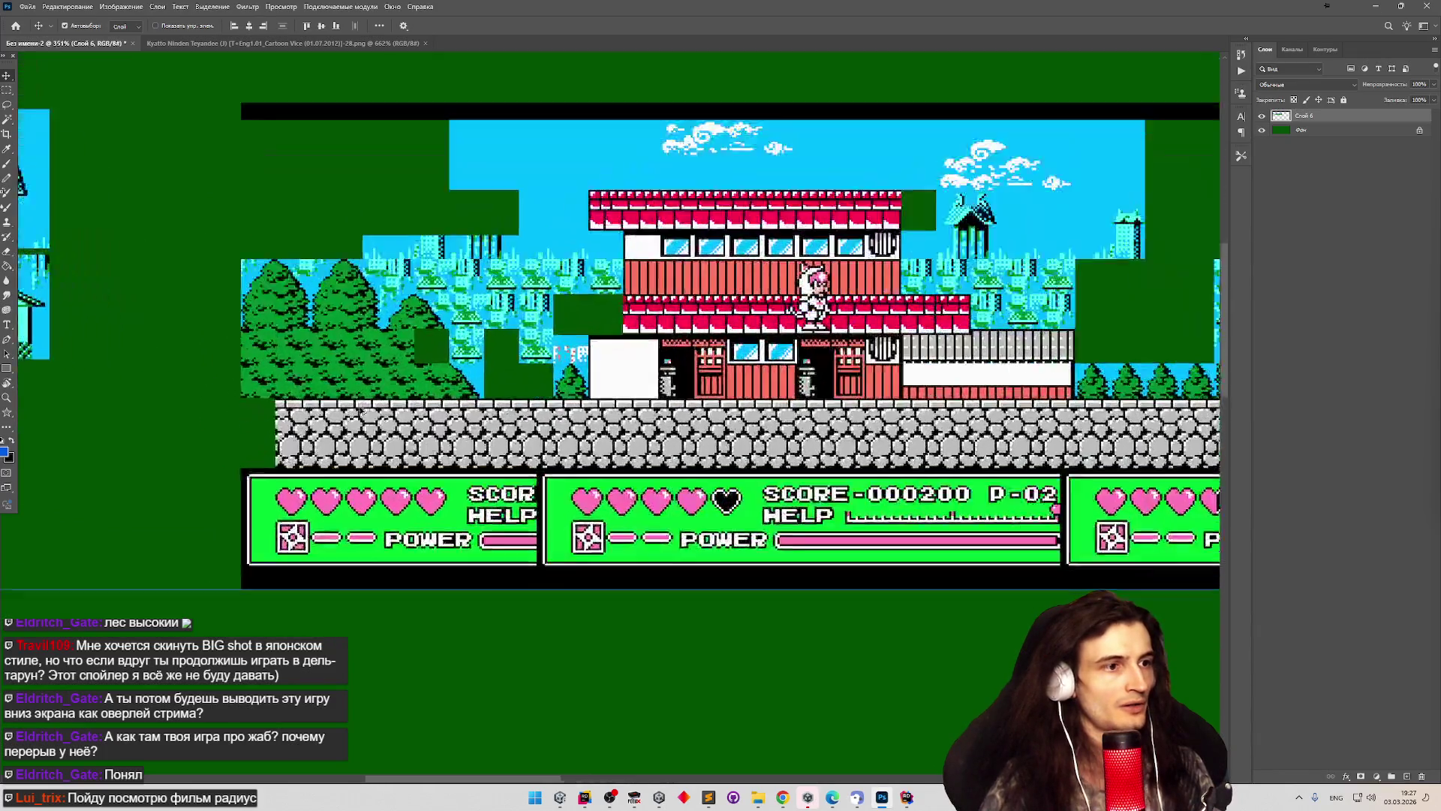
{"action": "scroll", "coordinate": [854, 390], "scroll_direction": "down", "scroll_amount": 2}
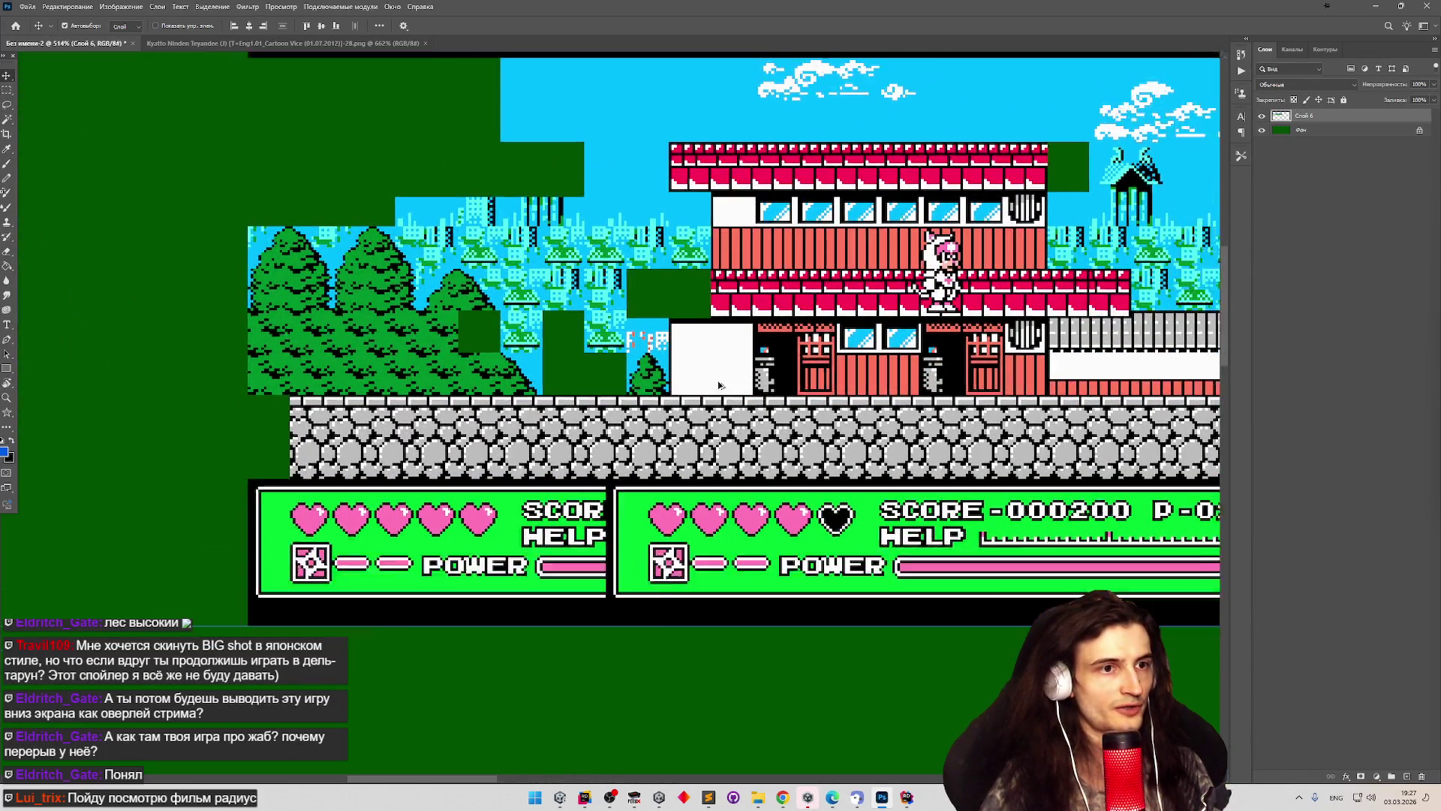
{"action": "scroll", "coordinate": [861, 366], "scroll_direction": "up", "scroll_amount": 3}
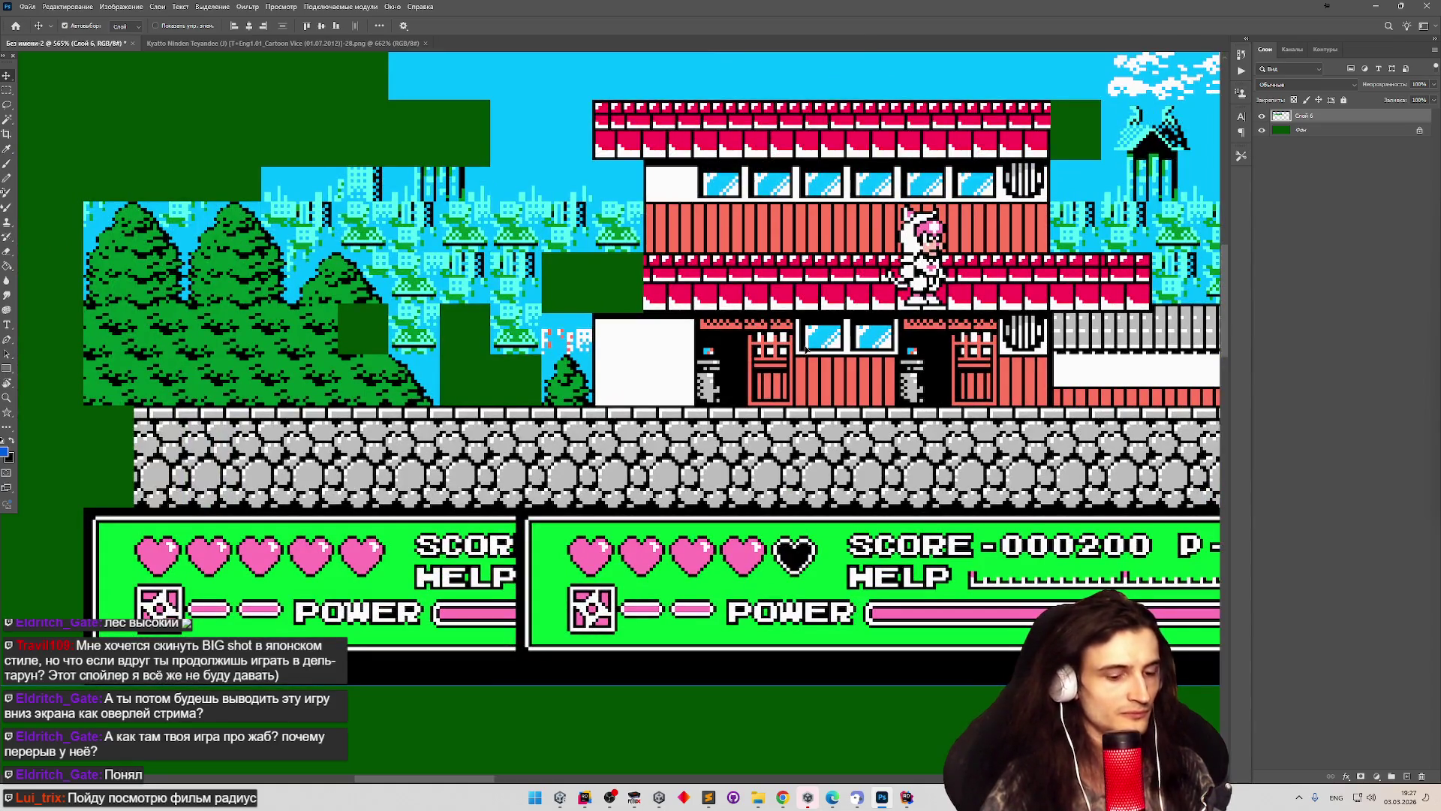
{"action": "key", "text": "m"}
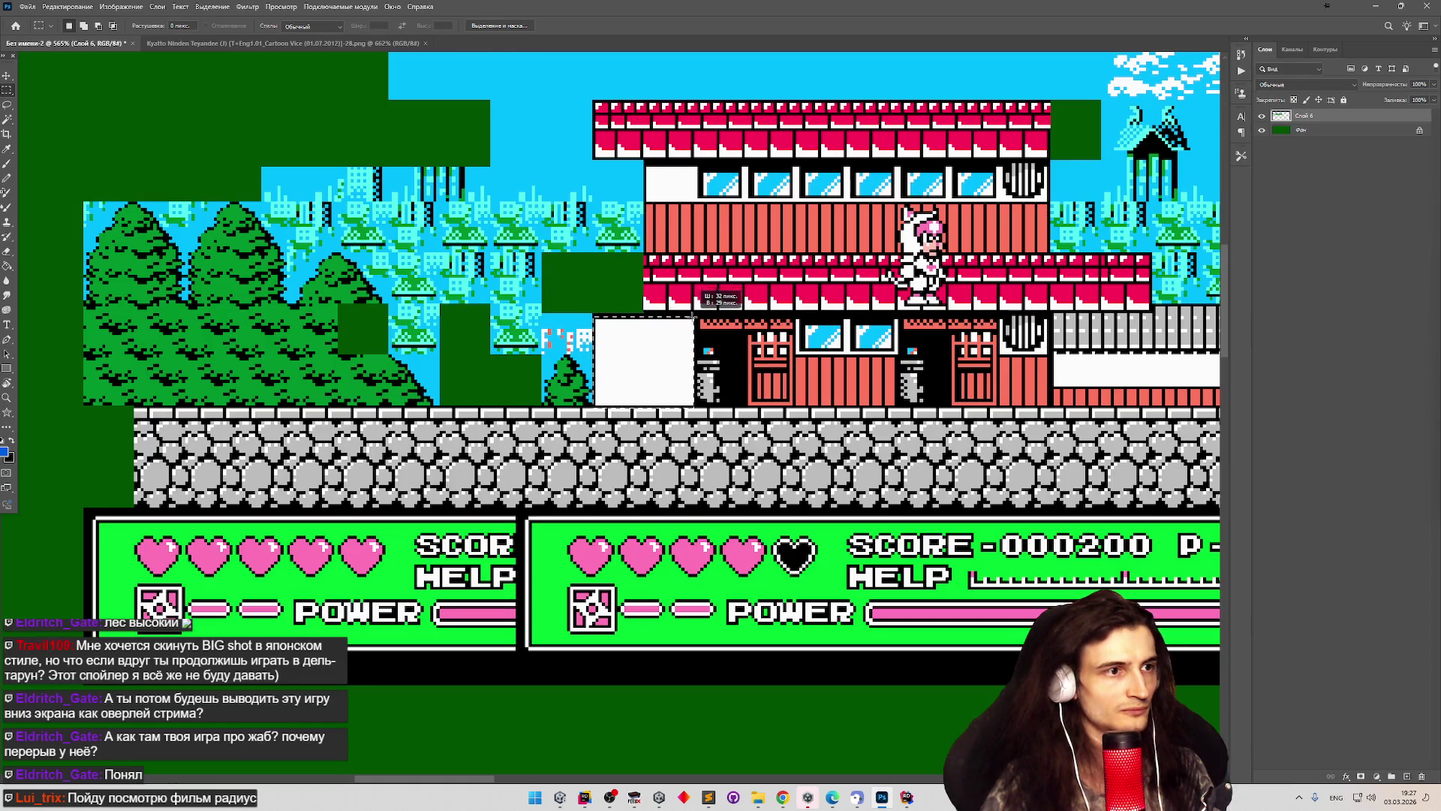
{"action": "scroll", "coordinate": [611, 305], "scroll_direction": "up", "scroll_amount": 3}
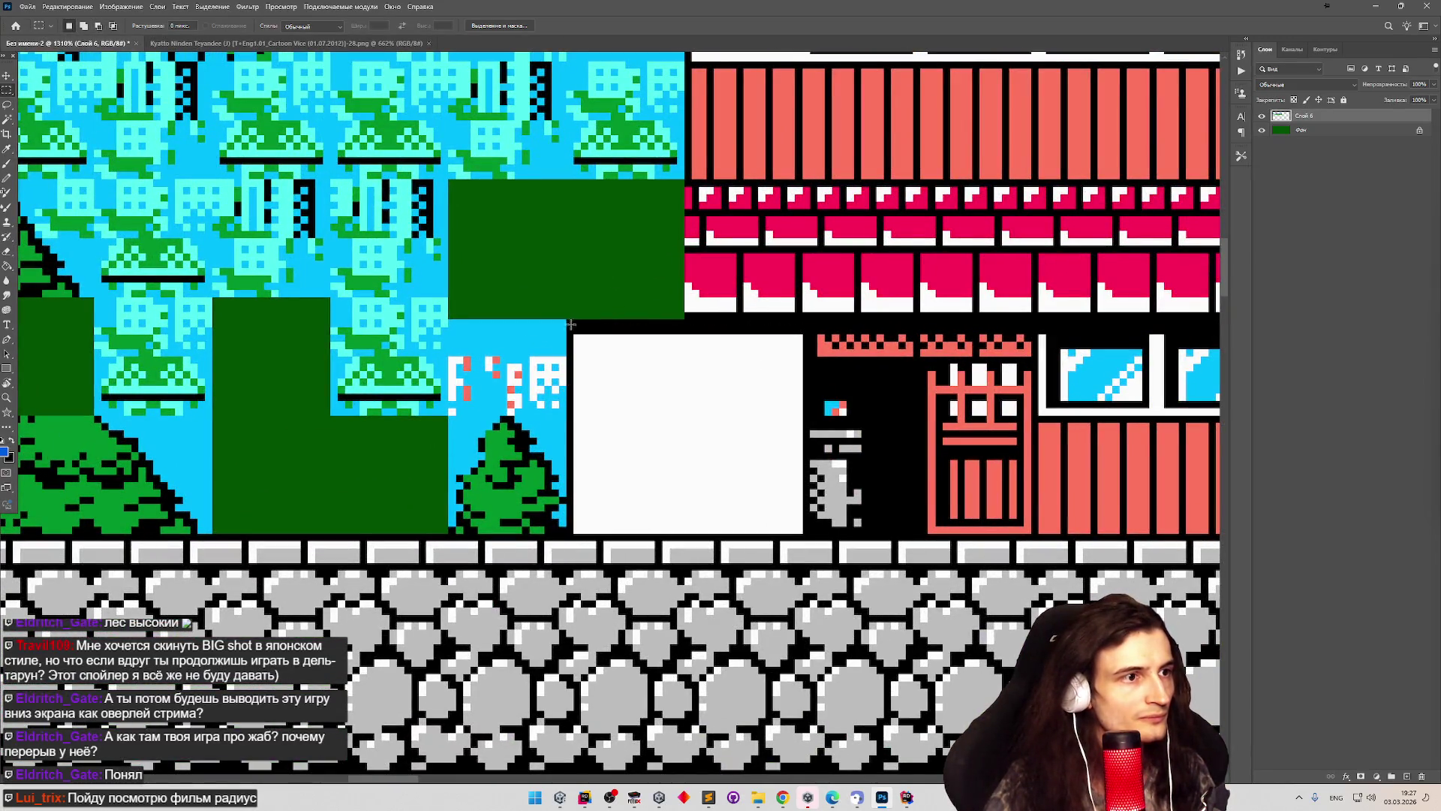
At about 1310% zoom, marquee the white block between the small tree and the dark doorway.
{"action": "left_click_drag", "start_coordinate": [642, 419], "coordinate": [807, 531]}
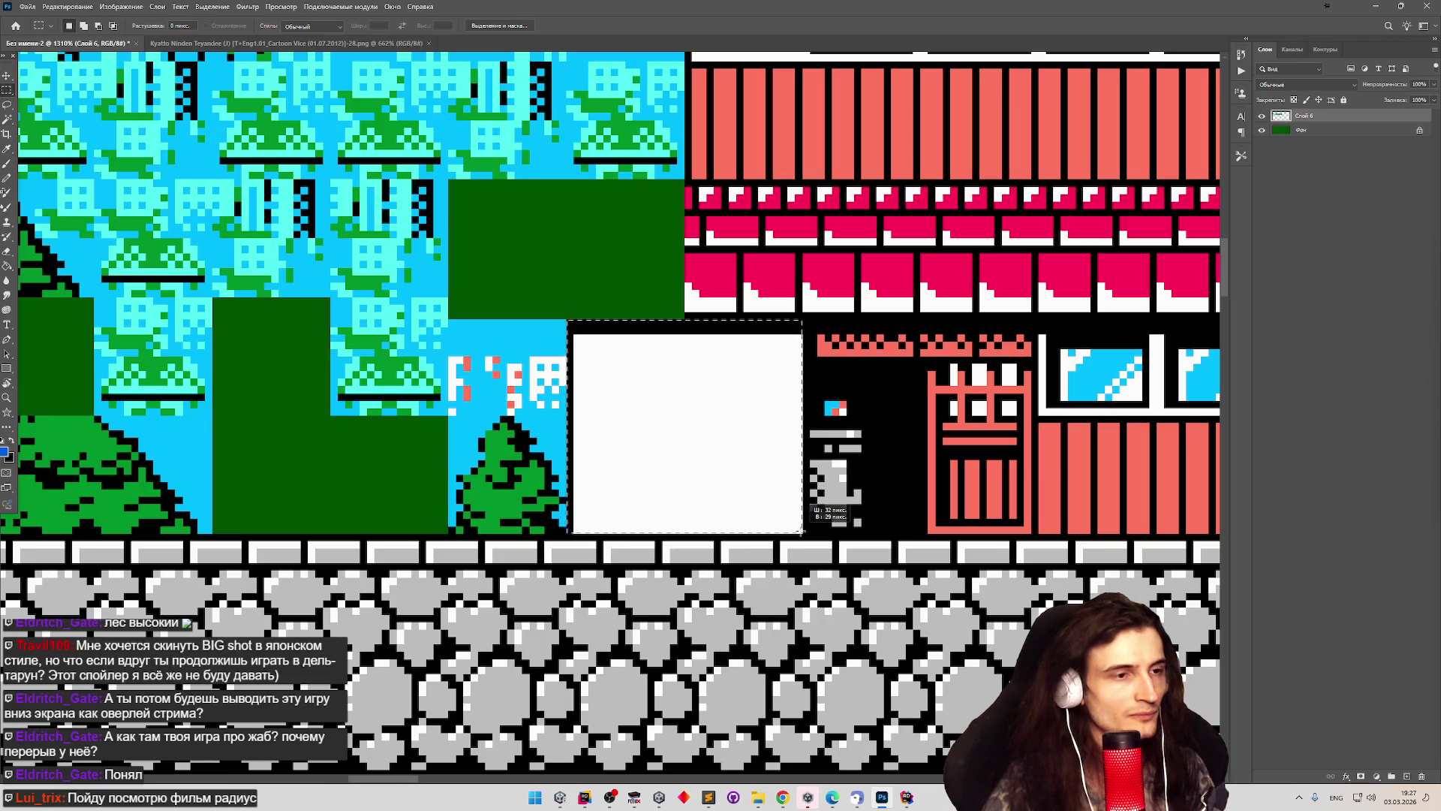
{"action": "scroll", "coordinate": [695, 358], "scroll_direction": "down", "scroll_amount": 4}
{"action": "scroll", "coordinate": [694, 358], "scroll_direction": "down", "scroll_amount": 4}
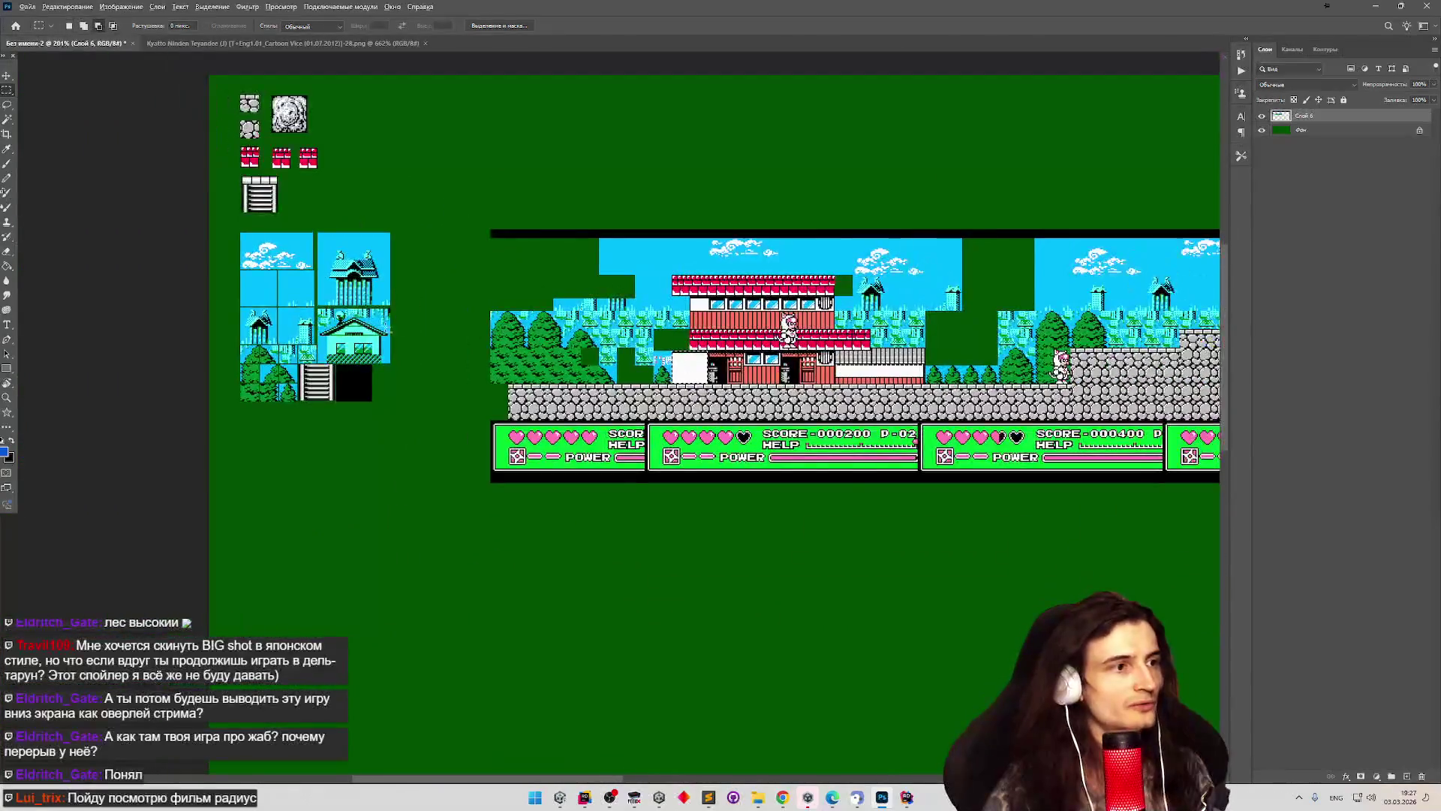
{"action": "scroll", "coordinate": [459, 339], "scroll_direction": "up", "scroll_amount": 3}
{"action": "scroll", "coordinate": [968, 361], "scroll_direction": "up", "scroll_amount": 3}
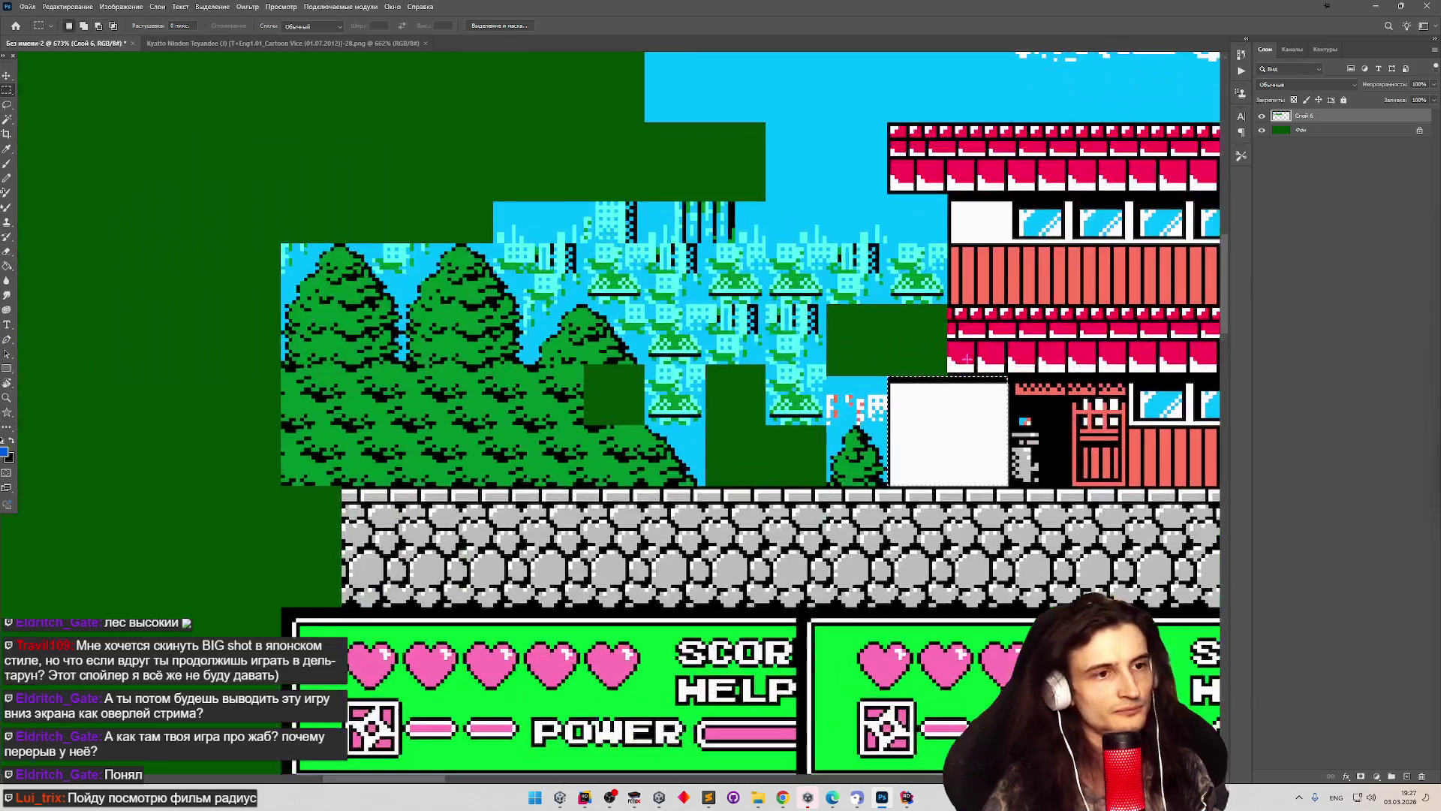
{"action": "scroll", "coordinate": [966, 410], "scroll_direction": "up", "scroll_amount": 2}
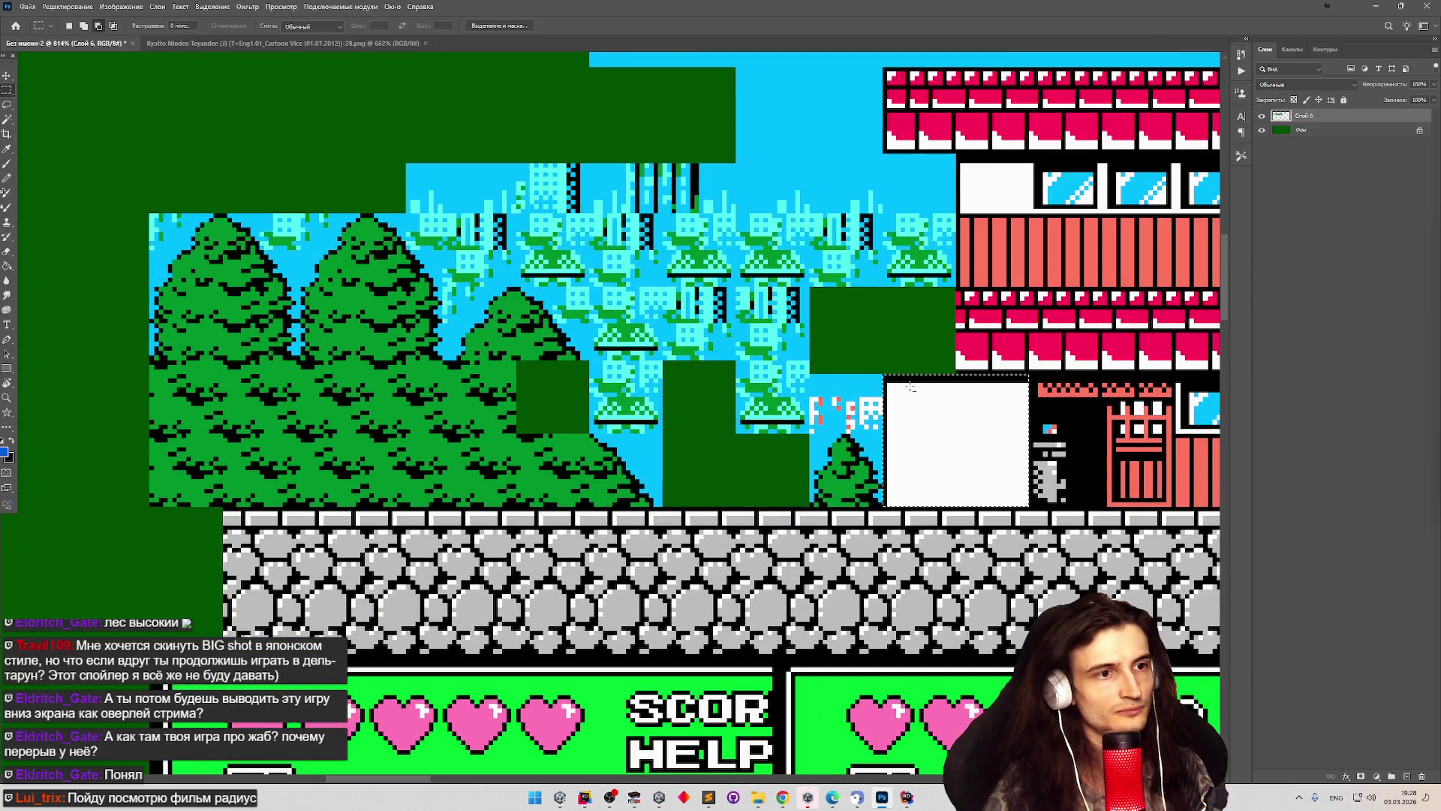
{"action": "scroll", "coordinate": [888, 372], "scroll_direction": "down", "scroll_amount": 3}
{"action": "scroll", "coordinate": [772, 342], "scroll_direction": "up", "scroll_amount": 4}
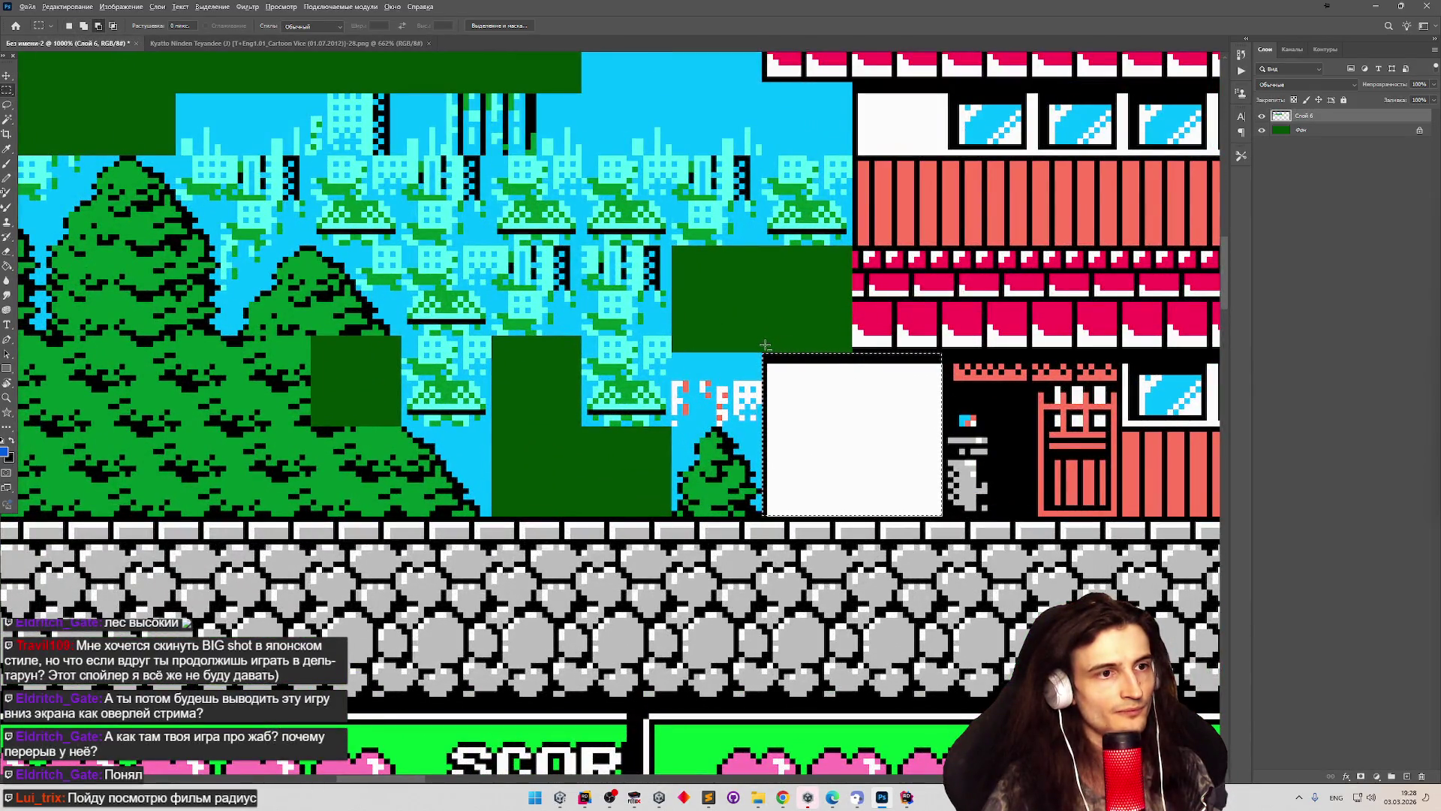
{"action": "scroll", "coordinate": [833, 389], "scroll_direction": "down", "scroll_amount": 5}
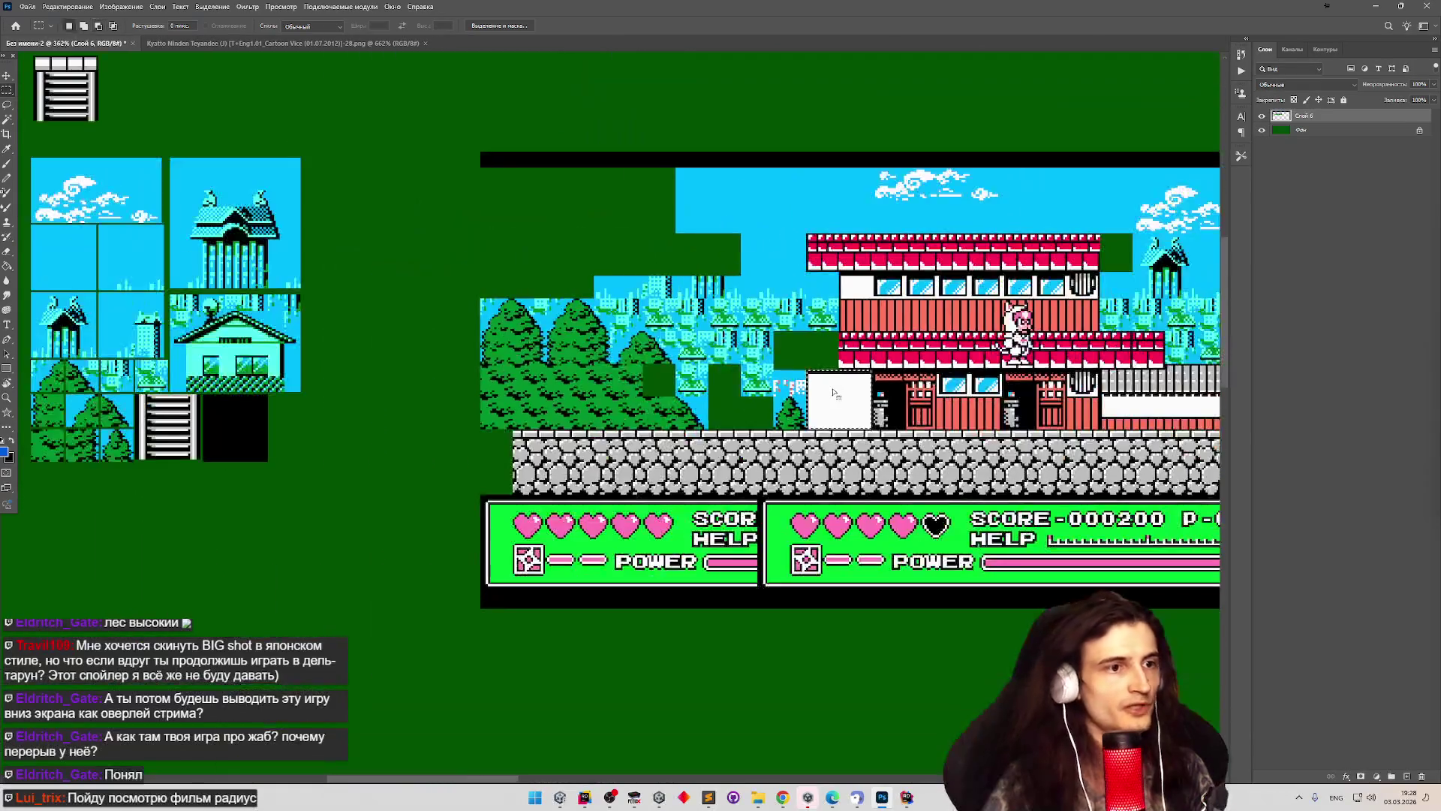
Move the white wall block into the tile sheet beside the black tile, nudged left.
{"action": "left_click_drag", "start_coordinate": [838, 395], "coordinate": [322, 432]}
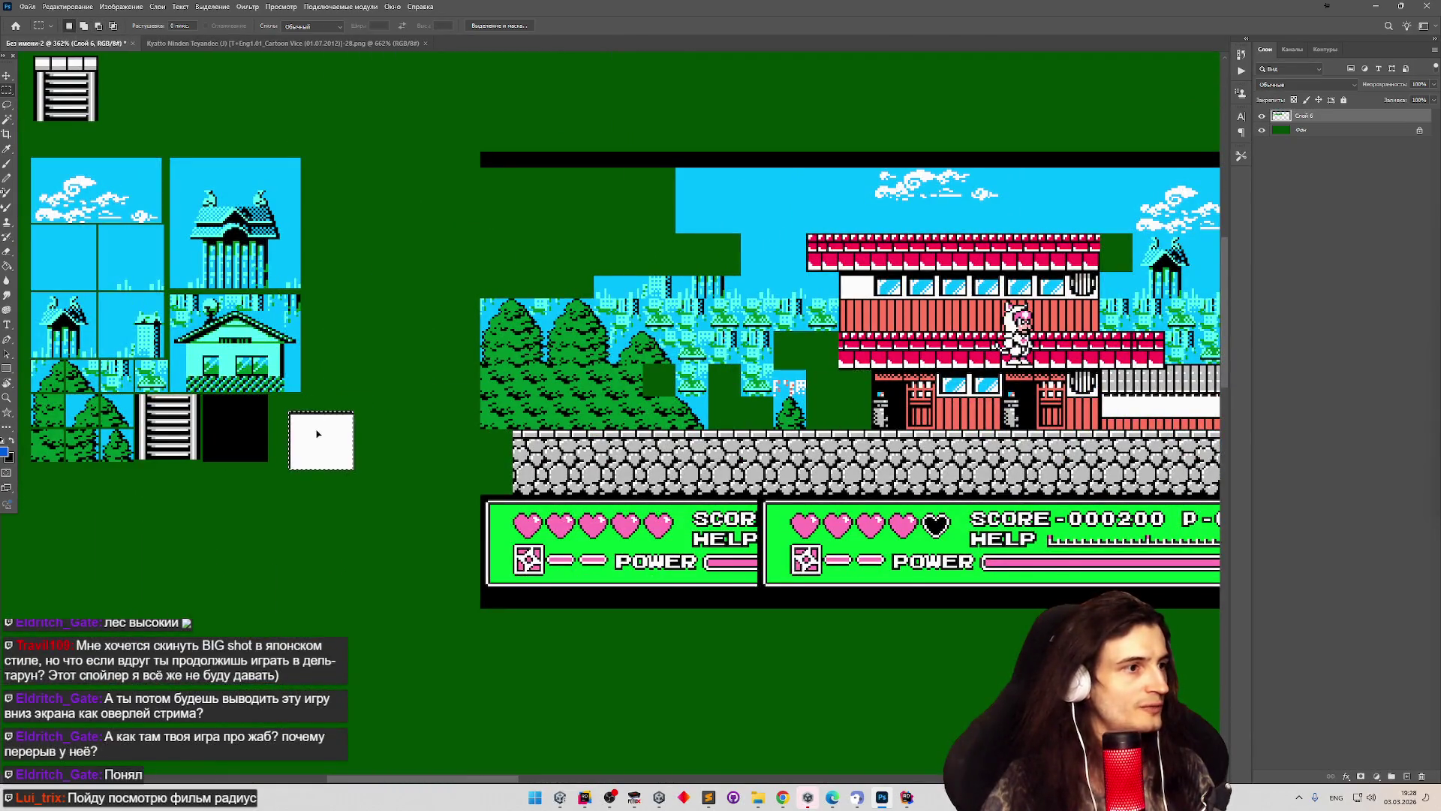
{"action": "scroll", "coordinate": [321, 370], "scroll_direction": "down", "scroll_amount": 2}
{"action": "scroll", "coordinate": [321, 371], "scroll_direction": "down", "scroll_amount": 1}
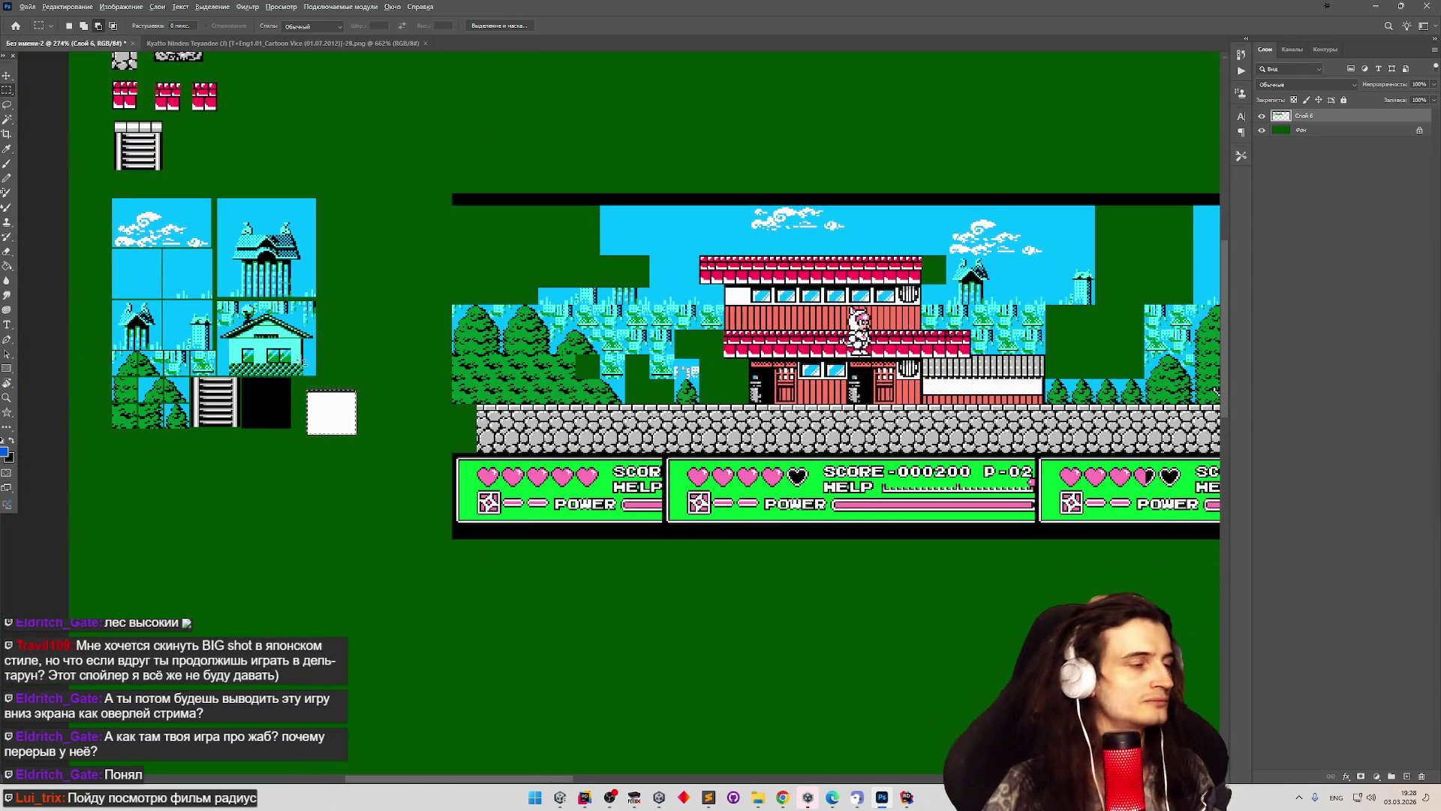
{"action": "scroll", "coordinate": [319, 368], "scroll_direction": "up", "scroll_amount": 3}
{"action": "left_click_drag", "start_coordinate": [358, 419], "coordinate": [342, 407]}
{"action": "scroll", "coordinate": [339, 428], "scroll_direction": "up", "scroll_amount": 2}
{"action": "scroll", "coordinate": [356, 423], "scroll_direction": "up", "scroll_amount": 2}
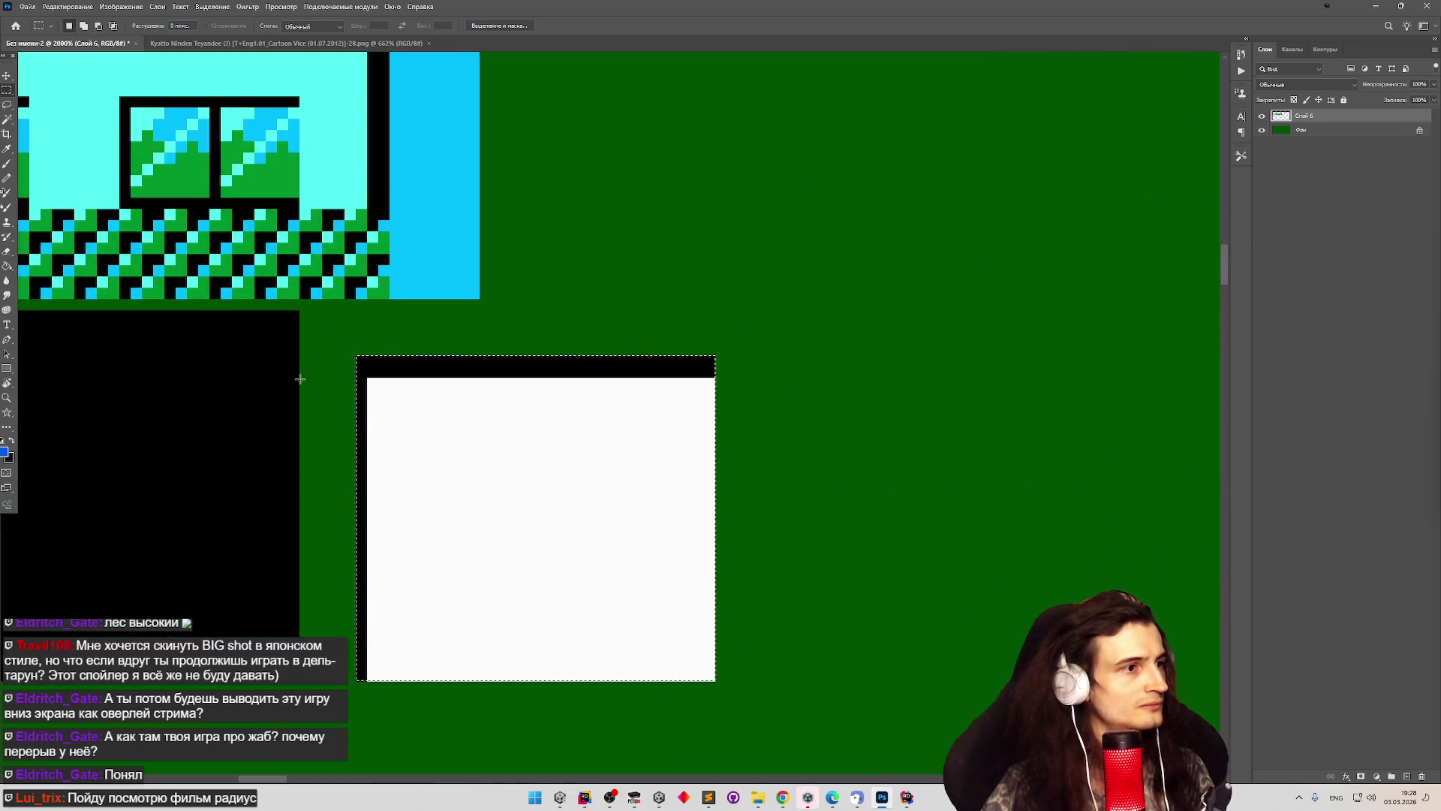
{"action": "key", "text": "Left"}
{"action": "key", "text": "Left"}
{"action": "key", "text": "Left"}
{"action": "key", "text": "ctrl+d"}
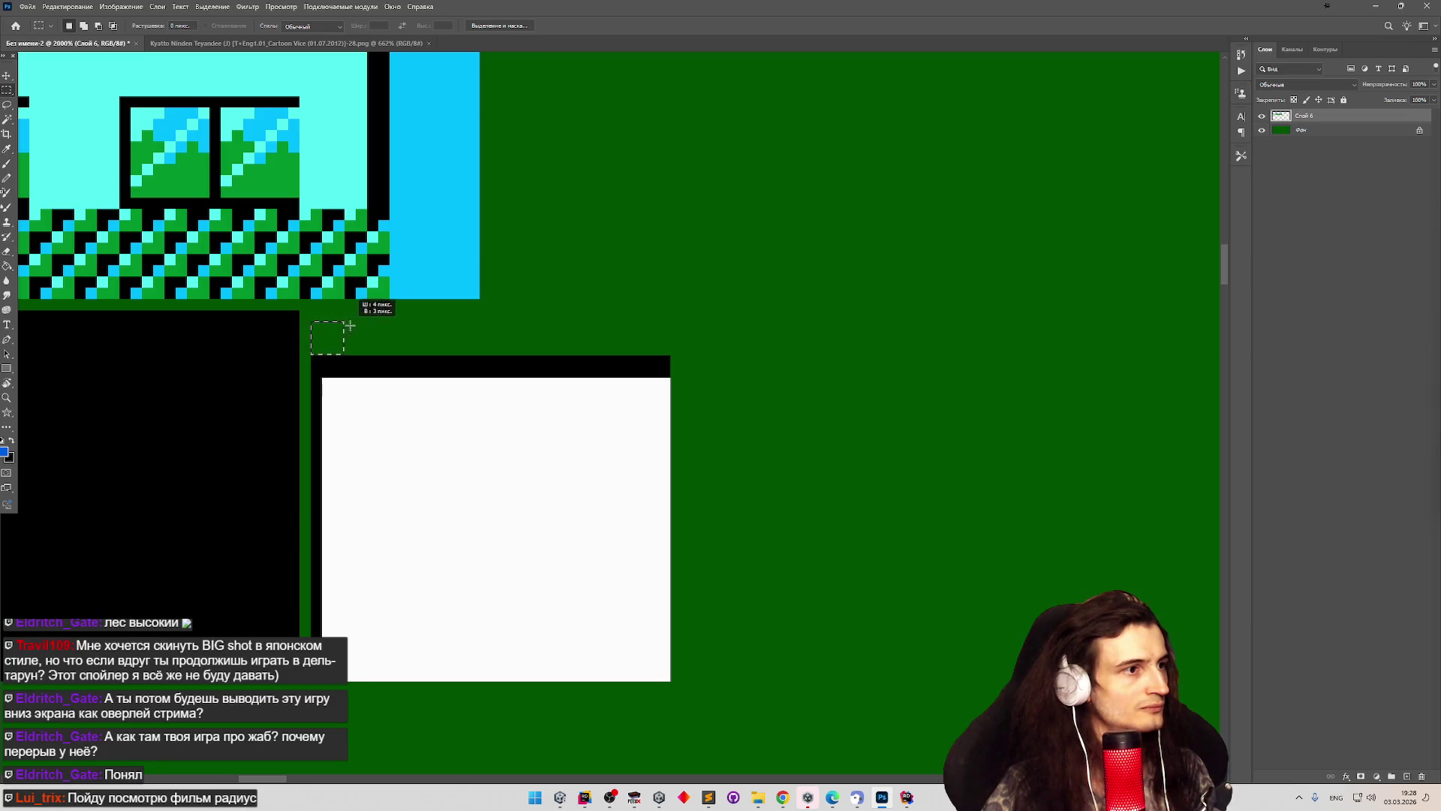
Marquee the strip along the white tile's top edge to thicken its band.
{"action": "mouse_move", "coordinate": [354, 321]}
{"action": "left_mouse_down"}
{"action": "mouse_move", "coordinate": [660, 323]}
{"action": "mouse_move", "coordinate": [664, 678]}
{"action": "mouse_move", "coordinate": [665, 310]}
{"action": "mouse_move", "coordinate": [307, 337]}
{"action": "mouse_move", "coordinate": [7, 623]}
{"action": "mouse_move", "coordinate": [128, 480]}
{"action": "mouse_move", "coordinate": [191, 630]}
{"action": "left_mouse_up"}
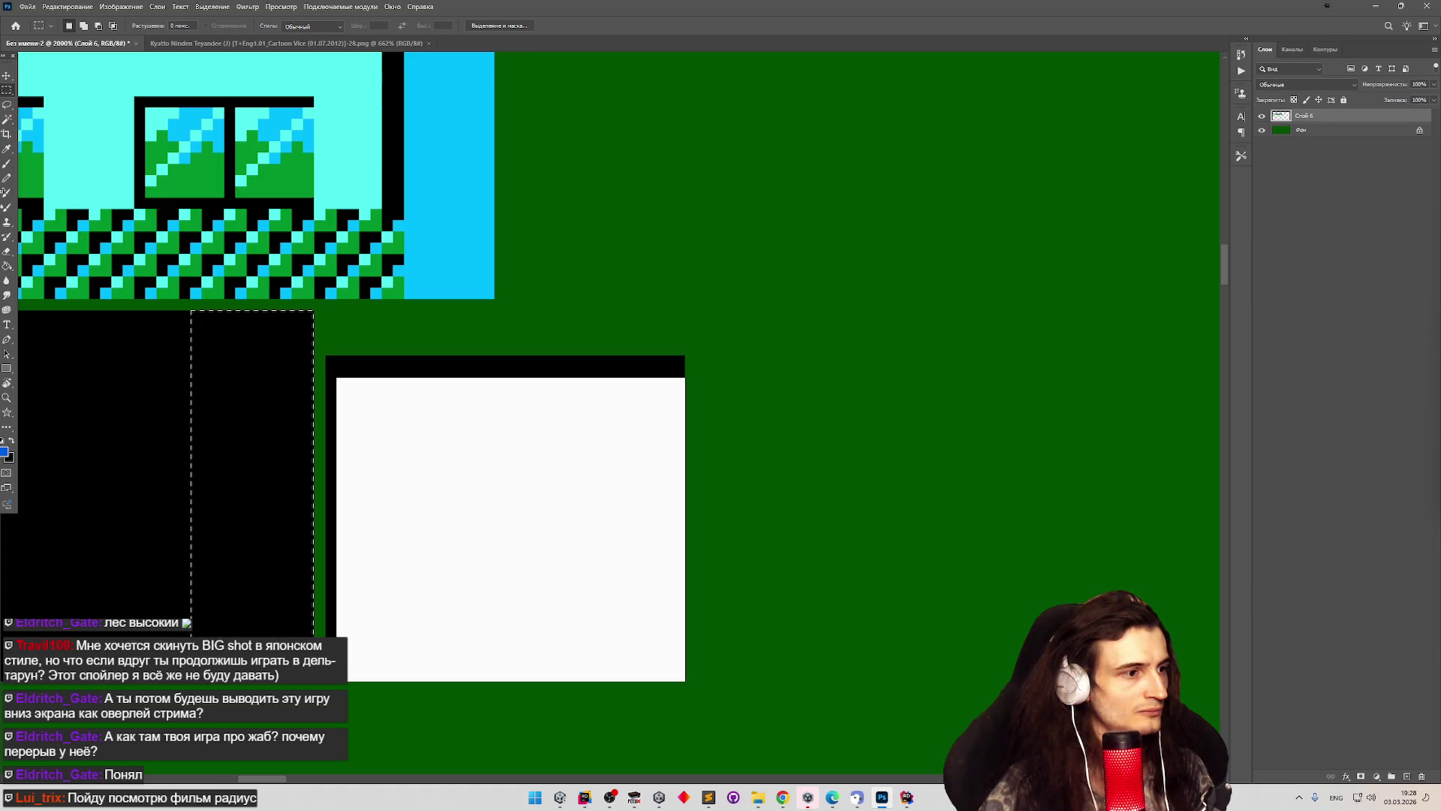
{"action": "scroll", "coordinate": [241, 604], "scroll_direction": "down", "scroll_amount": 2}
{"action": "scroll", "coordinate": [227, 604], "scroll_direction": "down", "scroll_amount": 2}
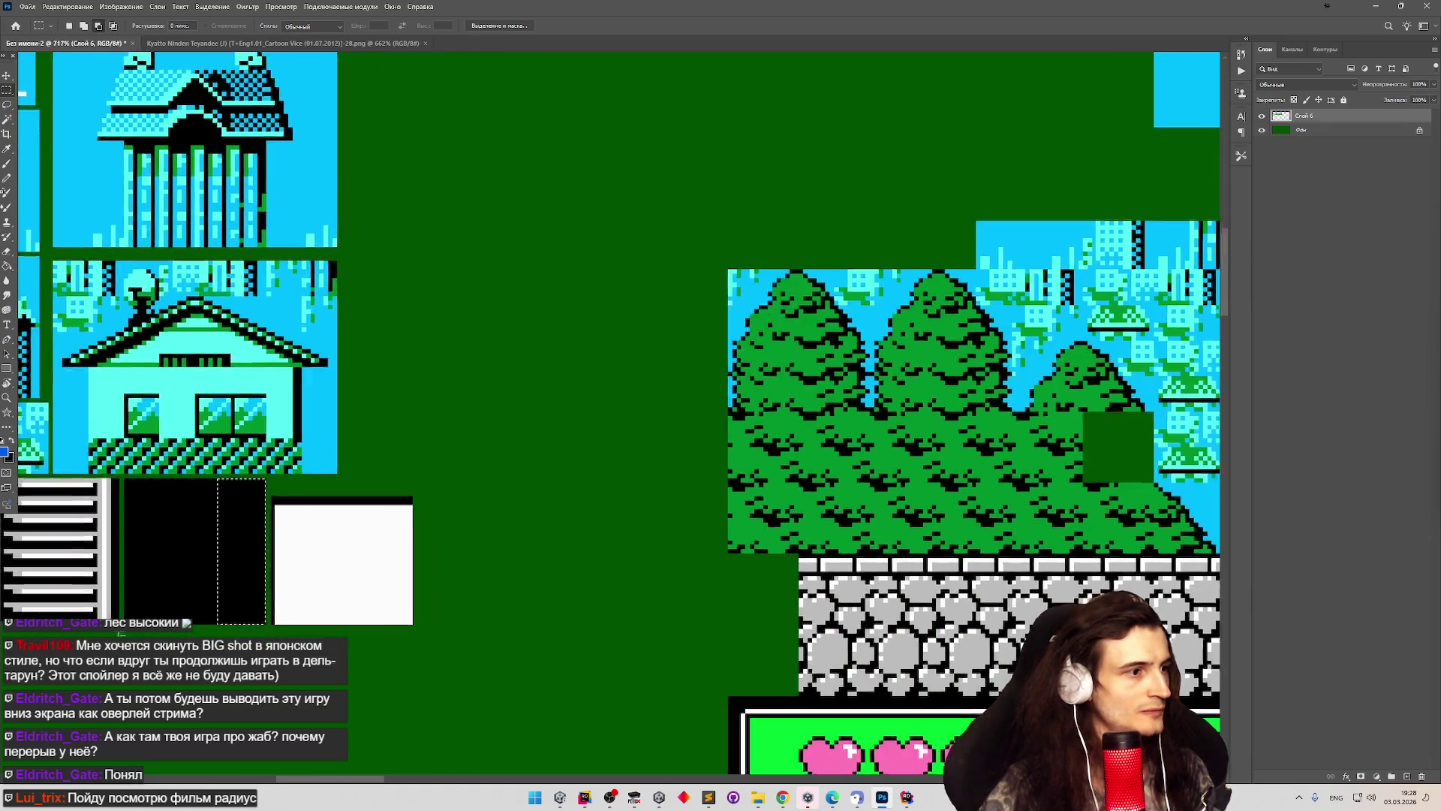
{"action": "scroll", "coordinate": [226, 604], "scroll_direction": "up", "scroll_amount": 4}
{"action": "left_click_drag", "start_coordinate": [313, 591], "coordinate": [500, 581]}
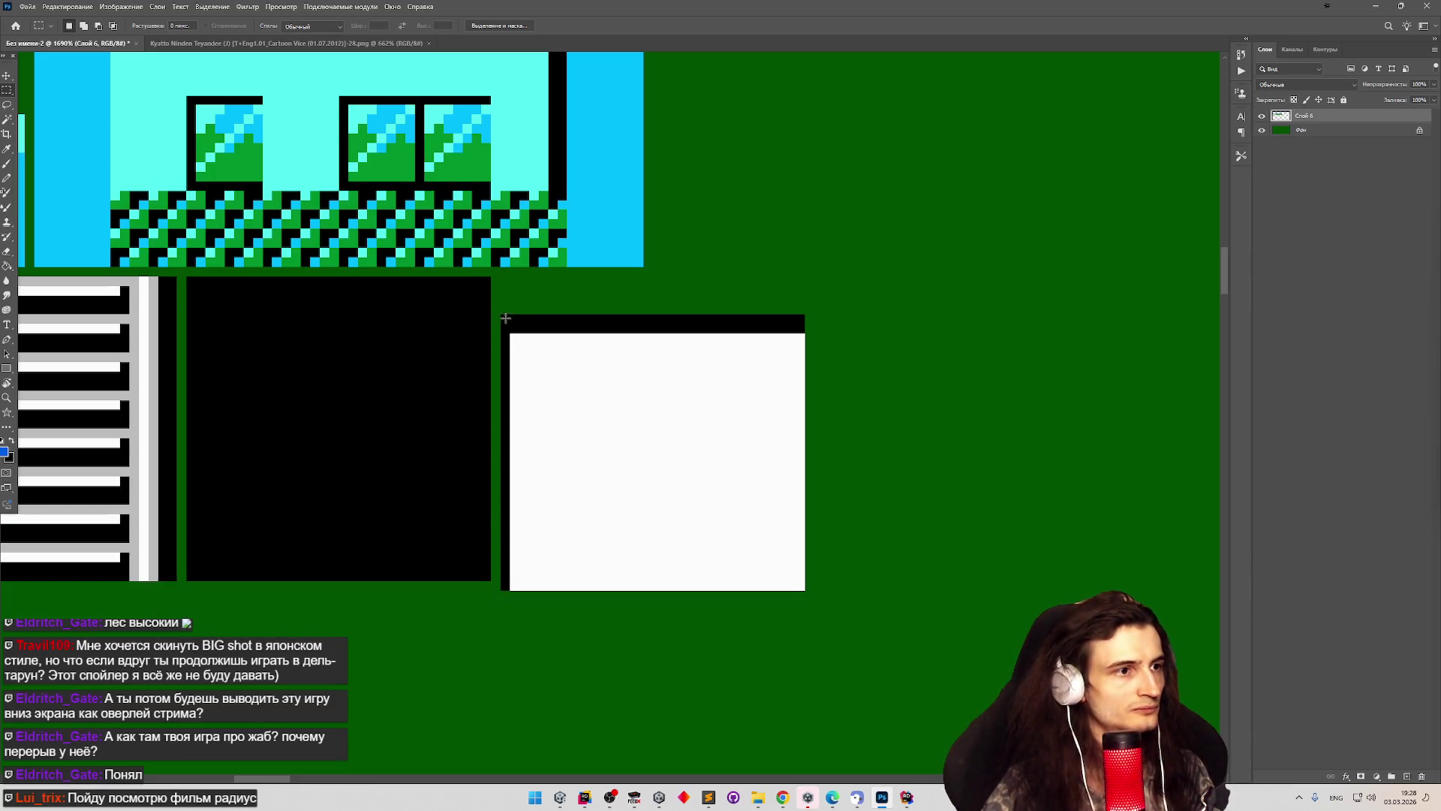
{"action": "mouse_move", "coordinate": [501, 313]}
{"action": "left_mouse_down"}
{"action": "mouse_move", "coordinate": [552, 278]}
{"action": "mouse_move", "coordinate": [804, 273]}
{"action": "left_mouse_up"}
{"action": "left_click", "coordinate": [375, 273]}
{"action": "key", "text": "ctrl+z"}
Fill the top strip black with the Paint Bucket and deselect.
{"action": "left_click", "coordinate": [6, 266]}
{"action": "key", "text": "d"}
{"action": "left_click", "coordinate": [573, 308]}
{"action": "key", "text": "m"}
{"action": "key", "text": "ctrl+d"}
{"action": "scroll", "coordinate": [426, 255], "scroll_direction": "down", "scroll_amount": 5}
{"action": "scroll", "coordinate": [425, 256], "scroll_direction": "down", "scroll_amount": 2}
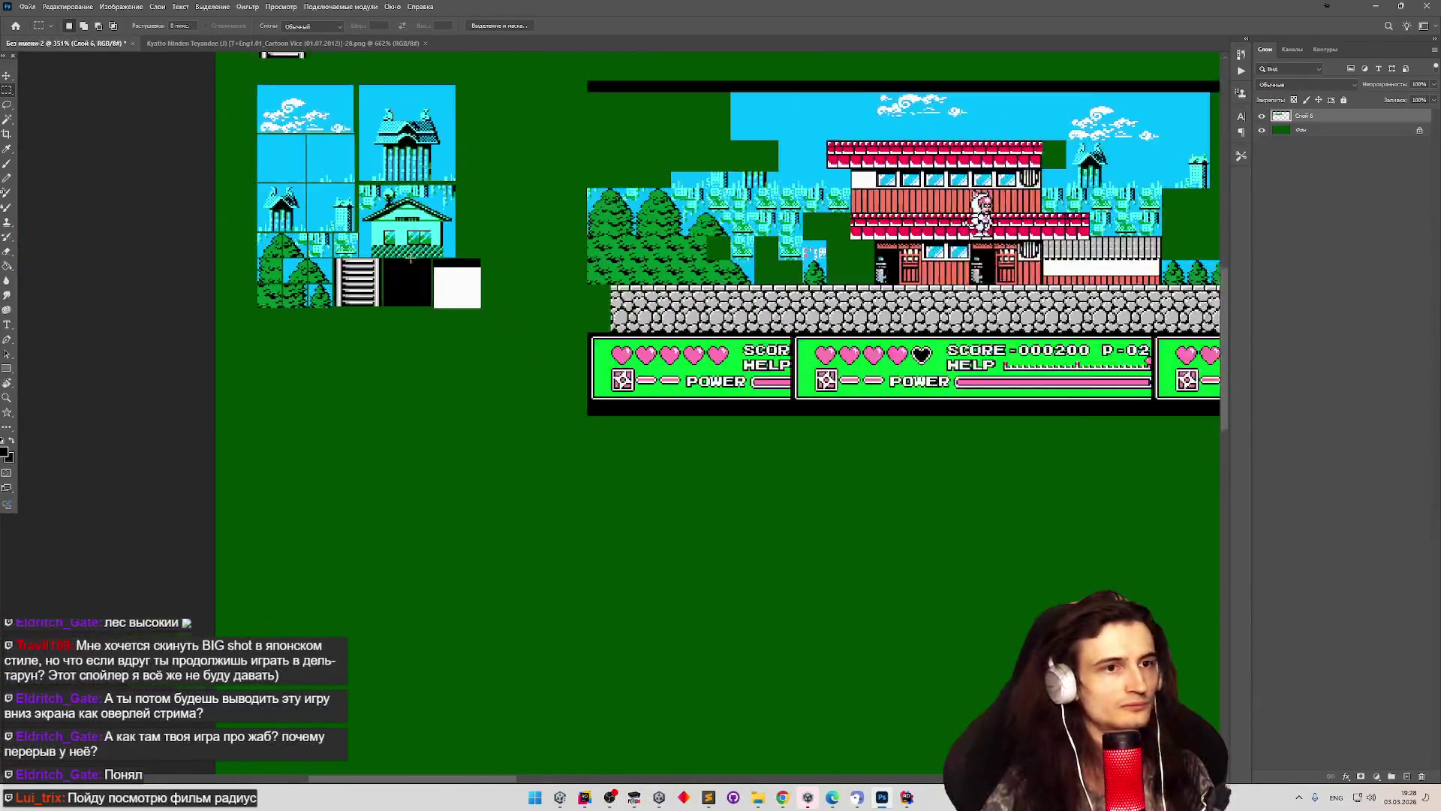
{"action": "scroll", "coordinate": [237, 253], "scroll_direction": "up", "scroll_amount": 5}
{"action": "scroll", "coordinate": [238, 253], "scroll_direction": "down", "scroll_amount": 4}
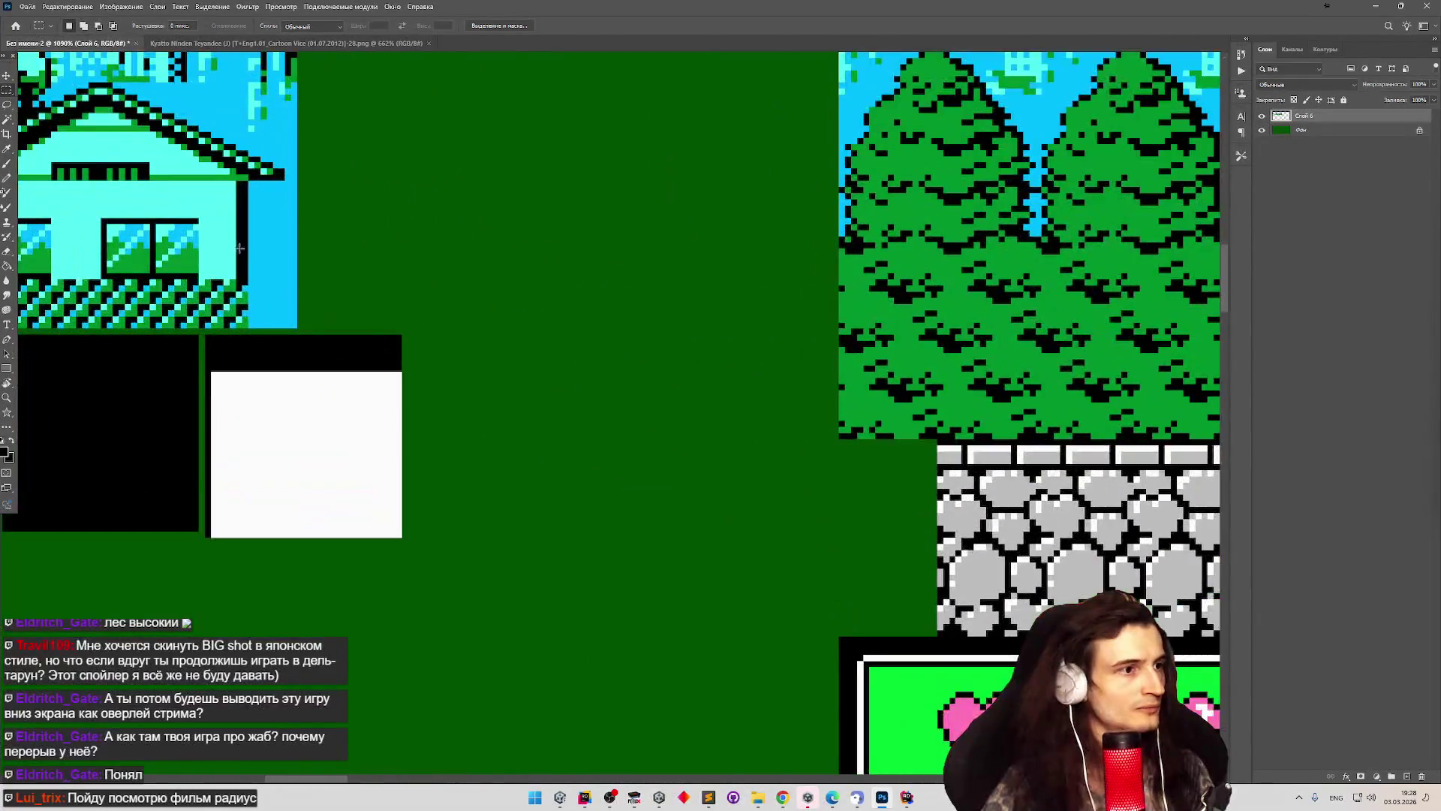
{"action": "scroll", "coordinate": [767, 268], "scroll_direction": "down", "scroll_amount": 2}
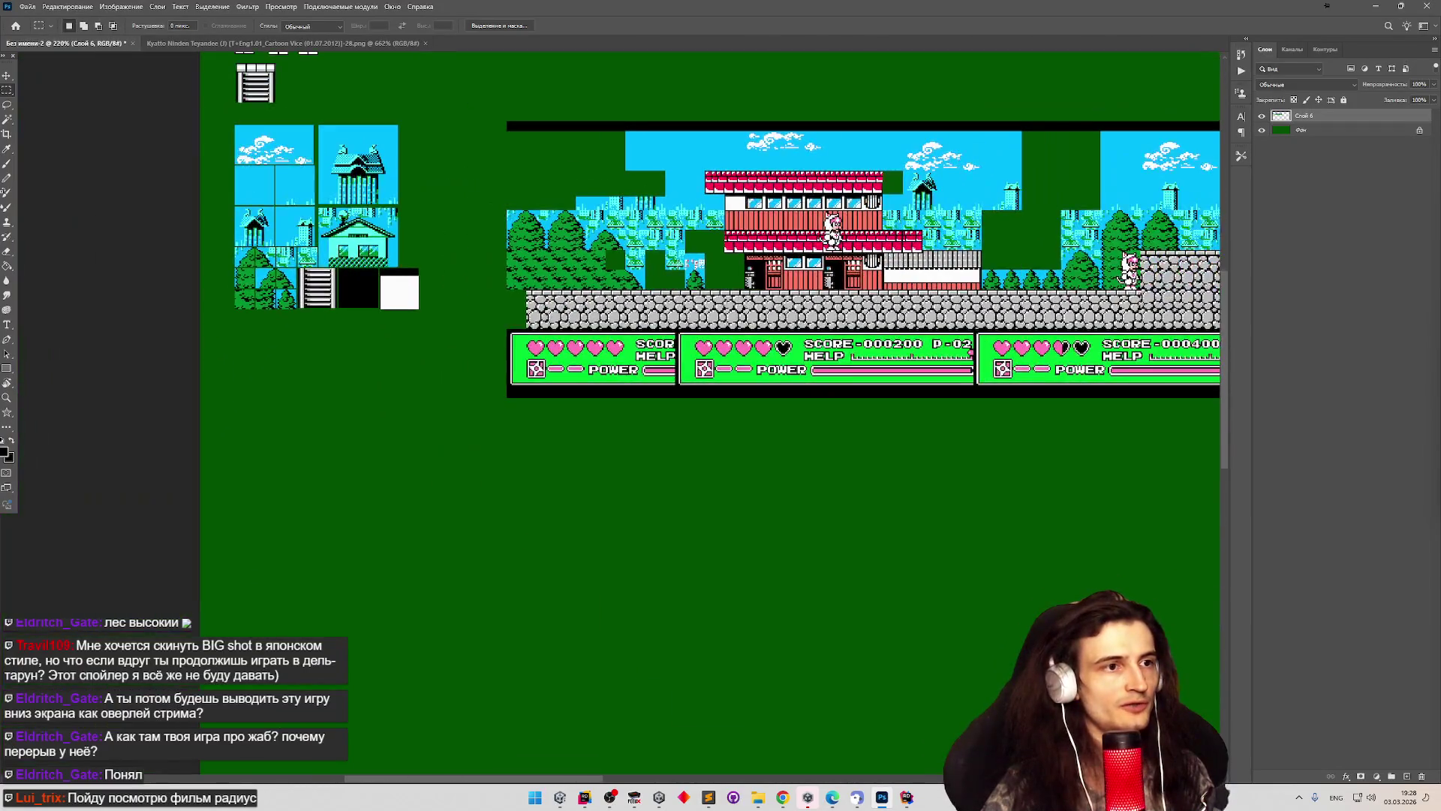
Copy the building's doorway section into the tile sheet right after the white tile.
{"action": "scroll", "coordinate": [740, 186], "scroll_direction": "up", "scroll_amount": 5}
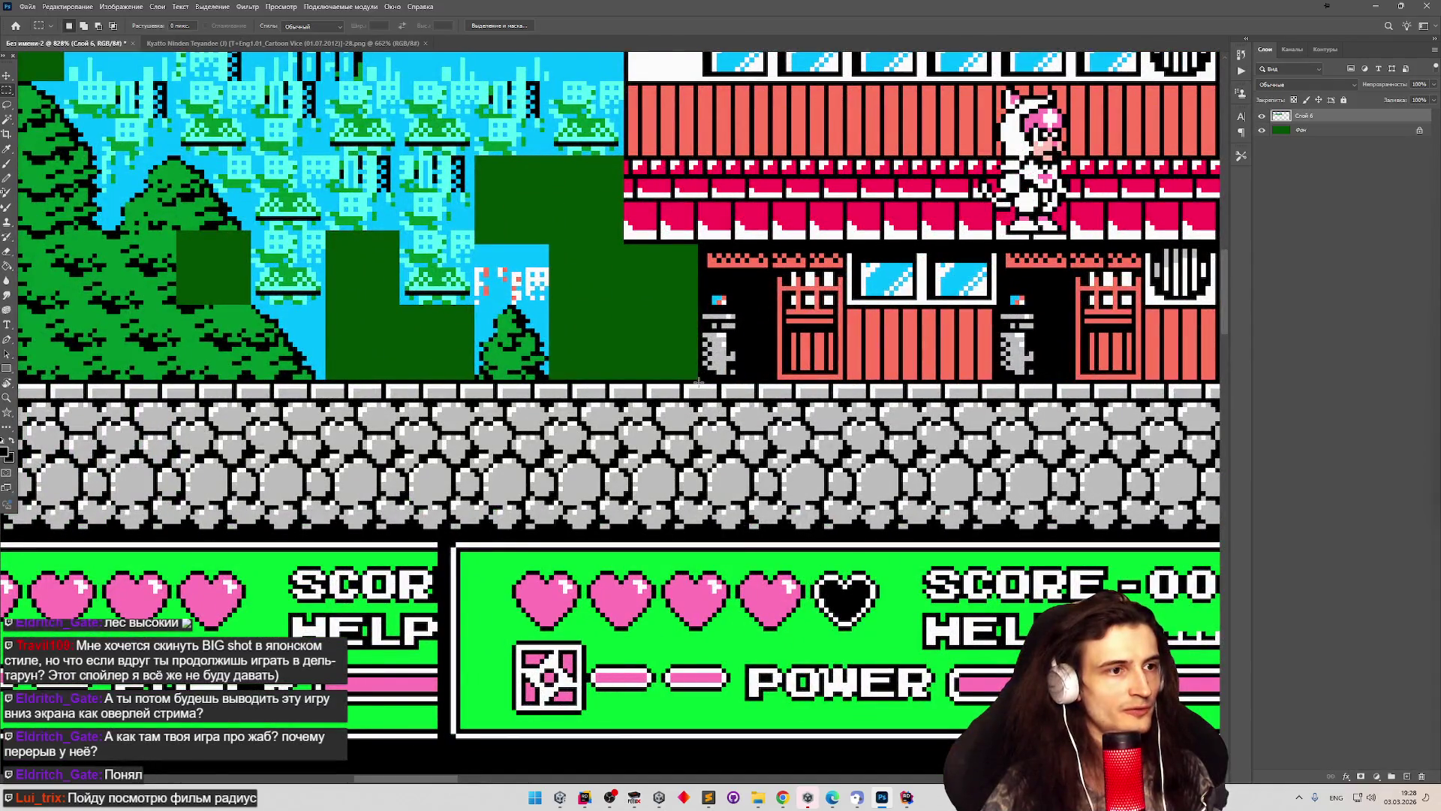
{"action": "left_click_drag", "start_coordinate": [698, 382], "coordinate": [847, 234]}
{"action": "scroll", "coordinate": [814, 267], "scroll_direction": "down", "scroll_amount": 3}
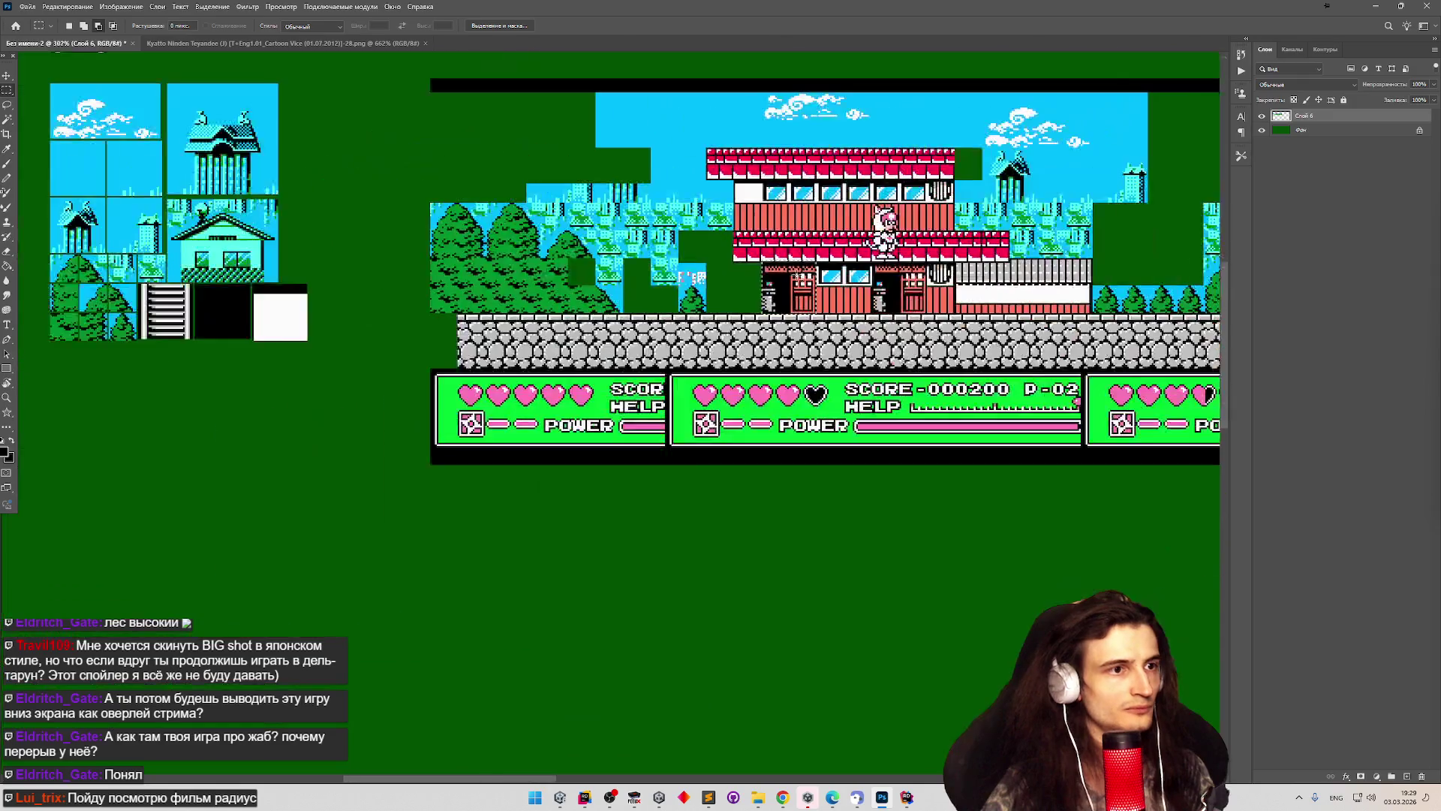
{"action": "mouse_move", "coordinate": [781, 289]}
{"action": "left_mouse_down"}
{"action": "mouse_move", "coordinate": [340, 350]}
{"action": "mouse_move", "coordinate": [372, 311]}
{"action": "left_mouse_up"}
{"action": "scroll", "coordinate": [307, 313], "scroll_direction": "up", "scroll_amount": 1}
{"action": "scroll", "coordinate": [308, 314], "scroll_direction": "up", "scroll_amount": 5}
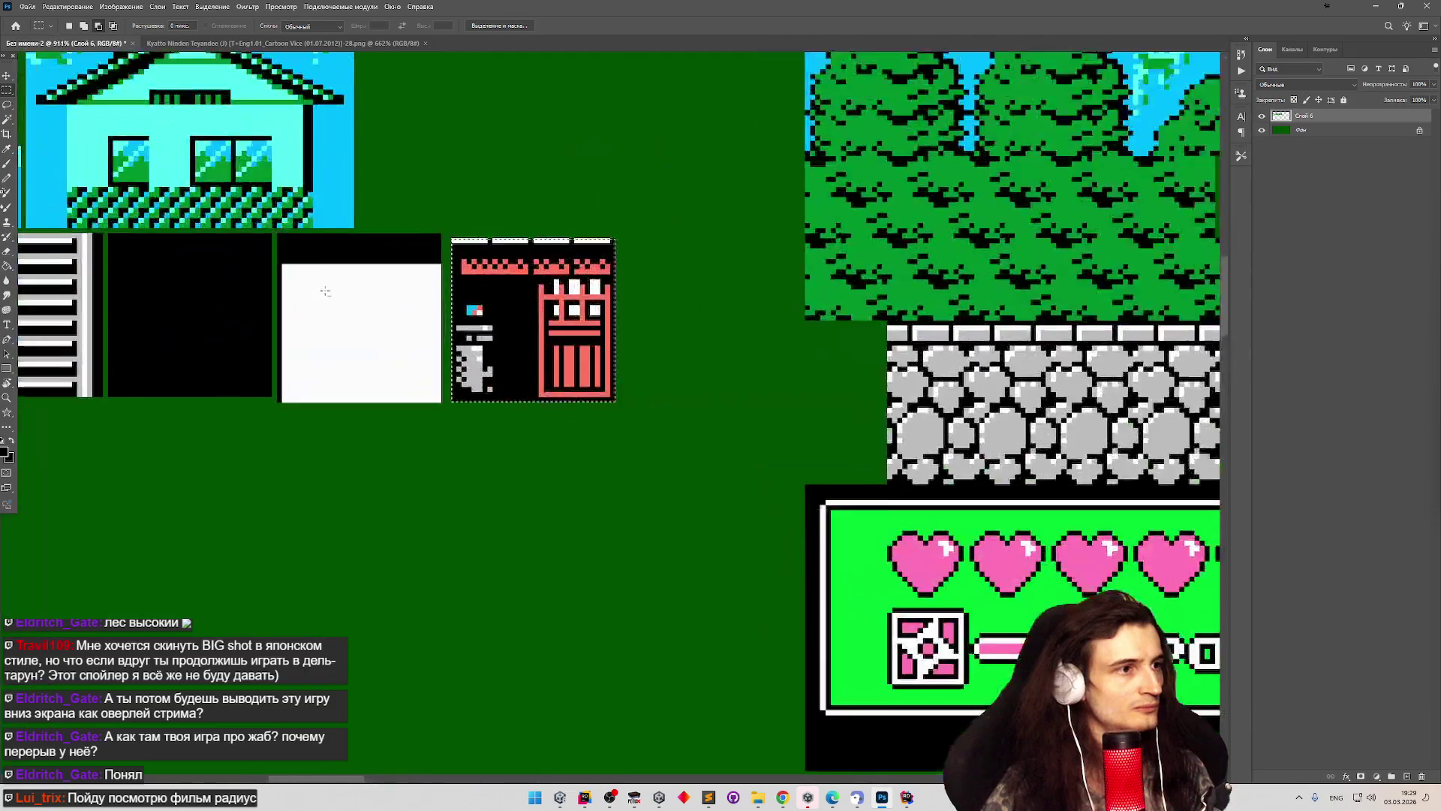
{"action": "left_click_drag", "start_coordinate": [601, 346], "coordinate": [595, 337]}
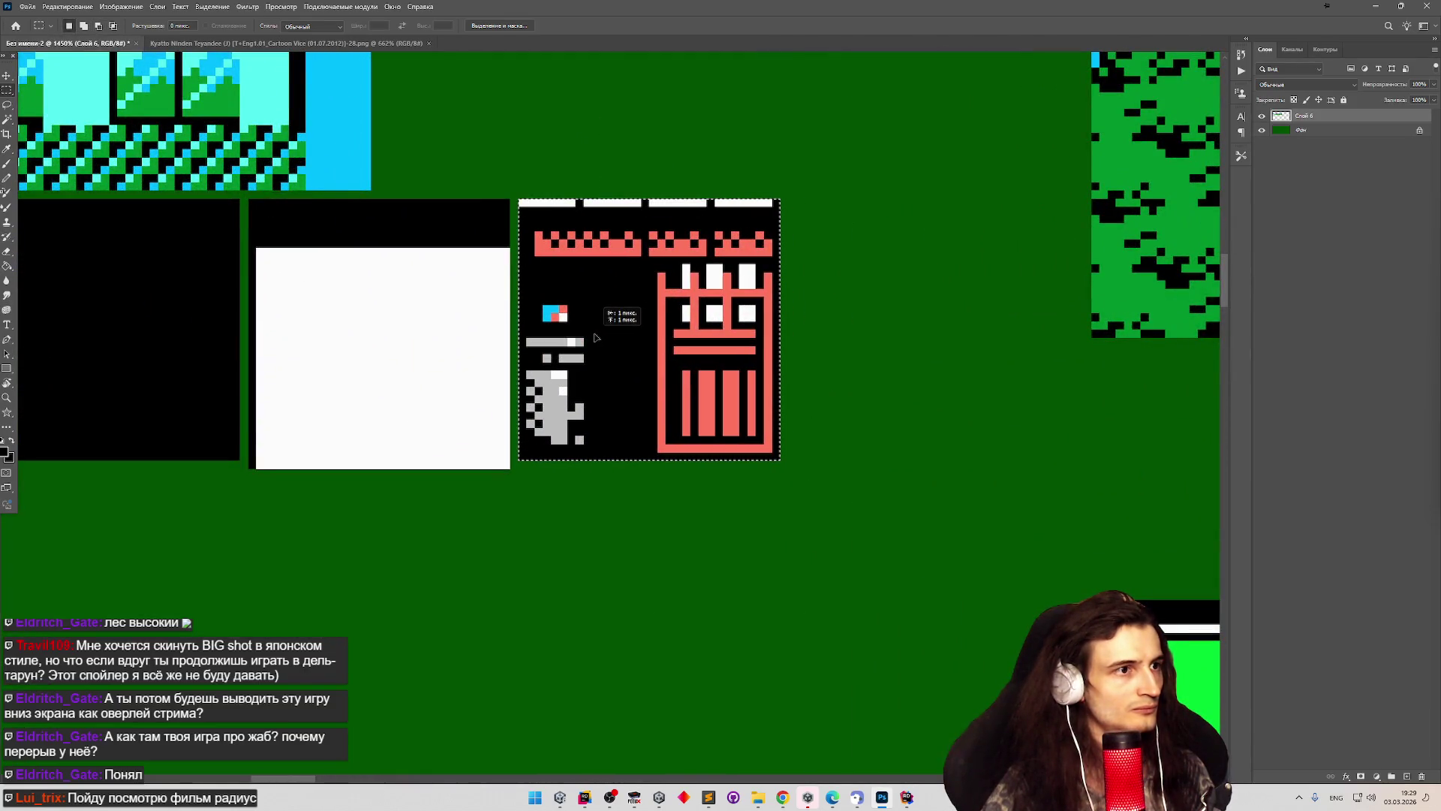
Paint over the white bars atop the door tile with the Pencil, then discard the stray selection.
{"action": "scroll", "coordinate": [493, 146], "scroll_direction": "up", "scroll_amount": 1}
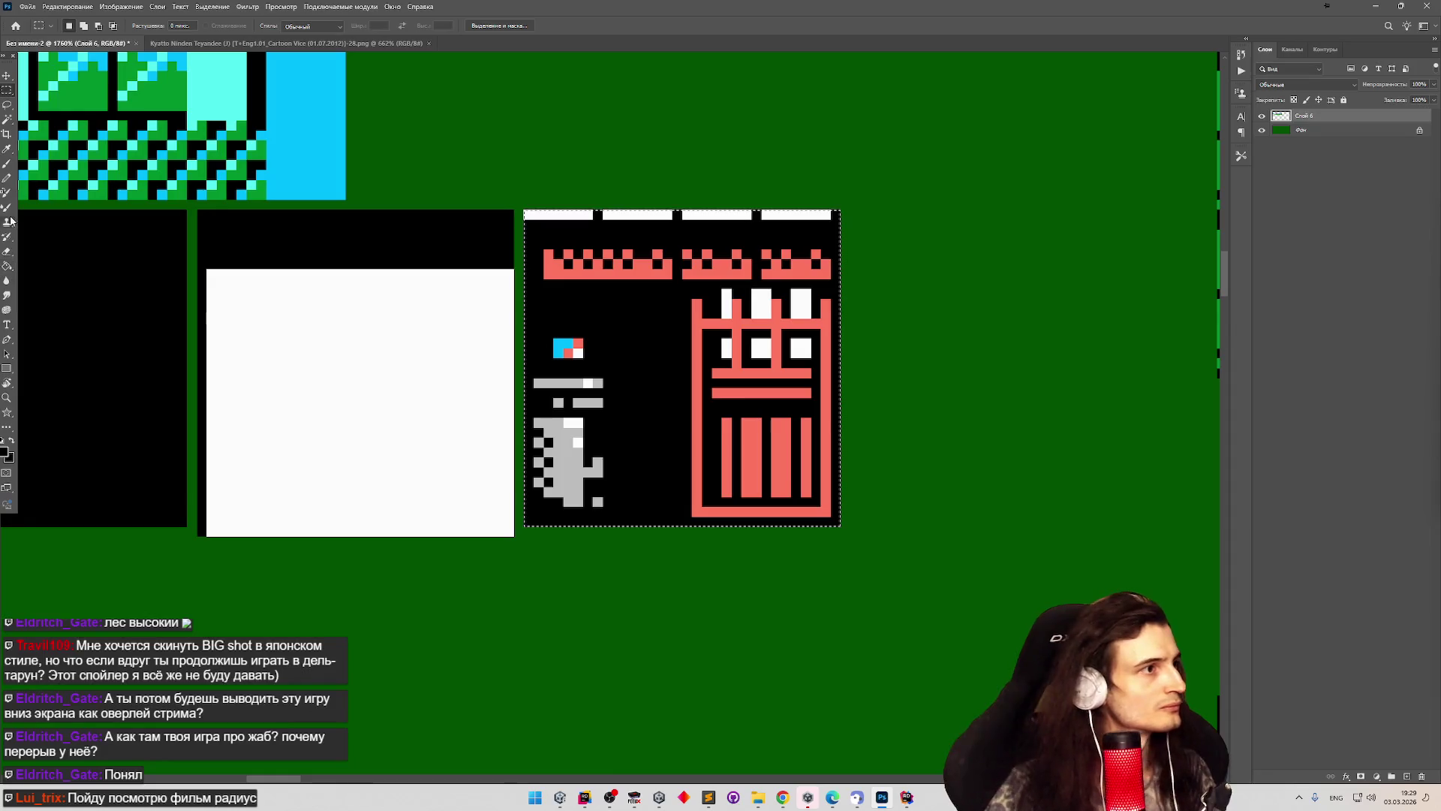
{"action": "left_click", "coordinate": [6, 178]}
{"action": "left_click_drag", "start_coordinate": [568, 213], "coordinate": [835, 214]}
{"action": "scroll", "coordinate": [568, 240], "scroll_direction": "down", "scroll_amount": 5}
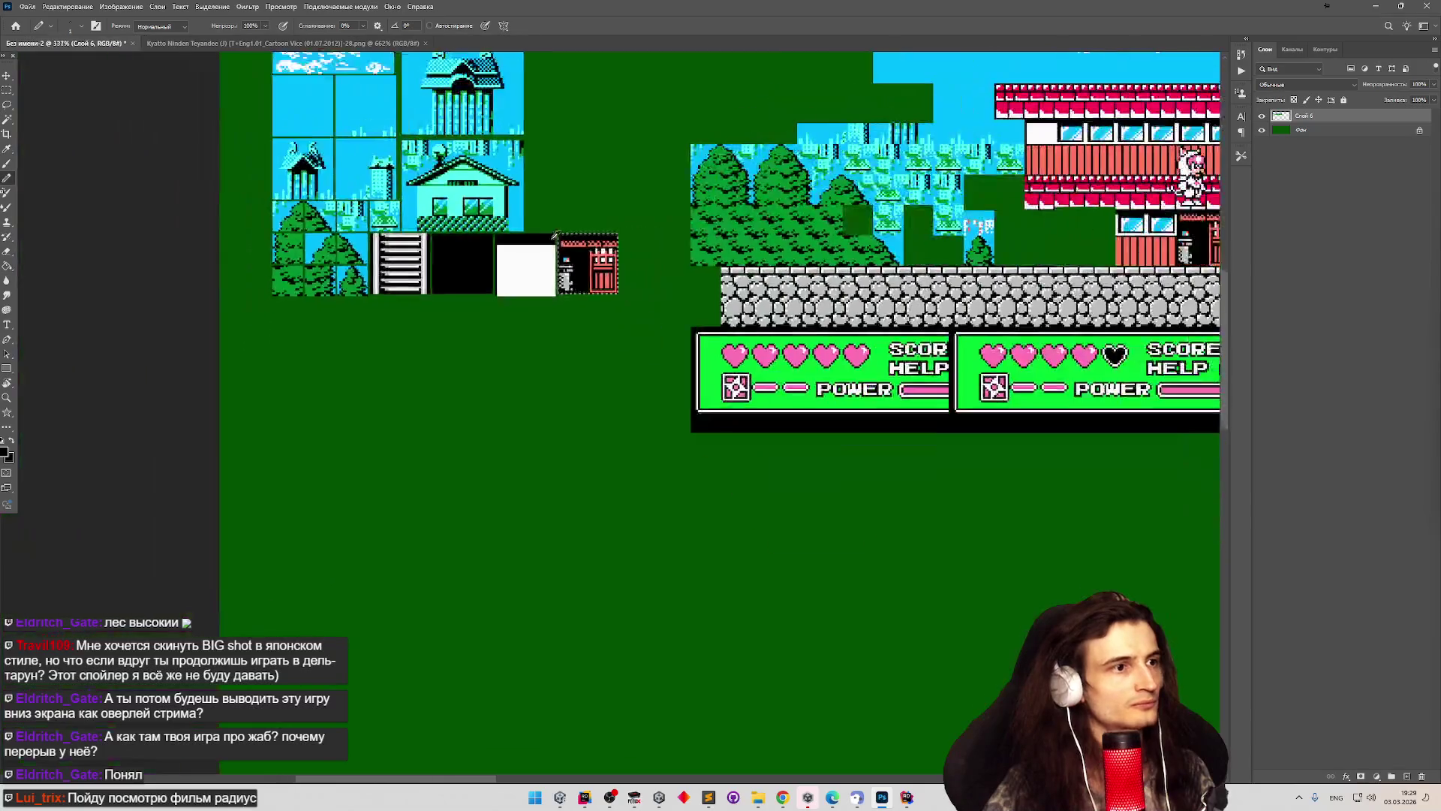
{"action": "scroll", "coordinate": [556, 236], "scroll_direction": "down", "scroll_amount": 2}
{"action": "scroll", "coordinate": [863, 255], "scroll_direction": "down", "scroll_amount": 2}
{"action": "scroll", "coordinate": [679, 201], "scroll_direction": "up", "scroll_amount": 8}
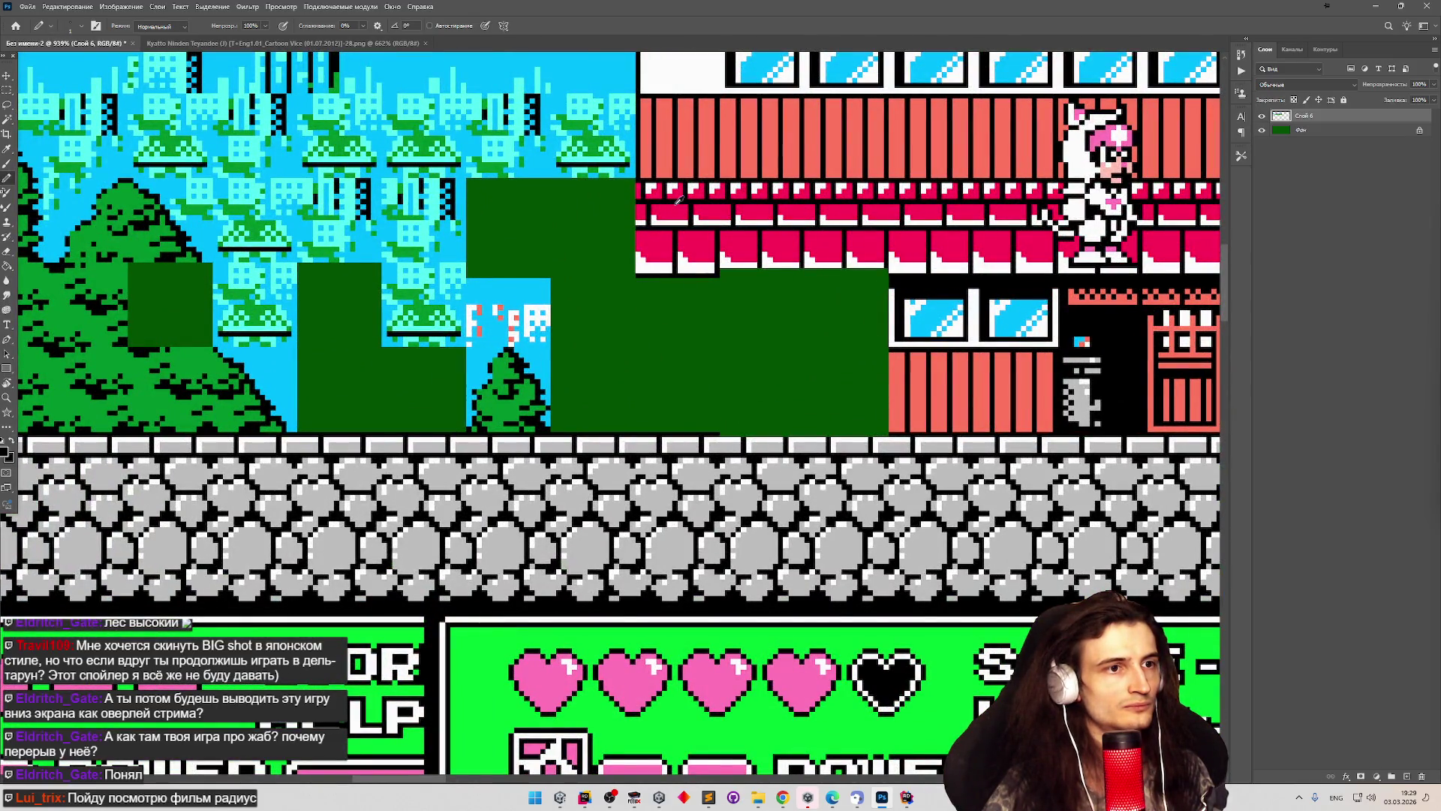
{"action": "scroll", "coordinate": [679, 201], "scroll_direction": "down", "scroll_amount": 4}
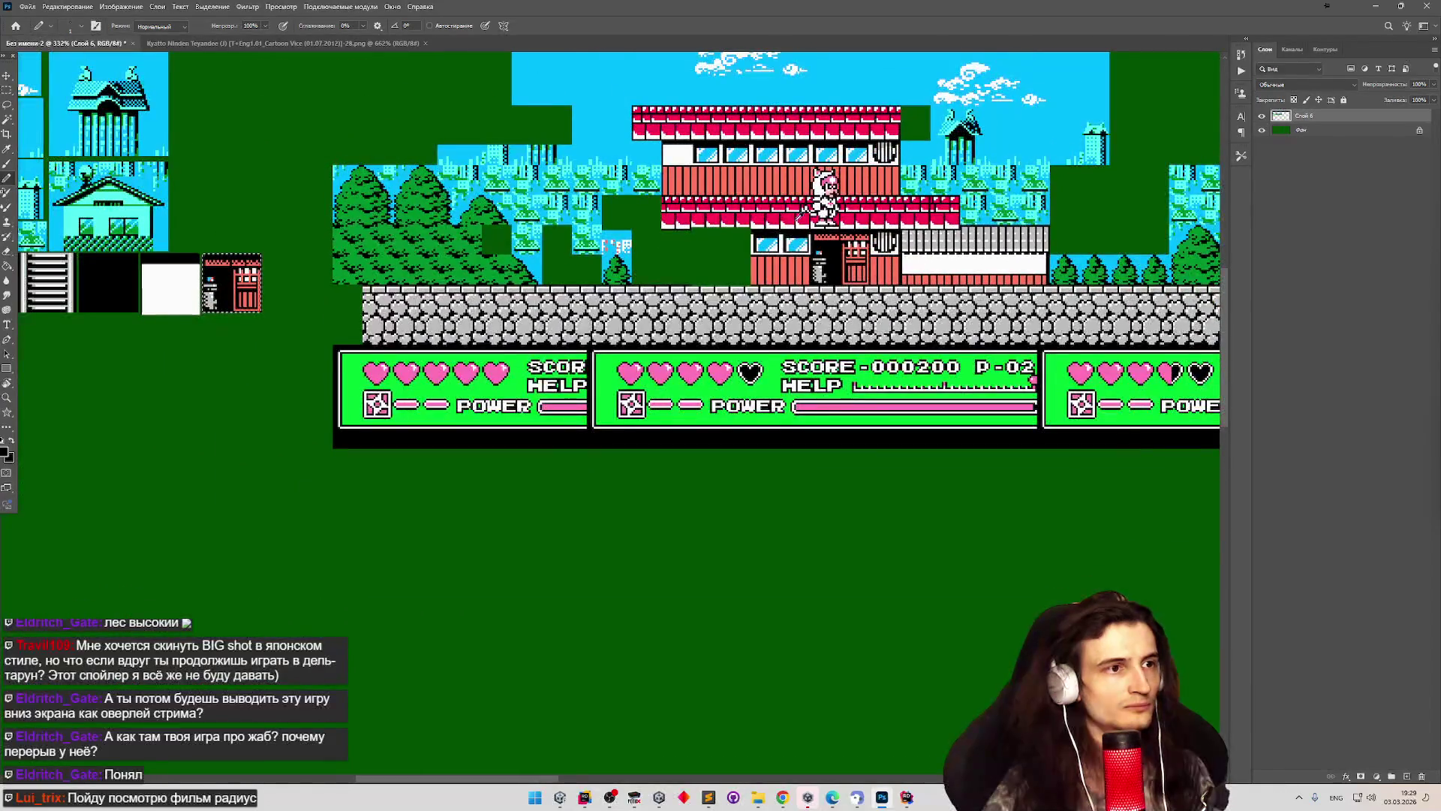
{"action": "scroll", "coordinate": [801, 214], "scroll_direction": "up", "scroll_amount": 2}
{"action": "scroll", "coordinate": [801, 216], "scroll_direction": "up", "scroll_amount": 1}
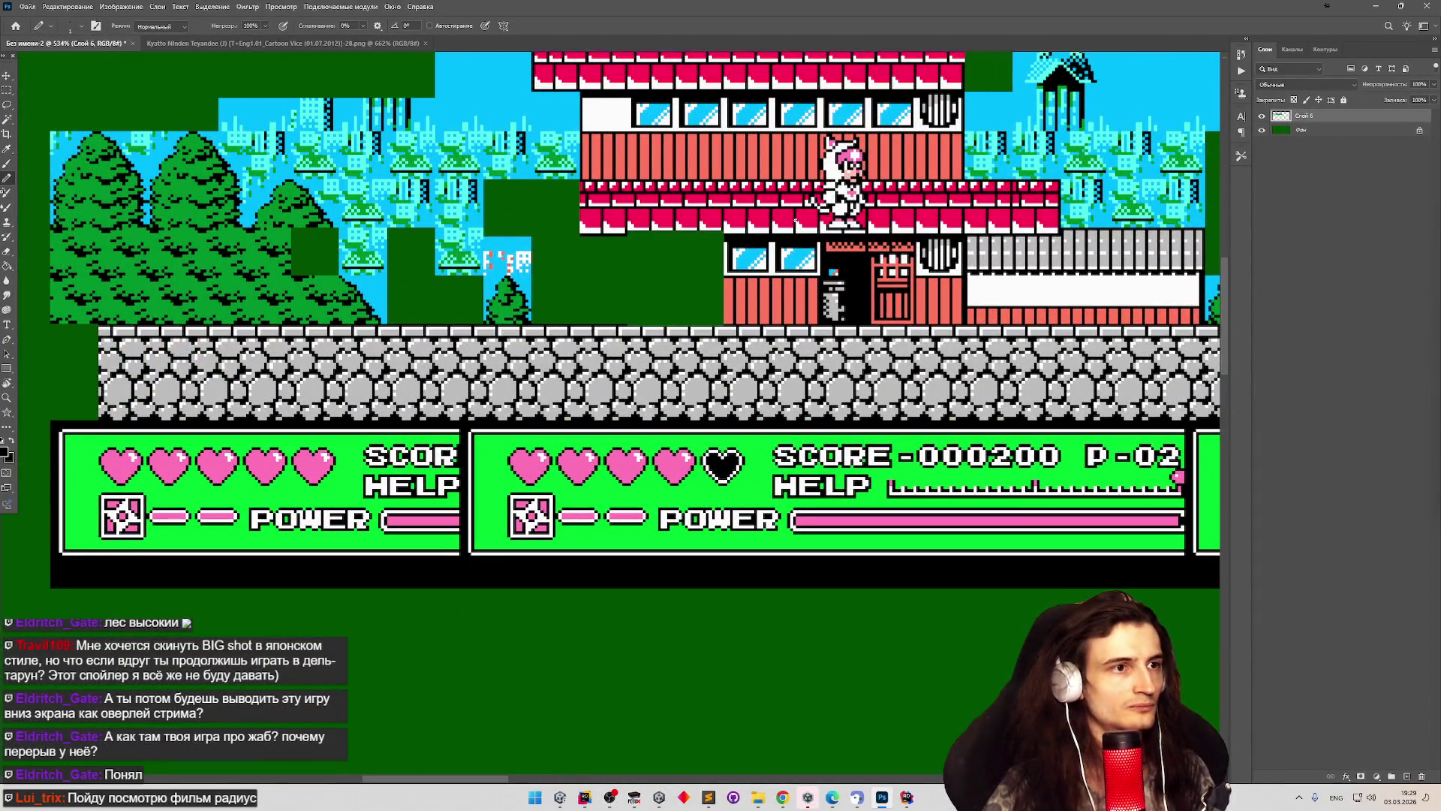
{"action": "scroll", "coordinate": [756, 219], "scroll_direction": "down", "scroll_amount": 3}
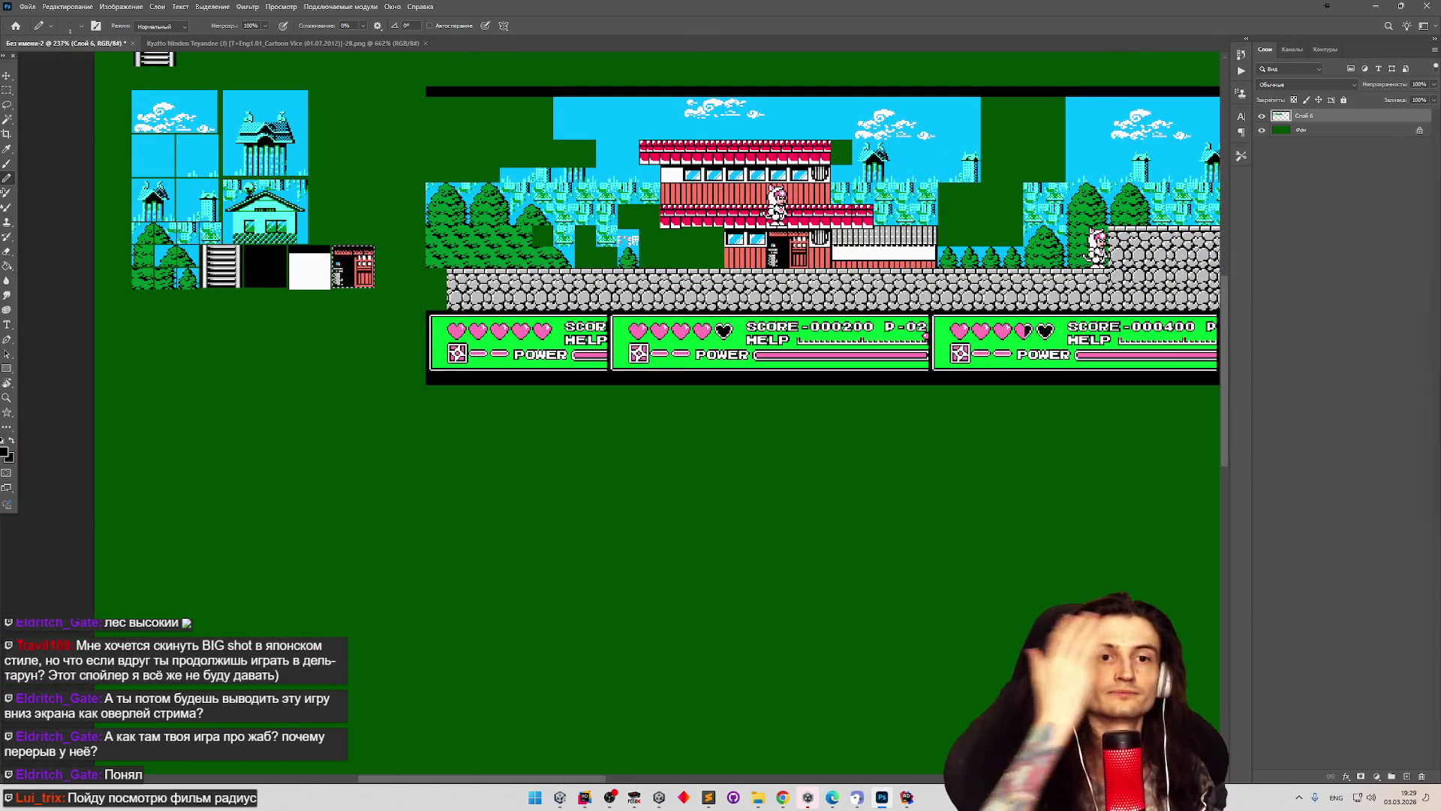
{"action": "scroll", "coordinate": [712, 228], "scroll_direction": "up", "scroll_amount": 4}
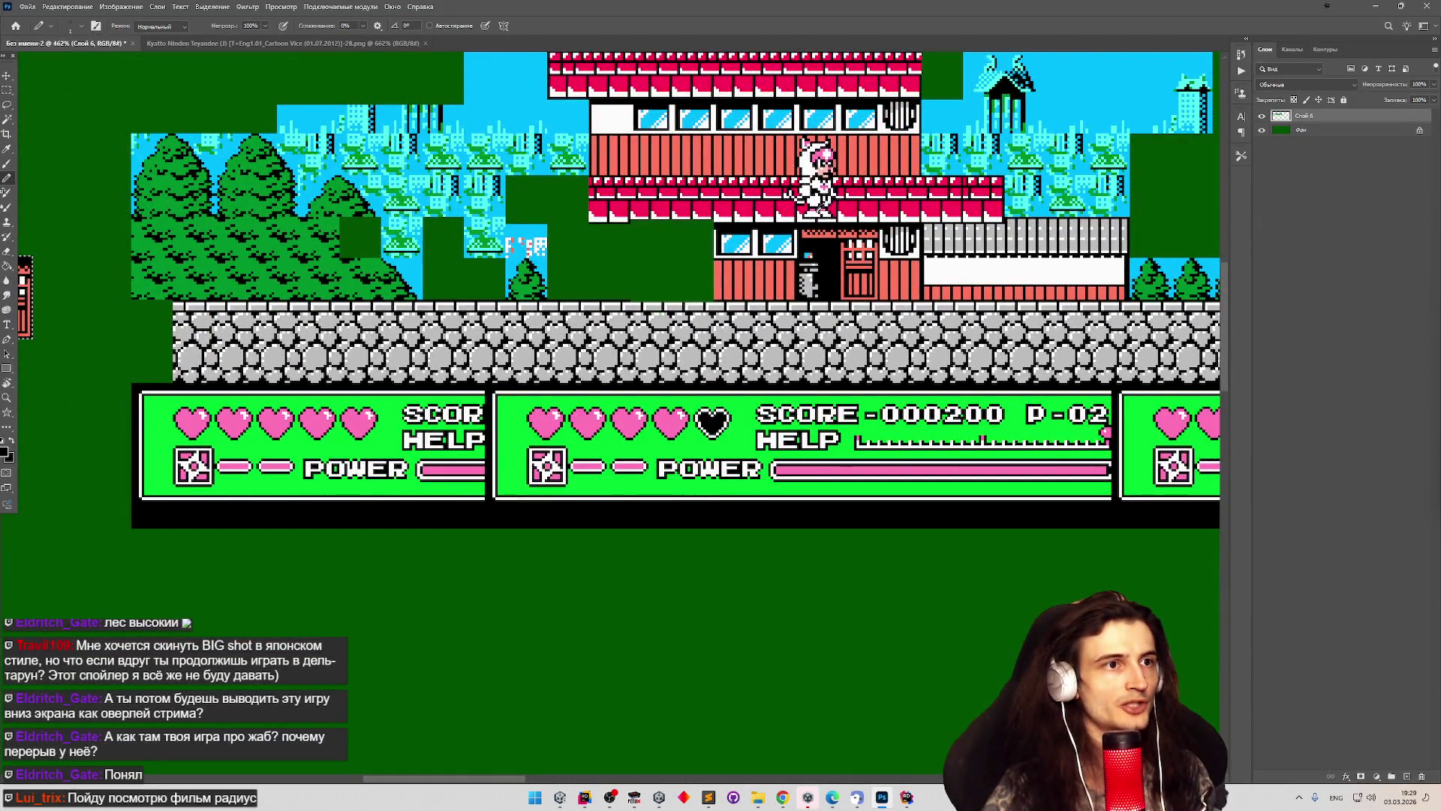
{"action": "scroll", "coordinate": [770, 197], "scroll_direction": "up", "scroll_amount": 2}
{"action": "scroll", "coordinate": [751, 225], "scroll_direction": "down", "scroll_amount": 2}
{"action": "scroll", "coordinate": [706, 317], "scroll_direction": "up", "scroll_amount": 5}
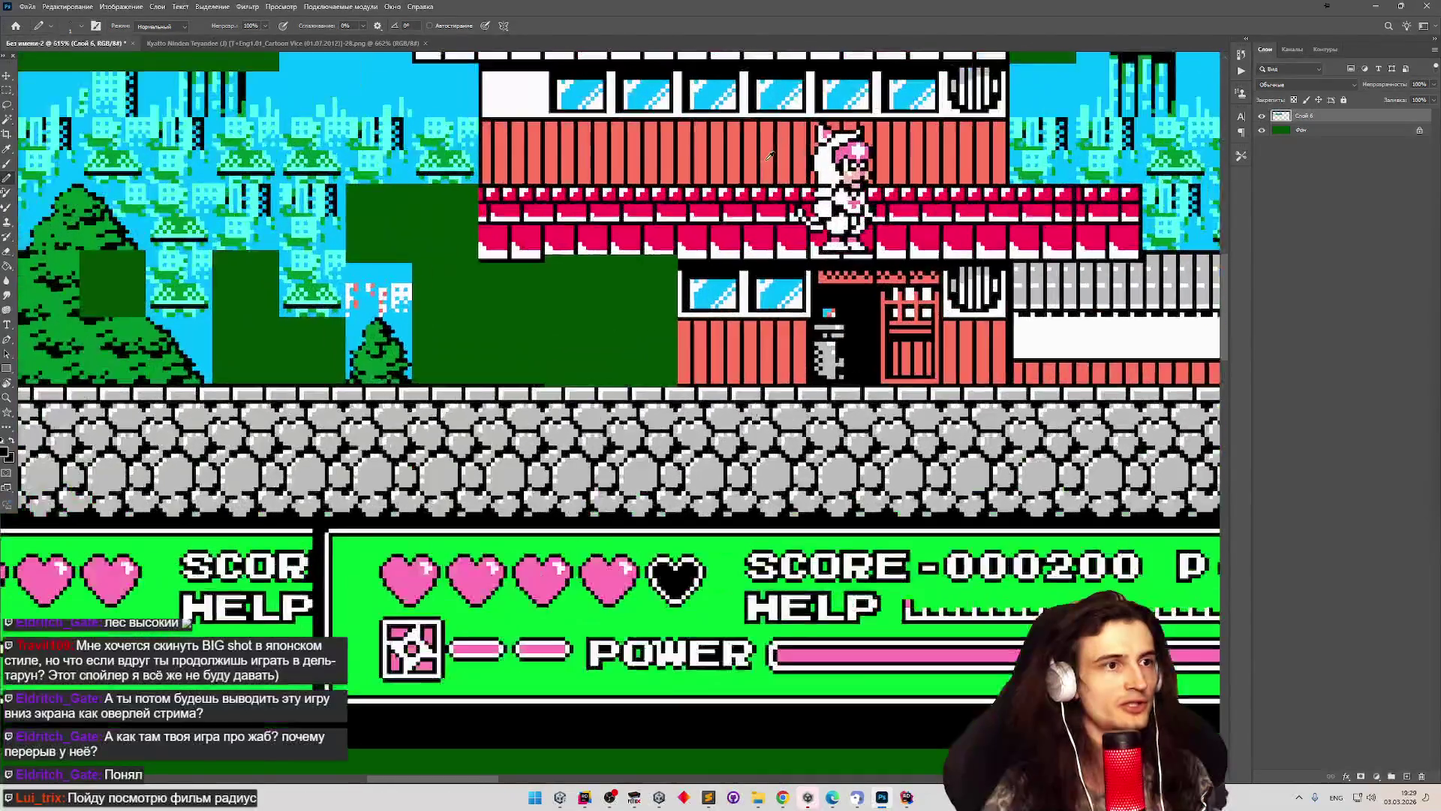
{"action": "key", "text": "m"}
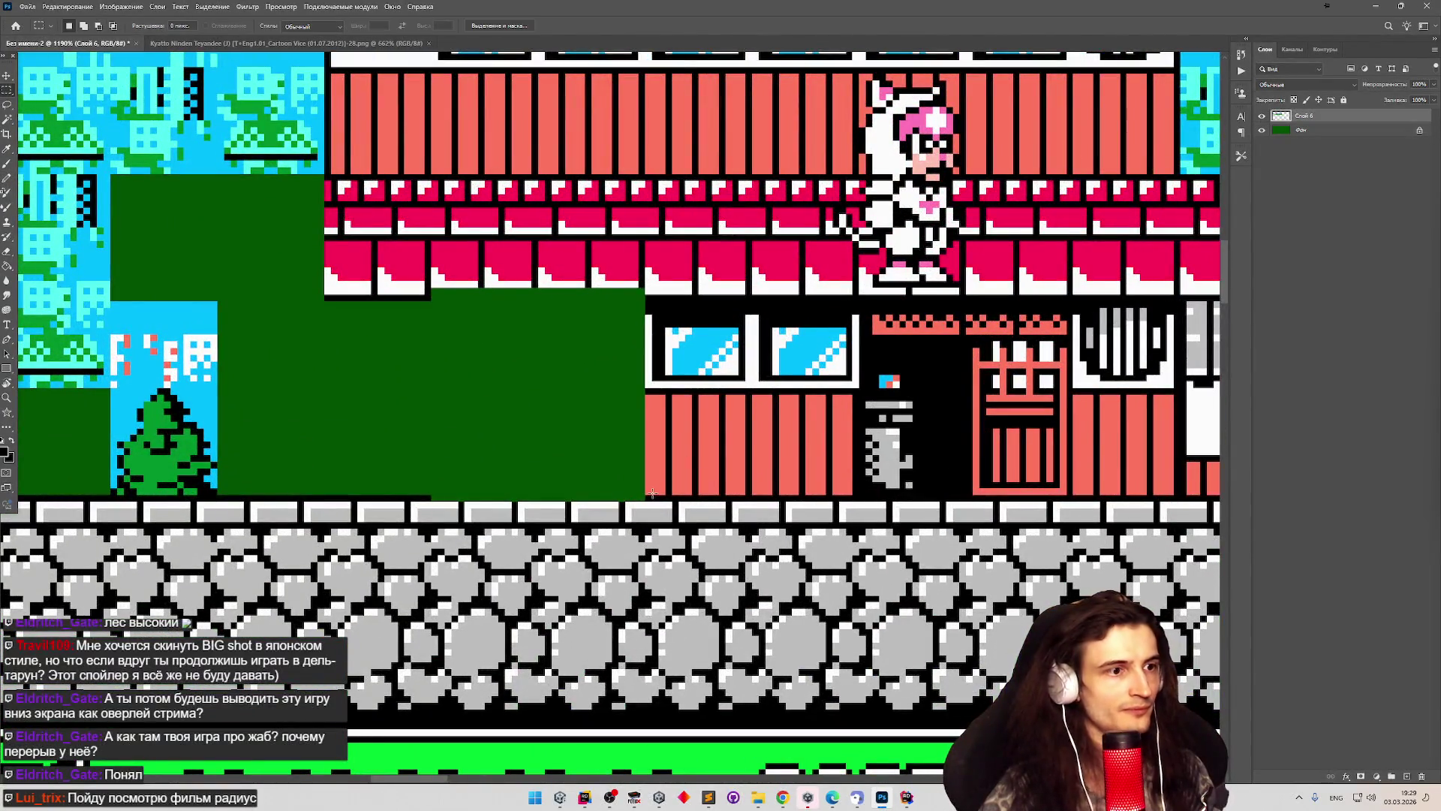
{"action": "left_click_drag", "start_coordinate": [684, 443], "coordinate": [684, 442]}
{"action": "left_click", "coordinate": [670, 452]}
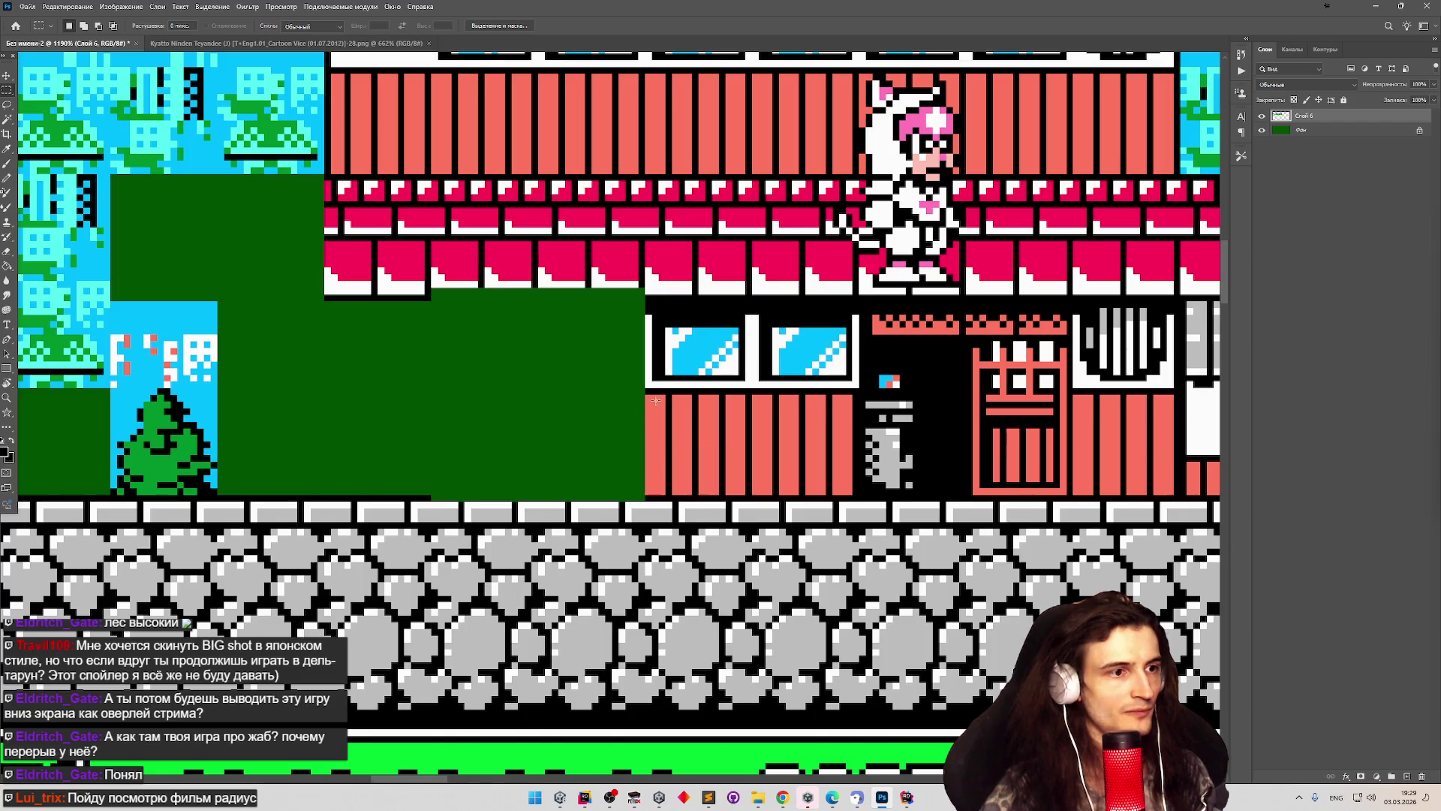
{"action": "scroll", "coordinate": [656, 400], "scroll_direction": "down", "scroll_amount": 5}
{"action": "scroll", "coordinate": [73, 451], "scroll_direction": "up", "scroll_amount": 3}
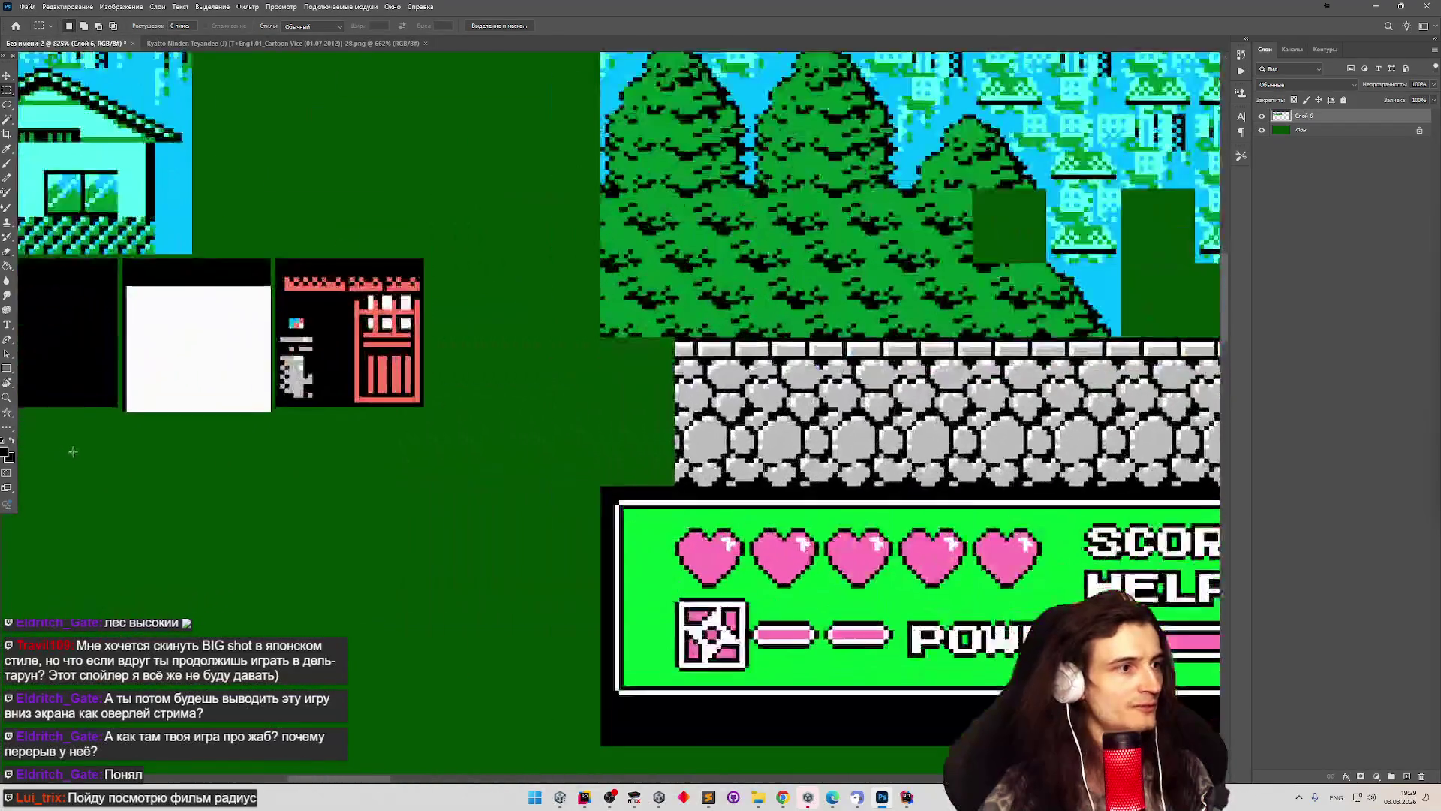
Nudge the door tile block down one pixel and check the 32×31 door tile.
{"action": "scroll", "coordinate": [89, 448], "scroll_direction": "up", "scroll_amount": 2}
{"action": "left_click_drag", "start_coordinate": [630, 398], "coordinate": [393, 375]}
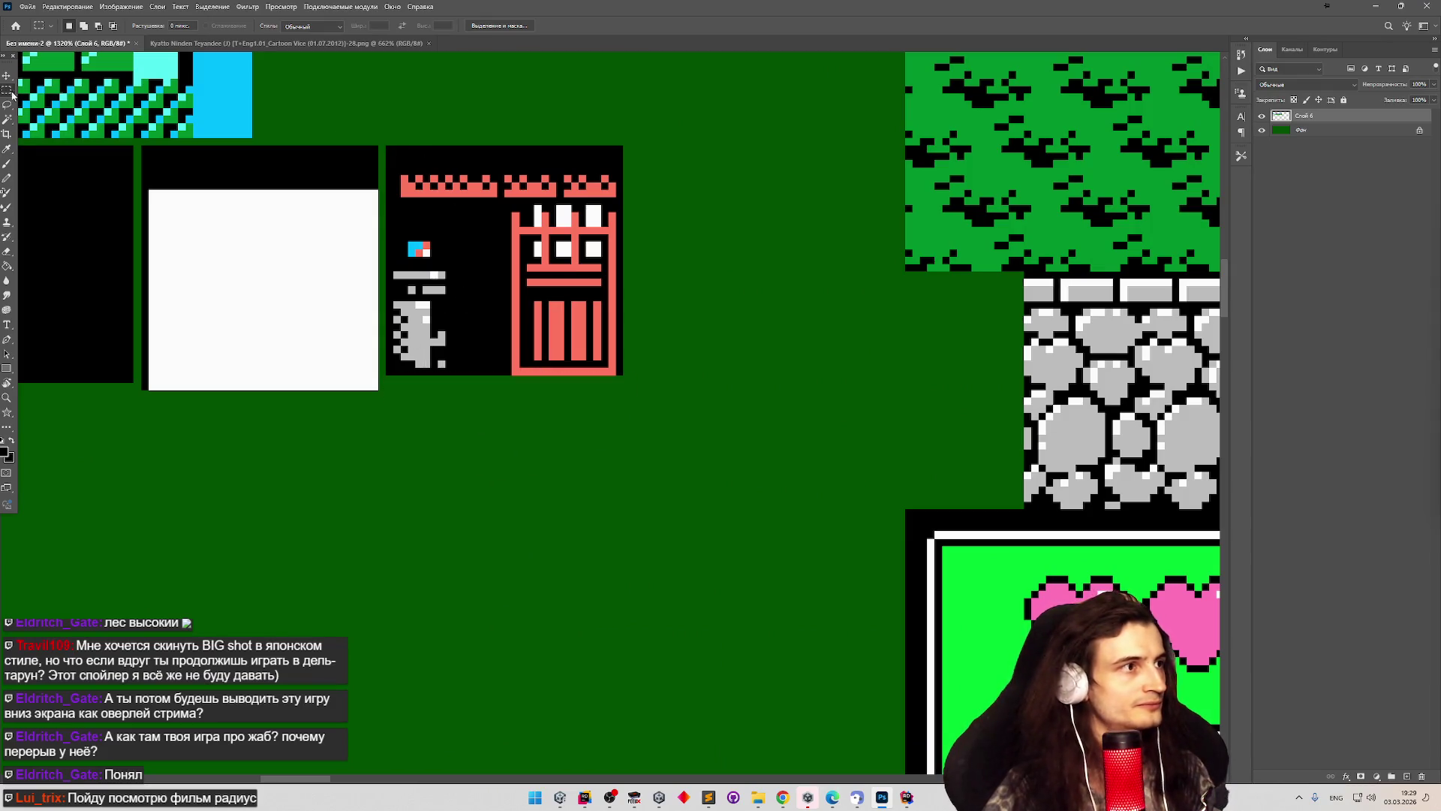
{"action": "mouse_move", "coordinate": [624, 145]}
{"action": "left_mouse_down"}
{"action": "mouse_move", "coordinate": [385, 376]}
{"action": "mouse_move", "coordinate": [423, 368]}
{"action": "left_mouse_up"}
{"action": "key", "text": "v"}
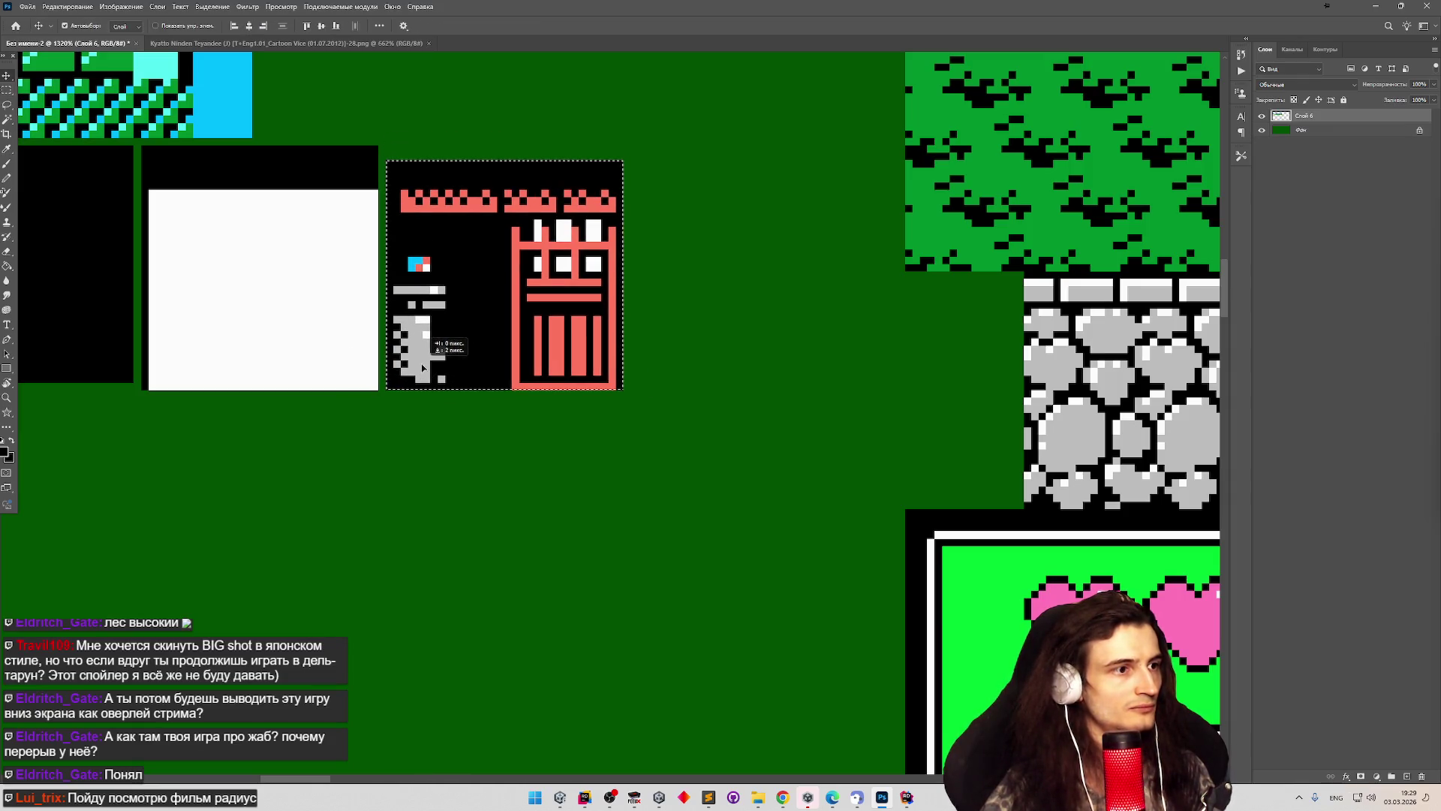
{"action": "key", "text": "b"}
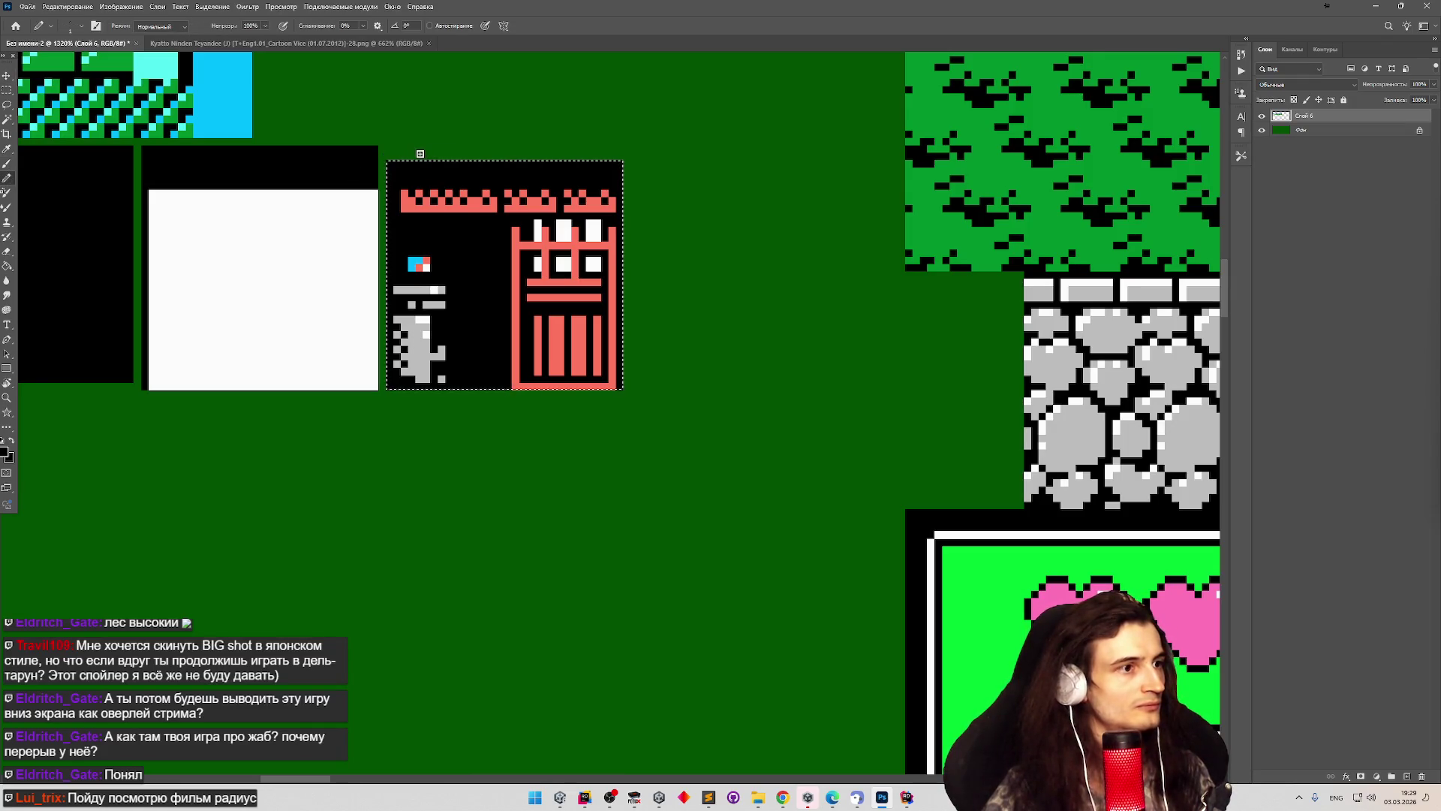
{"action": "key", "text": "m"}
{"action": "left_click", "coordinate": [347, 132]}
{"action": "mouse_move", "coordinate": [386, 162]}
{"action": "left_mouse_down"}
{"action": "mouse_move", "coordinate": [582, 330]}
{"action": "mouse_move", "coordinate": [620, 385]}
{"action": "left_mouse_up"}
{"action": "left_click", "coordinate": [539, 153]}
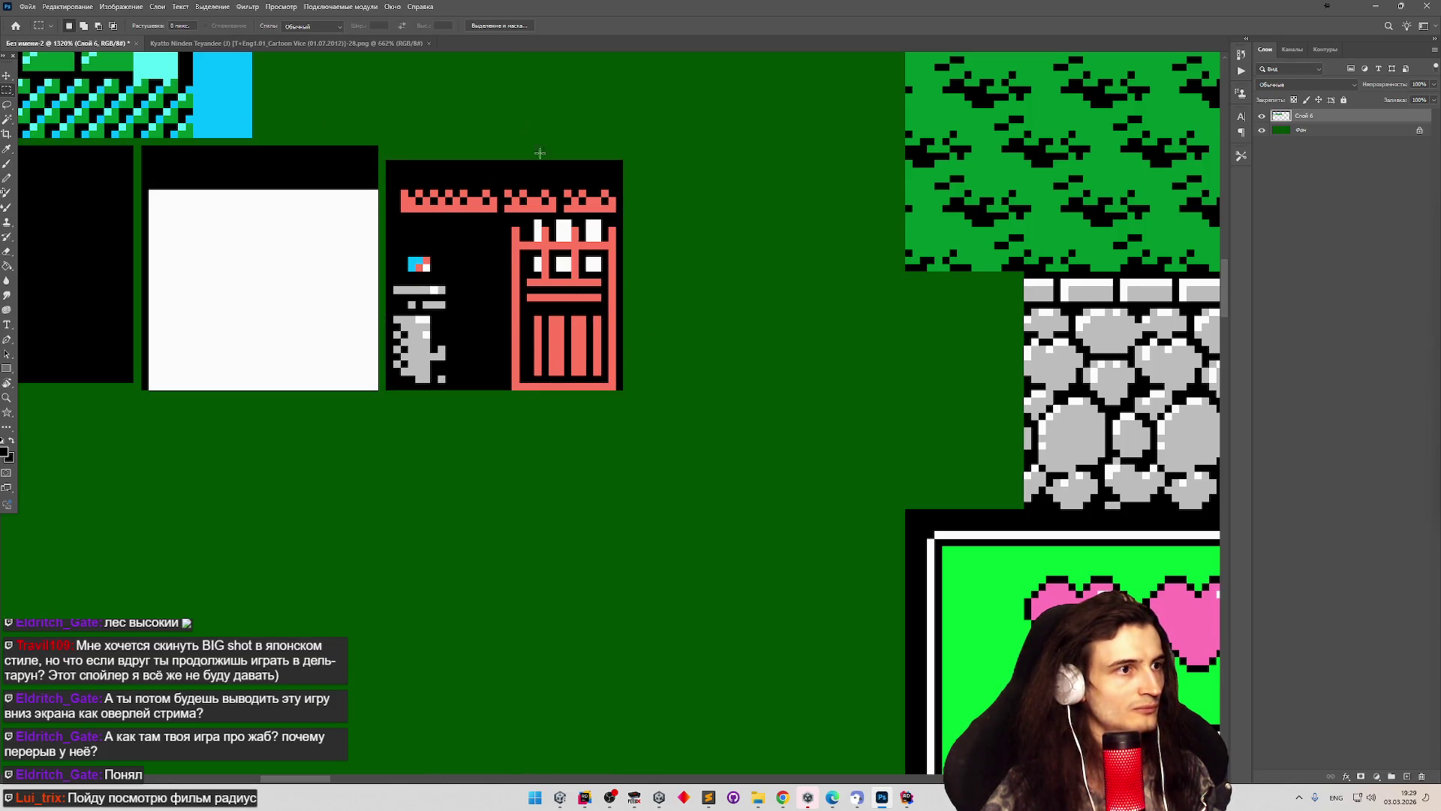
{"action": "key", "text": "b"}
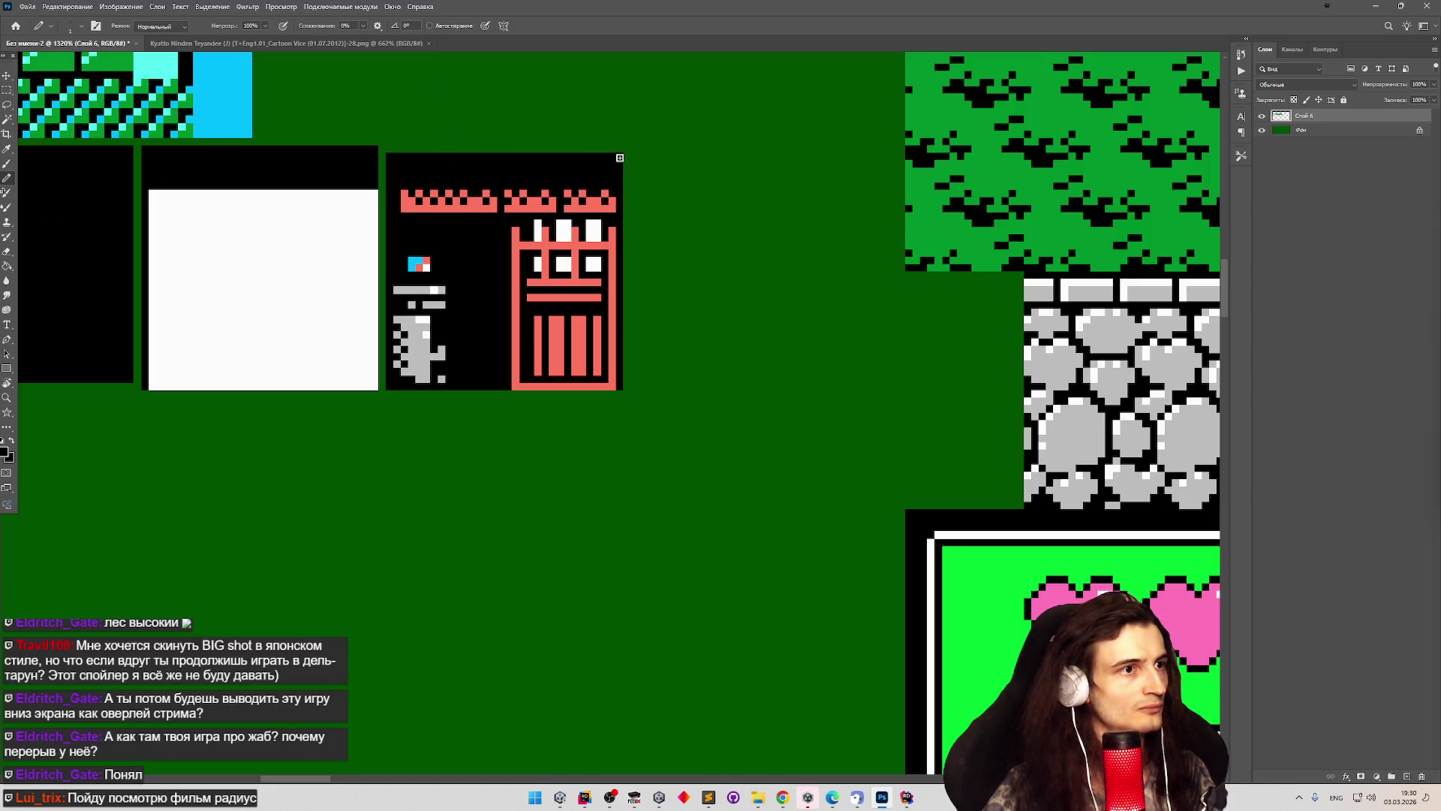
Erase the stray one-pixel row atop the black tile to green.
{"action": "left_click", "coordinate": [10, 91]}
{"action": "left_click_drag", "start_coordinate": [143, 148], "coordinate": [383, 150]}
{"action": "key", "text": "Delete"}
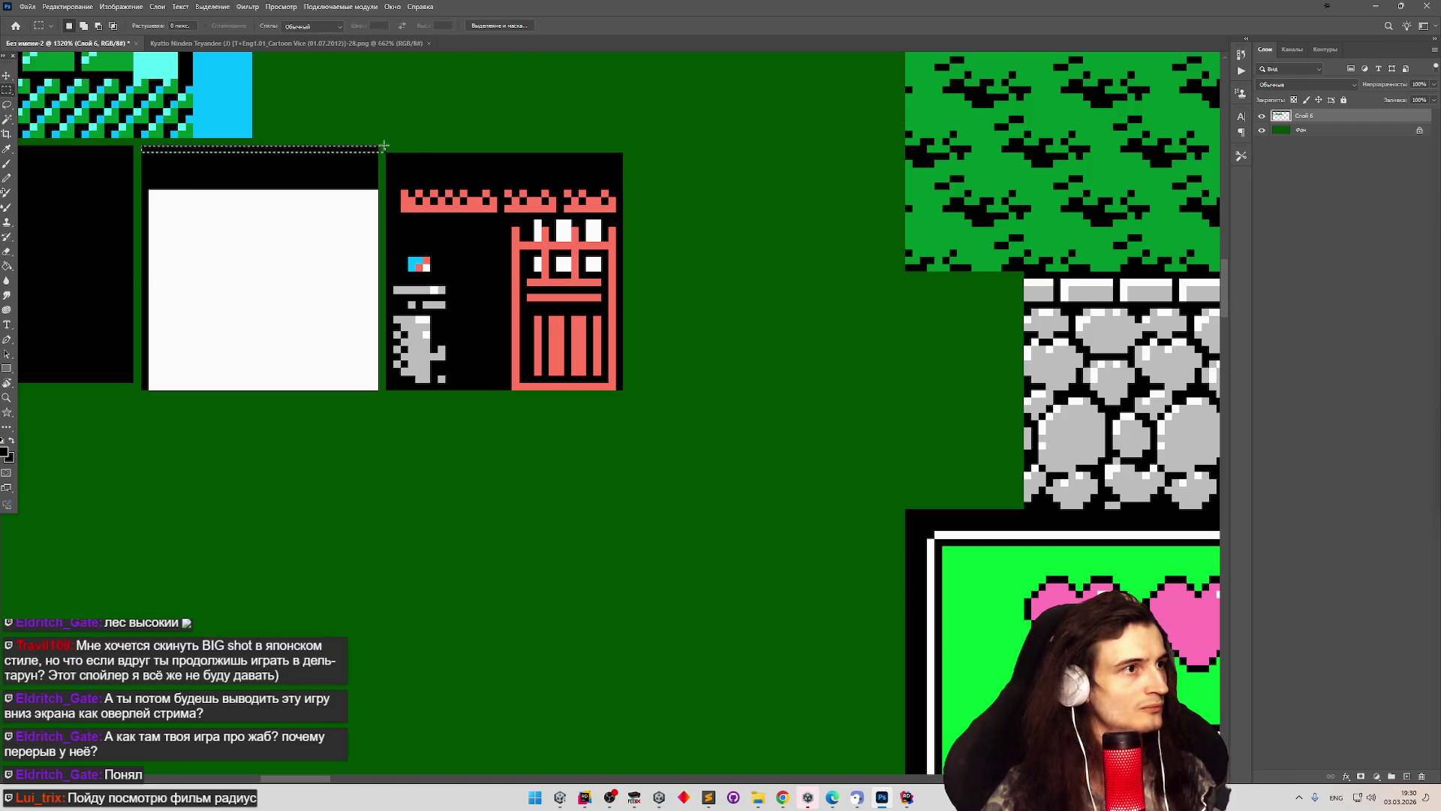
{"action": "key", "text": "ctrl+d"}
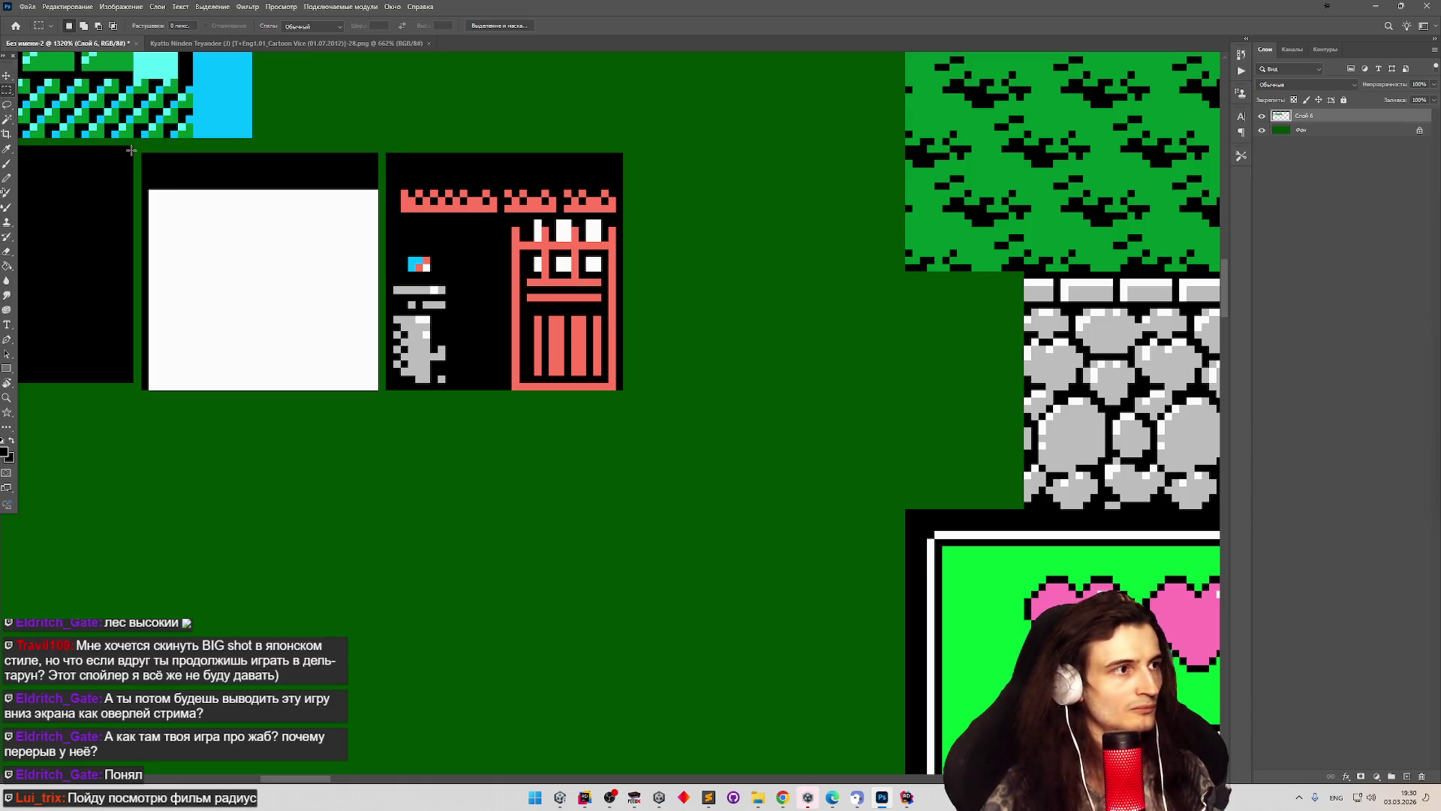
Move the white and door tiles together up one pixel to line up with the black tile.
{"action": "mouse_move", "coordinate": [140, 147]}
{"action": "left_mouse_down"}
{"action": "mouse_move", "coordinate": [510, 293]}
{"action": "mouse_move", "coordinate": [680, 425]}
{"action": "left_mouse_up"}
{"action": "key", "text": "v"}
{"action": "left_click_drag", "start_coordinate": [208, 231], "coordinate": [204, 224]}
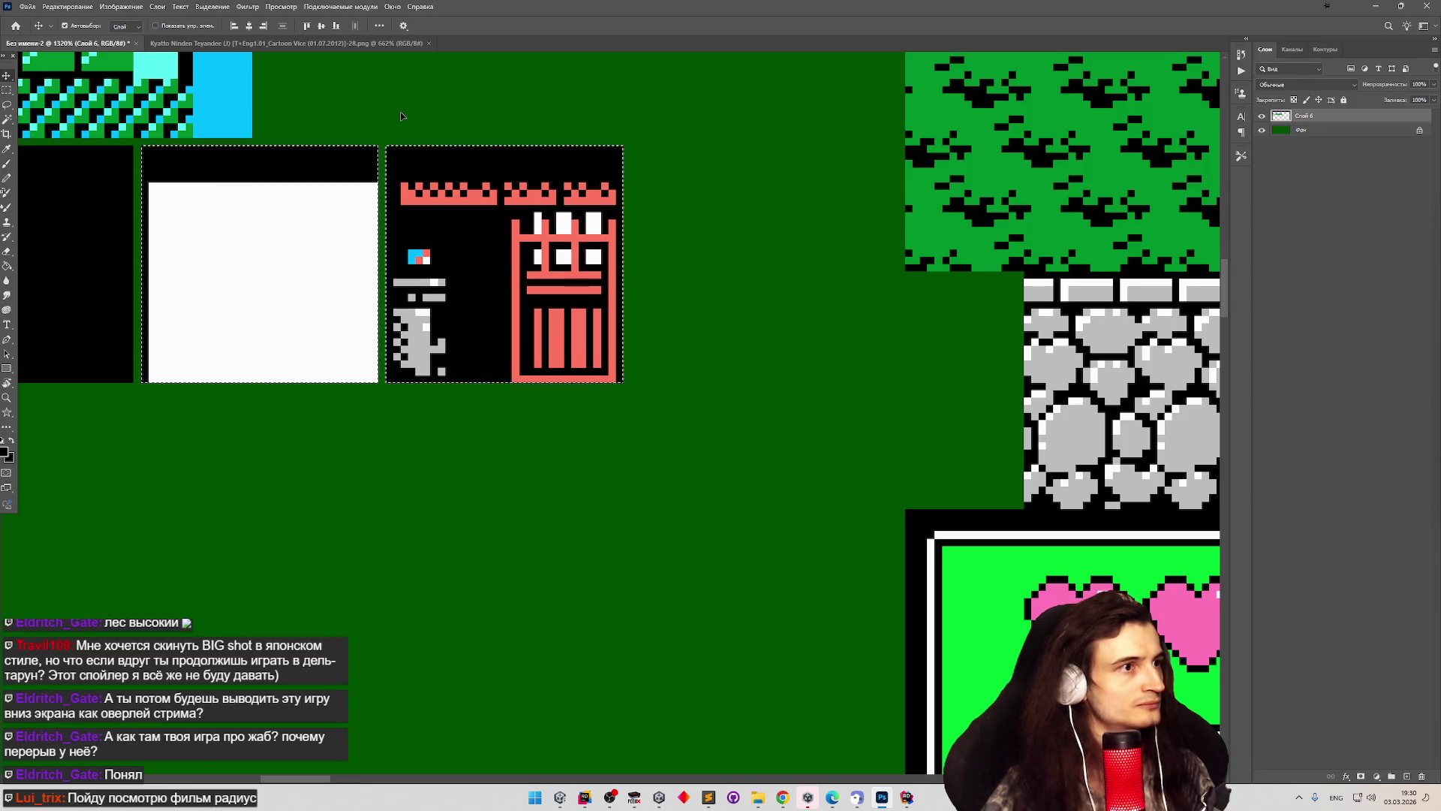
{"action": "scroll", "coordinate": [405, 119], "scroll_direction": "down", "scroll_amount": 5}
Reselect the white and door tiles while zooming over to the red building.
{"action": "scroll", "coordinate": [568, 156], "scroll_direction": "up", "scroll_amount": 3}
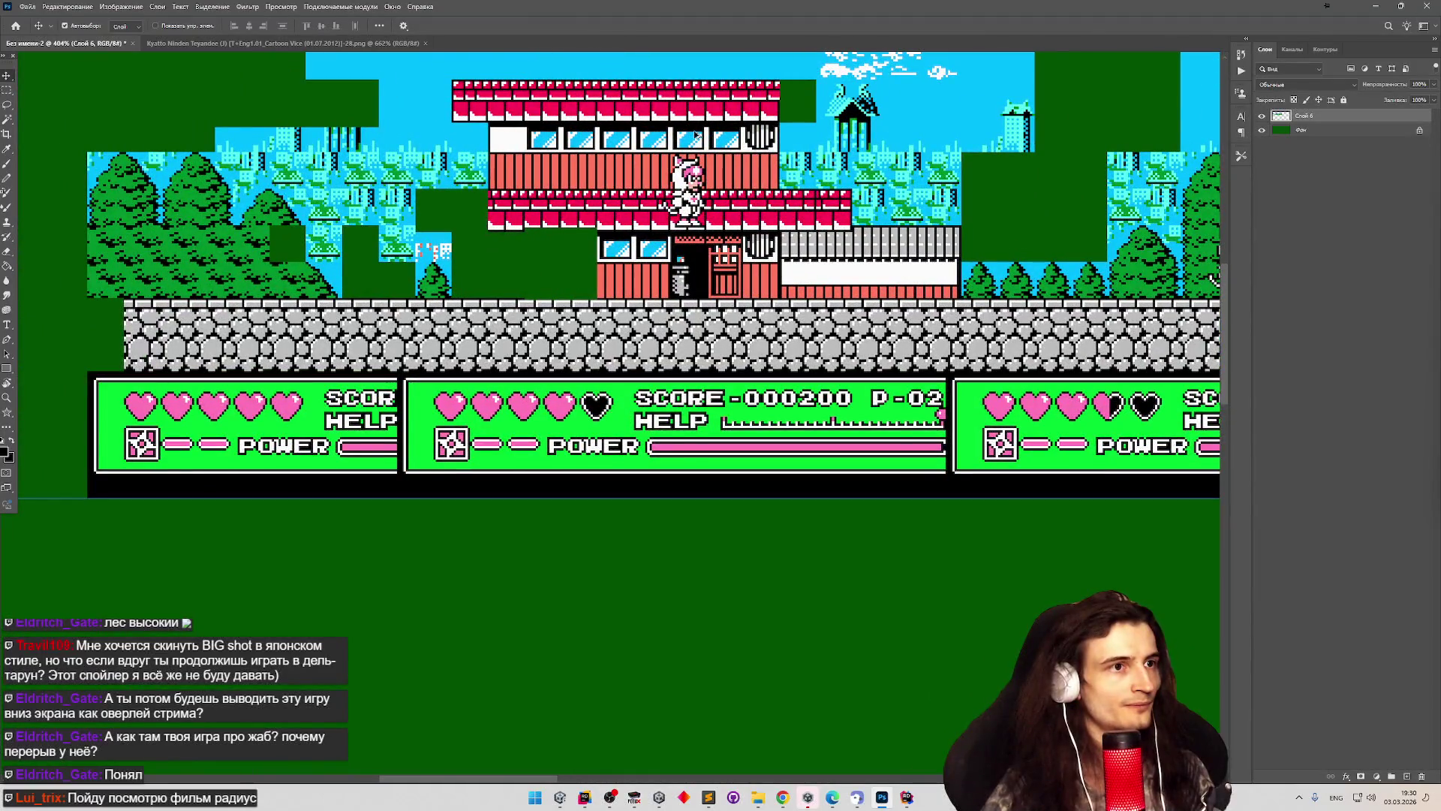
{"action": "scroll", "coordinate": [696, 135], "scroll_direction": "up", "scroll_amount": 3}
{"action": "scroll", "coordinate": [735, 176], "scroll_direction": "down", "scroll_amount": 2}
{"action": "scroll", "coordinate": [653, 160], "scroll_direction": "up", "scroll_amount": 1}
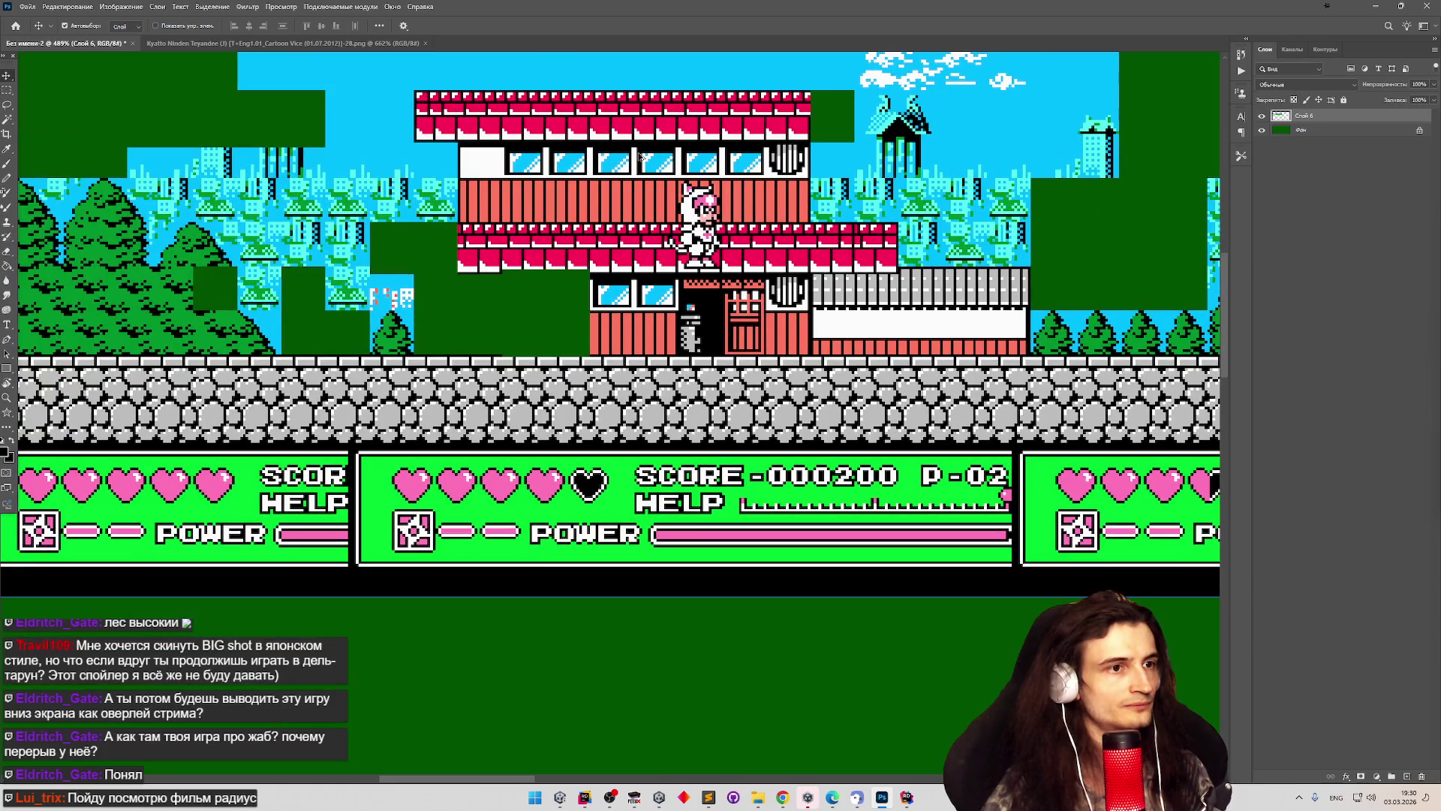
{"action": "scroll", "coordinate": [578, 182], "scroll_direction": "down", "scroll_amount": 1}
{"action": "scroll", "coordinate": [734, 164], "scroll_direction": "up", "scroll_amount": 2}
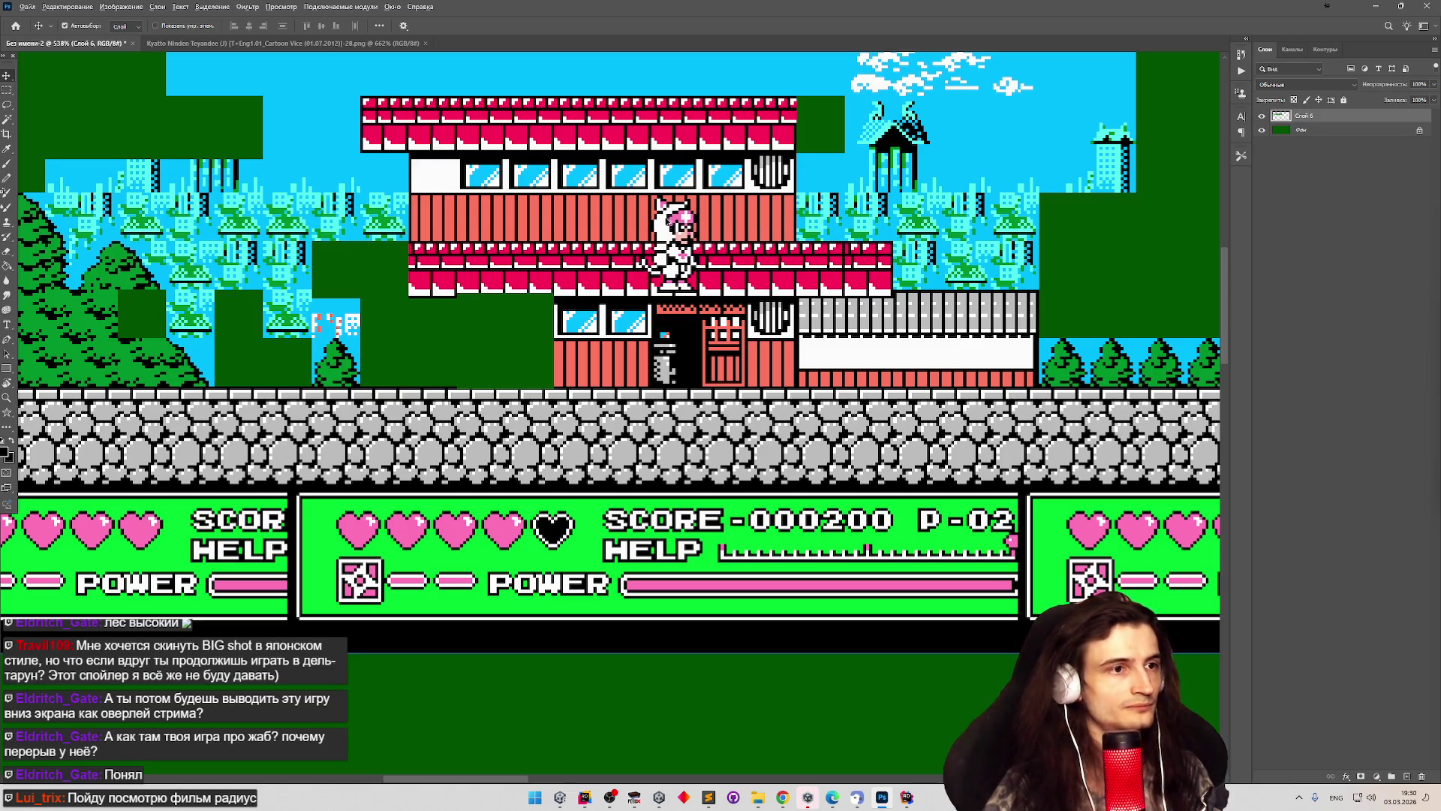
{"action": "scroll", "coordinate": [664, 224], "scroll_direction": "down", "scroll_amount": 1}
{"action": "scroll", "coordinate": [666, 224], "scroll_direction": "down", "scroll_amount": 4}
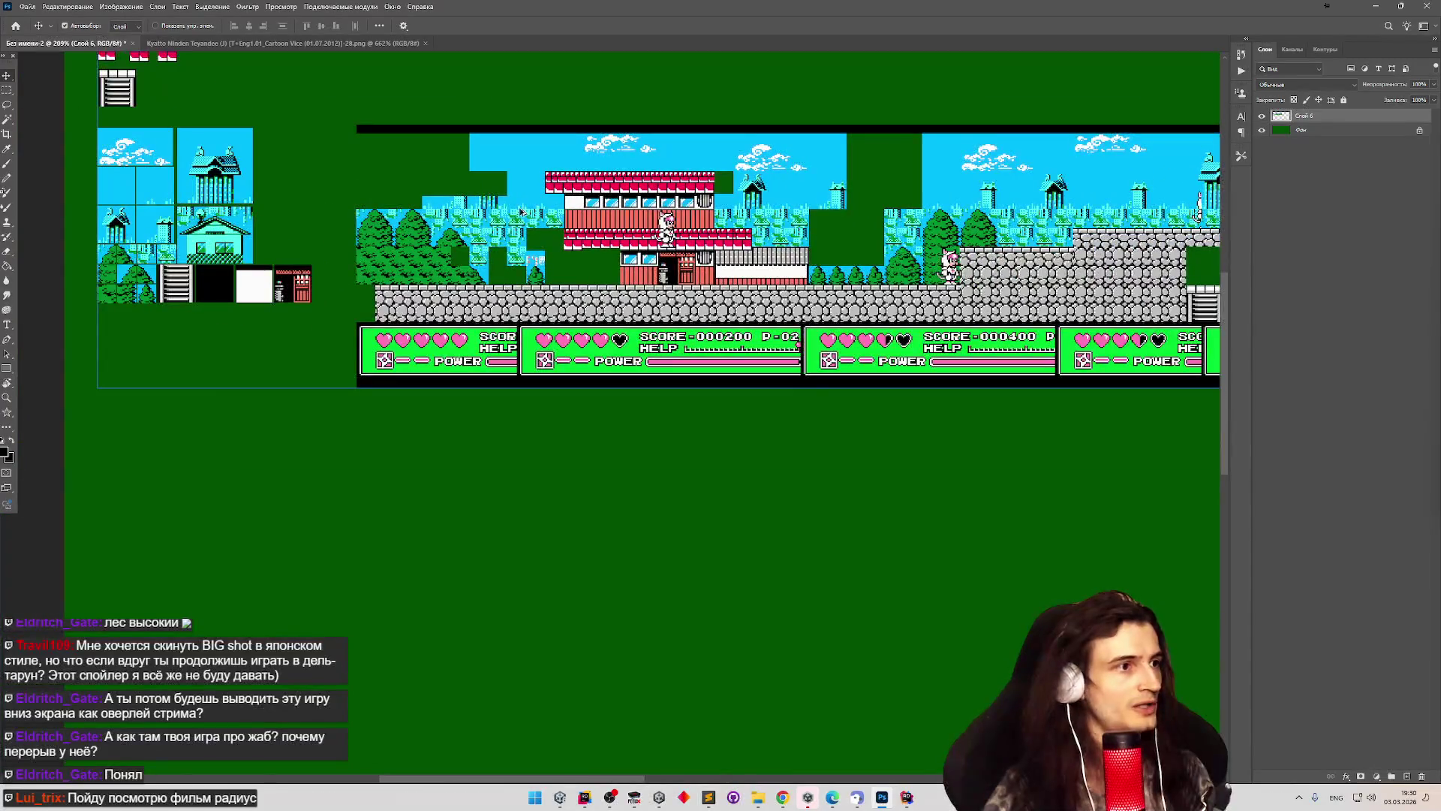
{"action": "scroll", "coordinate": [526, 208], "scroll_direction": "up", "scroll_amount": 2}
{"action": "scroll", "coordinate": [547, 189], "scroll_direction": "down", "scroll_amount": 2}
{"action": "scroll", "coordinate": [549, 188], "scroll_direction": "up", "scroll_amount": 3}
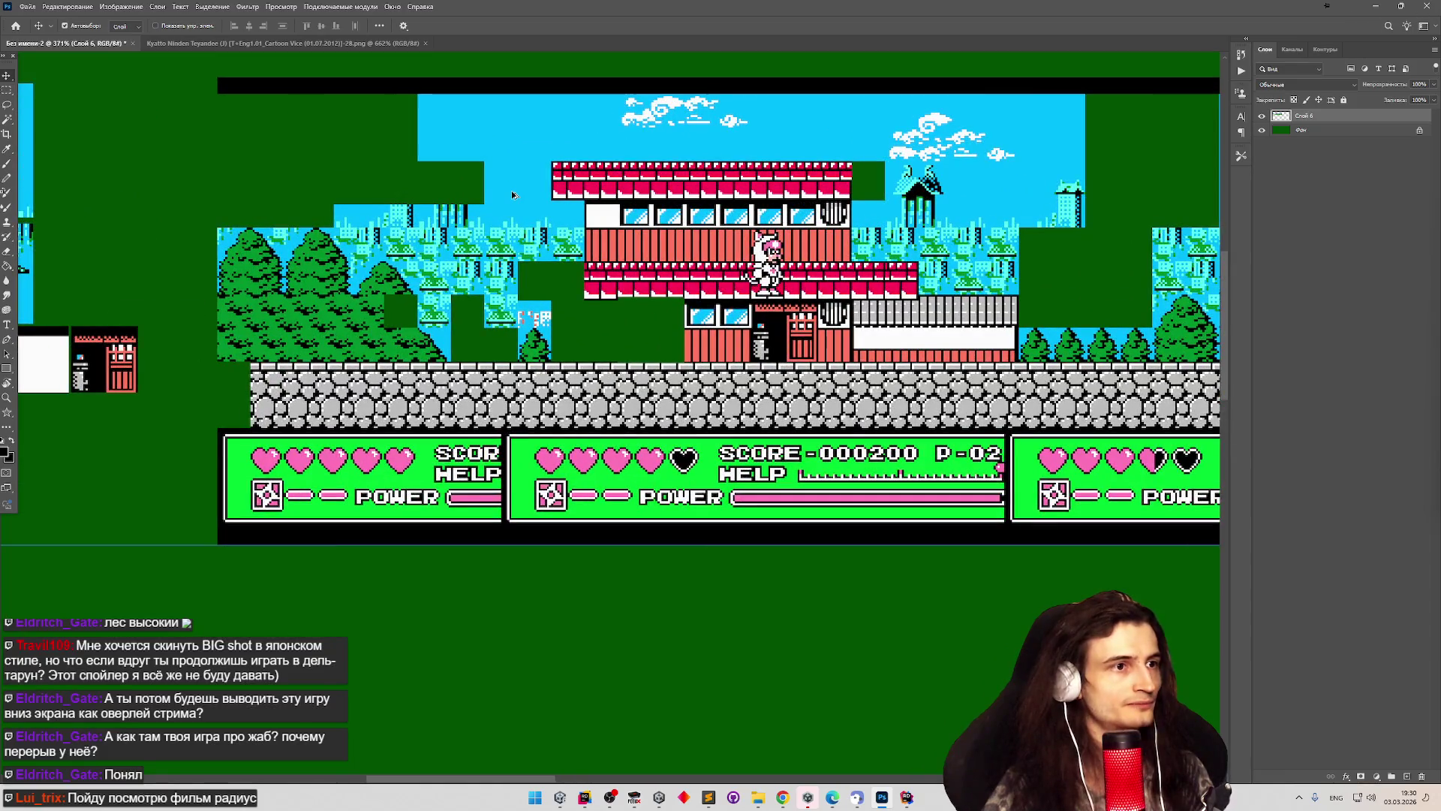
{"action": "scroll", "coordinate": [512, 194], "scroll_direction": "down", "scroll_amount": 3}
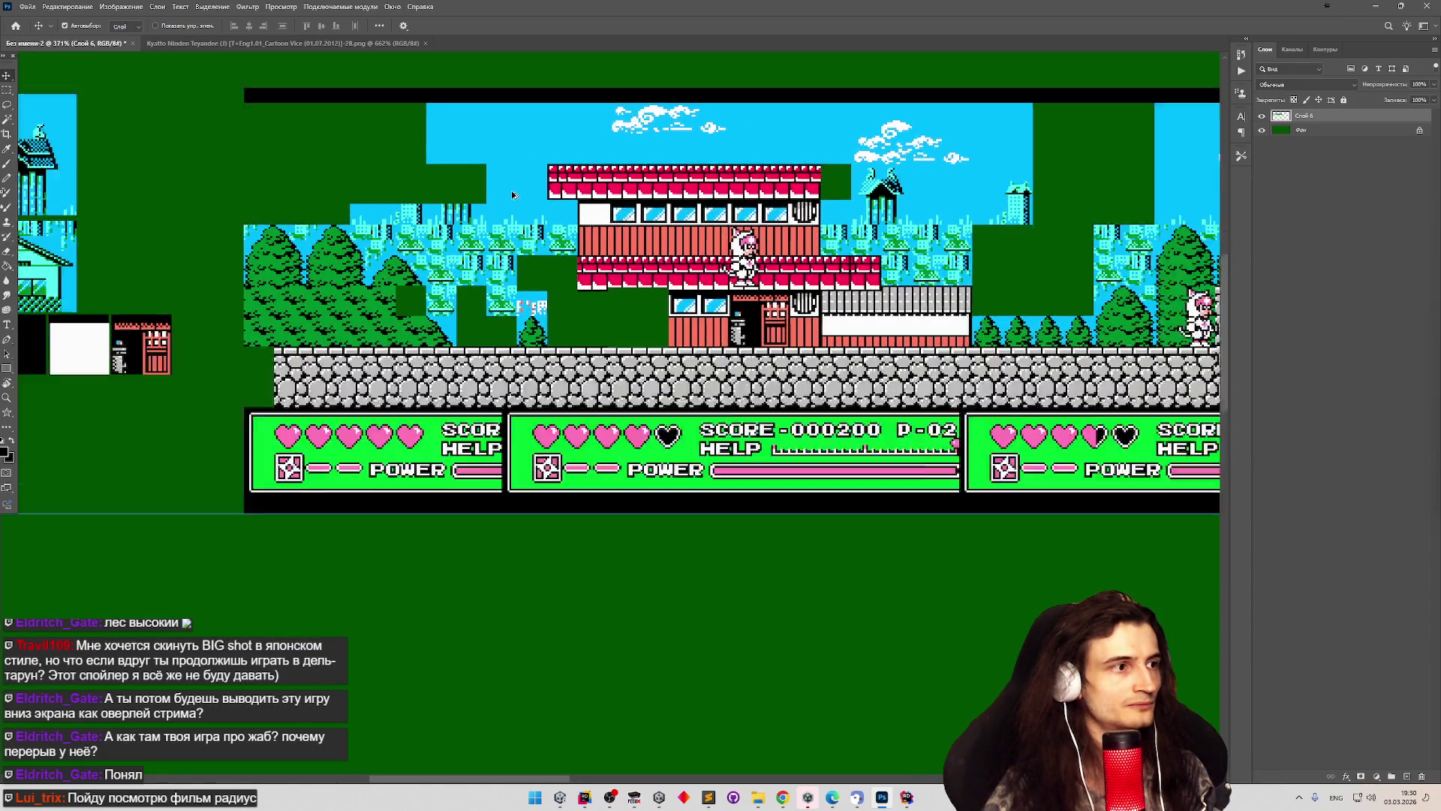
{"action": "scroll", "coordinate": [515, 194], "scroll_direction": "up", "scroll_amount": 3}
{"action": "scroll", "coordinate": [516, 194], "scroll_direction": "down", "scroll_amount": 3}
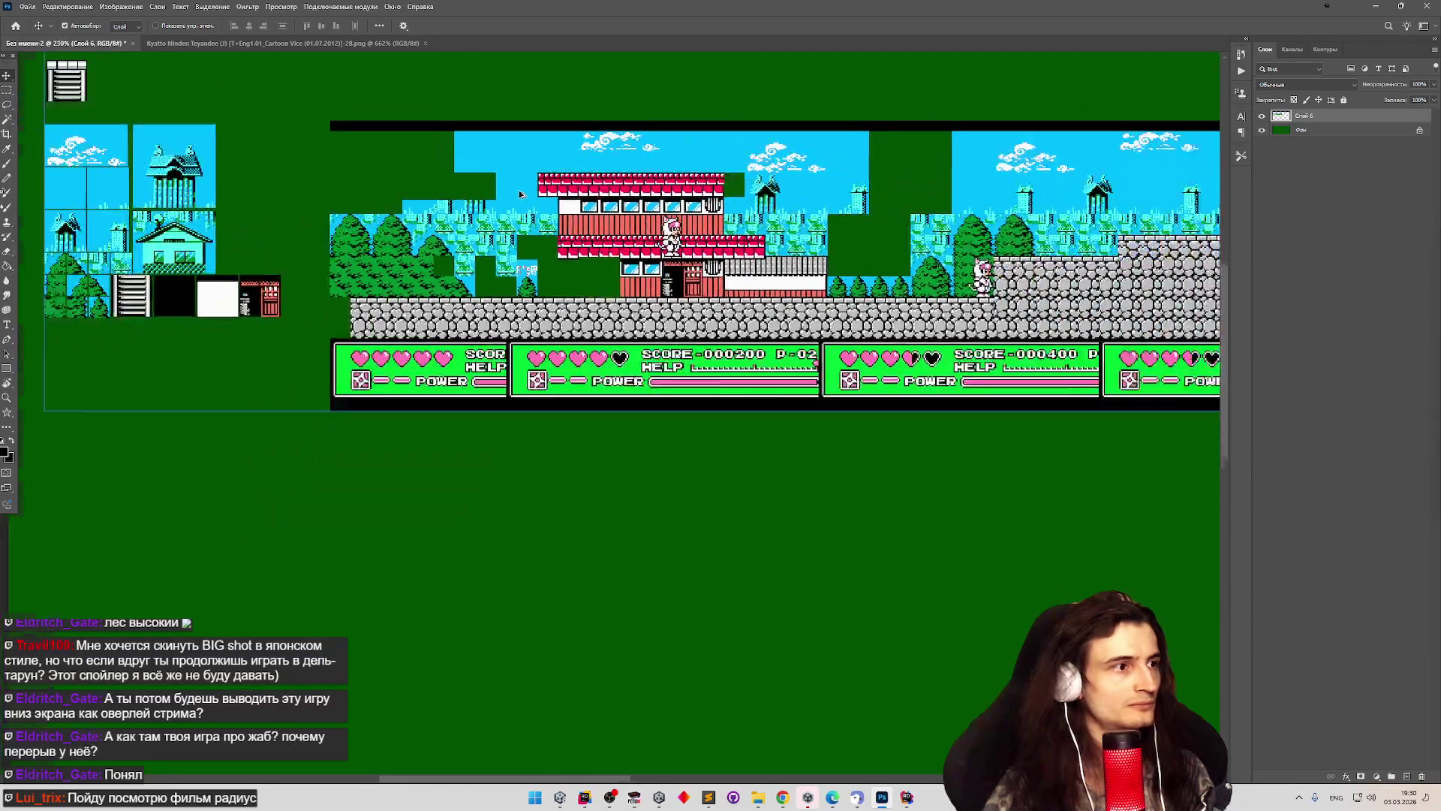
{"action": "key", "text": "ctrl+z"}
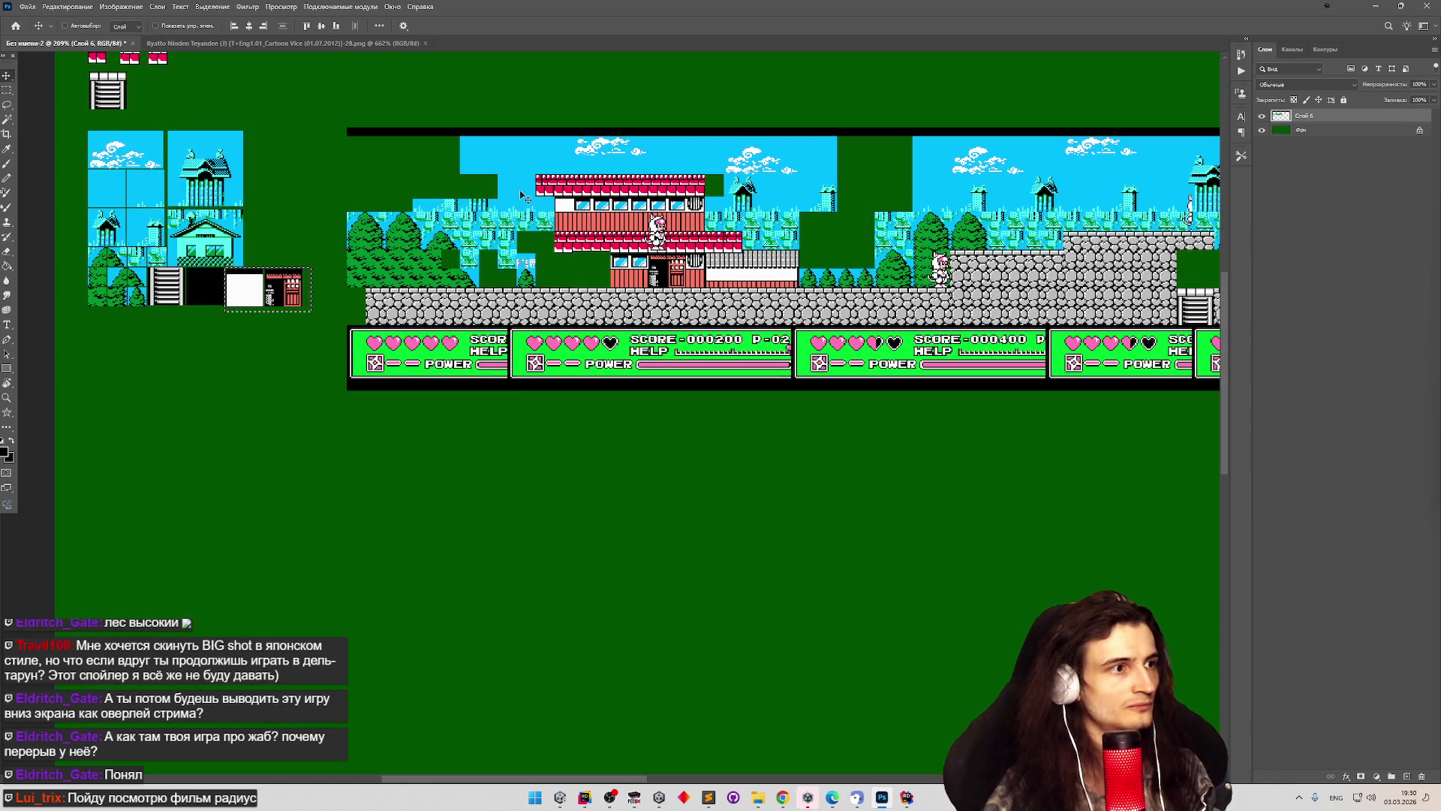
{"action": "scroll", "coordinate": [570, 166], "scroll_direction": "up", "scroll_amount": 4}
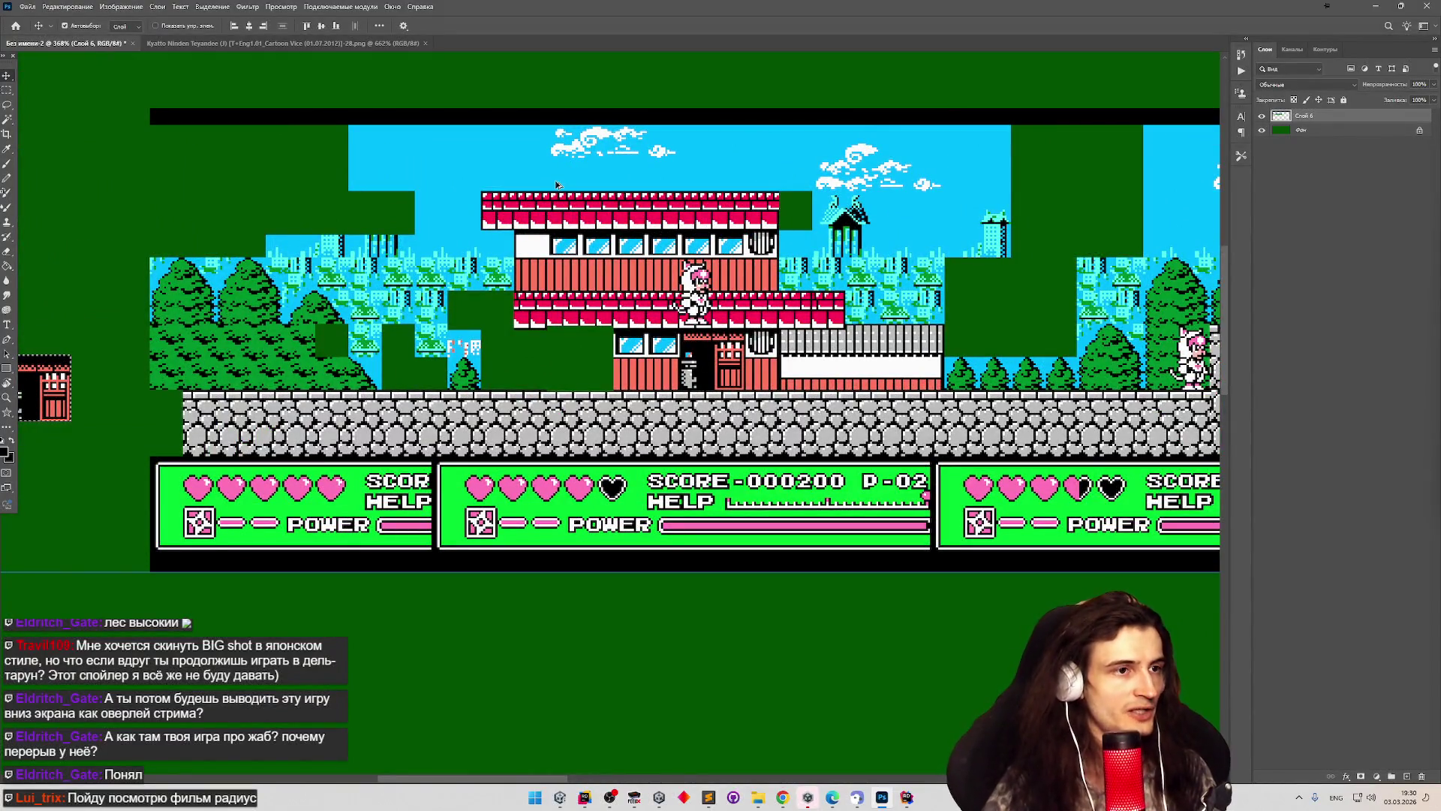
{"action": "scroll", "coordinate": [557, 185], "scroll_direction": "up", "scroll_amount": 3}
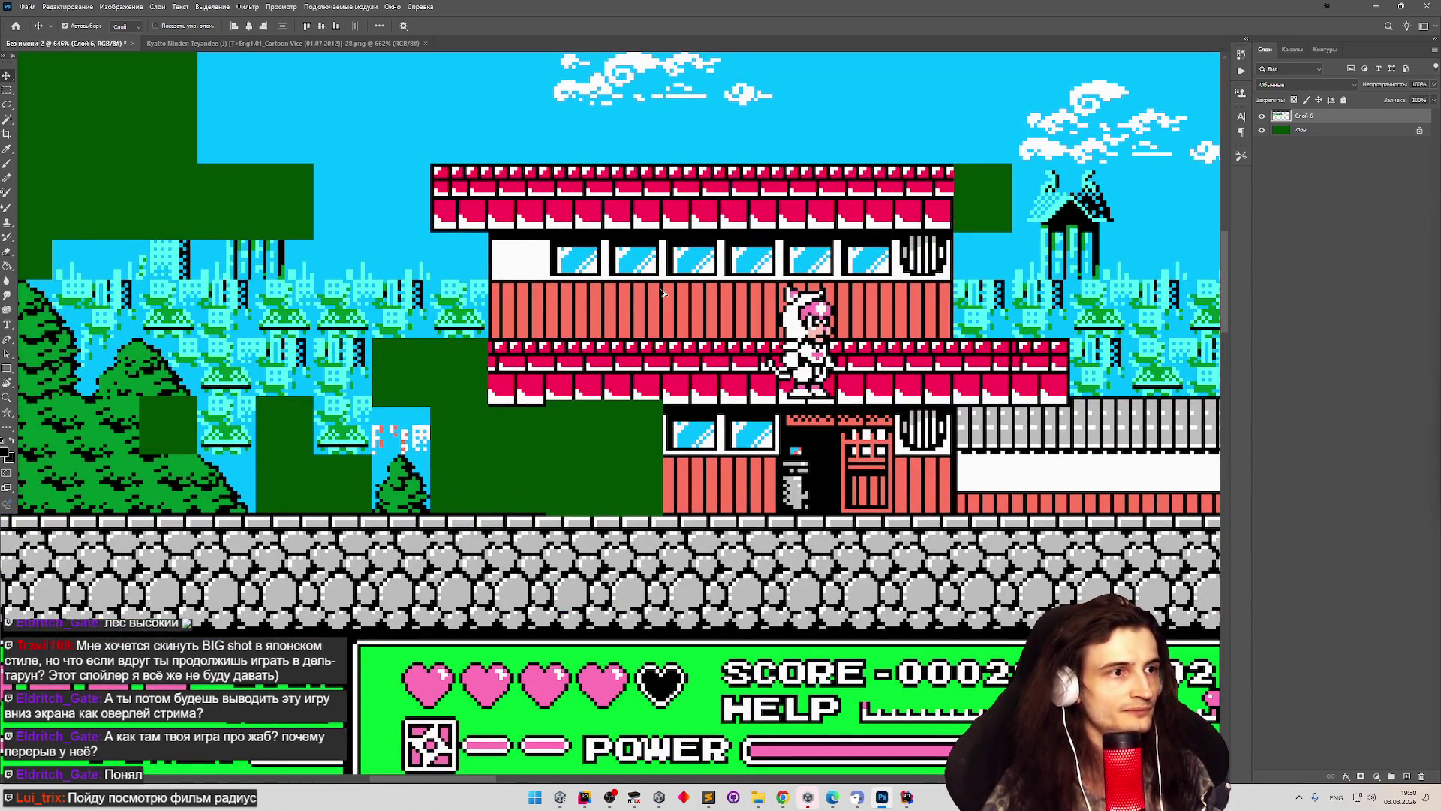
Marquee a 16×16 tile at the red building's lower-left corner.
{"action": "key", "text": "m"}
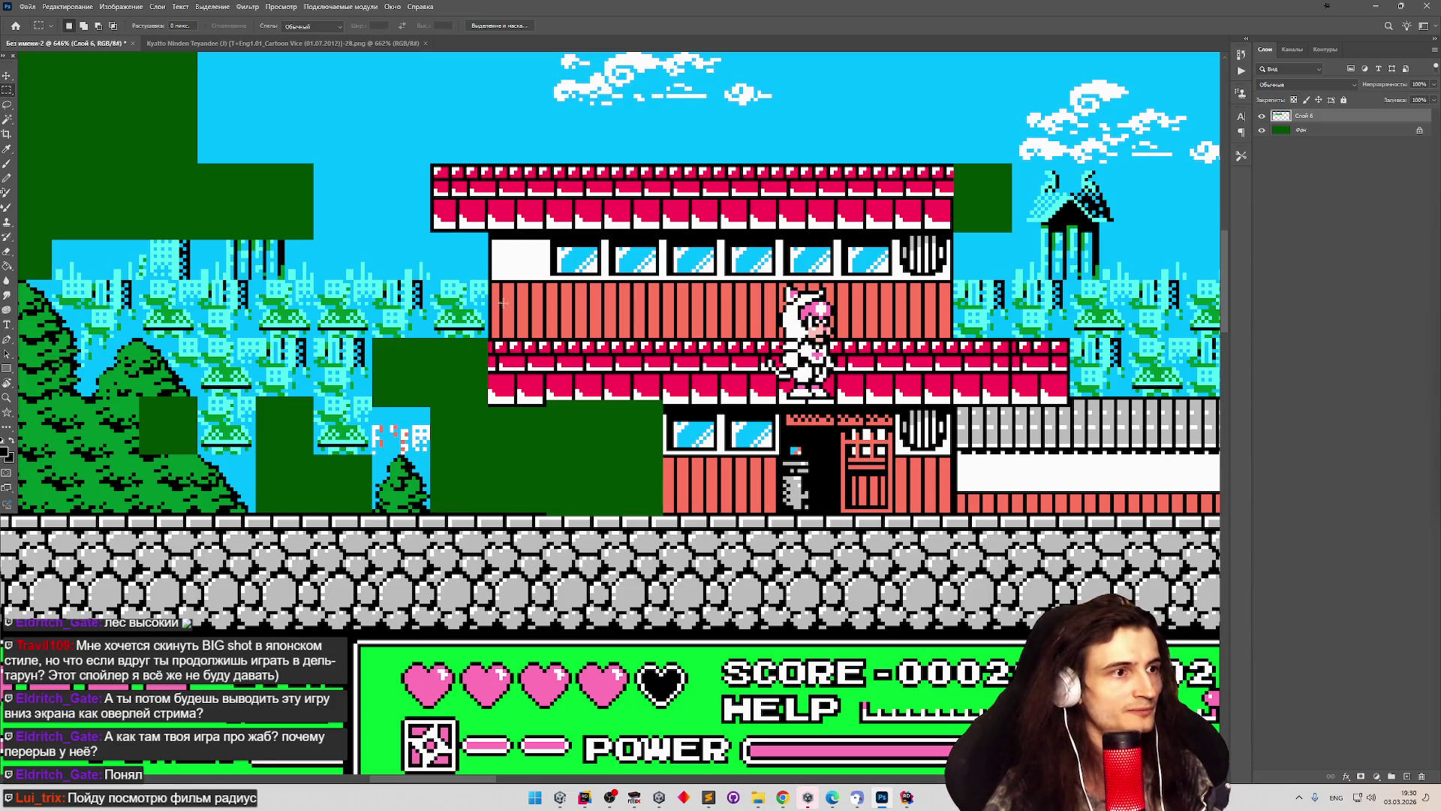
{"action": "scroll", "coordinate": [507, 293], "scroll_direction": "down", "scroll_amount": 1}
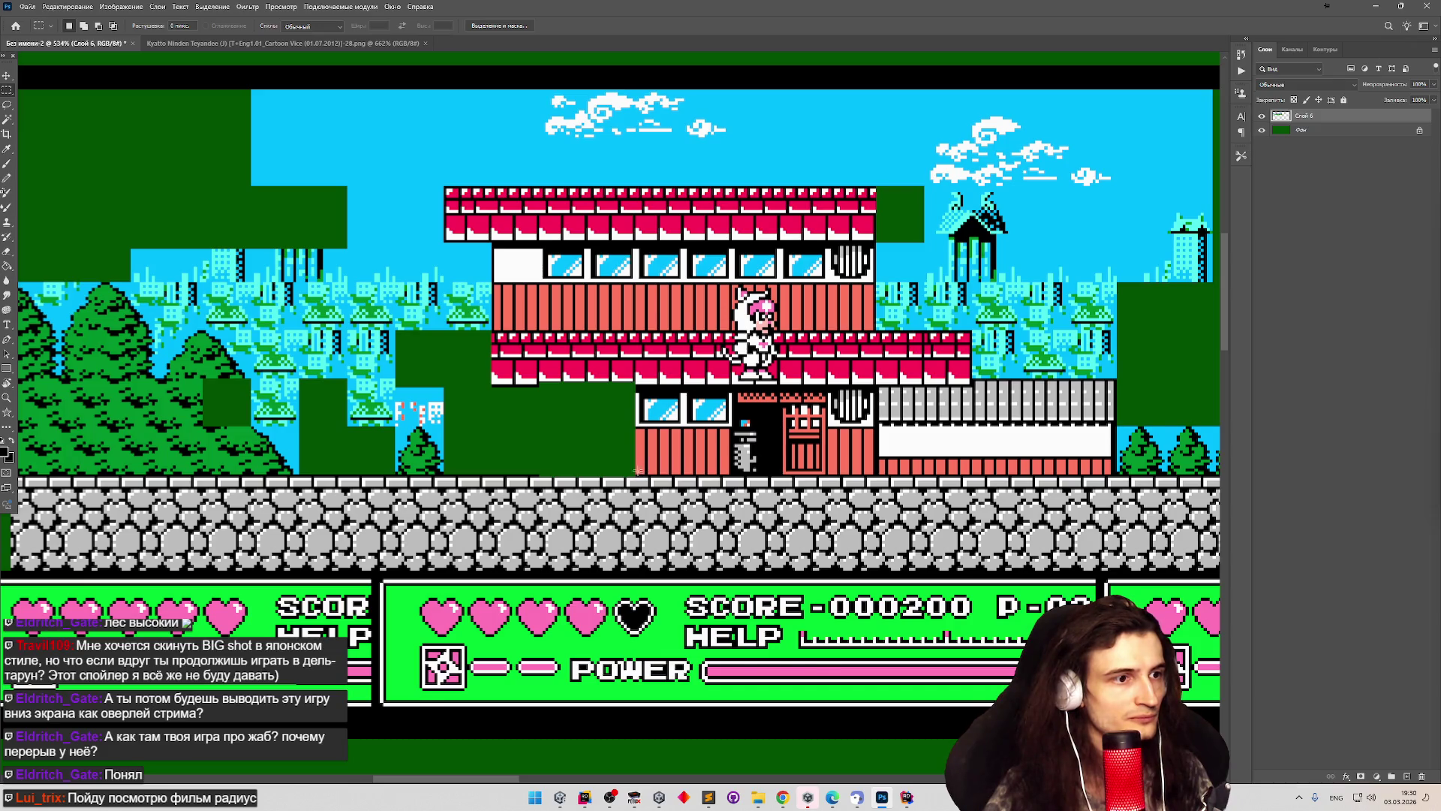
{"action": "scroll", "coordinate": [636, 470], "scroll_direction": "up", "scroll_amount": 5}
{"action": "left_click_drag", "start_coordinate": [627, 492], "coordinate": [736, 385]}
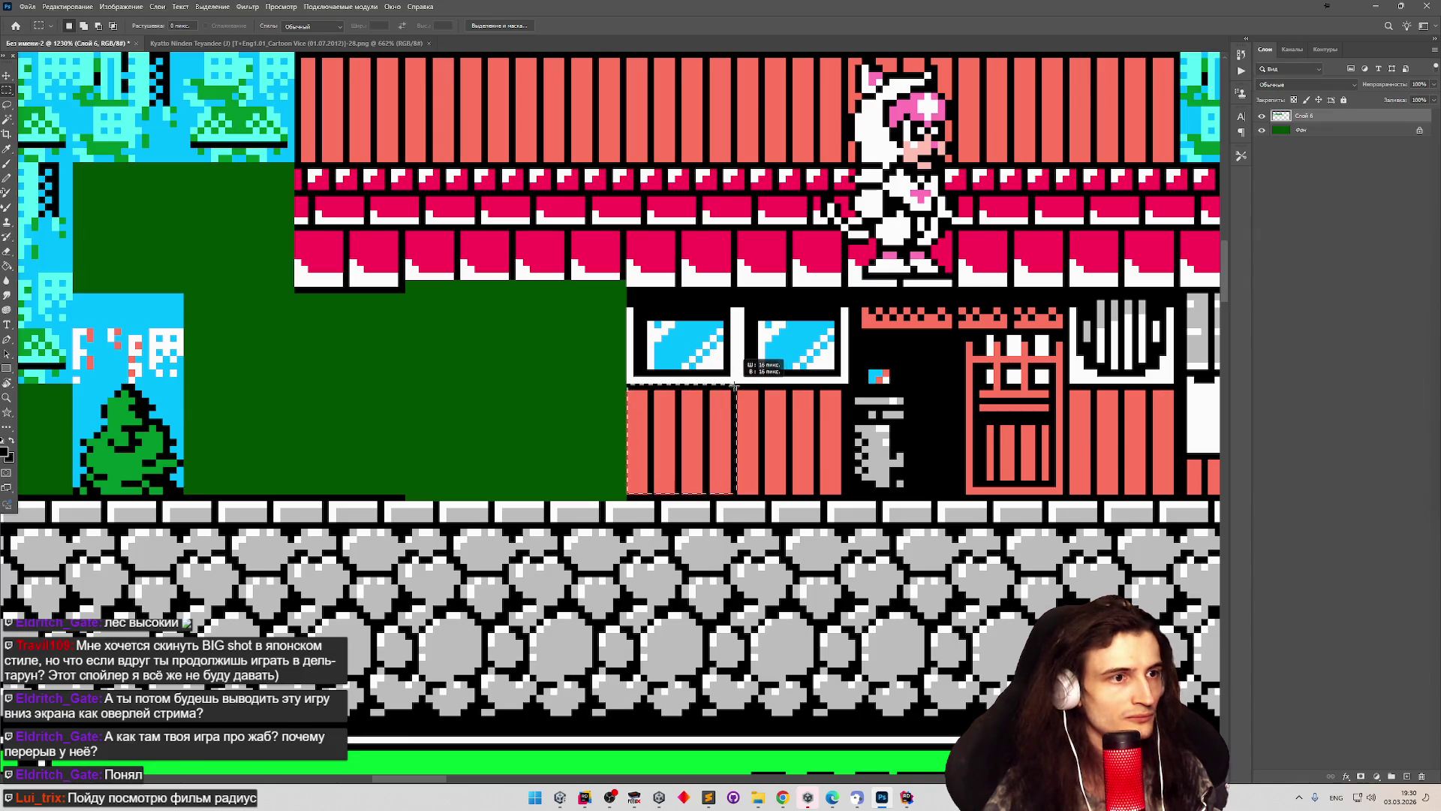
{"action": "scroll", "coordinate": [710, 364], "scroll_direction": "down", "scroll_amount": 2}
{"action": "scroll", "coordinate": [710, 364], "scroll_direction": "down", "scroll_amount": 5}
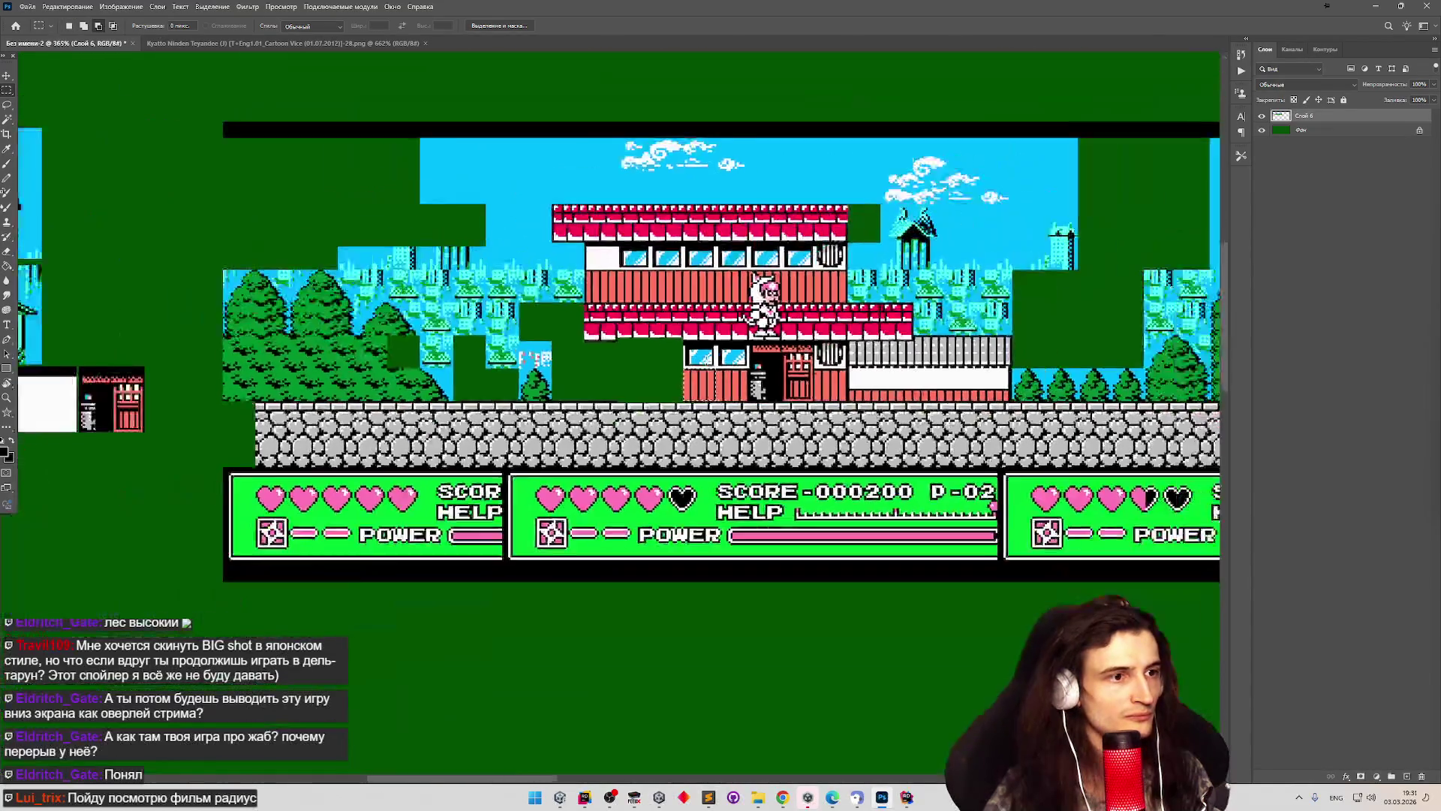
{"action": "scroll", "coordinate": [412, 362], "scroll_direction": "up", "scroll_amount": 2}
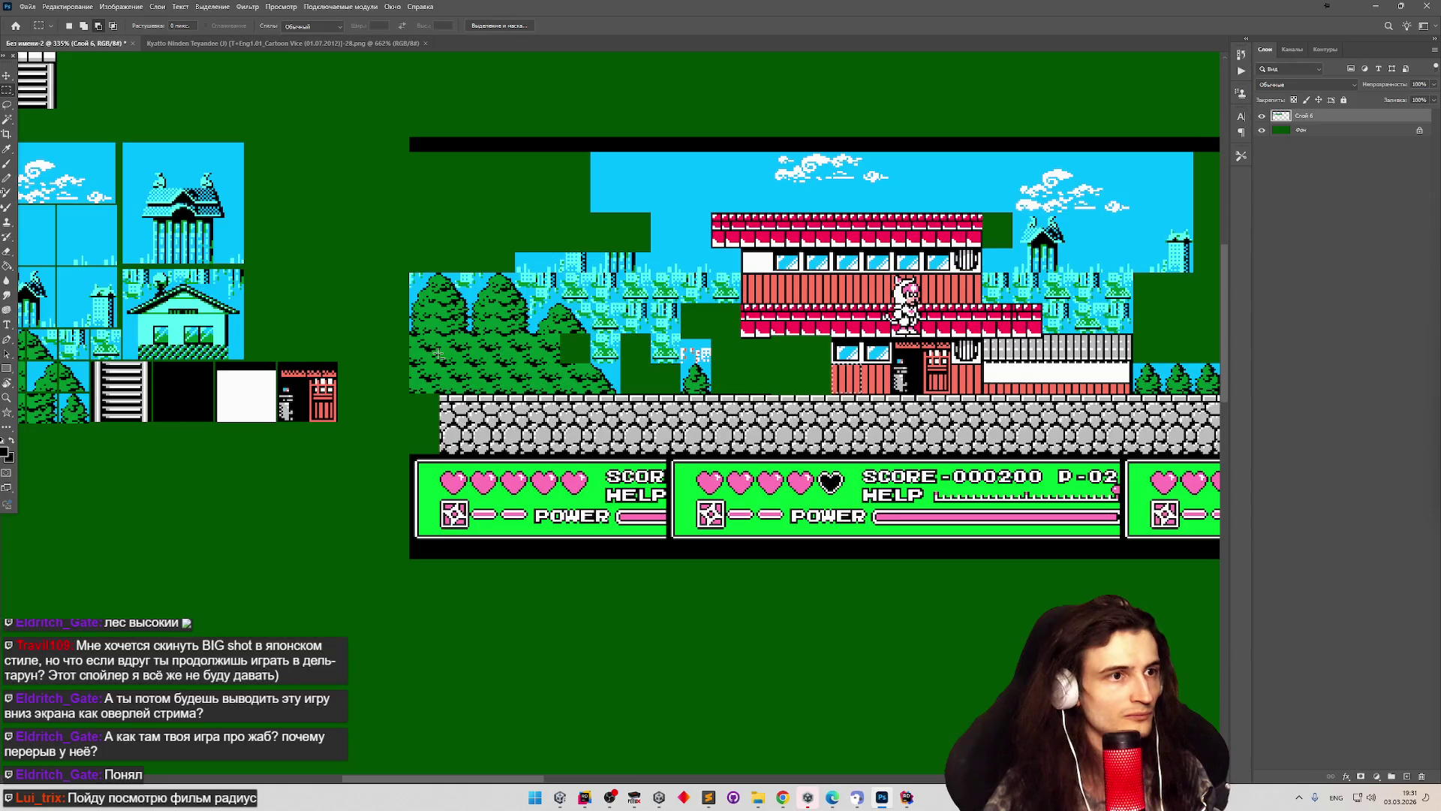
{"action": "scroll", "coordinate": [719, 290], "scroll_direction": "up", "scroll_amount": 5}
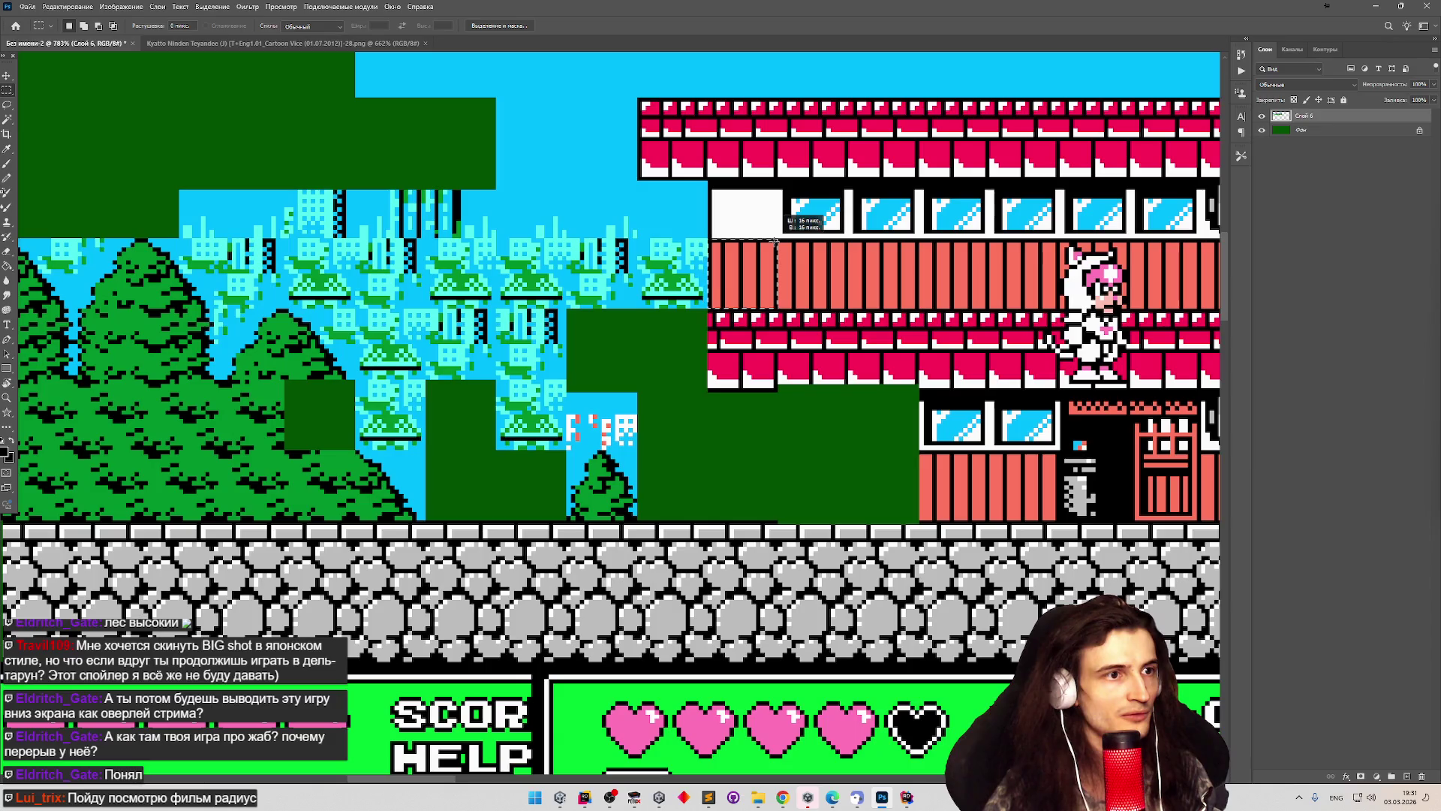
Alt-drag a copy of the red wall tile into the tile sheet.
{"action": "scroll", "coordinate": [719, 291], "scroll_direction": "down", "scroll_amount": 1}
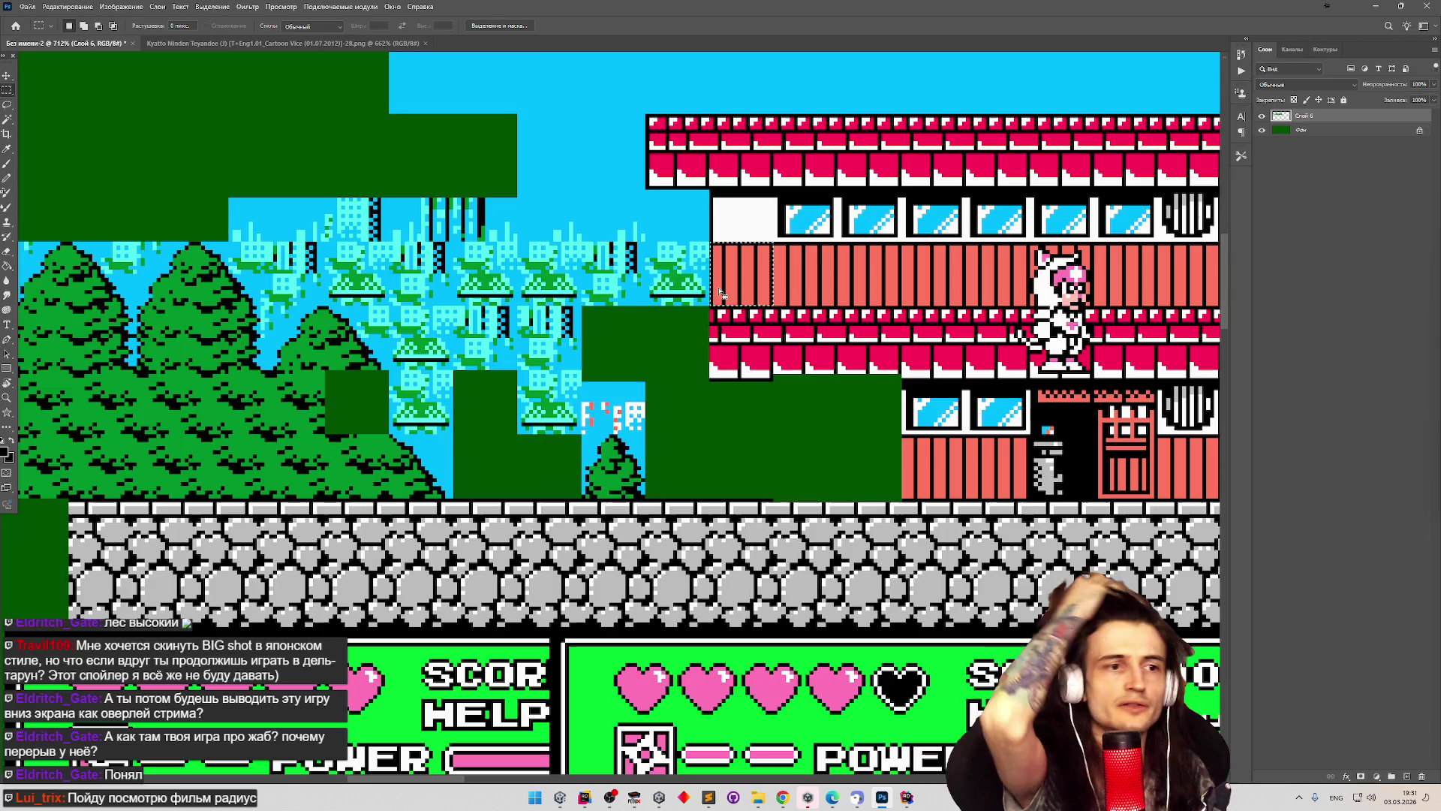
{"action": "scroll", "coordinate": [719, 291], "scroll_direction": "down", "scroll_amount": 7}
{"action": "scroll", "coordinate": [770, 267], "scroll_direction": "up", "scroll_amount": 5}
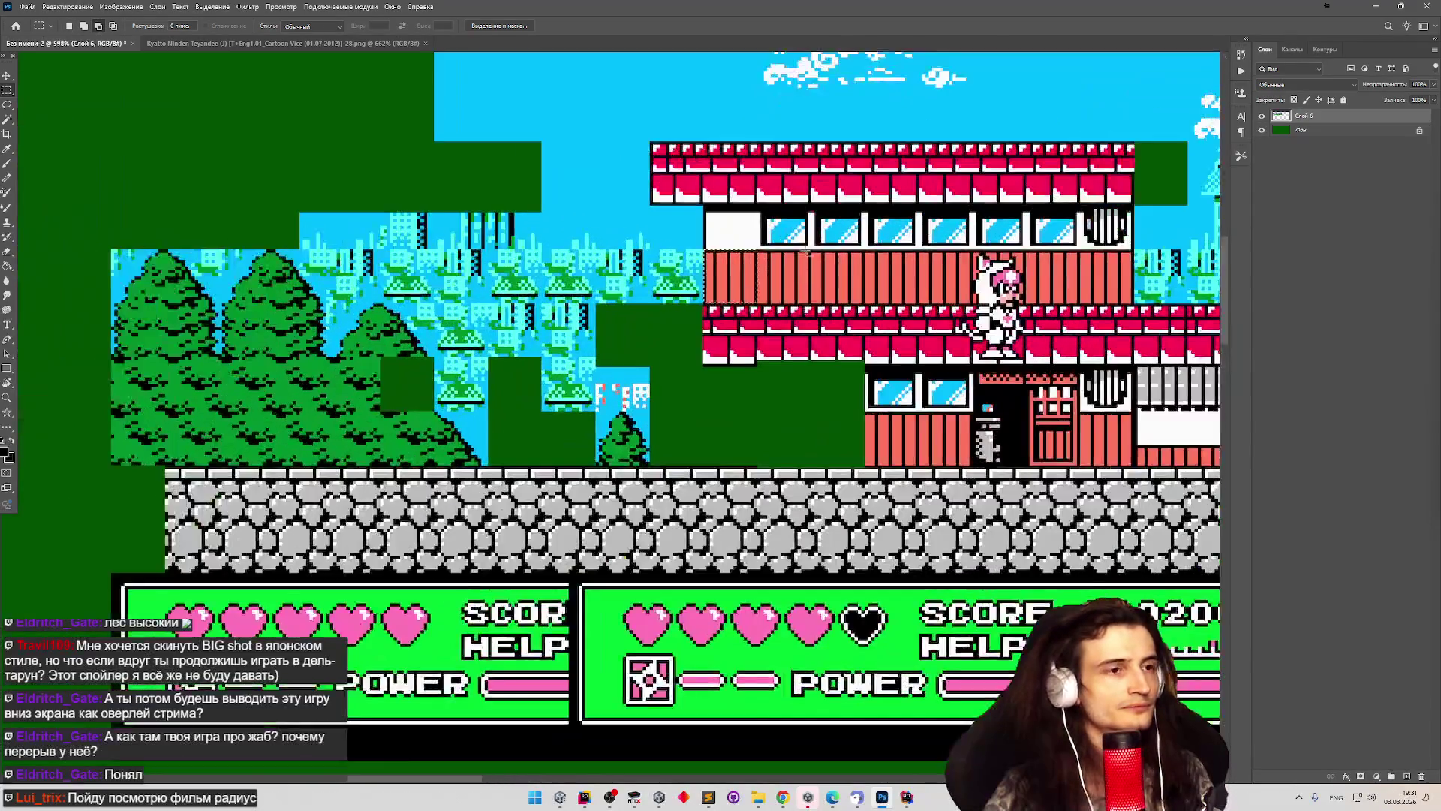
{"action": "scroll", "coordinate": [770, 288], "scroll_direction": "down", "scroll_amount": 4}
{"action": "scroll", "coordinate": [361, 316], "scroll_direction": "down", "scroll_amount": 1}
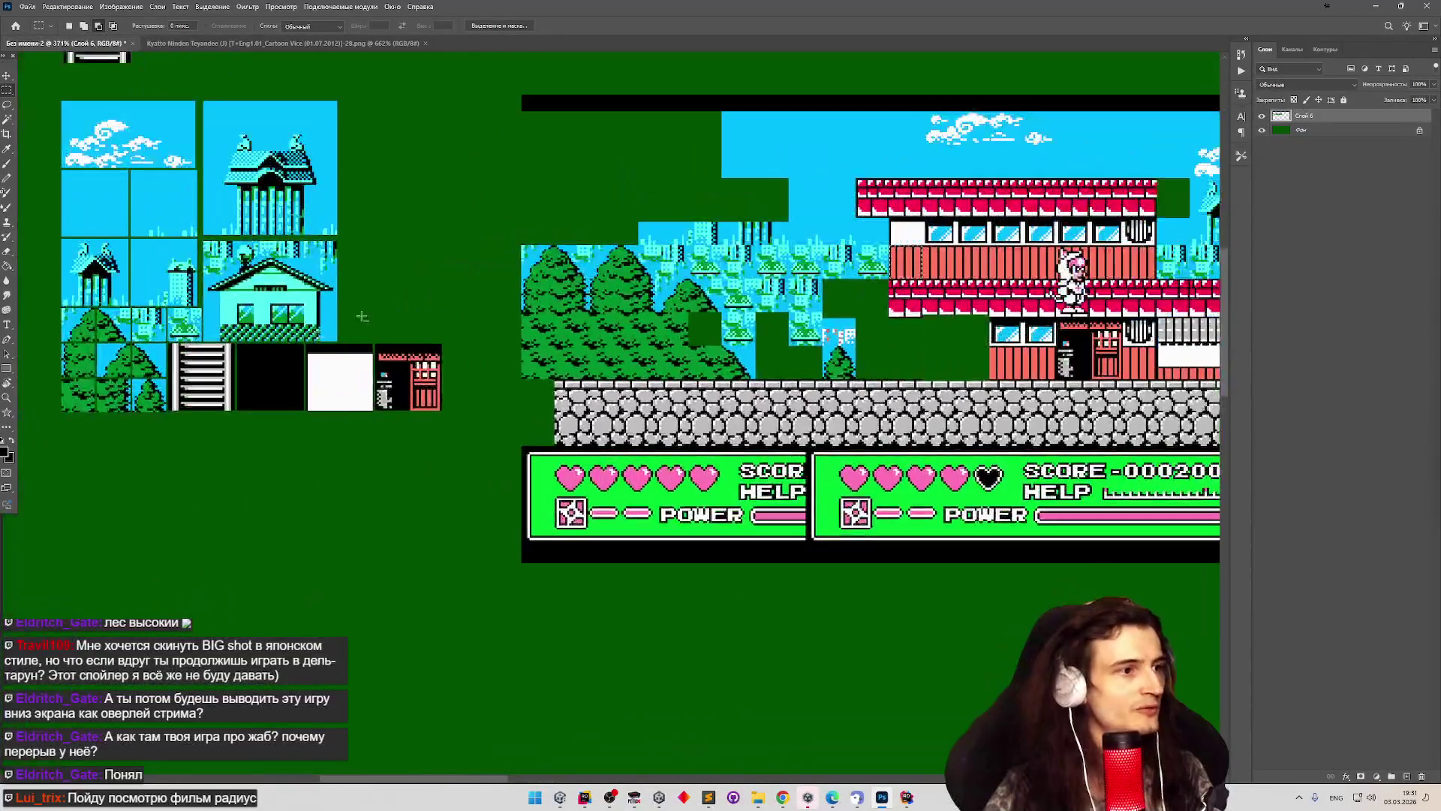
{"action": "scroll", "coordinate": [737, 246], "scroll_direction": "up", "scroll_amount": 3}
{"action": "mouse_move", "coordinate": [968, 275]}
{"action": "left_mouse_down"}
{"action": "mouse_move", "coordinate": [543, 324]}
{"action": "mouse_move", "coordinate": [232, 324]}
{"action": "left_mouse_up"}
{"action": "scroll", "coordinate": [232, 324], "scroll_direction": "down", "scroll_amount": 5}
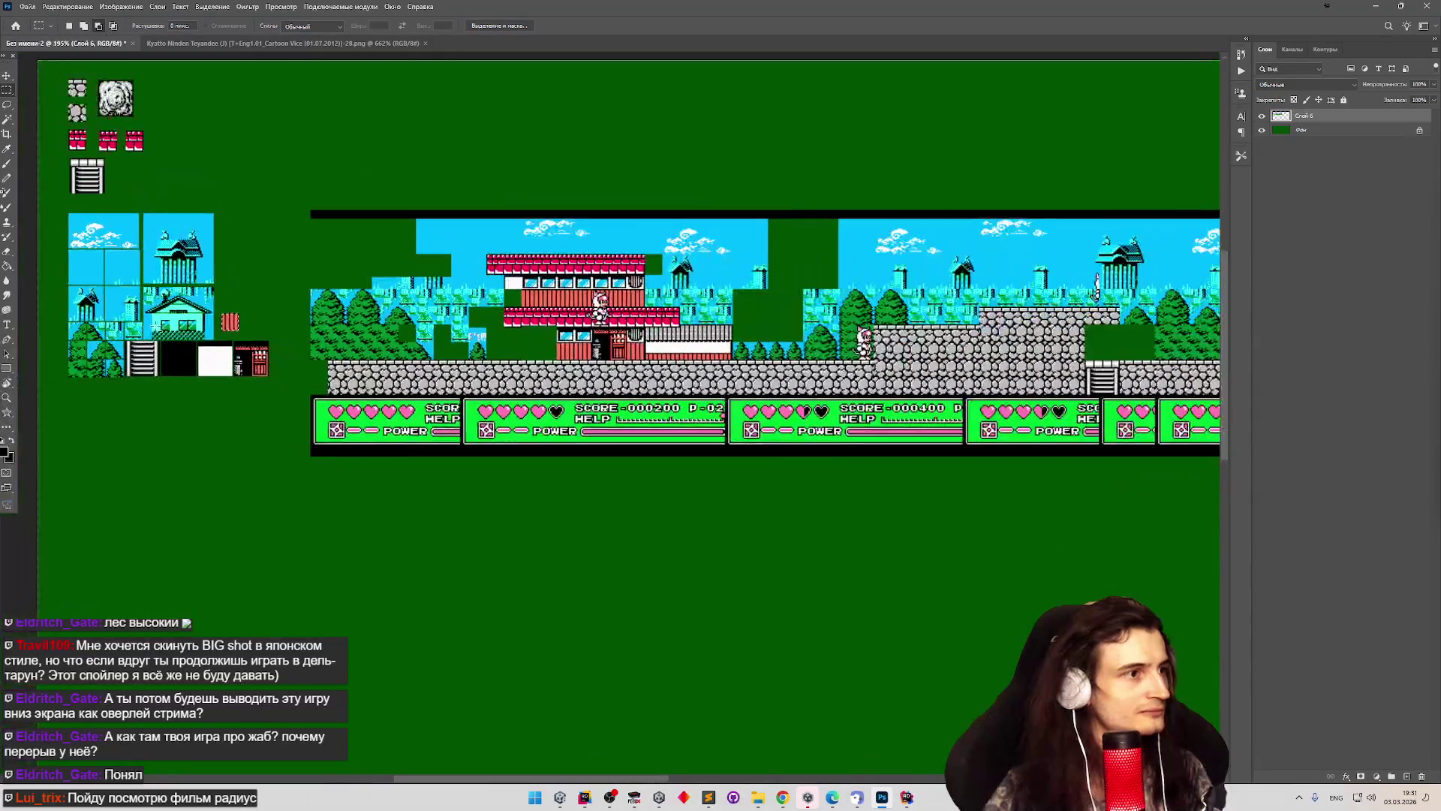